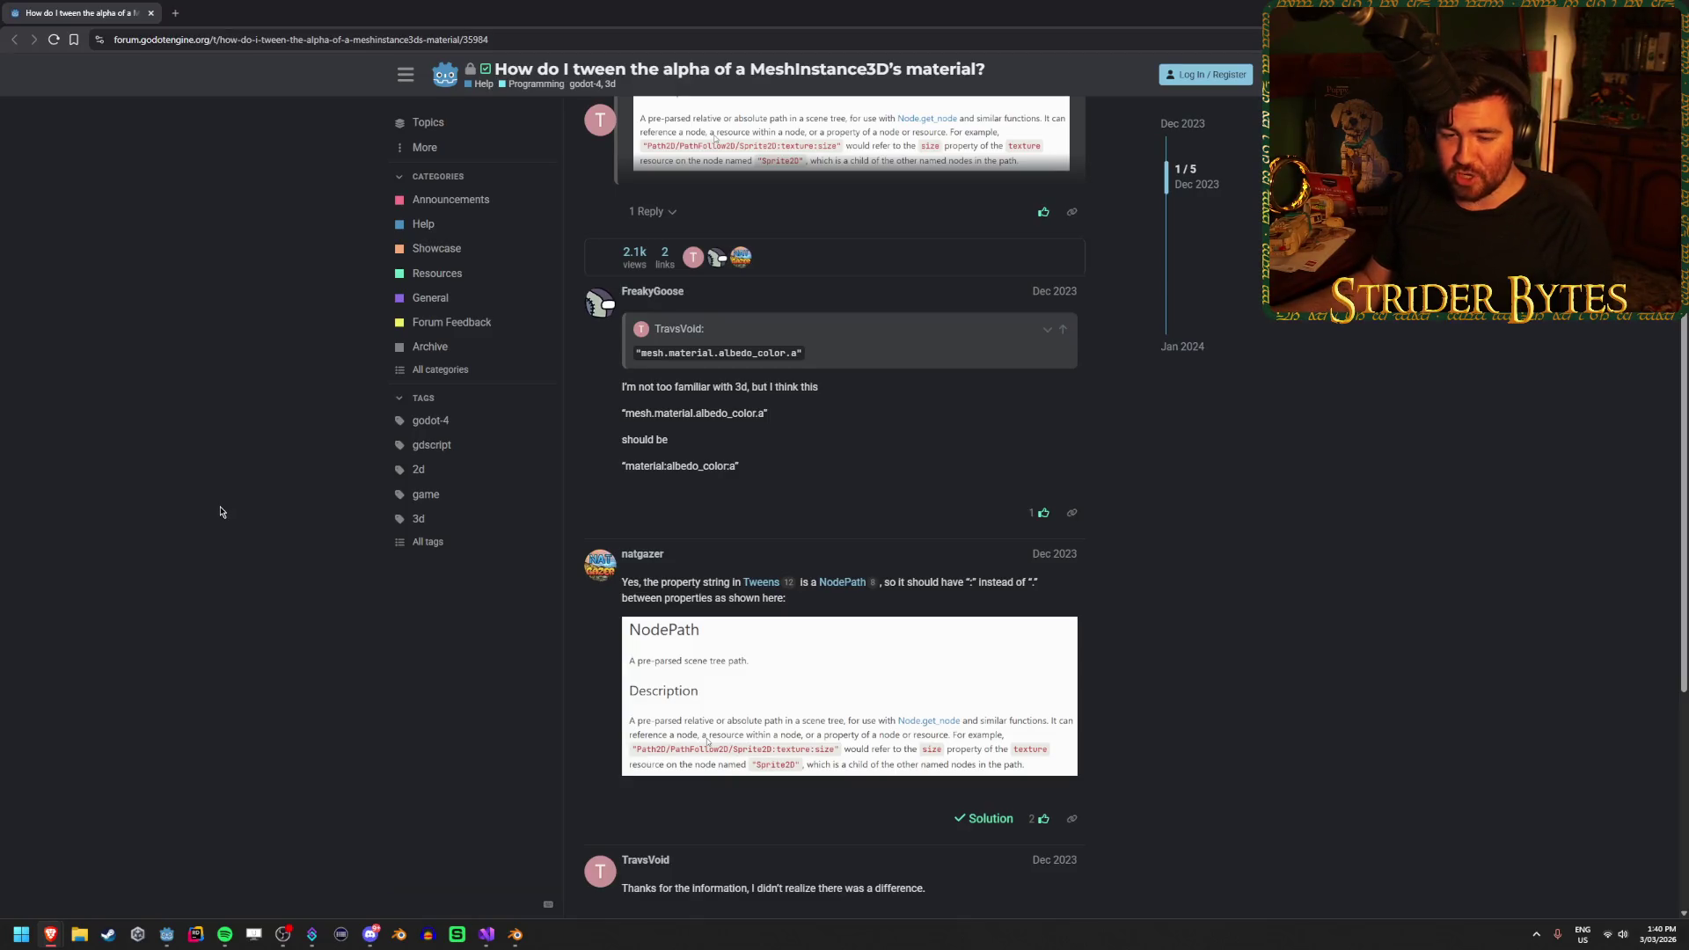
Read the thread's full tween_property line and the accepted answer about colons in property paths
scroll(222, 511, "down", 2)
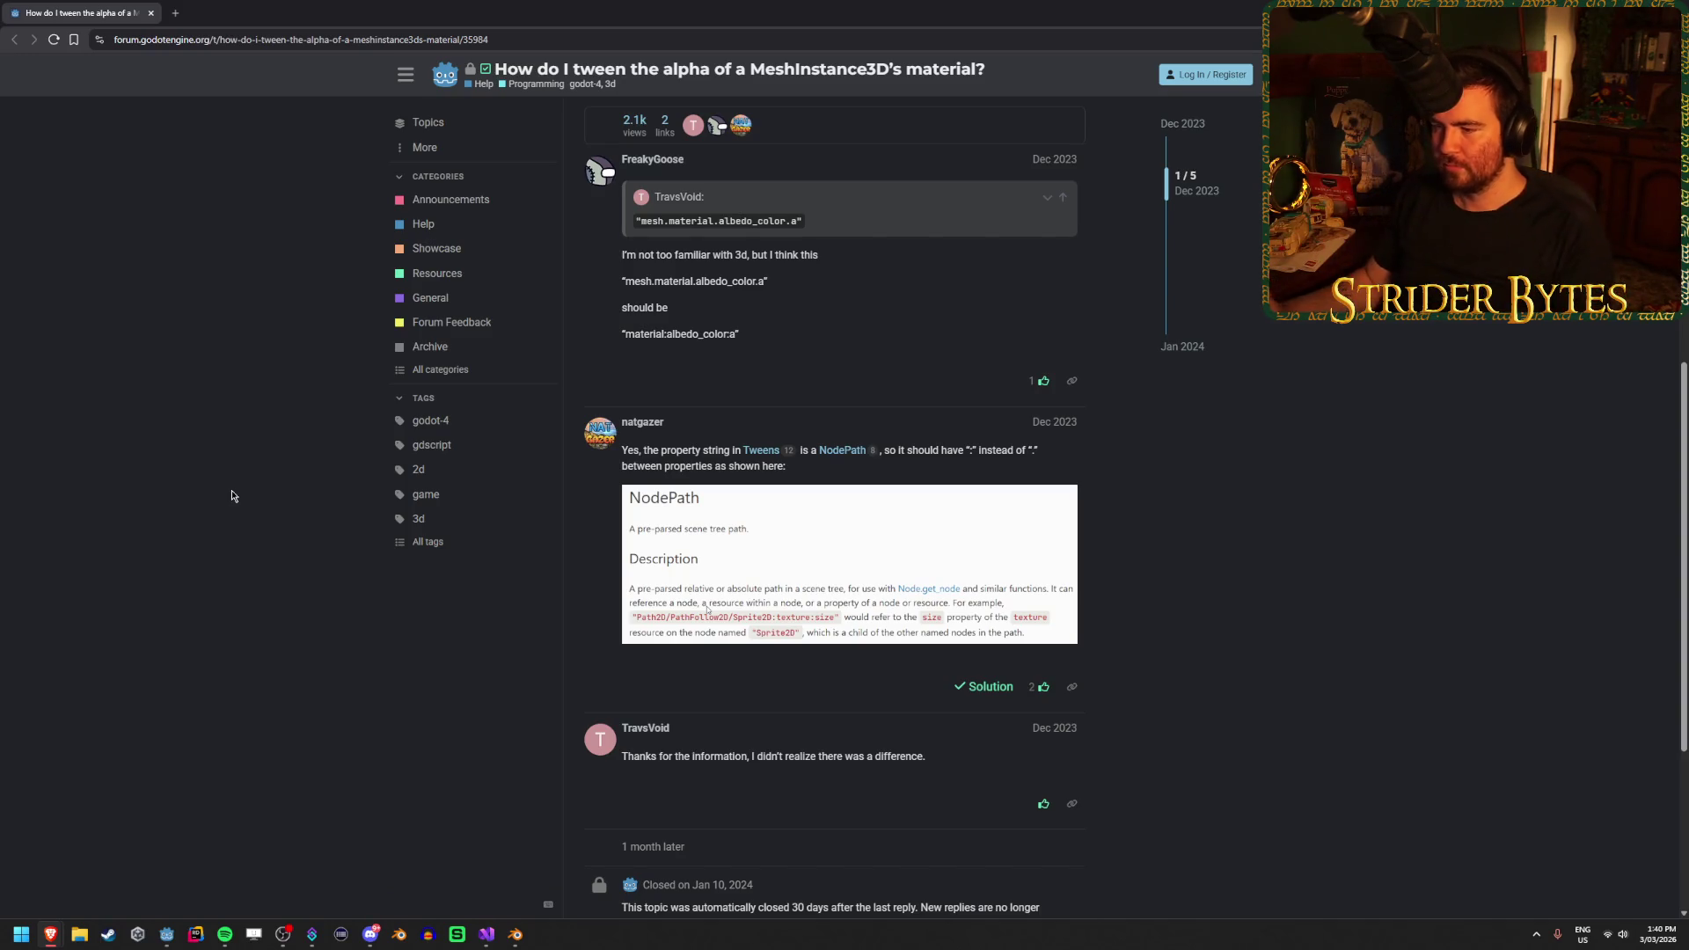
scroll(289, 482, "up", 8)
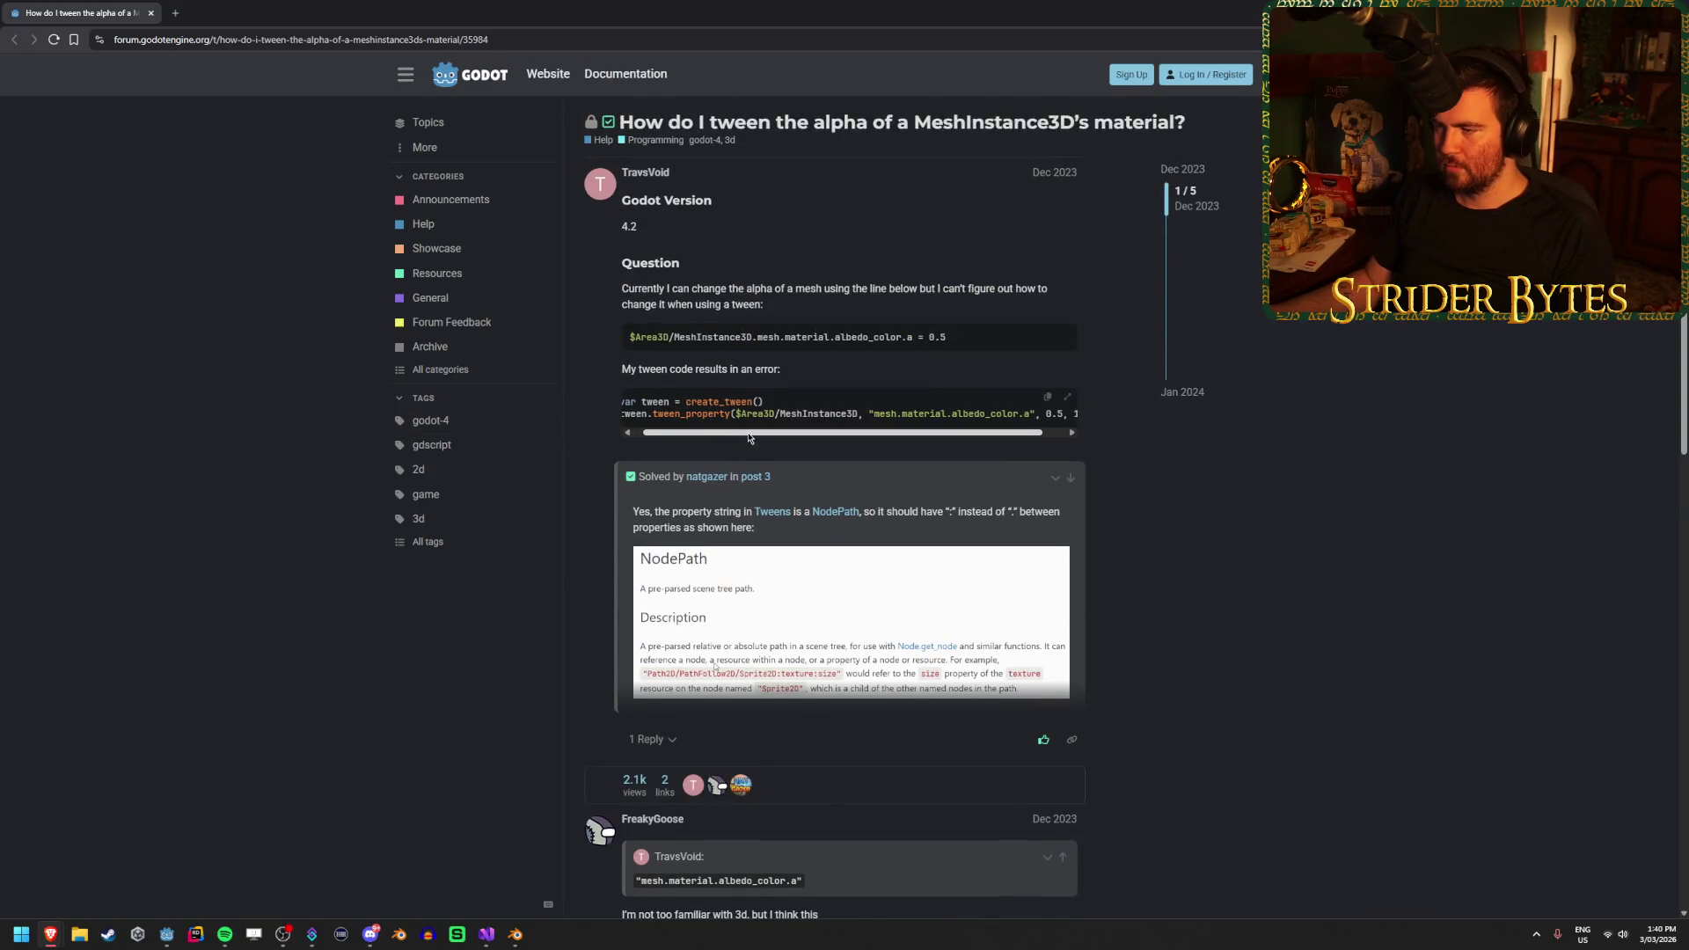
mouse_move(741, 437)
left_mouse_down()
mouse_move(836, 437)
mouse_move(782, 437)
left_mouse_up()
key("alt+Tab")
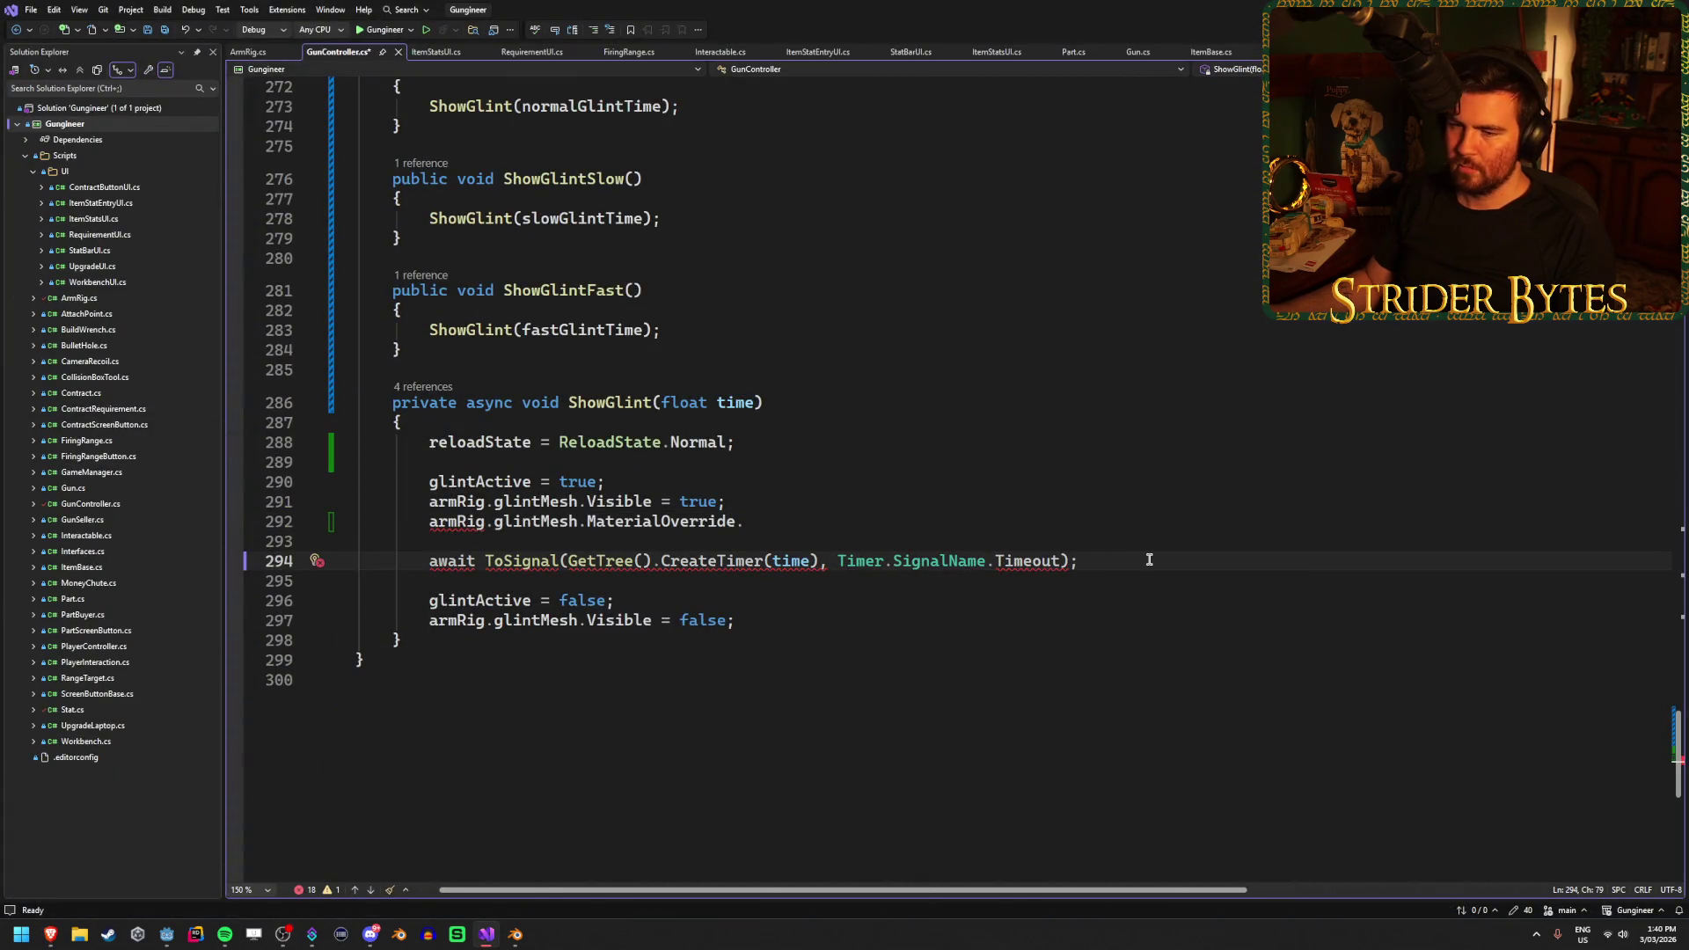
Start line 292 with CreateTween.TweenProperty( using the CreateTween completion
left_click(788, 520)
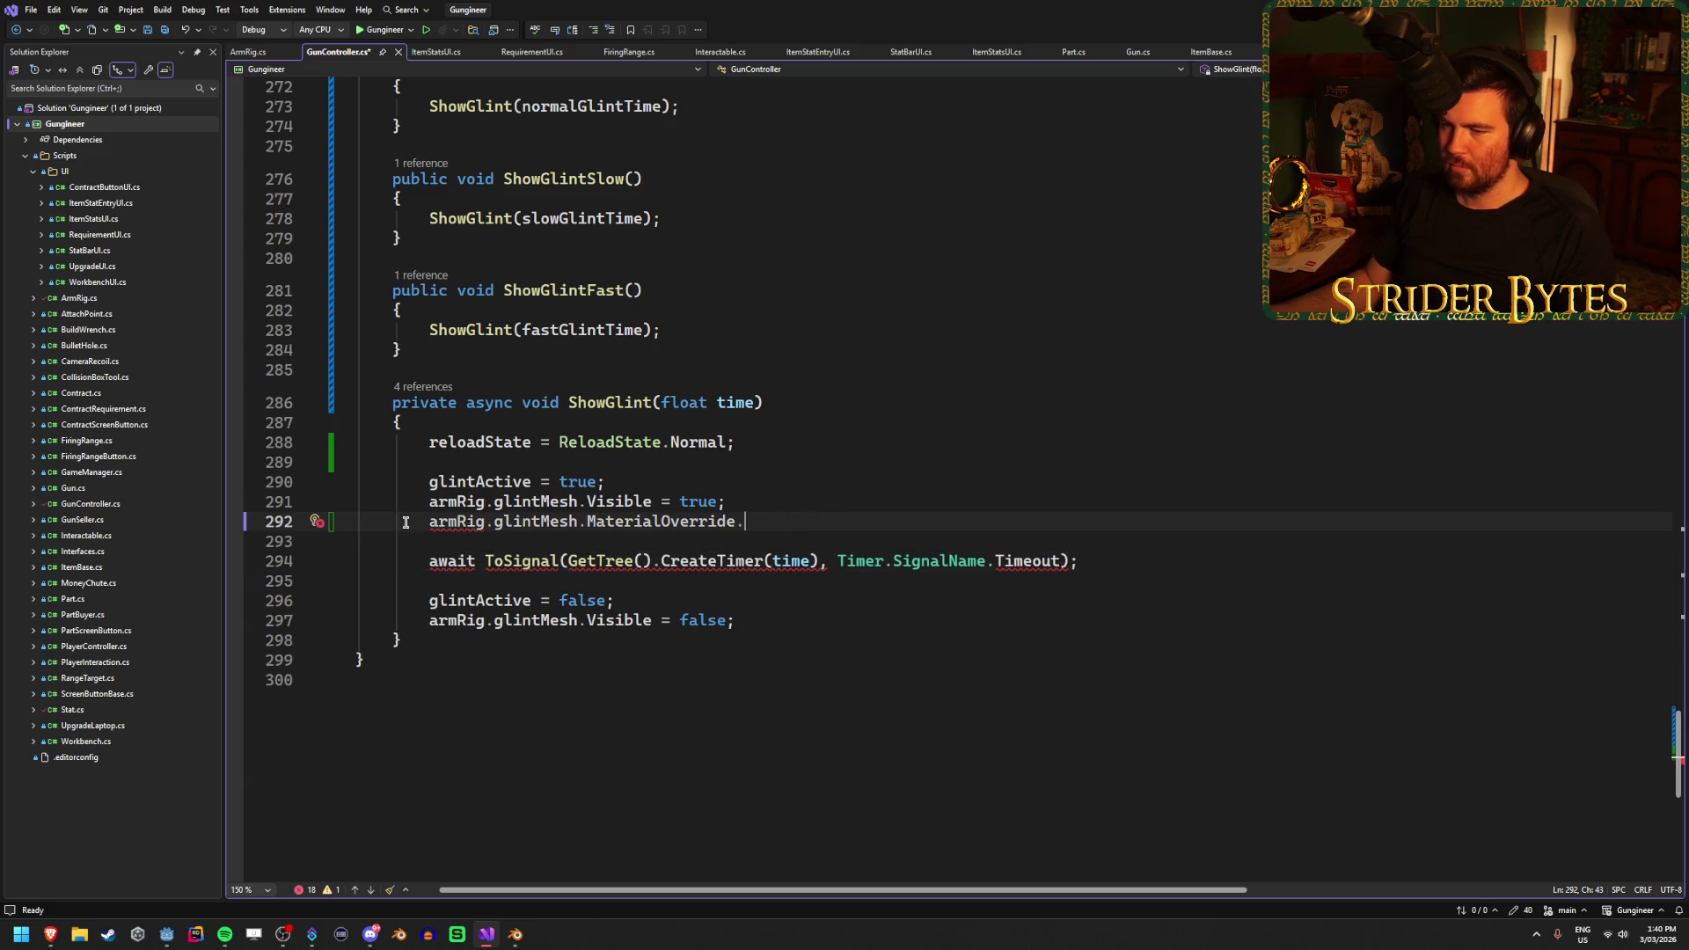
key("Home")
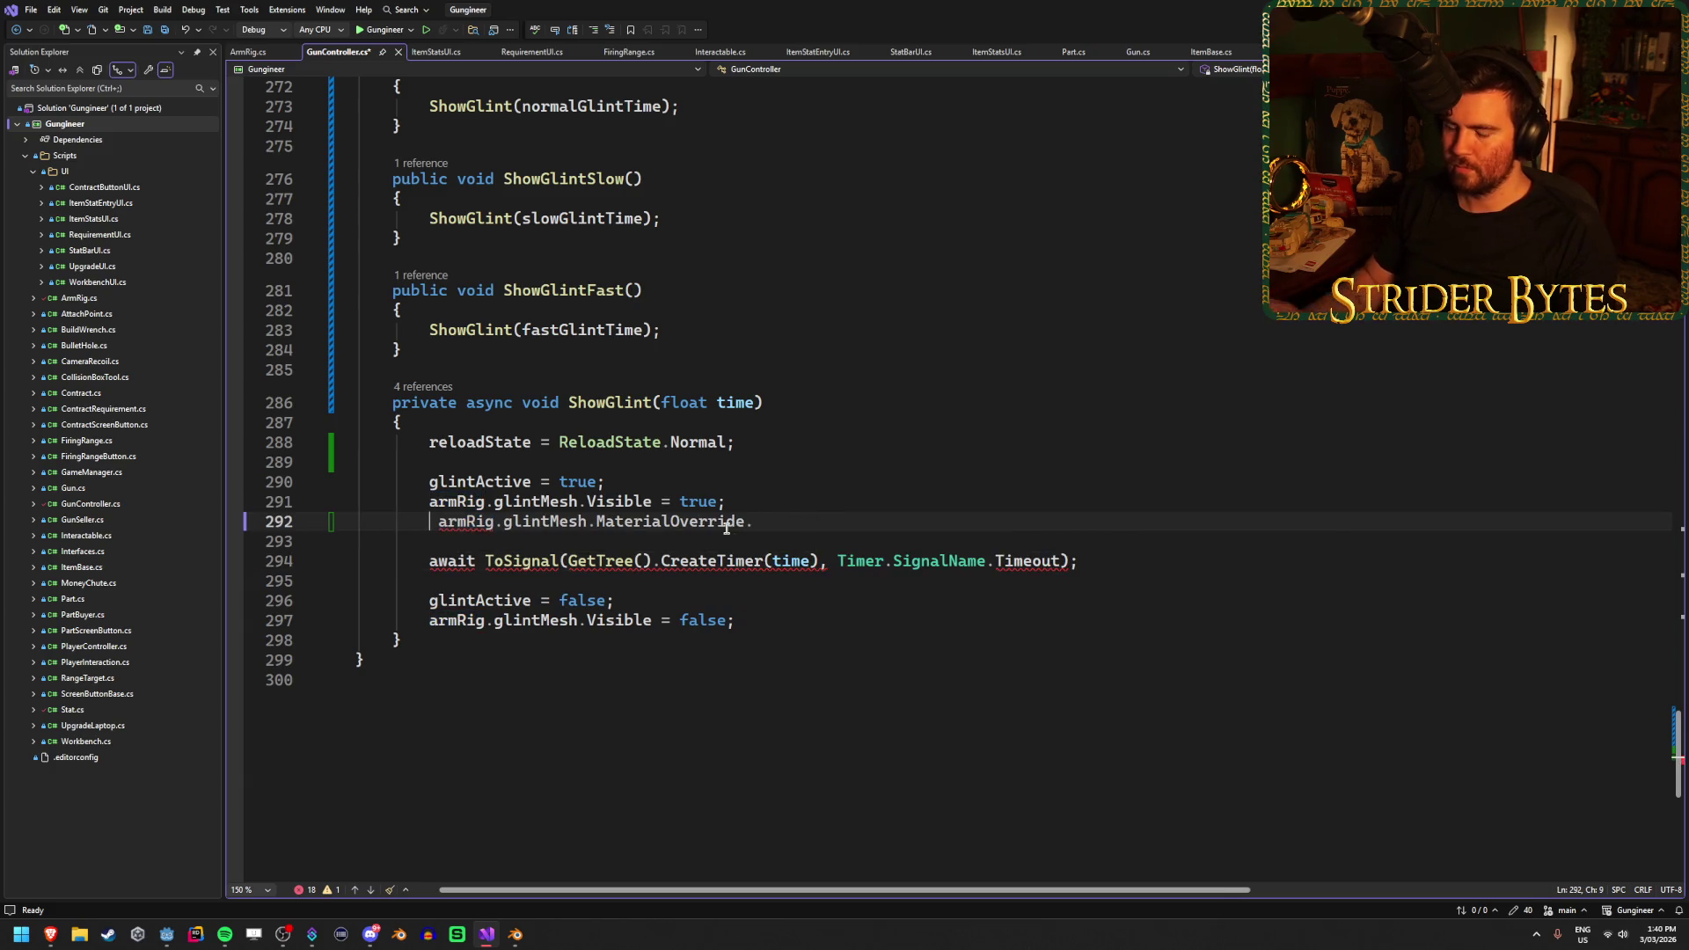
type("Creat")
key("Tab")
type(".TweenProp ")
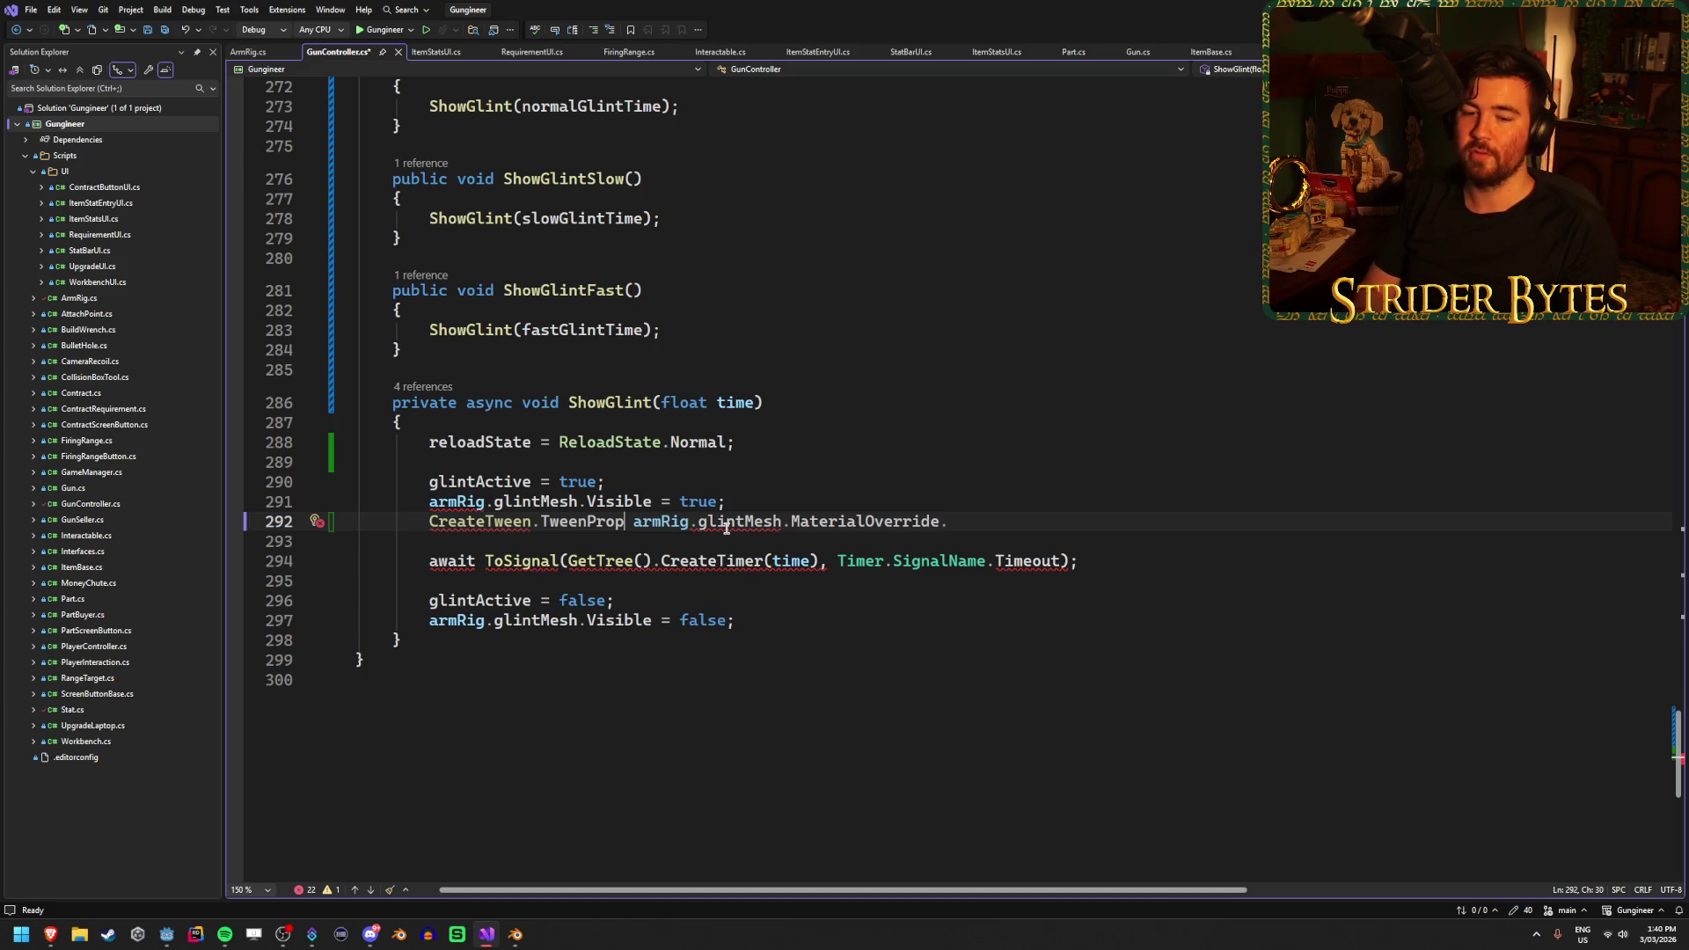
type("erty(")
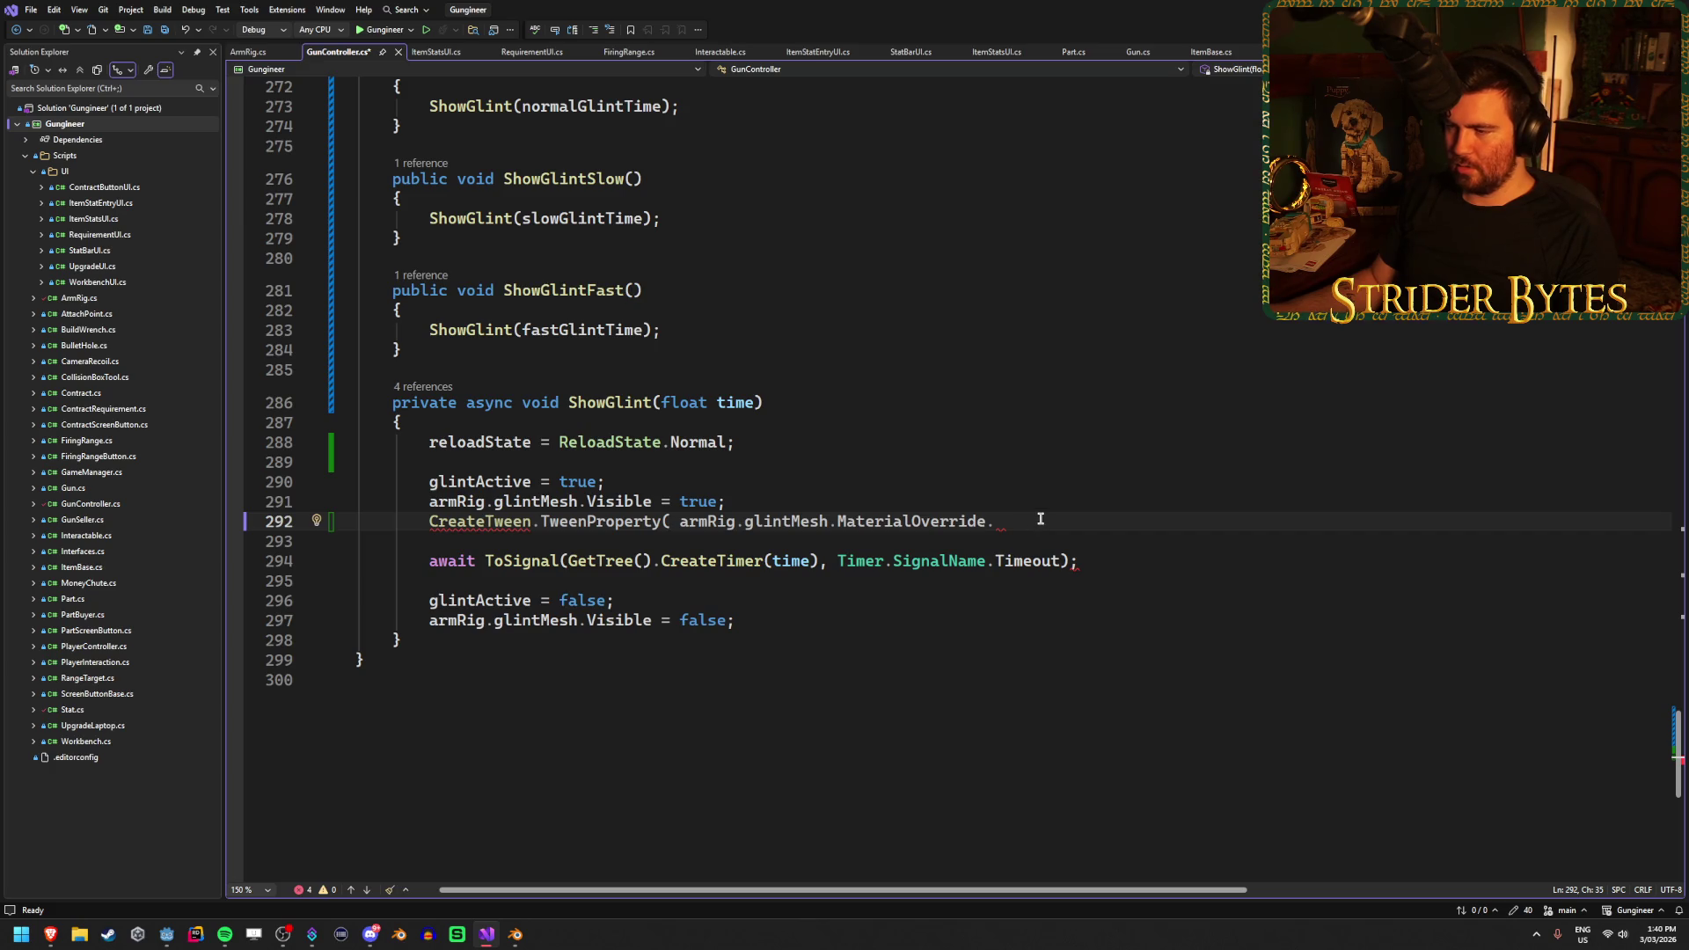
Drop .MaterialOverride so the line reads CreateTween.TweenProperty(armRig.glintMesh, "", and save
left_click_drag(1040, 519, 829, 521)
key("BackSpace")
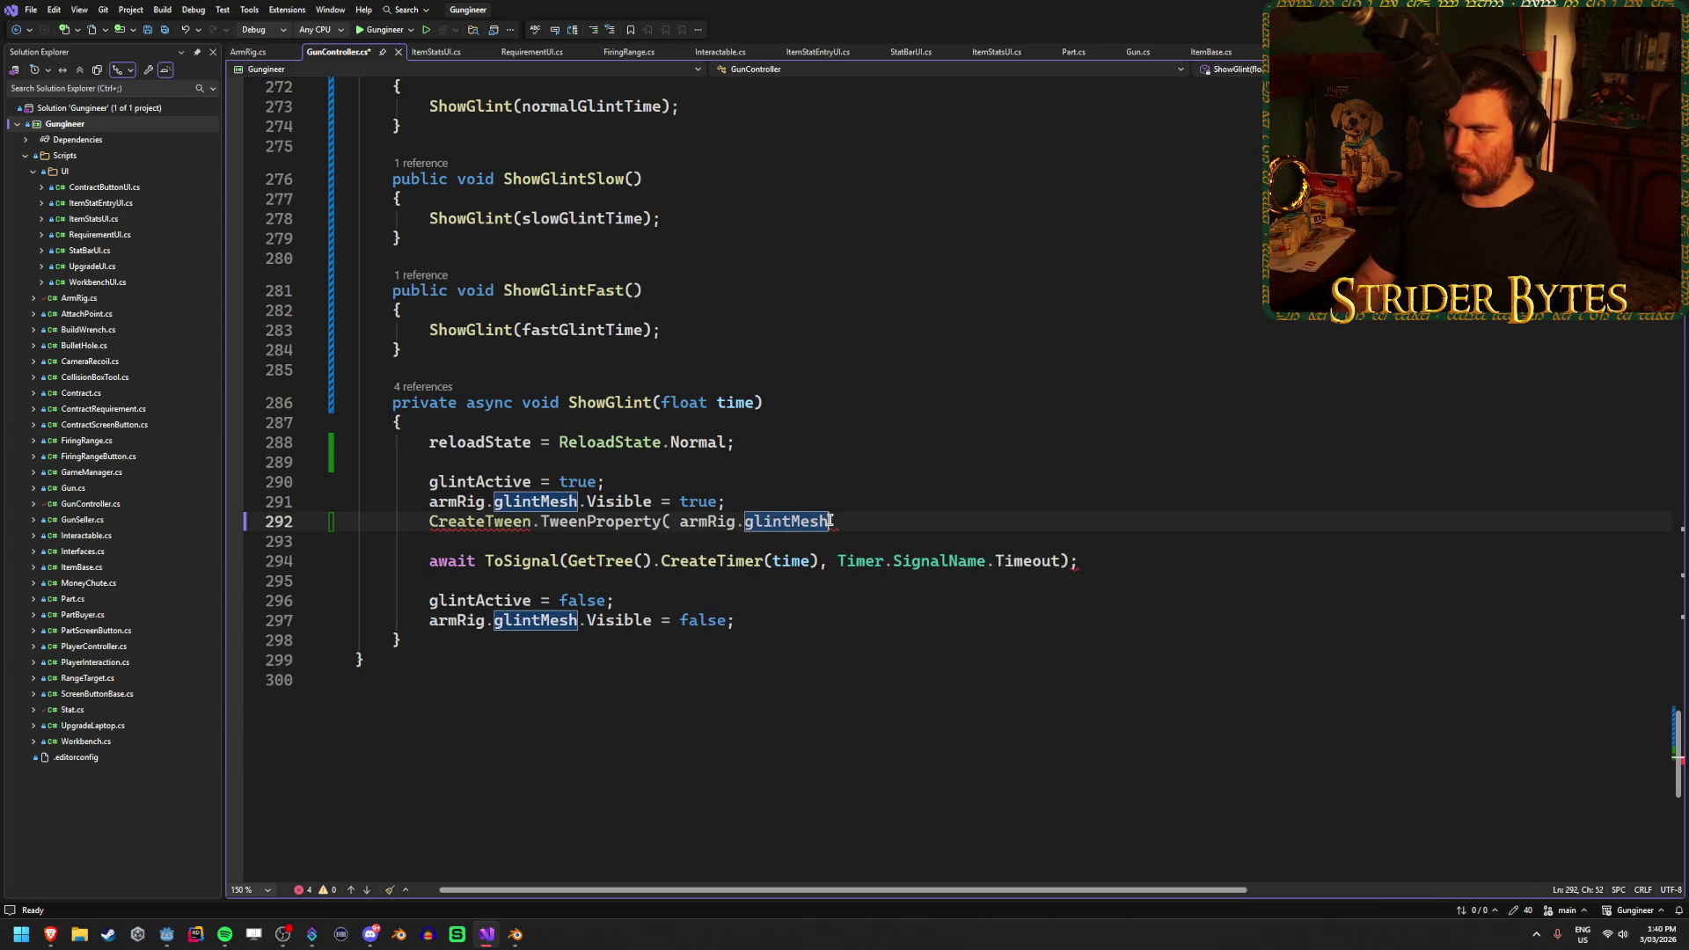
key("ctrl+Left")
key("ctrl+Left")
key("ctrl+Left")
key("BackSpace")
key("End")
type(",")
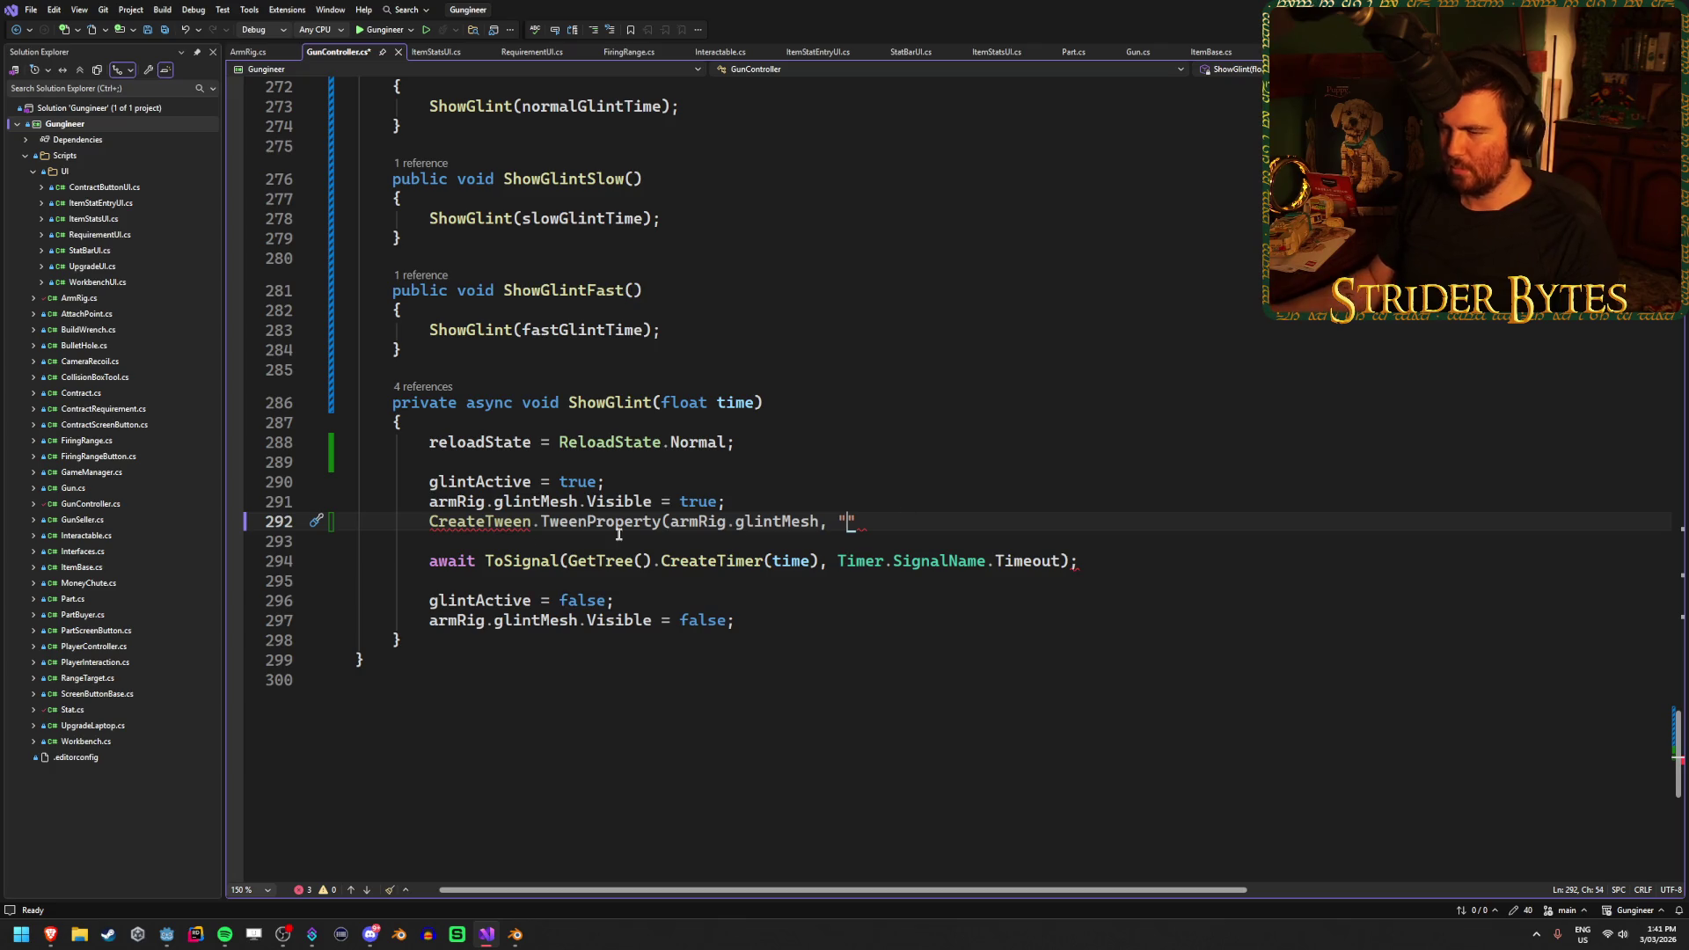
key("ctrl+s")
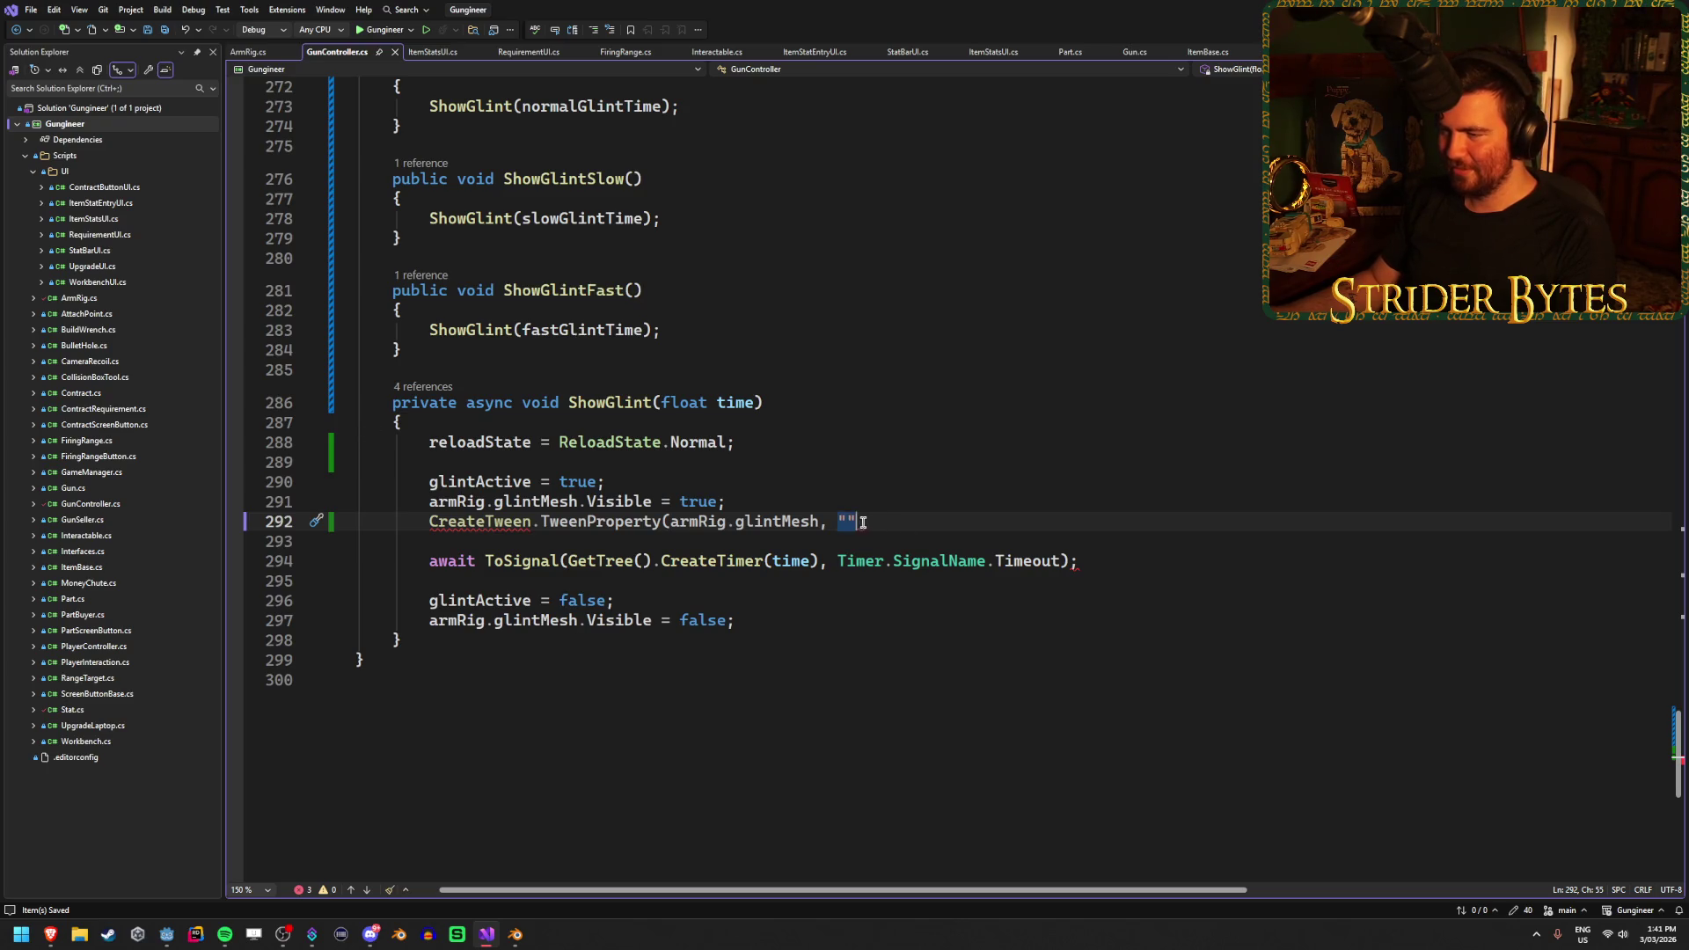
left_click(166, 935)
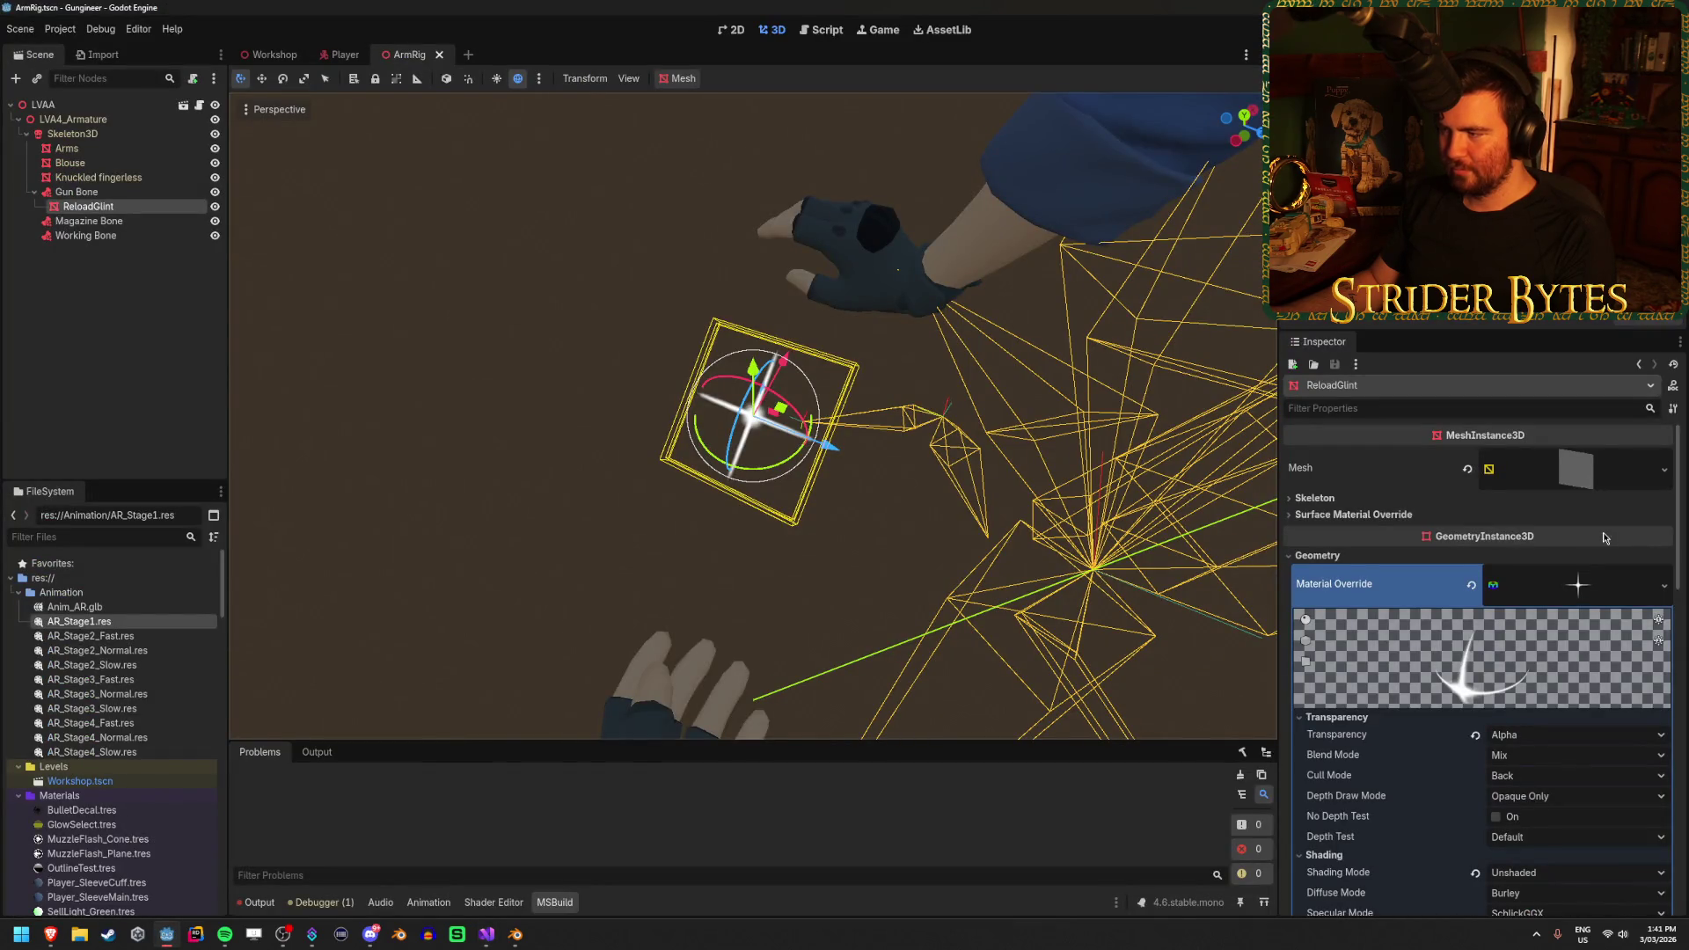
left_click(1399, 515)
left_click(1399, 515)
left_click(1356, 500)
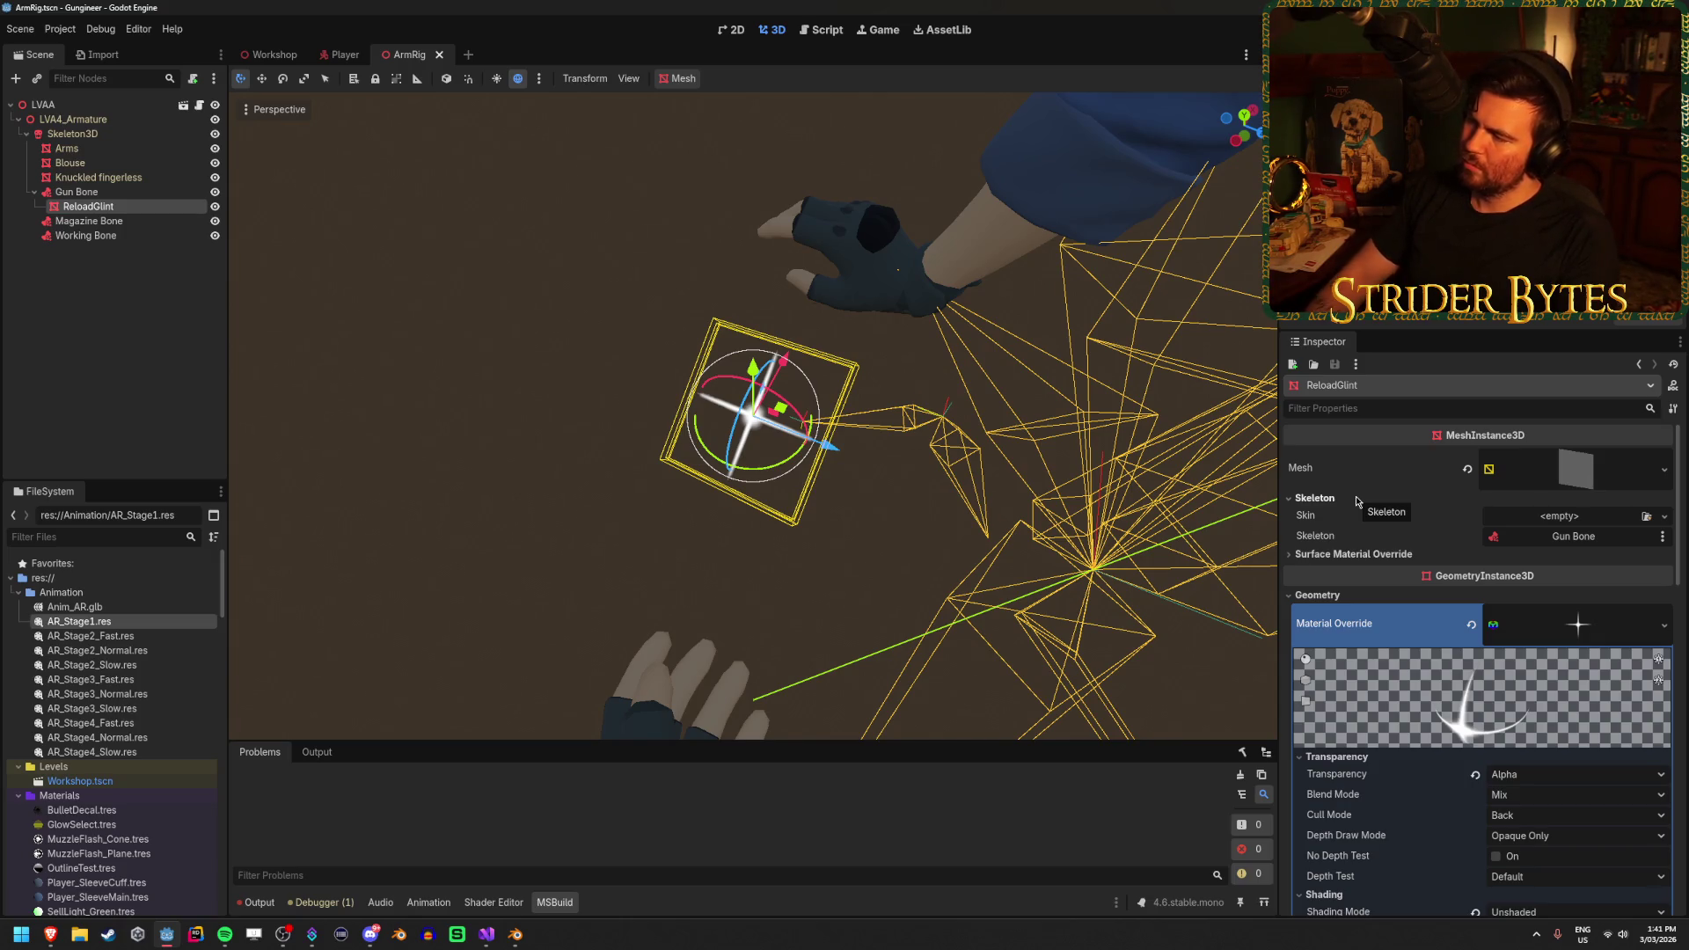
scroll(1356, 501, "down", 5)
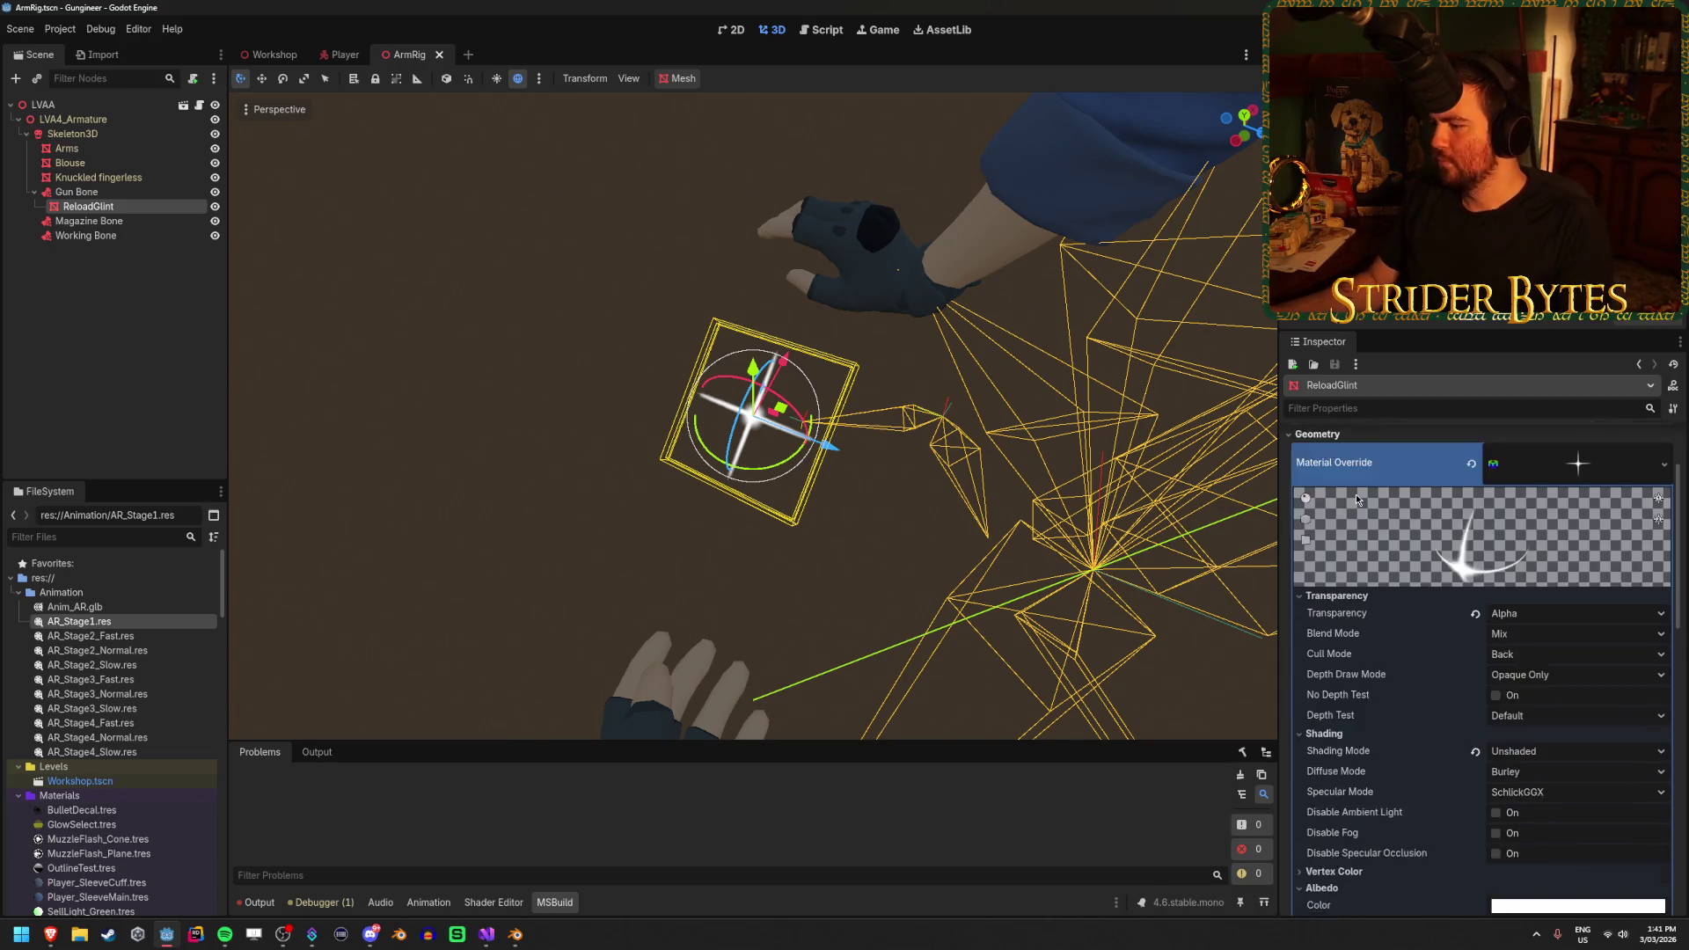
scroll(1356, 501, "up", 4)
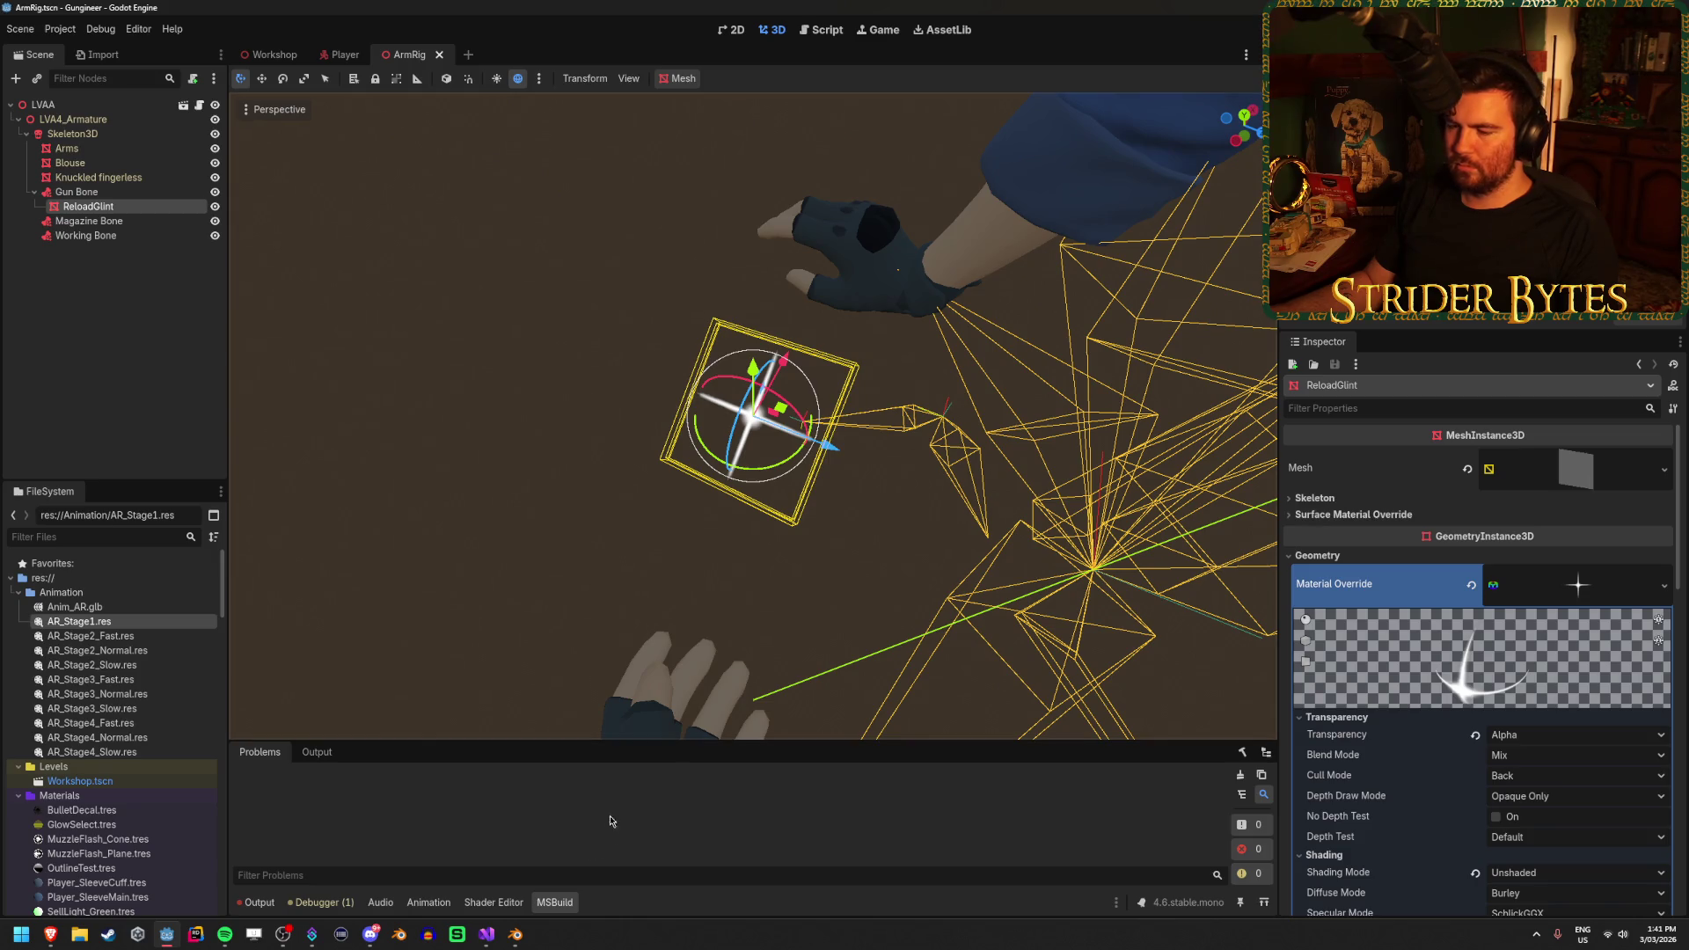
left_click(482, 942)
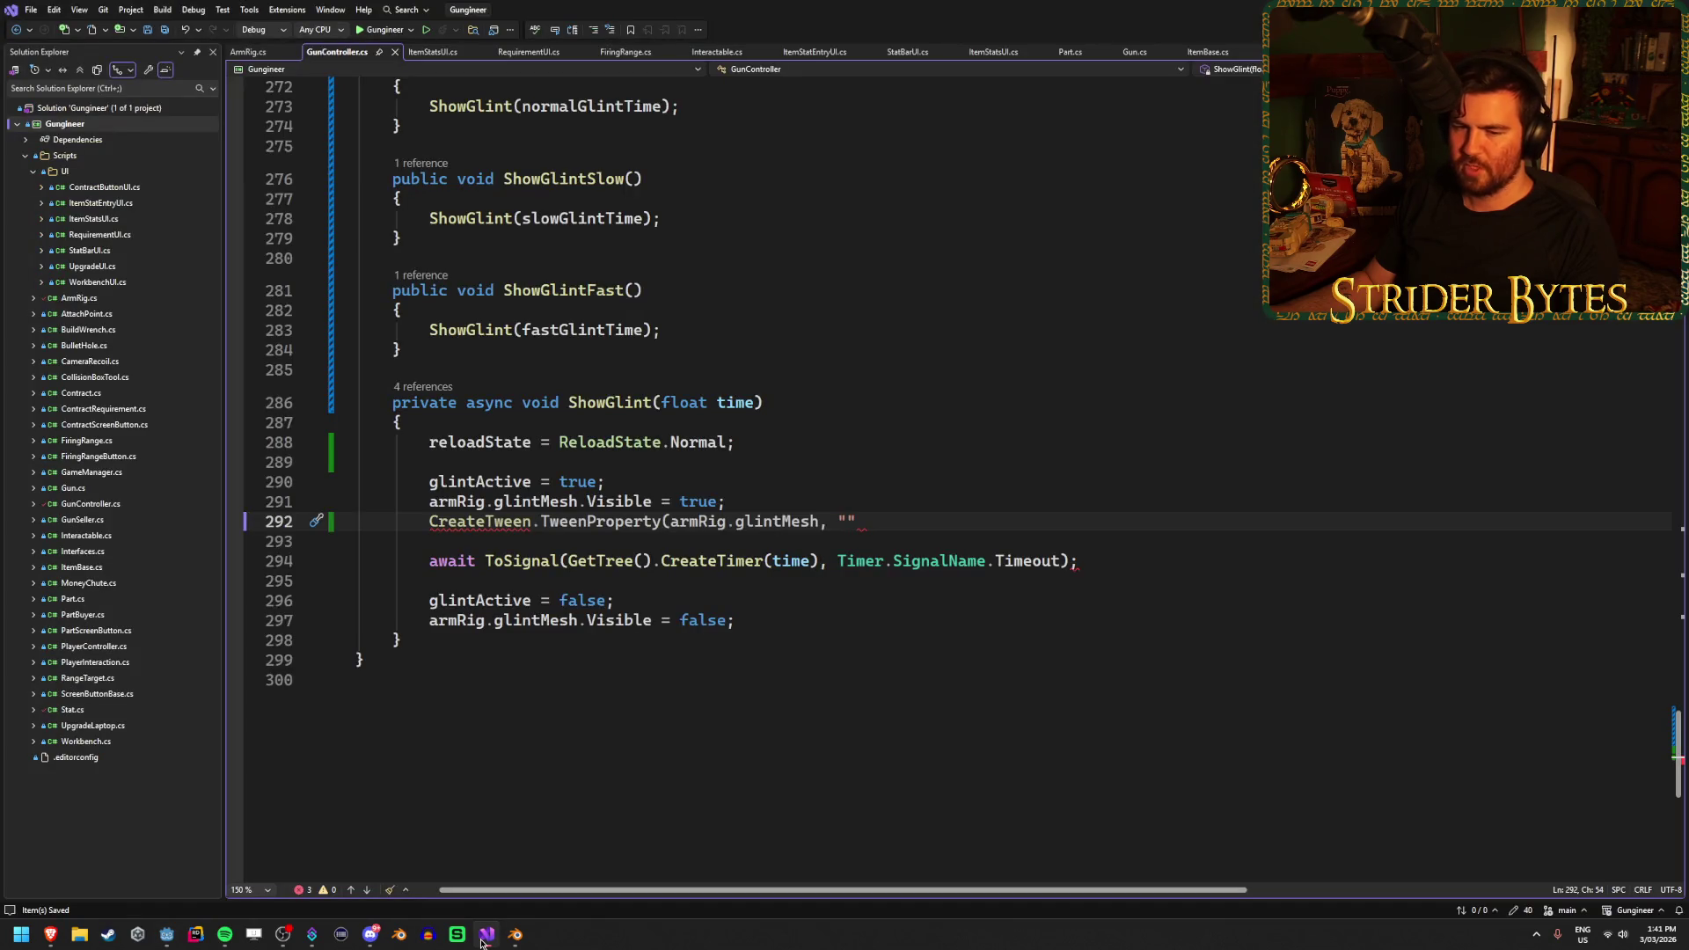
left_click(482, 938)
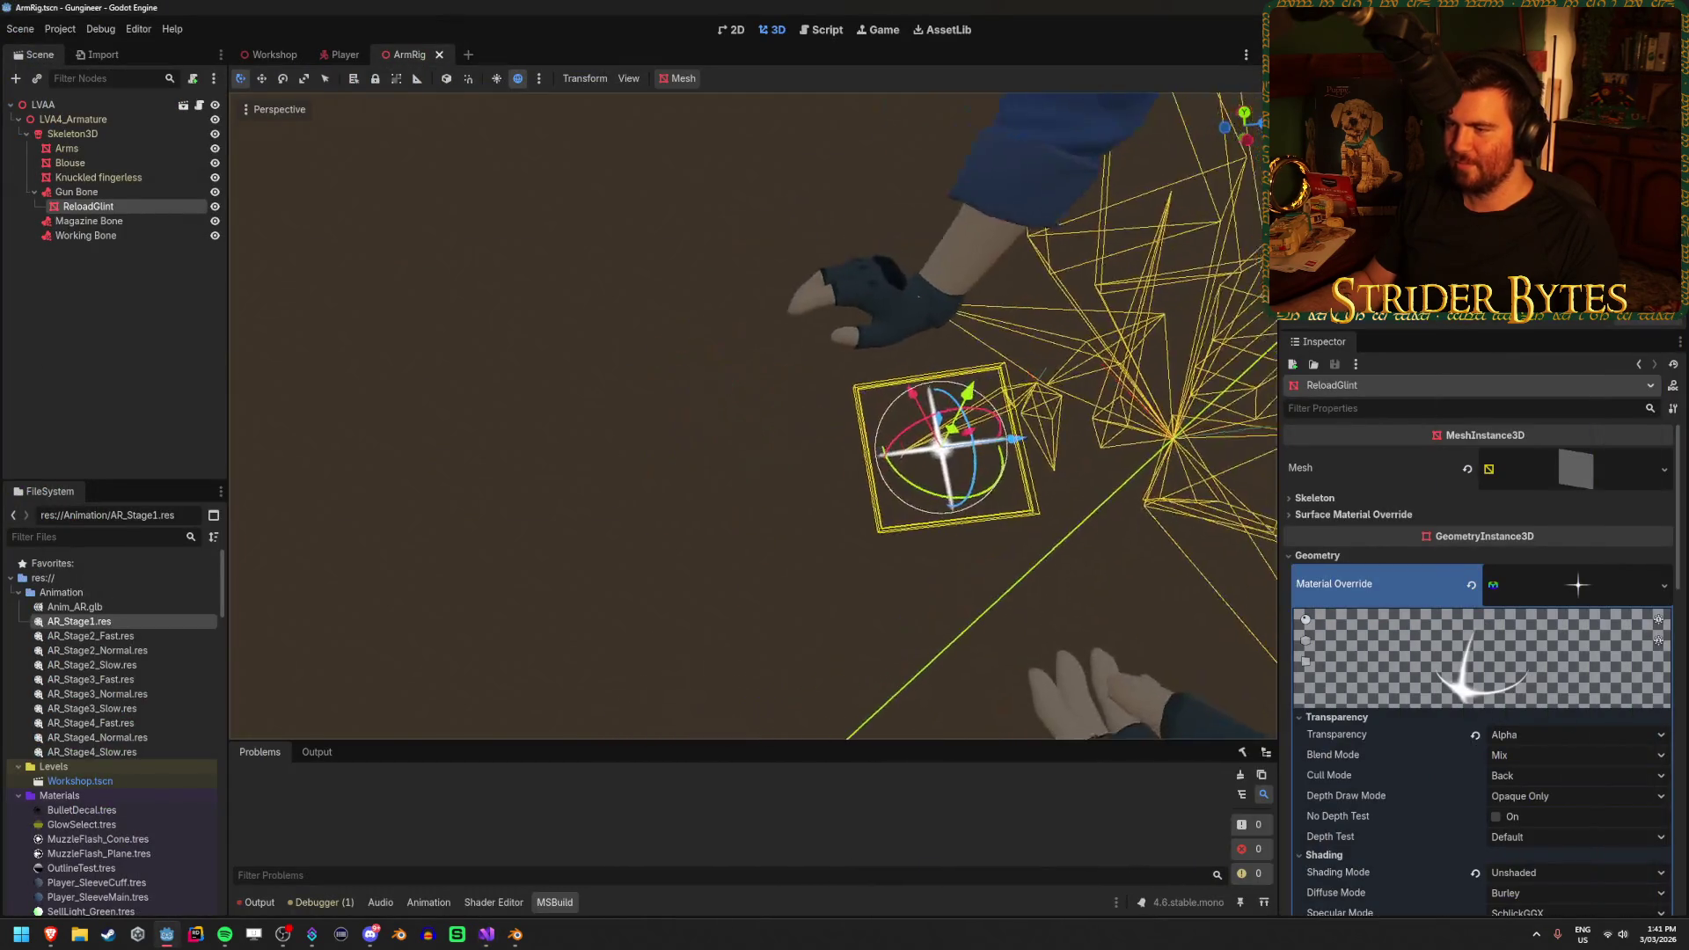
scroll(851, 618, "up", 5)
mouse_move(852, 618)
left_mouse_down()
mouse_move(826, 629)
mouse_move(883, 555)
left_mouse_up()
scroll(883, 554, "down", 1)
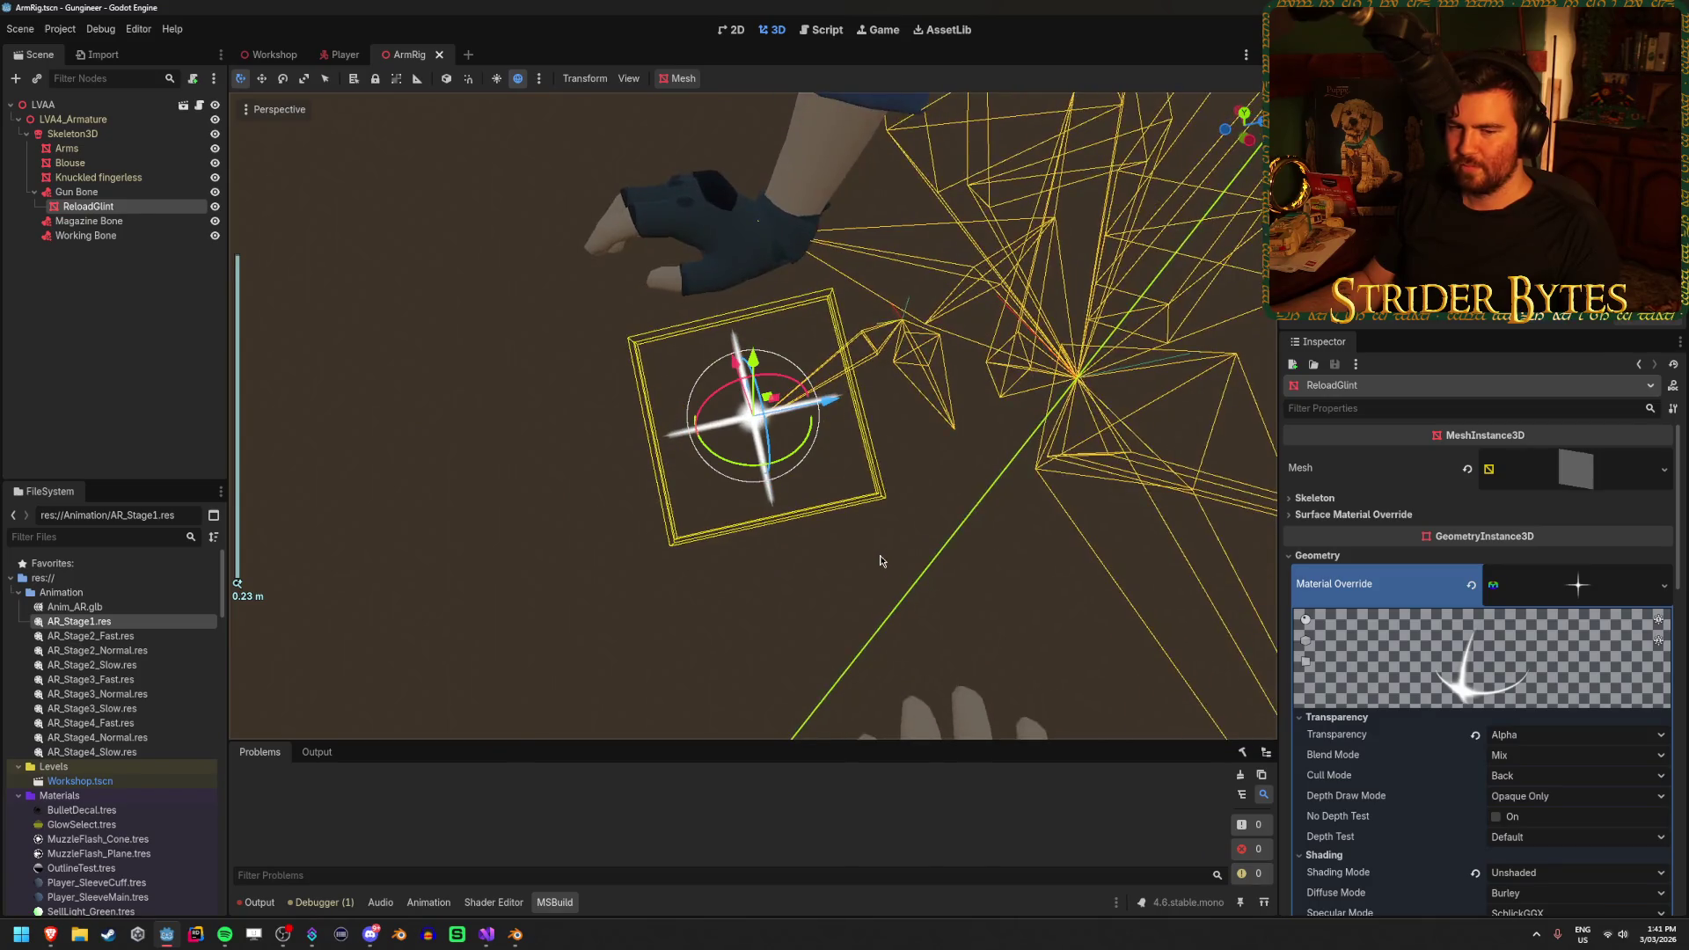
scroll(882, 560, "up", 1)
scroll(881, 563, "down", 4)
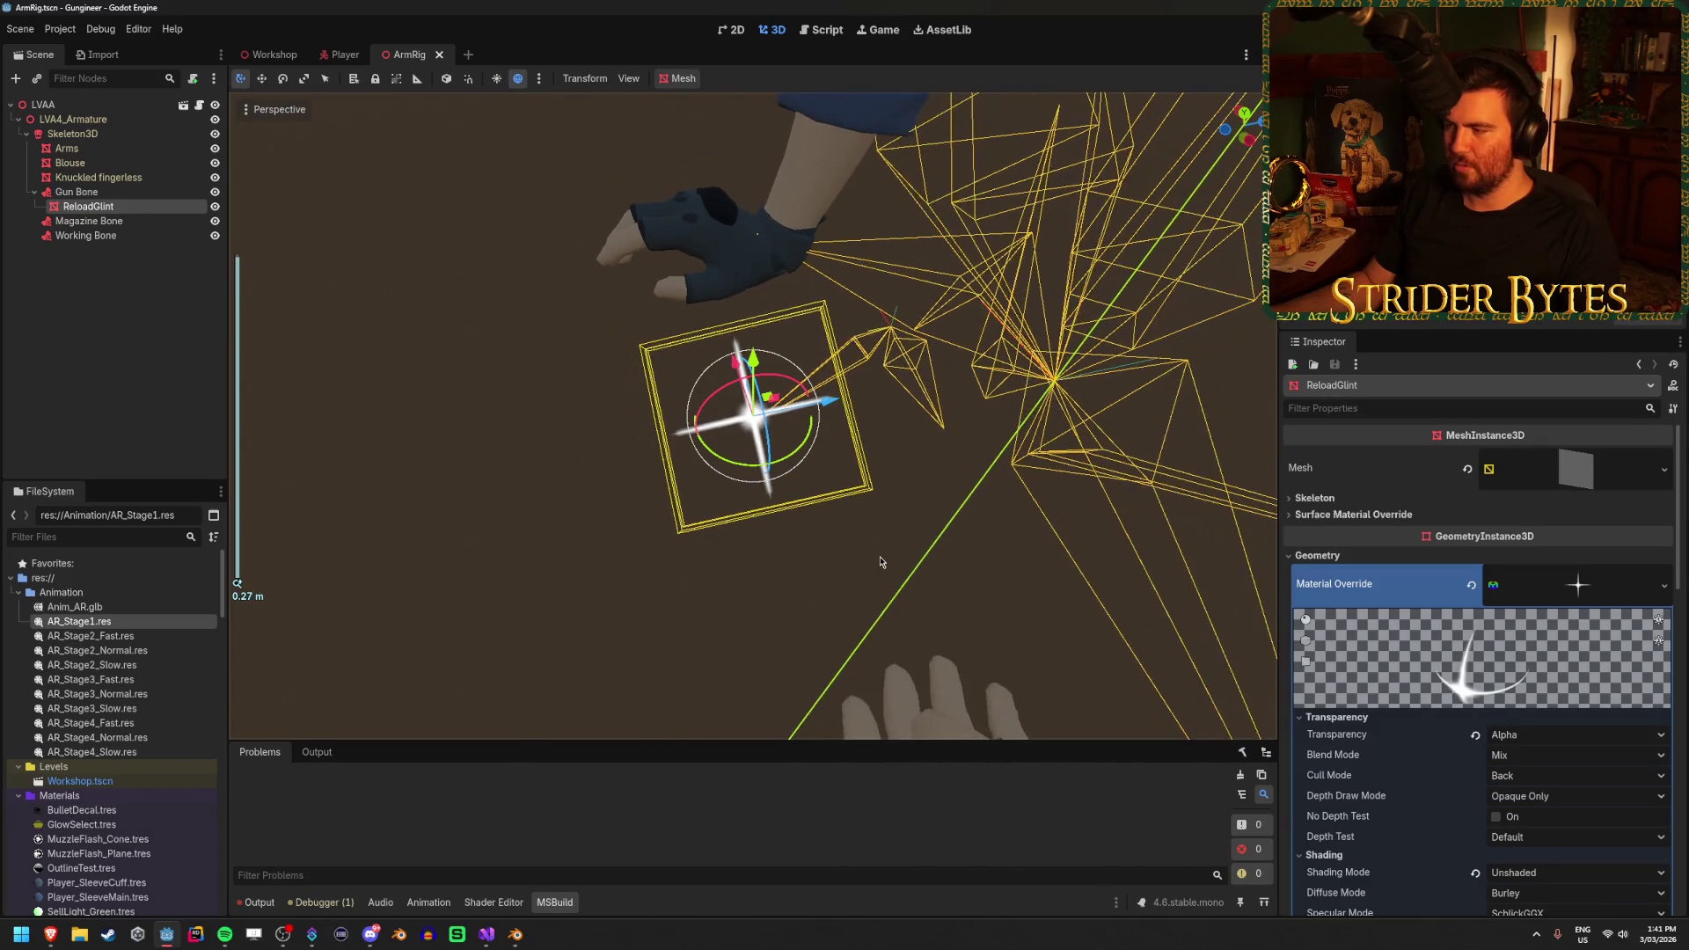
scroll(741, 570, "up", 3)
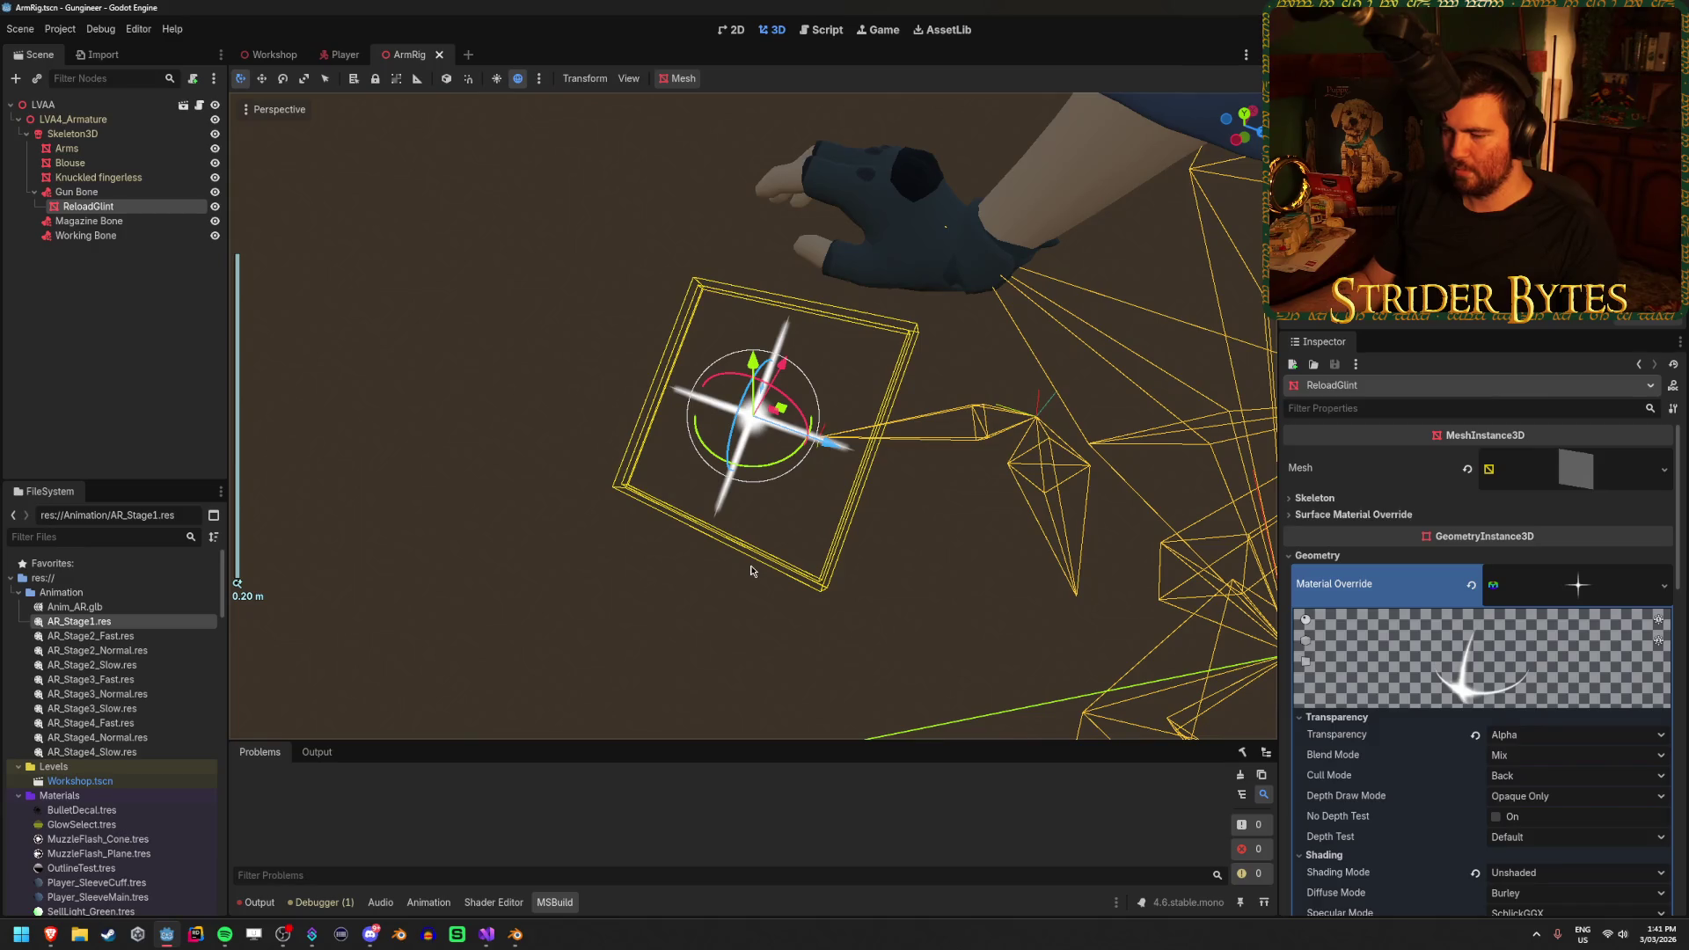
left_click(492, 940)
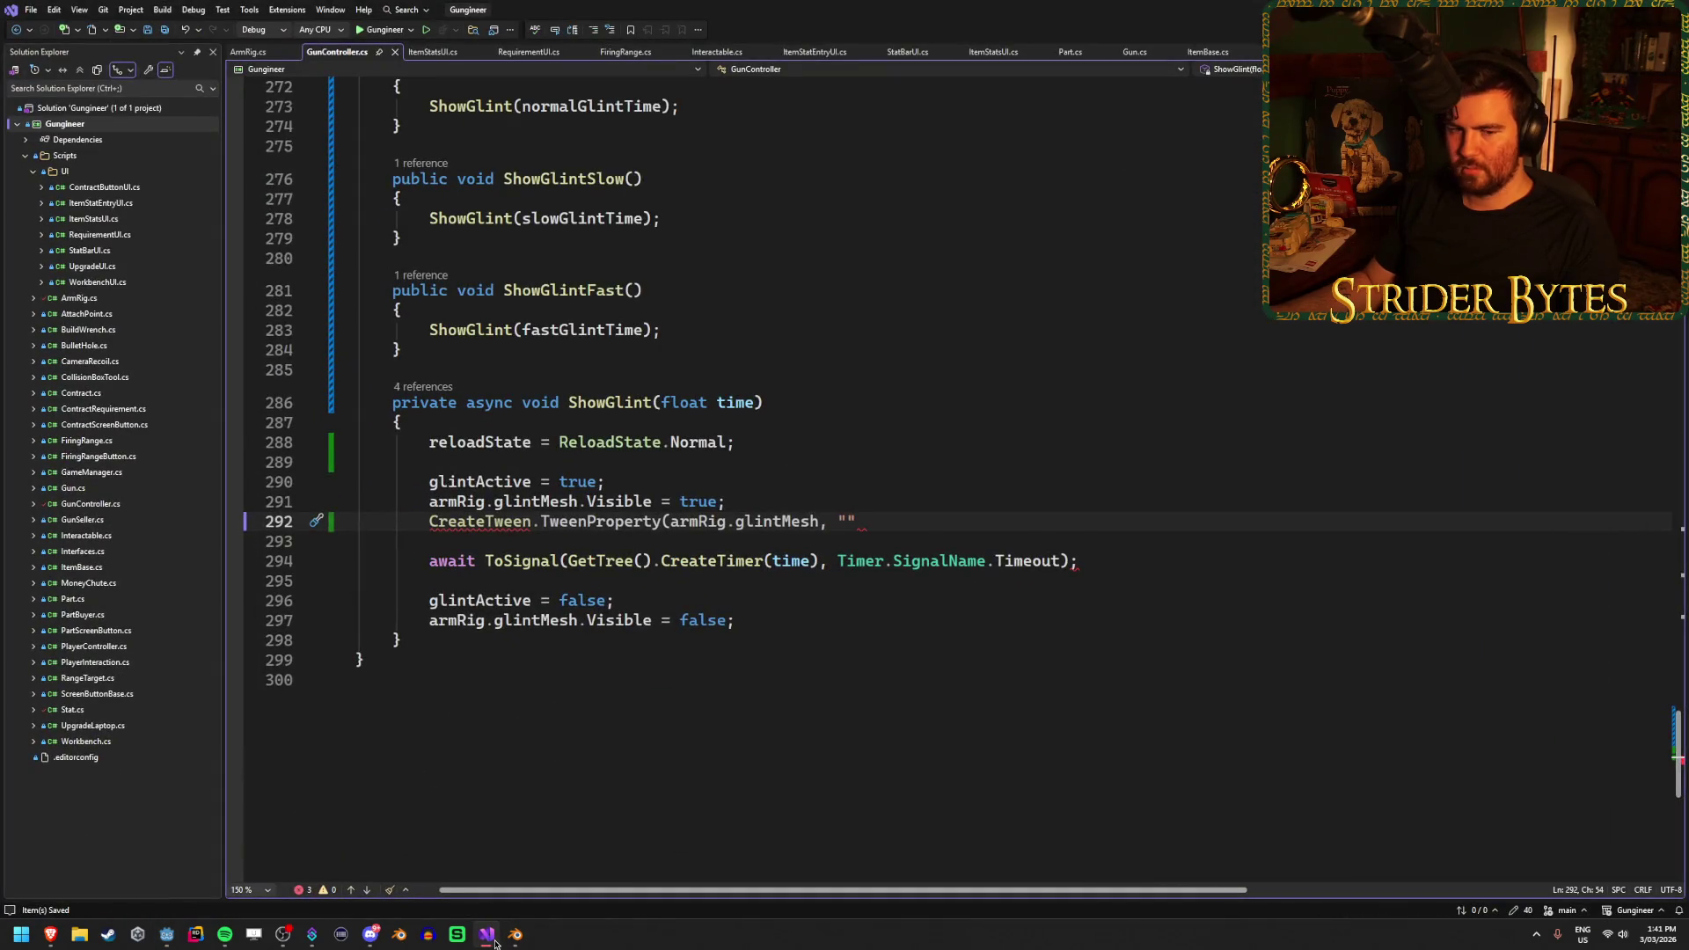
Close line 292 as CreateTween.TweenProperty(armRig.glintMesh, "") and save GunController.cs
type("\"")
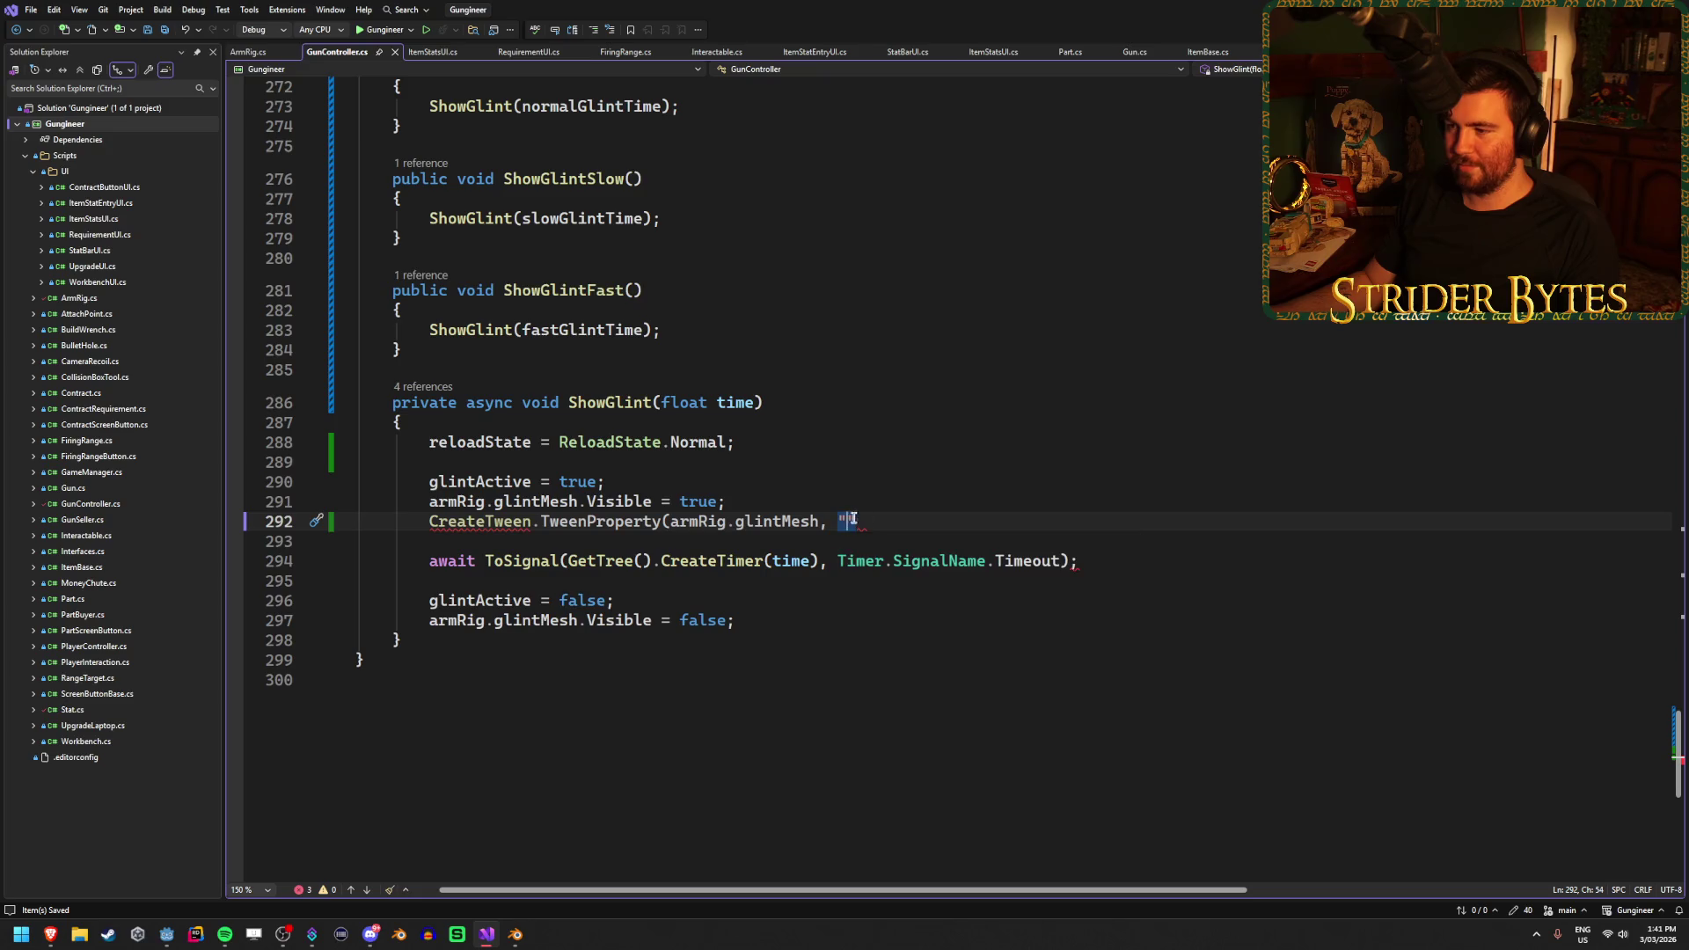
type(")")
key("Left")
key("Left")
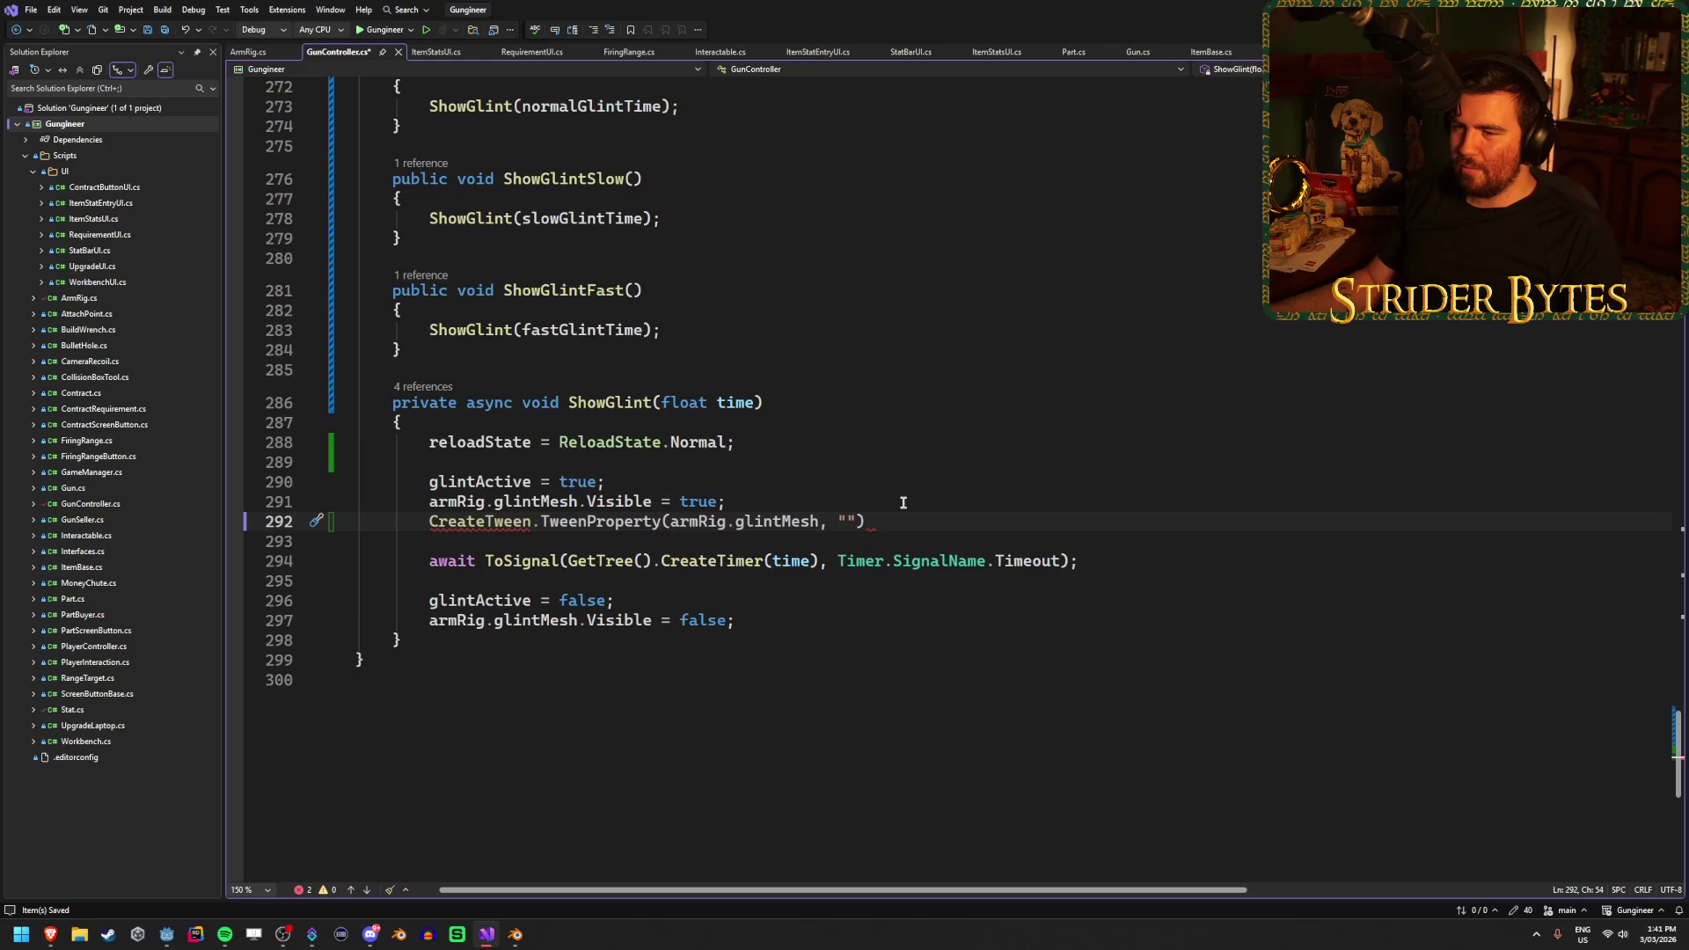
scroll(899, 485, "up", 5)
scroll(899, 479, "down", 5)
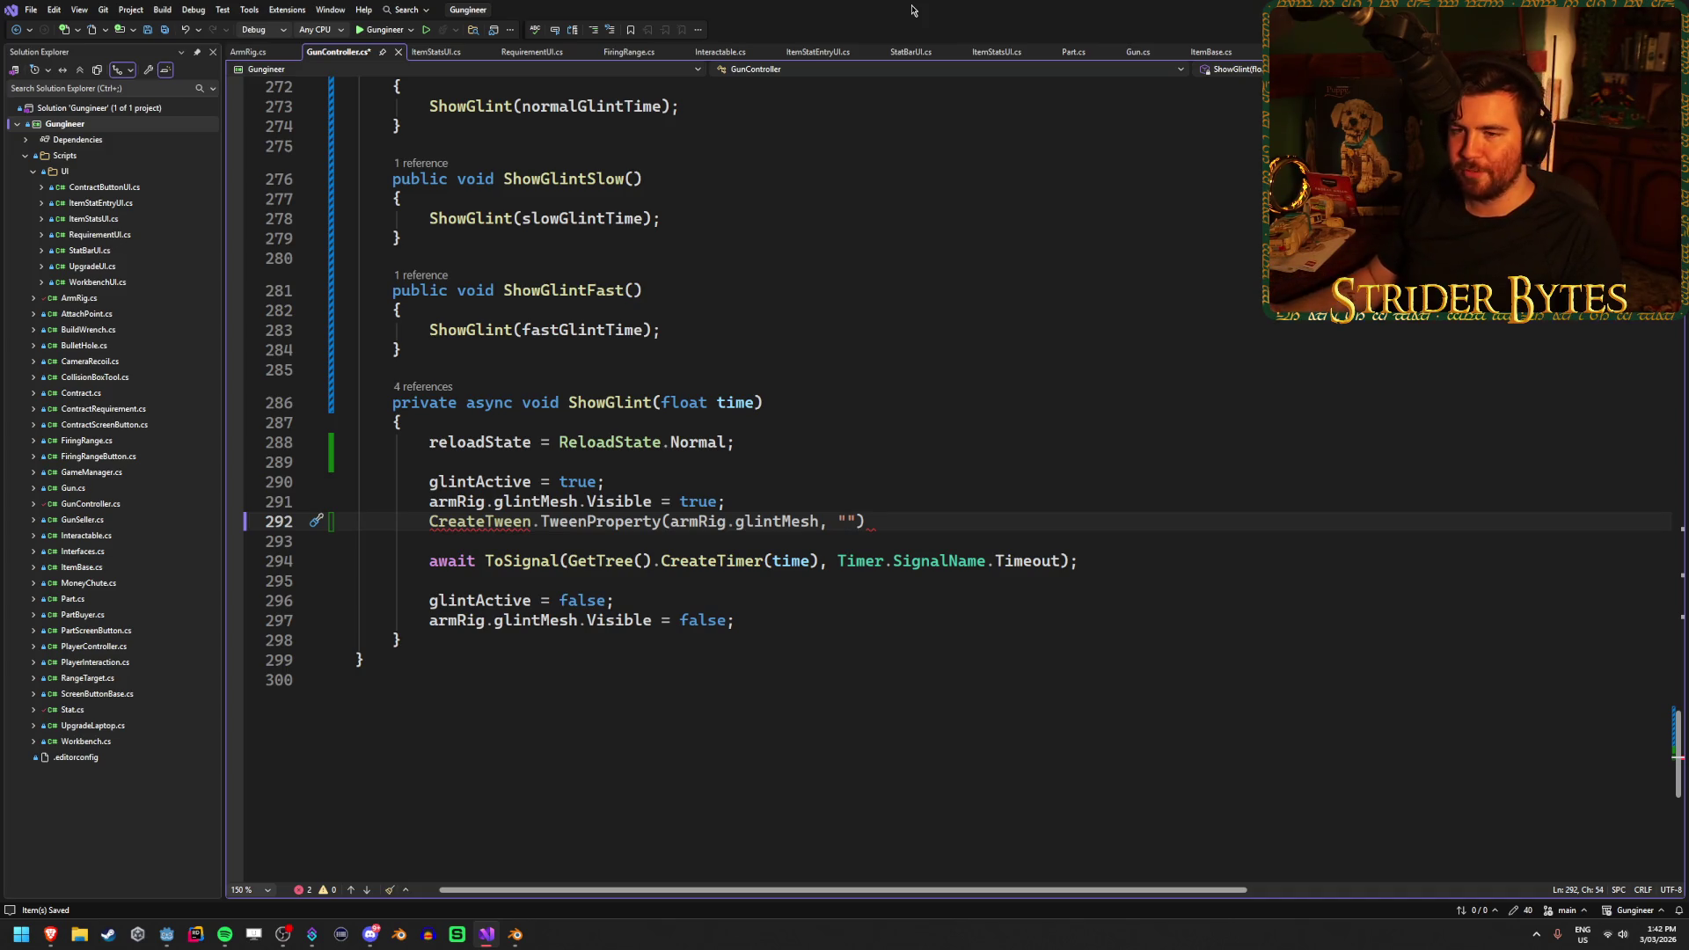
key("ctrl+s")
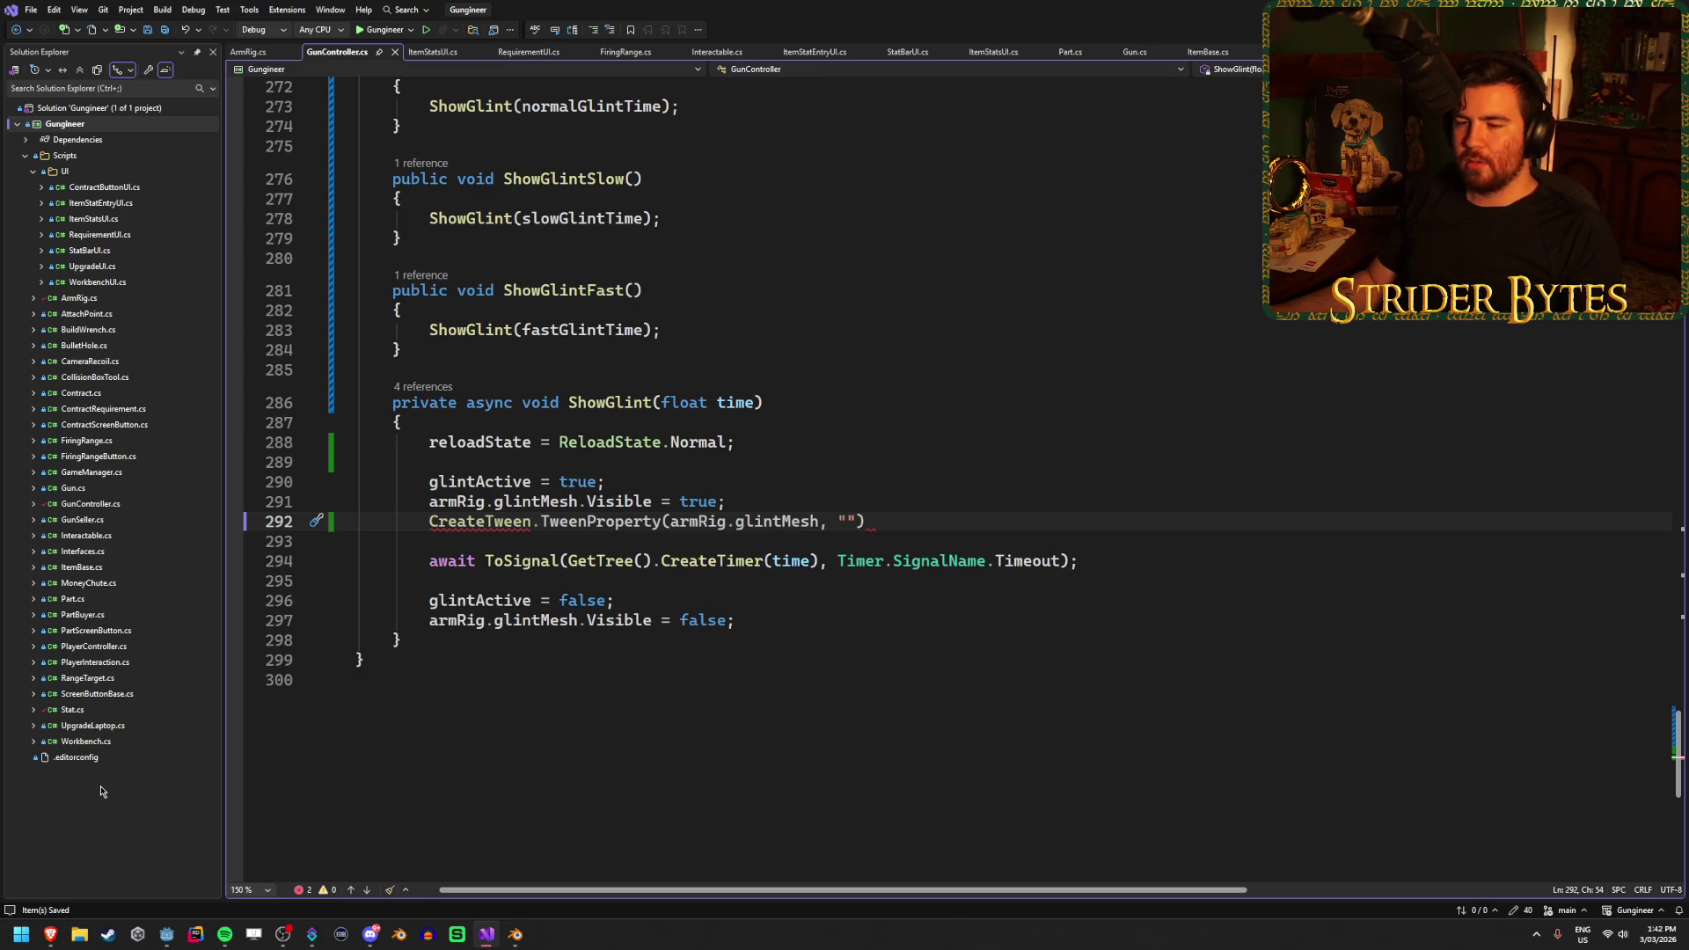
left_click(928, 517)
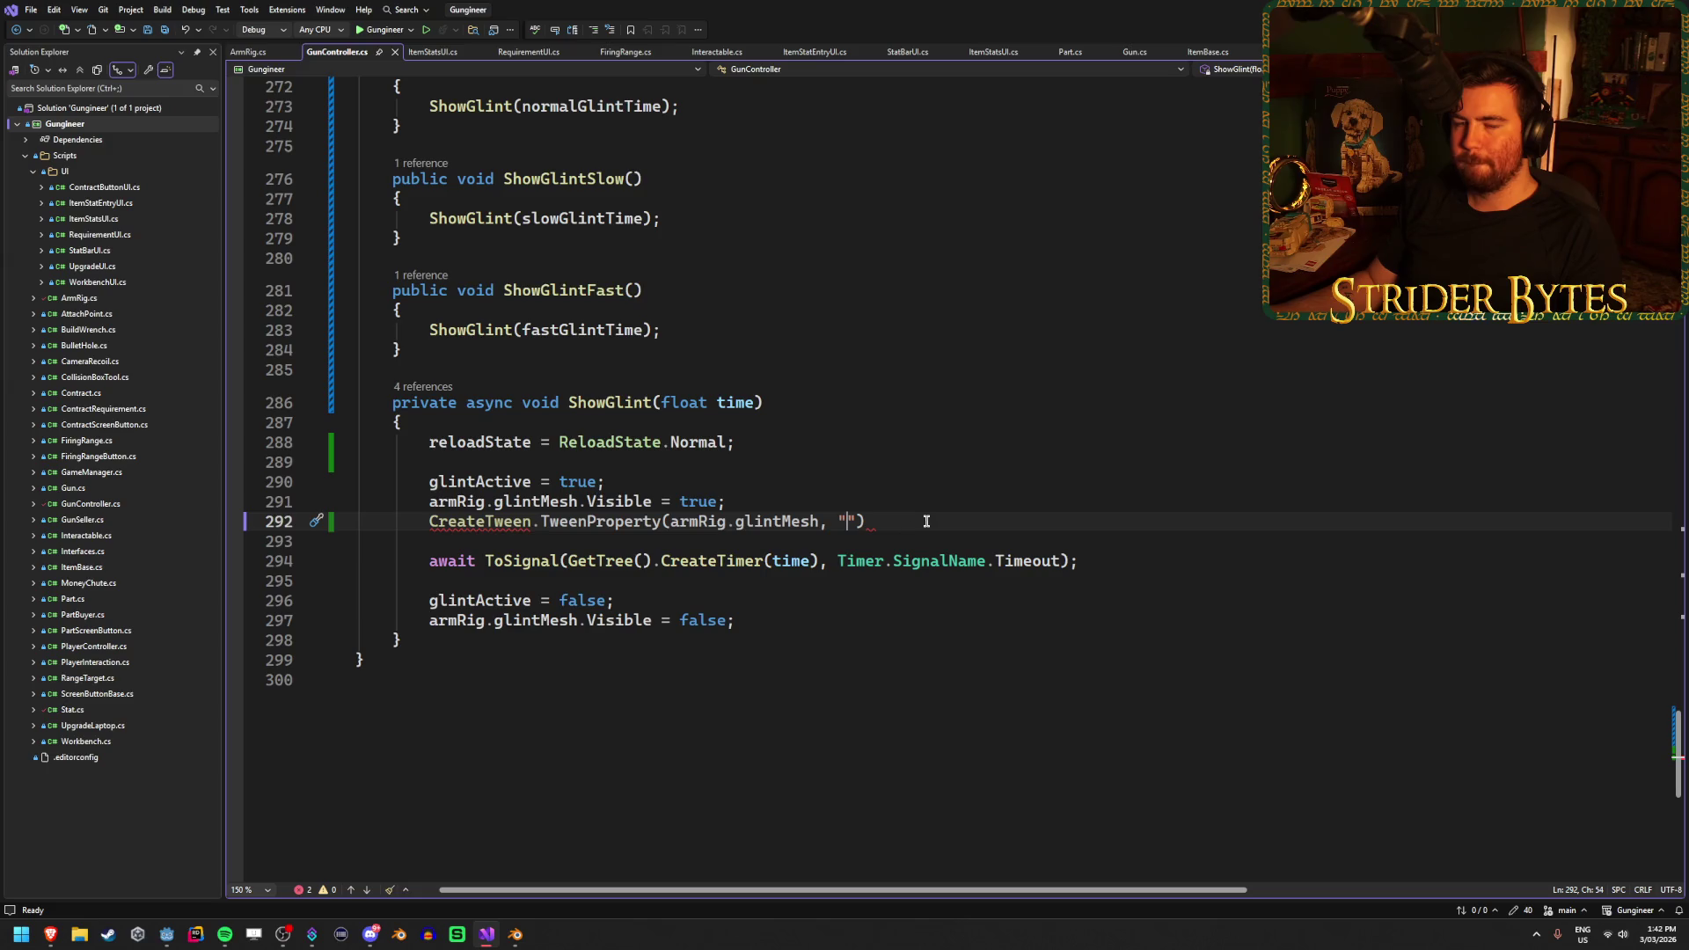
left_click(166, 935)
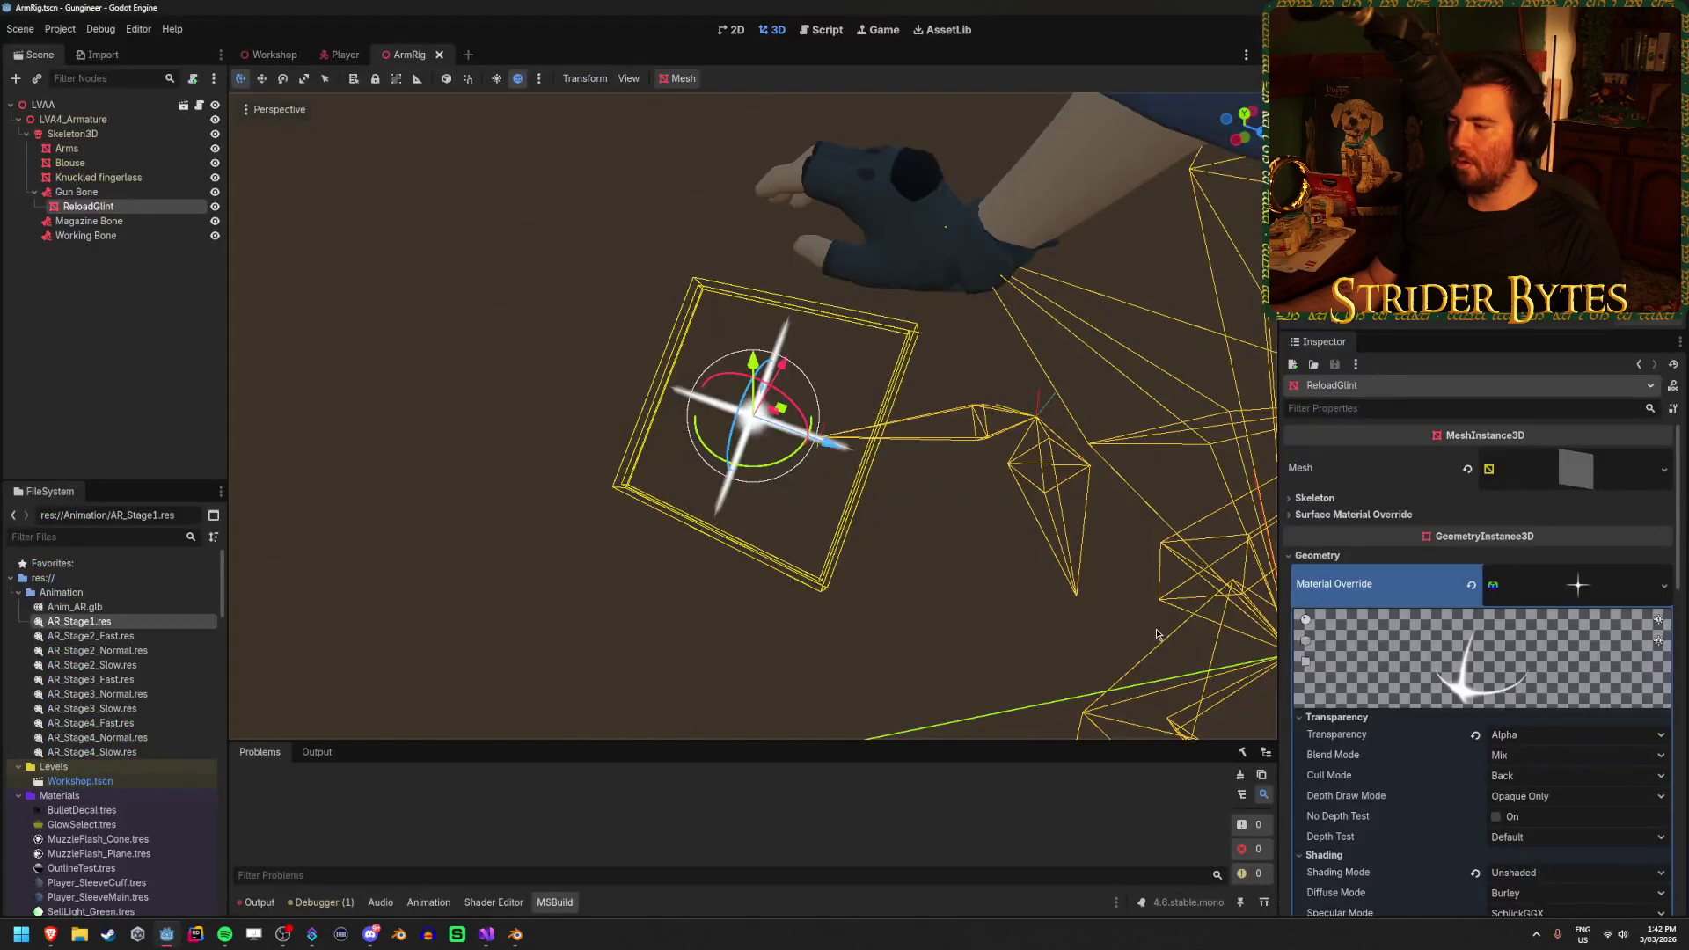
scroll(1386, 588, "up", 3)
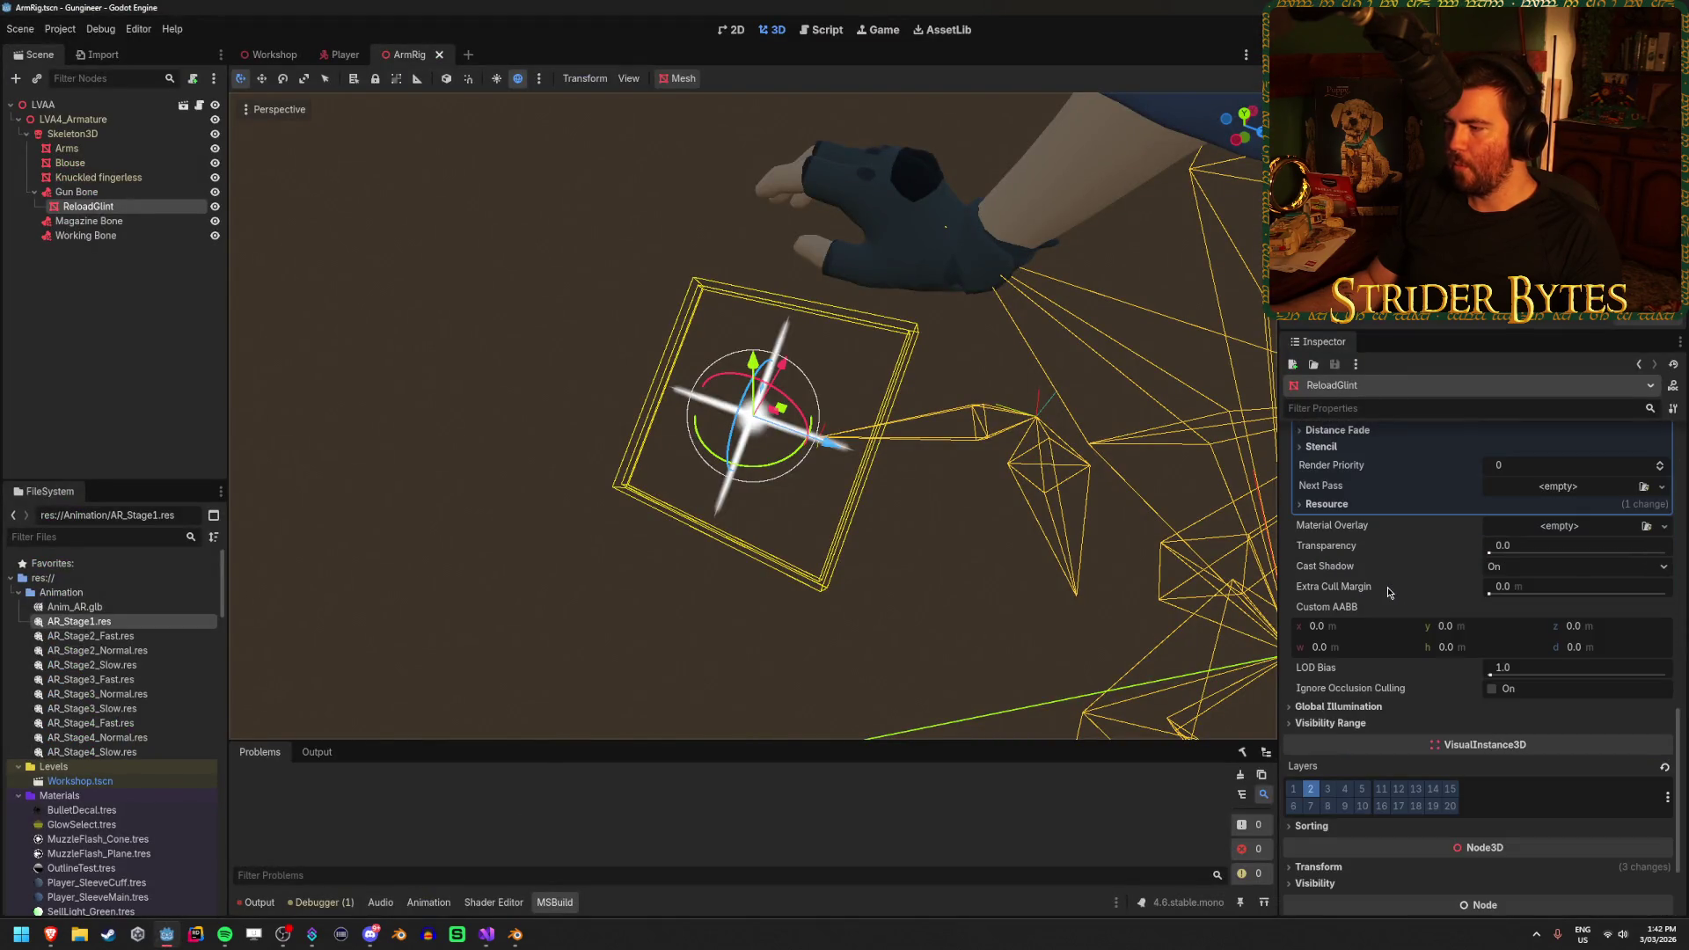
scroll(1387, 587, "up", 3)
scroll(1355, 704, "down", 6)
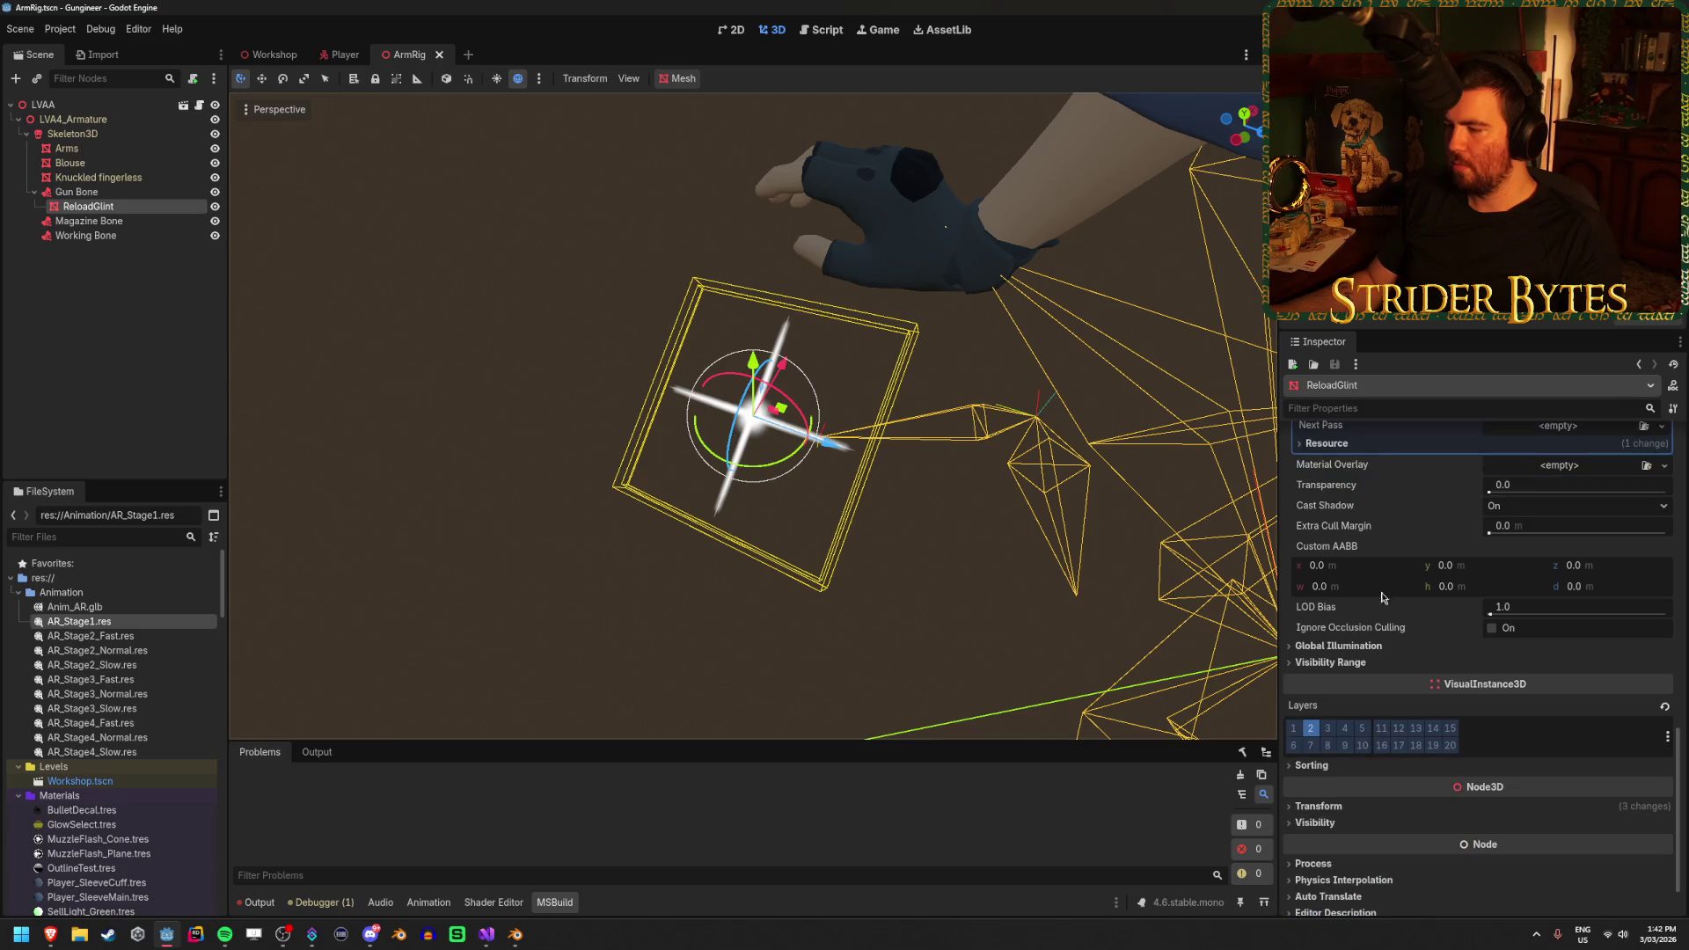
left_click(1315, 761)
left_click(1316, 761)
left_click(1320, 746)
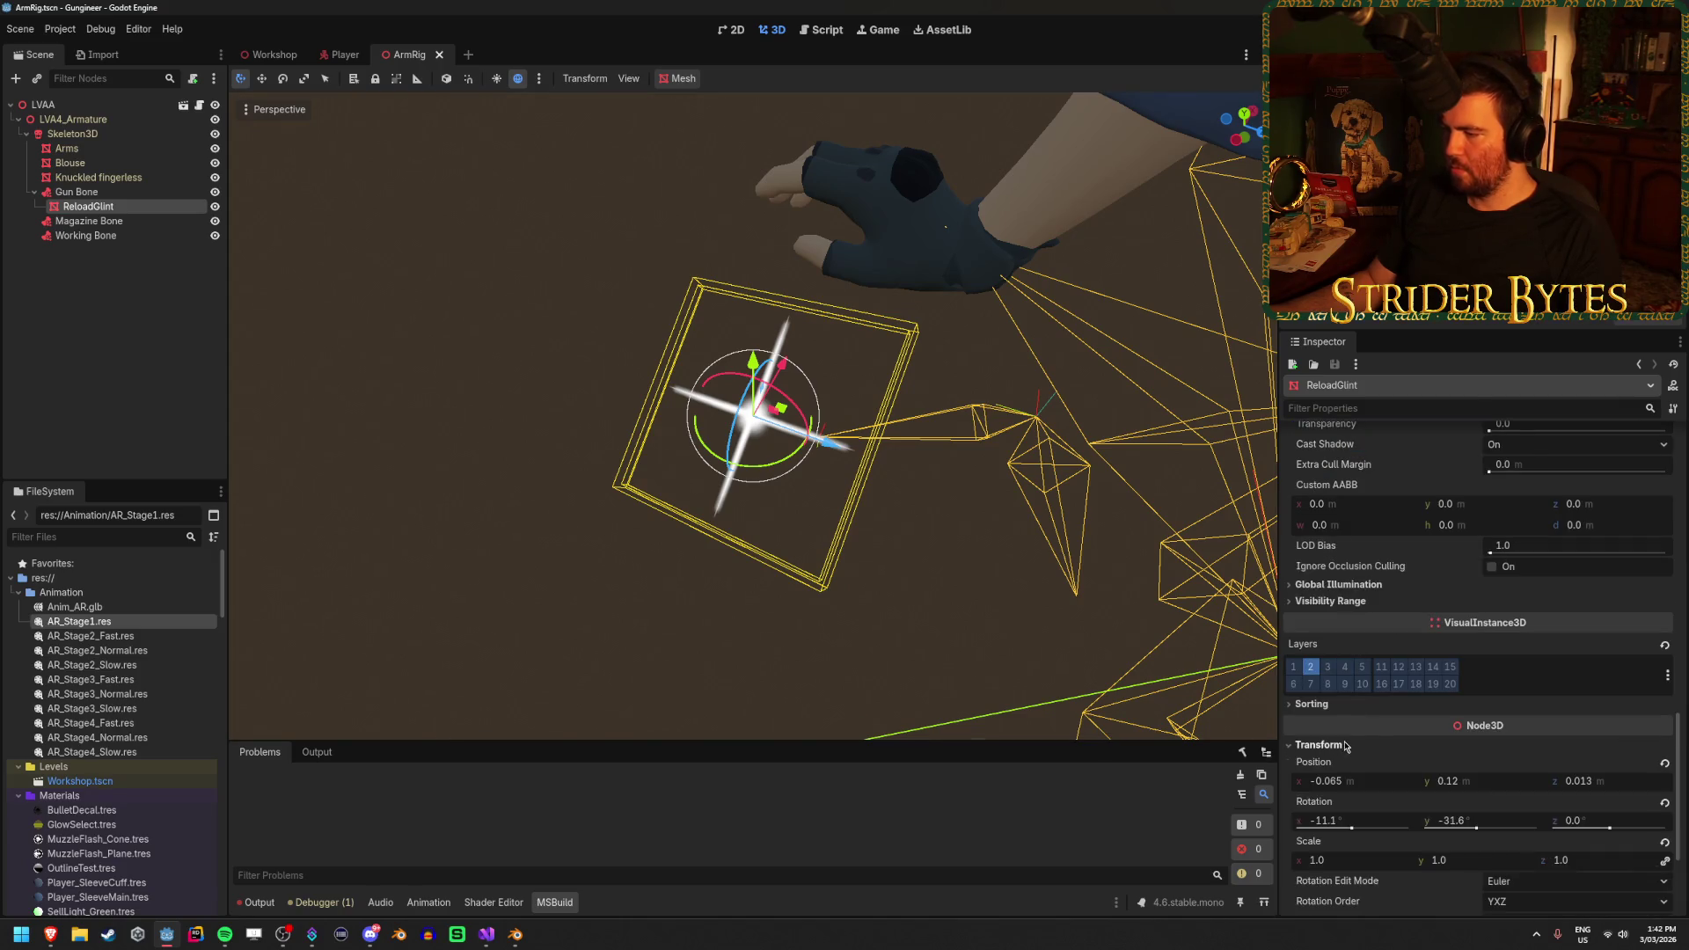
scroll(1347, 704, "down", 2)
left_click(1350, 656)
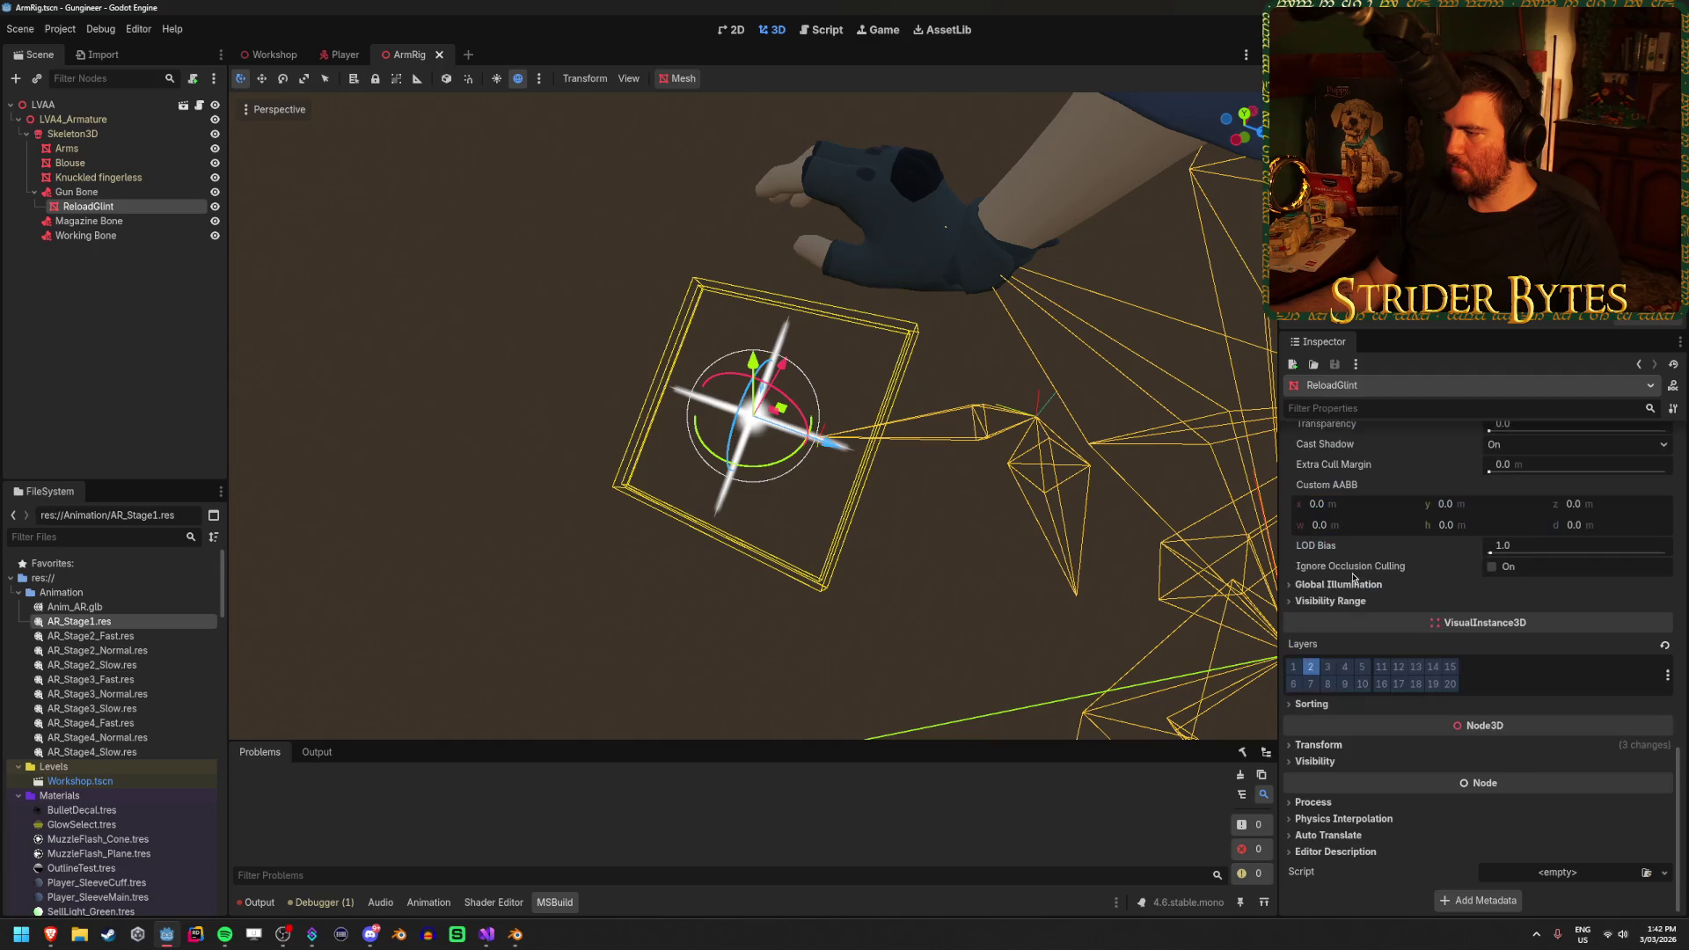
left_click(1314, 803)
left_click(1344, 803)
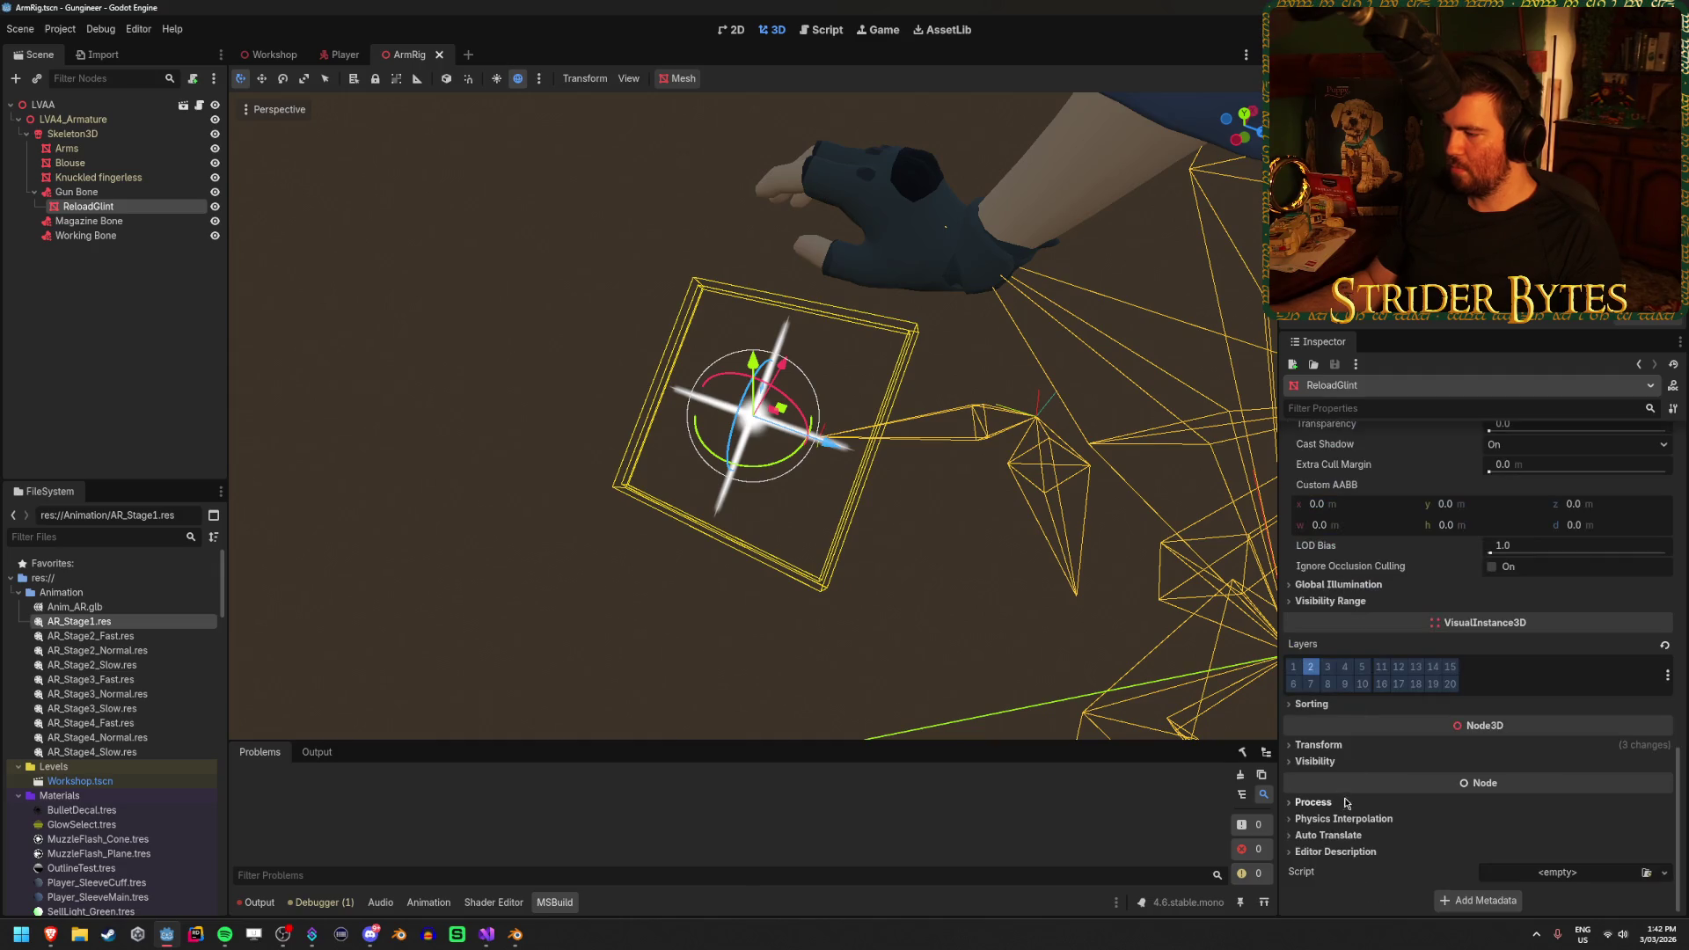
scroll(1338, 609, "up", 5)
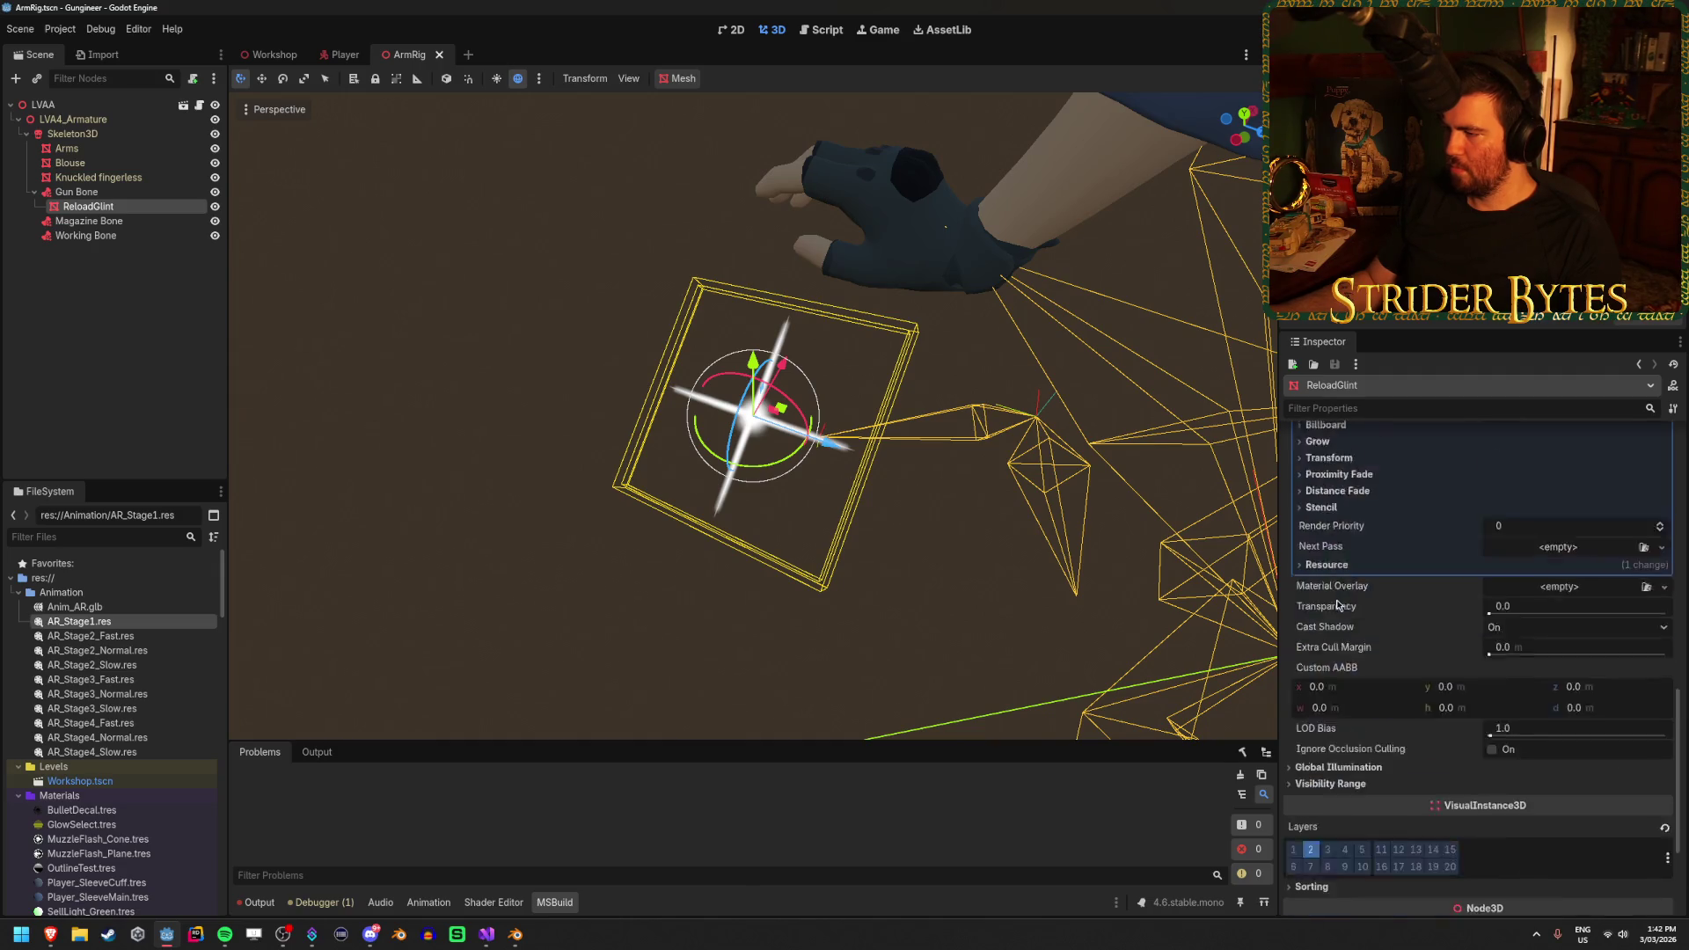
scroll(1359, 640, "up", 5)
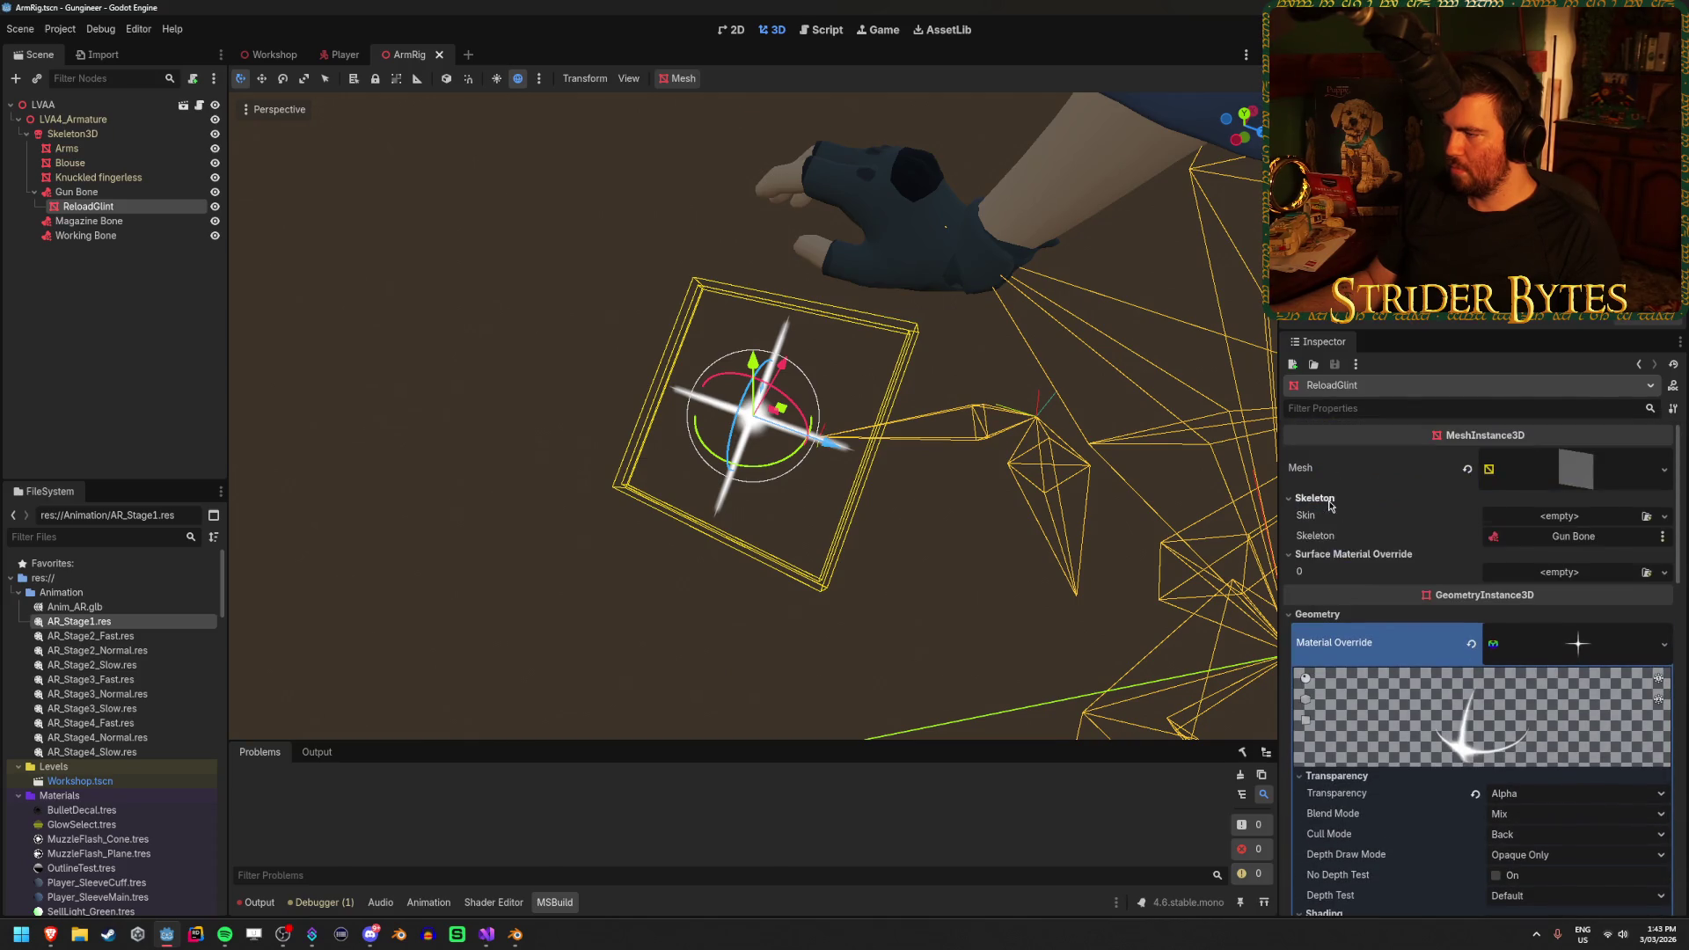
Expand and review the glint's plane mesh settings in the Inspector
left_click(1610, 475)
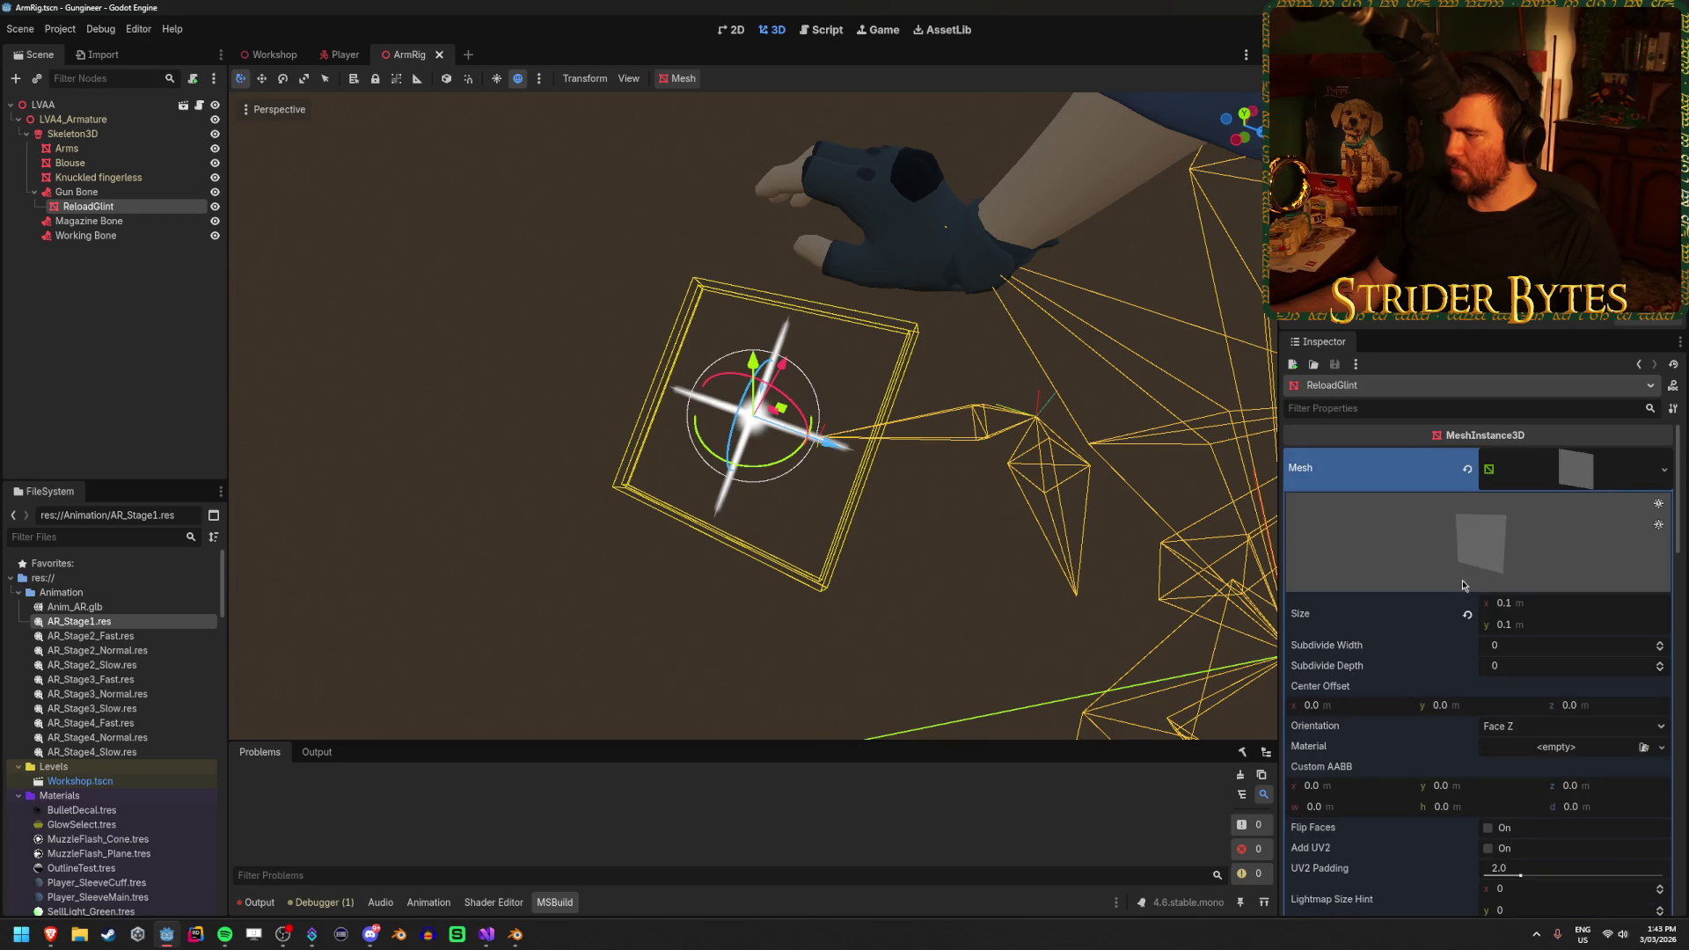
scroll(1361, 596, "down", 3)
scroll(1383, 630, "up", 3)
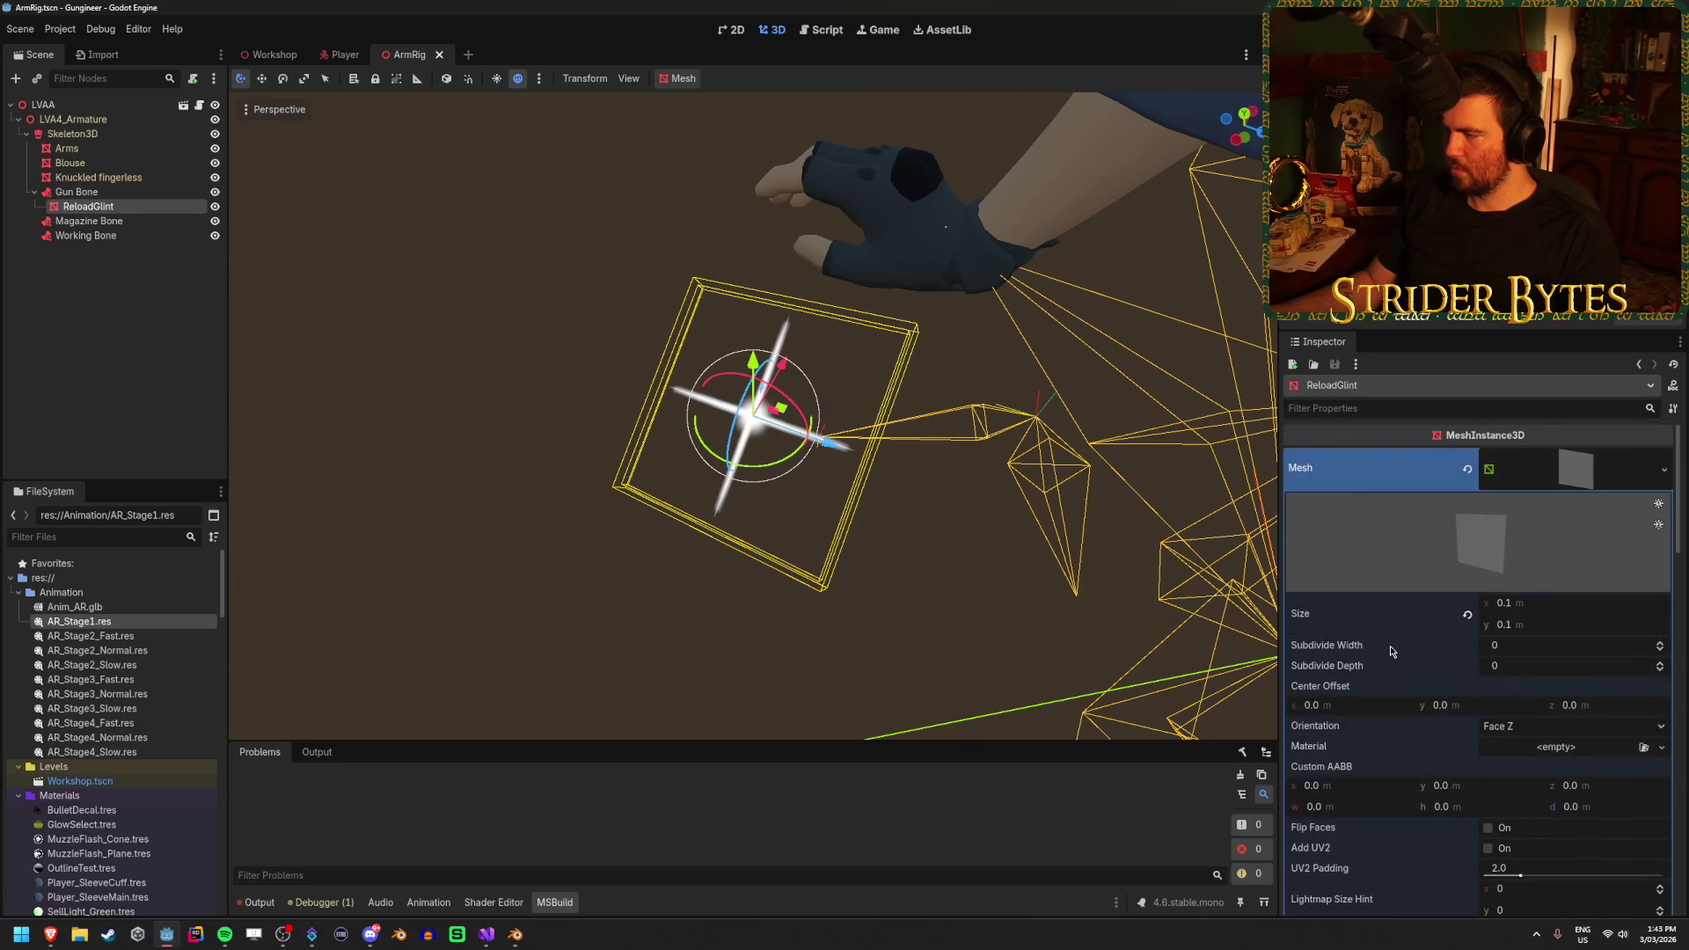
scroll(1535, 563, "down", 10)
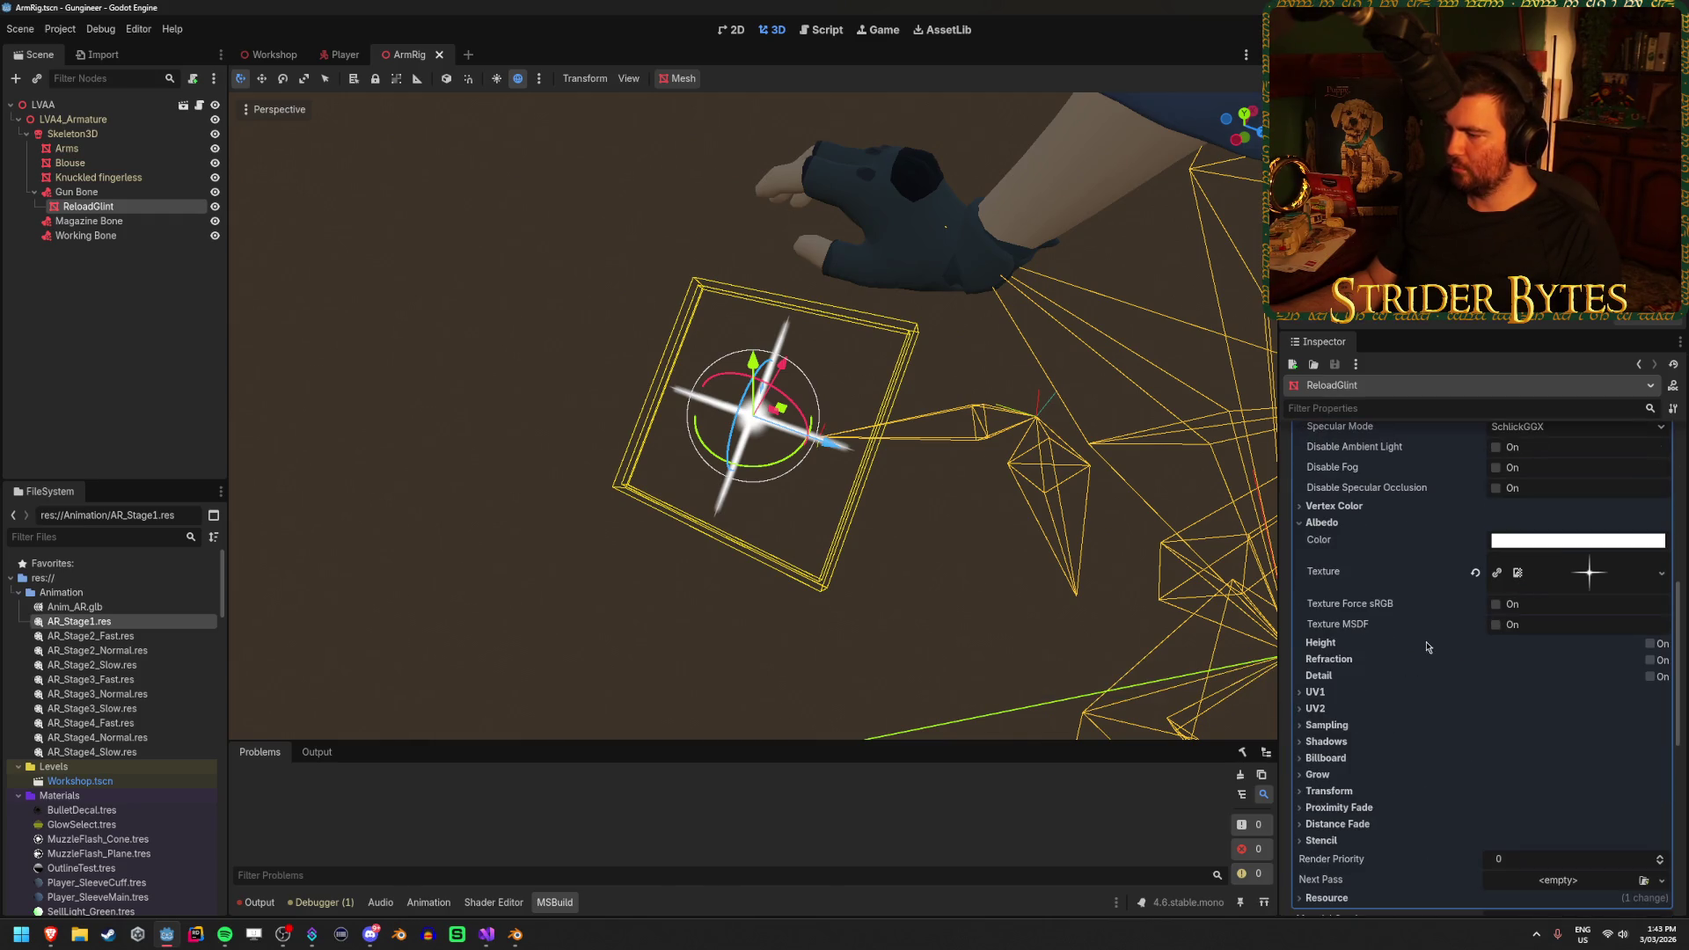
scroll(1340, 733, "down", 1)
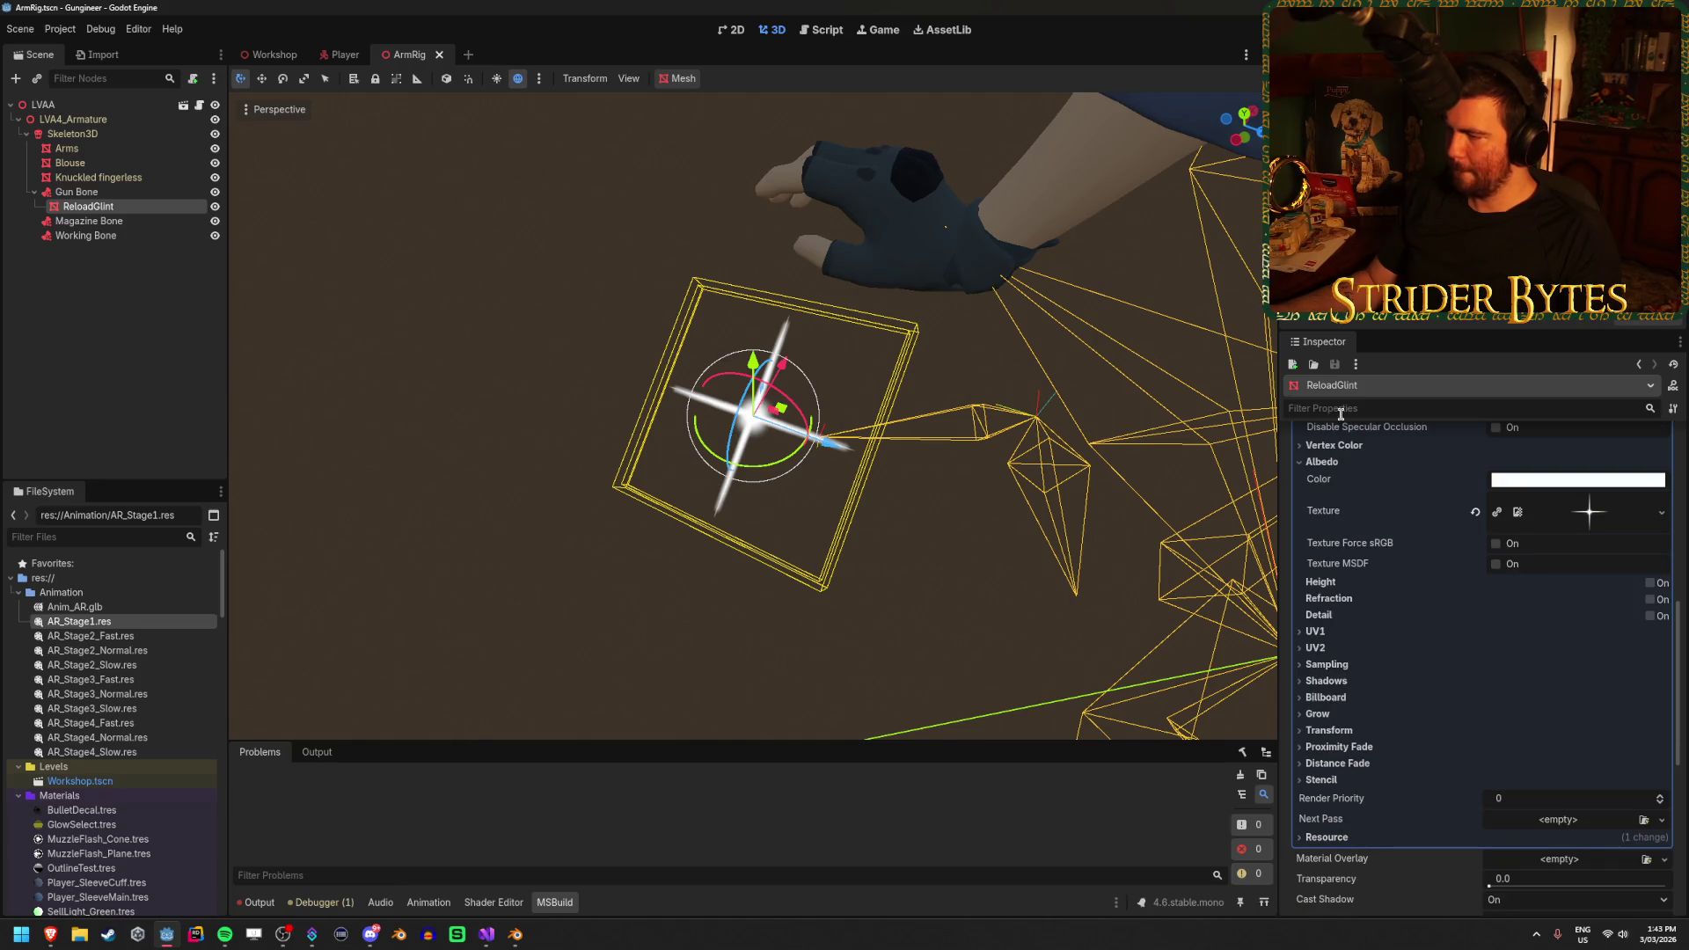
scroll(1341, 665, "up", 3)
scroll(1341, 665, "up", 2)
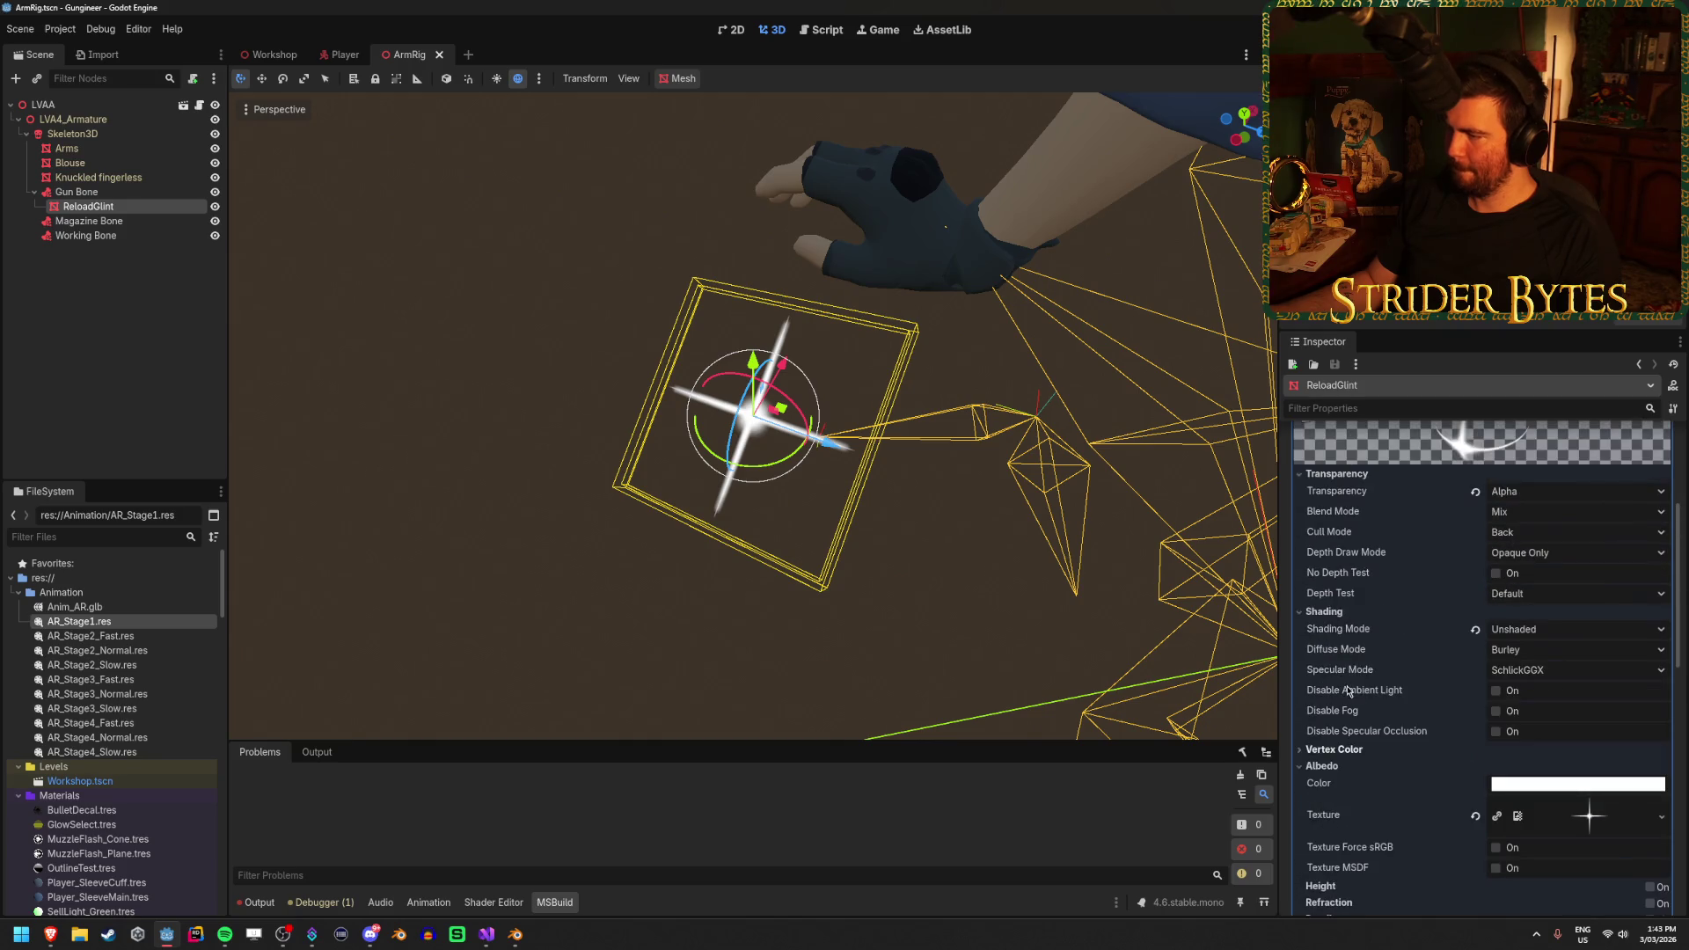
scroll(1435, 564, "down", 5)
left_click(1356, 735)
left_click(1356, 736)
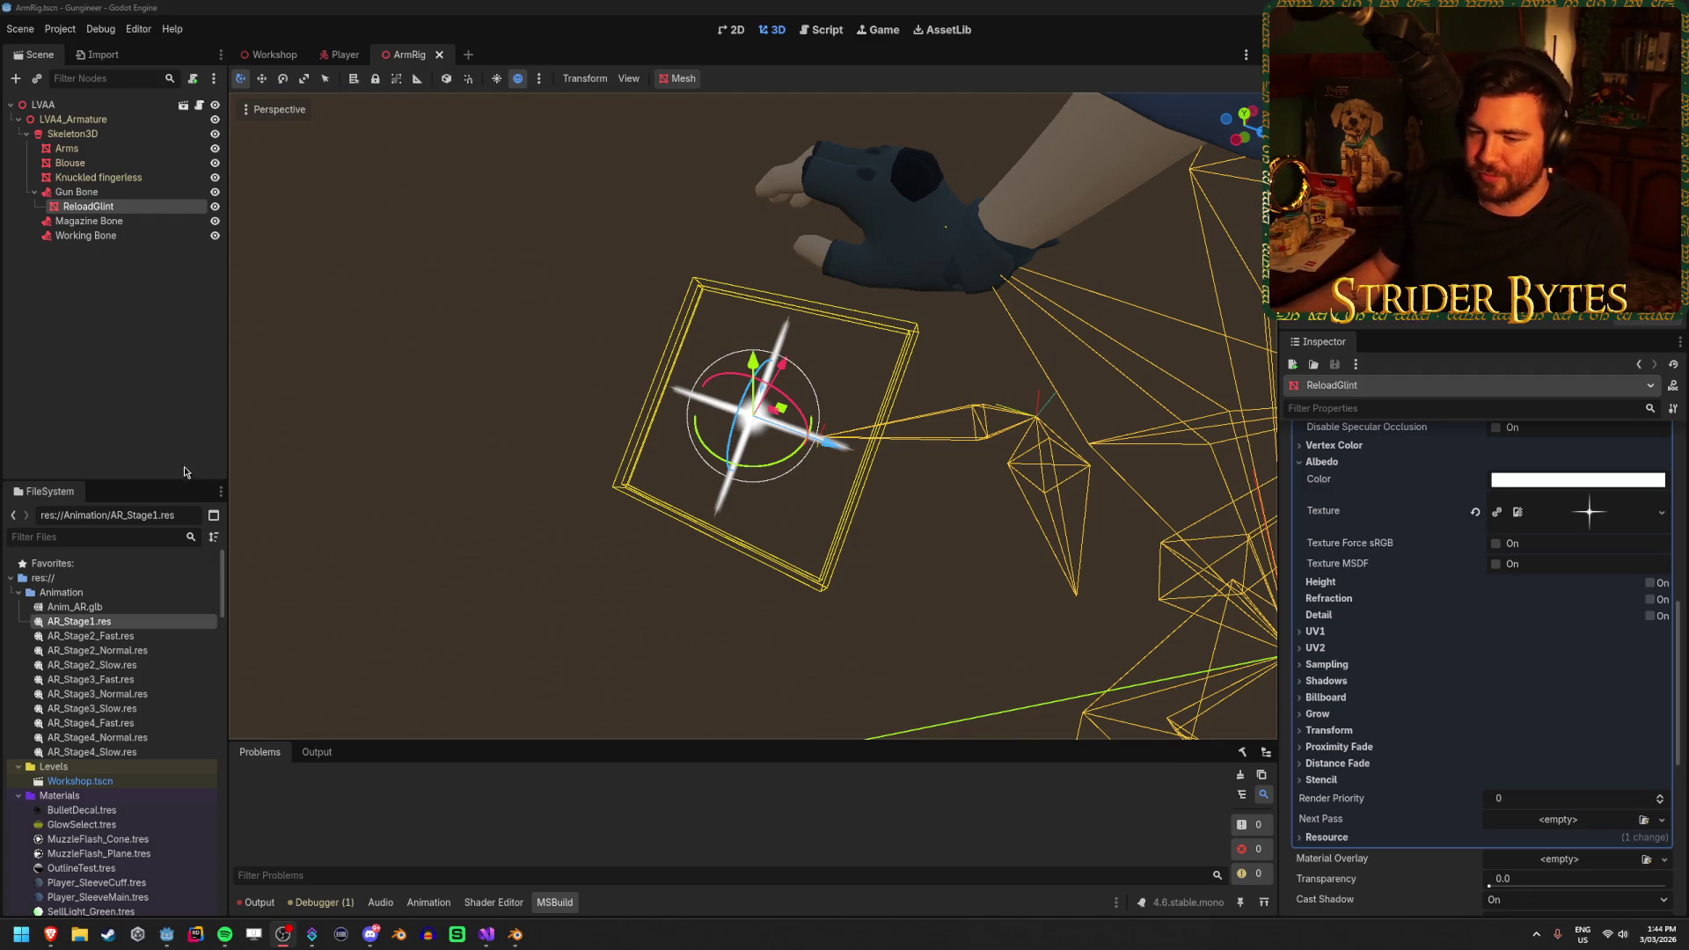
Preview the material's Glint.png albedo texture, then go back to GunController.cs
left_click(732, 384)
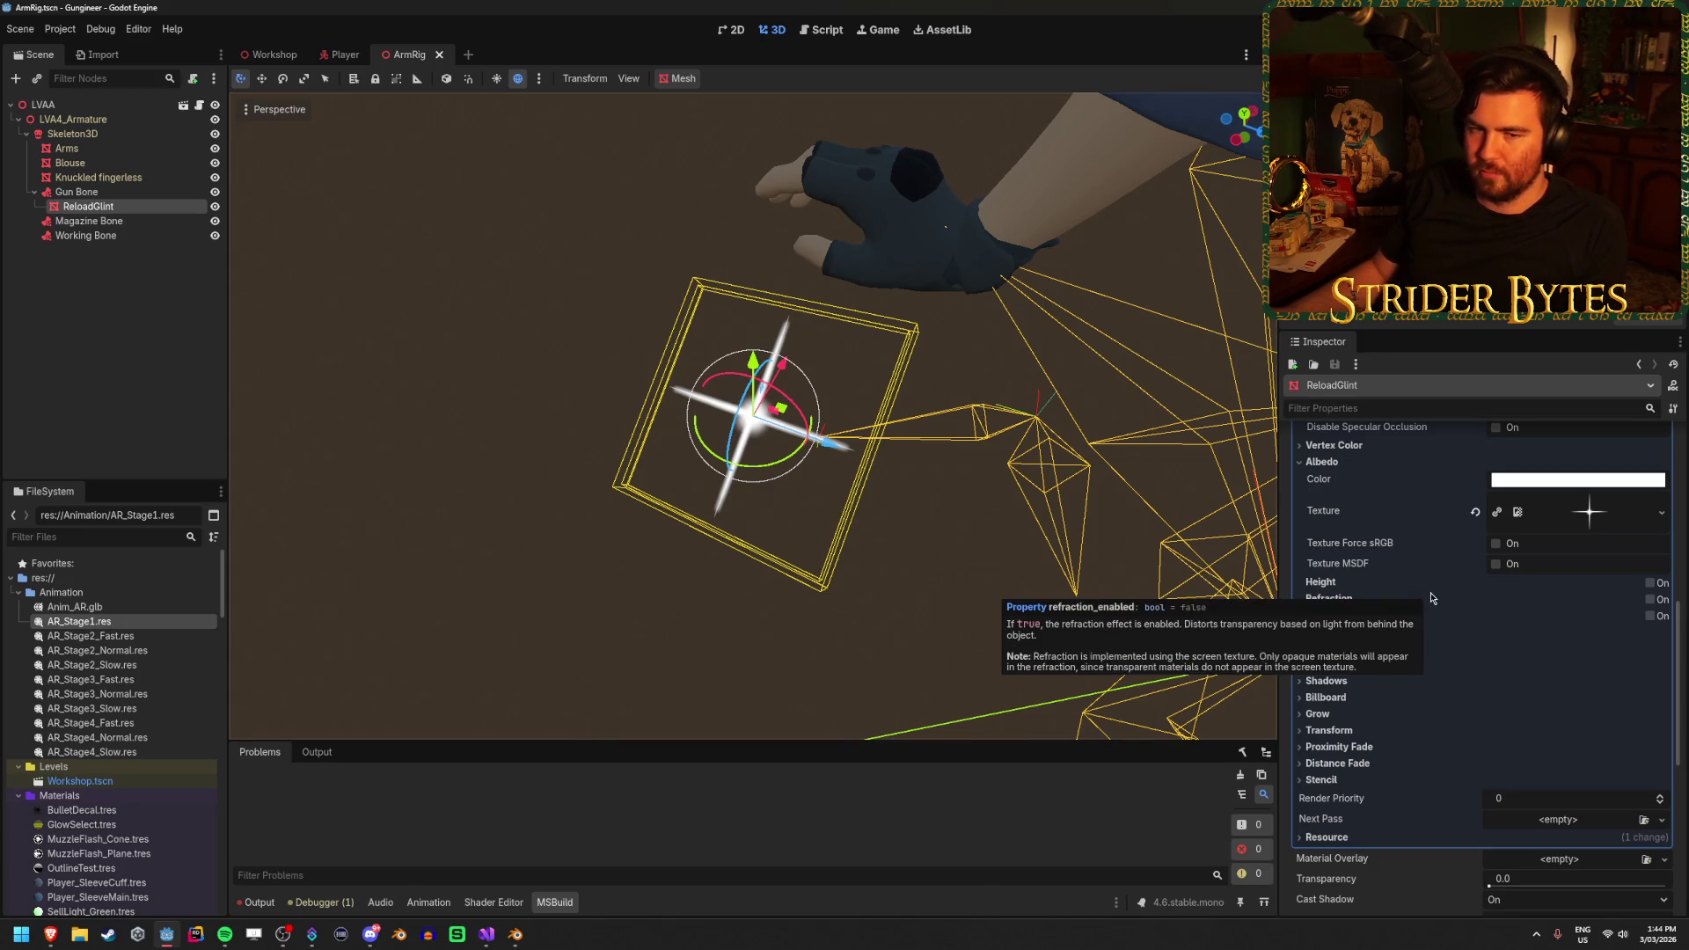
left_click(1615, 508)
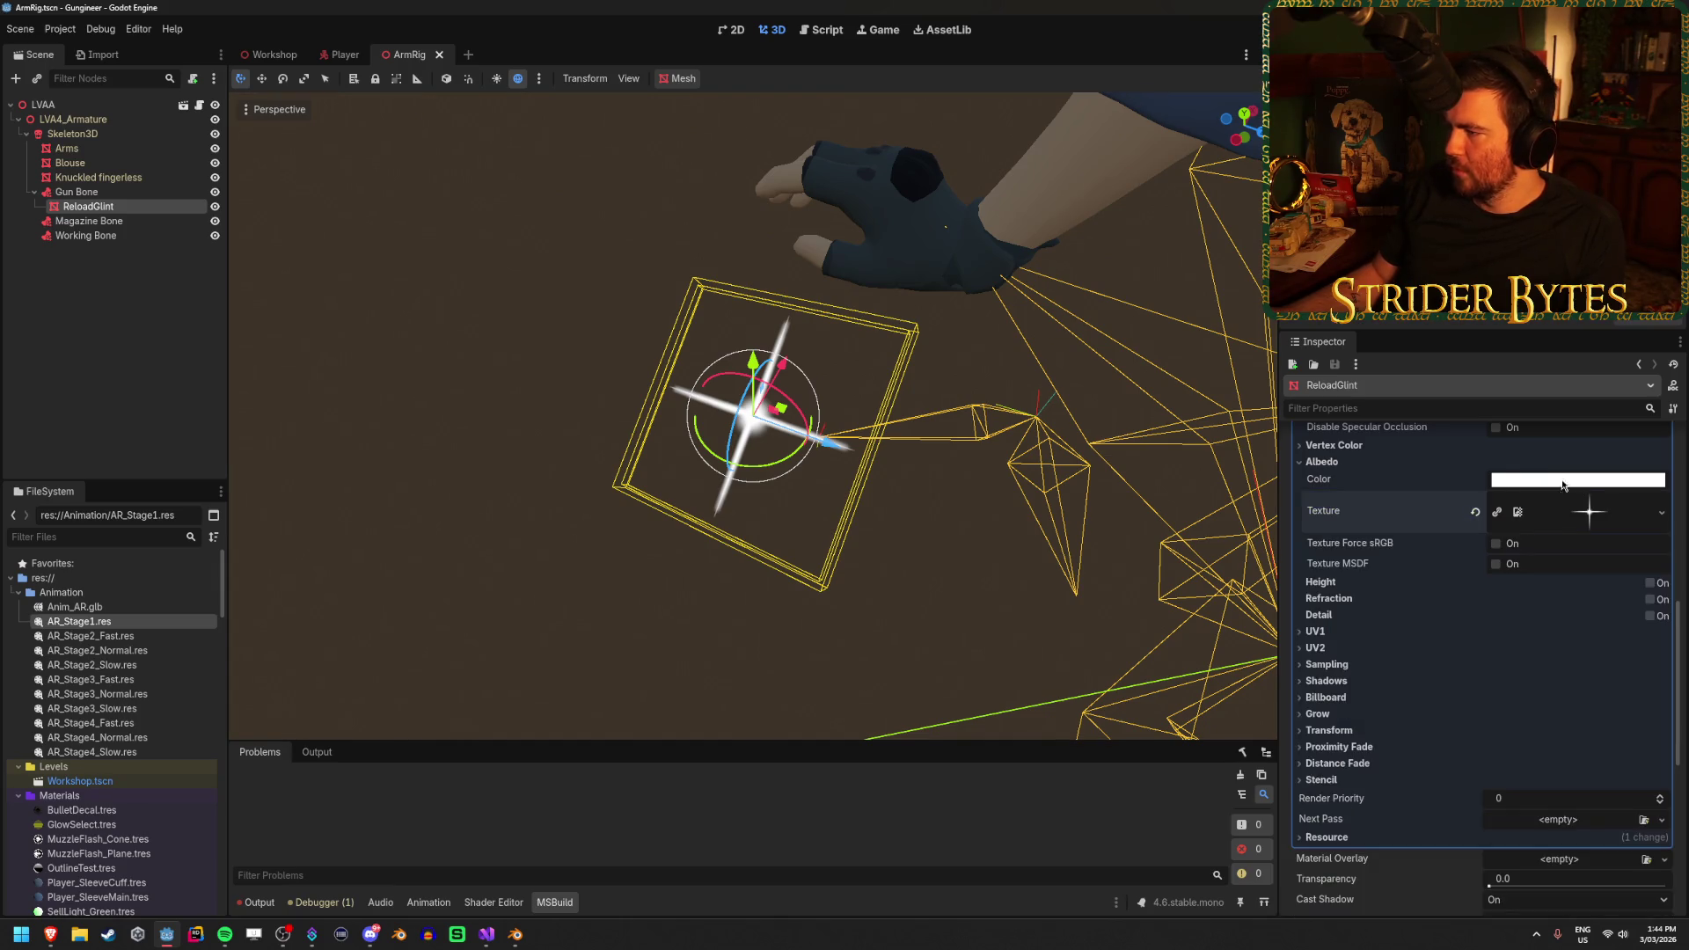
left_click(495, 928)
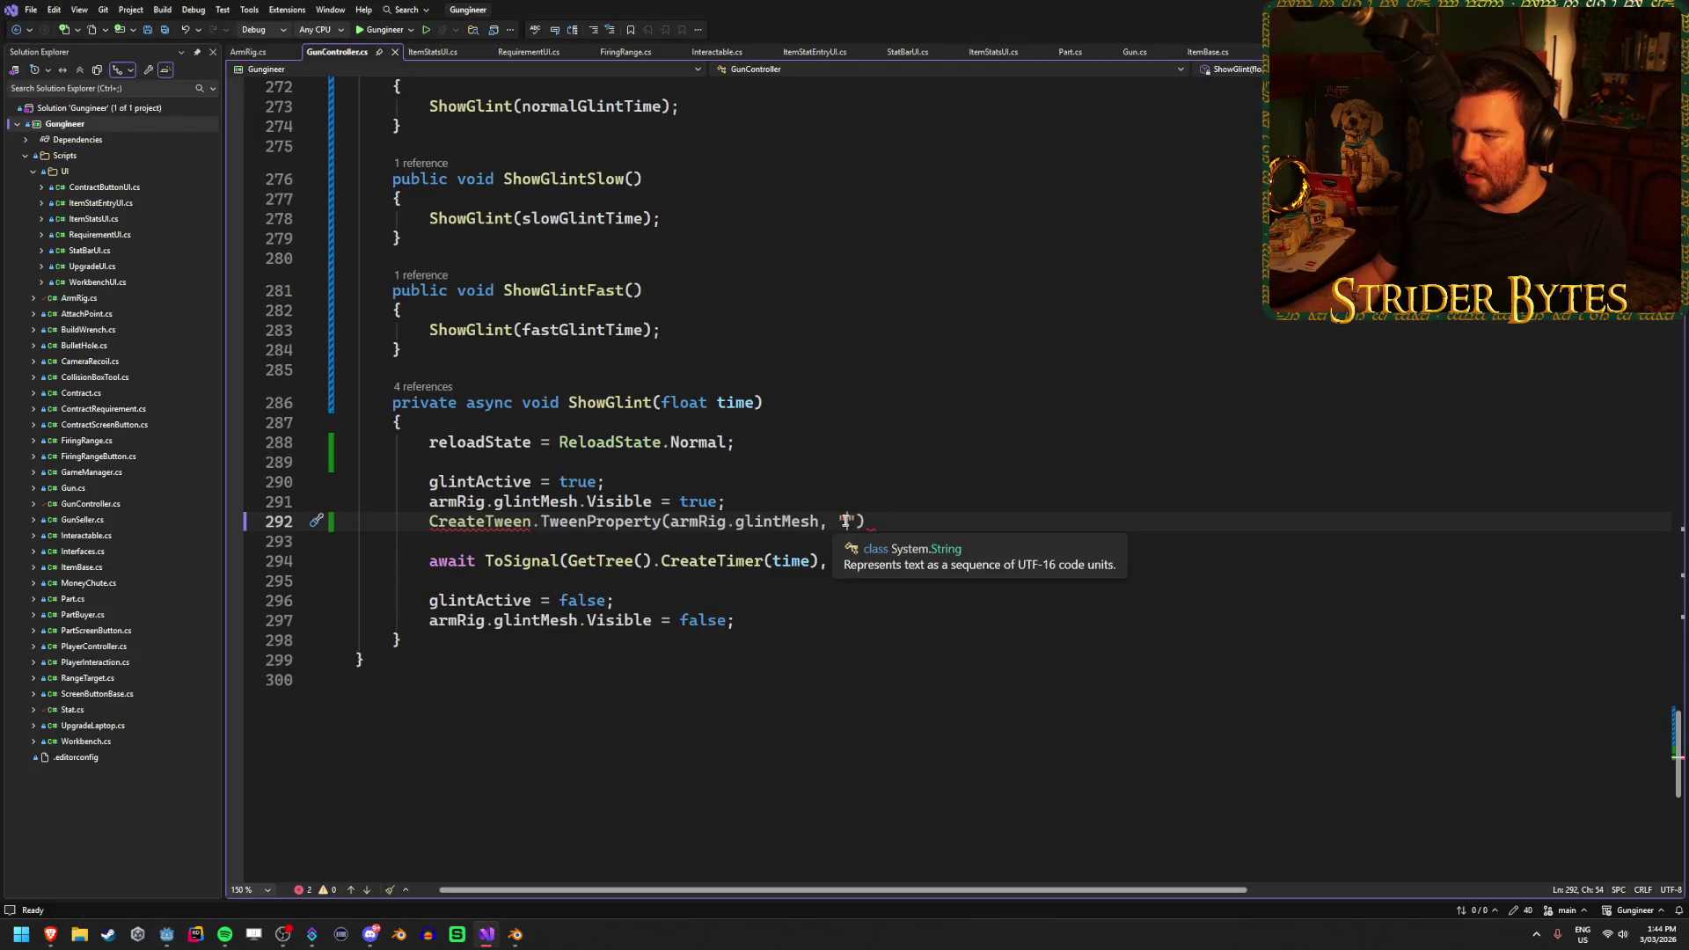
Target "material:albedo:a" with a 0.05f duration, end the statement with a semicolon, and save
type("material")
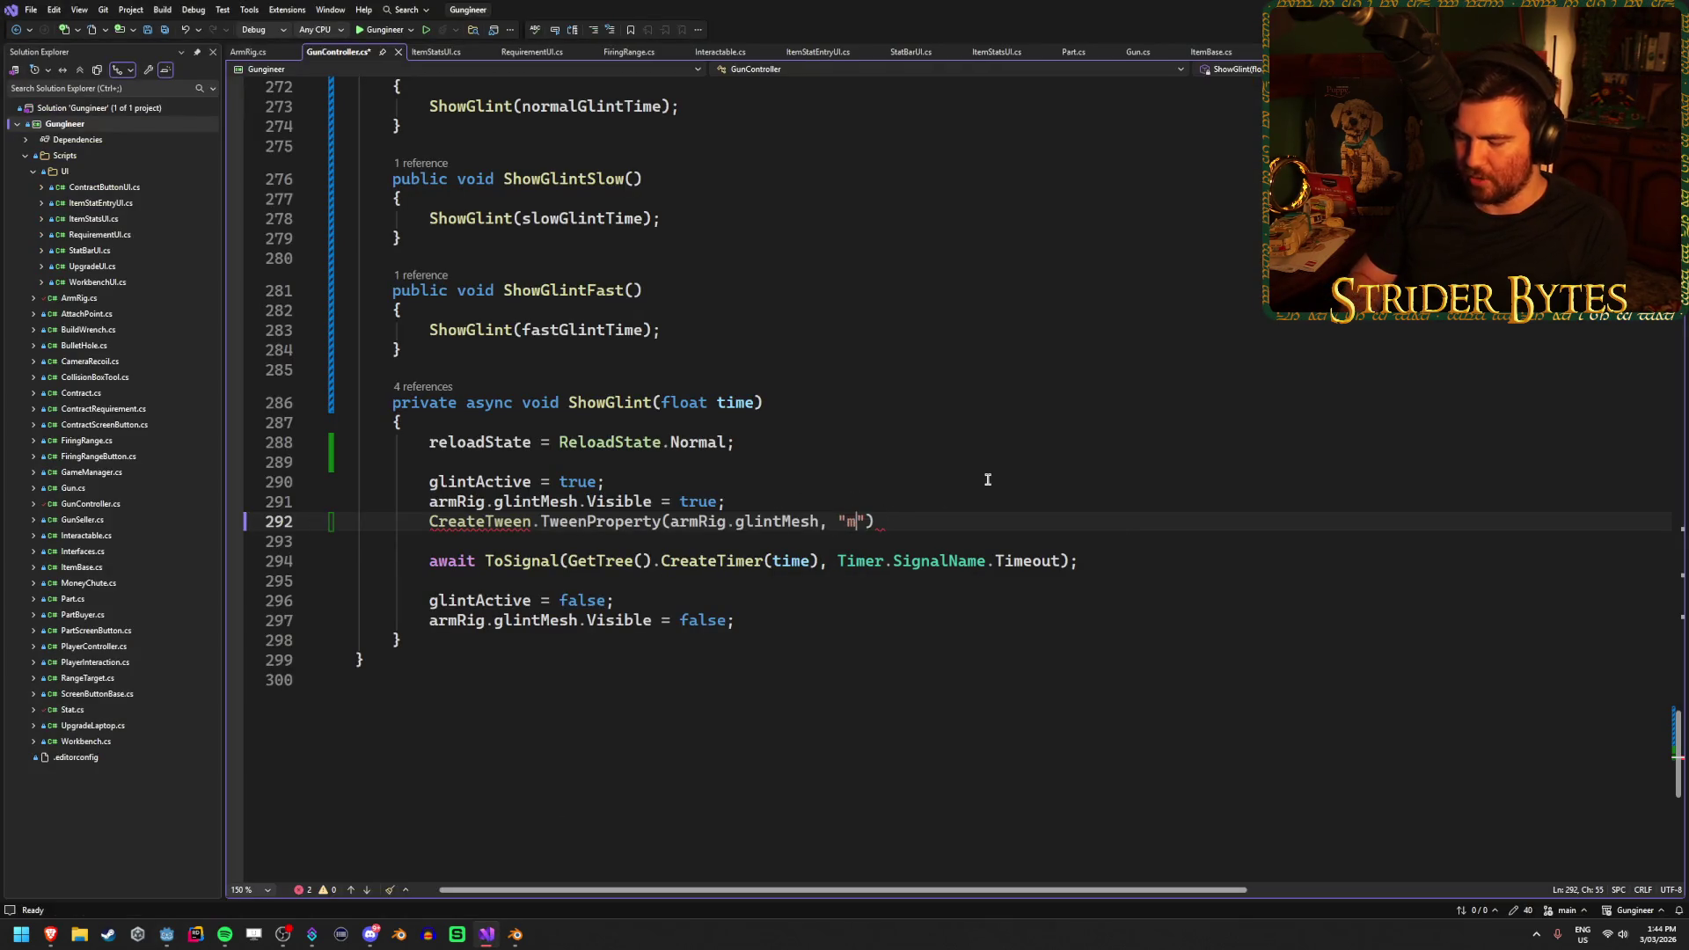
type(":")
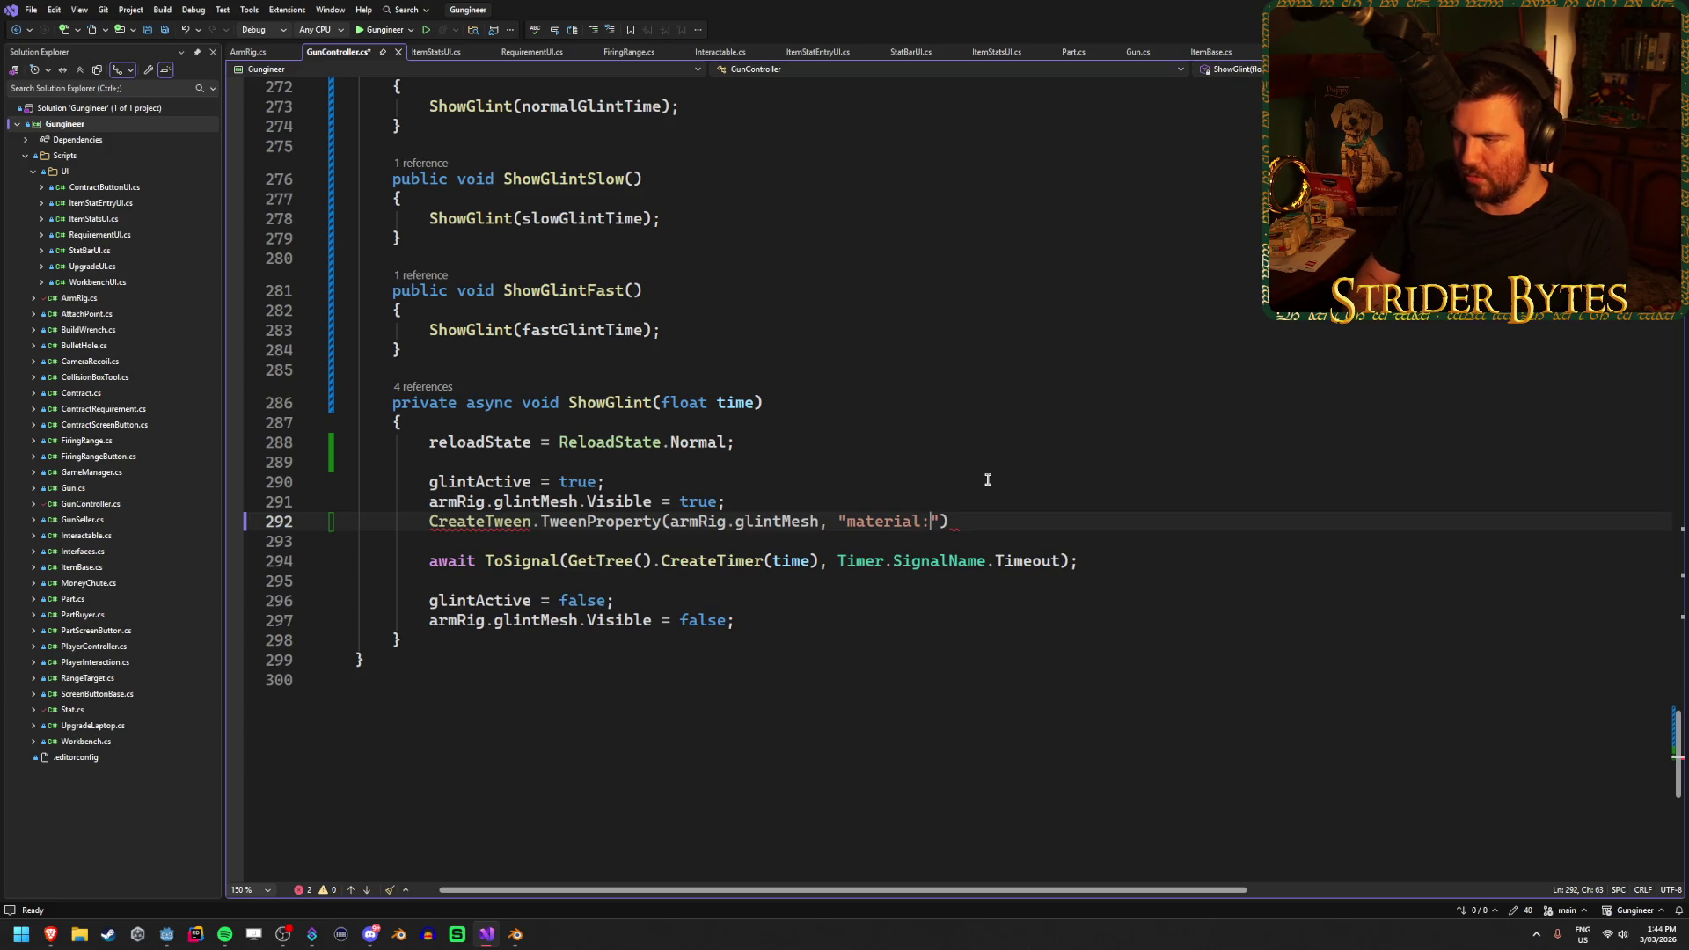
type("albedo:a")
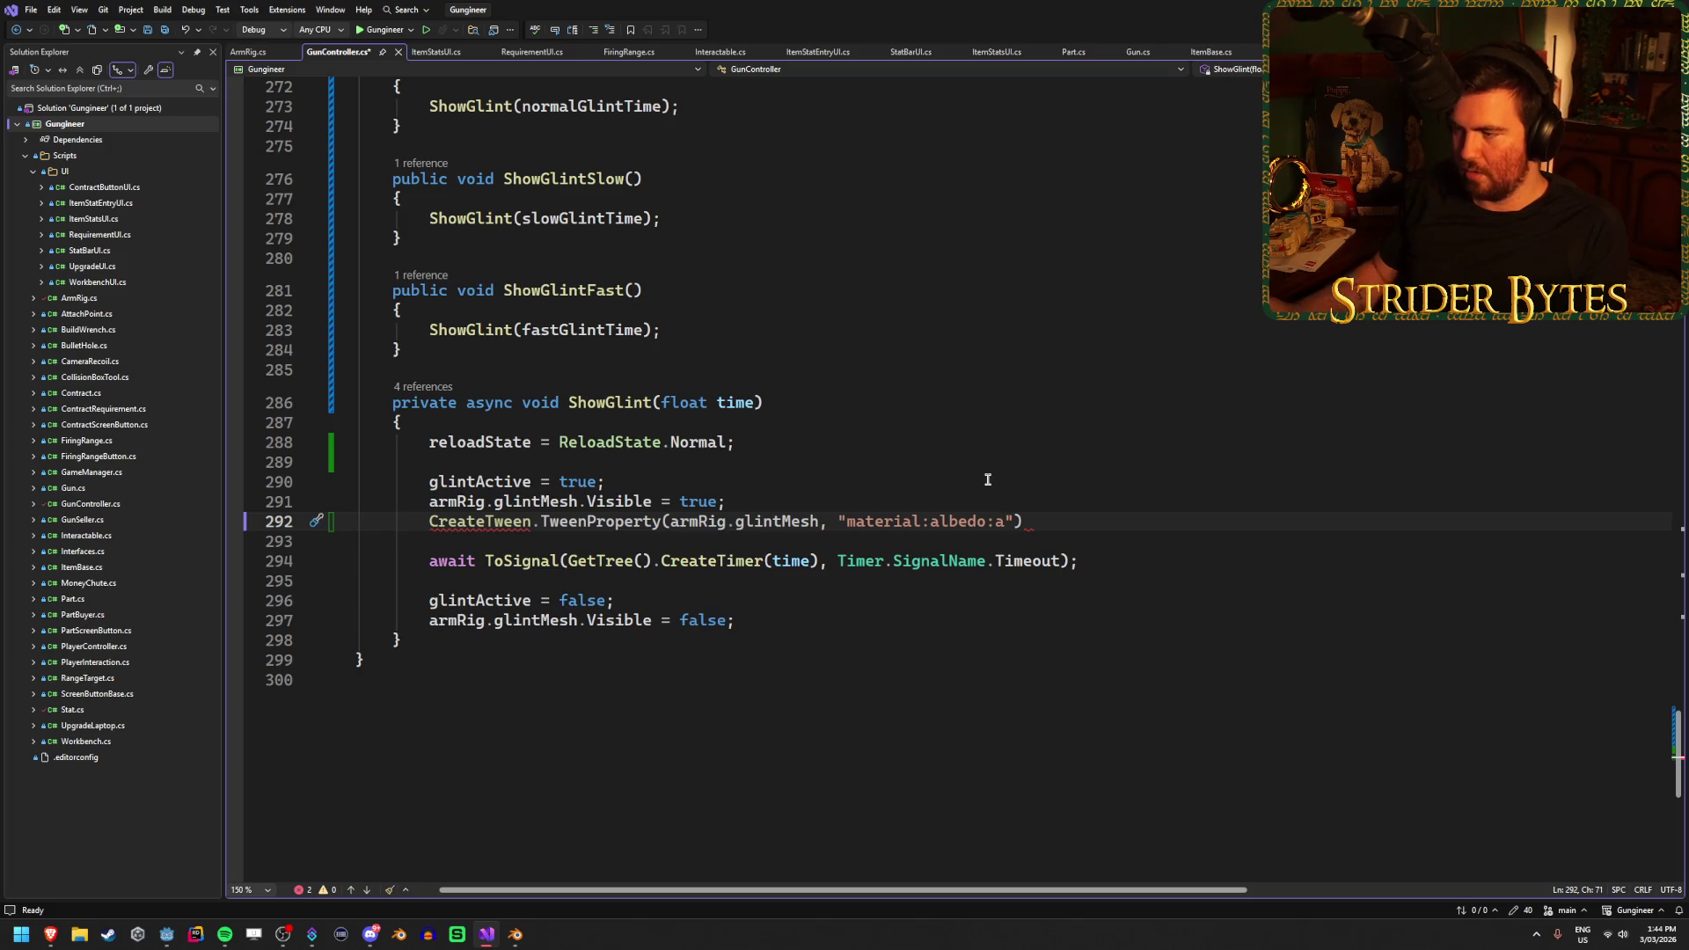
key("End")
type(",")
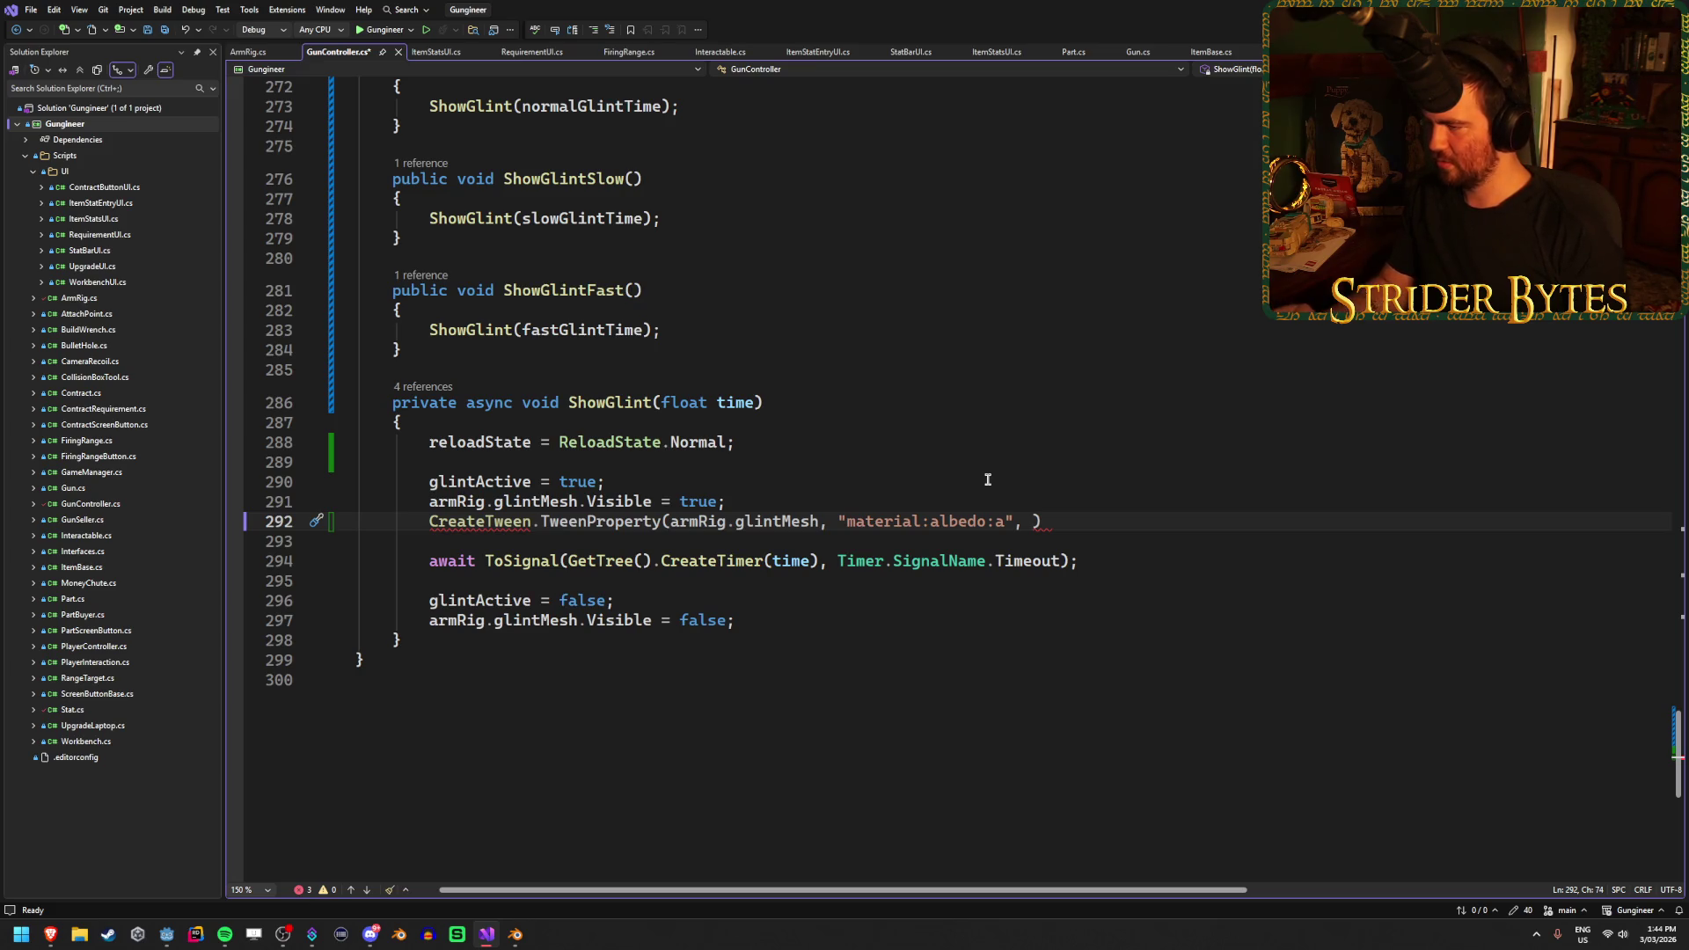
type("0.05f)")
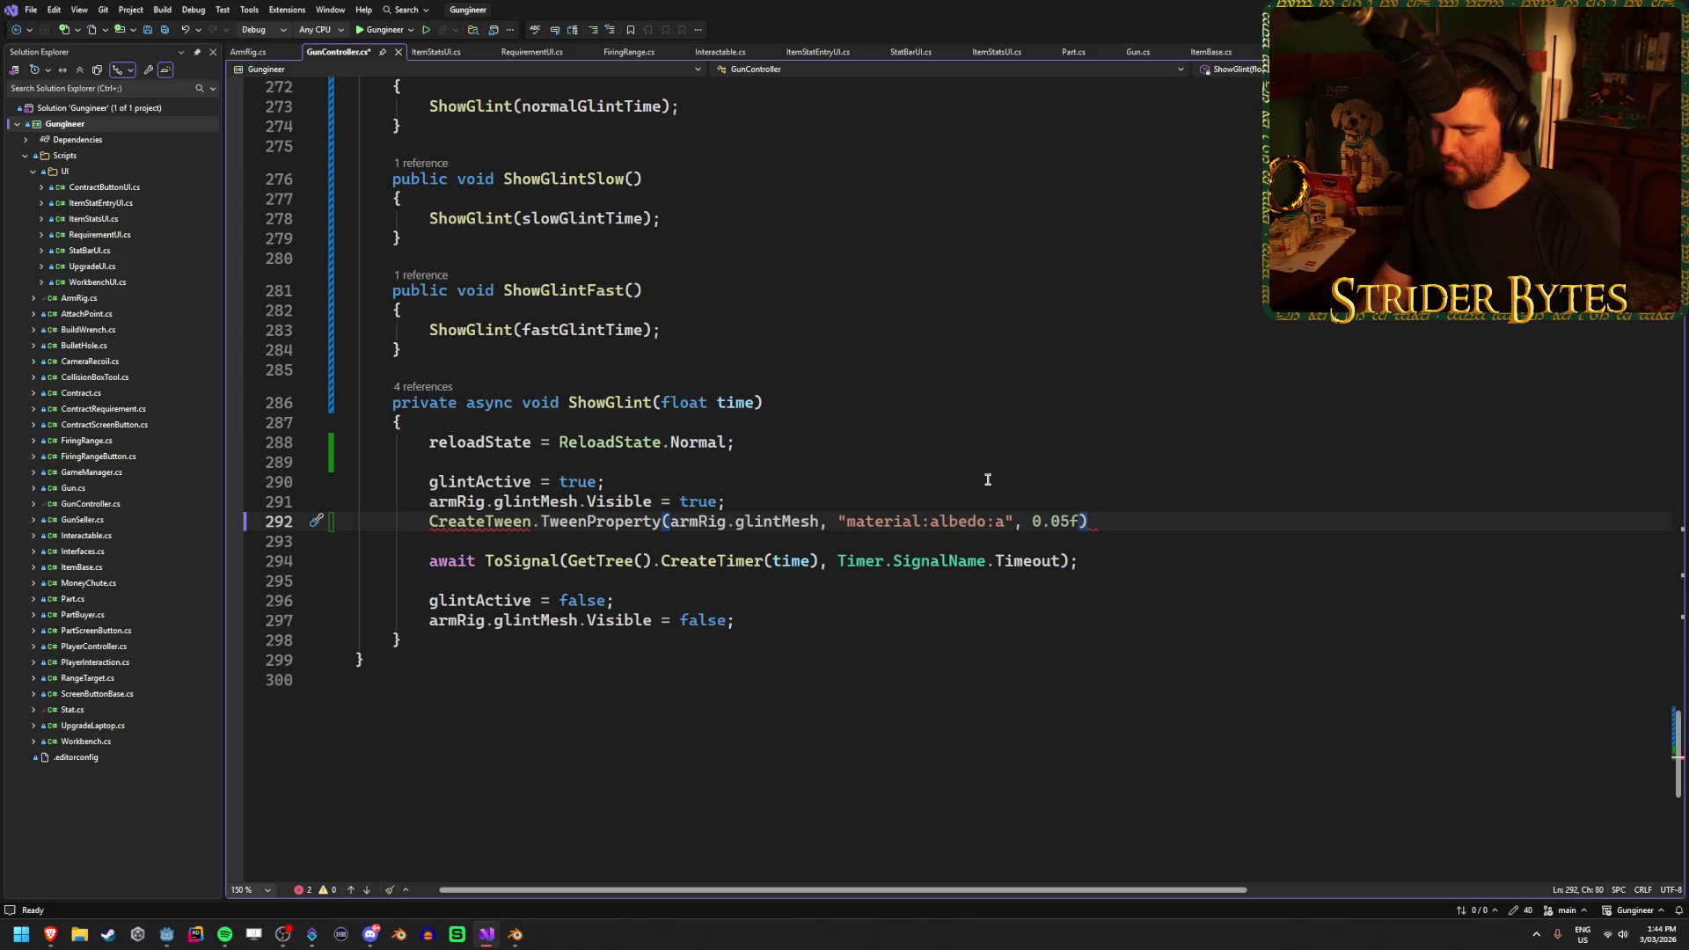
type(".From")
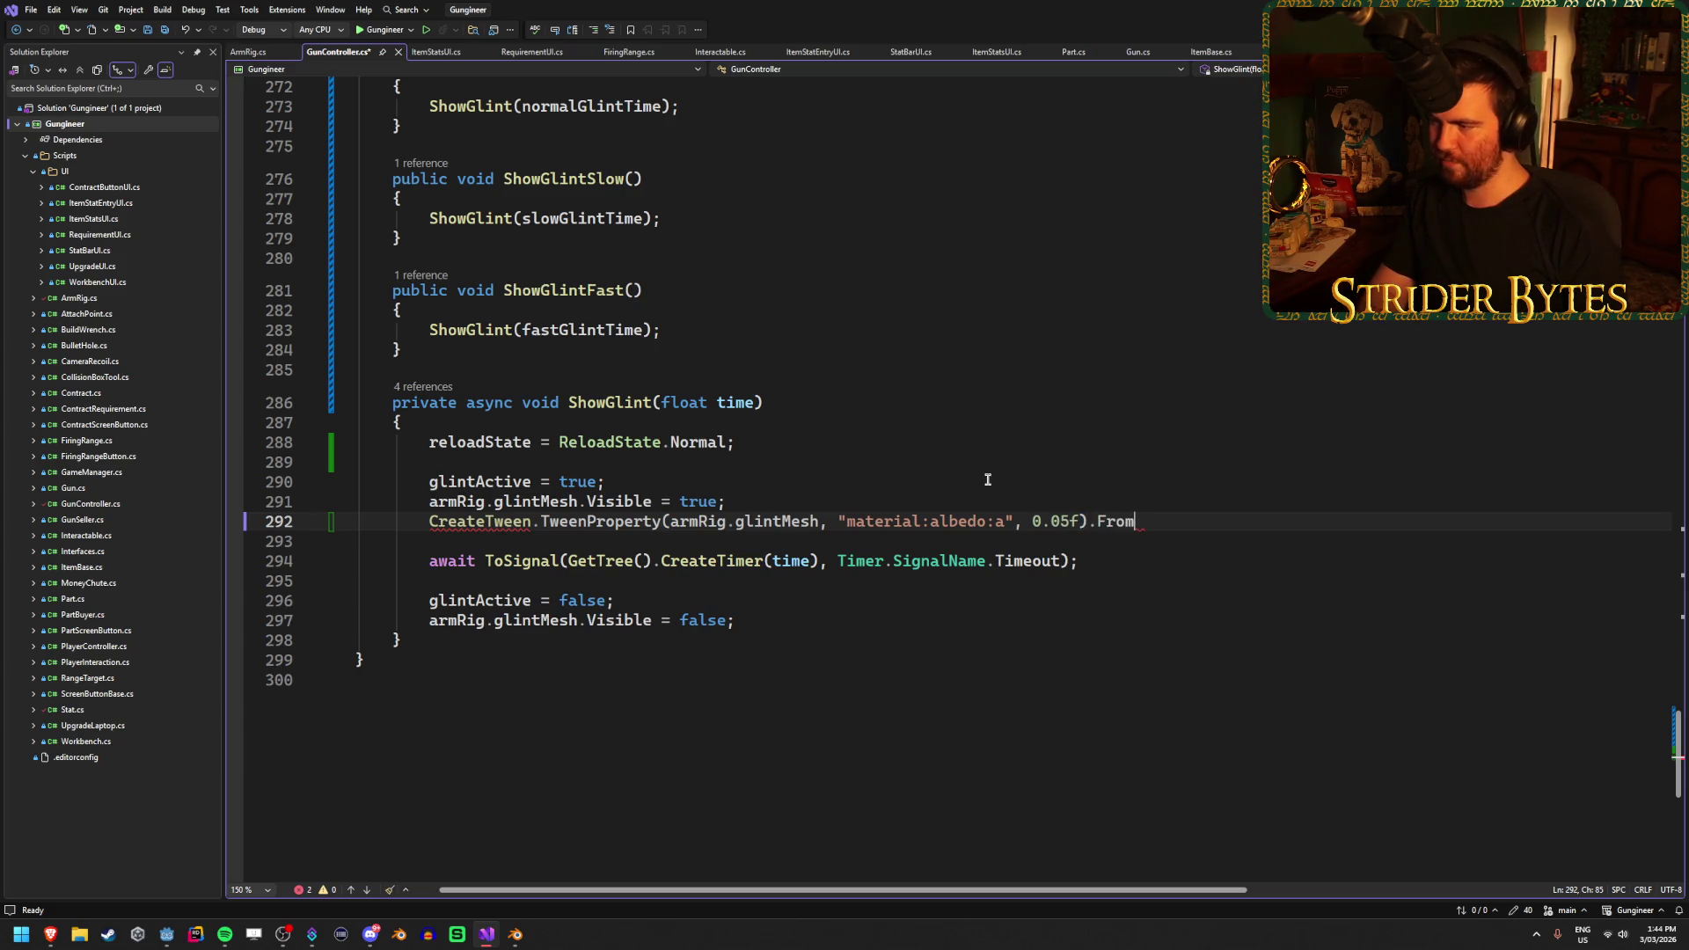
key("BackSpace")
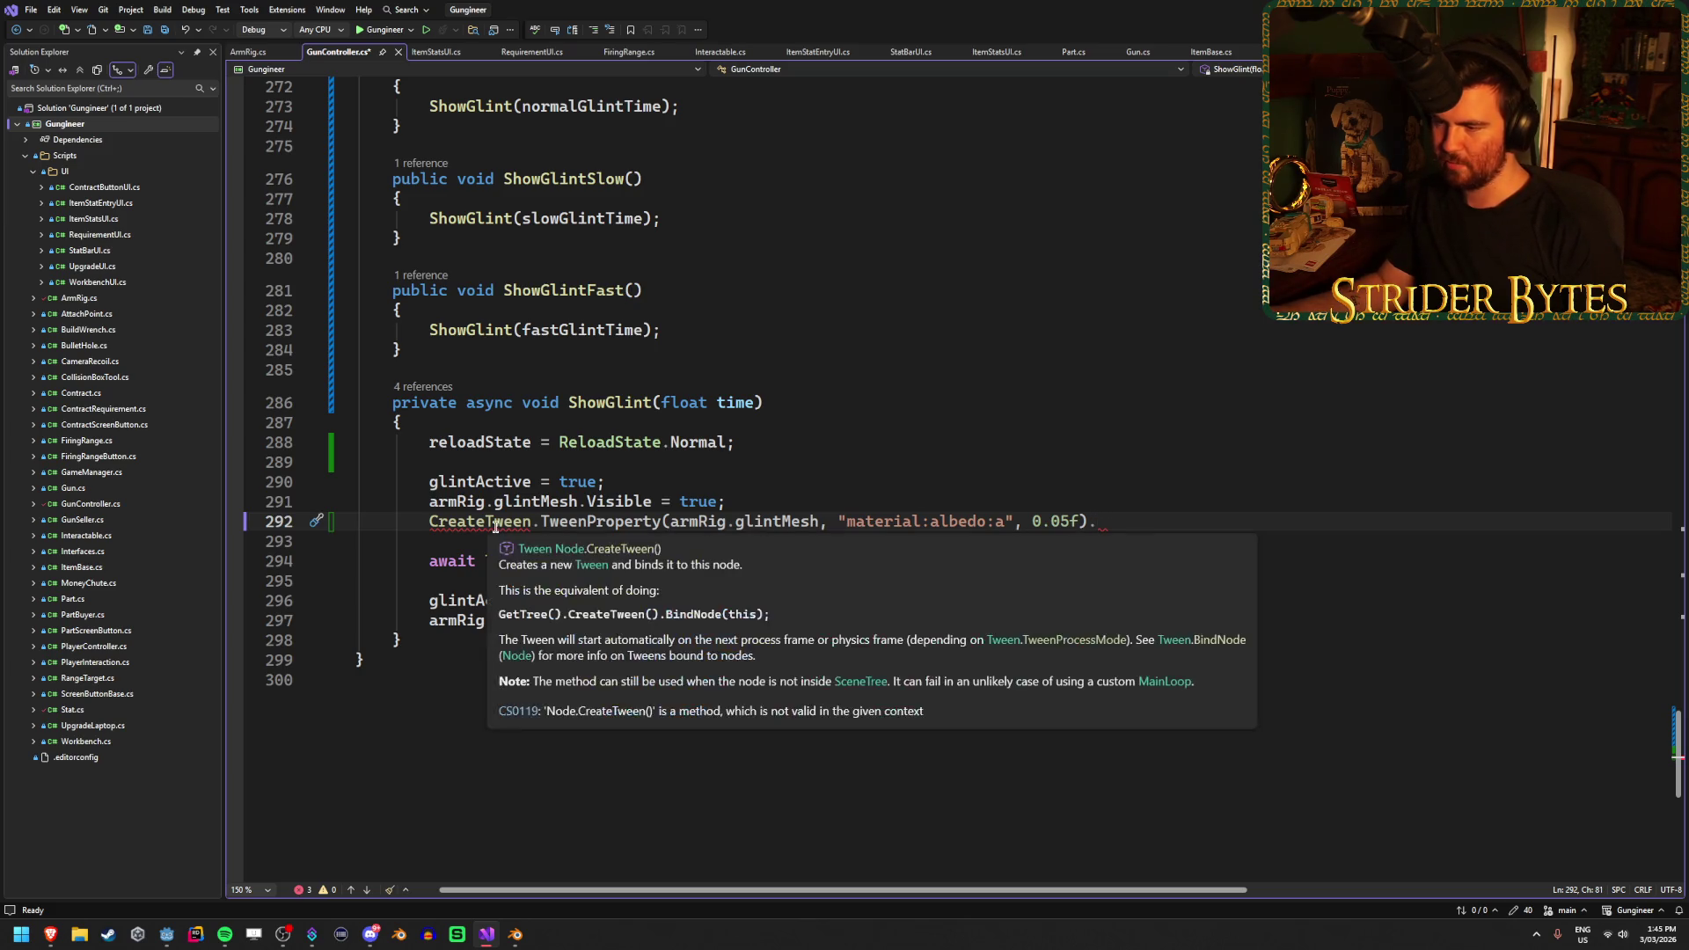
key("BackSpace")
type(";")
key("ctrl+s")
mouse_move(450, 520)
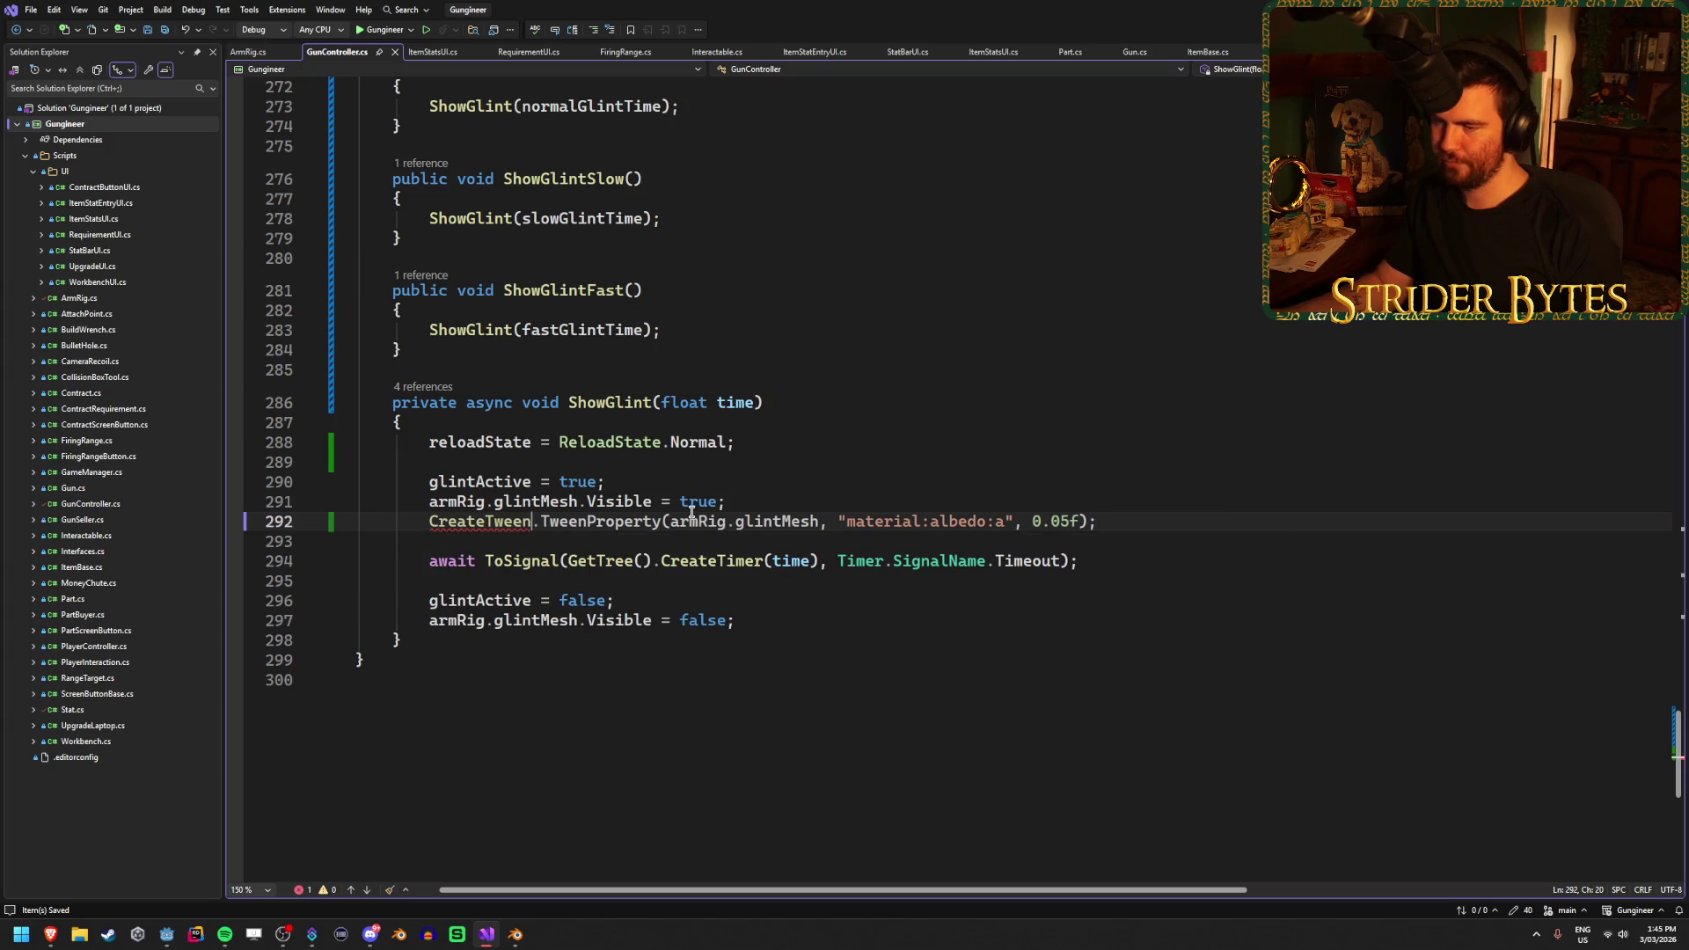
Call CreateTween() and insert a 1f final value before the 0.05f duration
type("()")
mouse_move(656, 523)
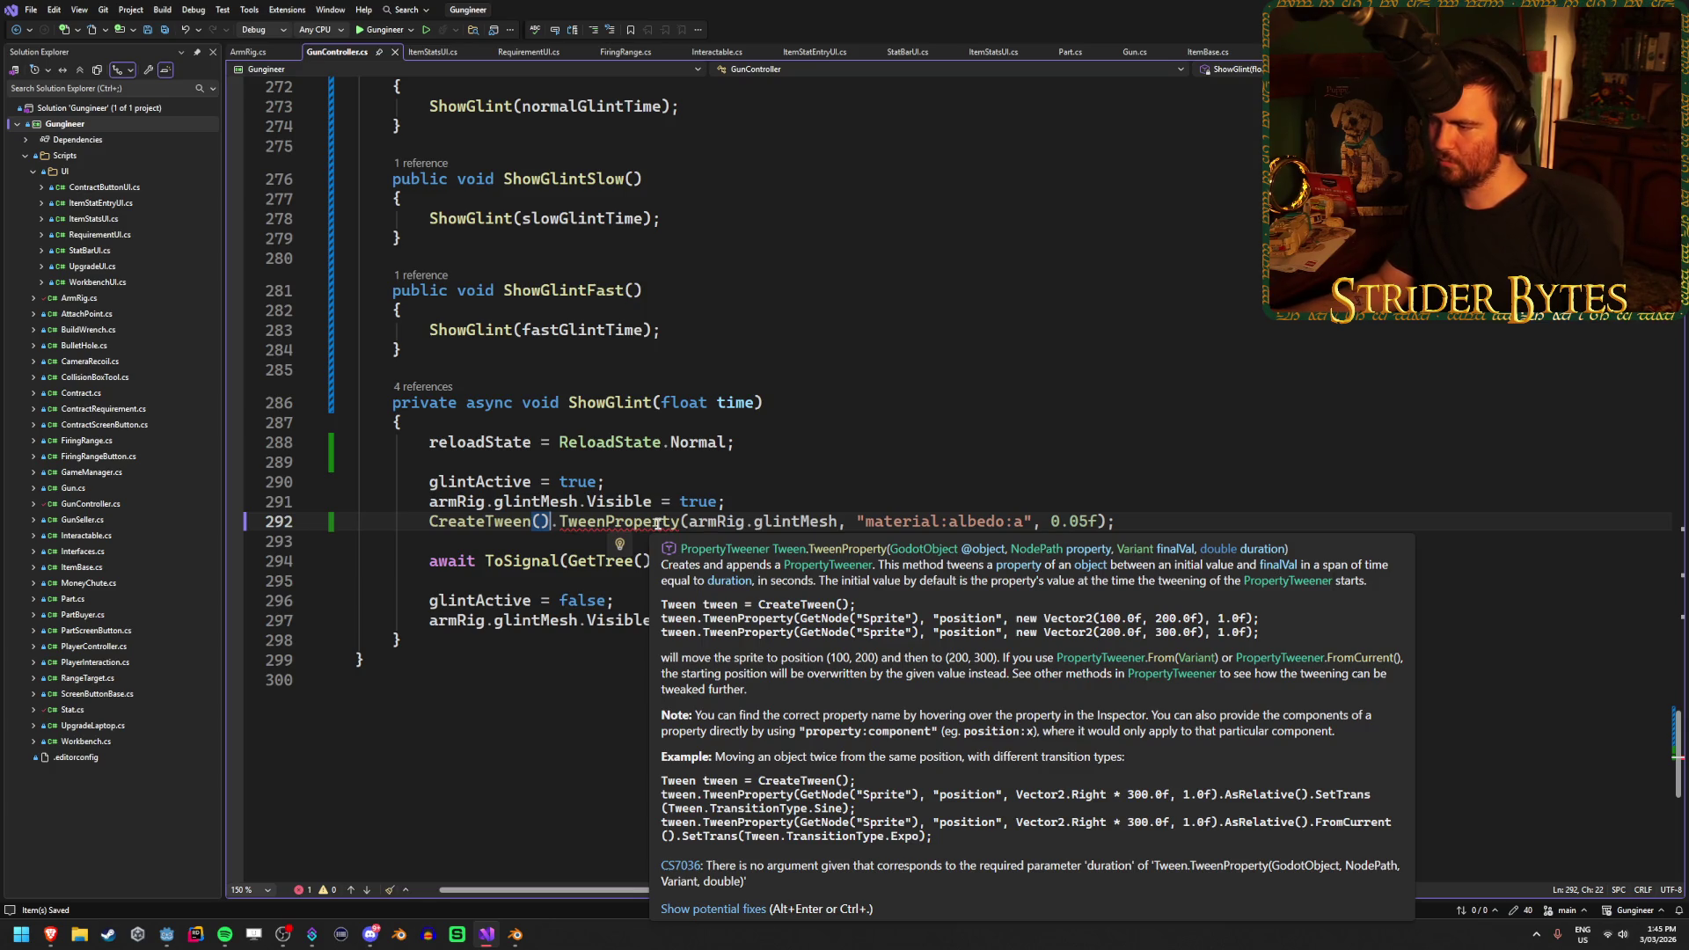
left_click_drag(1051, 522, 1100, 522)
left_click(1053, 523)
type("1f,")
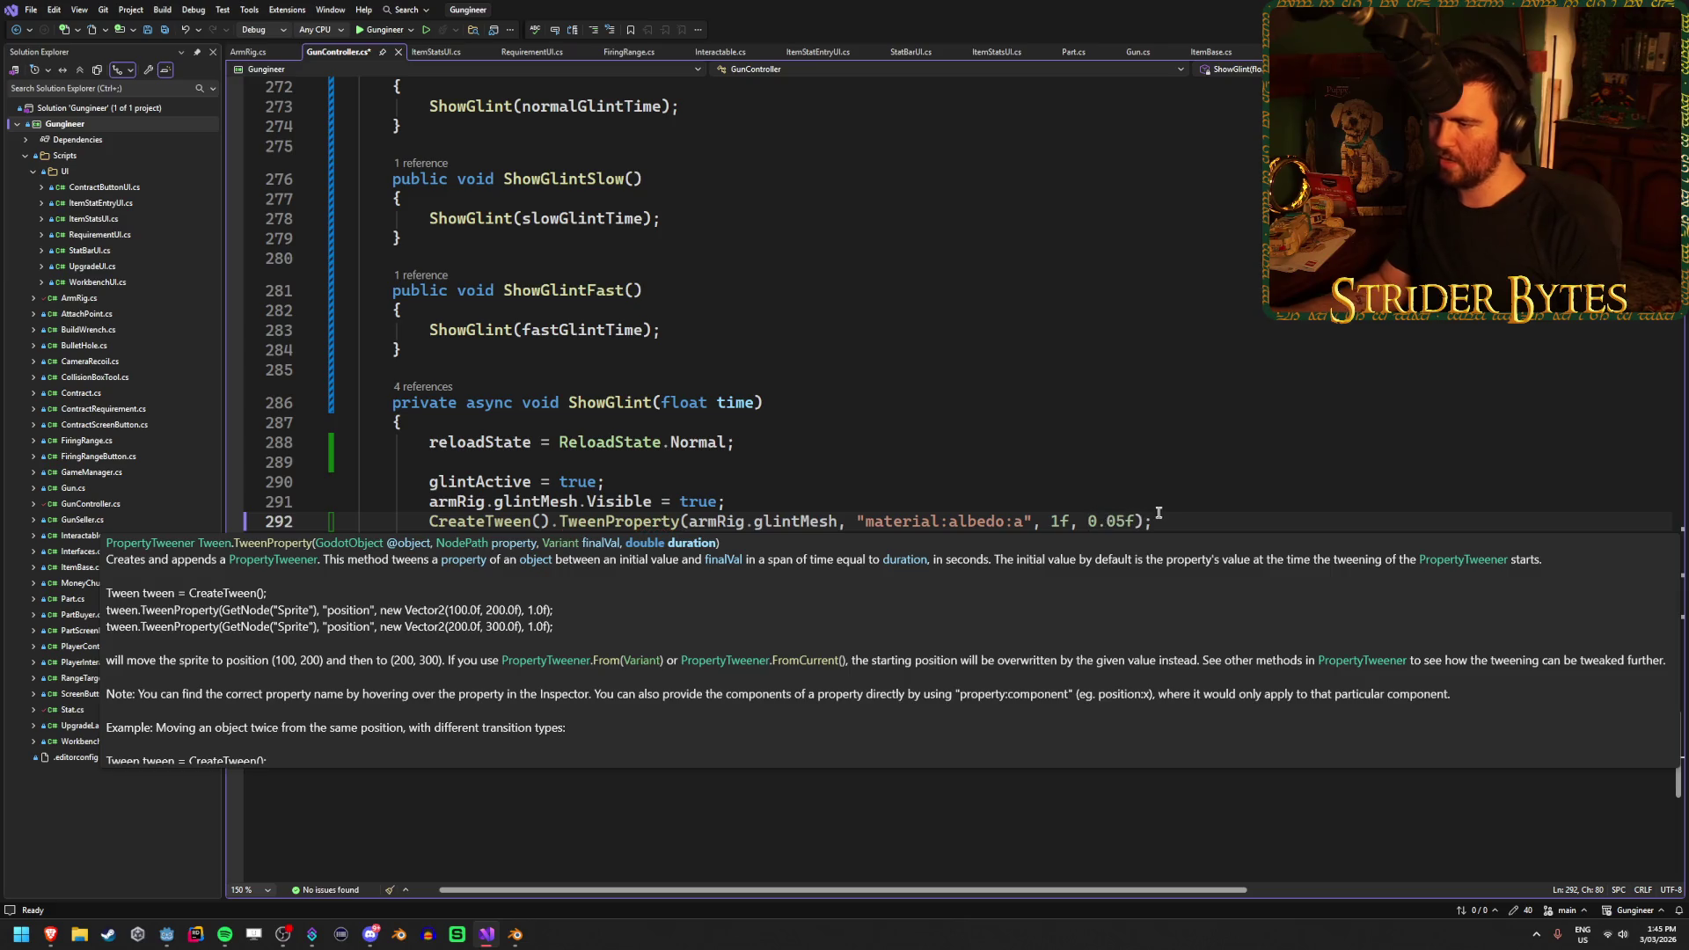
Chain .From(0f) onto the tween, save, and select the whole statement
left_click(1159, 513)
key("Left")
type(".From")
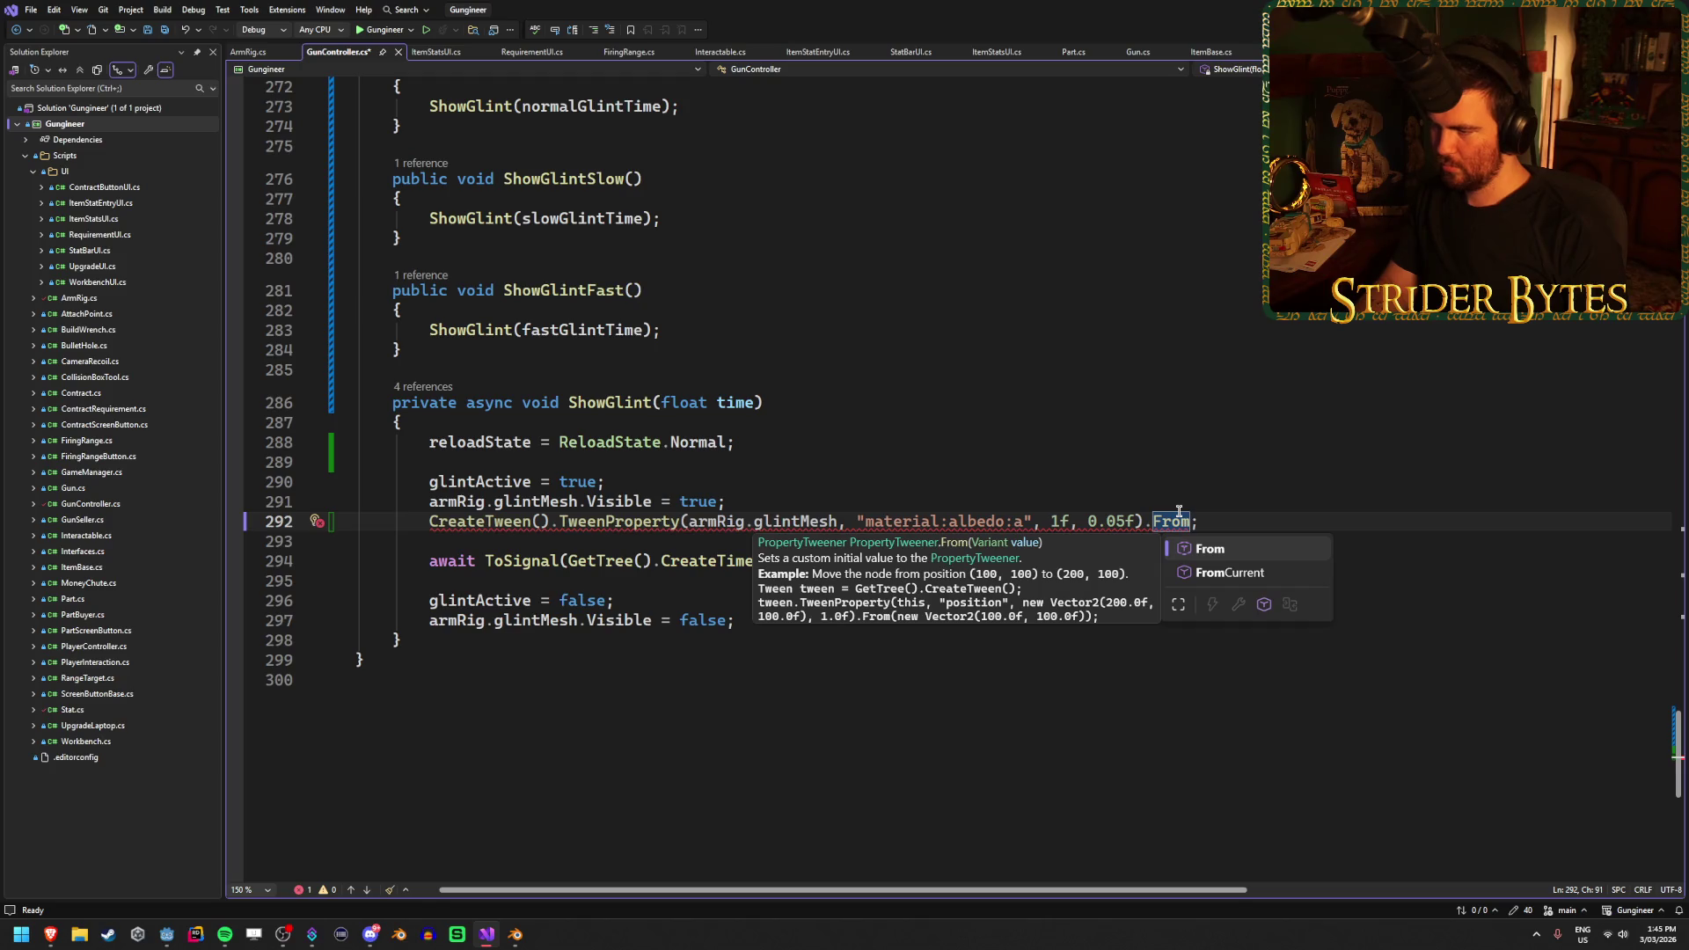
key("Escape")
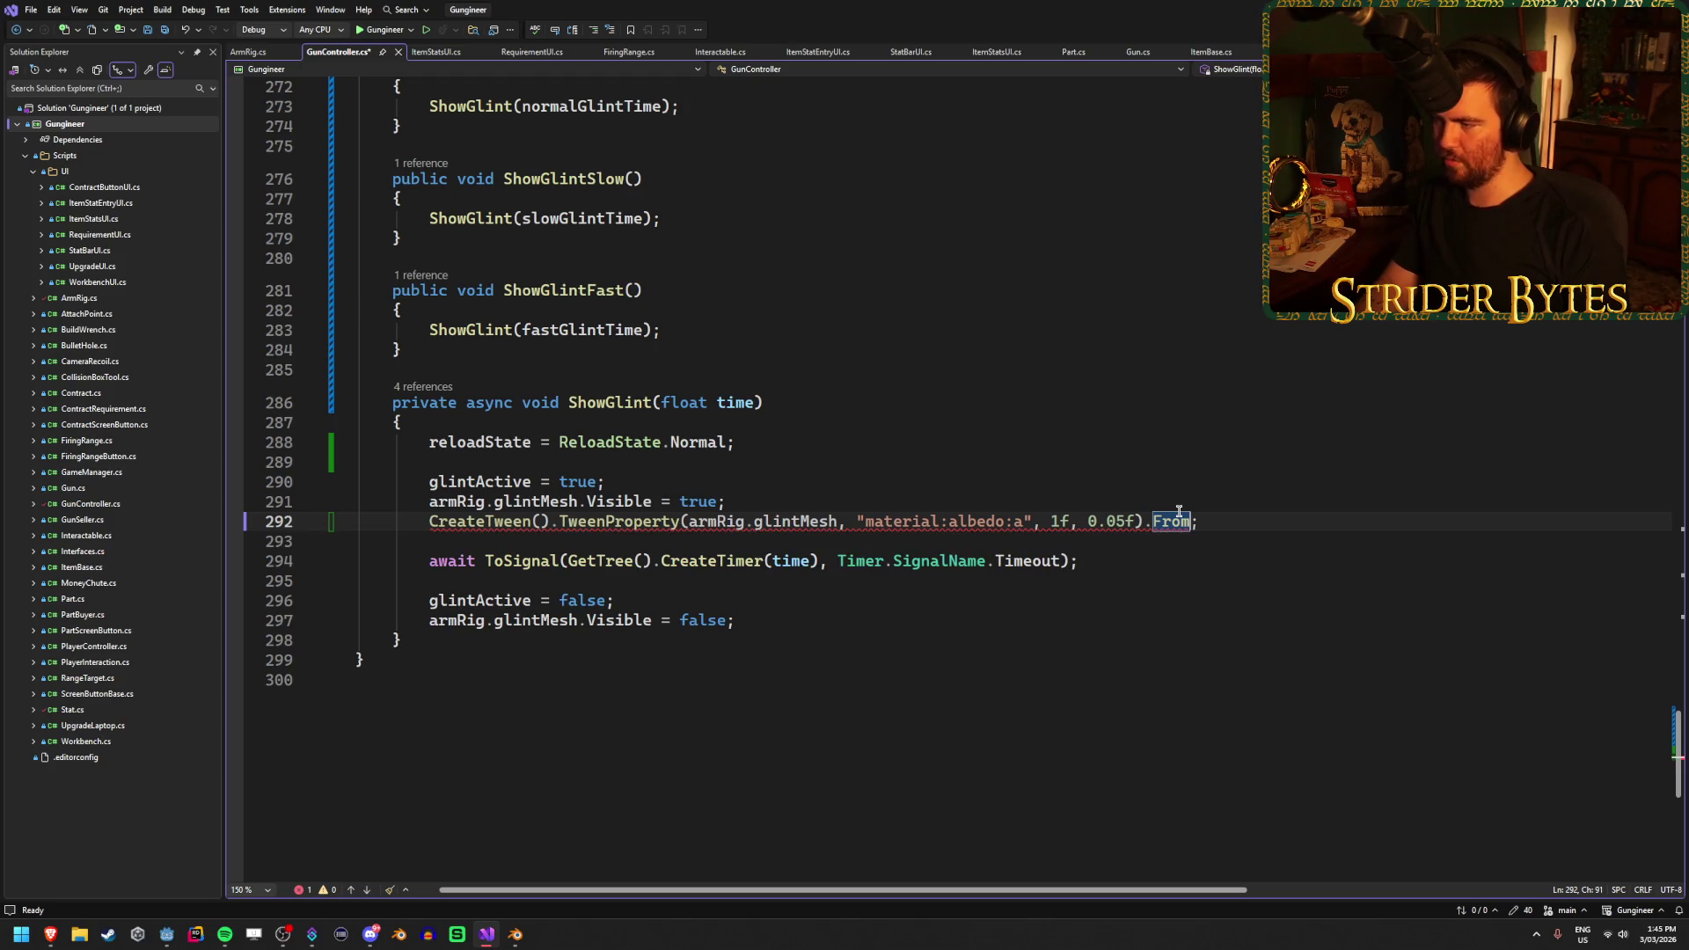
type("(0f")
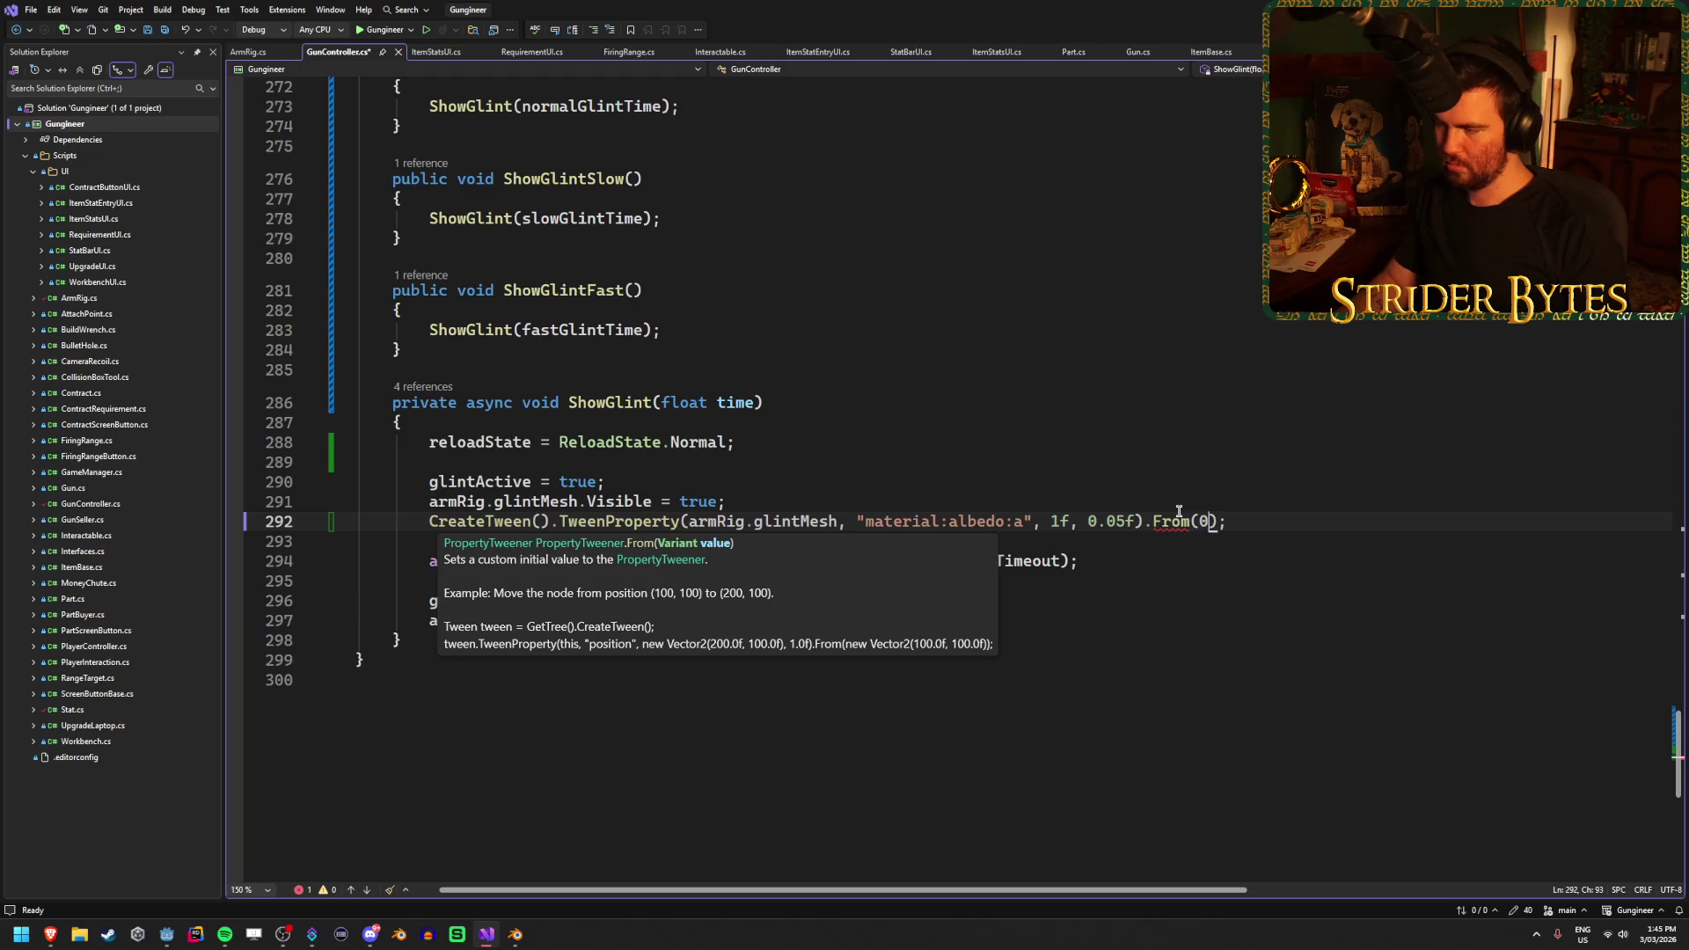
key("End")
key("ctrl+s")
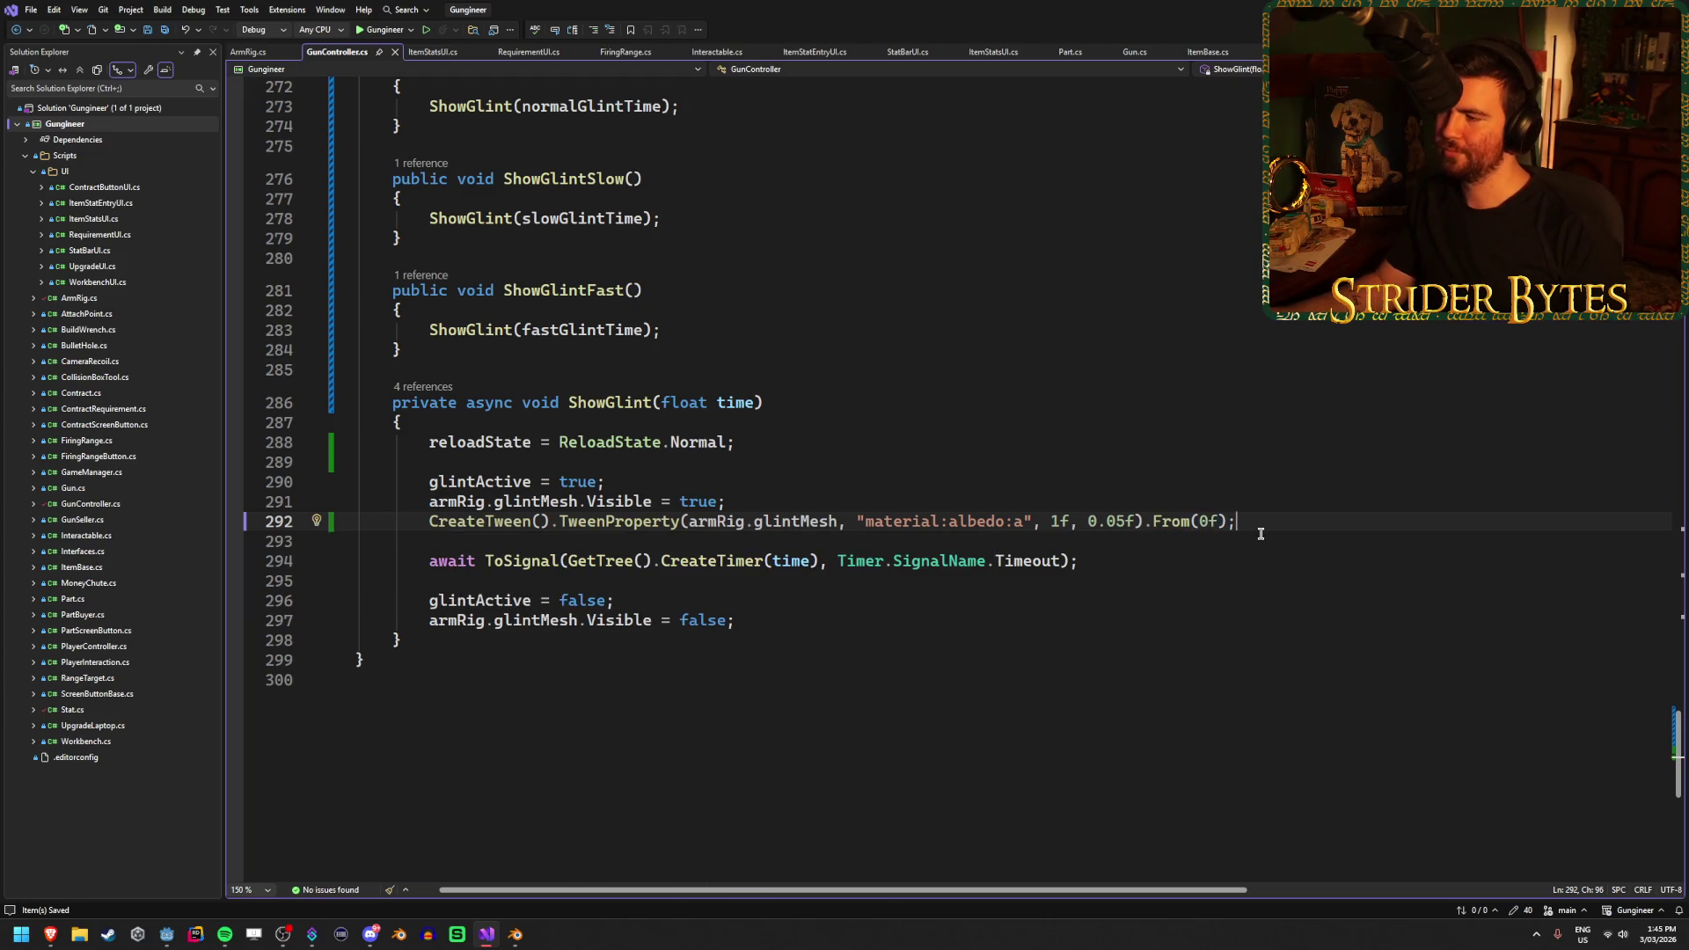
mouse_move(1270, 525)
left_mouse_down()
mouse_move(488, 562)
mouse_move(429, 525)
left_mouse_up()
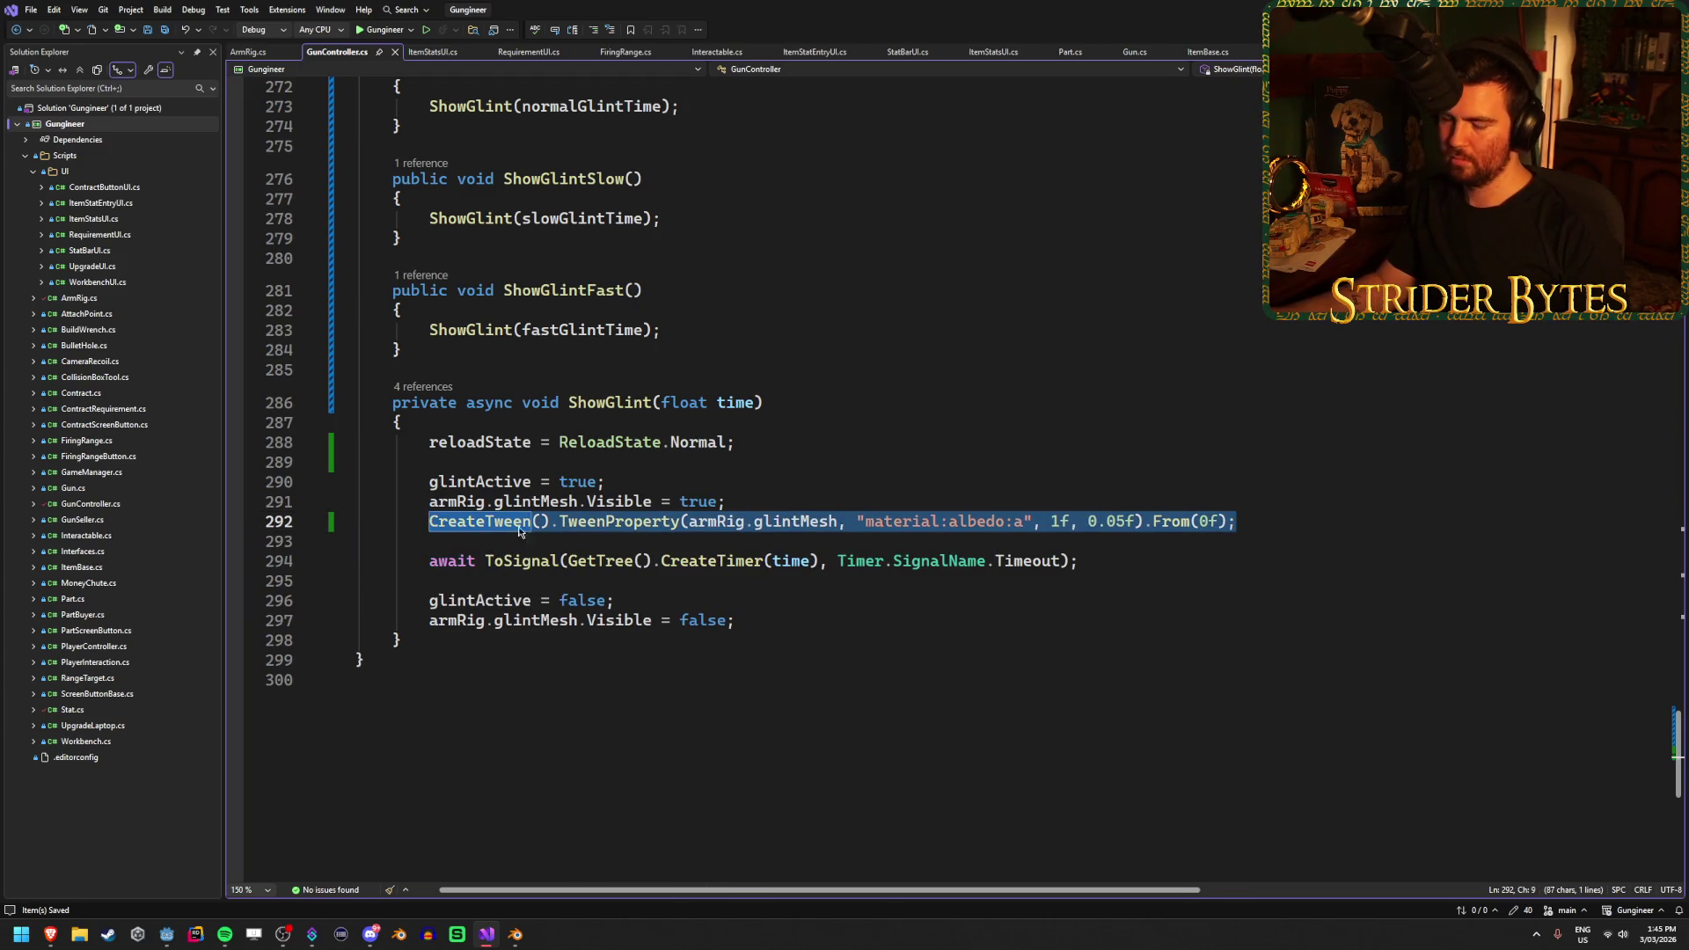
Comment out both glintMesh.Visible lines in ShowGlint with //
left_click(805, 600)
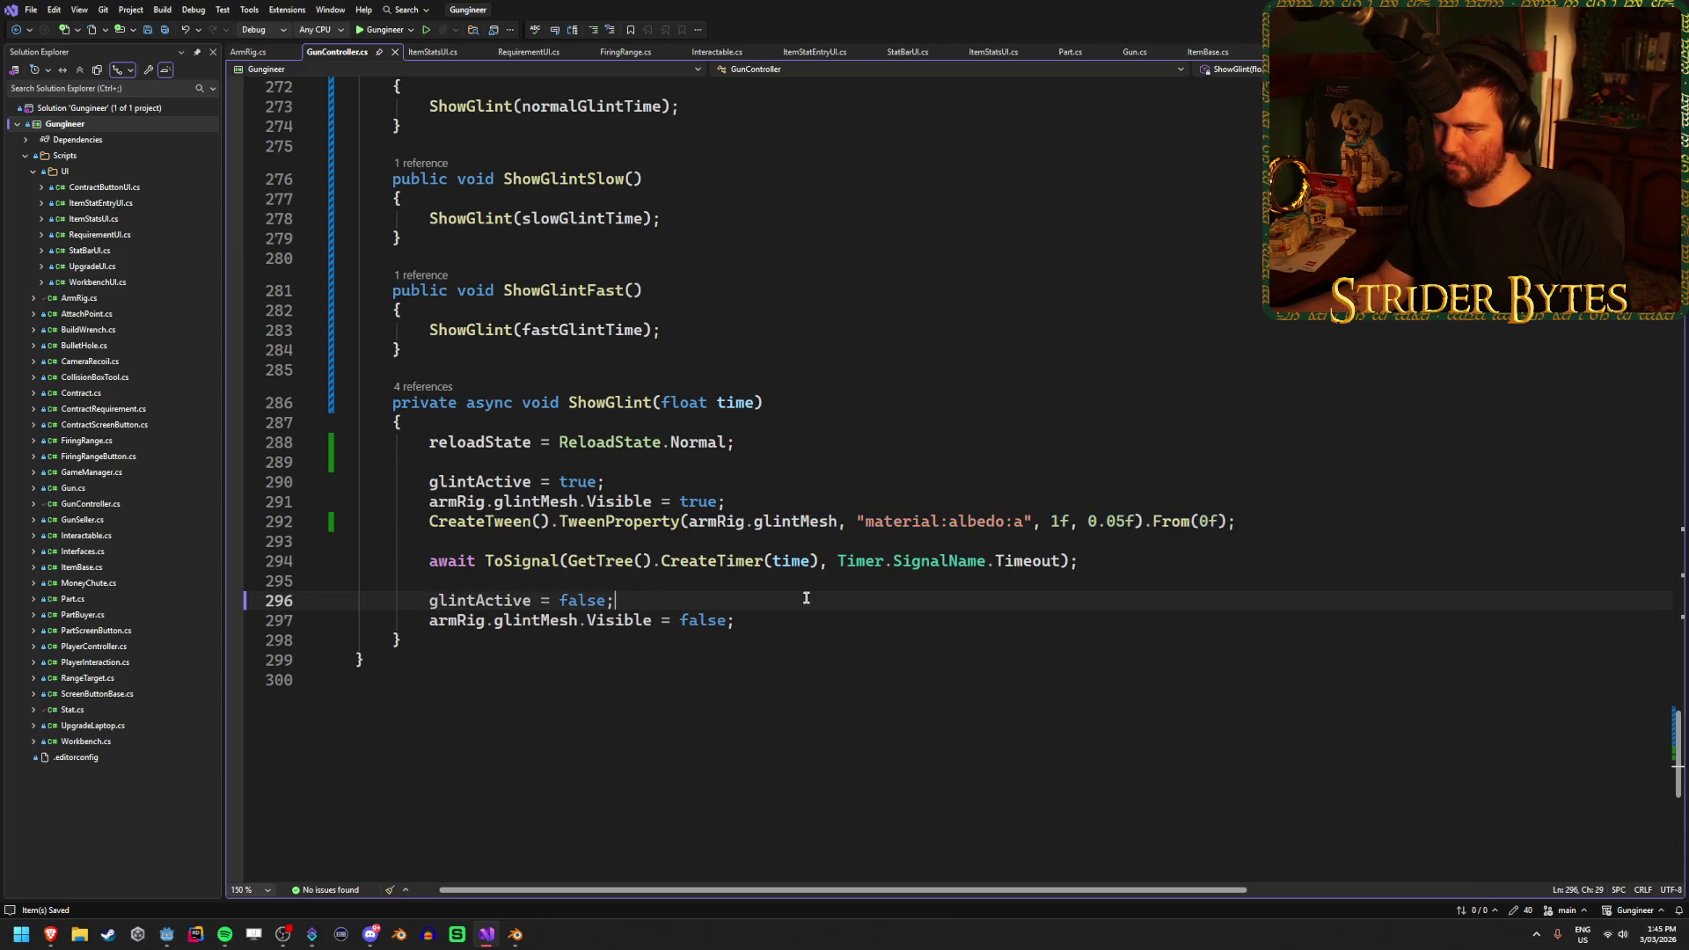
left_click(528, 574)
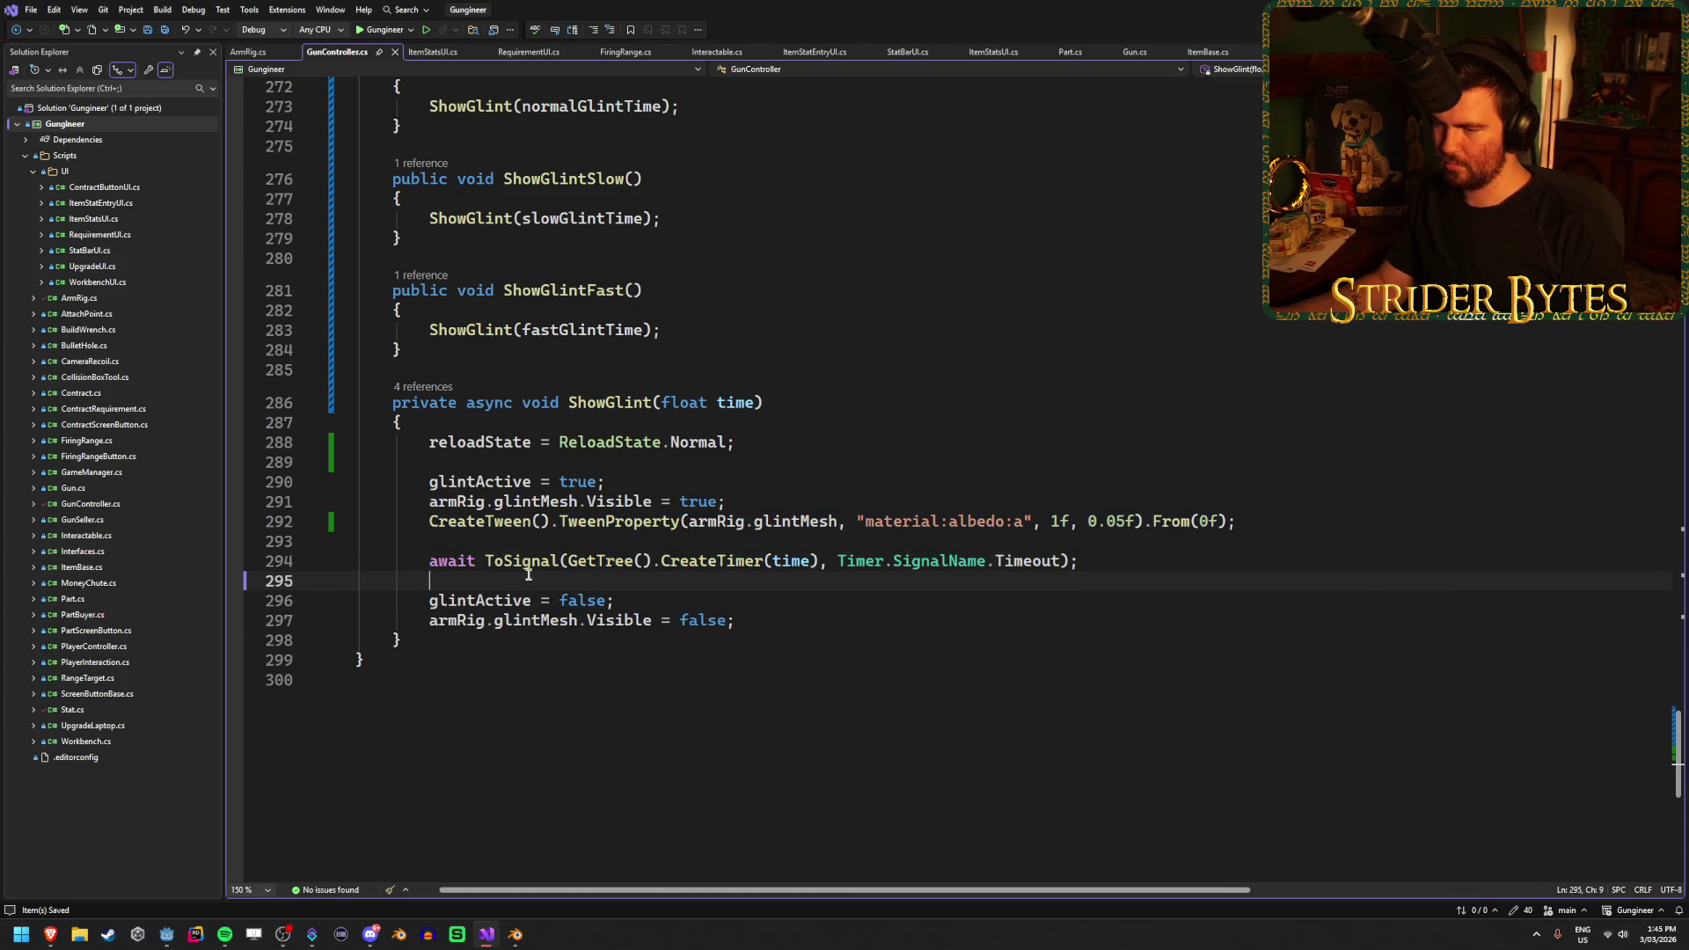
left_click(773, 604)
left_click(820, 621)
left_click(795, 600)
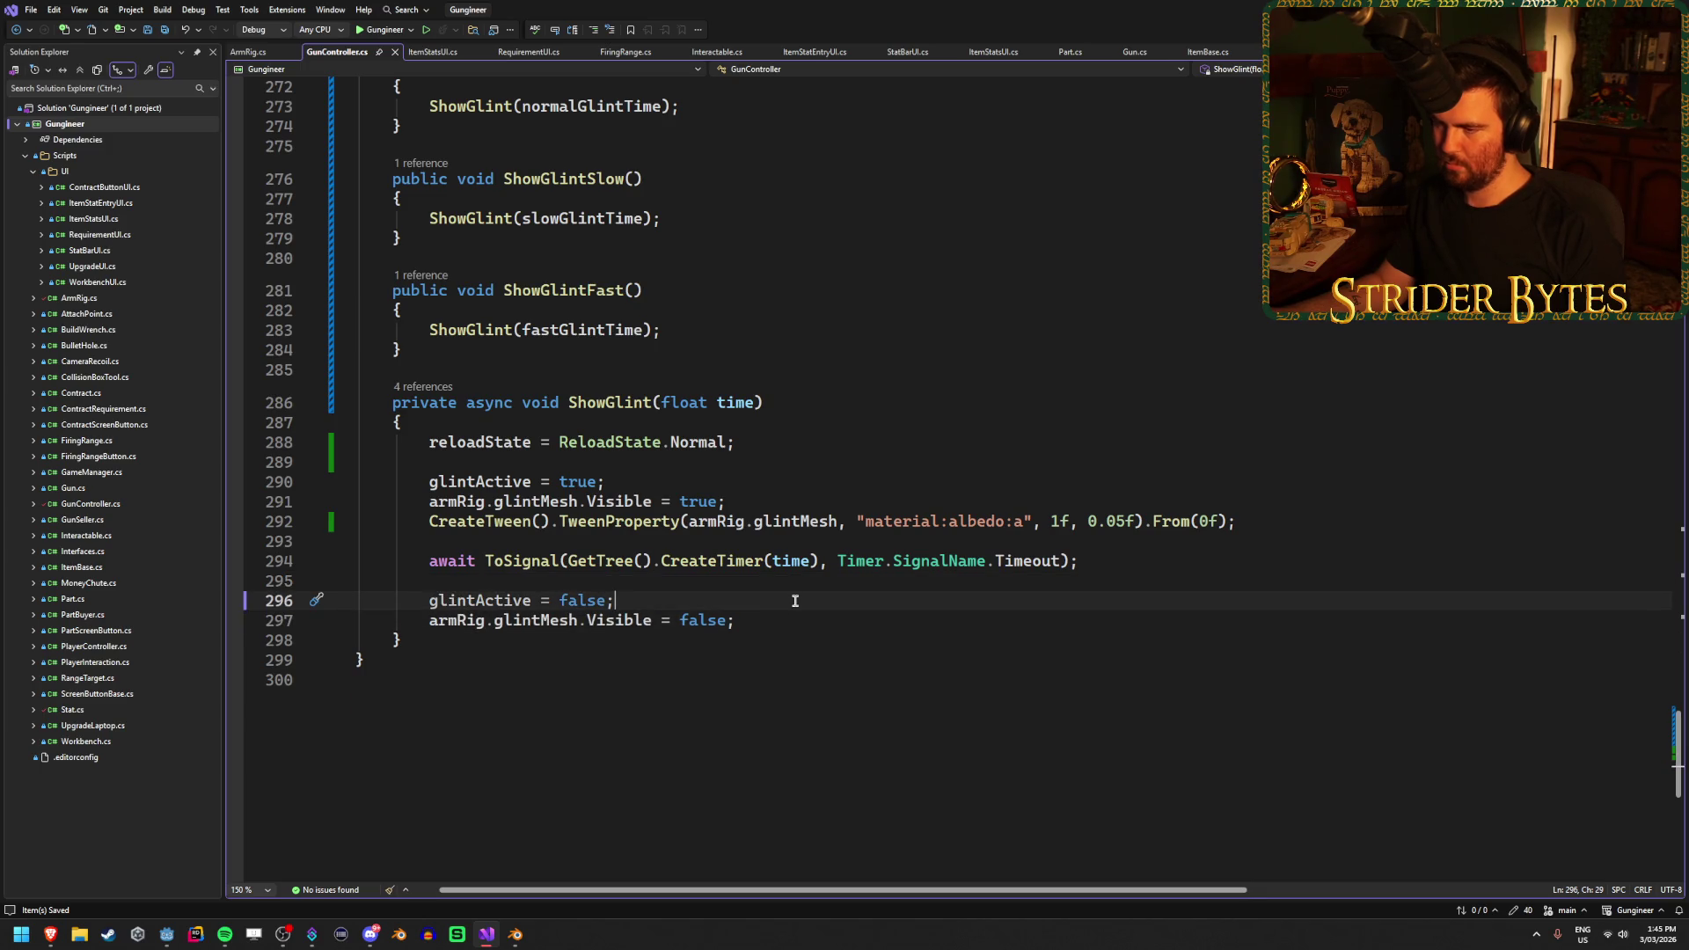
left_click(778, 614)
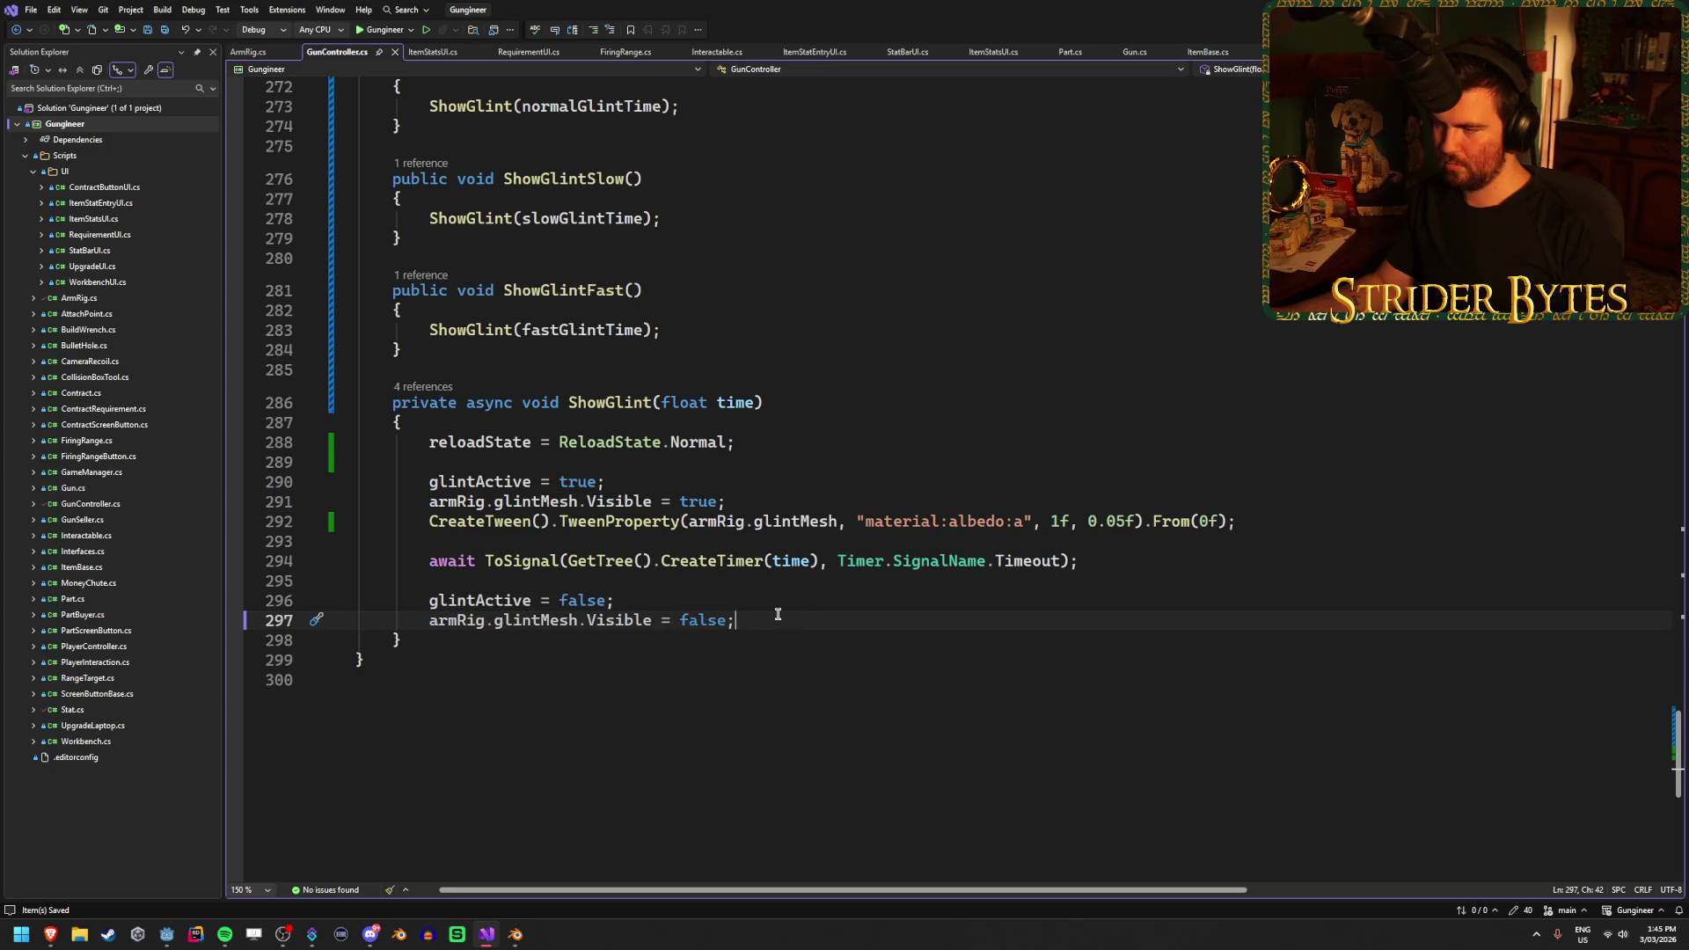
left_click(753, 504)
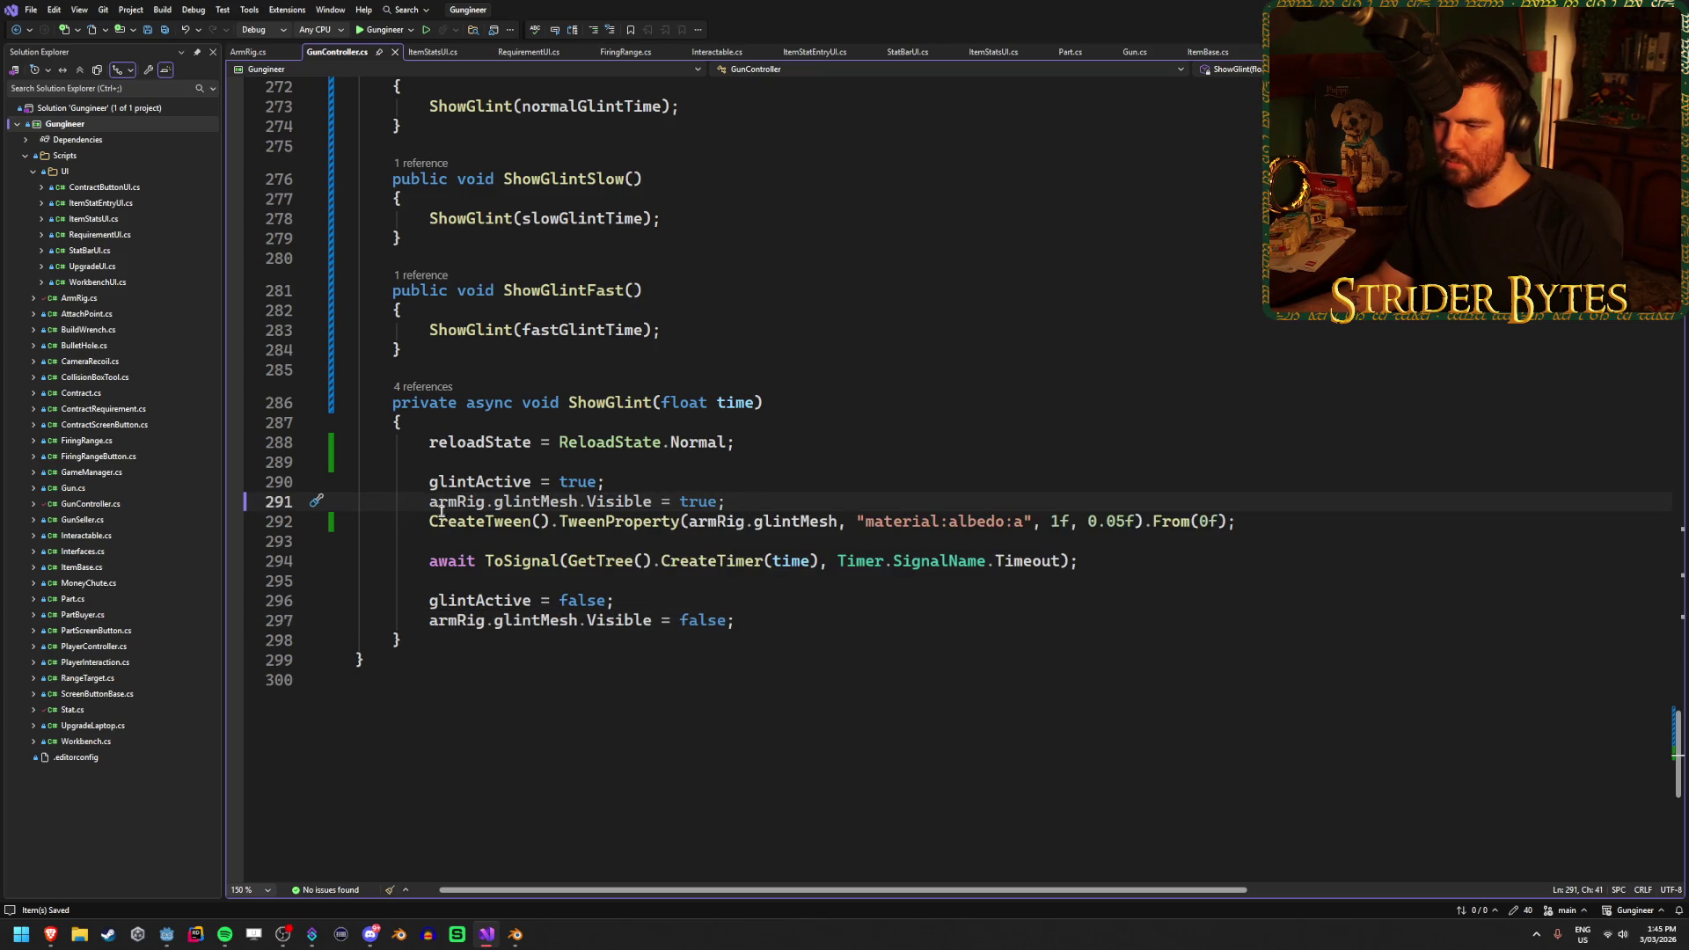
key("Home")
type("//")
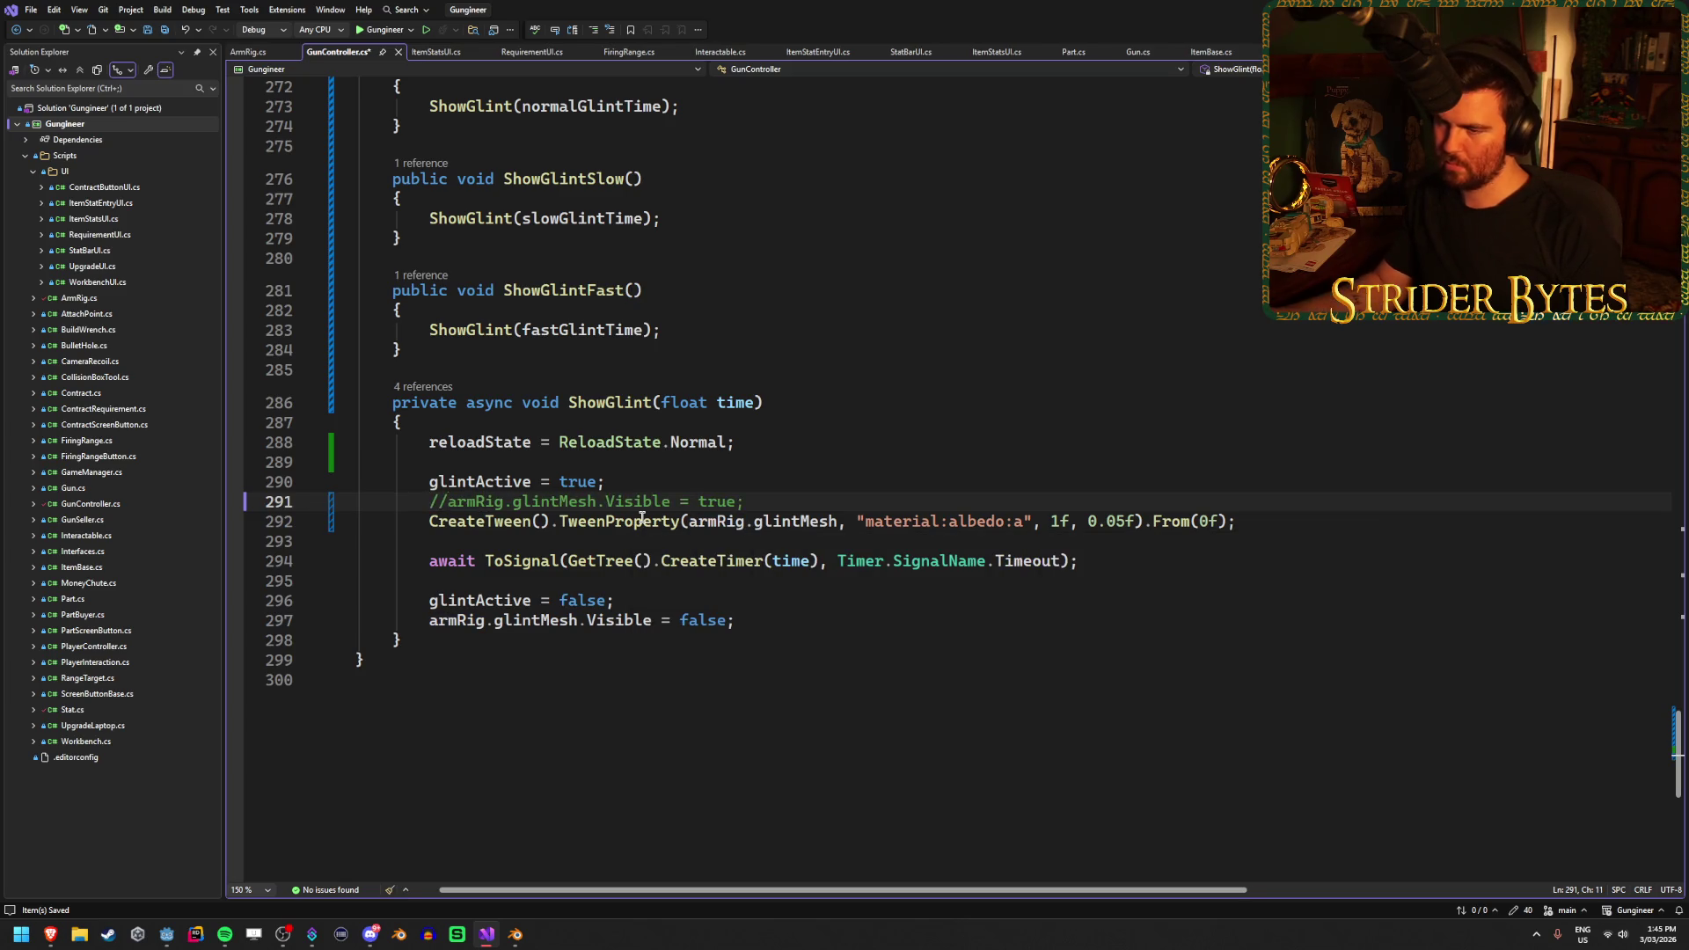
left_click(563, 622)
key("Home")
type("//")
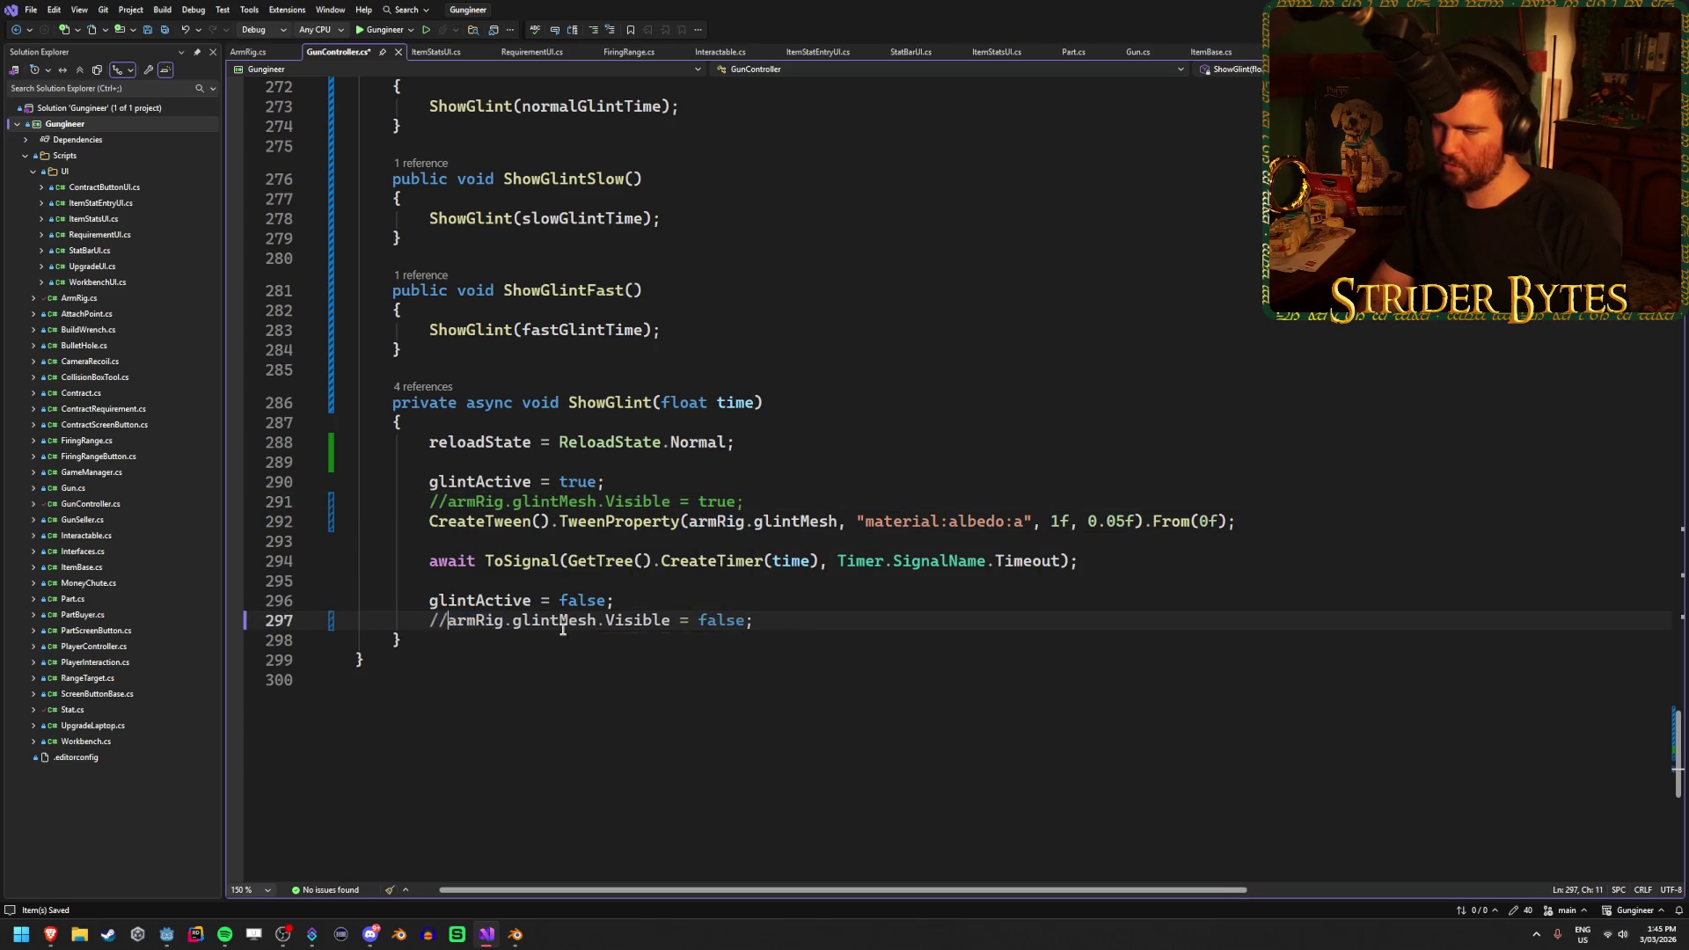
Paste the tween after glintActive = false, changed to fade alpha to 0f from 1f
left_click(668, 601)
key("Return")
type("CreateTween().TweenProperty(armRig.glintMesh, \"material:albedo:a\", 1f, 0.05f).From(0f);")
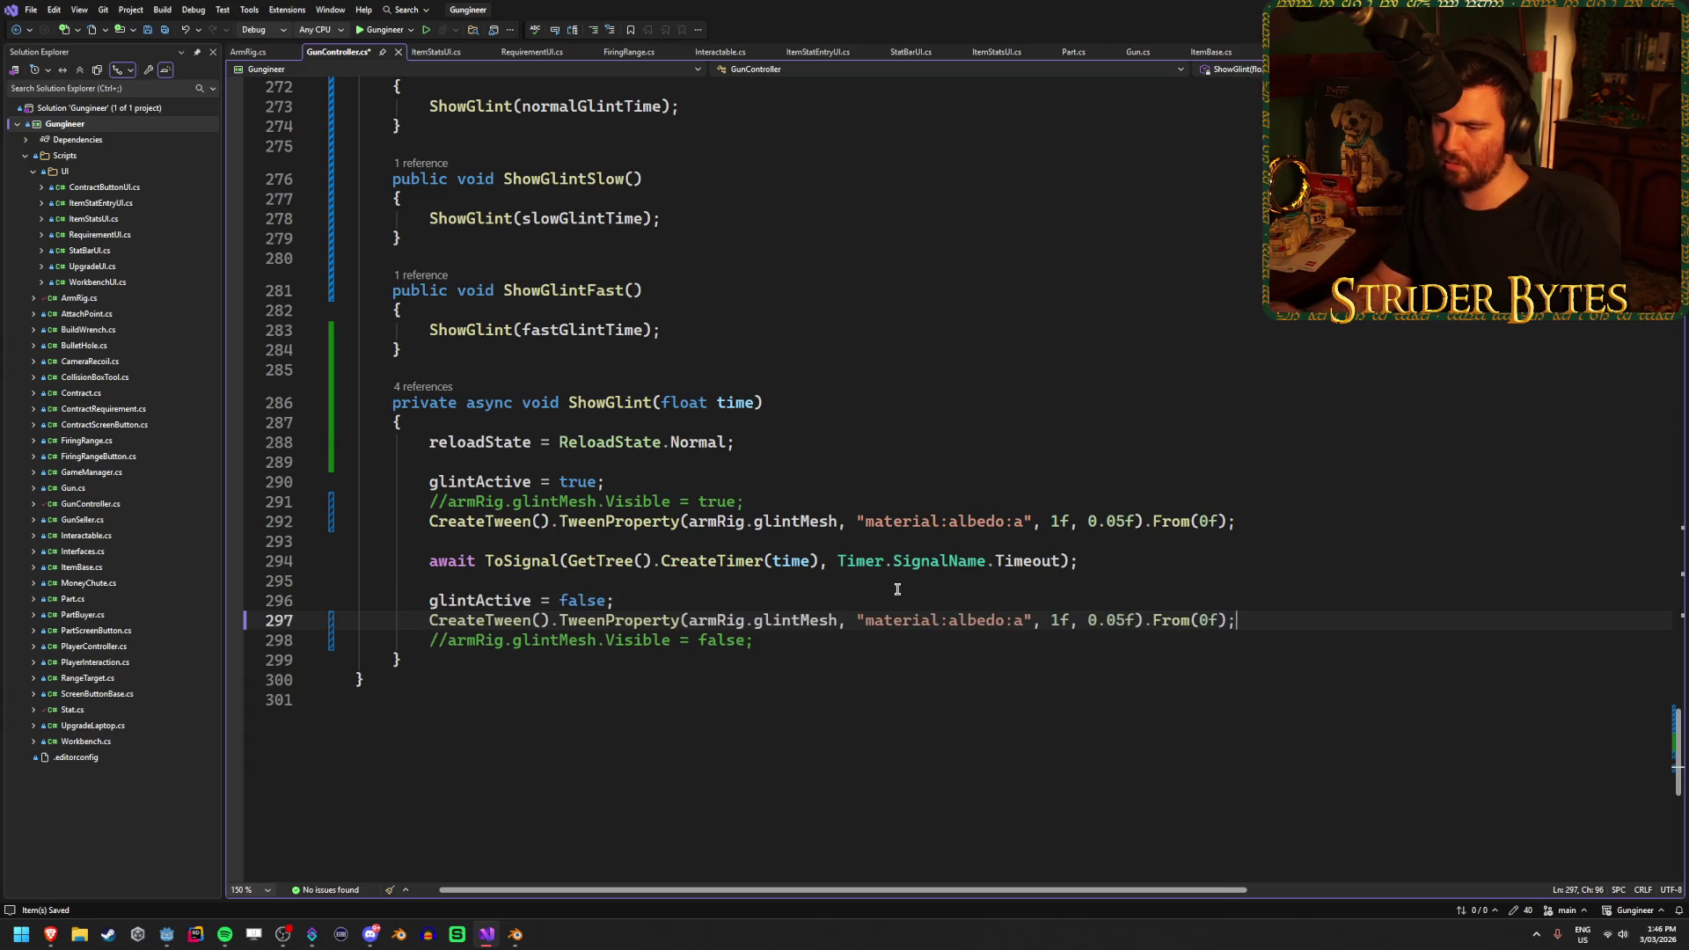
key("BackSpace")
type("0")
left_click(1210, 621)
key("ctrl+z")
scroll(990, 600, "up", 20)
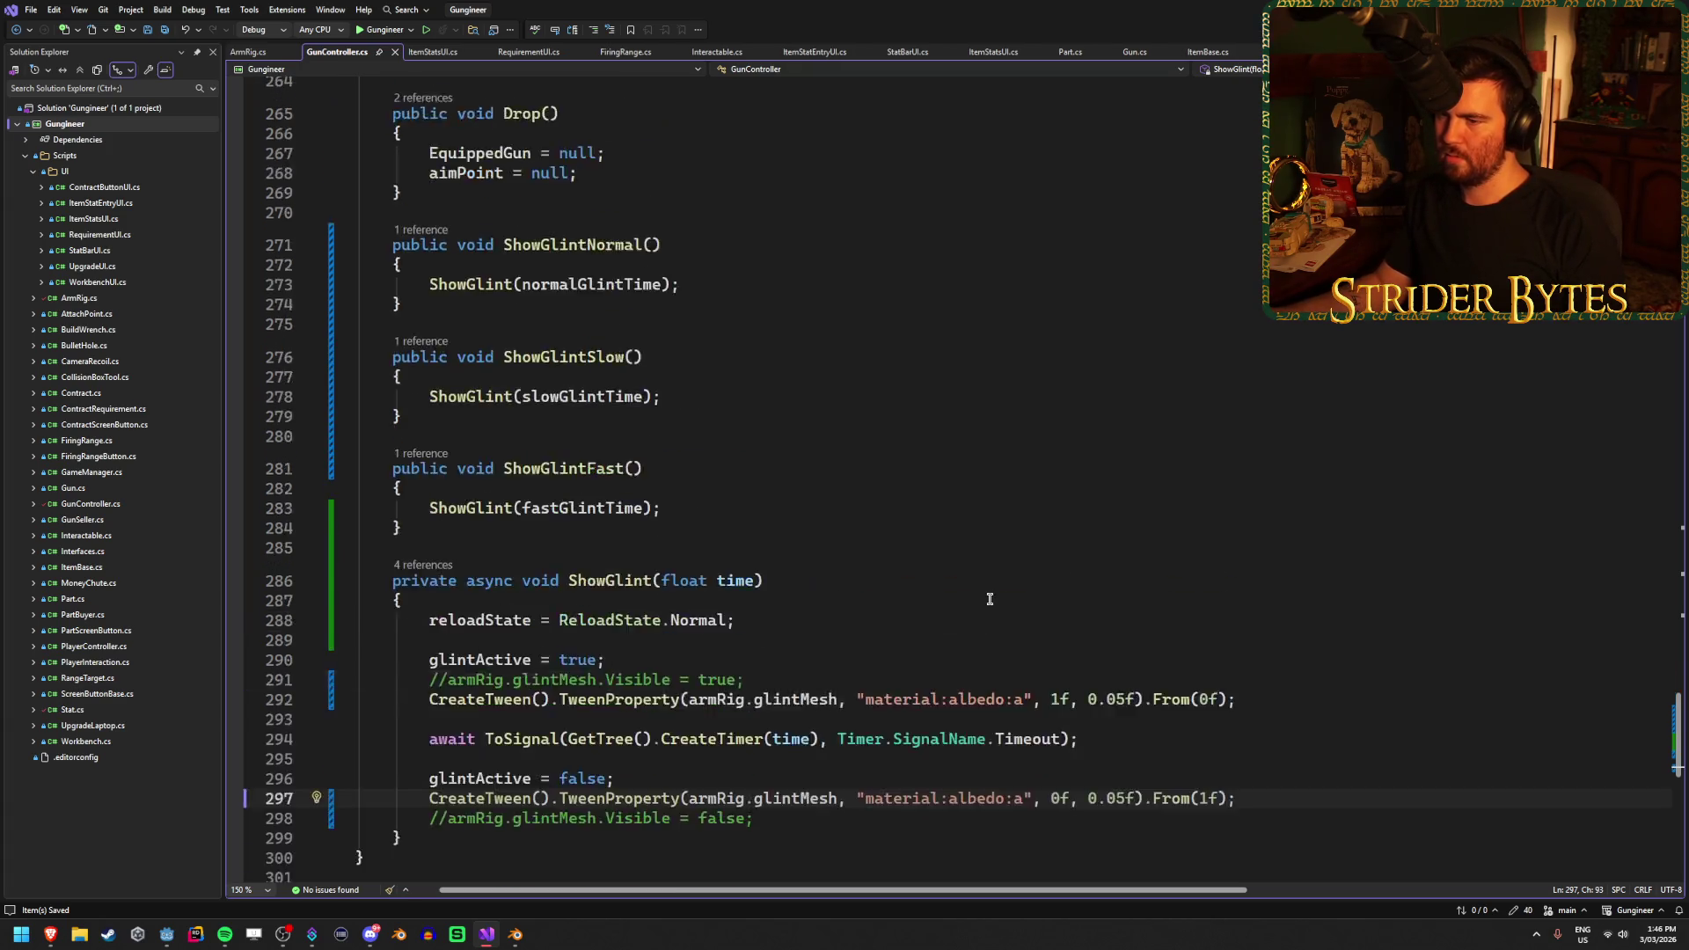
Replace Visible = false on line 89 with MaterialOverride
scroll(989, 599, "up", 12)
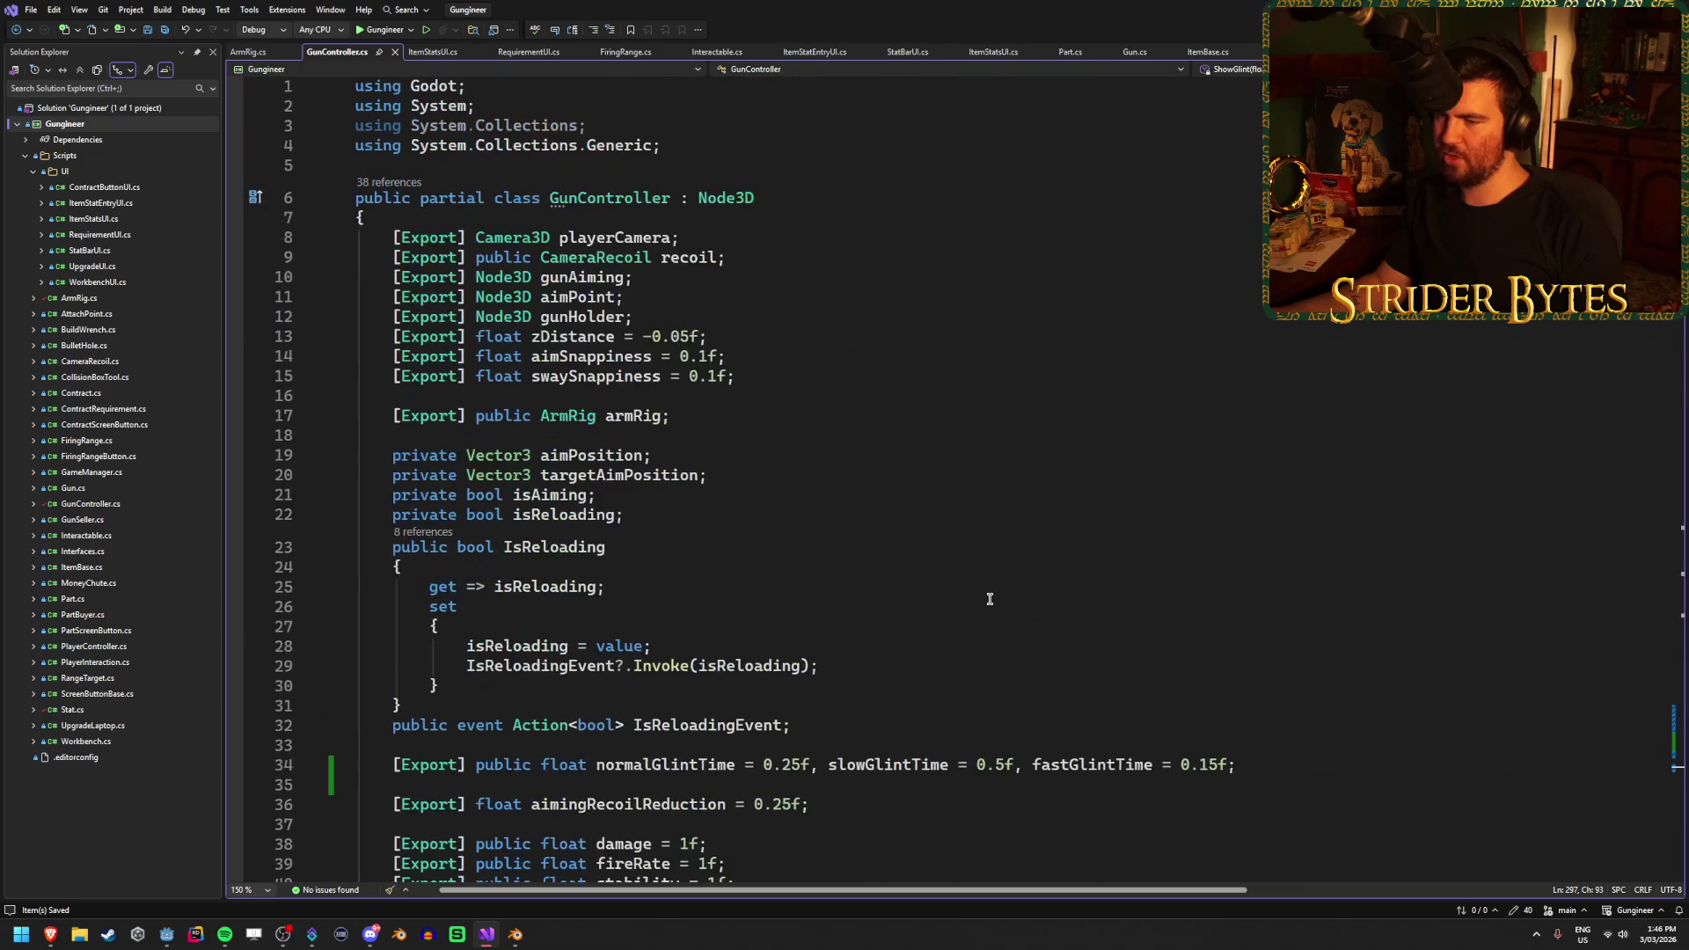
scroll(989, 599, "down", 5)
scroll(990, 599, "down", 20)
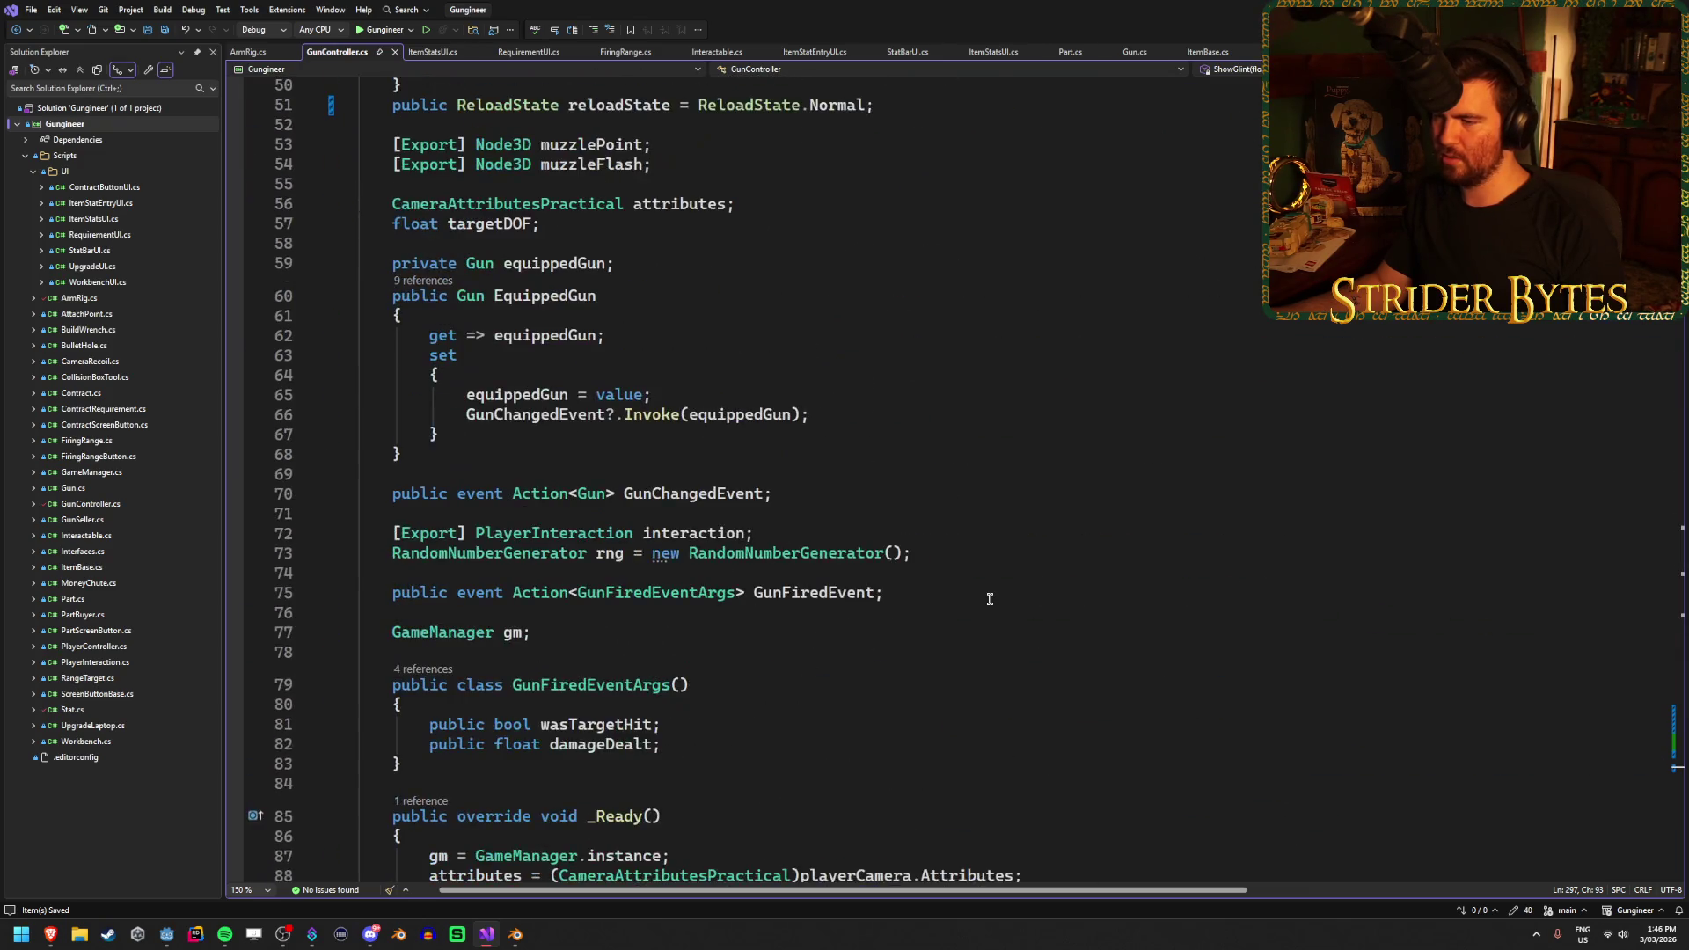
scroll(990, 600, "up", 4)
left_click(766, 590)
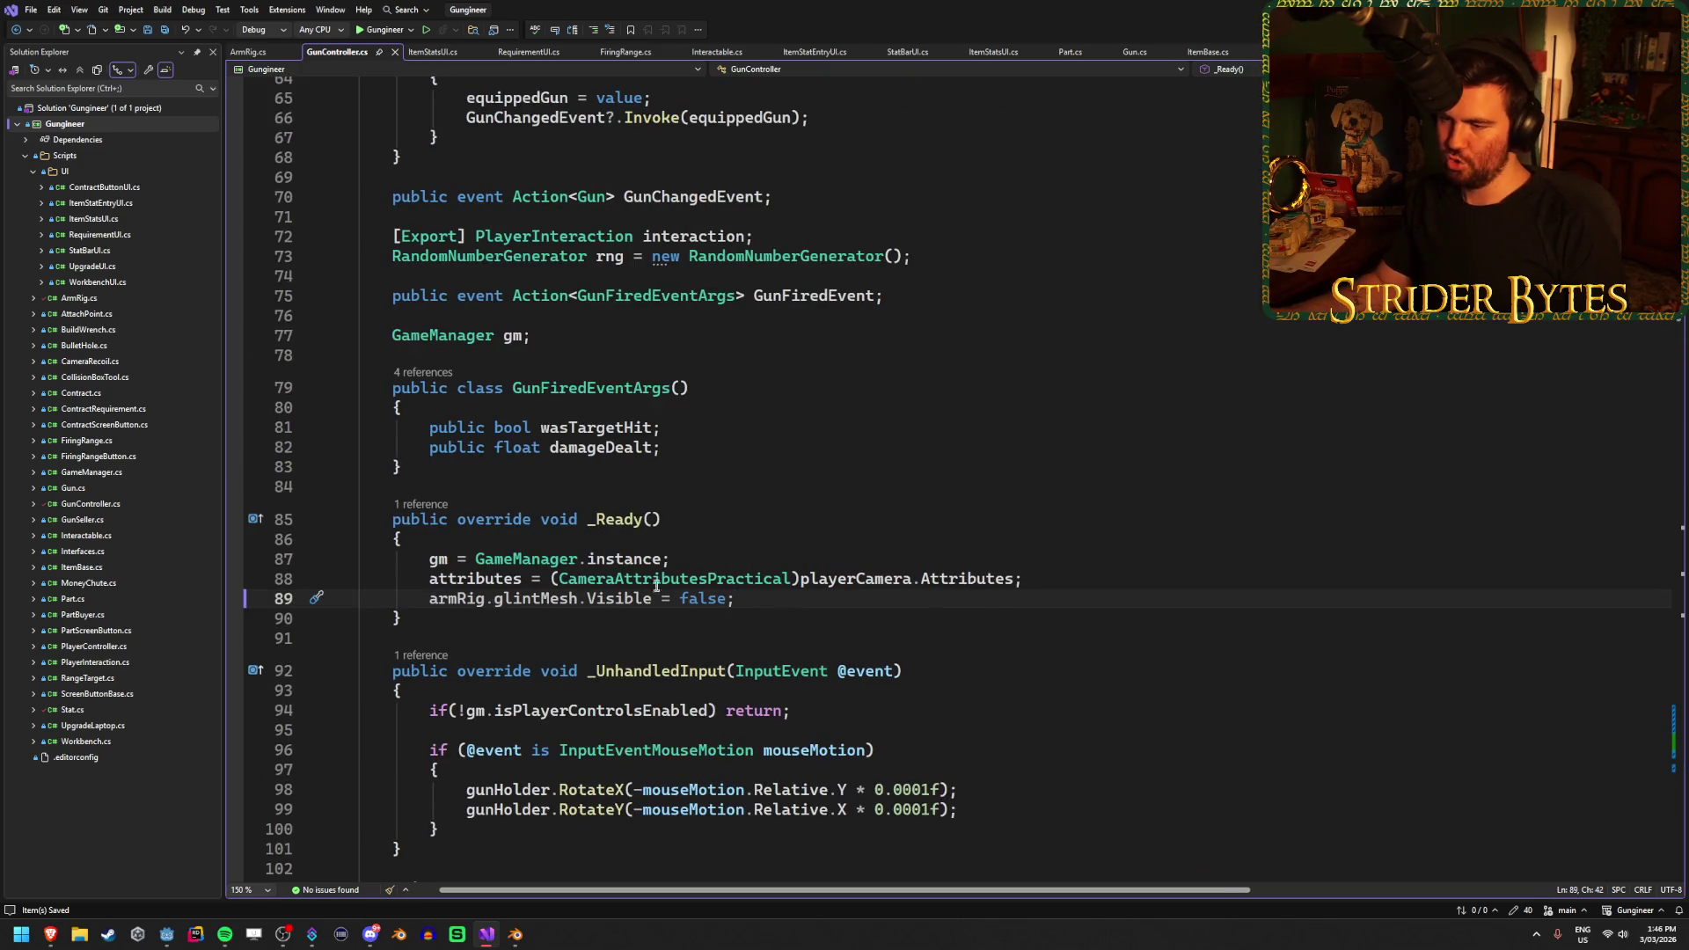
left_click(623, 596)
left_click(597, 599)
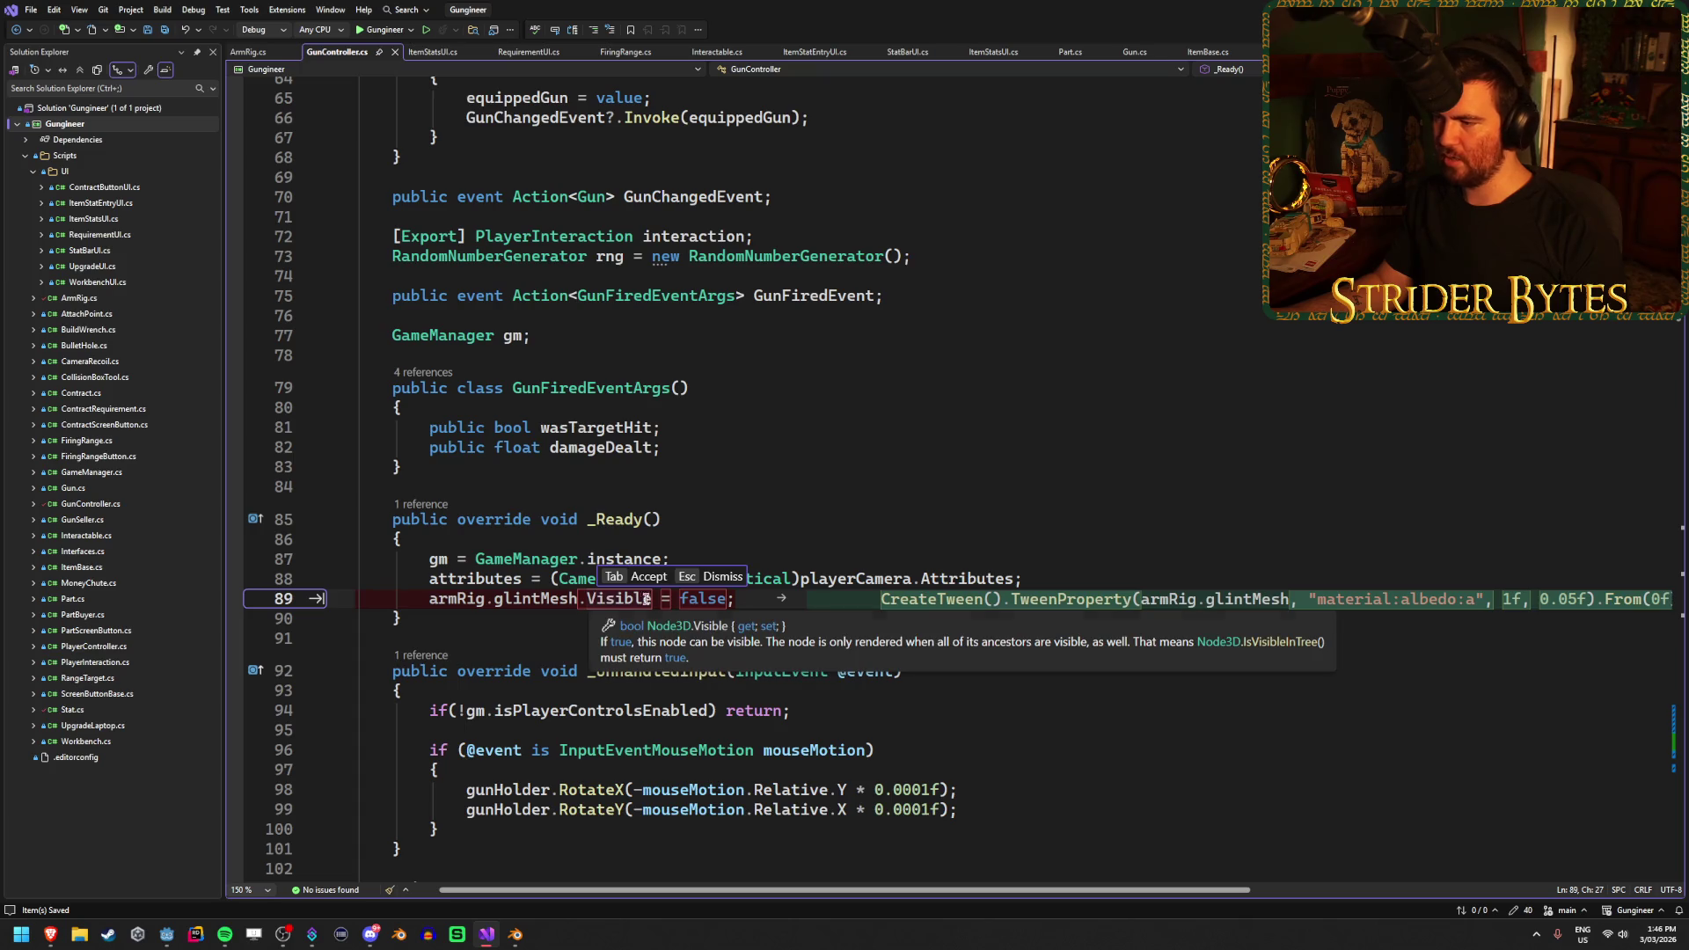
key("Escape")
left_click_drag(735, 599, 587, 599)
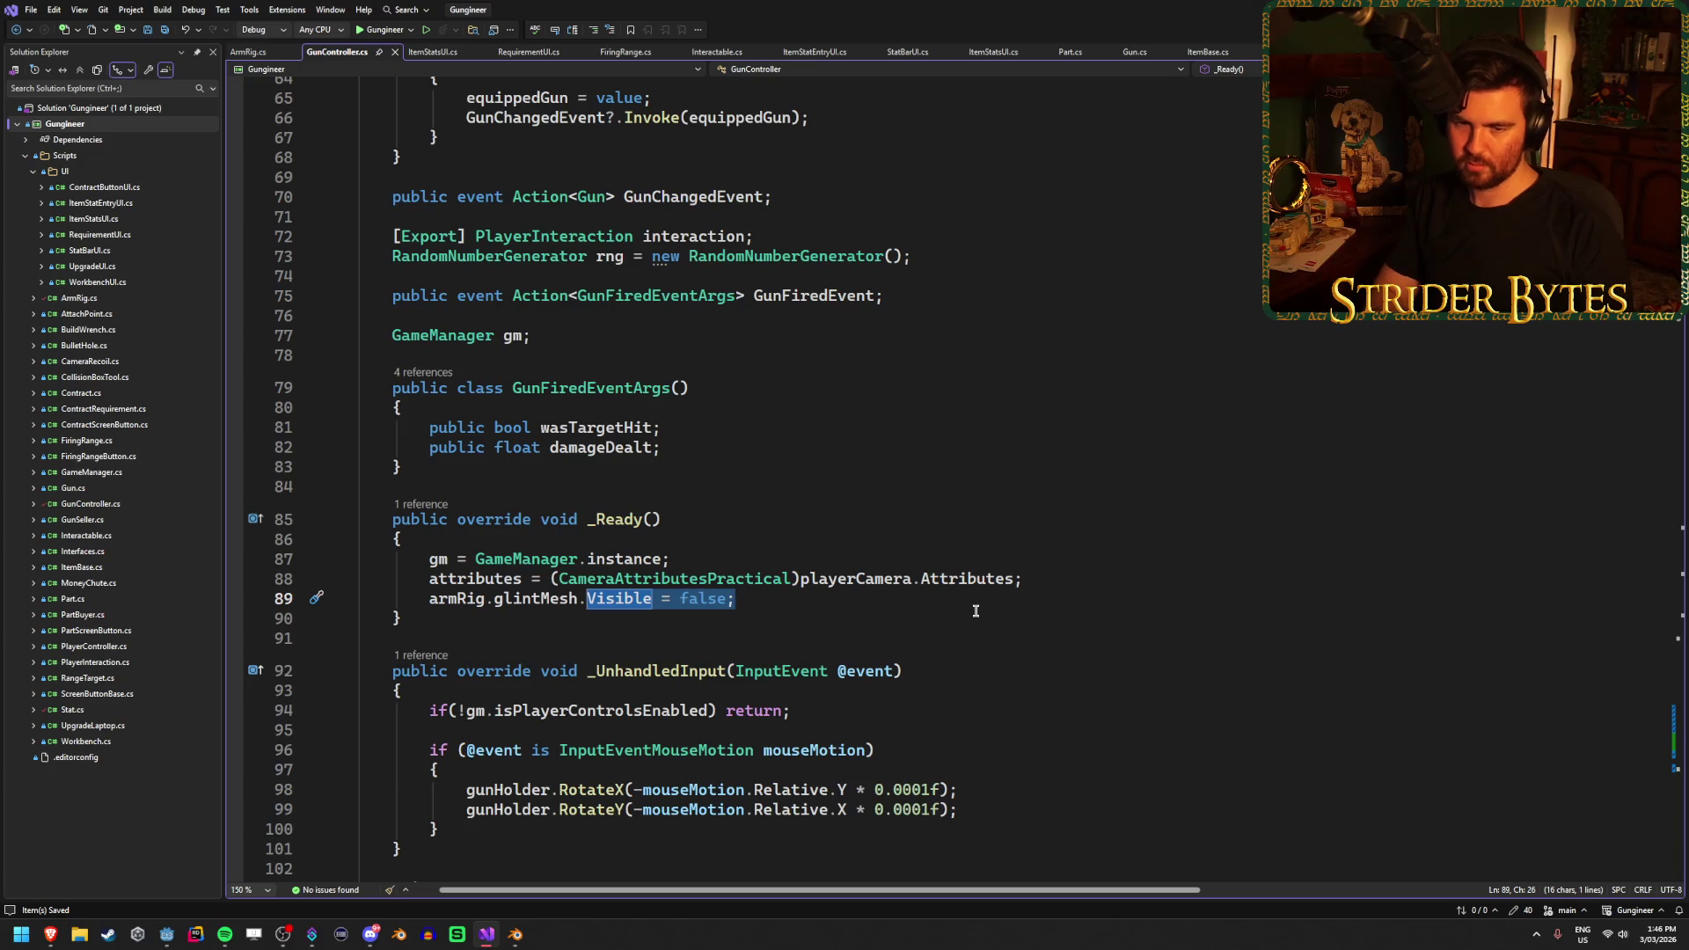
type("mater")
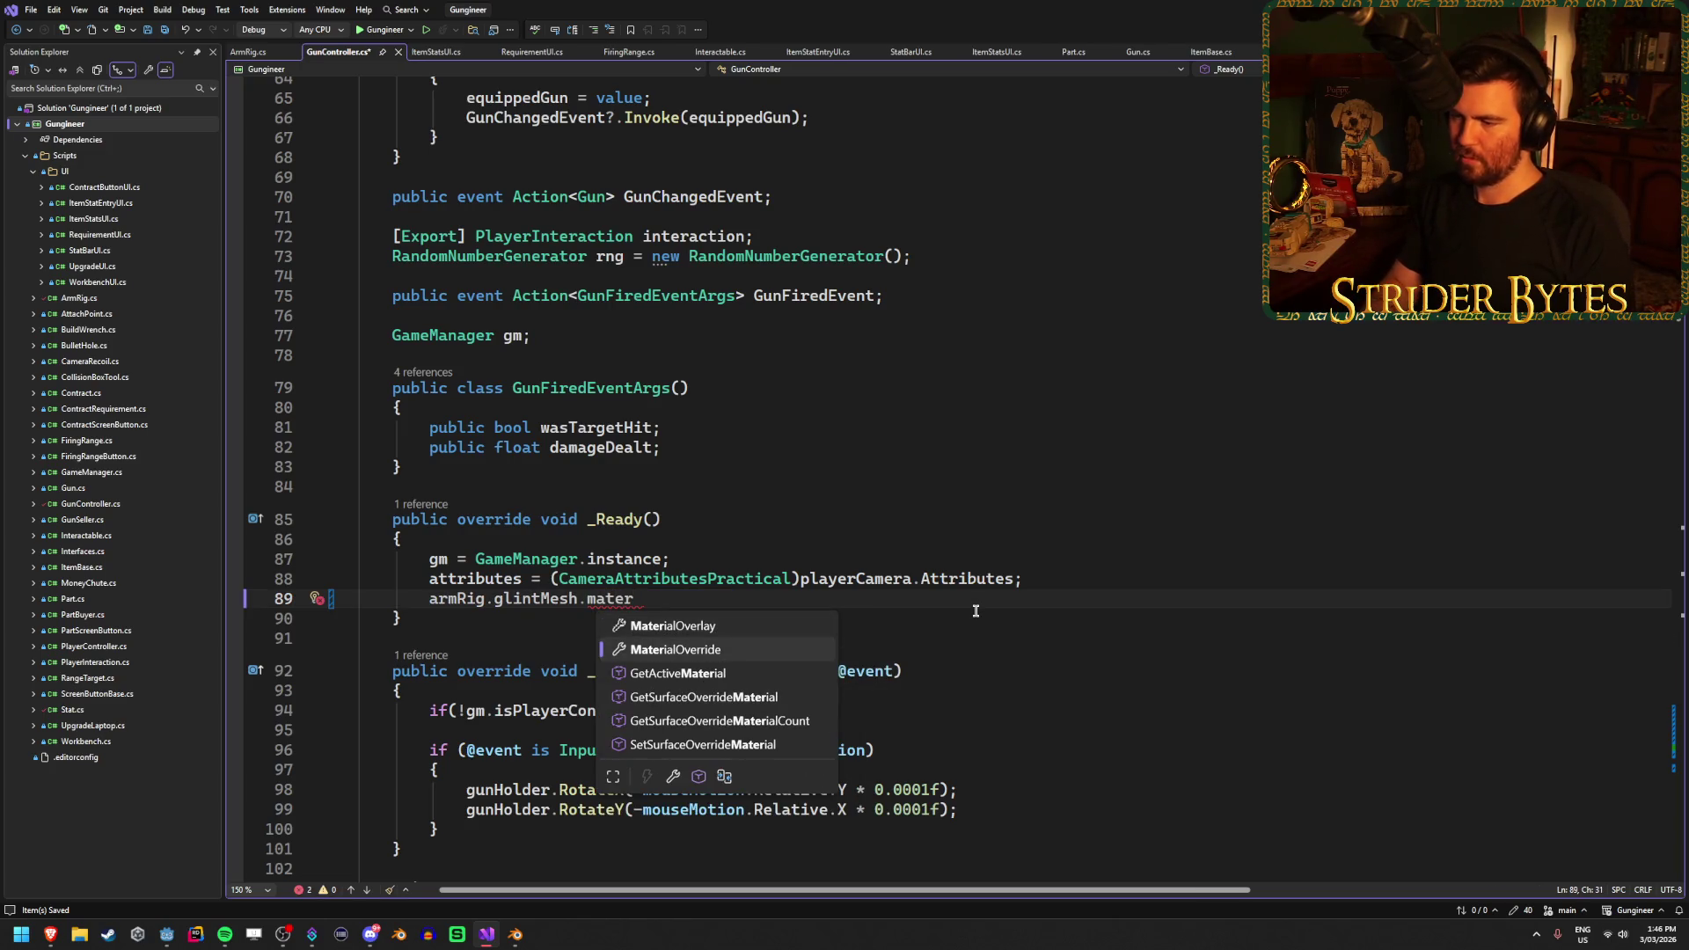
key("Tab")
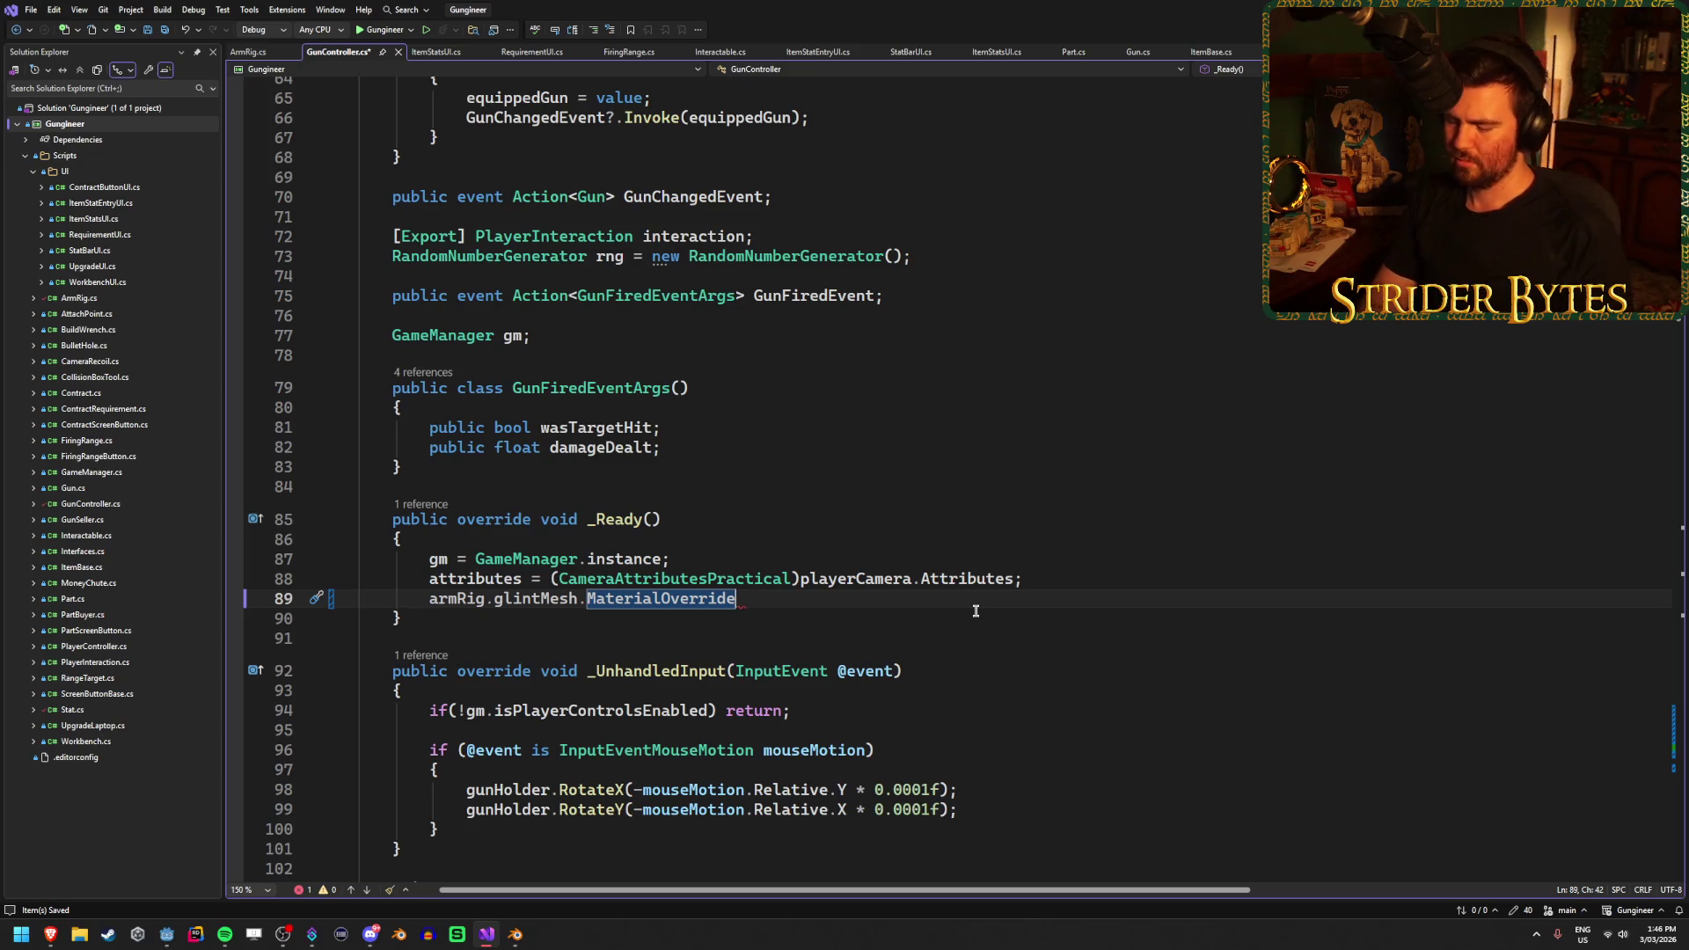
type(".")
key("BackSpace")
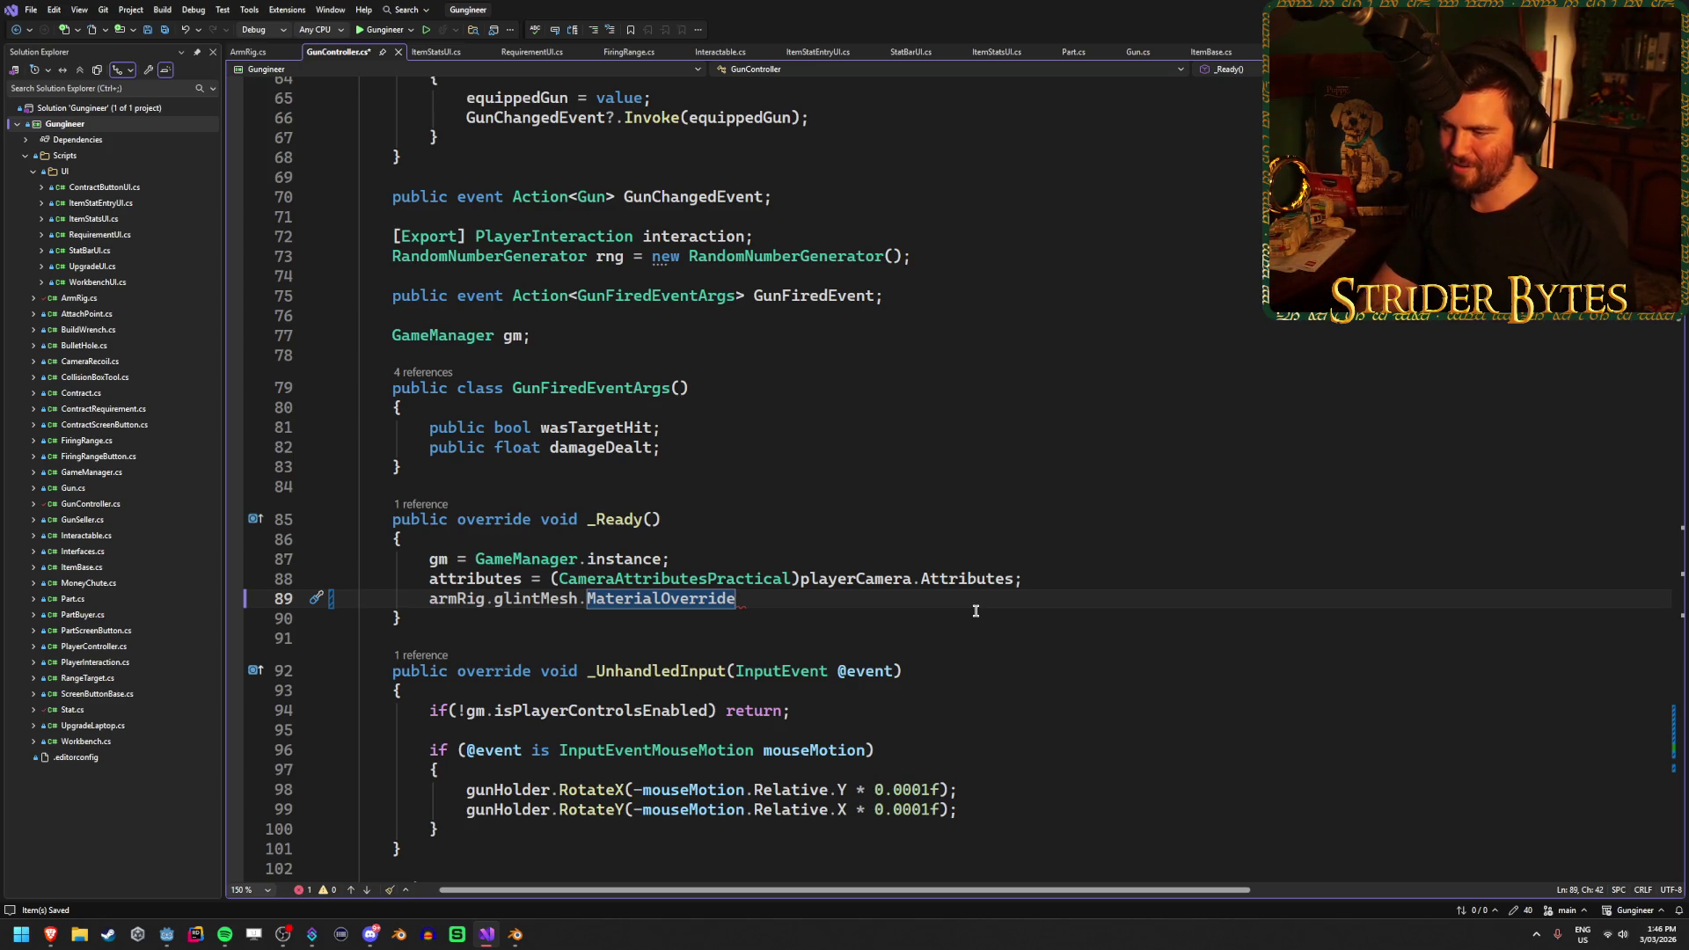
Try albedo access and a StandardMaterial3D cast on line 89, then remove the cast
type(".albedo")
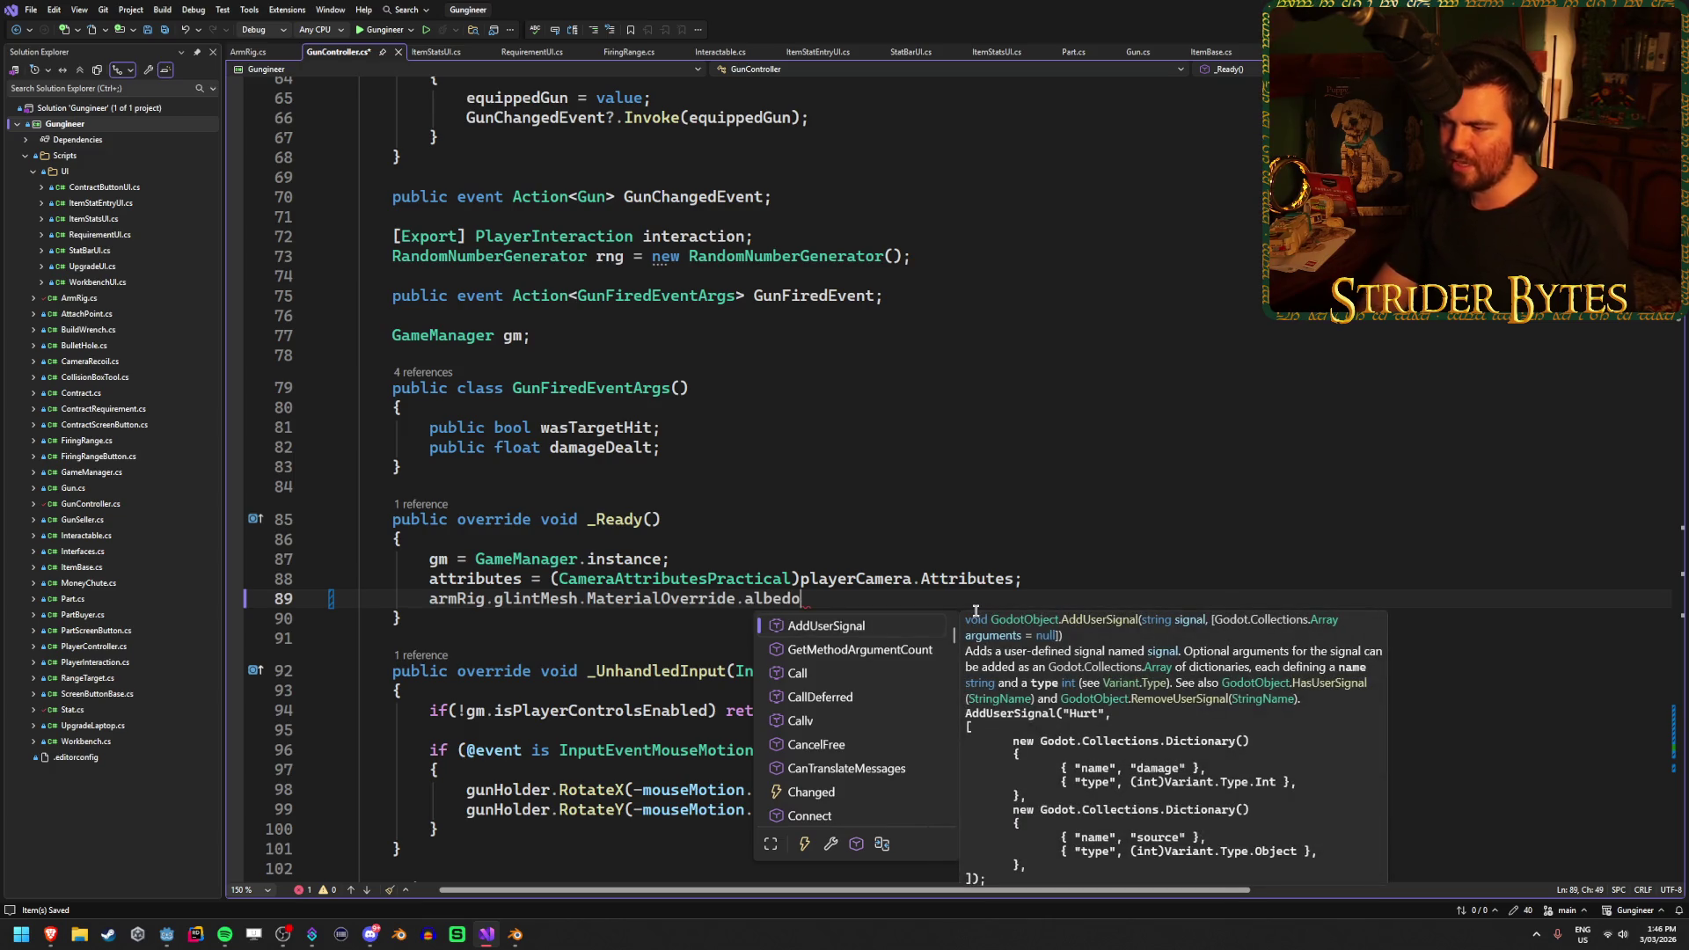
key("BackSpace")
key("BackSpace")
key("BackSpace")
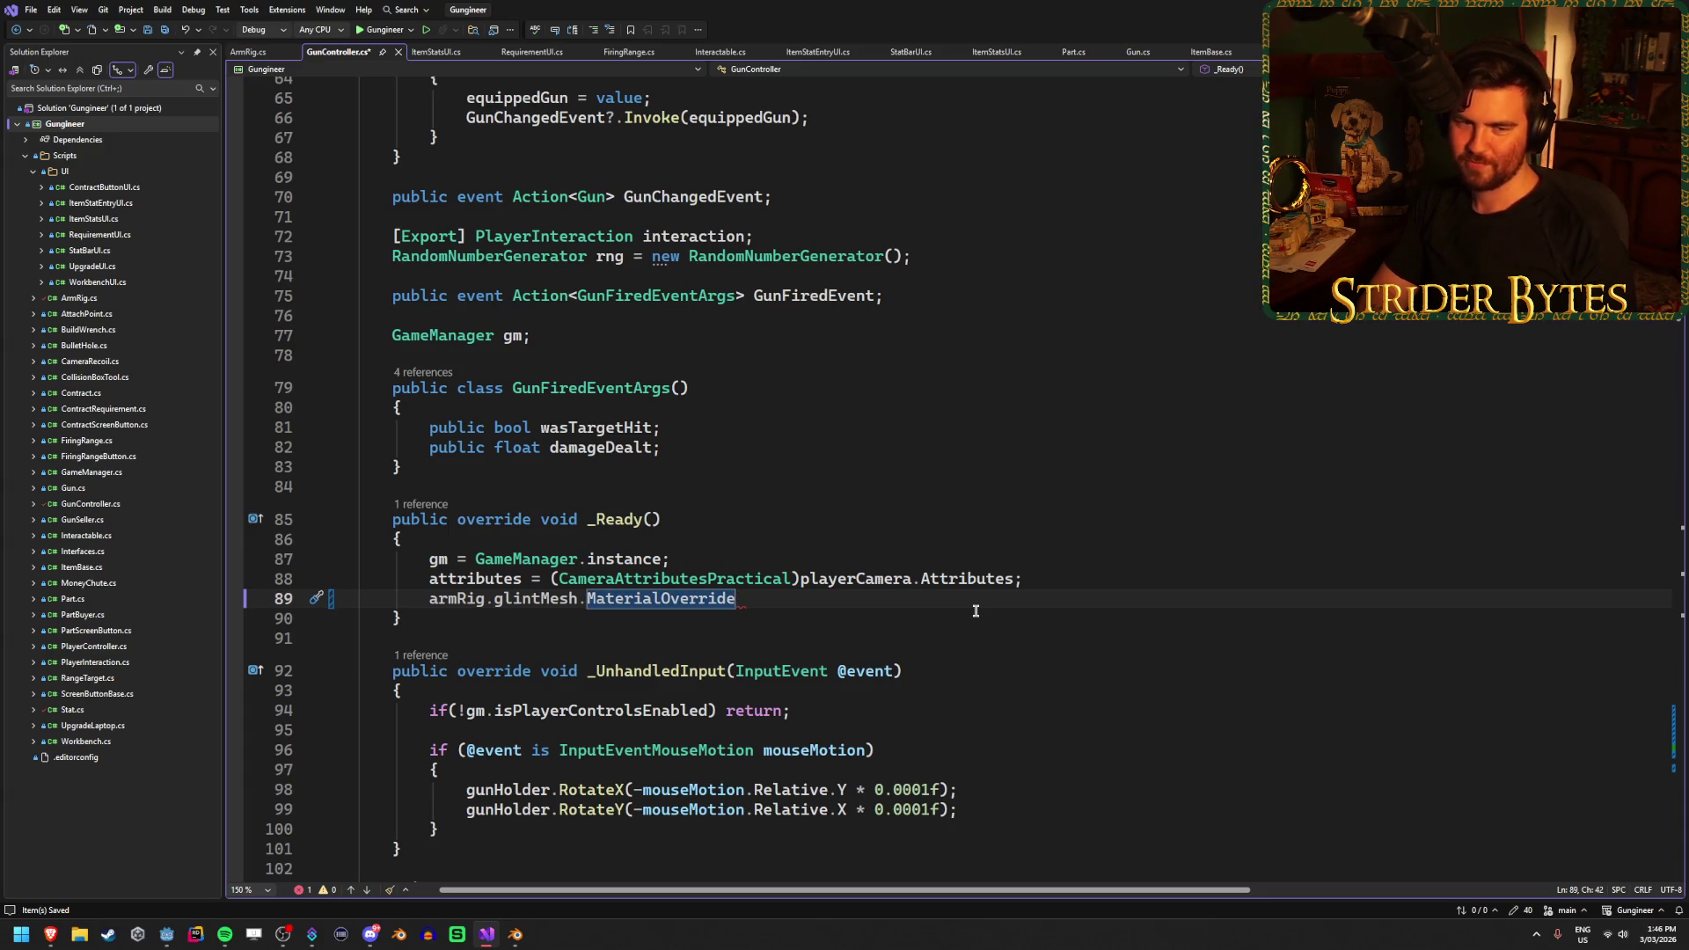
type(".")
key("BackSpace")
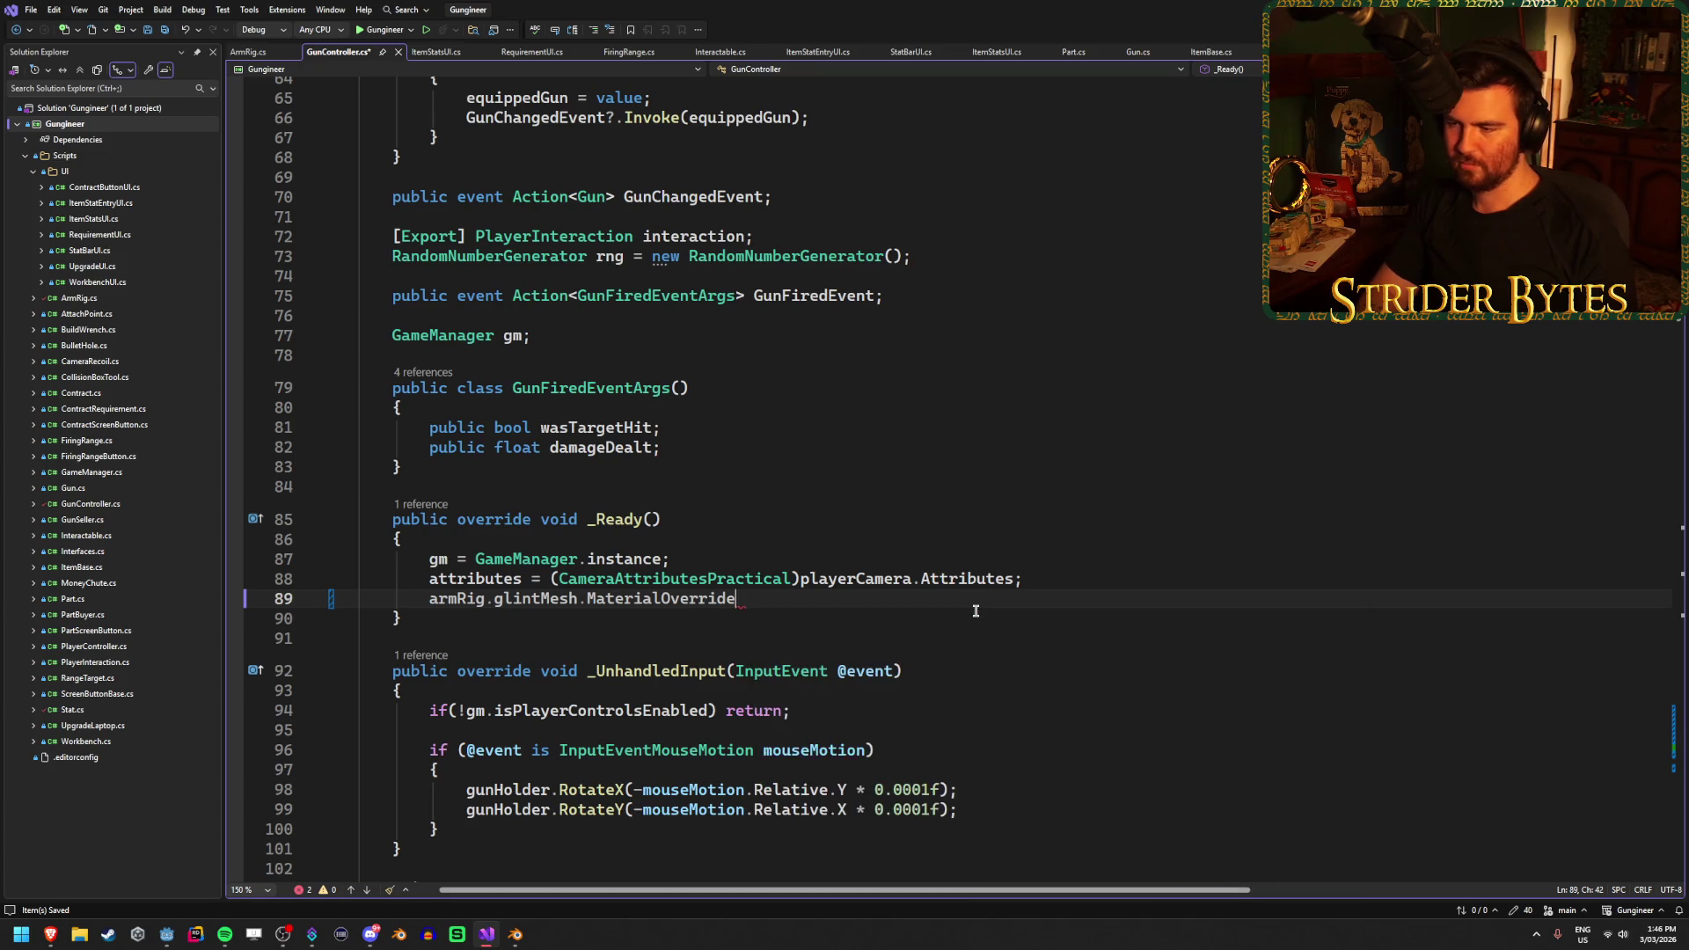
type(".")
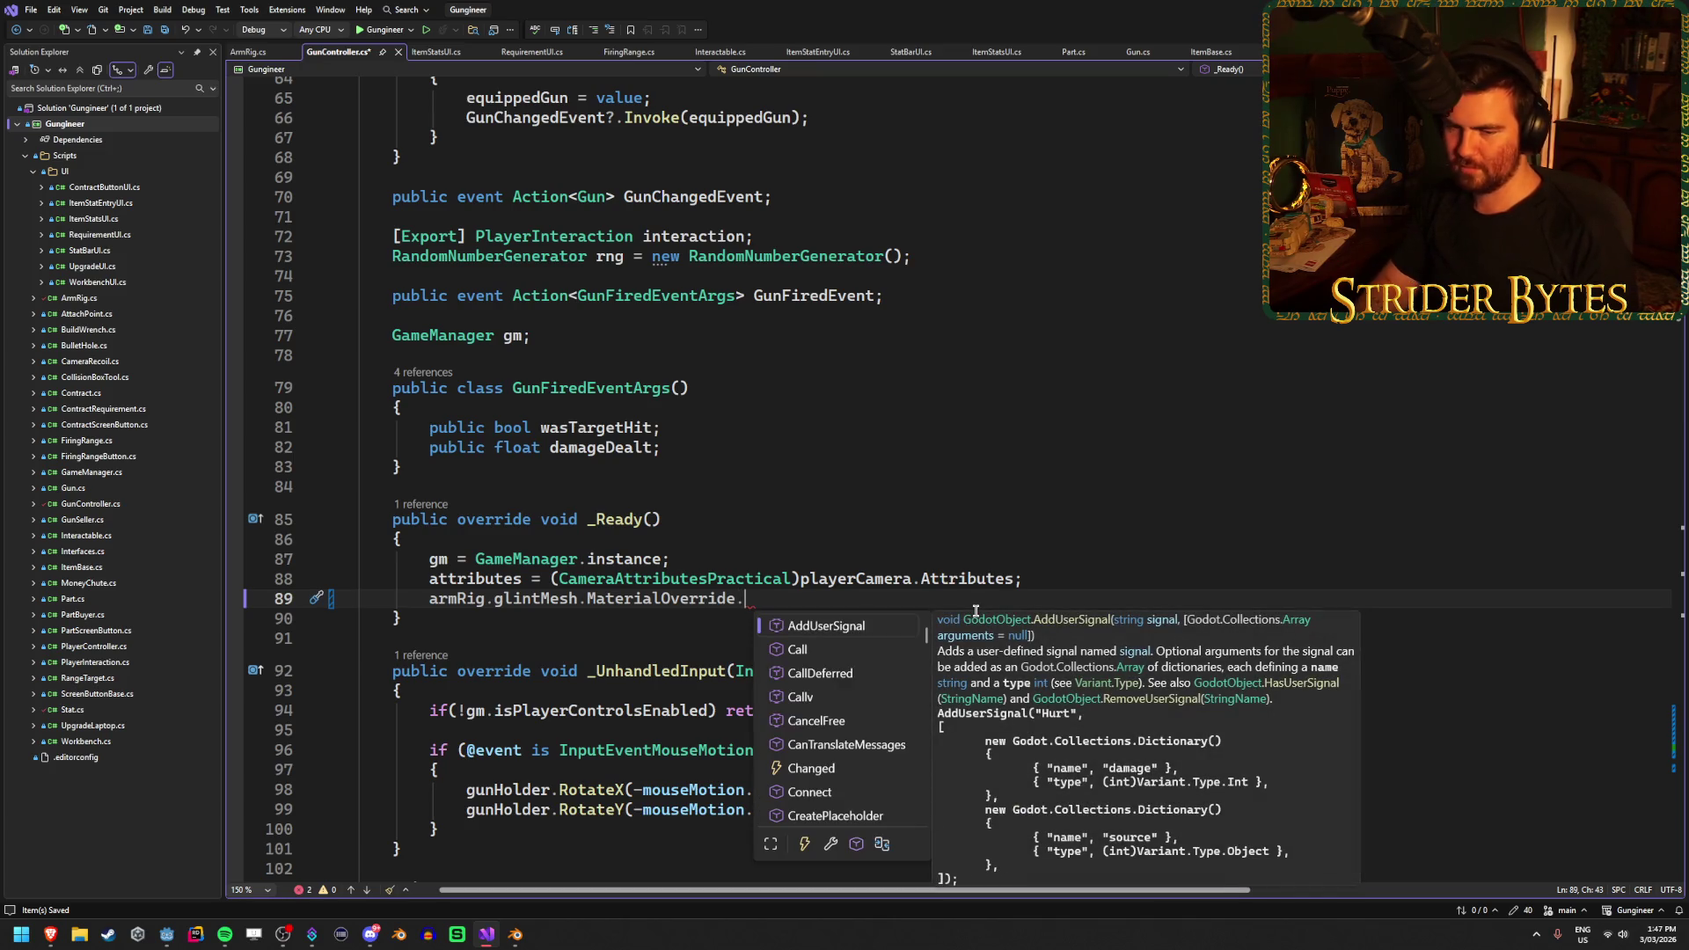
key("Down")
key("Down")
key("Down")
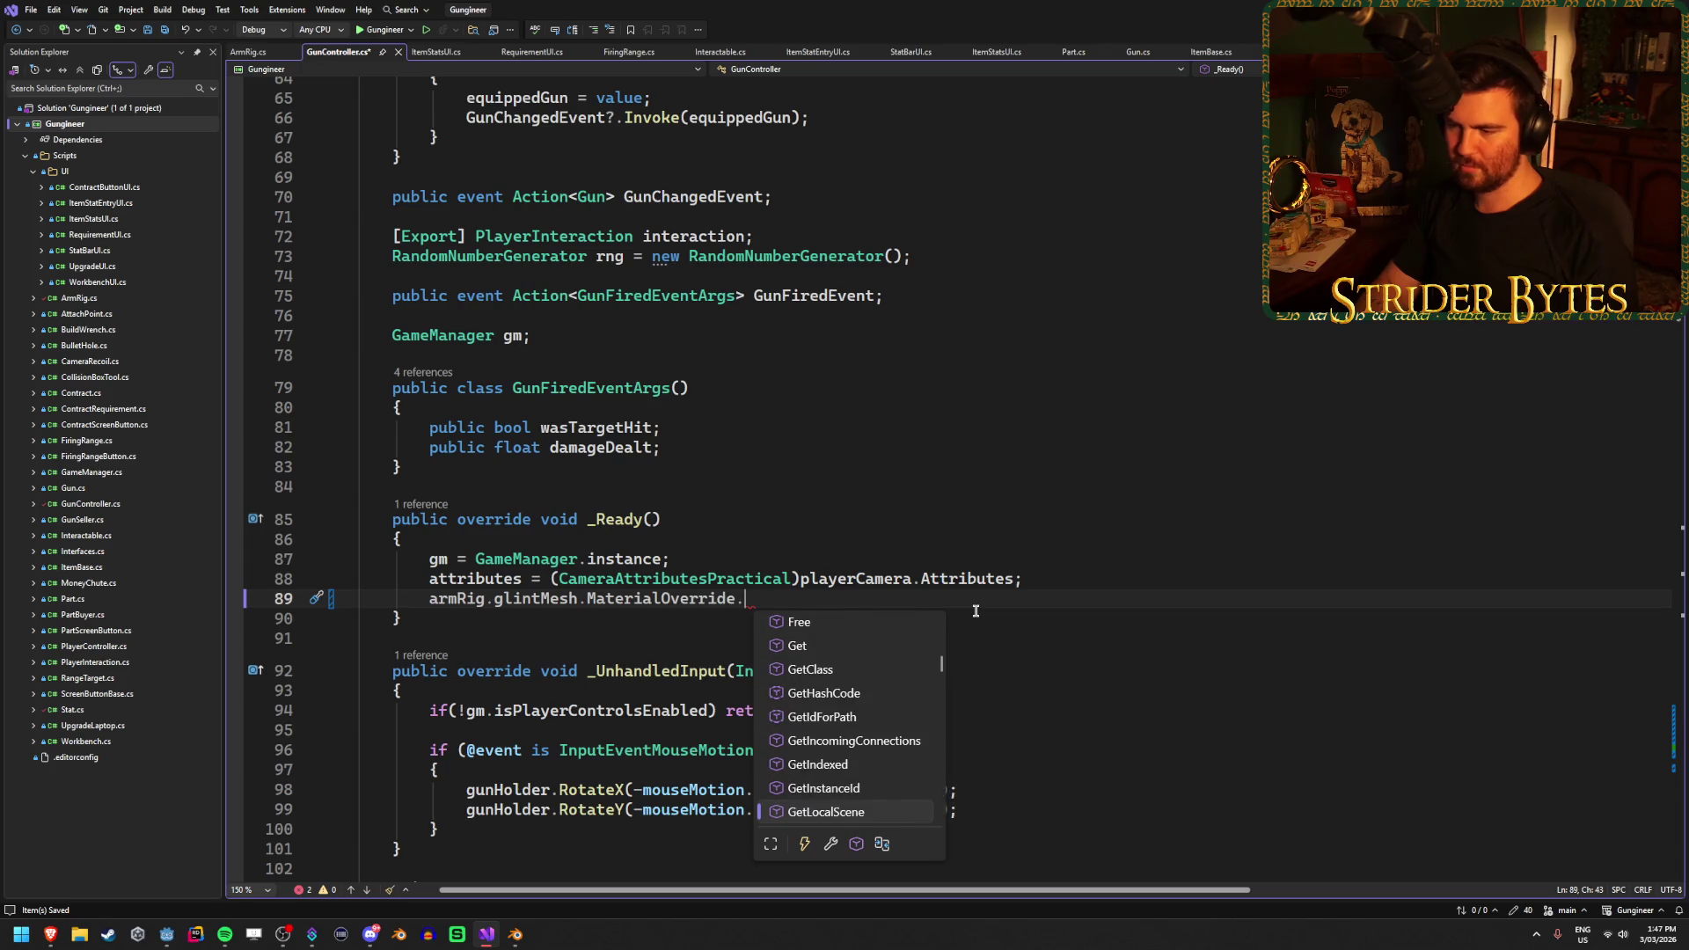
key("Down")
key("Down")
key("Down")
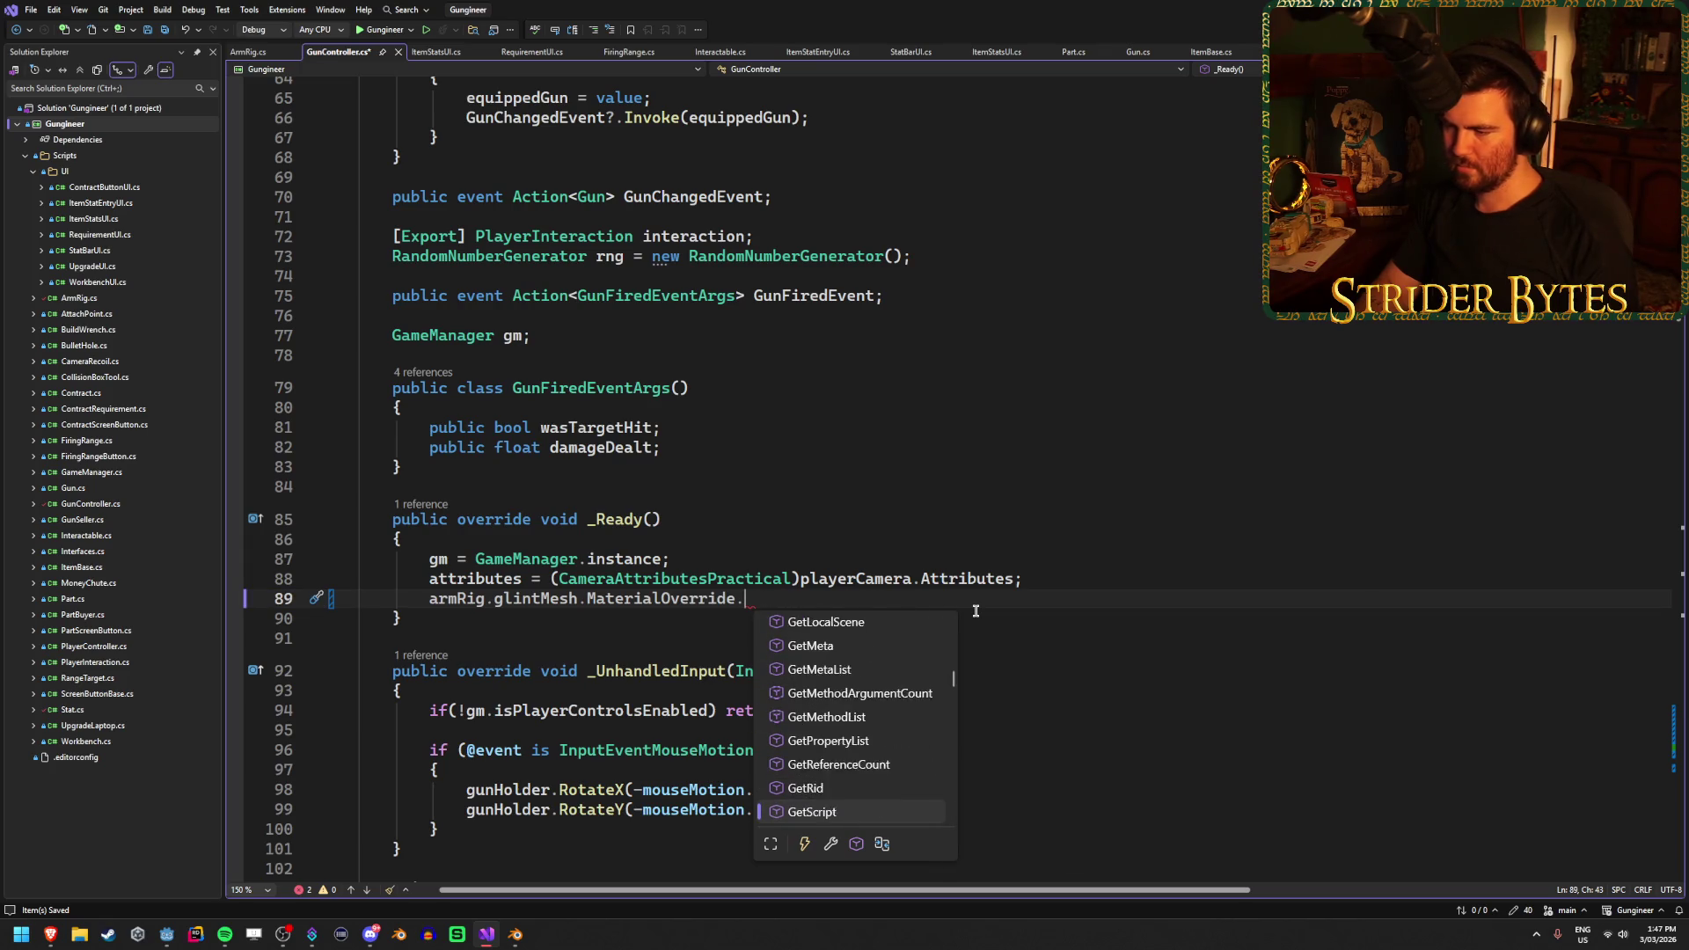
key("Up")
key("Down")
key("Up")
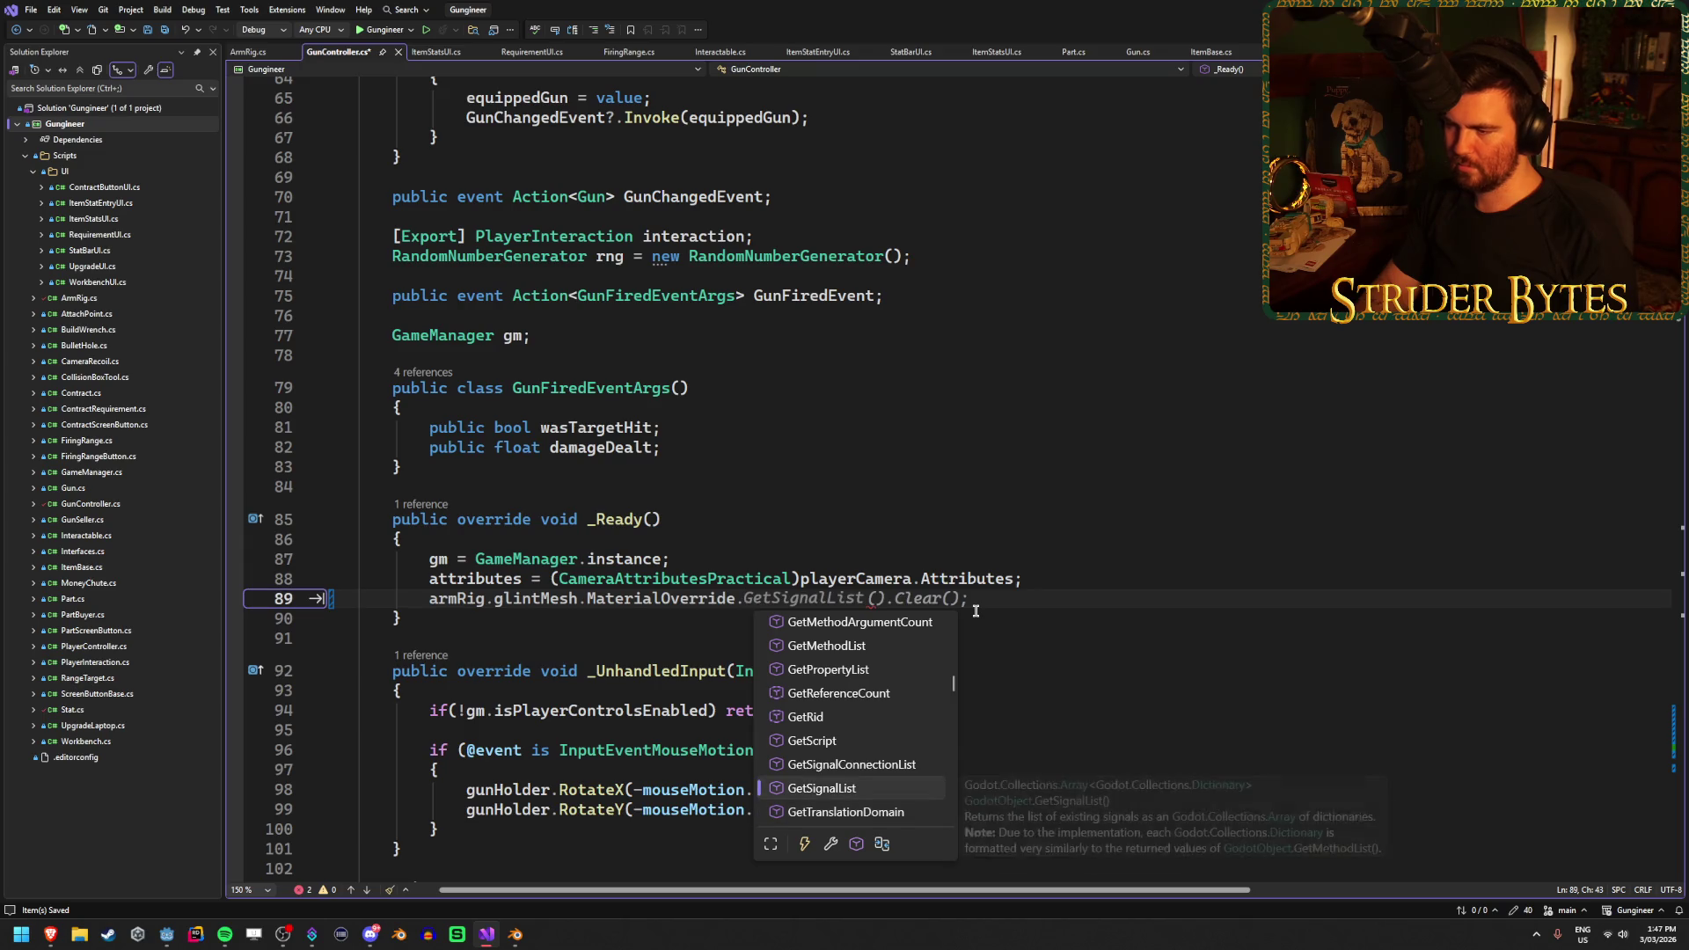
key("BackSpace")
key("ctrl+shift+Left")
key("Home")
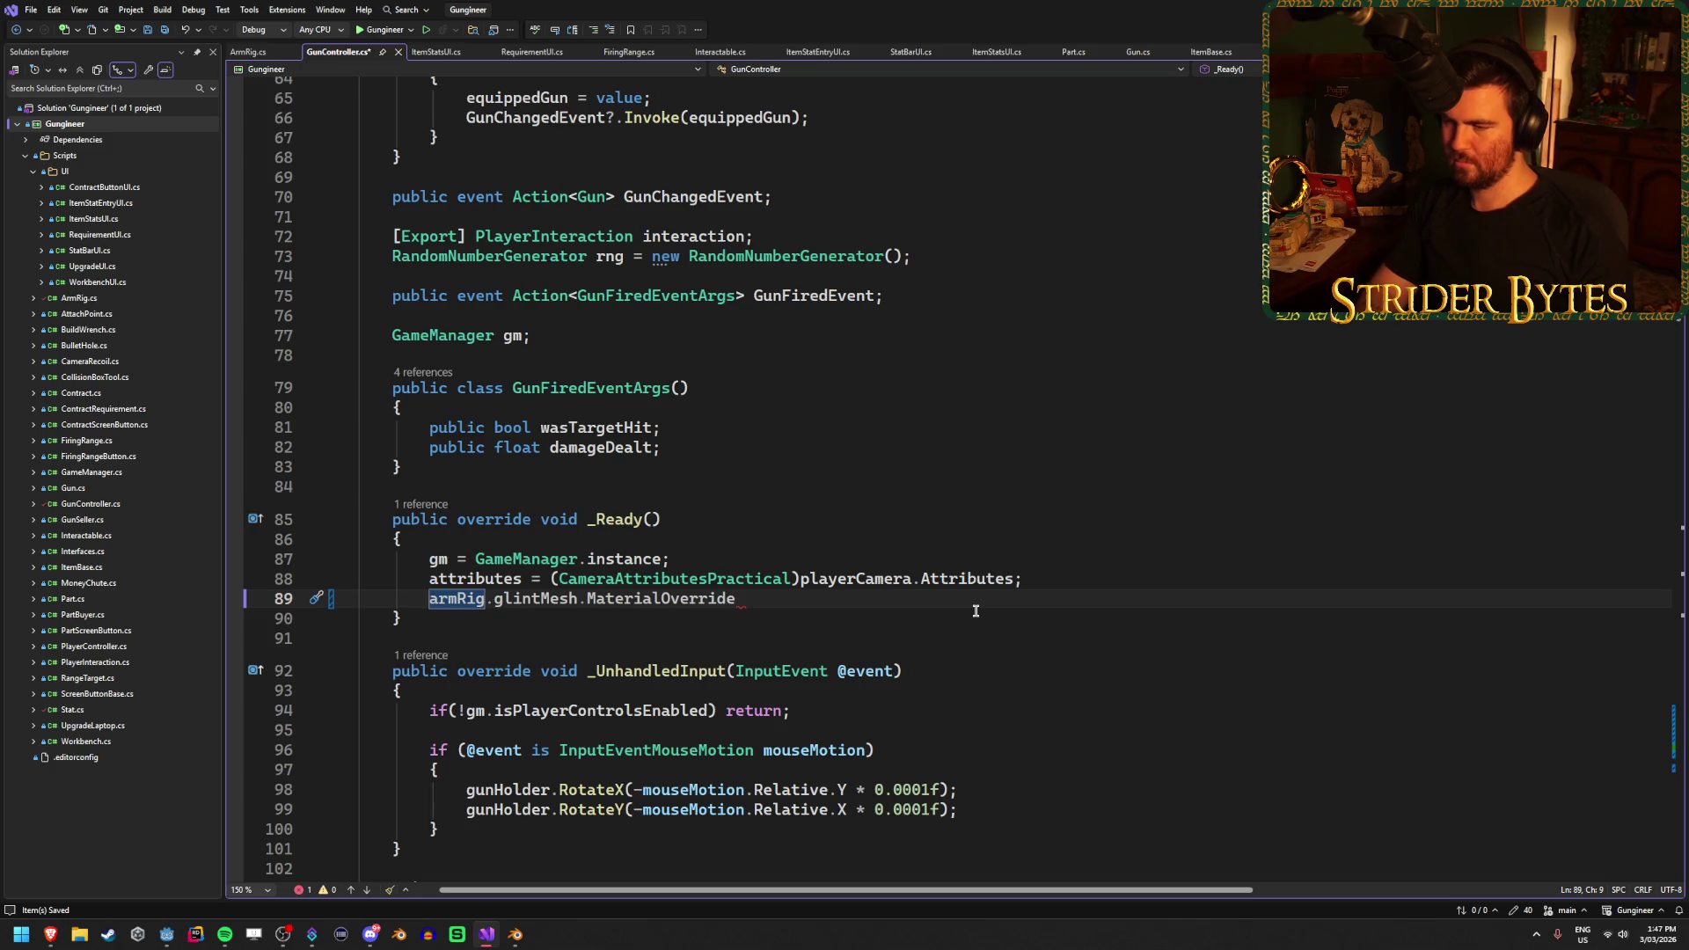
type("(Standa")
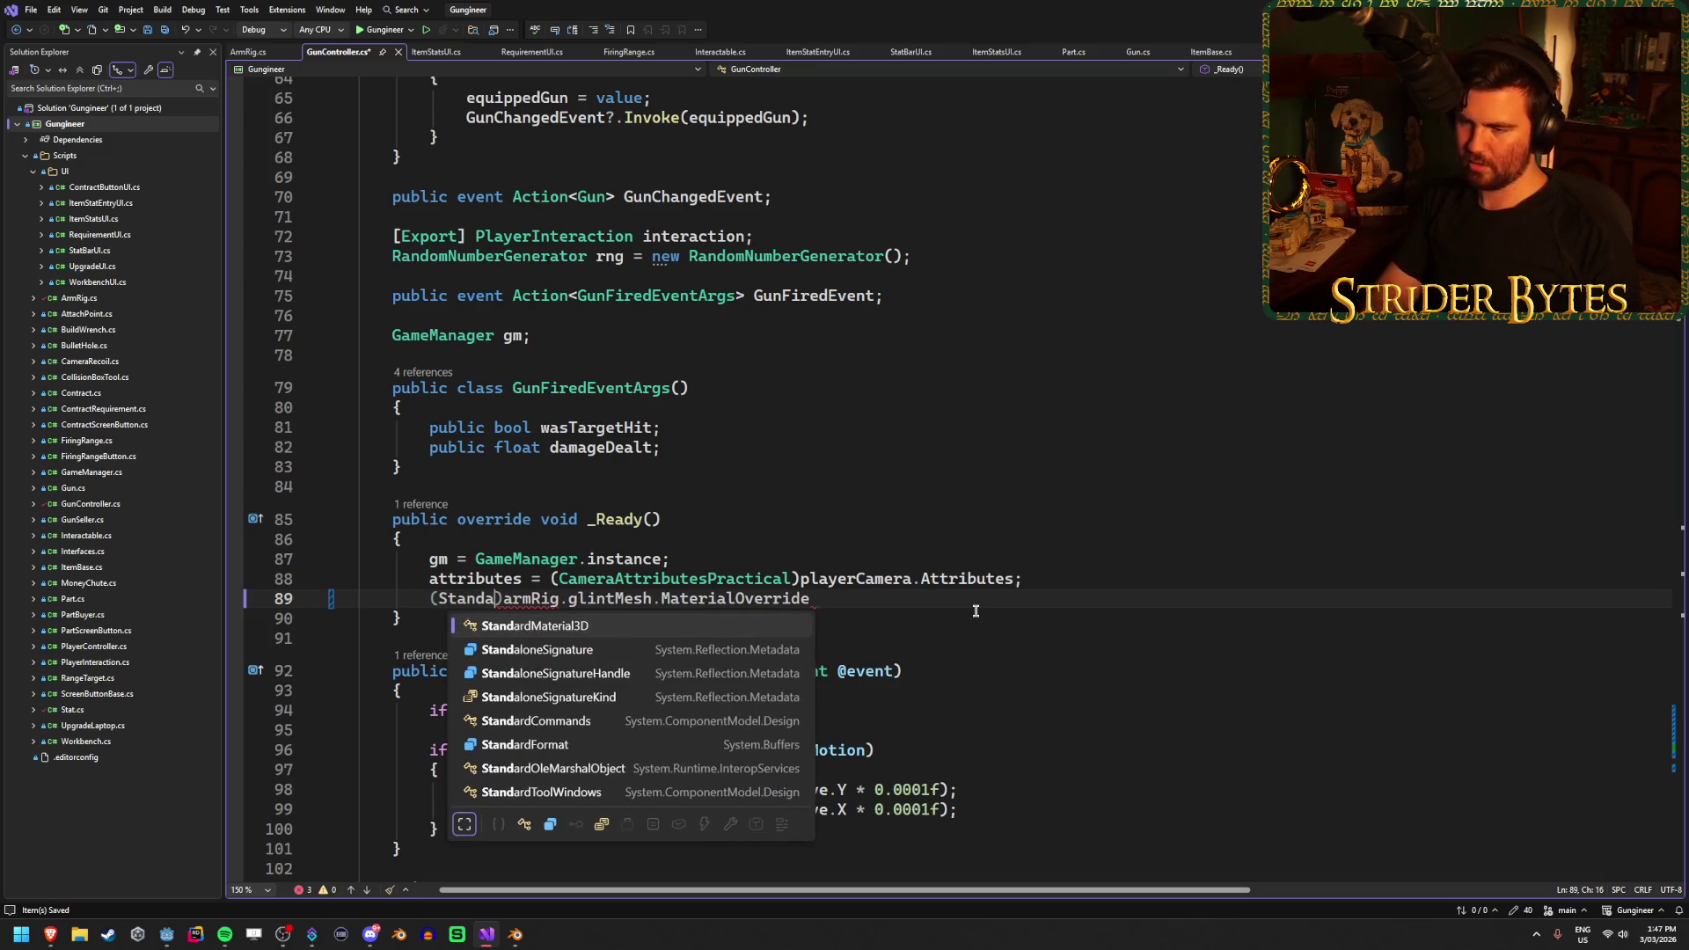
key("Tab")
key("End")
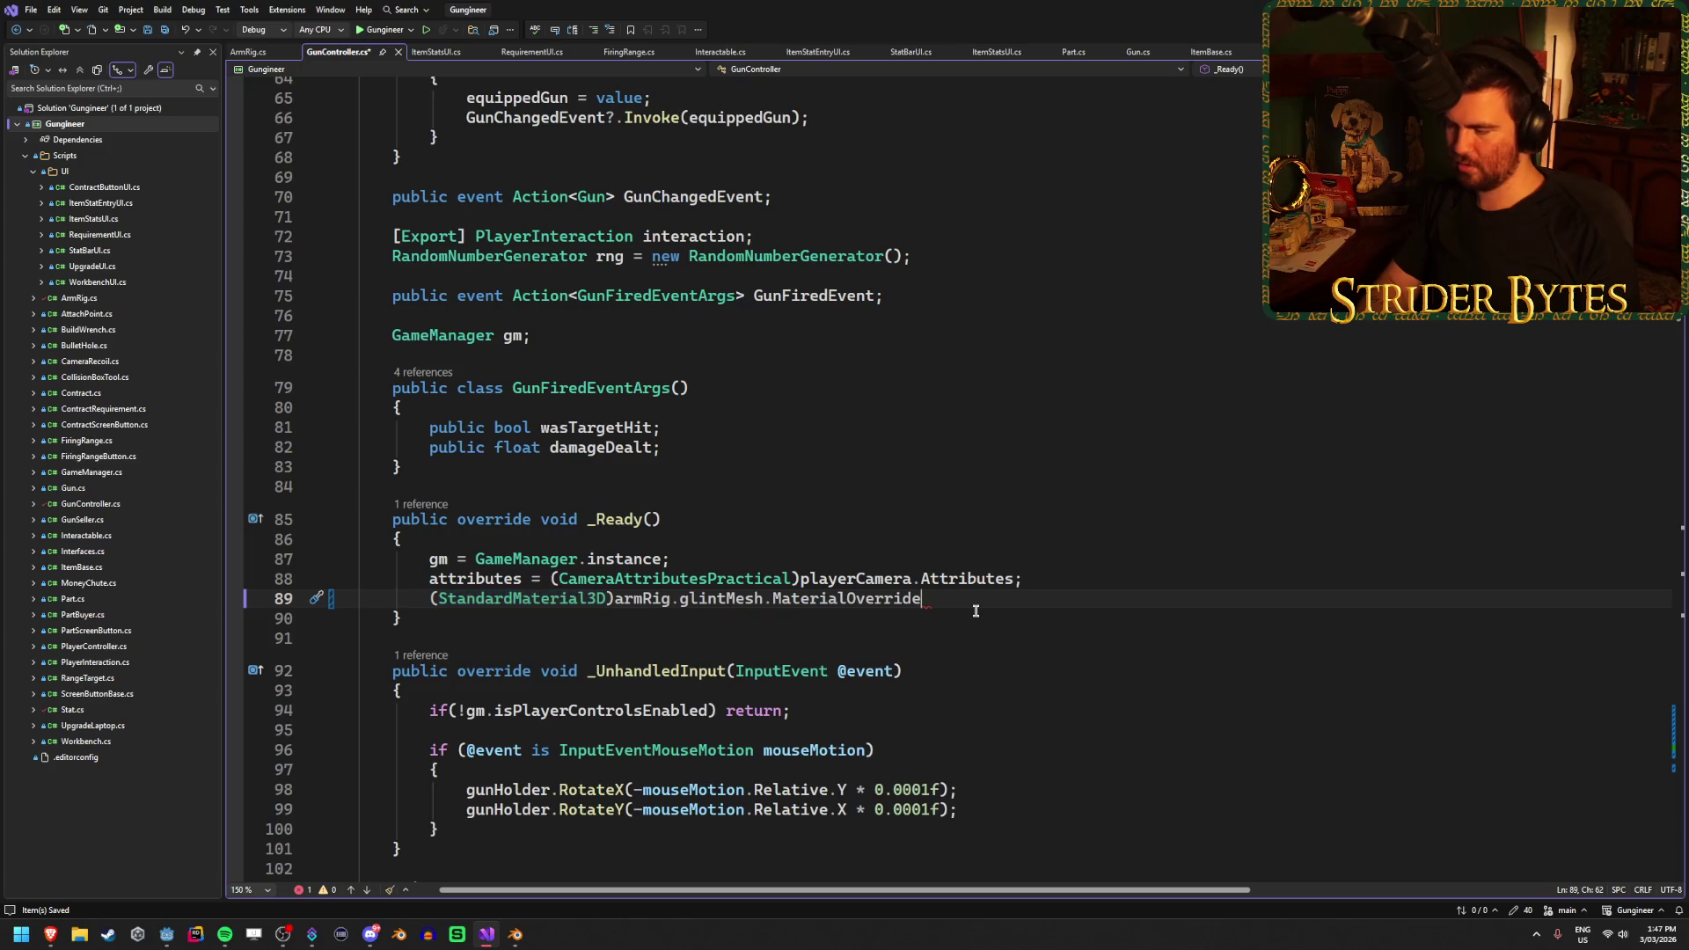
type(".alb")
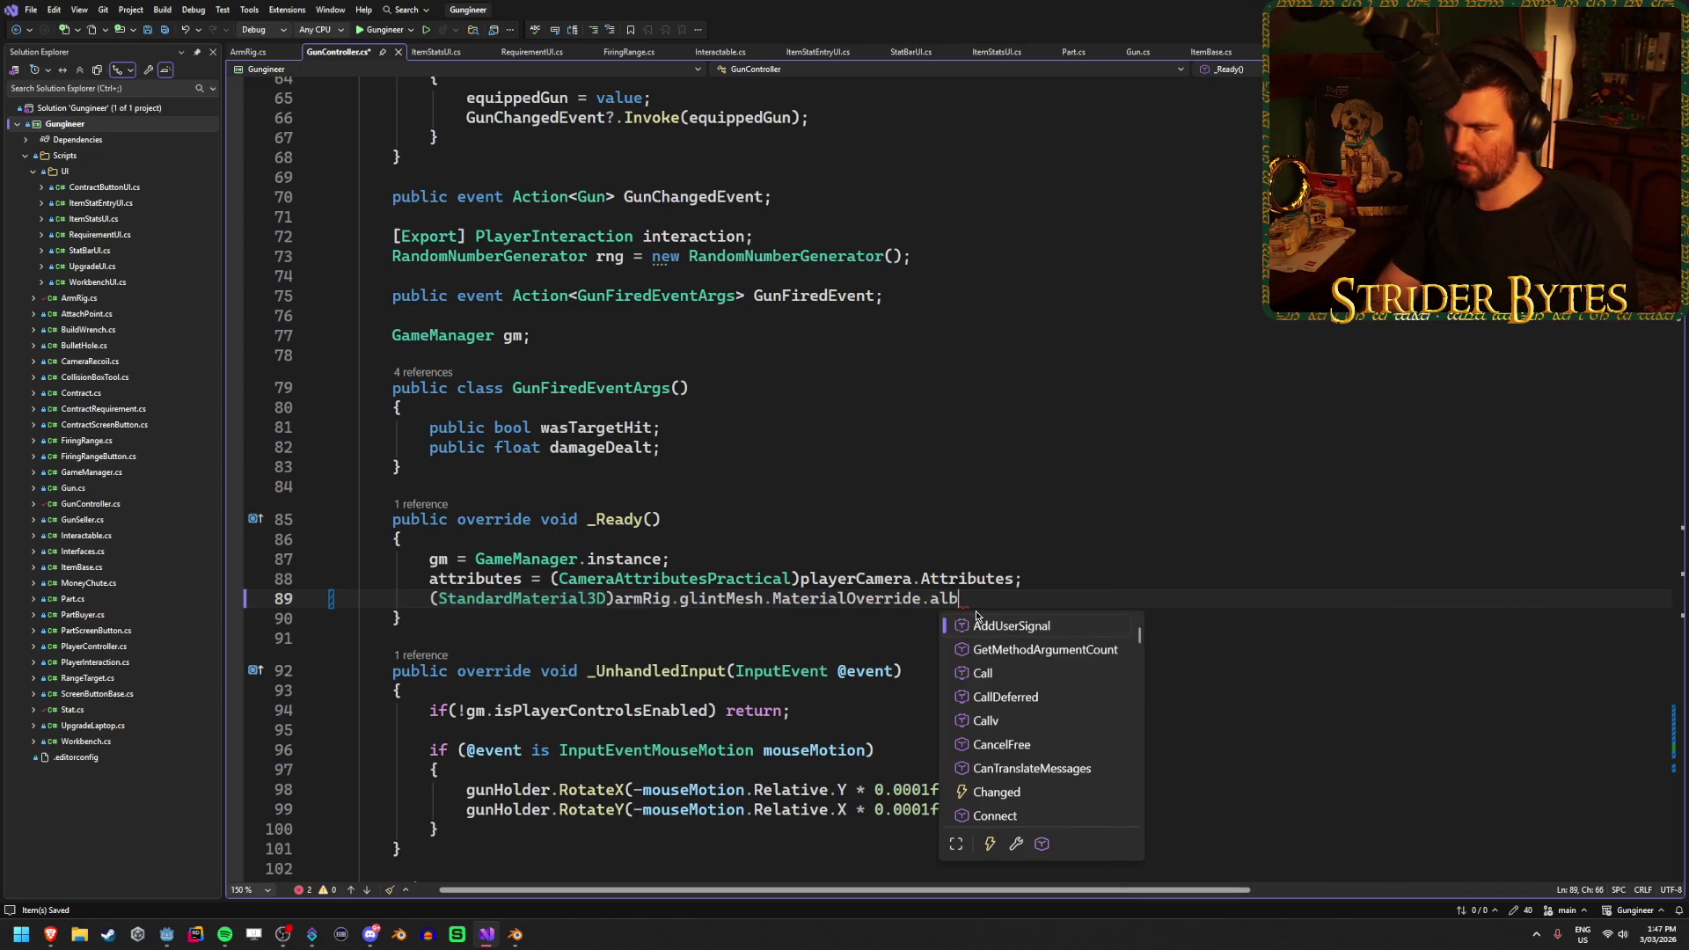
key("BackSpace")
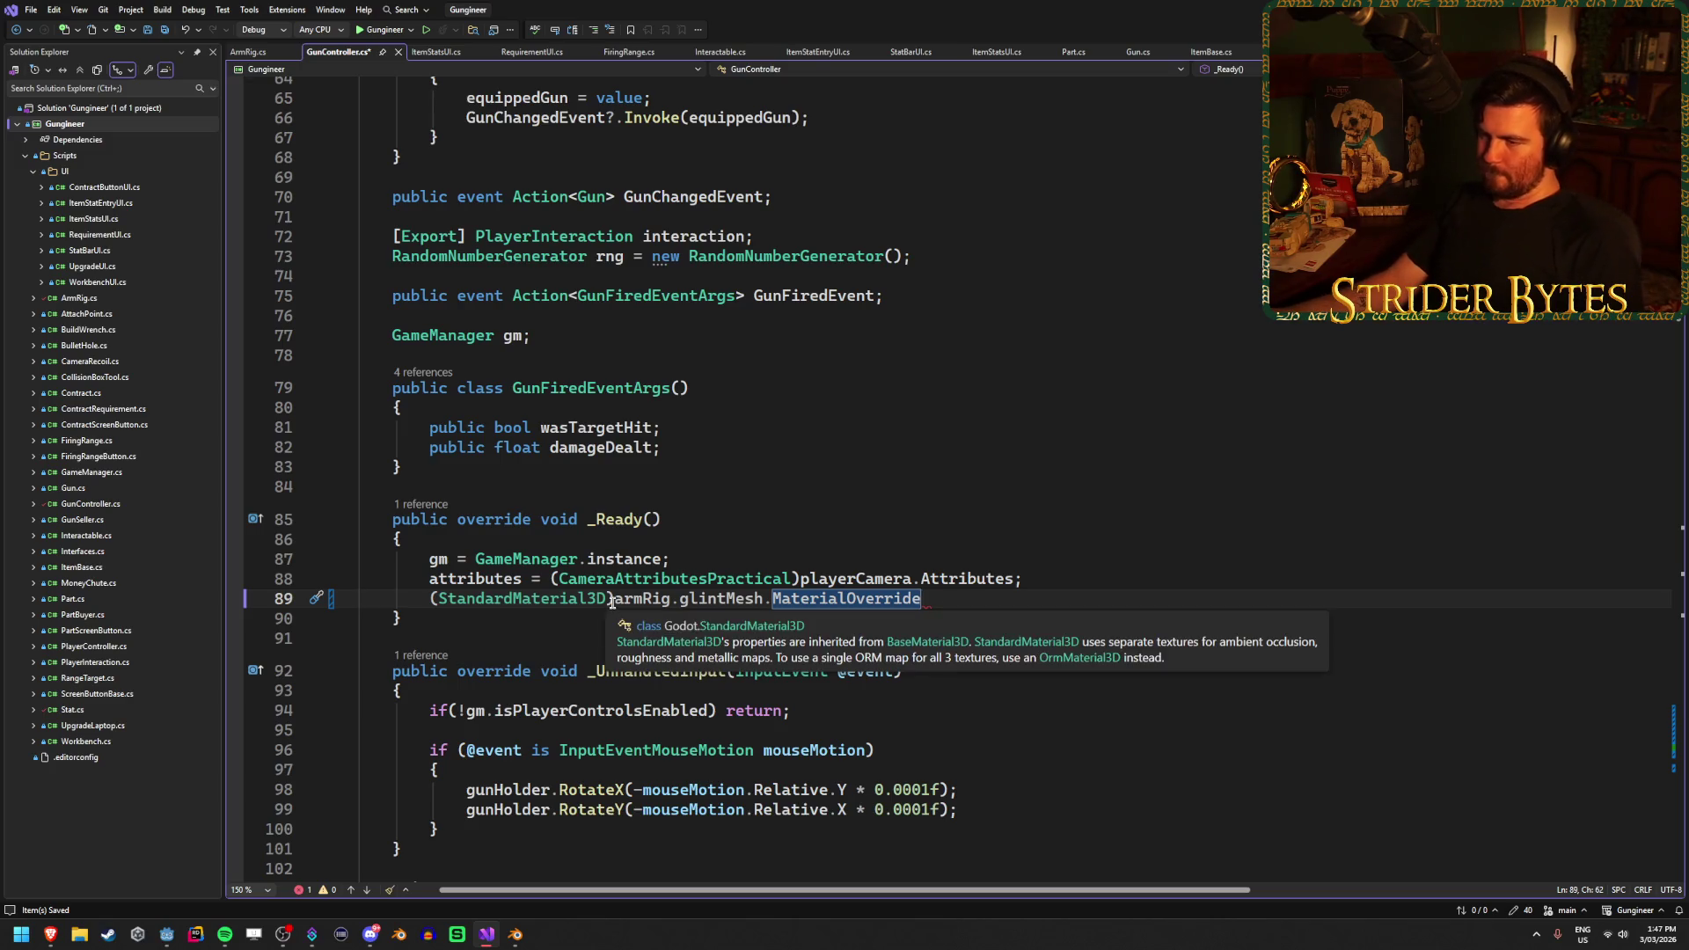
left_click_drag(615, 603, 419, 598)
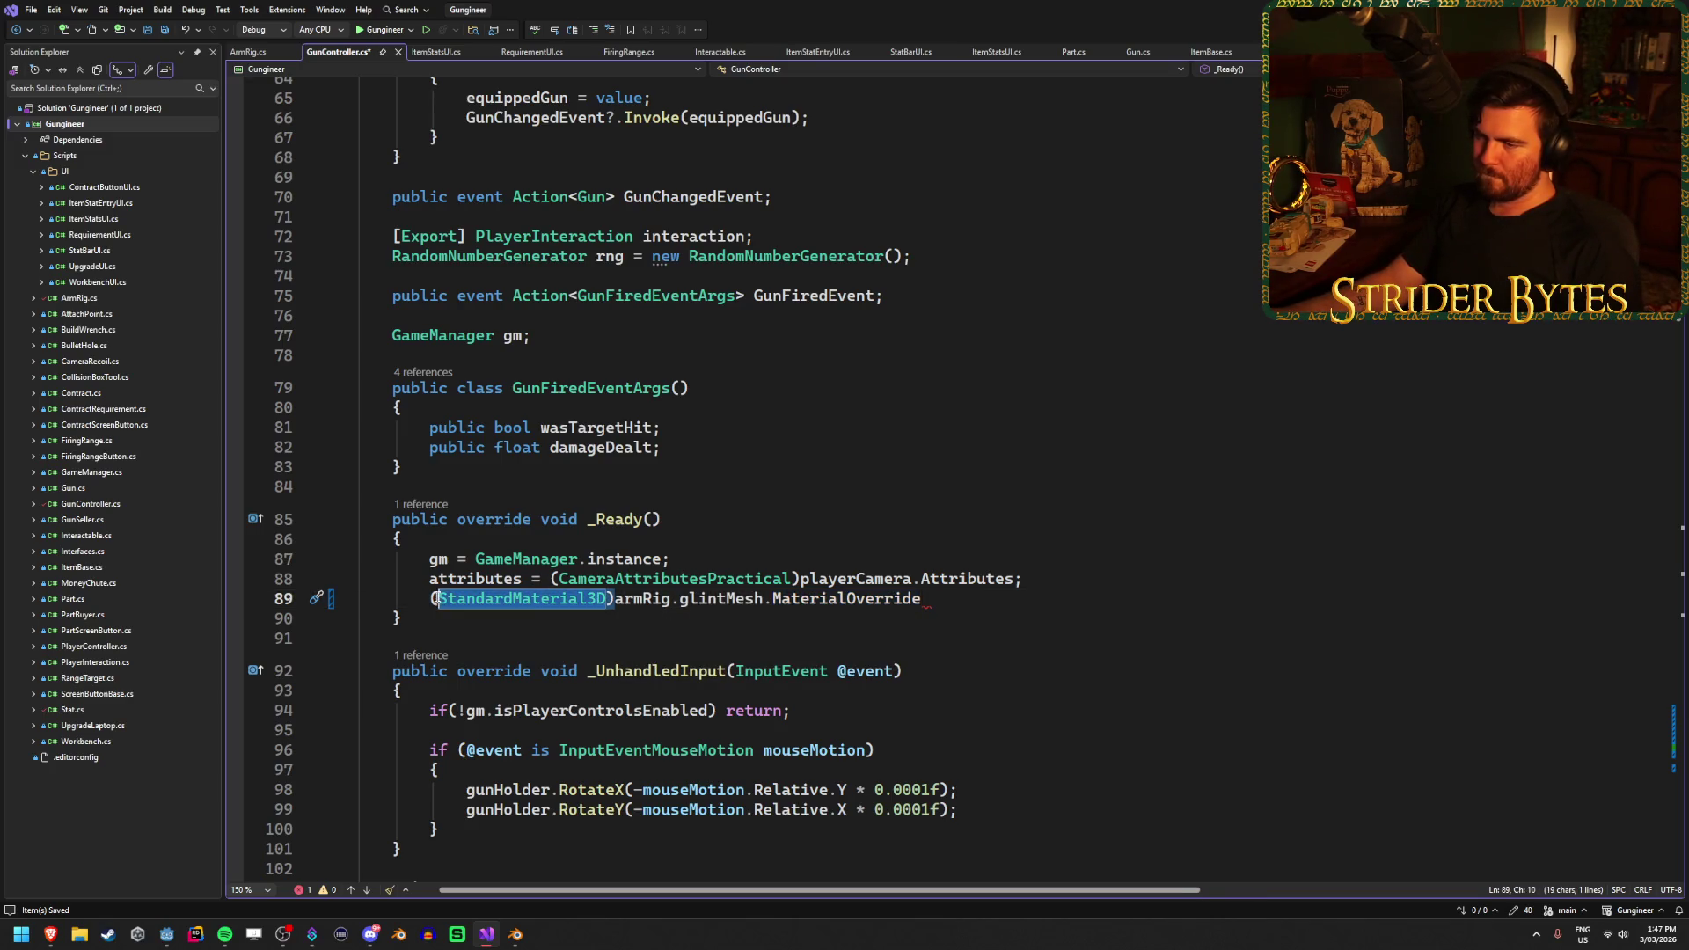
key("BackSpace")
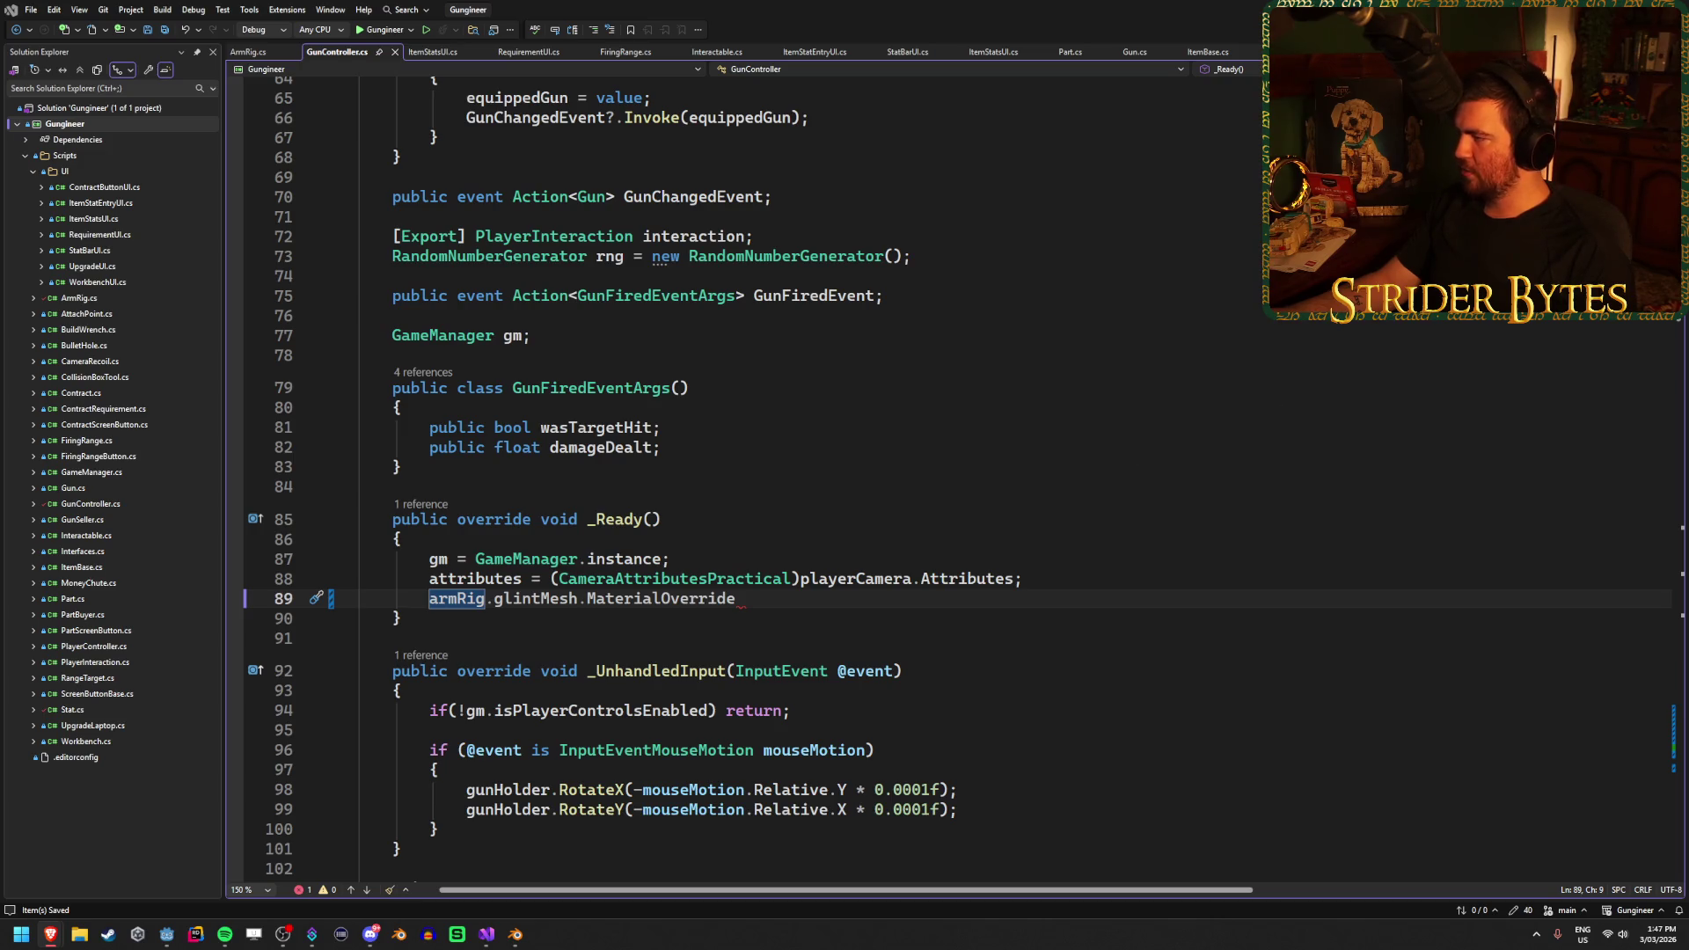
Swap MaterialOverride for GetActiveMaterial(0) and append .albedo
left_click_drag(737, 599, 586, 599)
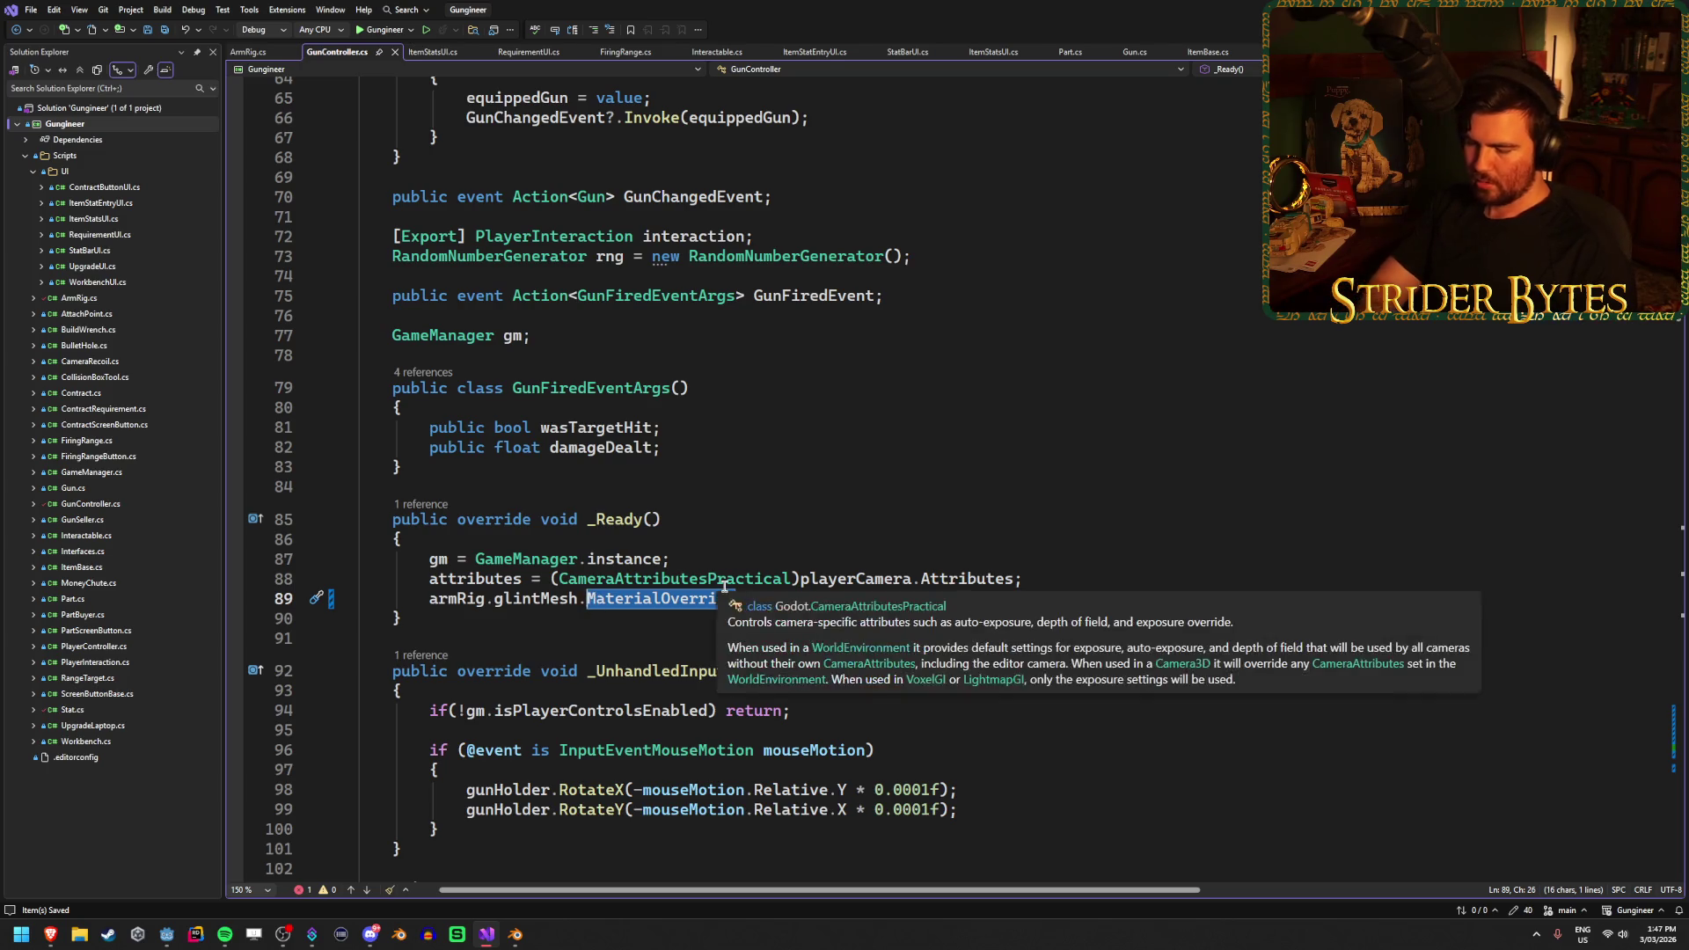
type("GetAc")
key("Tab")
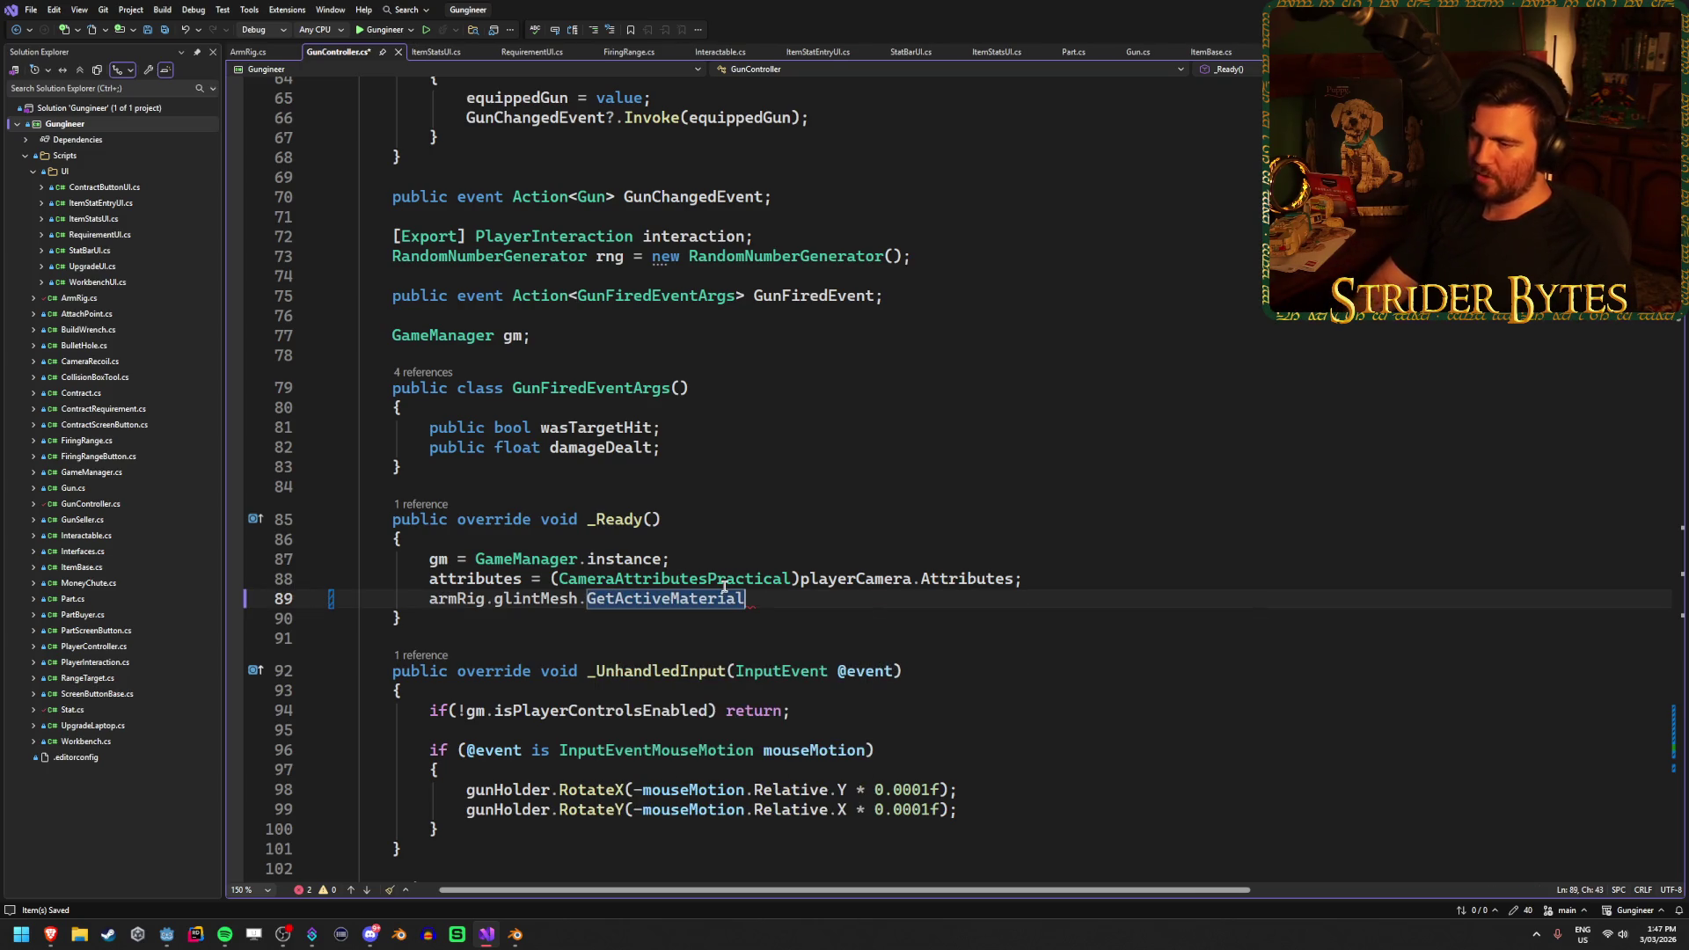
type("(")
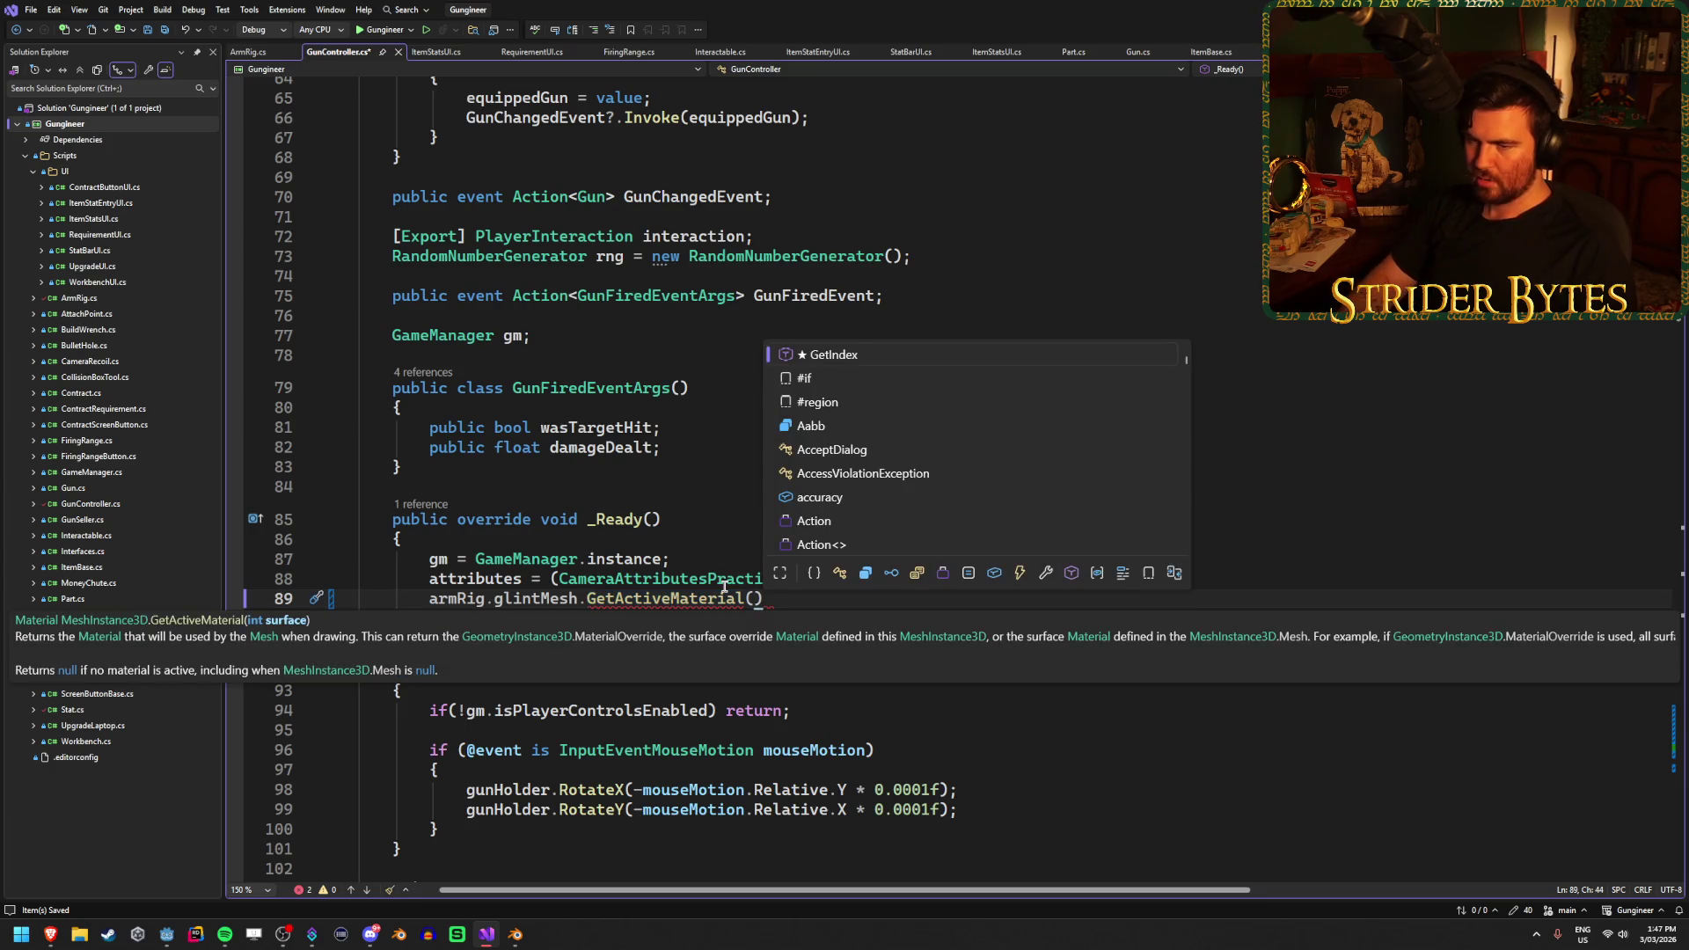
type("0).alv")
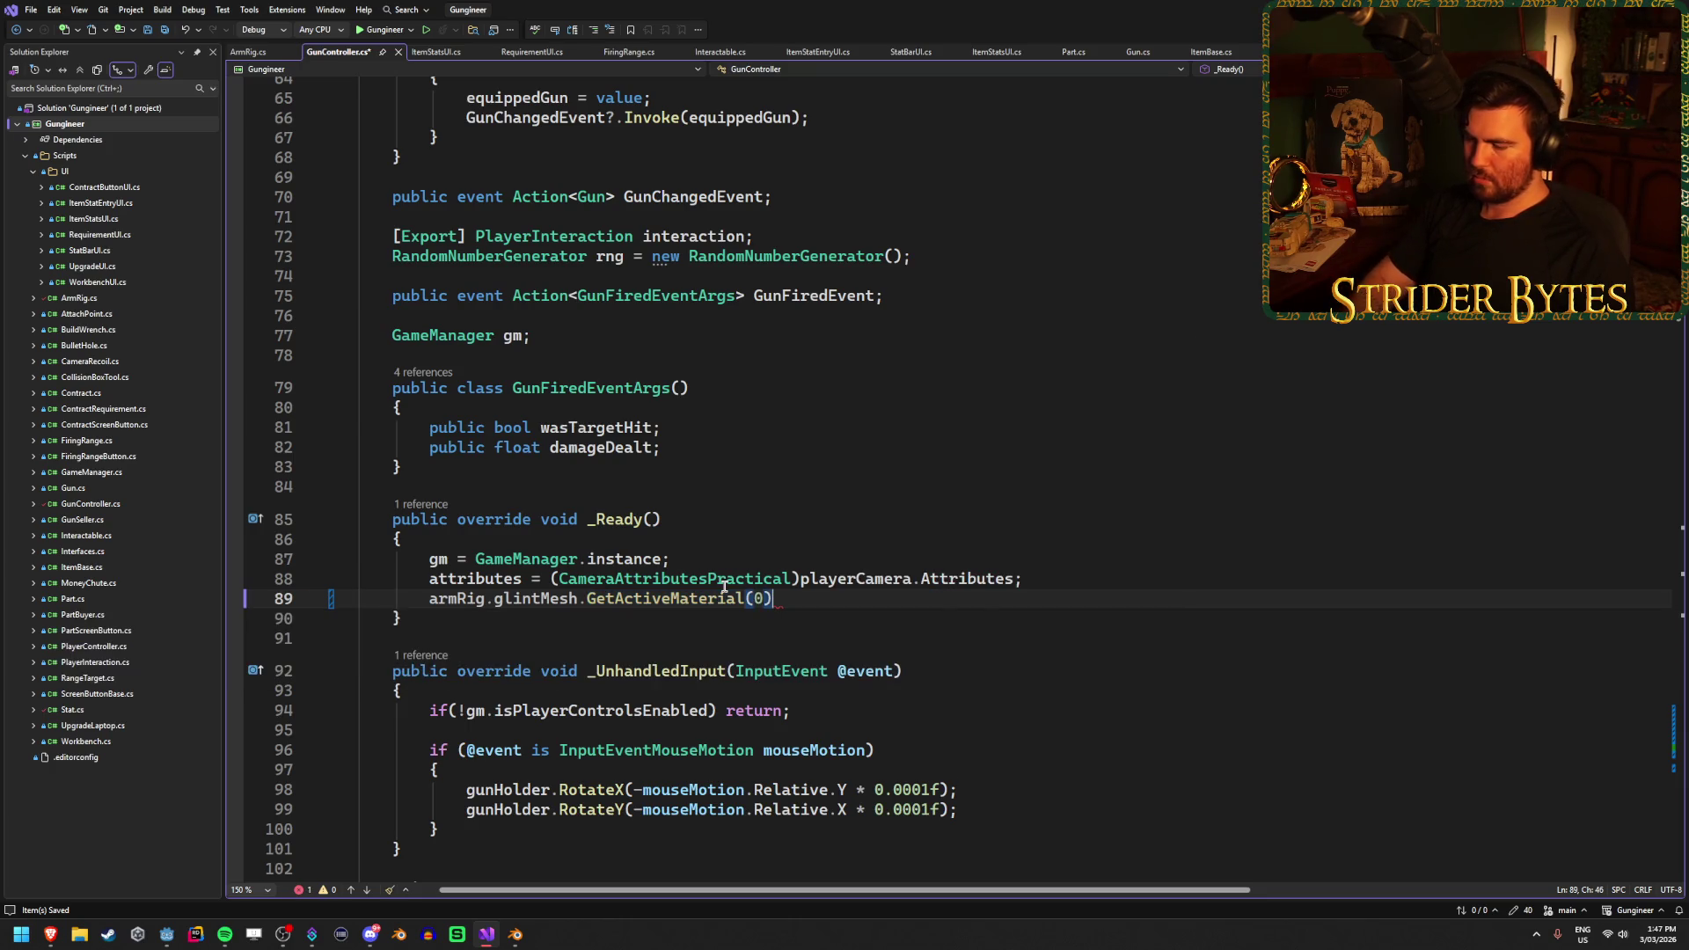
key("BackSpace")
type("bedo")
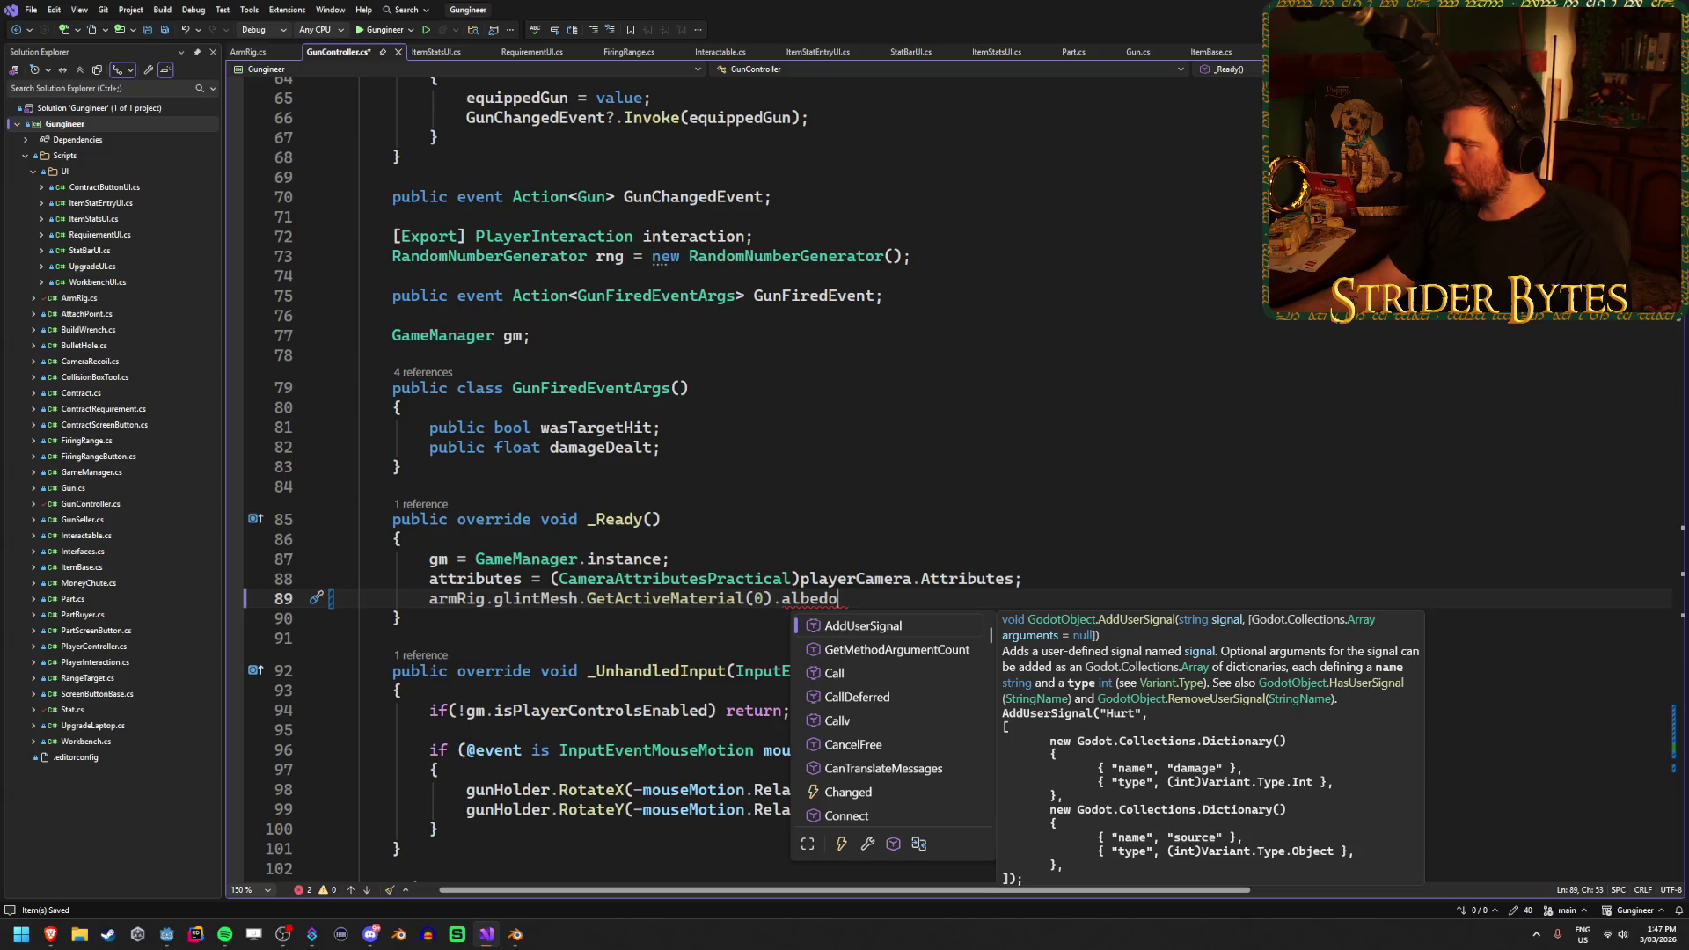
key("Escape")
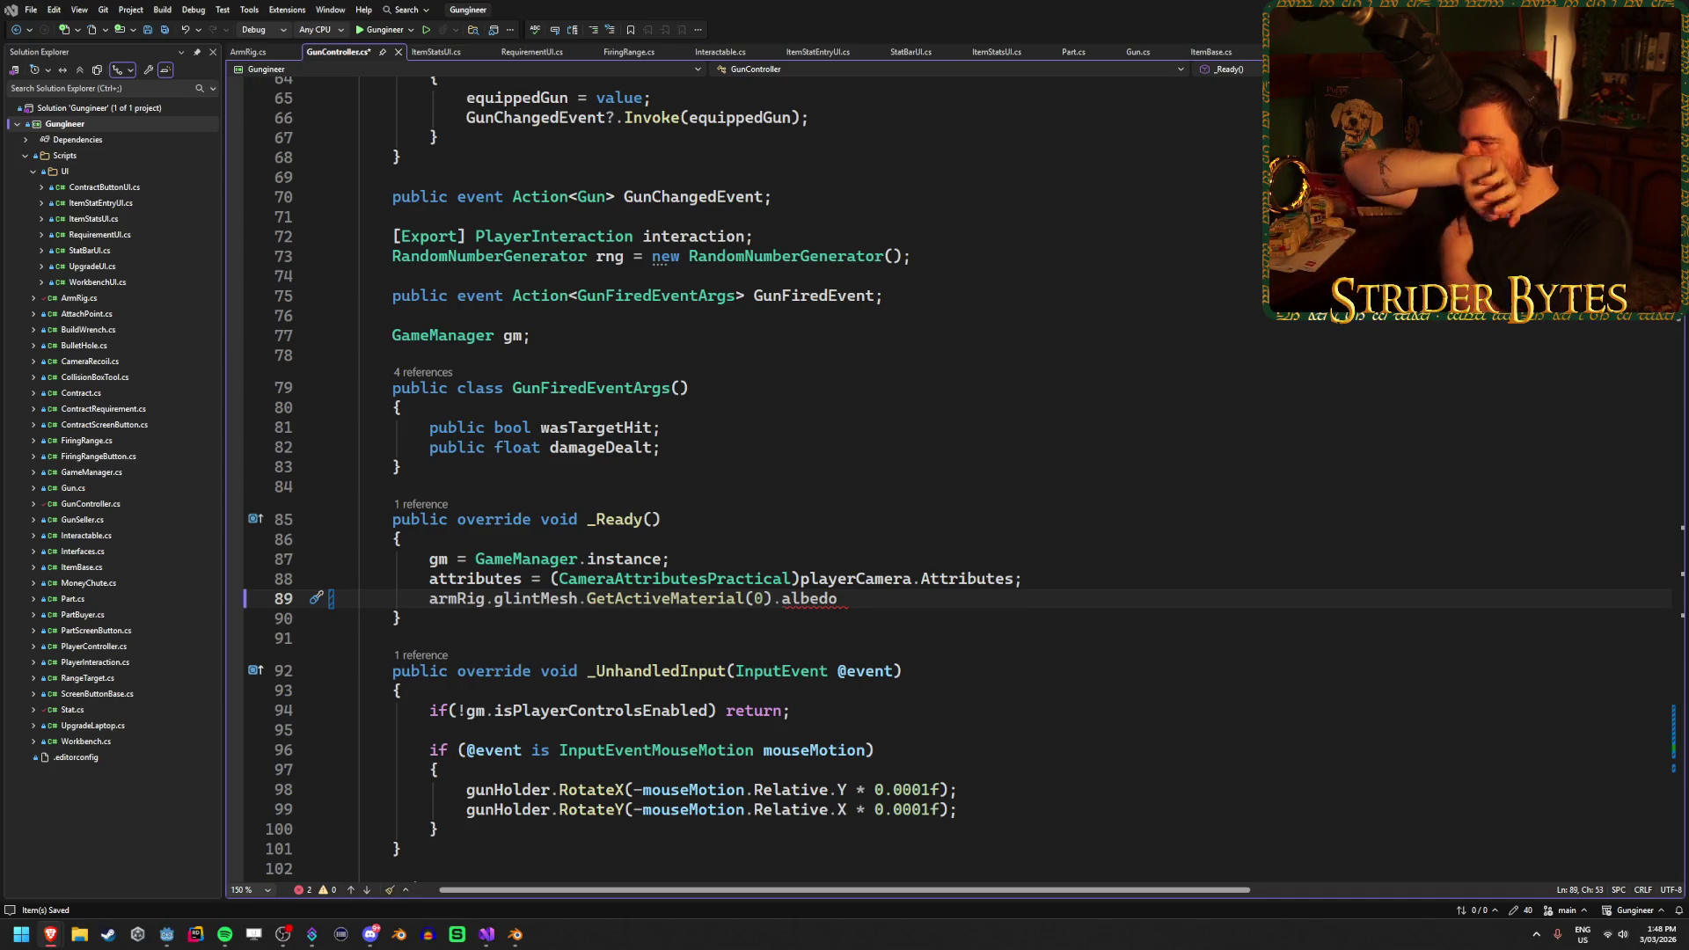
Retype albedo as Albedo, then erase it along with the preceding dot
double_click(802, 602)
type("Albedo")
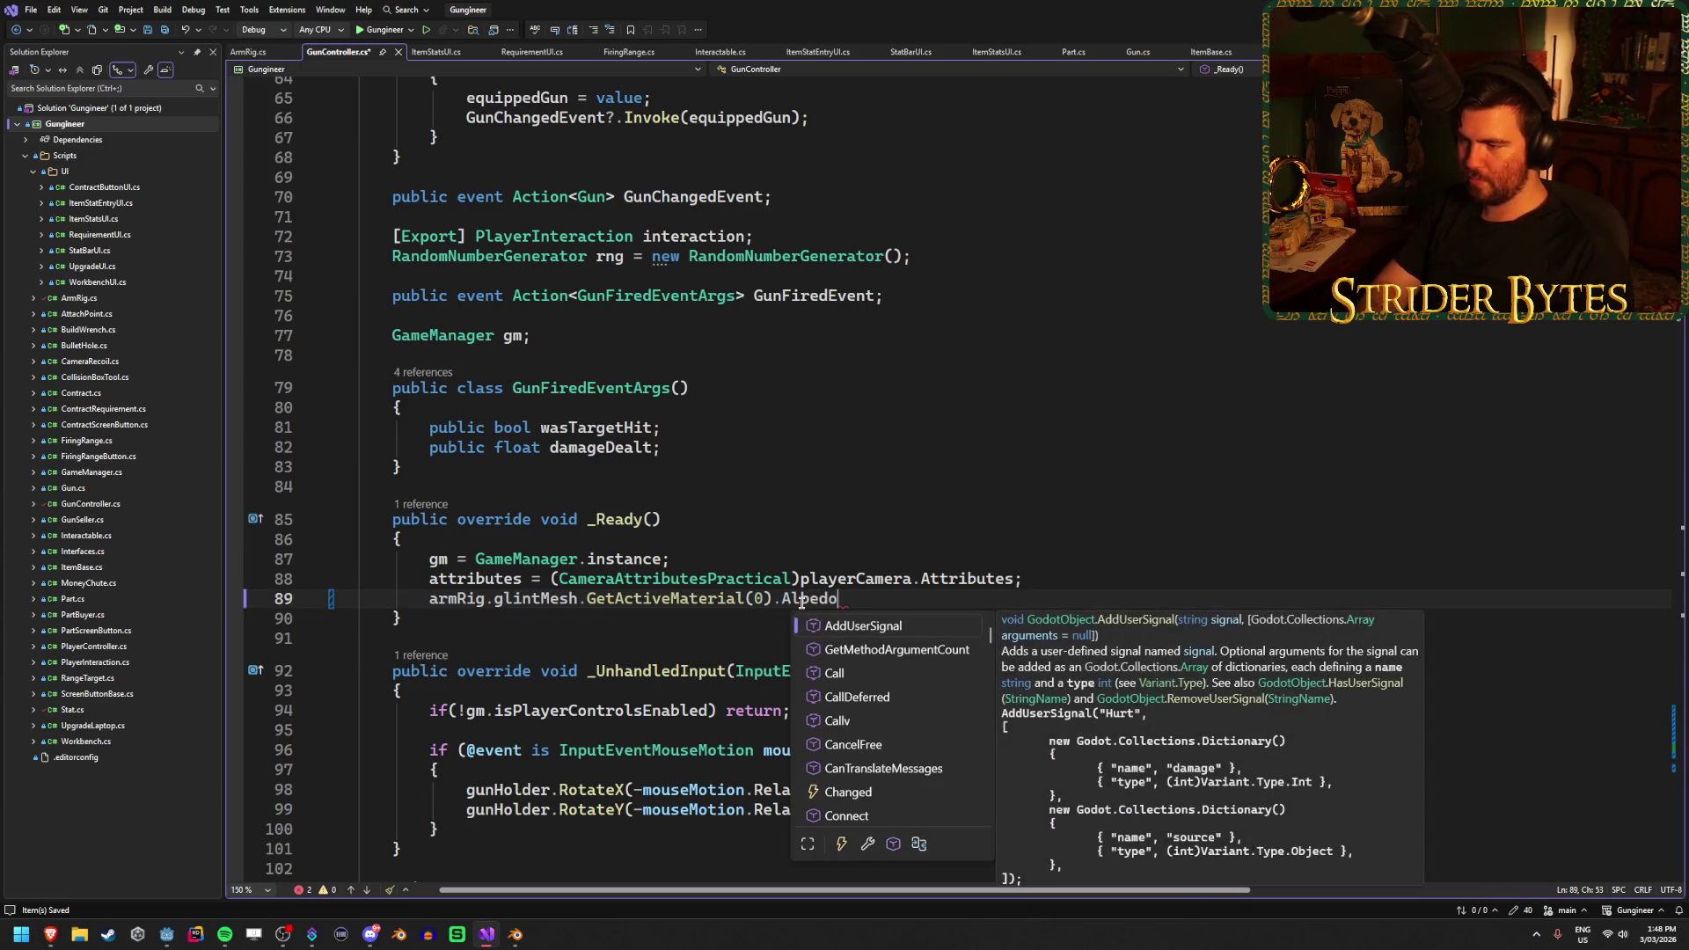
key("Escape")
key("BackSpace")
key("BackSpace")
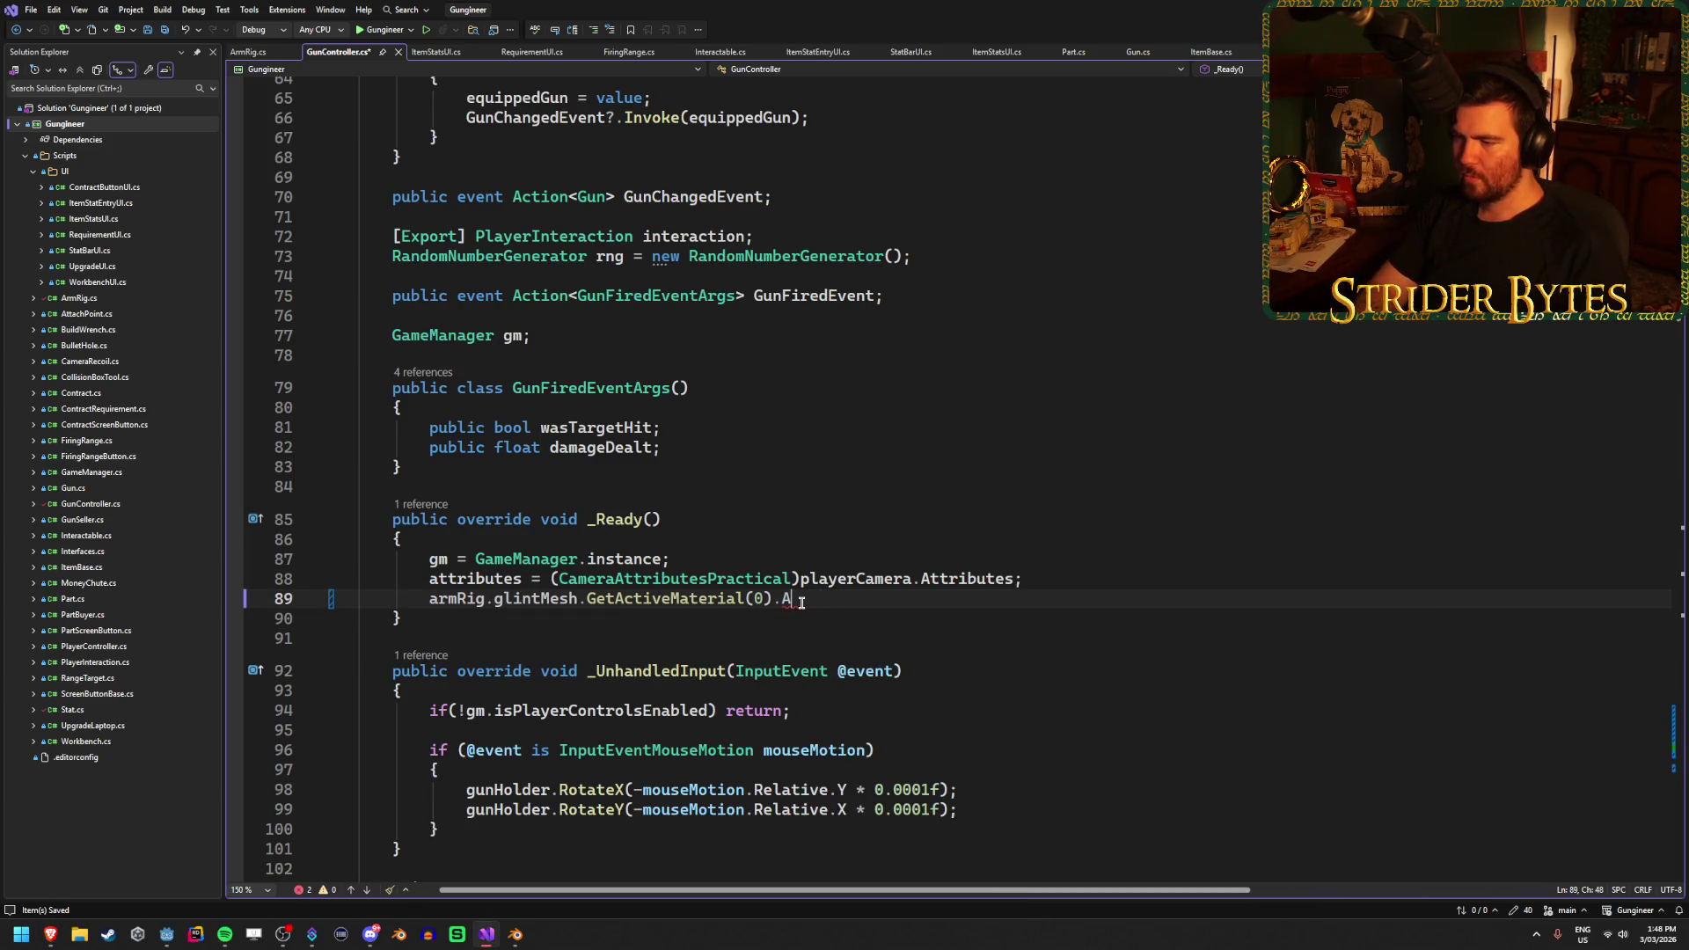
key("BackSpace")
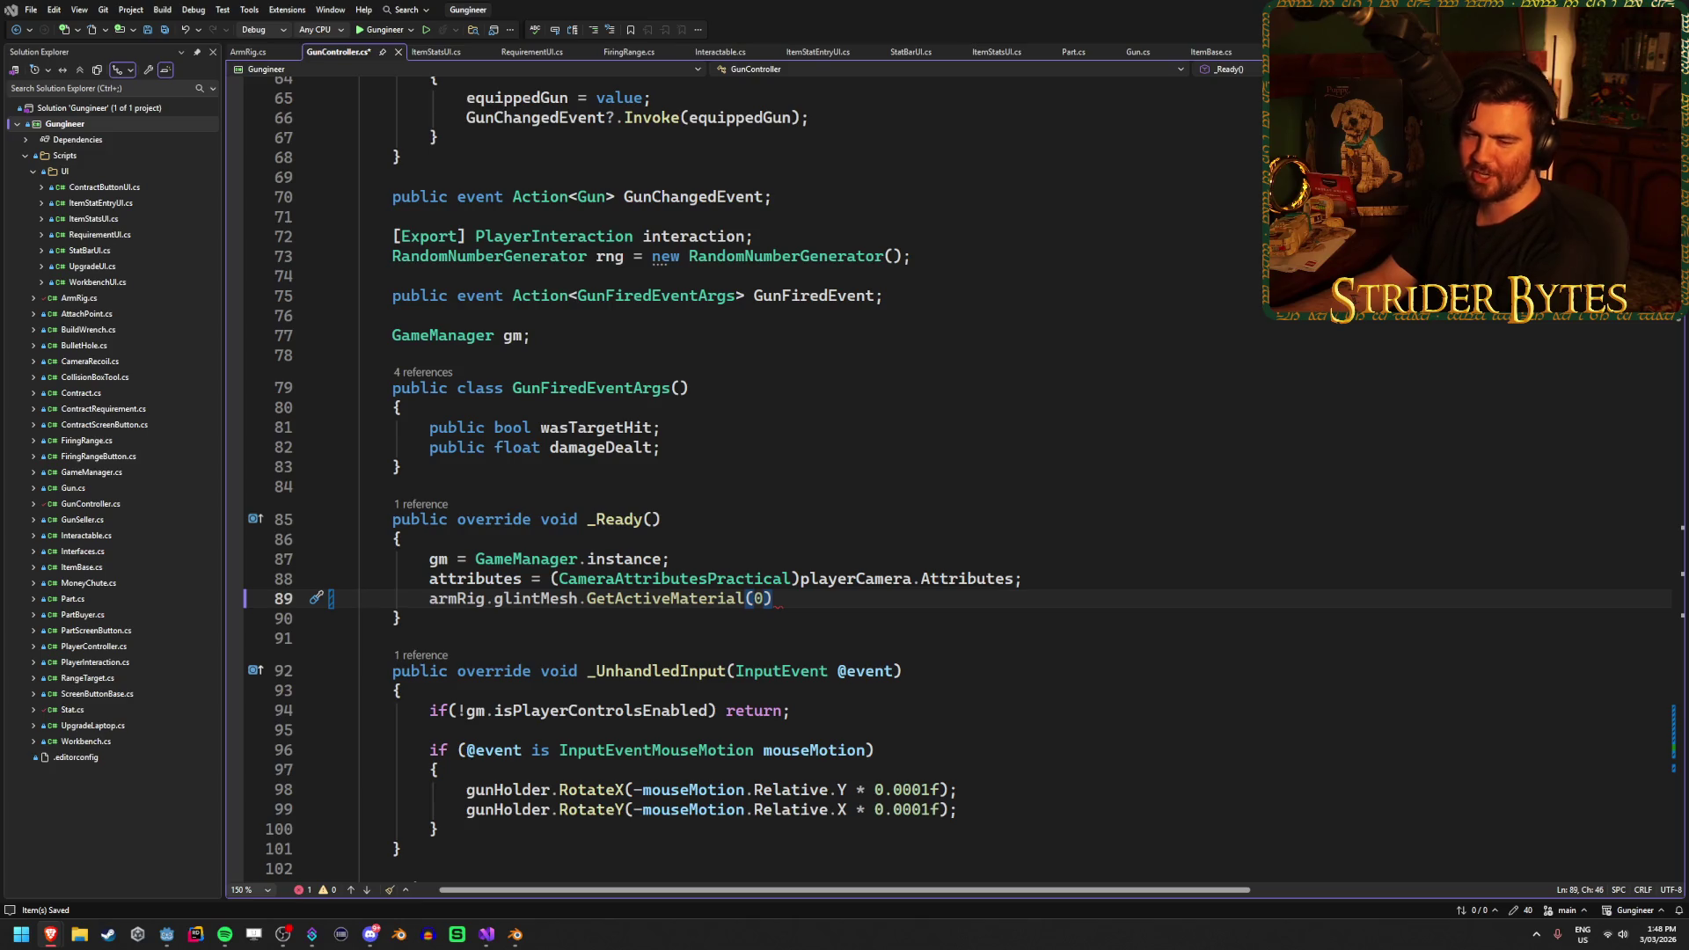
Delete the GetActiveMaterial(0) call so line 89 reads armRig.glintMesh
left_click(840, 609)
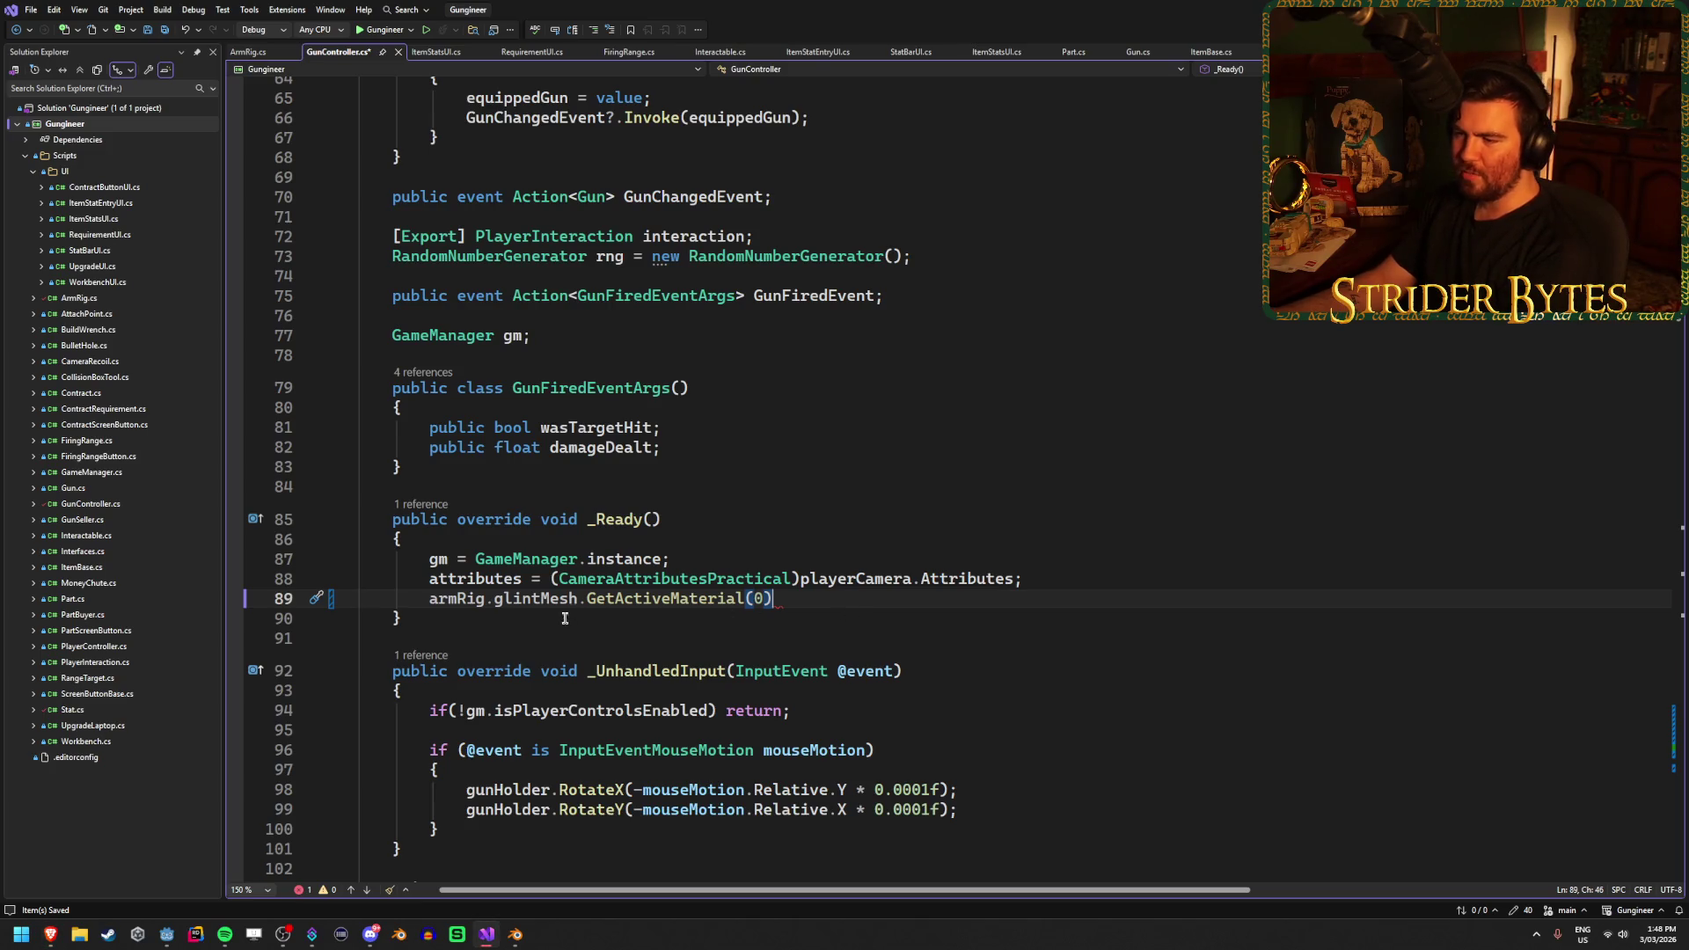
mouse_move(634, 599)
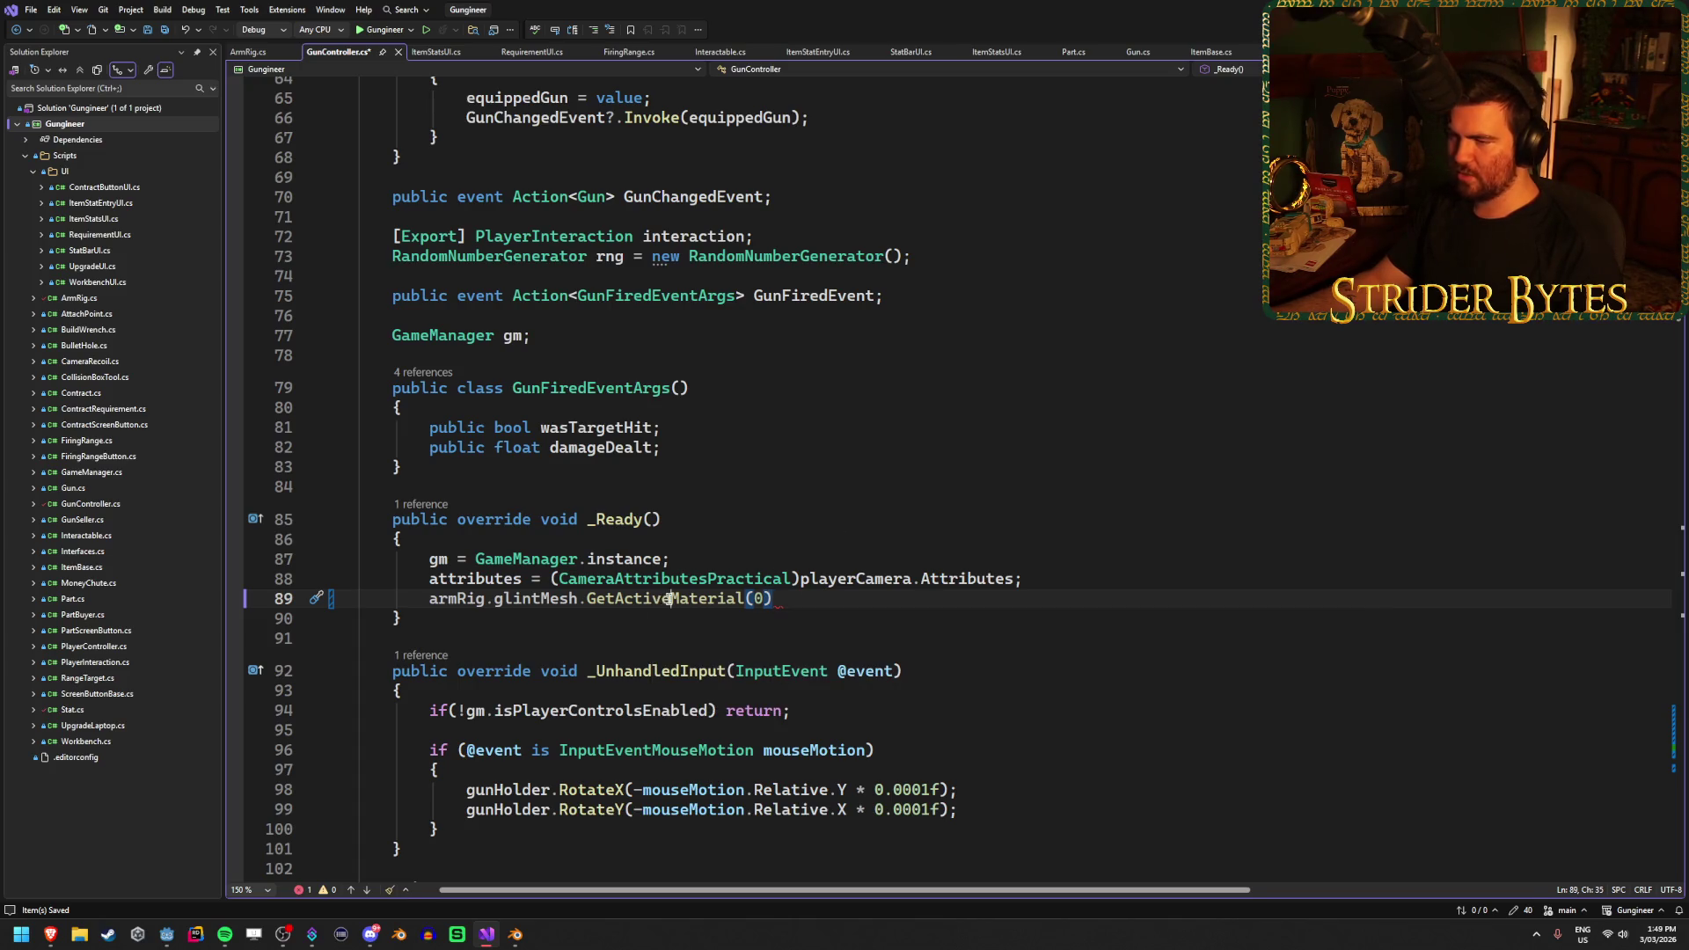
left_click_drag(824, 599, 583, 599)
key("BackSpace")
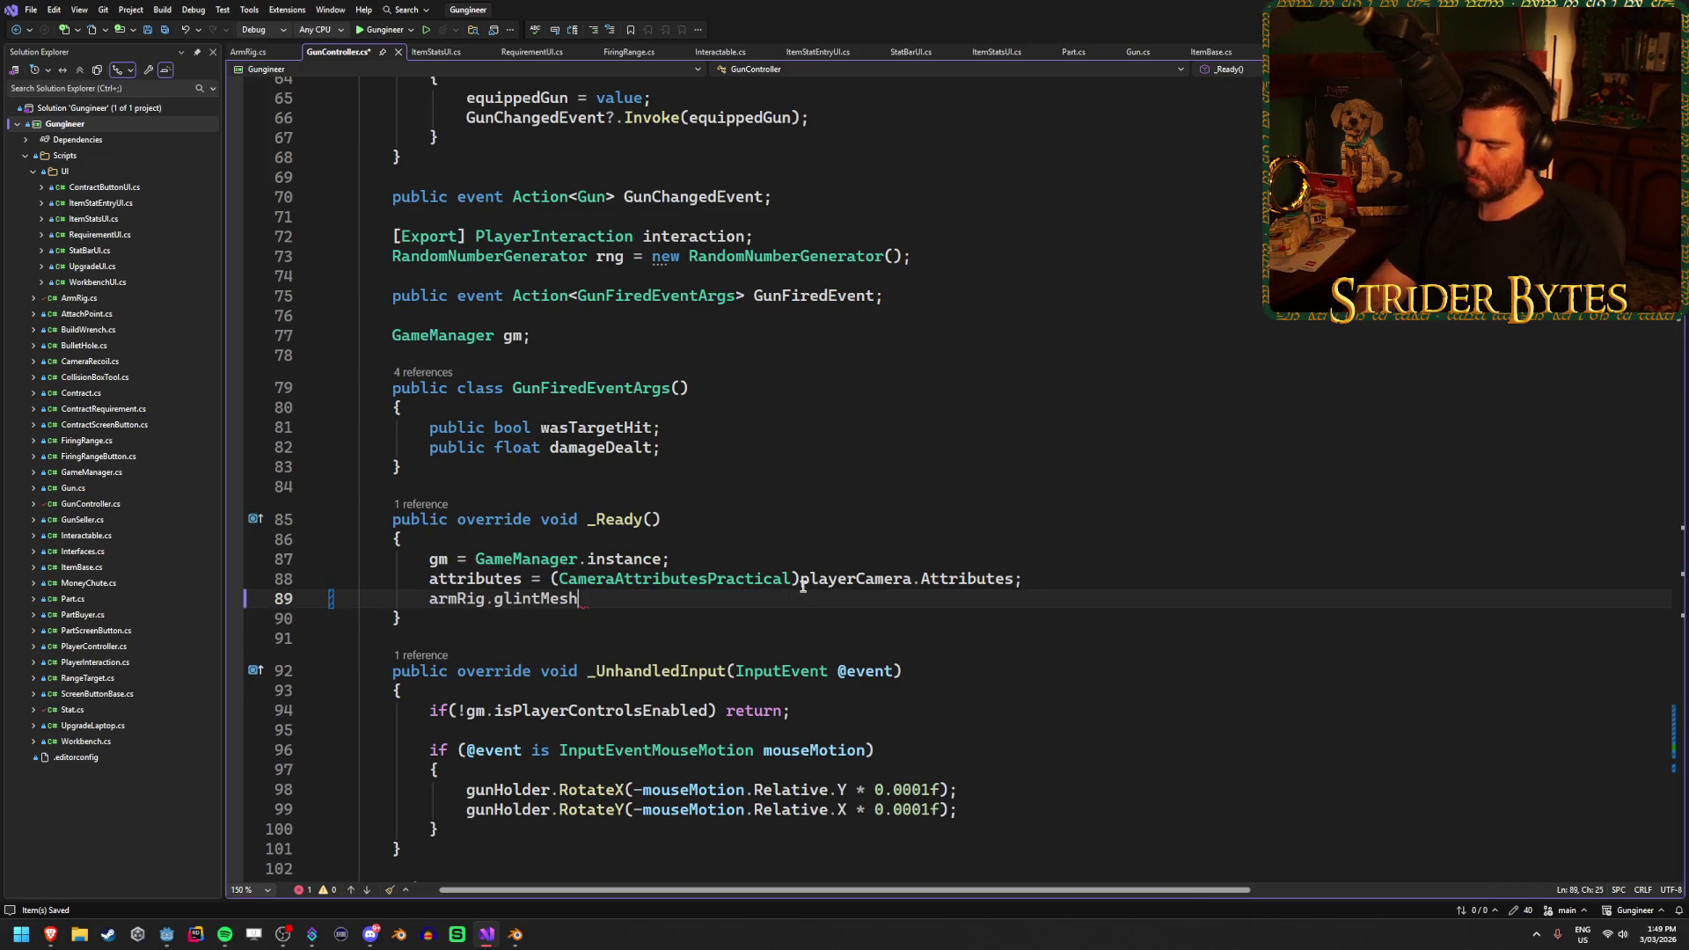
Browse glintMesh's member suggestions, from GetSurfaceOverrideMaterial up past GetNode to the top
key("ctrl+space")
scroll(791, 659, "down", 12)
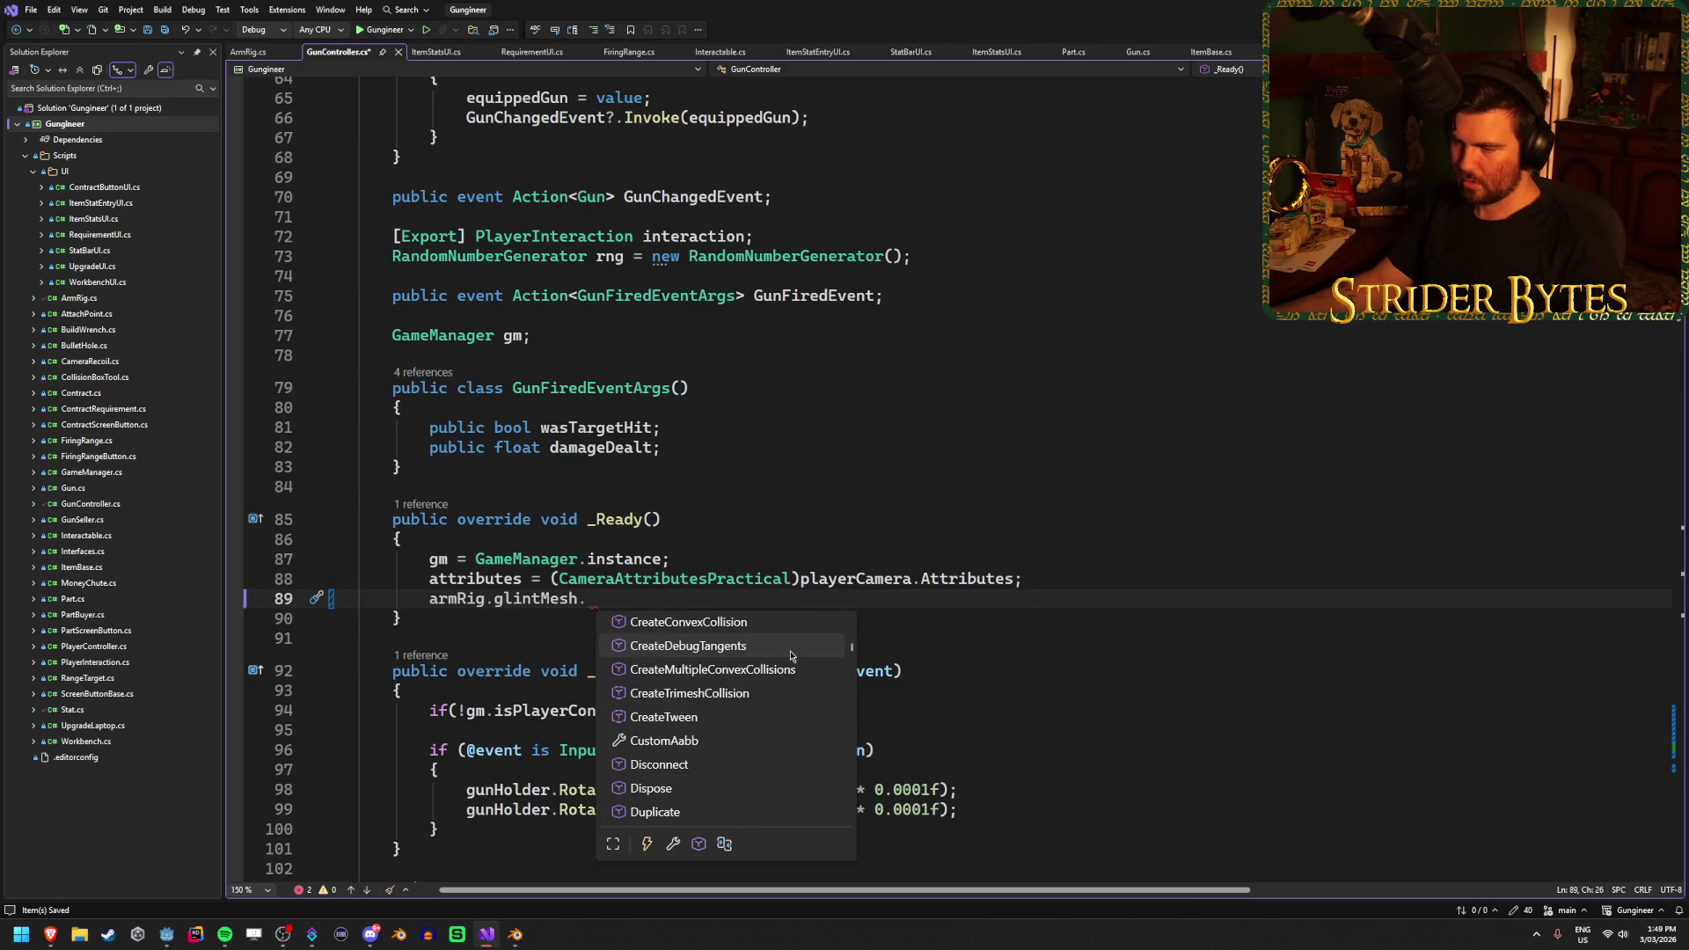
scroll(789, 656, "down", 10)
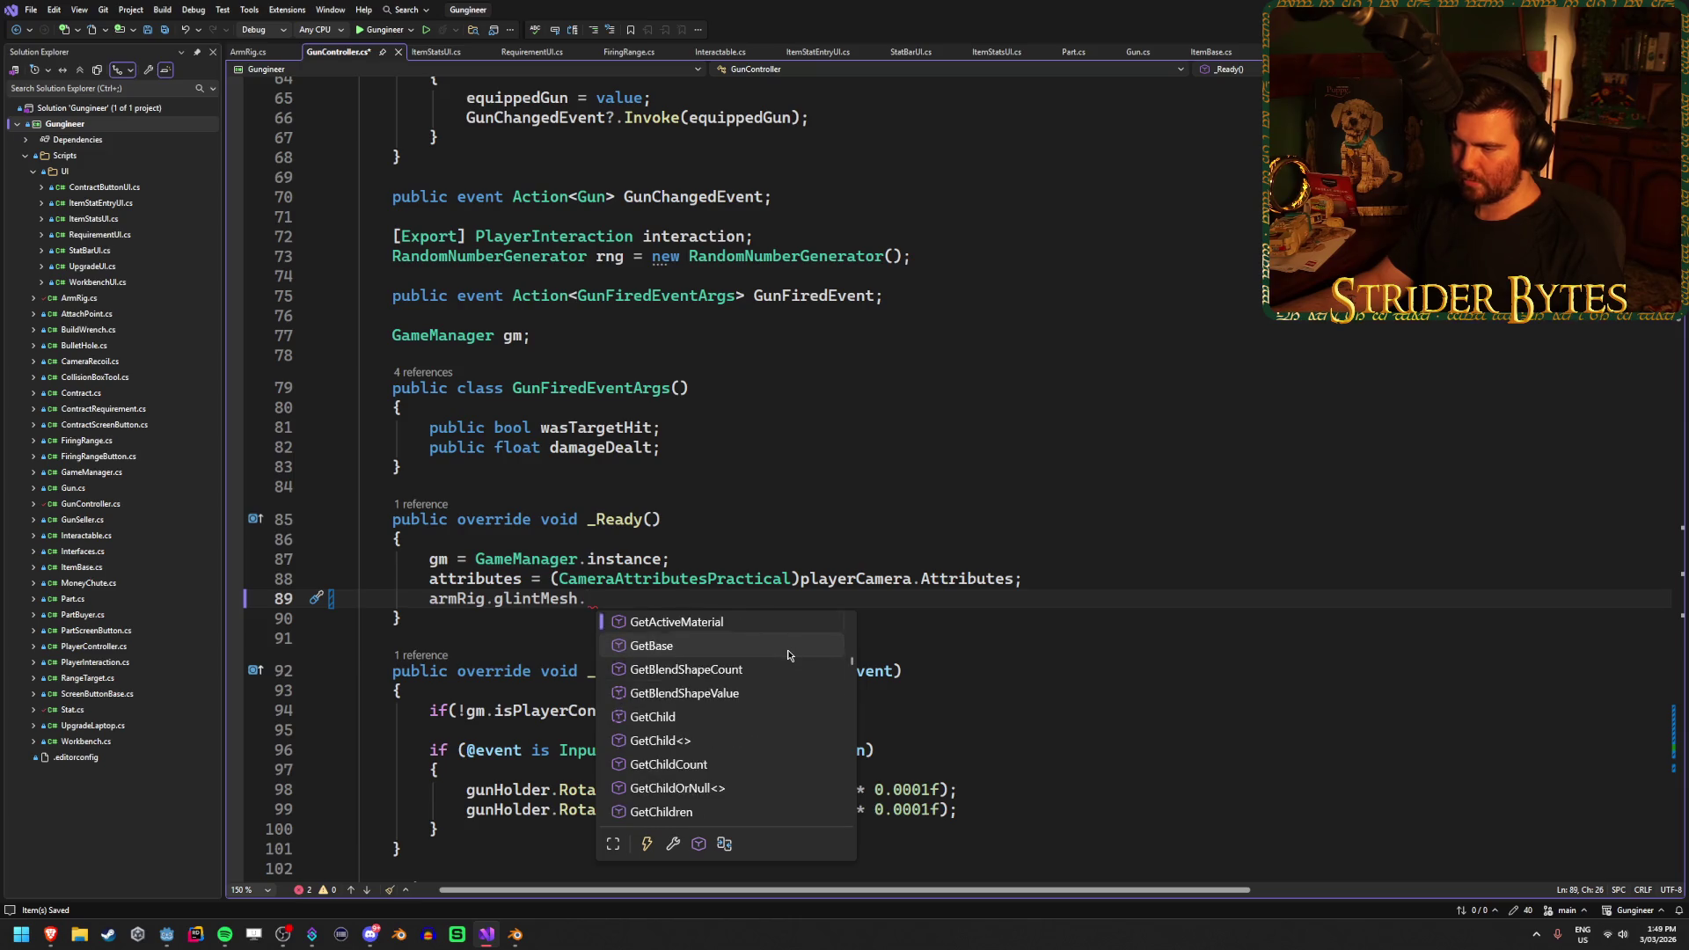
scroll(788, 656, "down", 6)
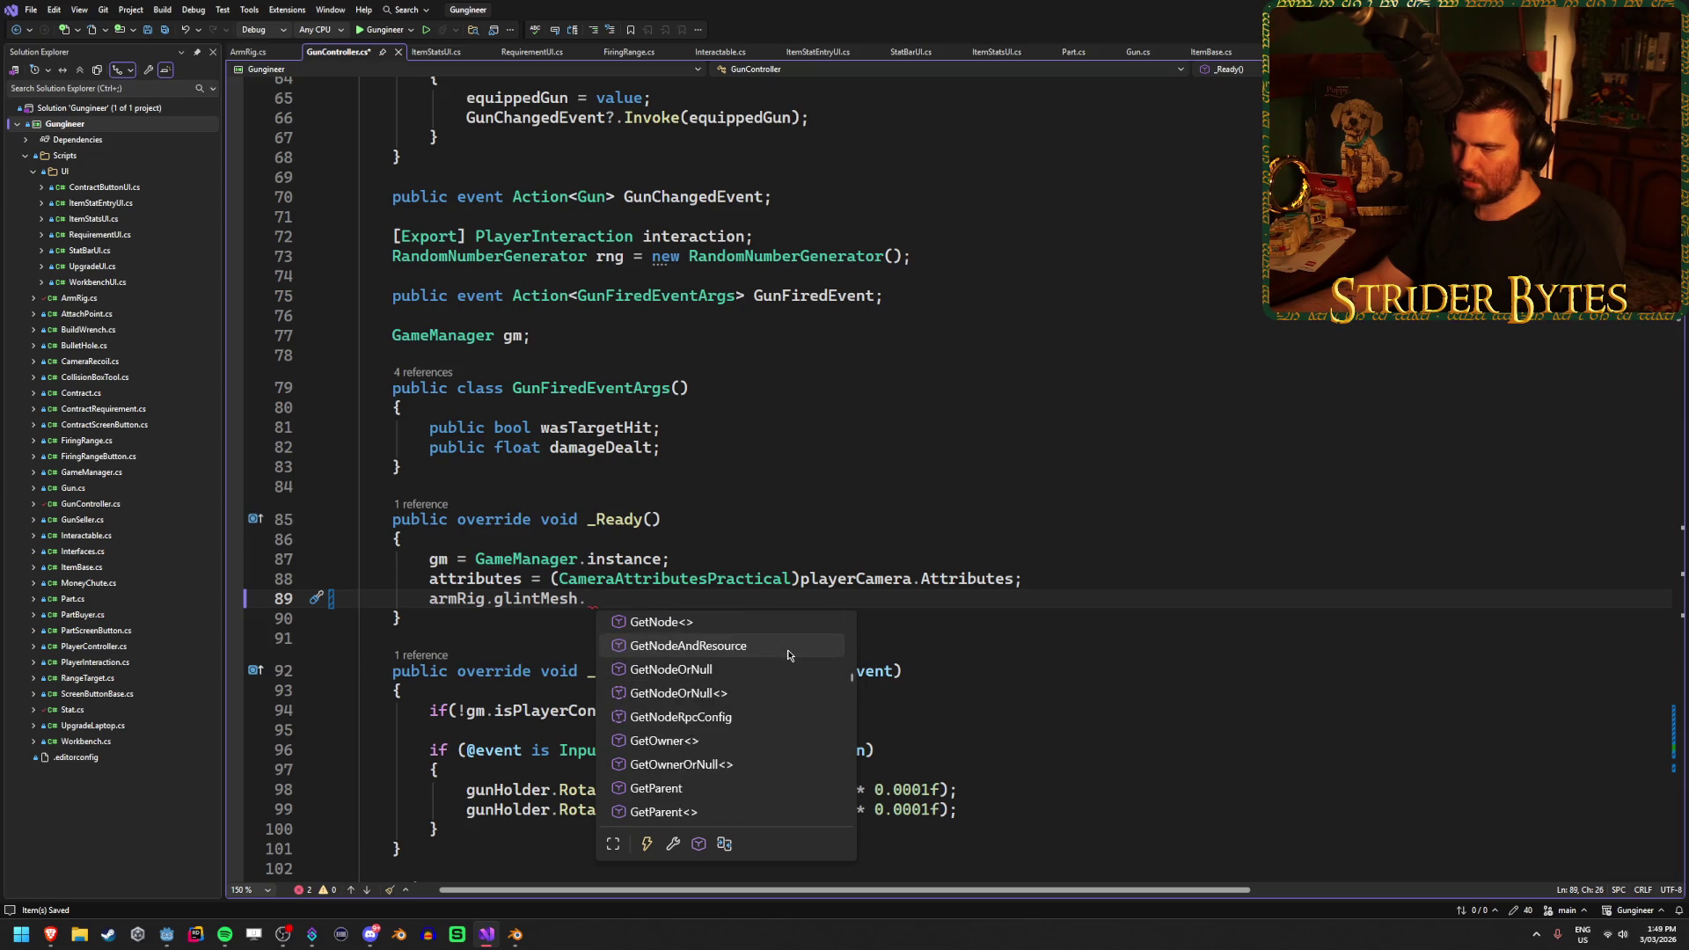
scroll(788, 660, "down", 2)
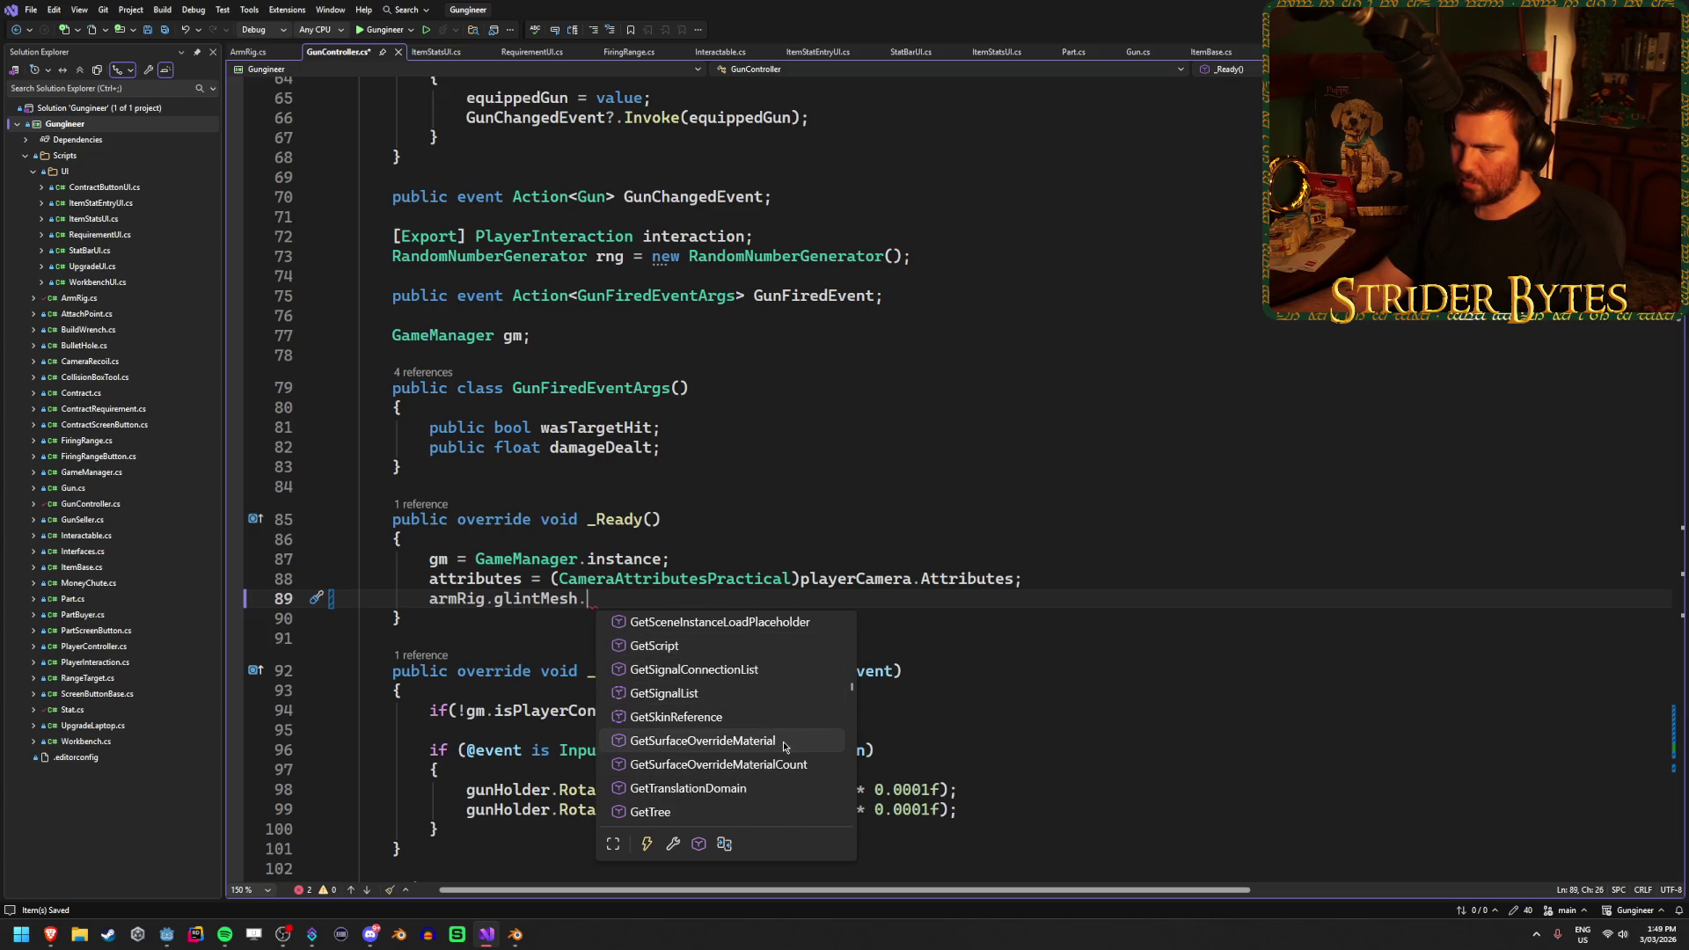
mouse_move(847, 740)
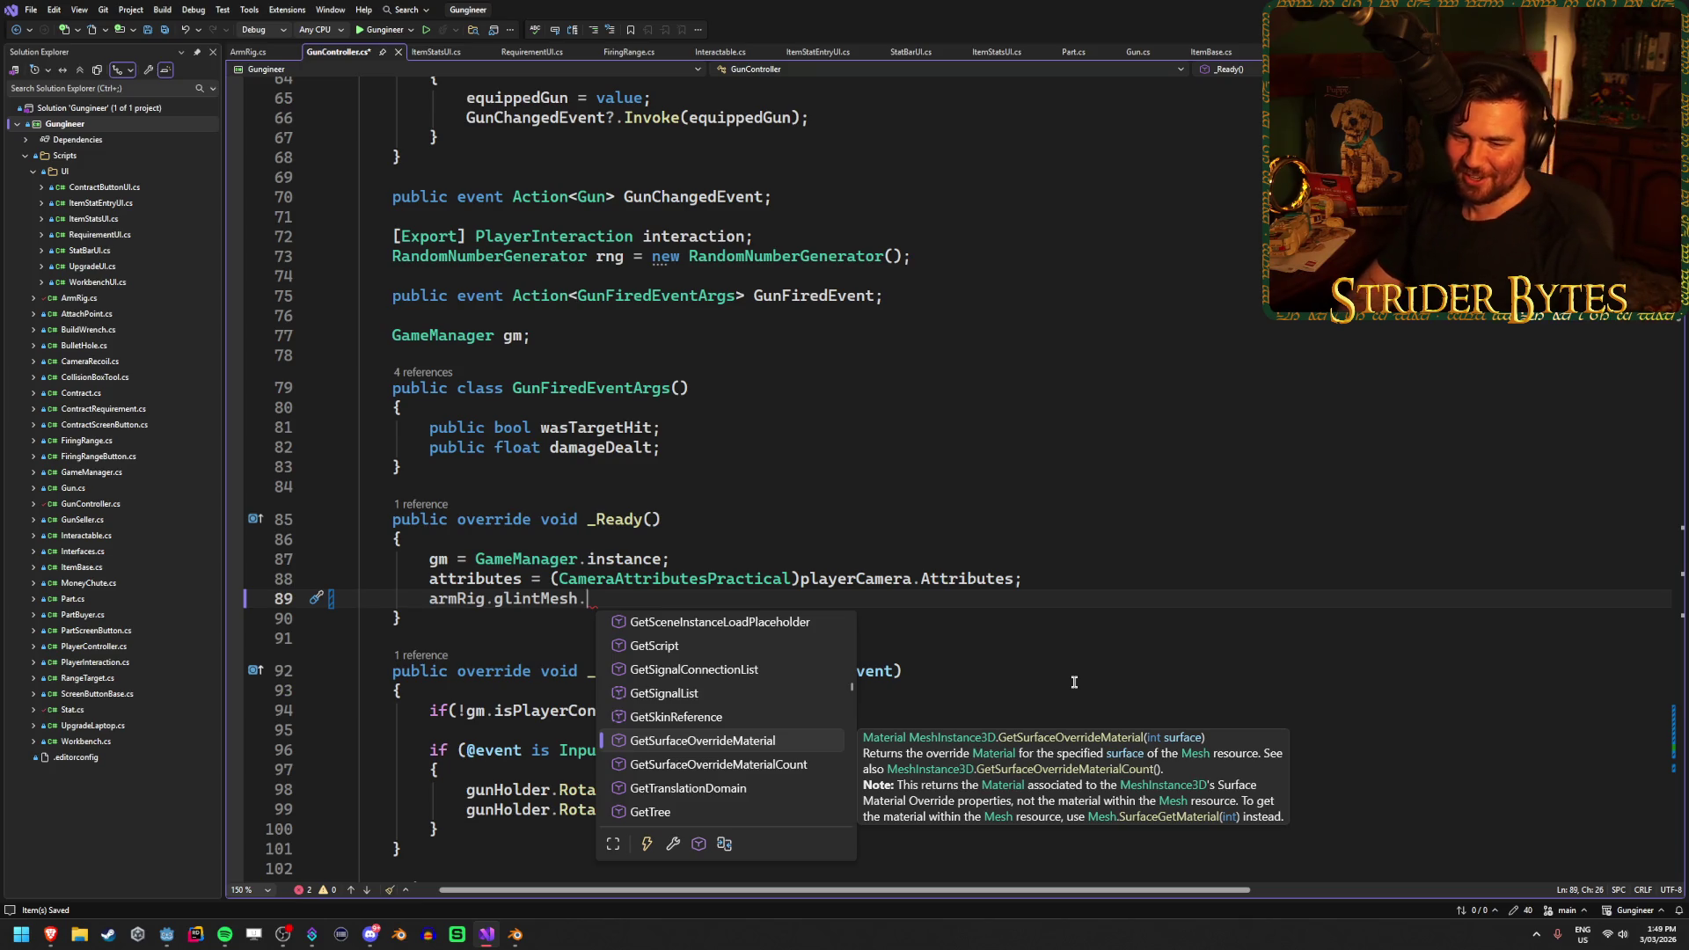
key("Down")
key("Down")
key("Down")
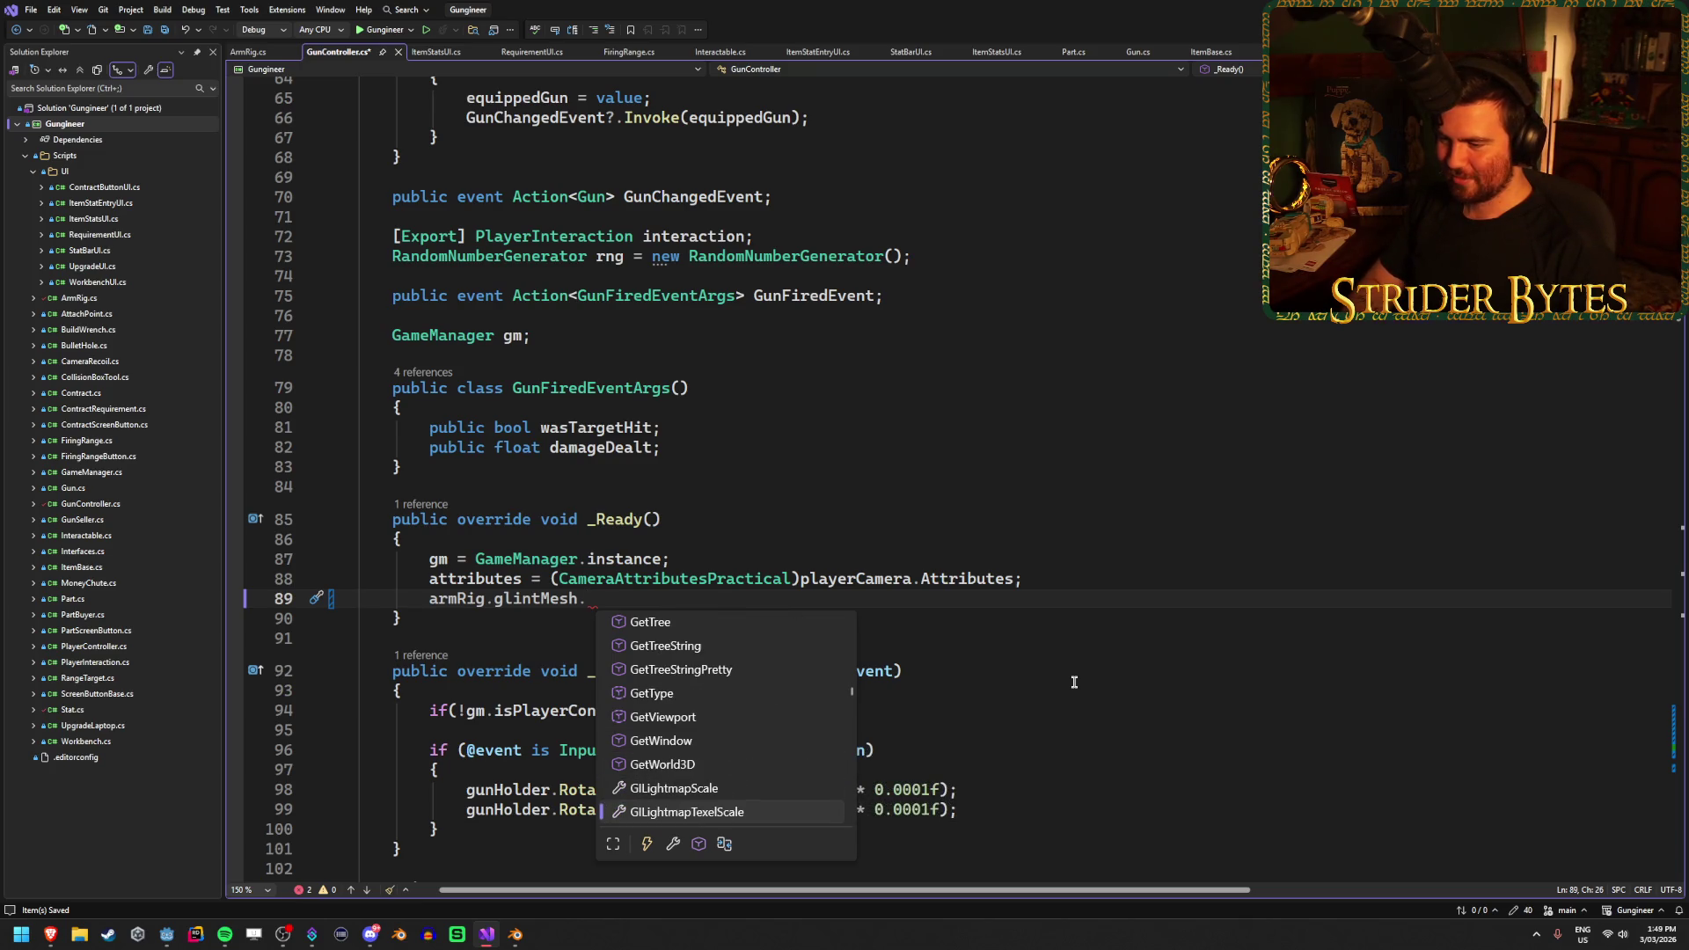
key("Up")
key("Up")
key("Up")
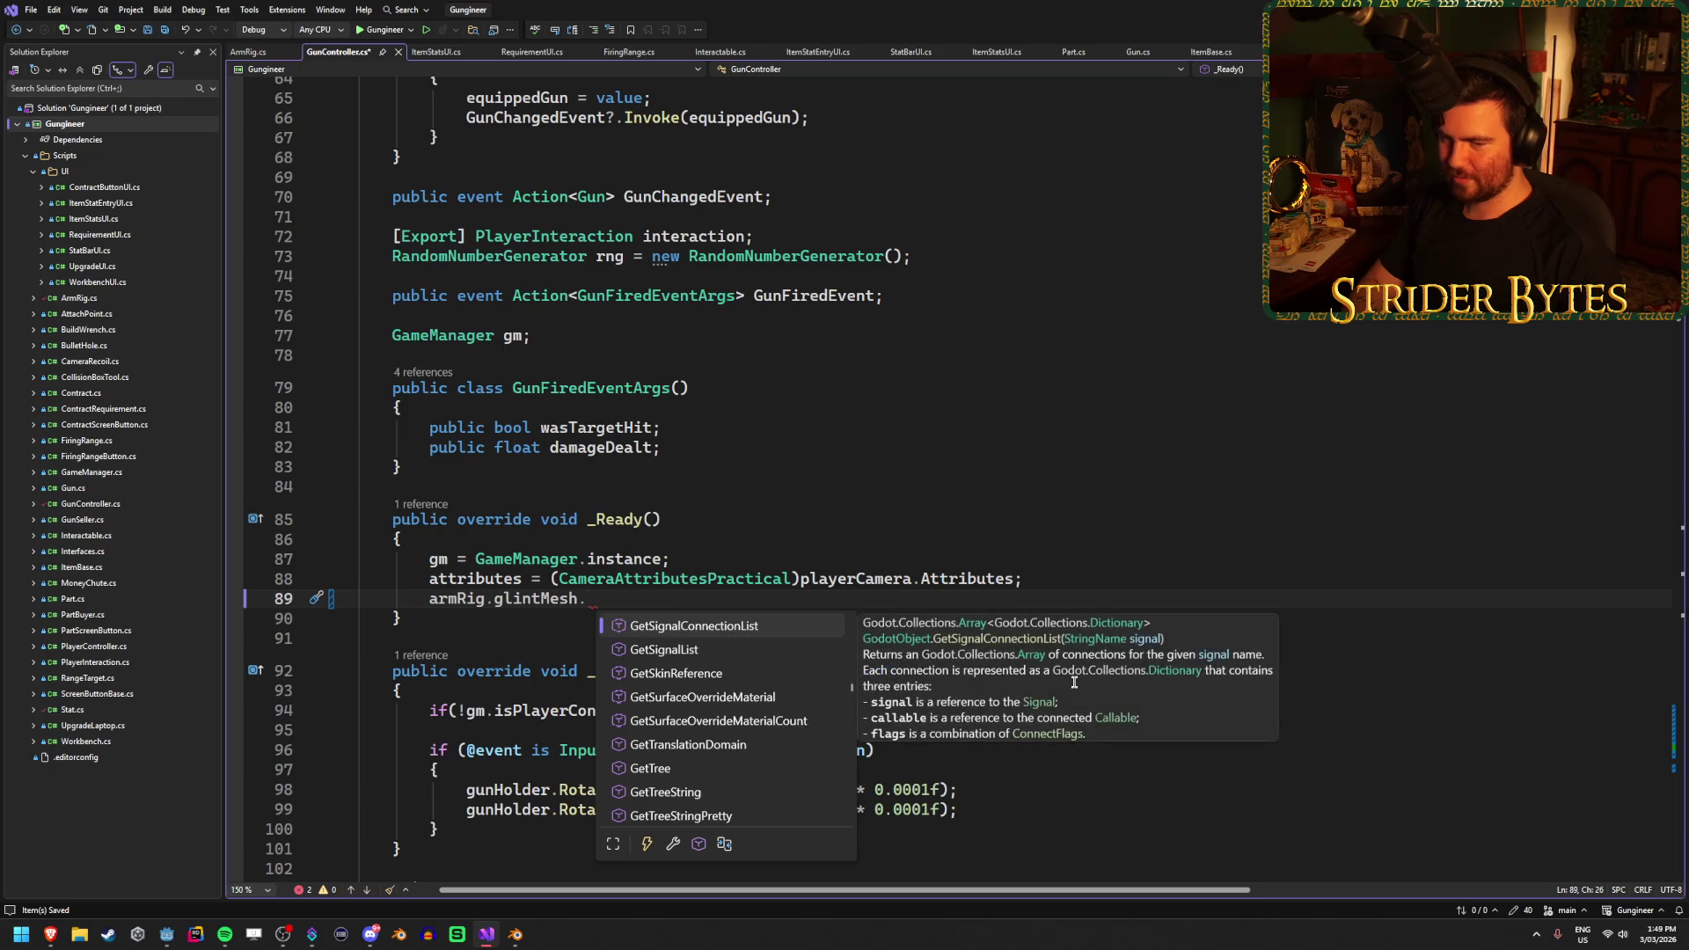
key("Up")
key("Up")
key("Up")
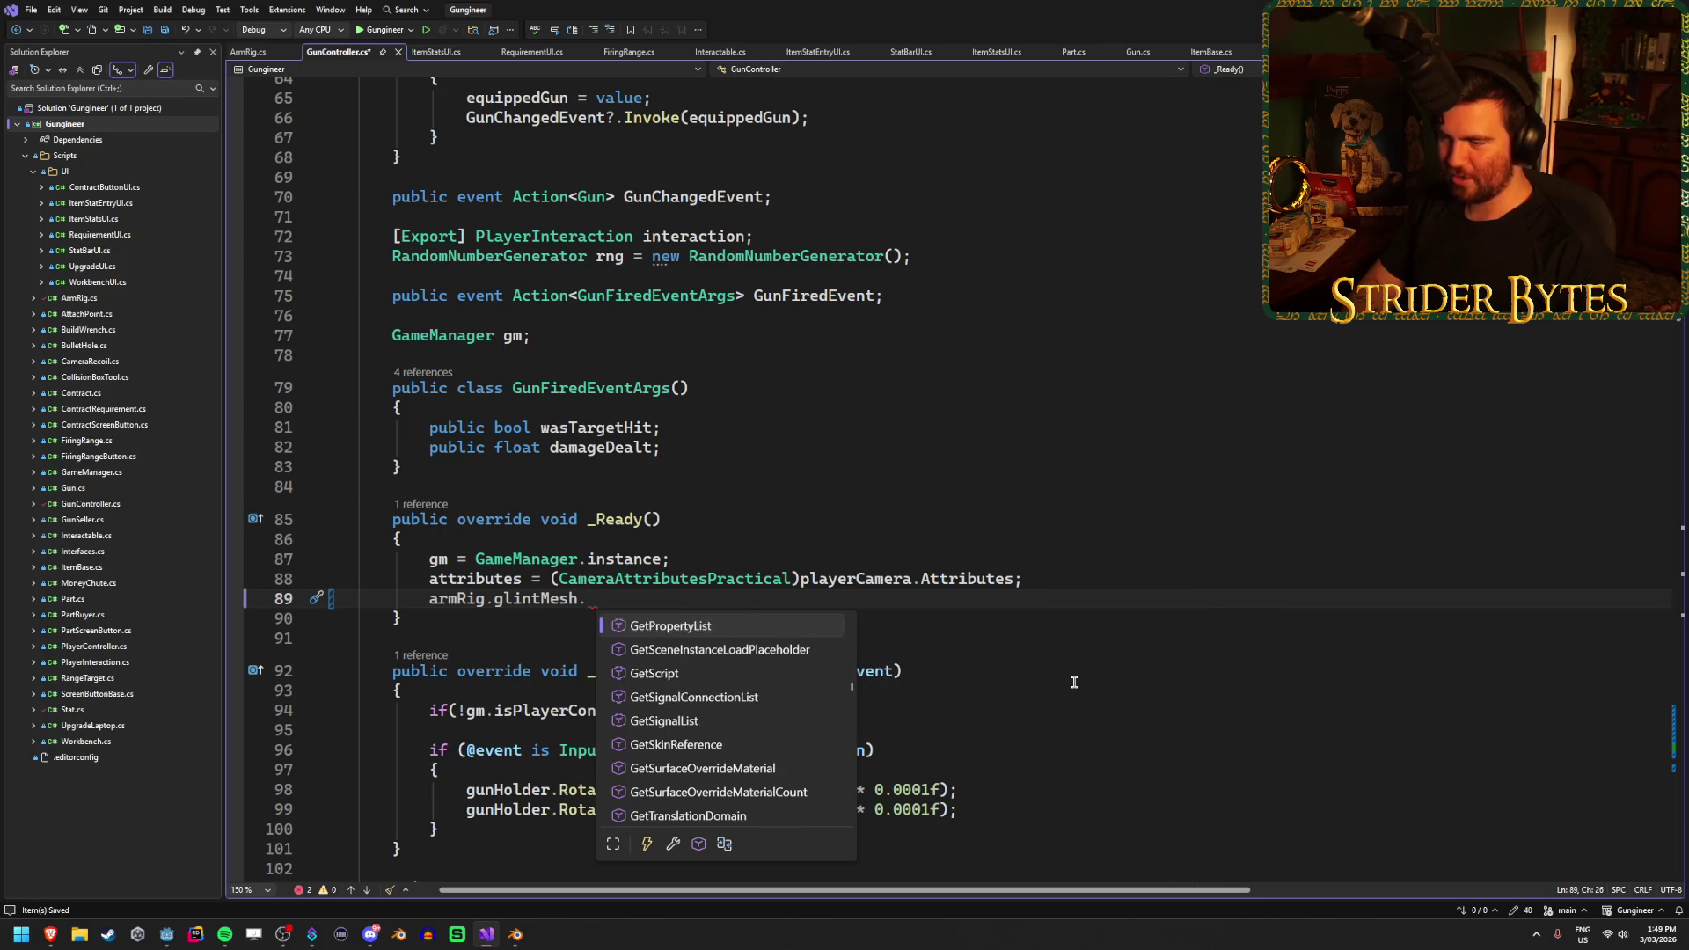
key("Up")
key("Up")
key("Up")
key("Down")
key("Down")
key("Down")
key("Up")
key("Up")
key("Up")
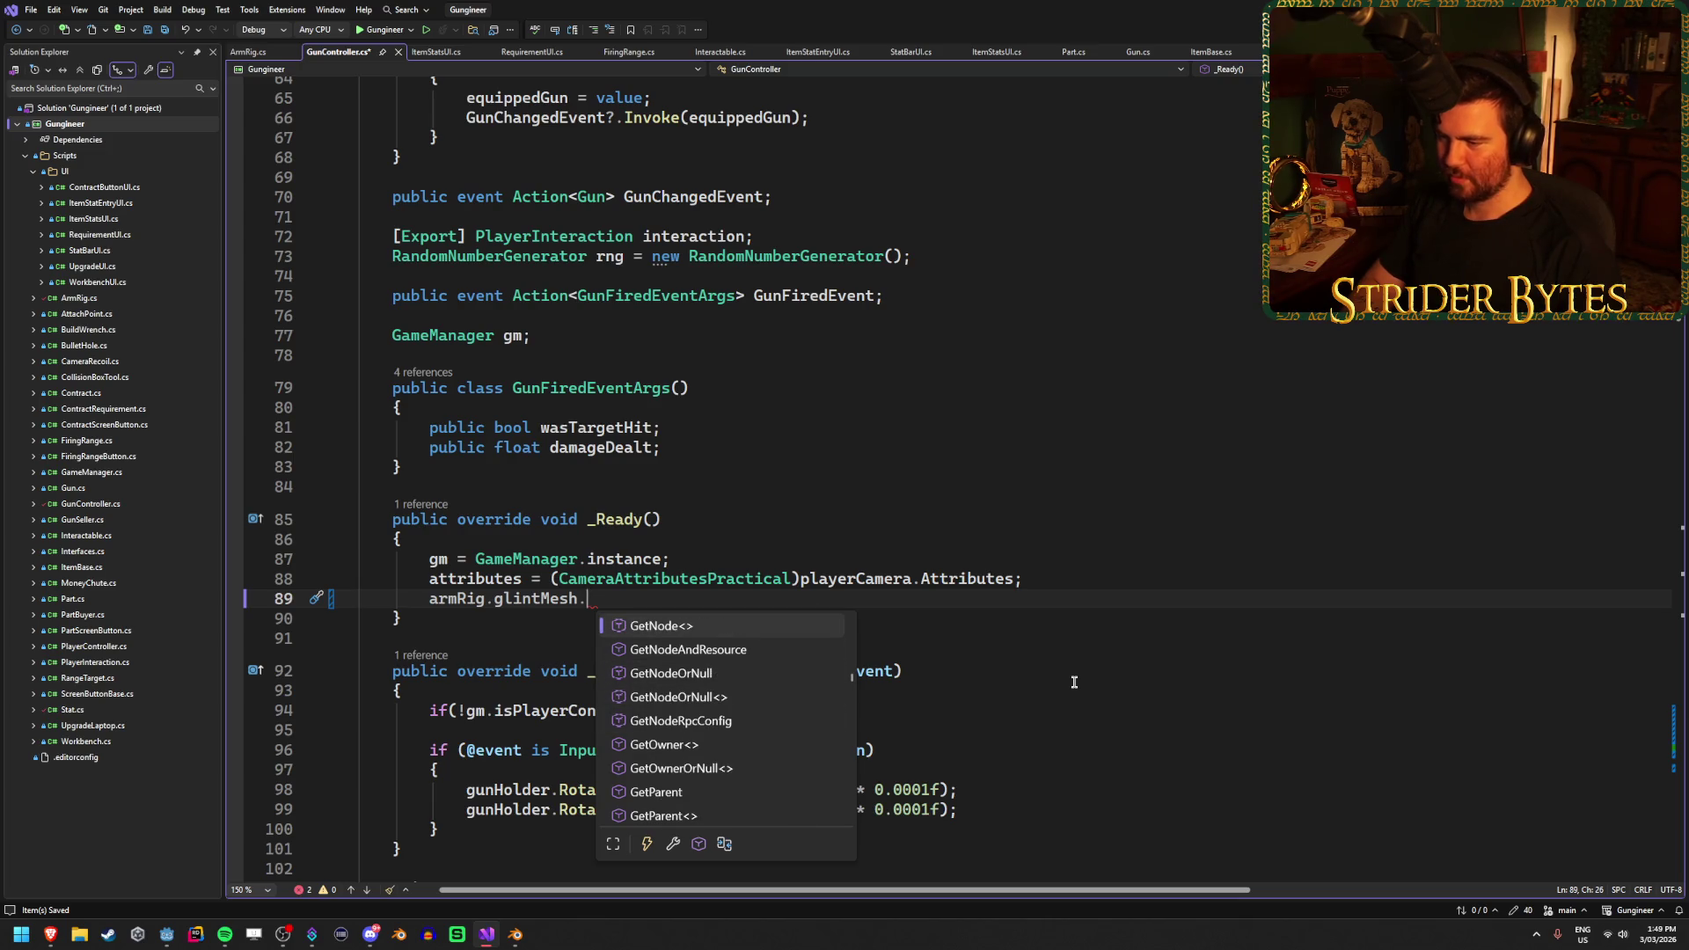
key("Up")
key("Up")
key("Up")
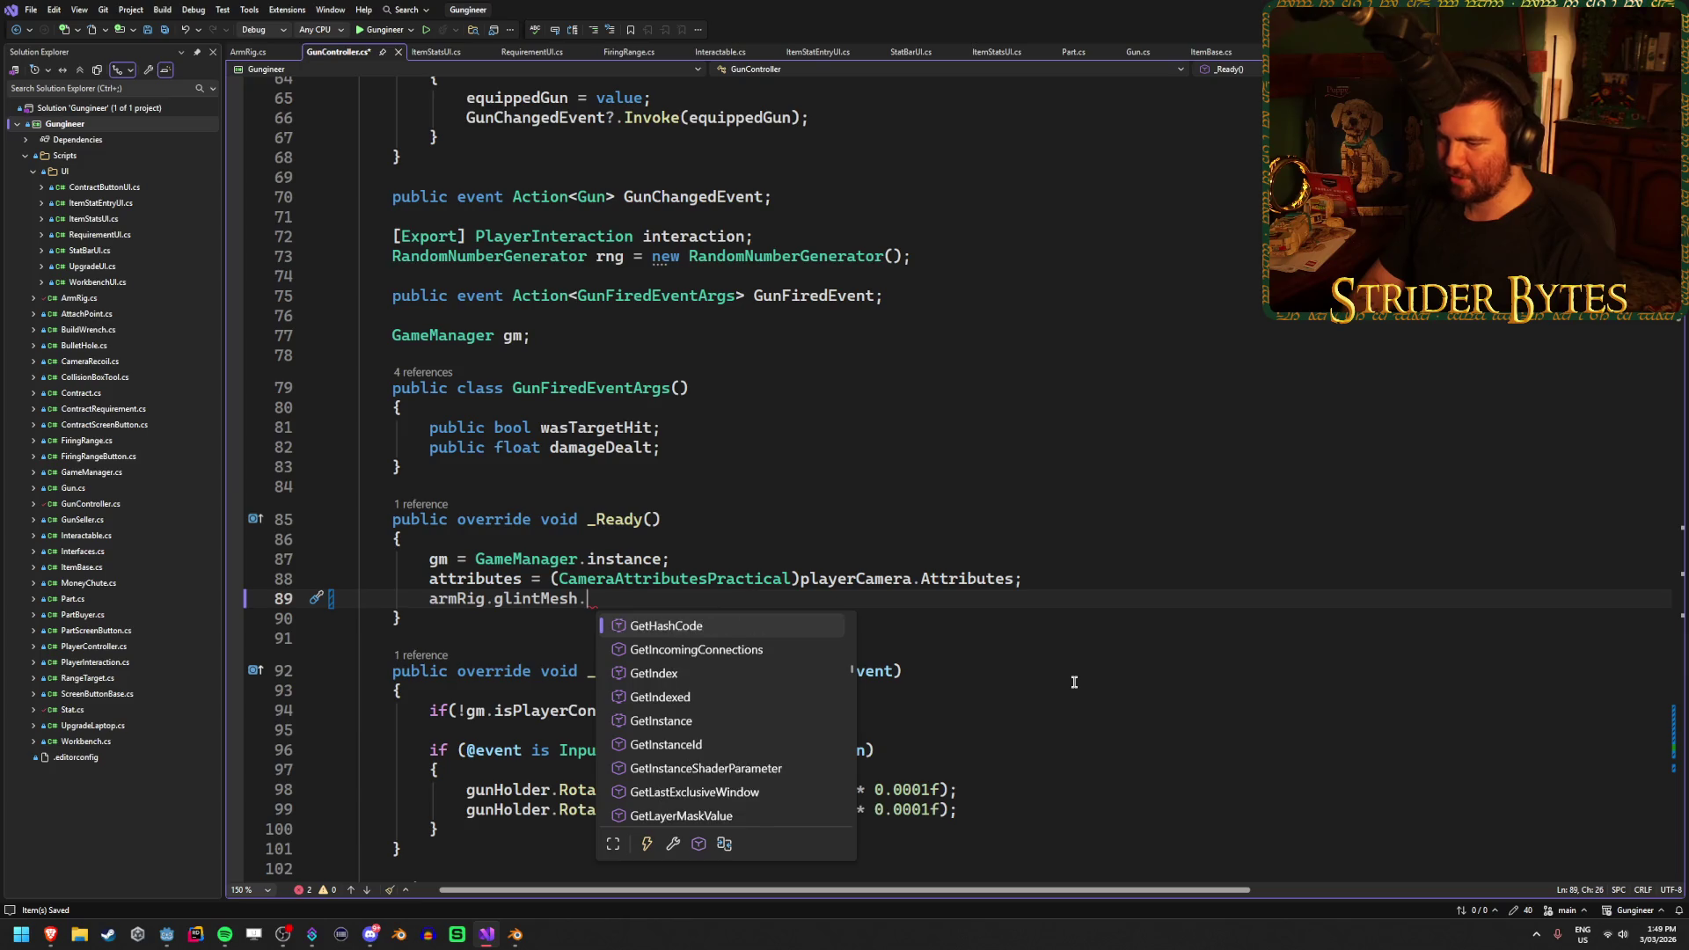
key("Up")
key("Up")
key("Up")
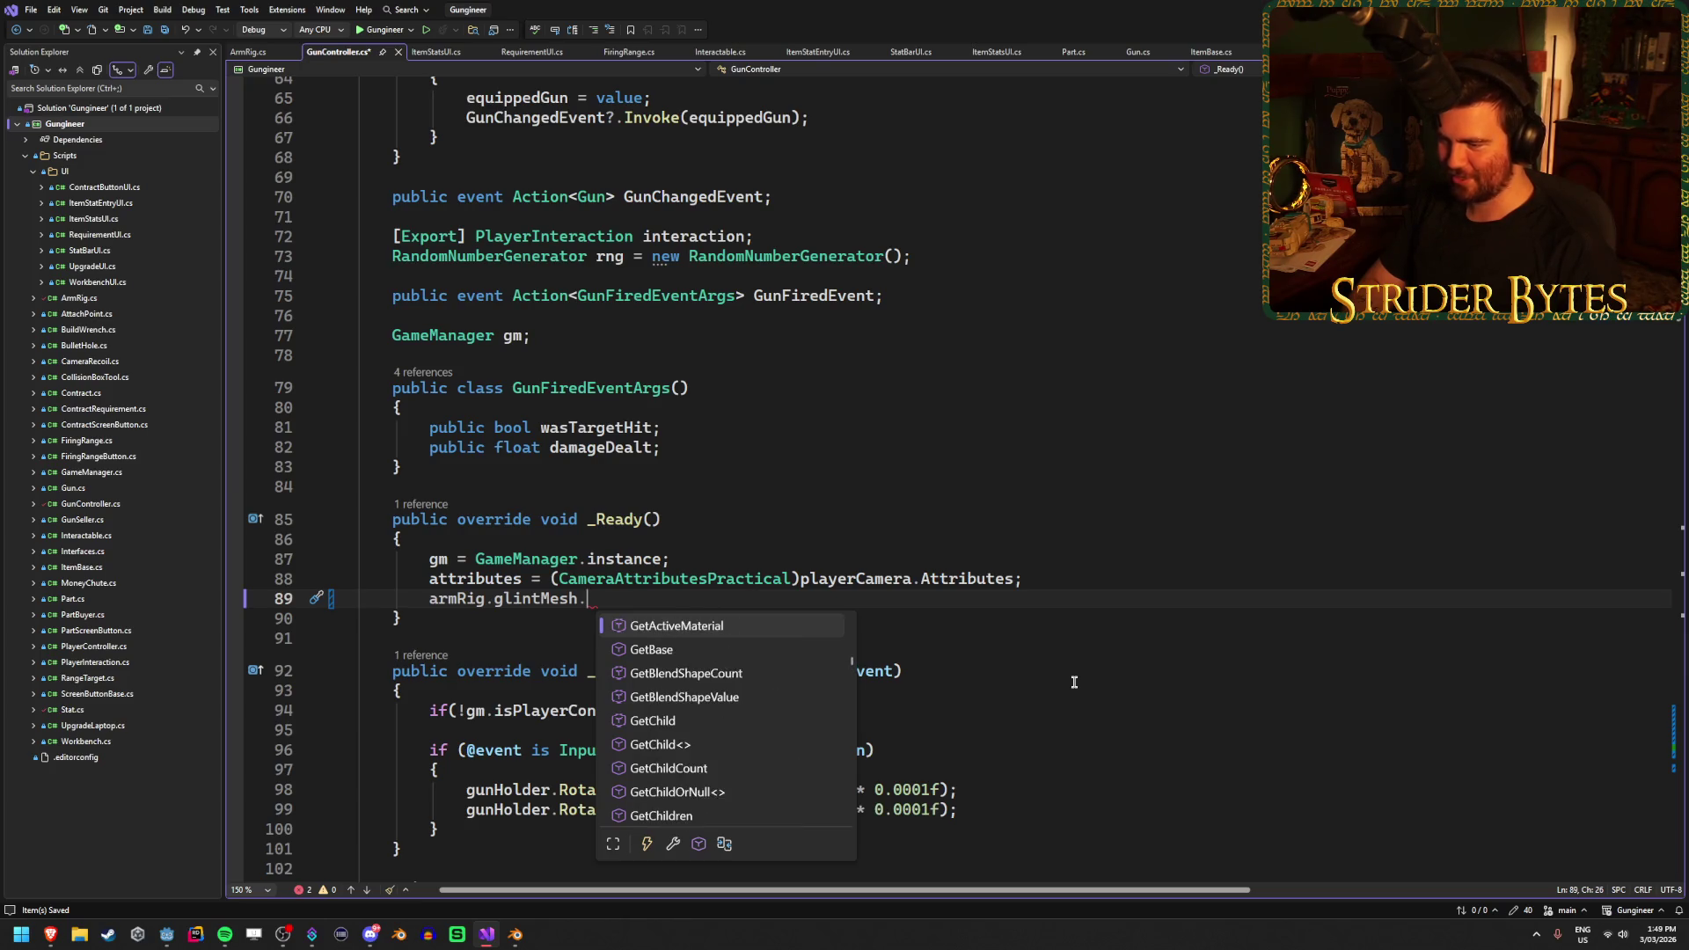
Restore line 89 to armRig.glintMesh.GetActiveMaterial(0)
key("Down")
key("Down")
key("Down")
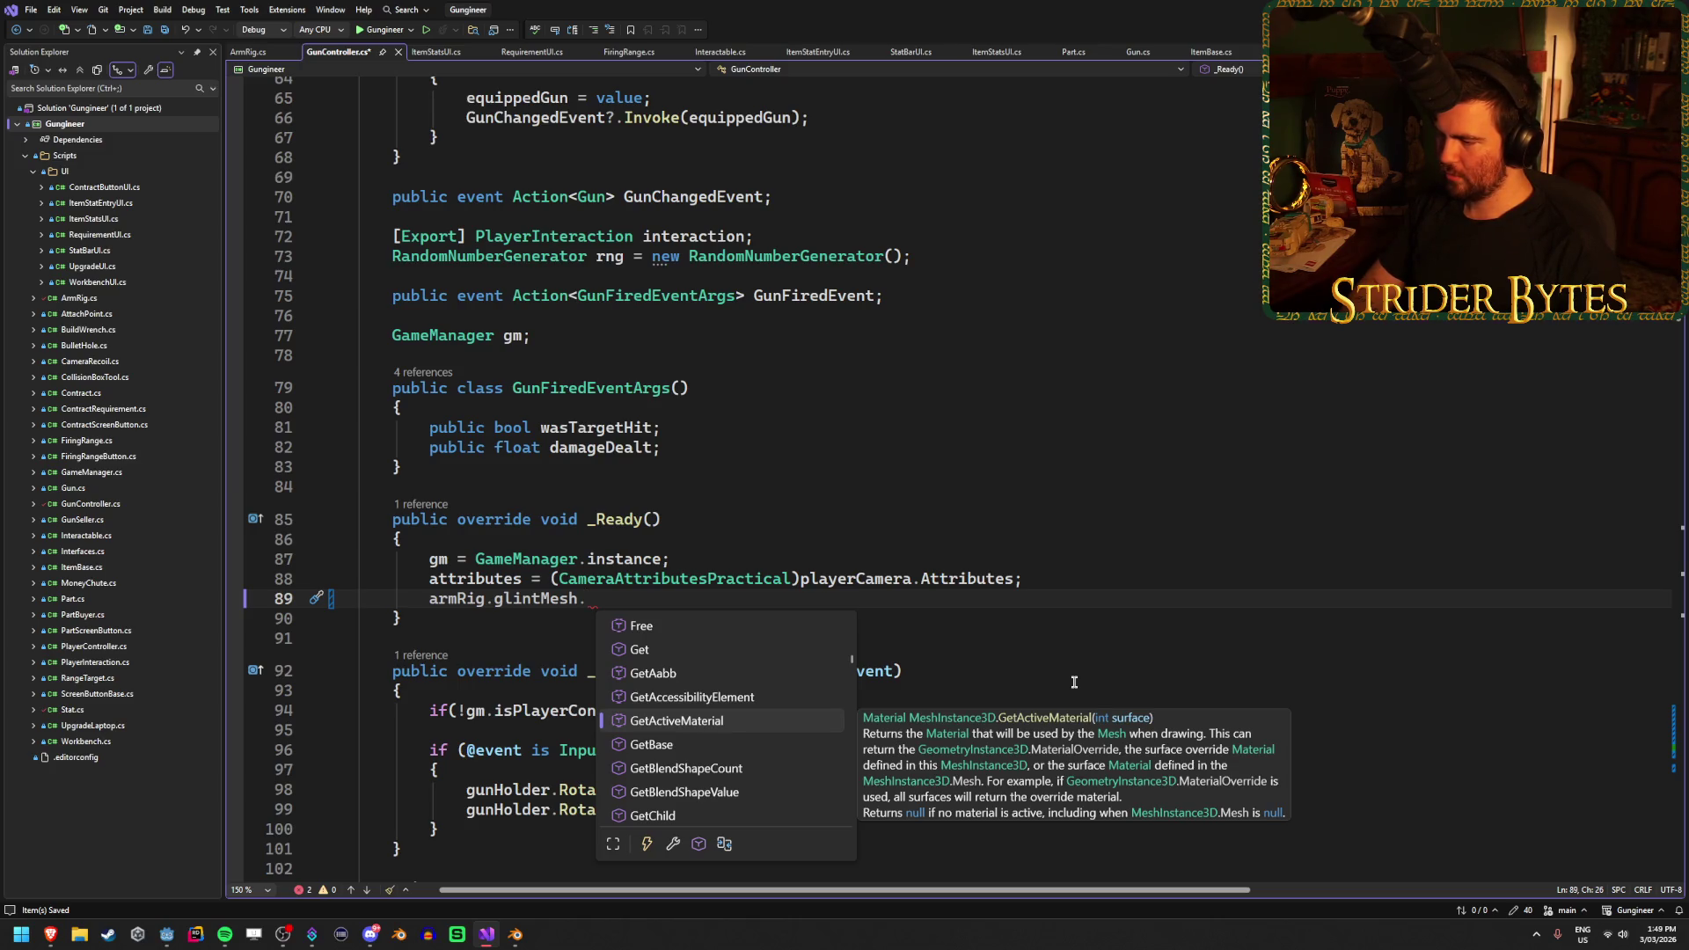
key("Down")
key("Down")
key("Down")
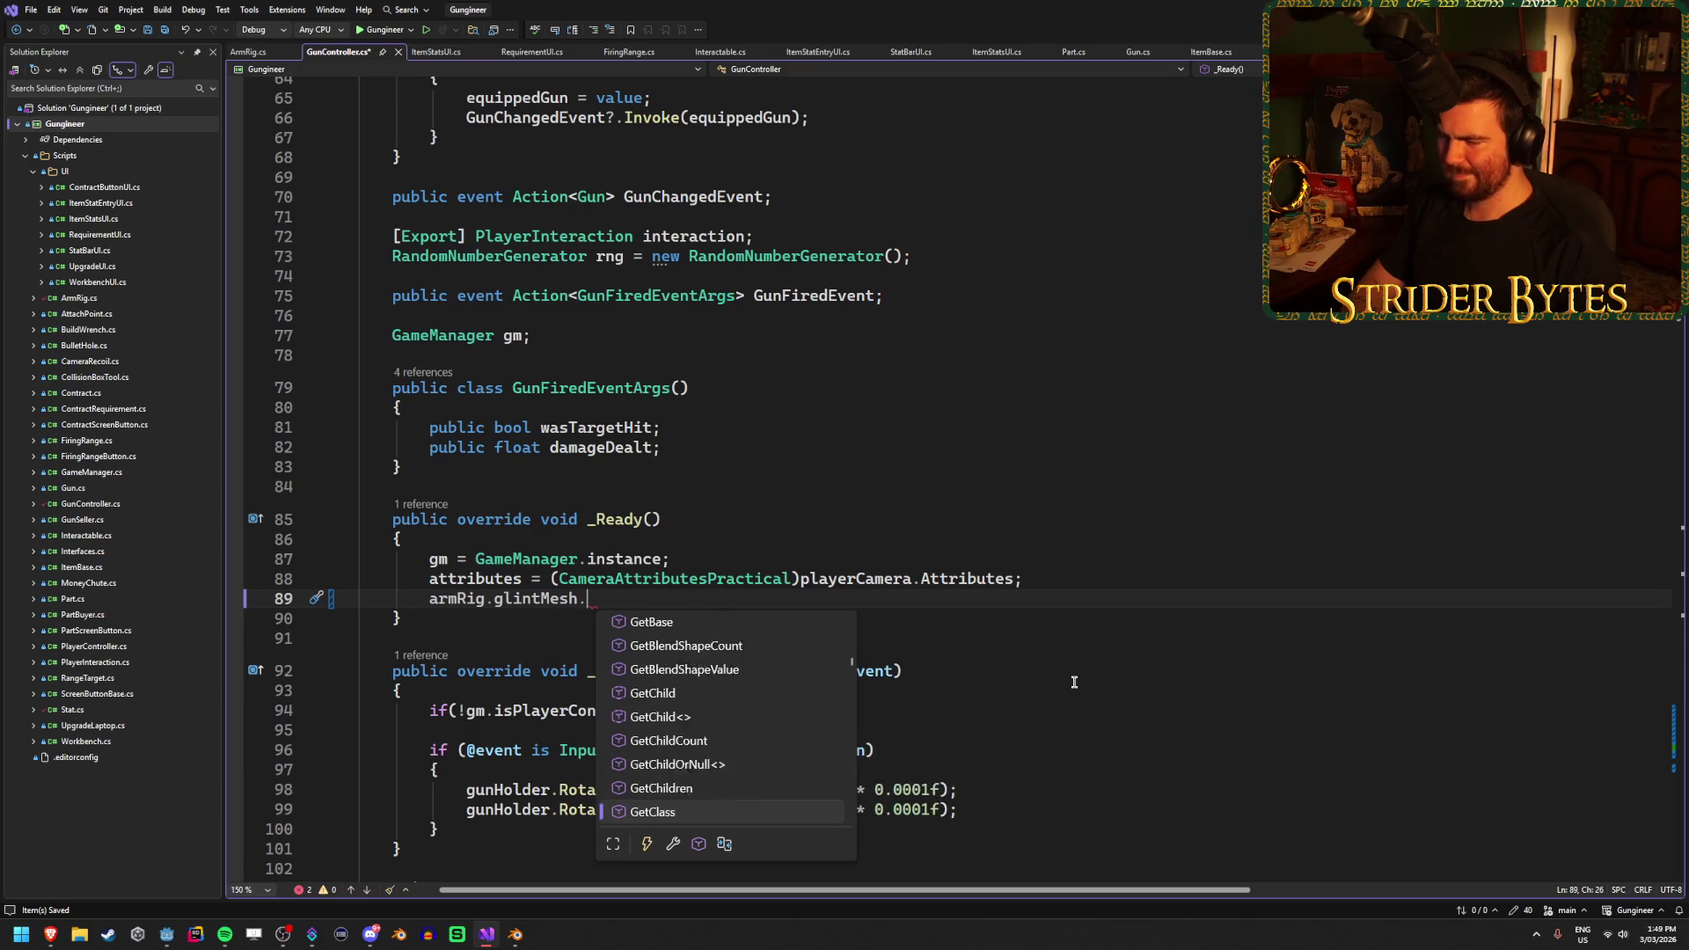
key("Up")
key("Up")
key("Up")
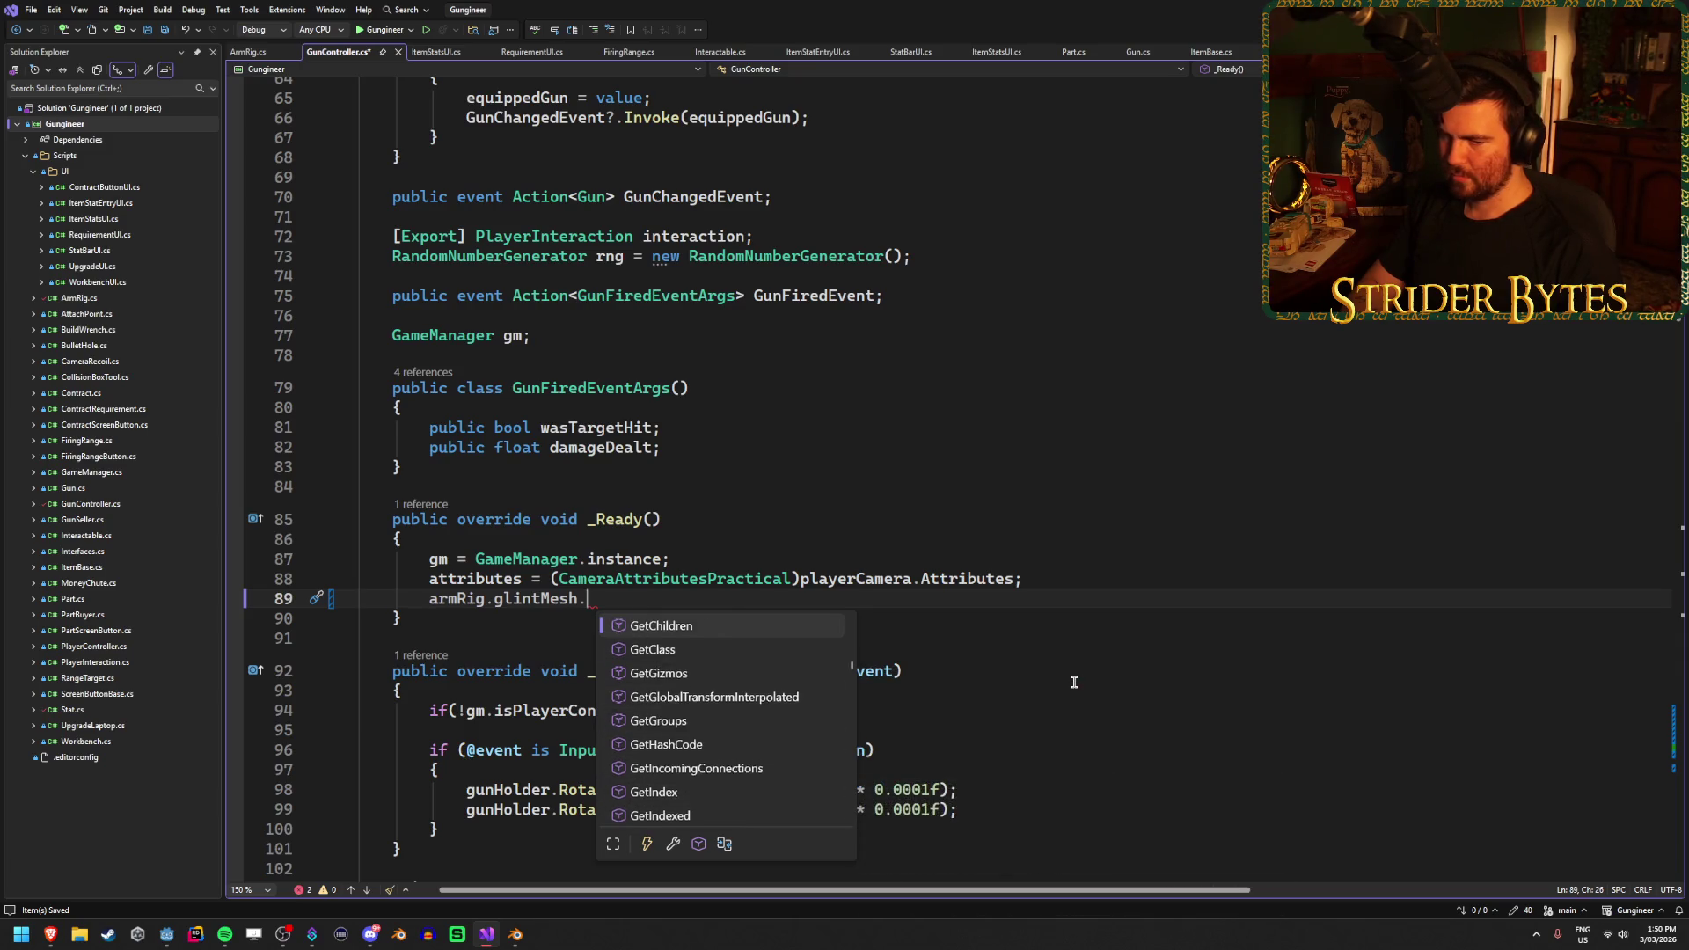
key("Tab")
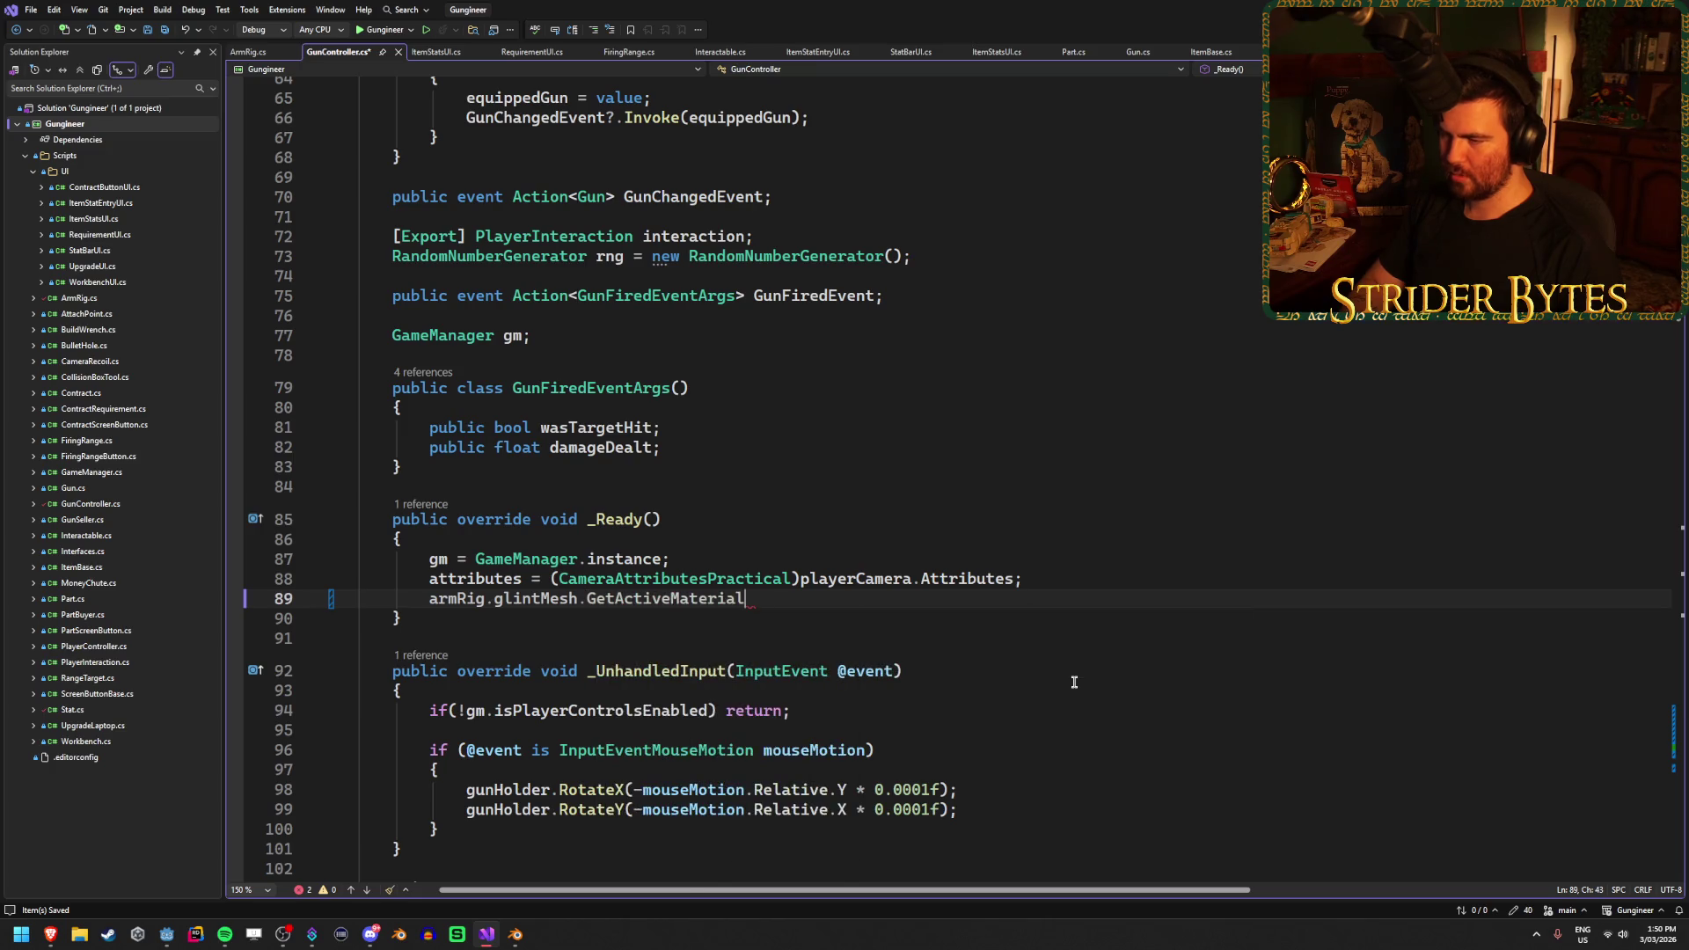
type("(")
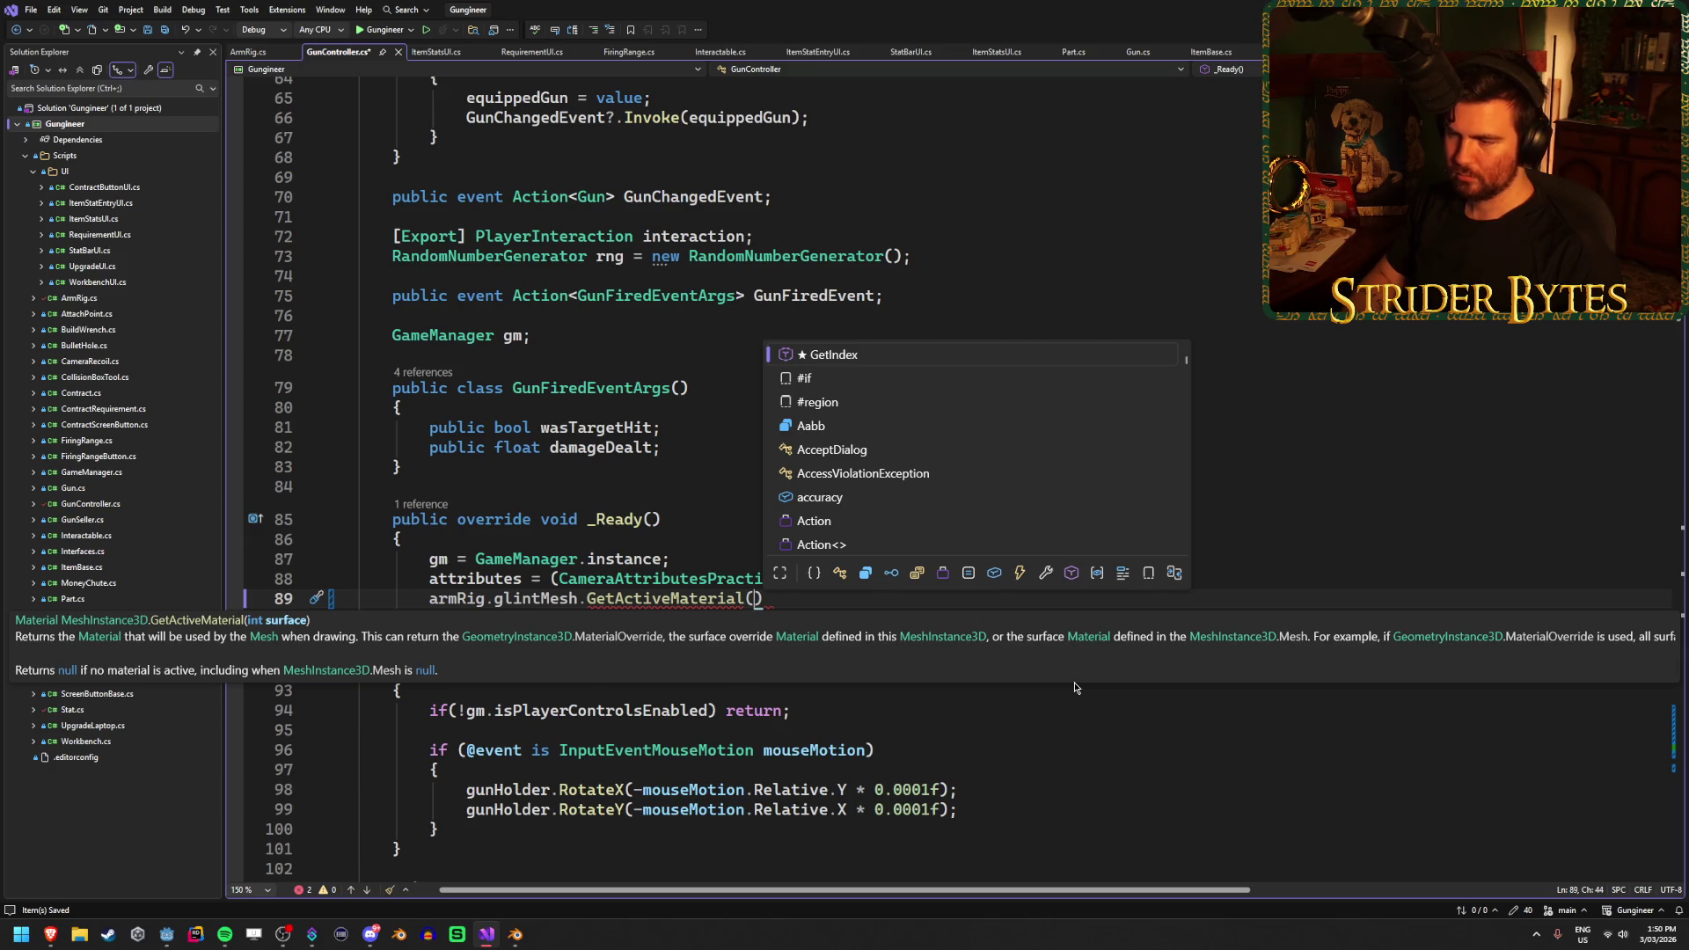
type("0).")
key("BackSpace")
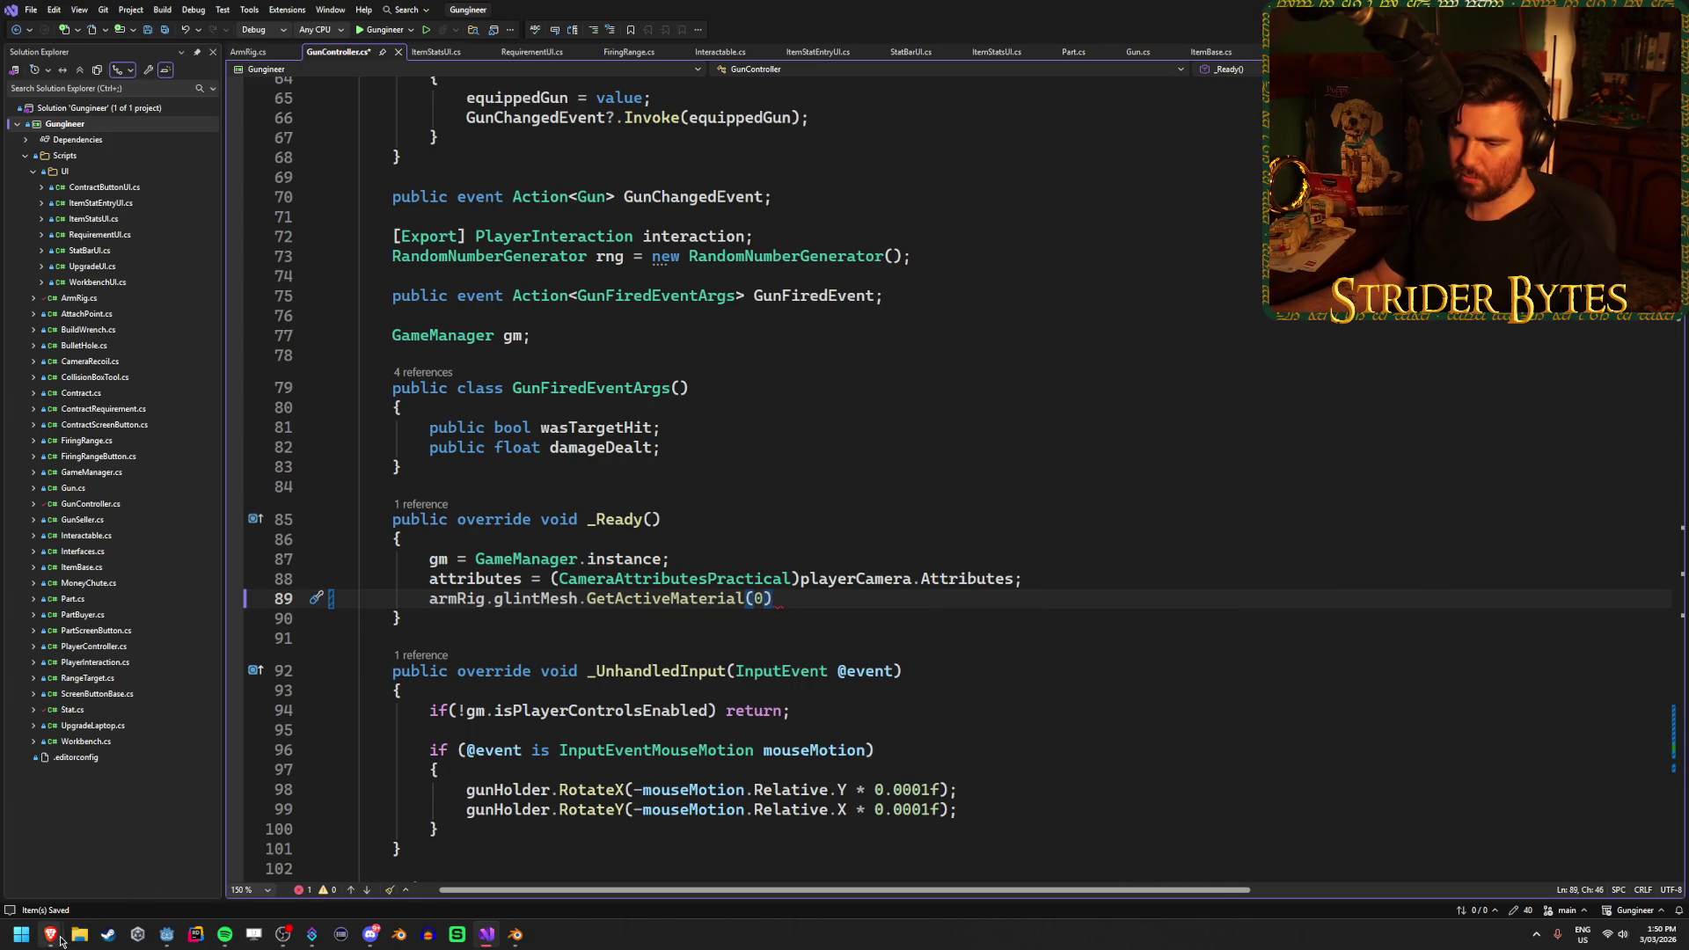
mouse_move(60, 941)
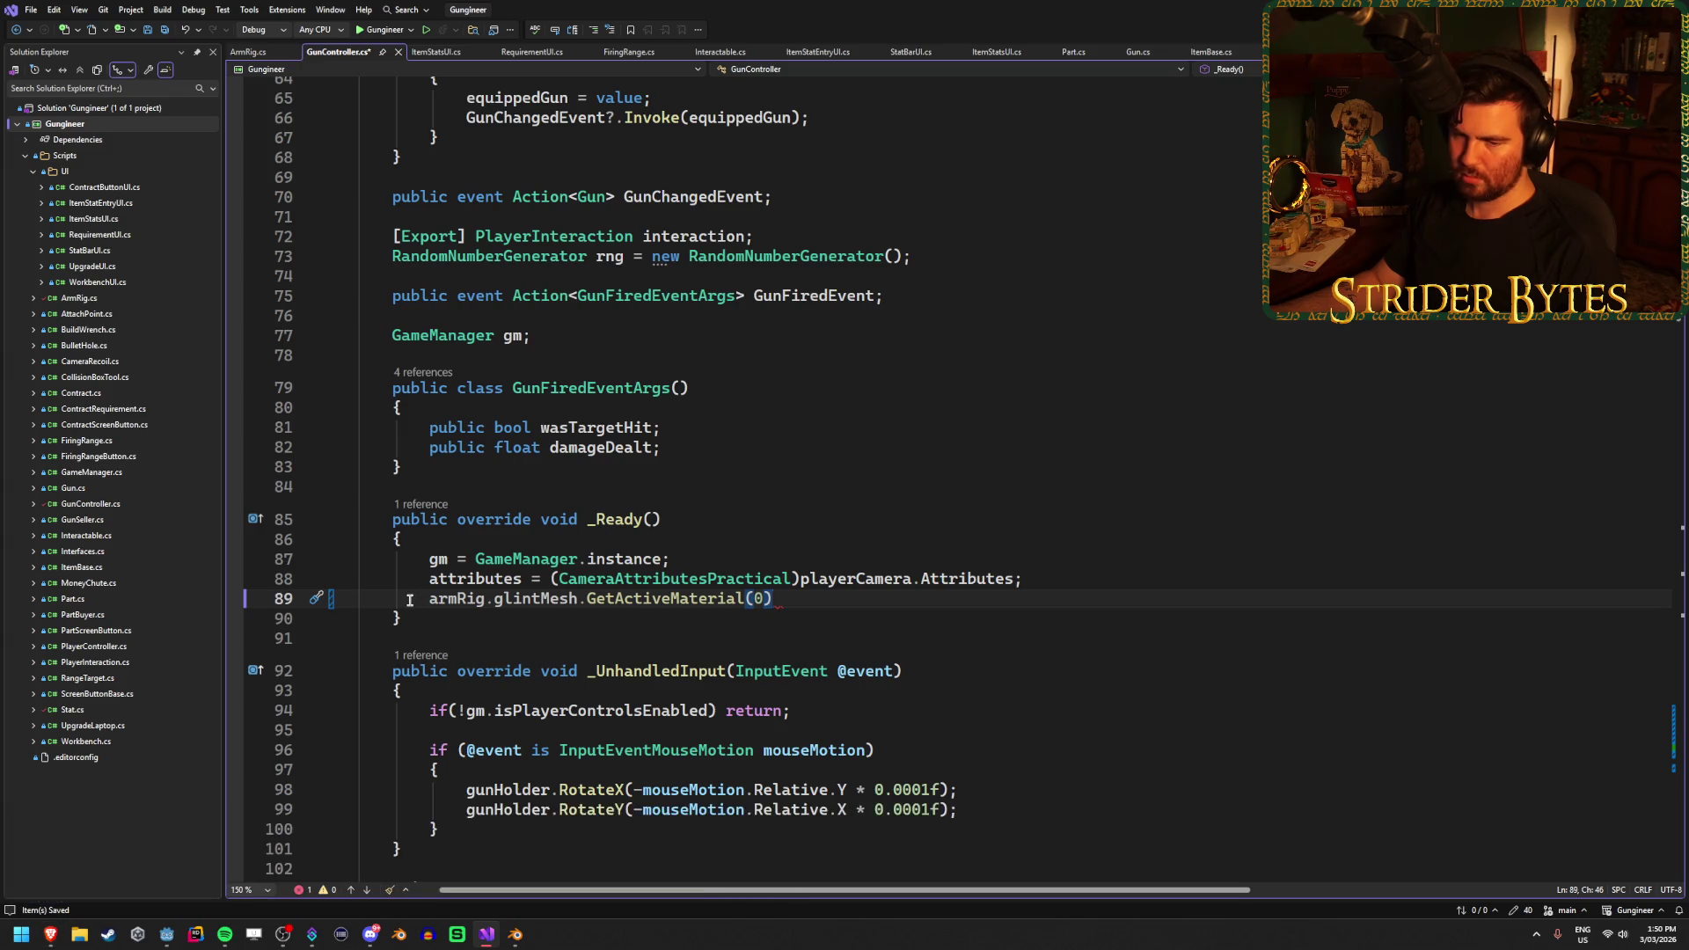
key("alt+Tab")
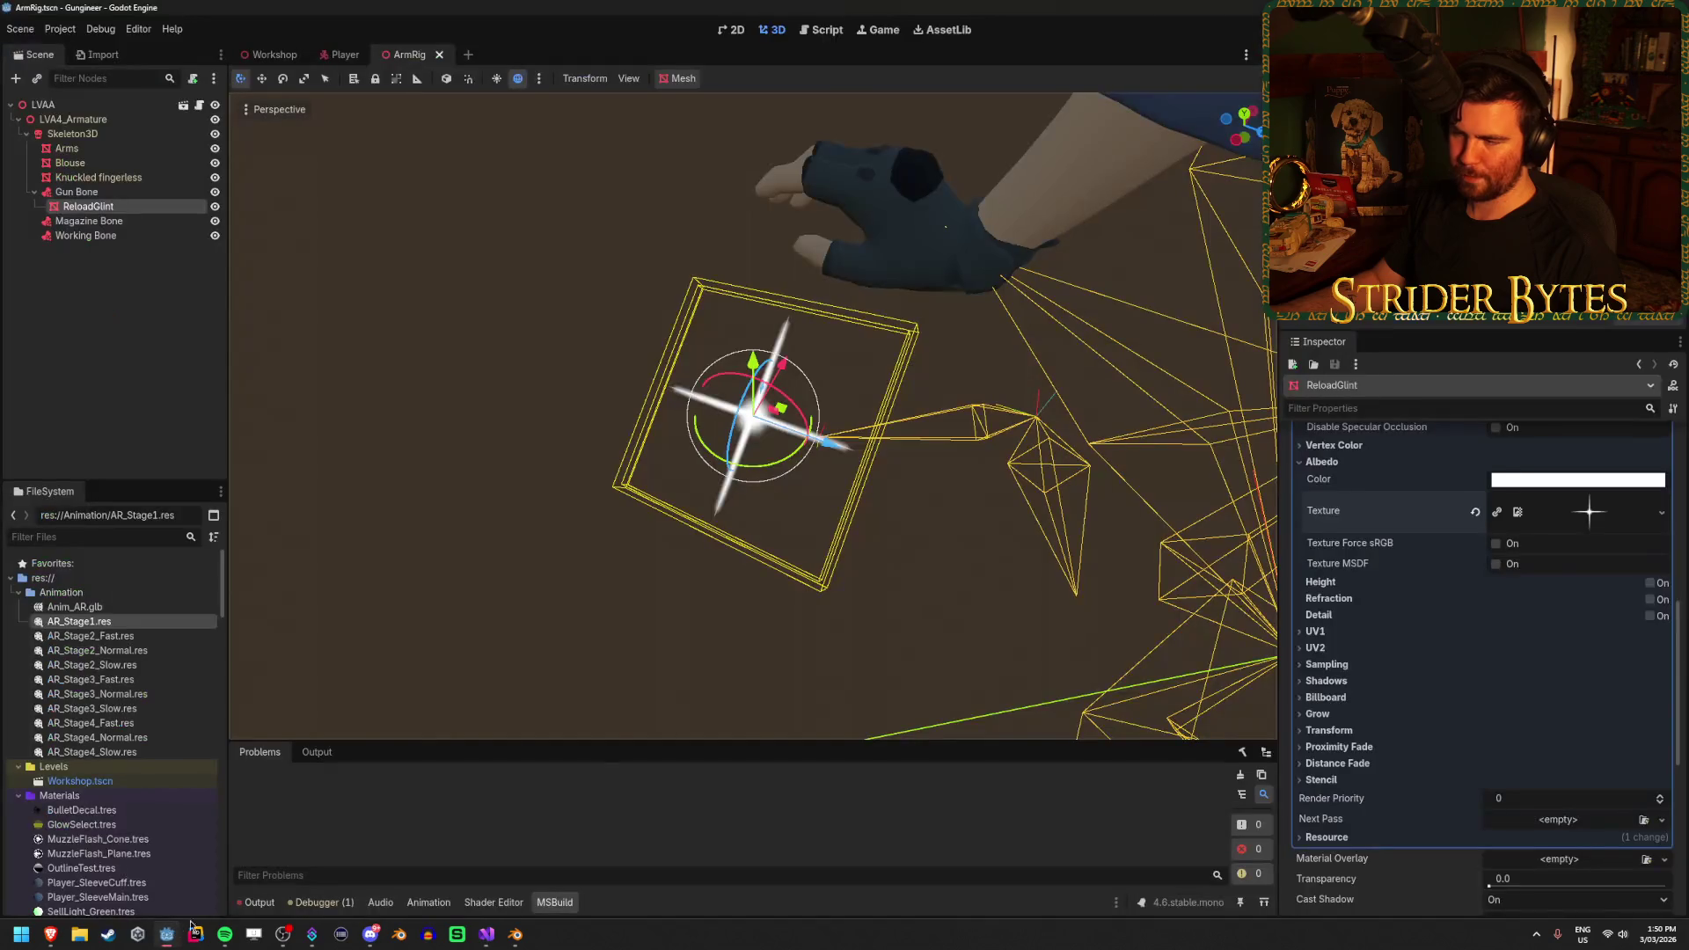
Reselect ReloadGlint and look over its Material Override options without changing them
left_click(407, 471)
left_click(167, 209)
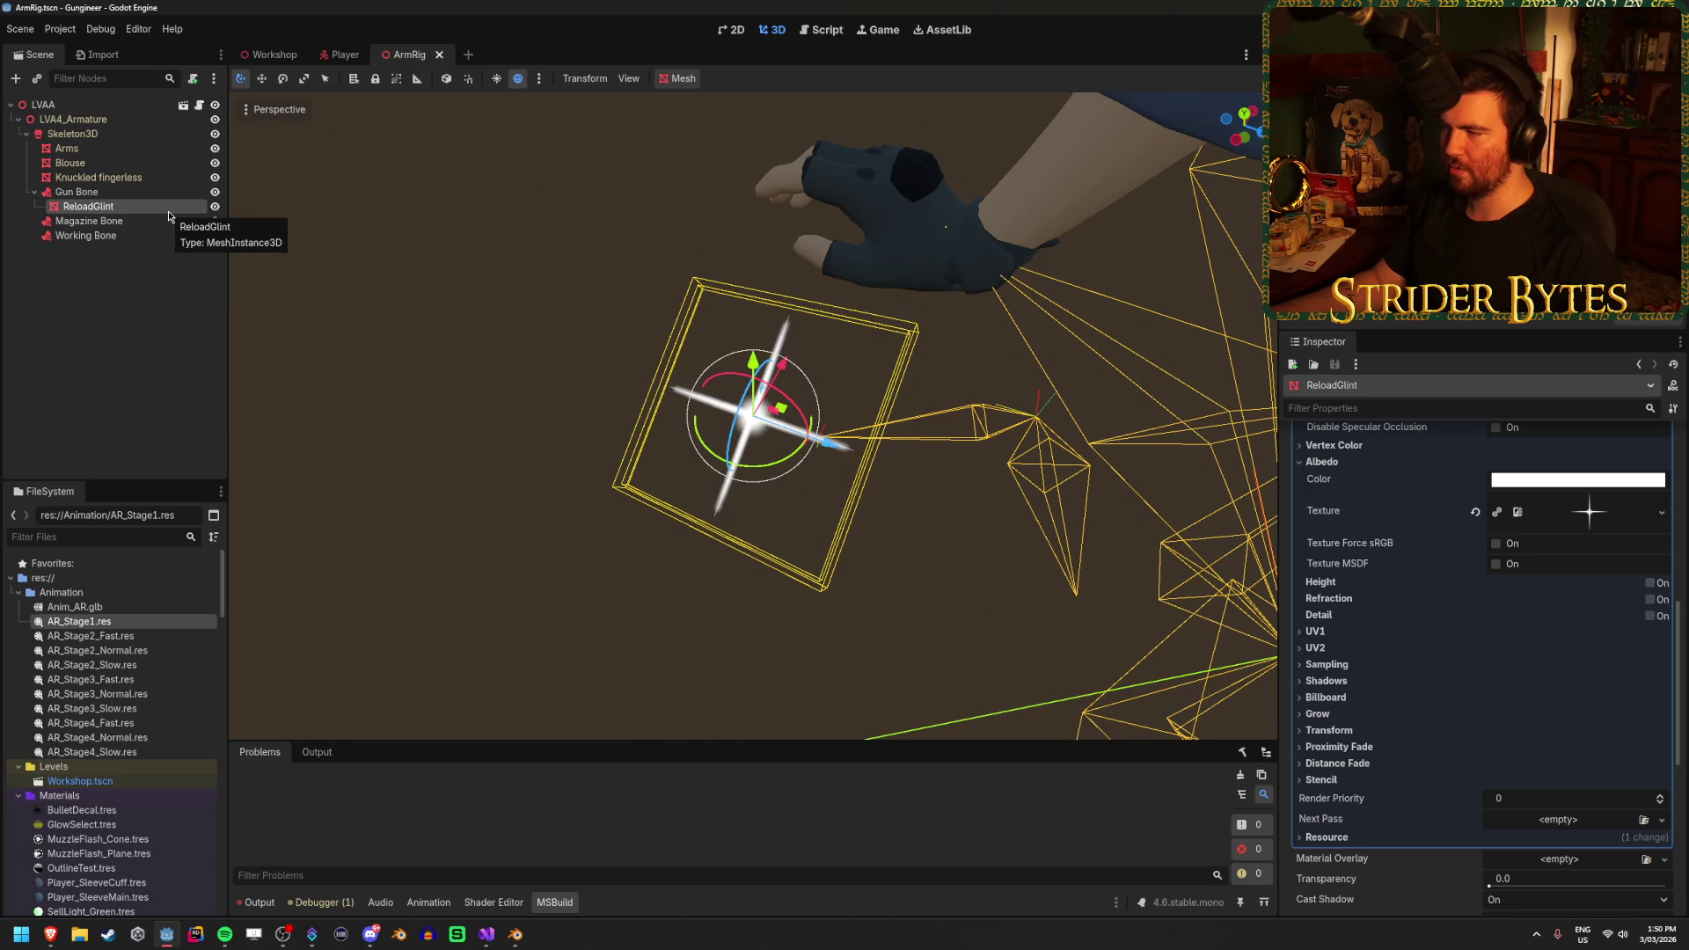
scroll(1412, 675, "up", 10)
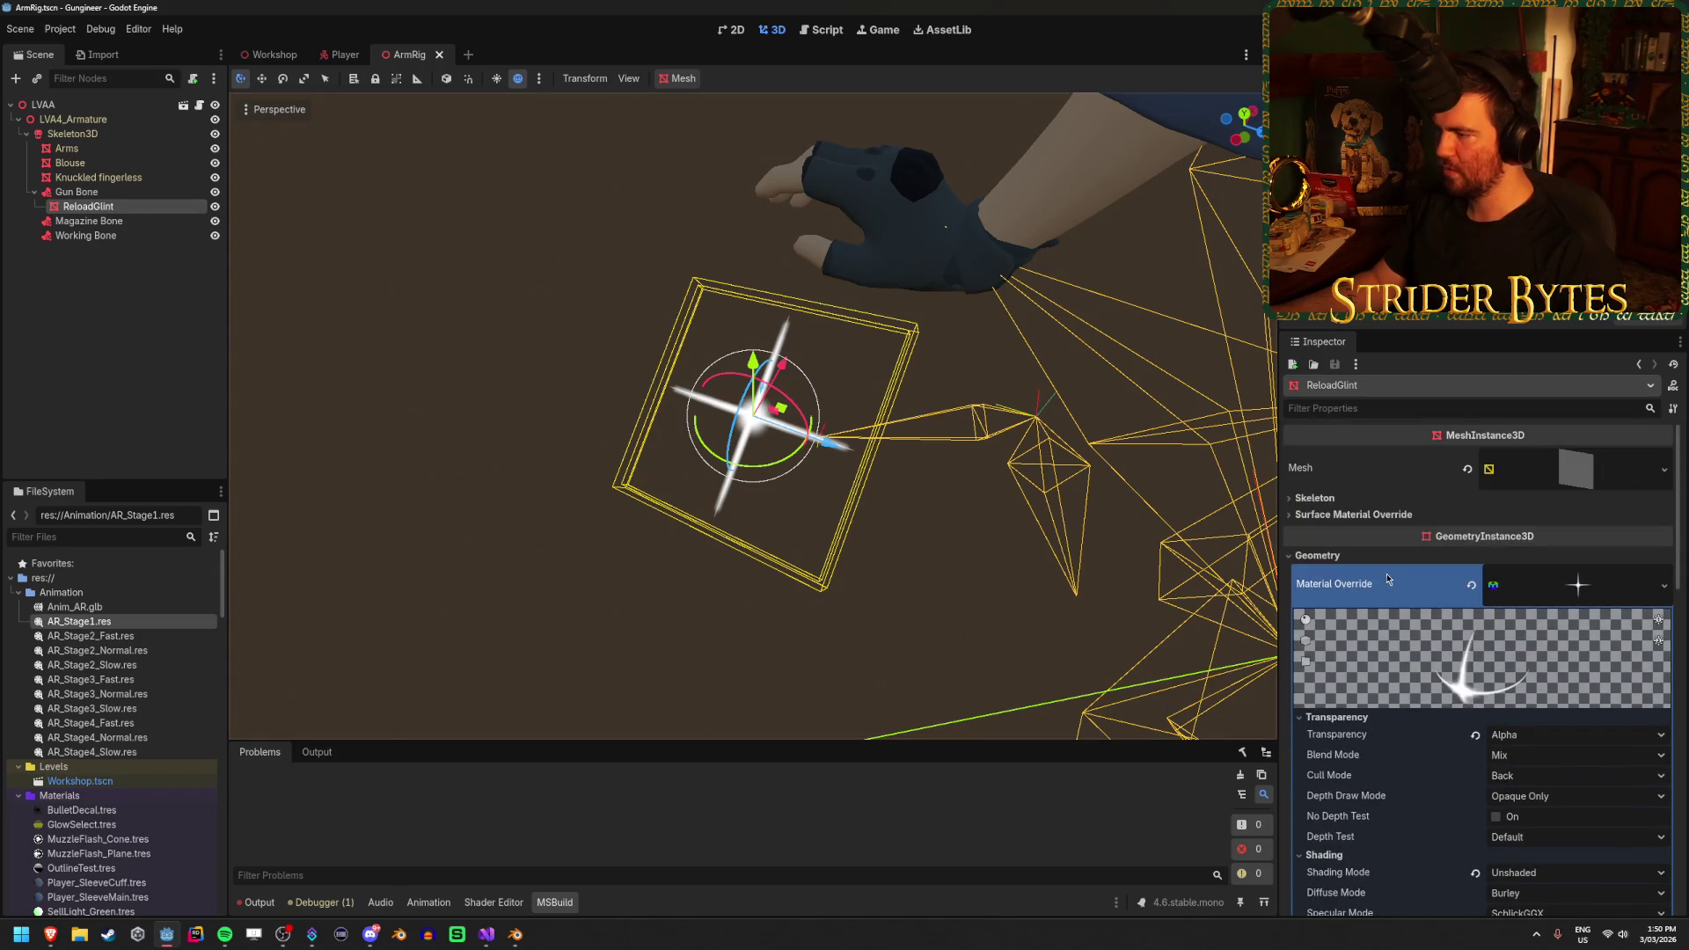
left_click(1575, 587)
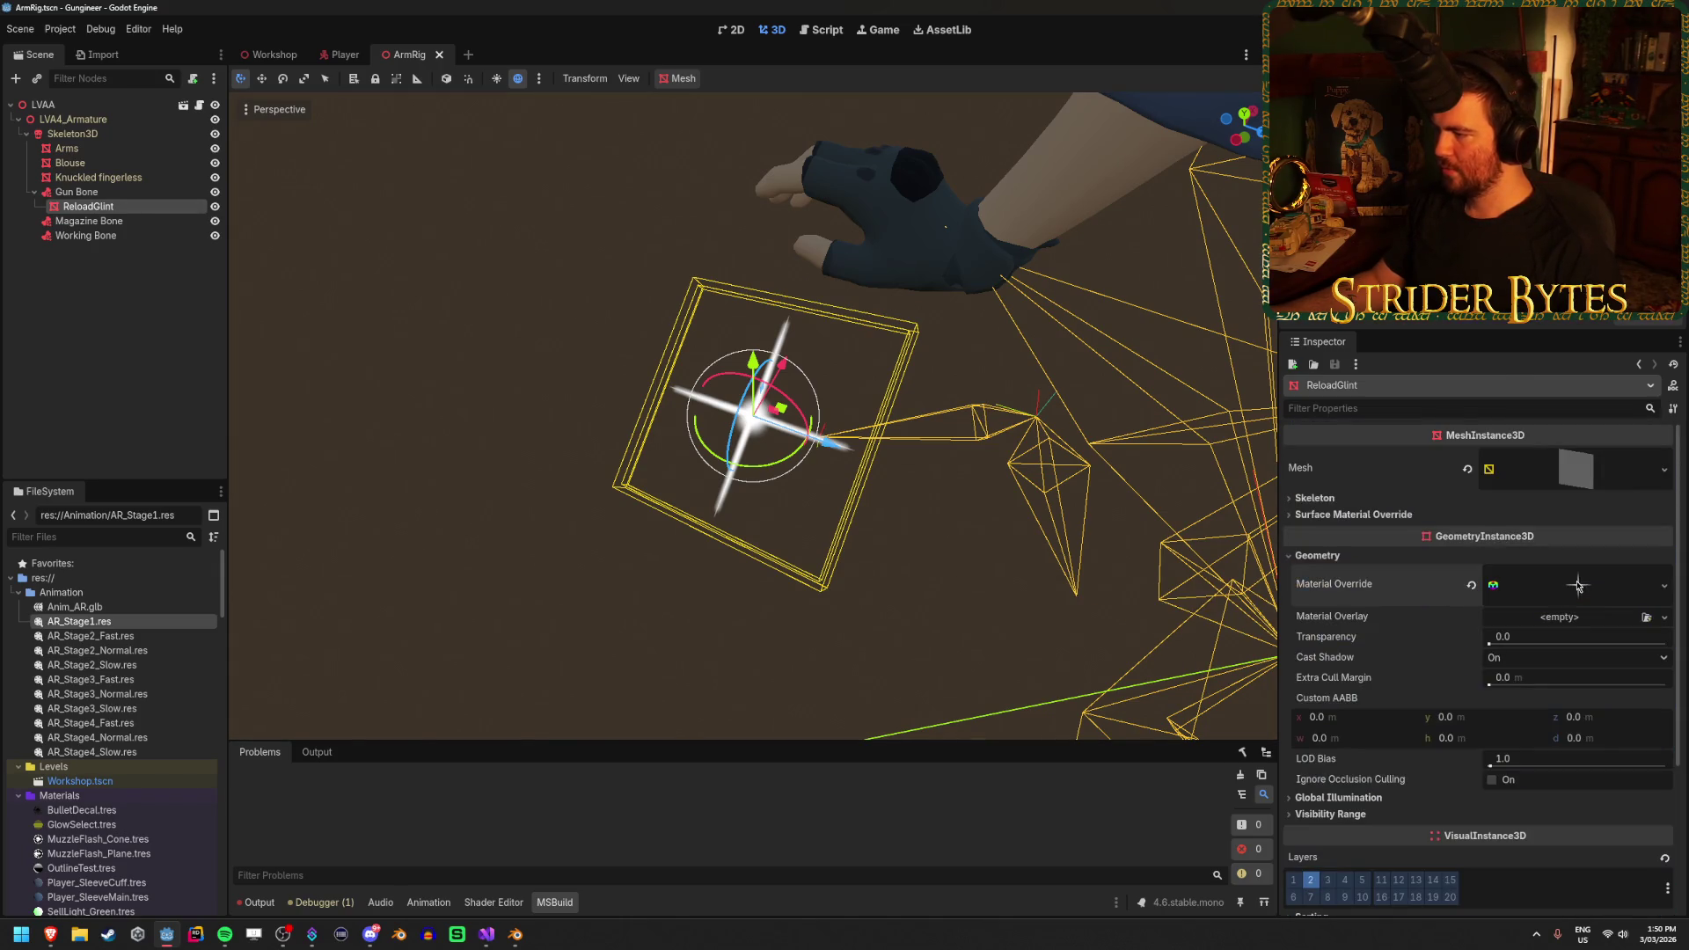
left_click(1577, 585)
left_click(1663, 588)
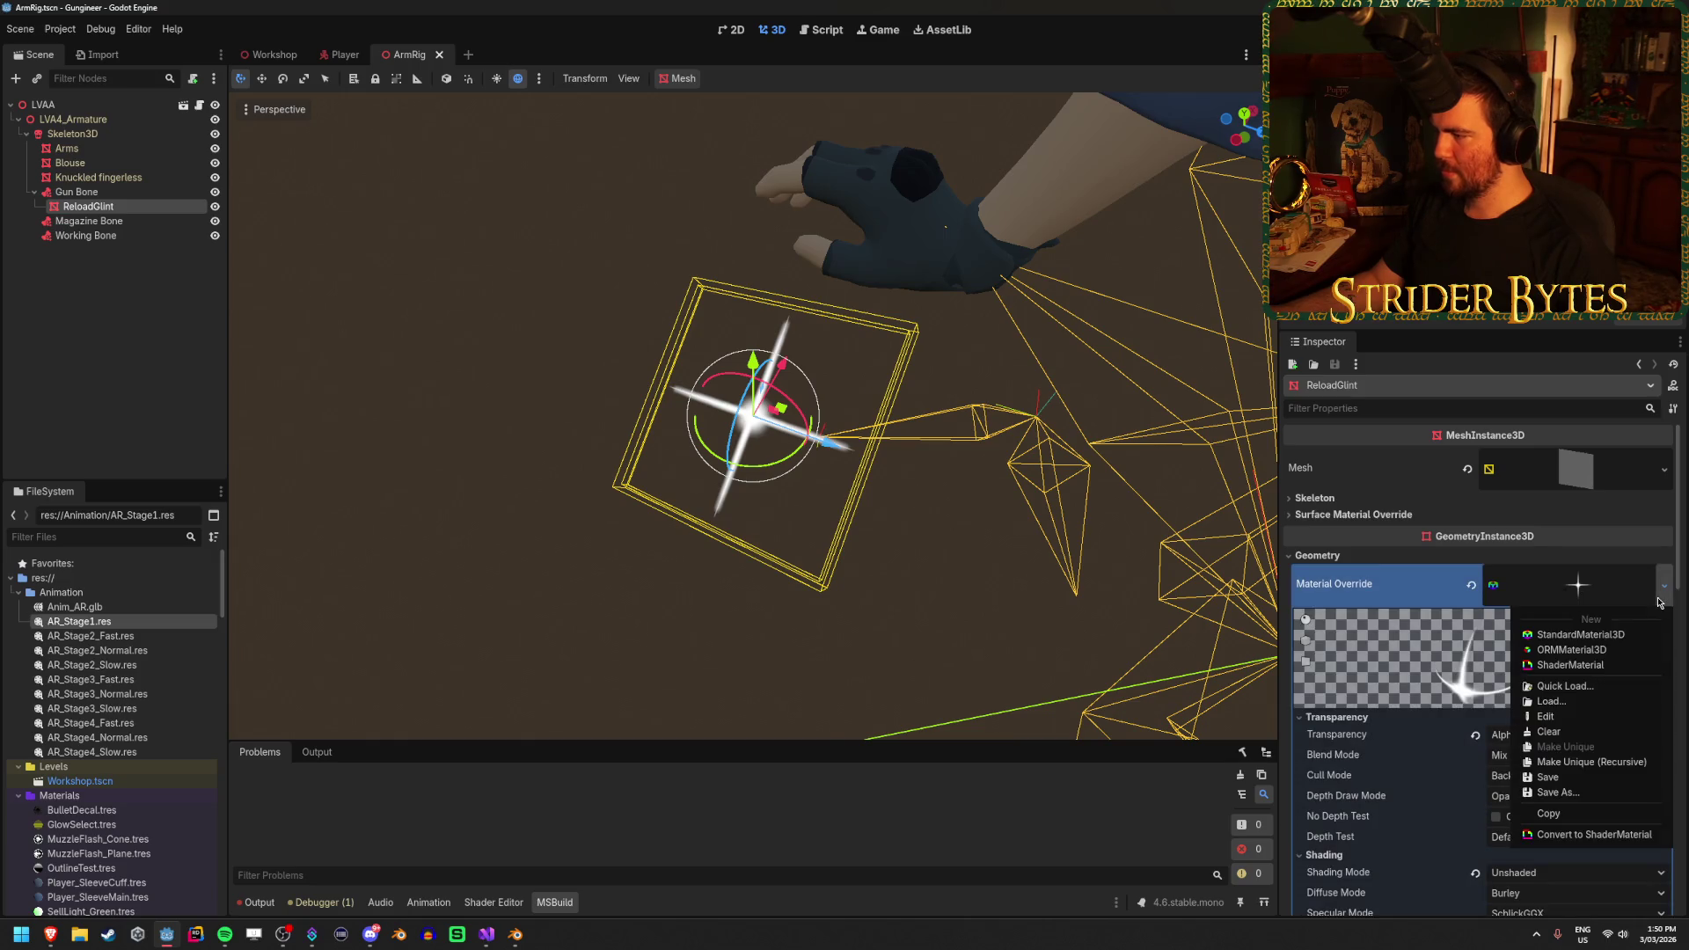
left_click(1659, 602)
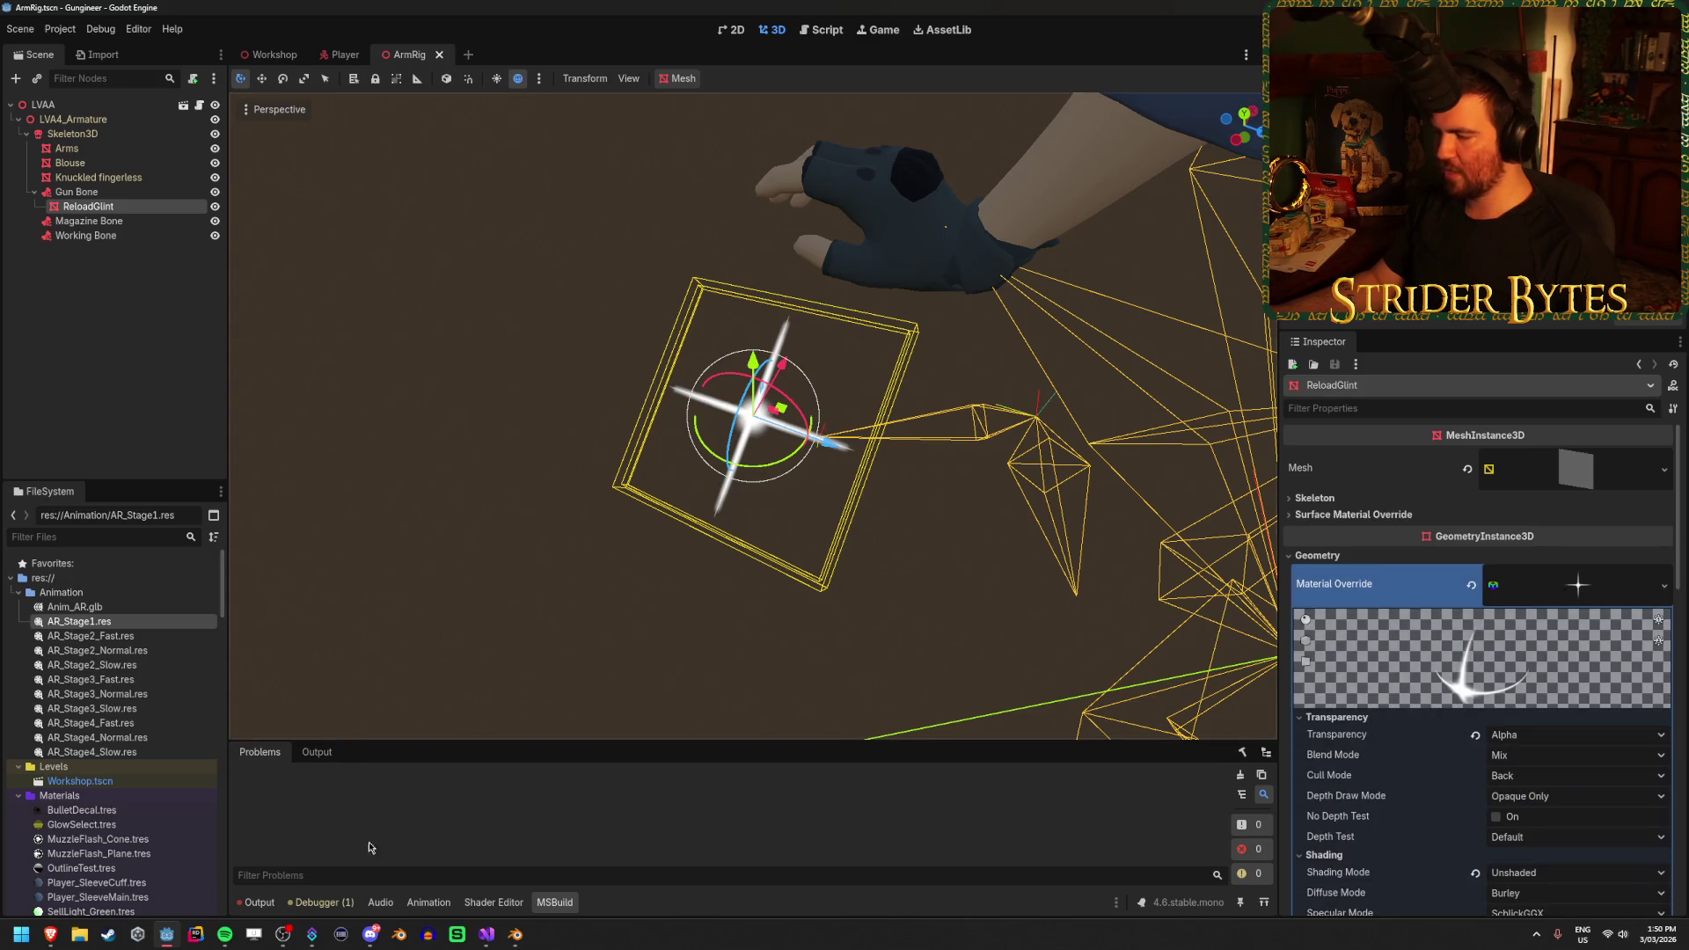
left_click(486, 935)
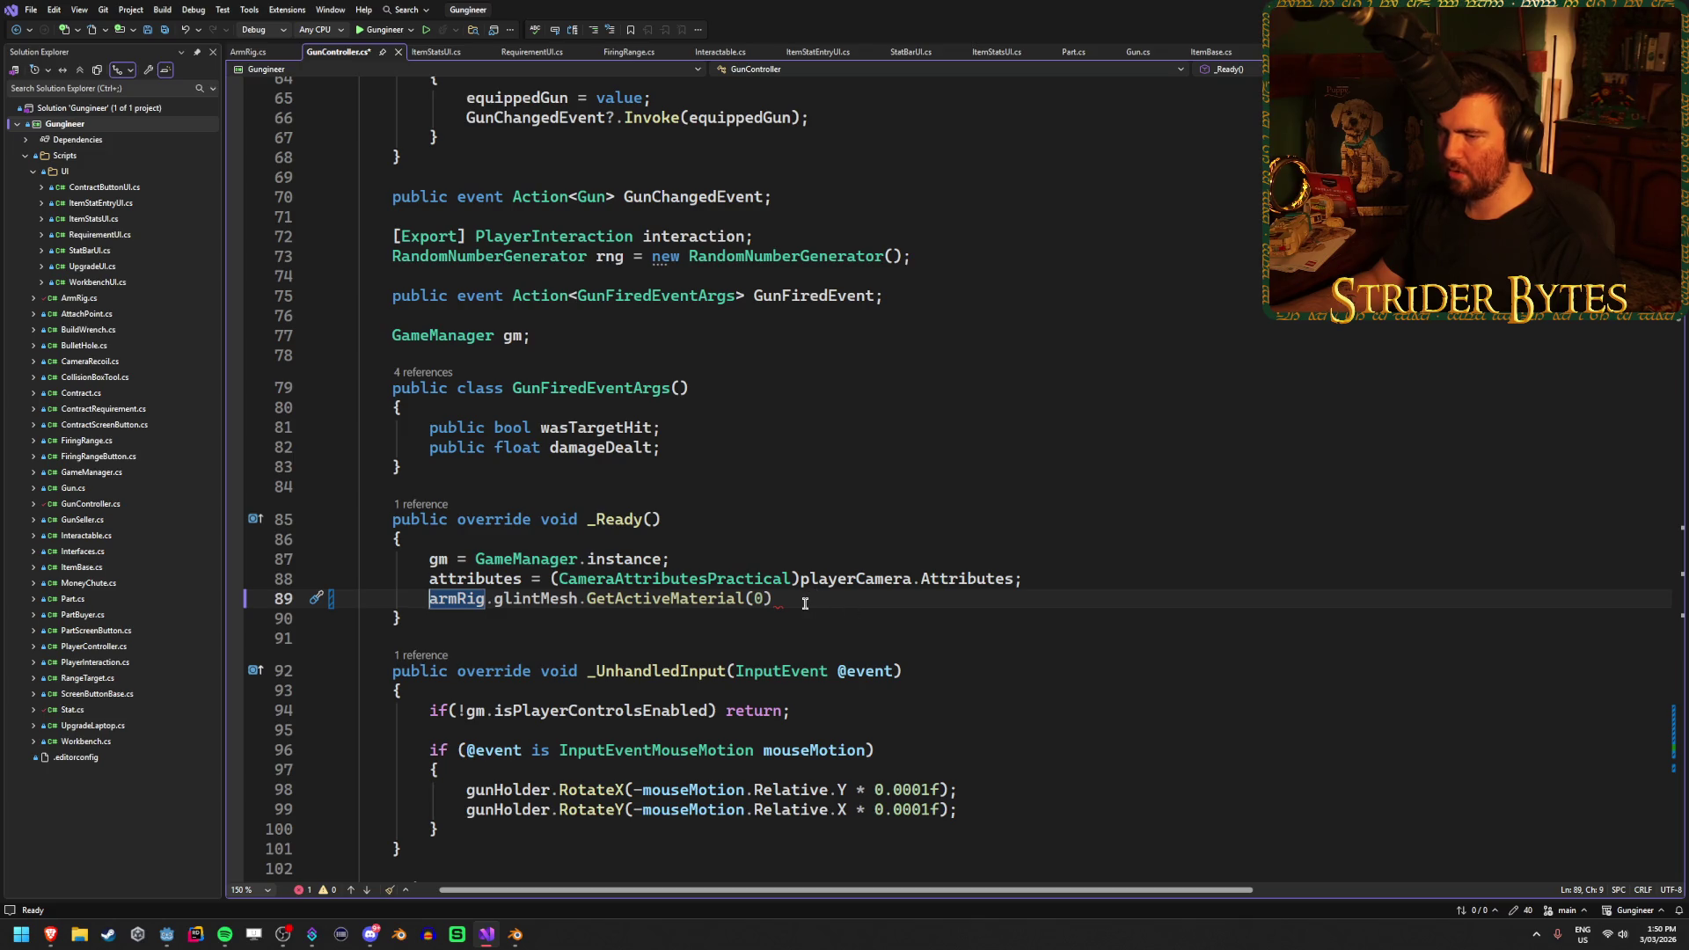
Wrap line 89's GetActiveMaterial(0) call in a (StandardMaterial3D) cast
type("(")
key("End")
type(")")
type("(Standard")
type("Material3D")
type(")")
left_click(1010, 601)
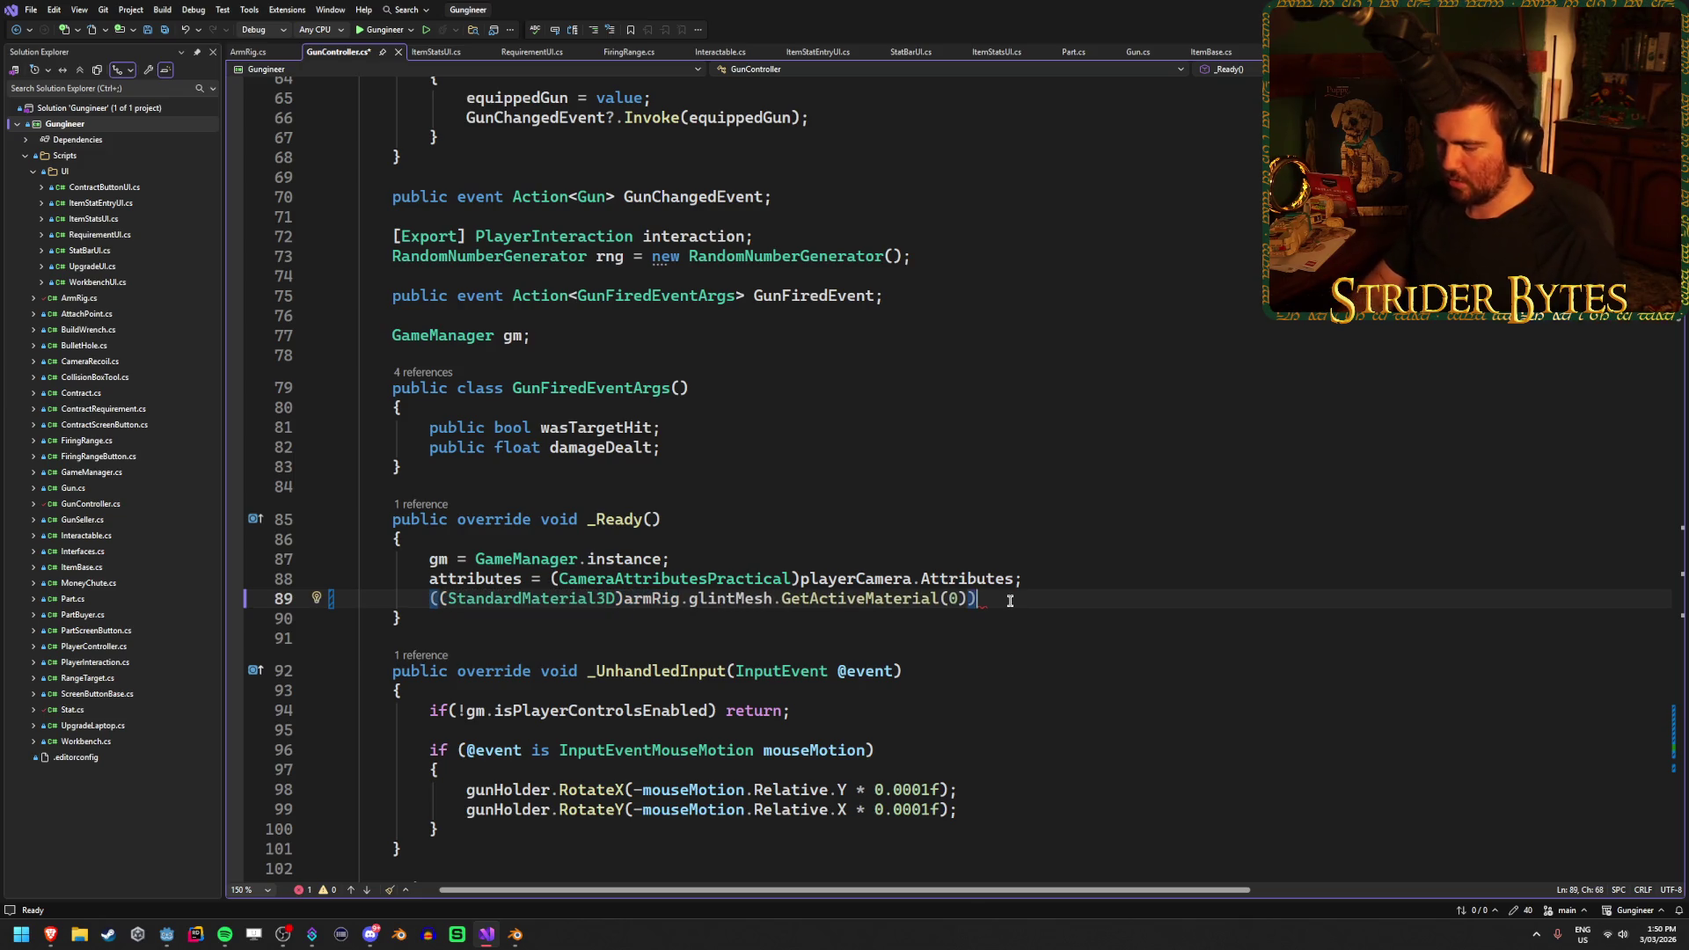
Append .AlbedoColor.A = 0; to line 89 and save the script
type(".albe")
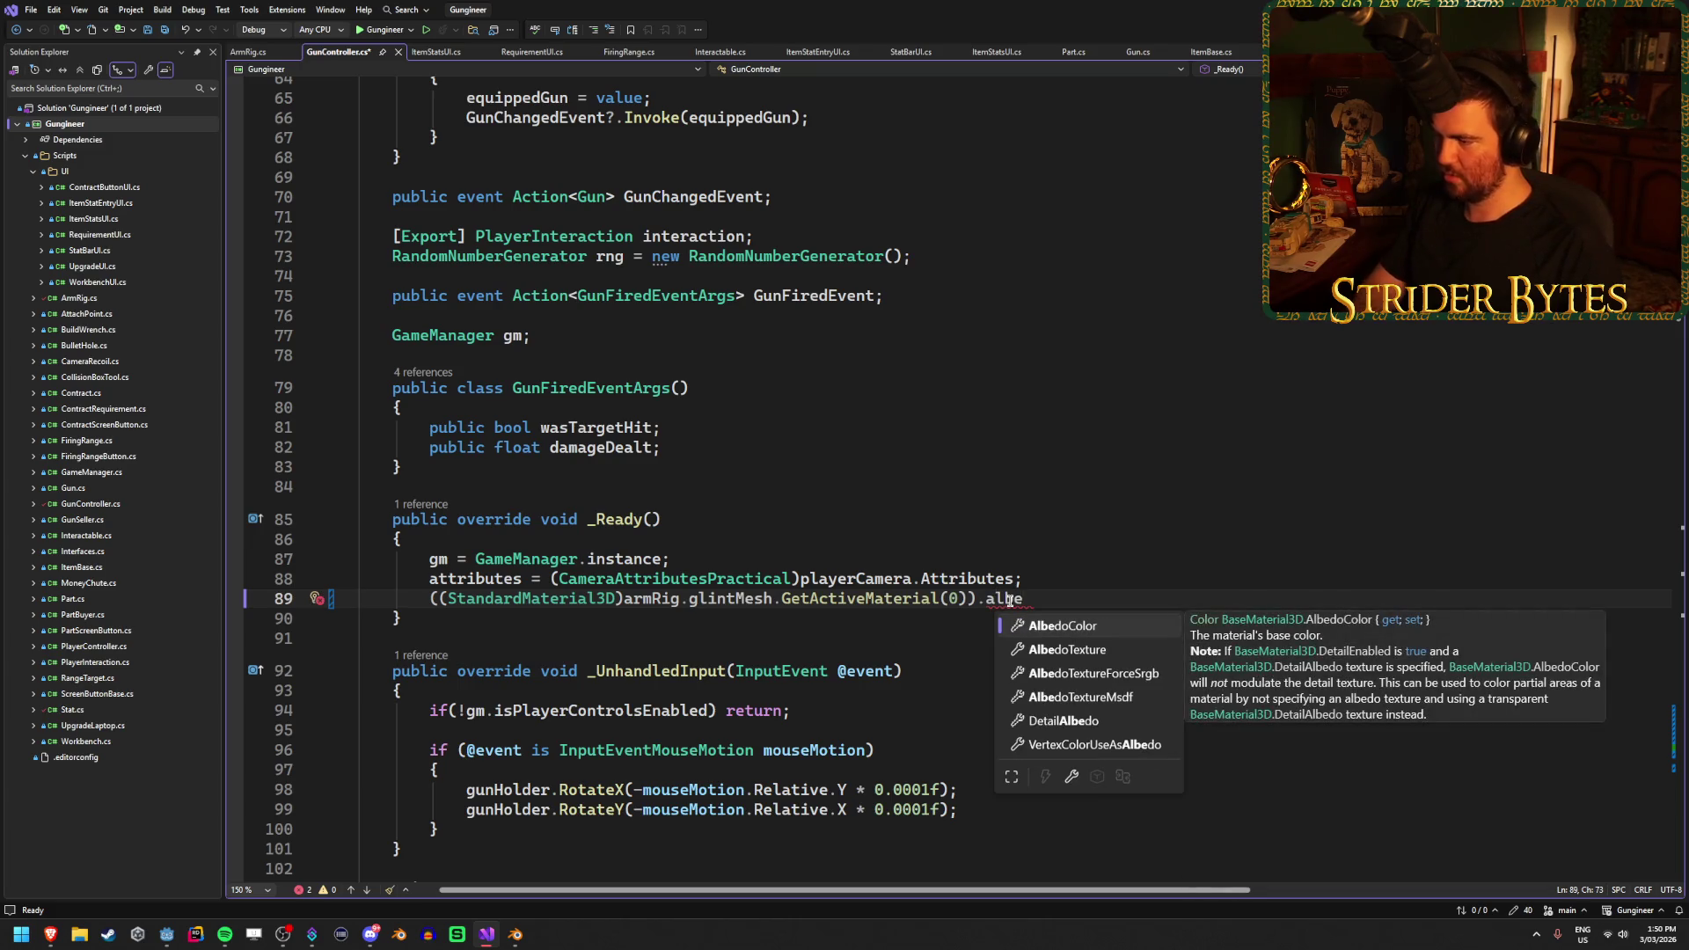
key("BackSpace")
key("BackSpace")
type("p")
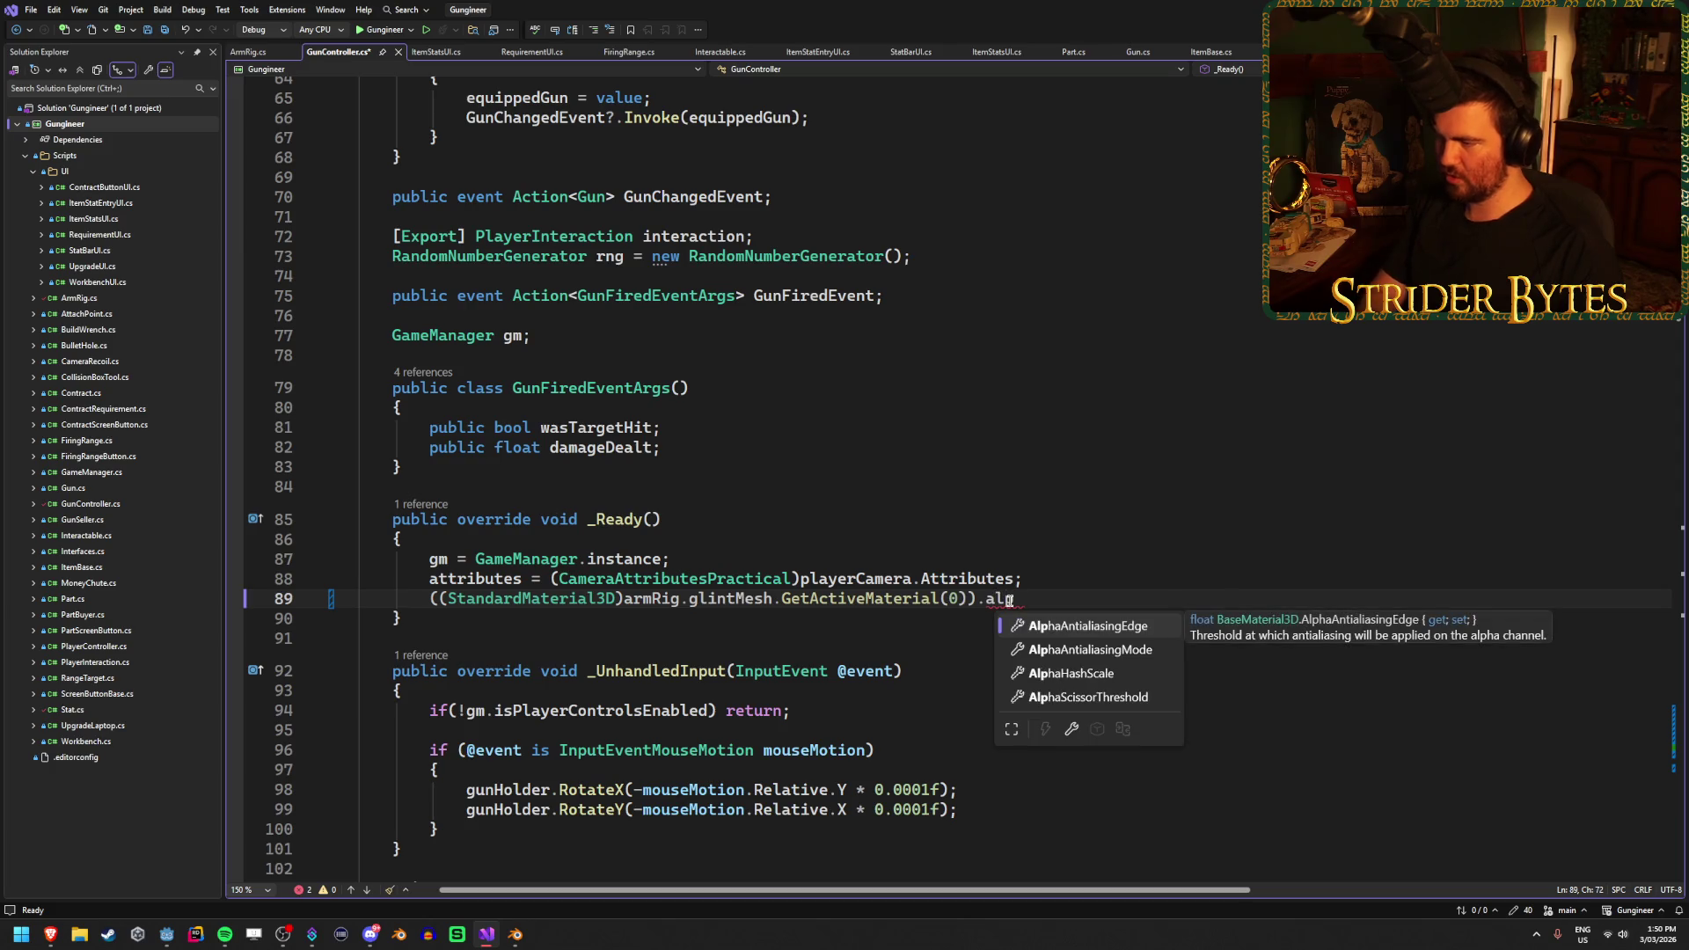
key("BackSpace")
type("b")
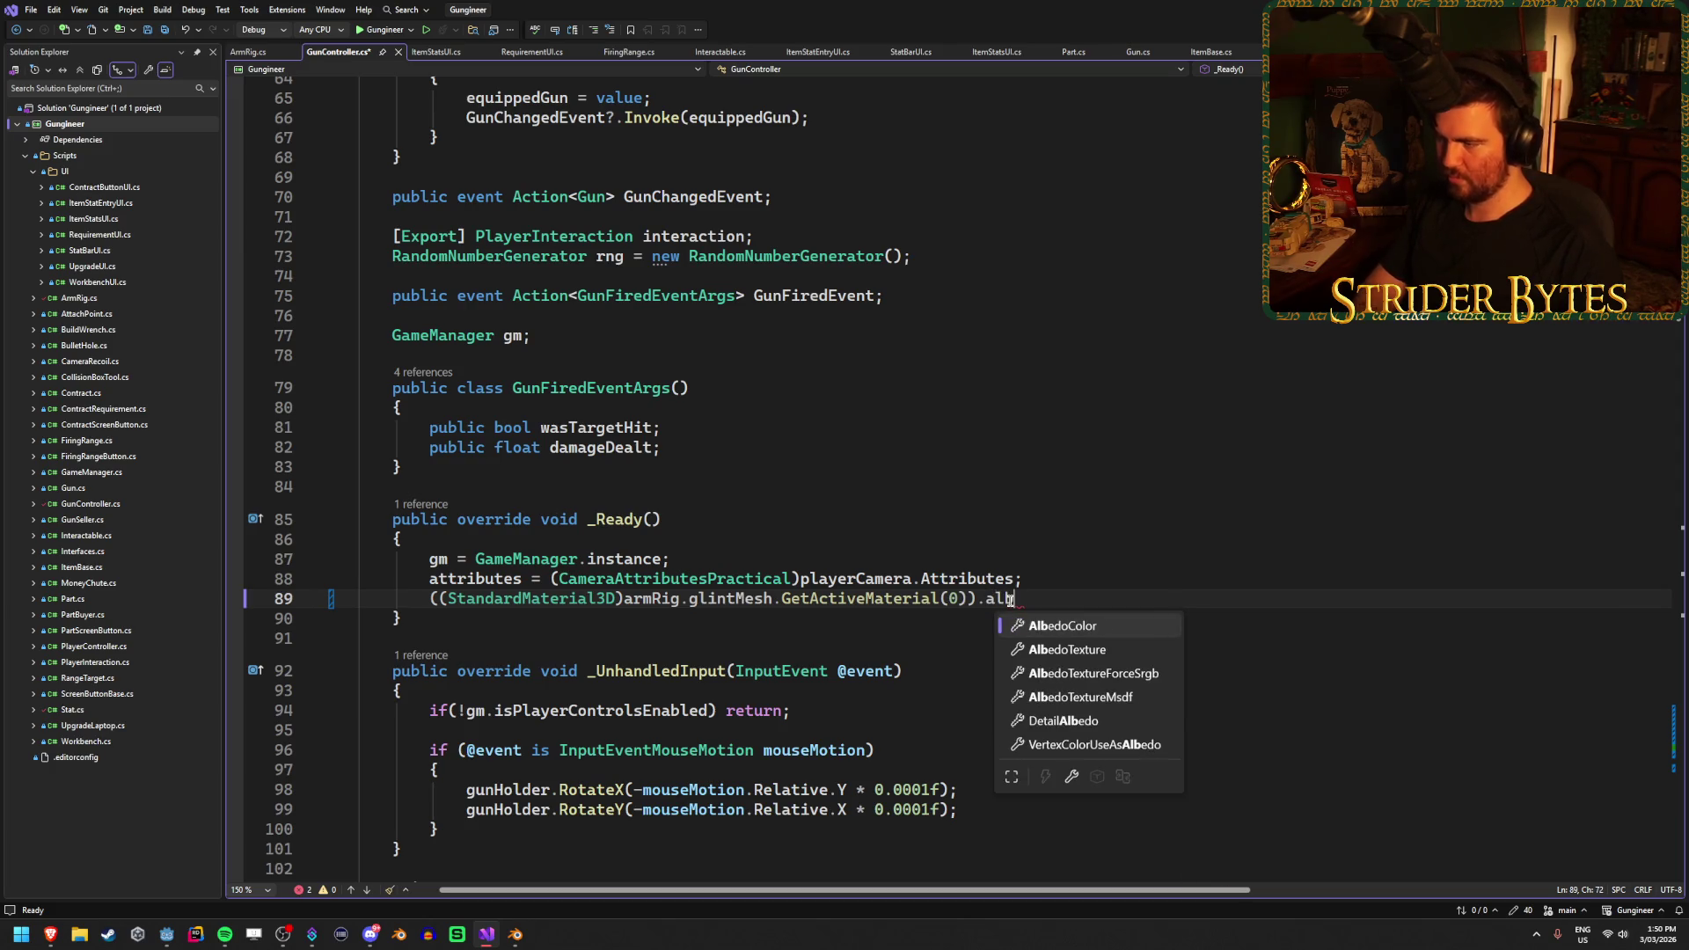
key("Tab")
type(".A")
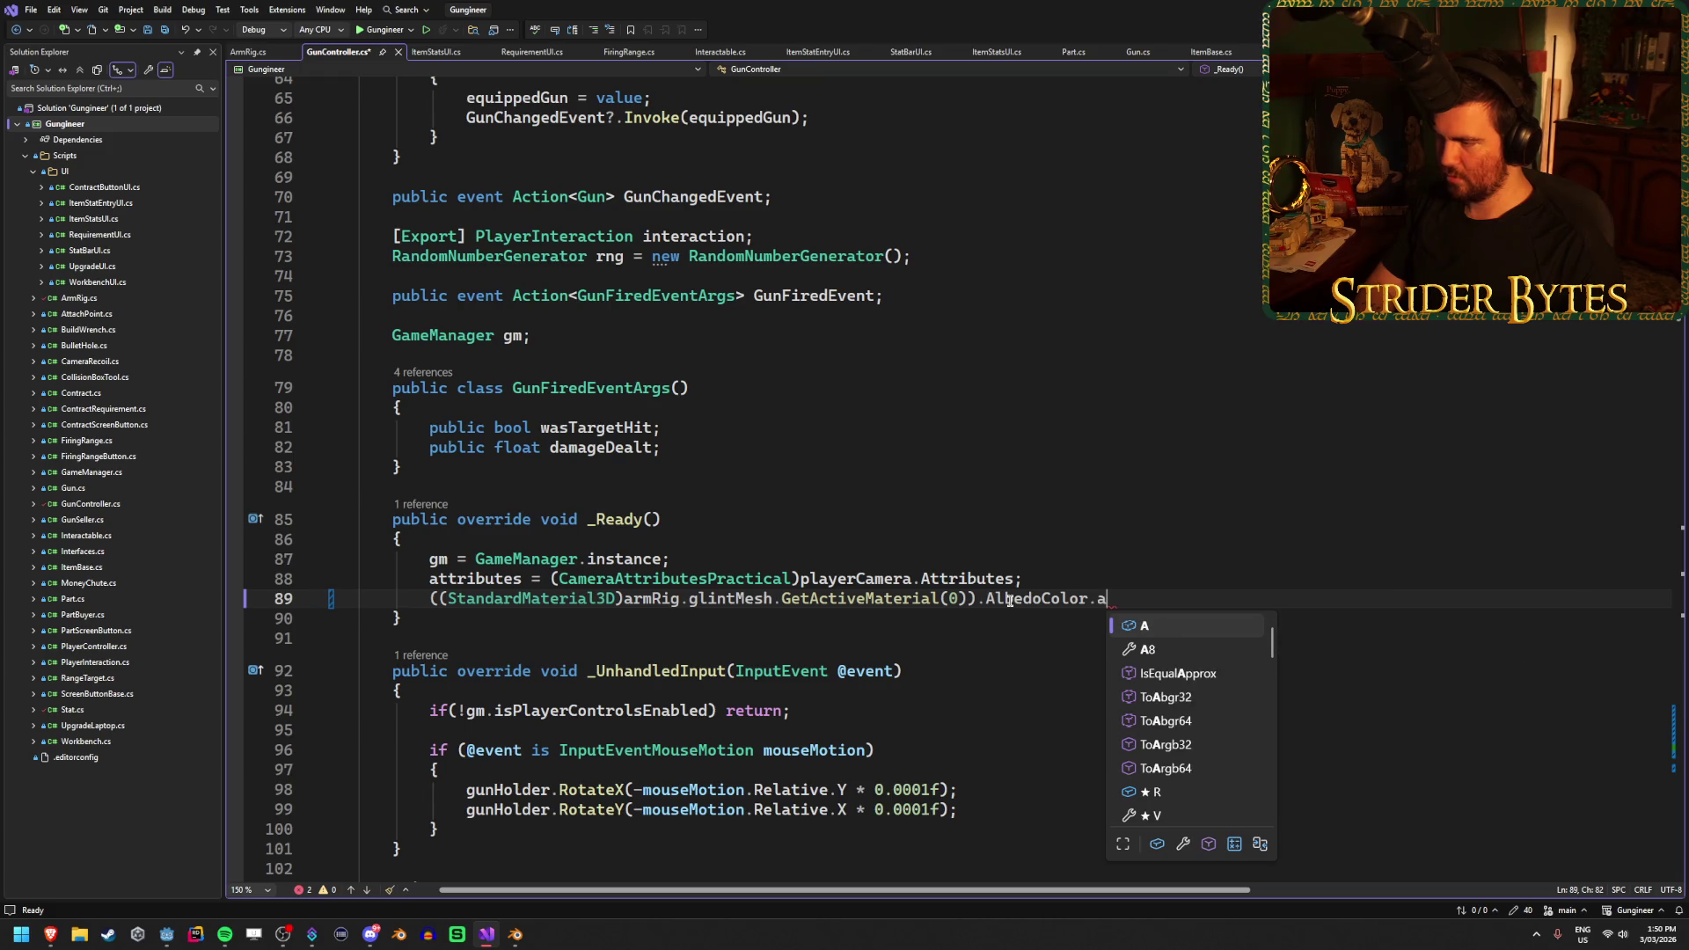
type(" = ")
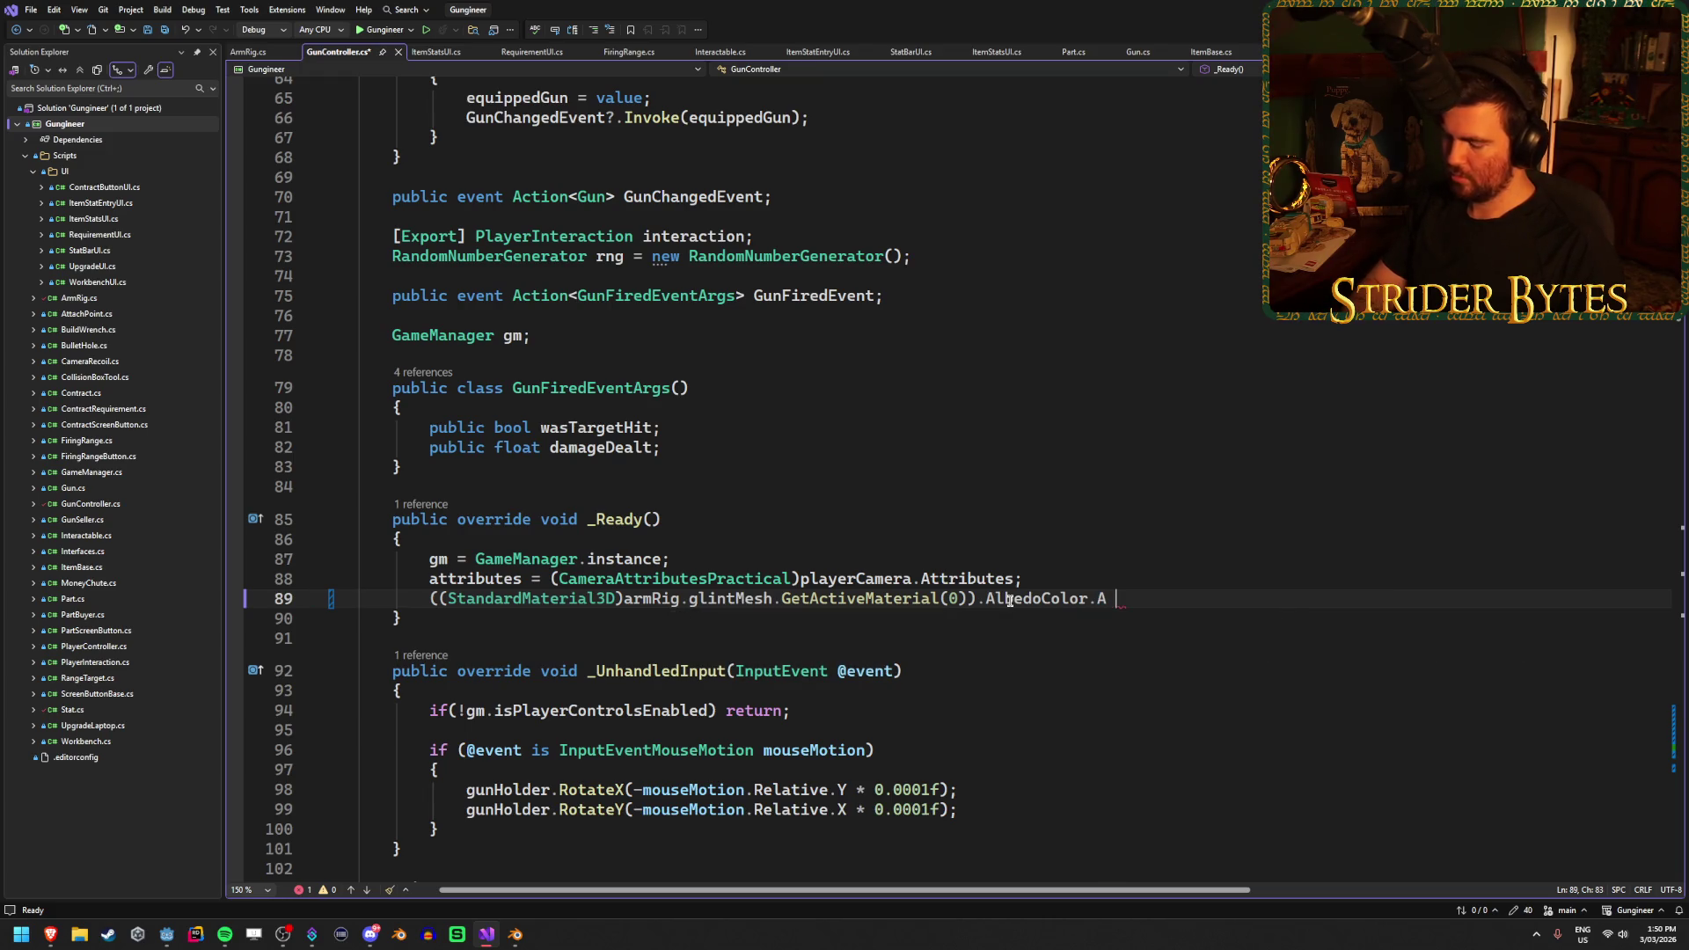
type("0;")
key("ctrl+s")
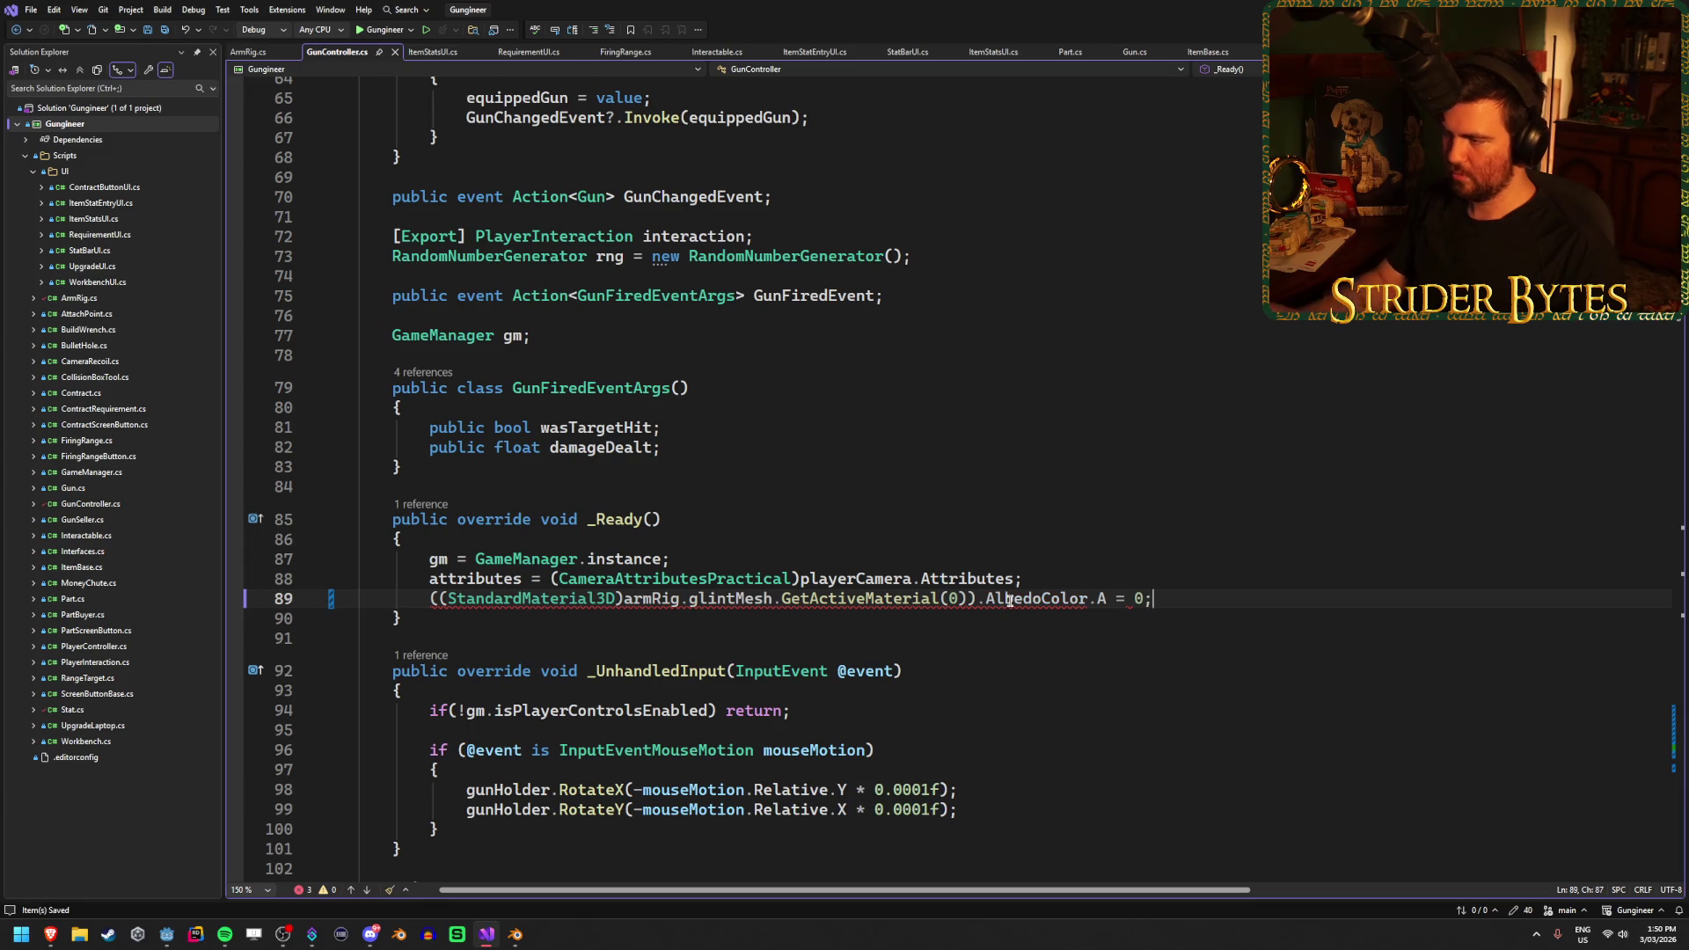
Make the value 0f, remove the .A component, and select the 0f; value
type("f")
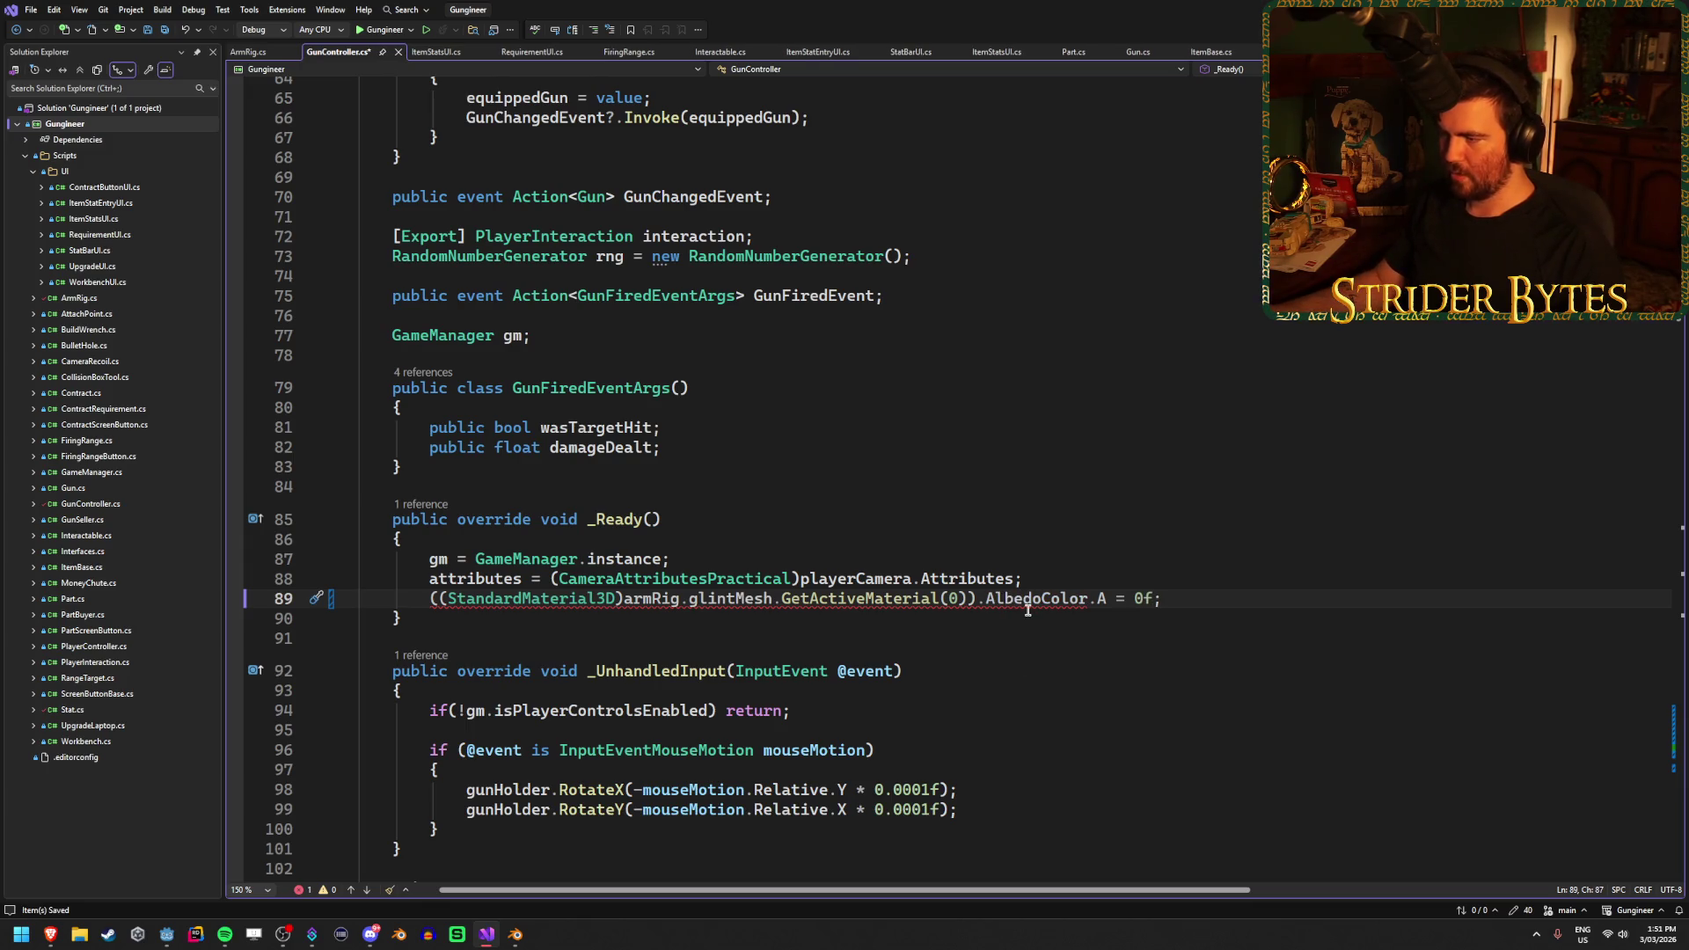
mouse_move(1017, 596)
double_click(1106, 598)
key("BackSpace")
key("BackSpace")
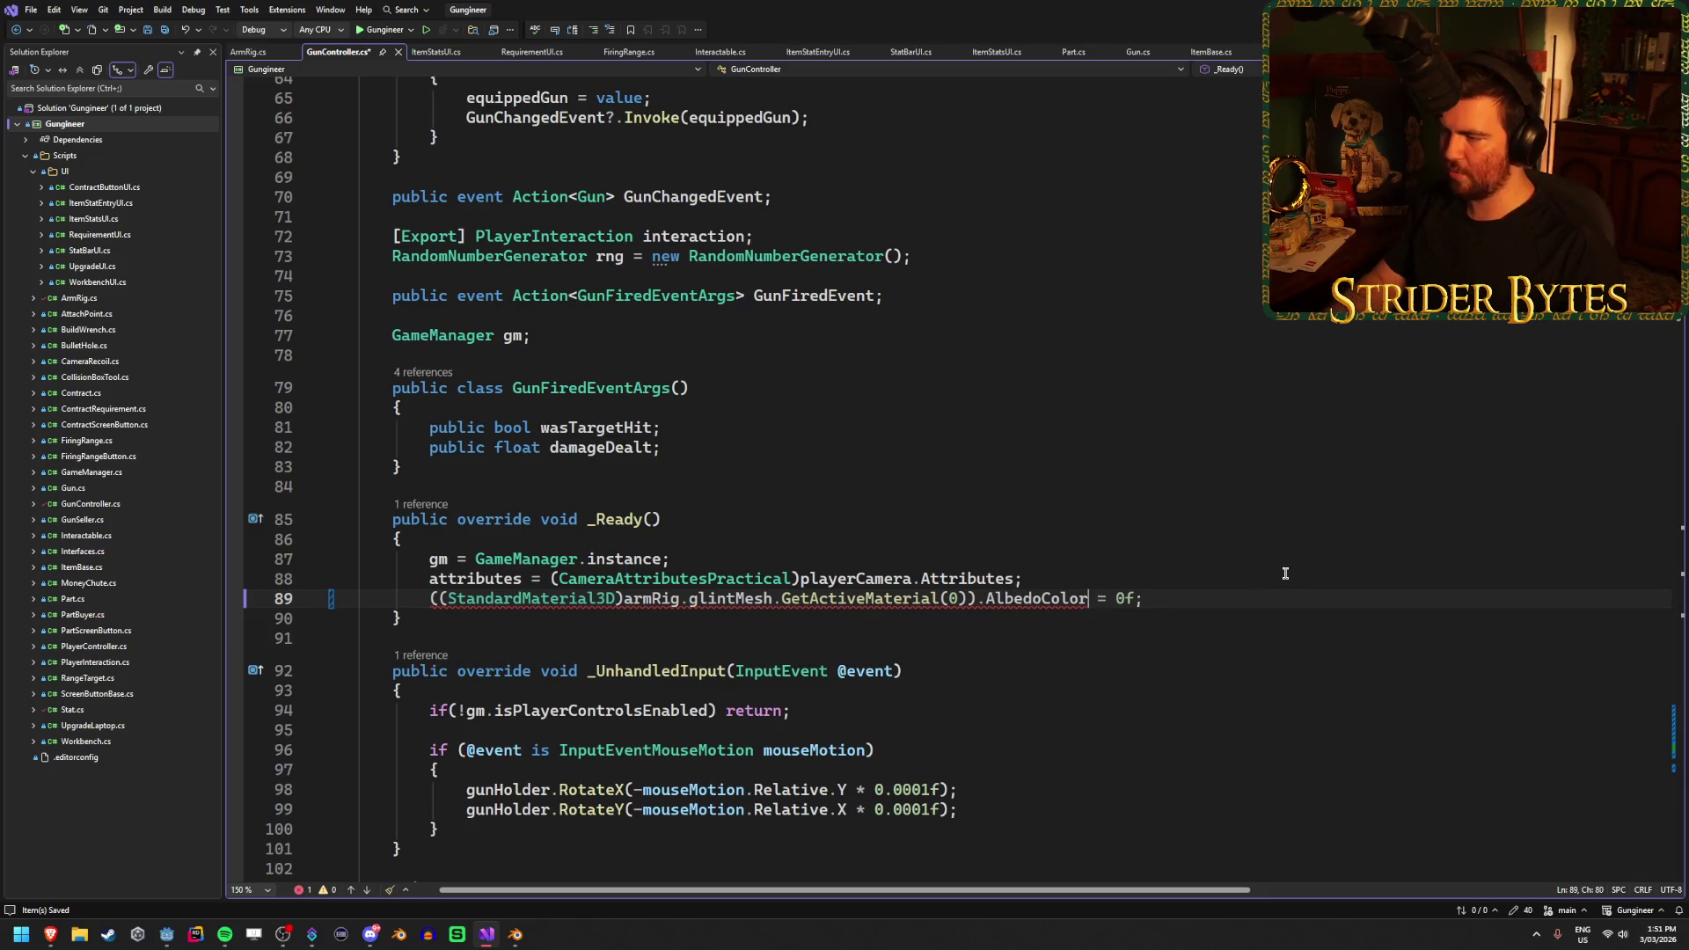
left_click_drag(1144, 598, 1111, 598)
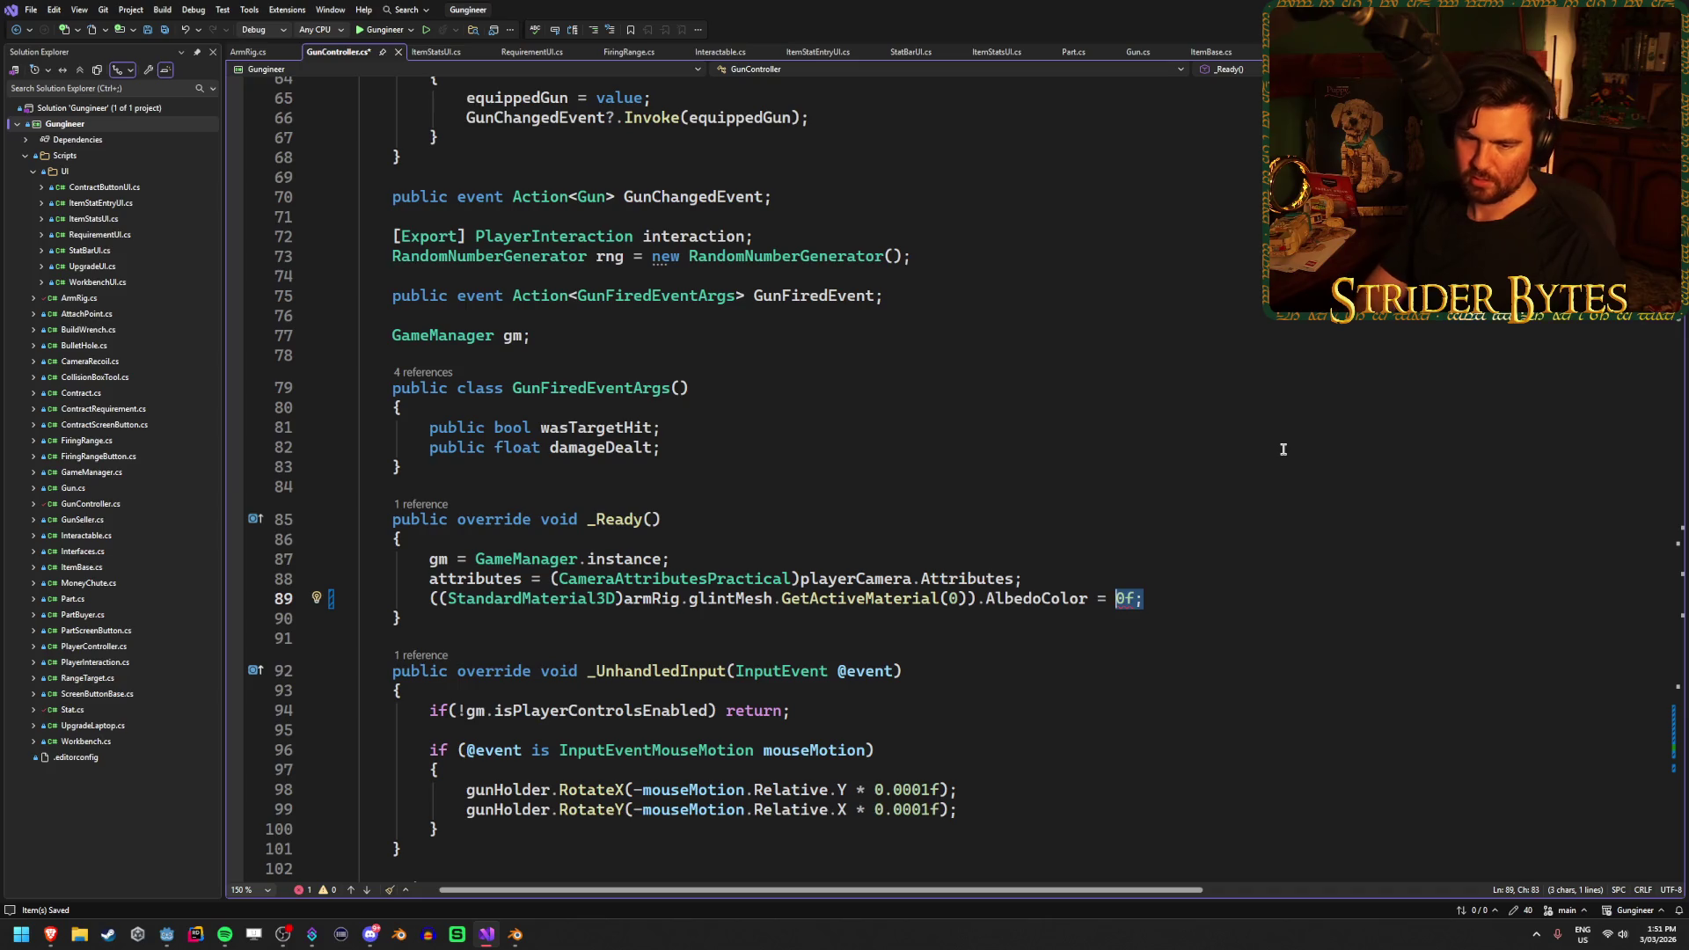
Try and erase 'new Vec' after AlbedoColor =, then start typing <Standa after GetActiveMaterial
type("new")
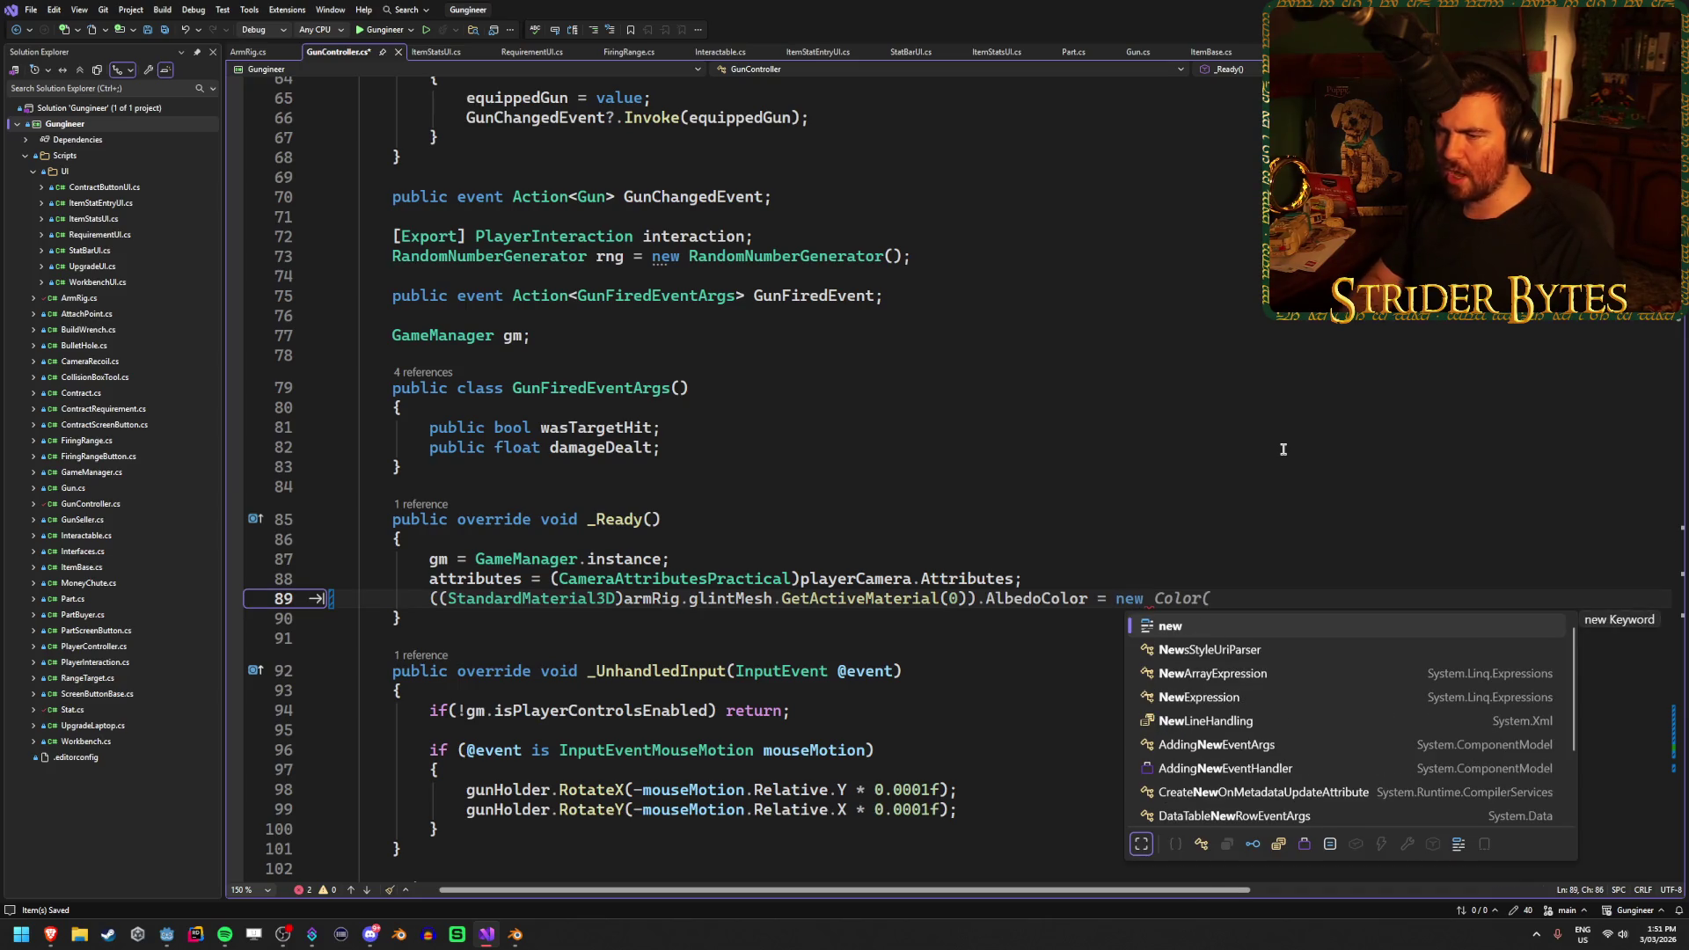
key("Escape")
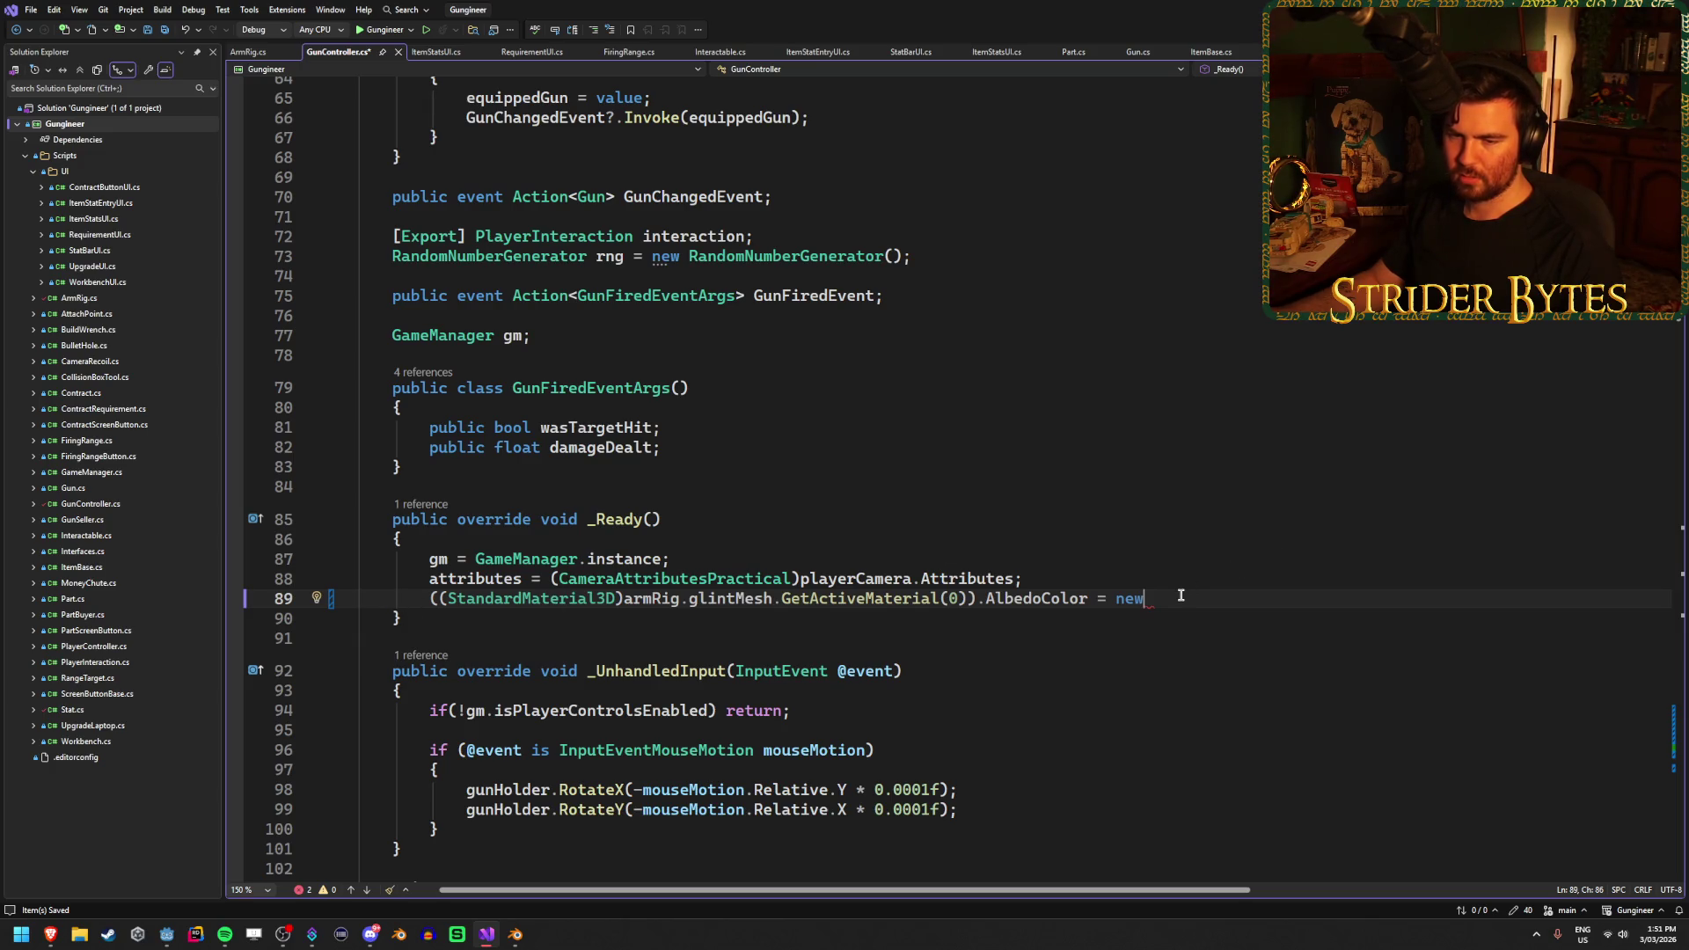
type("Vec")
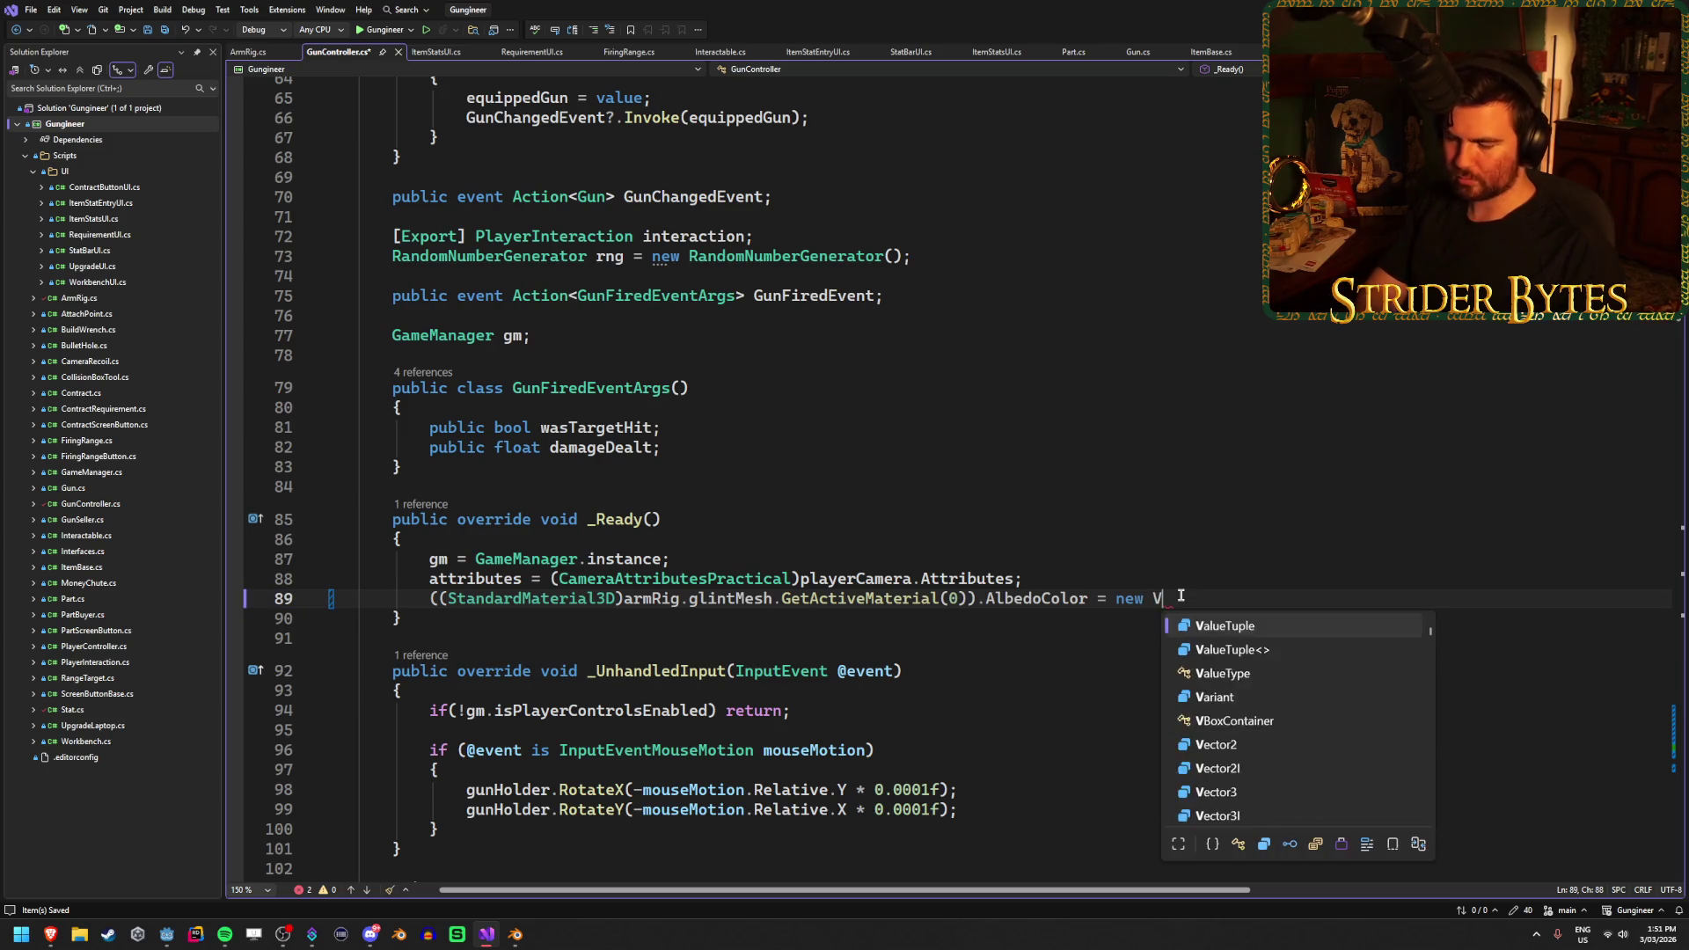
key("Escape")
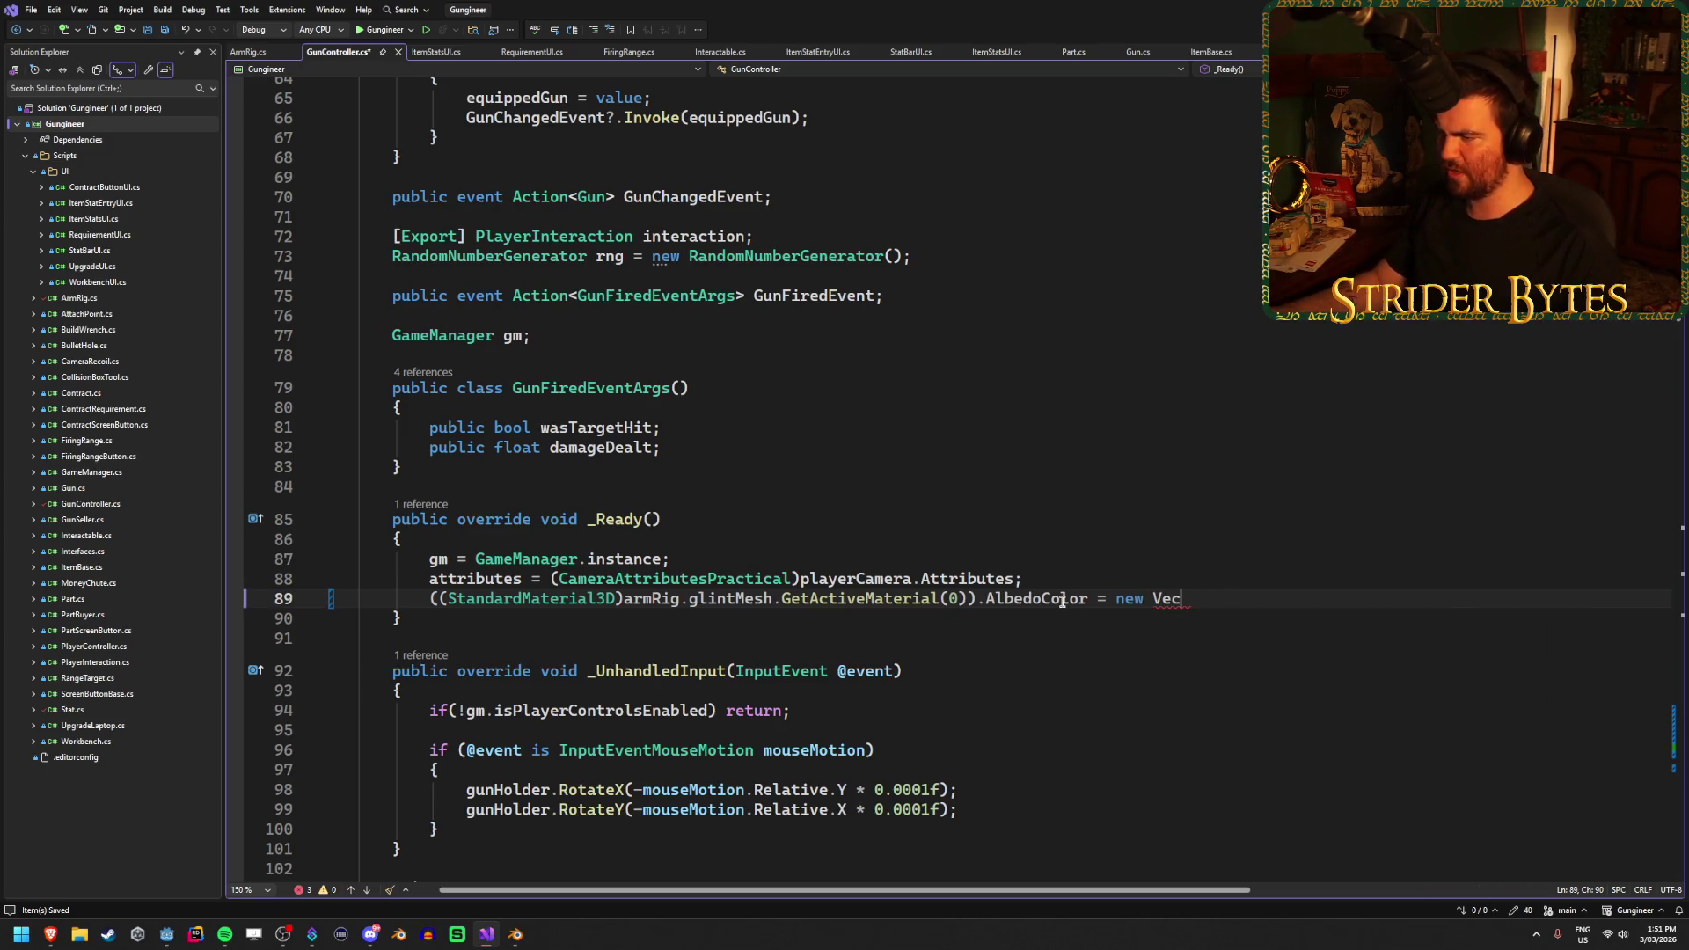
mouse_move(1062, 600)
left_click_drag(1184, 598, 1114, 598)
left_click(1179, 598)
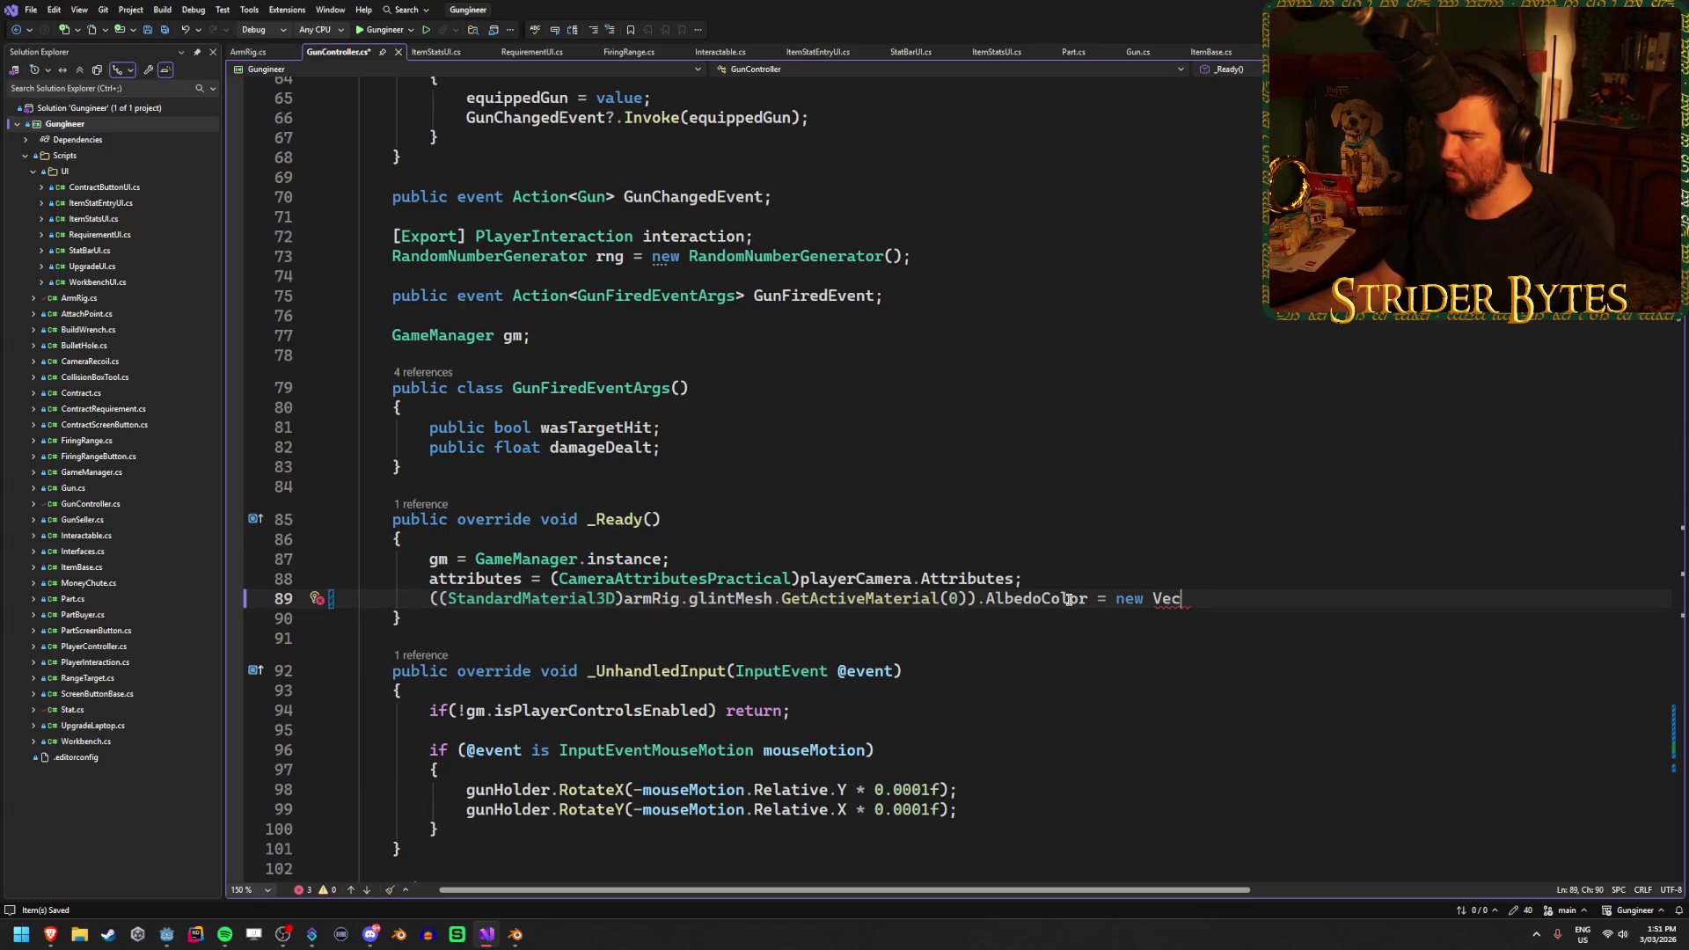
mouse_move(1069, 599)
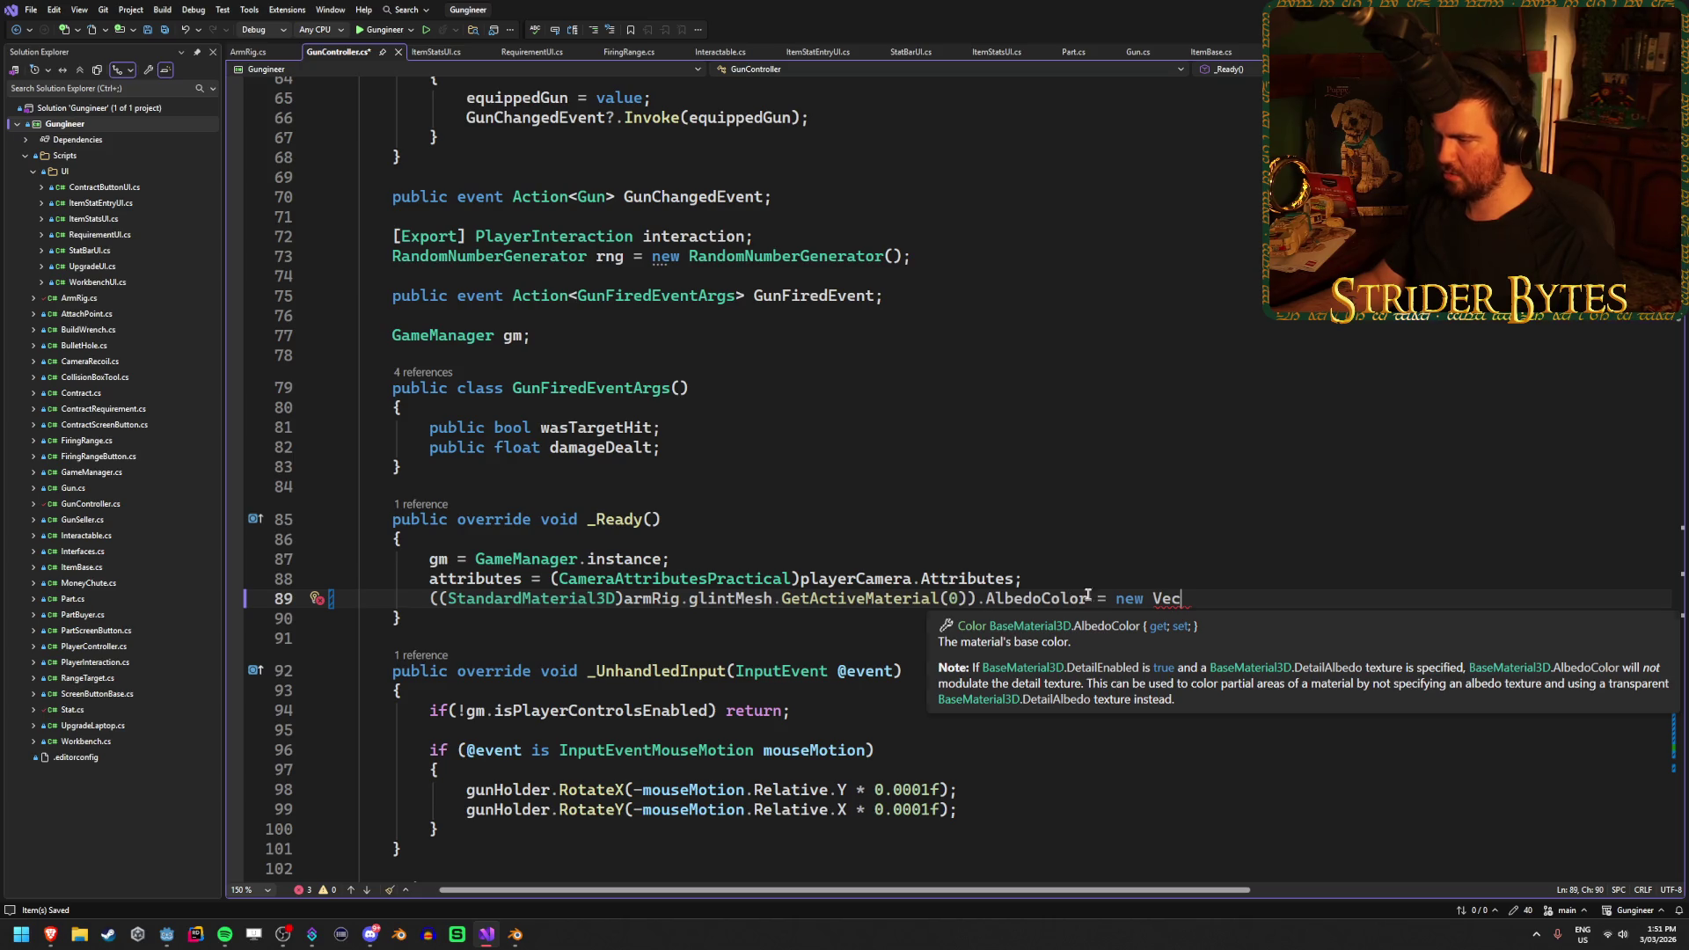
key("BackSpace")
key("BackSpace")
key("BackSpace")
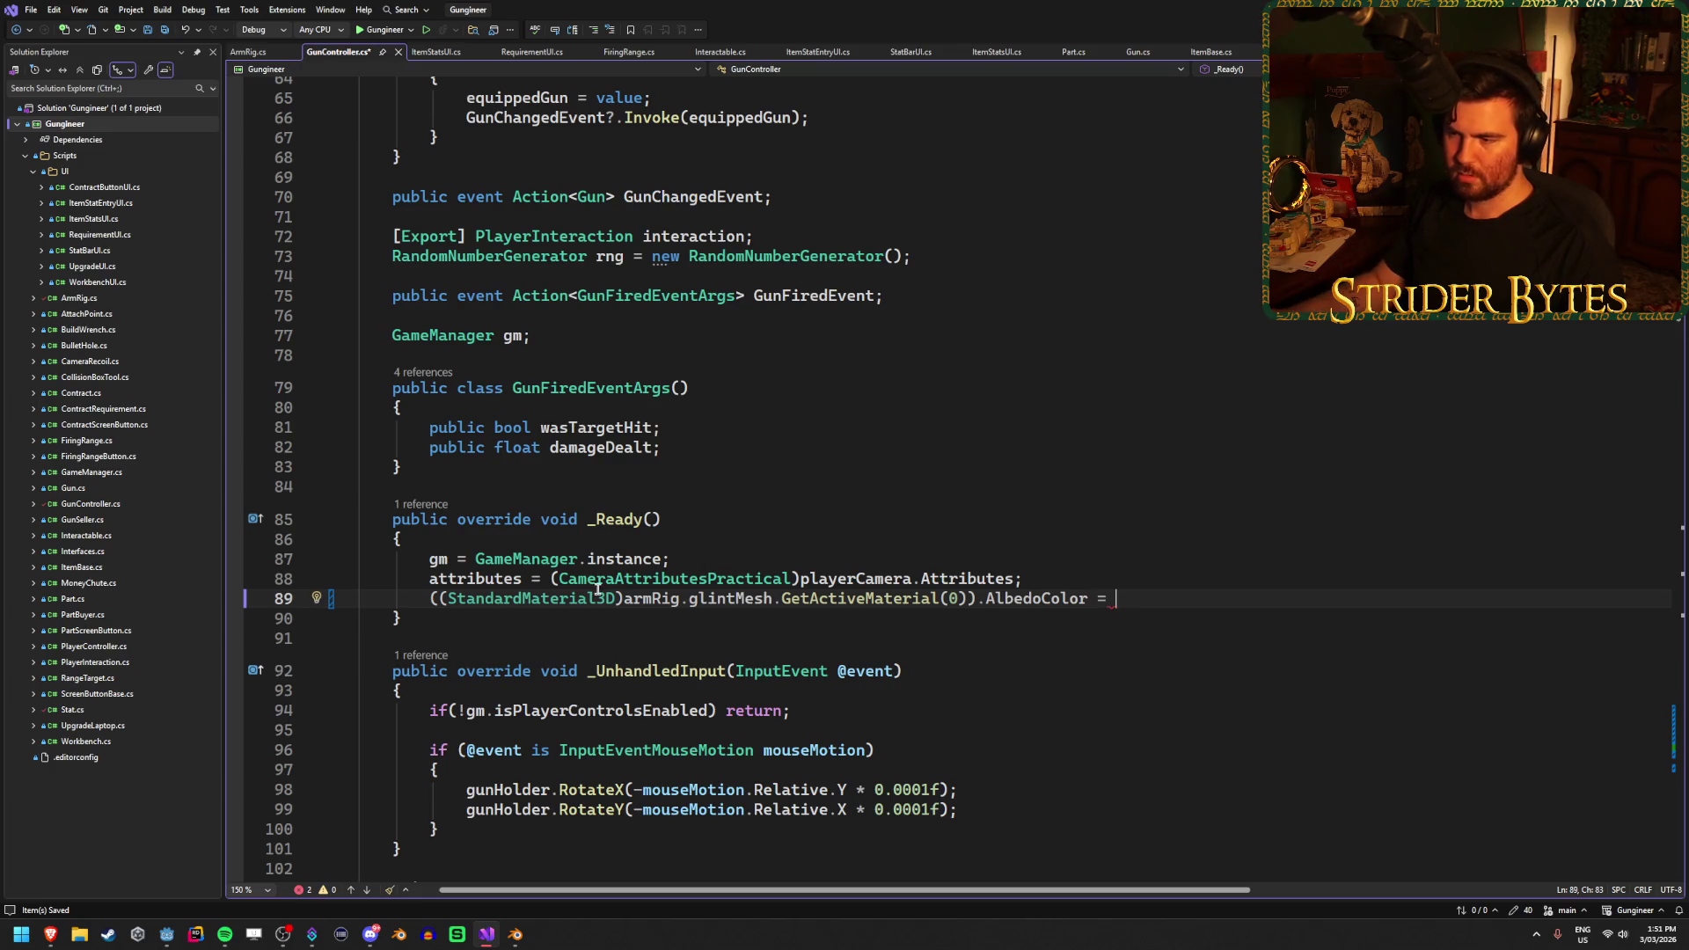
left_click(940, 599)
type("<")
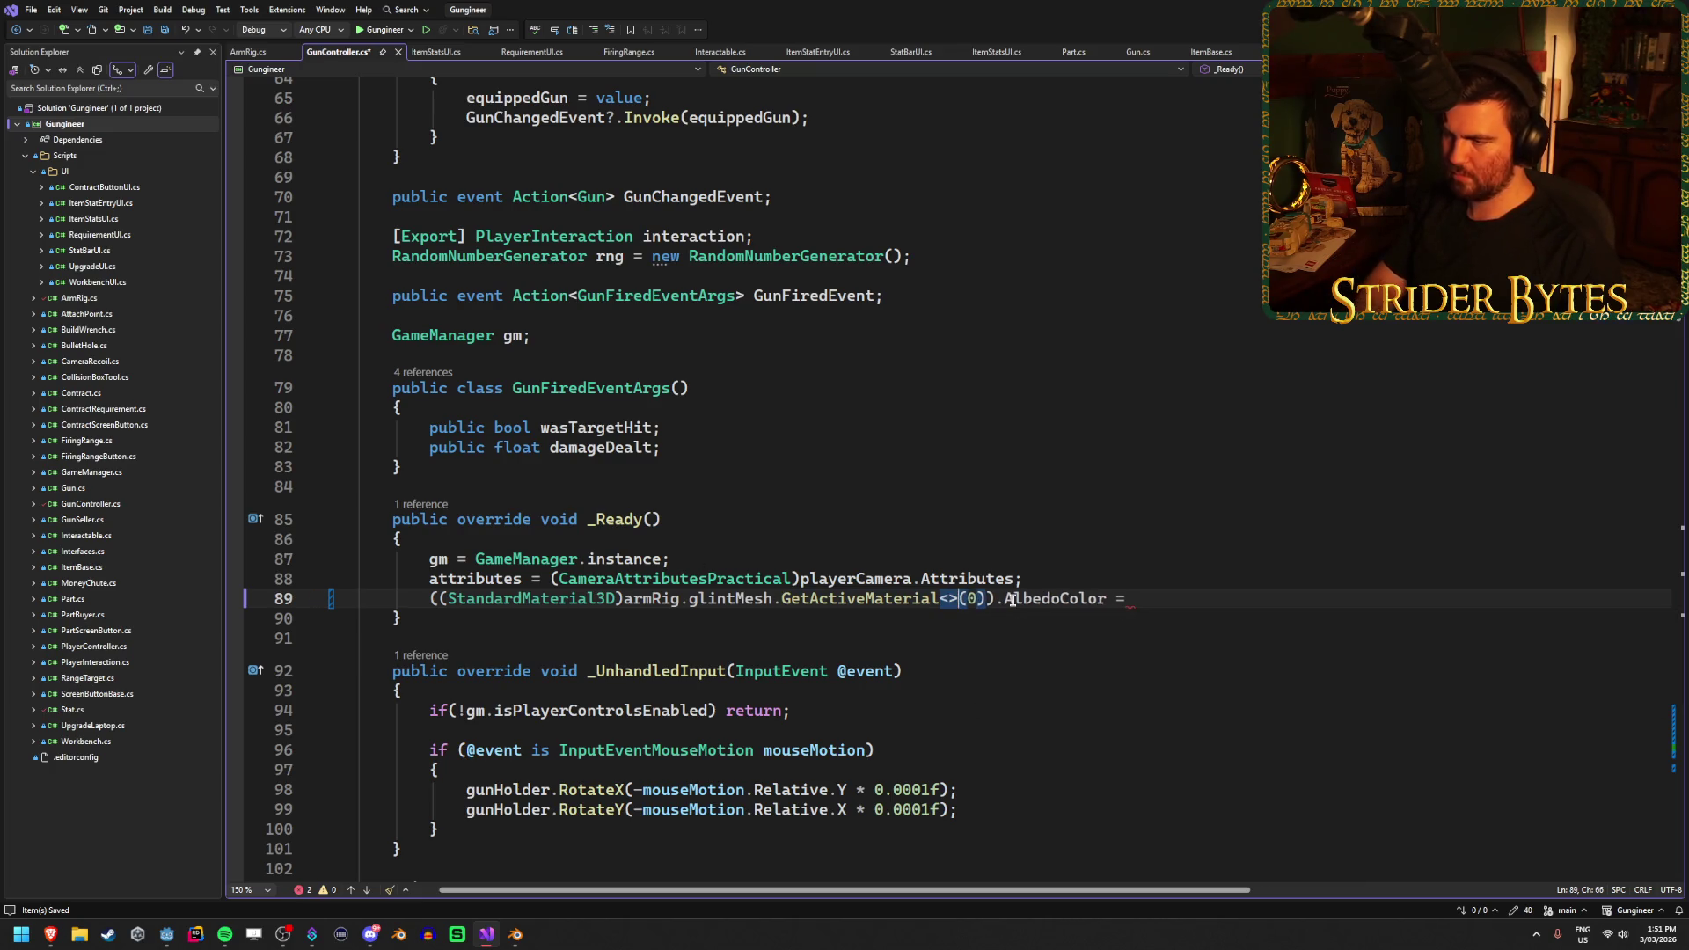
type("Standa")
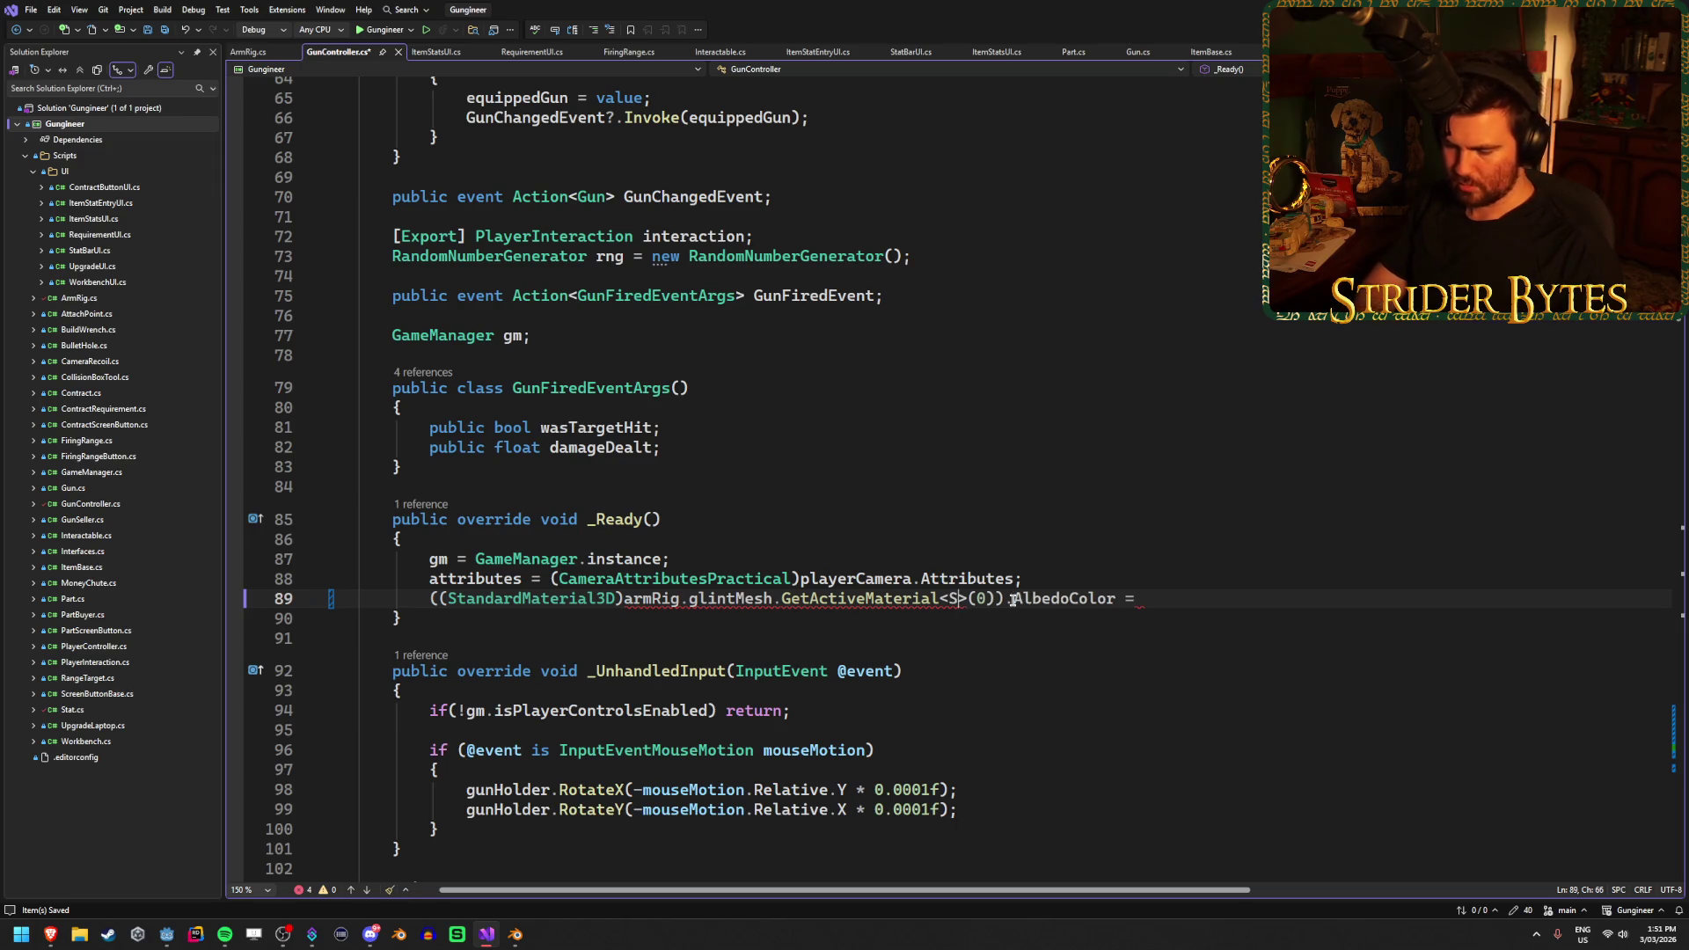
Complete the generic <StandardMaterial3D>, delete the redundant cast, and end line 89 with a semicolon
key("Tab")
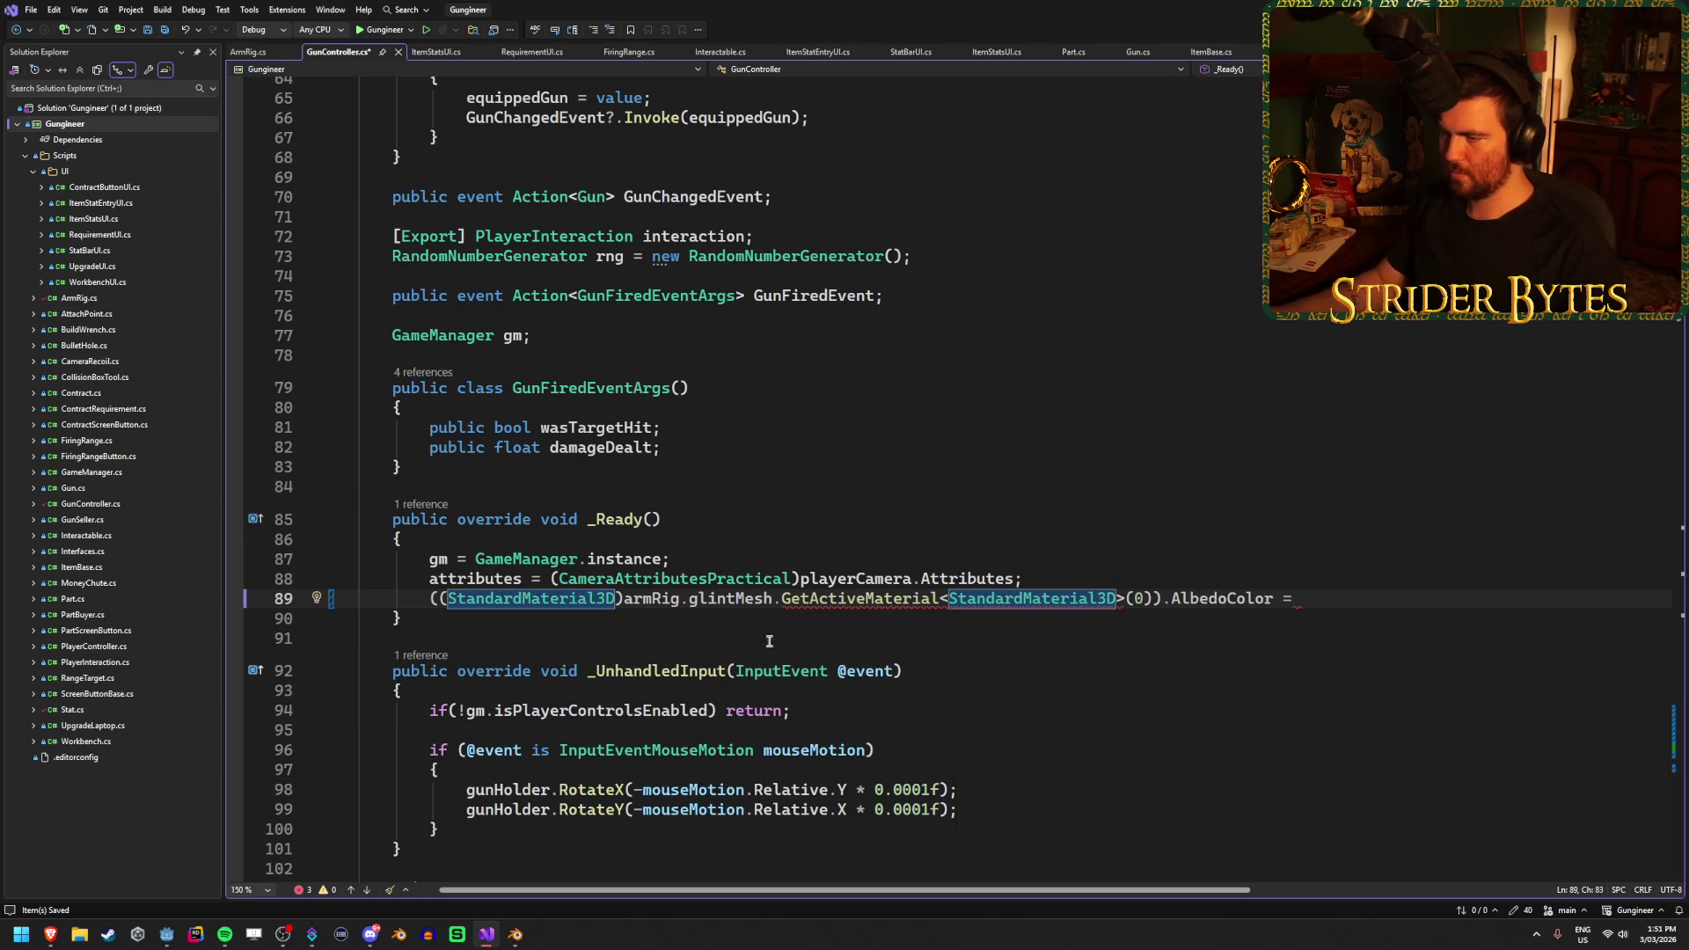
left_click_drag(625, 598, 438, 598)
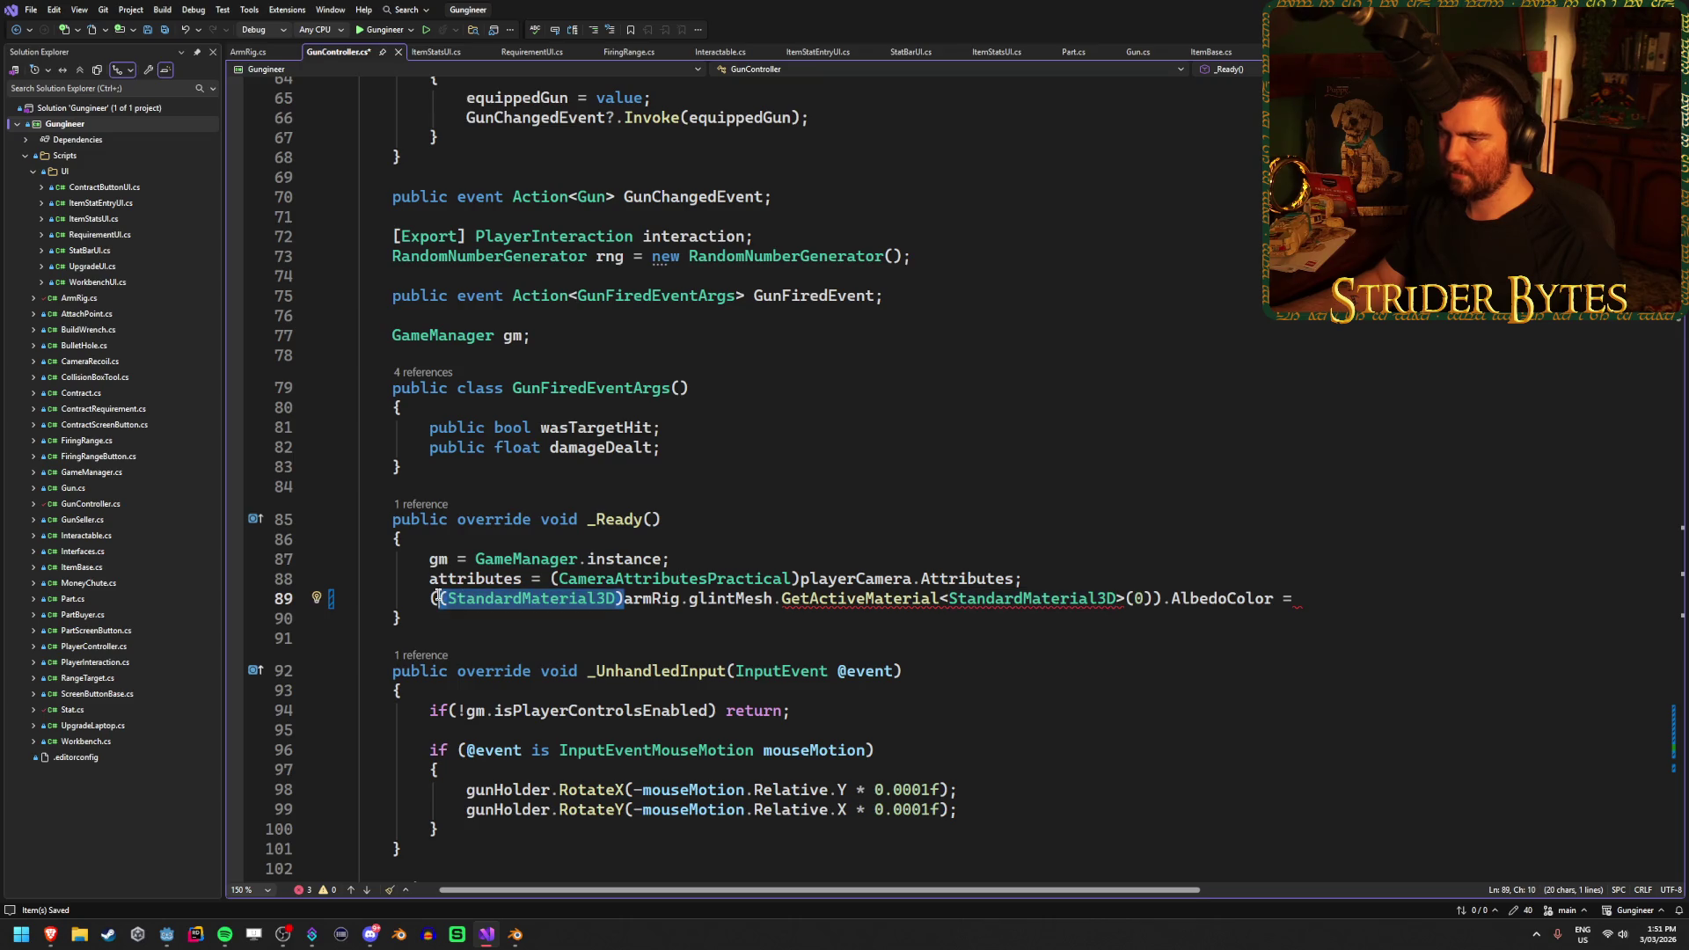
key("BackSpace")
left_click(1179, 598)
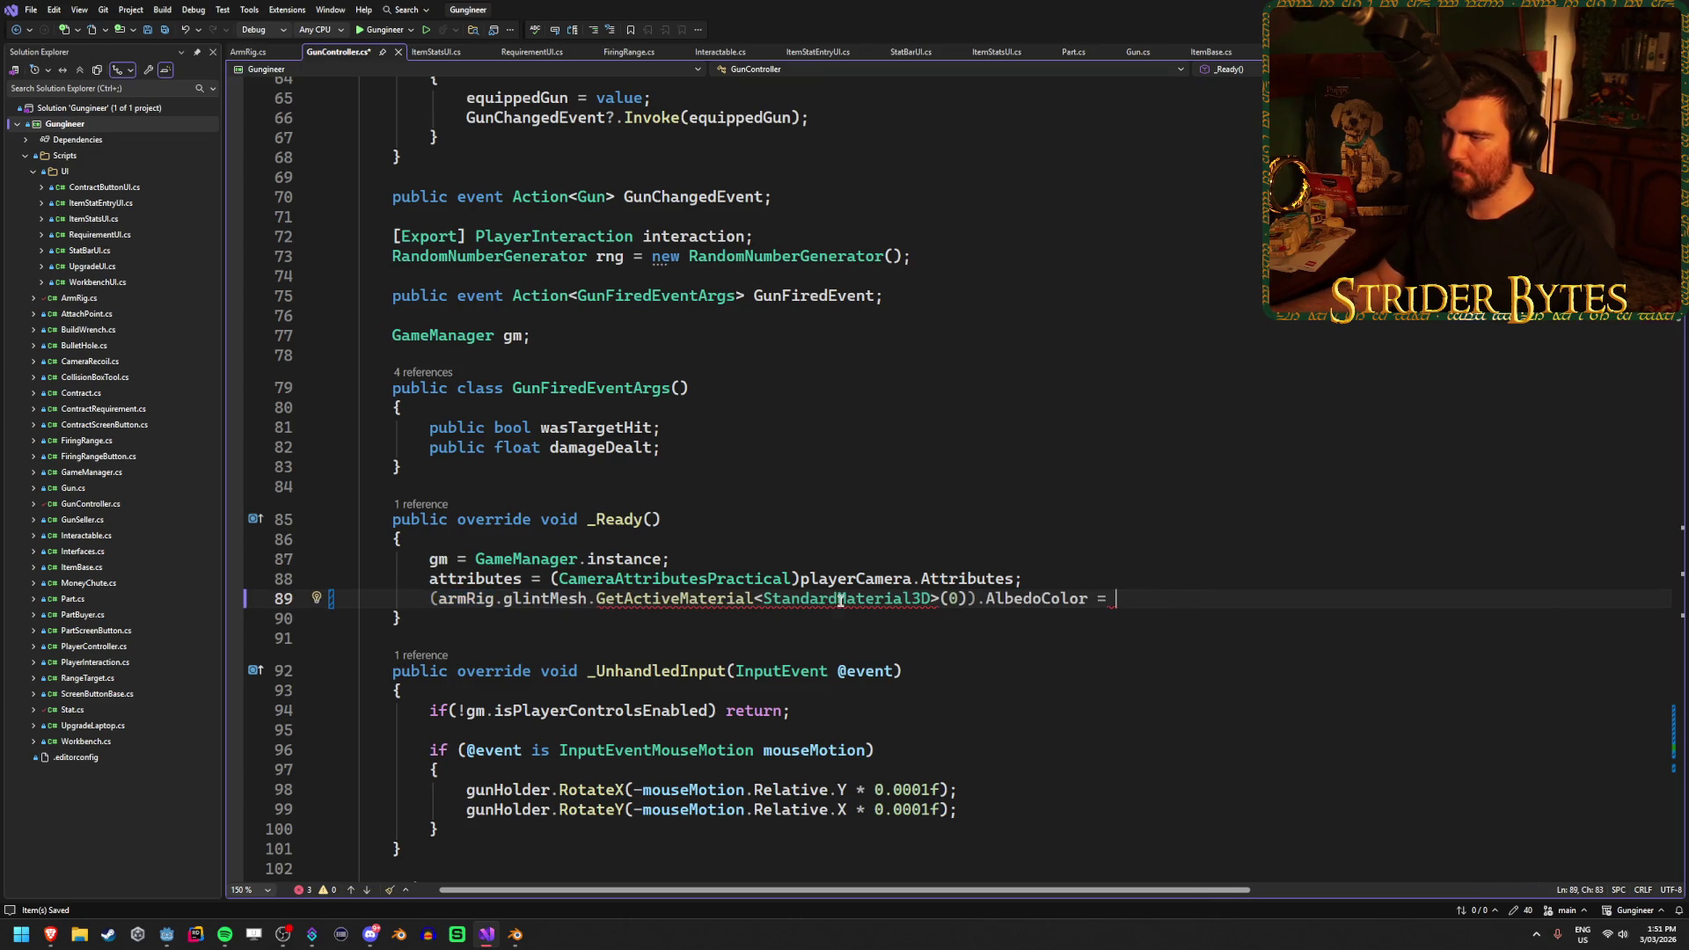
mouse_move(840, 599)
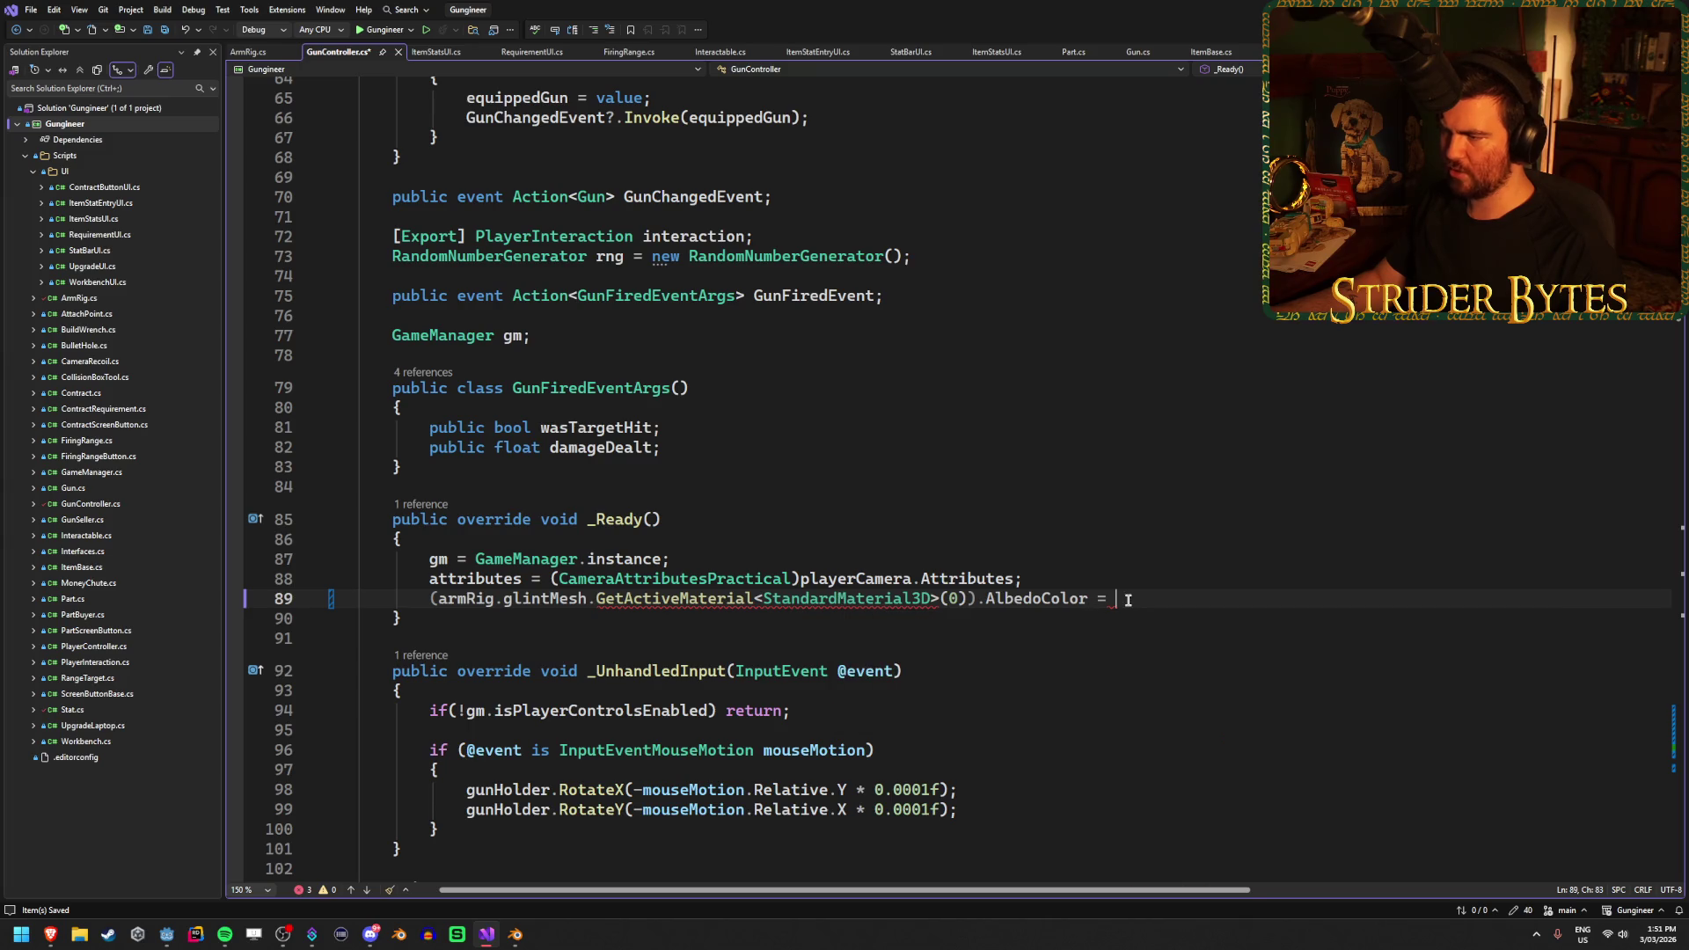
key("BackSpace")
key("BackSpace")
key("BackSpace")
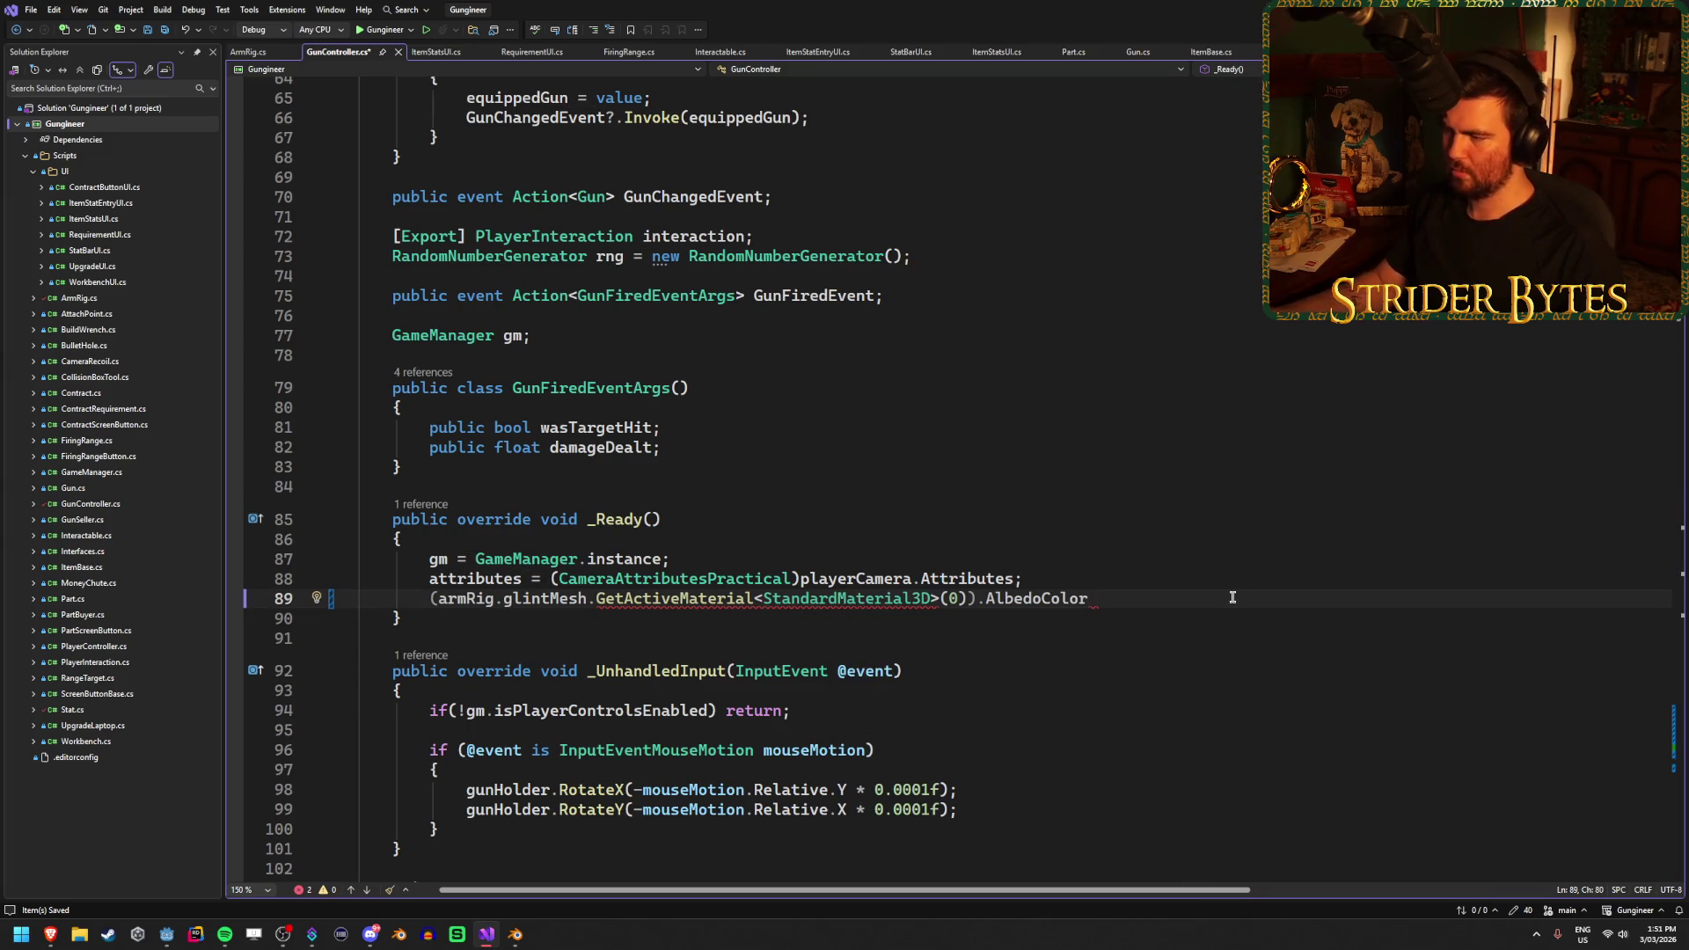
type(";")
Undo back to the cast form ending in AlbedoColor = and resume at the line's end
mouse_move(547, 598)
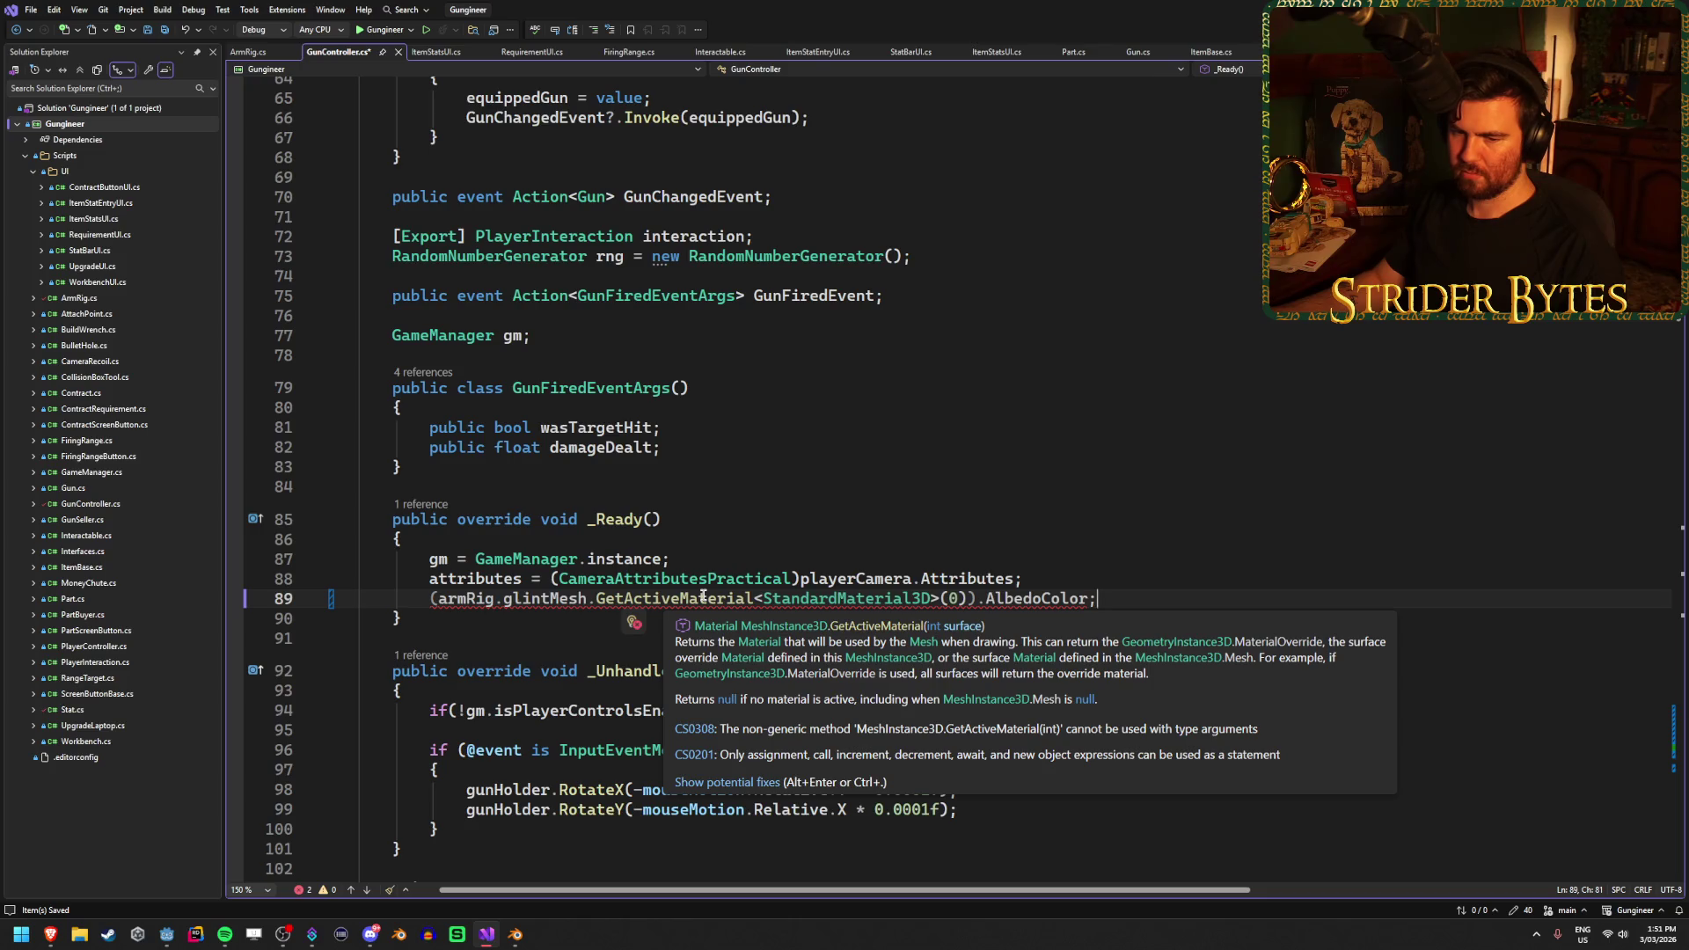
key("ctrl+z")
key("ctrl+z")
key("ctrl+z")
key("ctrl+z")
key("ctrl+z")
double_click(876, 603)
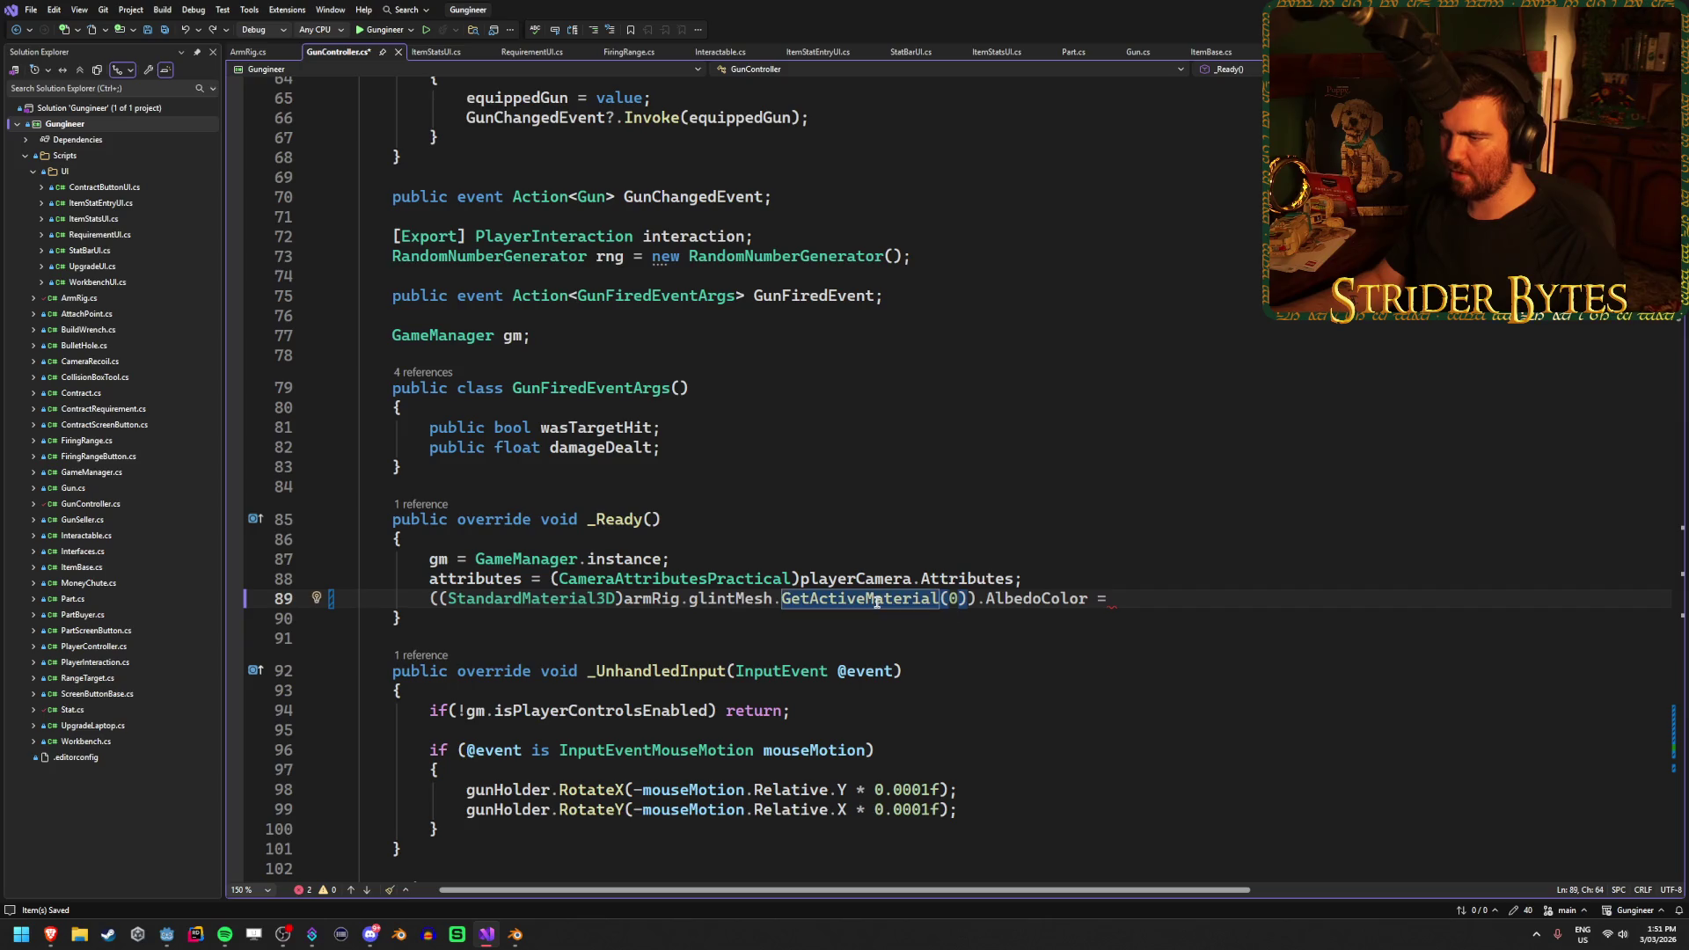
mouse_move(875, 603)
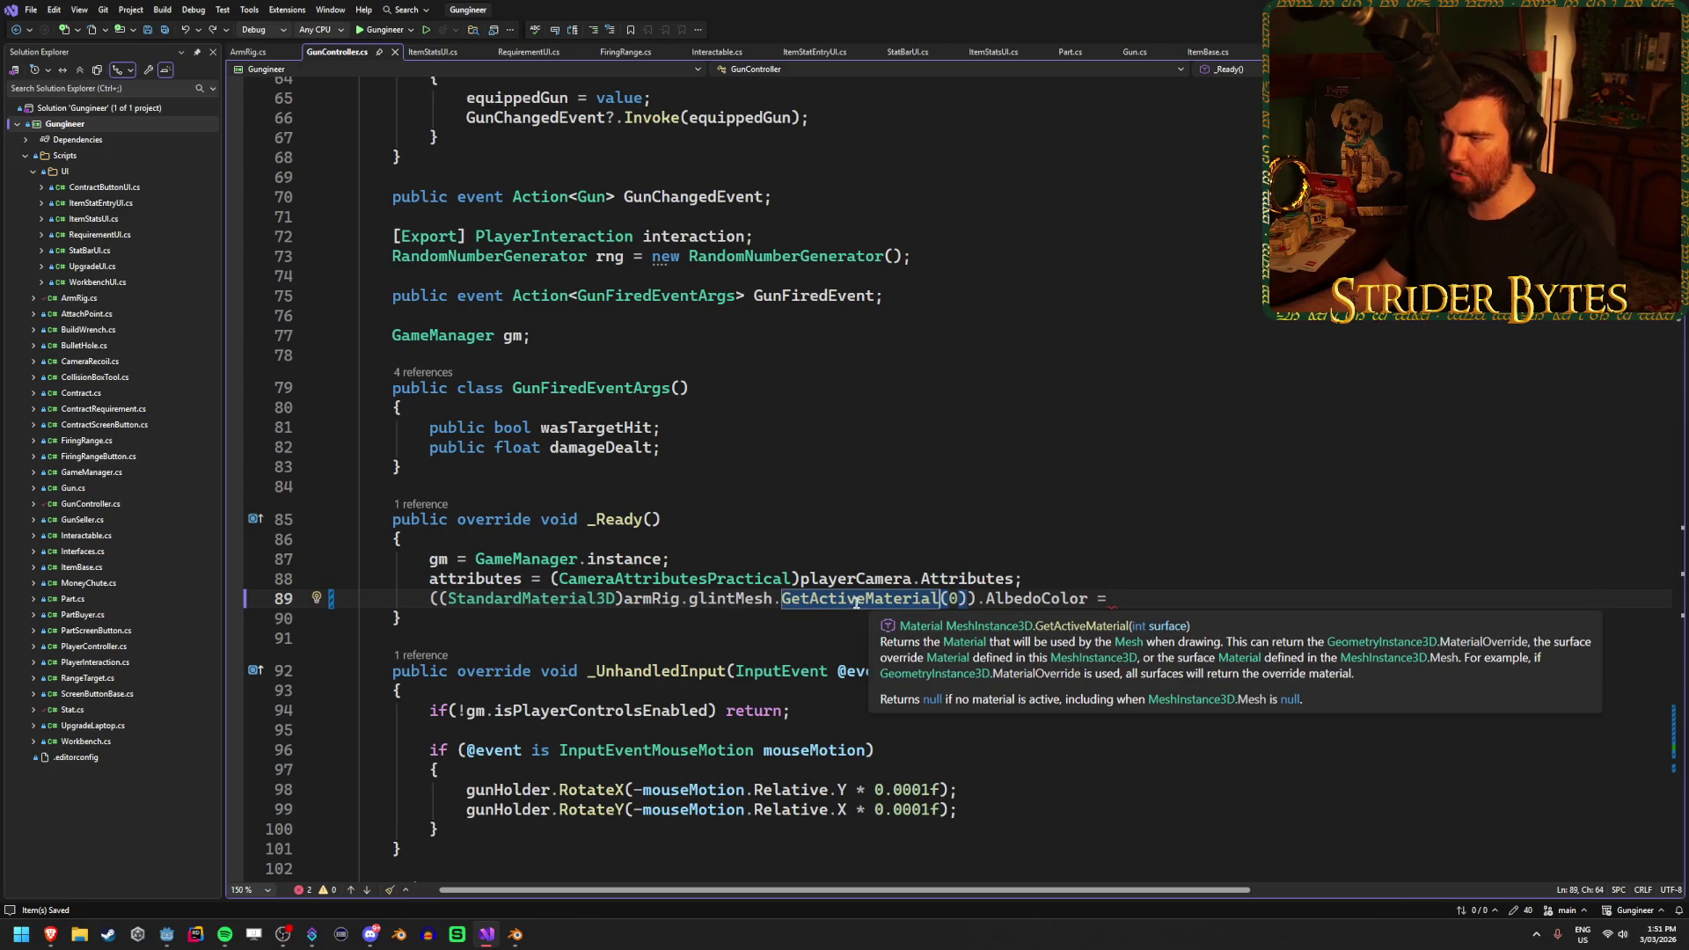
left_click(1148, 601)
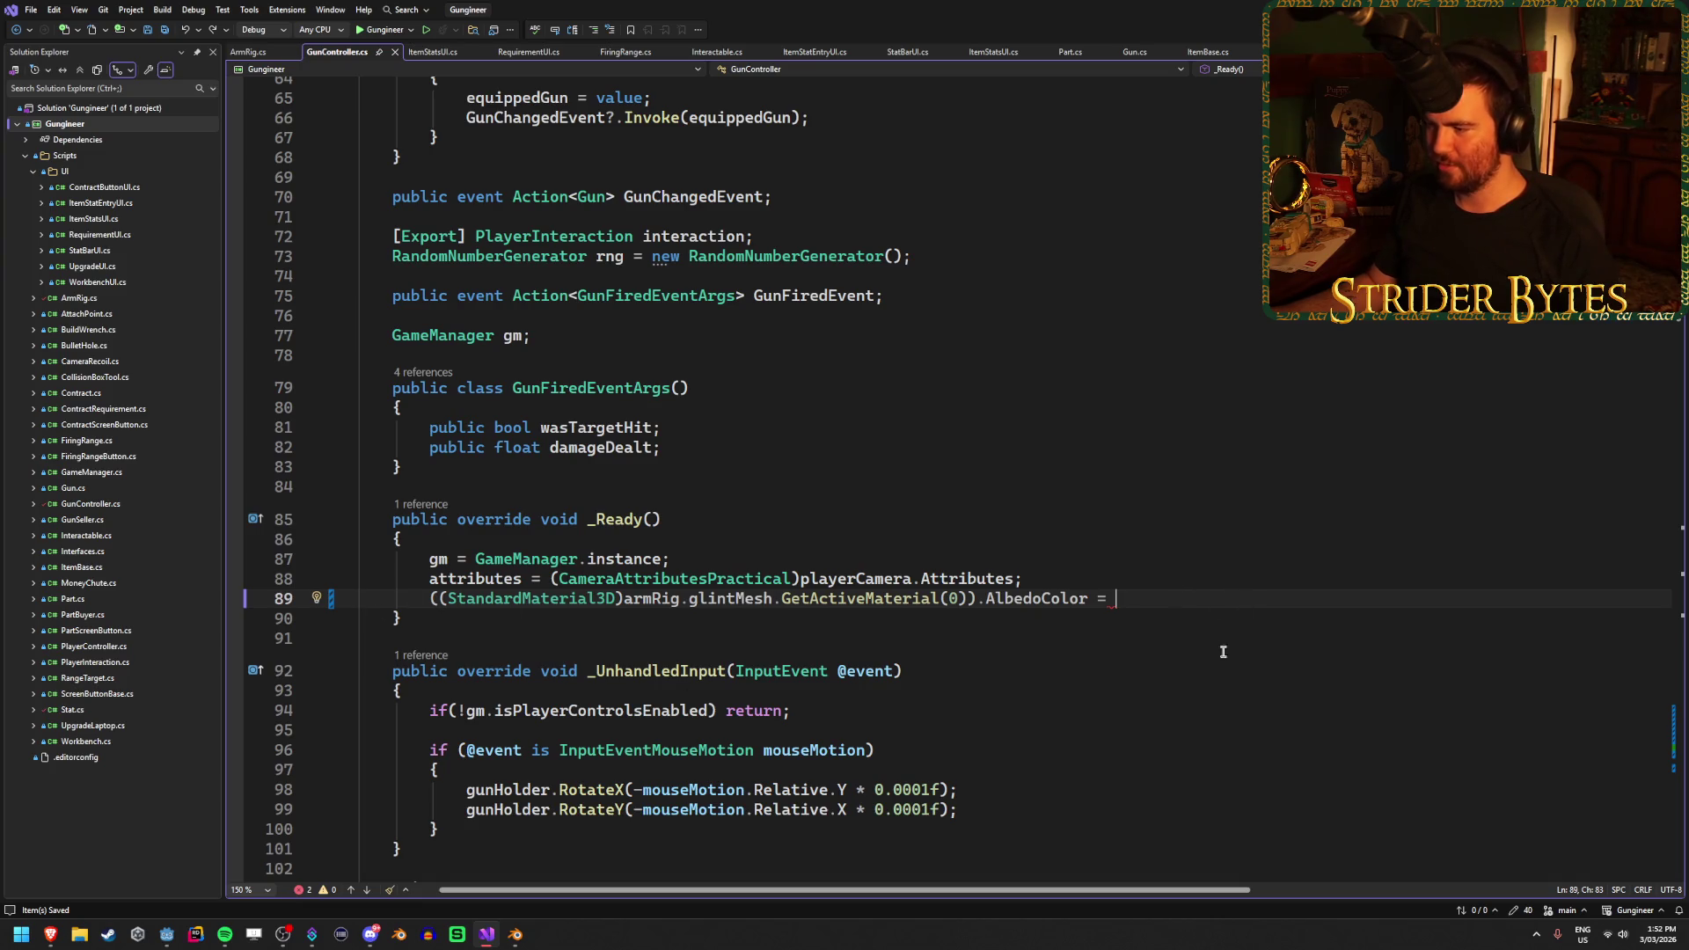
Start a new Color() value and check the Color struct's definition with F12
type("new Color(")
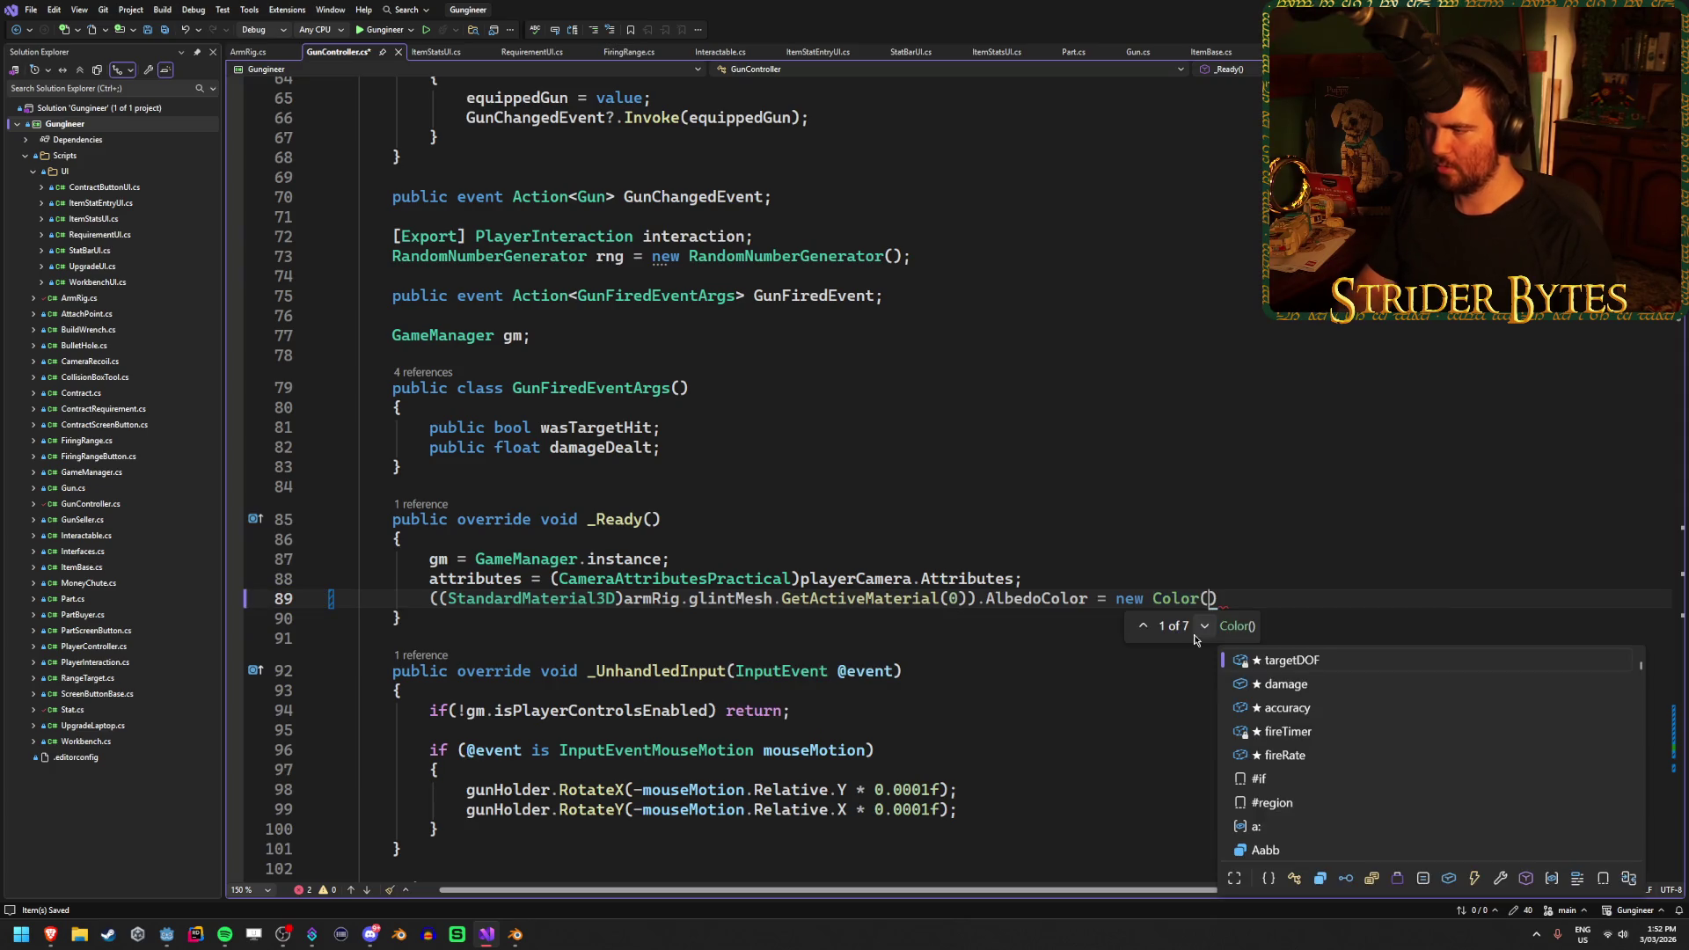
type(")")
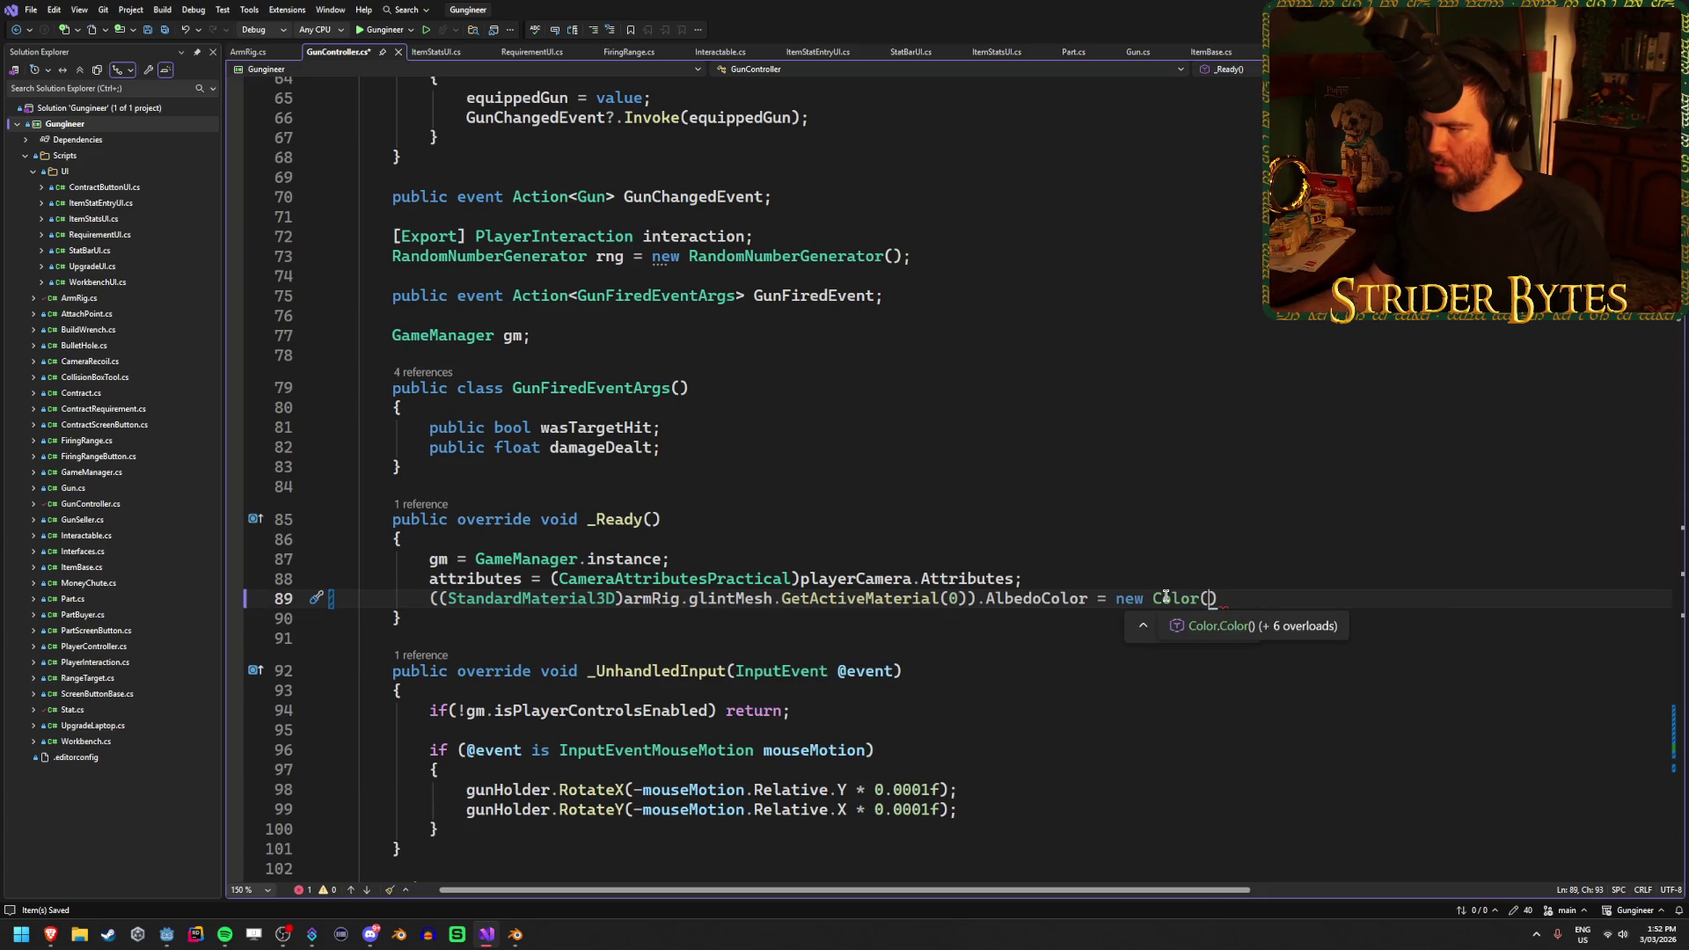
left_click(1166, 597)
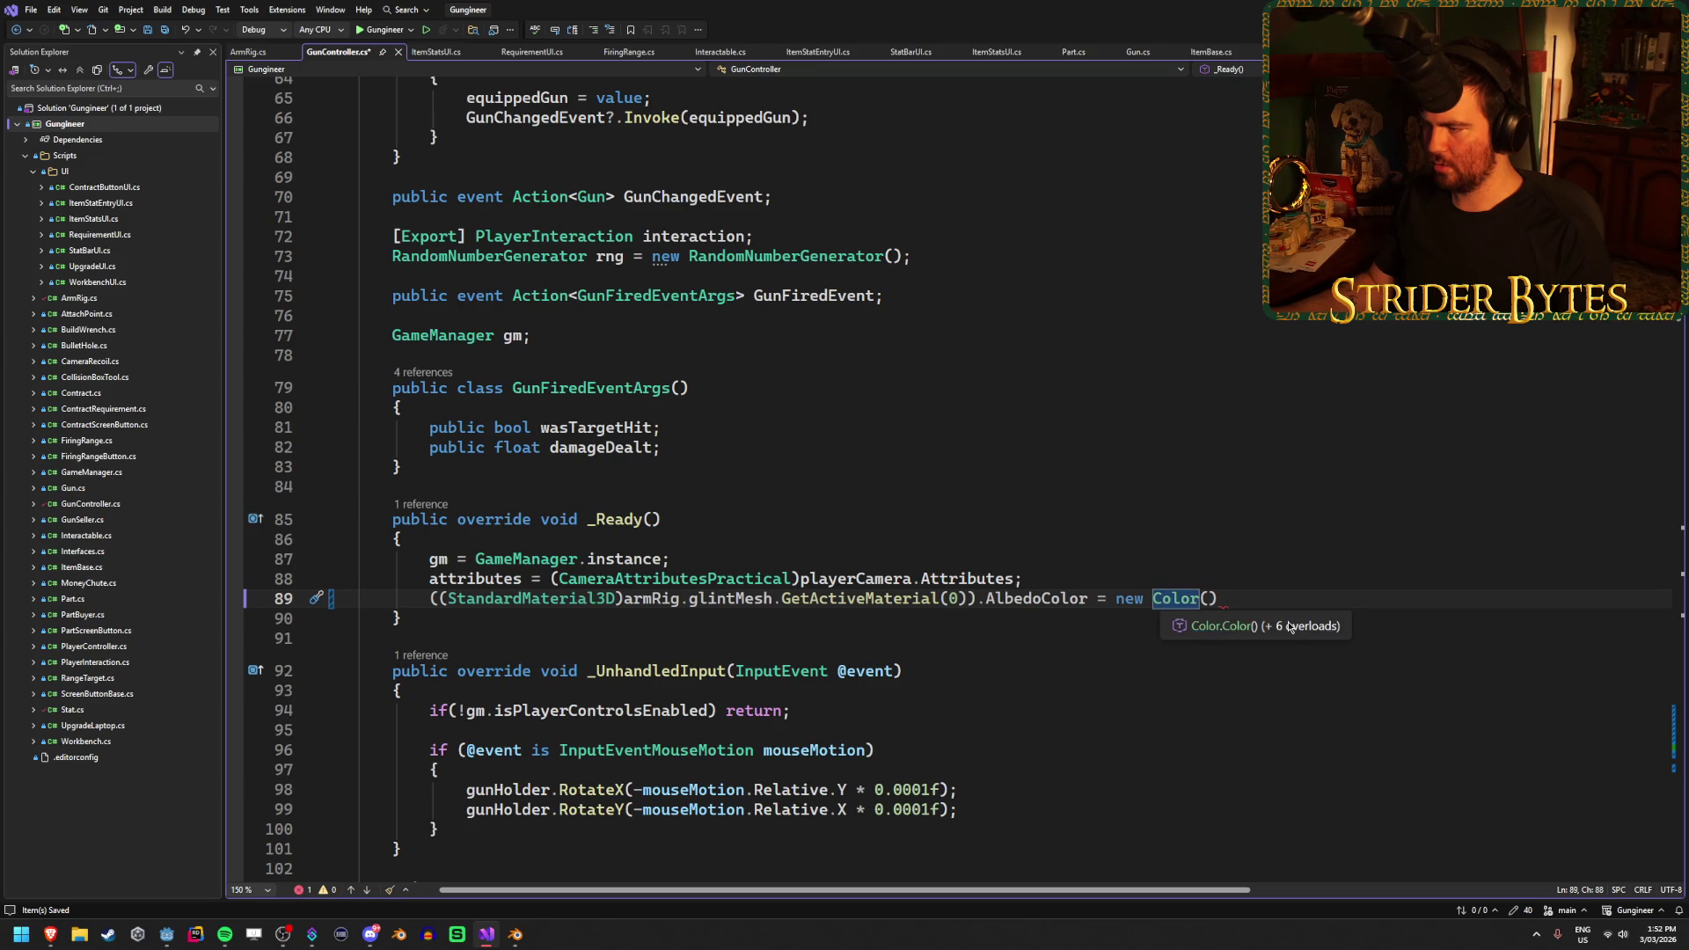
key("F12")
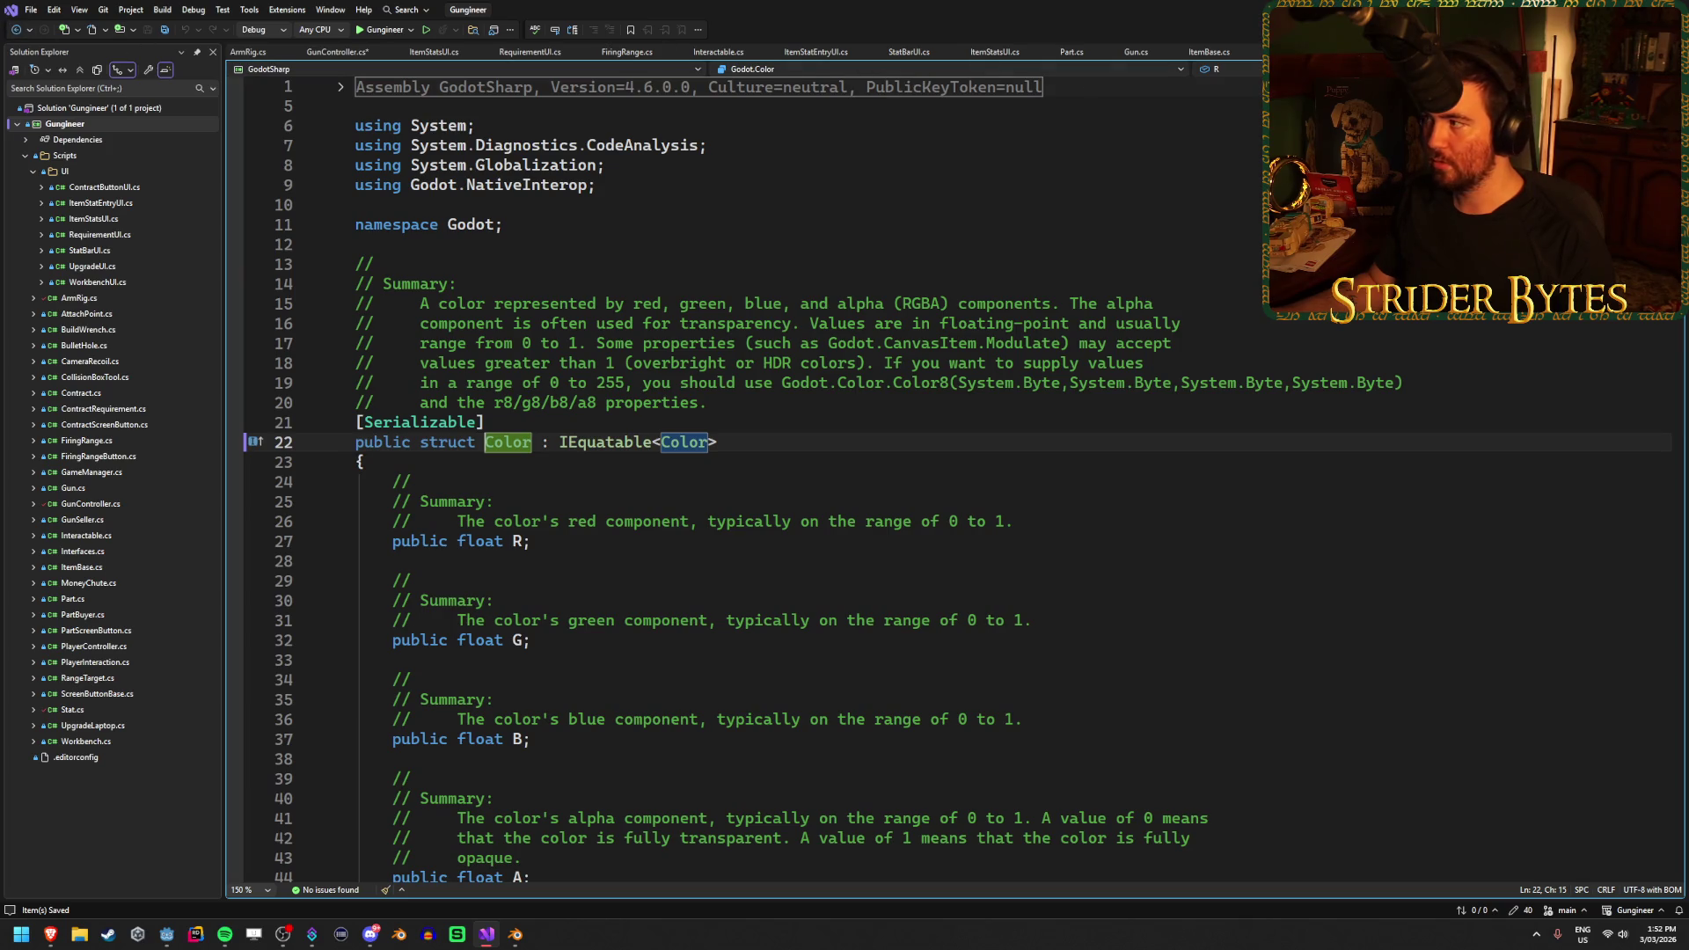
key("ctrl+minus")
Cycle the Color constructor overloads to the float r, g, b, a signature
left_click(1233, 595)
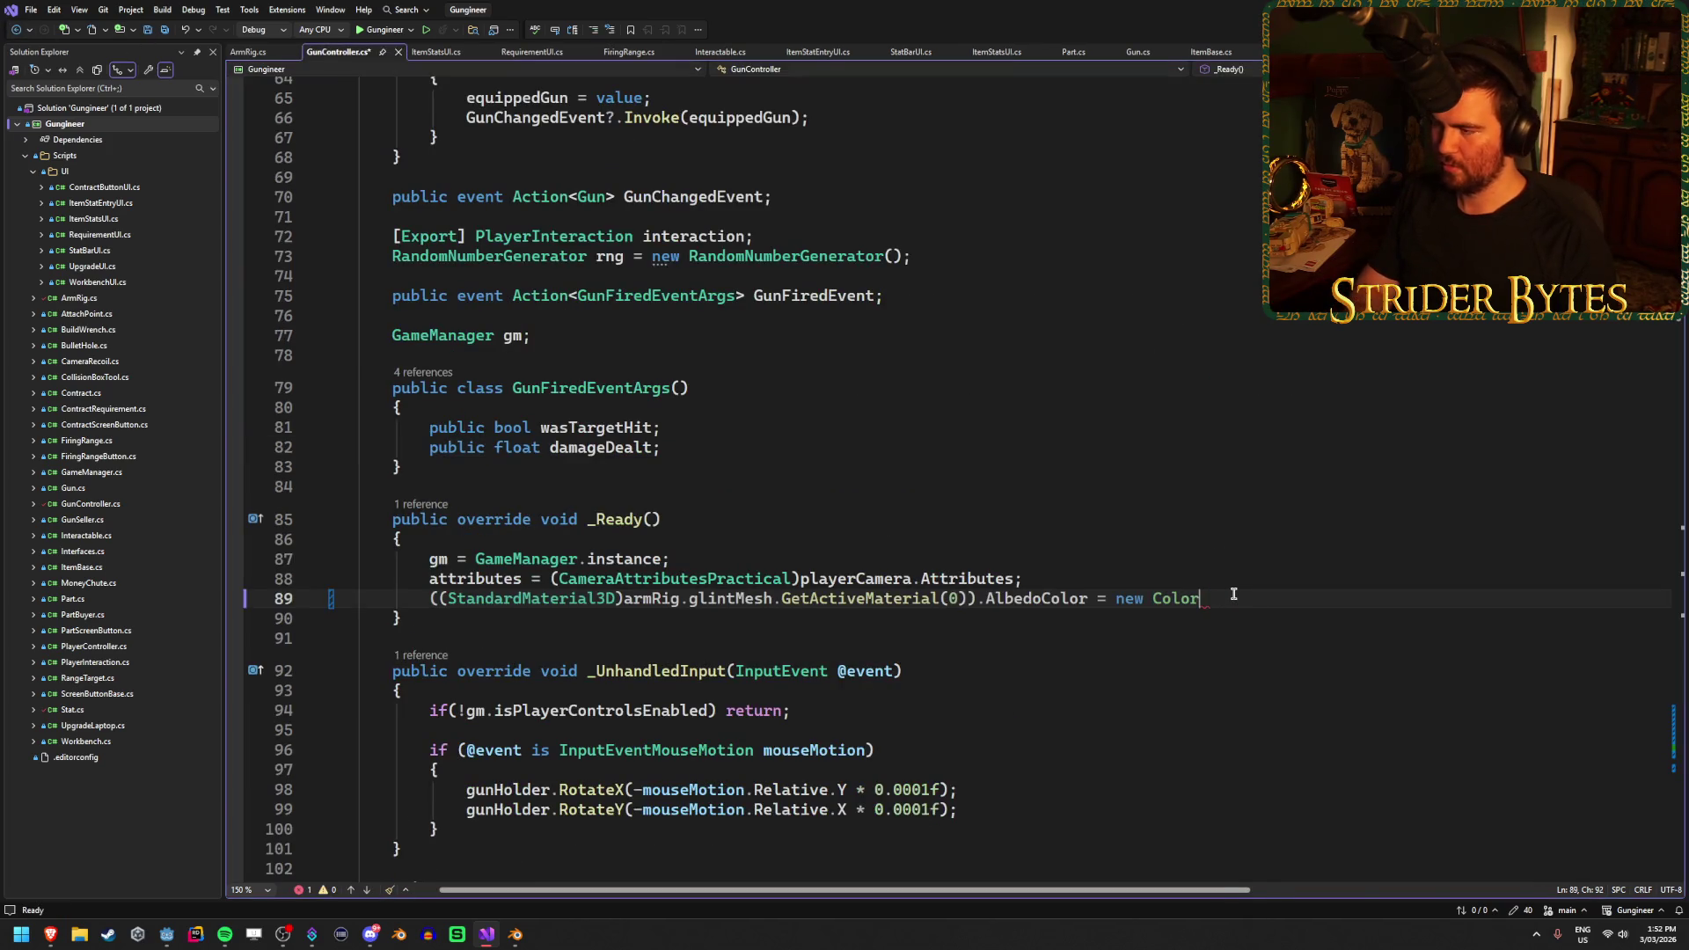
key("ctrl+space")
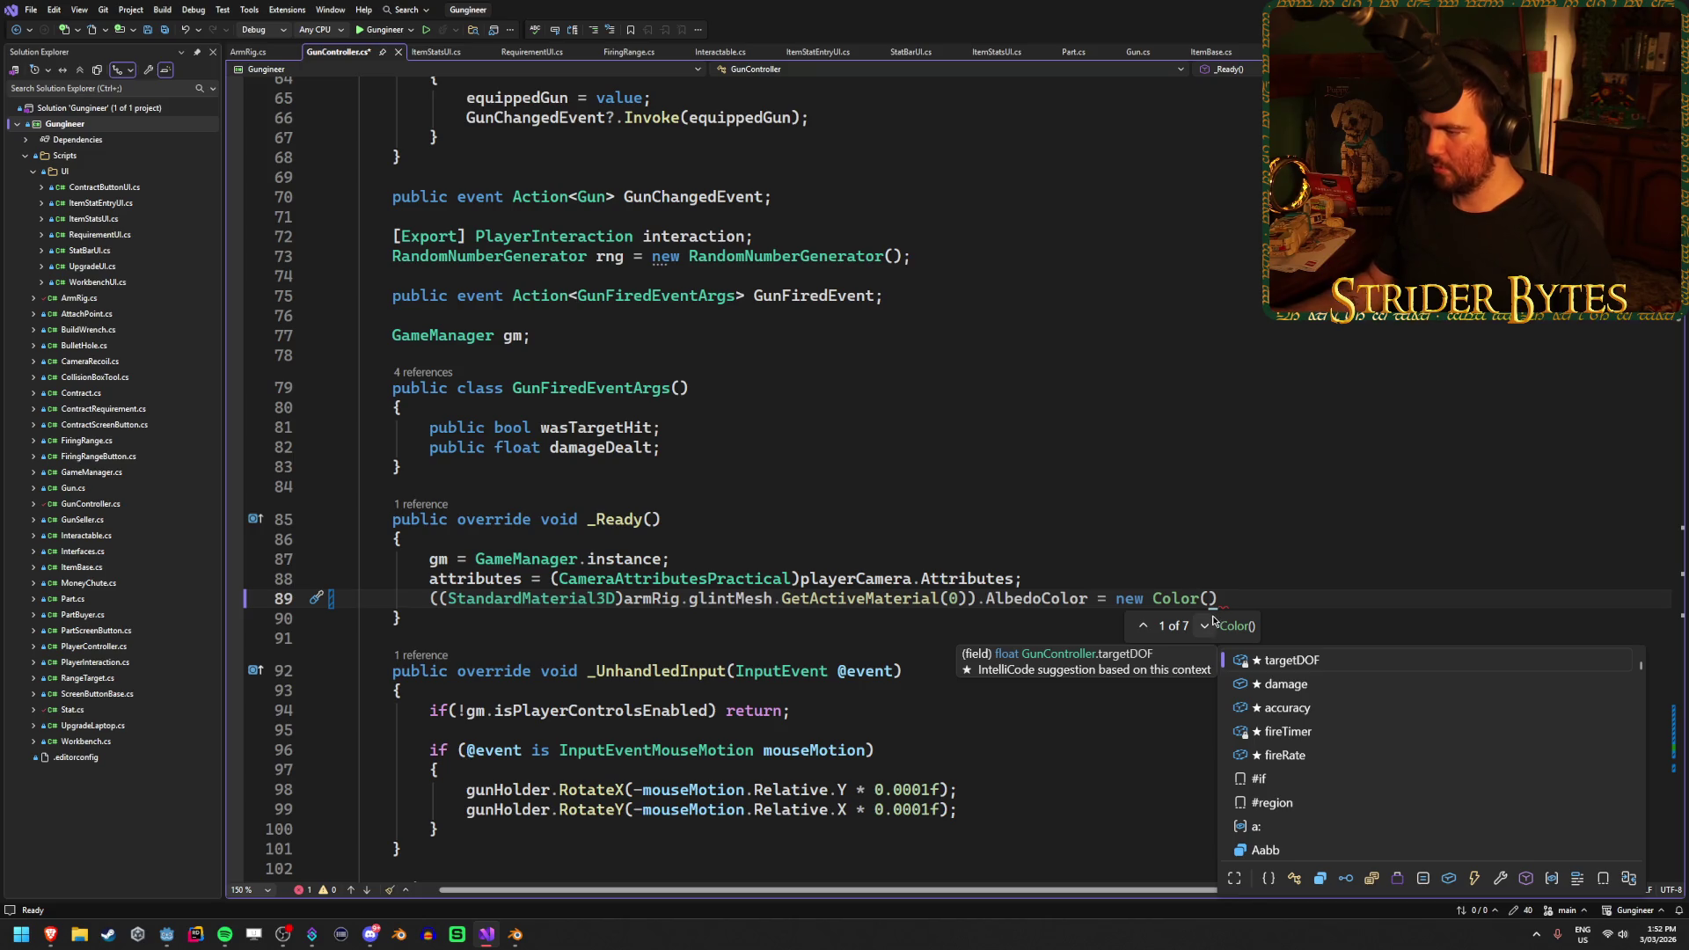
left_click(1205, 625)
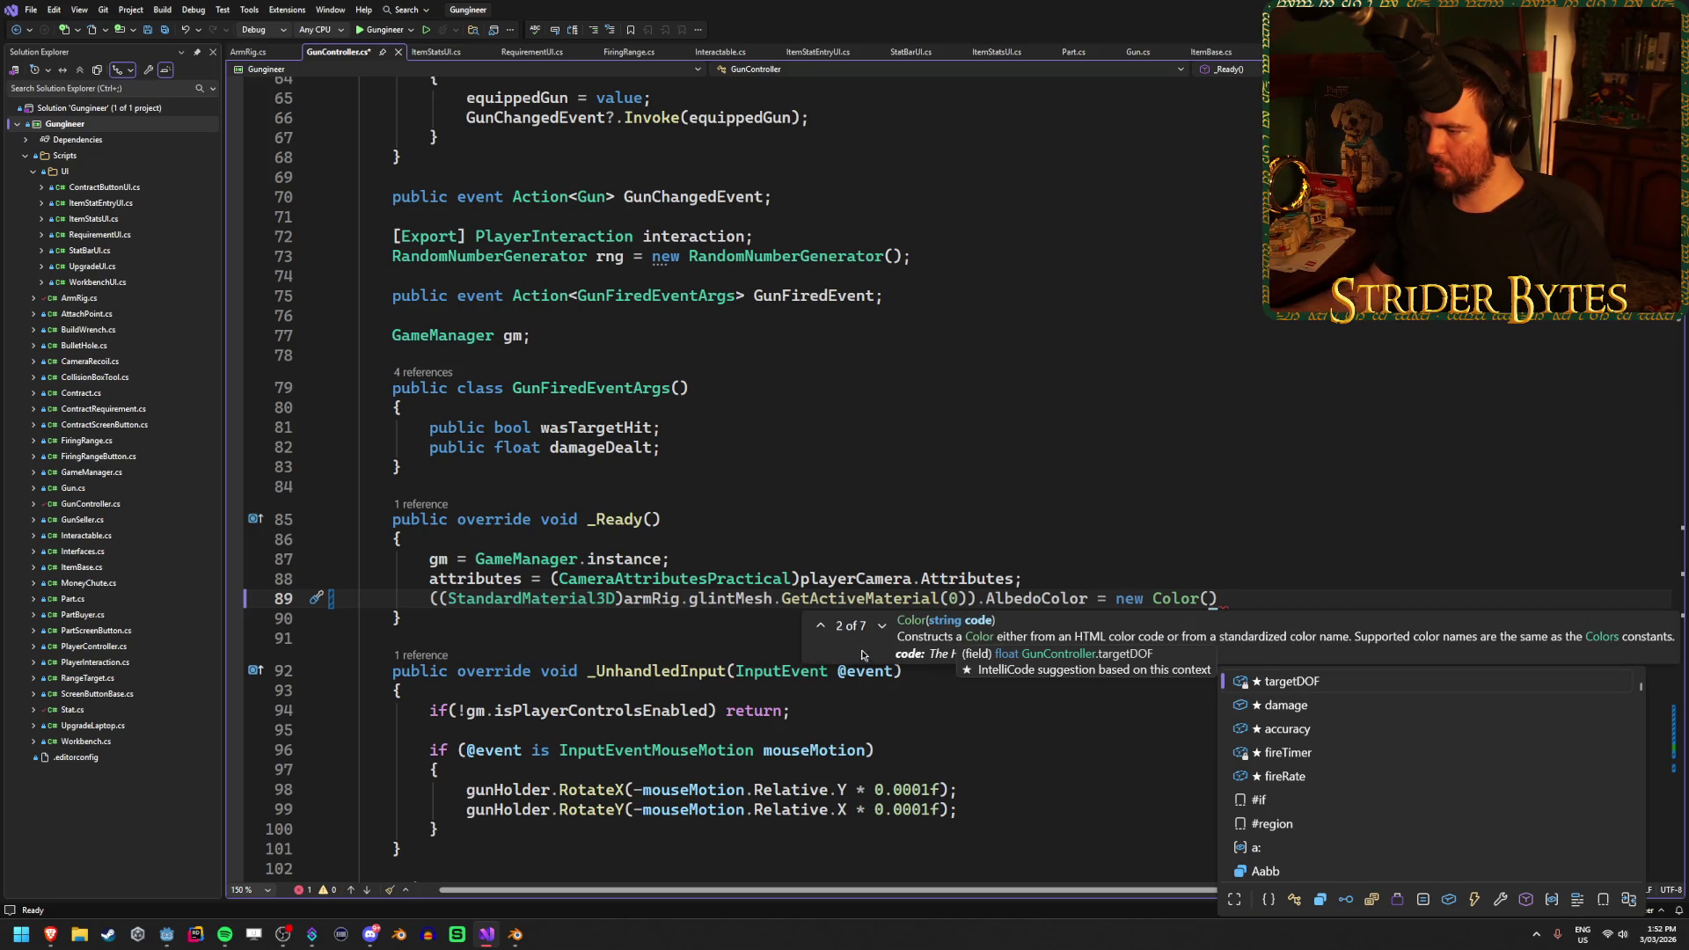
left_click(880, 626)
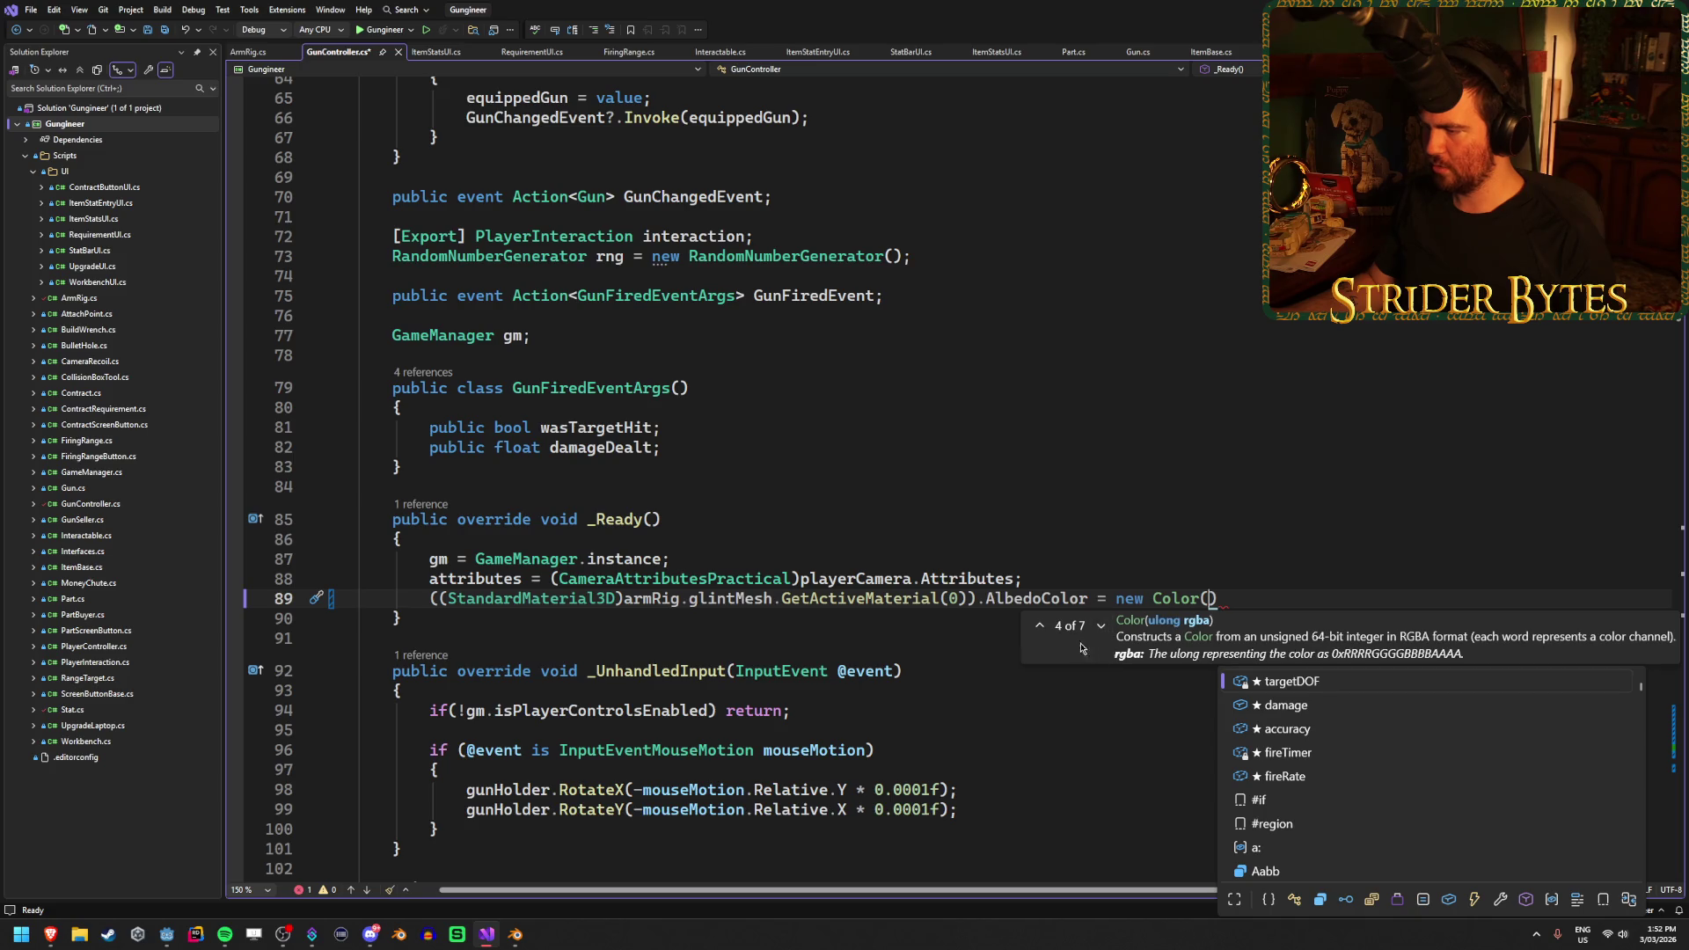
left_click(1103, 625)
left_click(1116, 625)
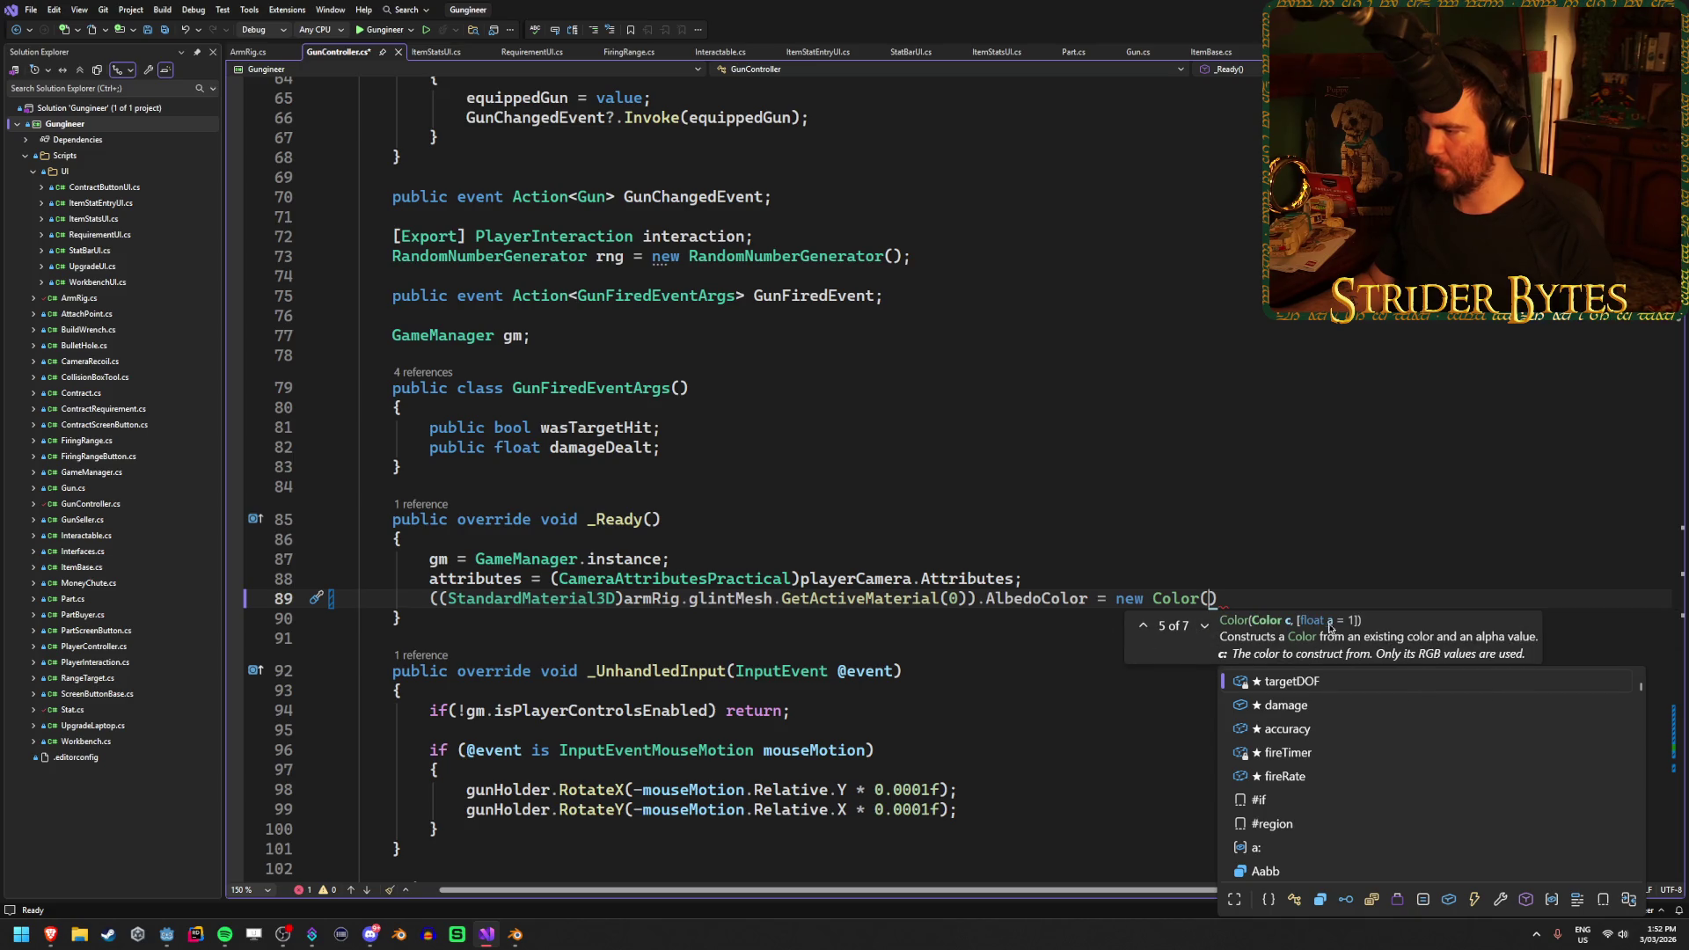
left_click(1204, 625)
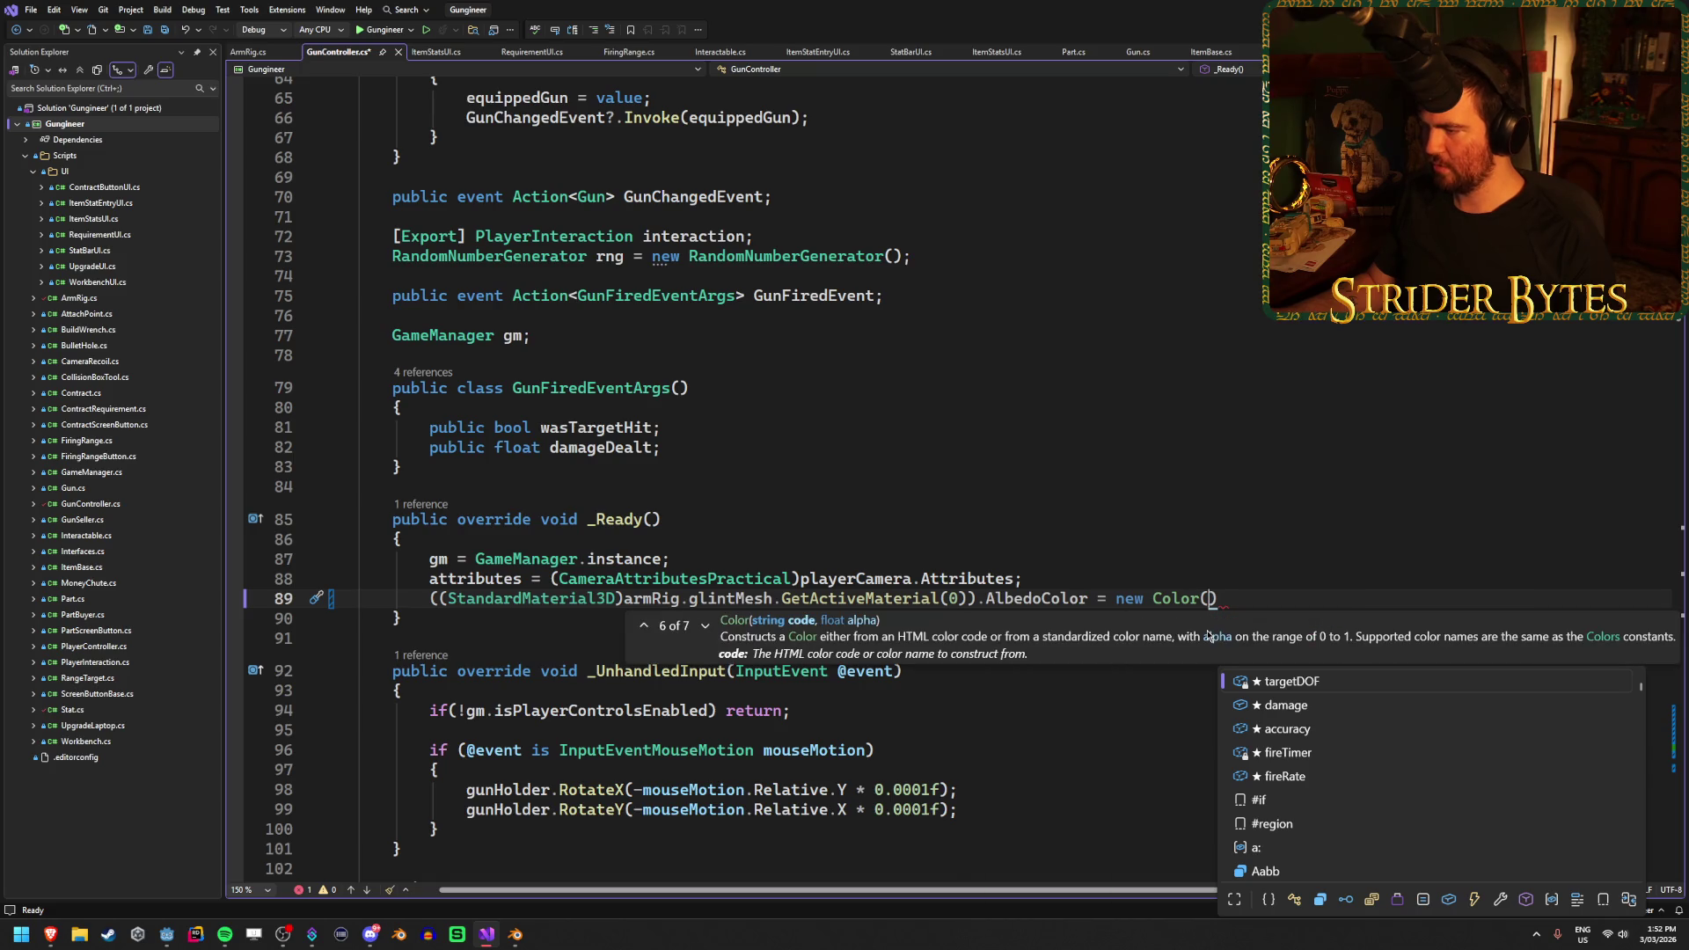
left_click(705, 625)
Enter 1f, 1f, 1f, 0f as the Color arguments and save GunController.cs
type("1")
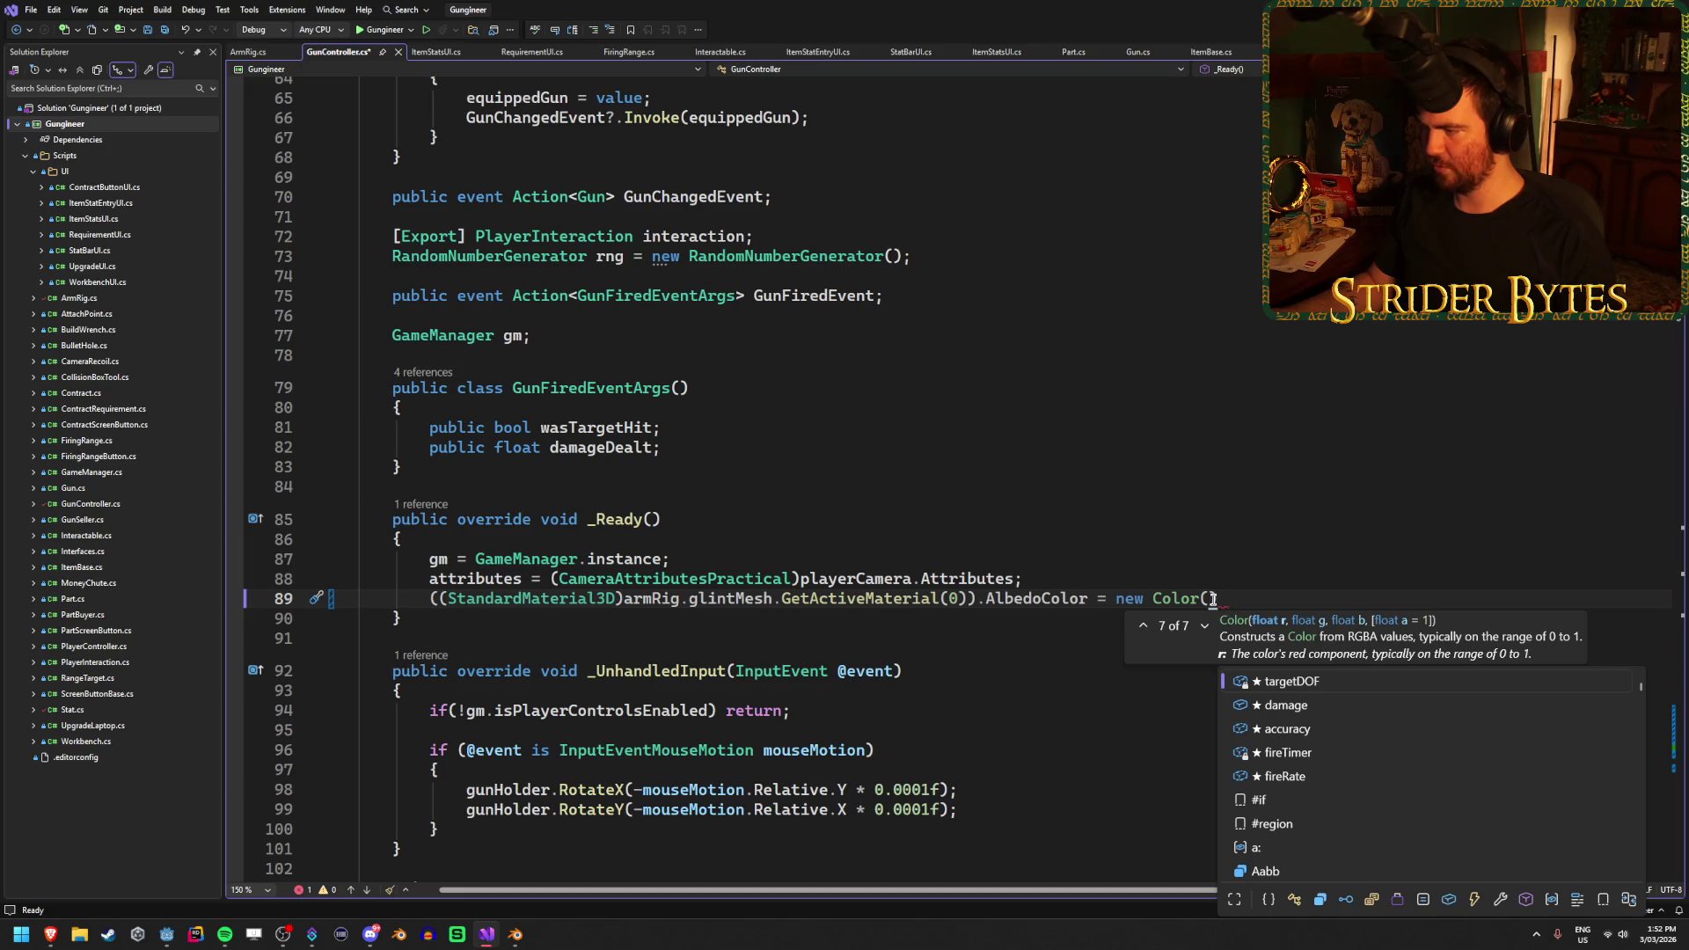
key("Escape")
type("f, 1f, 1f, 0f);")
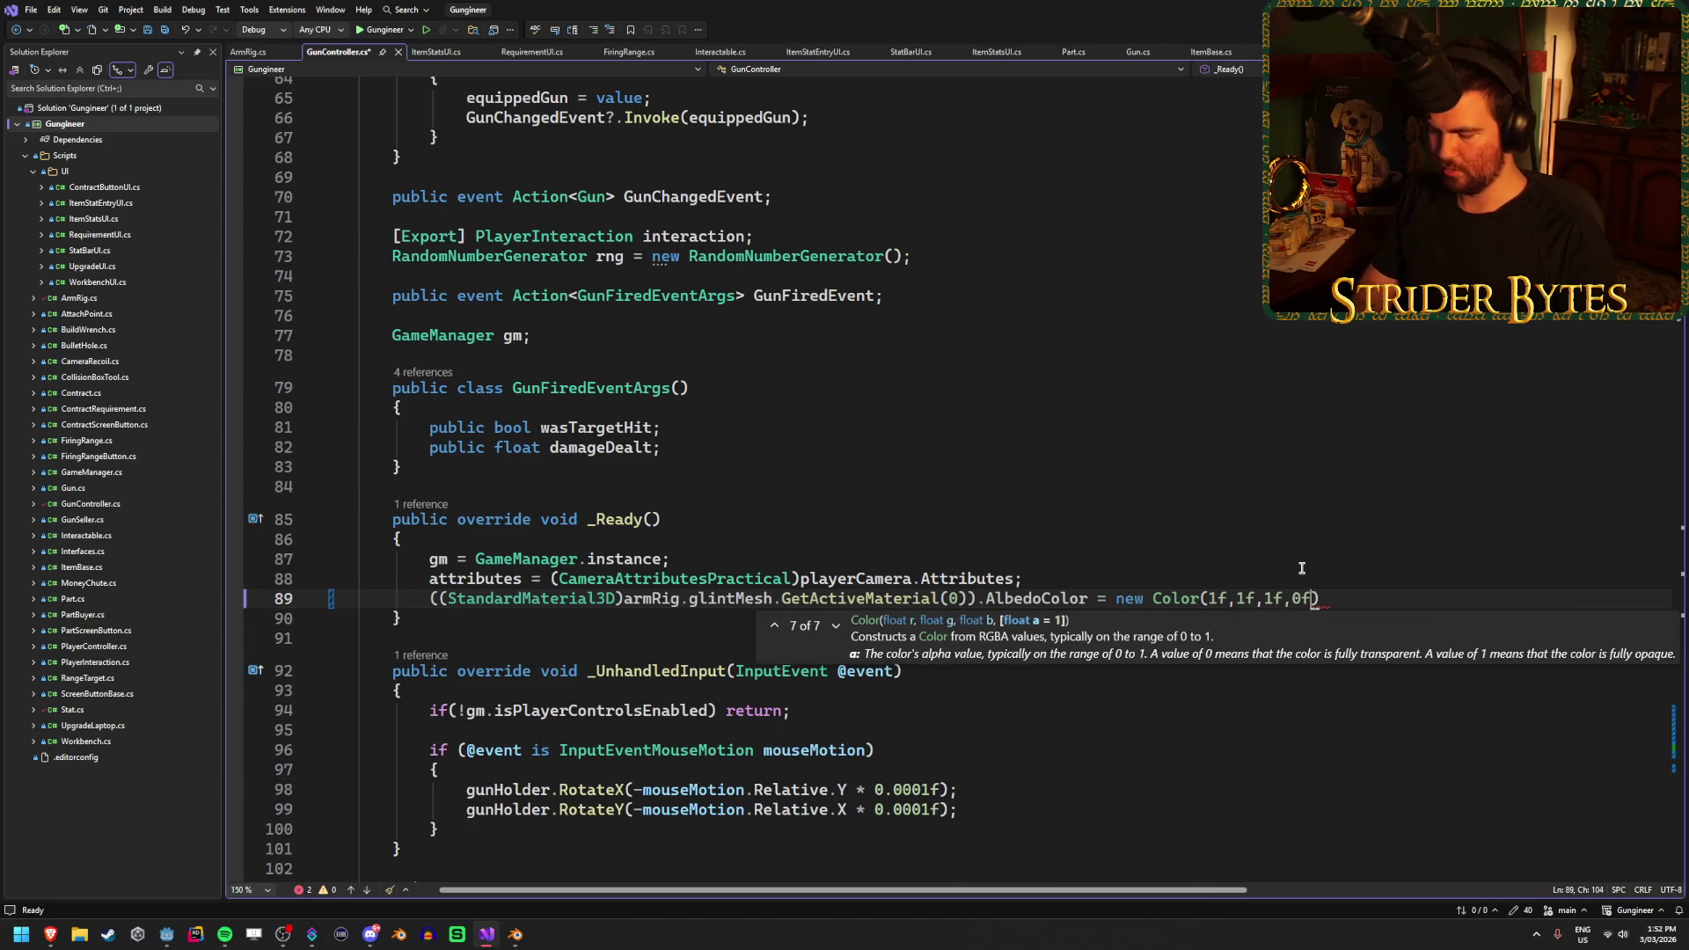
key("ctrl+s")
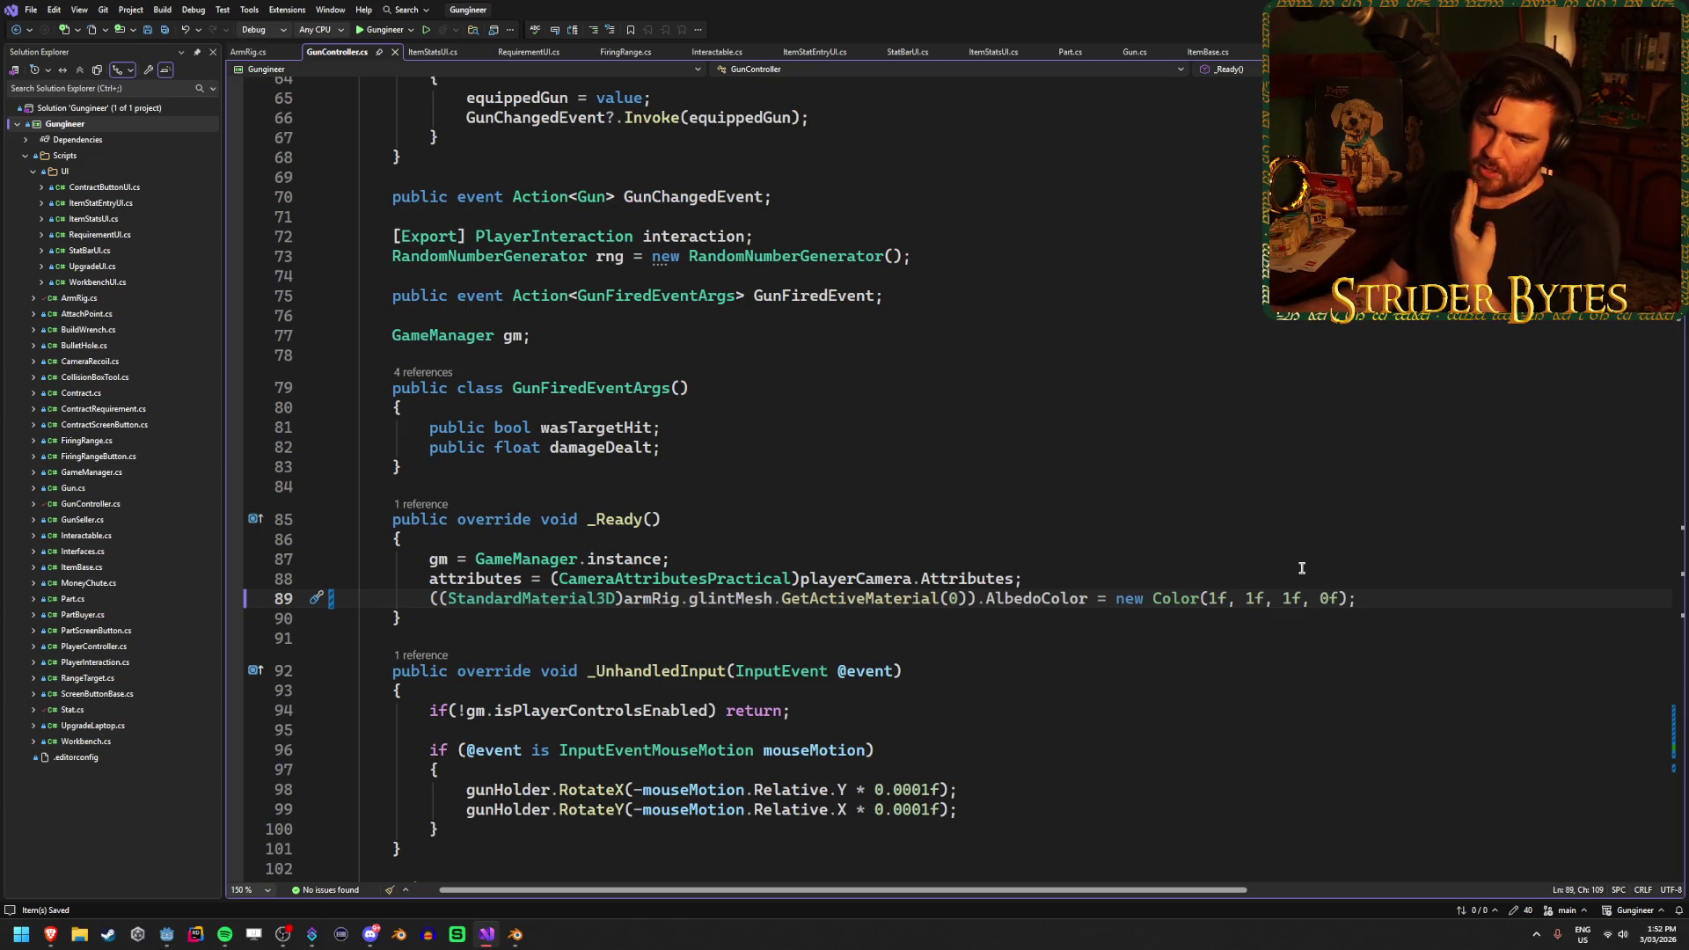
Scroll past _Ready to review the ShowGlint tween code before running the game in Godot
left_click(1401, 624)
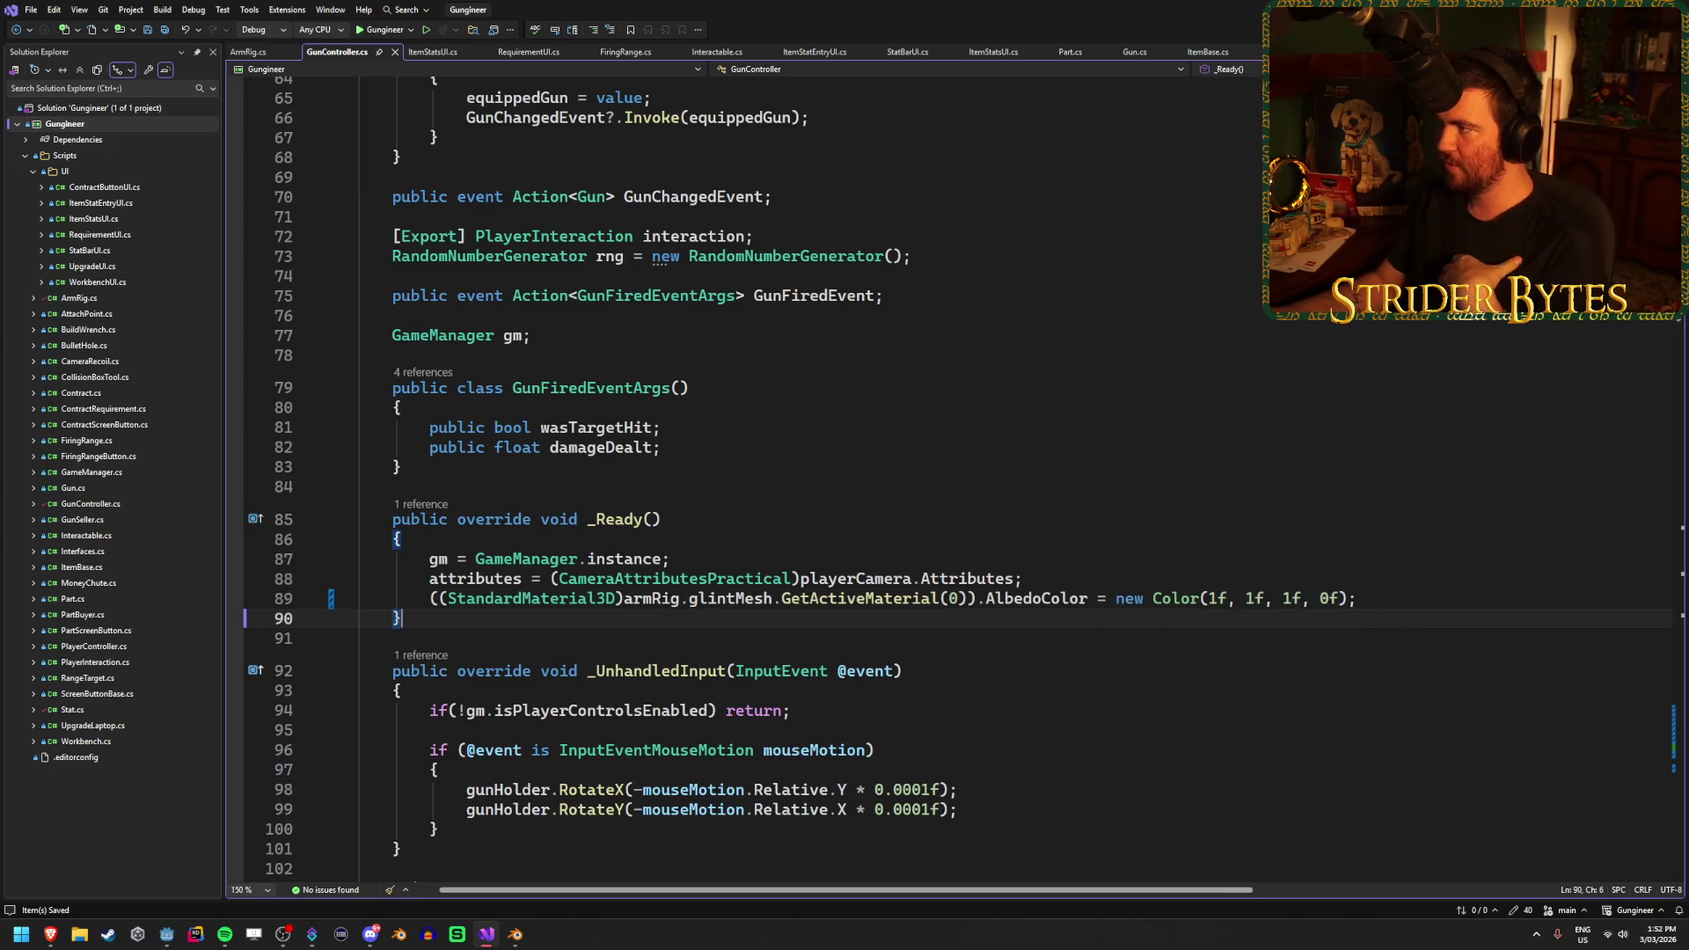
scroll(1228, 601, "down", 20)
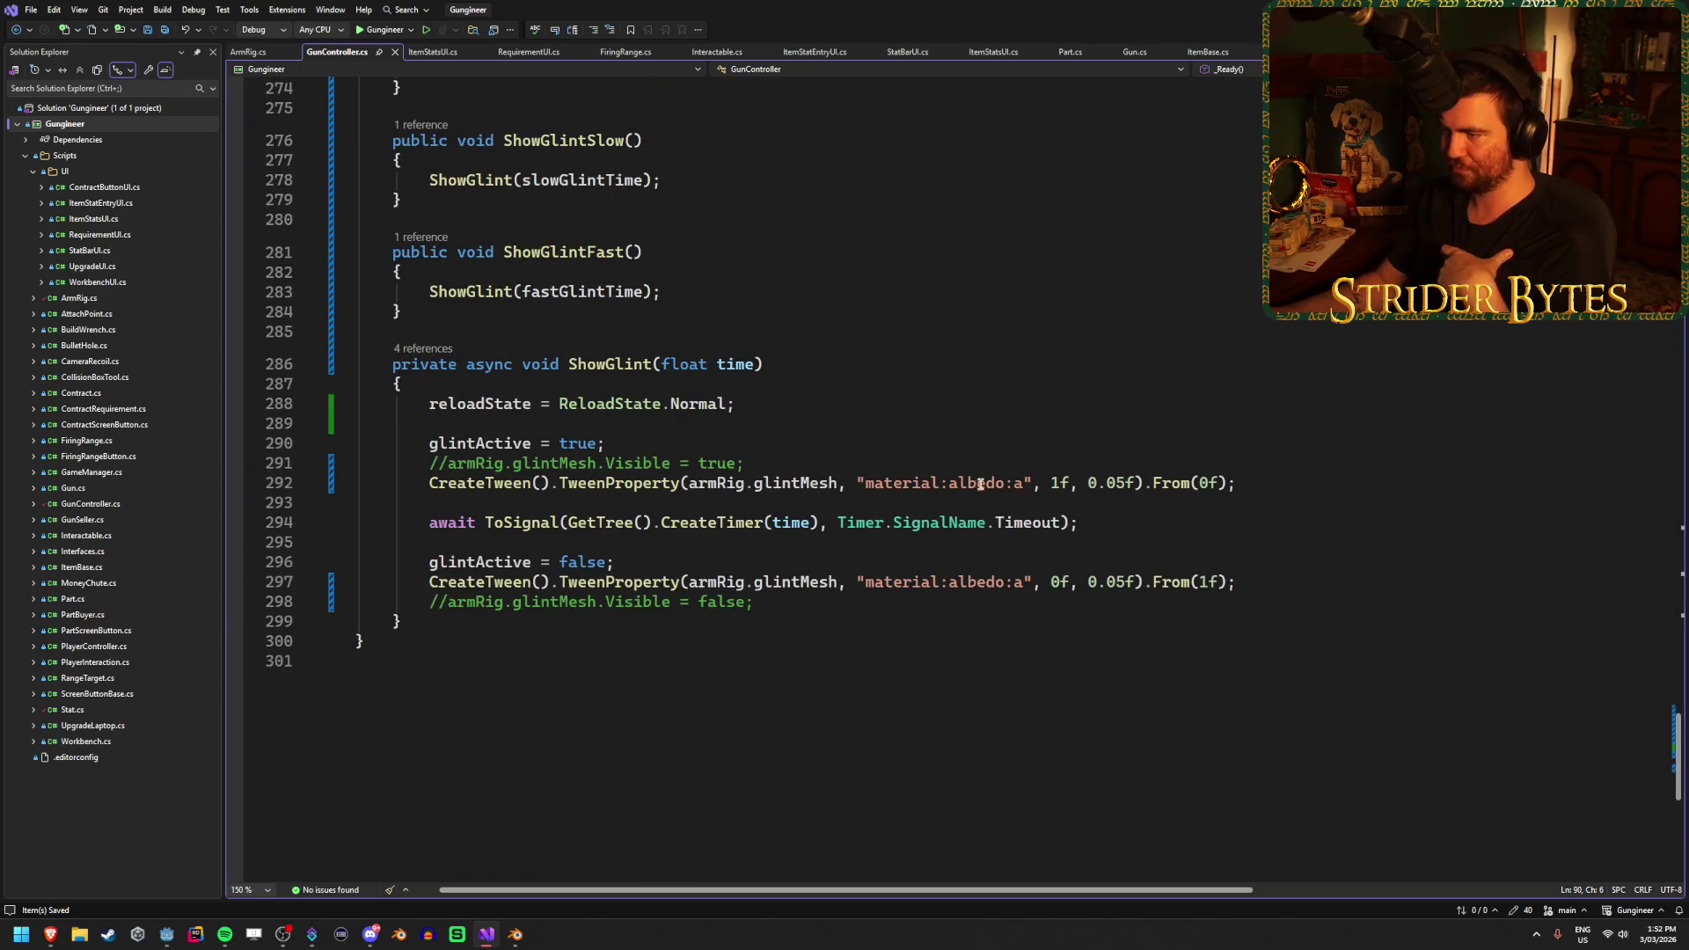
key("alt+Tab")
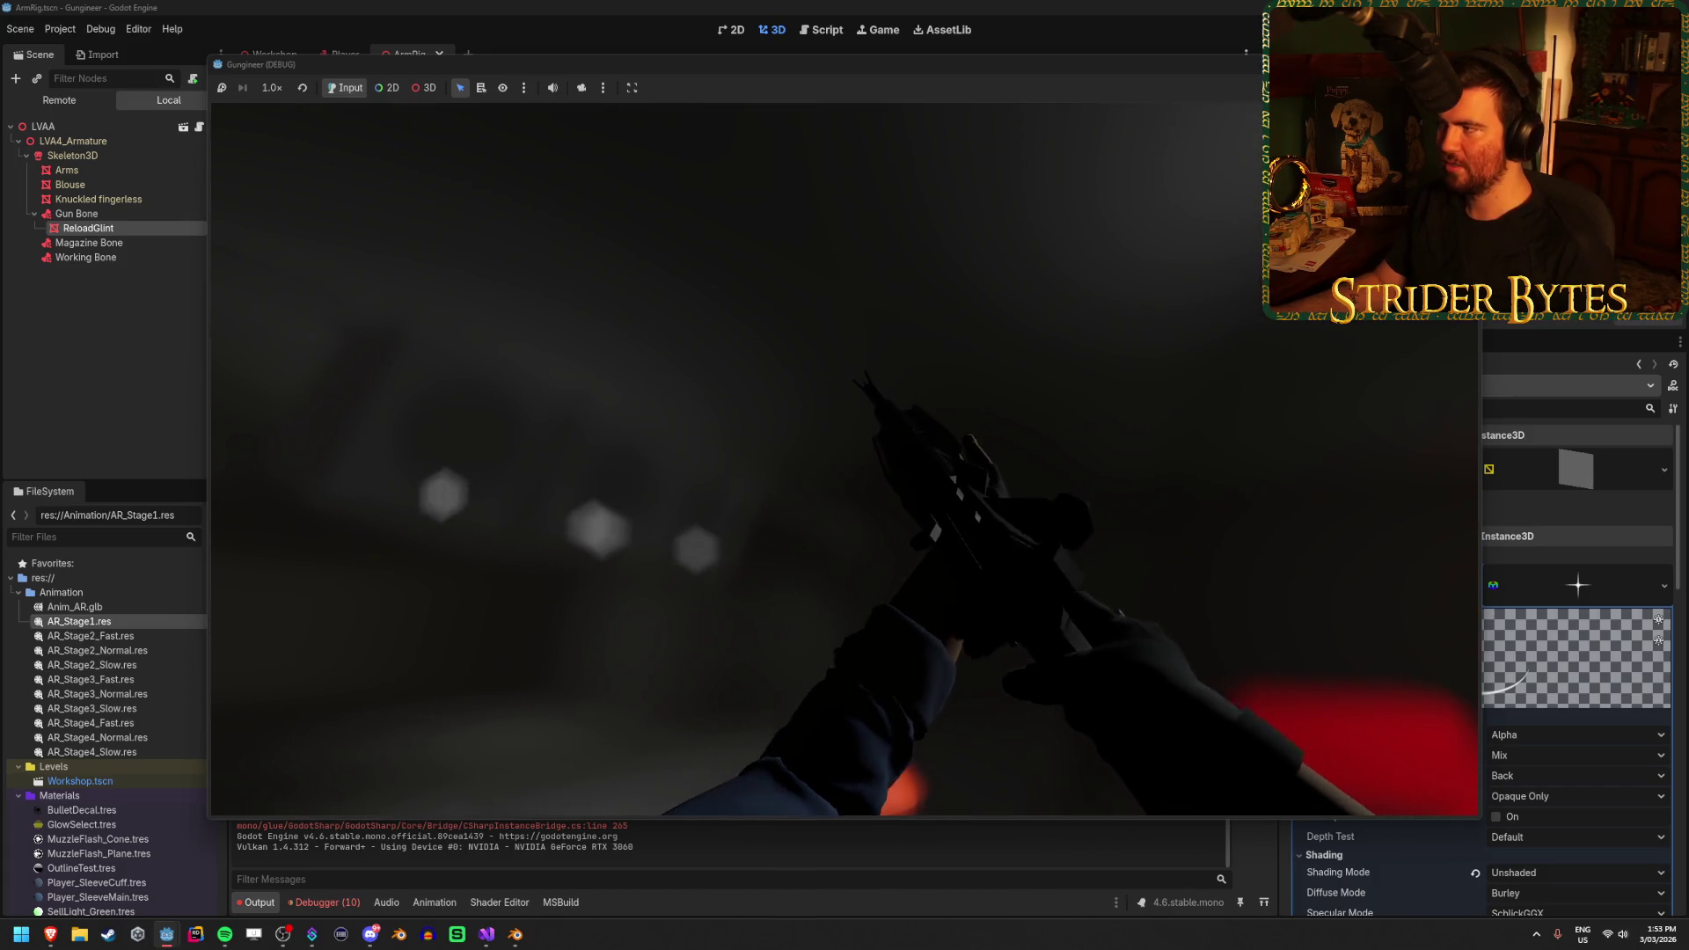
Stop the test run and view the debugger errors about the missing material:albedo:a property
key("F8")
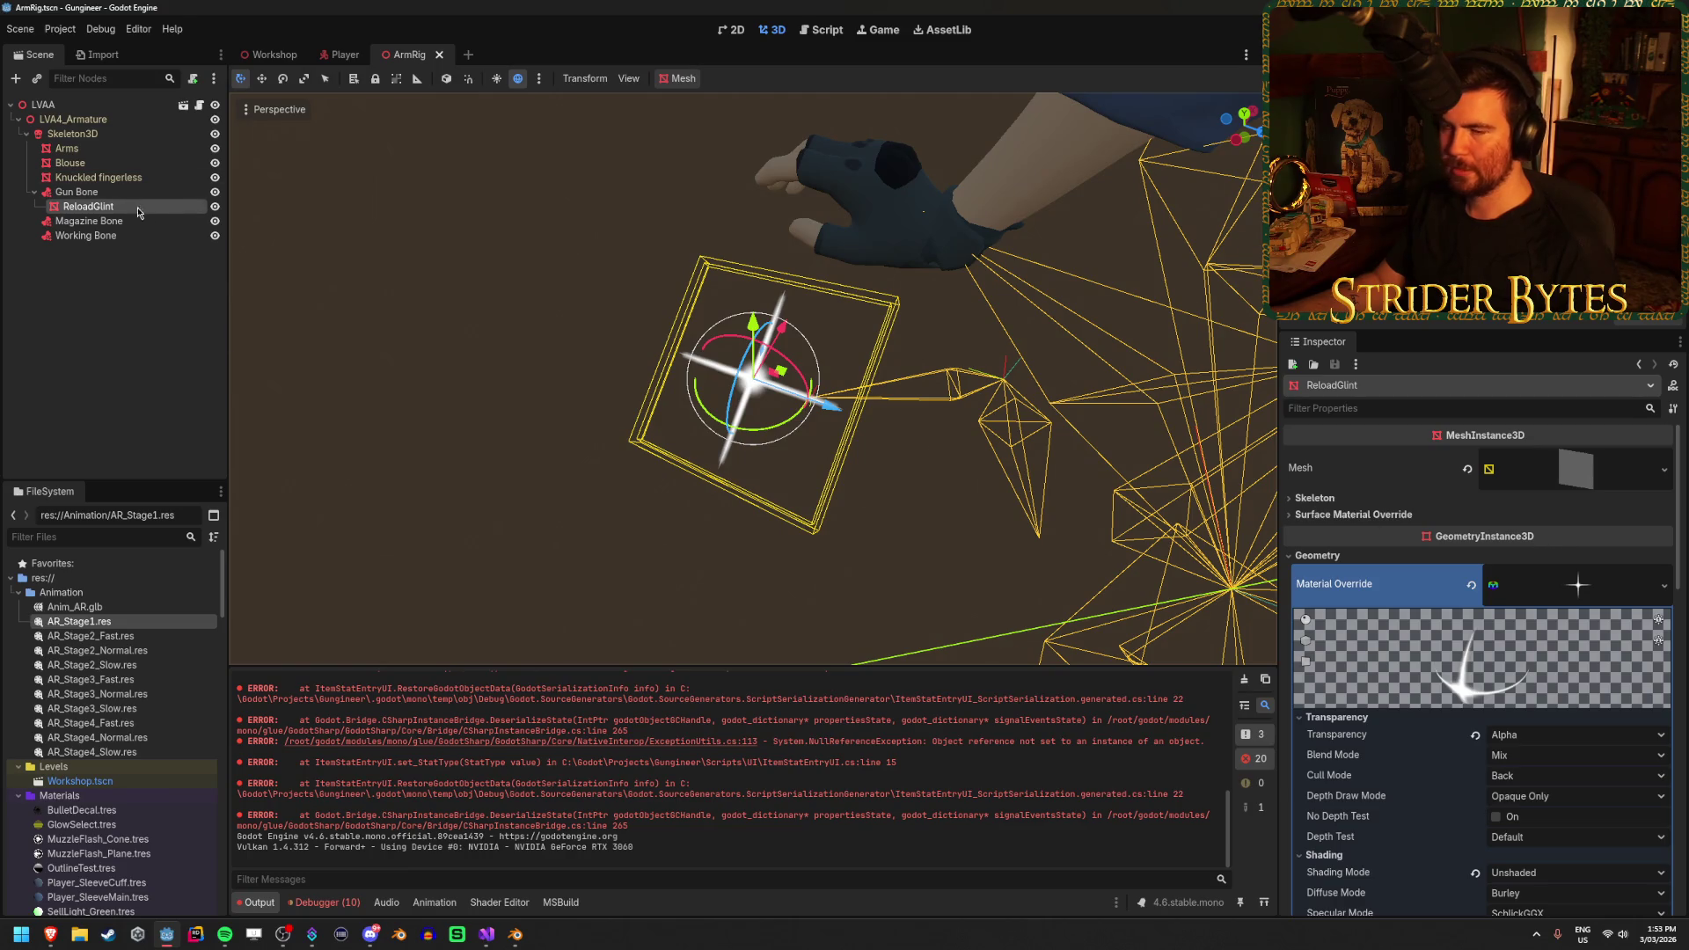
left_click(326, 902)
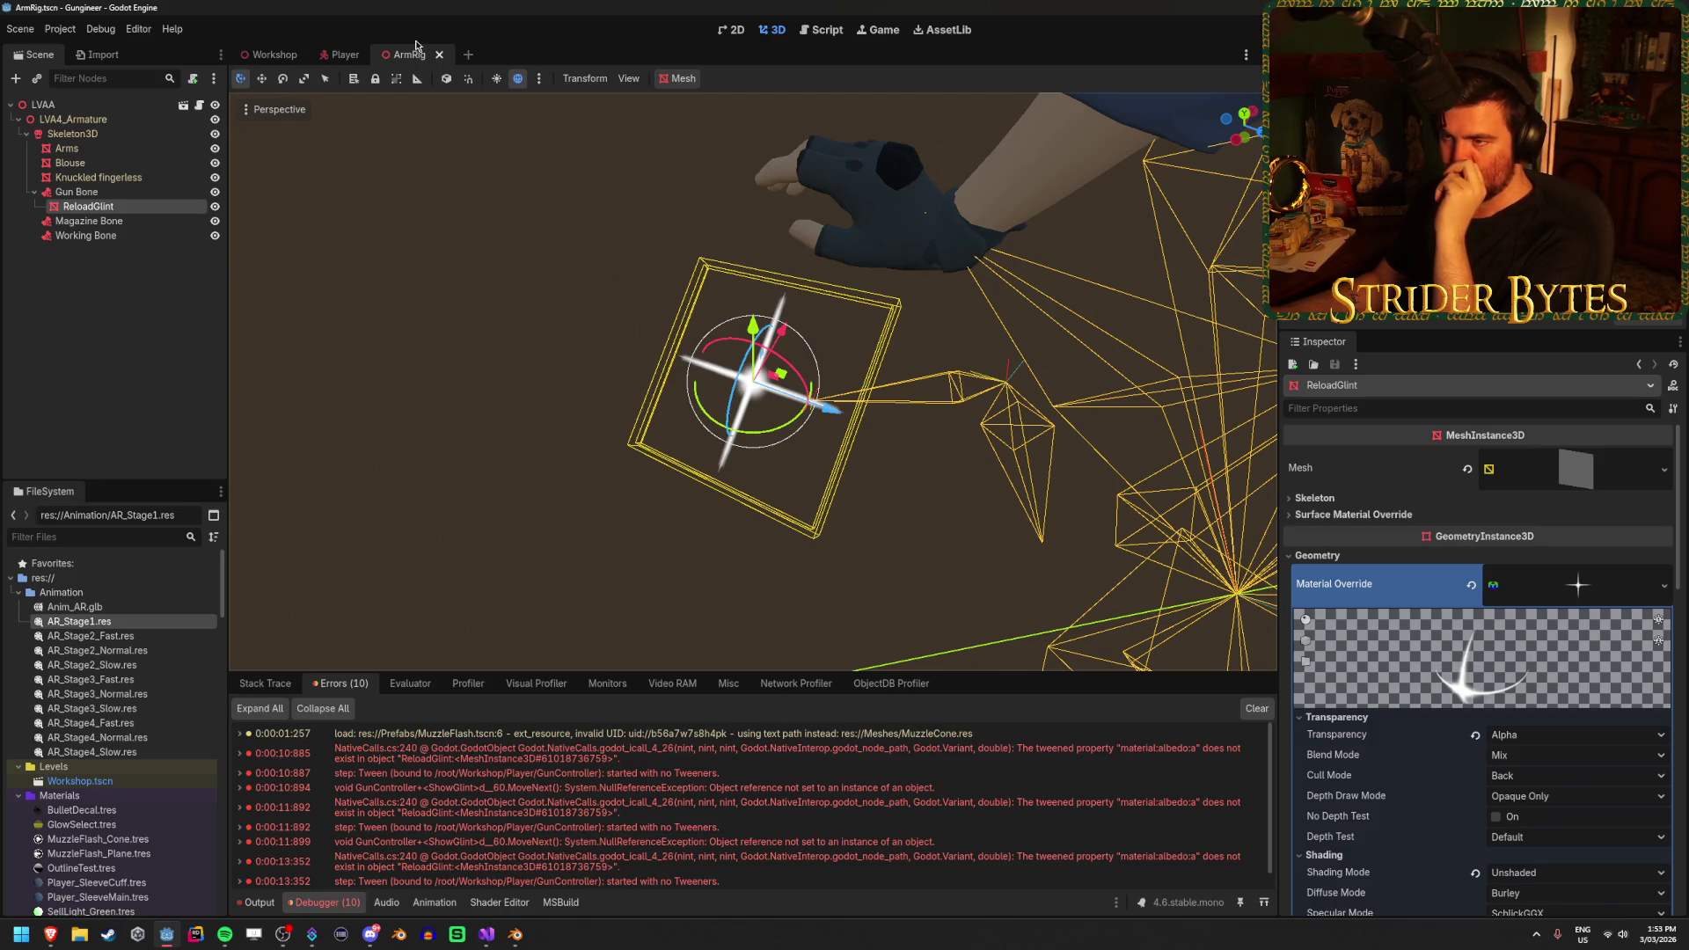
left_click(833, 34)
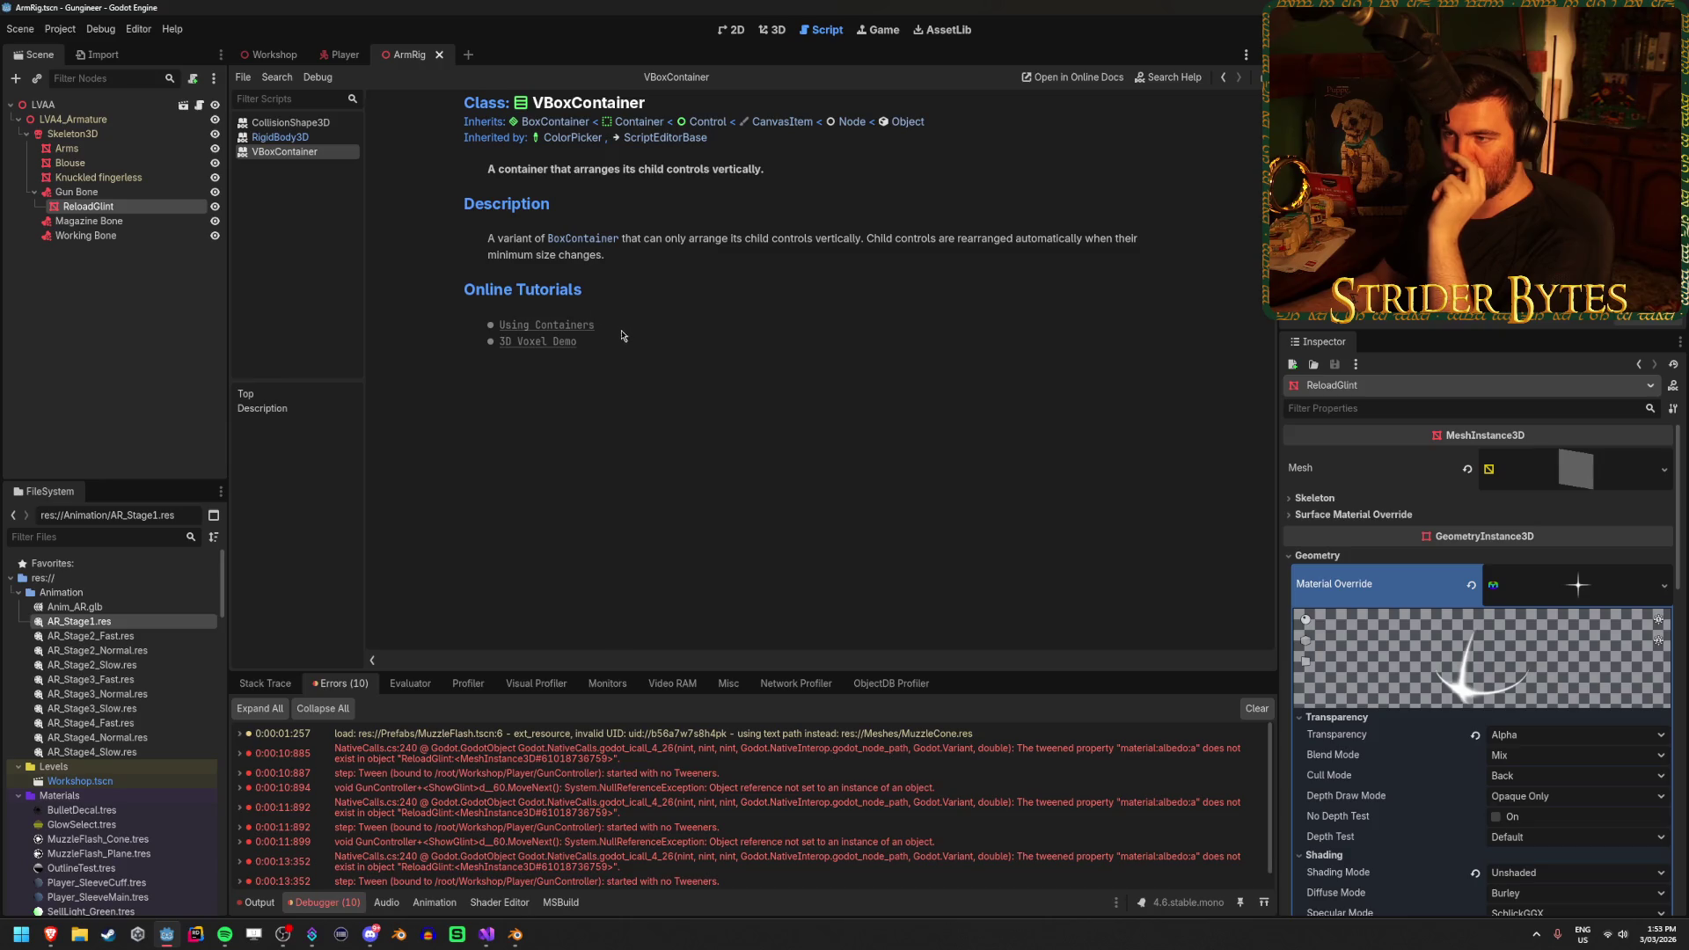
Read through the BoxContainer class reference, then switch to the Workshop scene
left_click(562, 241)
scroll(699, 323, "down", 3)
scroll(699, 322, "up", 3)
scroll(517, 310, "down", 10)
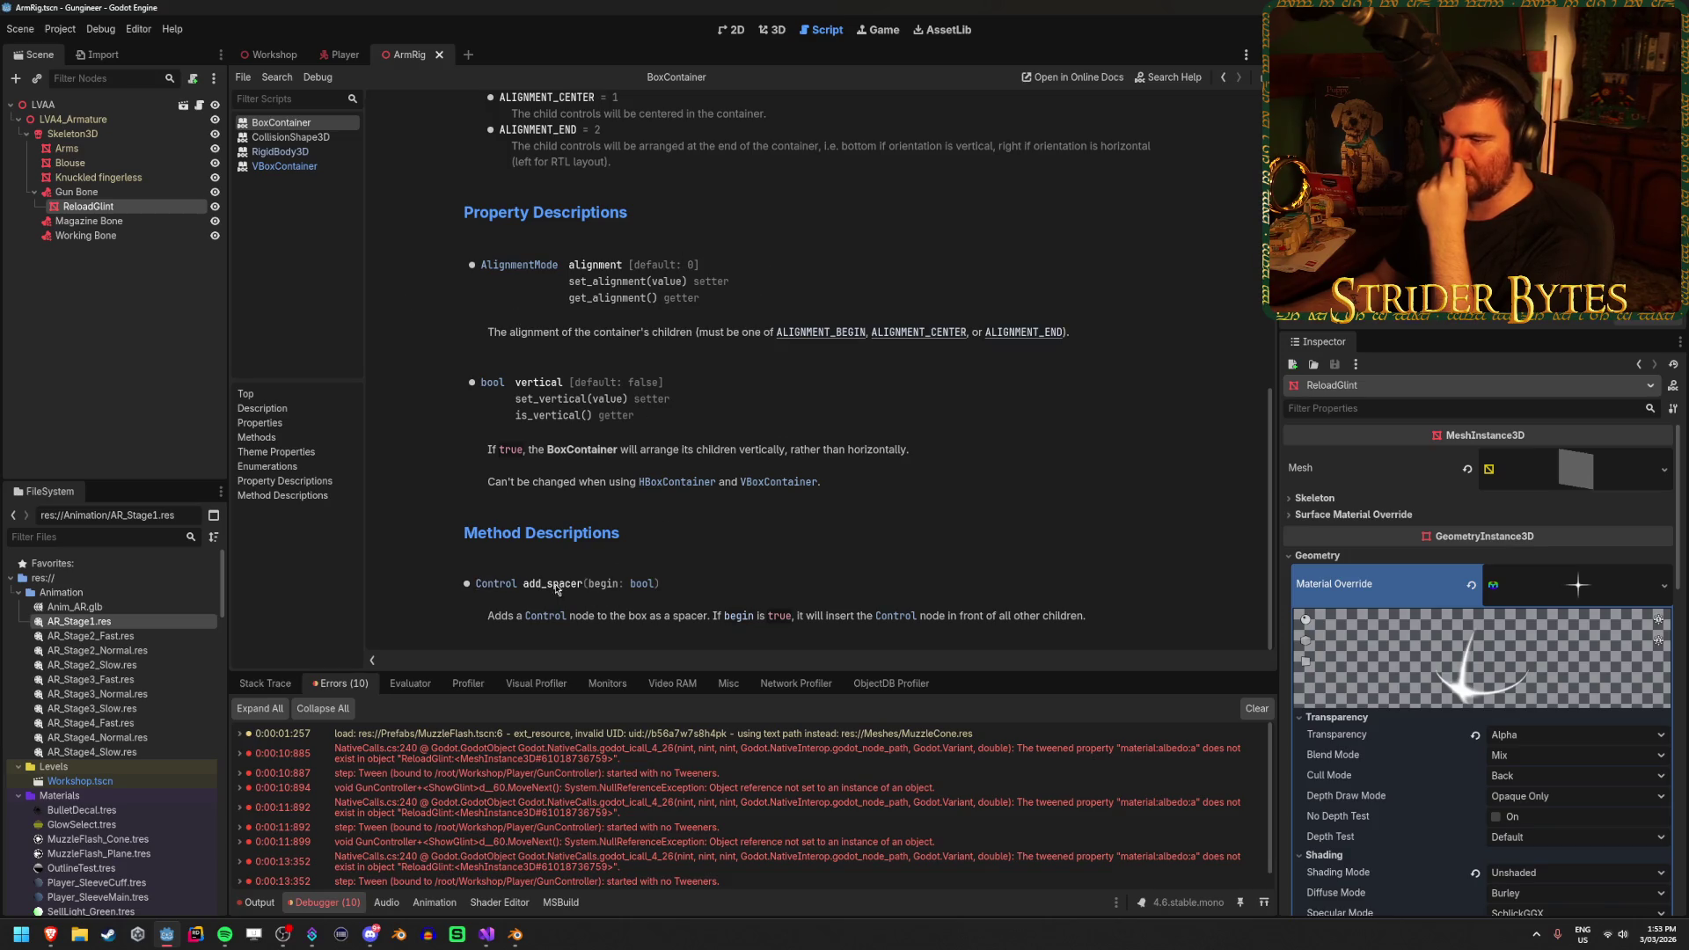
scroll(867, 589, "up", 10)
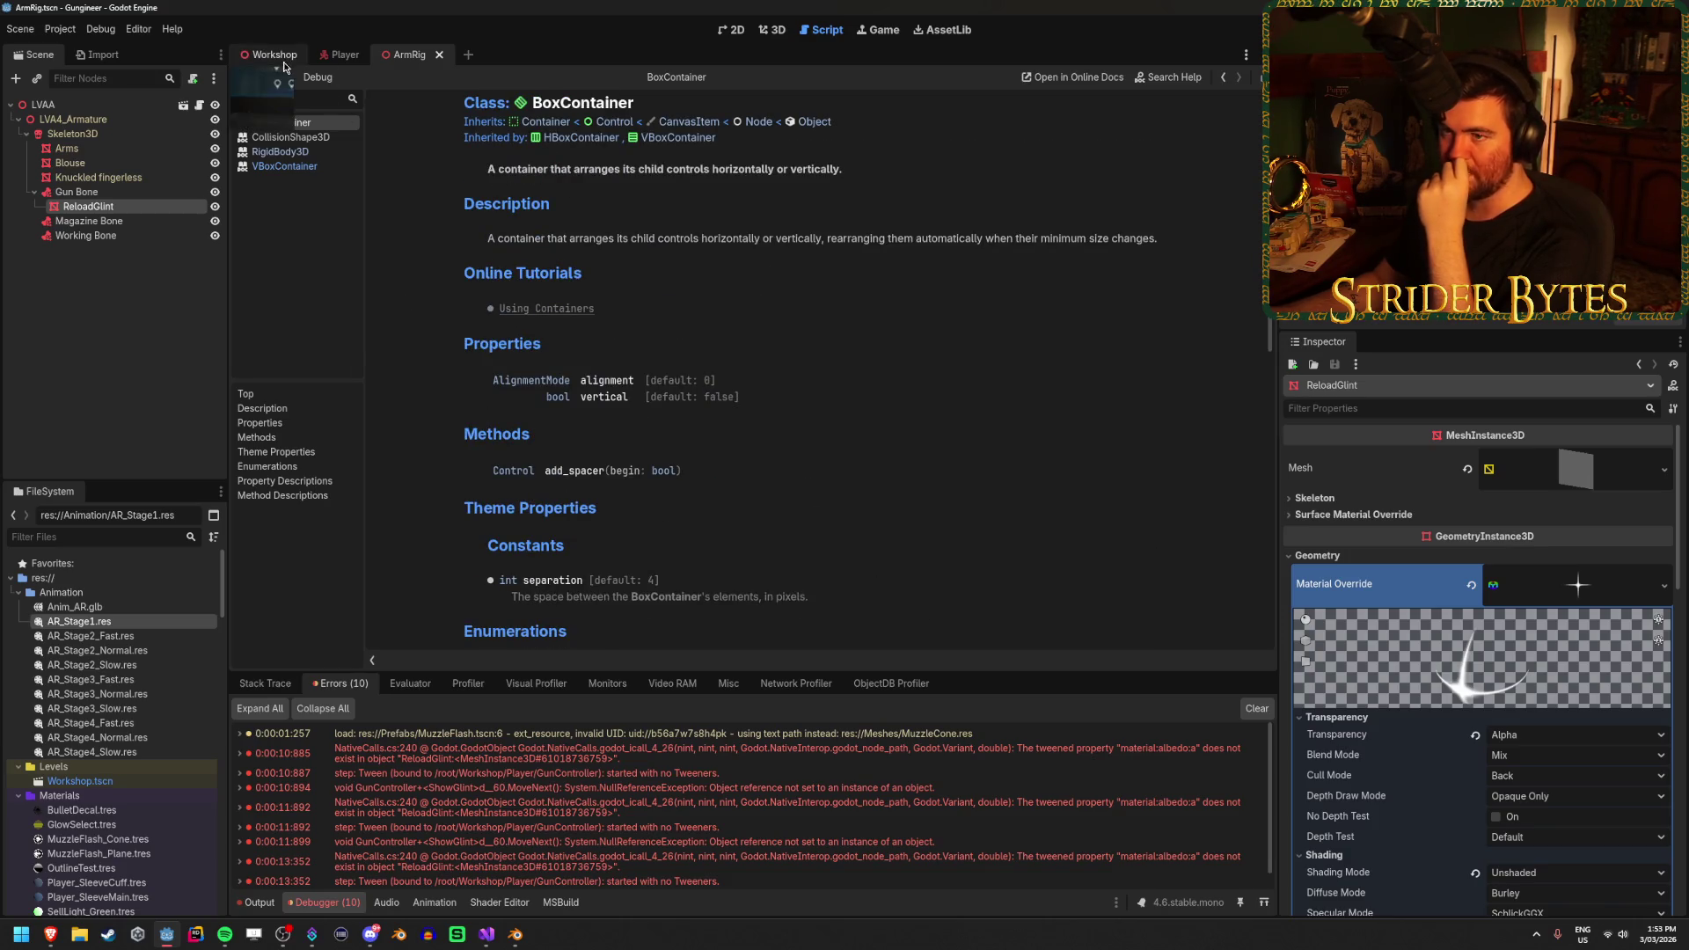
left_click(268, 54)
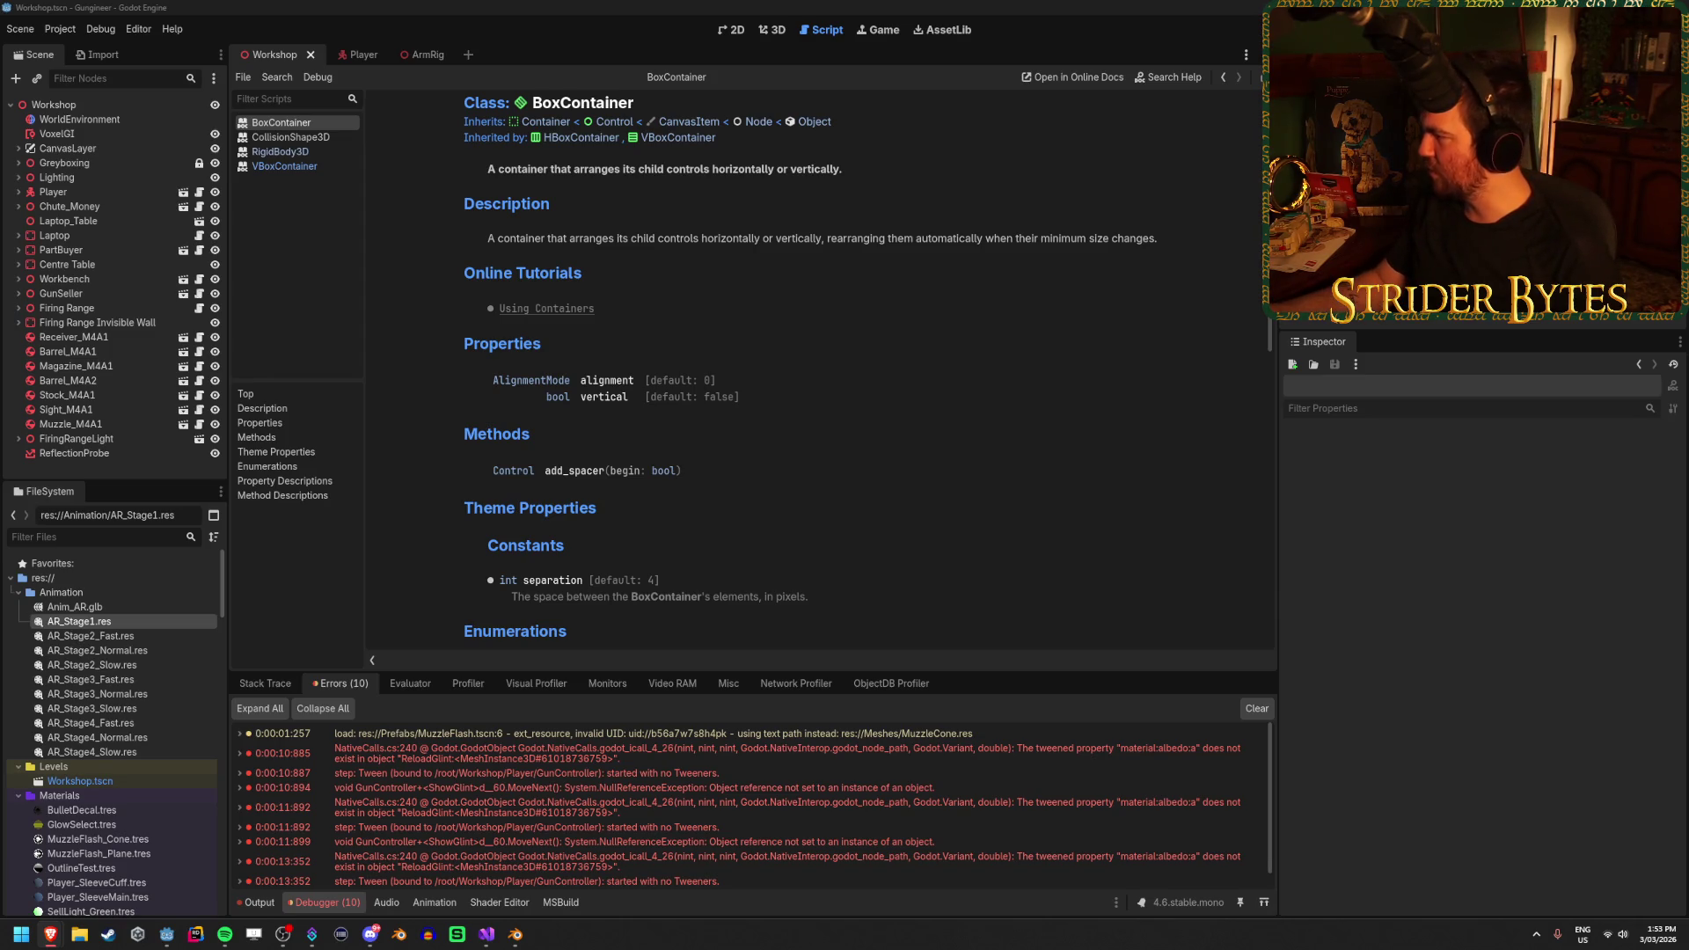
Scroll through the MeshInstance3D docs page, visit the docs home, and come back
key("alt+Tab")
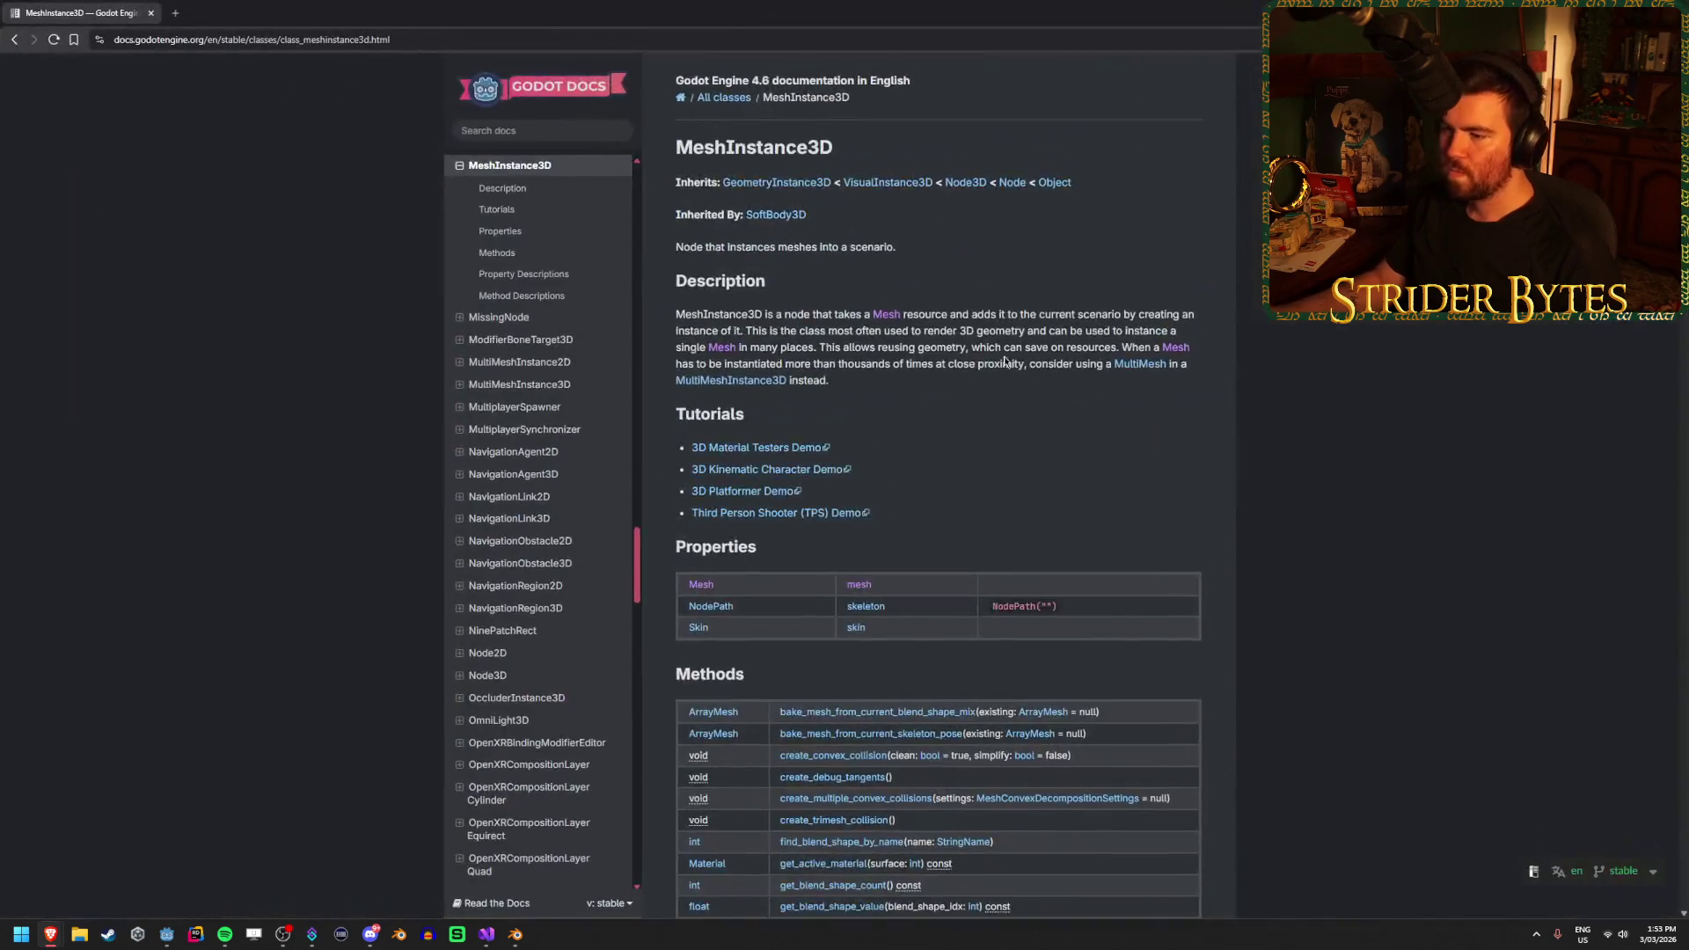
scroll(858, 599, "down", 10)
scroll(857, 599, "up", 10)
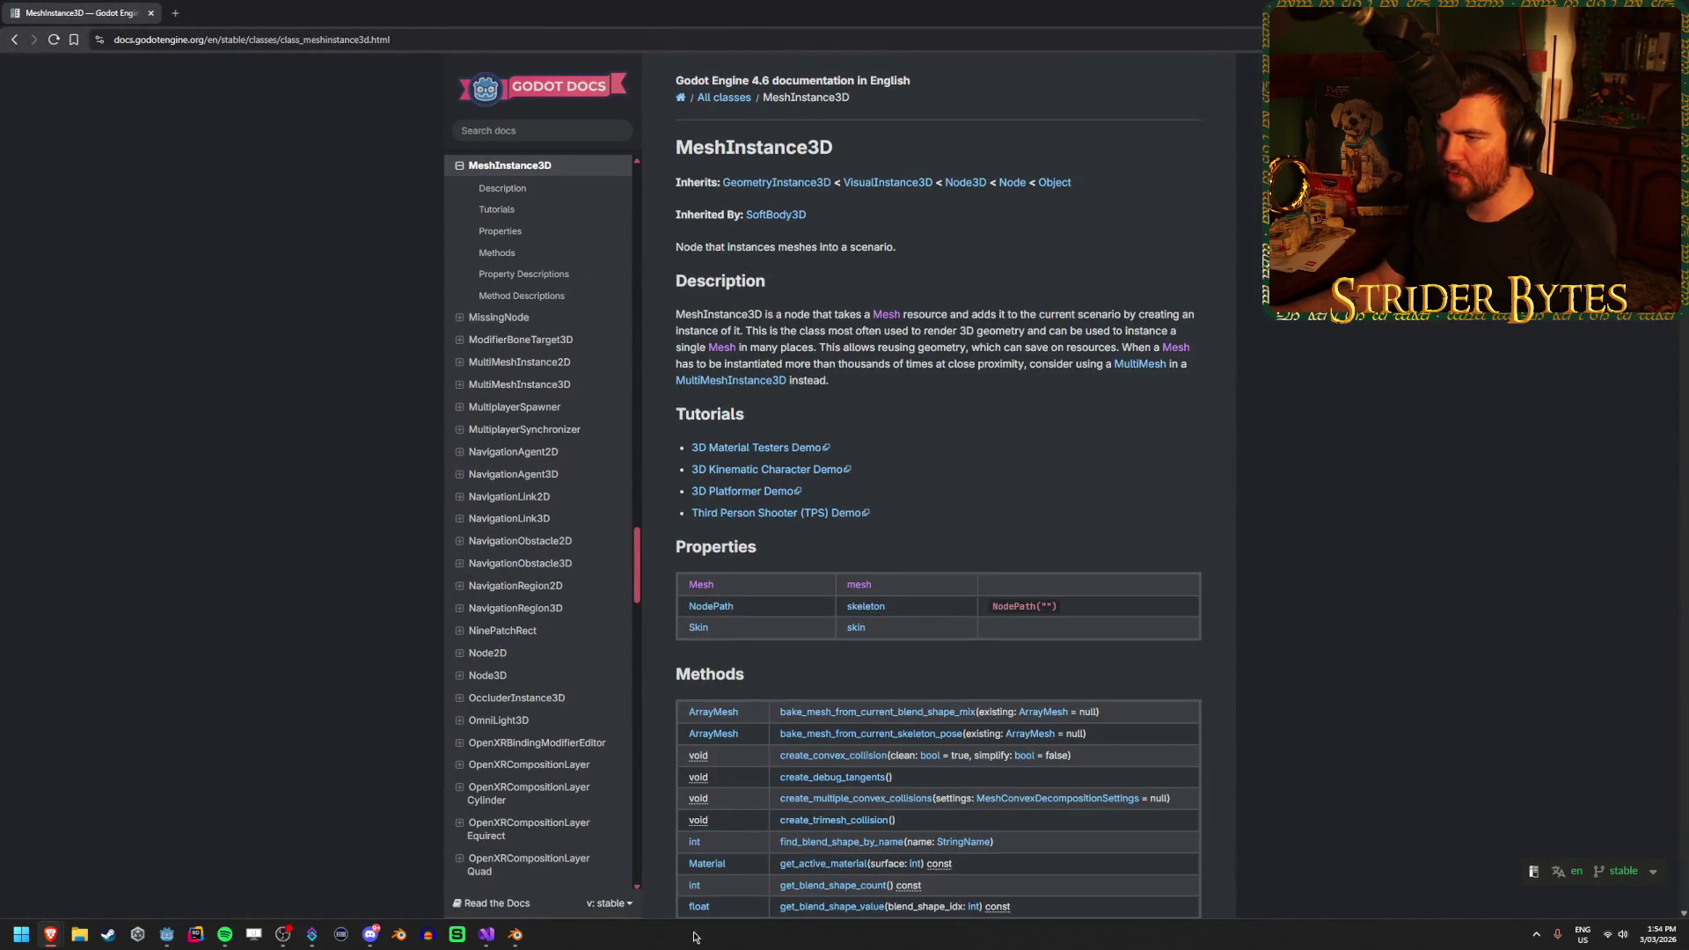
scroll(947, 380, "down", 3)
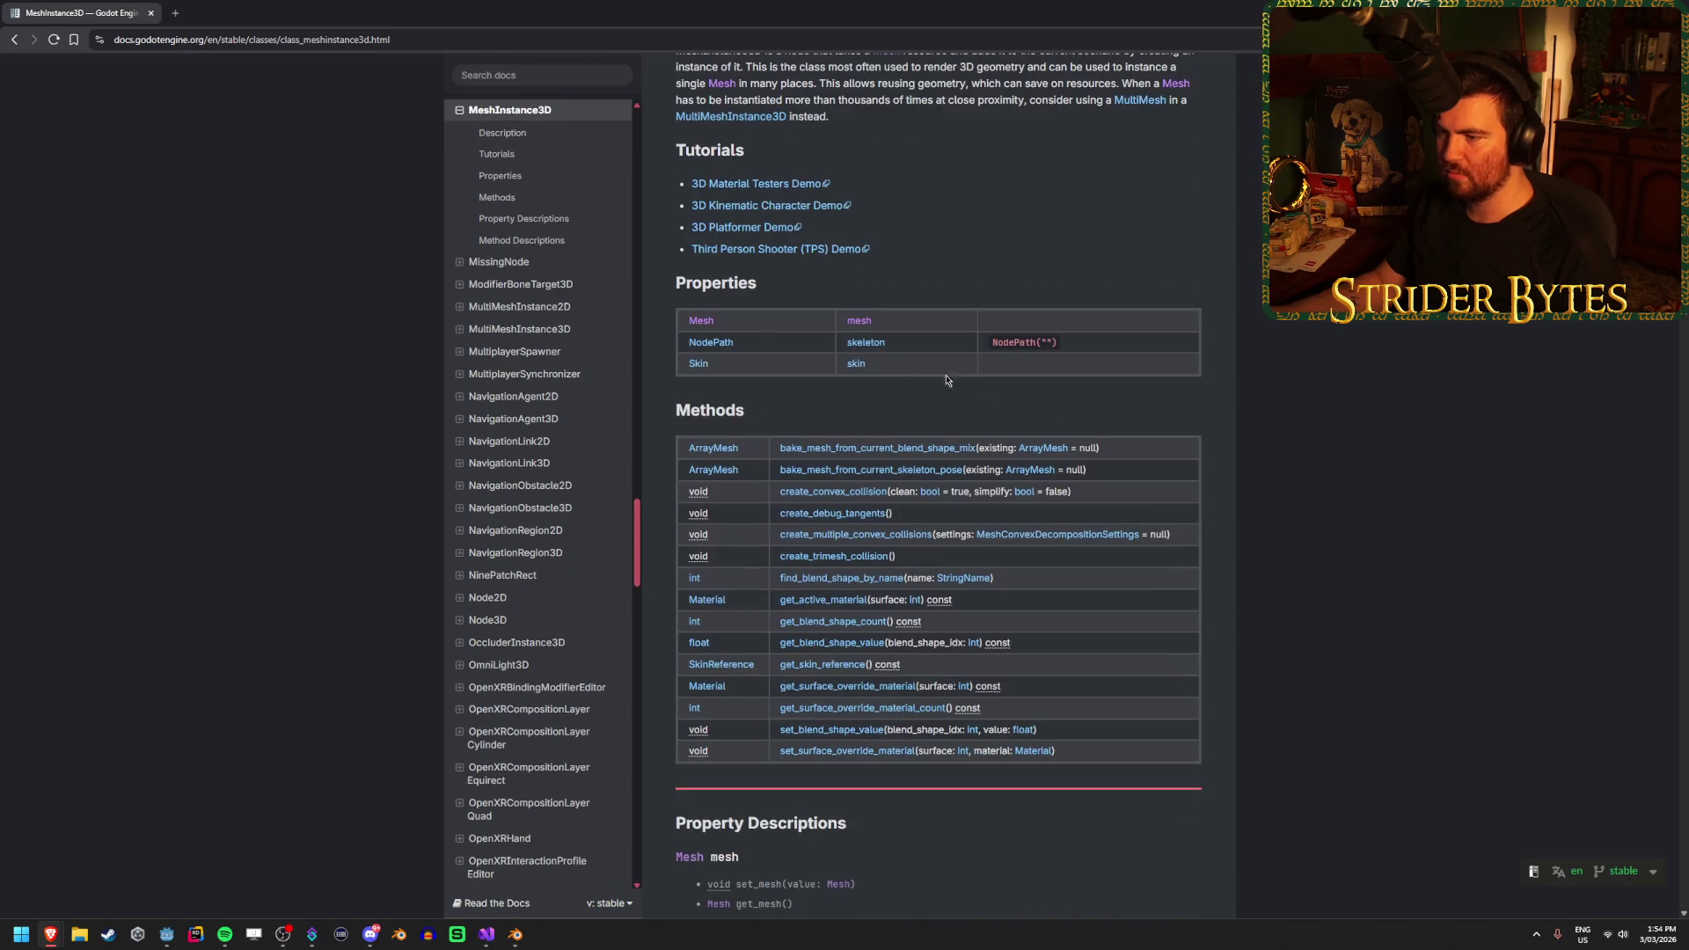
scroll(1259, 604, "down", 18)
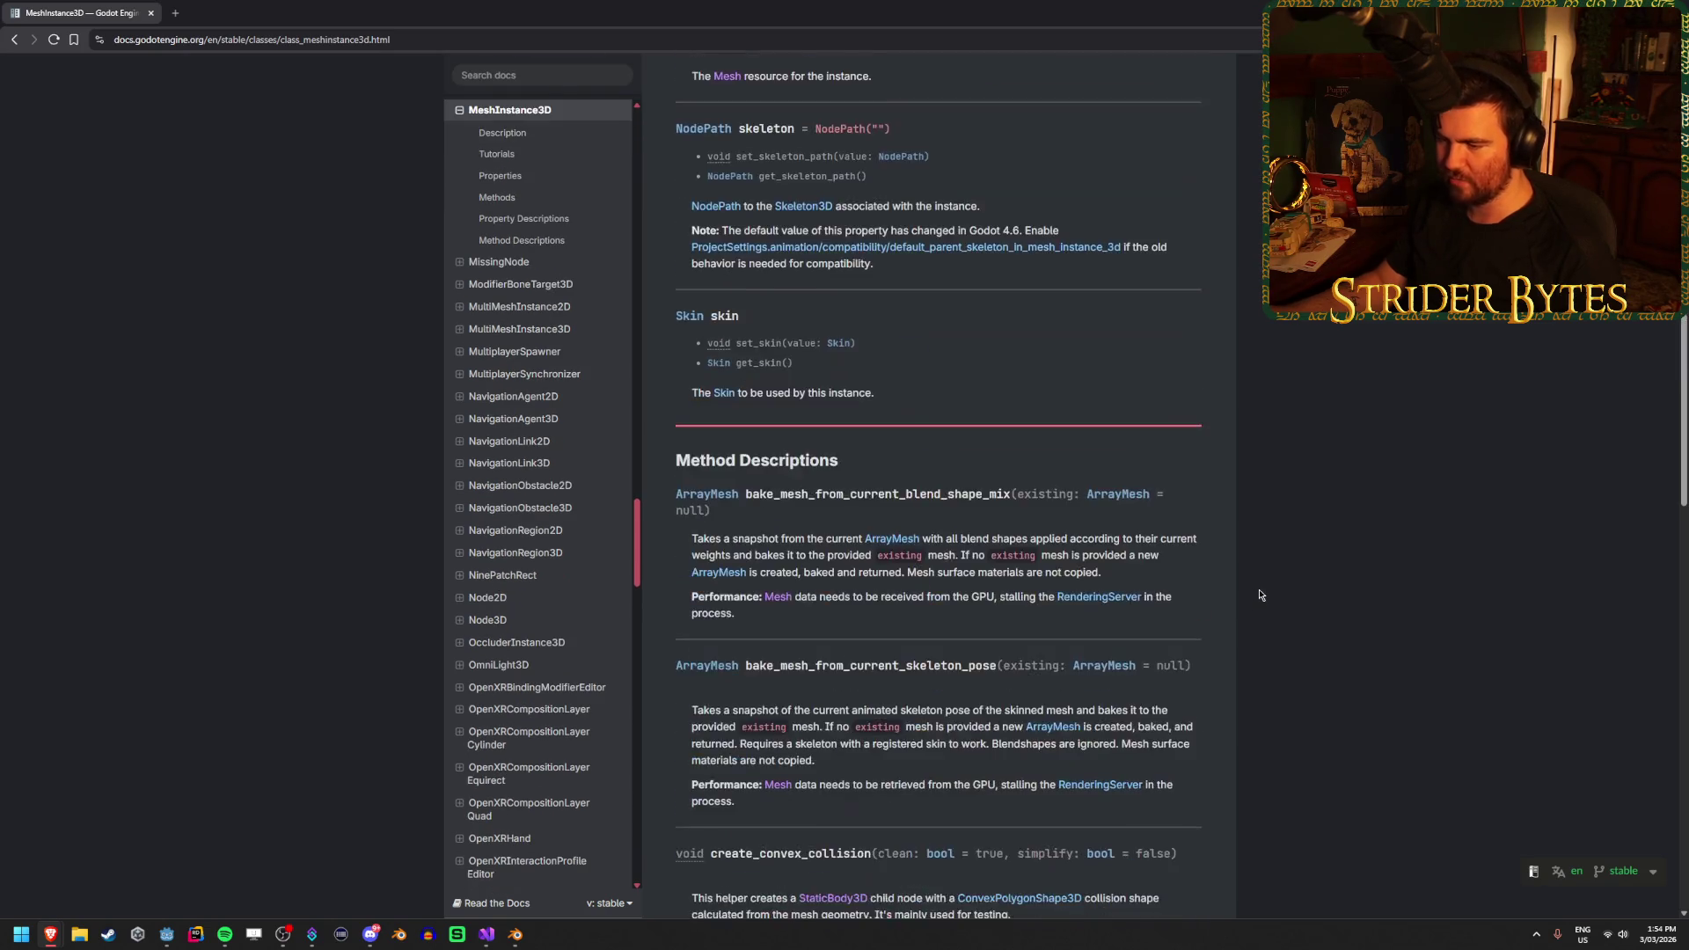
scroll(1259, 595, "up", 20)
left_click(542, 86)
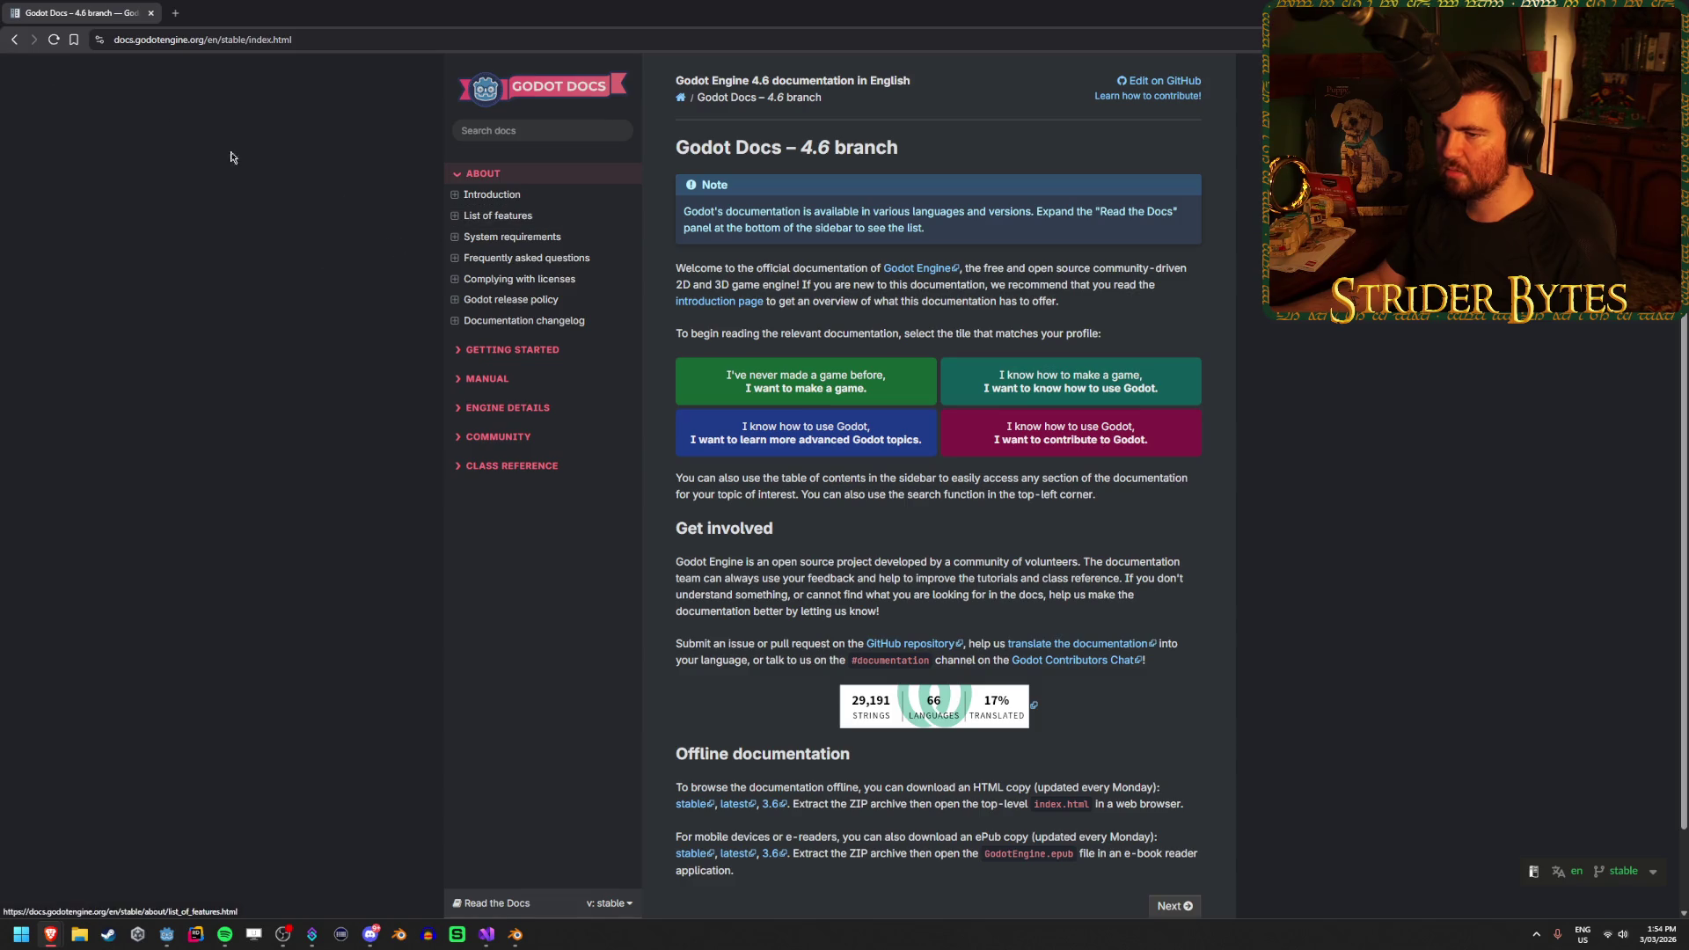
left_click(13, 39)
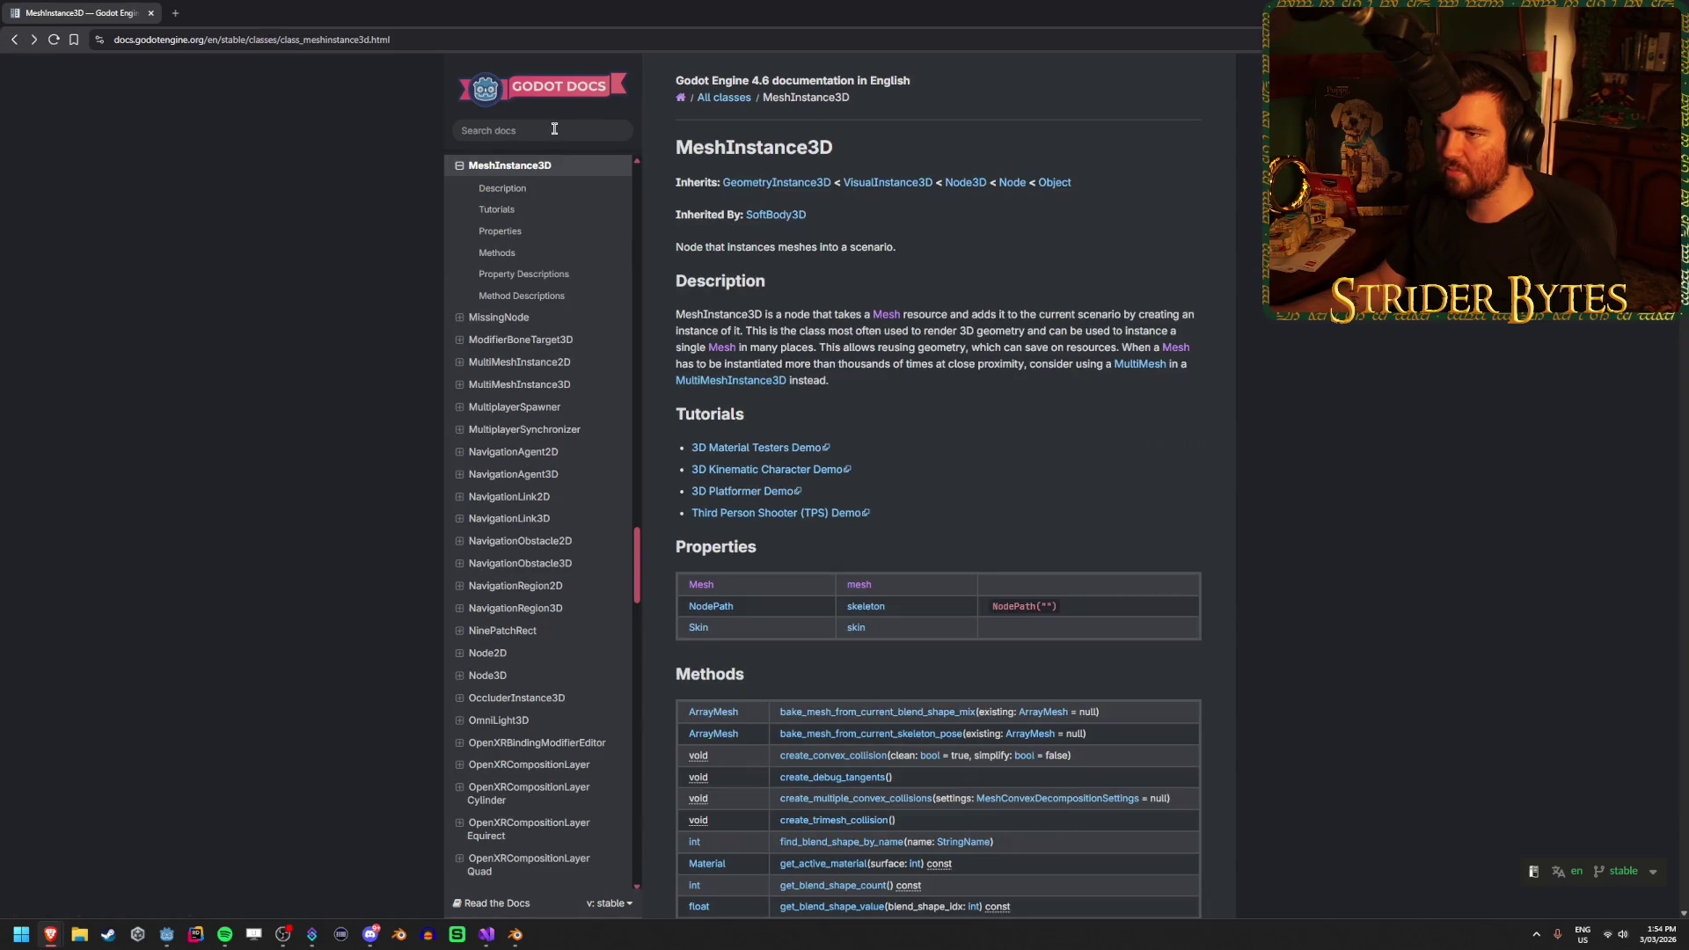
Read EditorScenePostImport's C# code sample, then go back to MeshInstance3D
key("/")
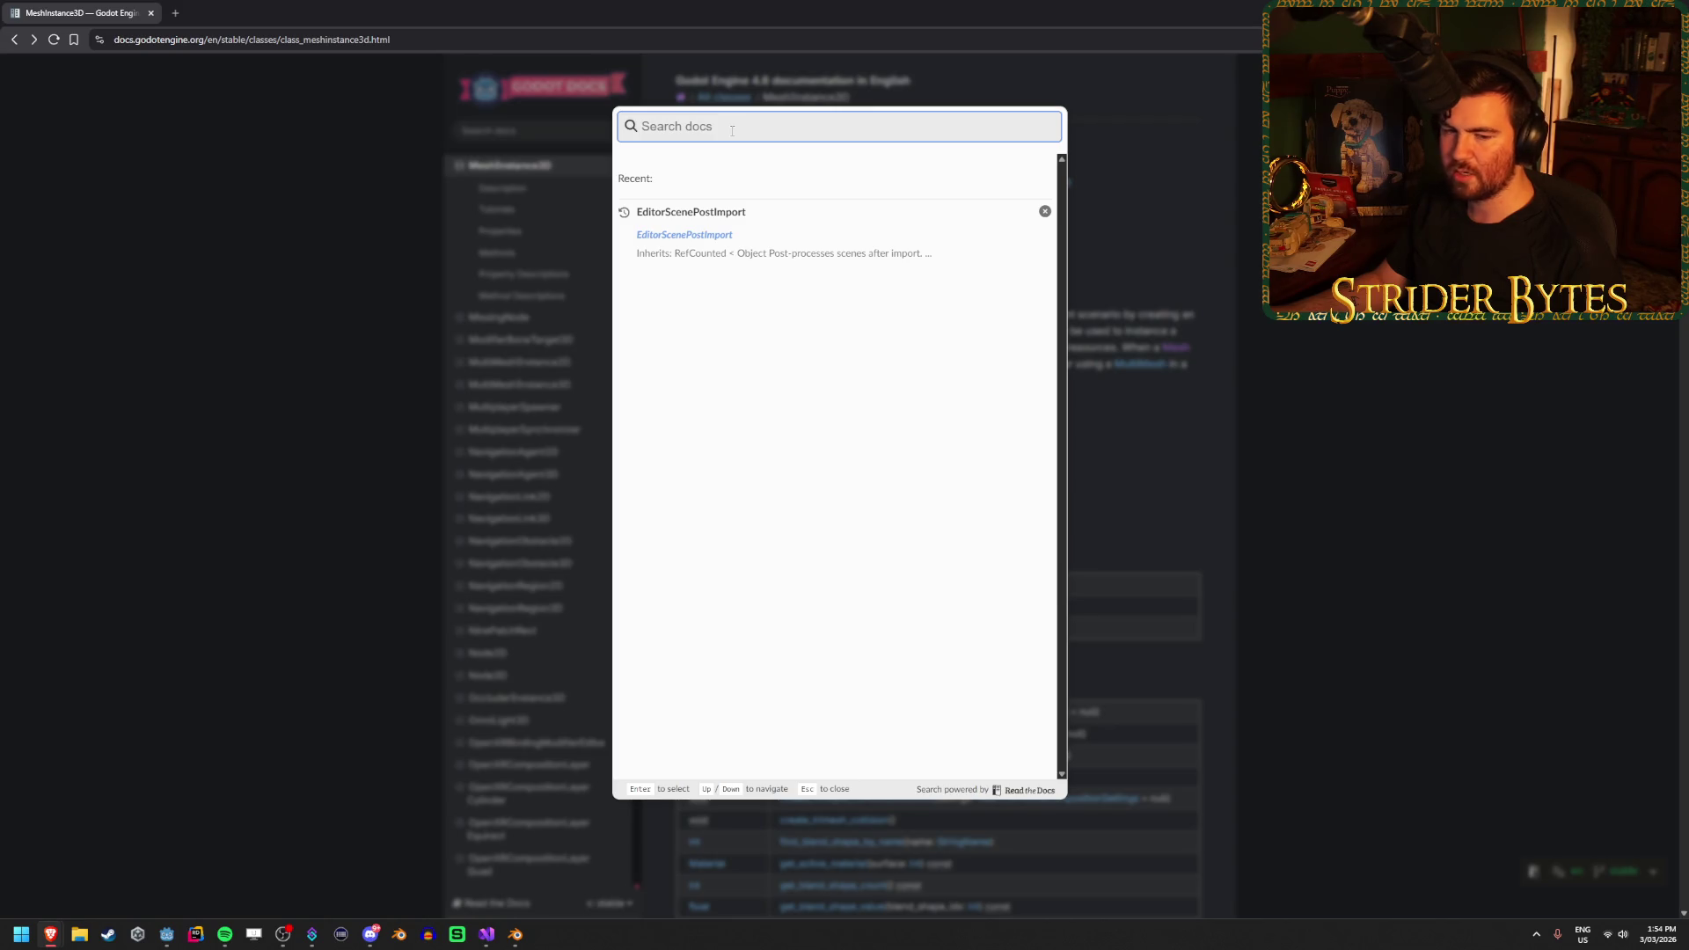
left_click(711, 236)
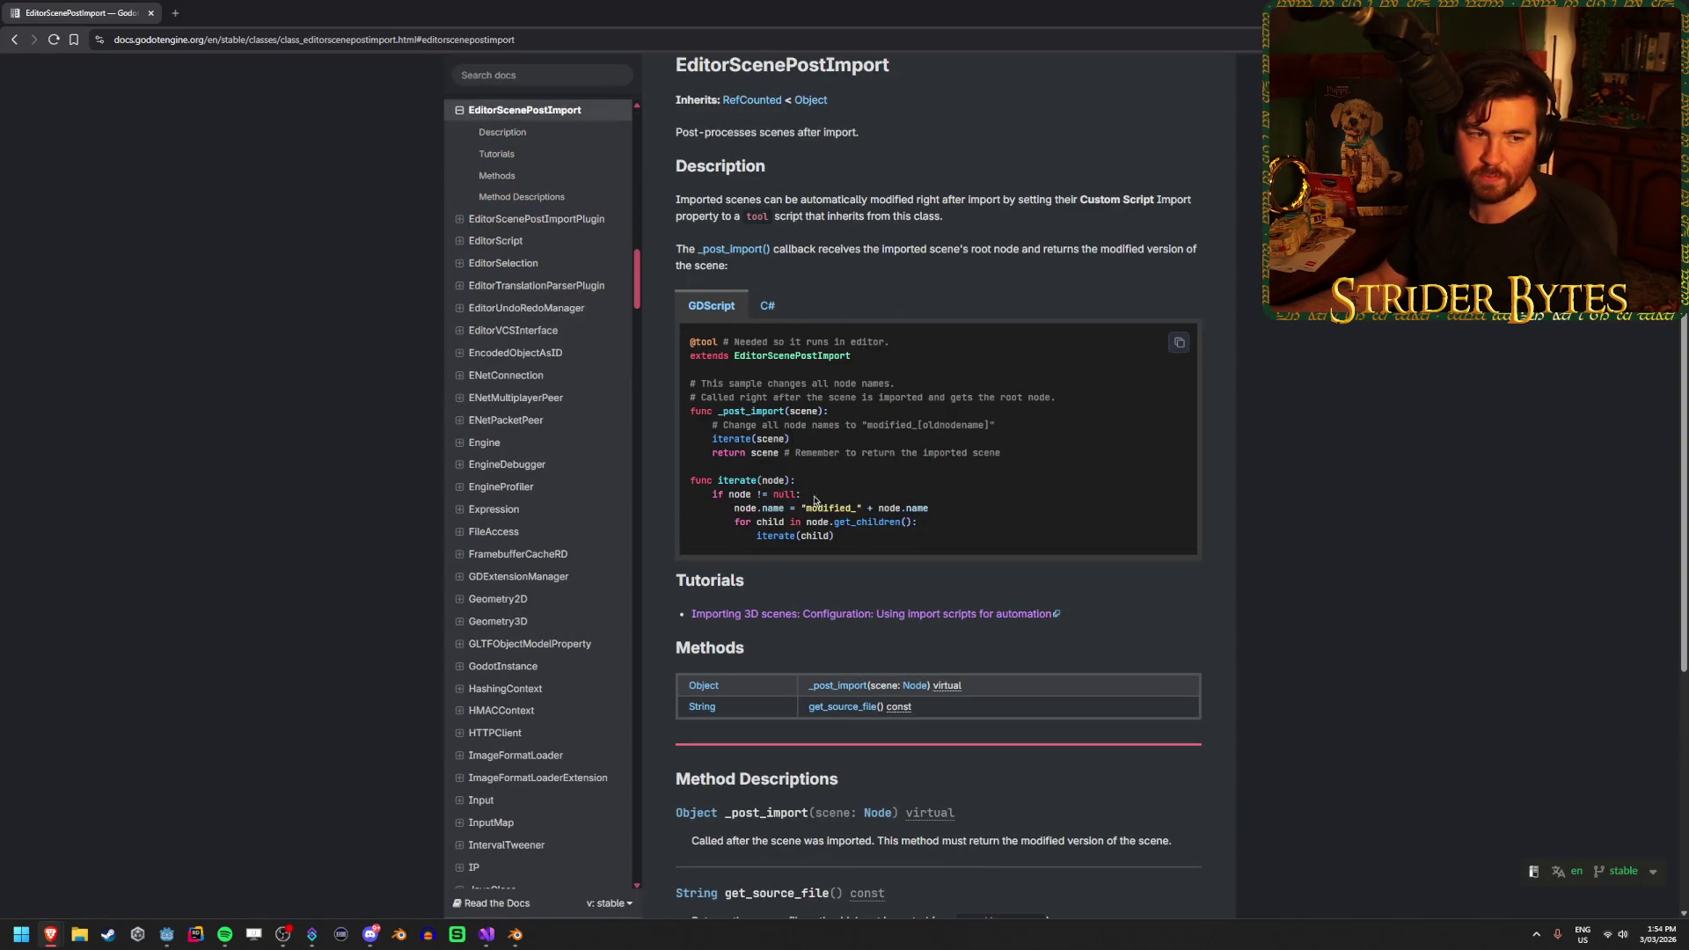
scroll(815, 501, "up", 1)
left_click(763, 389)
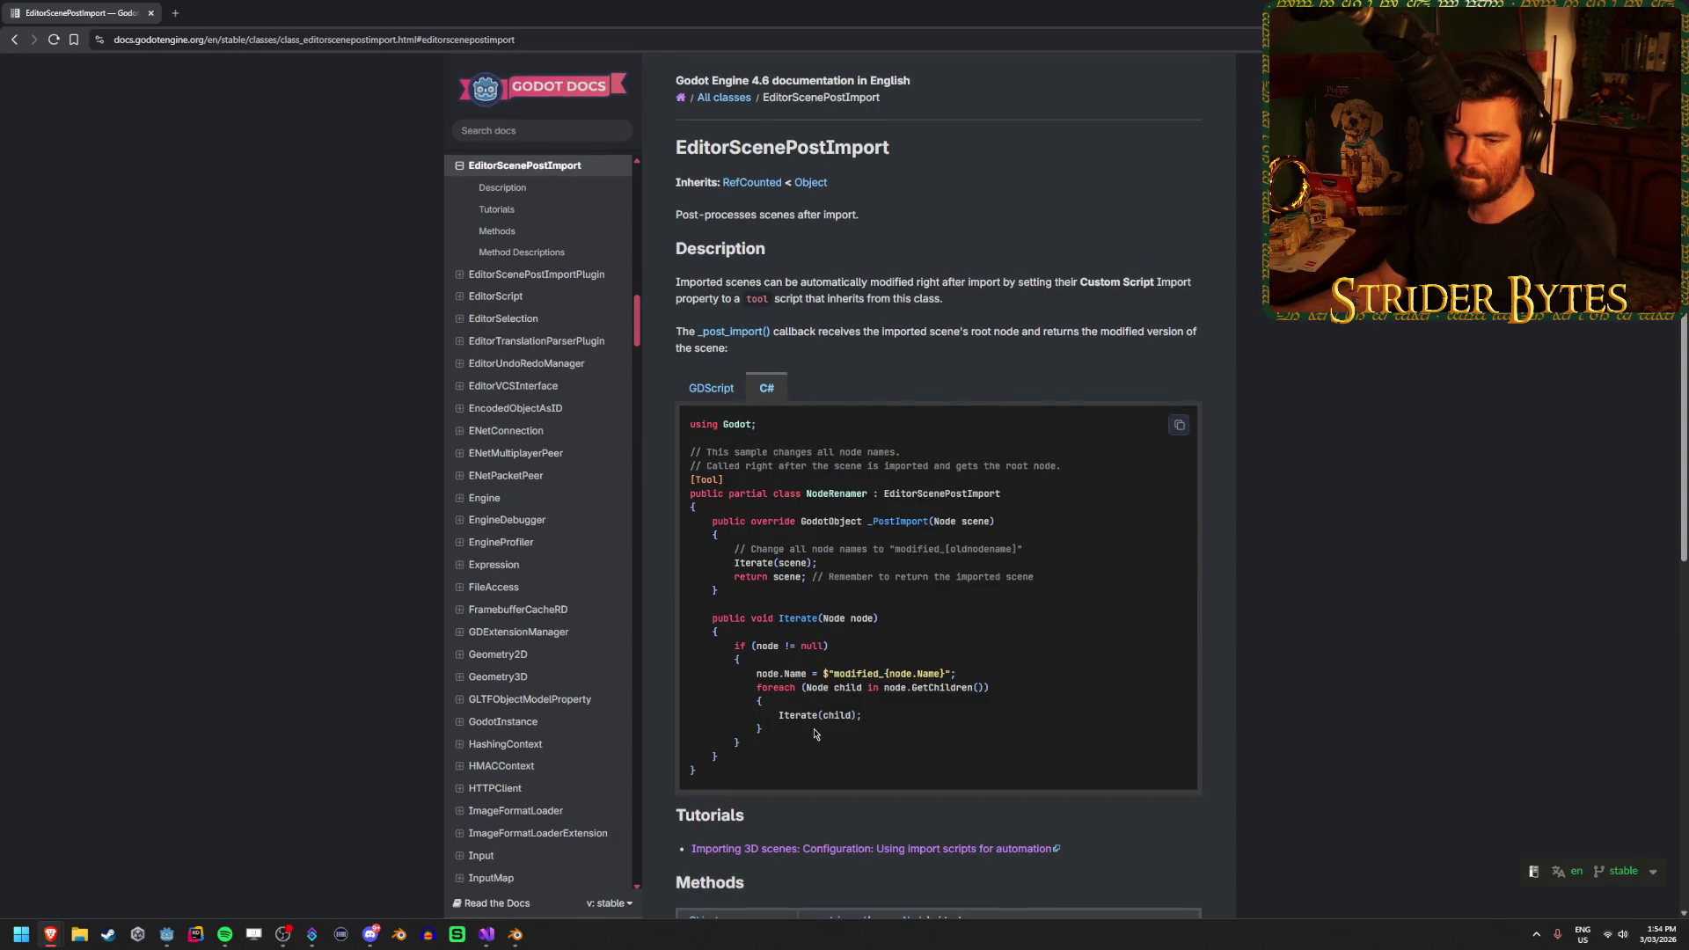
scroll(815, 735, "down", 5)
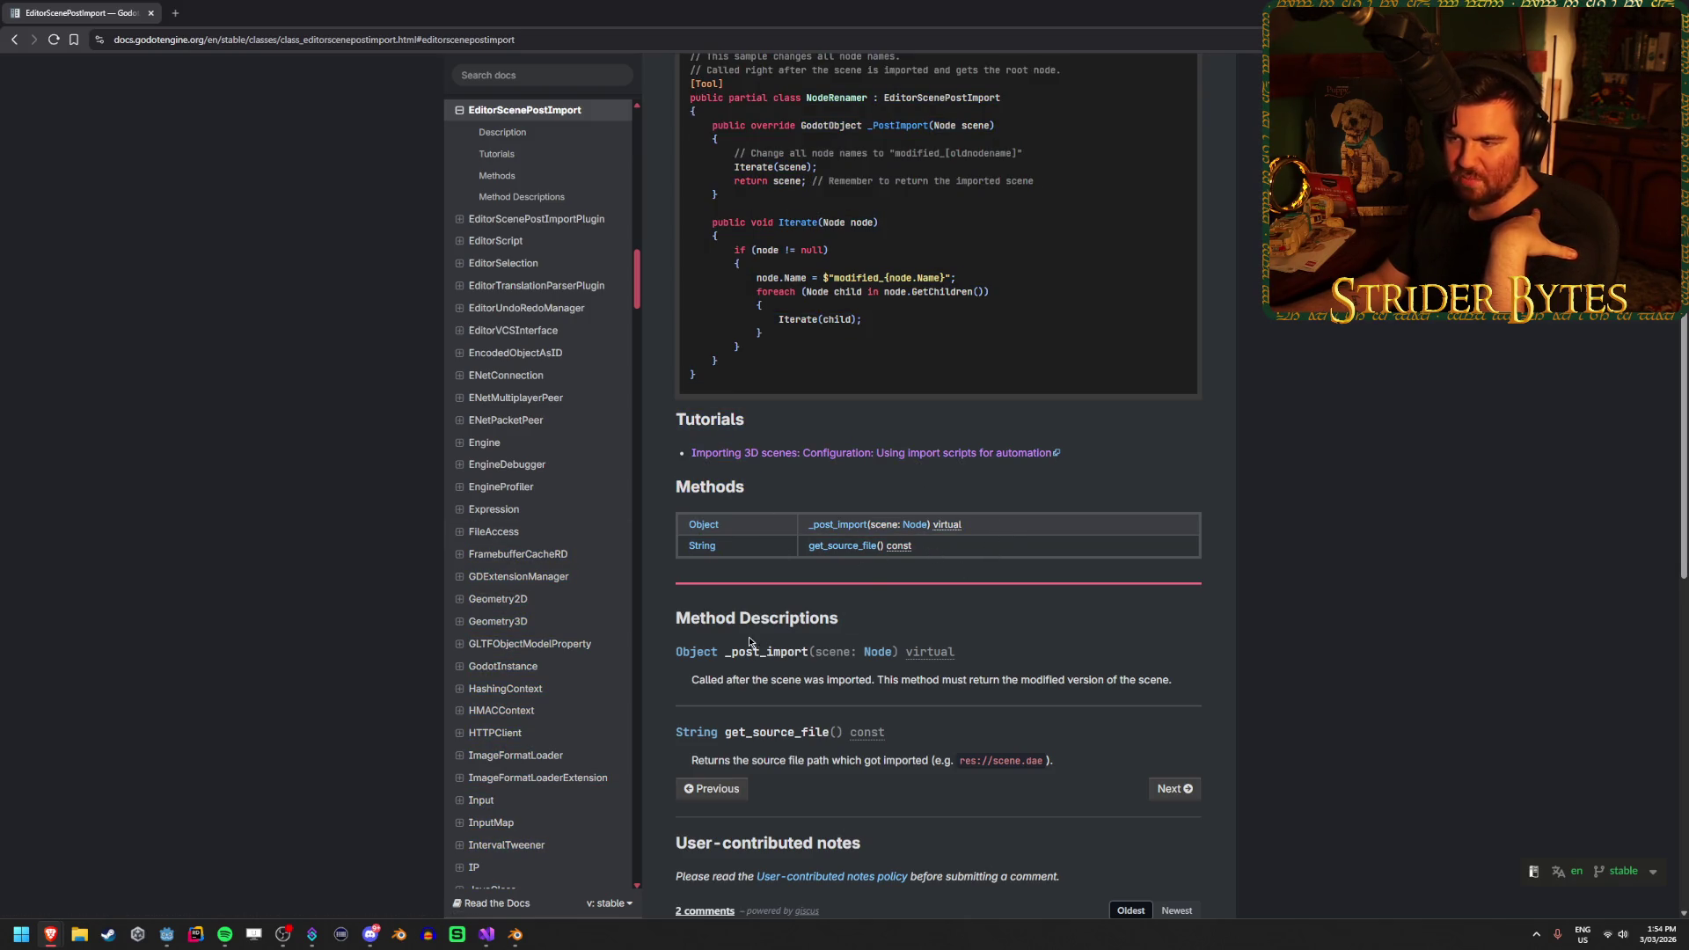
scroll(1095, 618, "down", 1)
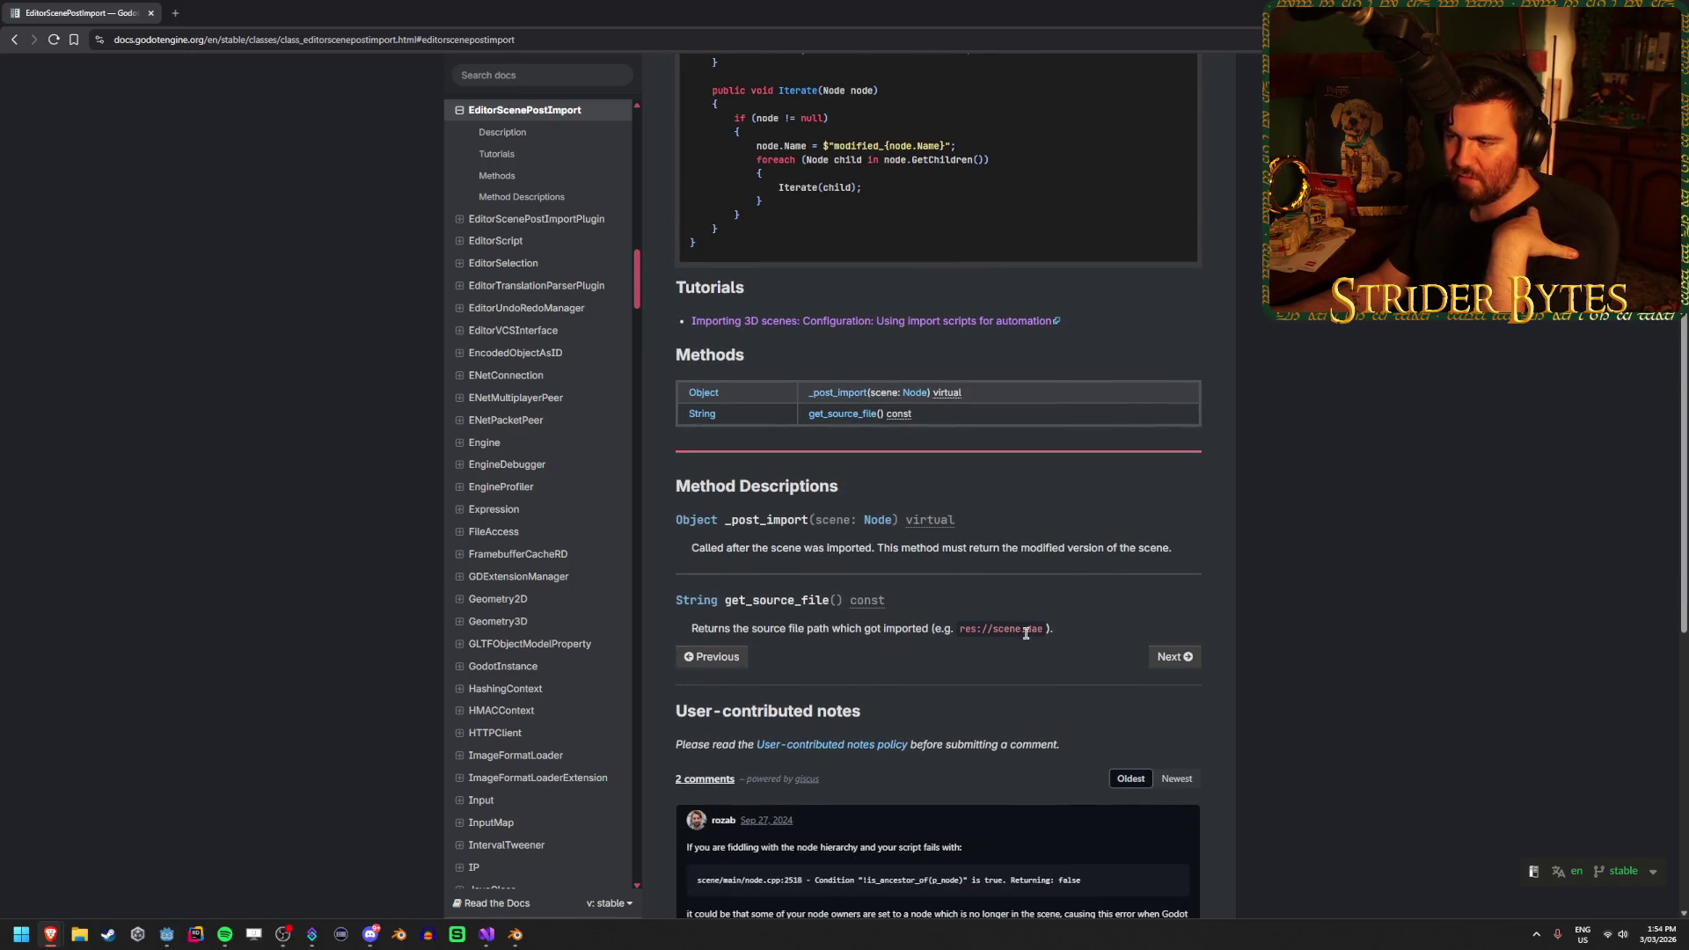
scroll(873, 652, "up", 5)
left_click(7, 42)
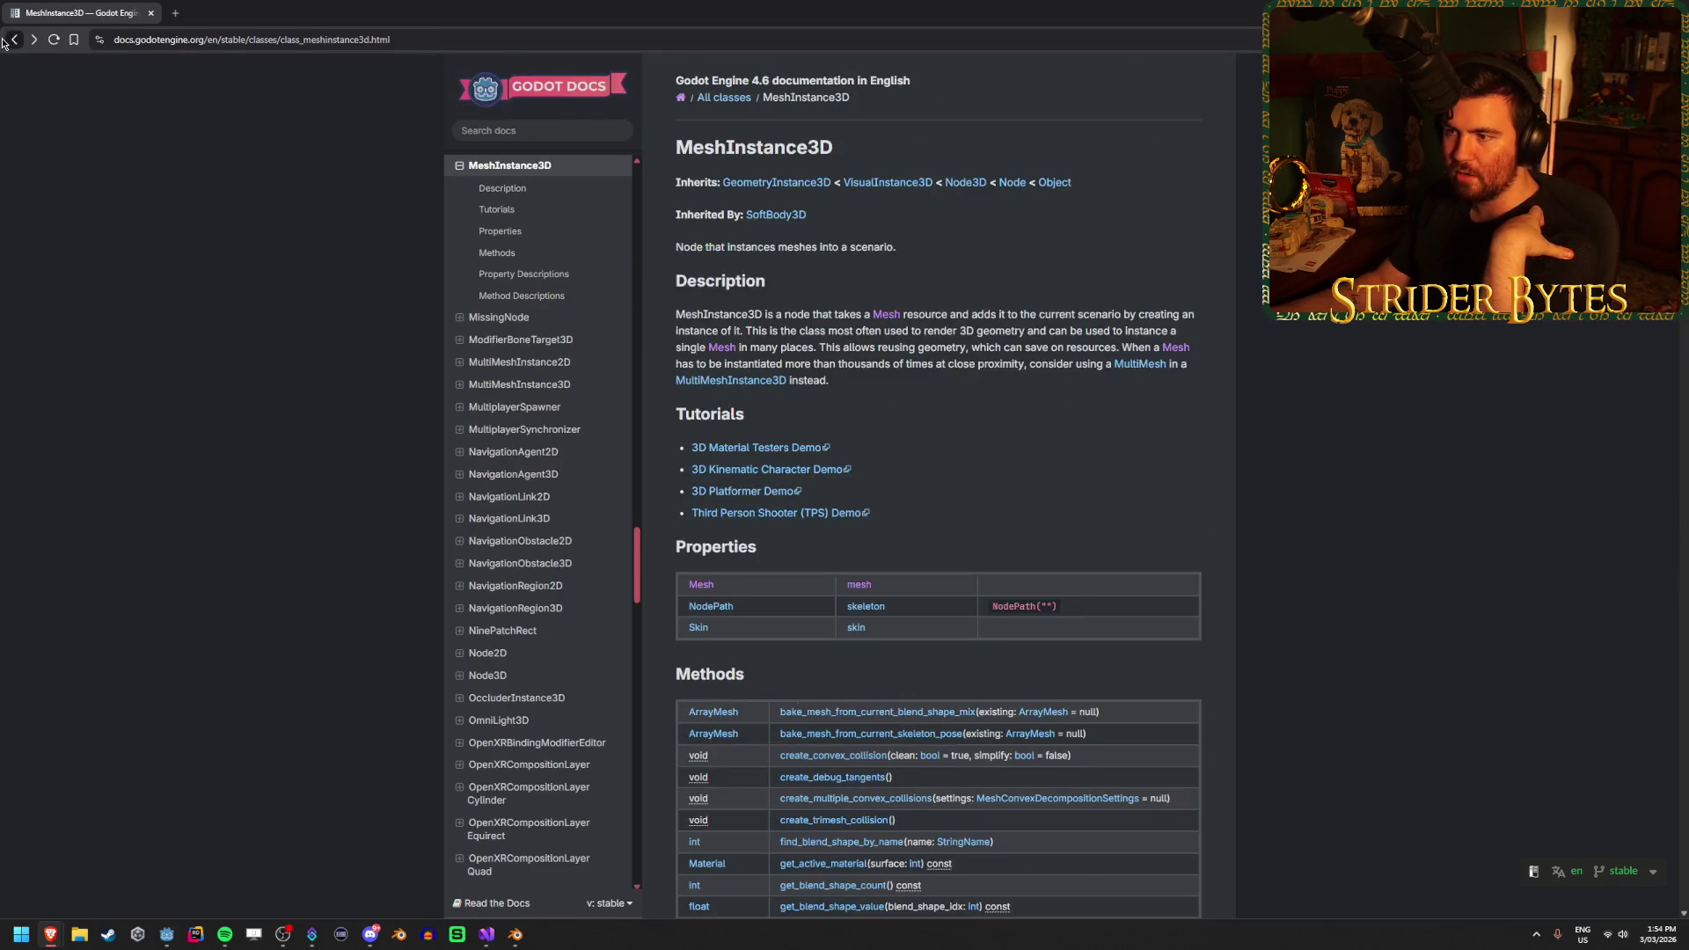
Search the Godot docs for MeshInstance3D and jump to its get_active_material method description
scroll(841, 438, "down", 3)
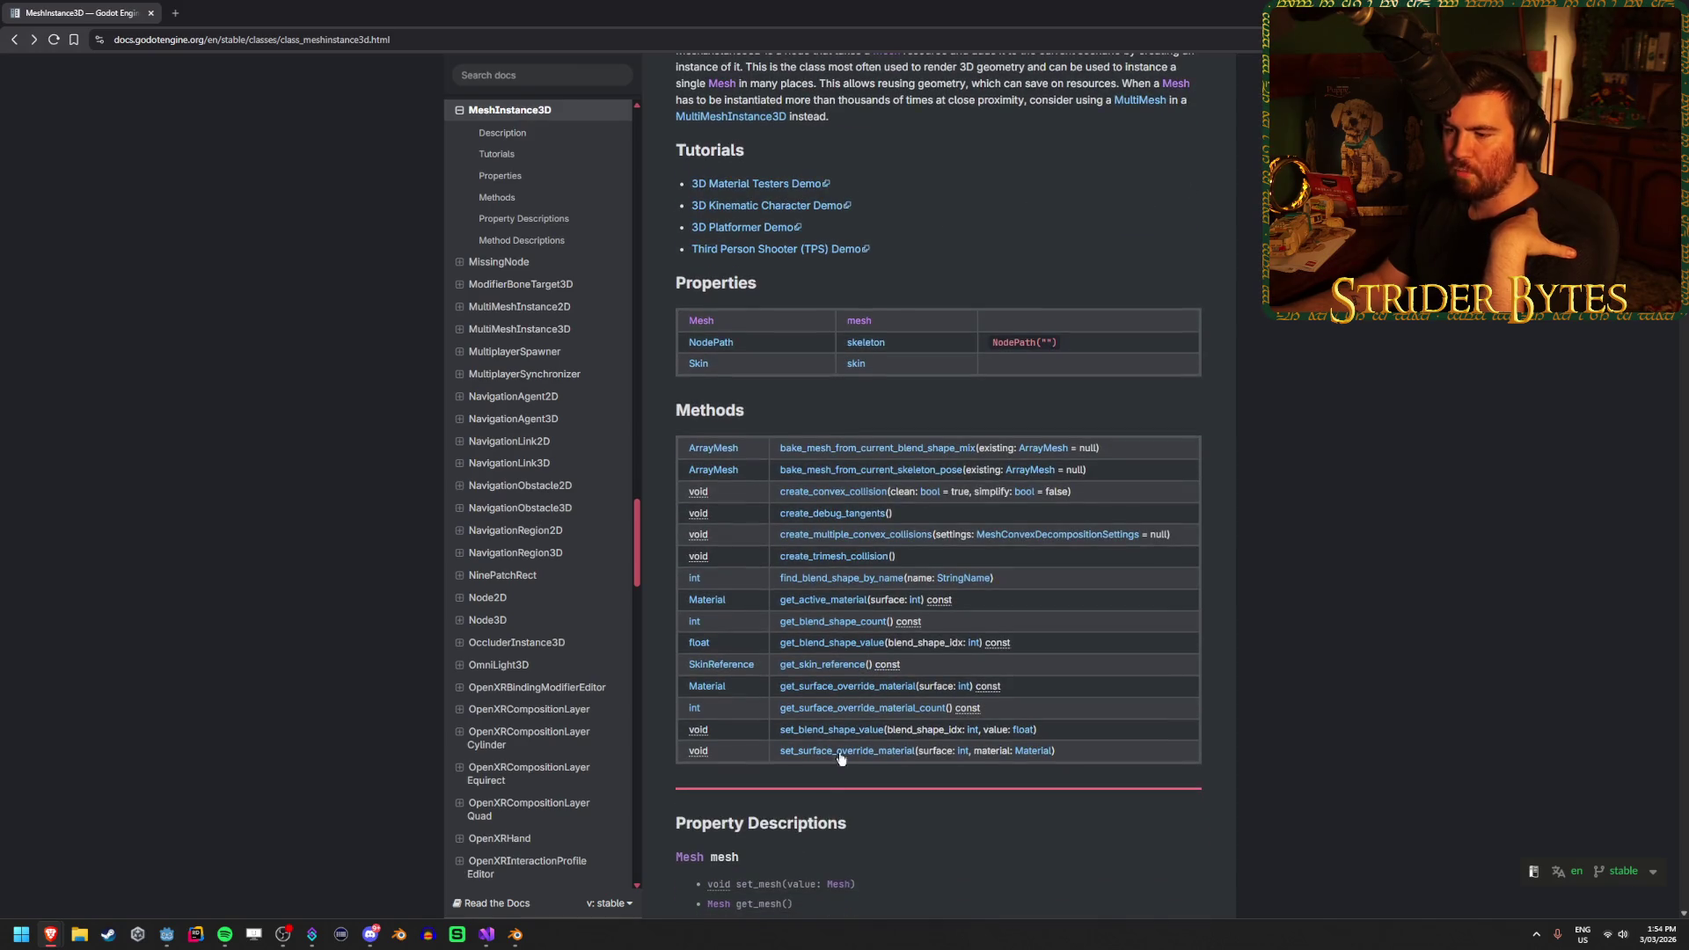
scroll(841, 758, "down", 4)
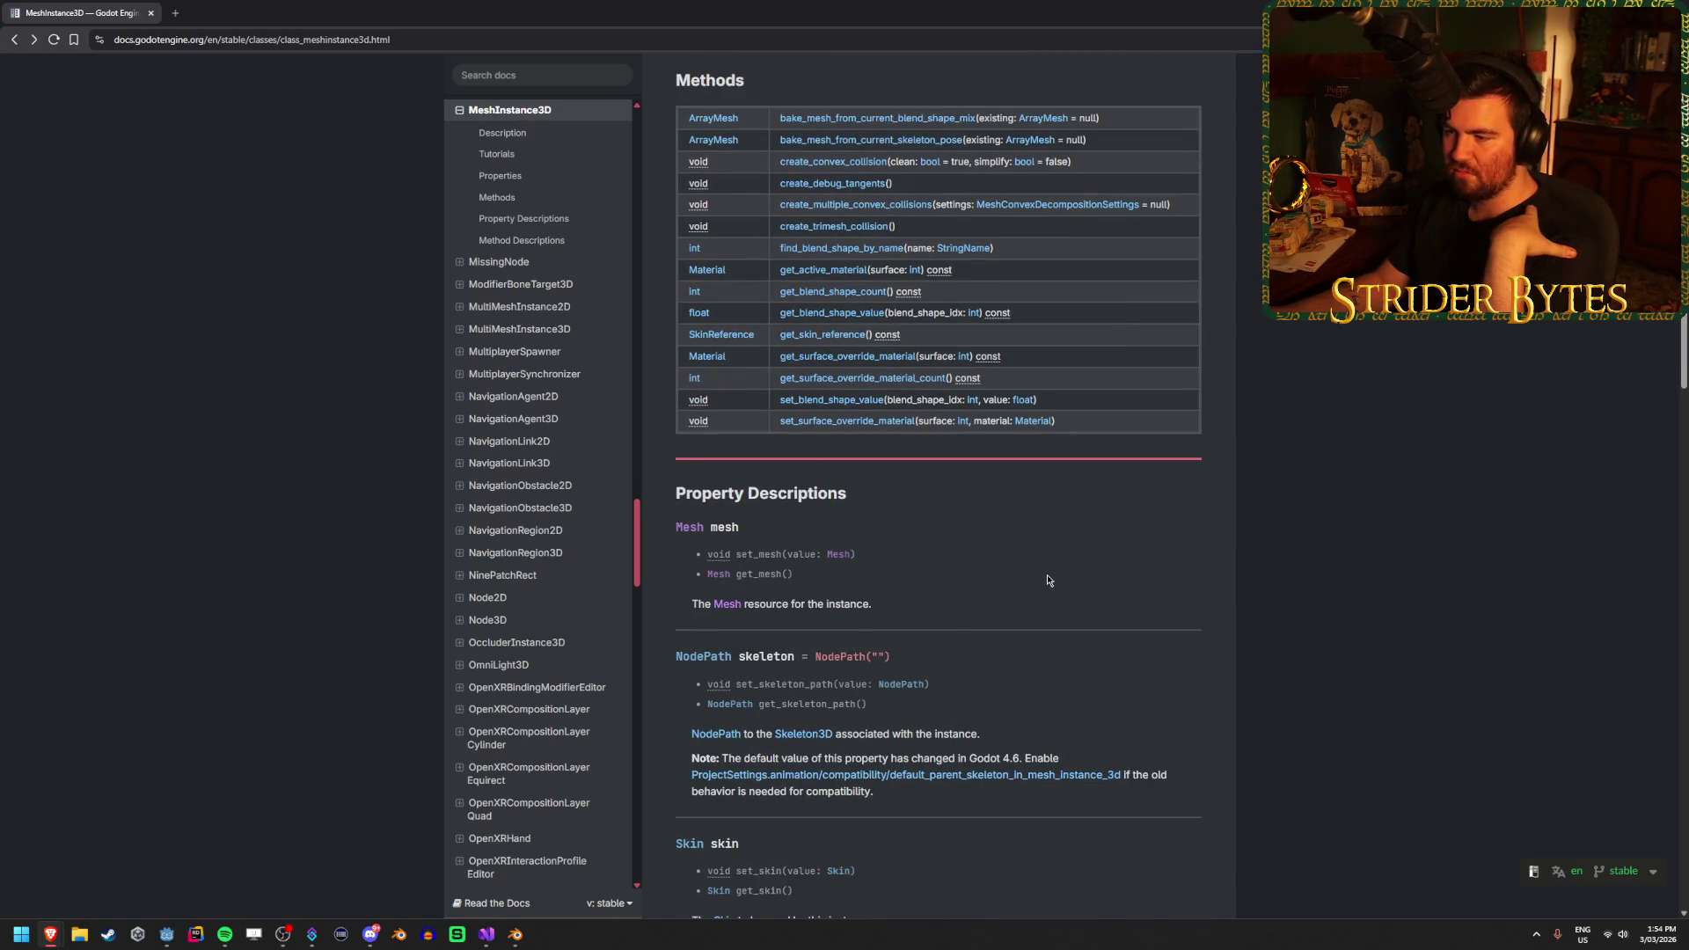
scroll(1047, 577, "up", 3)
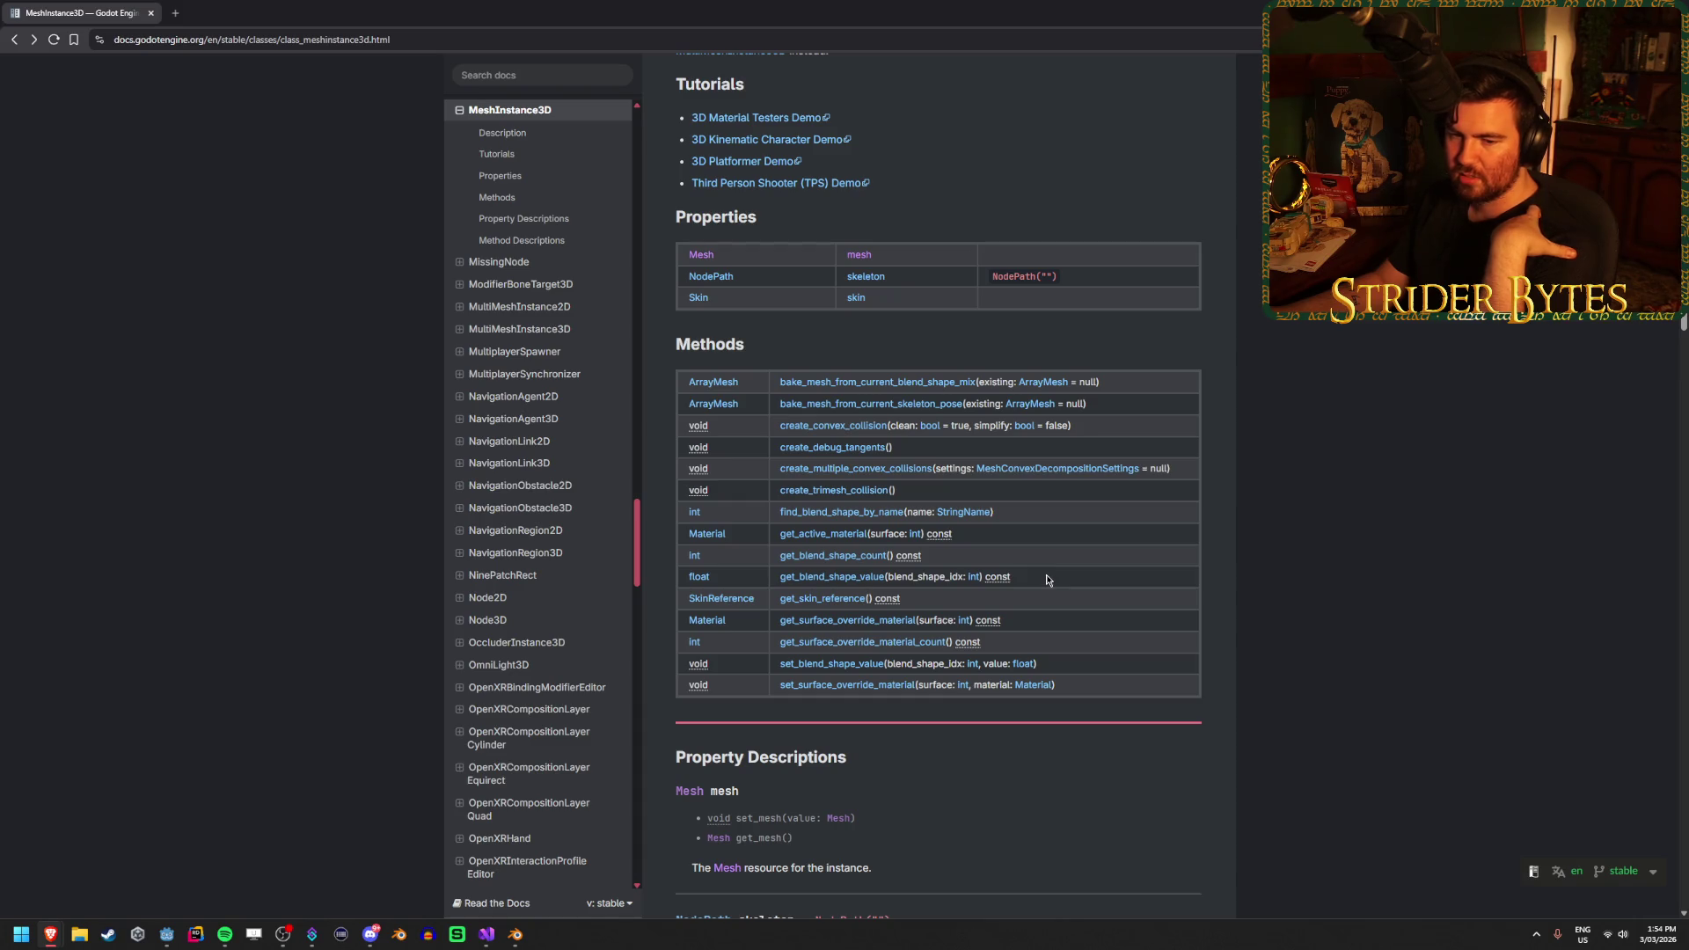
scroll(1047, 576, "up", 5)
left_click(517, 134)
type("getactivematerial")
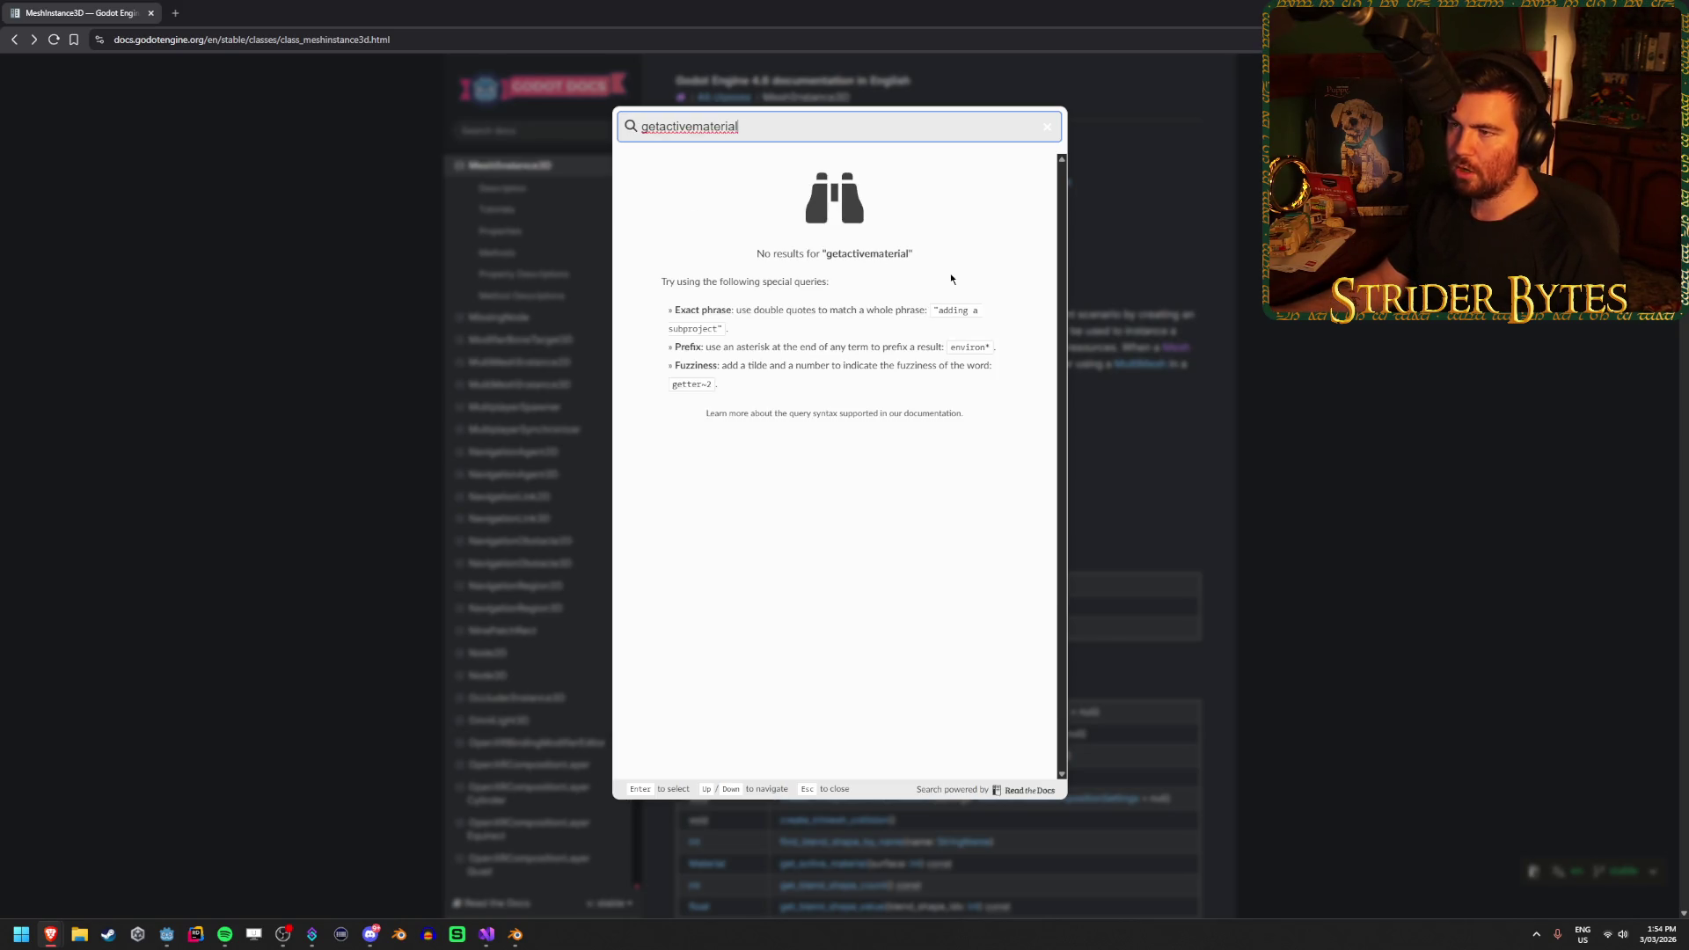
key("ctrl+a")
key("BackSpace")
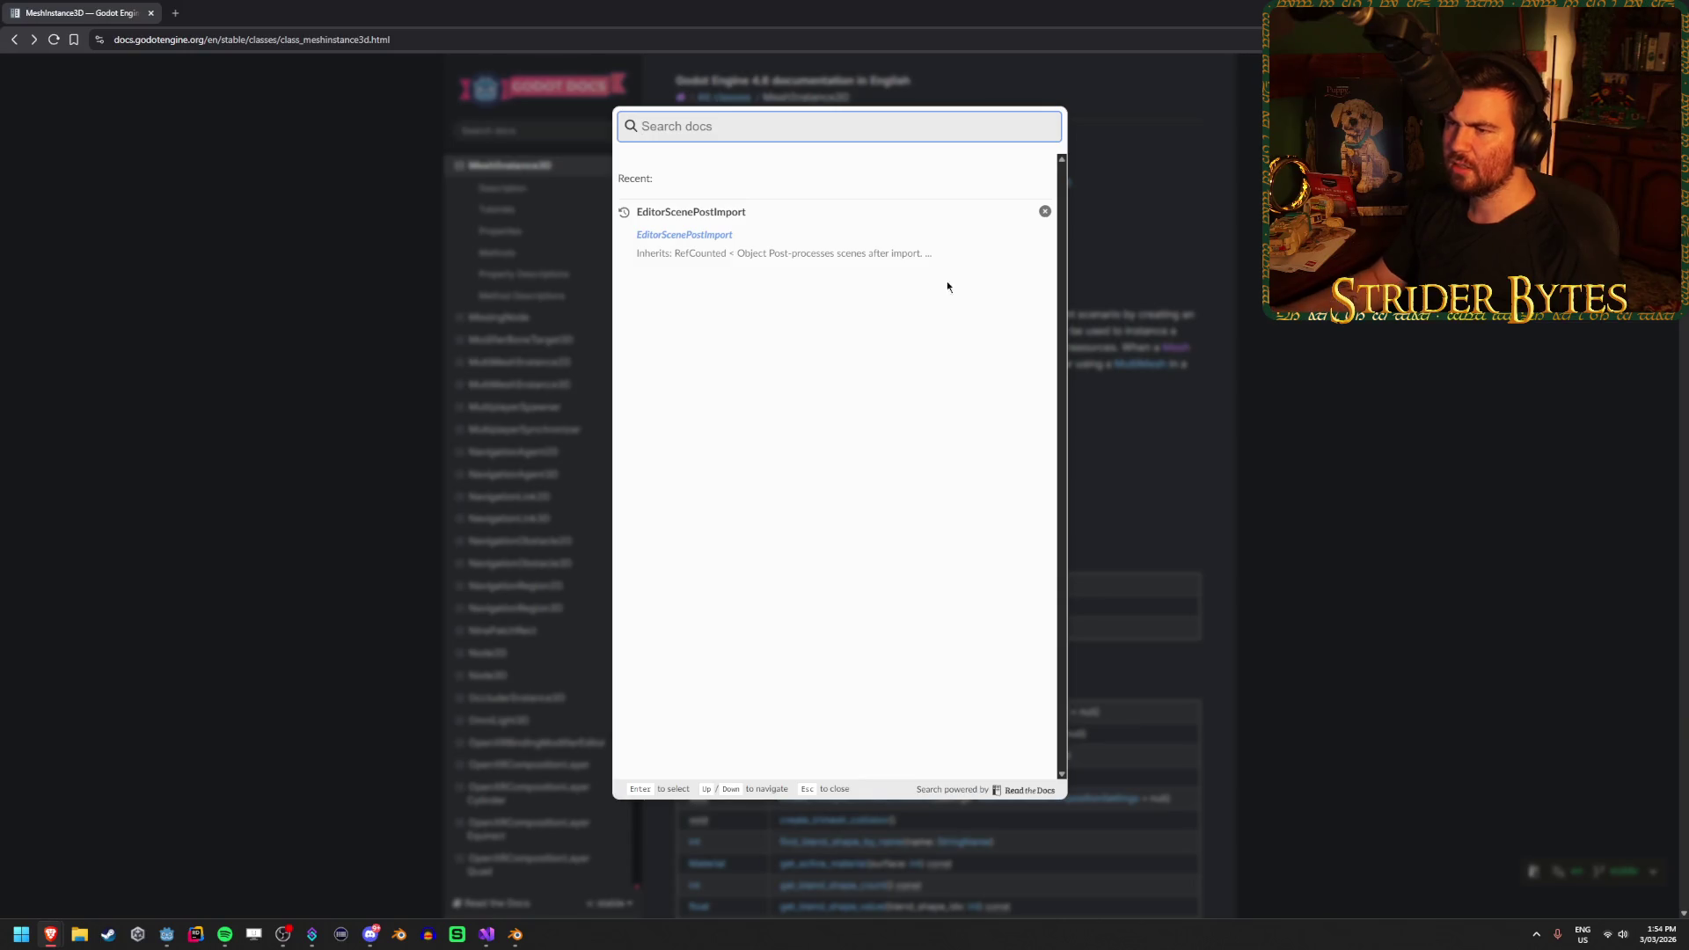
type("meshinstra")
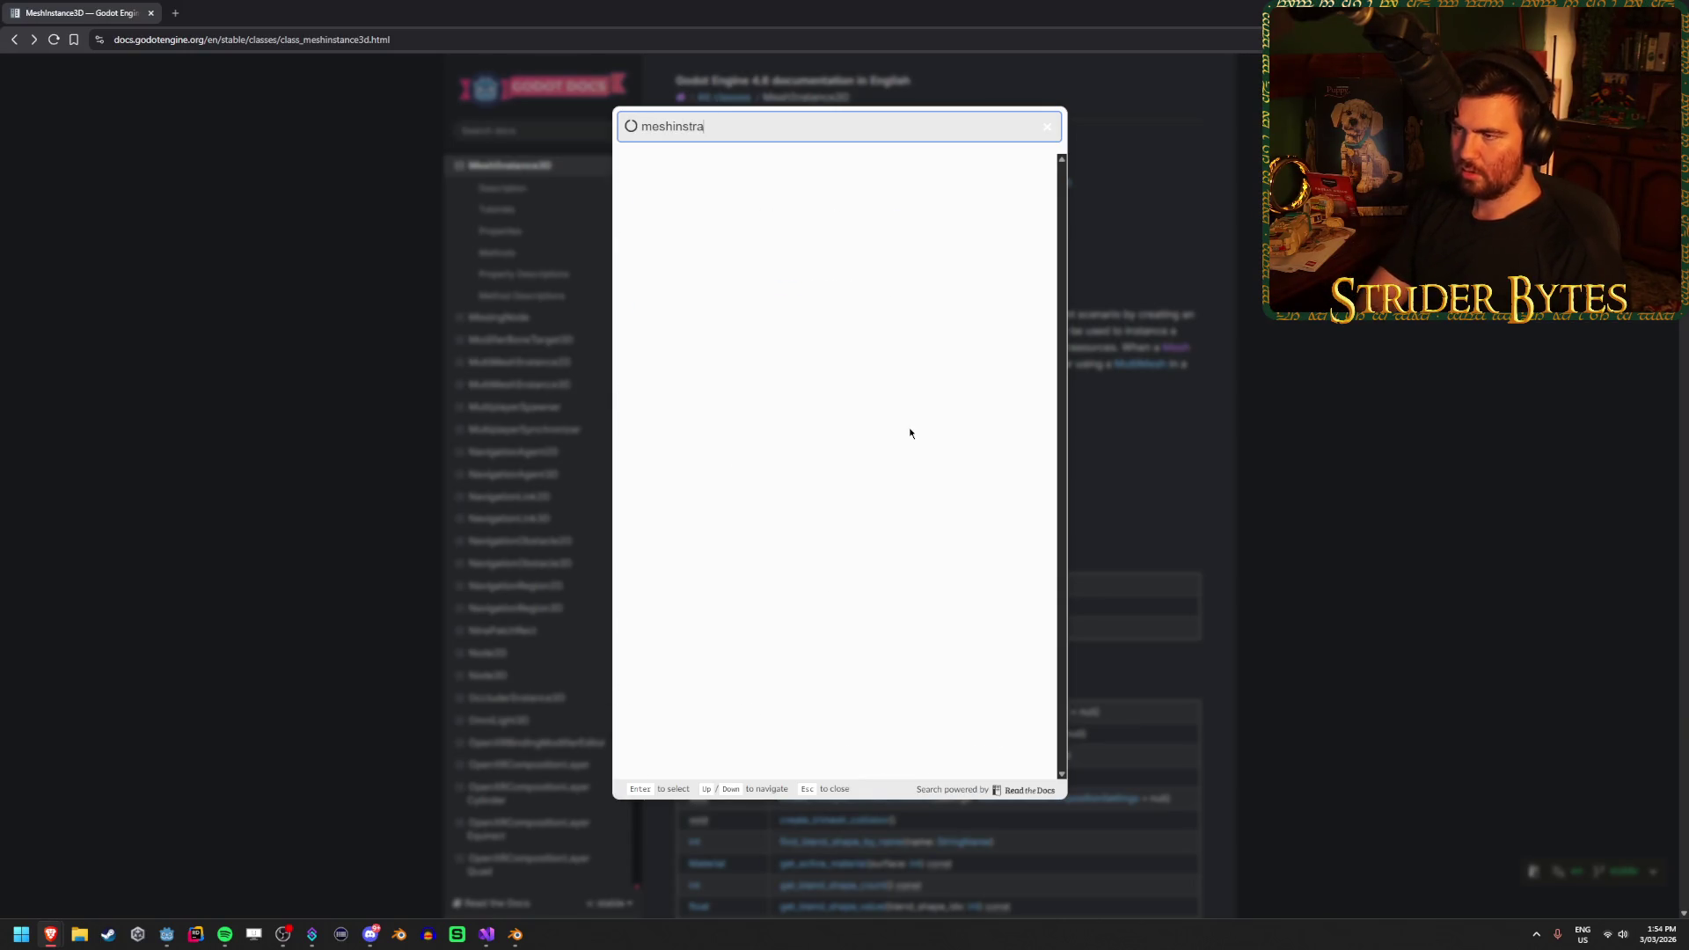
key("BackSpace")
key("BackSpace")
type("ance")
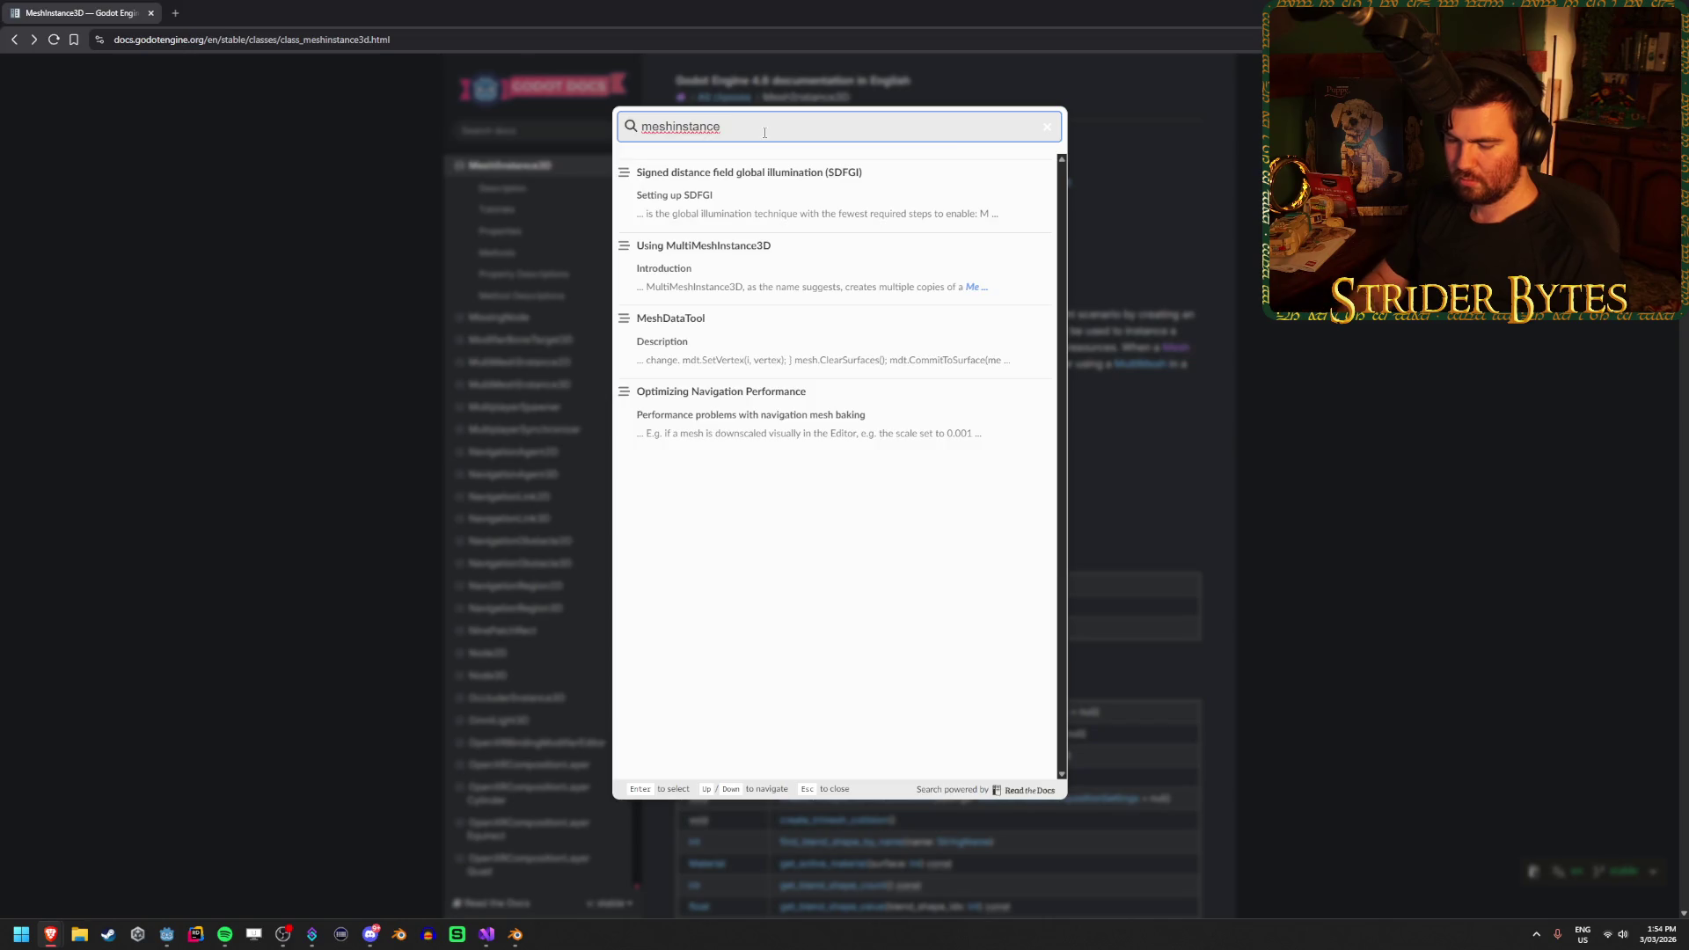
type("3d")
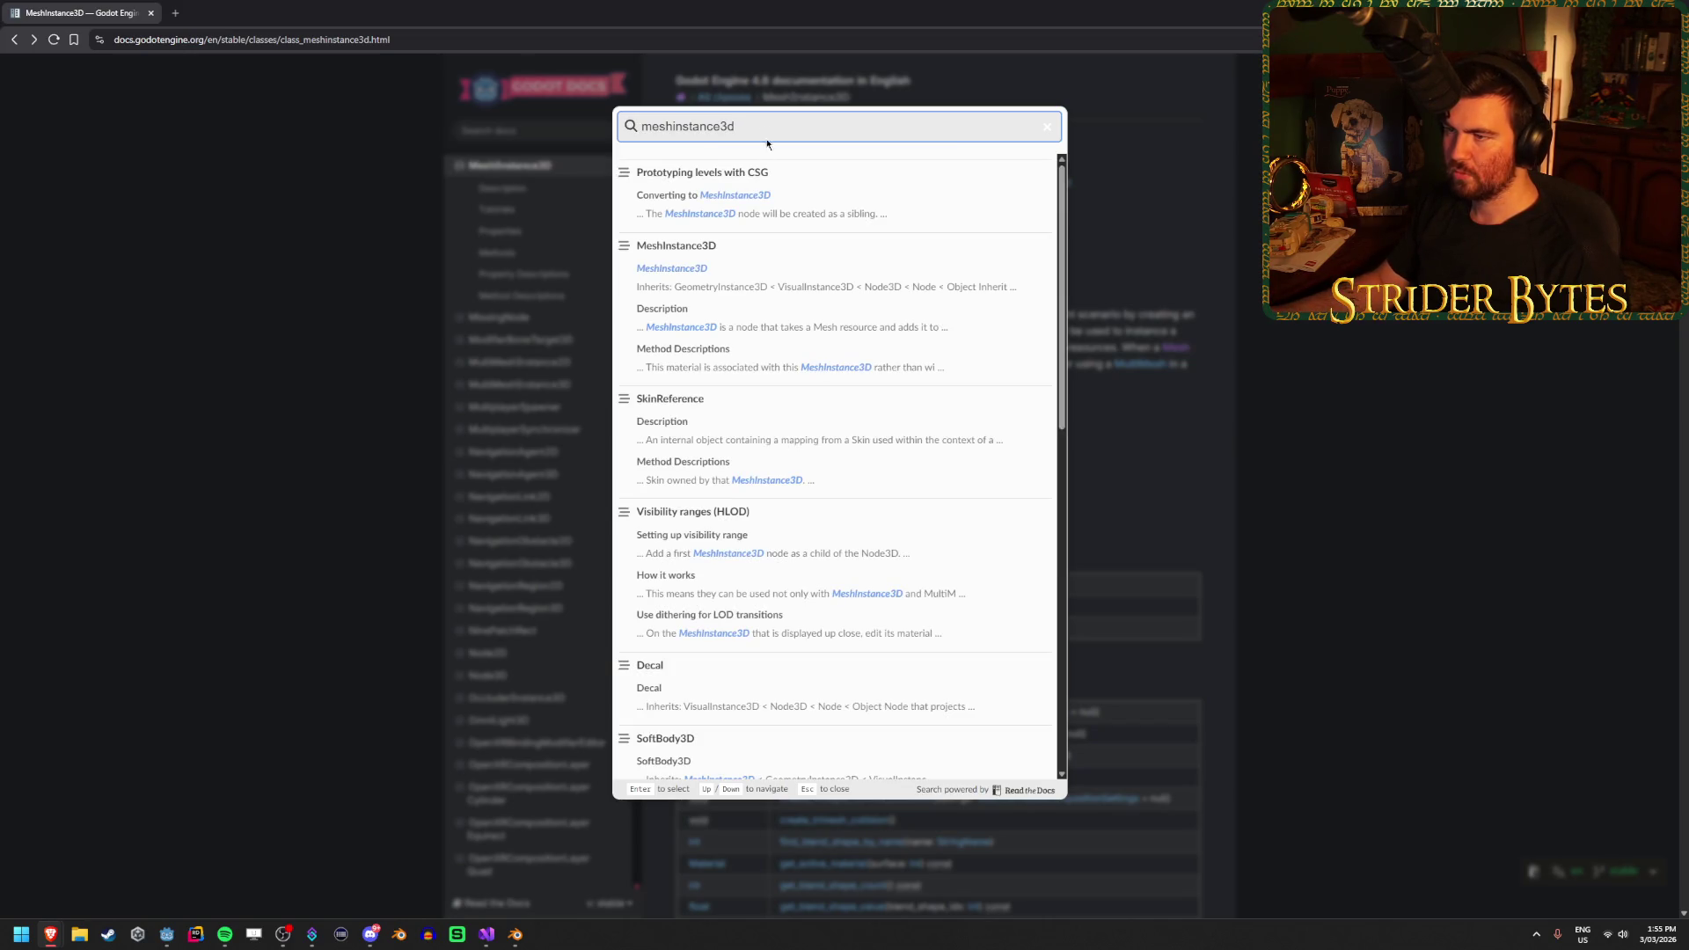
key("Return")
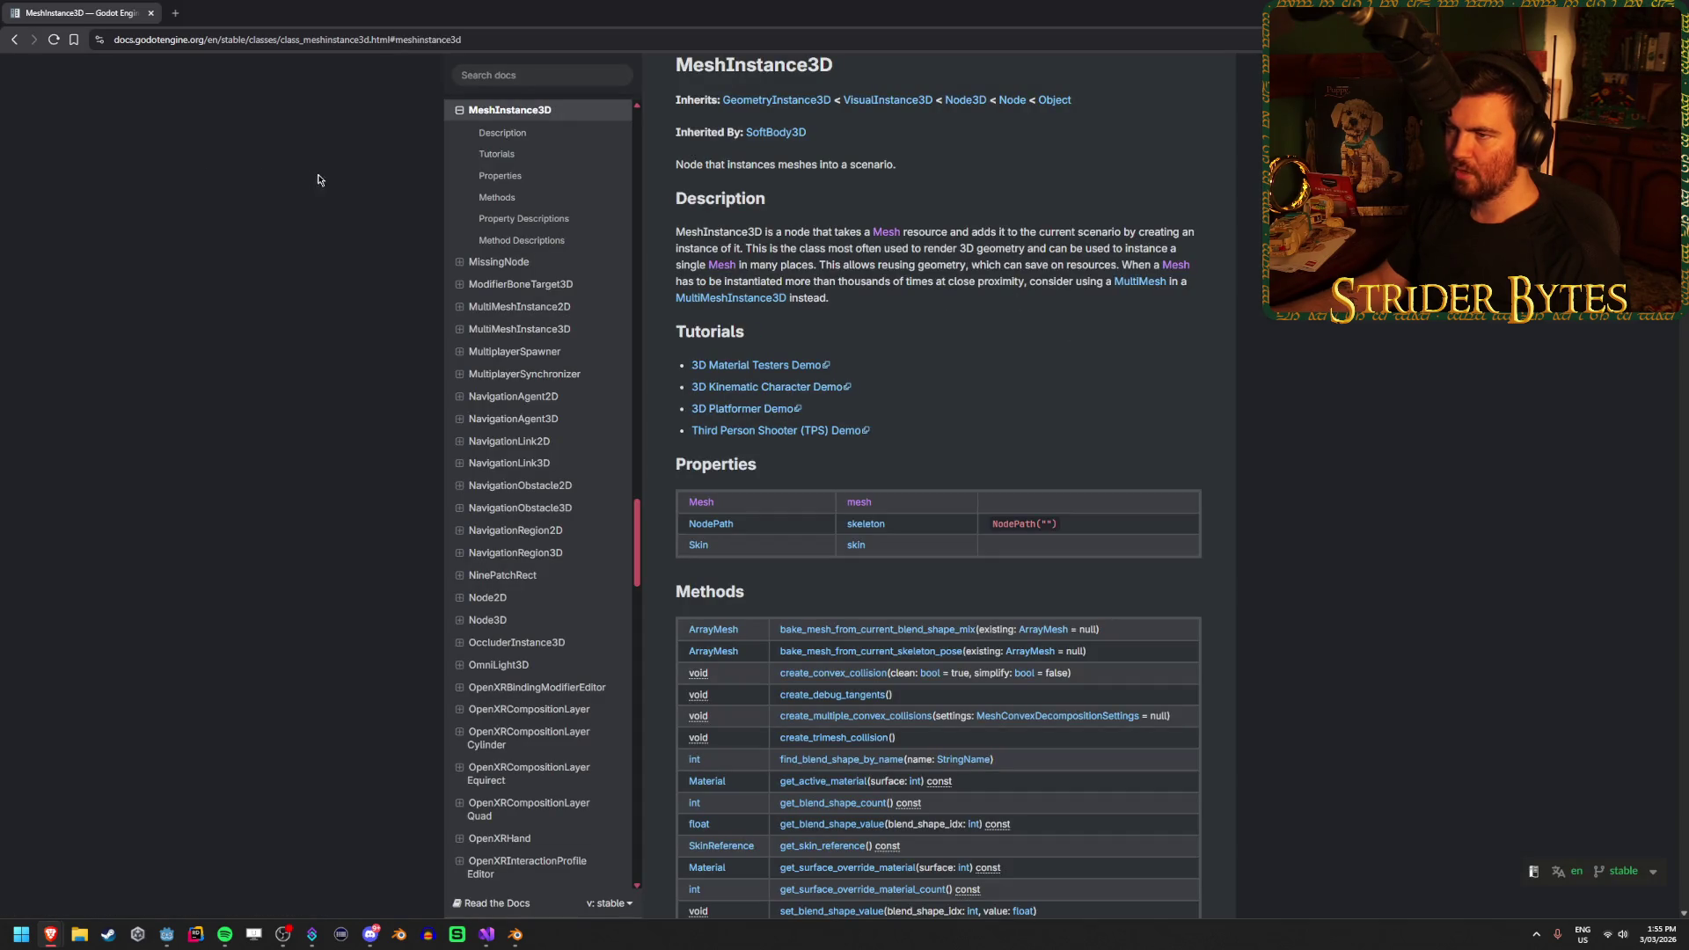
scroll(916, 309, "down", 3)
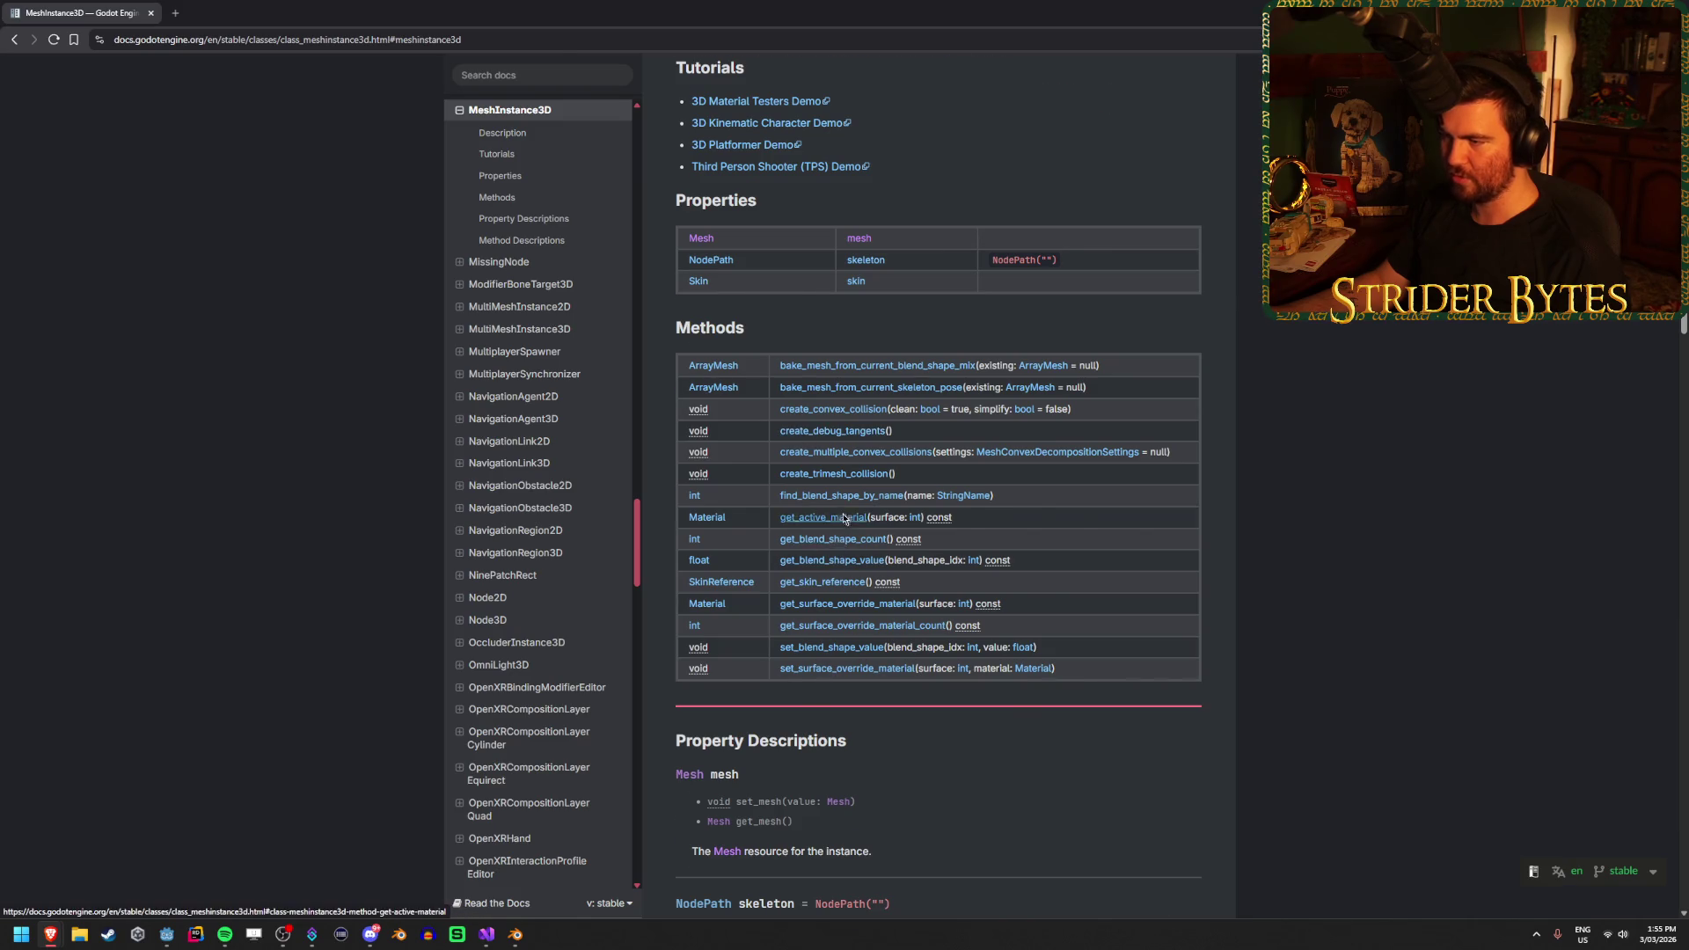
left_click(824, 517)
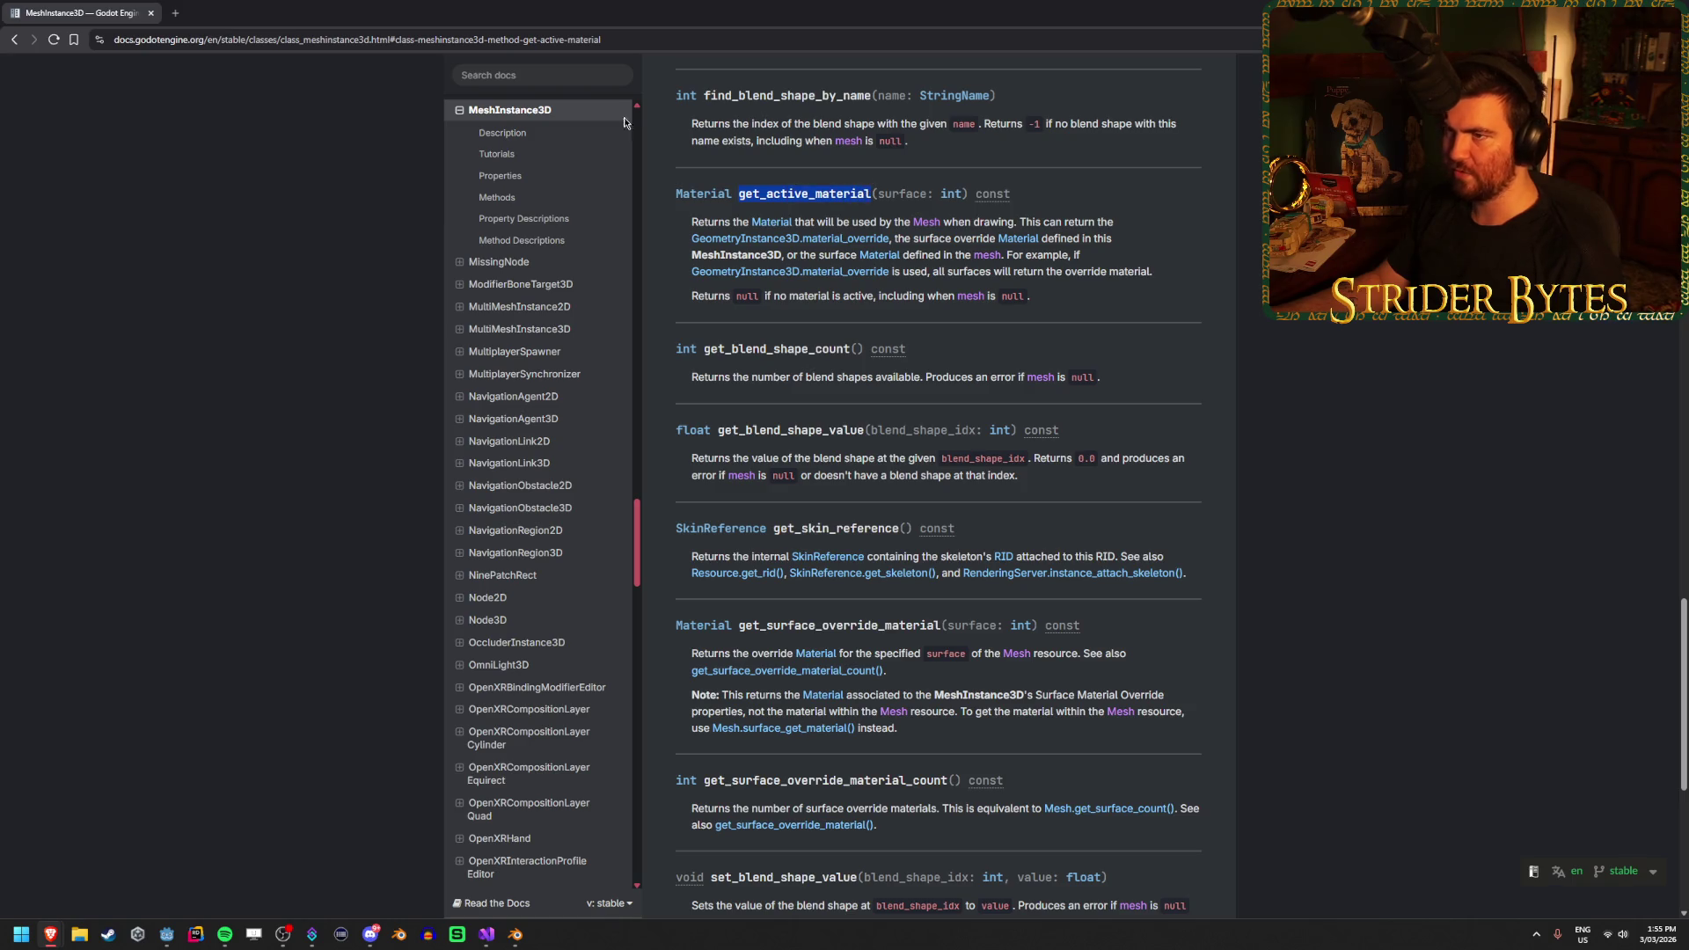
Search the docs for get_active_material, close the search, and return to the Godot editor
left_click(508, 76)
type("meshinstance3dget_active_material")
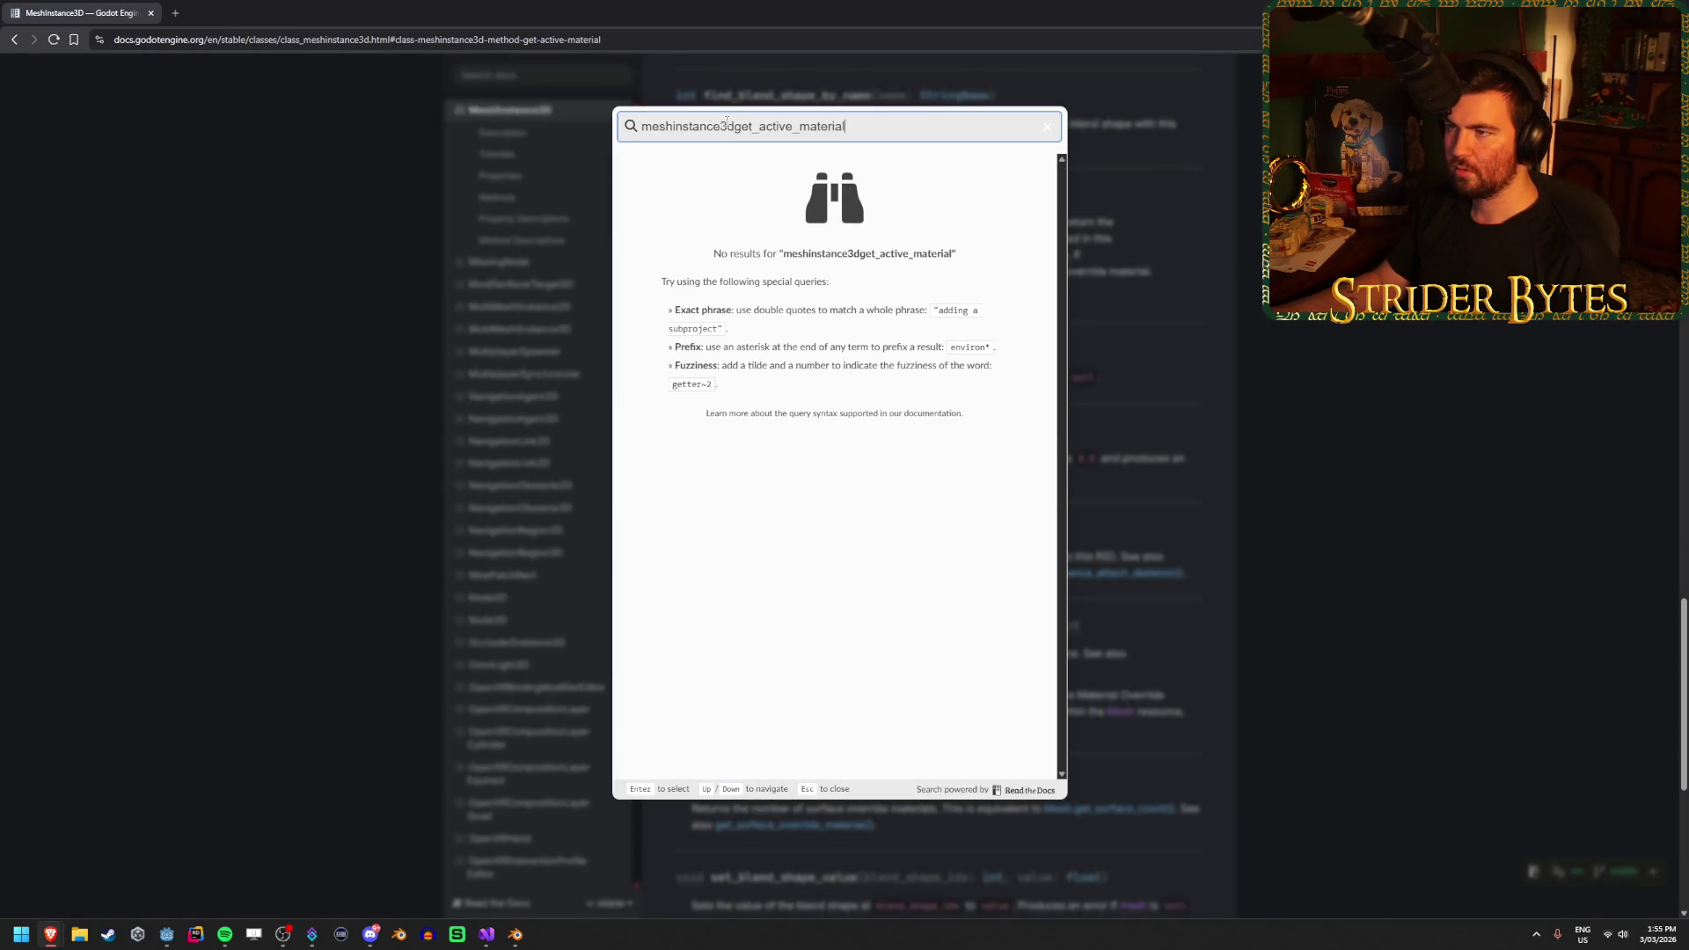
key("ctrl+z")
key("ctrl+a")
type("get_active_material")
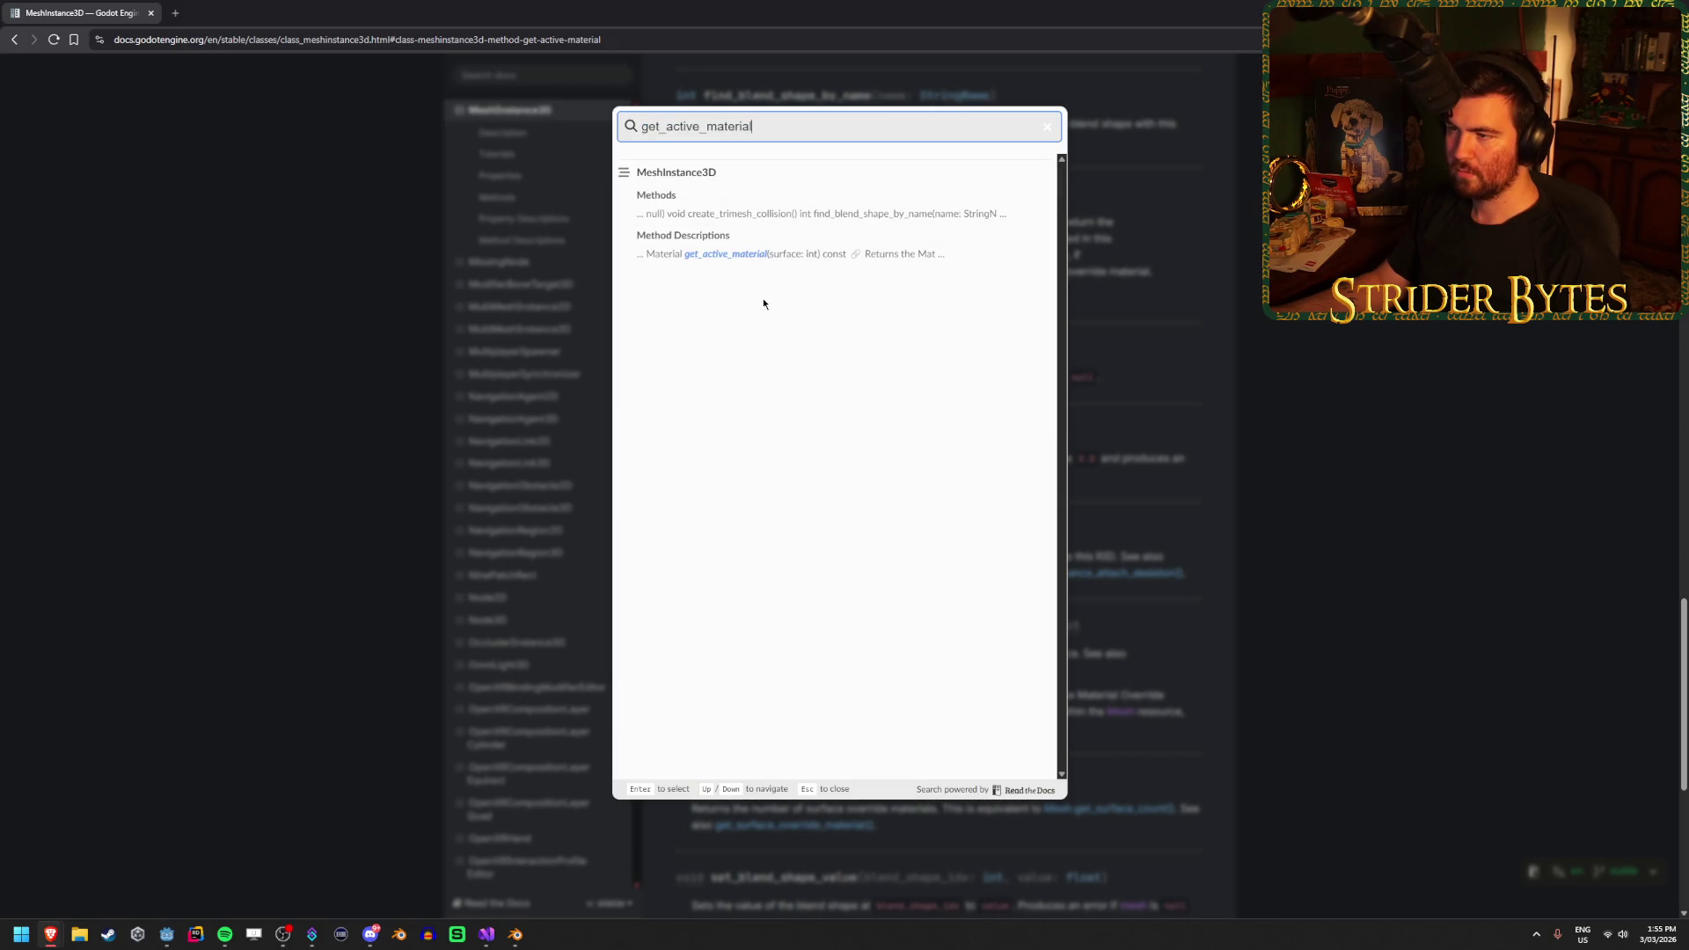
left_click(1095, 321)
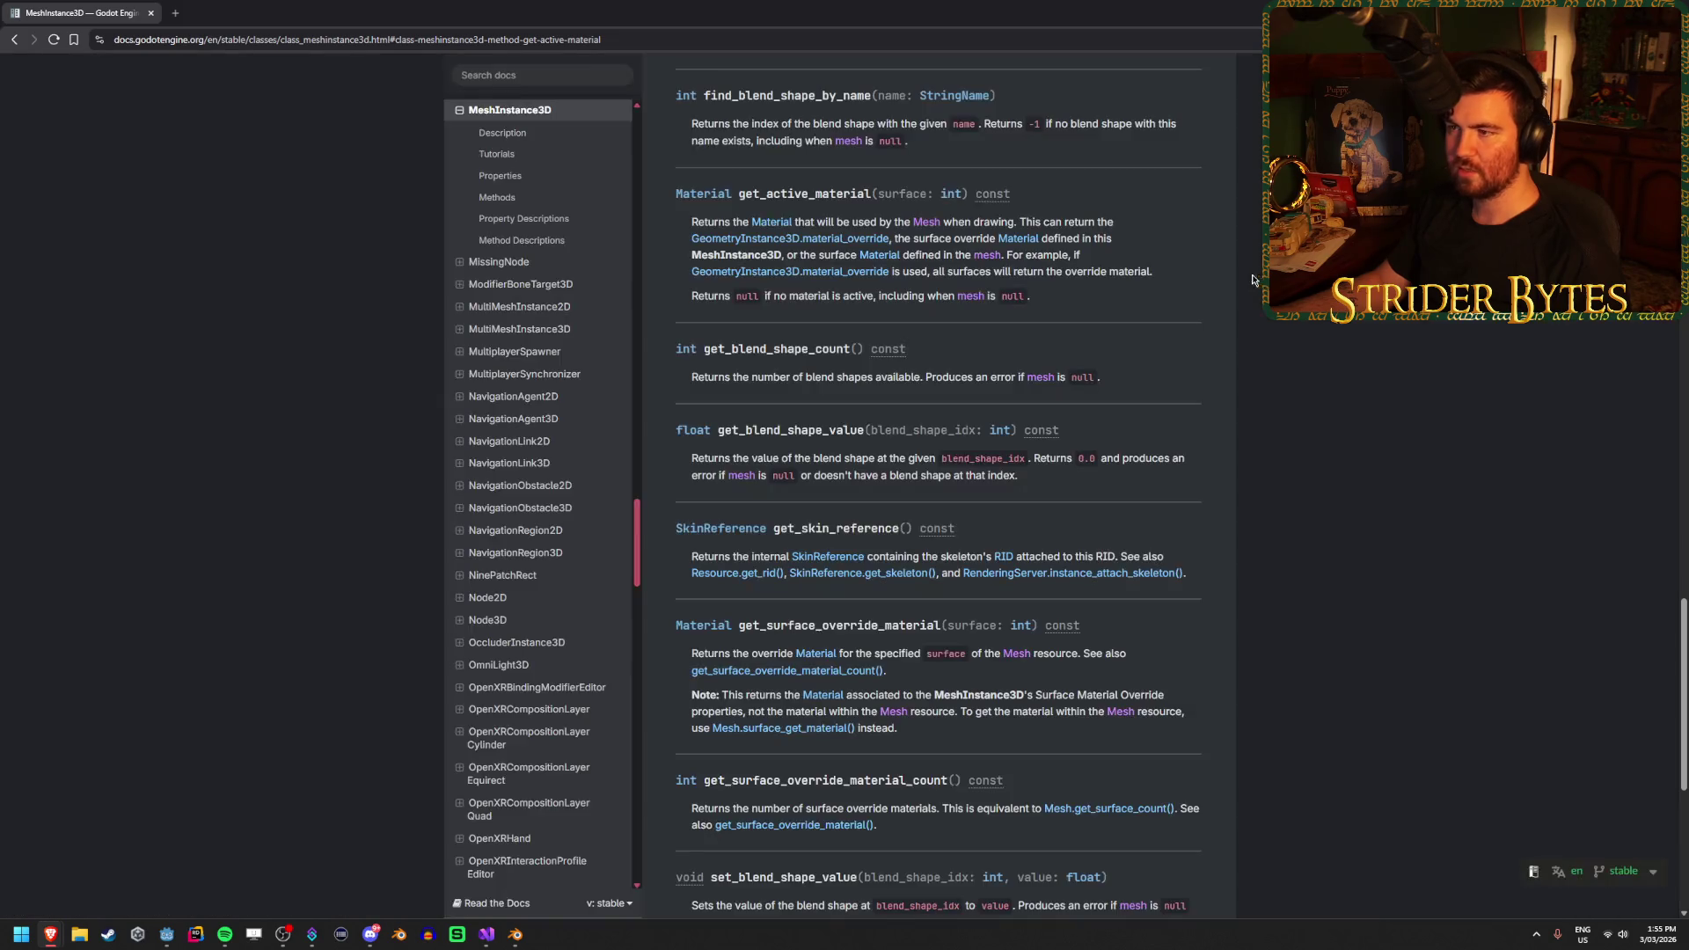
key("alt+Tab")
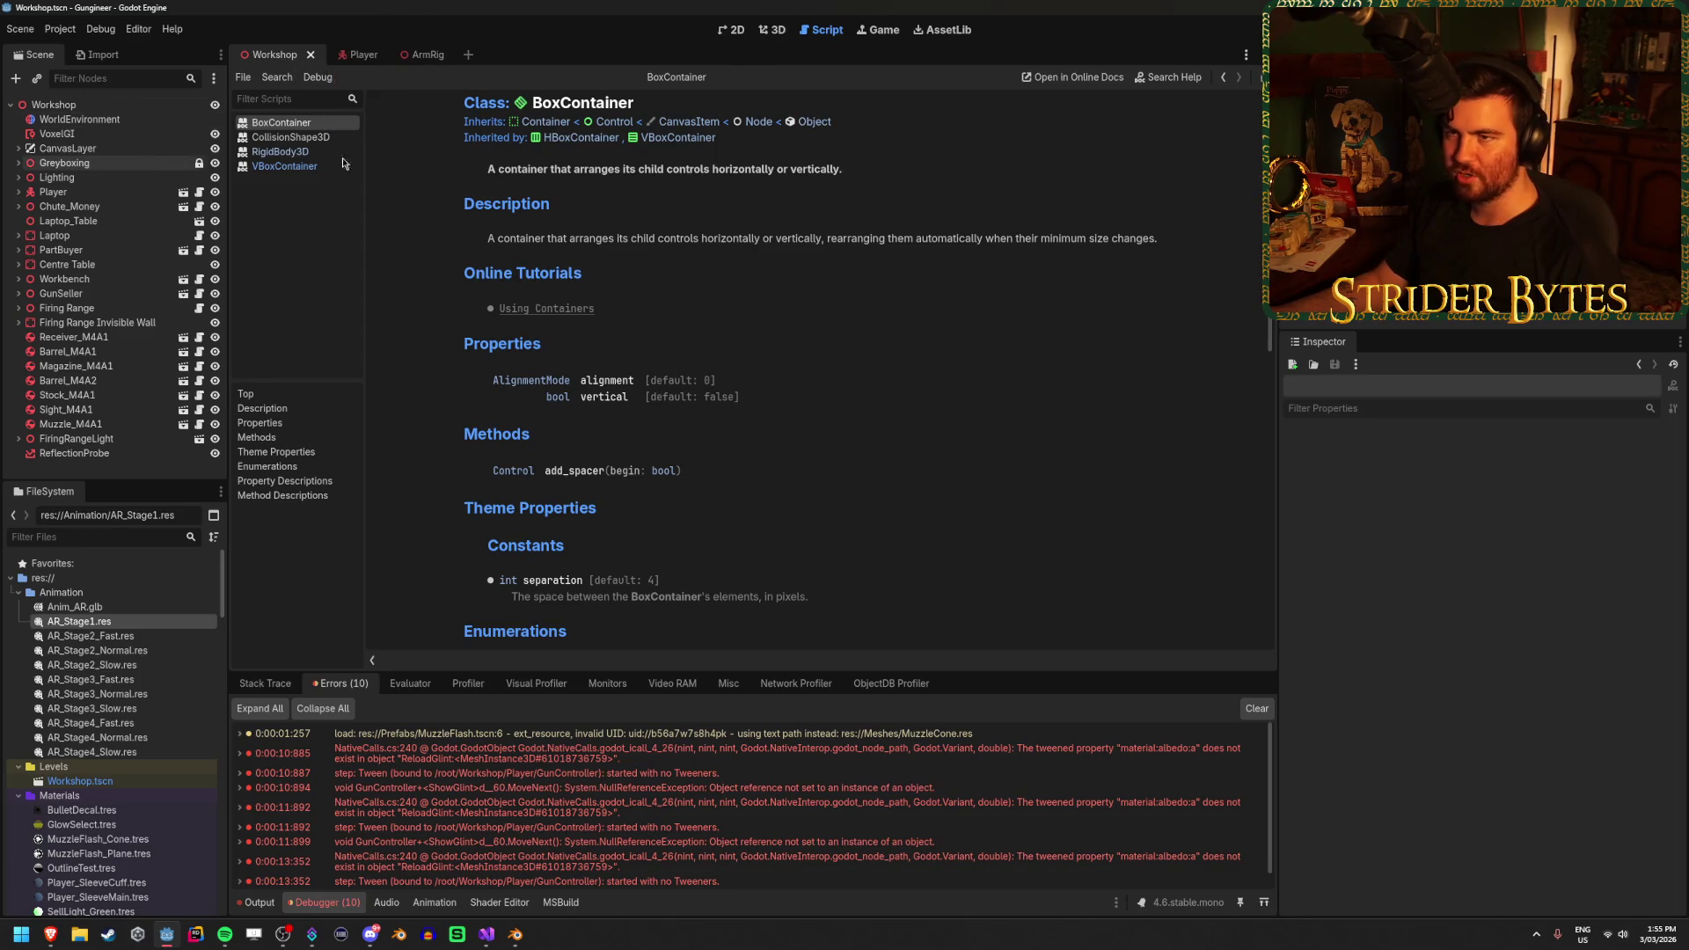
Show and save the Workshop scene in 3D, then open the tween error's source line
left_click(772, 29)
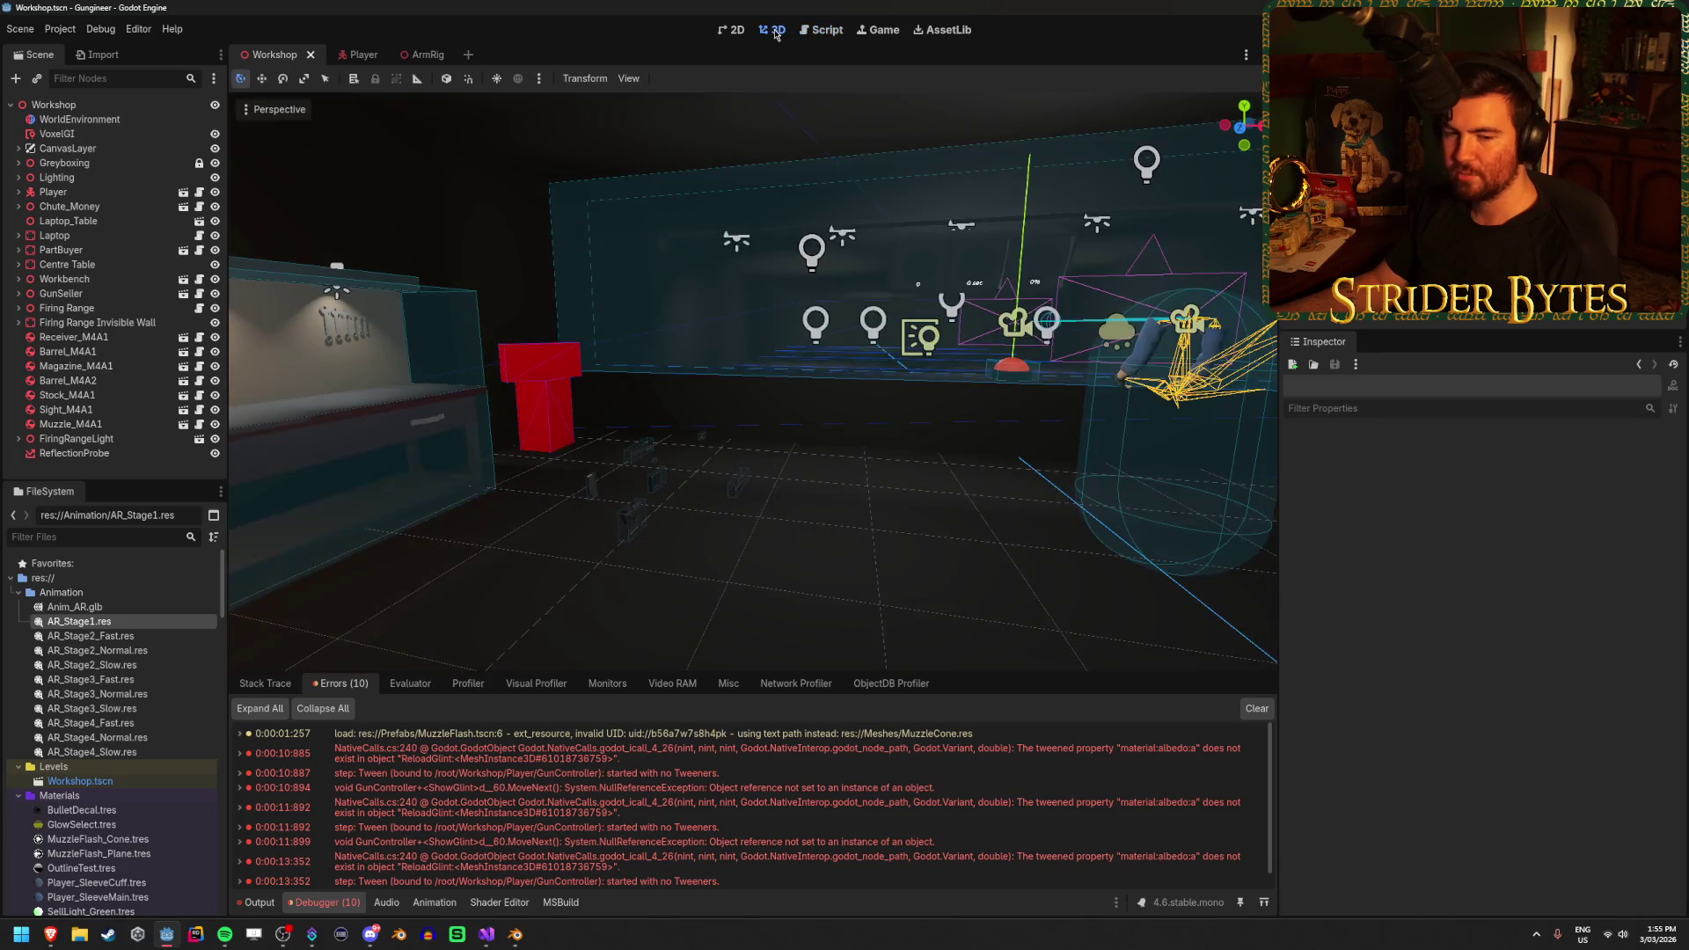
key("ctrl+s")
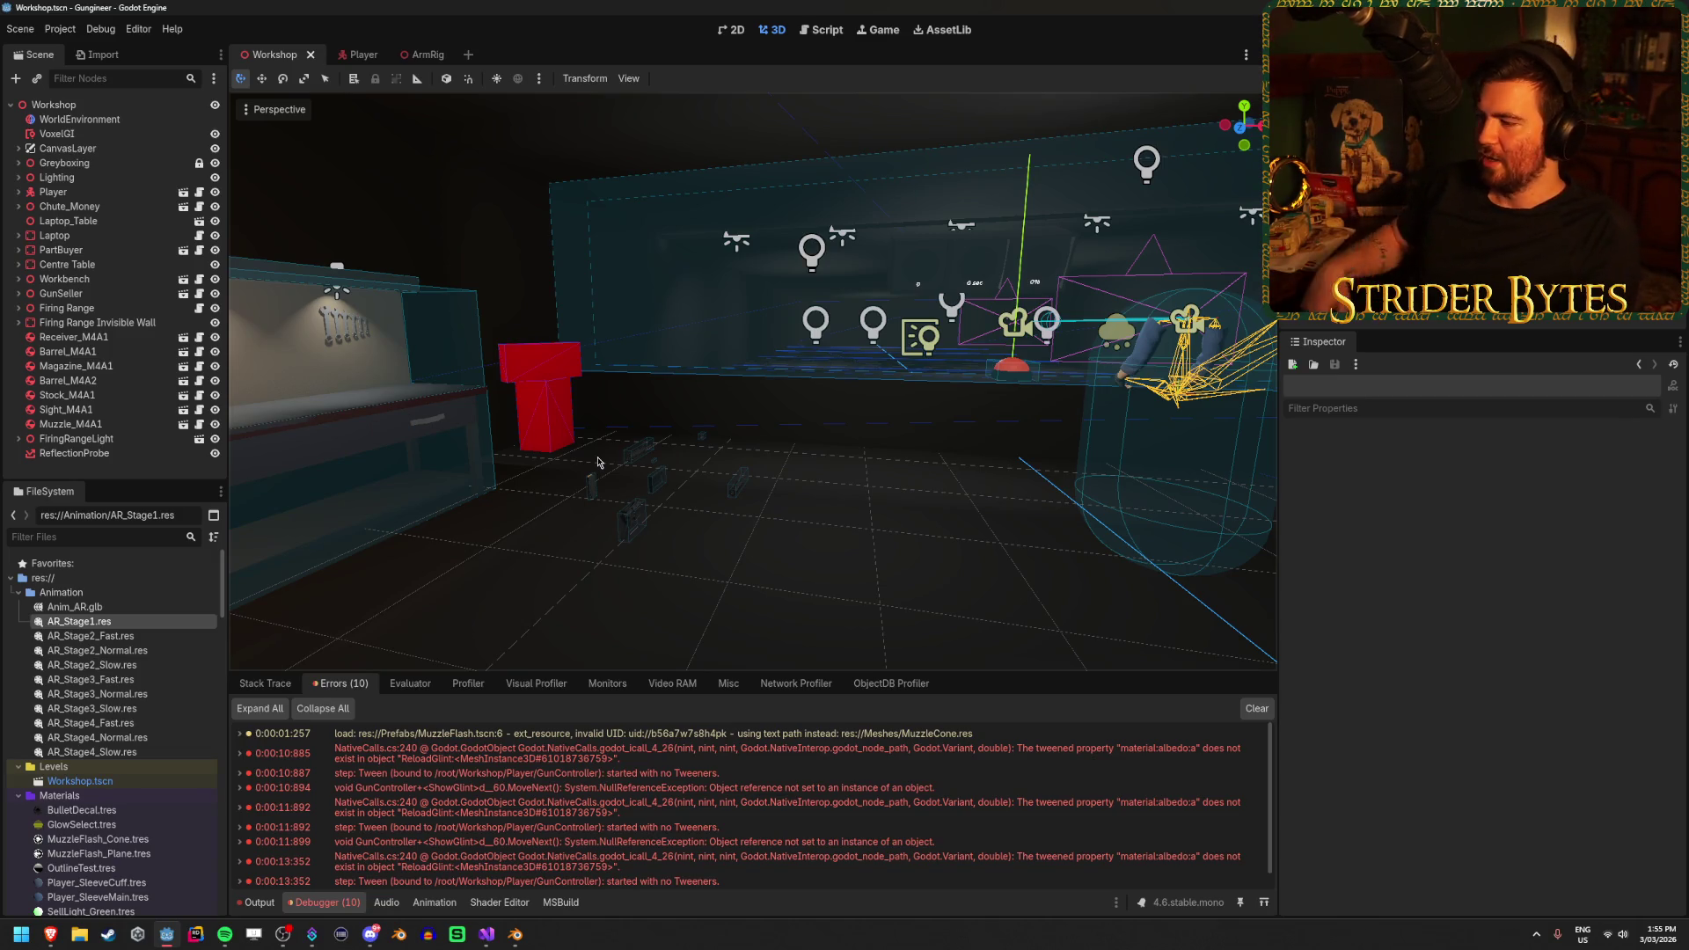
double_click(1146, 754)
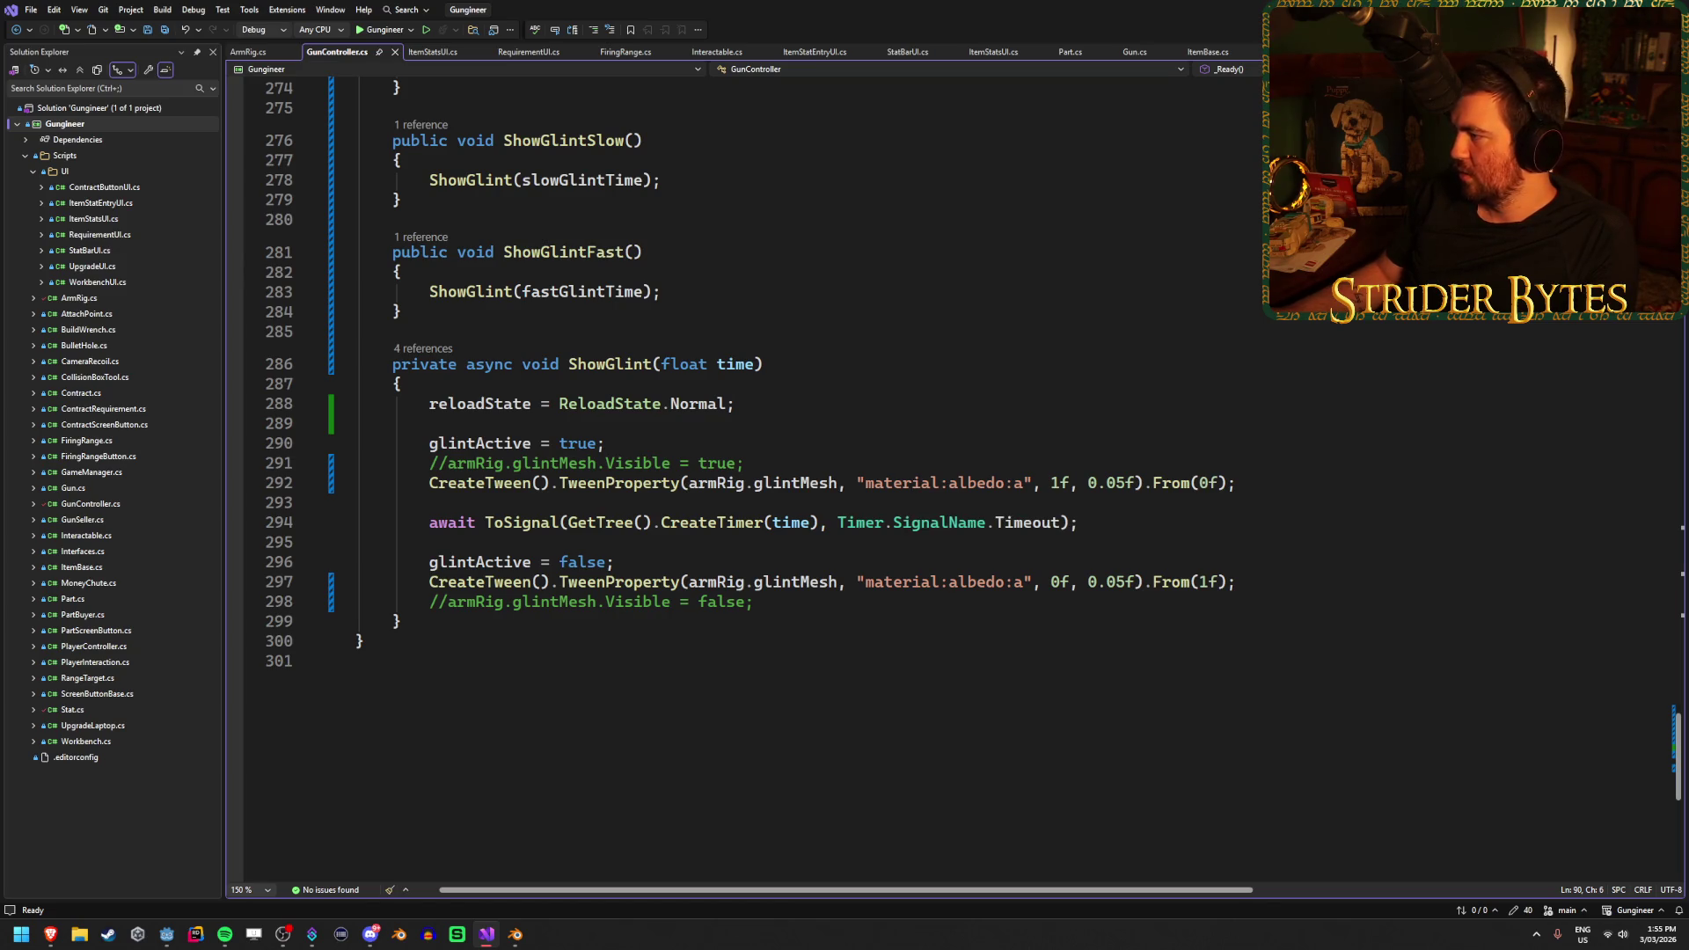
Review ShowGlint's tween lines, then bring up the Reddit post on tweening transparency for fades
key("alt+Tab")
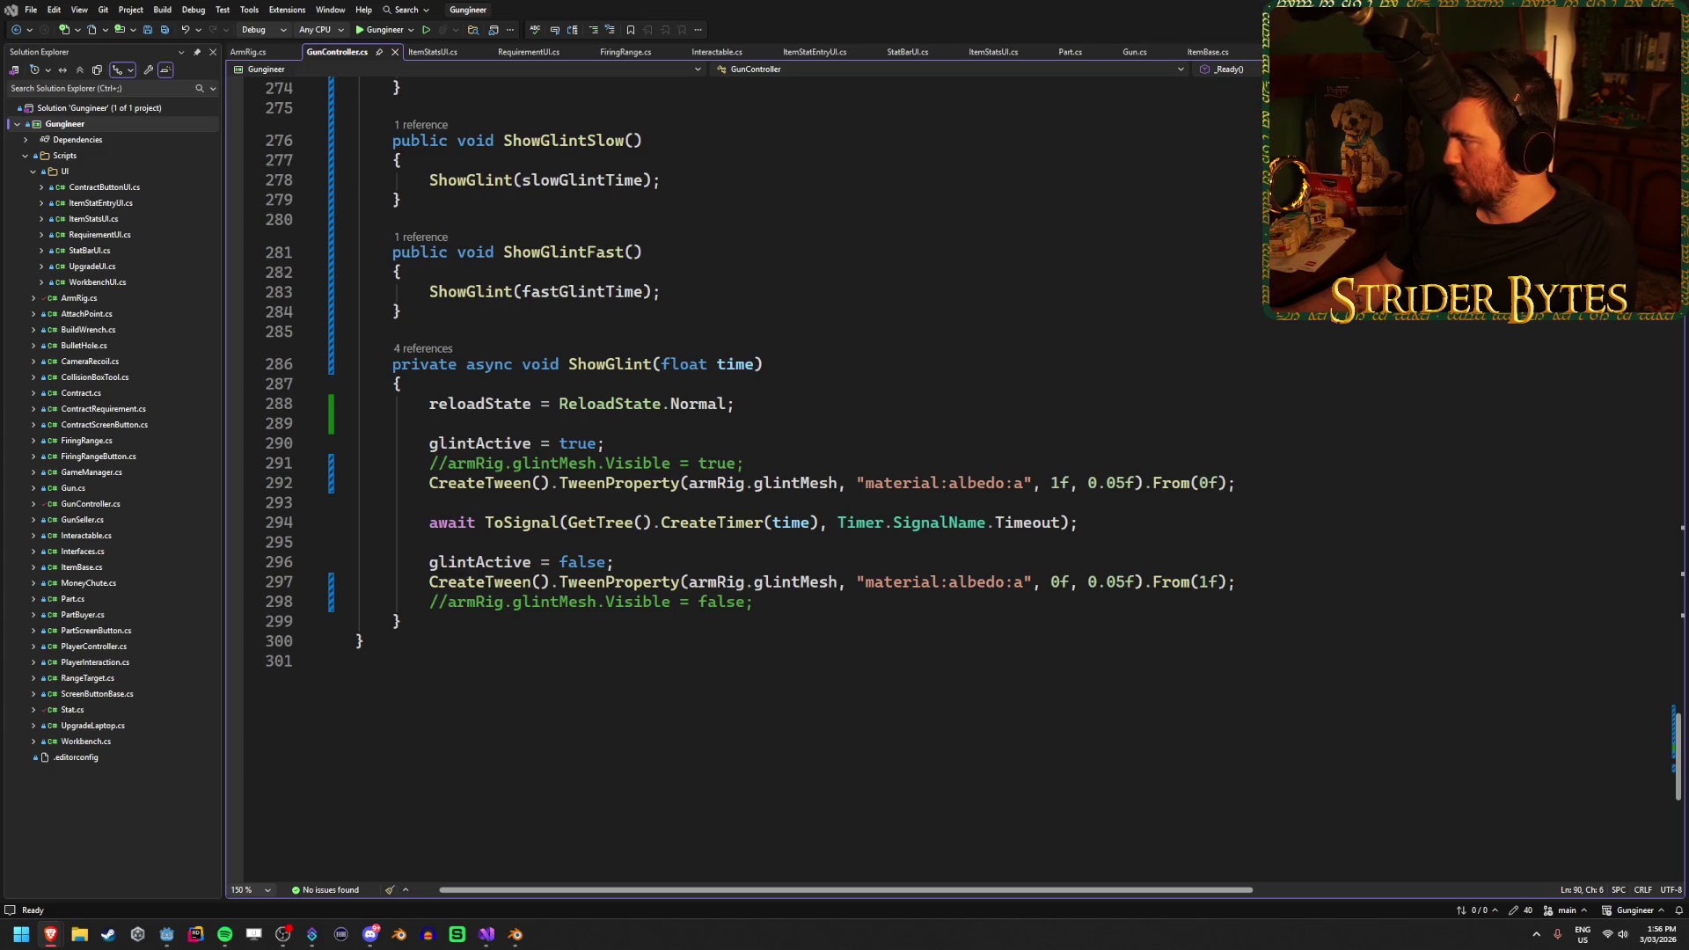
key("alt+Tab")
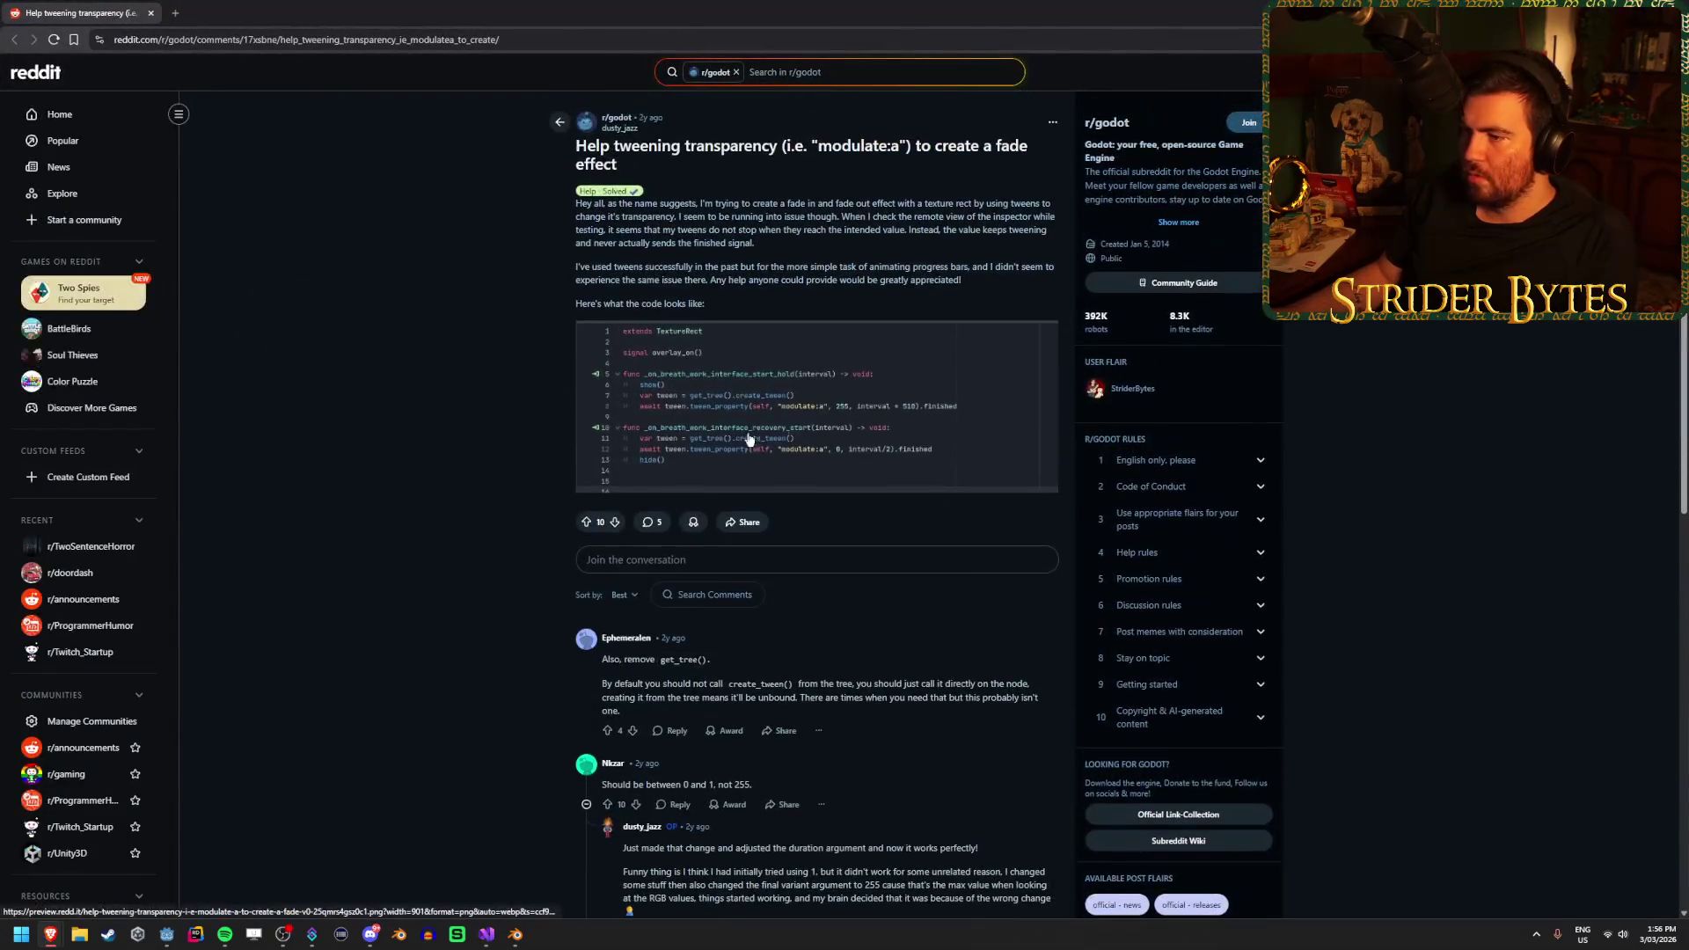
View the Reddit post's modulate:a code screenshot full size, then return to Visual Studio
left_click(423, 404)
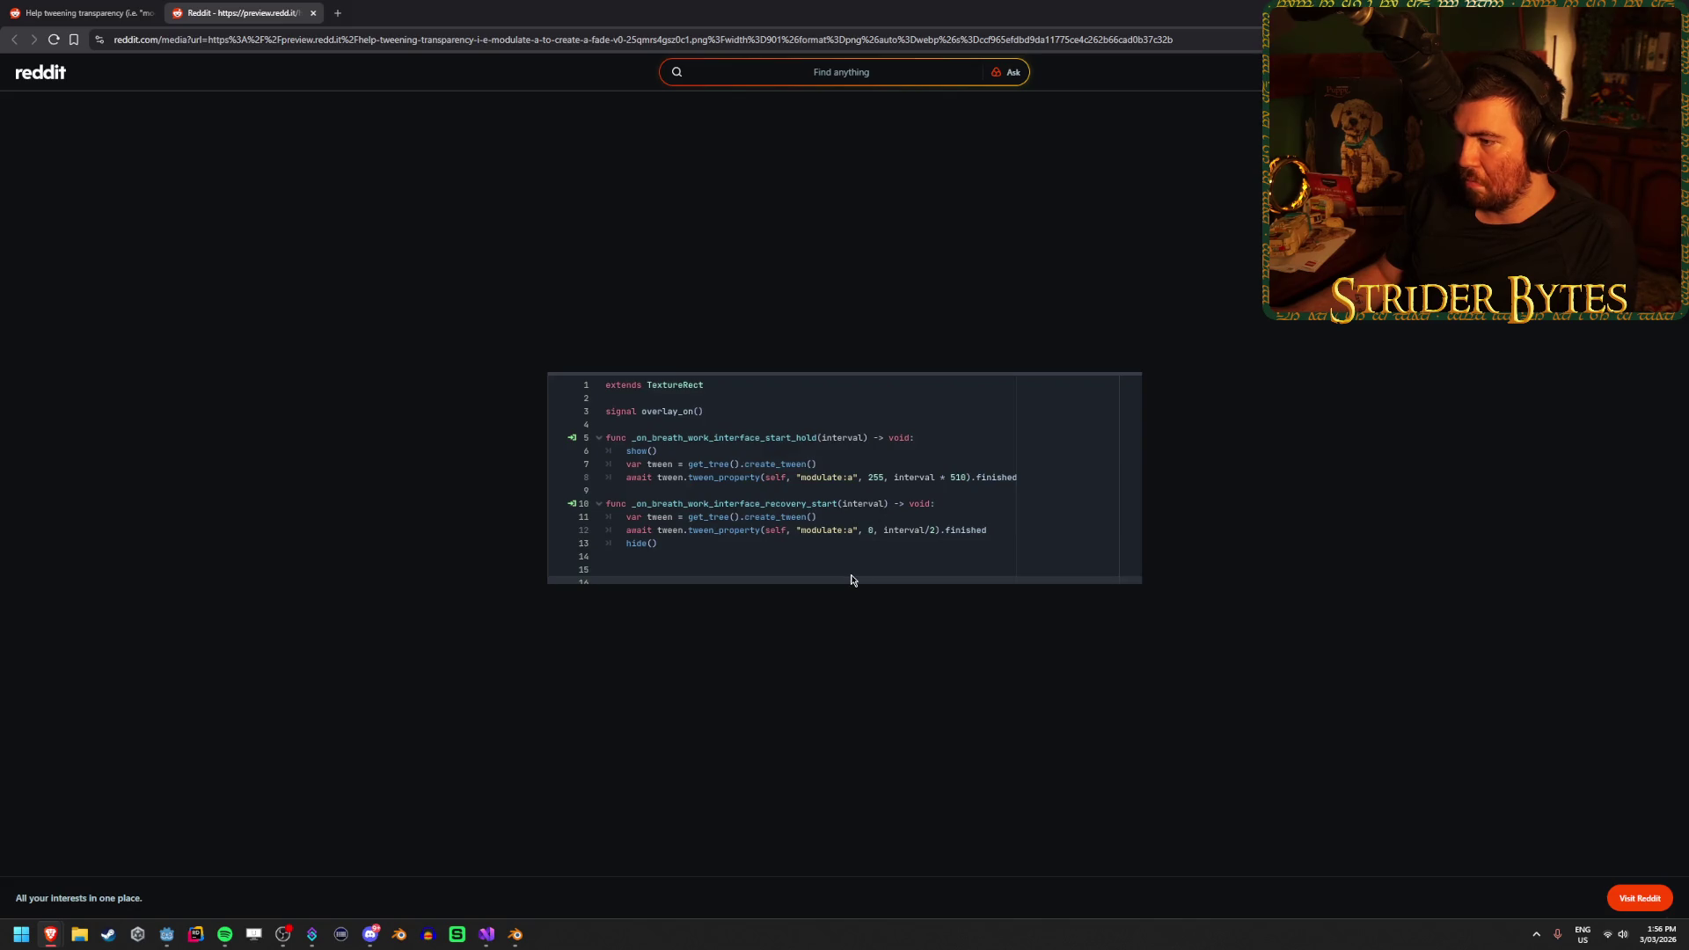
left_click(84, 12)
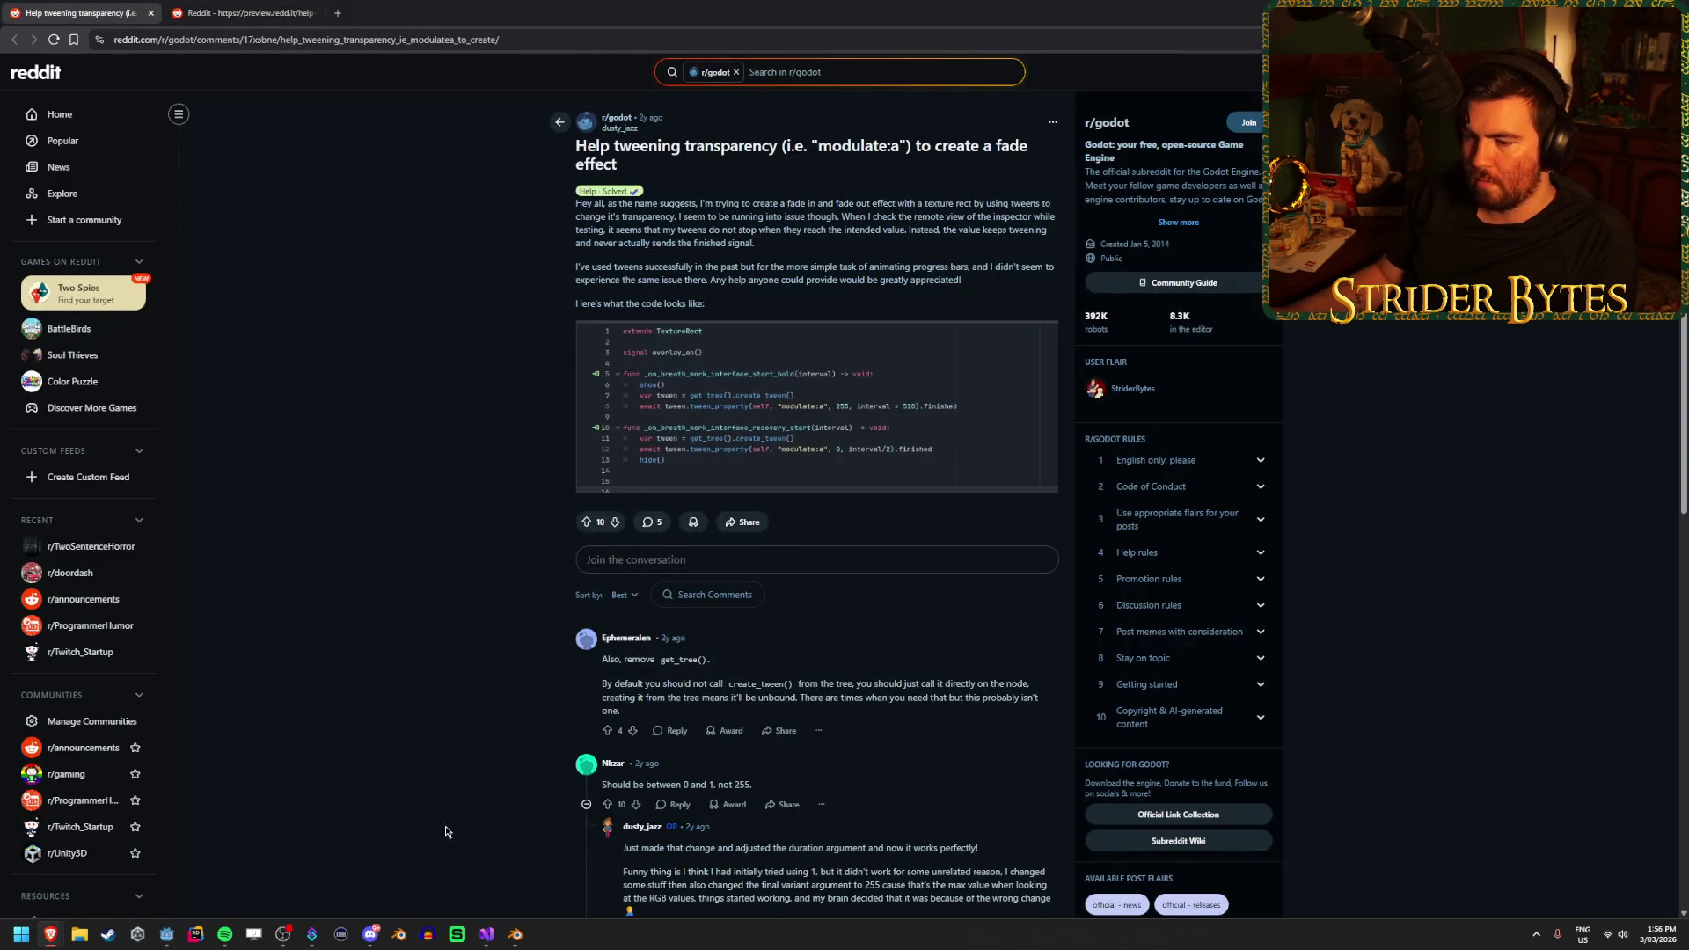
left_click(476, 938)
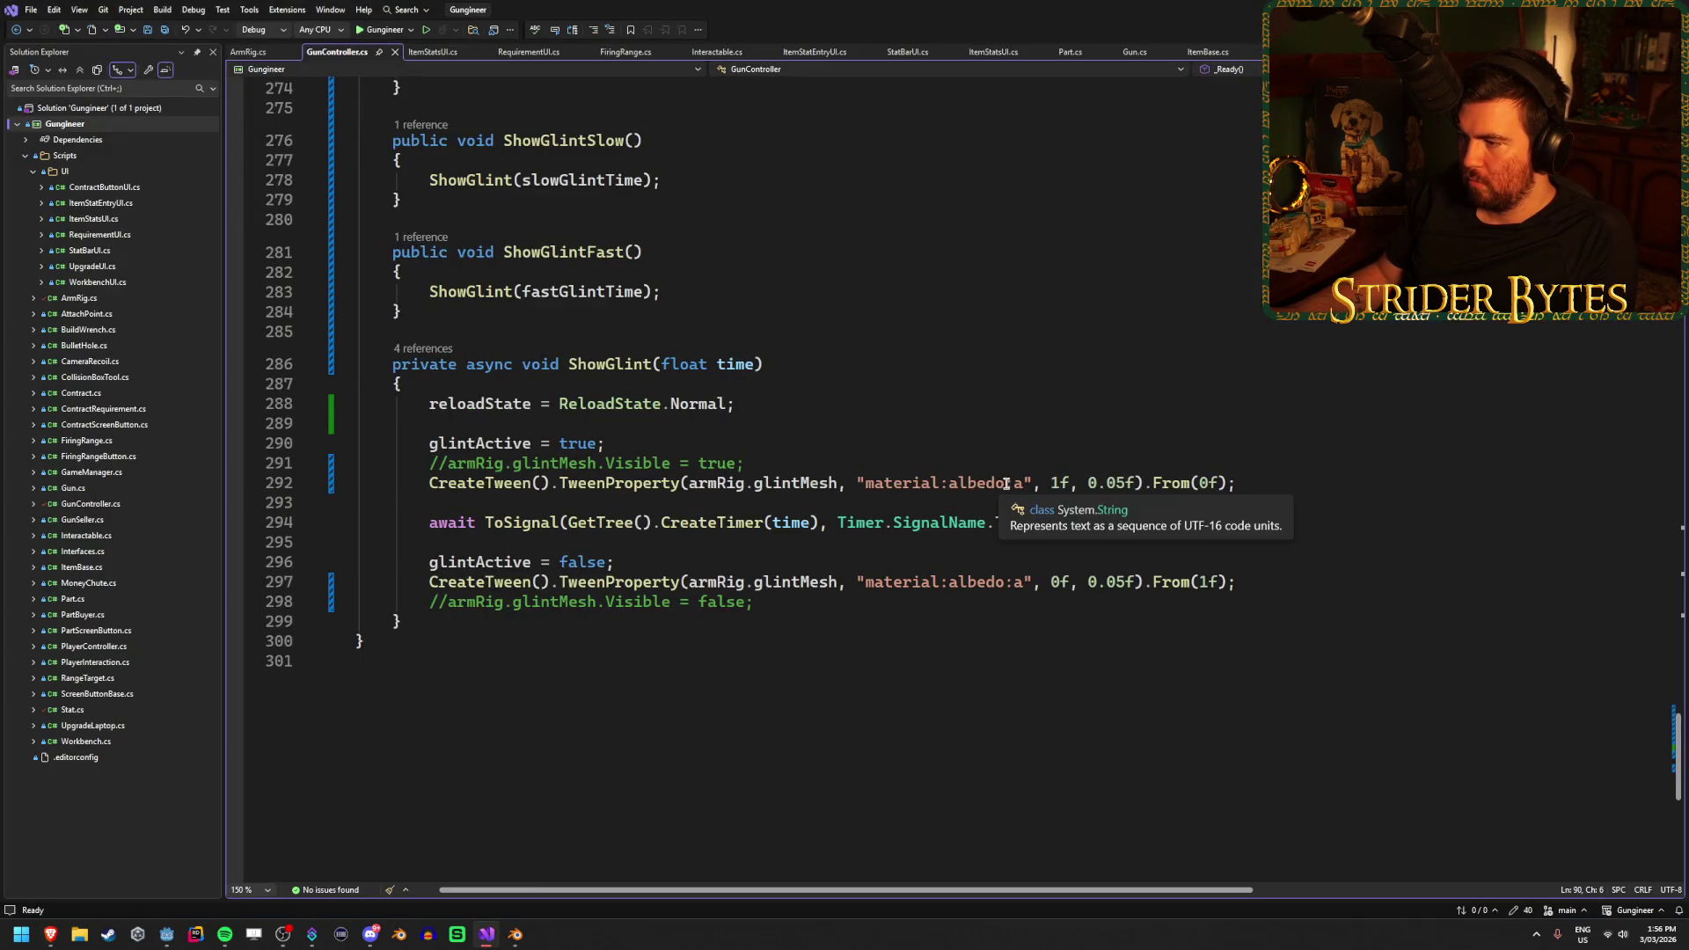
Change both ShowGlint tween paths from material:albedo:a to modulate:a and save GunController.cs
left_click_drag(1004, 483, 882, 485)
key("BackSpace")
key("BackSpace")
type("odulat")
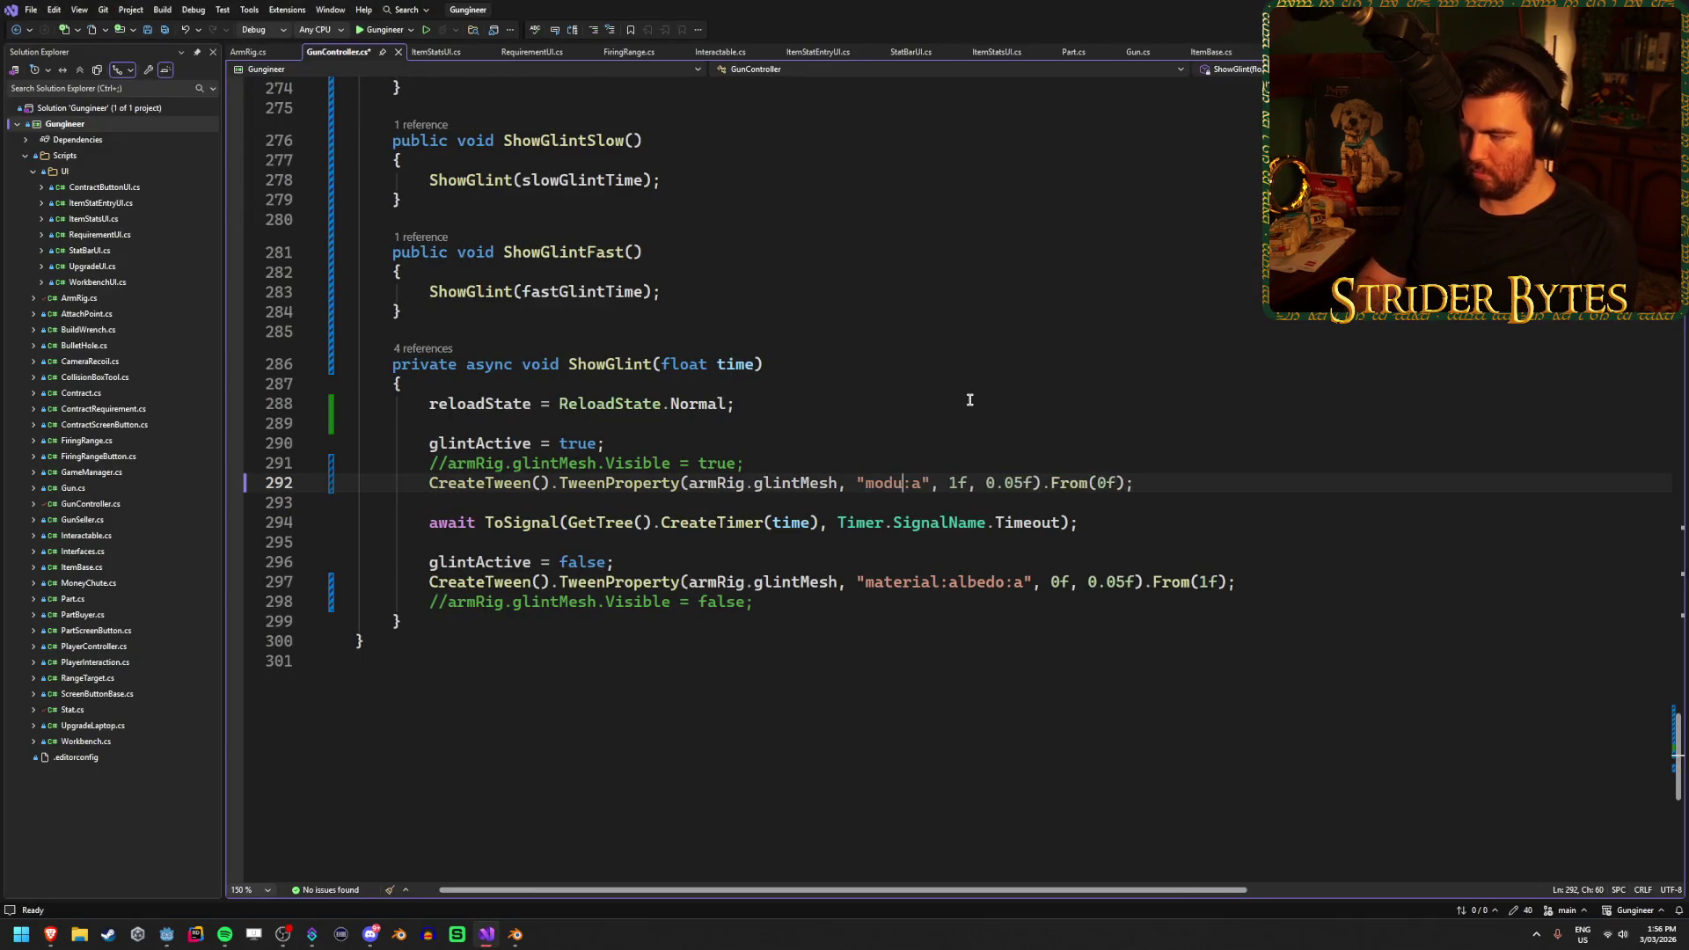
type("e")
left_click_drag(999, 582, 866, 582)
type("modulate")
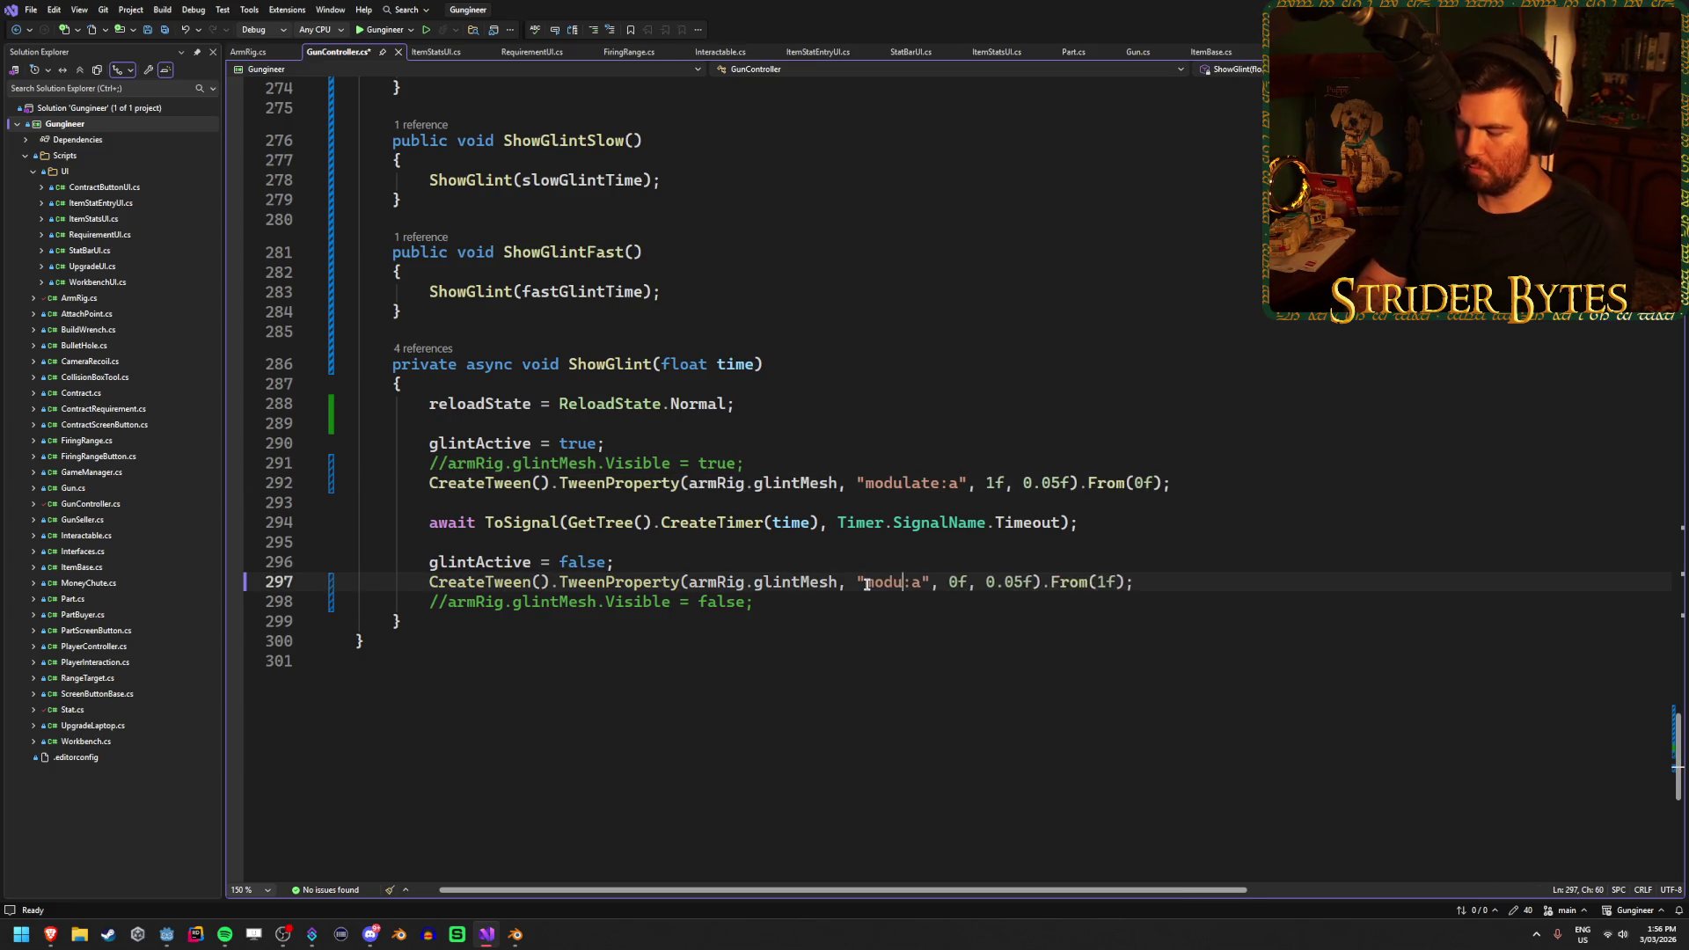
key("ctrl+s")
key("alt+Tab")
key("alt+Tab")
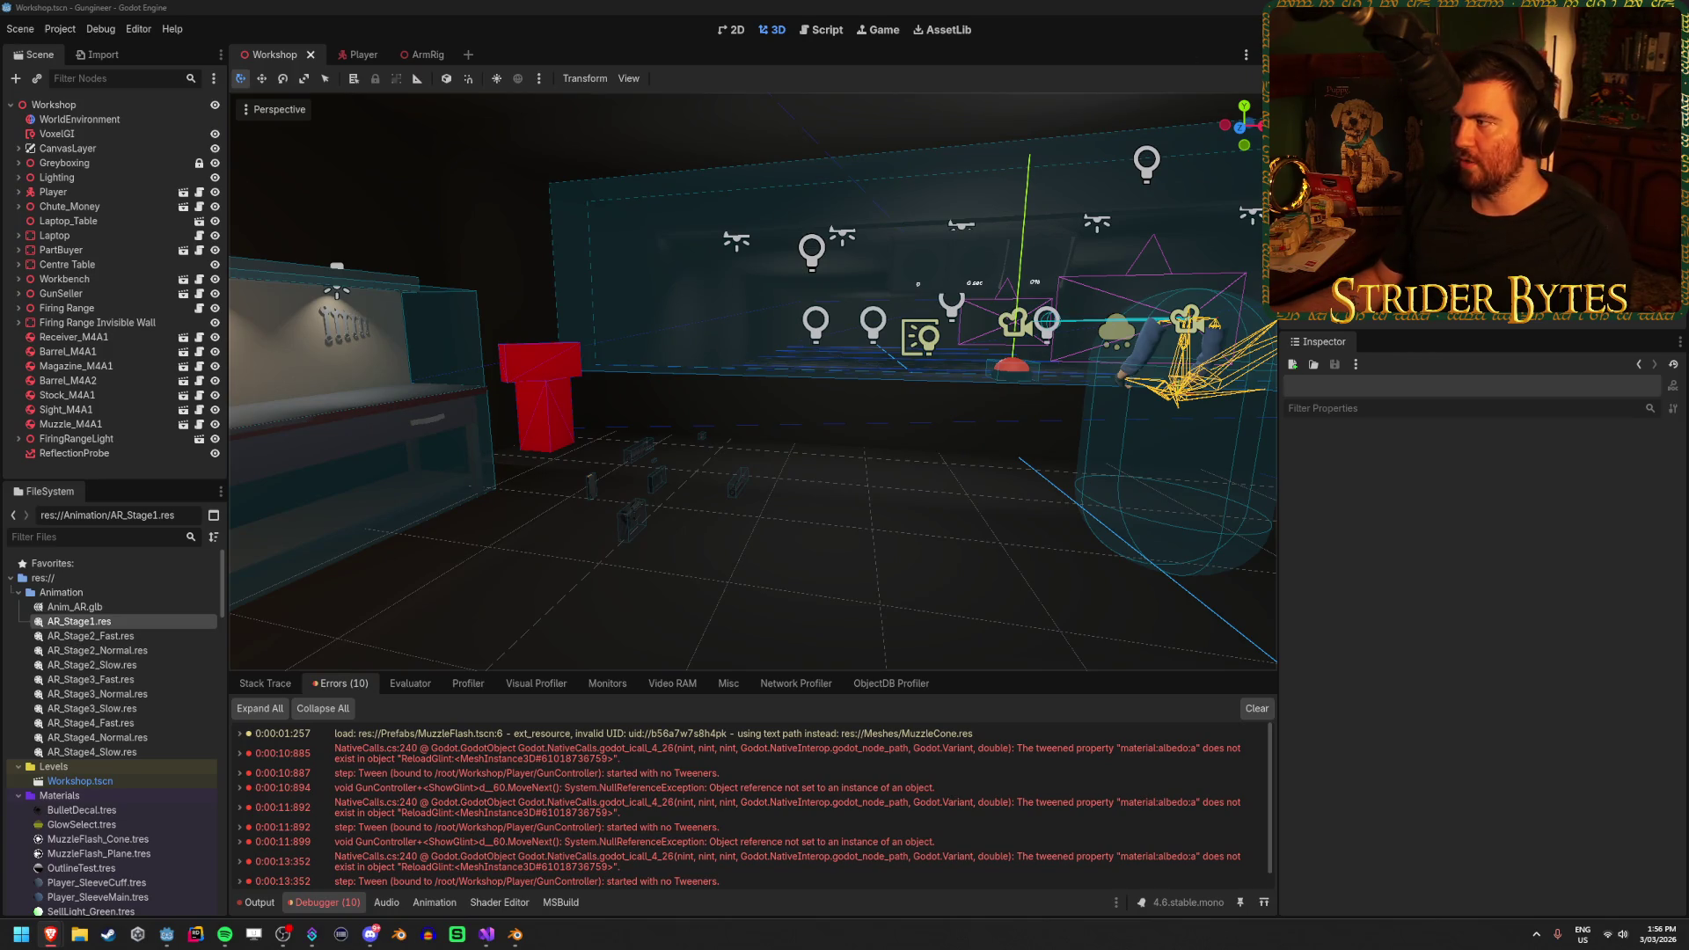
Run the game, reload the gun to test the glint, stop it, and check the debugger errors
key("F5")
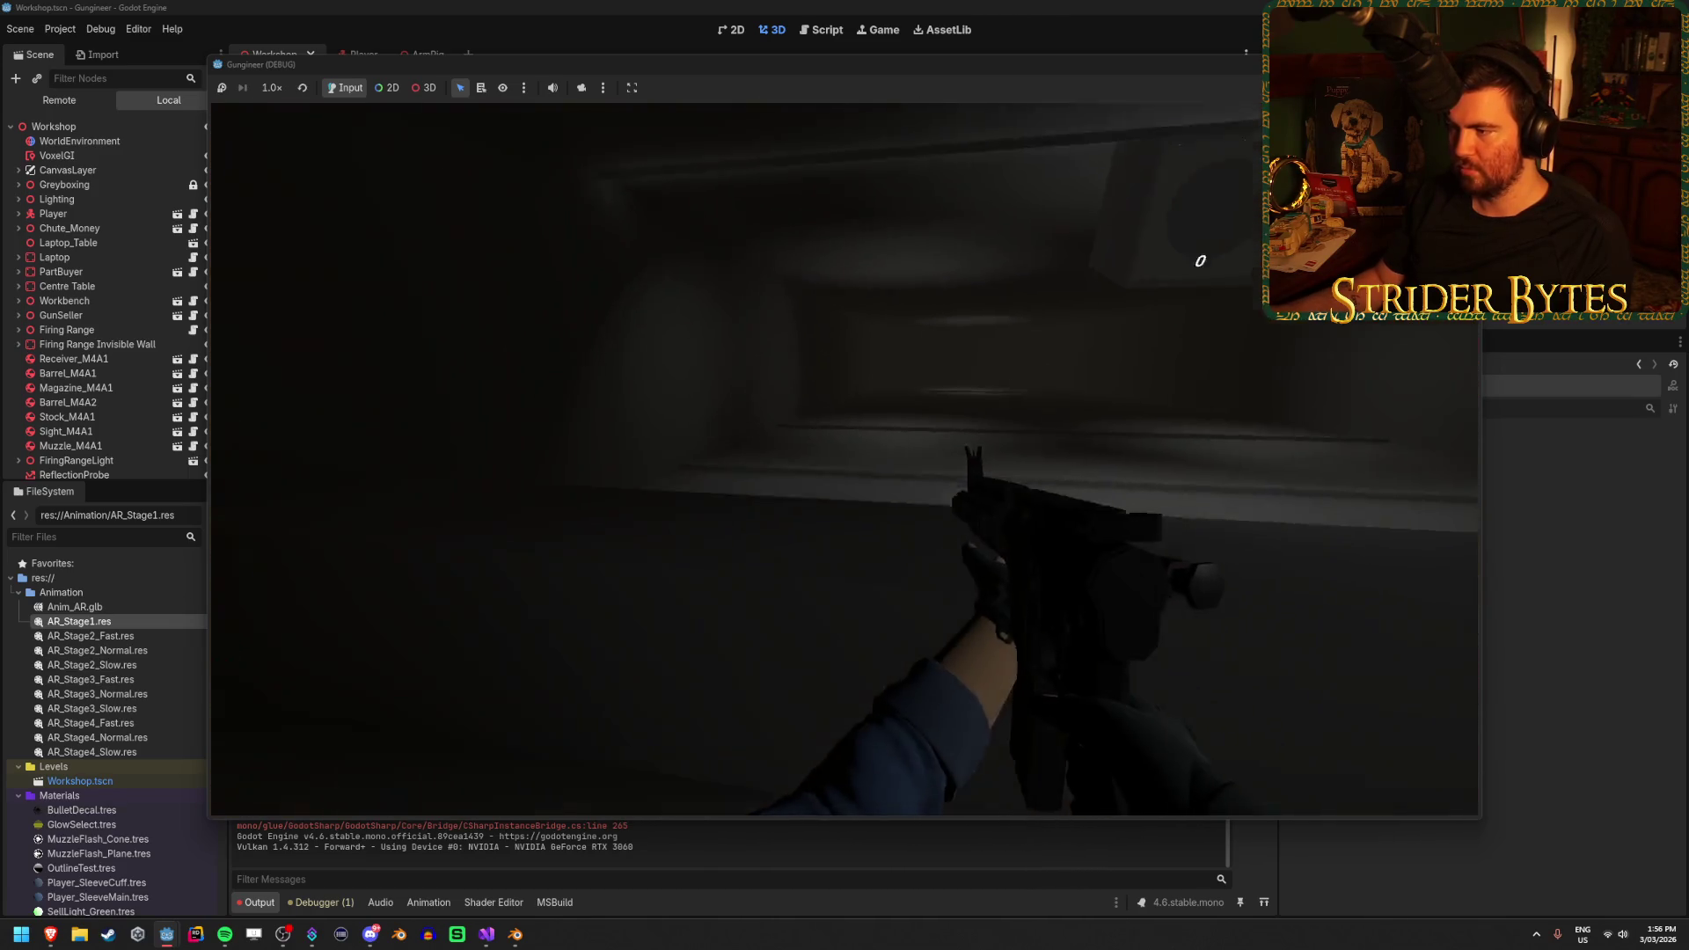
key("r")
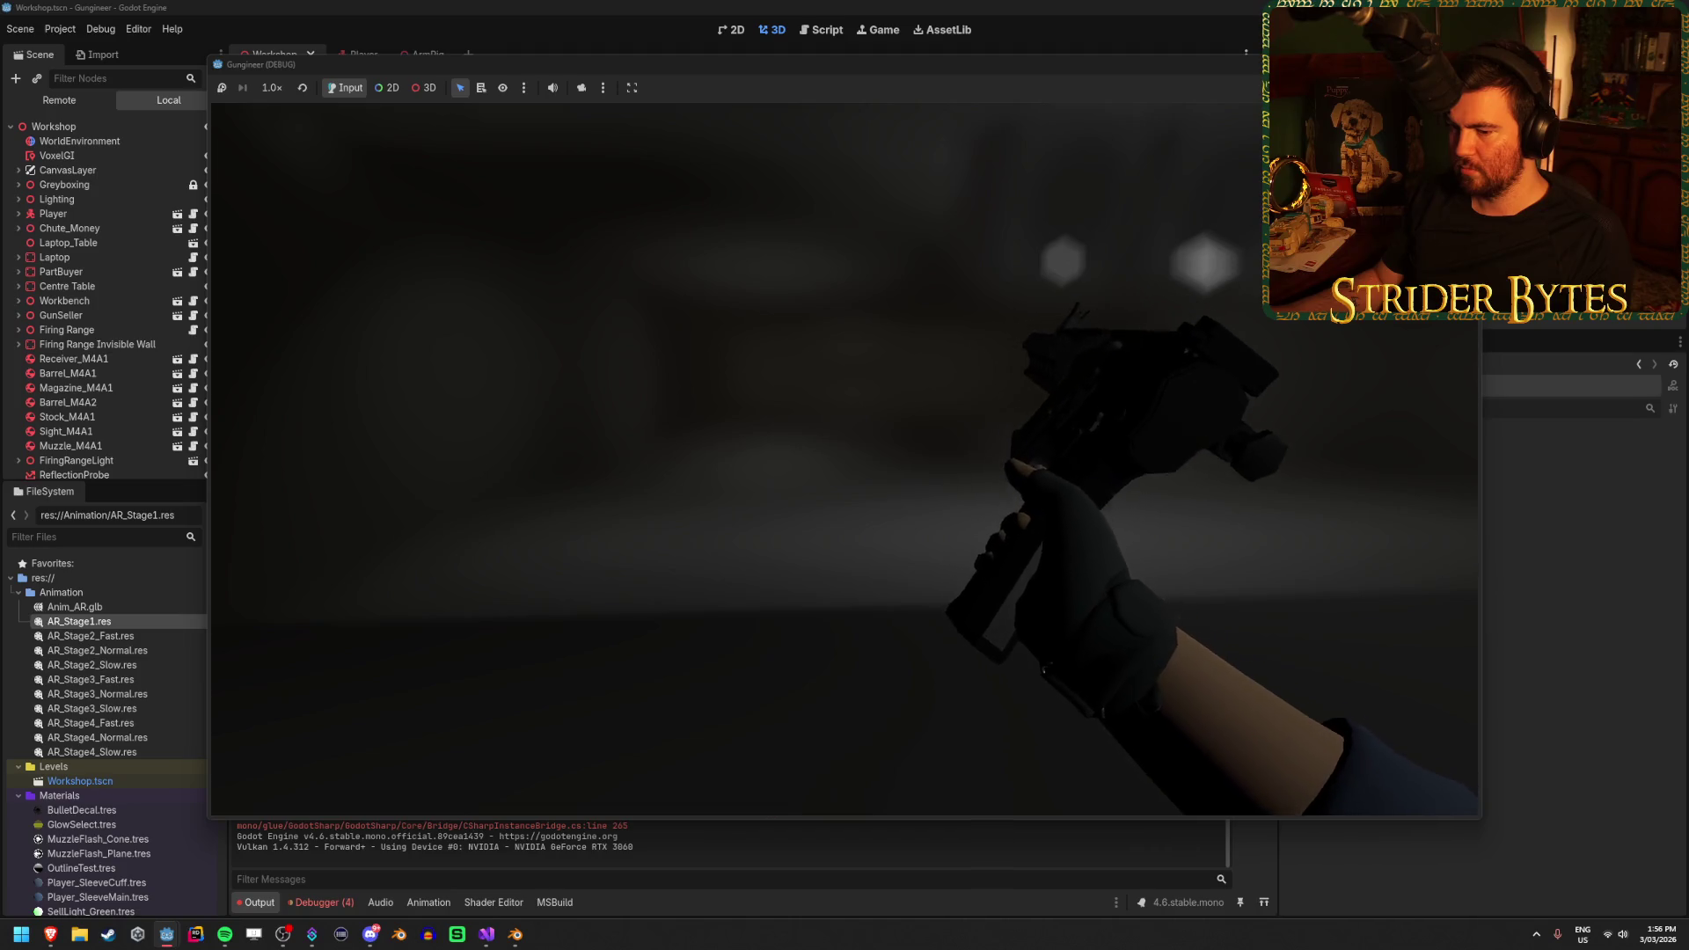
key("F8")
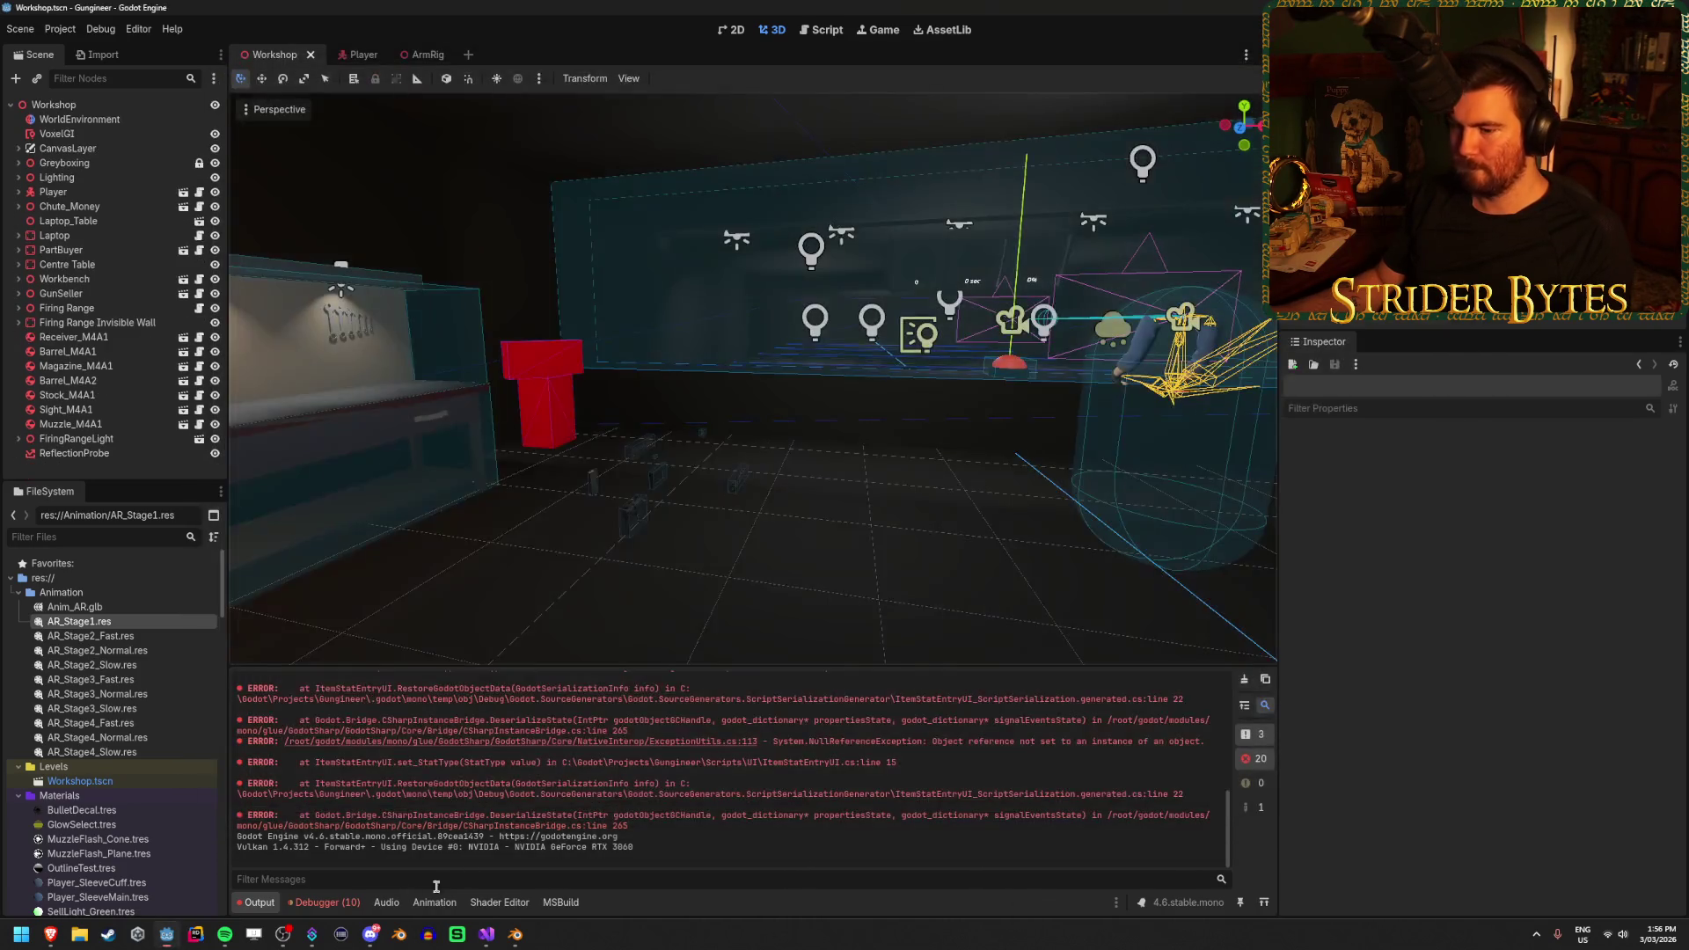
left_click(327, 903)
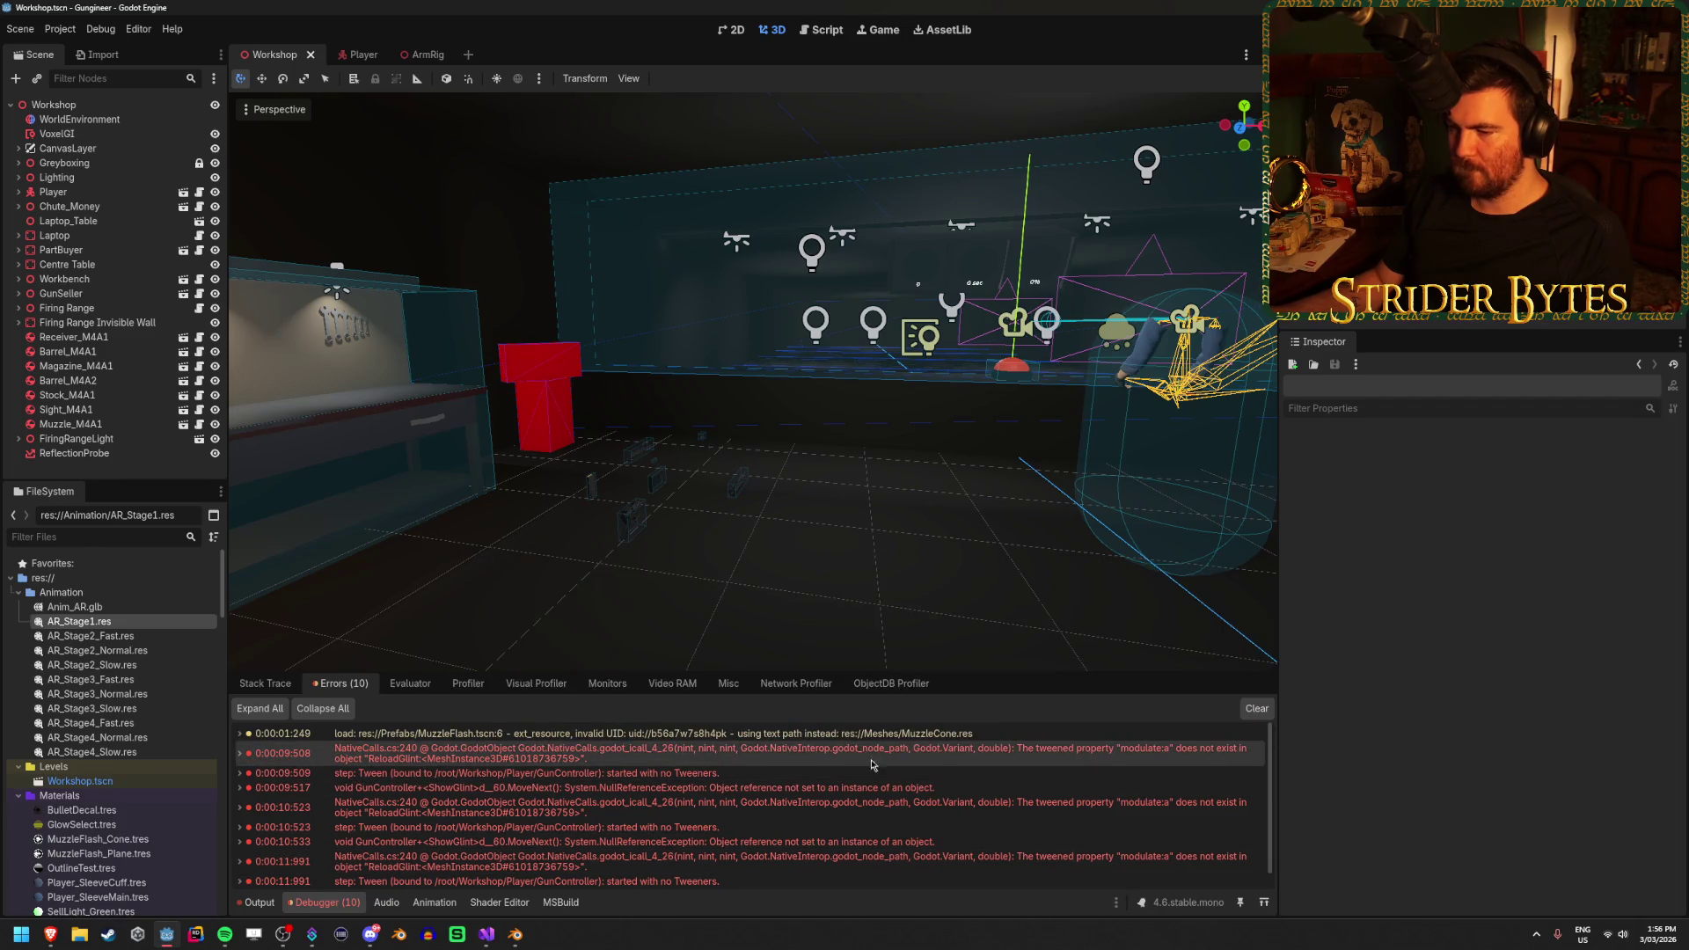
left_click(487, 934)
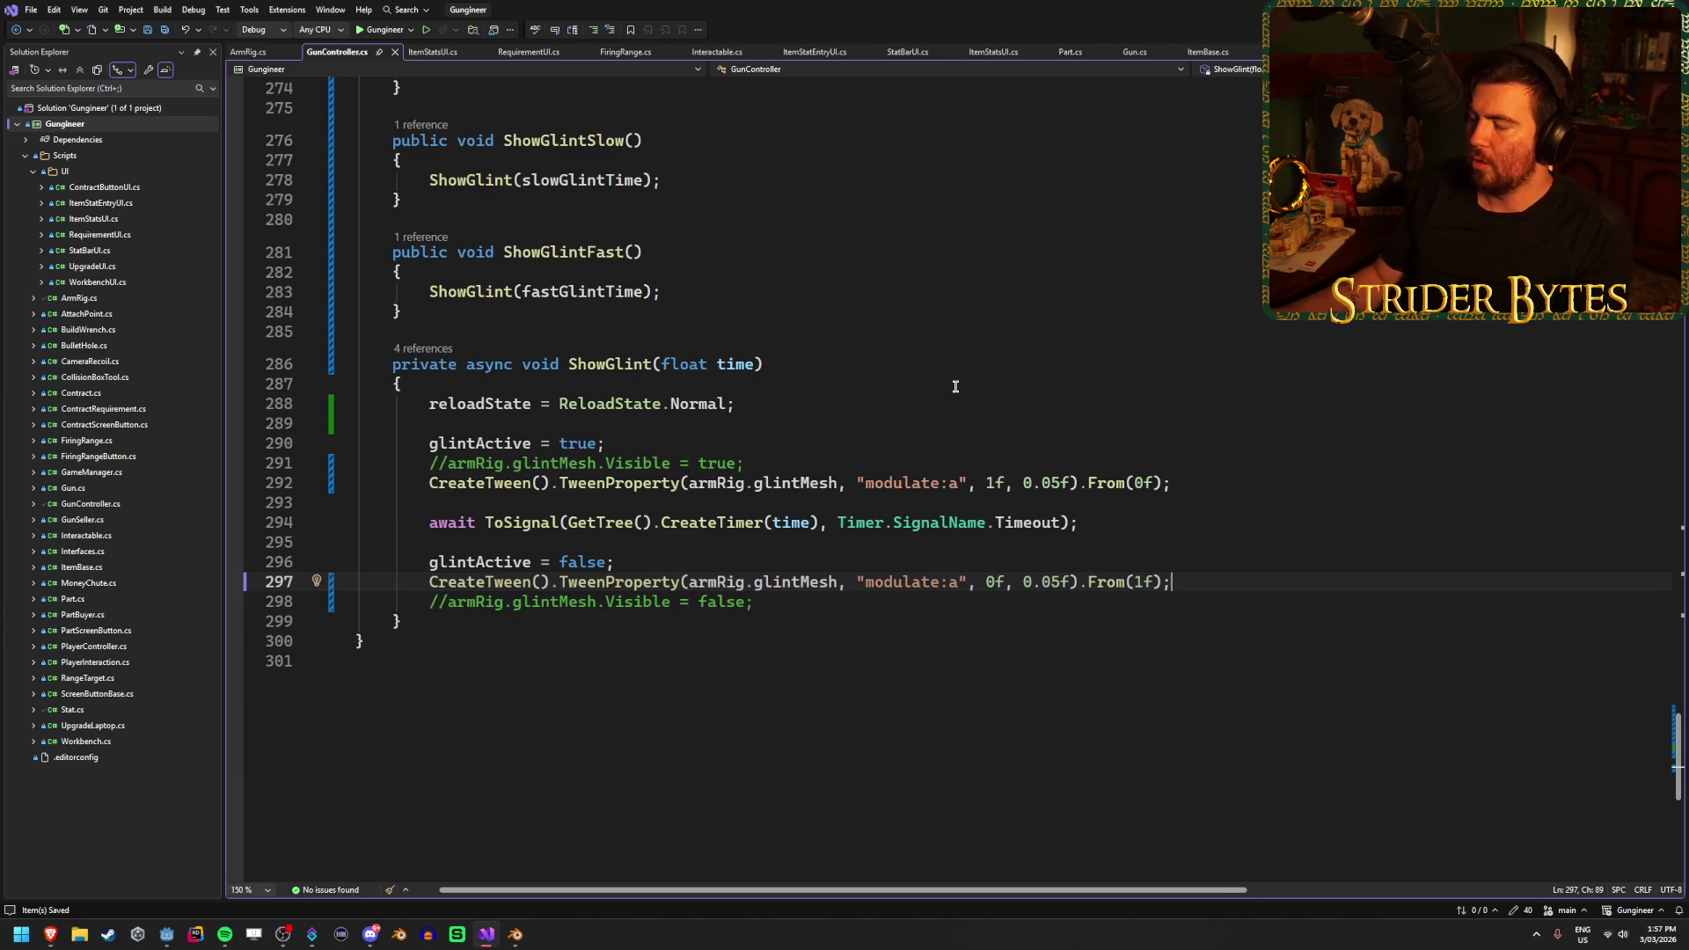
Revert to material:albedo and append _color in line 292's fade-in tween path
key("ctrl+z")
key("ctrl+z")
key("Right")
type("_color")
key("Down")
key("Down")
key("Down")
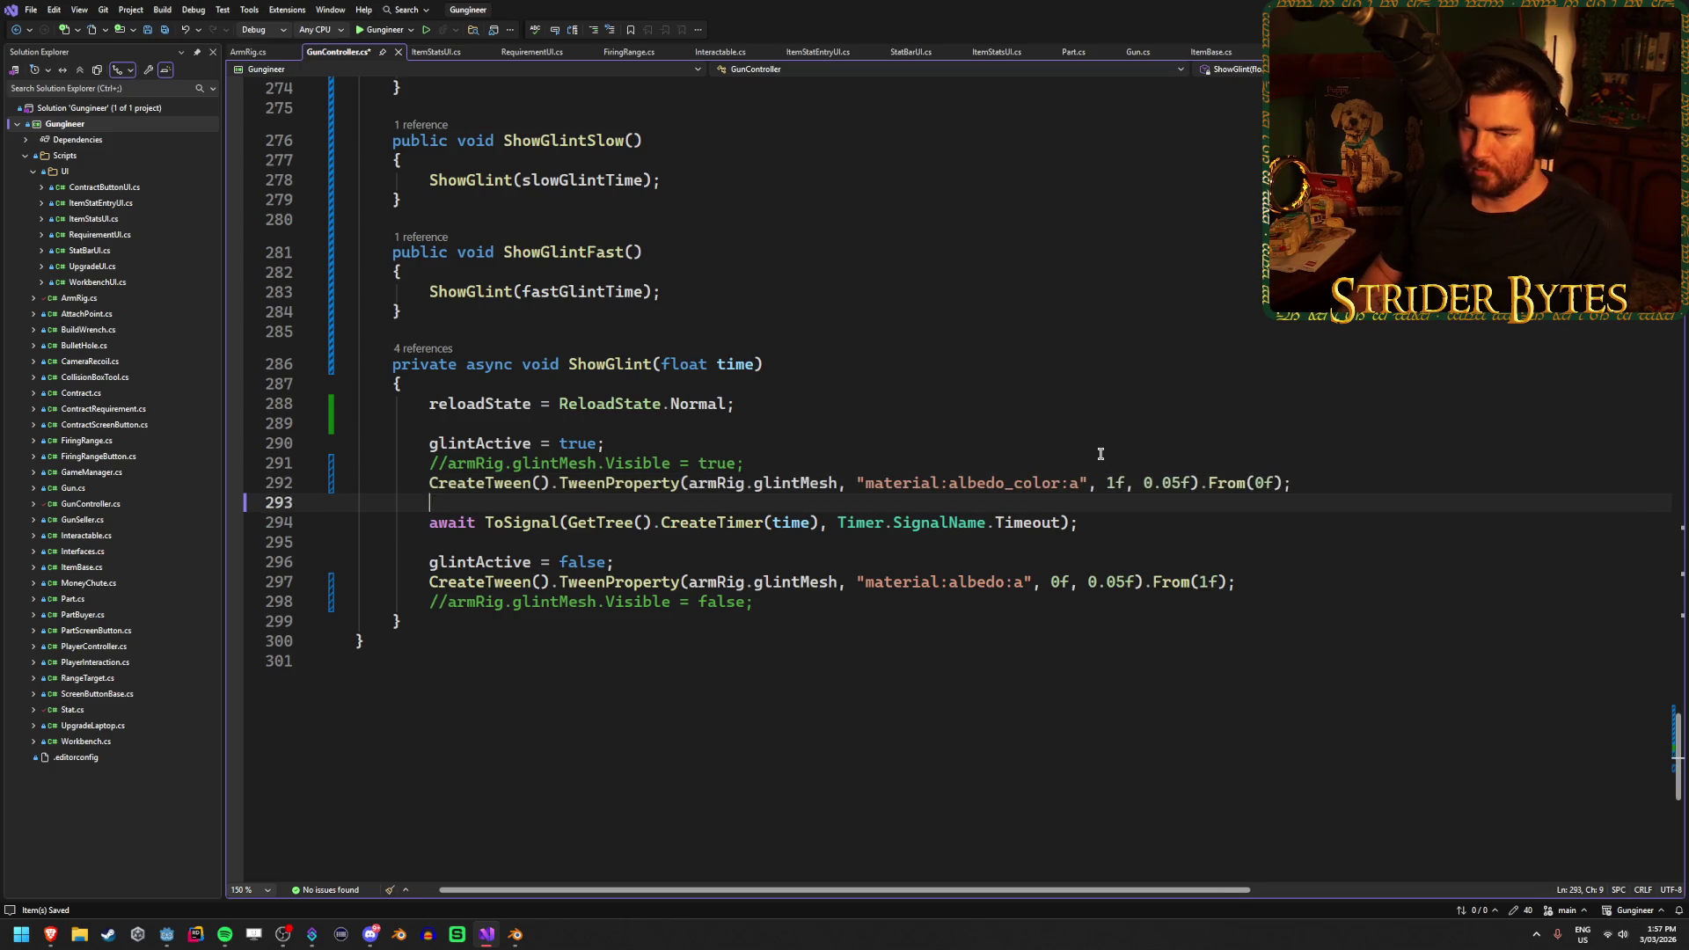
key("Down")
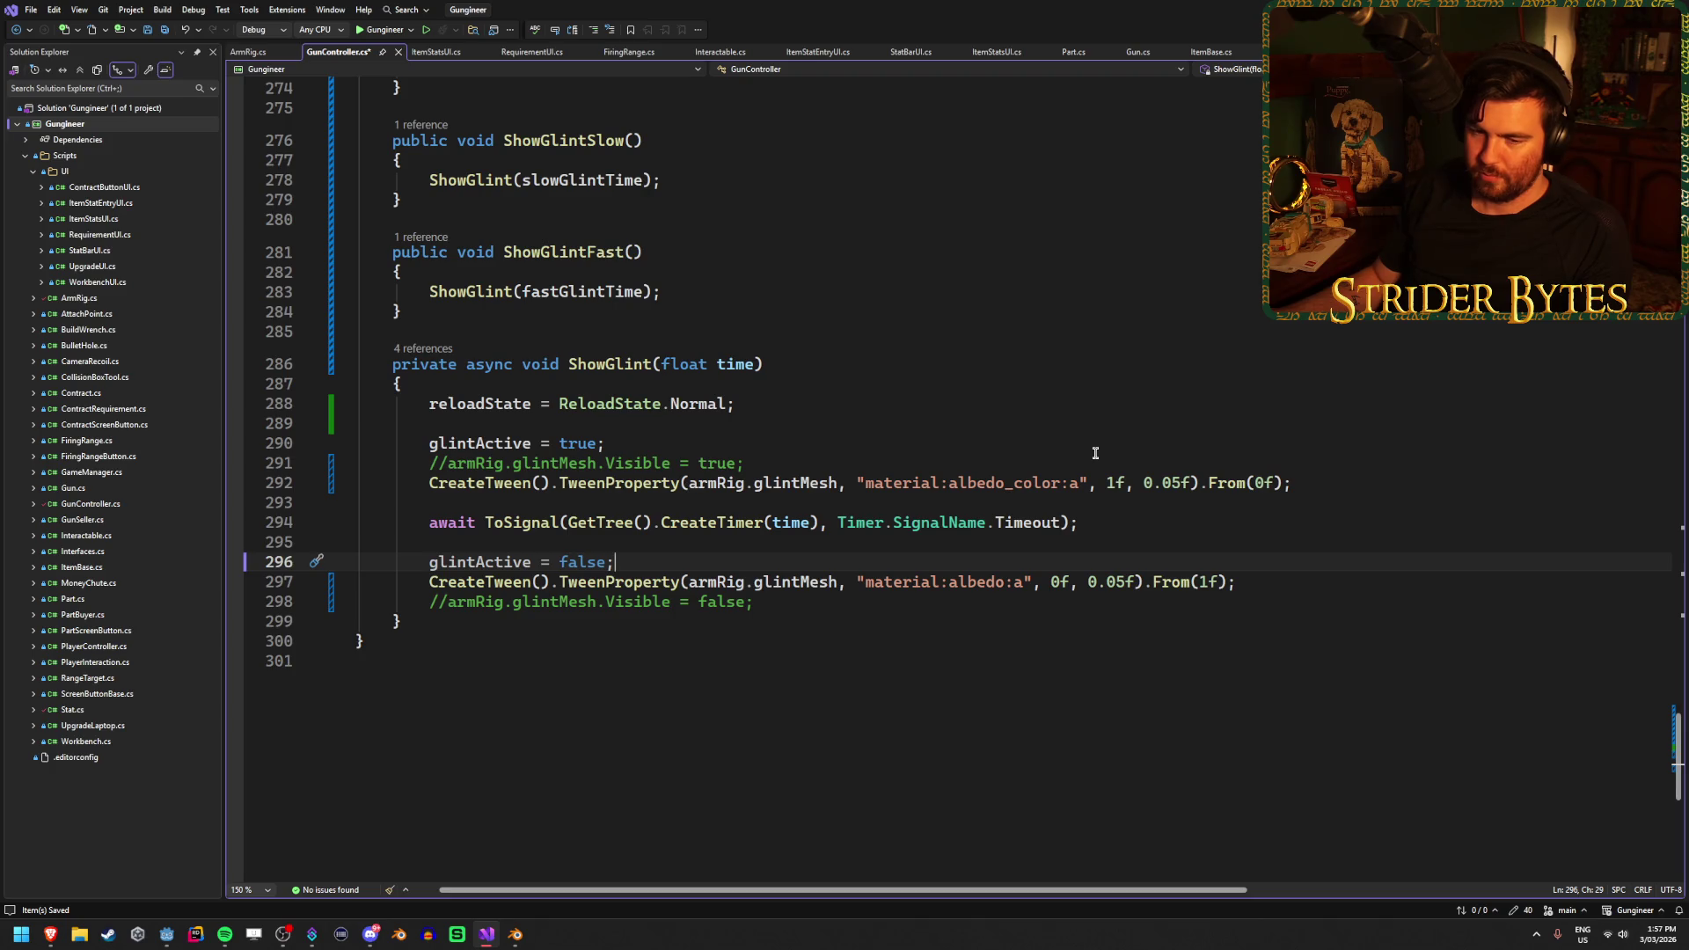
Append _color after albedo in line 297's fade-out tween path too
left_click(1006, 581)
type(")")
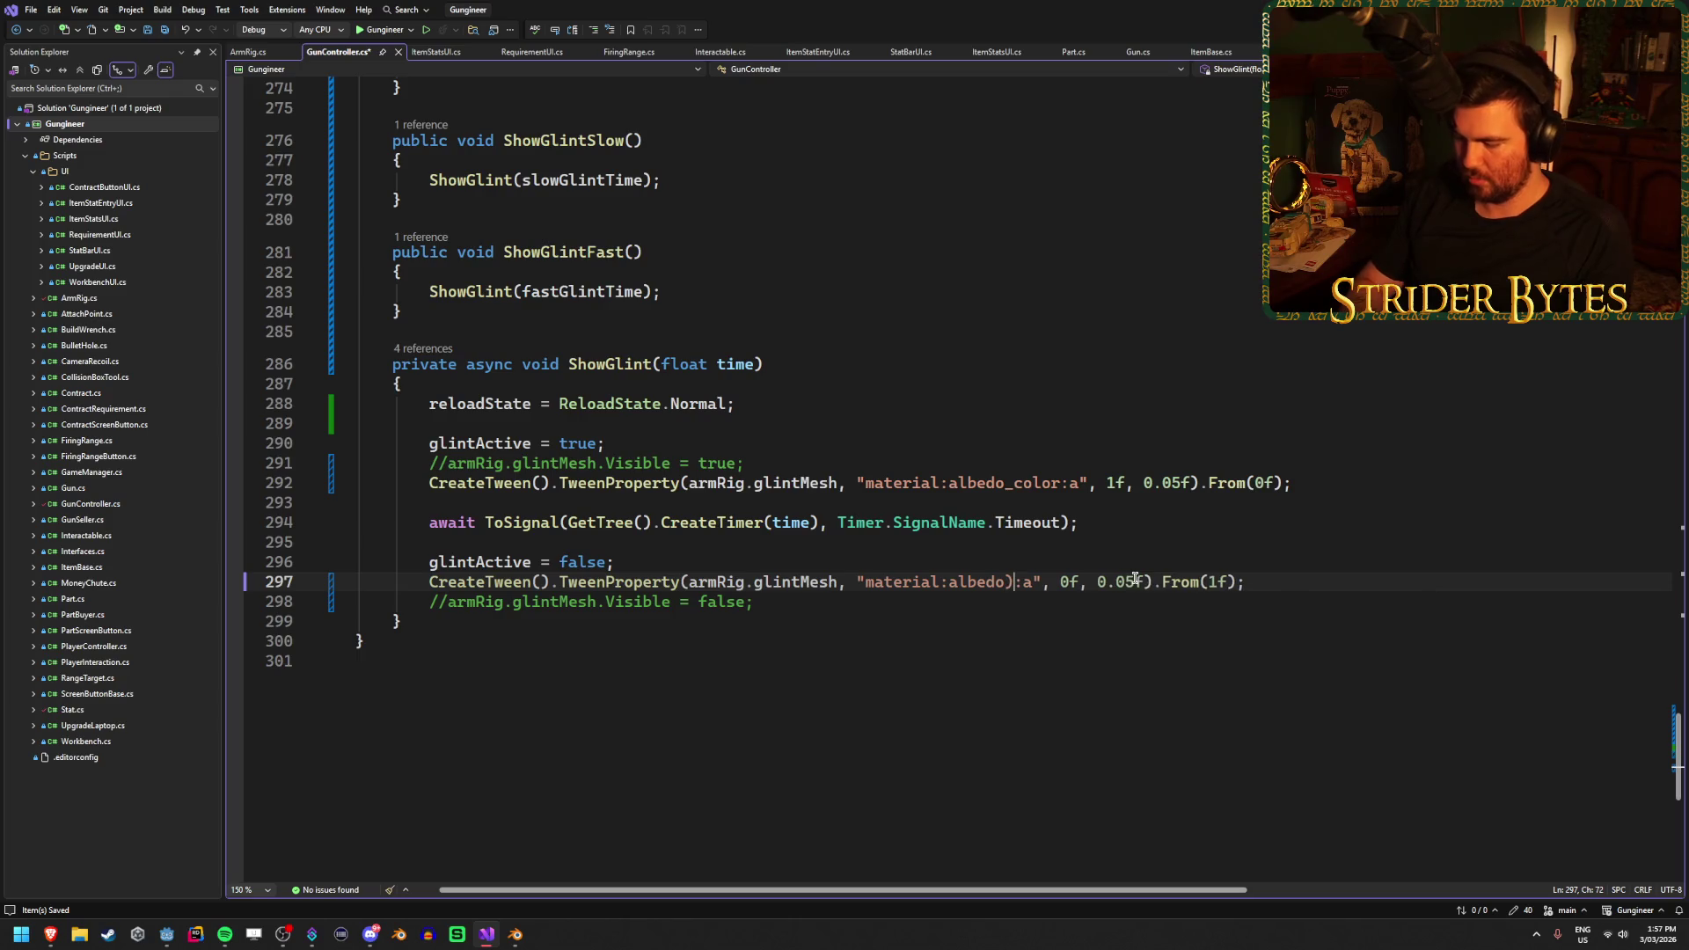
key("BackSpace")
type("_color")
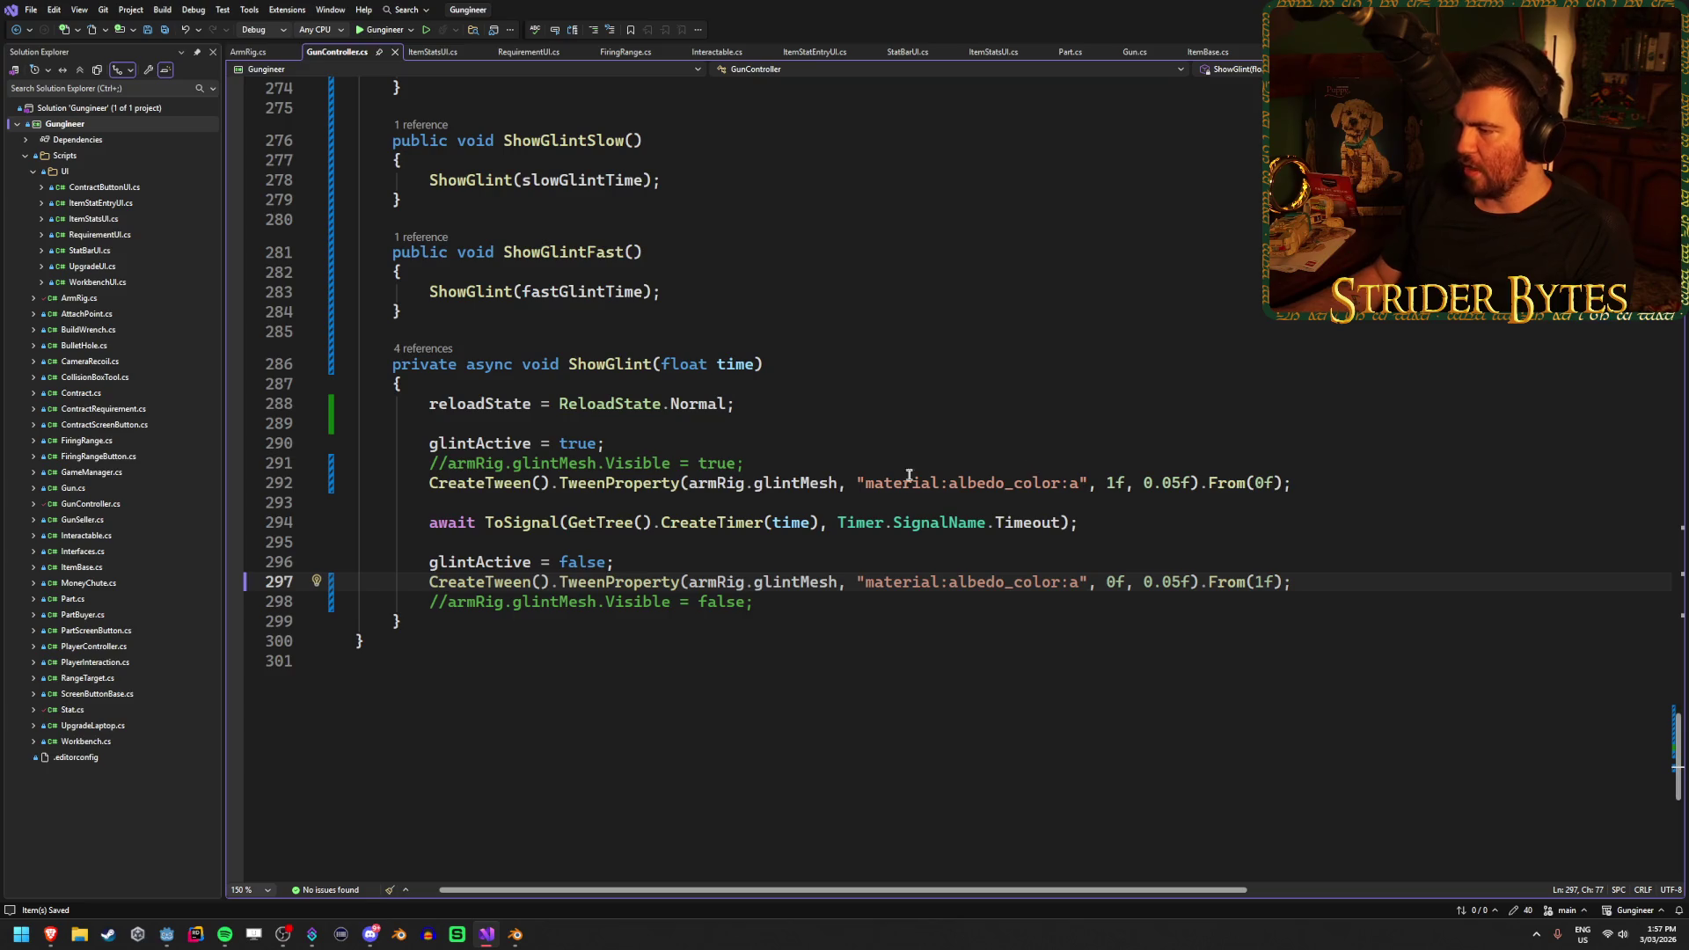
left_click_drag(859, 483, 1068, 483)
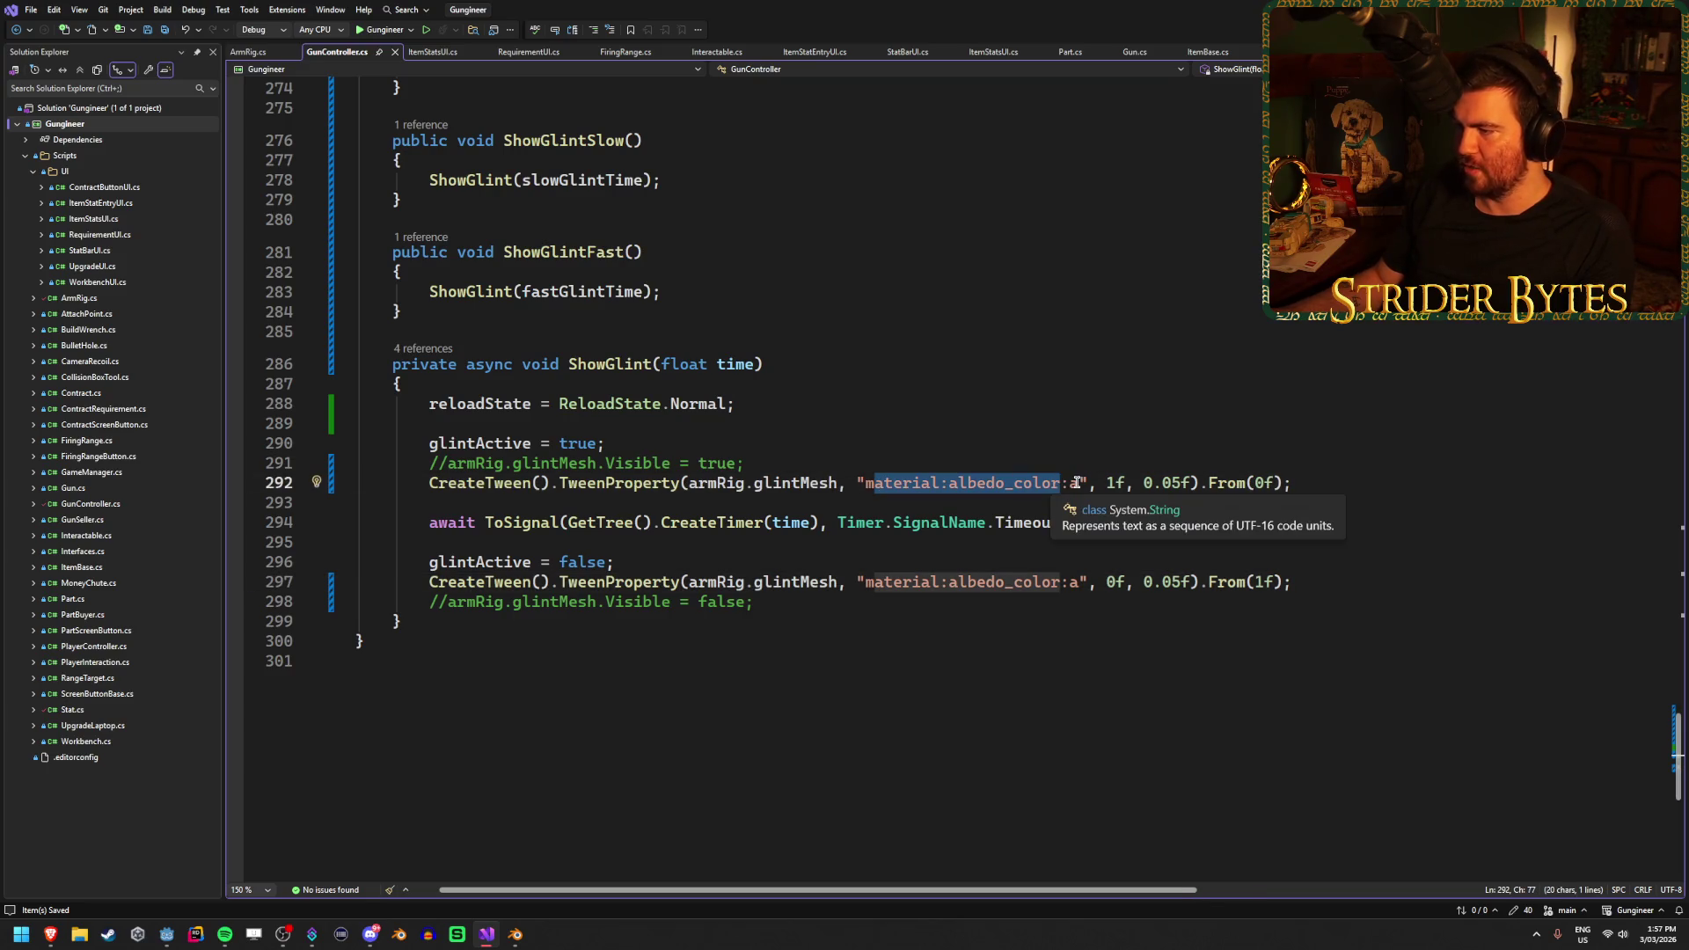
left_click(913, 483)
left_click_drag(1082, 485, 885, 486)
left_click(885, 485)
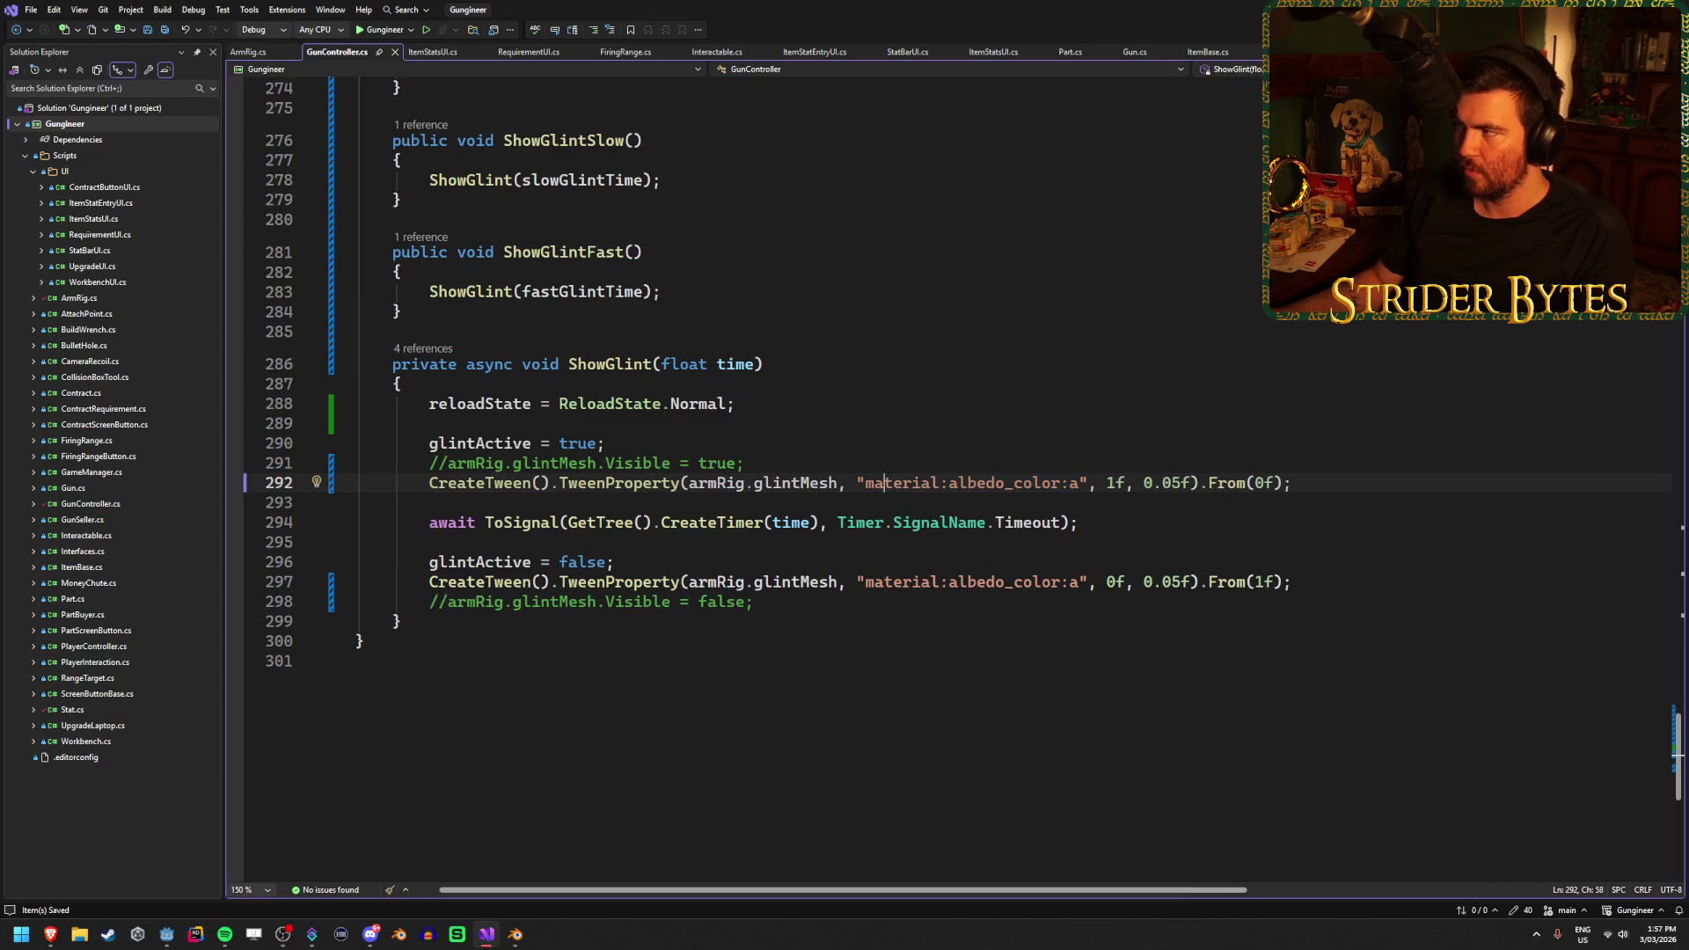
key("alt+Tab")
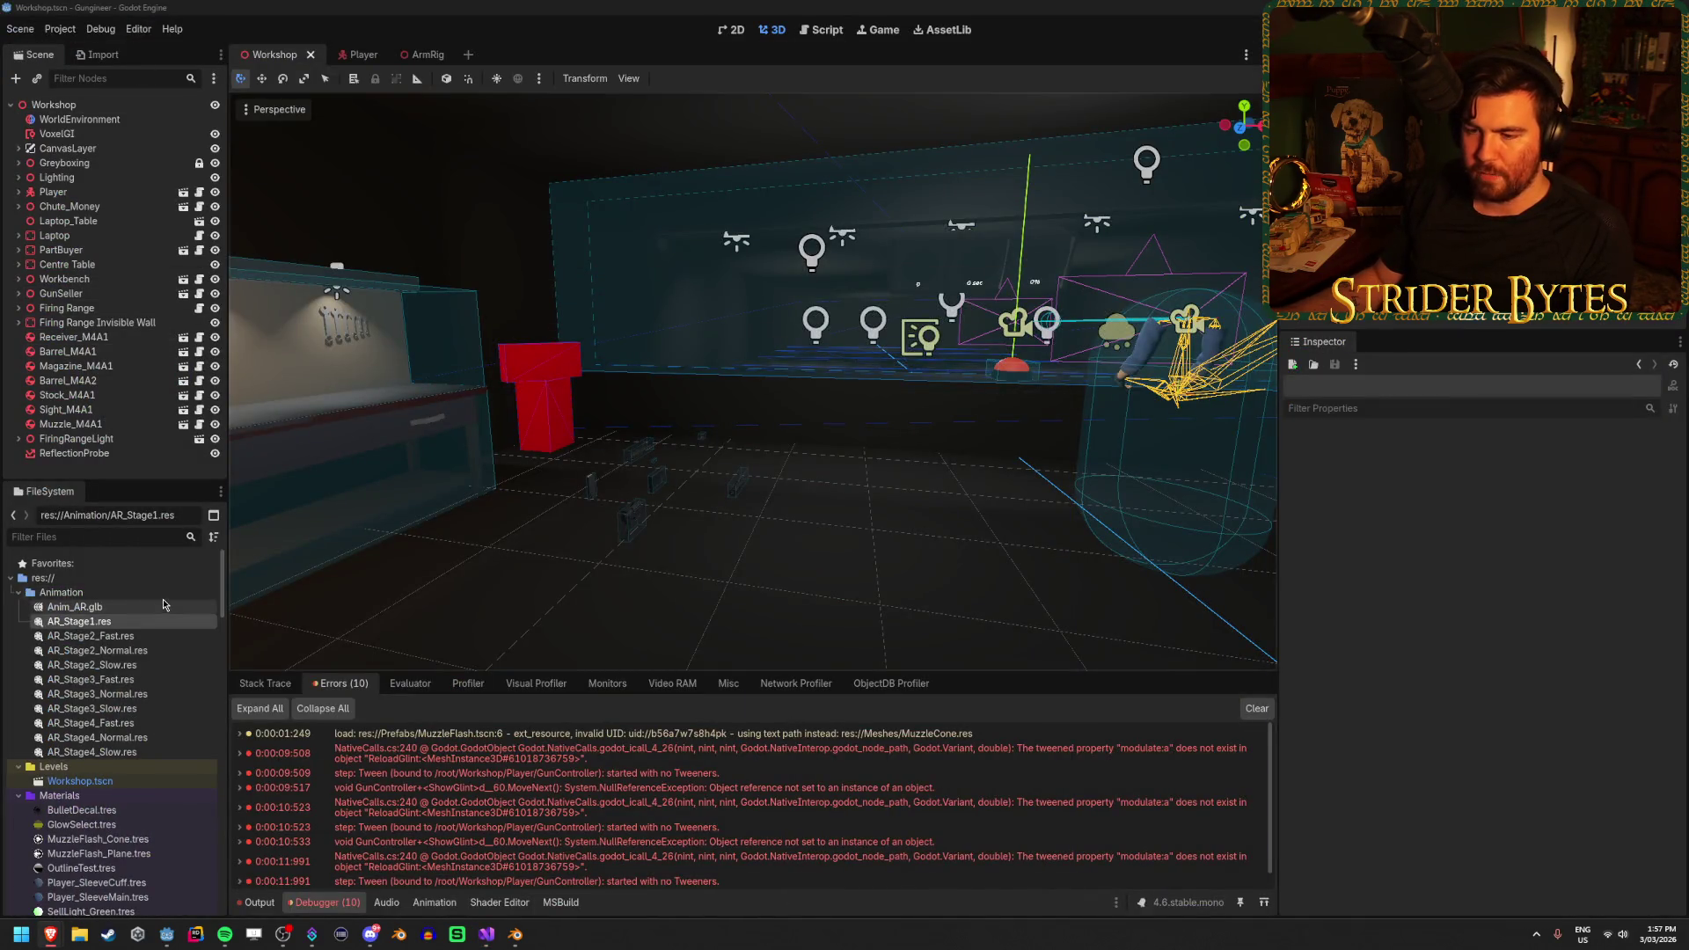
In the ArmRig scene, copy the ReloadGlint mesh's Material Override property path
left_click(264, 683)
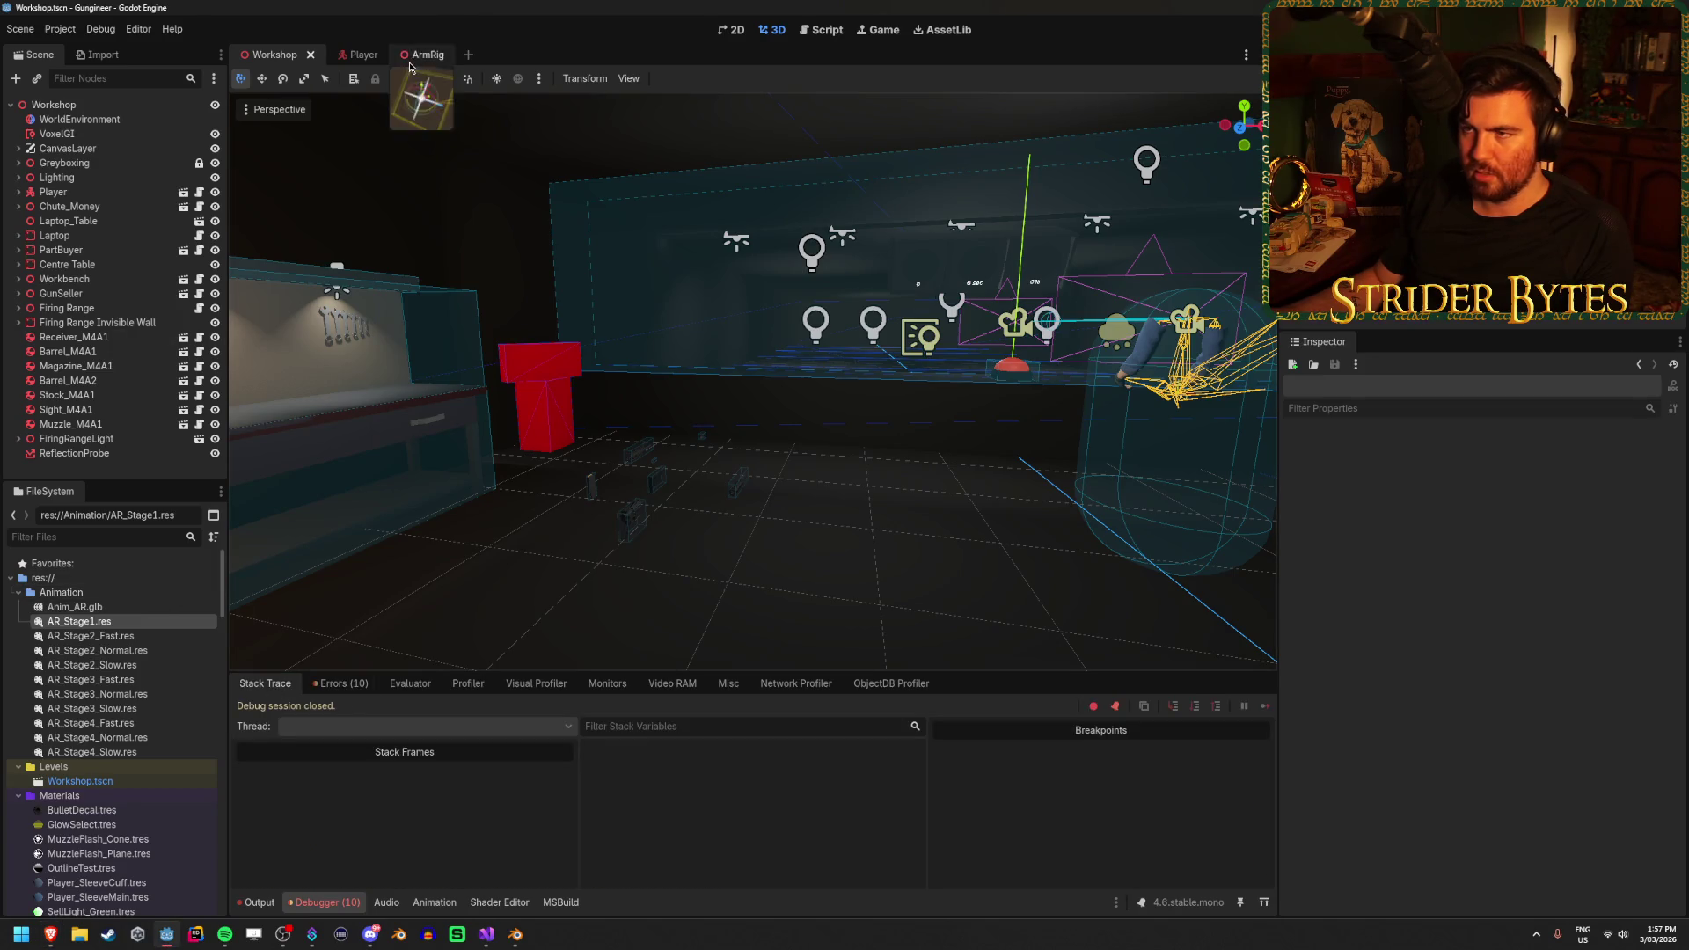
left_click(409, 55)
scroll(1363, 615, "down", 3)
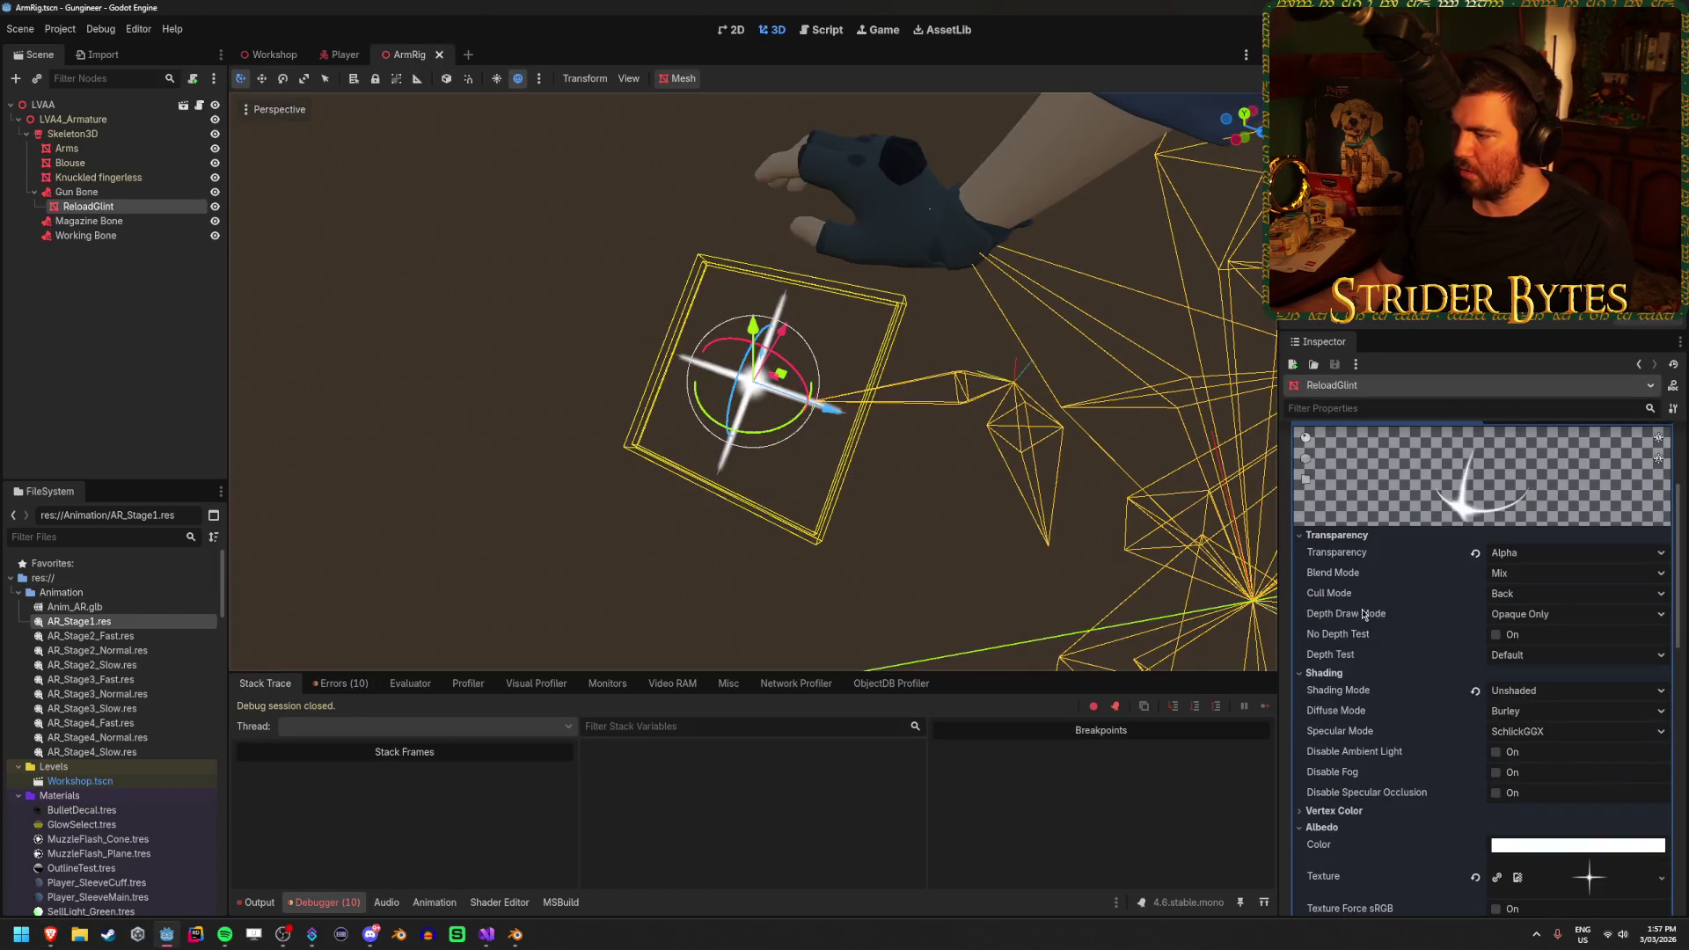
right_click(1330, 708)
key("alt+Tab")
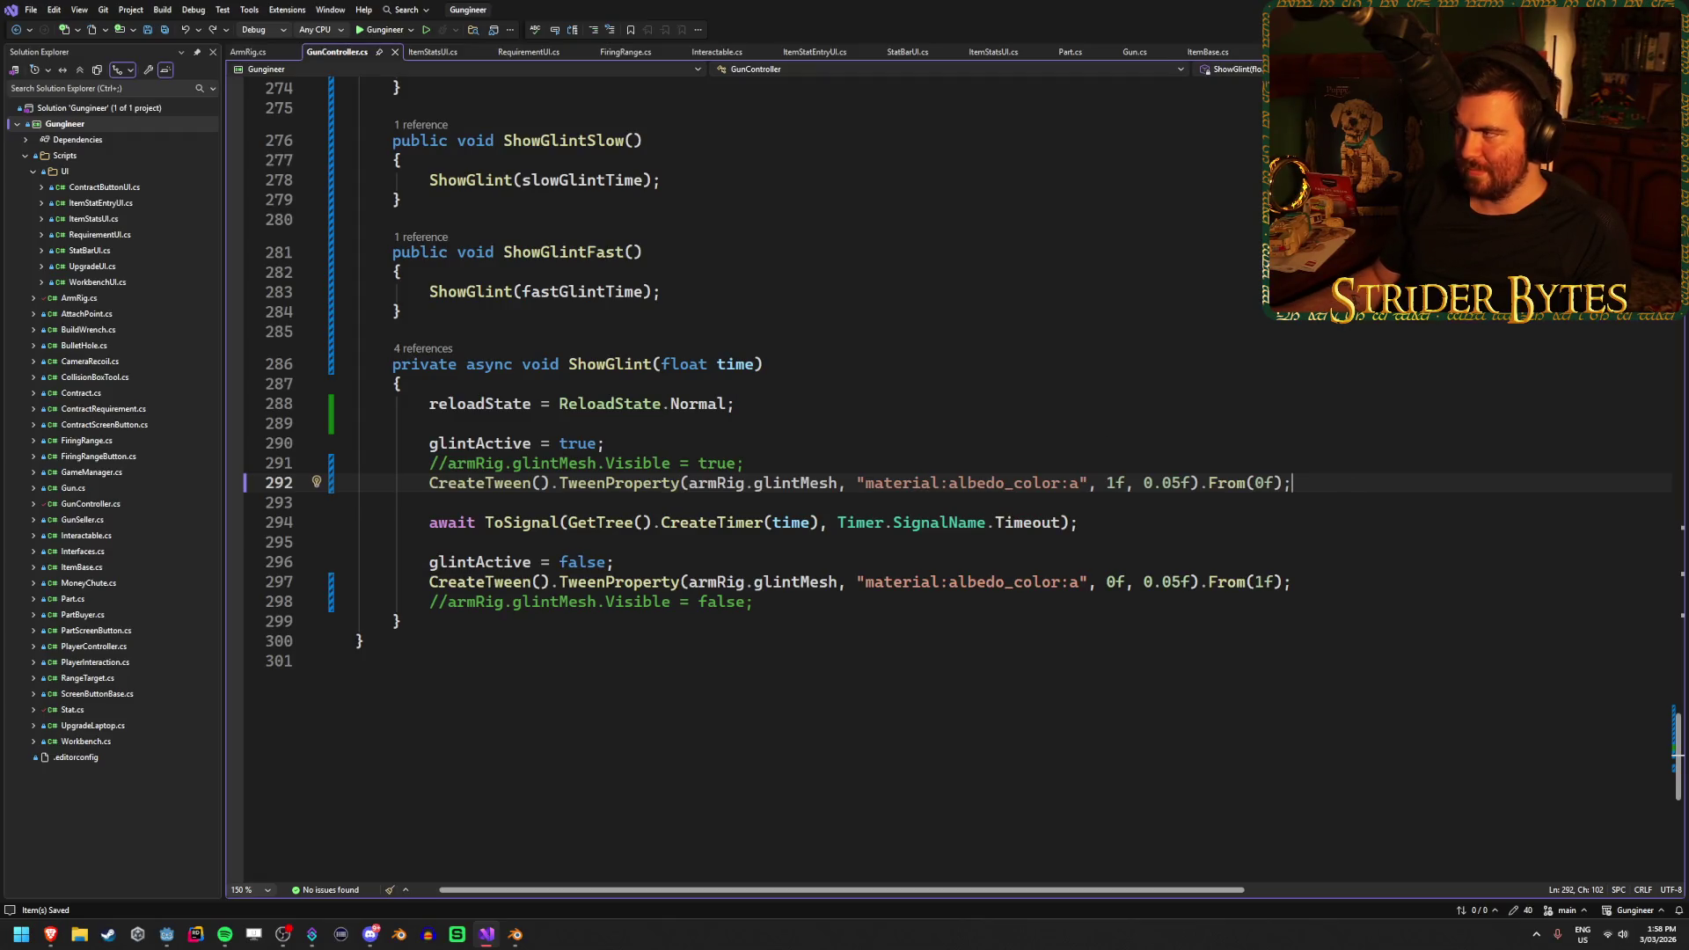
key("alt+Tab")
scroll(1360, 653, "up", 3)
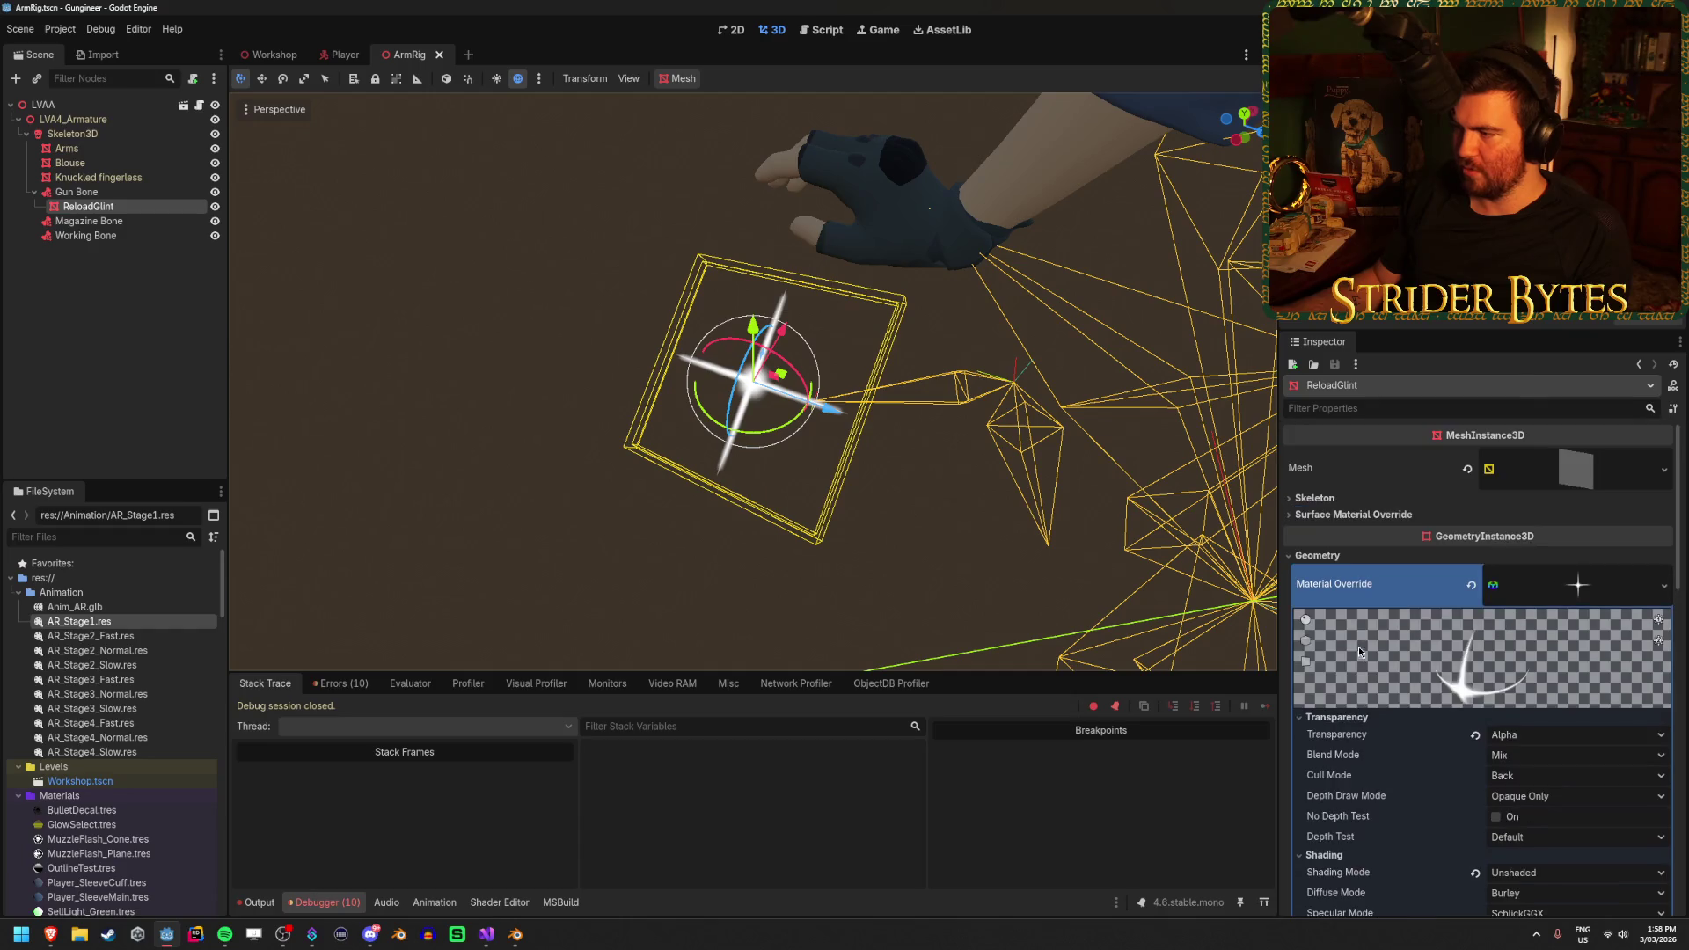
right_click(1326, 590)
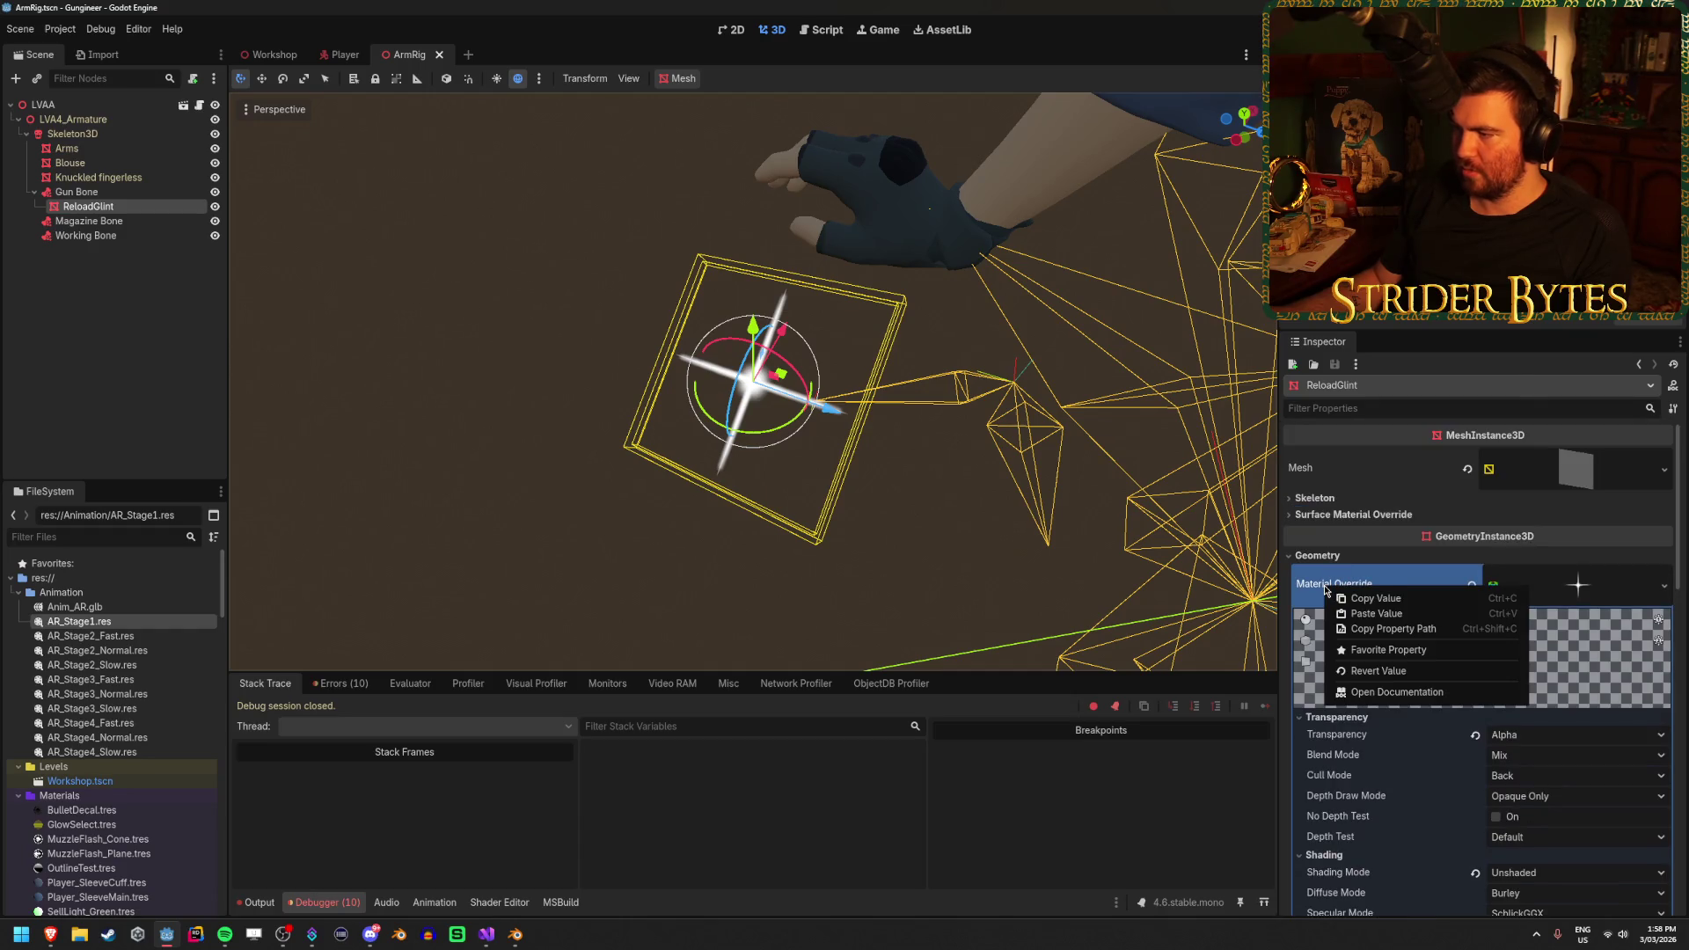
left_click(1372, 630)
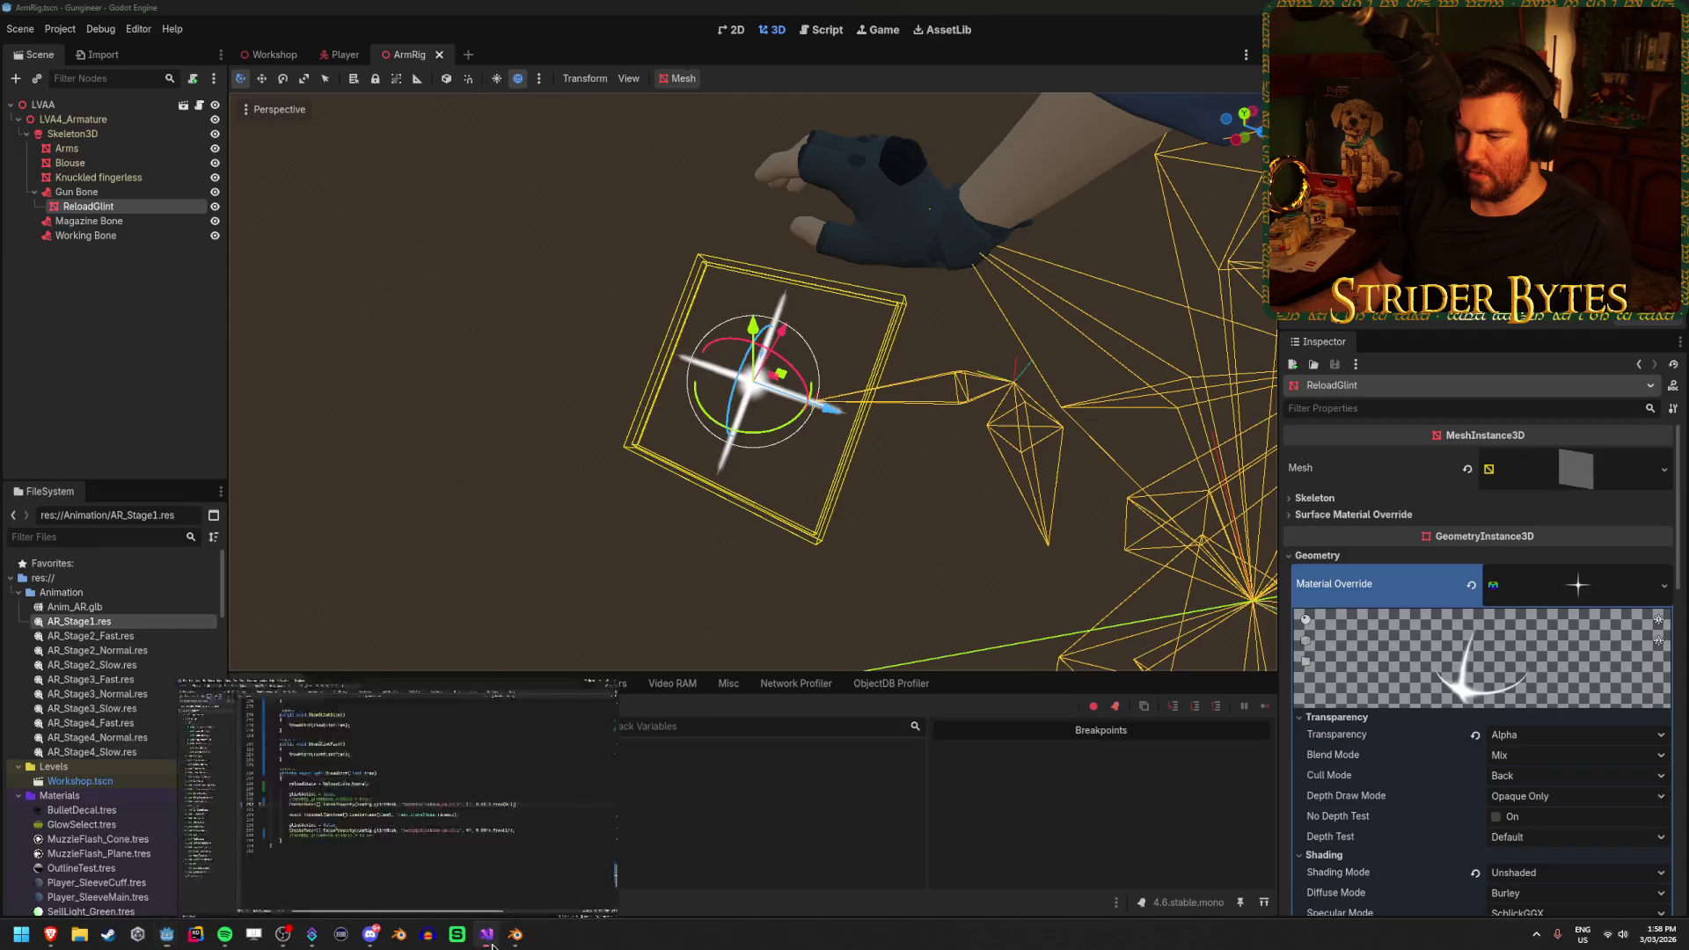
Paste the material_override path at the start of line 292's tween property string
left_click(487, 934)
left_click(866, 482)
type("material_override")
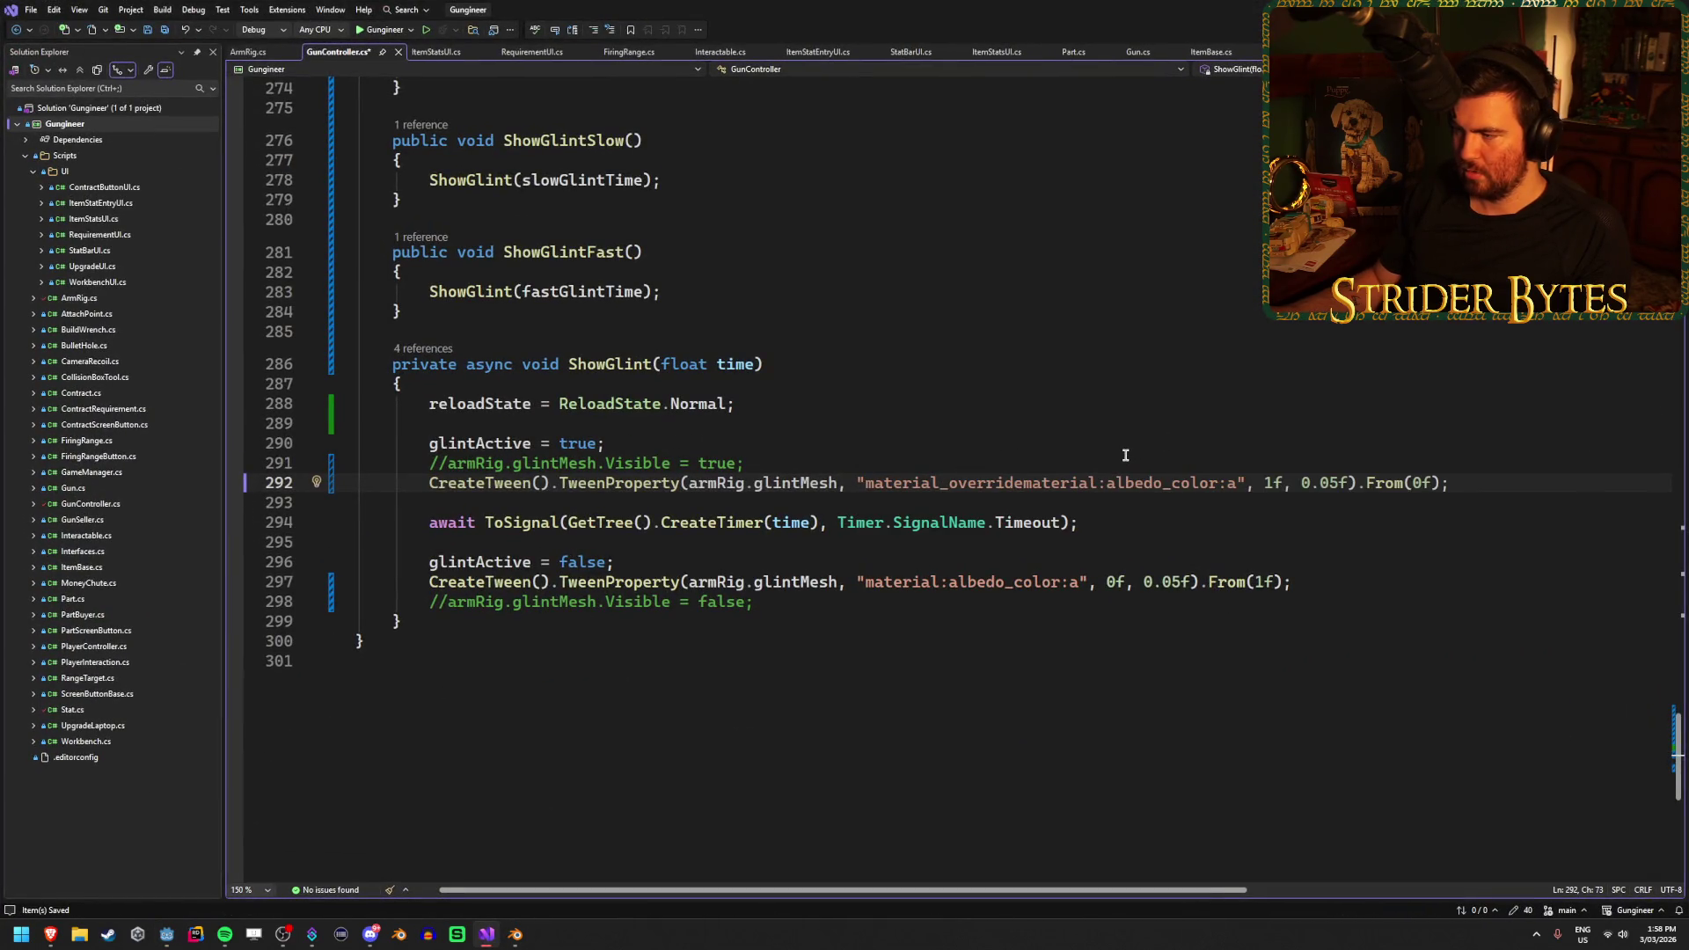
Replace material with material_override in lines 292 and 297, save, and run the game
left_click_drag(1097, 482, 1025, 485)
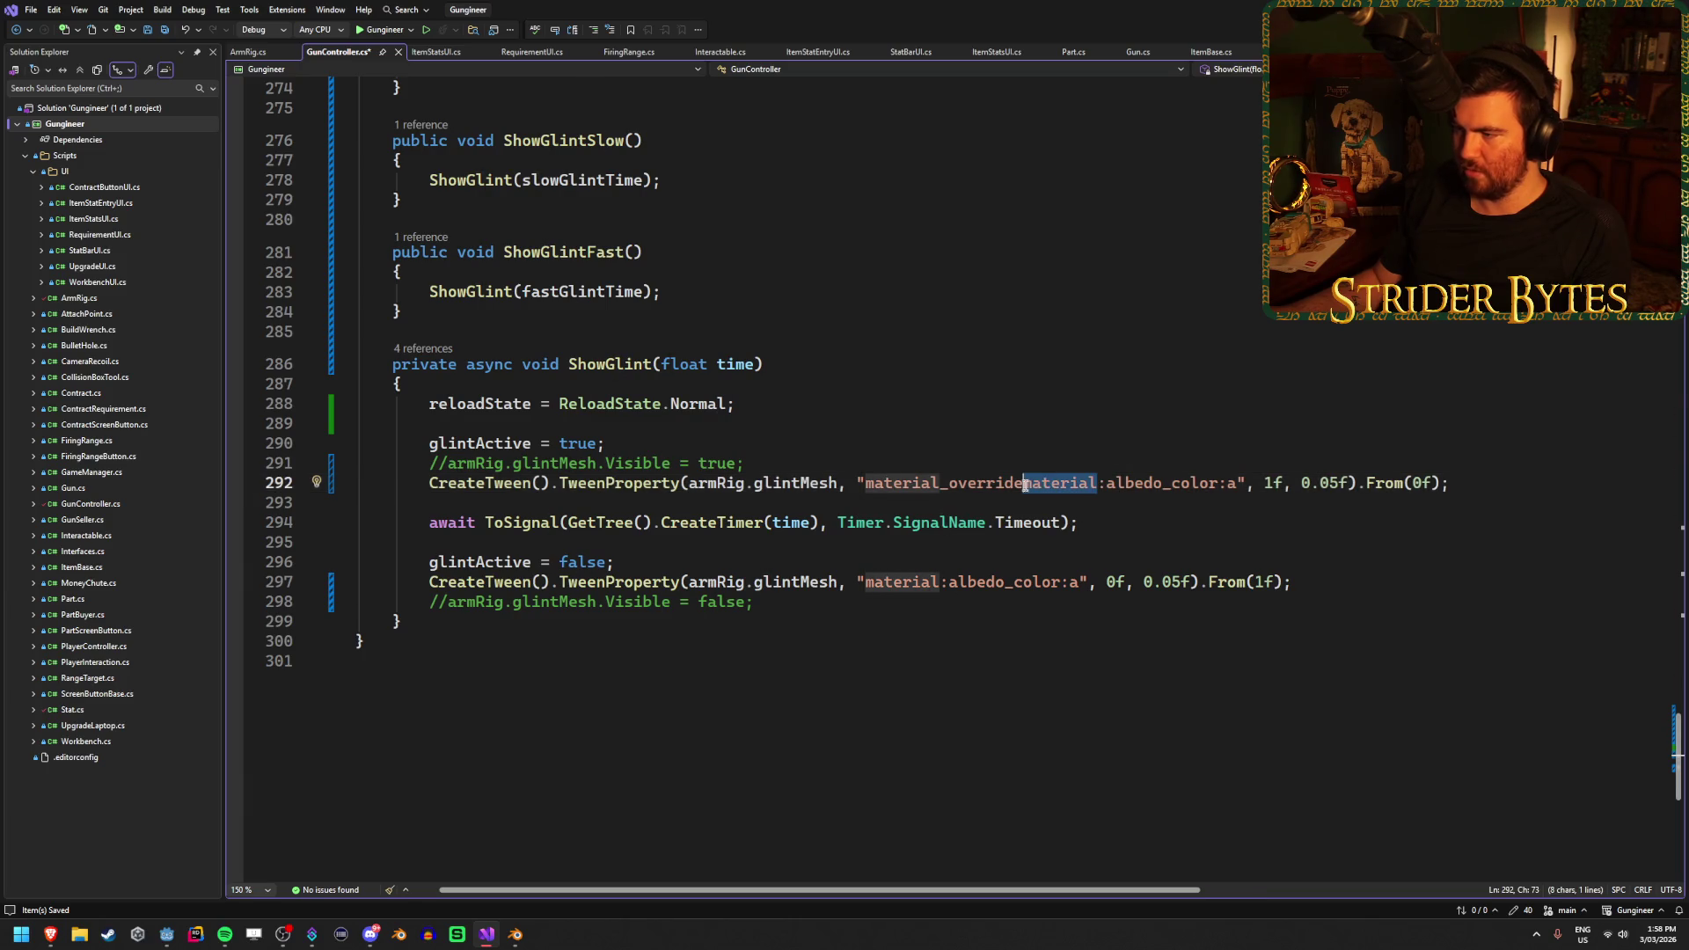
key("BackSpace")
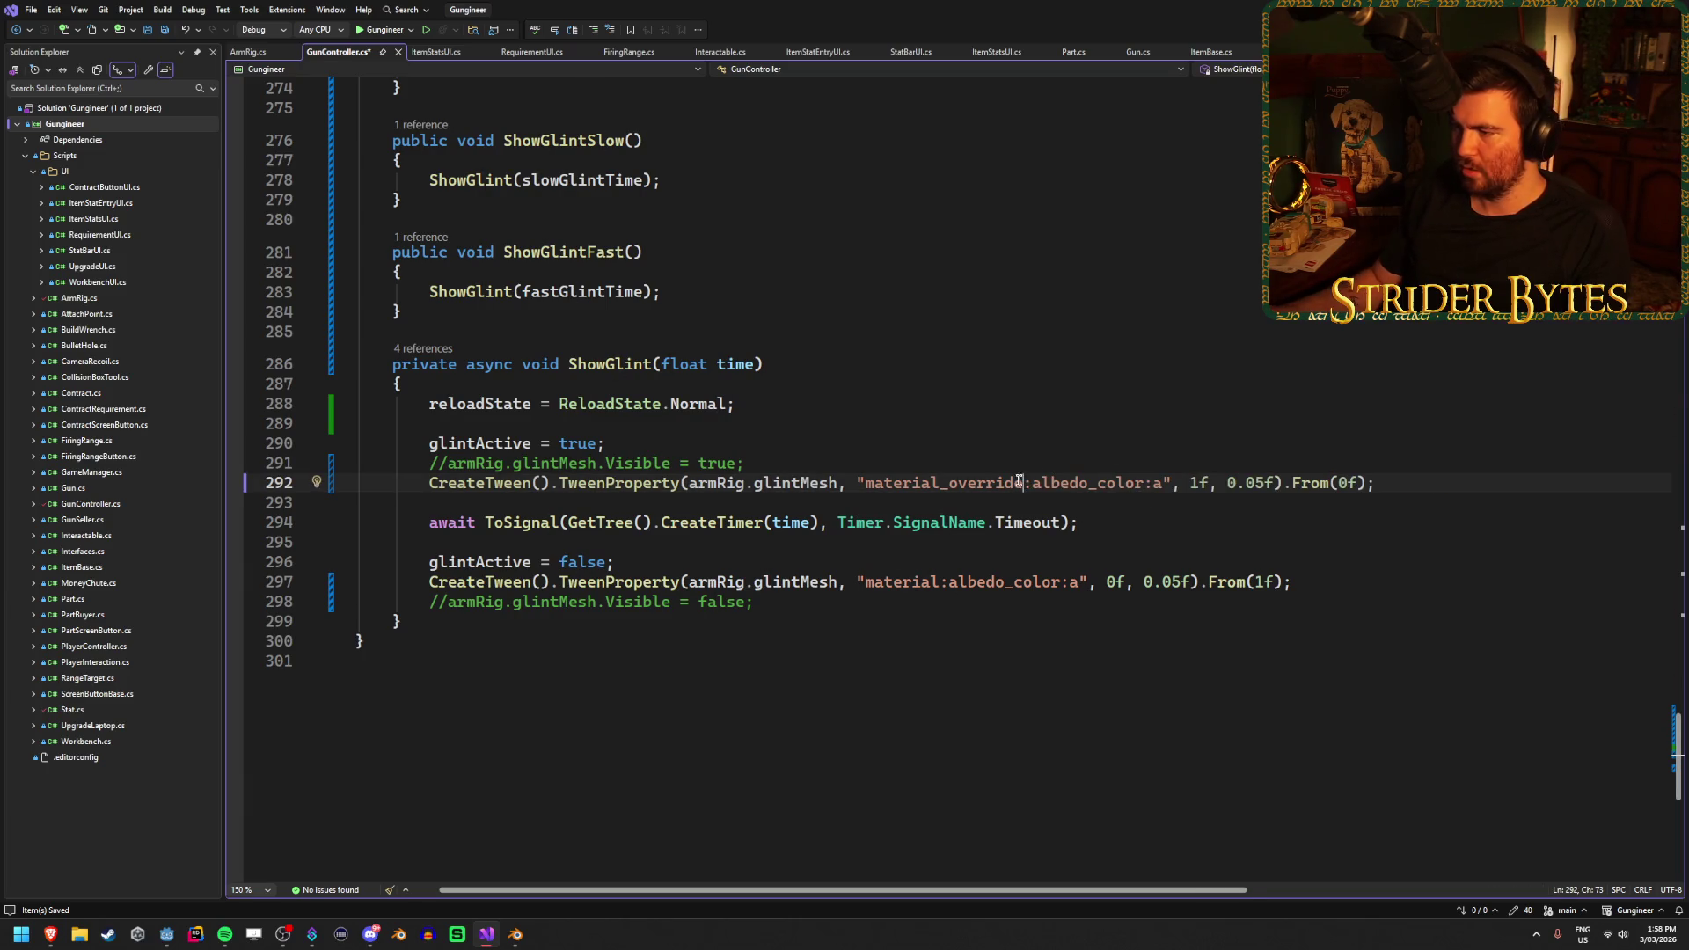
left_click_drag(1022, 482, 891, 485)
key("ctrl+c")
left_click_drag(940, 581, 885, 581)
key("ctrl+v")
key("ctrl+s")
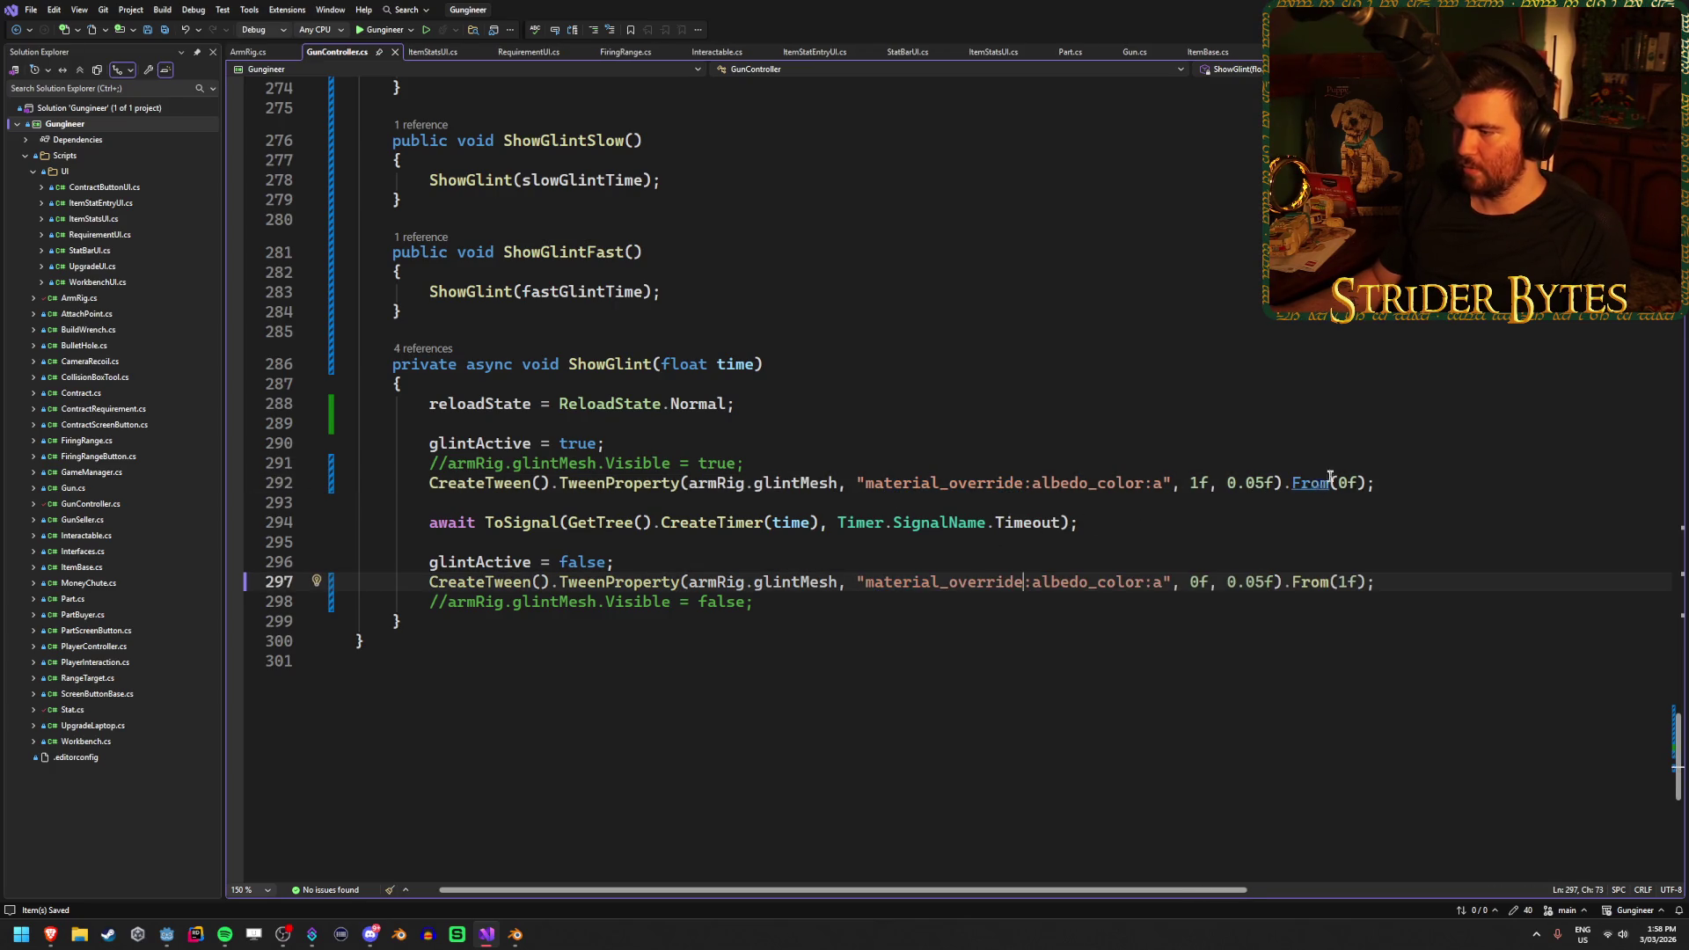
key("alt+Tab")
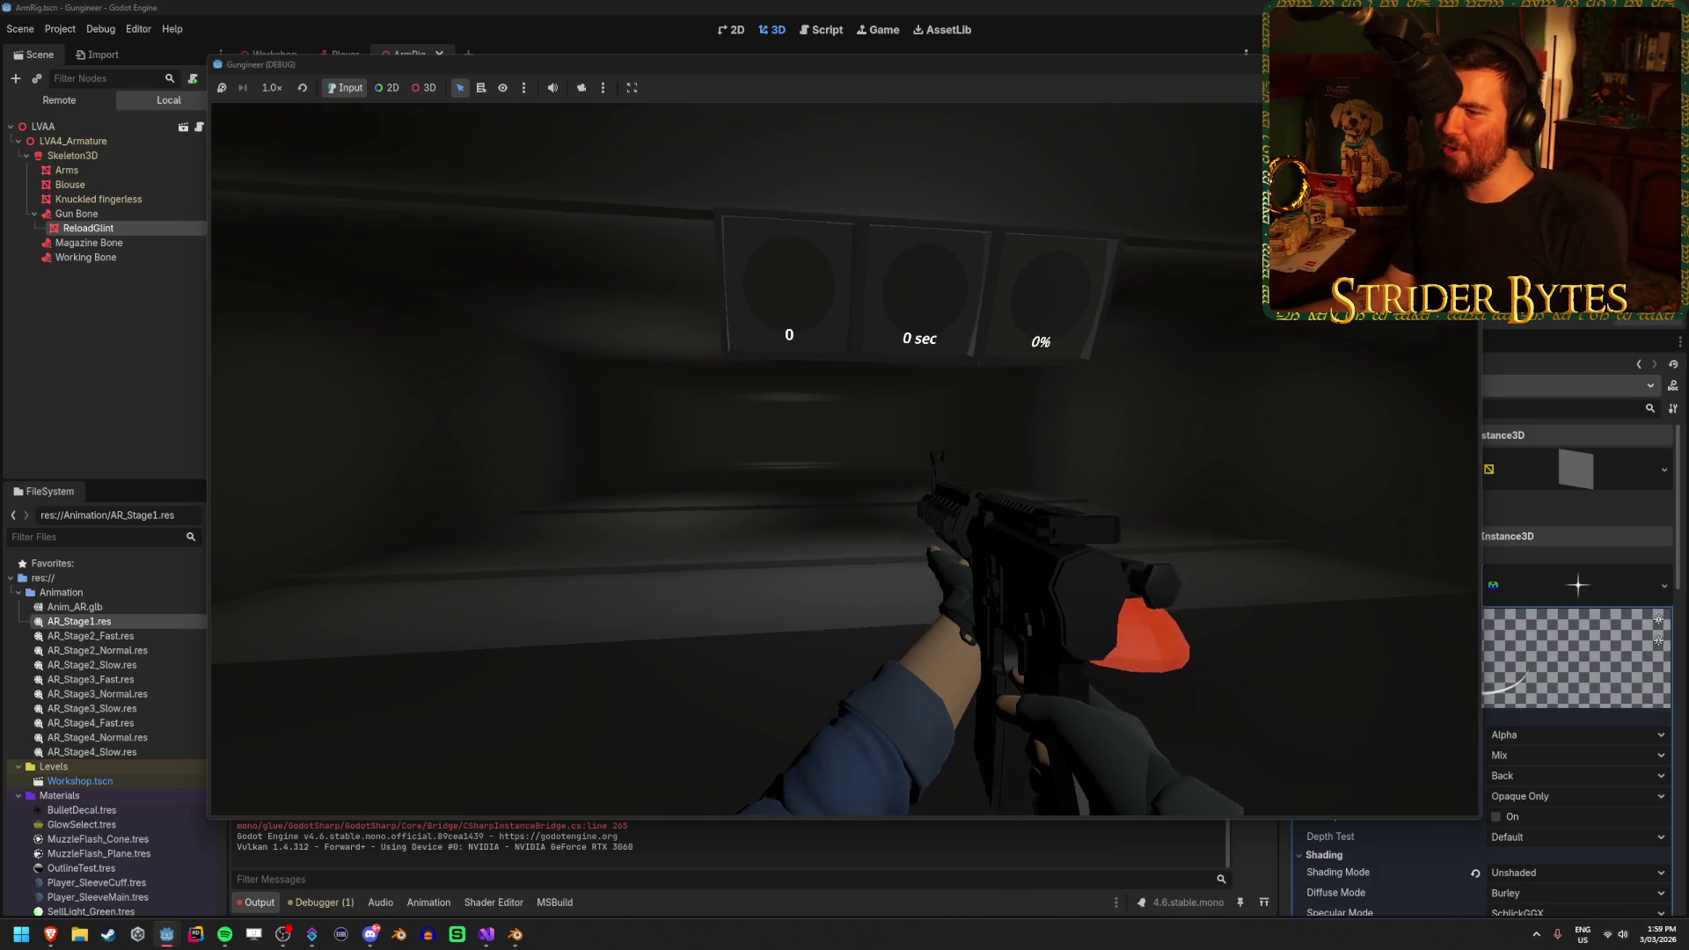
Stop the game and review the ShowGlint tween lines and the glintMesh reference
key("F8")
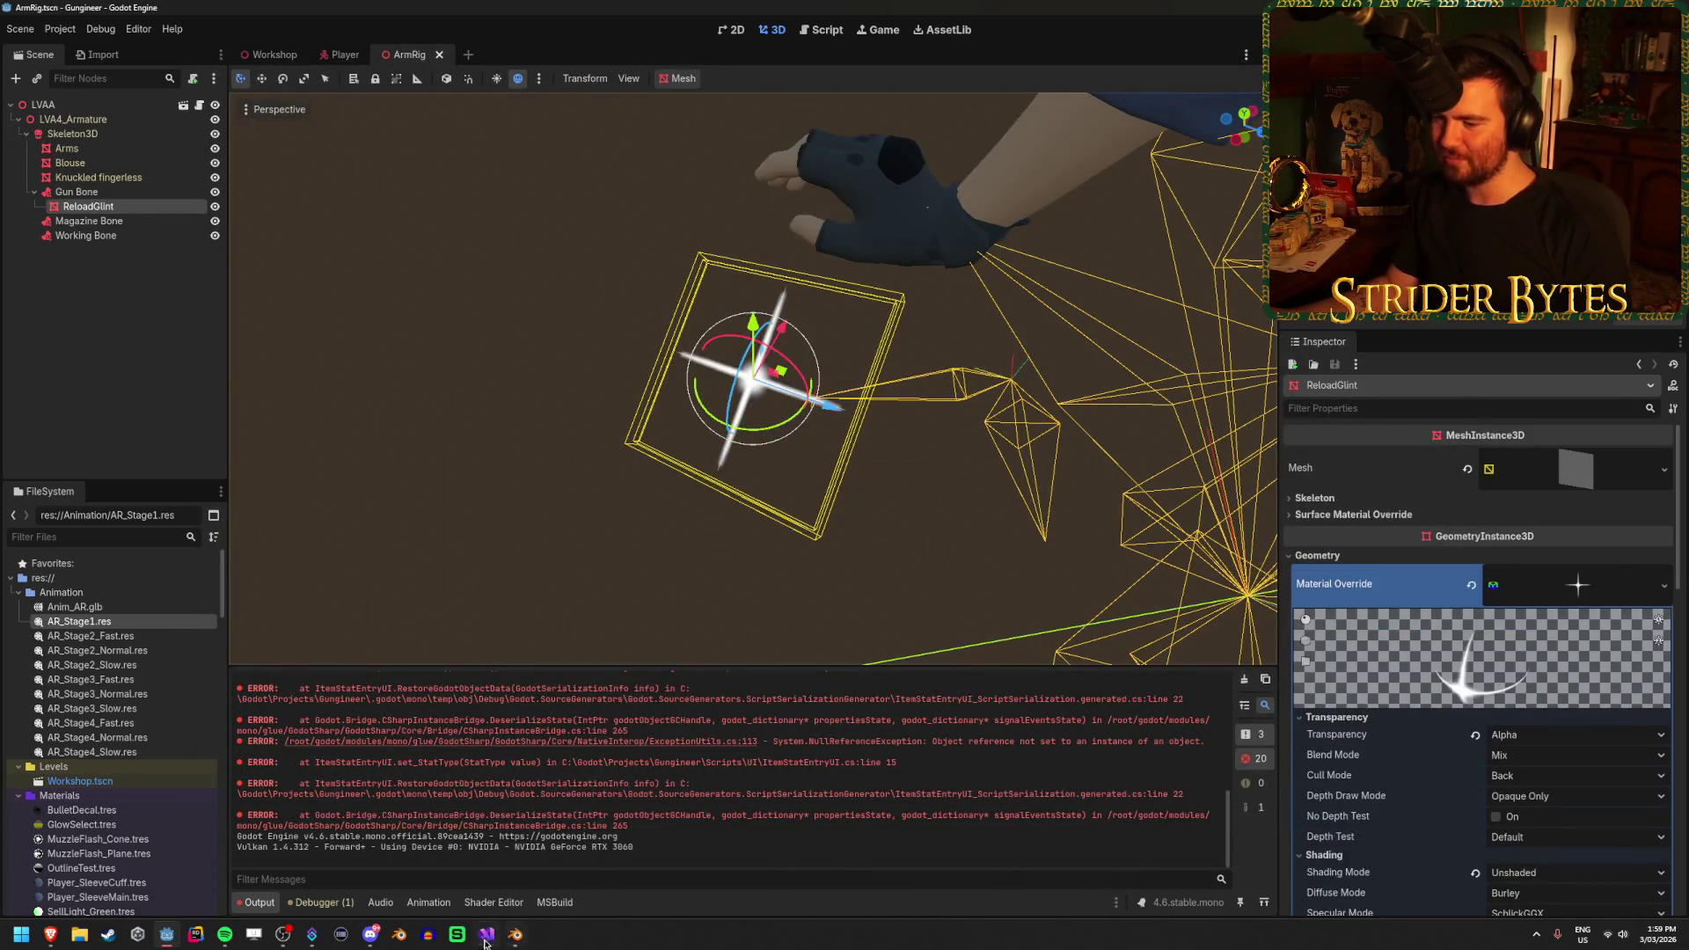
left_click(485, 941)
left_click(951, 619)
left_click(955, 607)
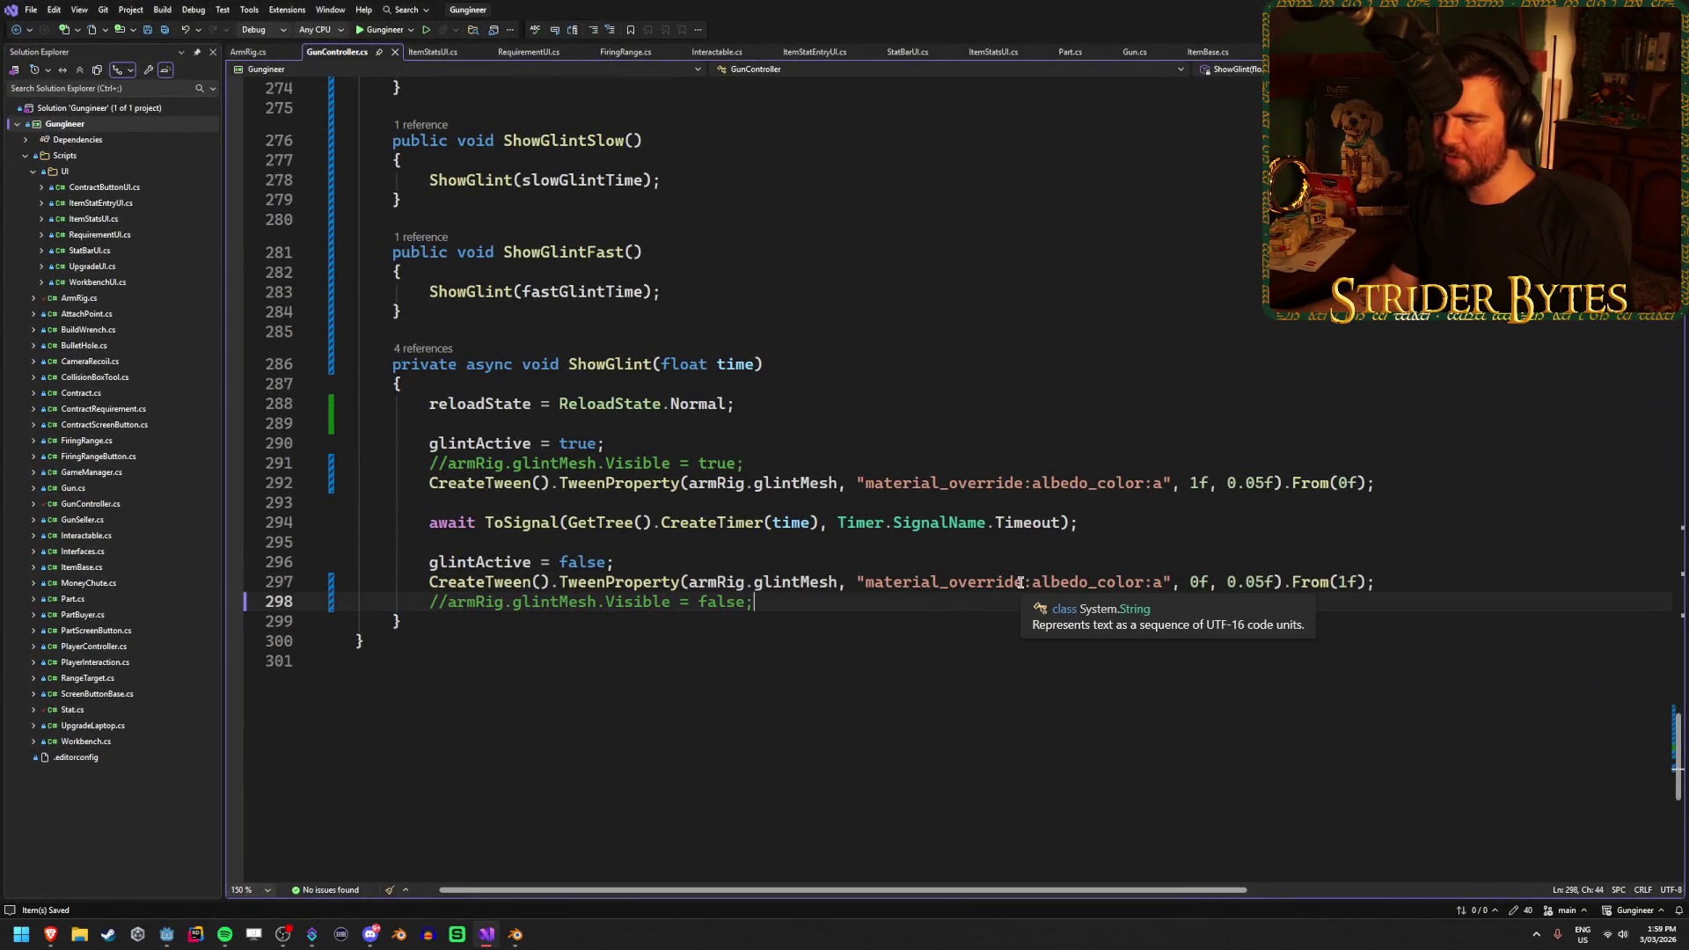
left_click_drag(1023, 582, 894, 586)
left_click(914, 582)
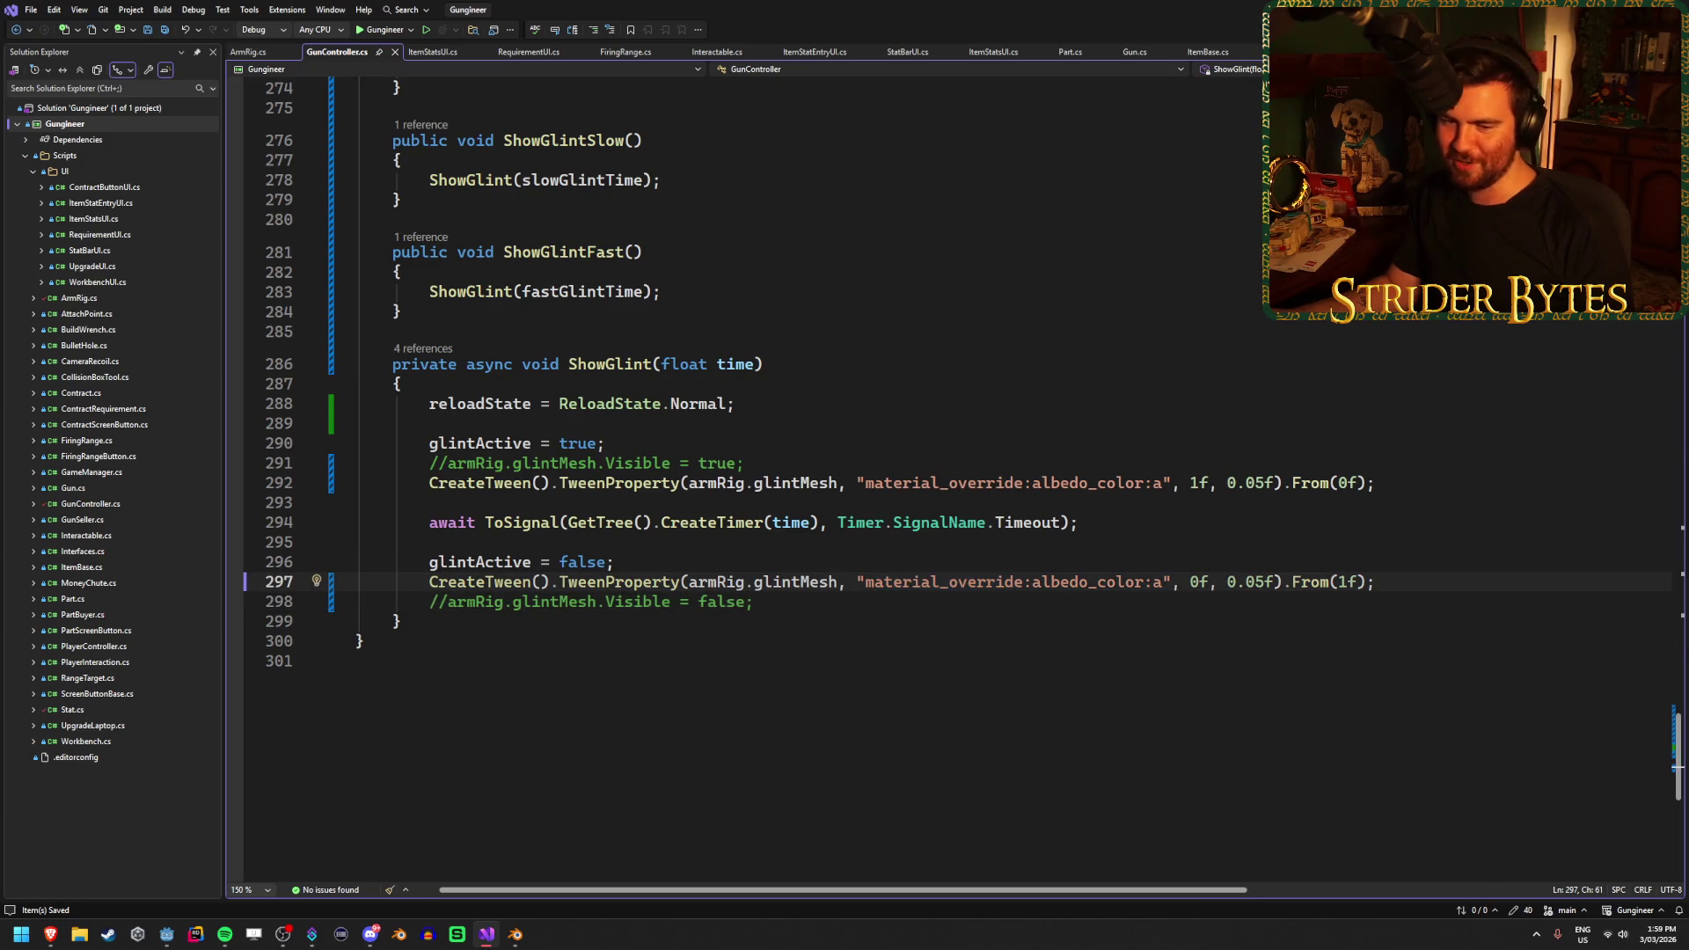
left_click(839, 607)
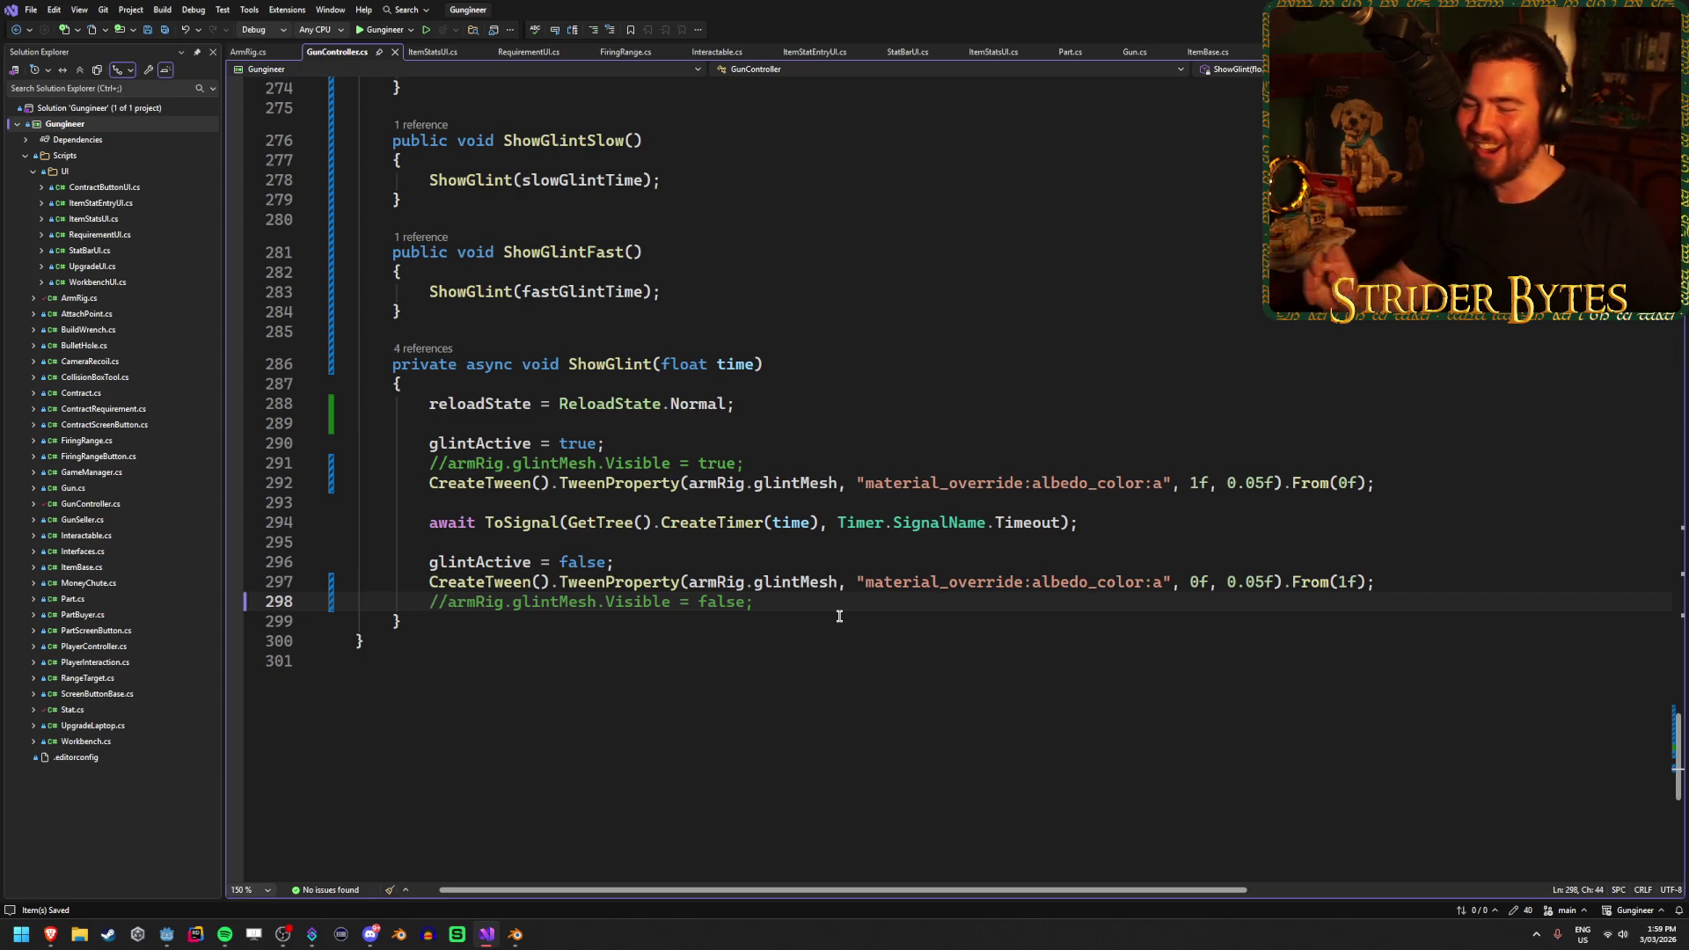
left_click(830, 489)
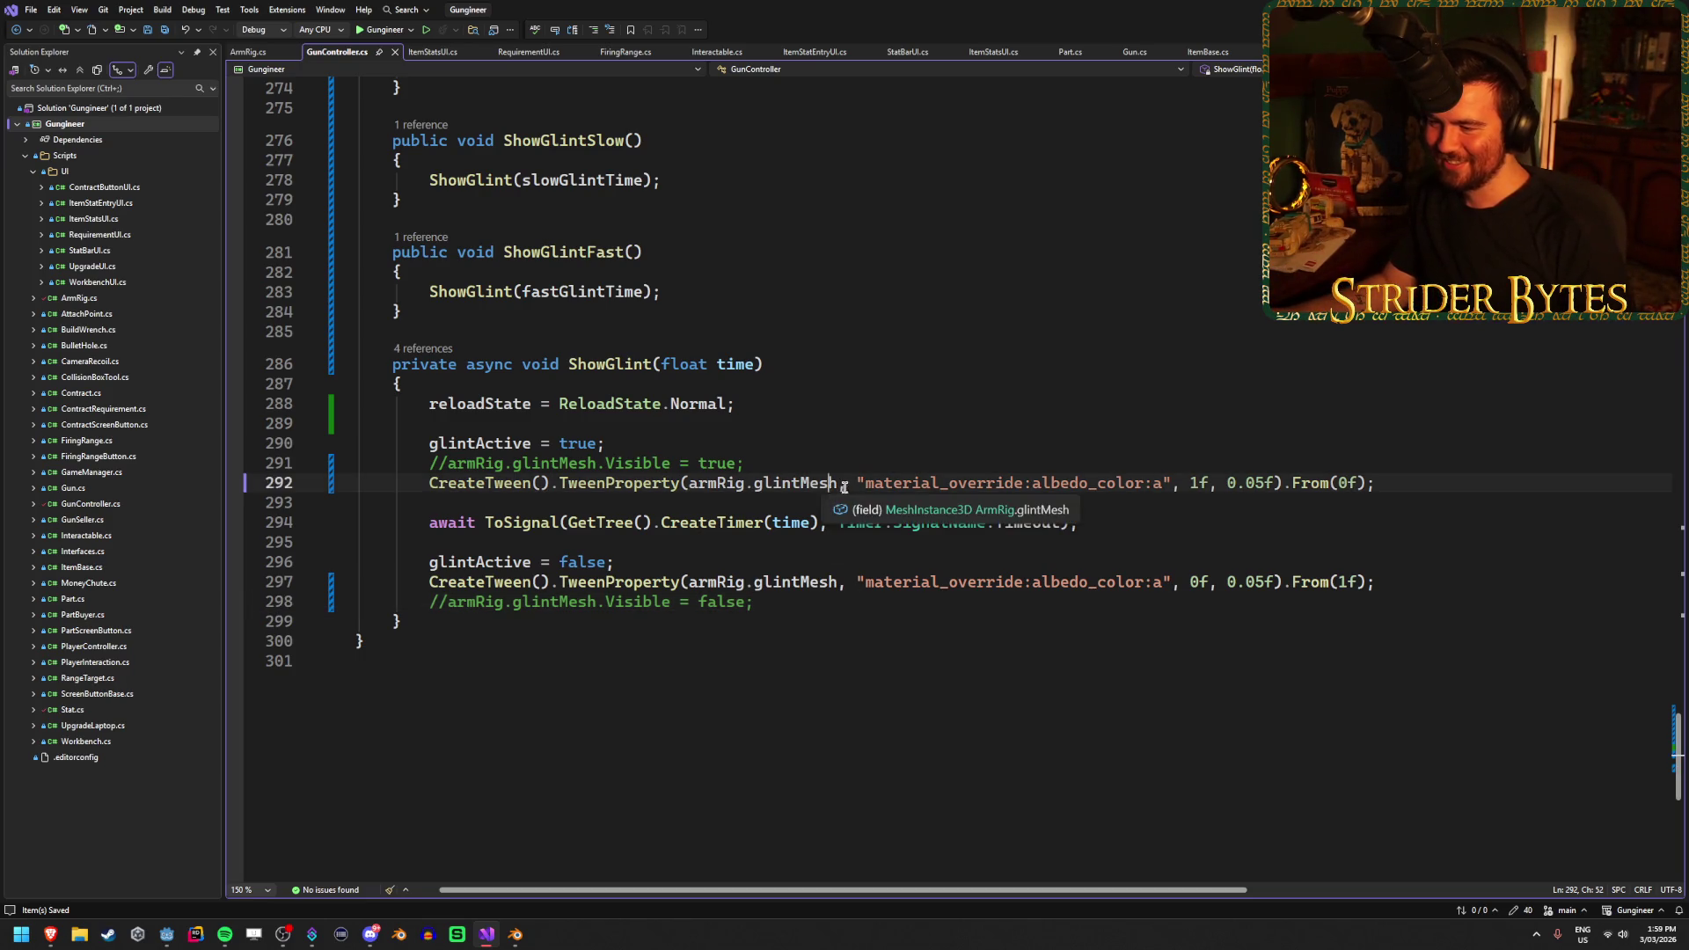
double_click(903, 483)
left_click(1095, 486)
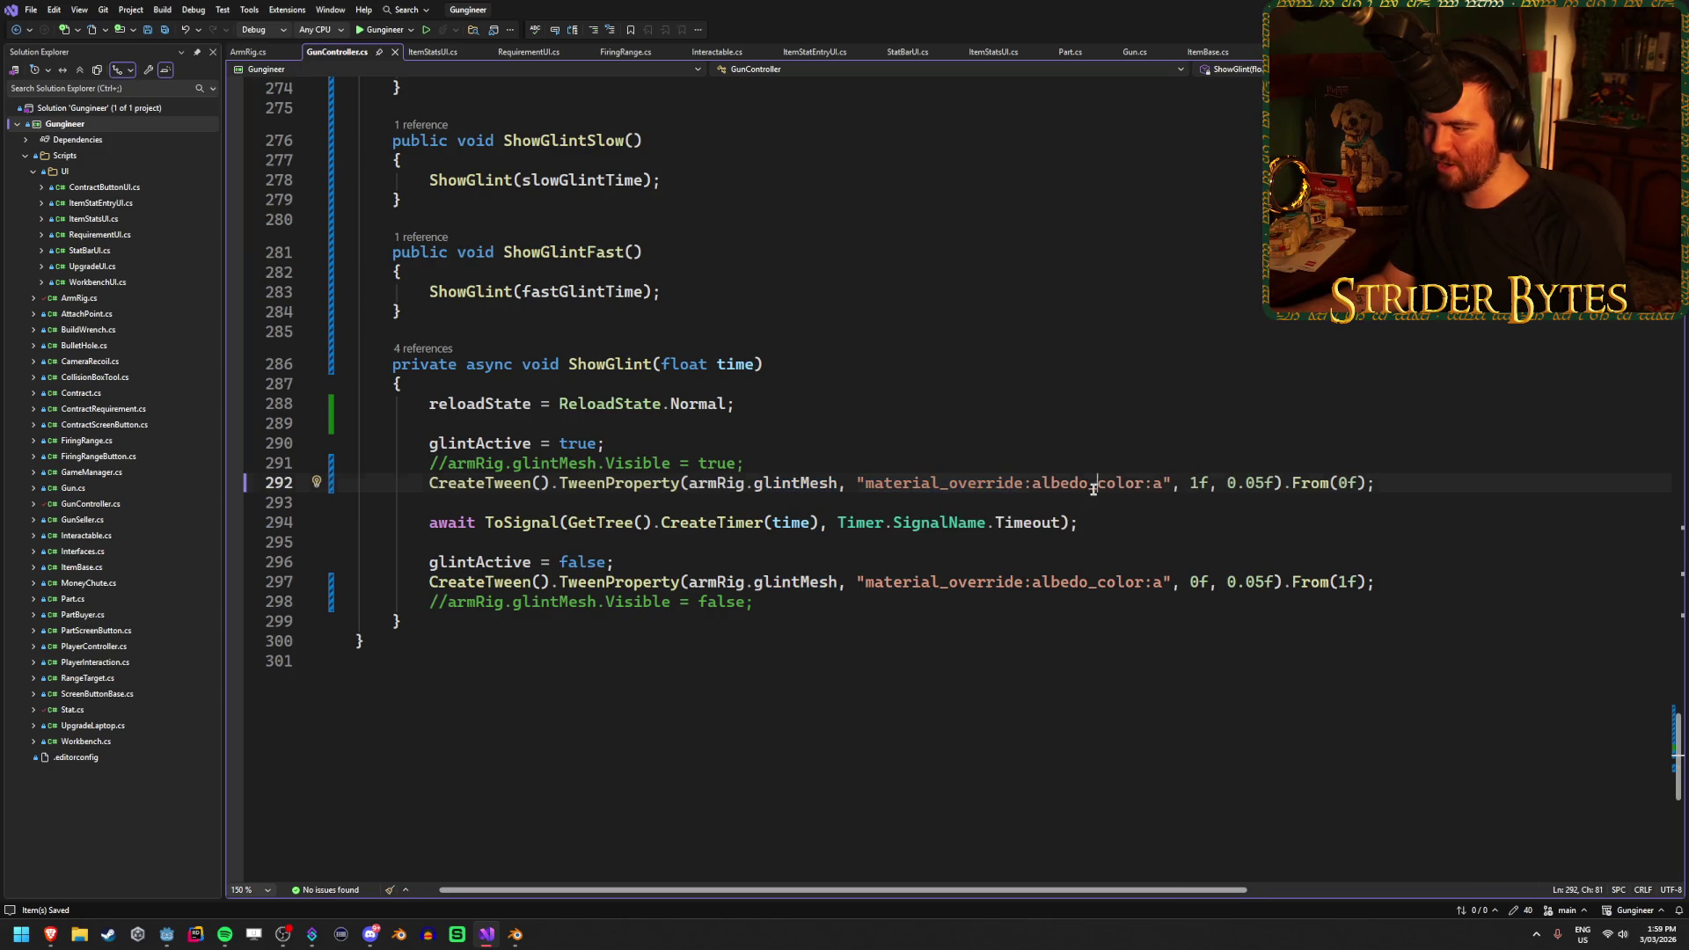
Change the fade-in and fade-out durations on lines 292 and 297 from 0.05f to 0.1f
left_click(1255, 483)
key("Delete")
key("BackSpace")
type("1")
left_click(1261, 582)
key("BackSpace")
key("BackSpace")
type("1")
key("alt+Tab")
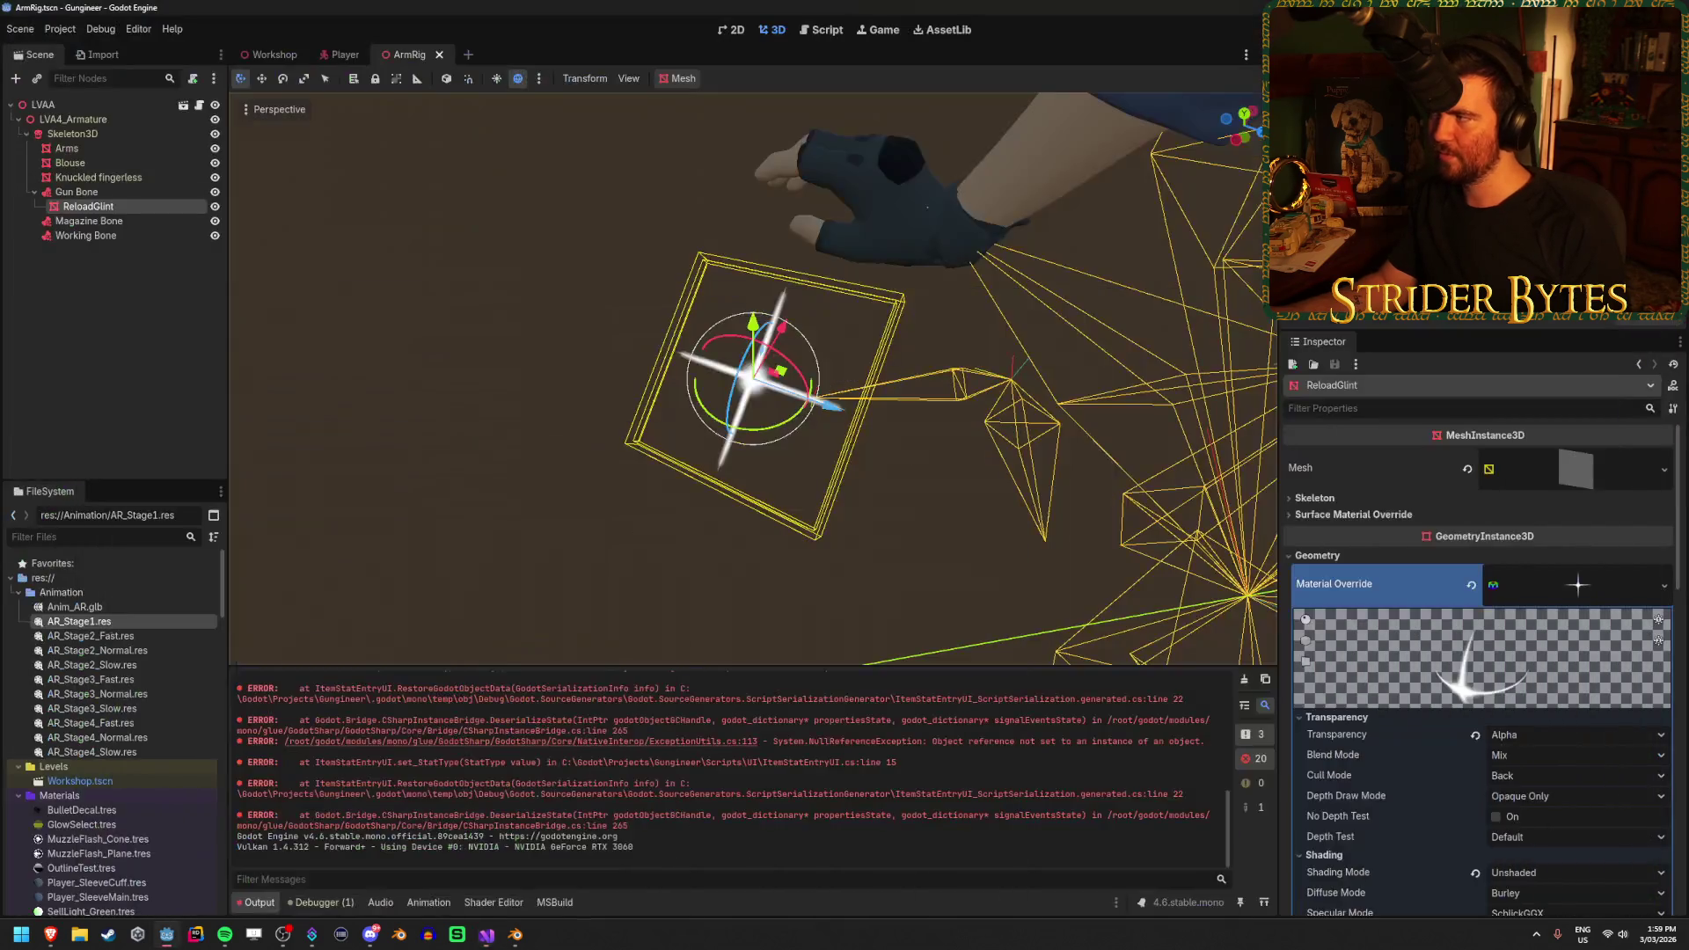
key("F5")
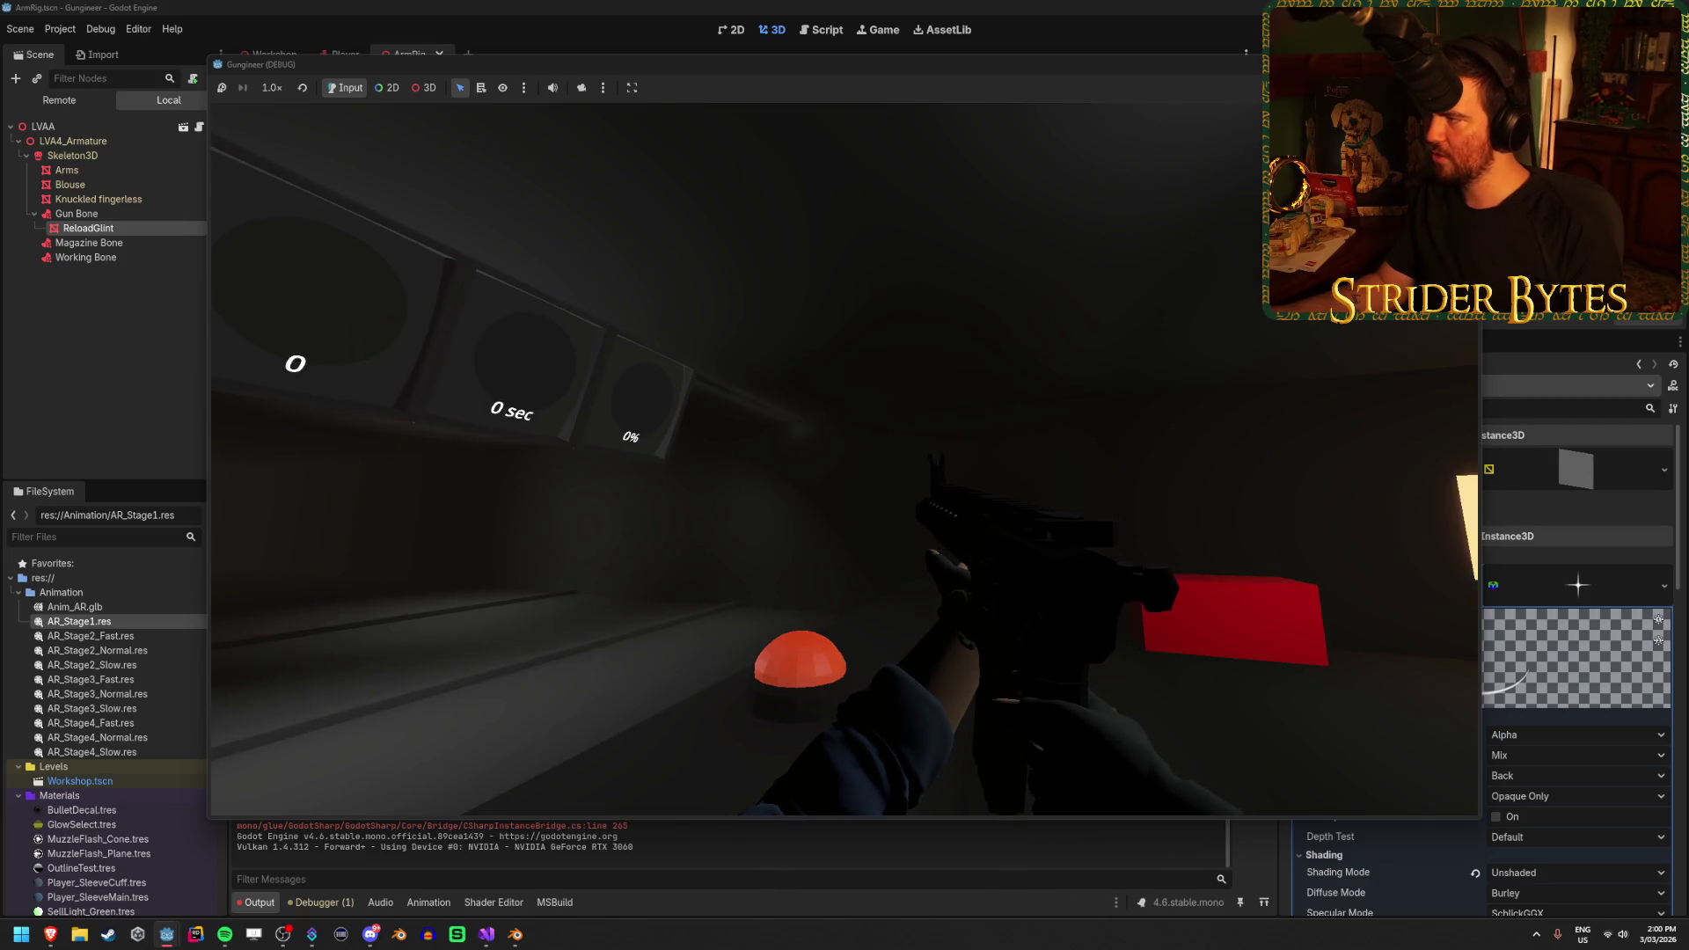
key("F8")
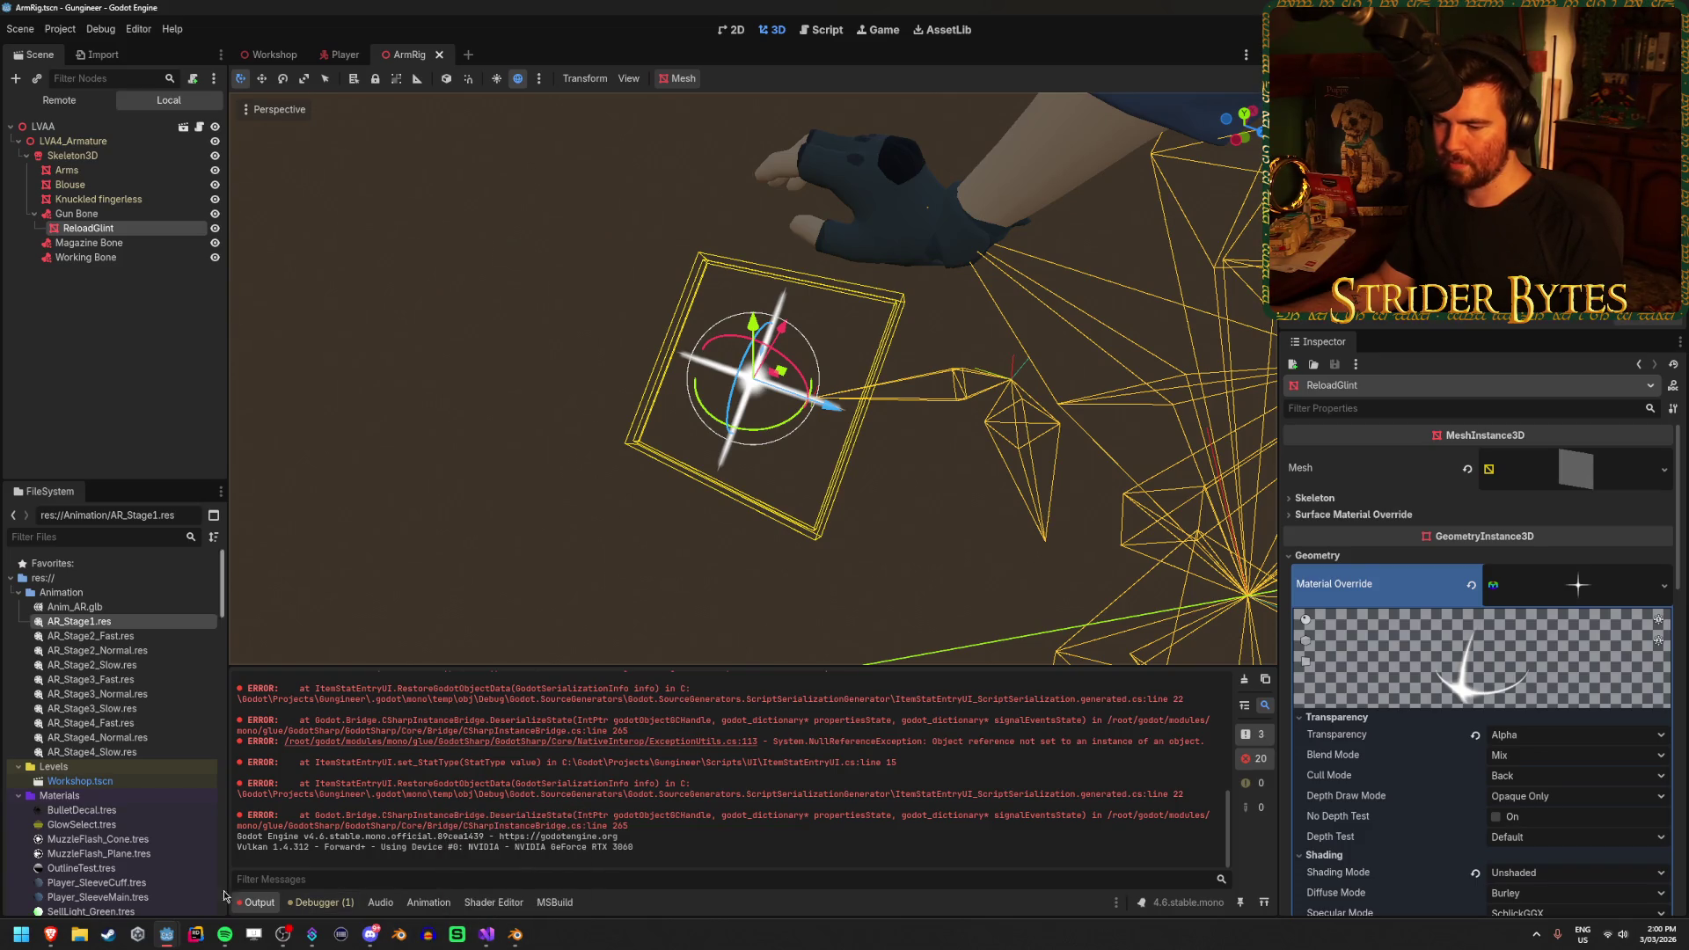
mouse_move(168, 939)
left_click(238, 858)
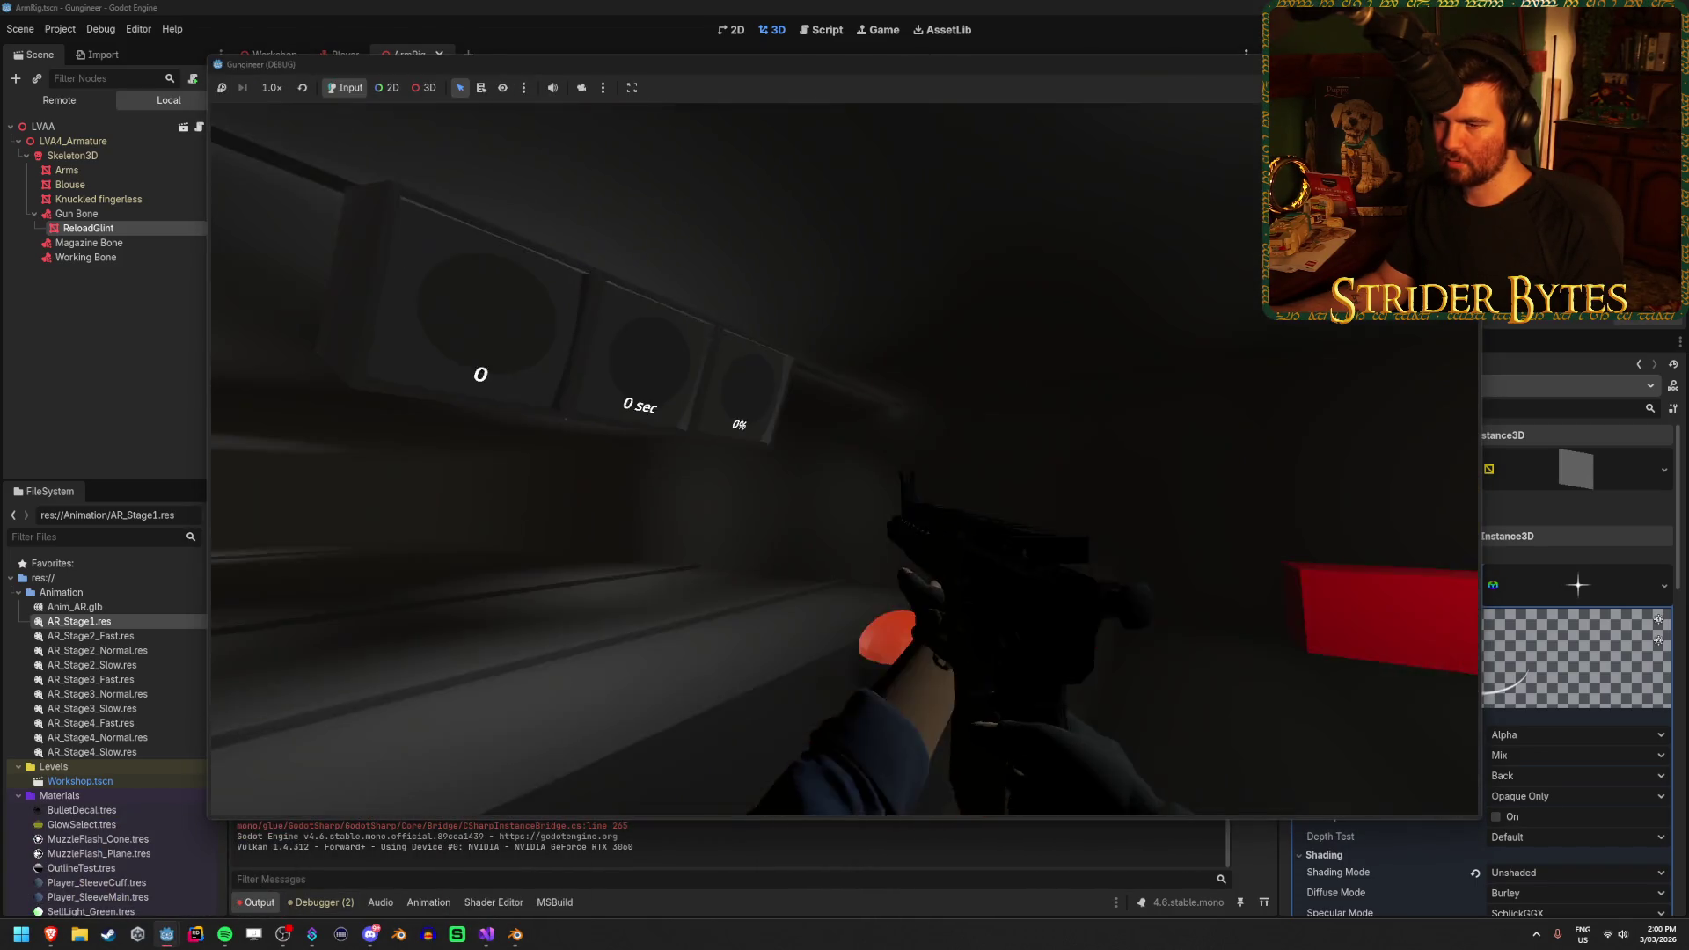
key("r")
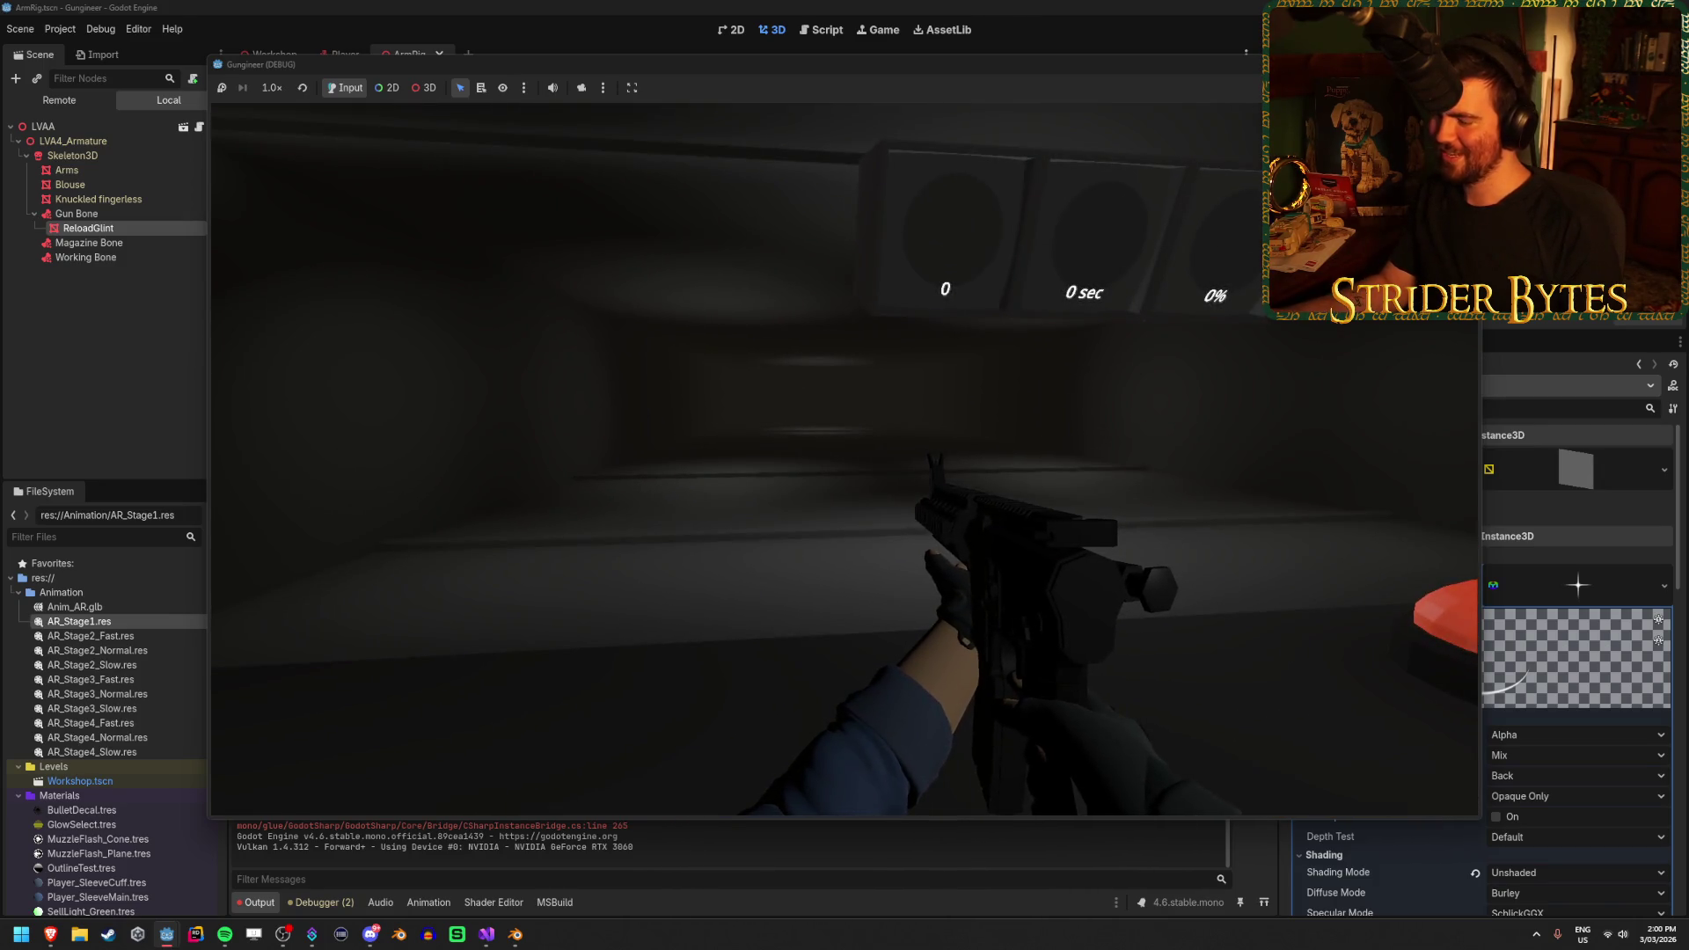
key("r")
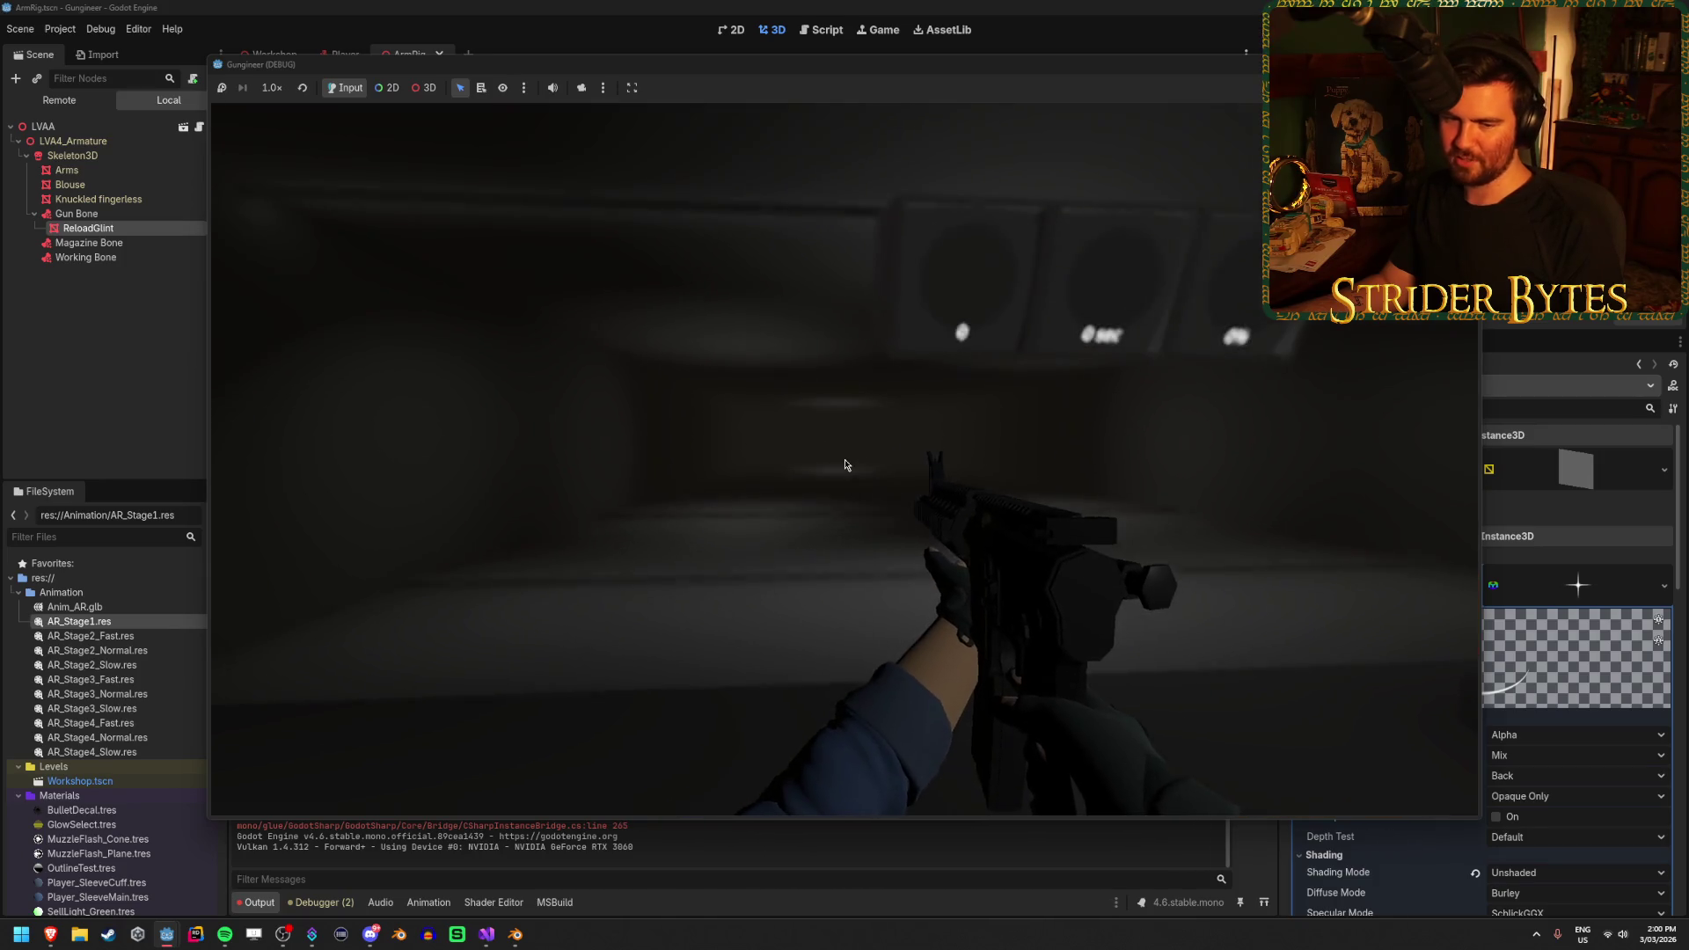
left_click(1061, 395)
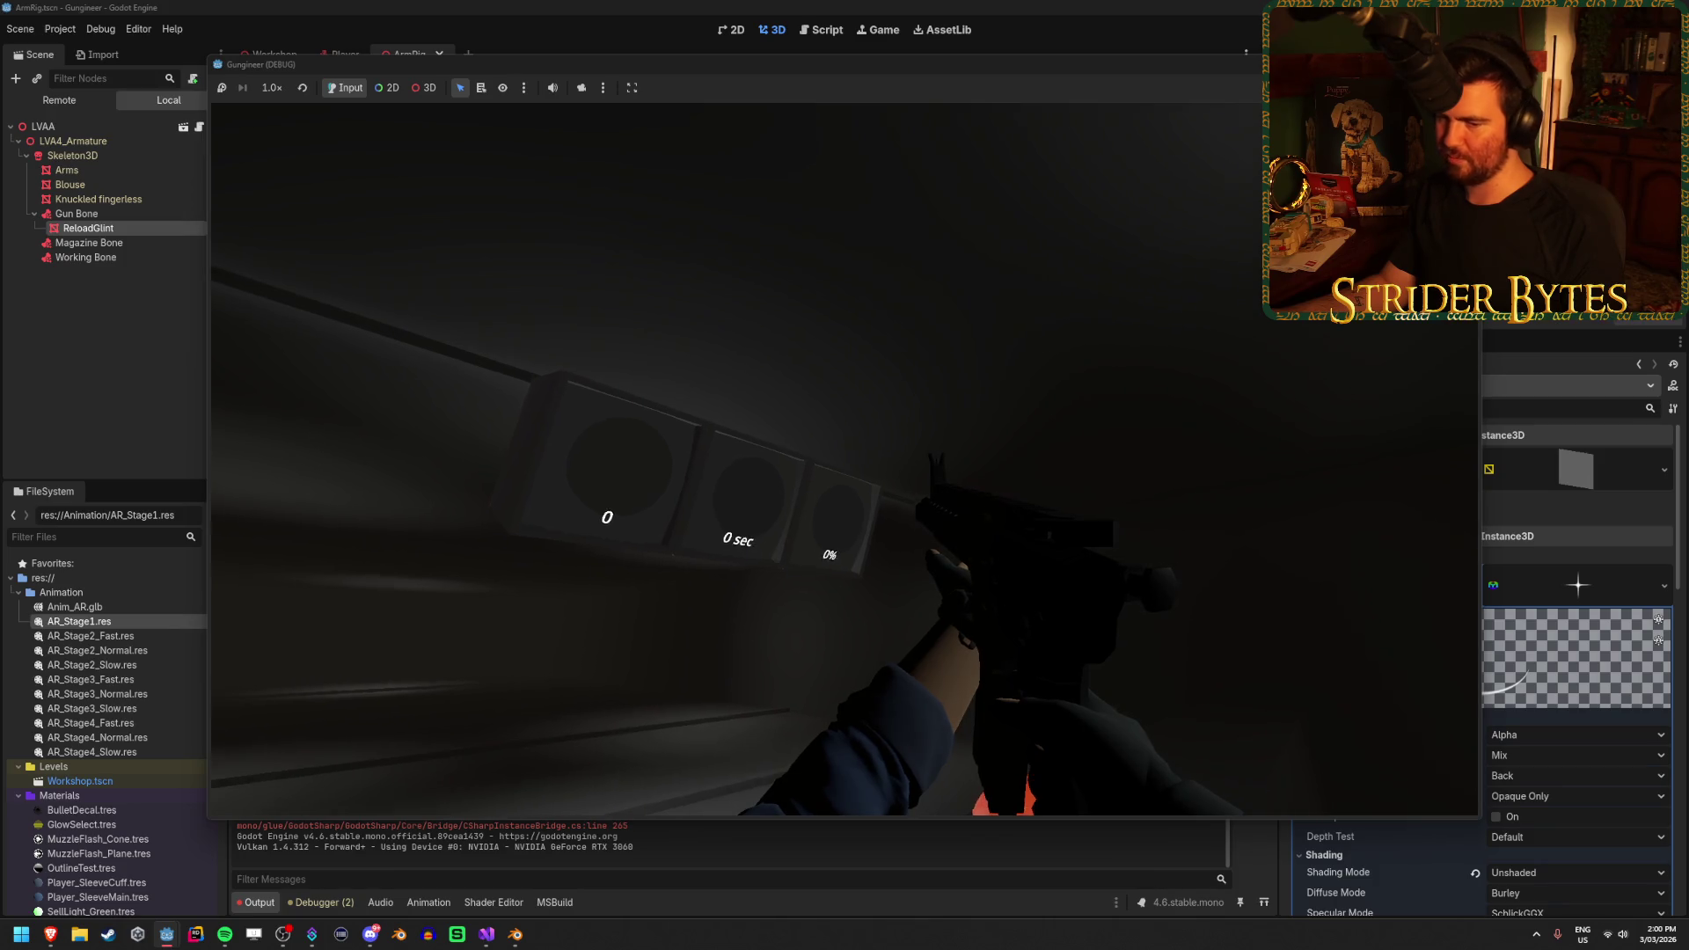
key("F8")
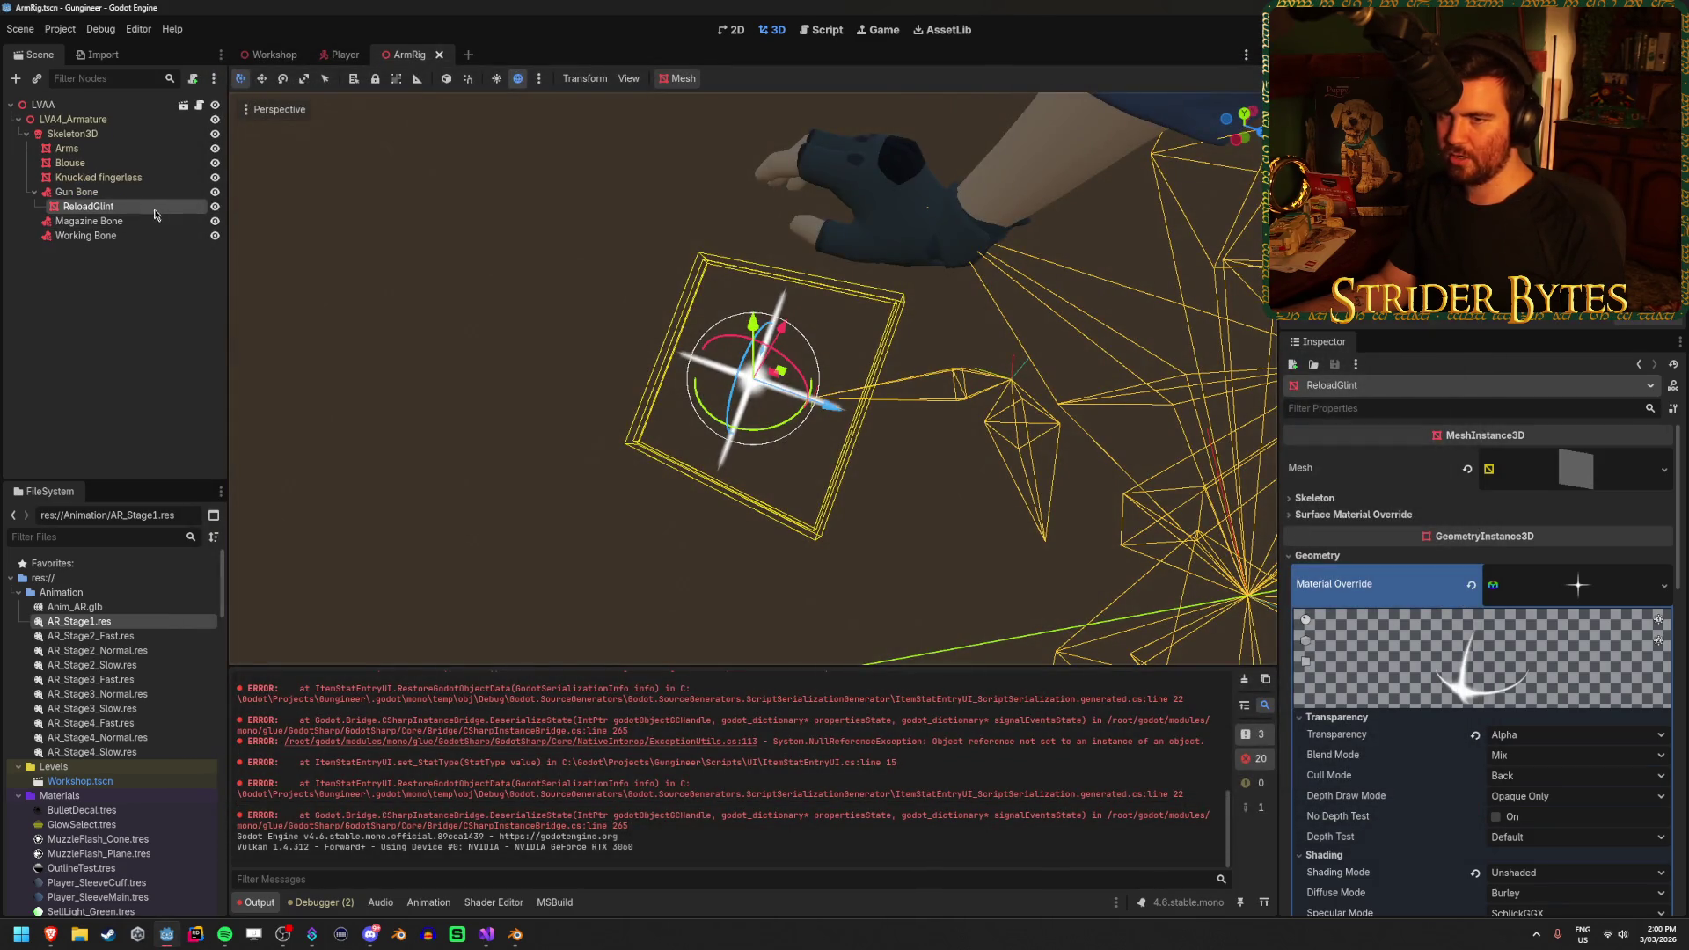
Copy the Material Override property path from ReloadGlint's Geometry properties
left_click(1388, 556)
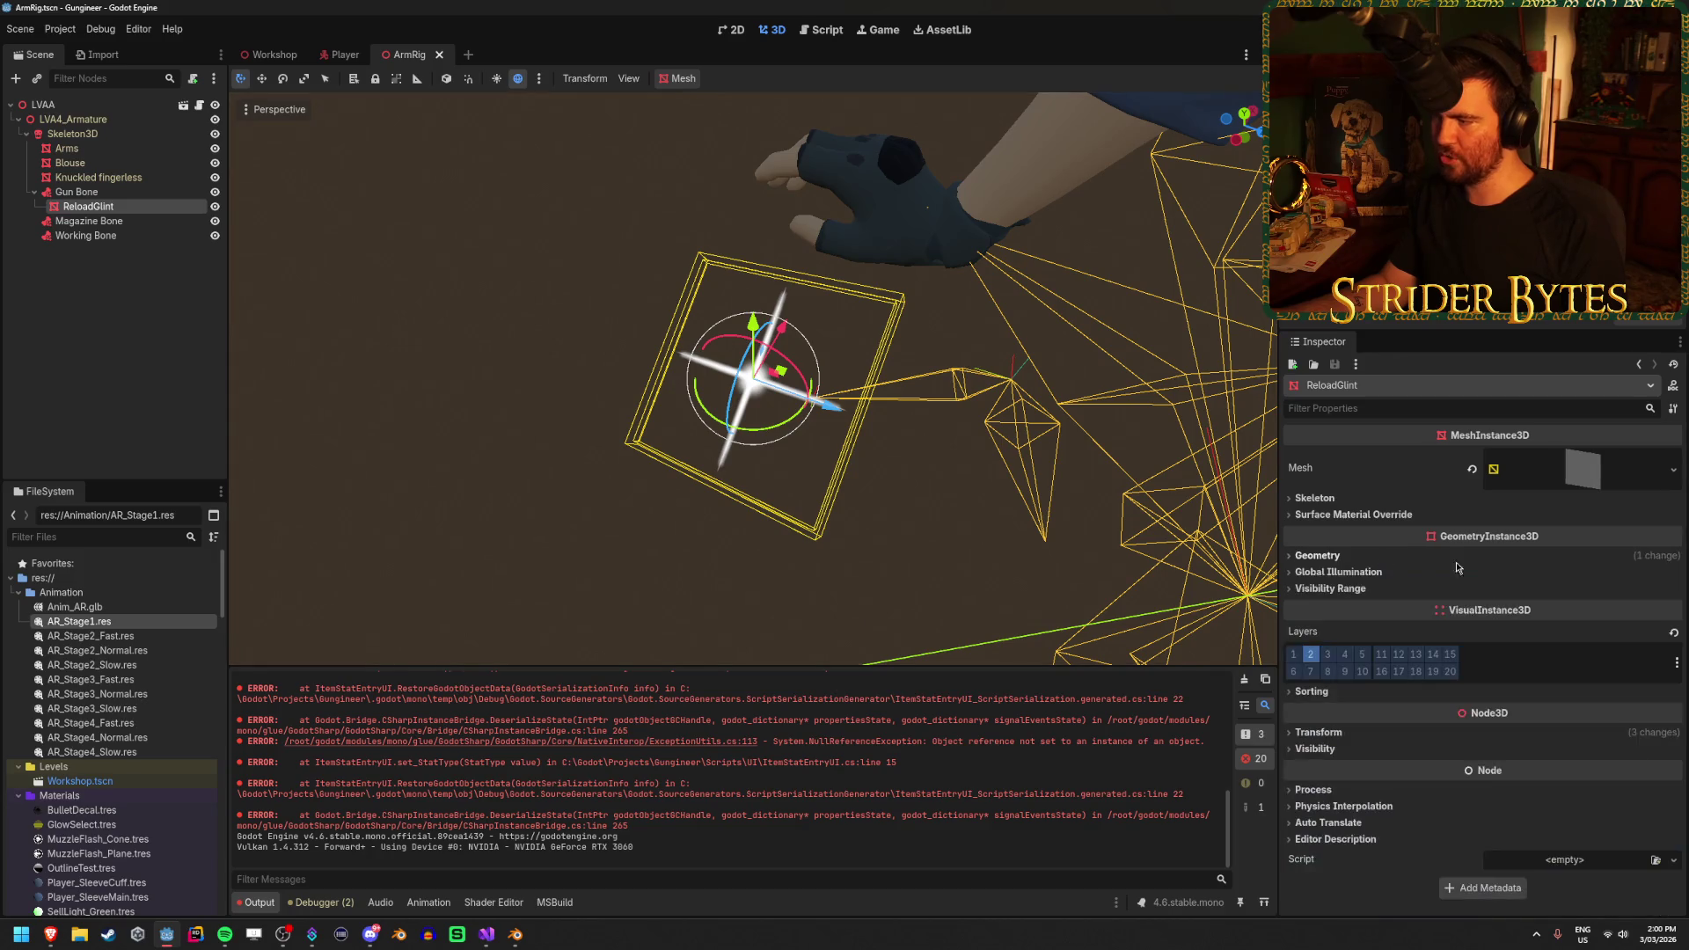
left_click(1350, 558)
right_click(1511, 568)
key("Escape")
left_click(1544, 588)
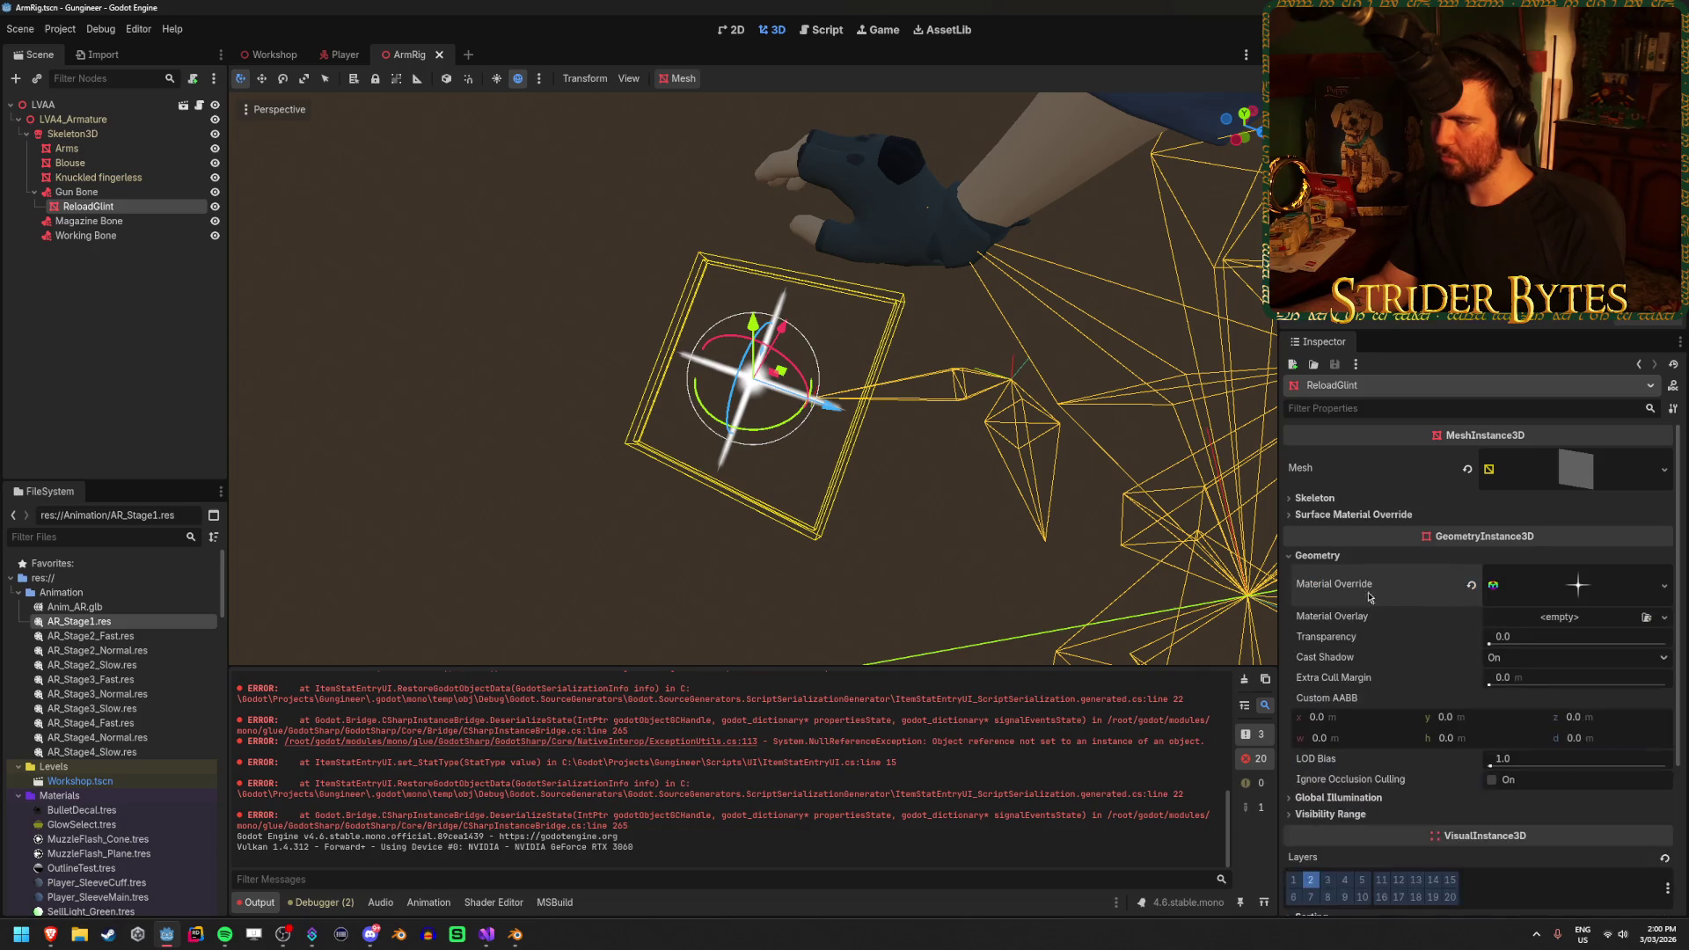
left_click(1354, 515)
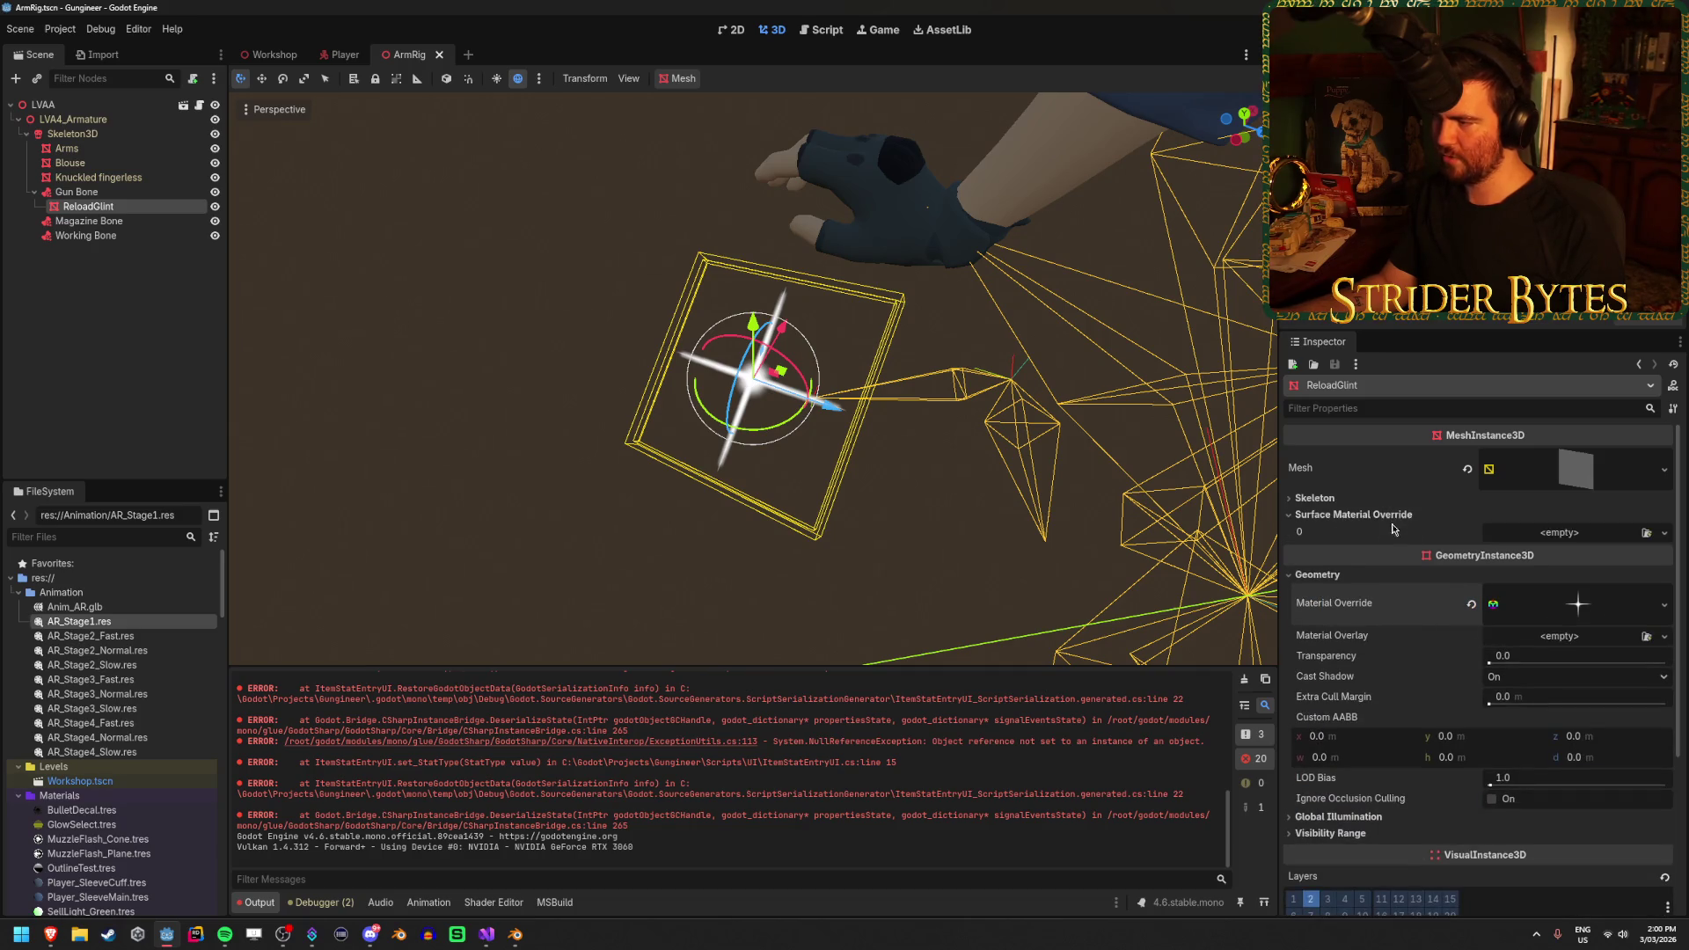
left_click(1381, 515)
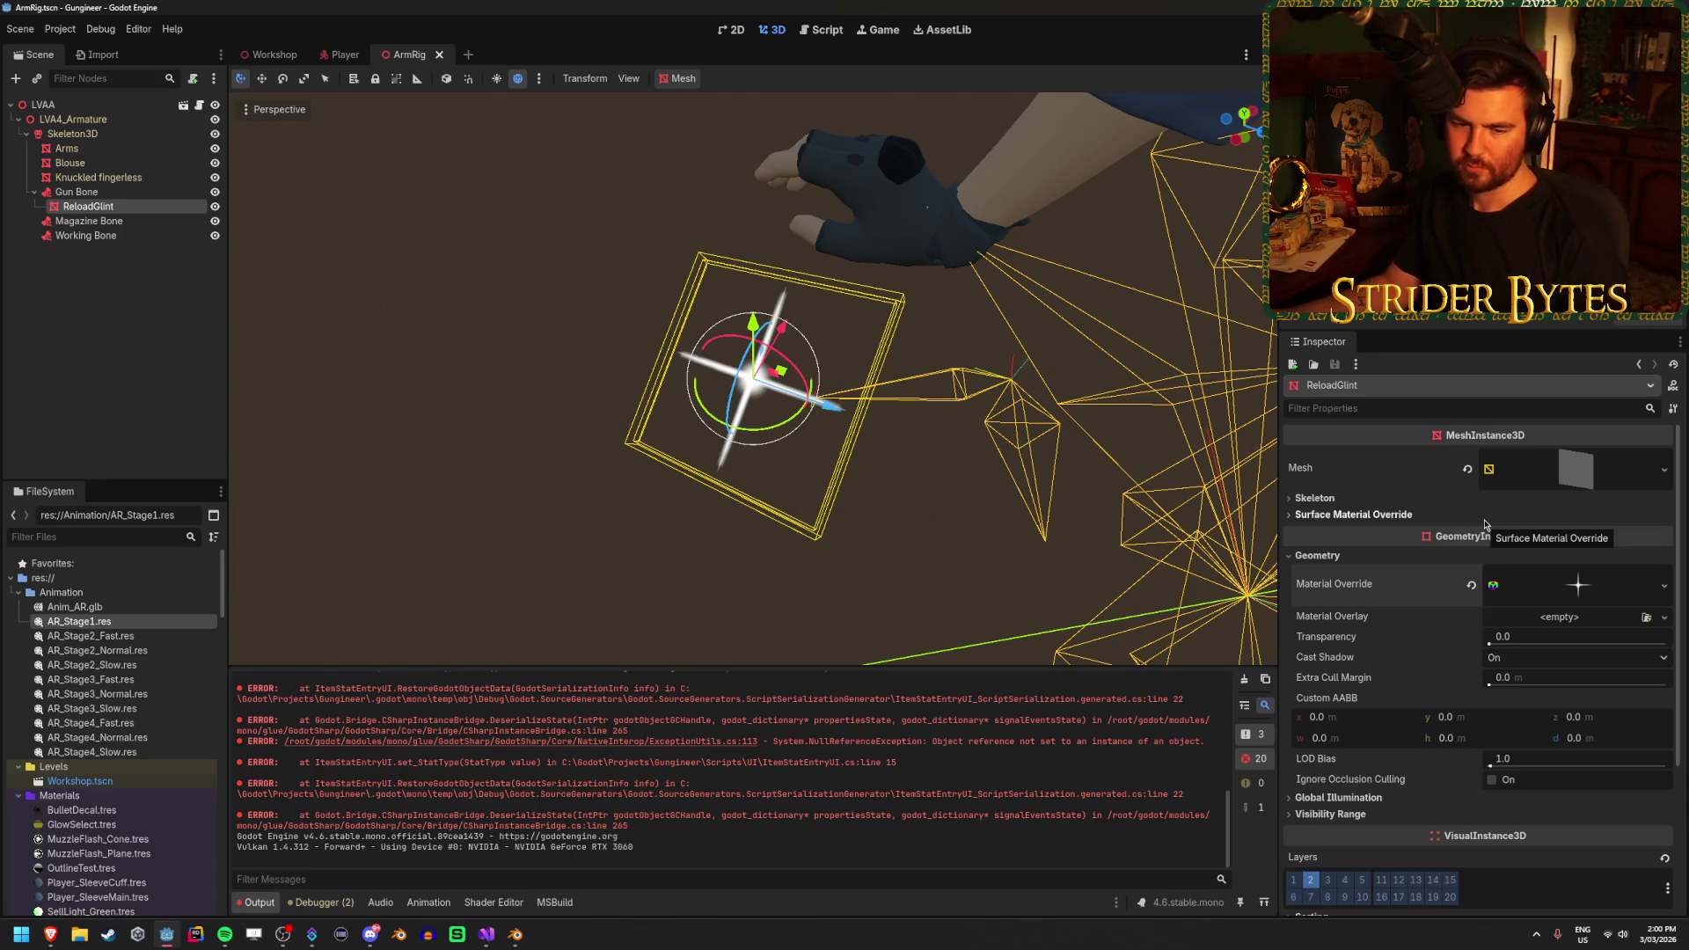
right_click(1363, 587)
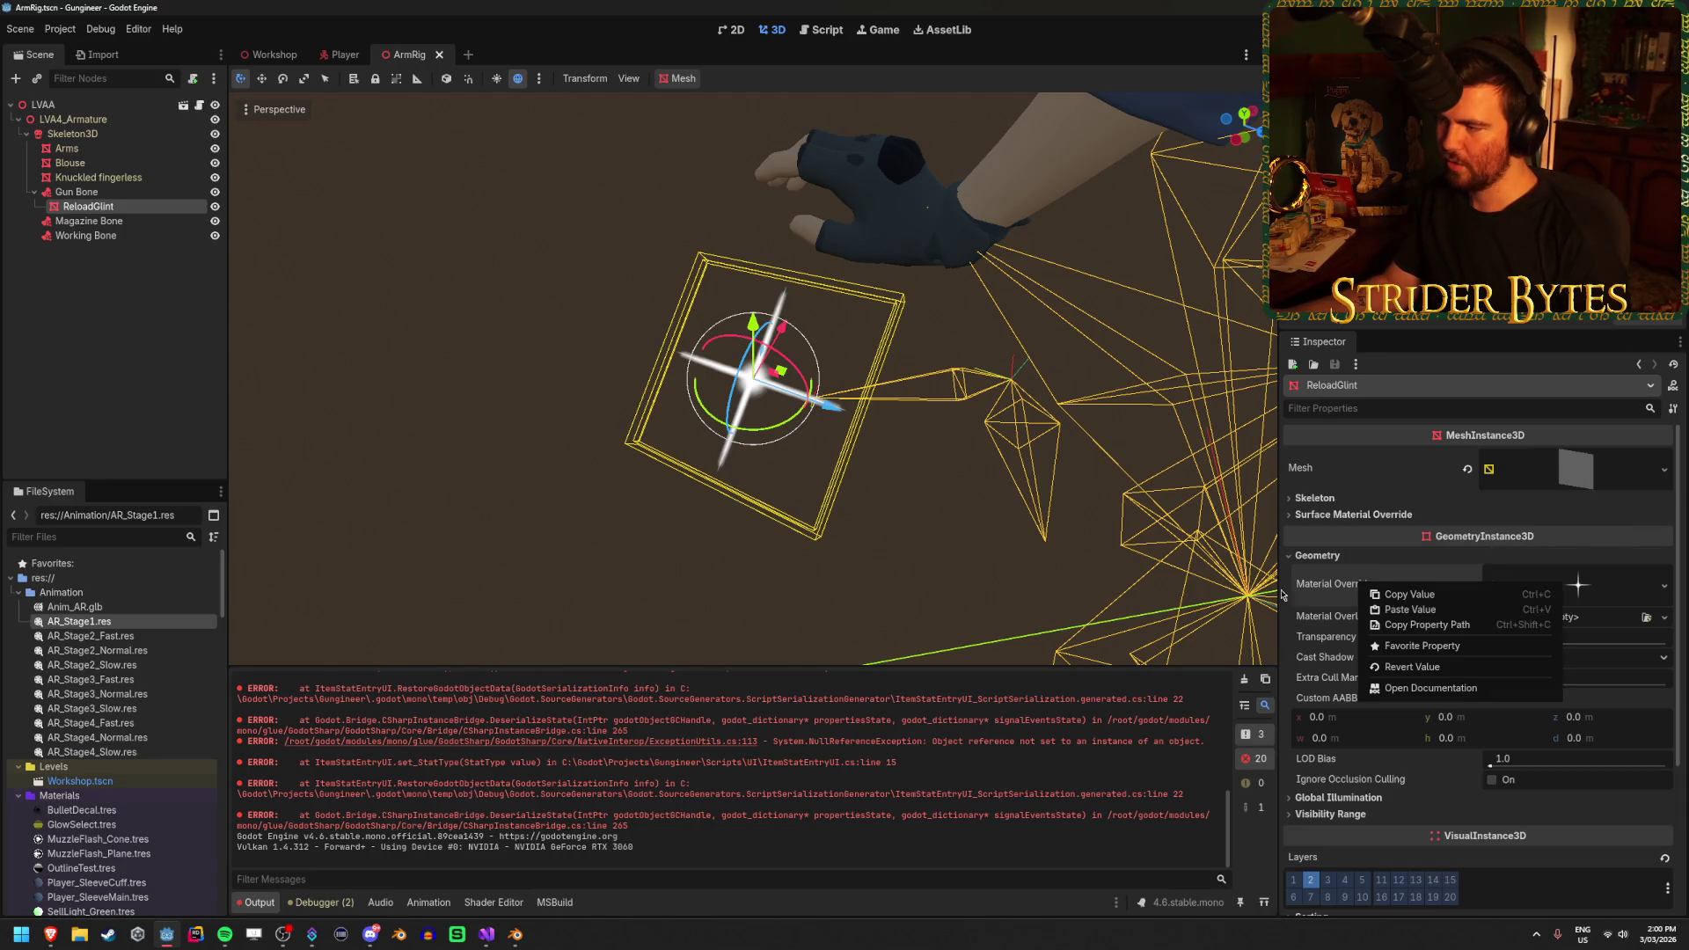
left_click(1453, 630)
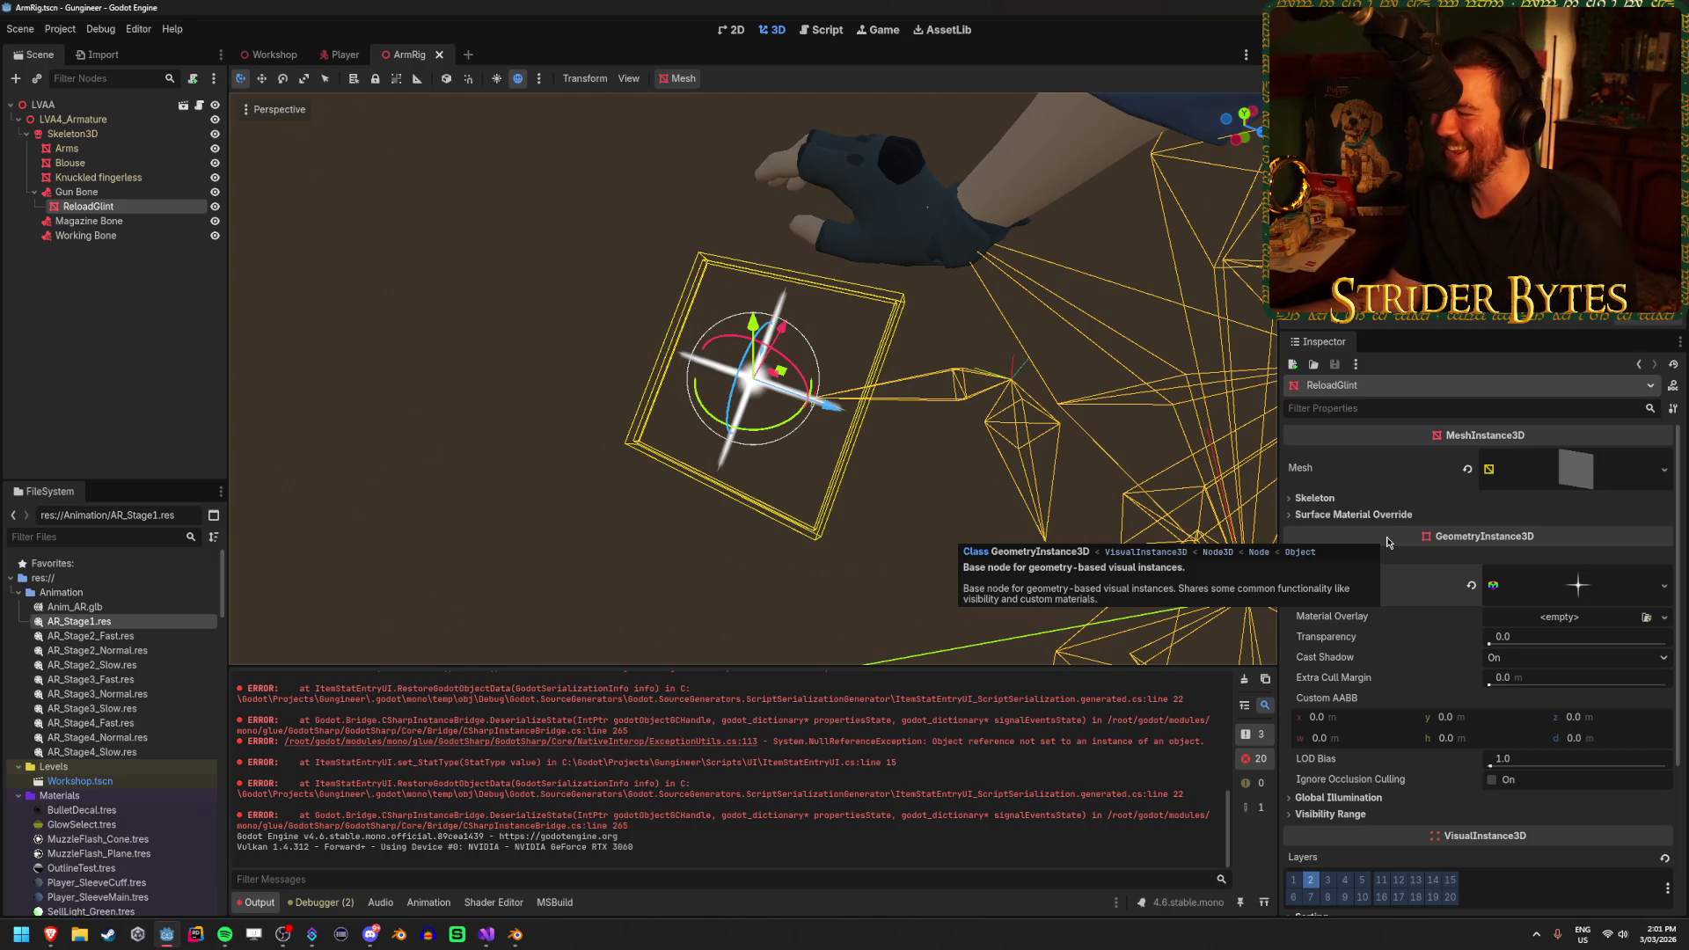
Reselect ReloadGlint and confirm its Surface Material Override slot 0 is still empty
left_click(370, 346)
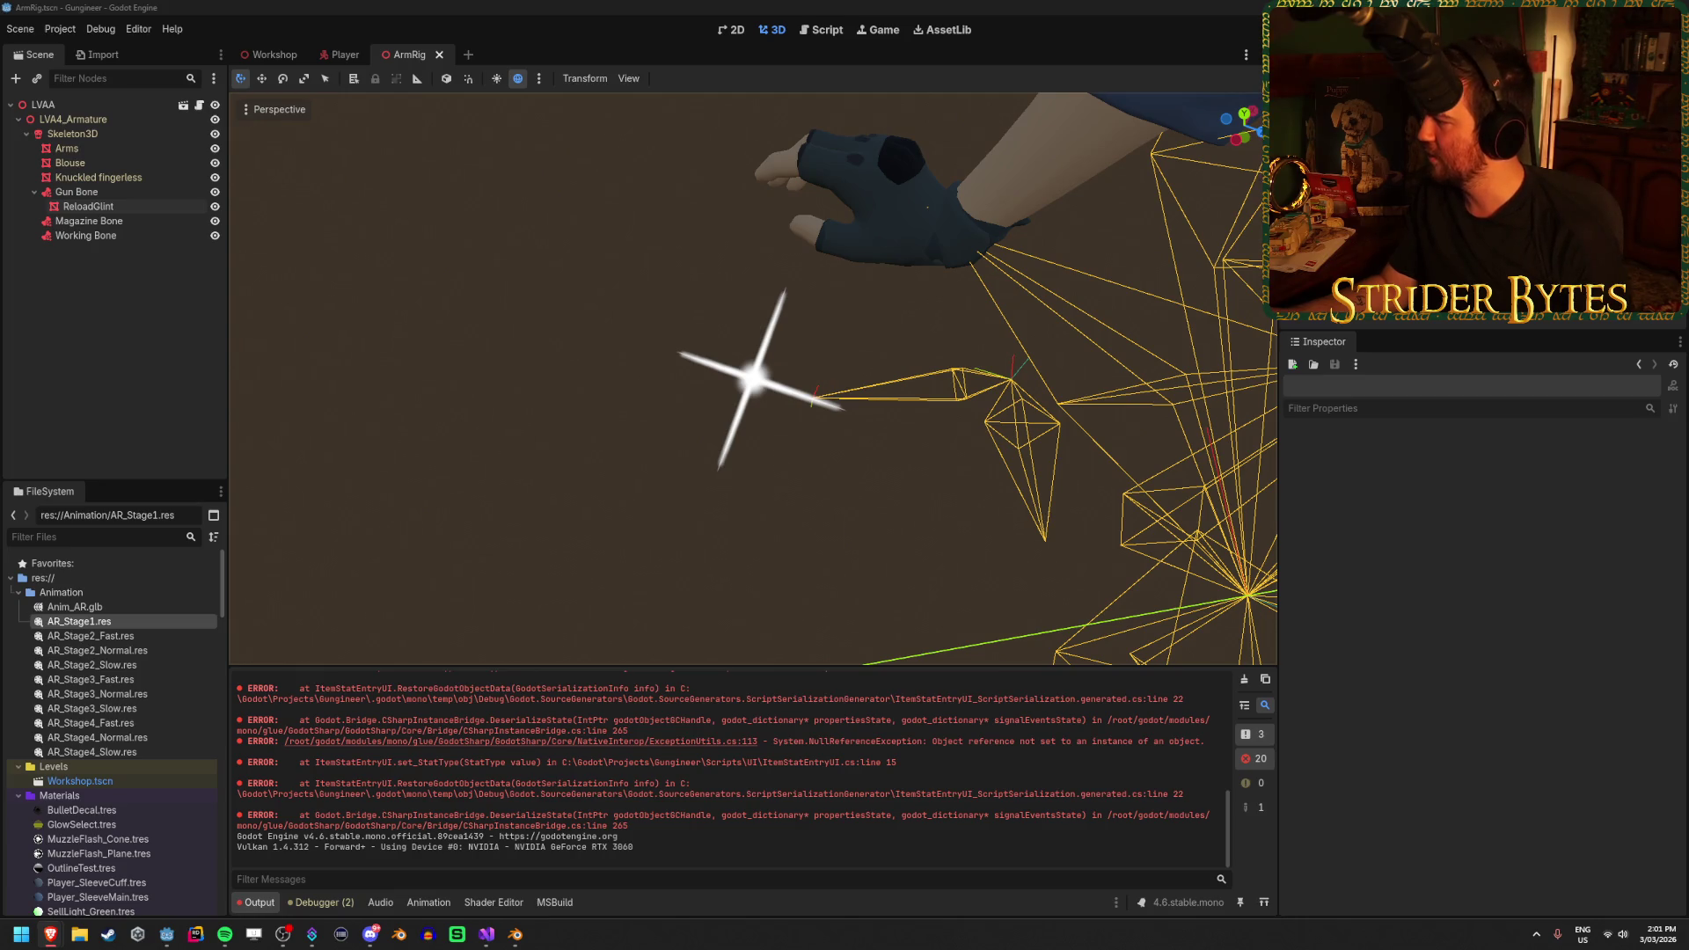
left_click(757, 348)
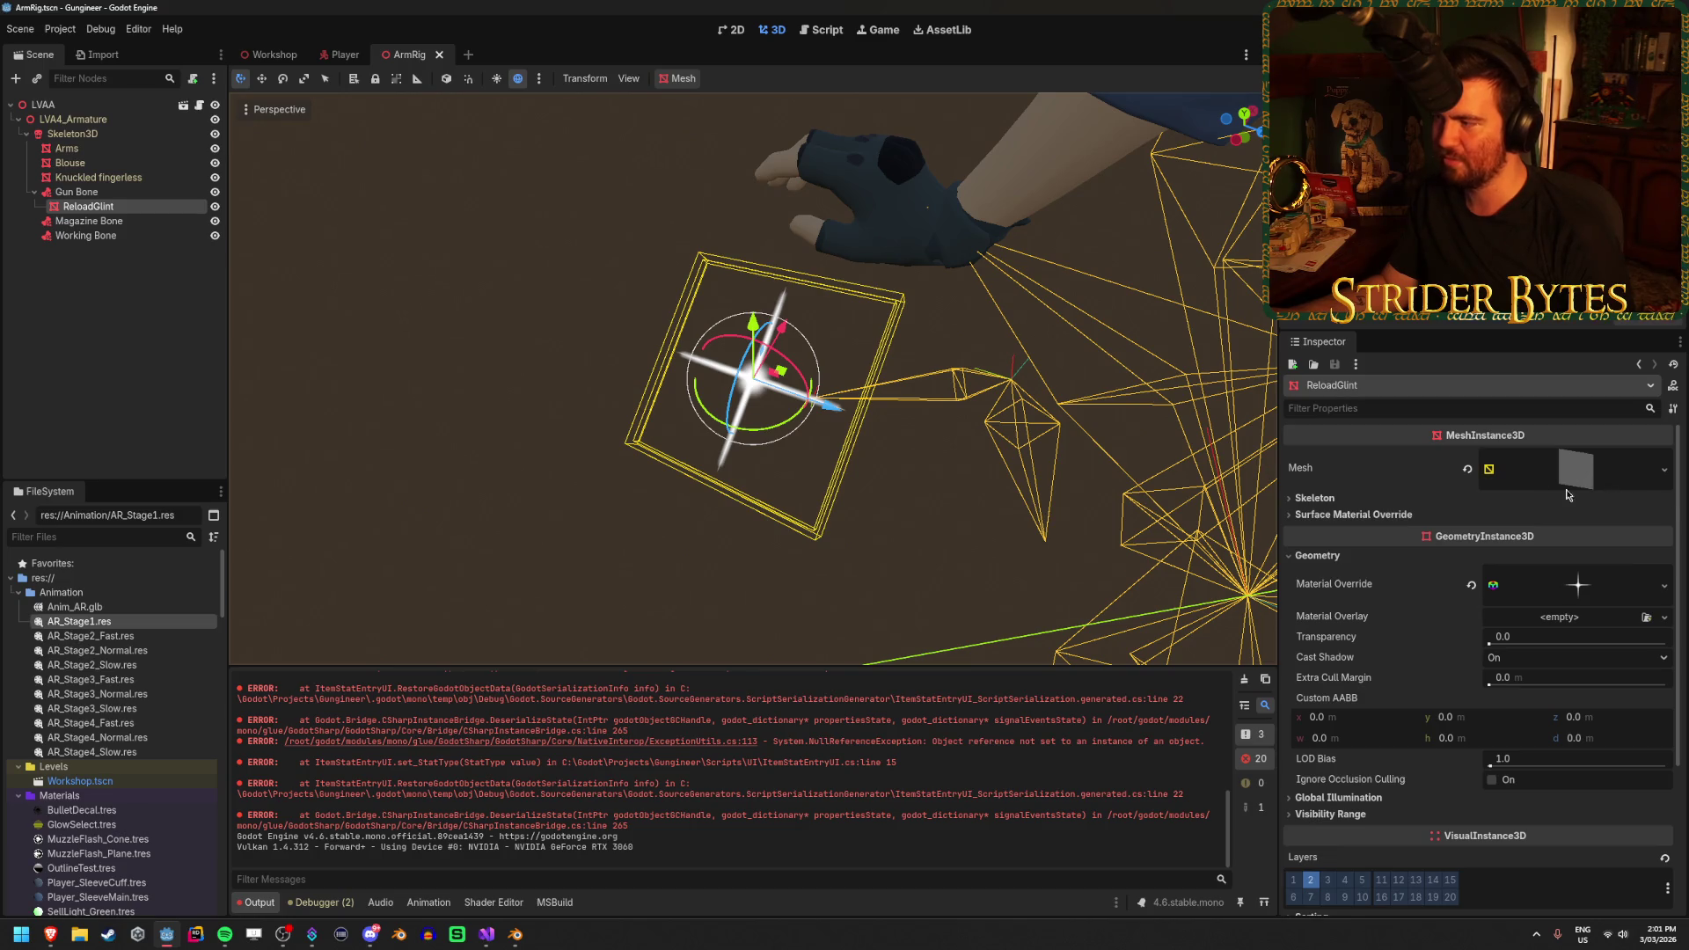
left_click(1355, 514)
left_click(1575, 534)
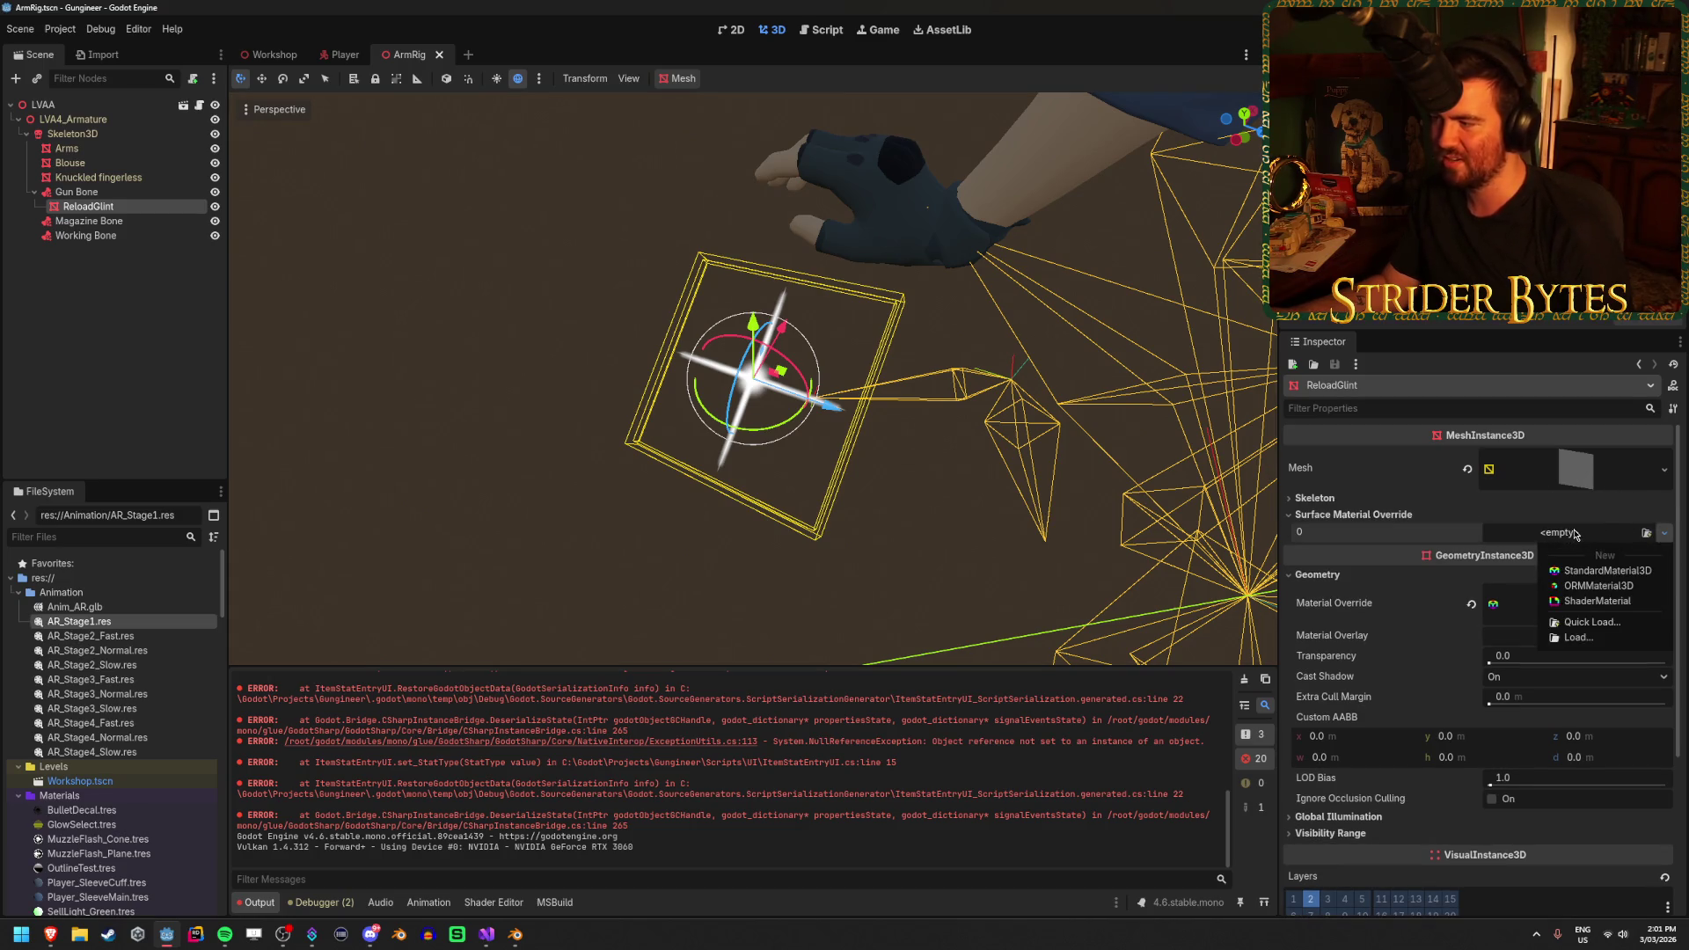
left_click(1379, 515)
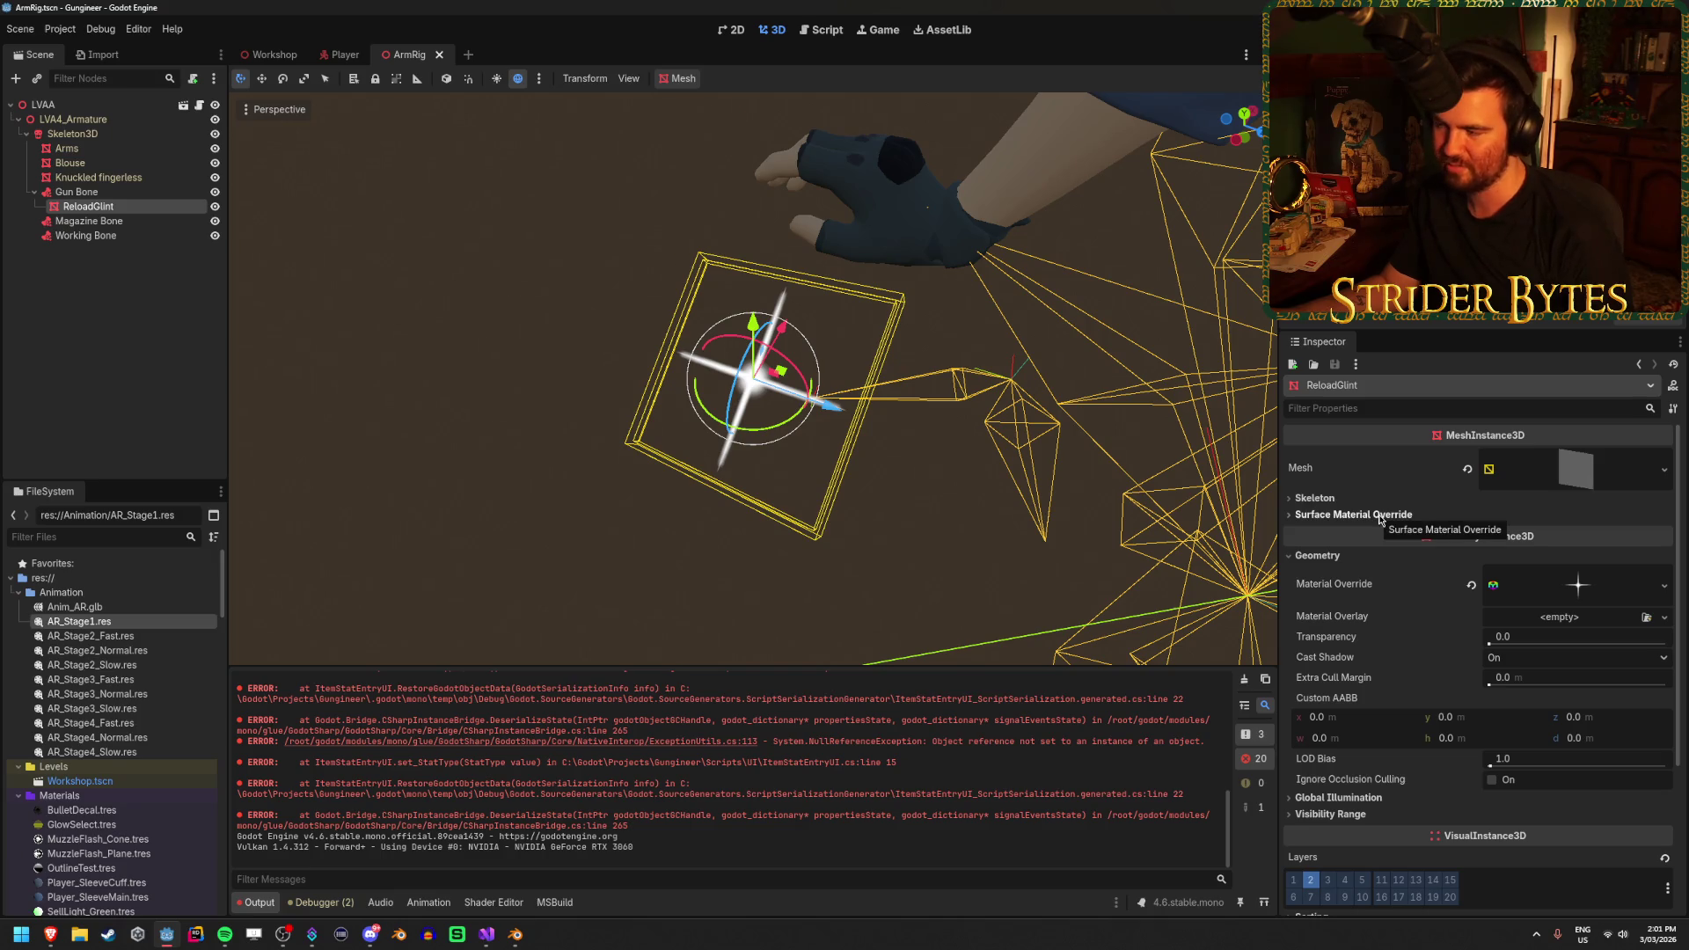
left_click(1579, 586)
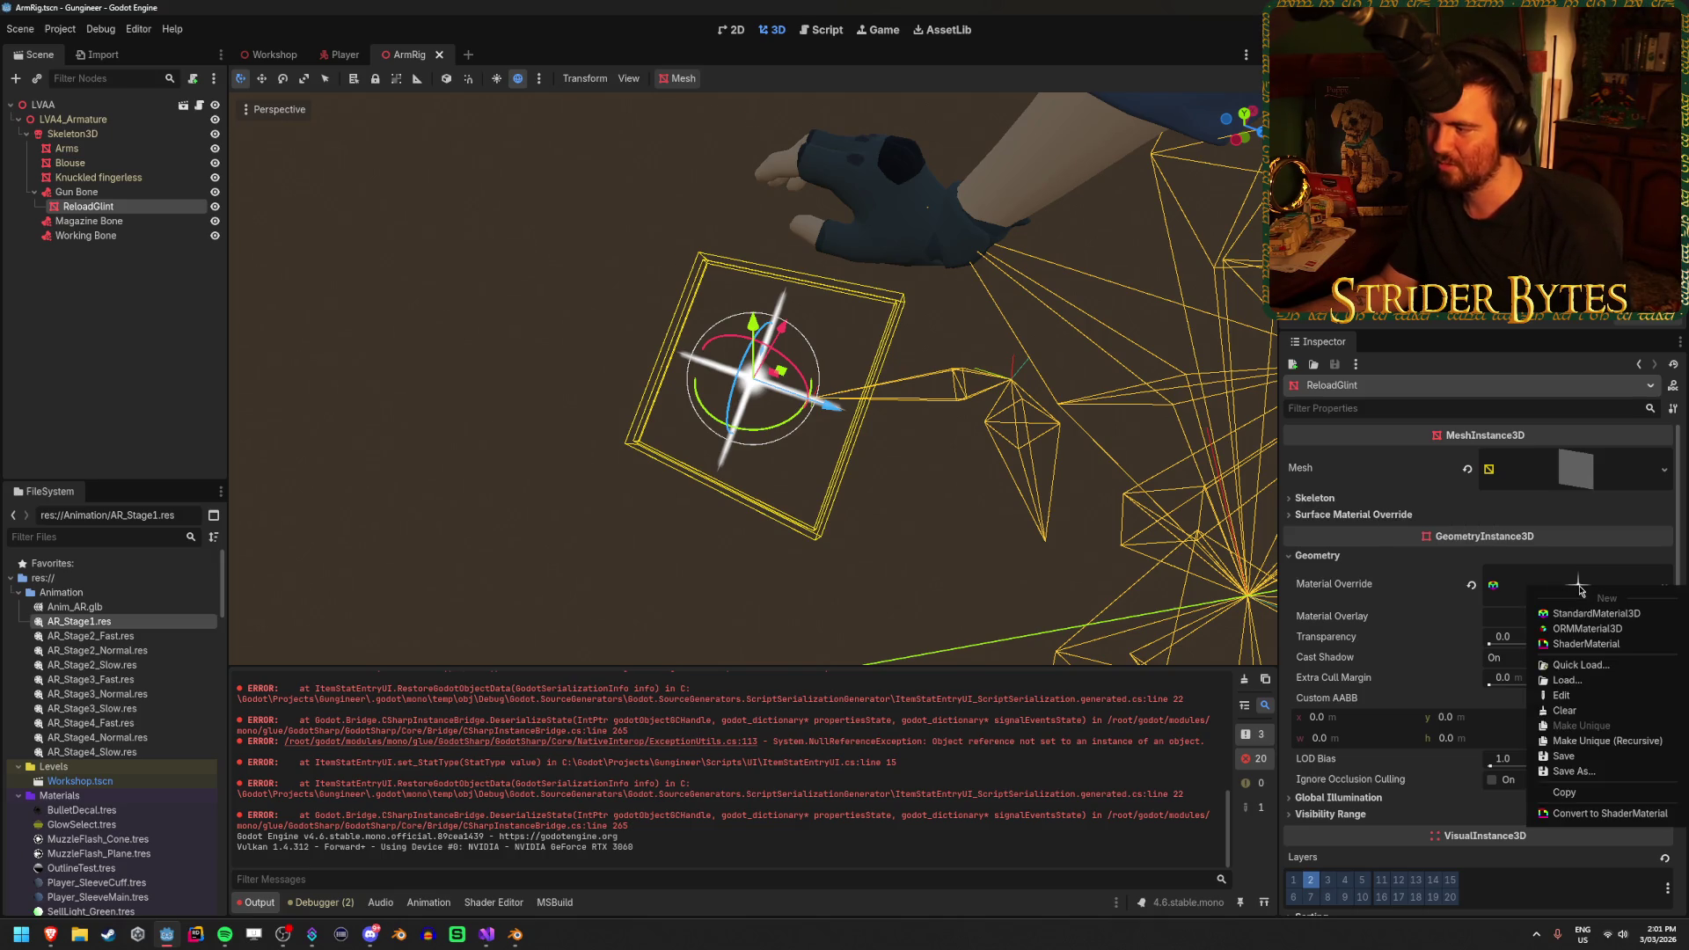
left_click(1578, 586)
left_click(1349, 515)
left_click(1567, 532)
left_click(1573, 533)
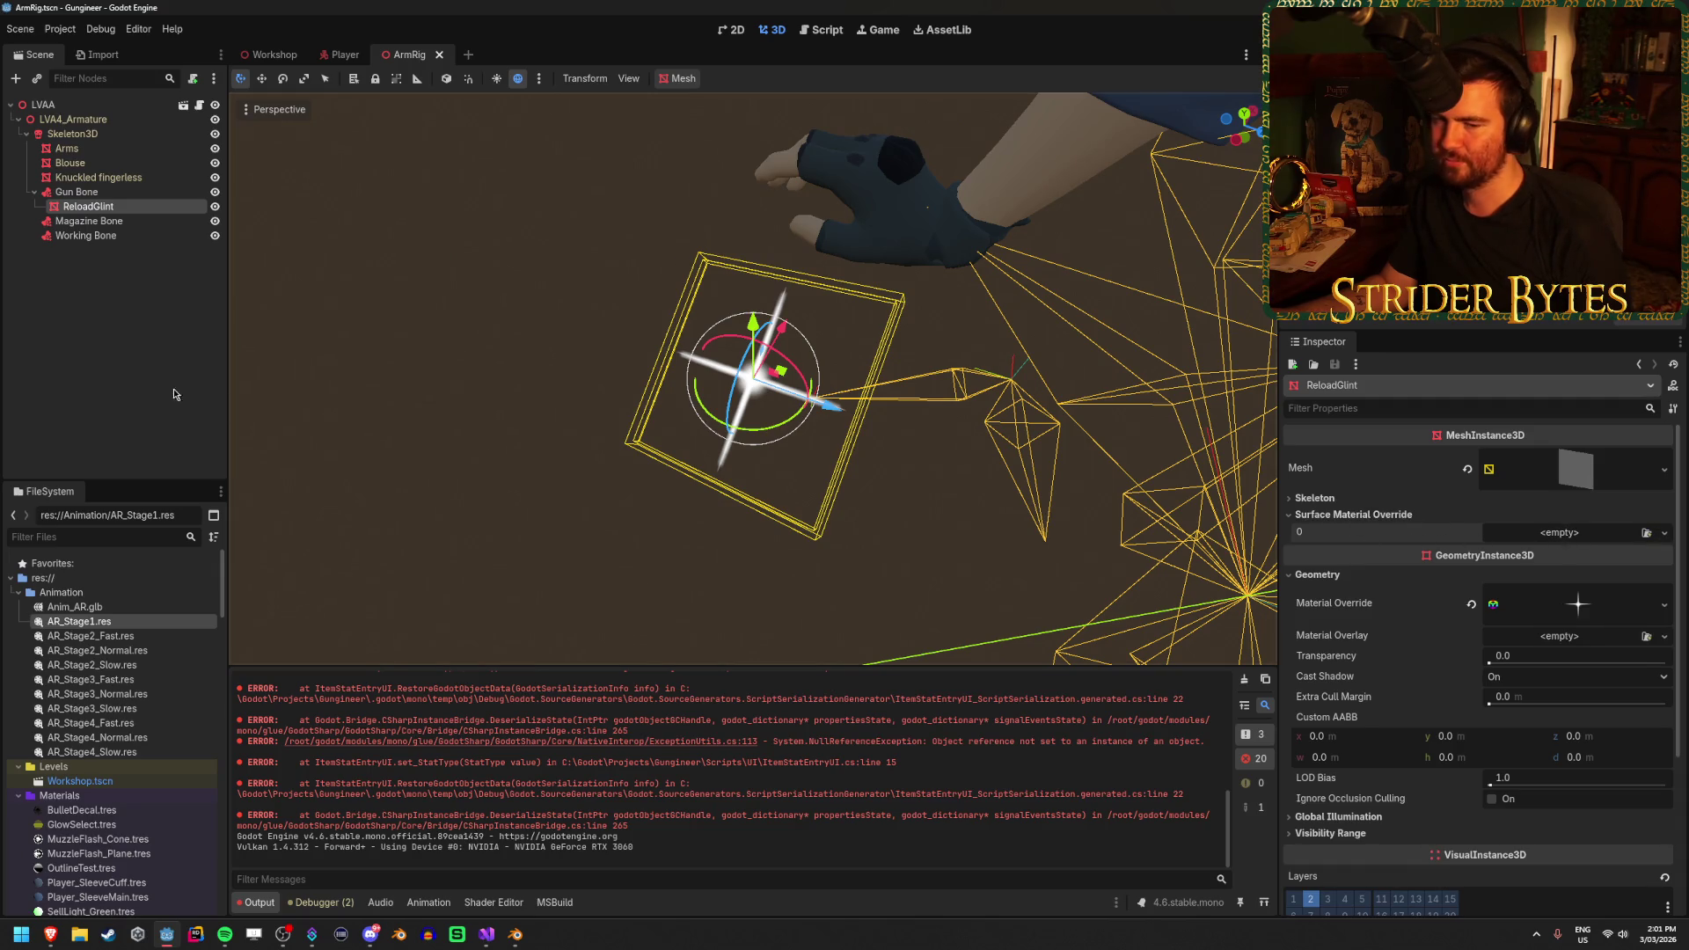
left_click(122, 353)
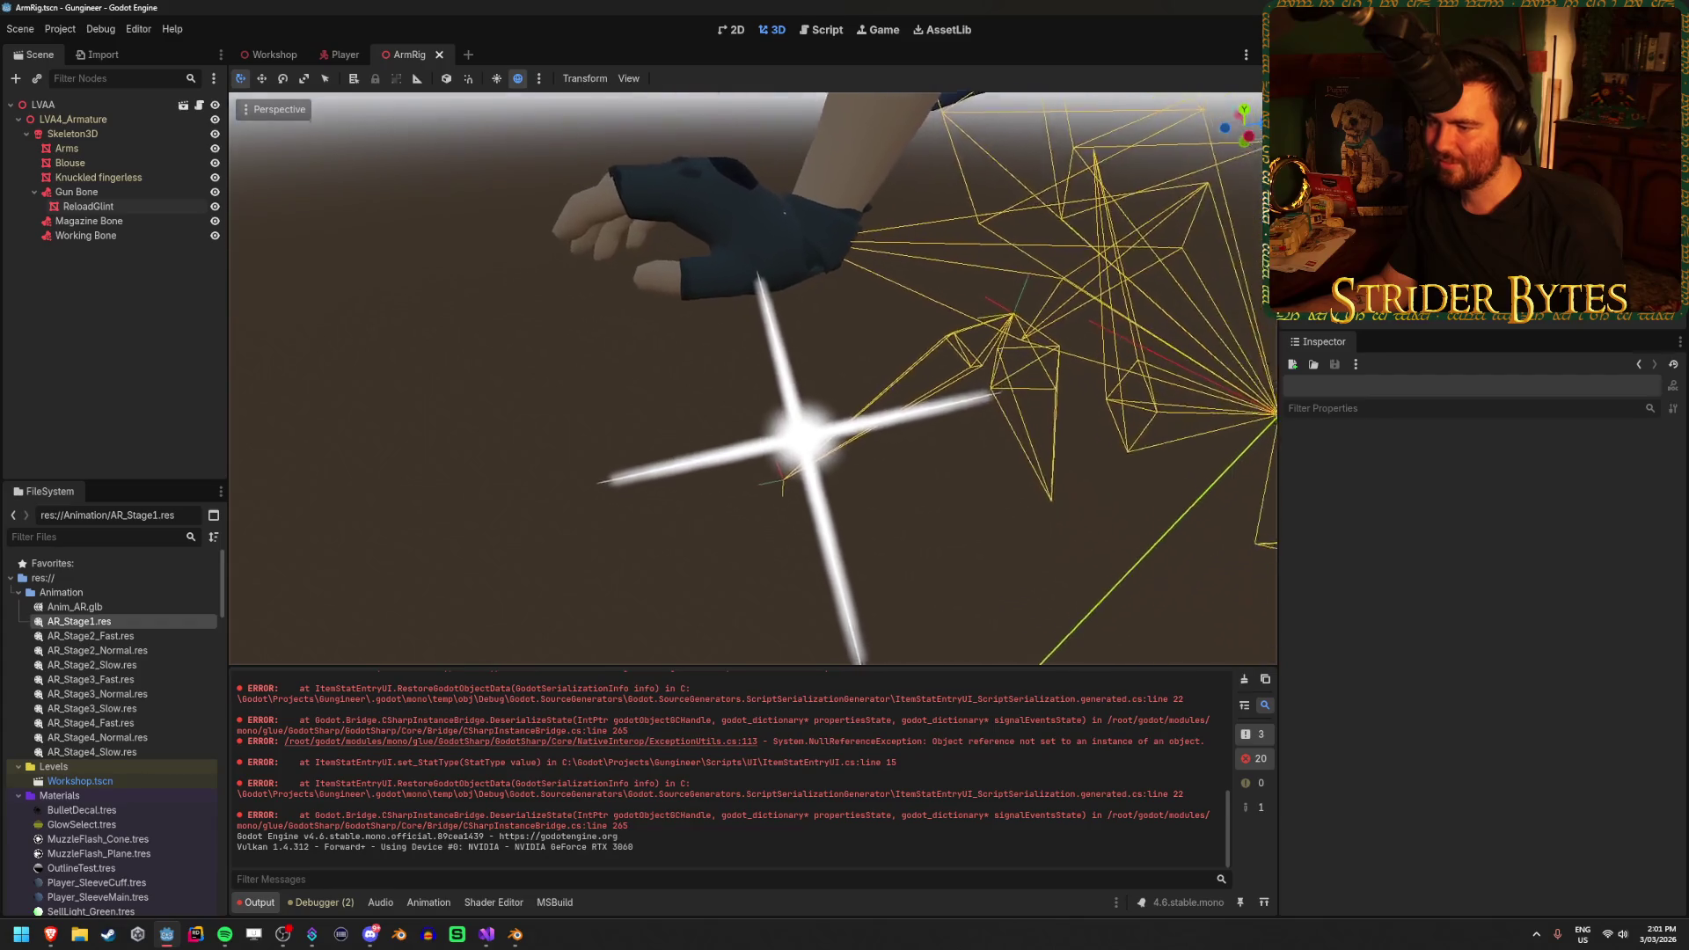
Frame ReloadGlint in the 3D viewport with F and zoom out
left_click(88, 205)
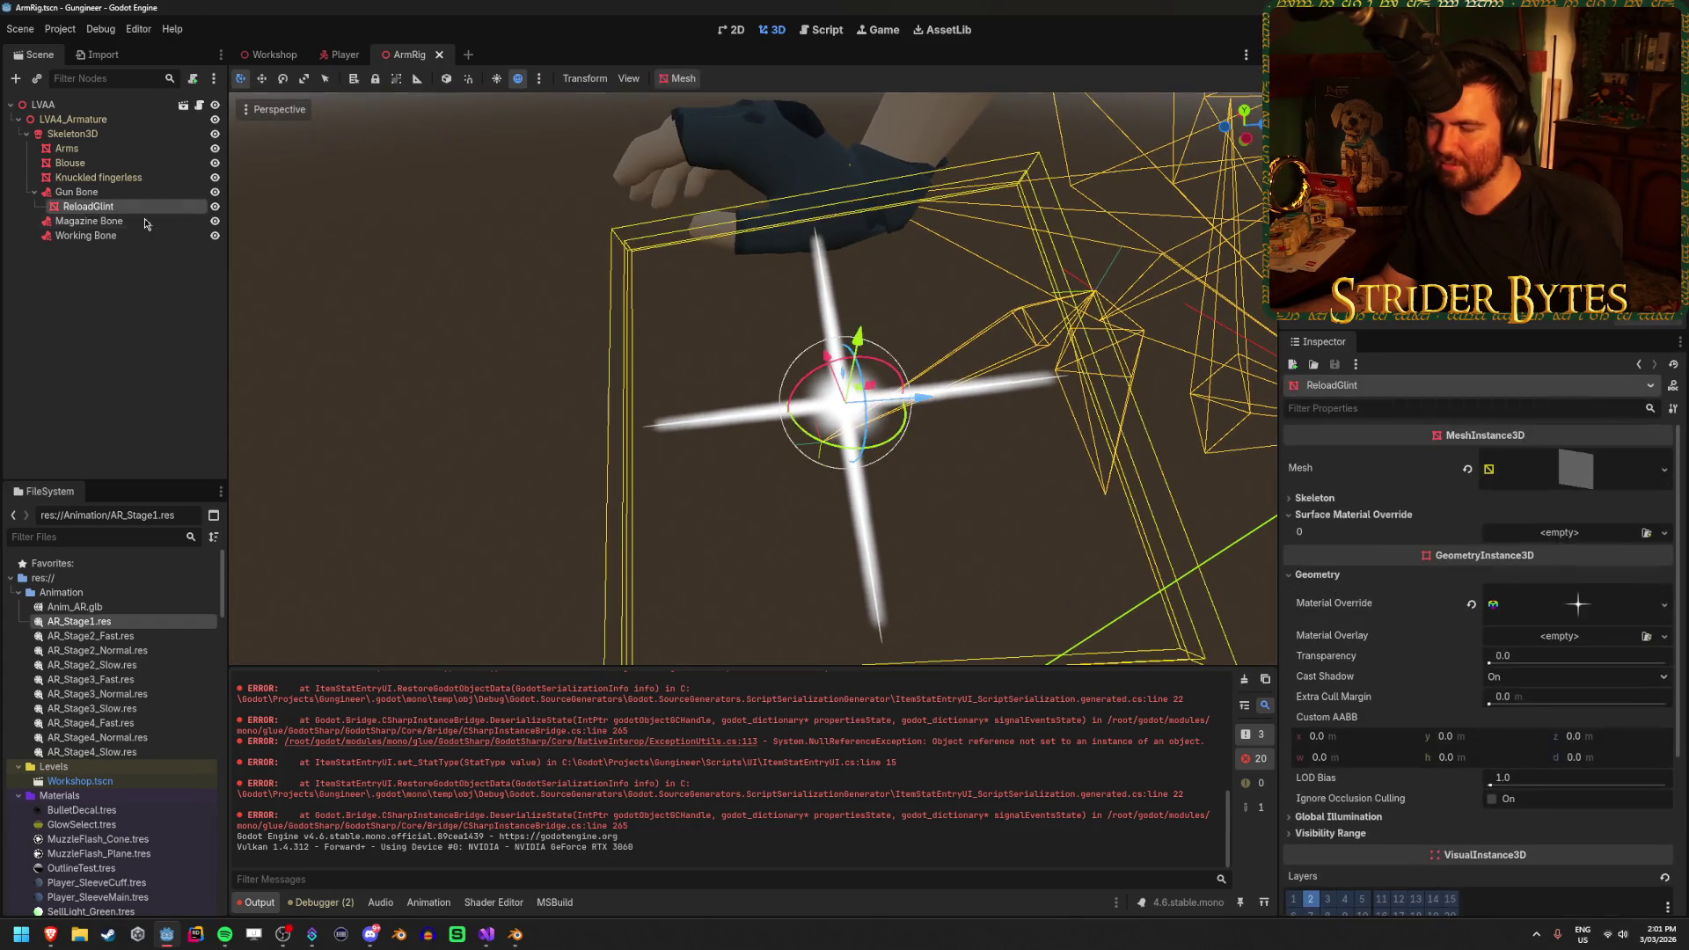
key("f")
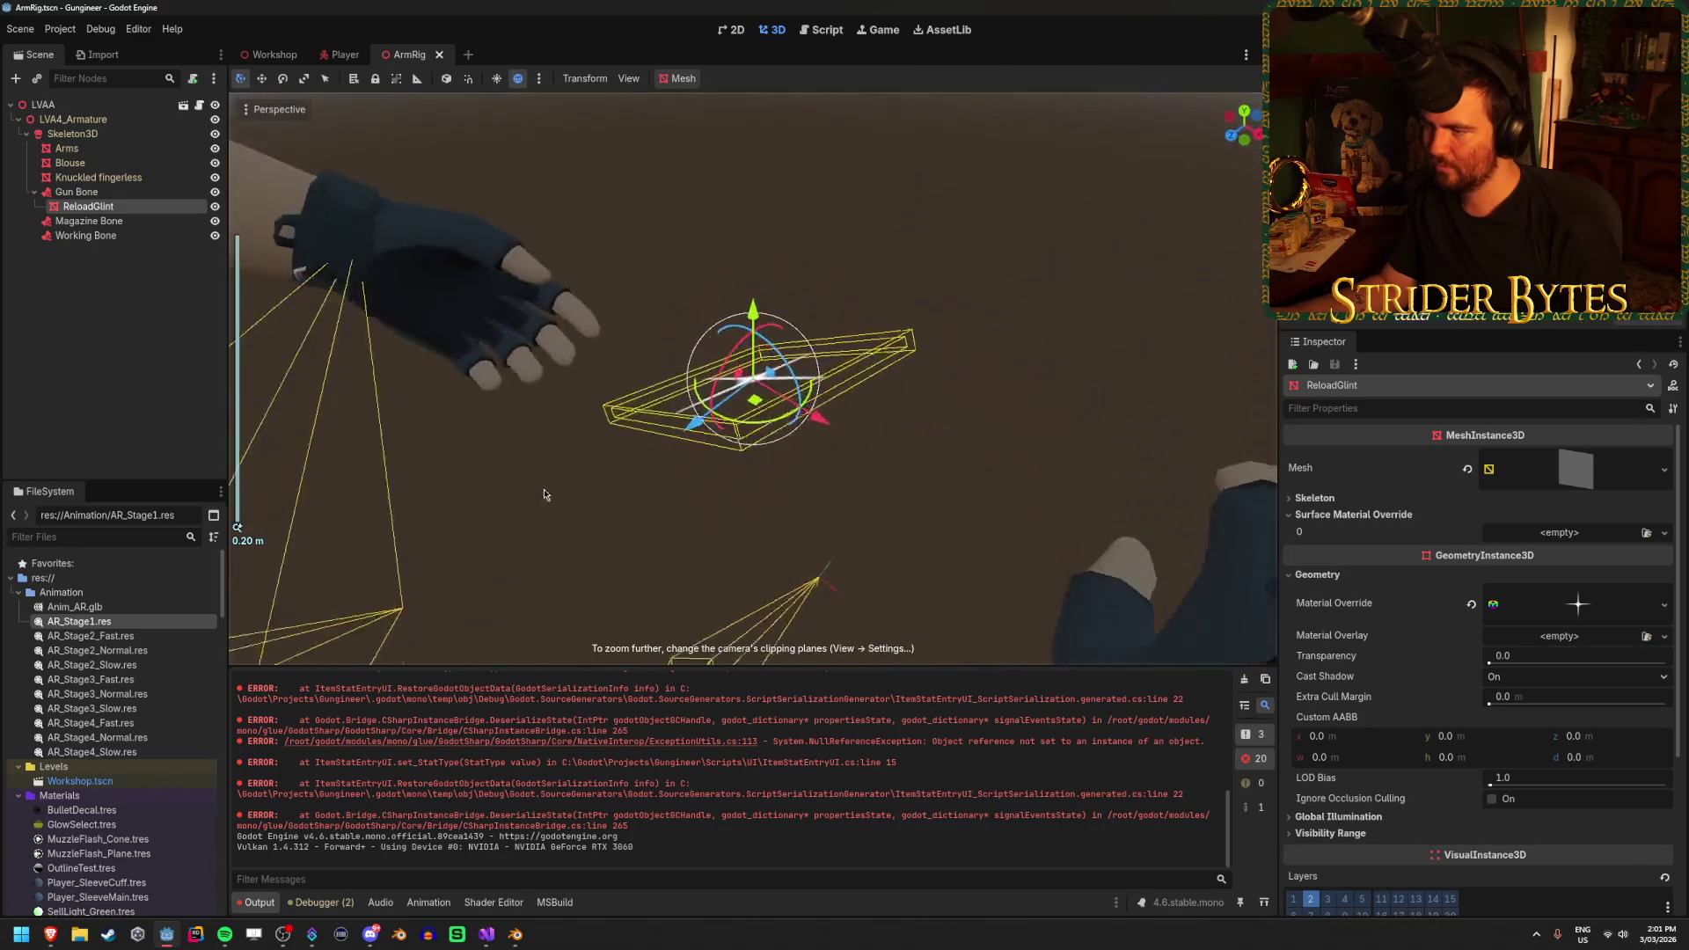
scroll(938, 456, "down", 2)
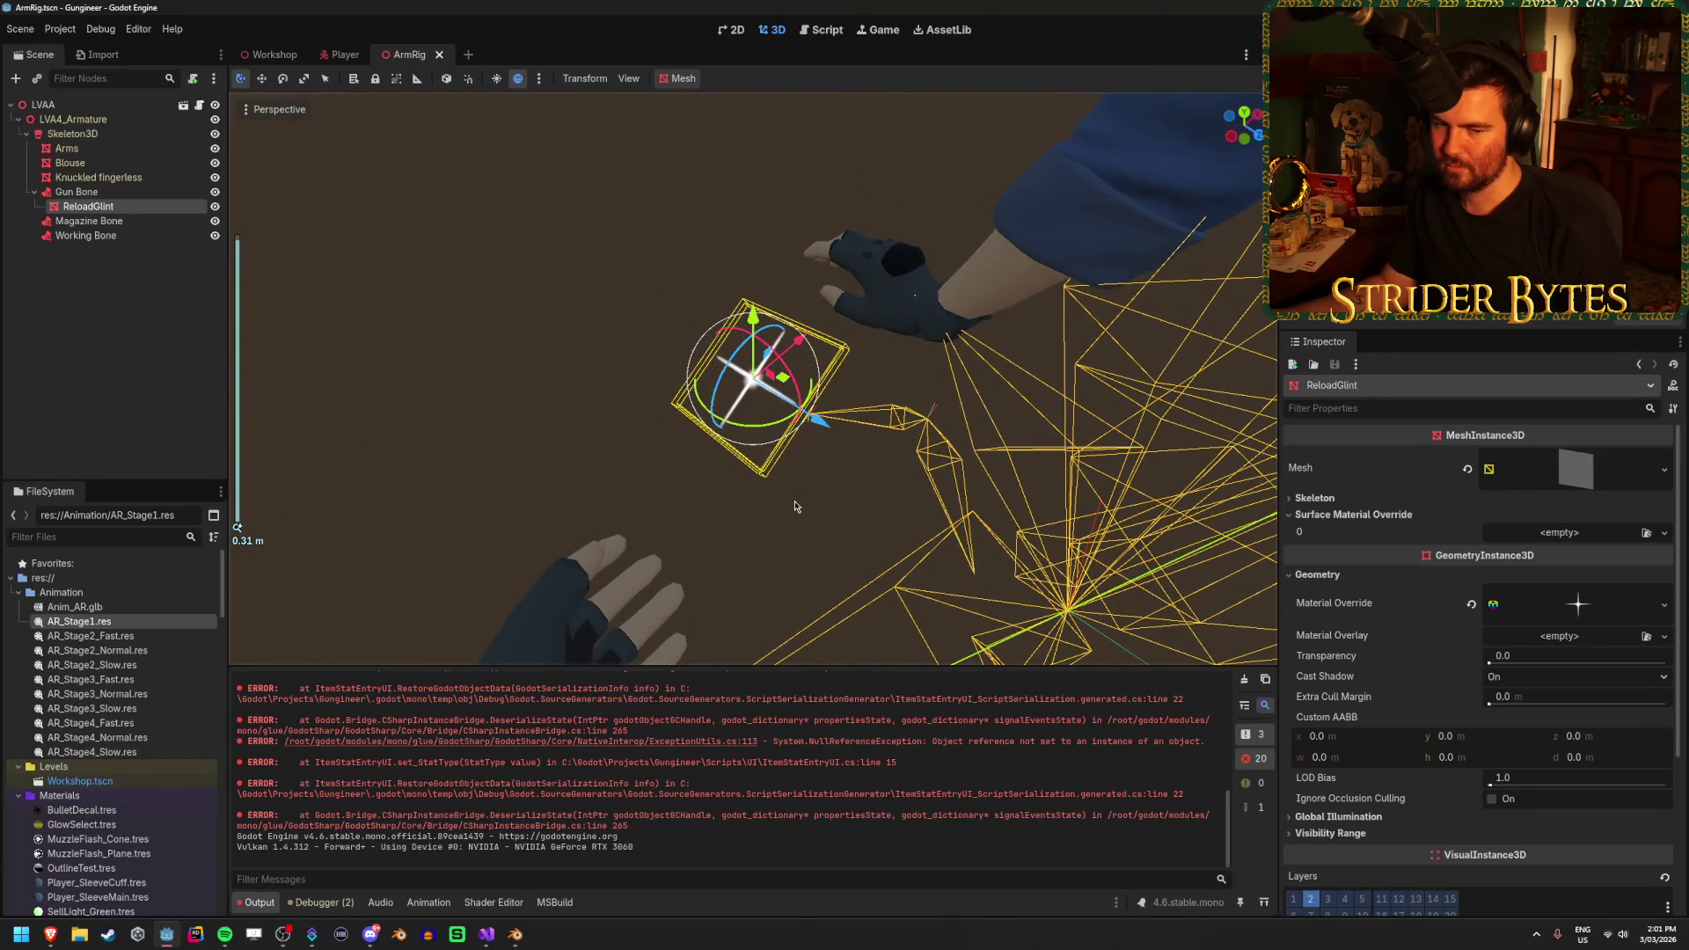
left_click(150, 370)
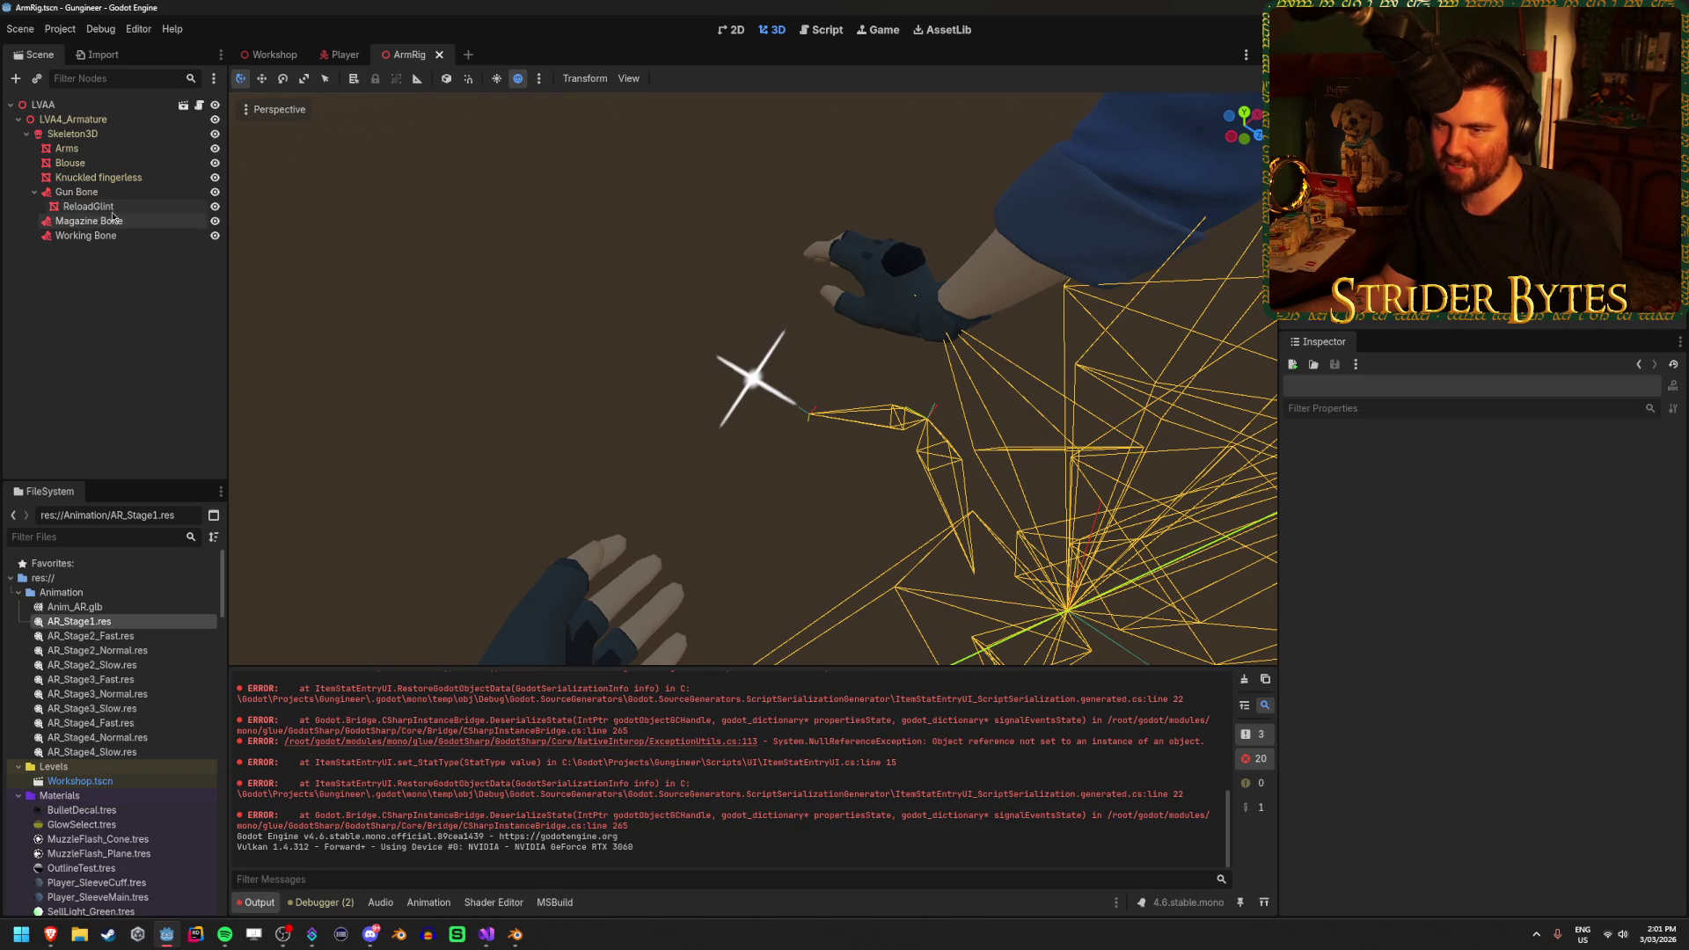
Select the LVAA root to check its Glint Mesh export, then show the Animation panel
left_click(340, 60)
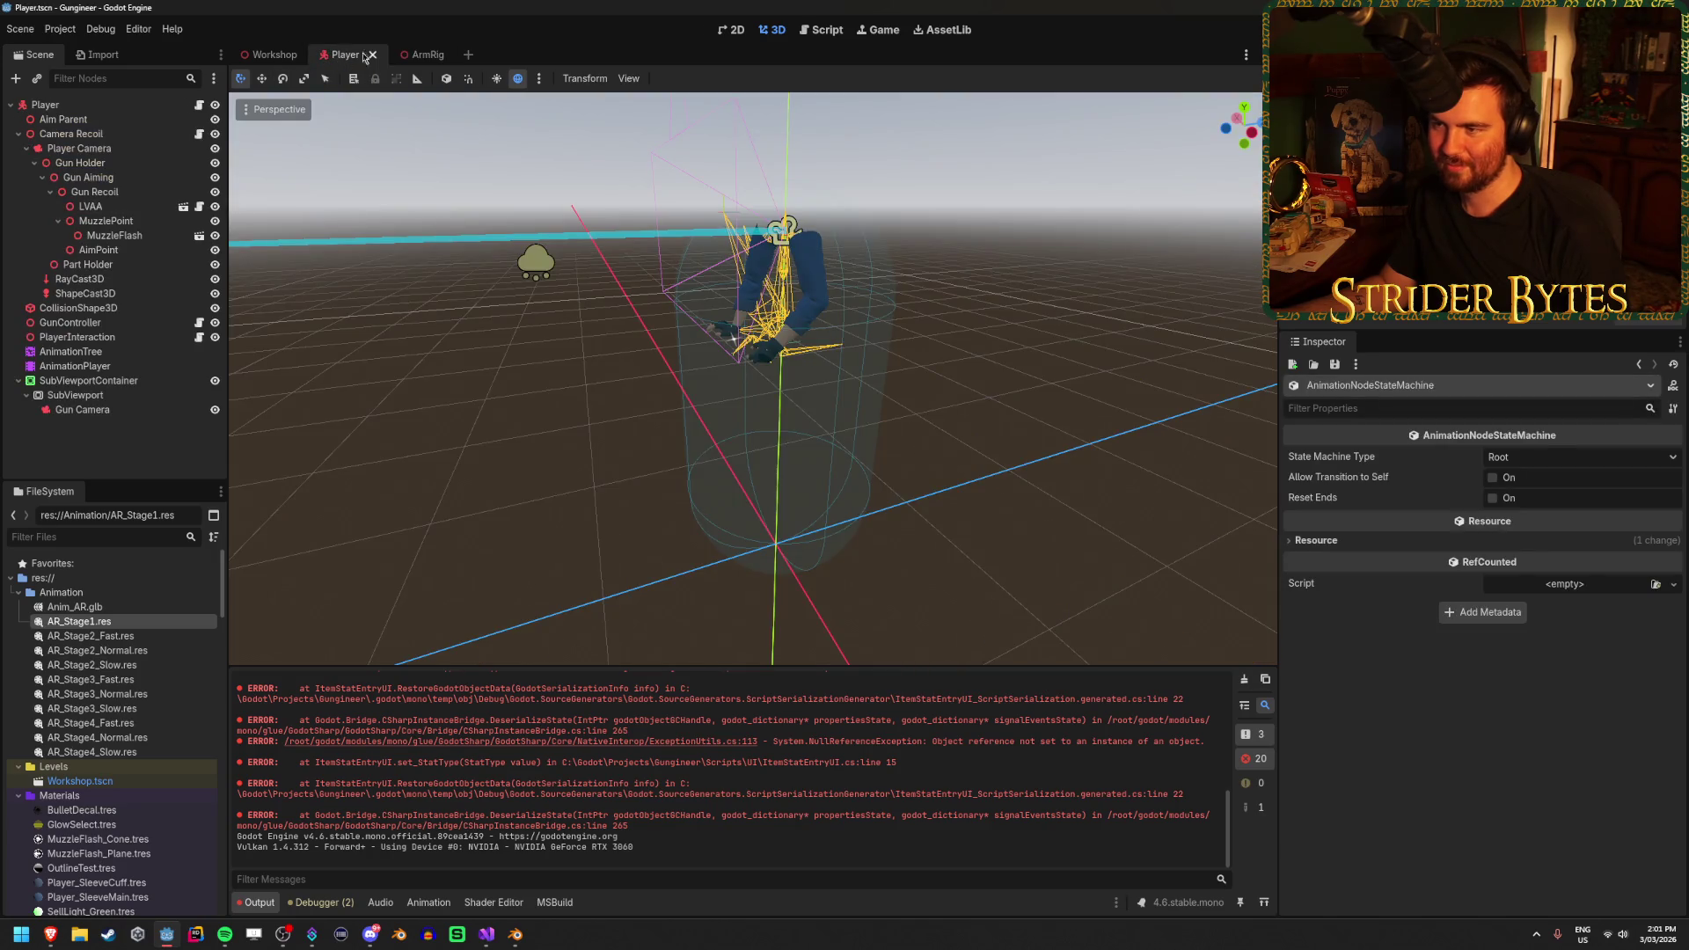
left_click(426, 55)
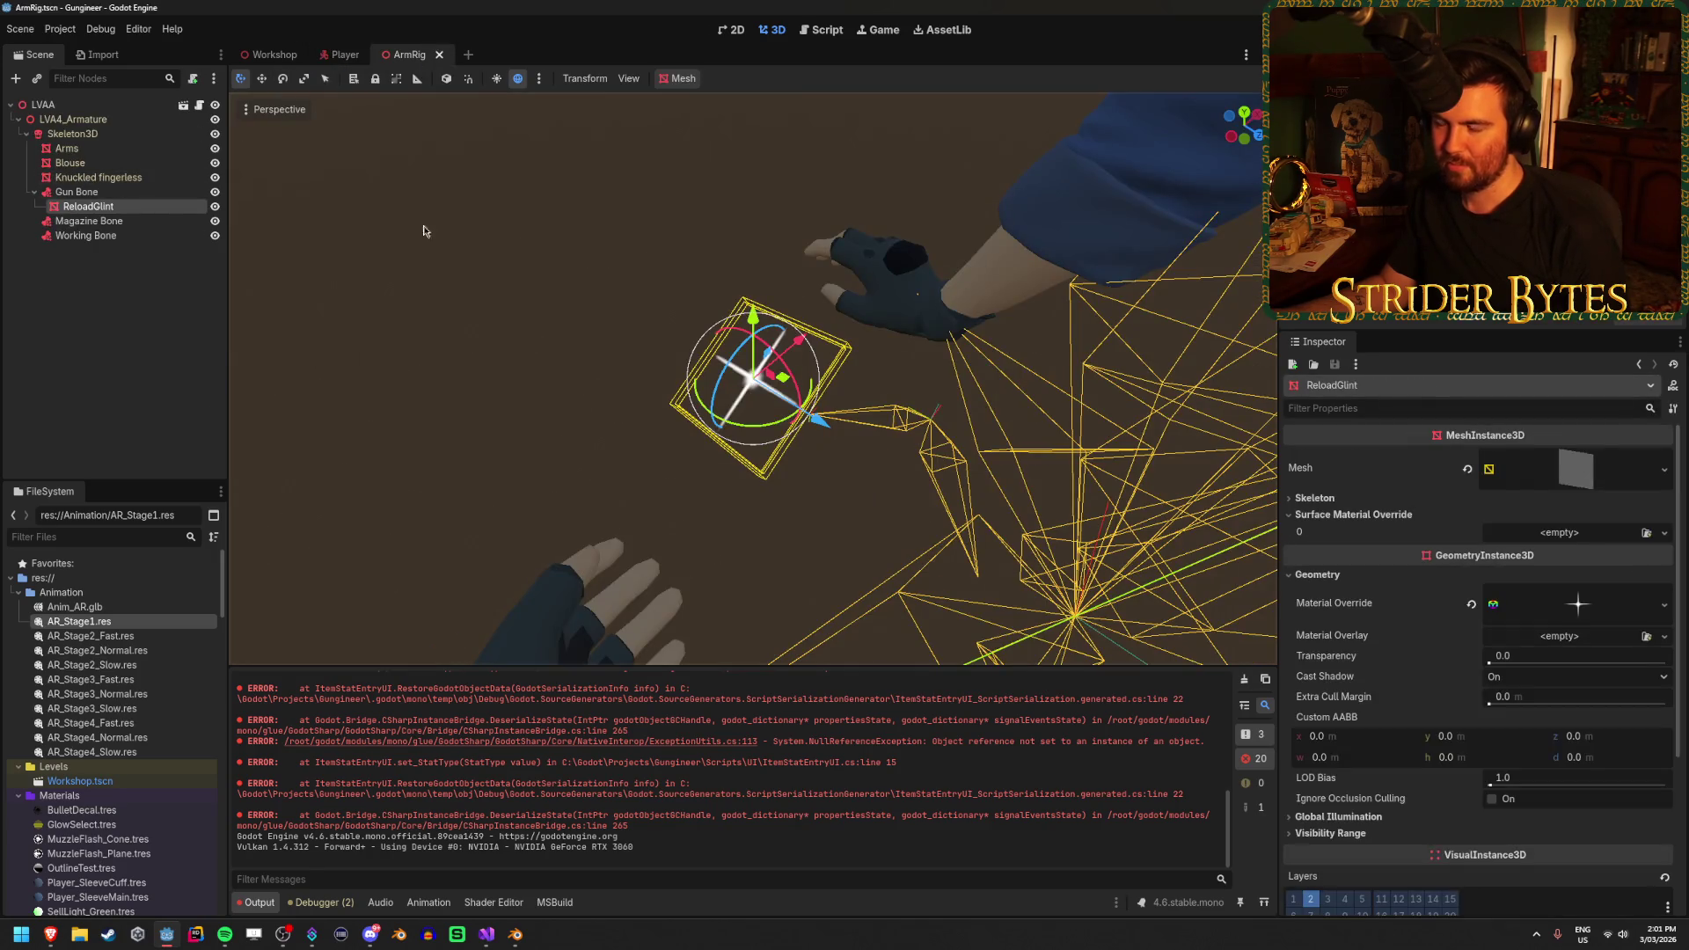
left_click_drag(501, 385, 524, 291)
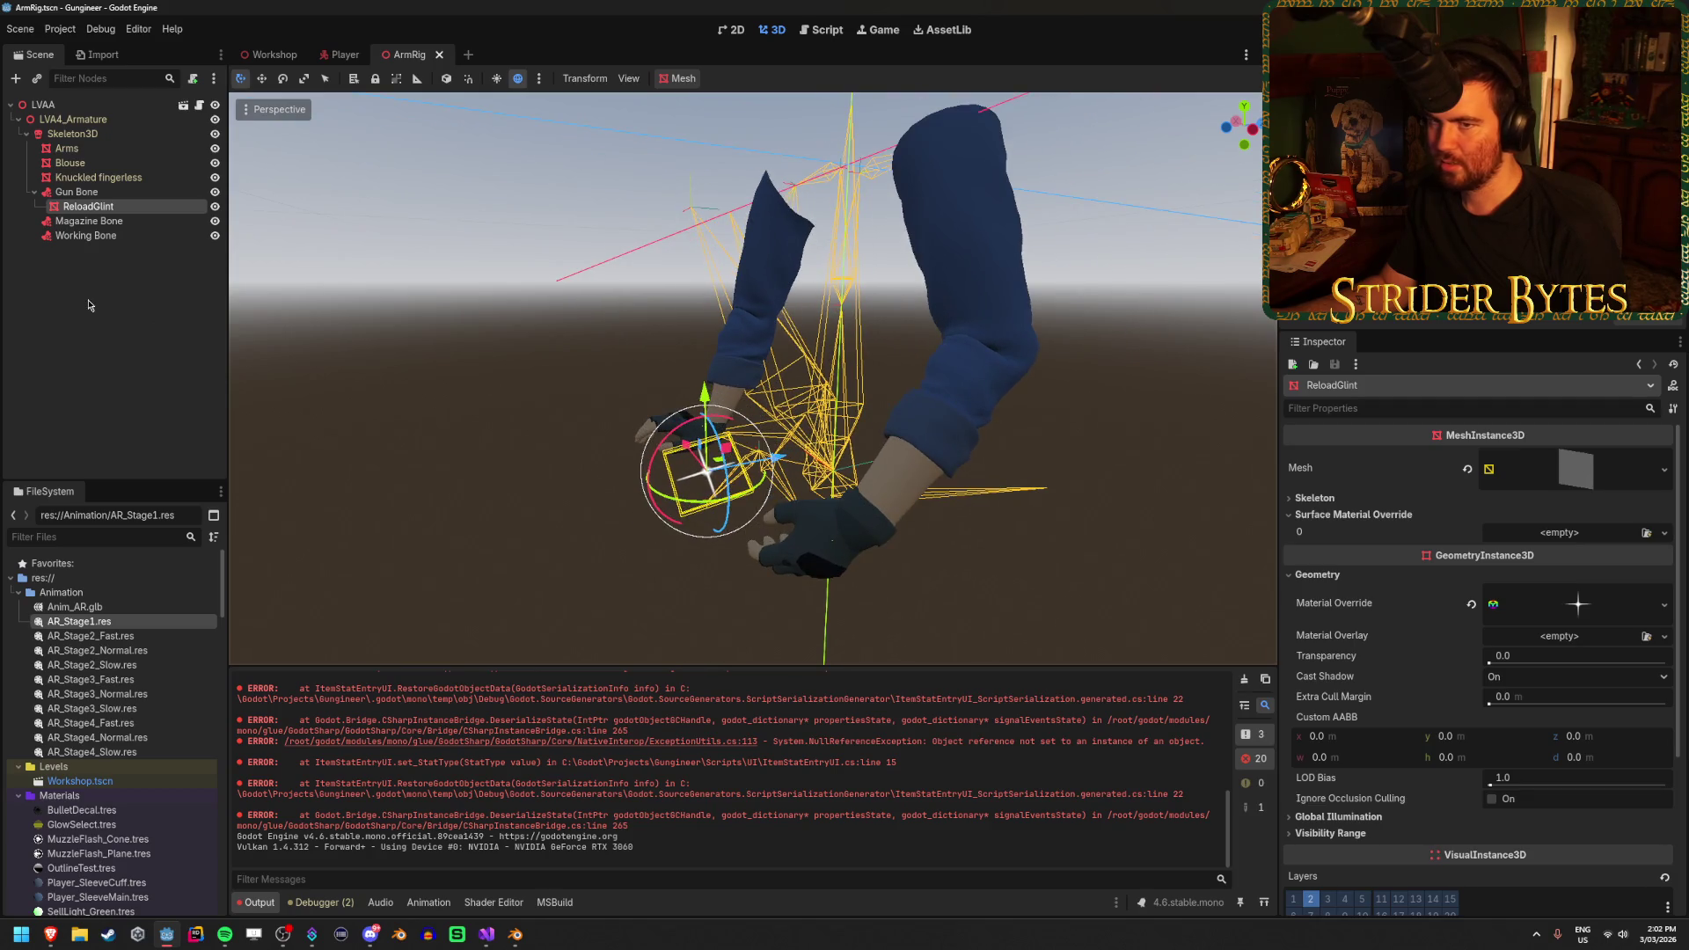
left_click(42, 104)
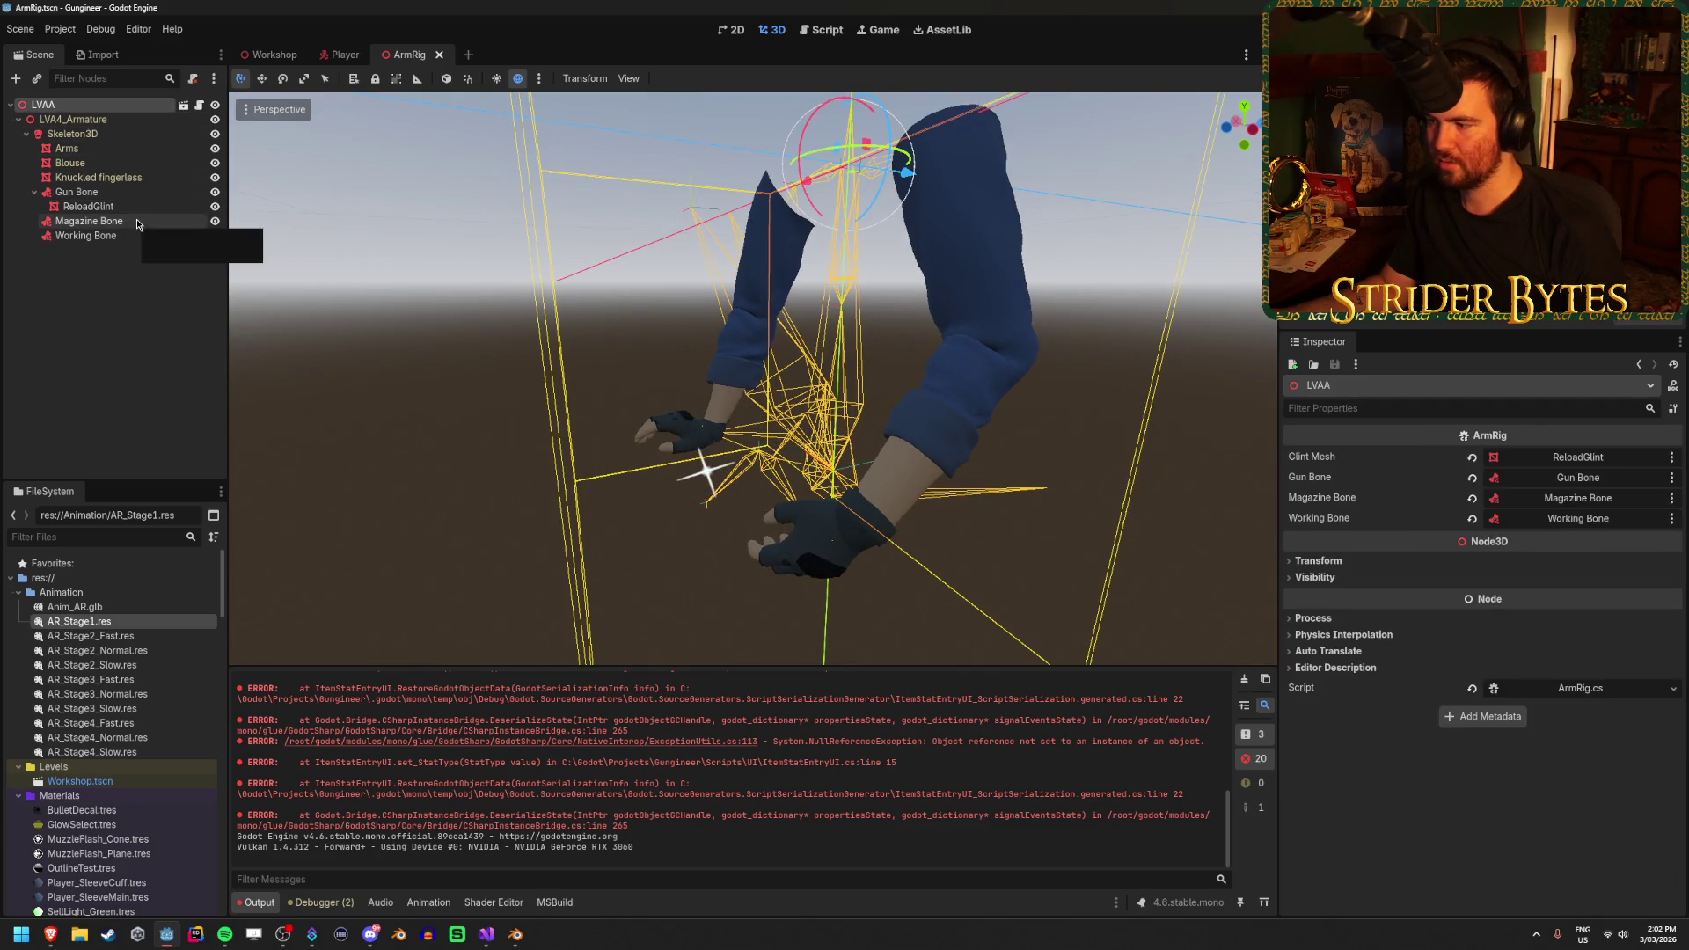
left_click(428, 903)
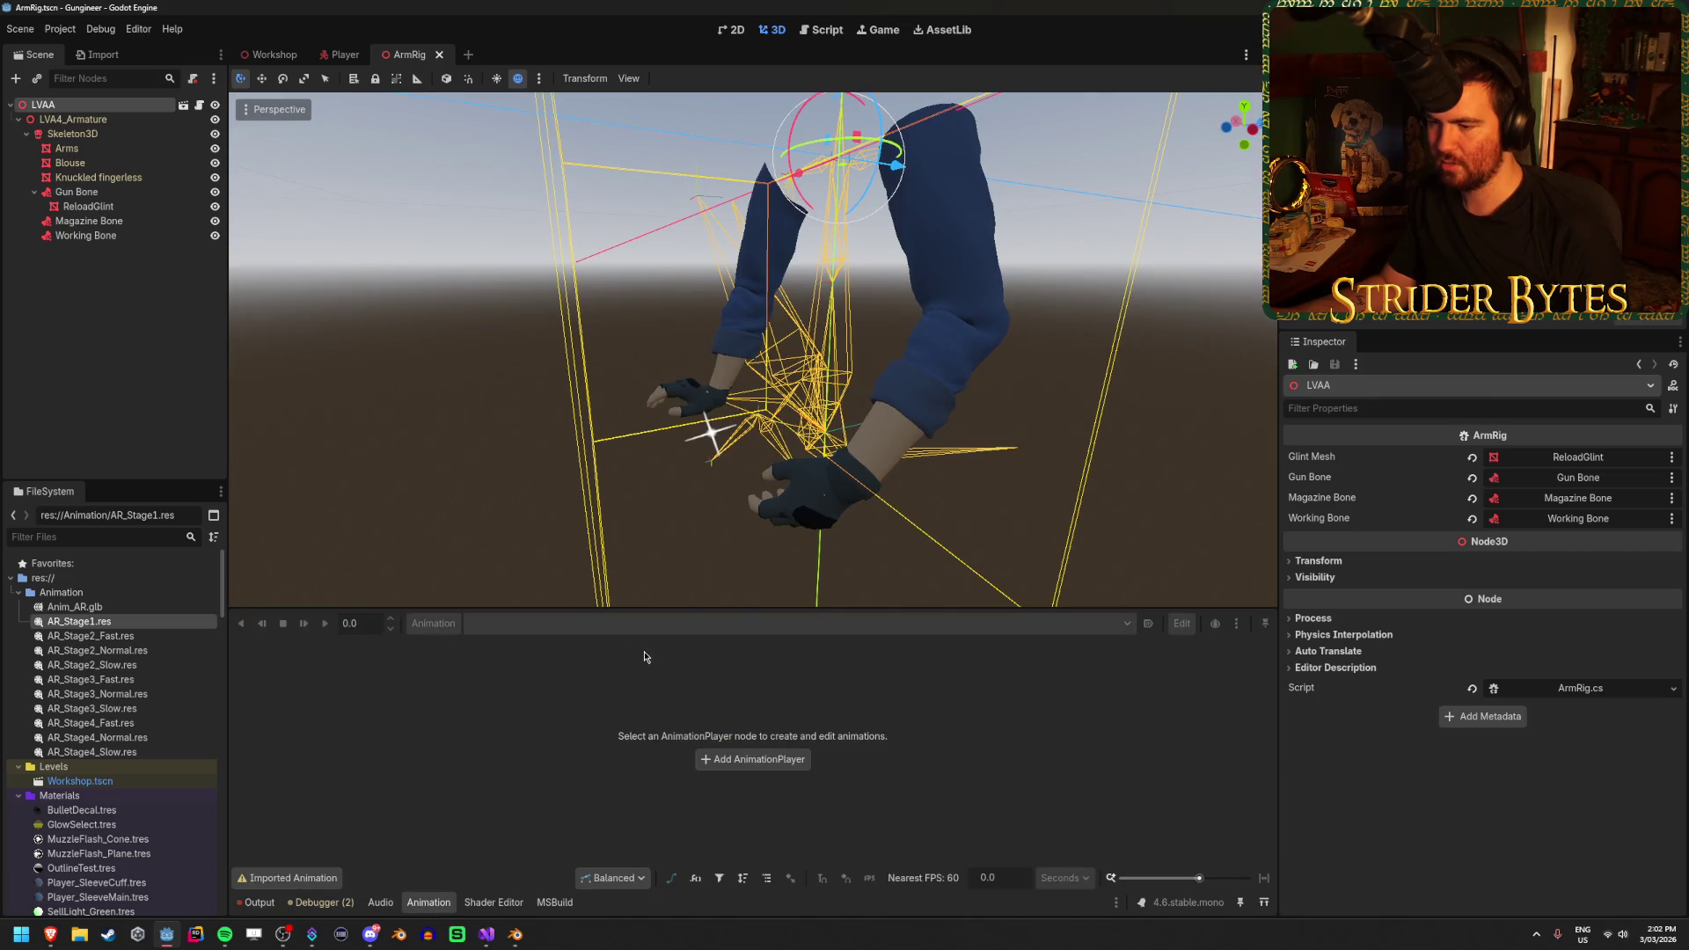
Move ReloadGlint in local space onto the gun at (-0.075, 0.133, 0.087), then run with F5
left_click(711, 432)
left_click_drag(540, 355, 616, 350)
scroll(1508, 745, "down", 3)
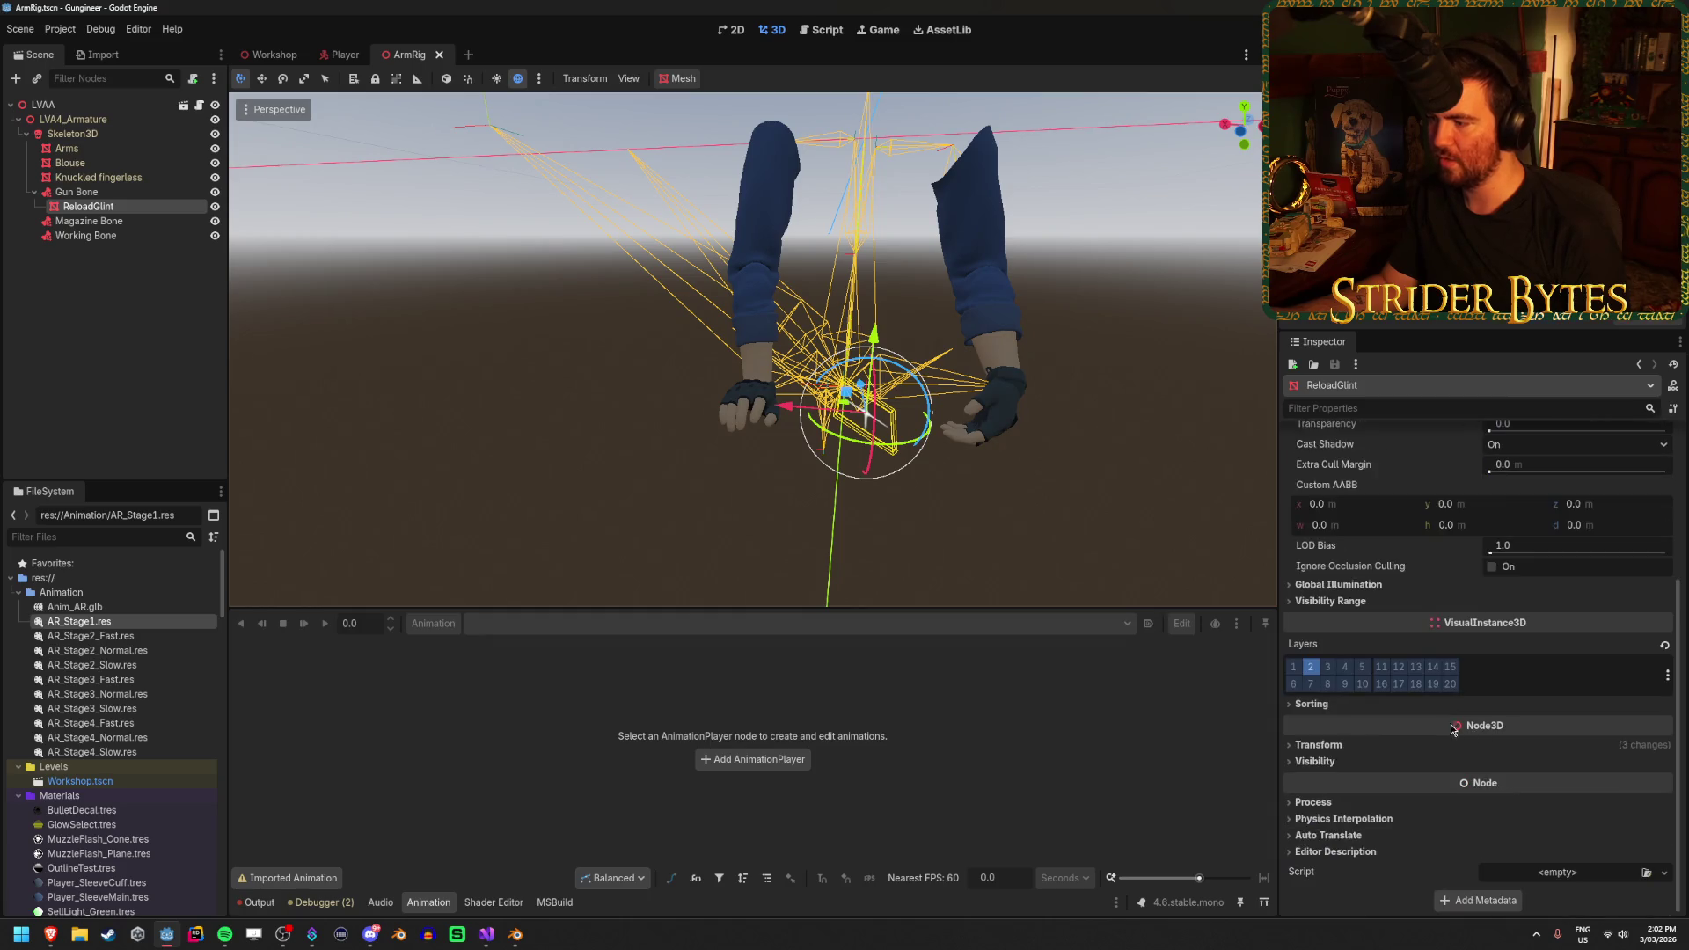
scroll(898, 546, "up", 4)
key("t")
left_click_drag(866, 385, 875, 325)
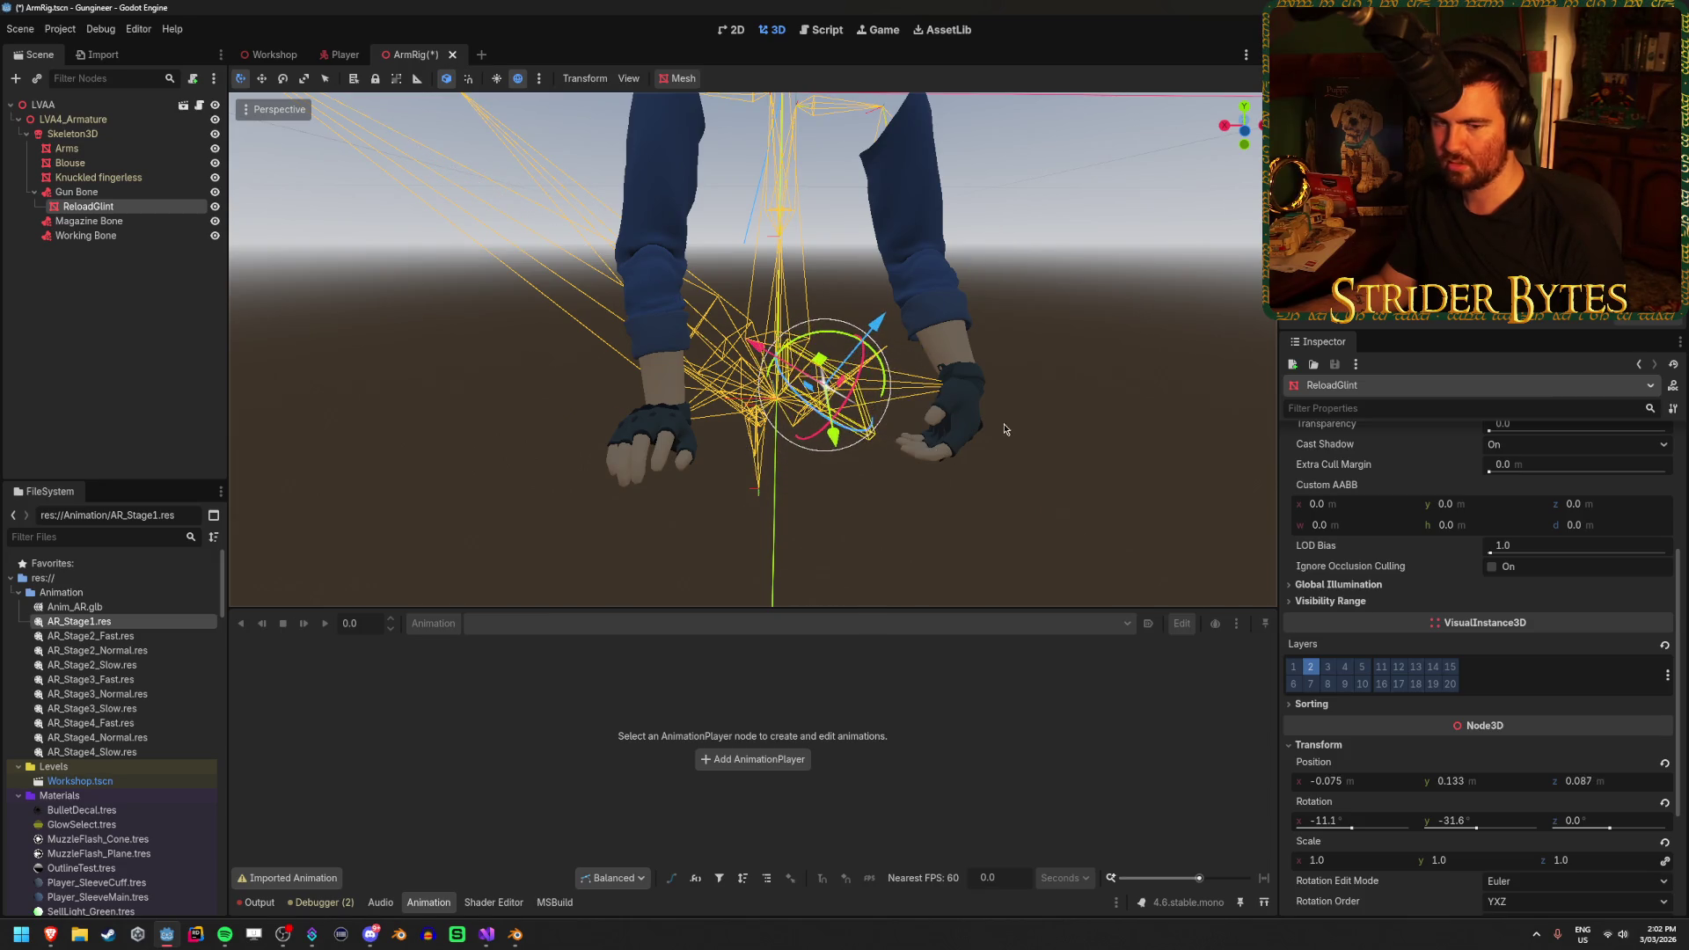
left_click_drag(1005, 433, 871, 391)
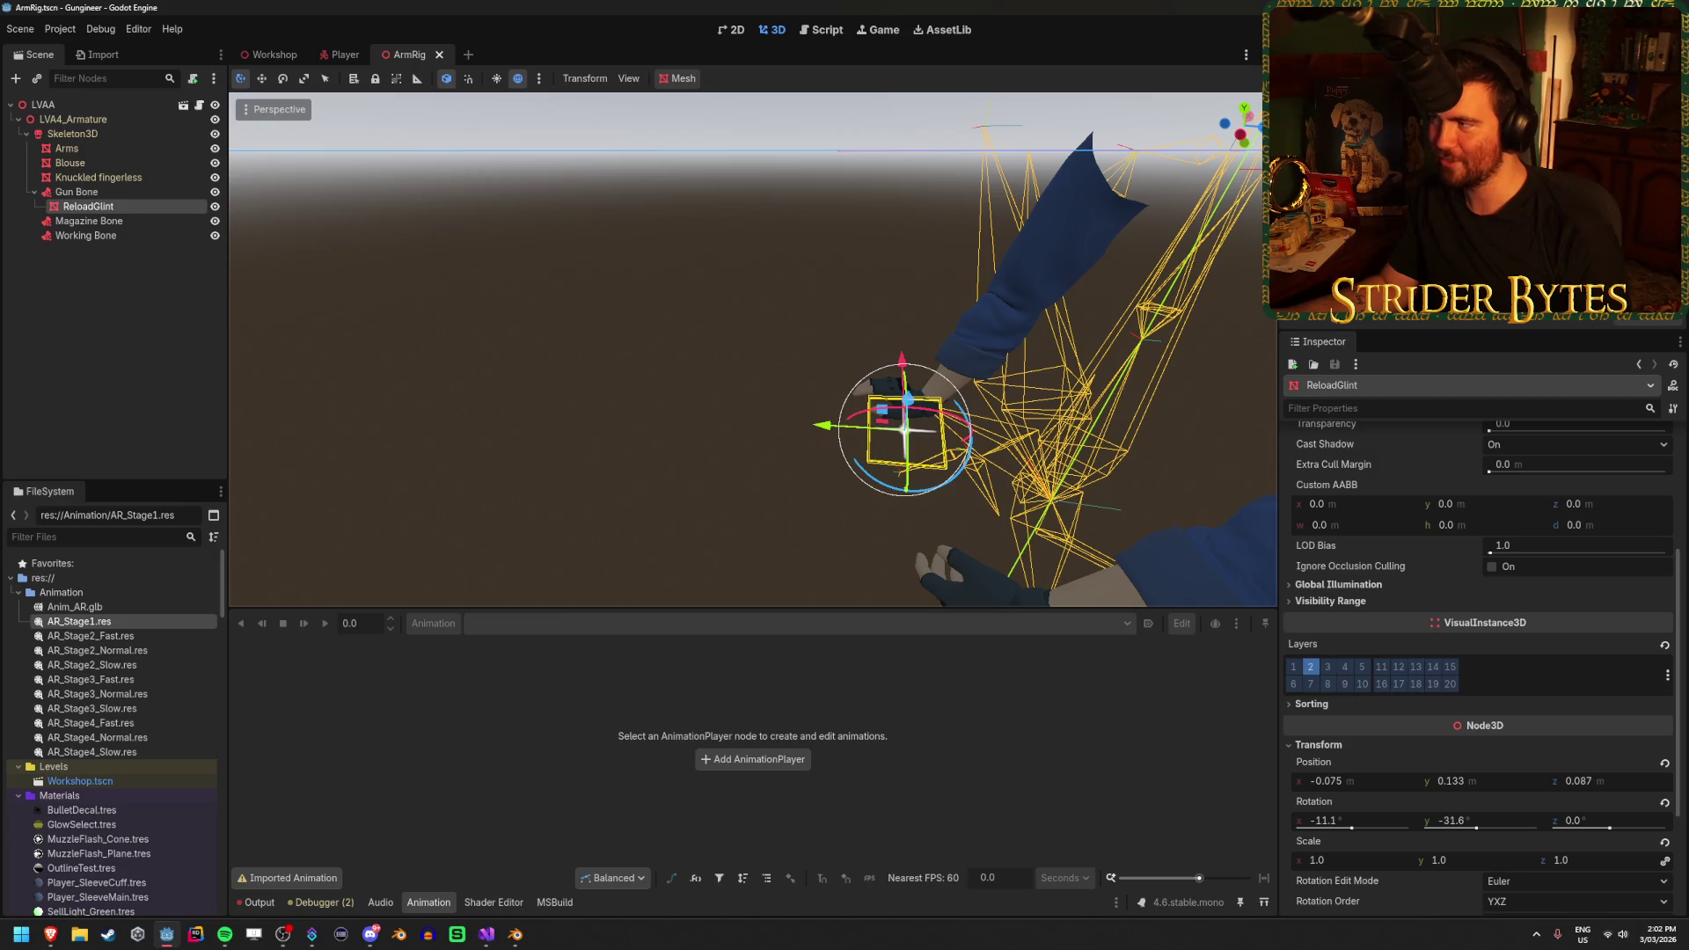
key("F5")
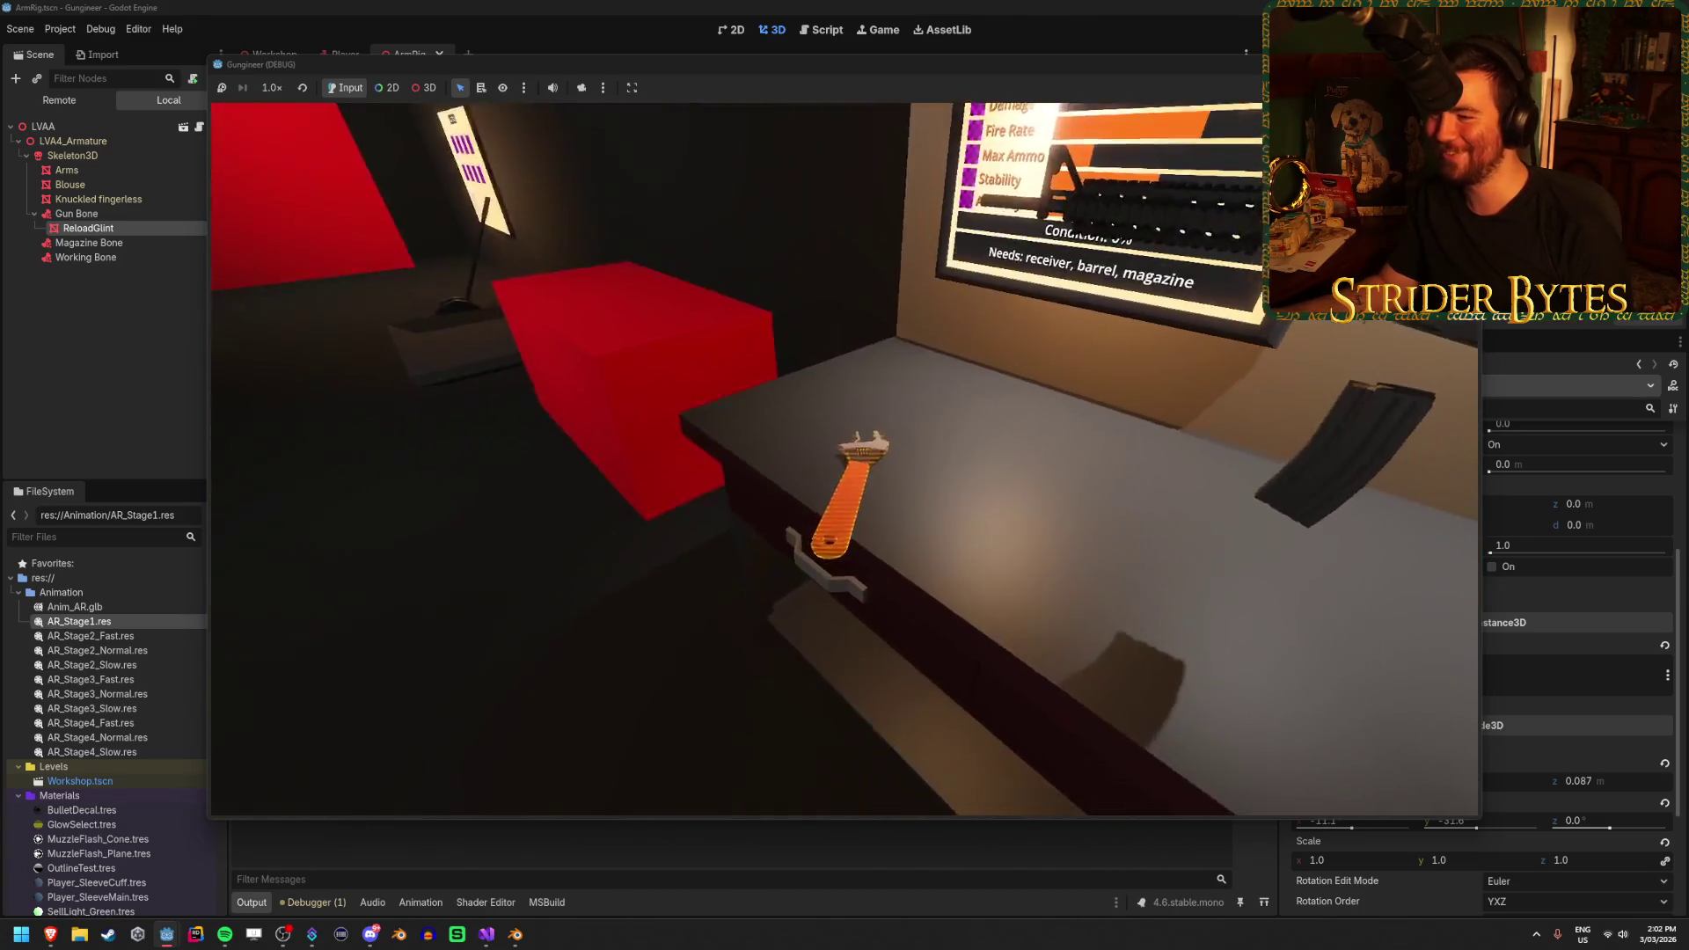
Reload four times with R to watch the glint star, then stop the game with F8
key("r")
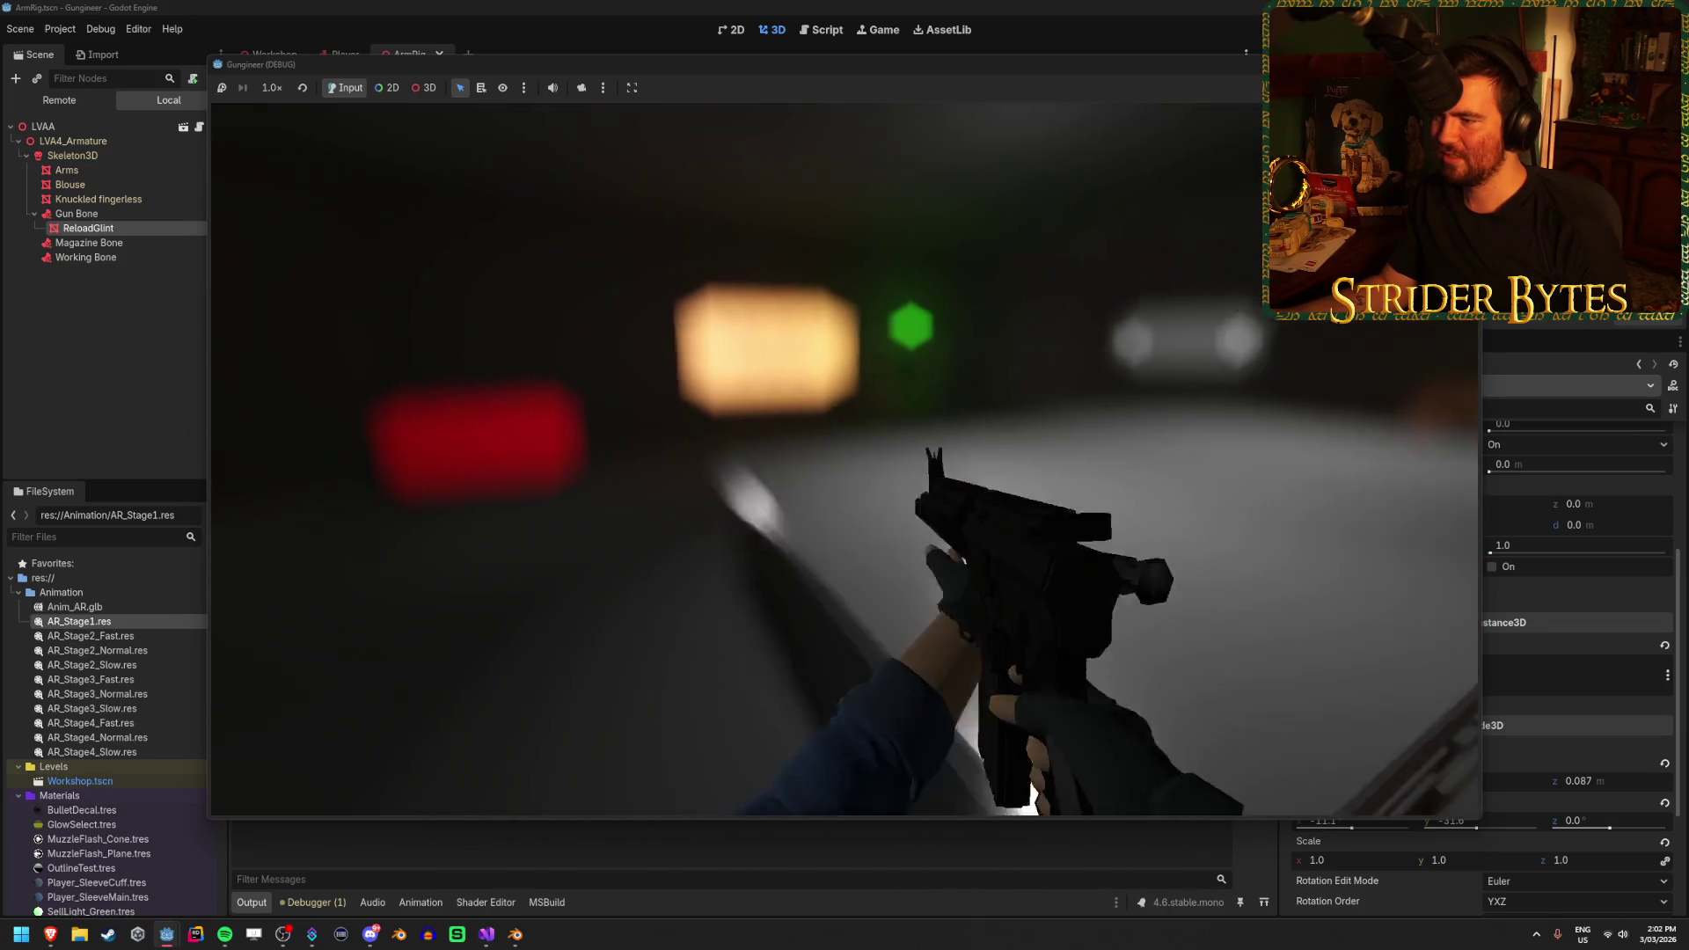
key("r")
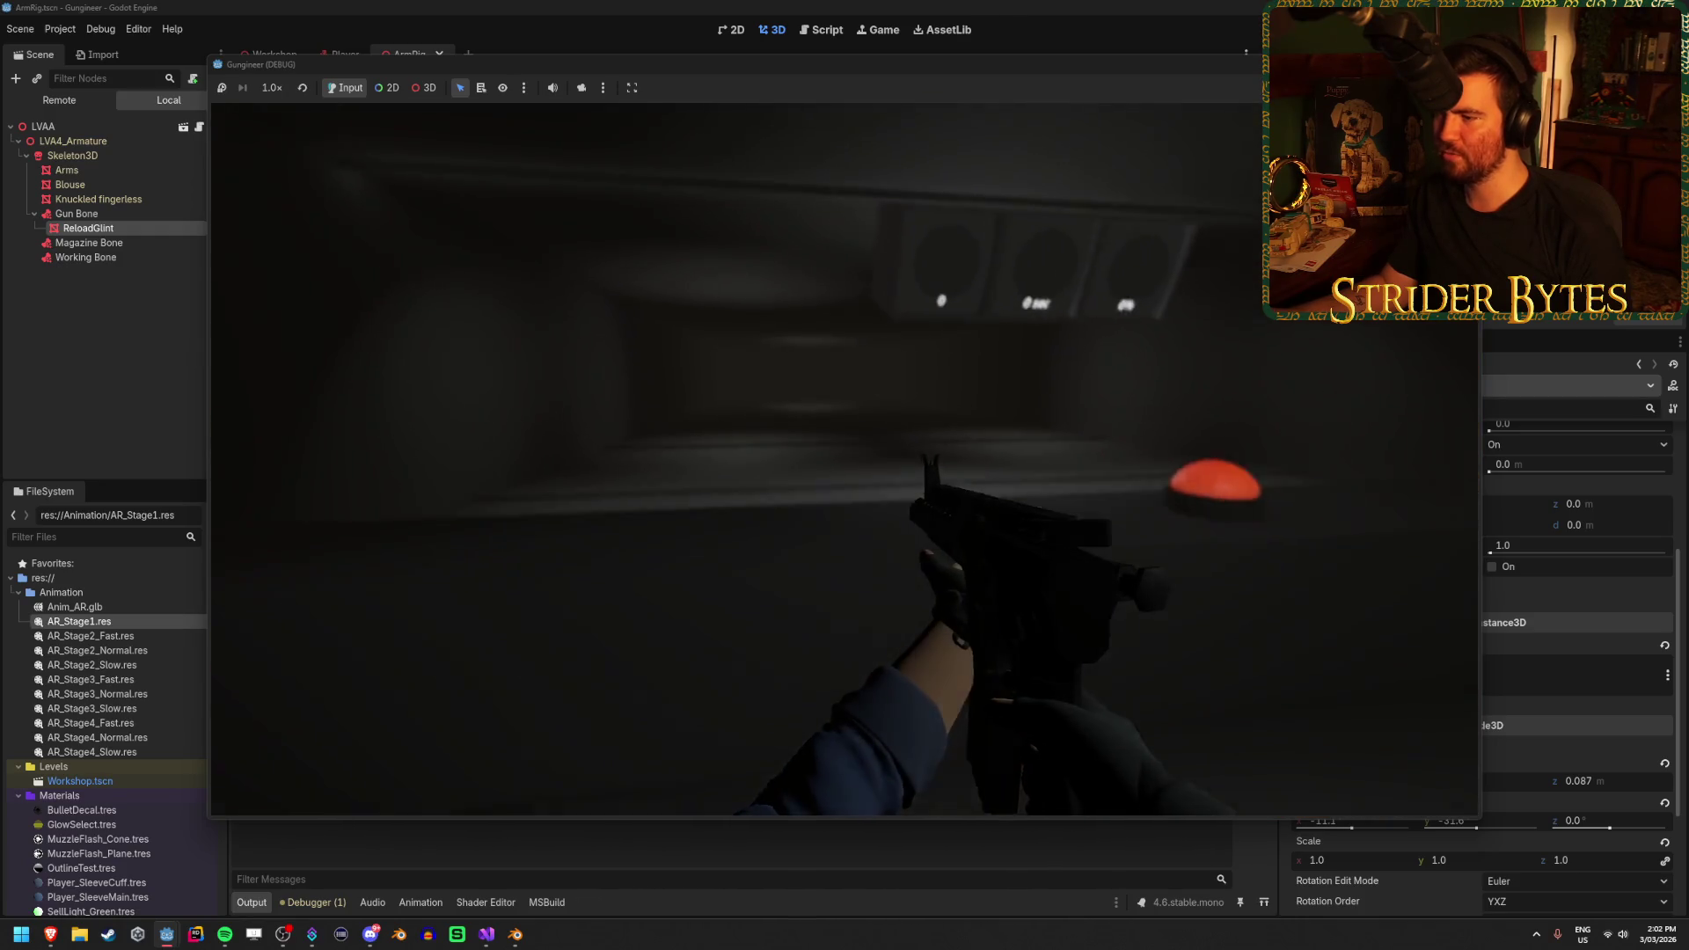
key("r")
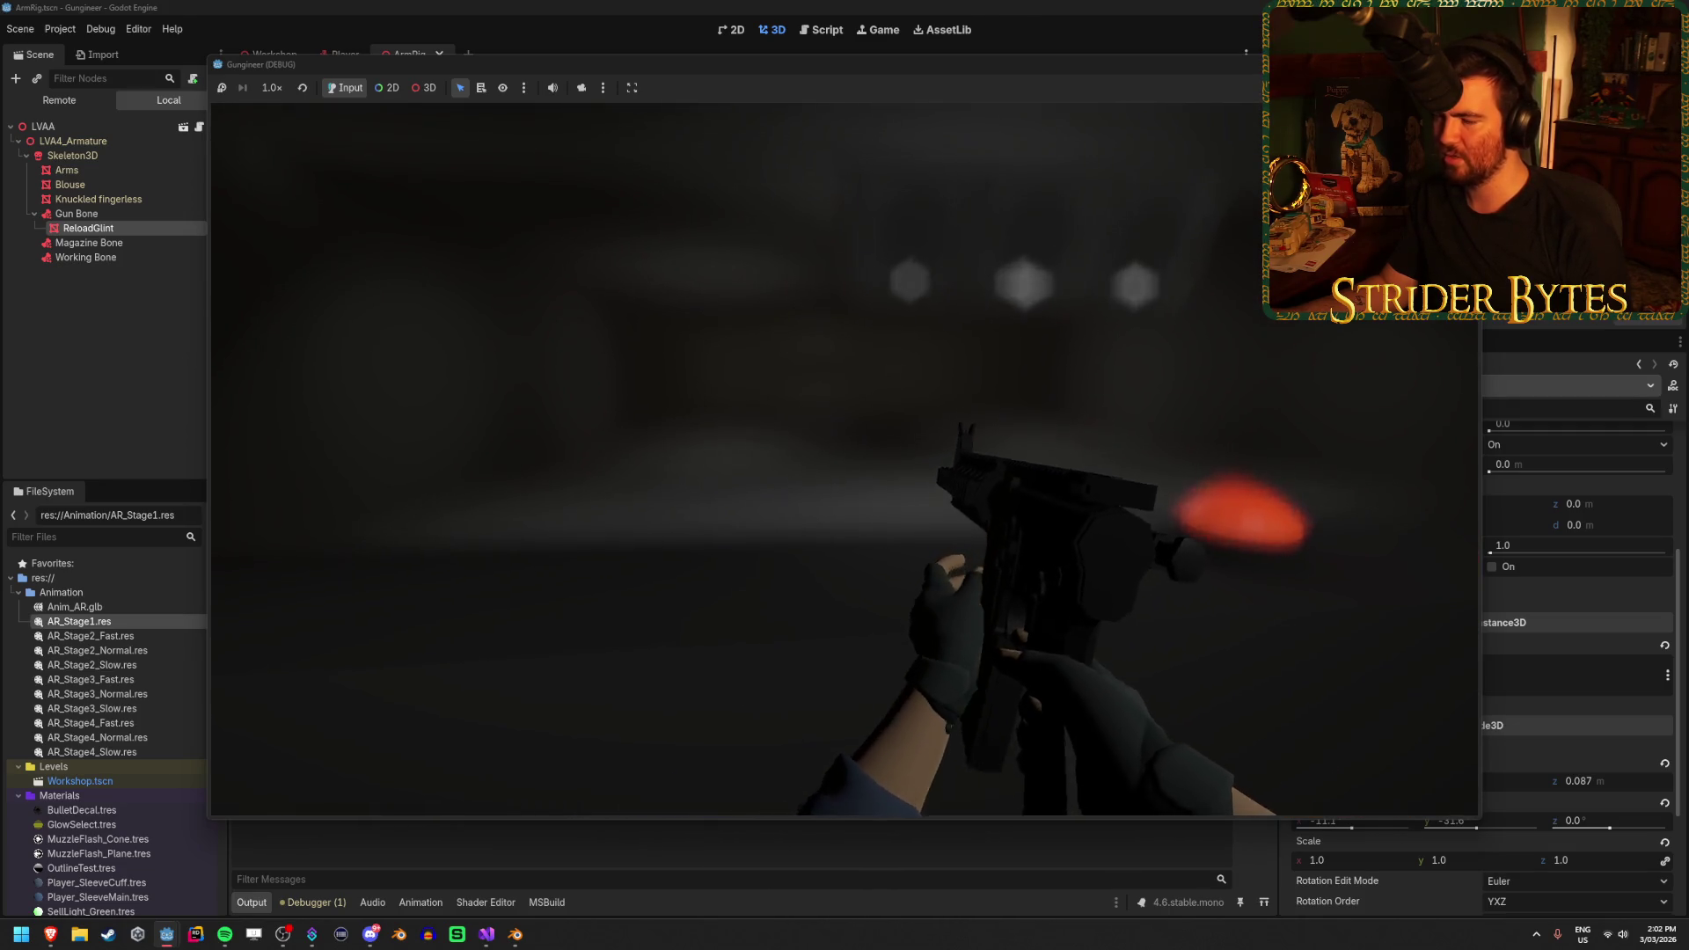
key("r")
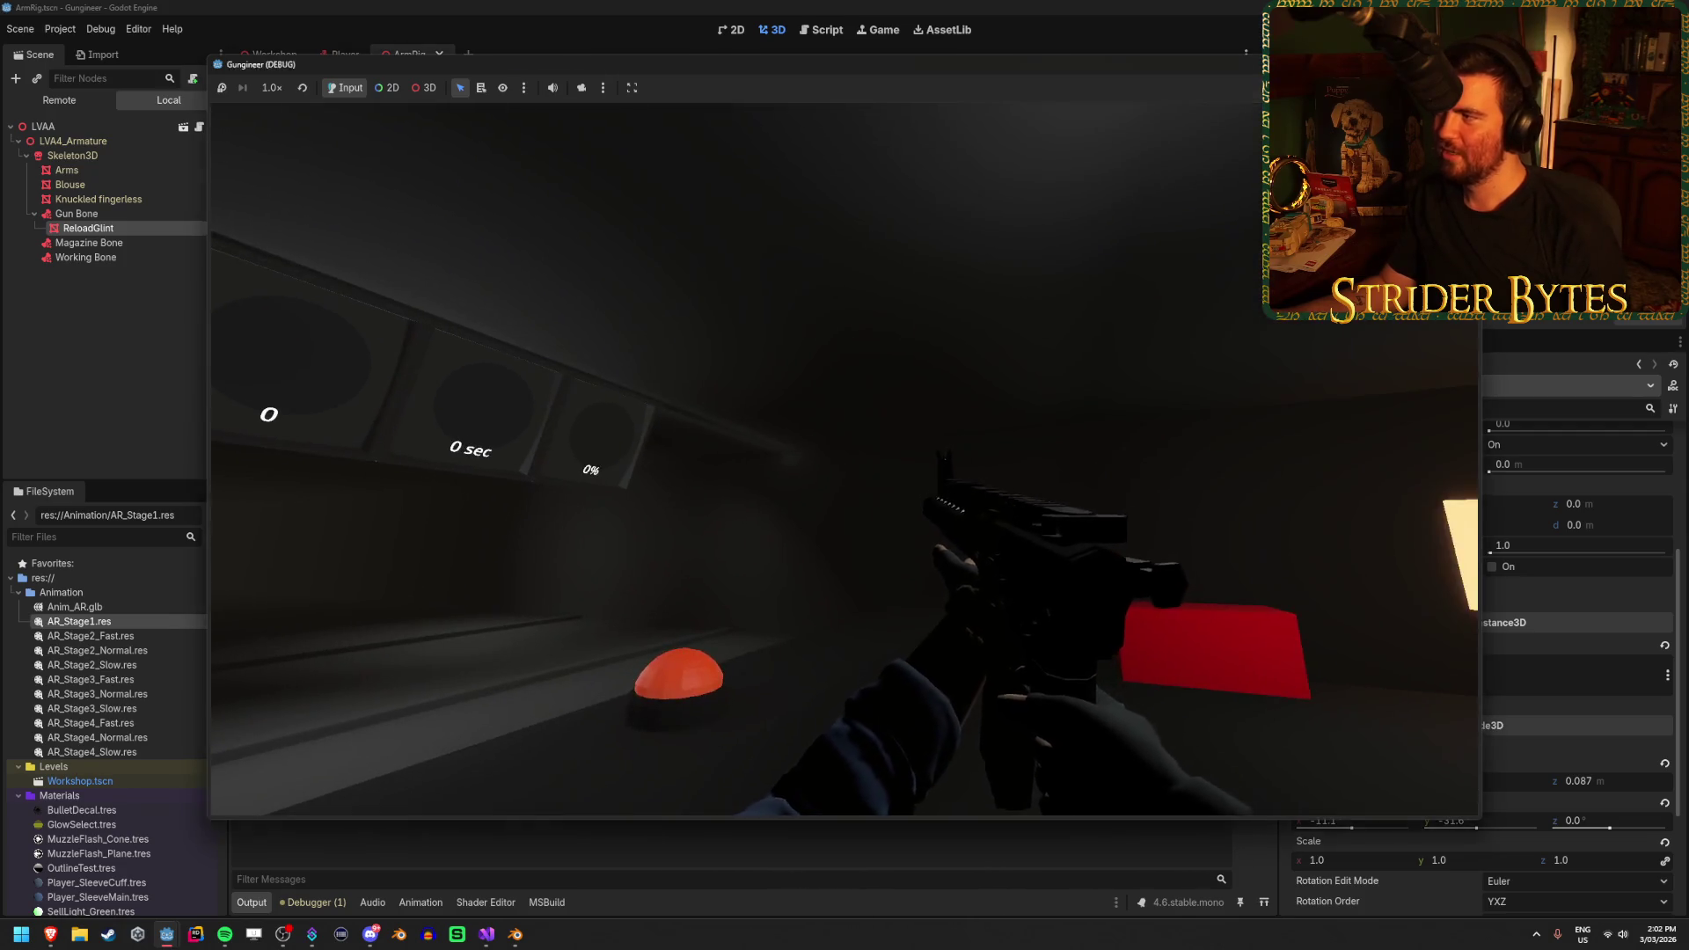
key("F8")
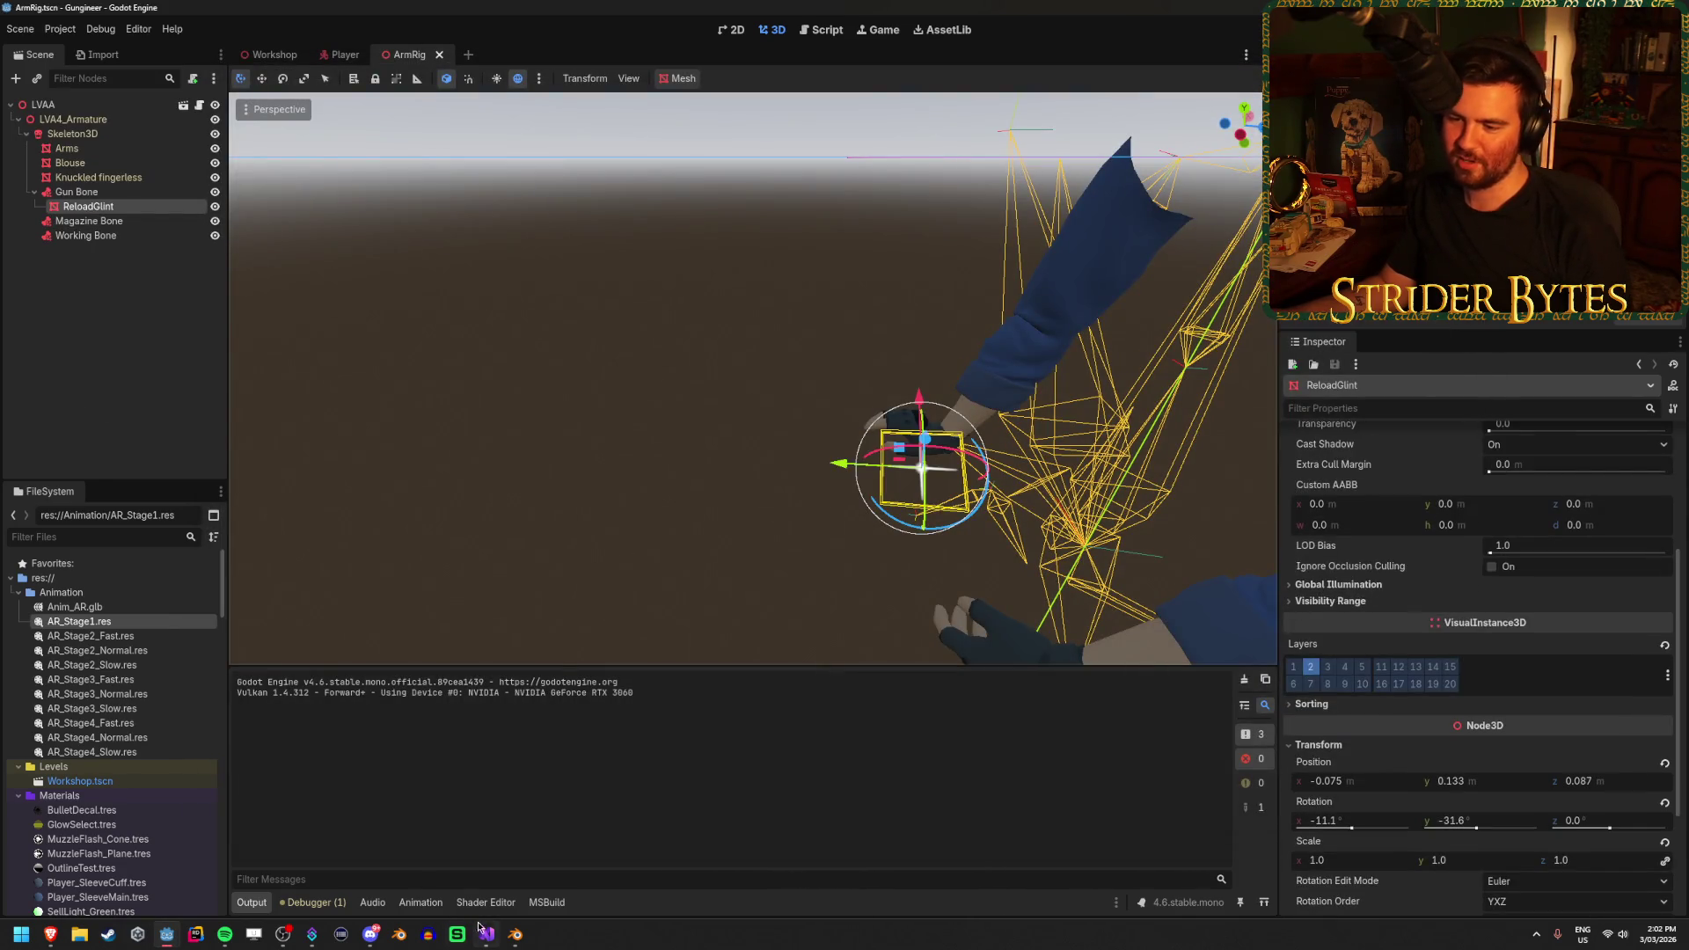
left_click(485, 932)
left_click(1425, 583)
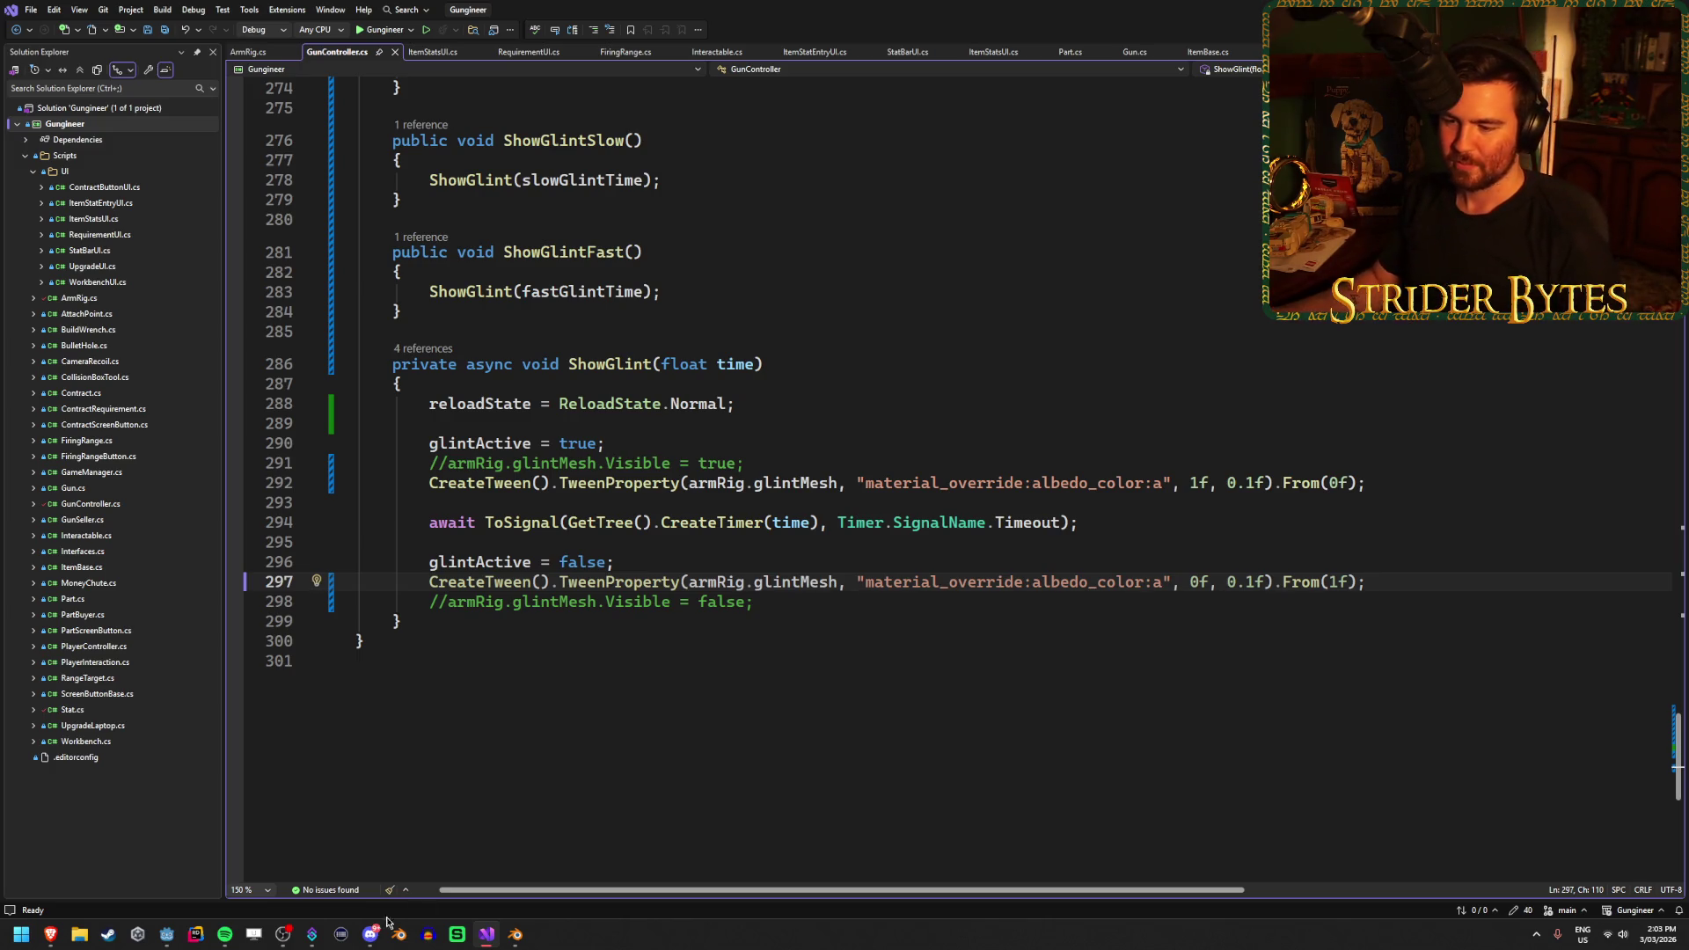
left_click(168, 938)
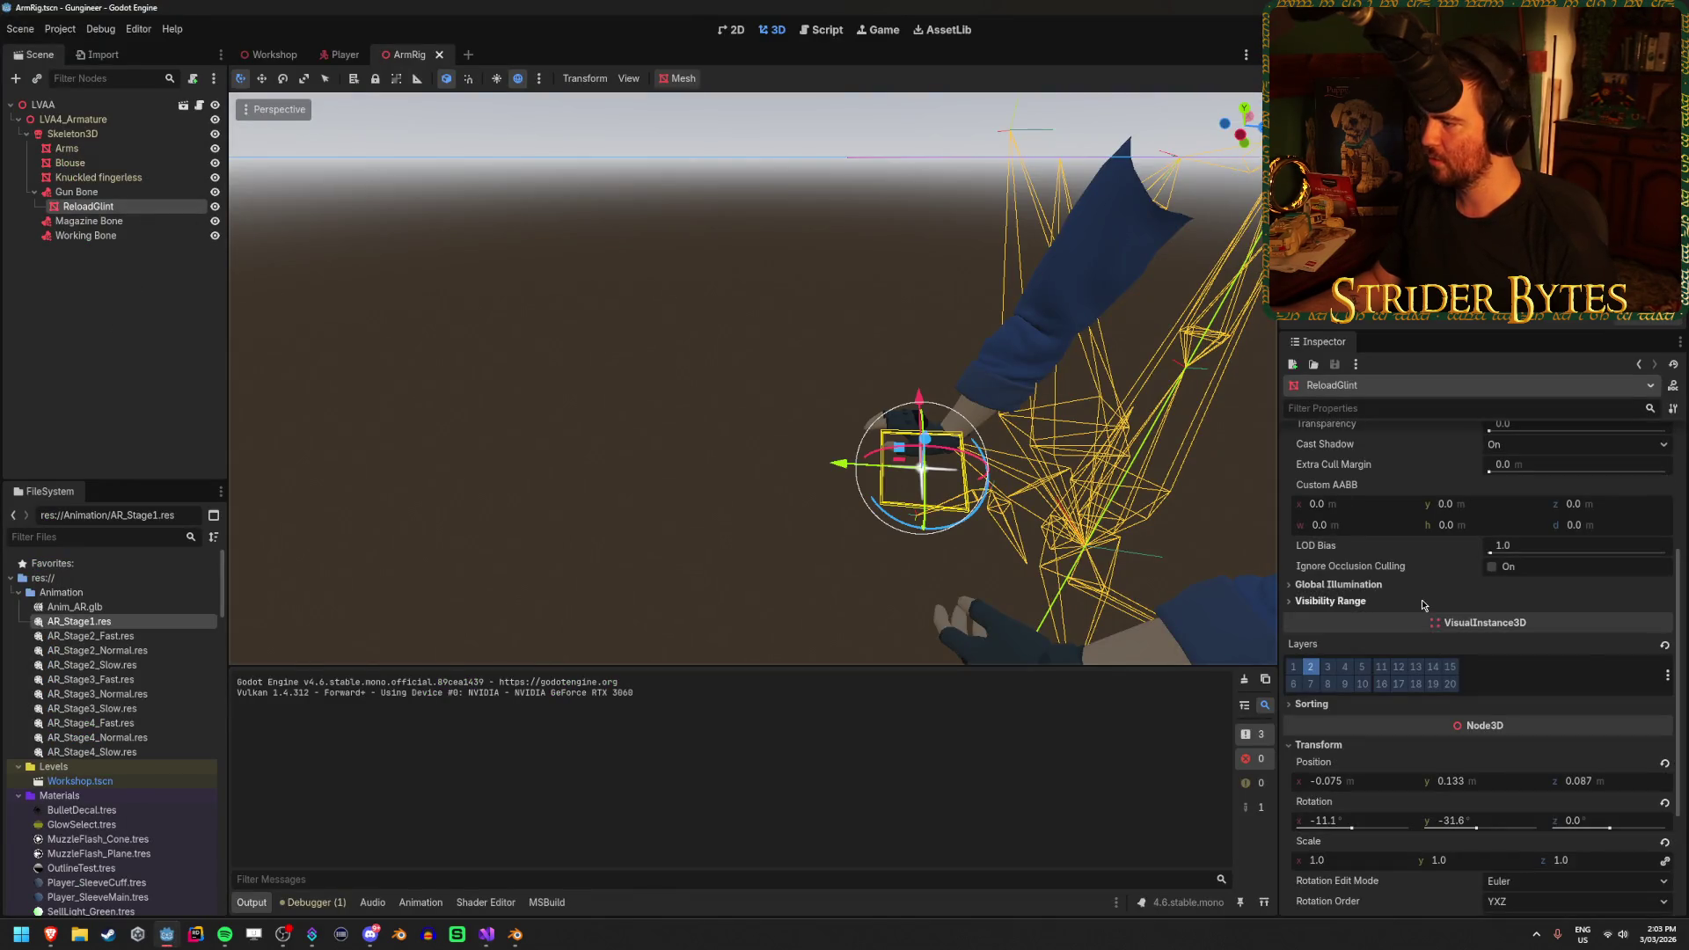
scroll(1424, 605, "up", 5)
scroll(1416, 599, "down", 9)
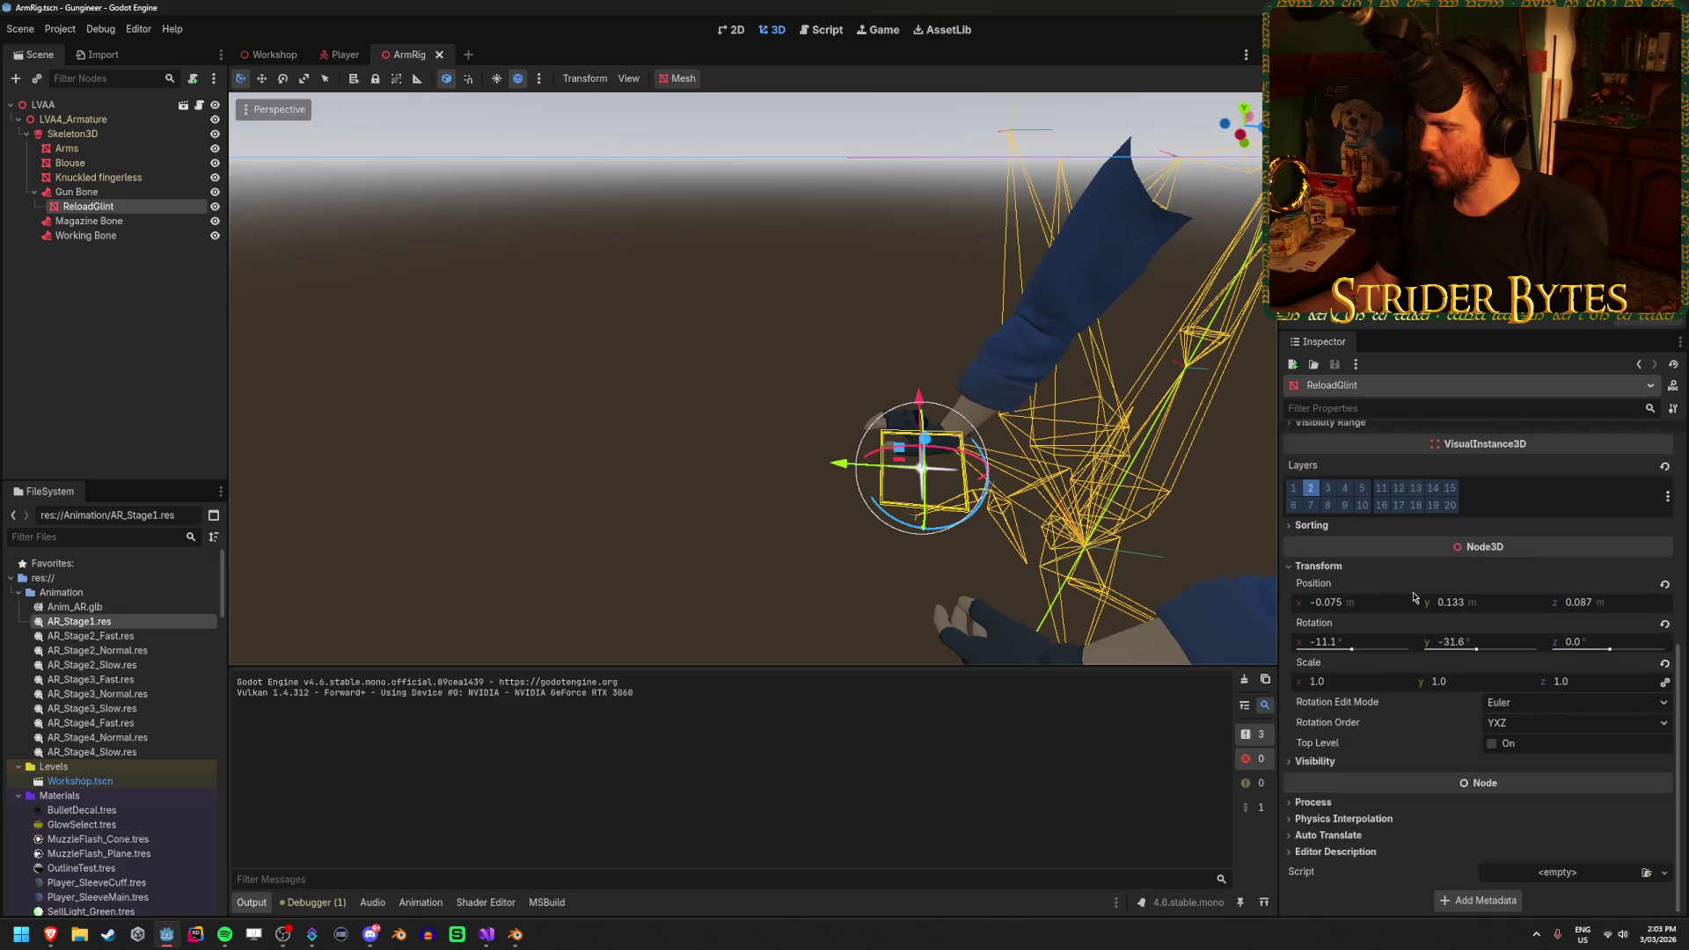
left_click(1357, 770)
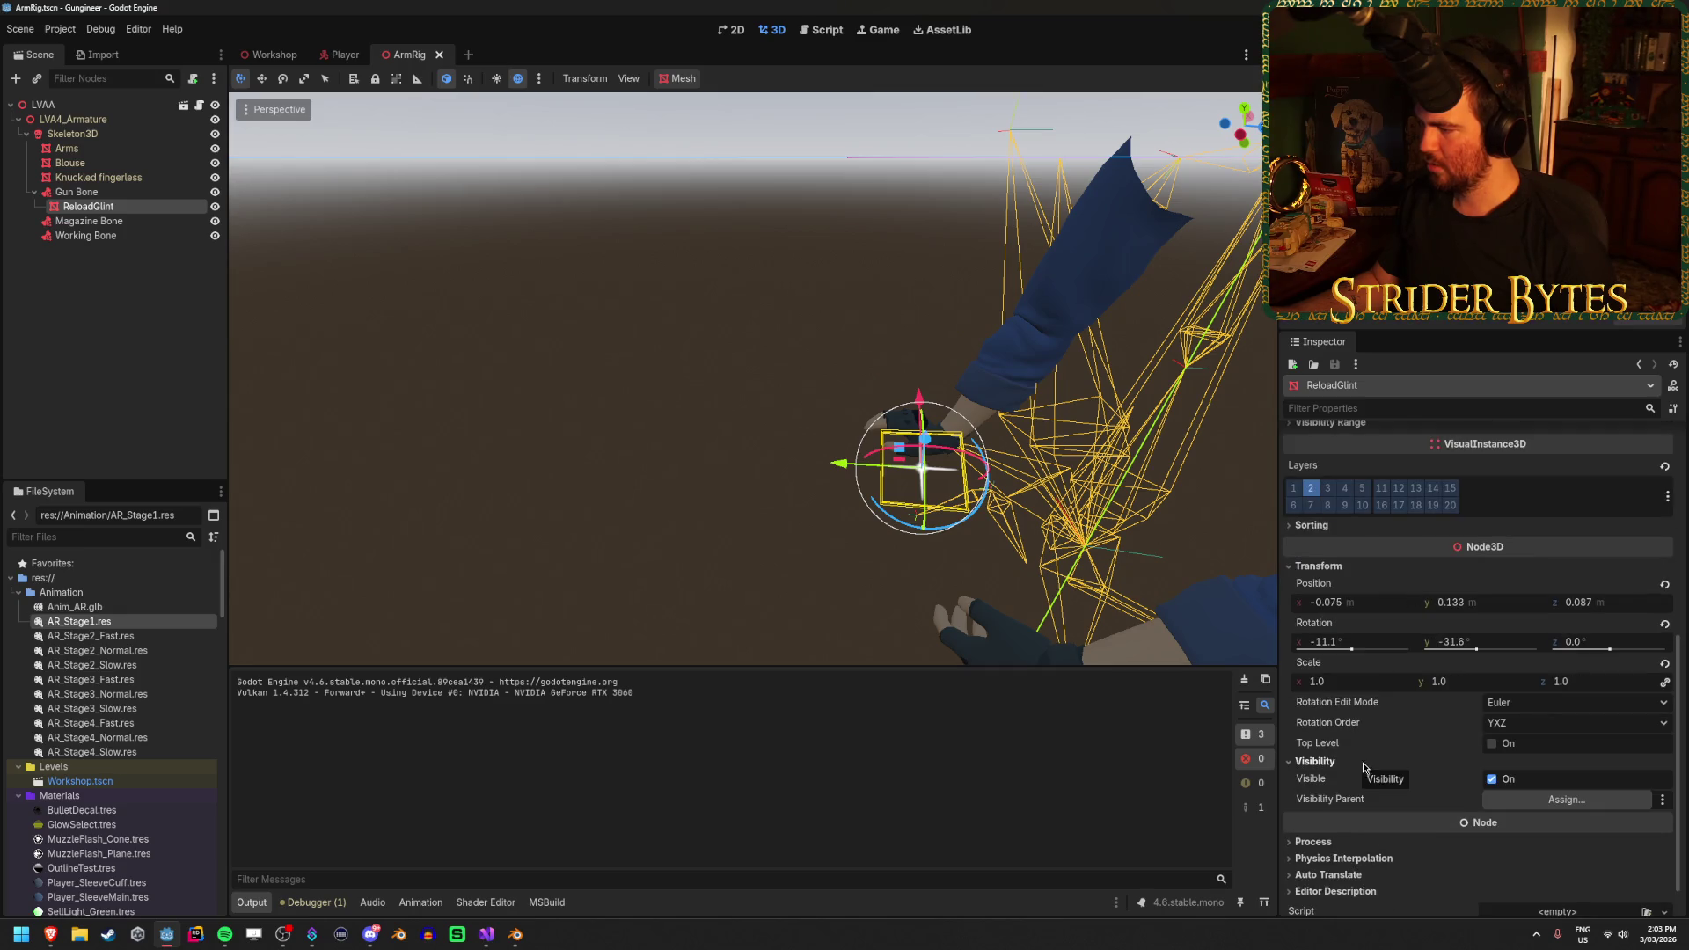
left_click(1363, 764)
left_click(1562, 723)
left_click(1562, 727)
left_click(1324, 764)
left_click(1329, 764)
left_click(1364, 804)
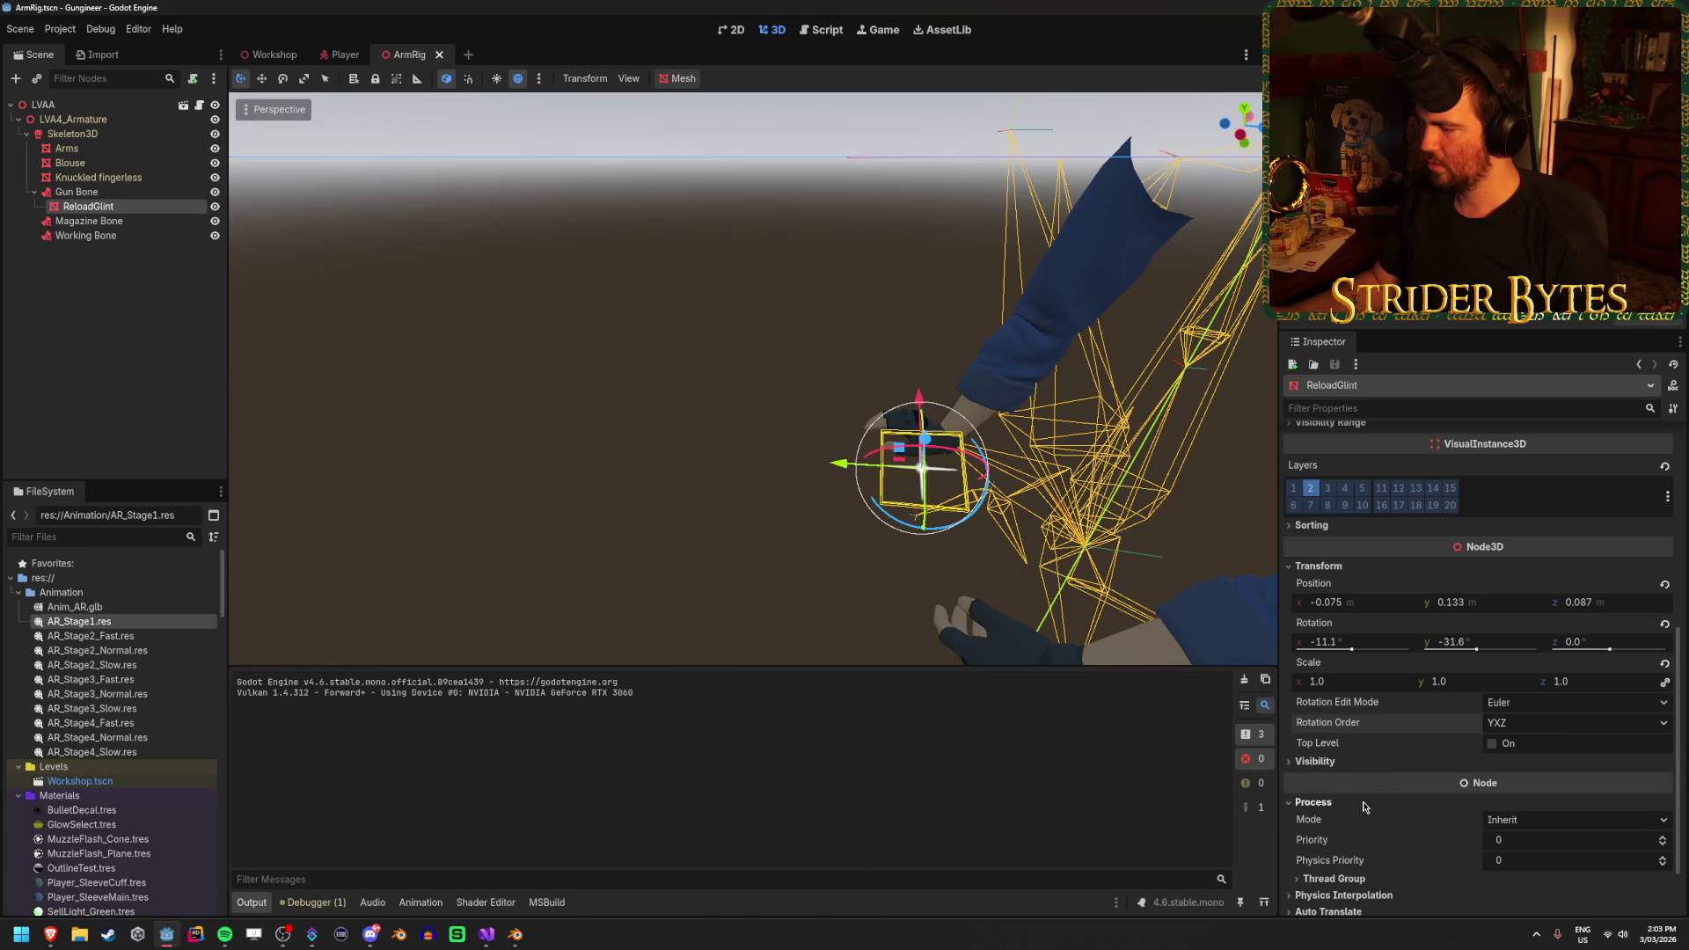
left_click(1365, 803)
scroll(1366, 814, "up", 5)
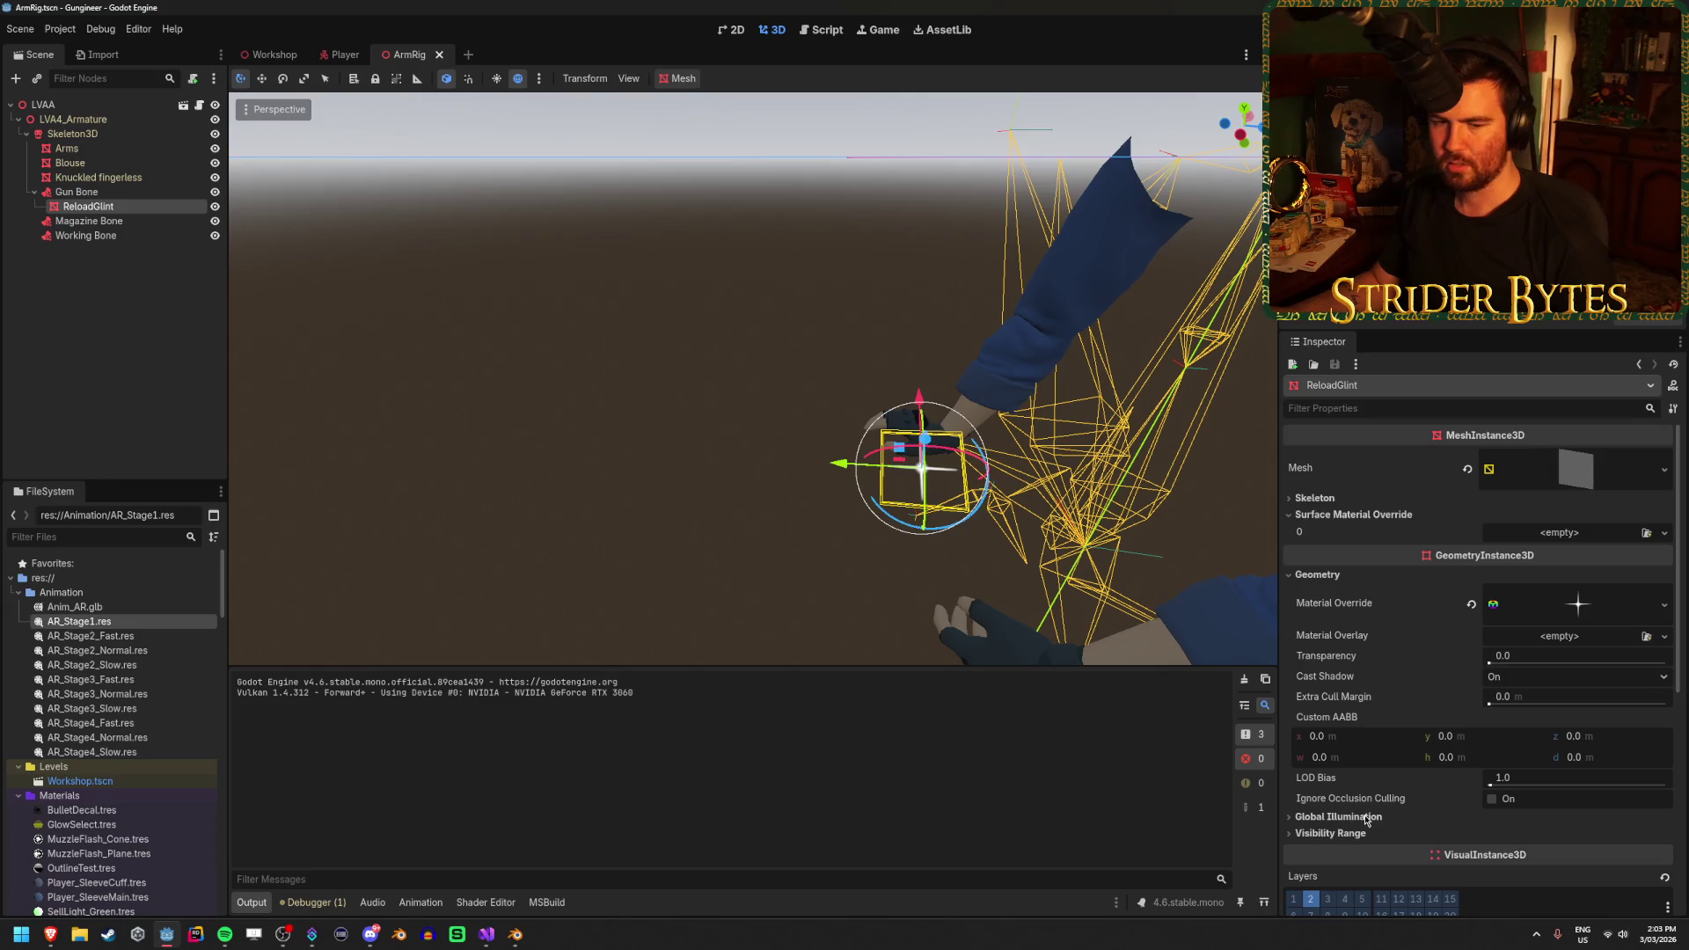
Set the star override material's Billboard Mode to Enabled
left_click(1495, 606)
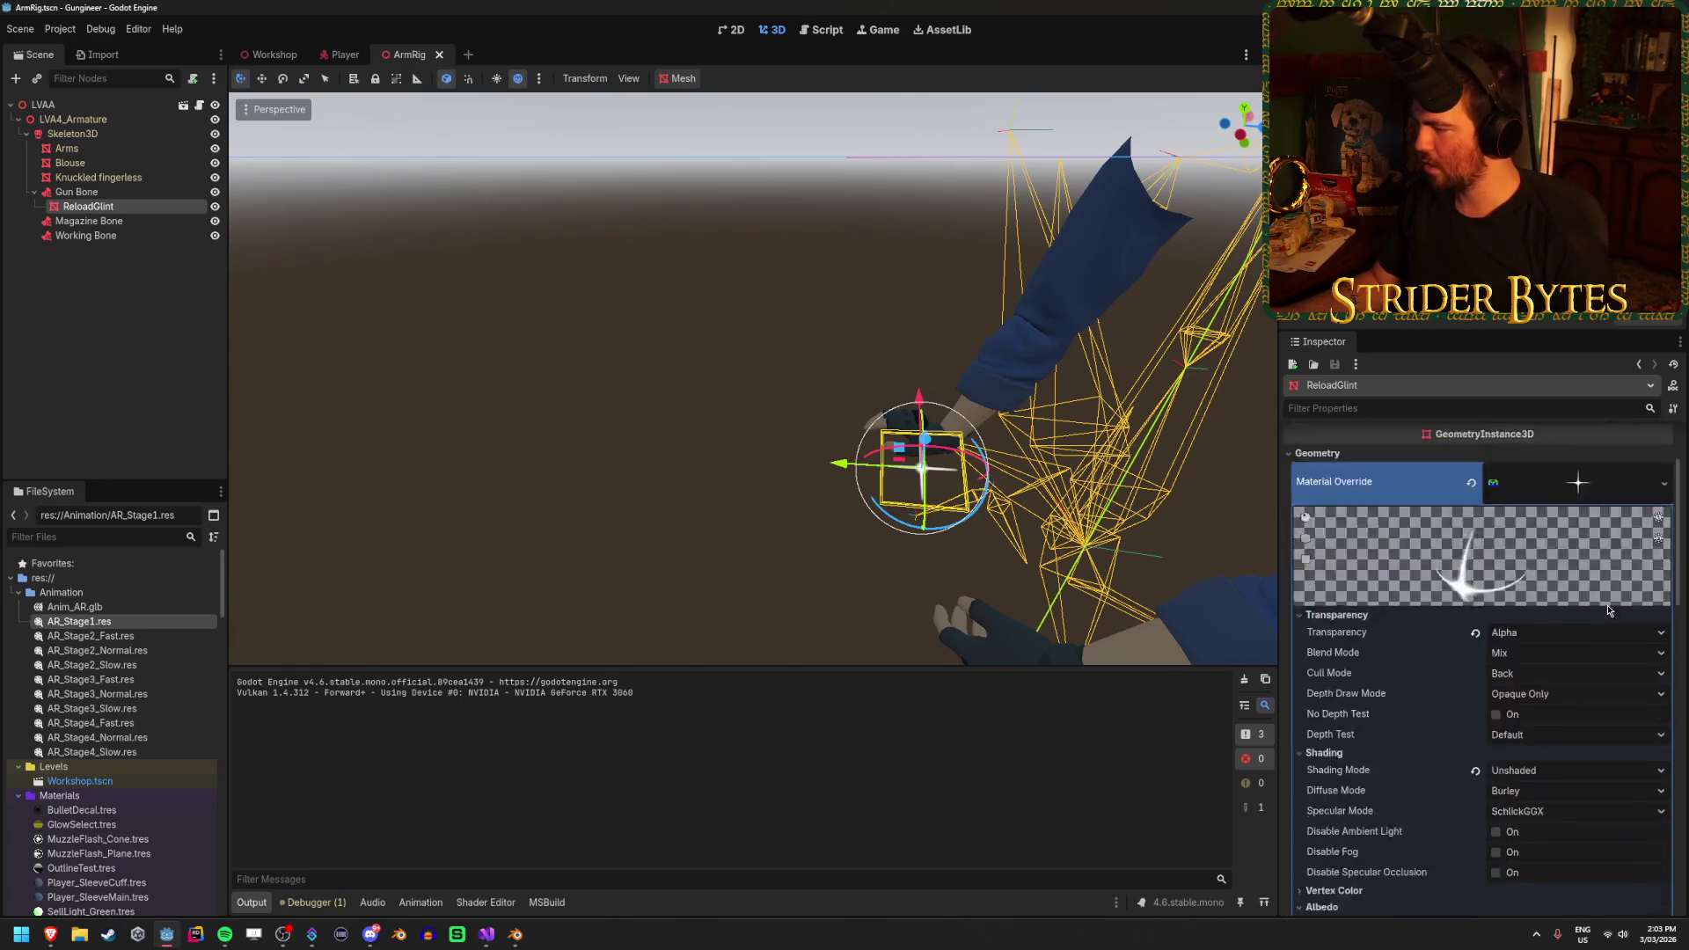
scroll(1491, 667, "down", 5)
scroll(1491, 666, "down", 2)
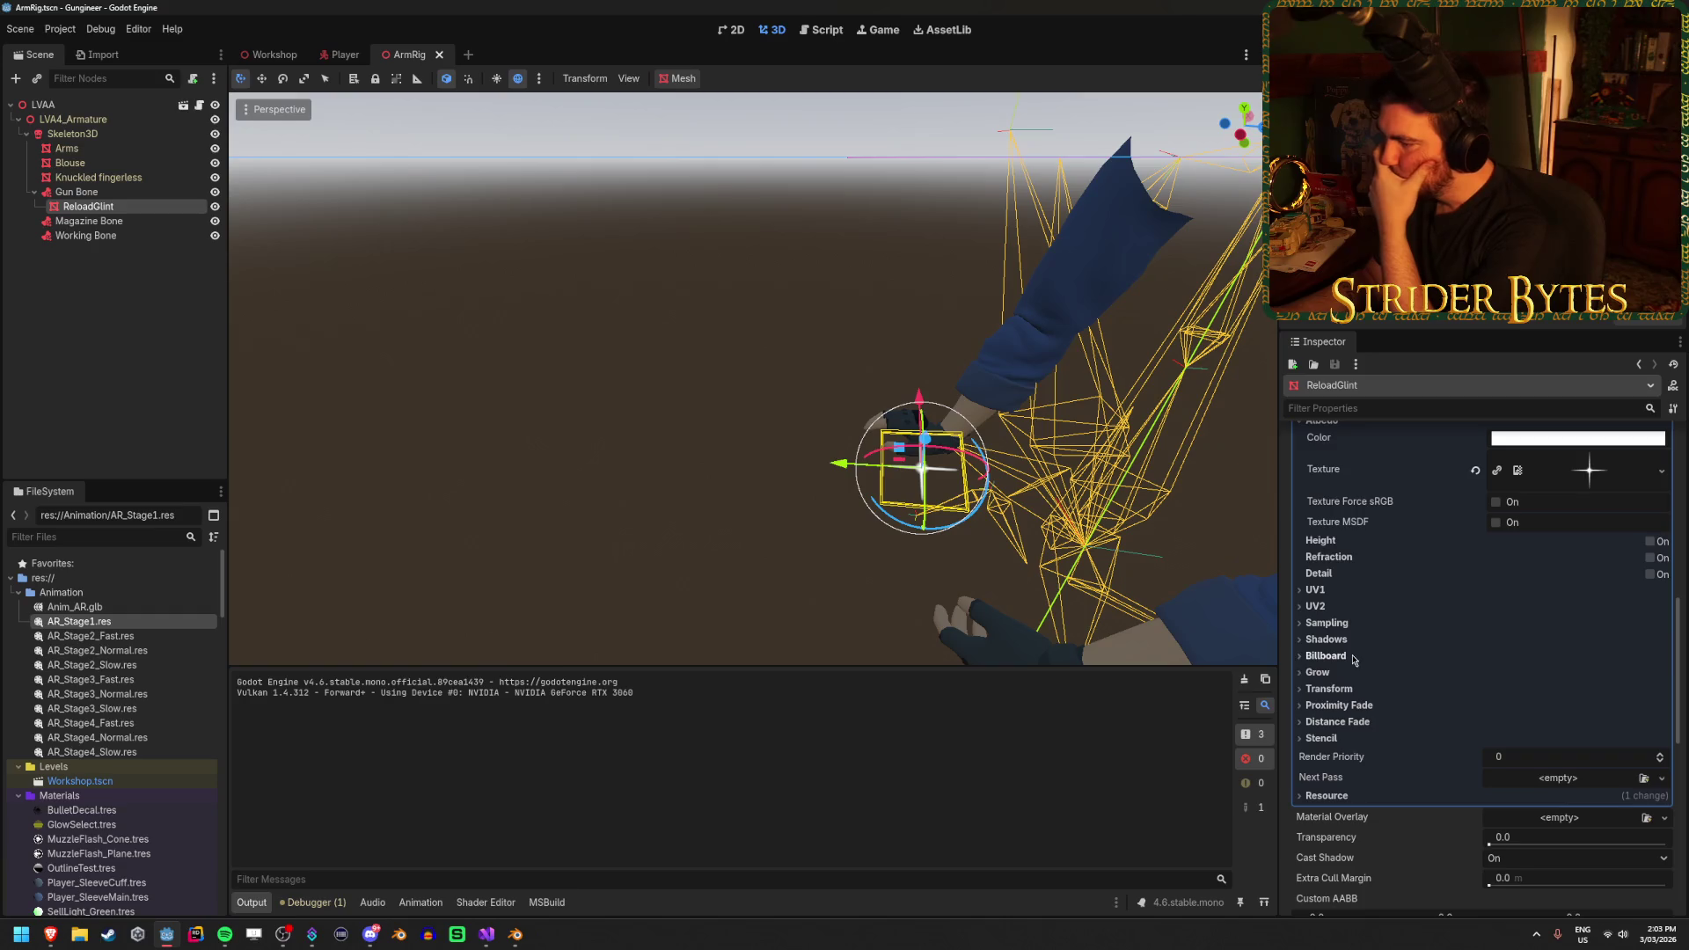
left_click(1326, 655)
left_click(1531, 673)
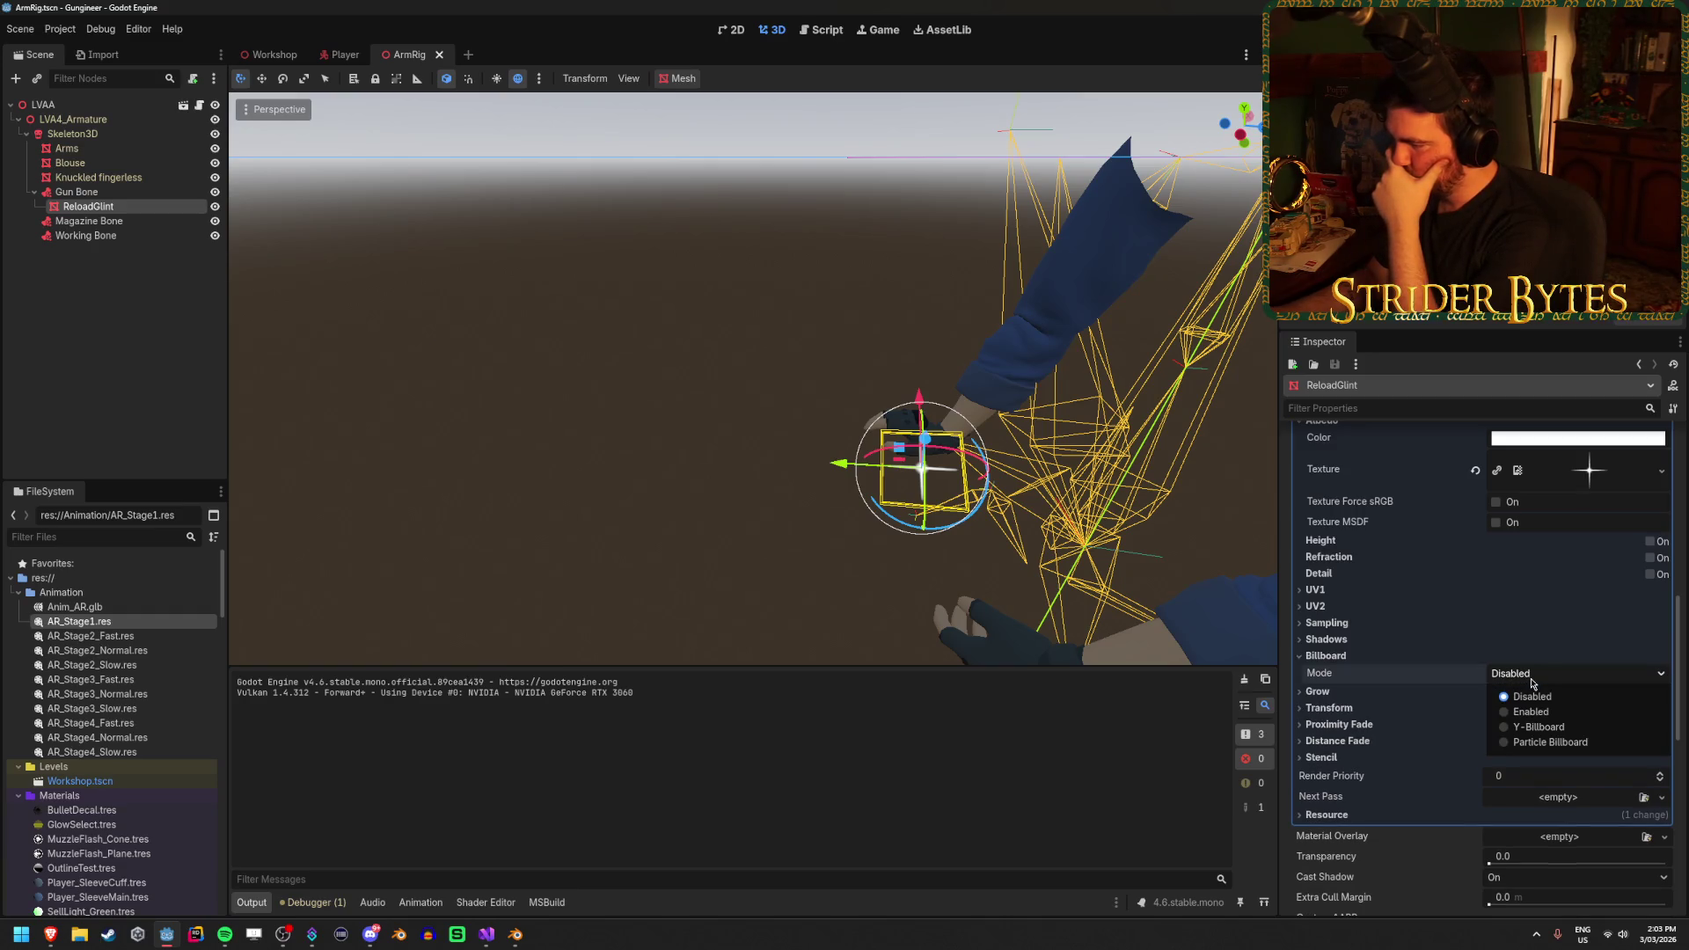
left_click(1530, 712)
Save the scene with Billboard still Enabled and relaunch the game with F5
key("ctrl+s")
left_click(1529, 671)
left_click(1368, 692)
mouse_move(1325, 677)
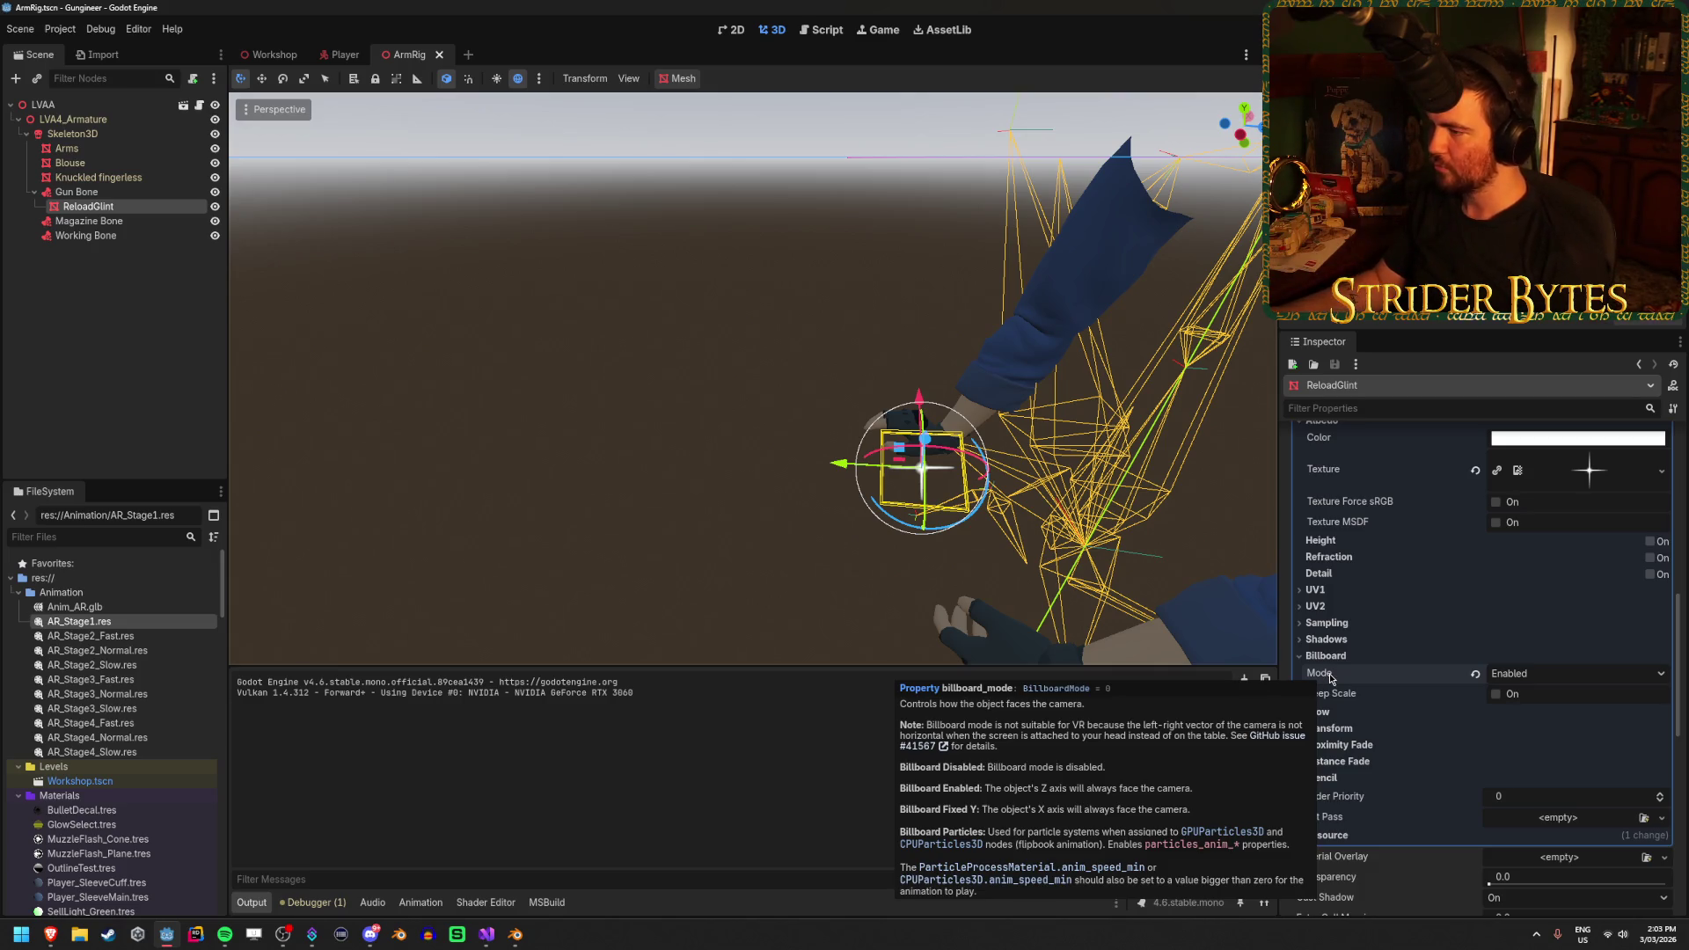
key("F5")
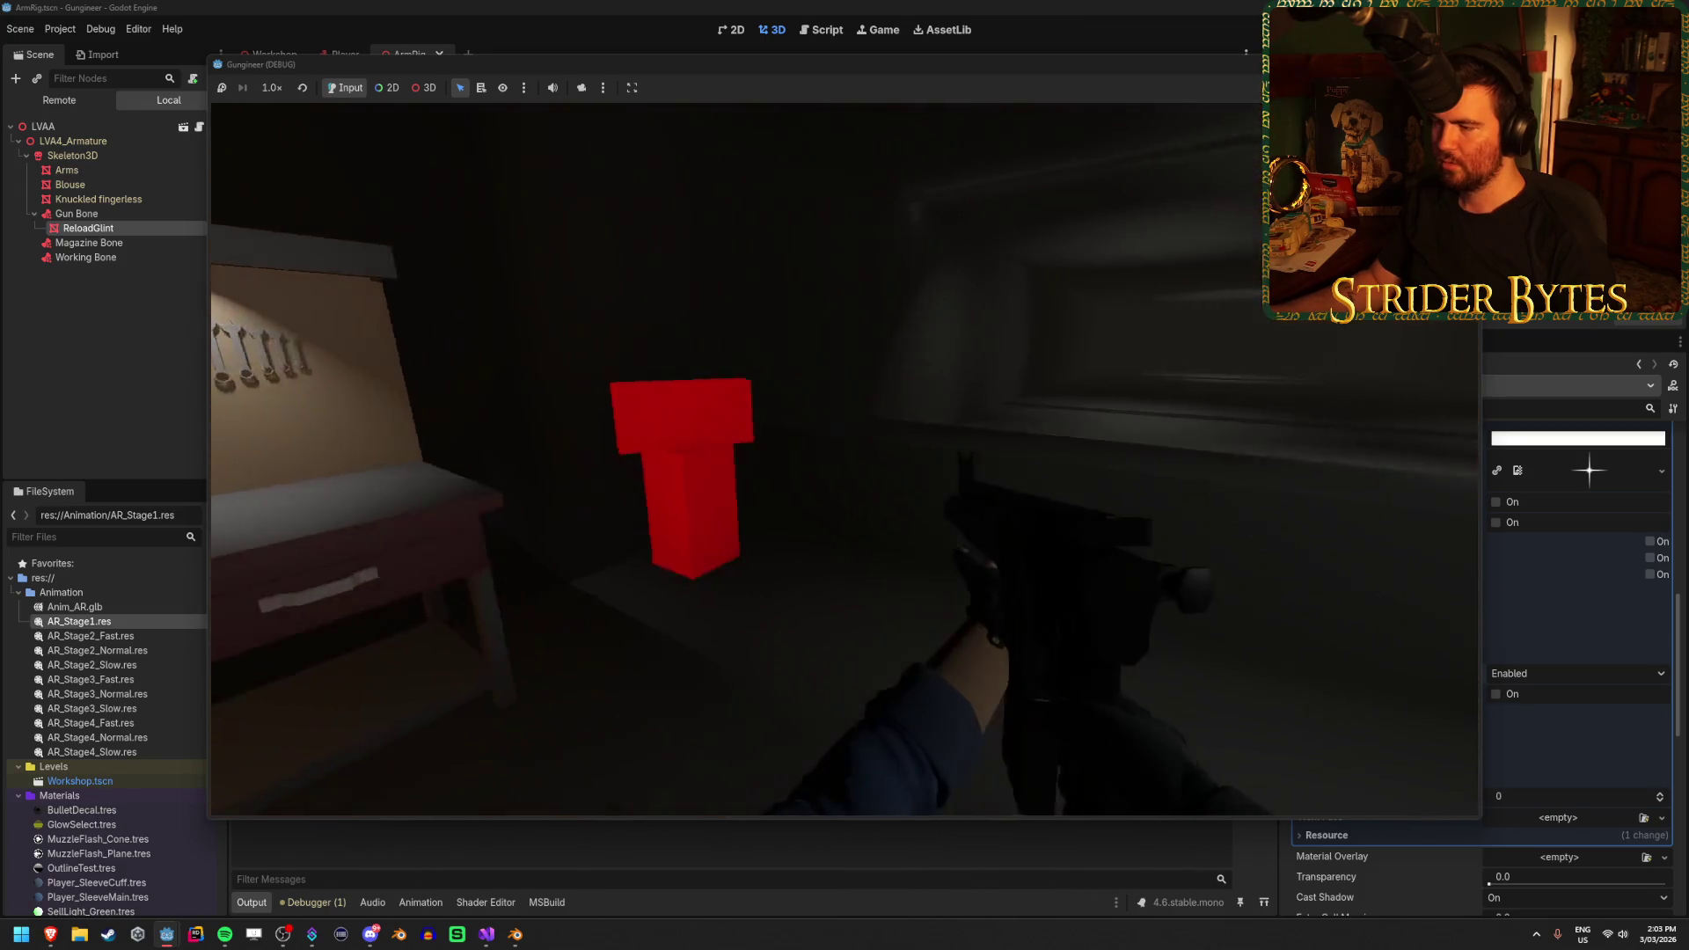
Reload three times to see the billboarded glint star face the camera, nudging the game window left
key("r")
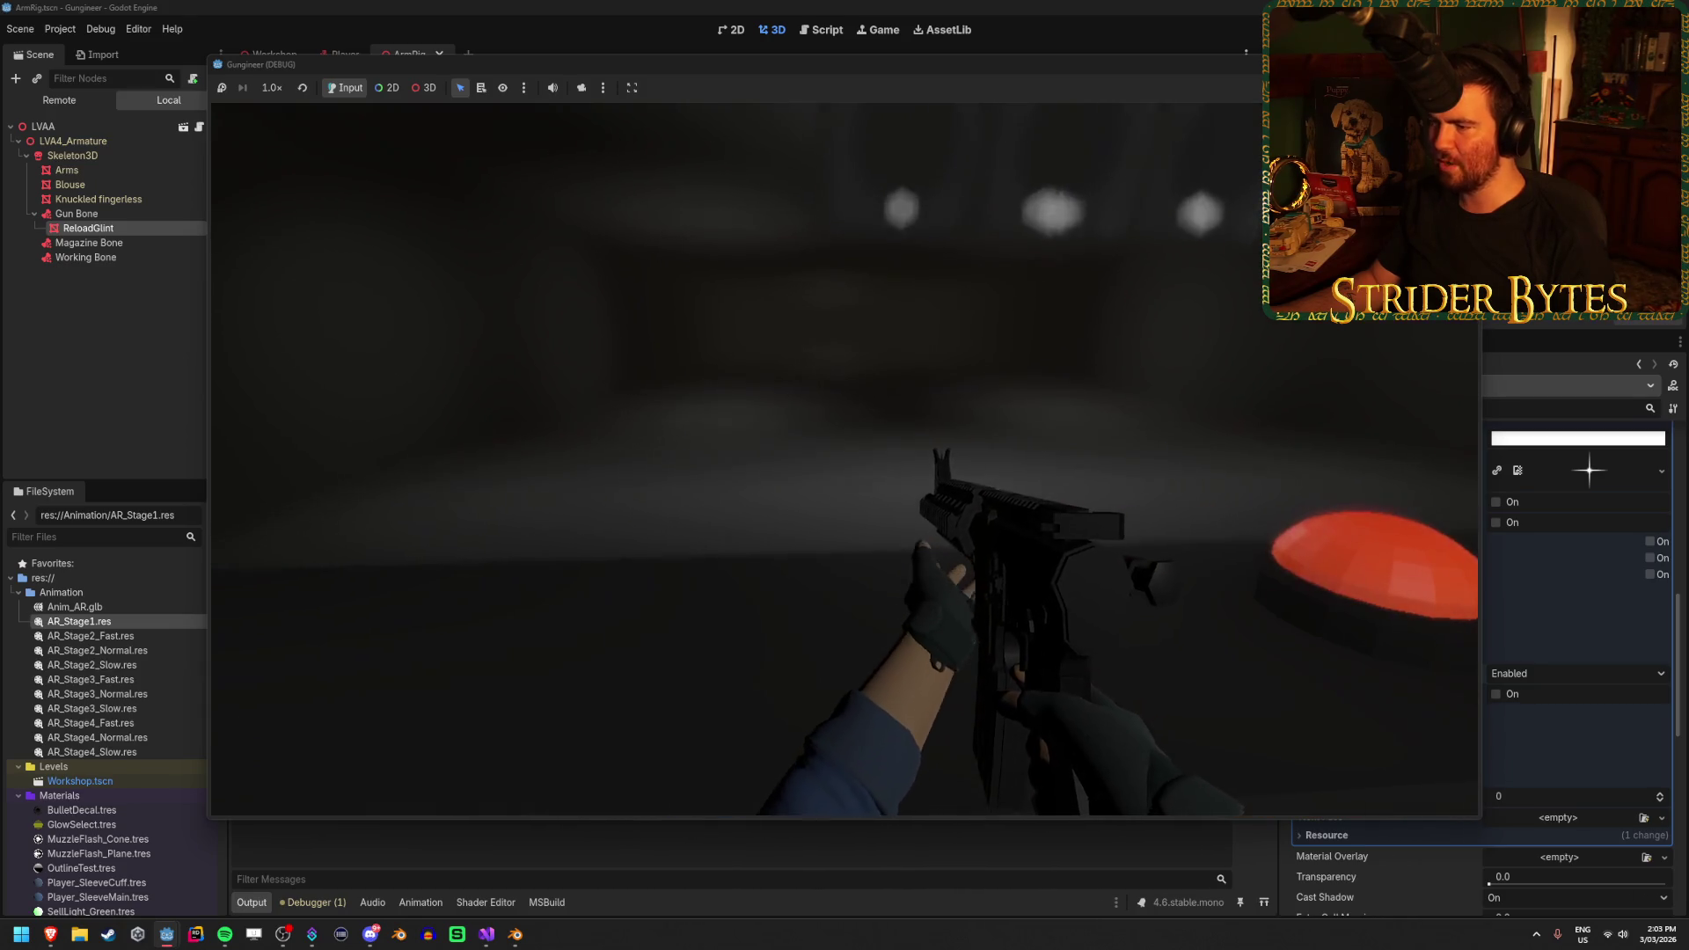
key("r")
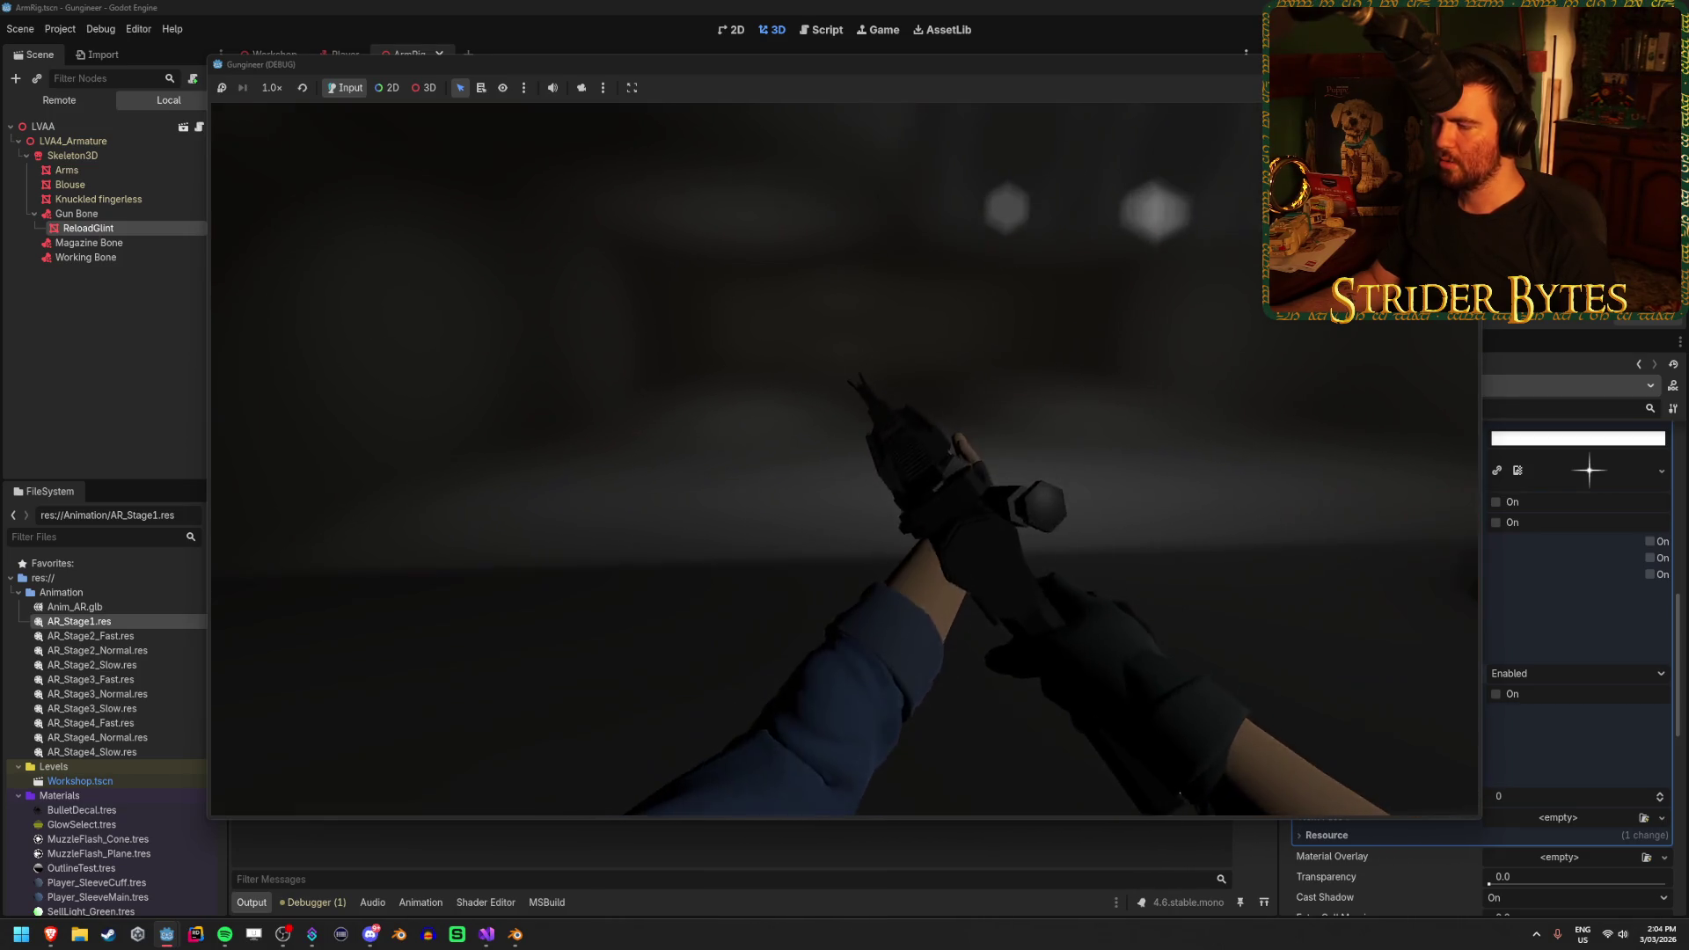
key("alt+Tab")
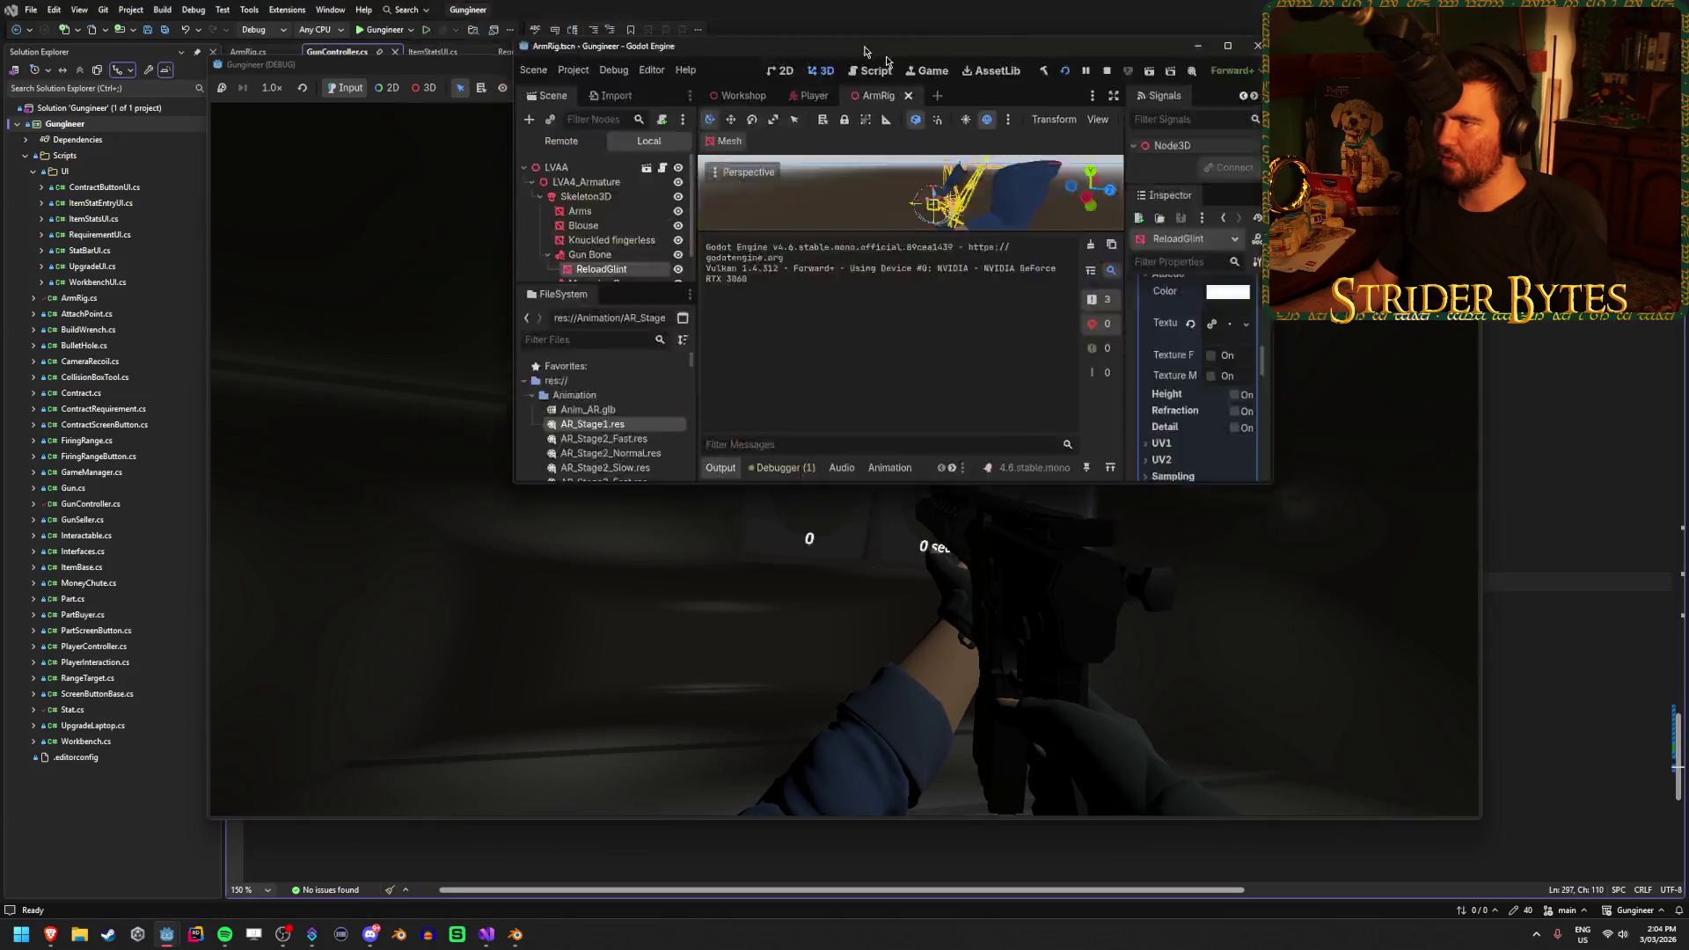
key("r")
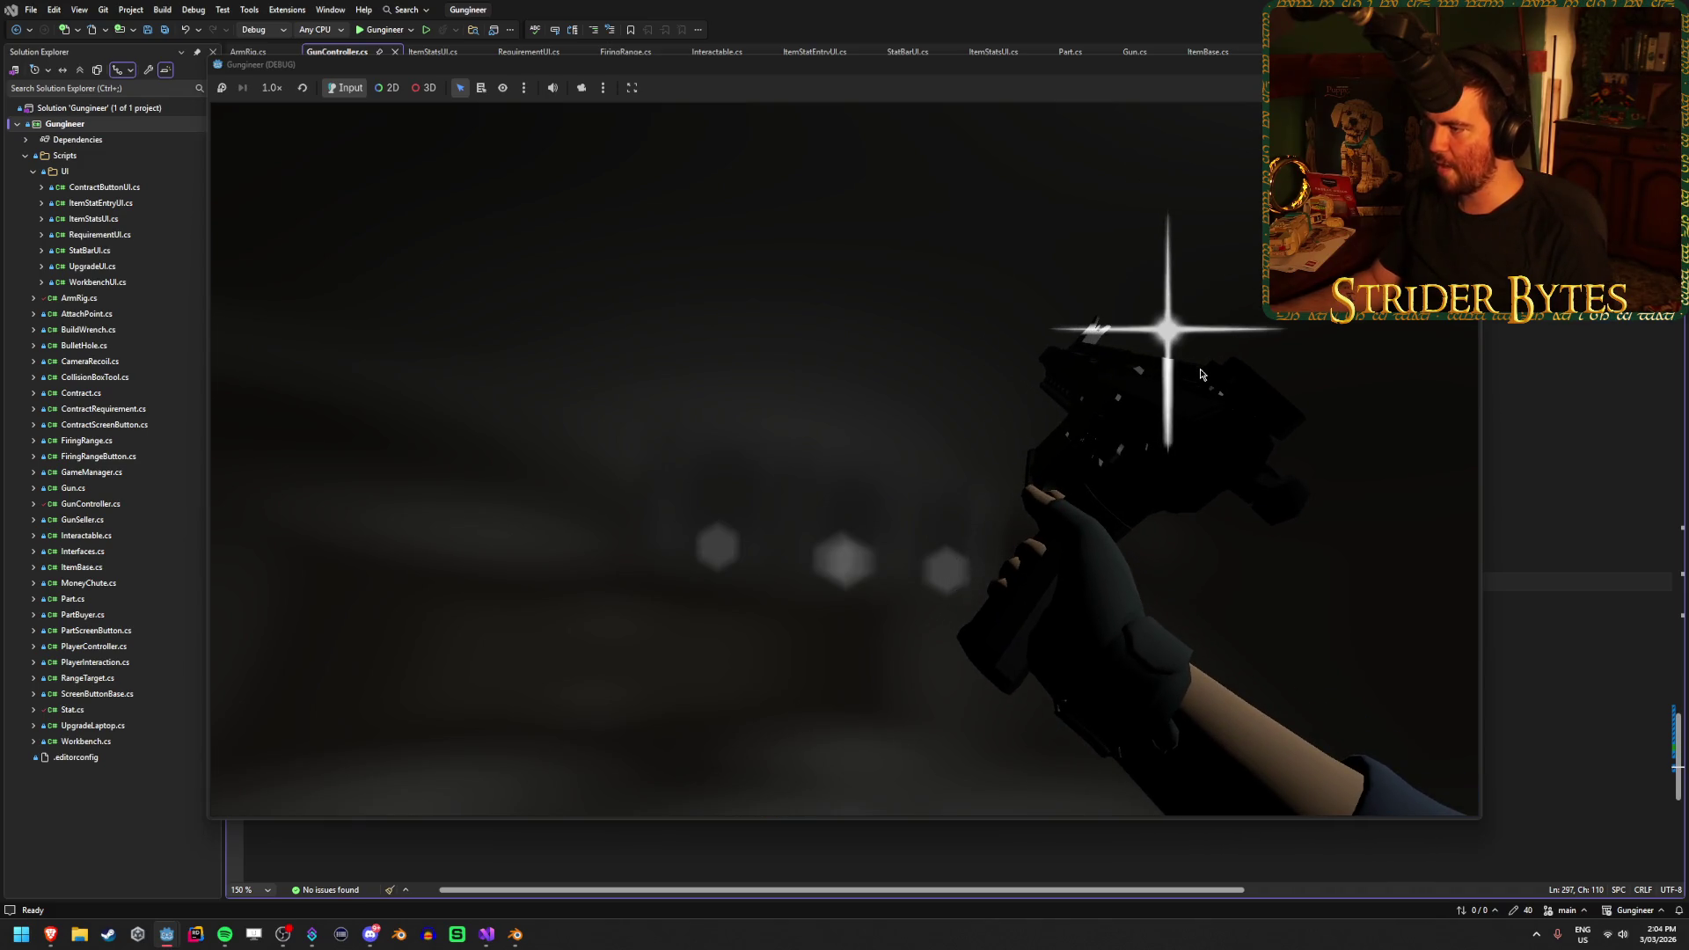
left_click_drag(1068, 83, 969, 91)
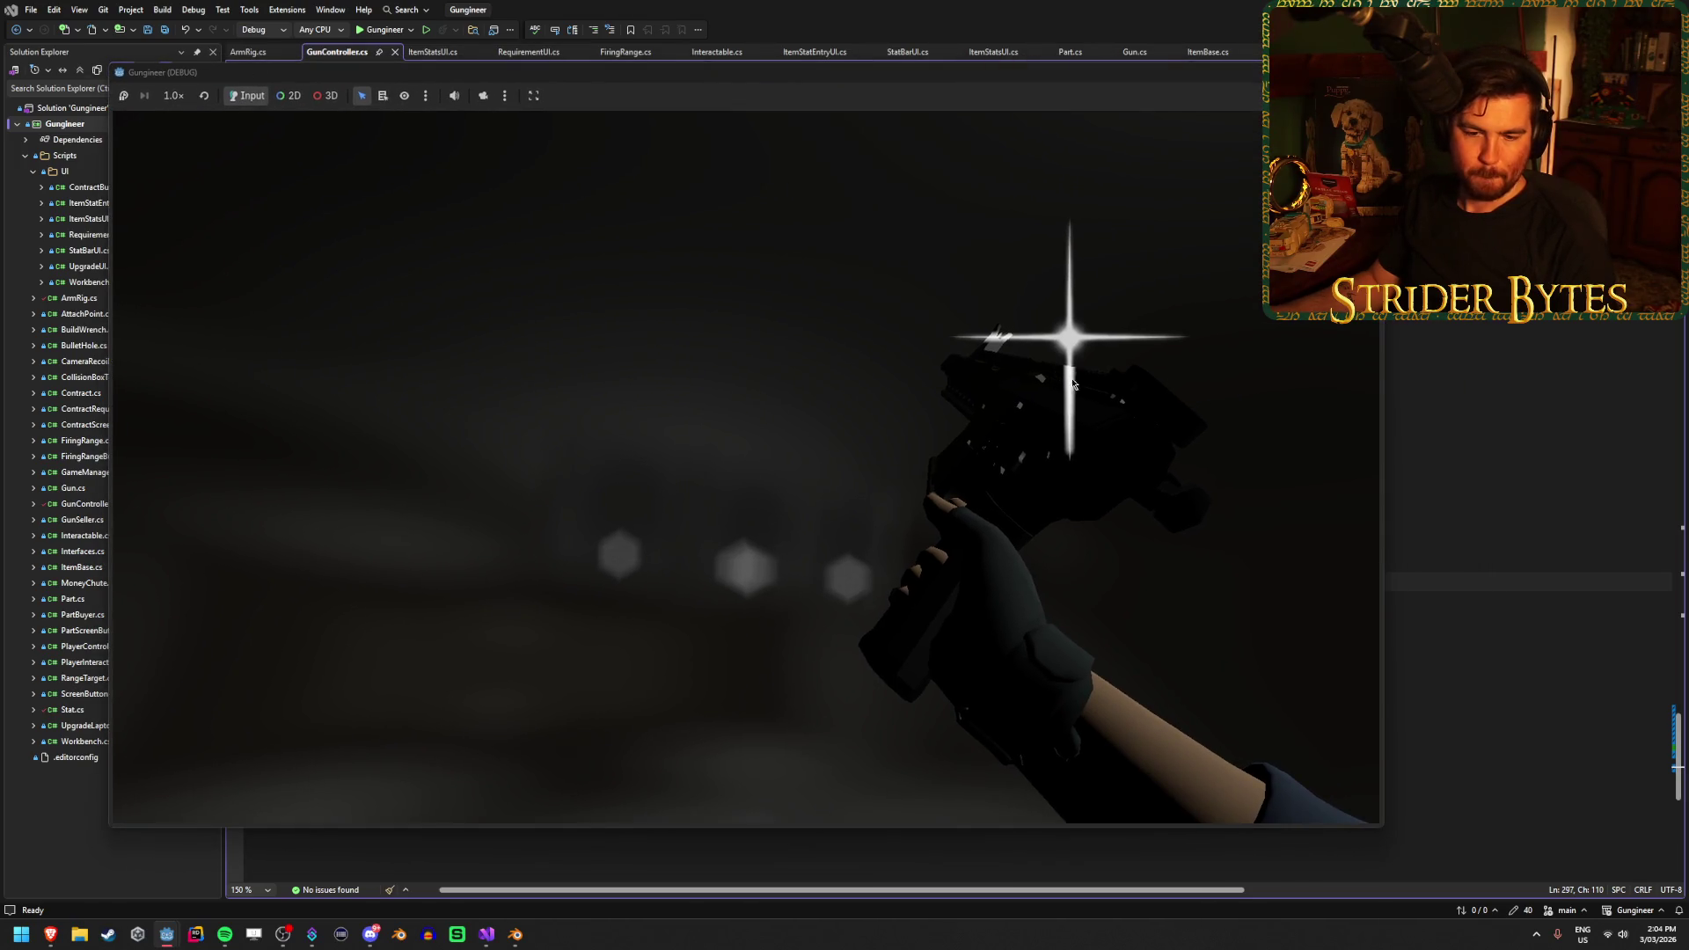
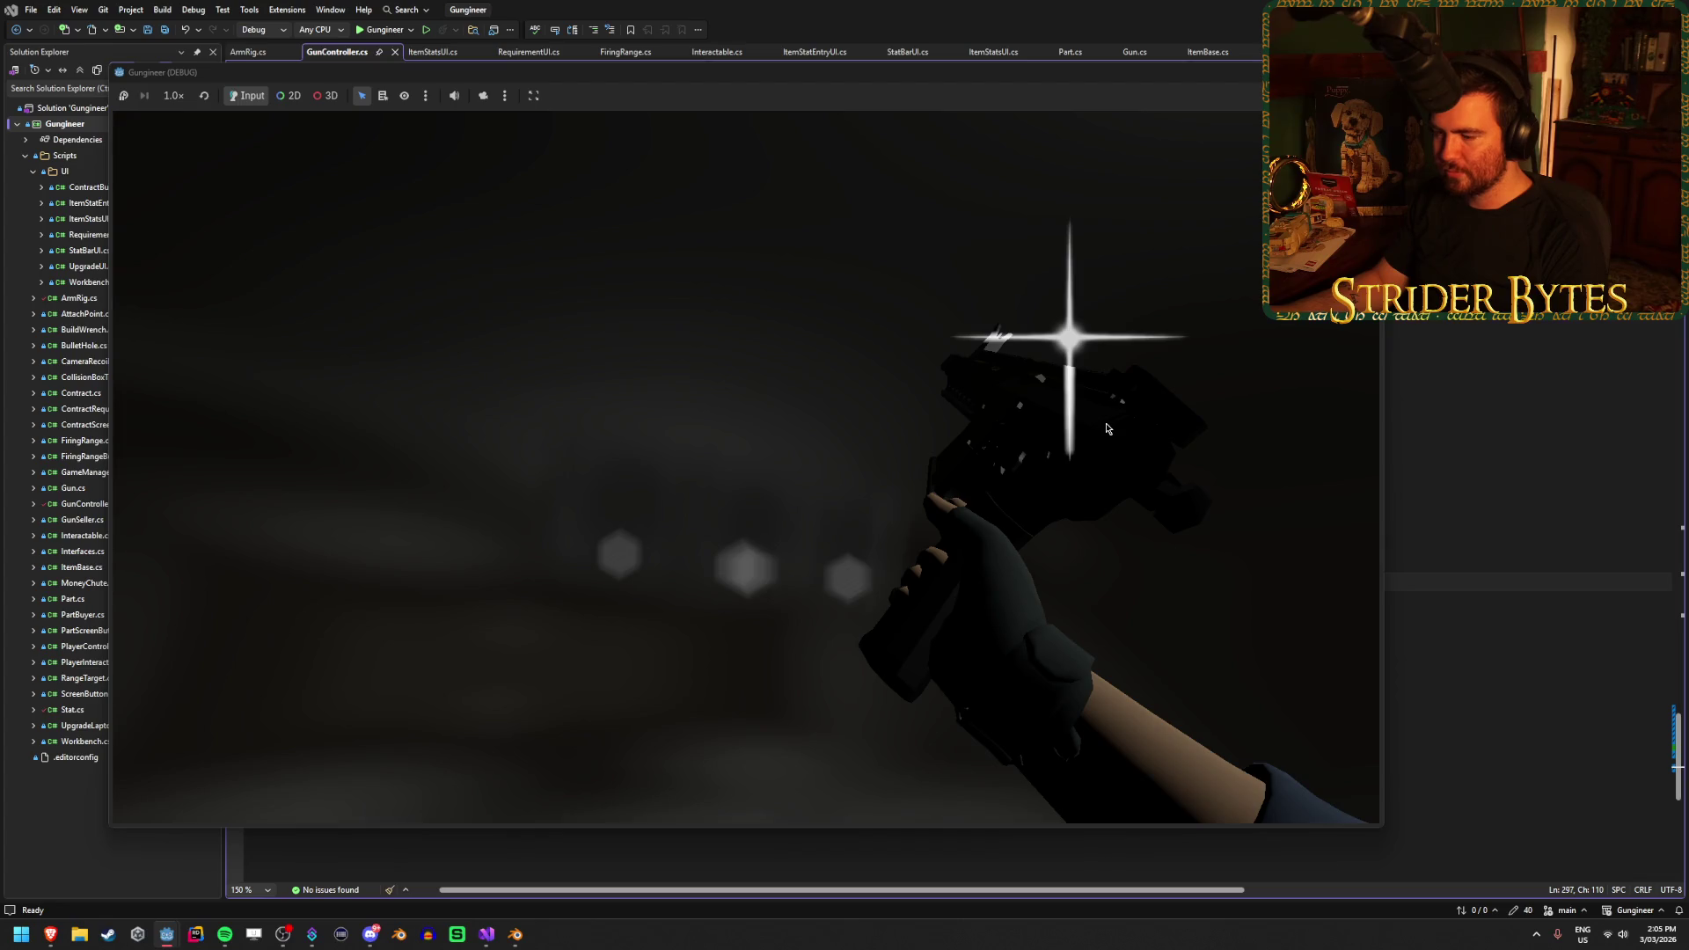
Snip the gun and its star glint from the running game, then close the game window
key("super+shift+s")
mouse_move(749, 186)
left_mouse_down()
mouse_move(1259, 684)
mouse_move(1281, 758)
left_mouse_up()
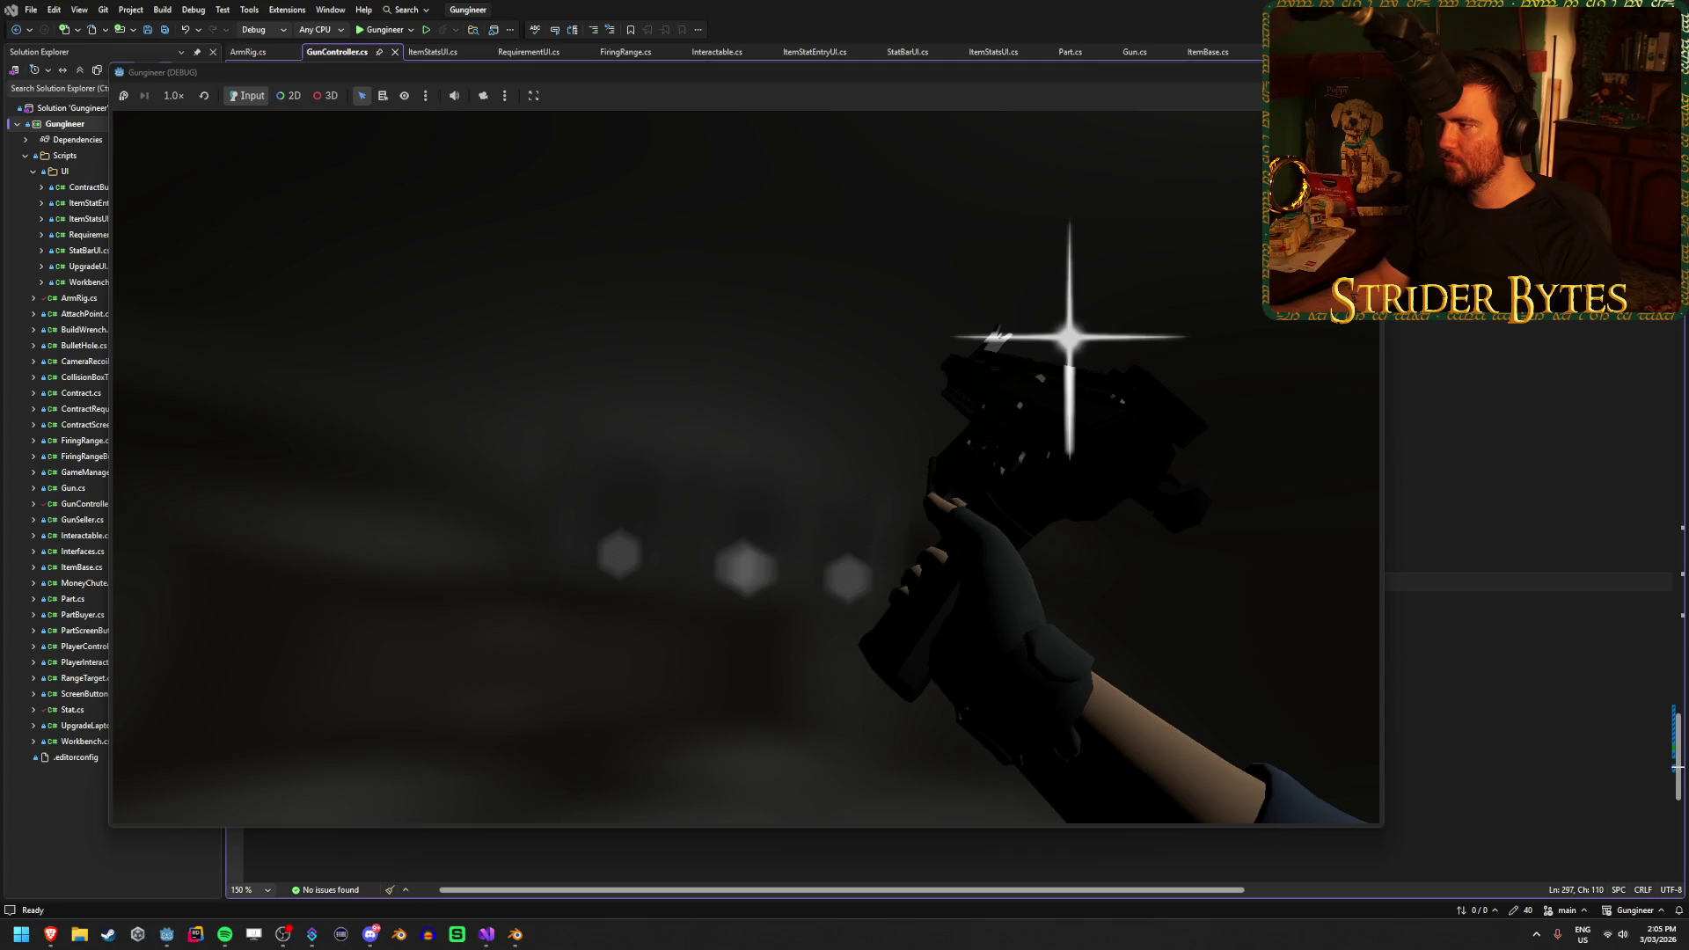
left_click(166, 935)
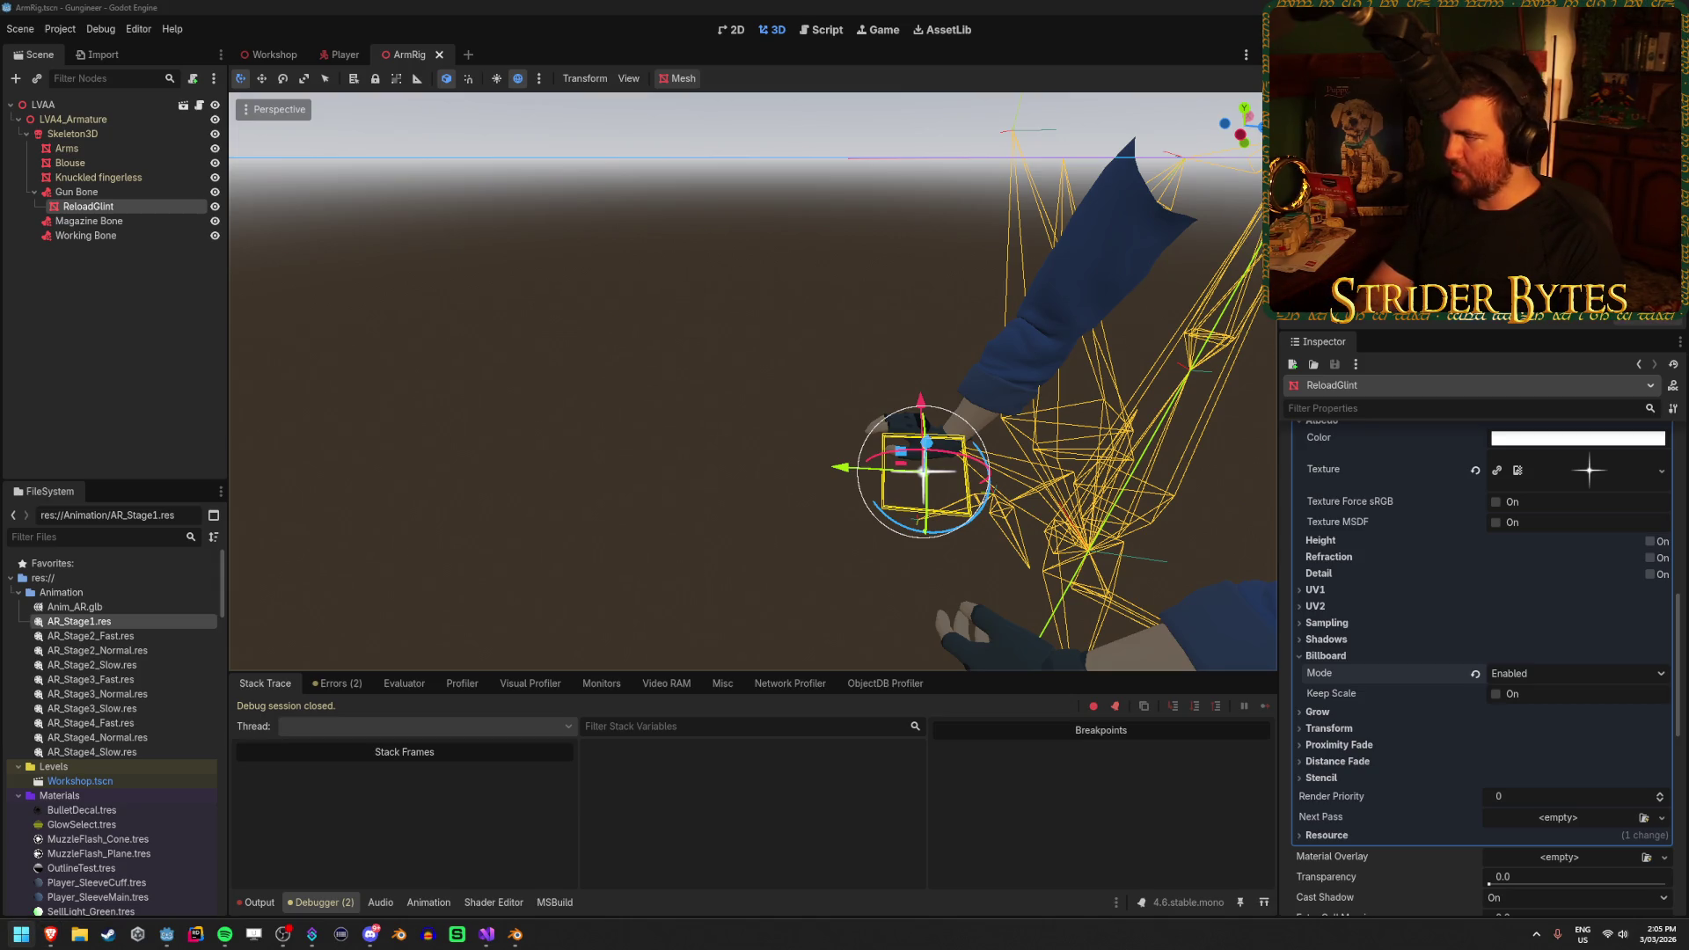
Dismiss the screenshot tool without opening an image and refocus the Godot editor
key("Print")
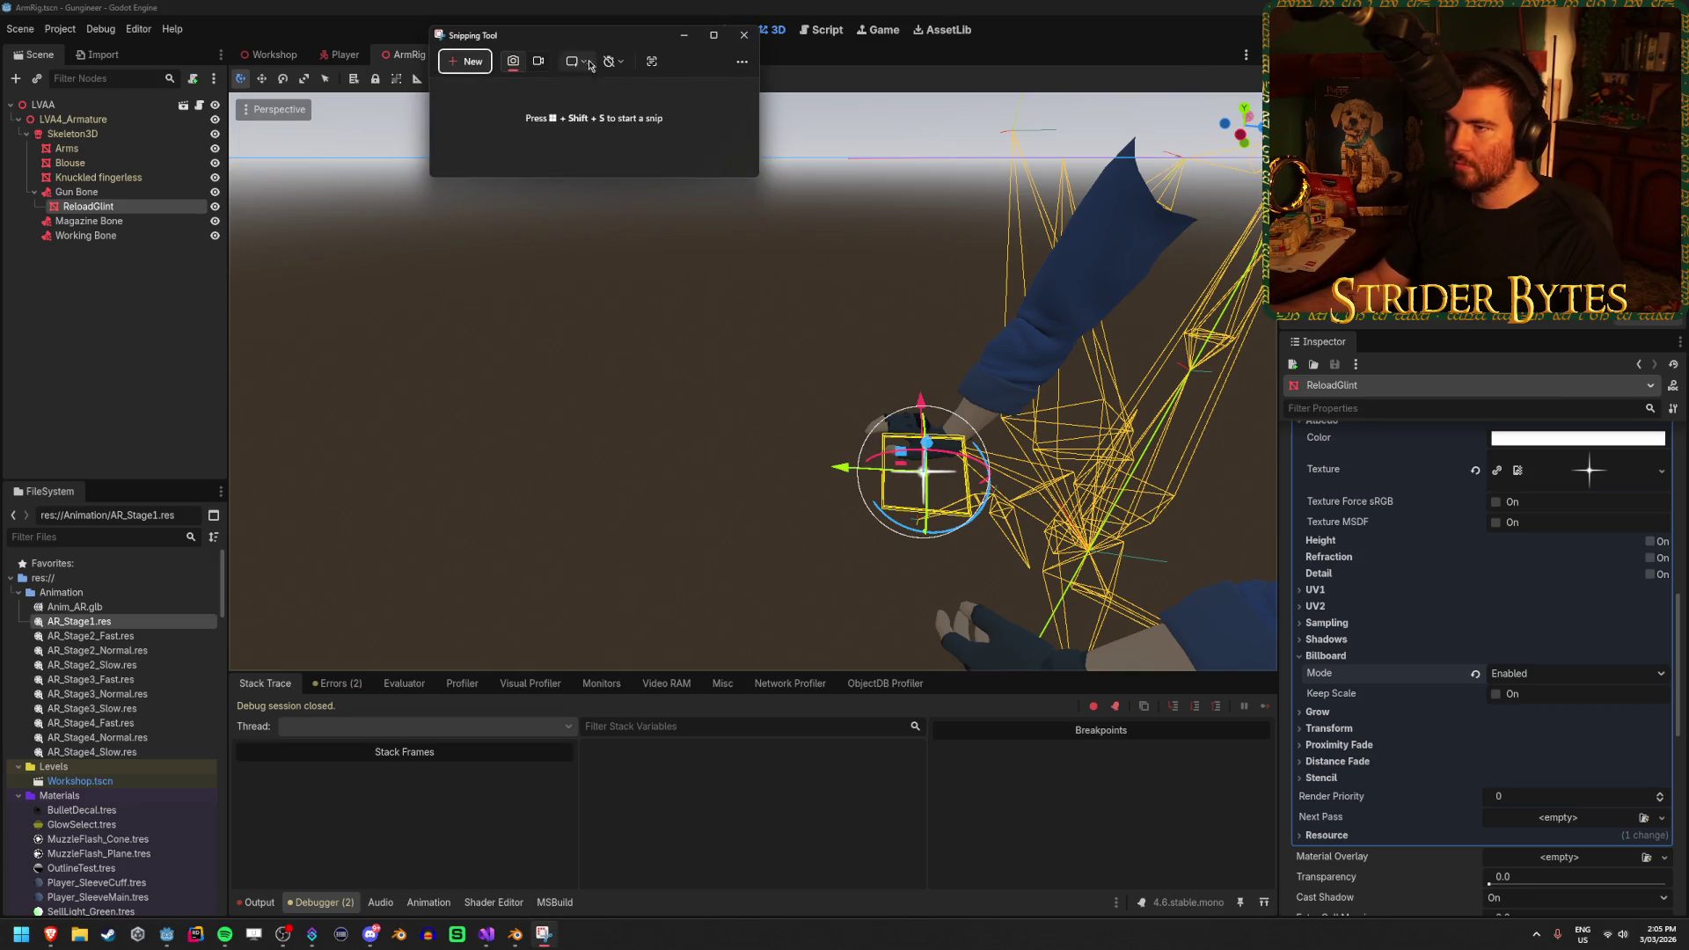
left_click(740, 61)
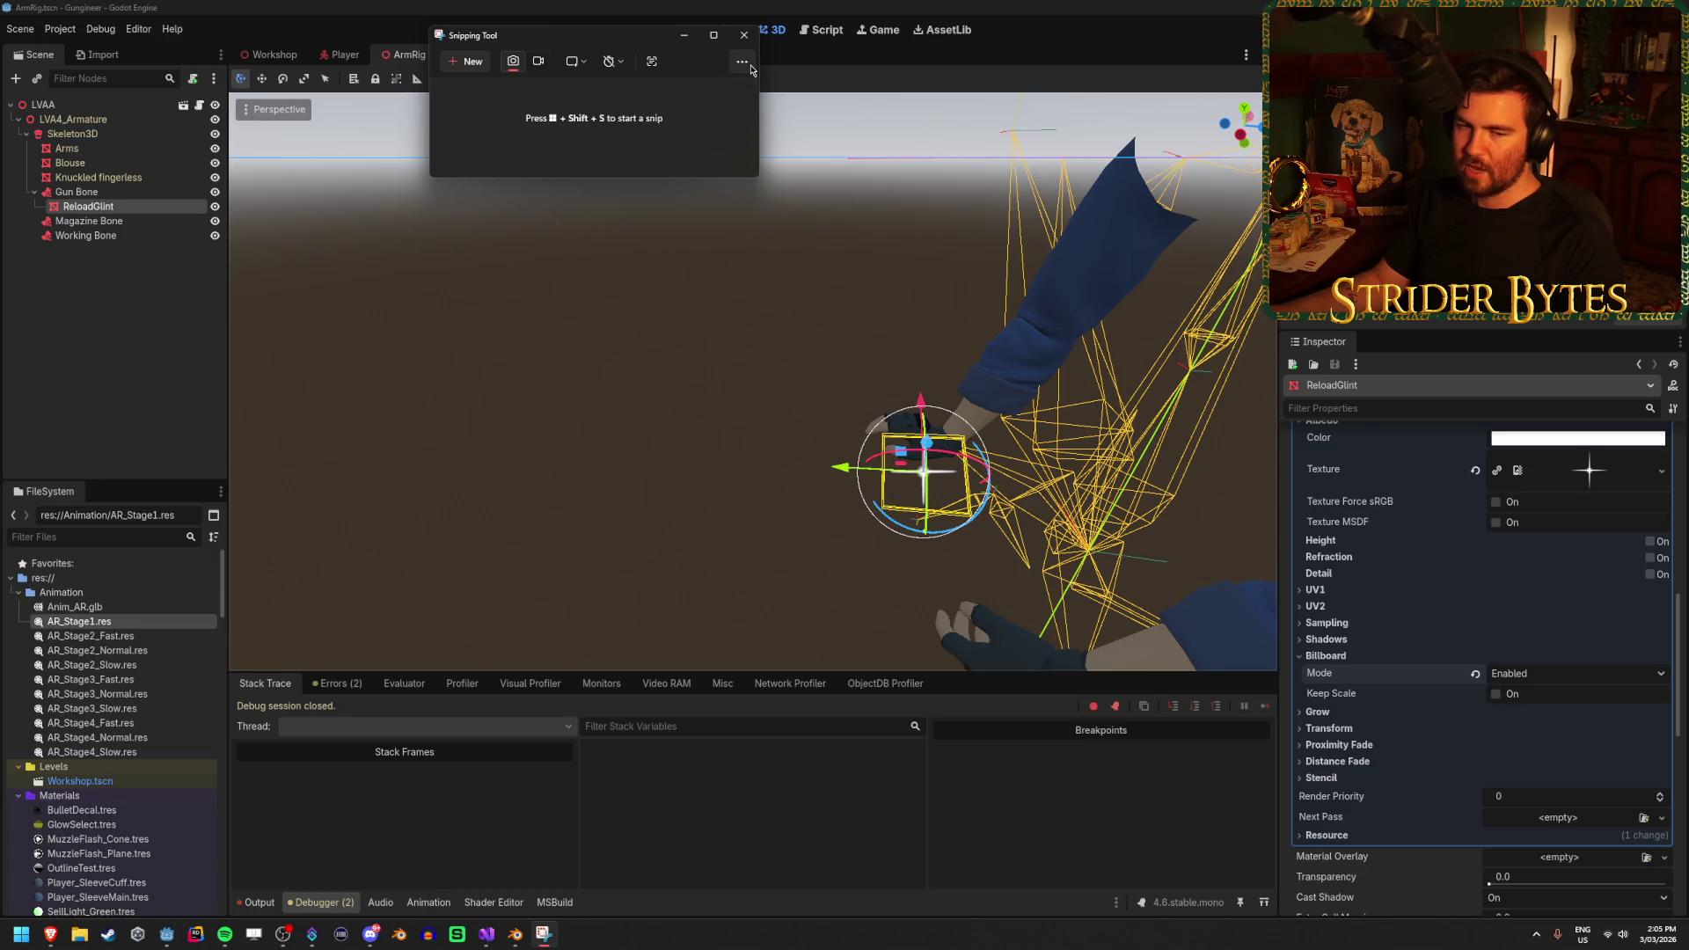
left_click(742, 62)
left_click(682, 83)
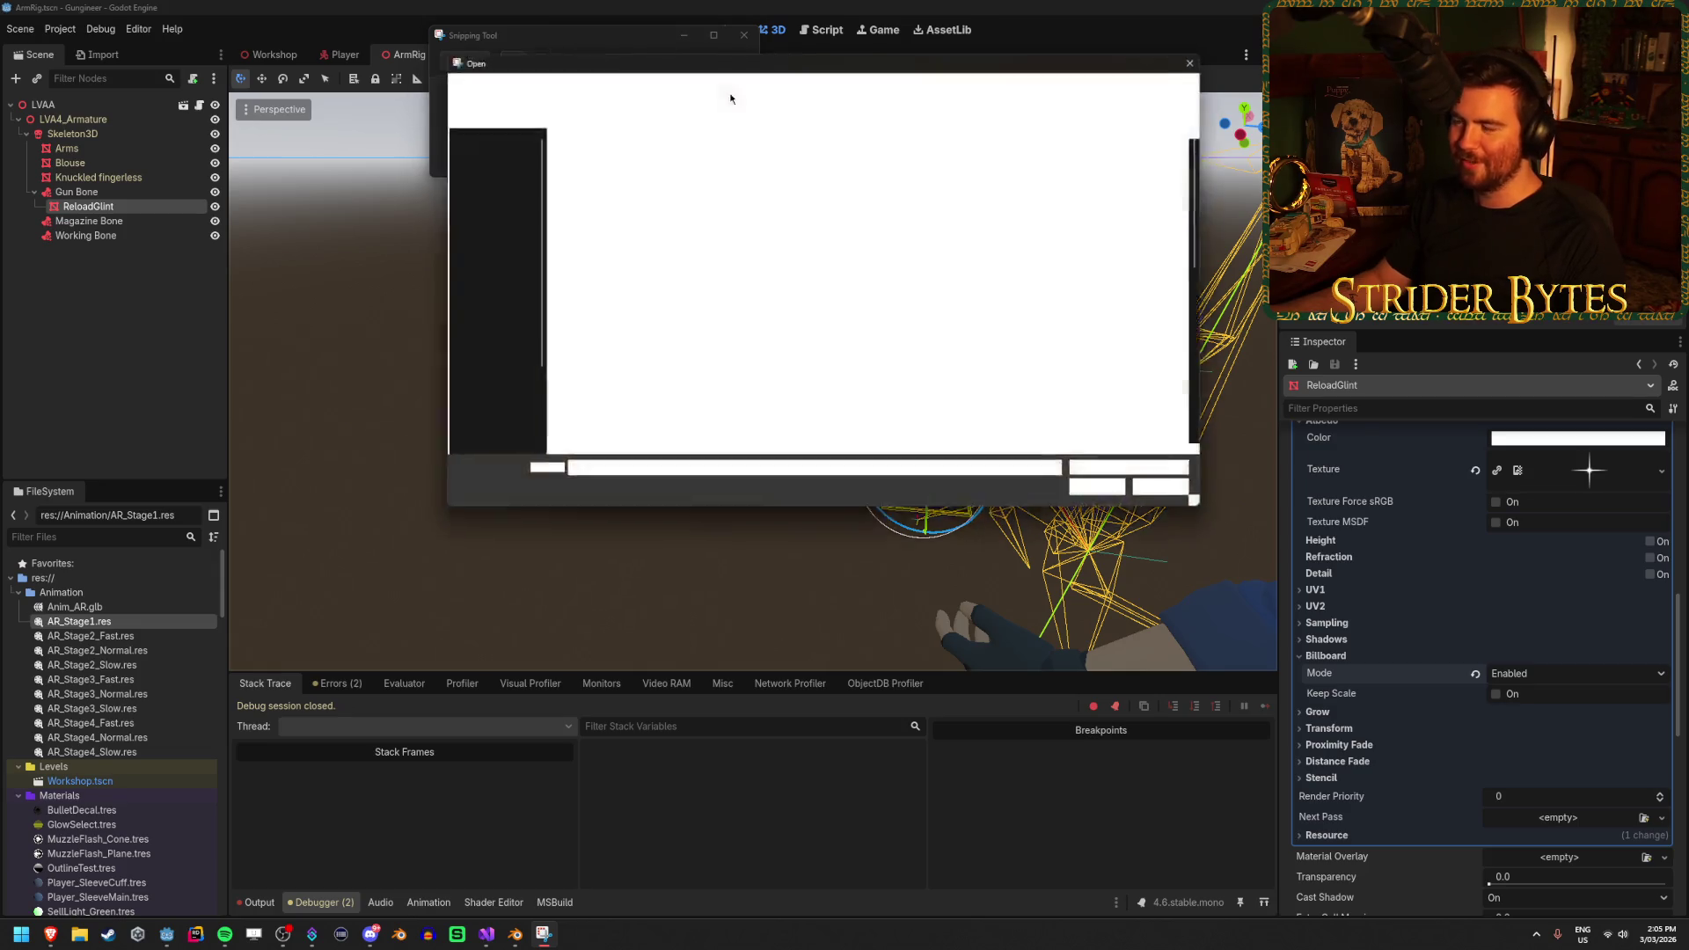
left_click(1205, 54)
key("Escape")
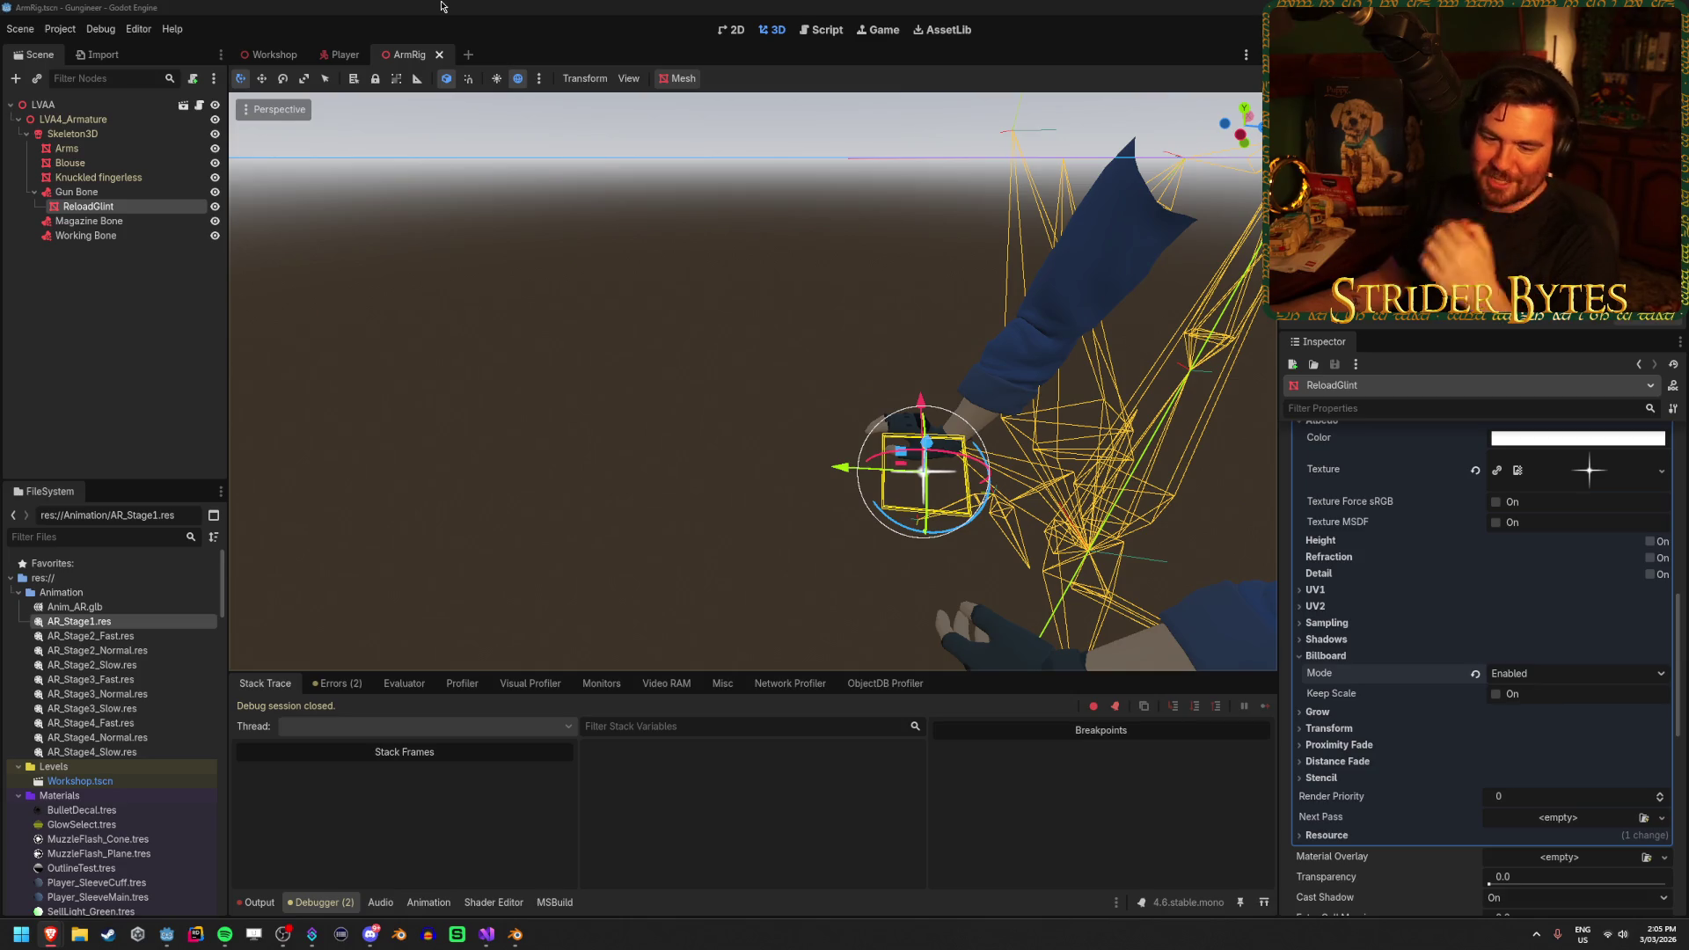
left_click(435, 6)
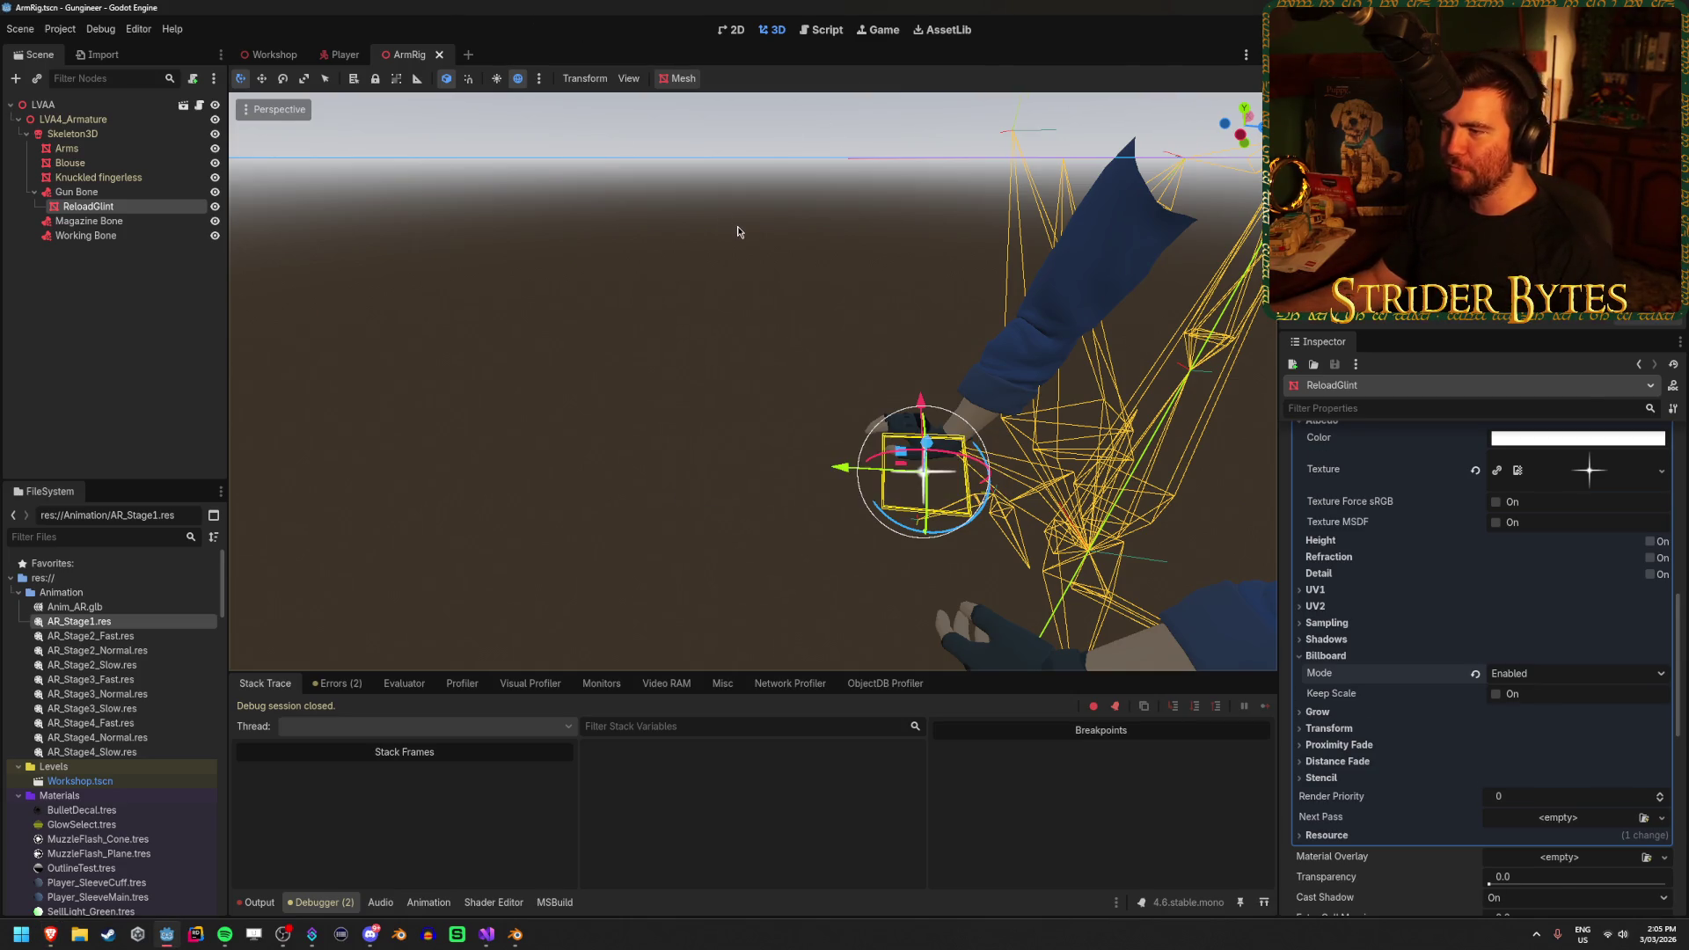
mouse_move(684, 464)
left_mouse_down()
mouse_move(669, 440)
mouse_move(656, 457)
mouse_move(684, 464)
mouse_move(535, 313)
mouse_move(701, 314)
left_mouse_up()
scroll(685, 464, "up", 3)
In the Player scene, drop Receiver_M4A1.glb onto the LVAA rig and bring up LVAA's node actions
left_click(343, 54)
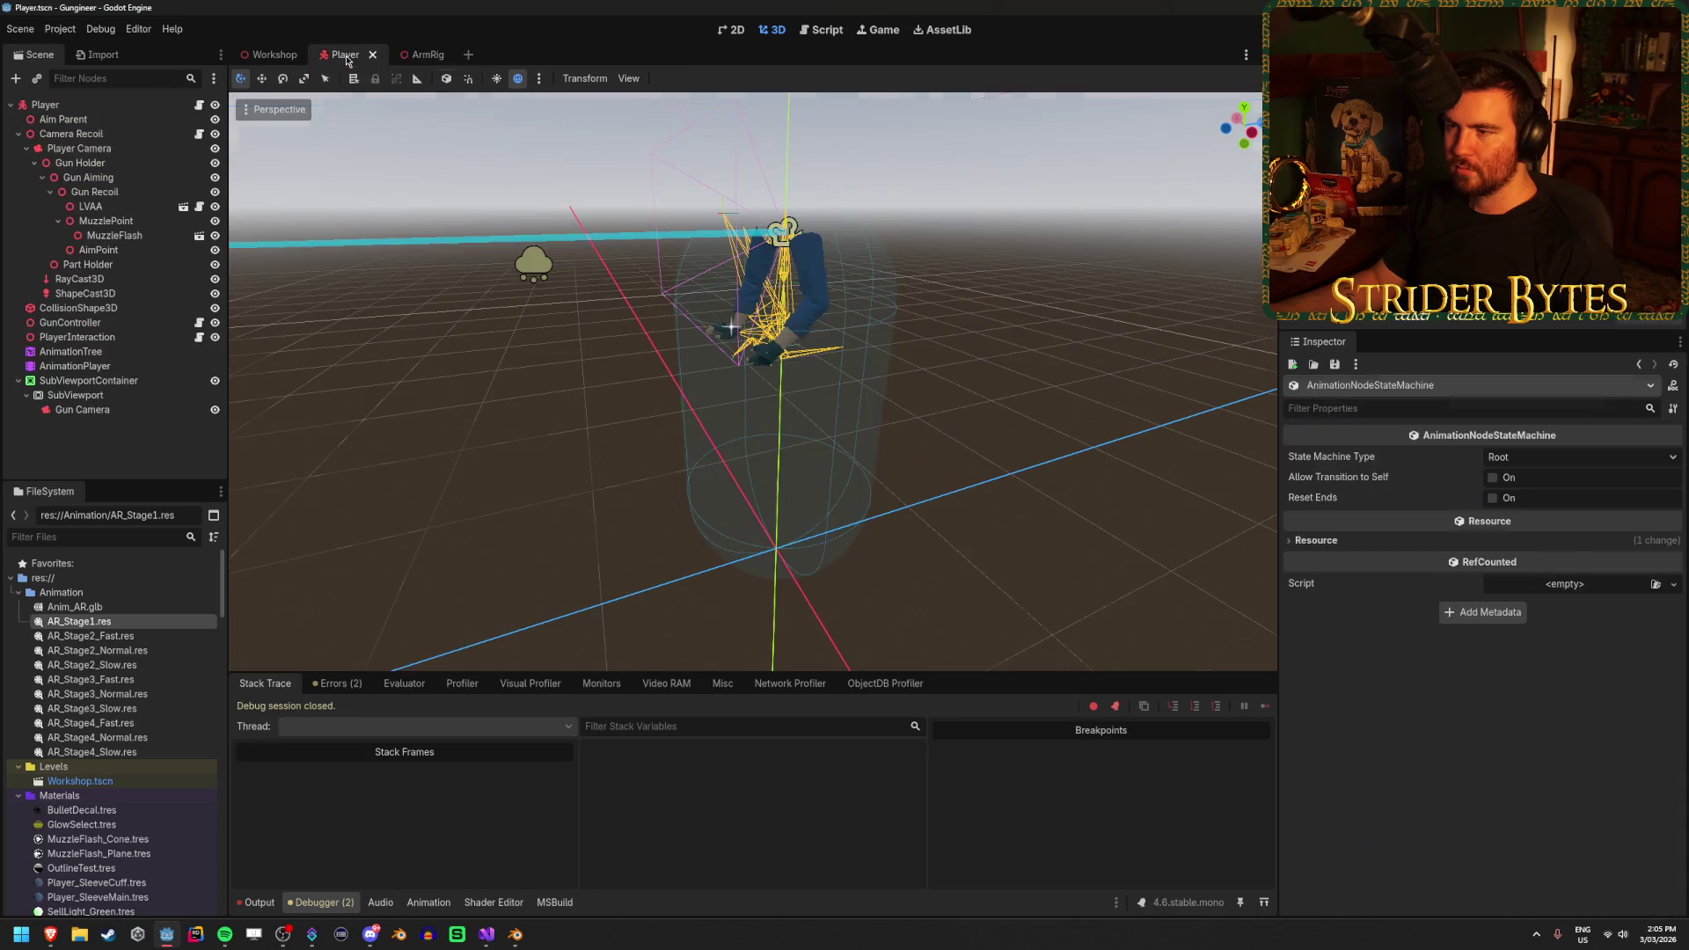
scroll(752, 383, "up", 5)
mouse_move(436, 469)
left_mouse_down()
mouse_move(467, 457)
mouse_move(435, 469)
left_mouse_up()
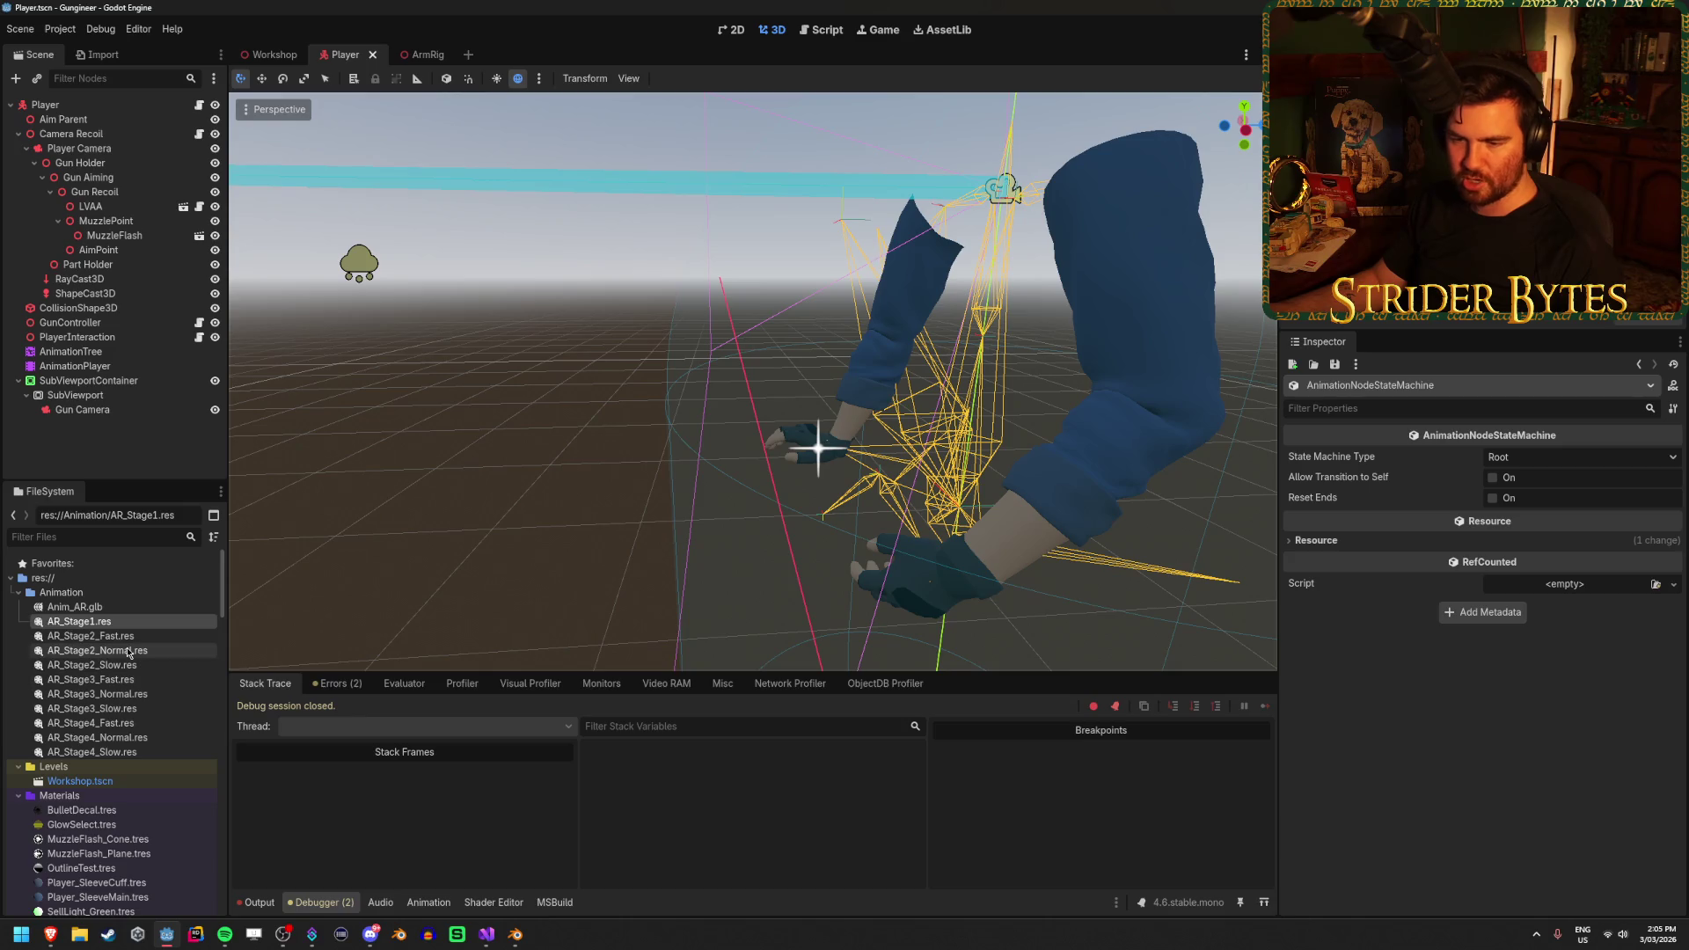
scroll(130, 655, "down", 5)
scroll(129, 655, "up", 3)
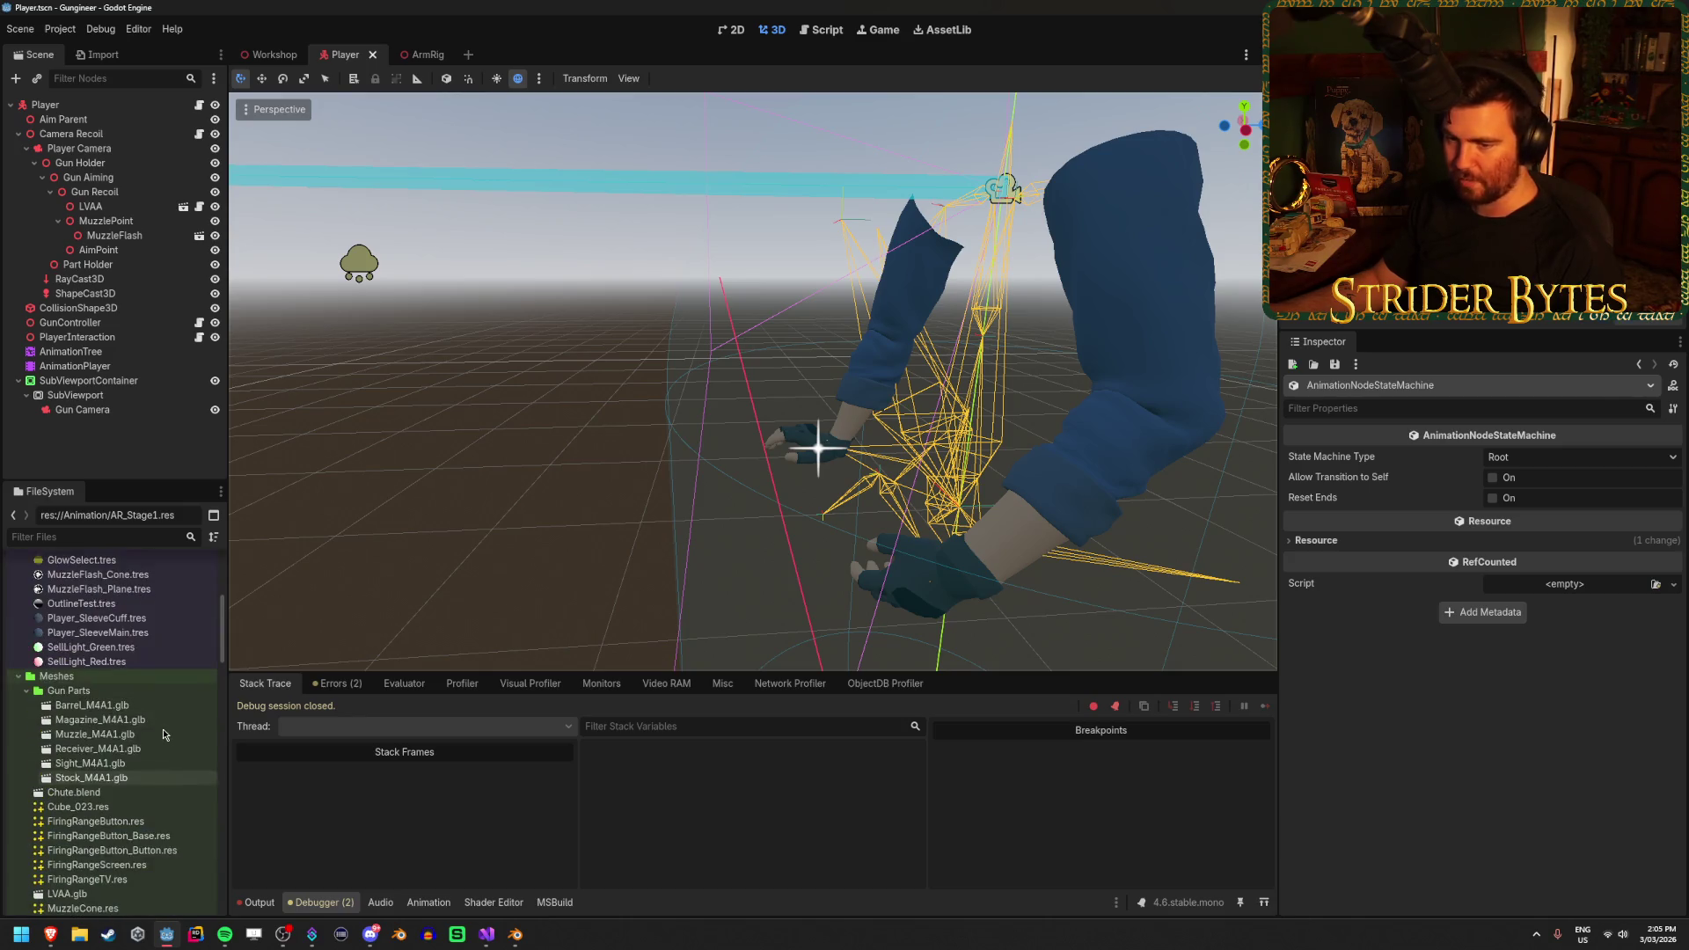
left_click(130, 749)
mouse_move(130, 713)
left_mouse_down()
mouse_move(112, 214)
mouse_move(114, 855)
mouse_move(111, 715)
left_mouse_up()
right_click(139, 209)
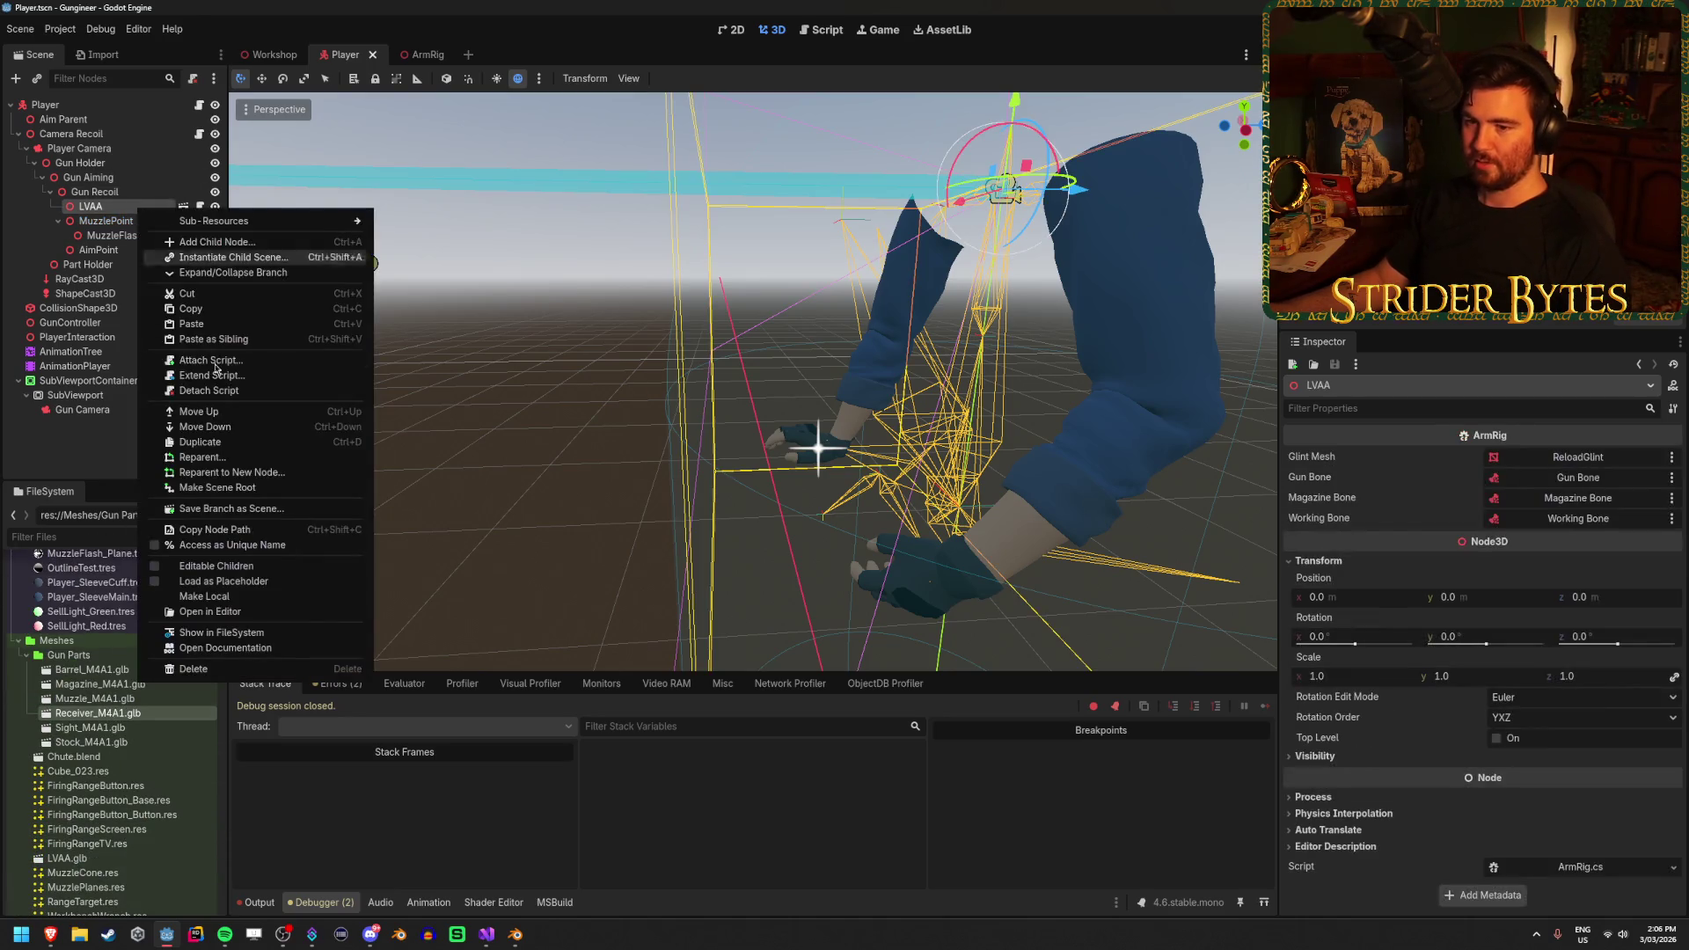
Turn on Editable Children for LVAA, parent Receiver_M4A1 under Gun Bone, and scrub the AnimationTree to a mid-reload pose
left_click(254, 569)
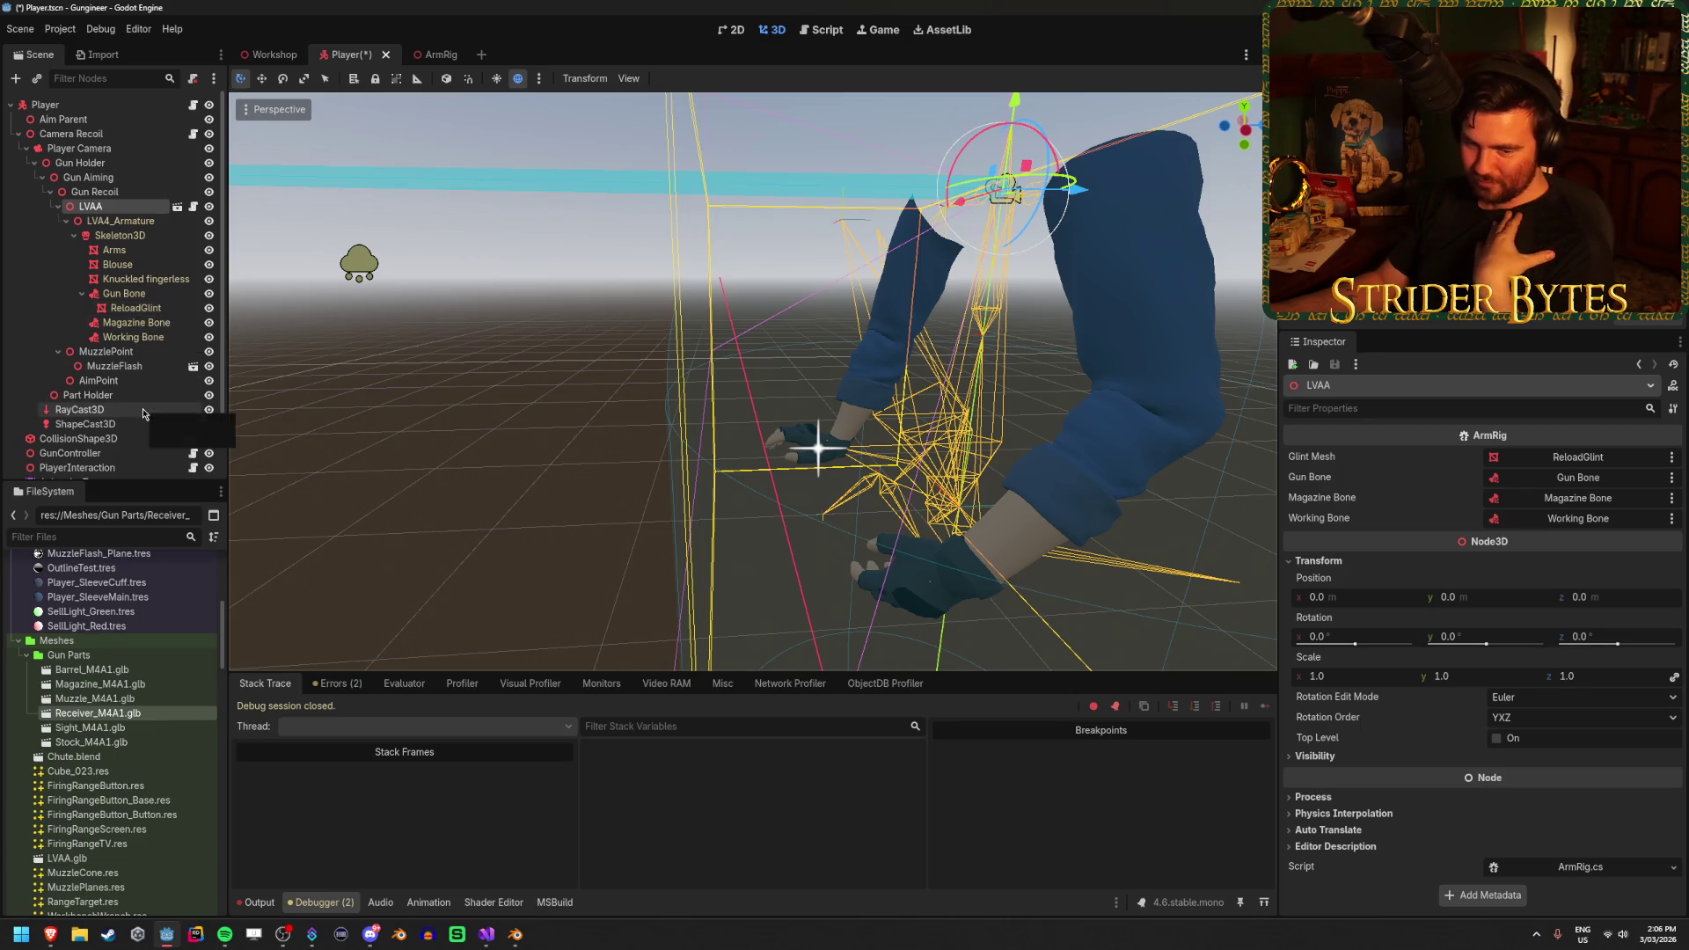
mouse_move(97, 713)
left_mouse_down()
mouse_move(132, 675)
mouse_move(154, 276)
left_mouse_up()
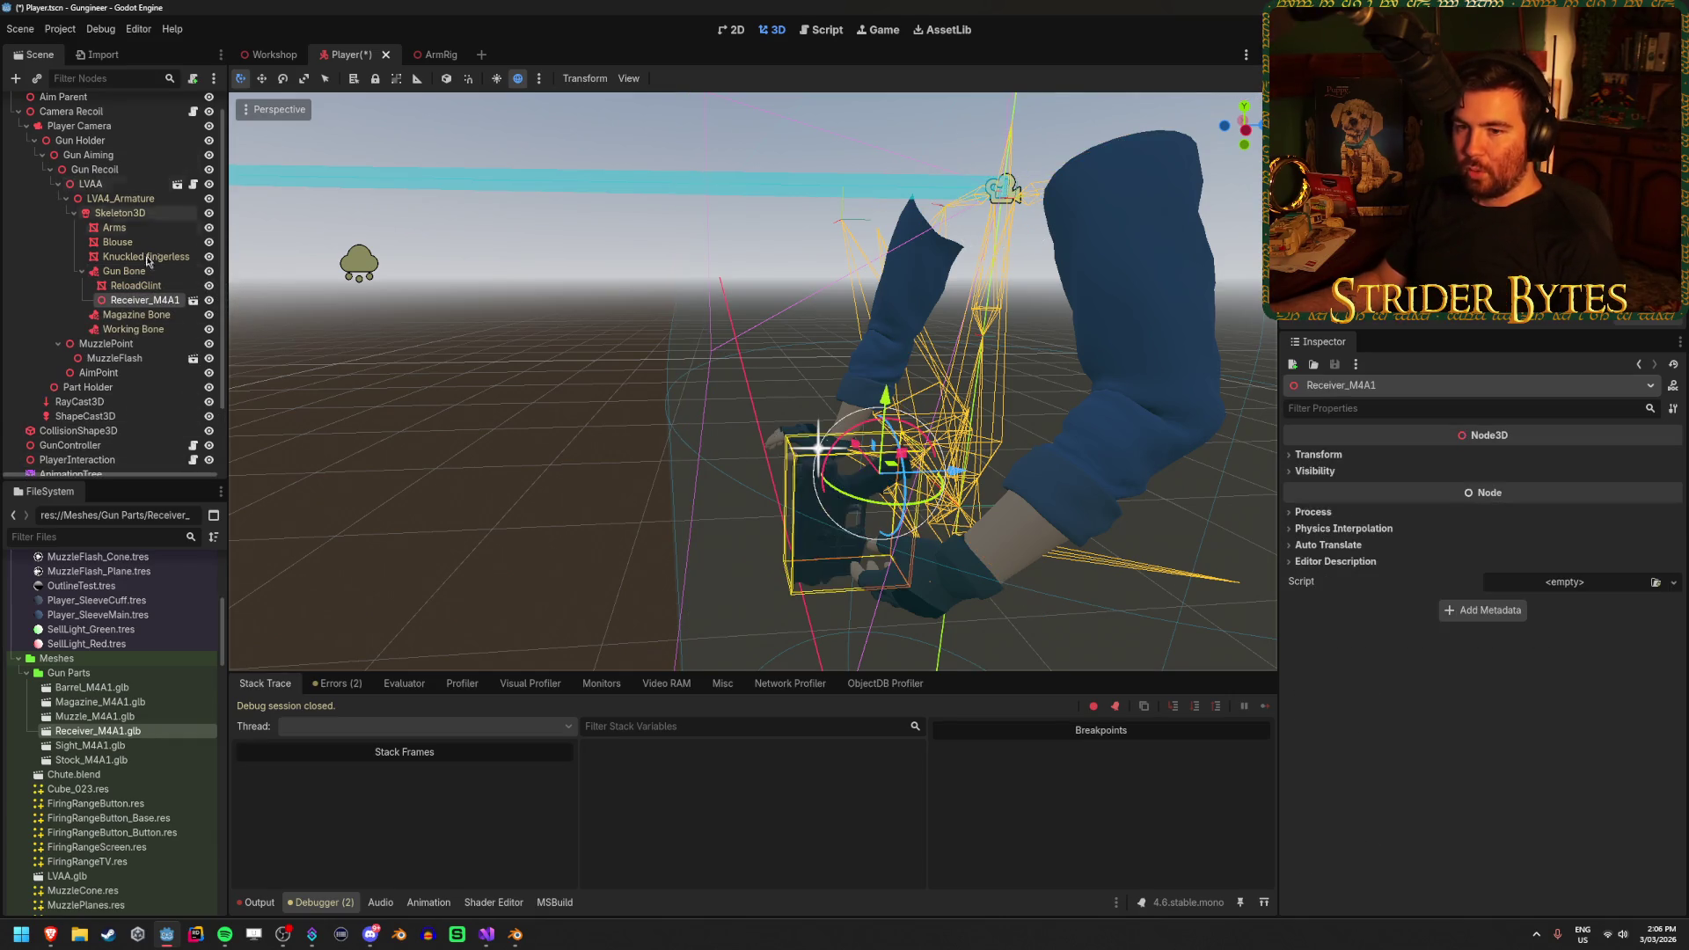
scroll(102, 423, "down", 2)
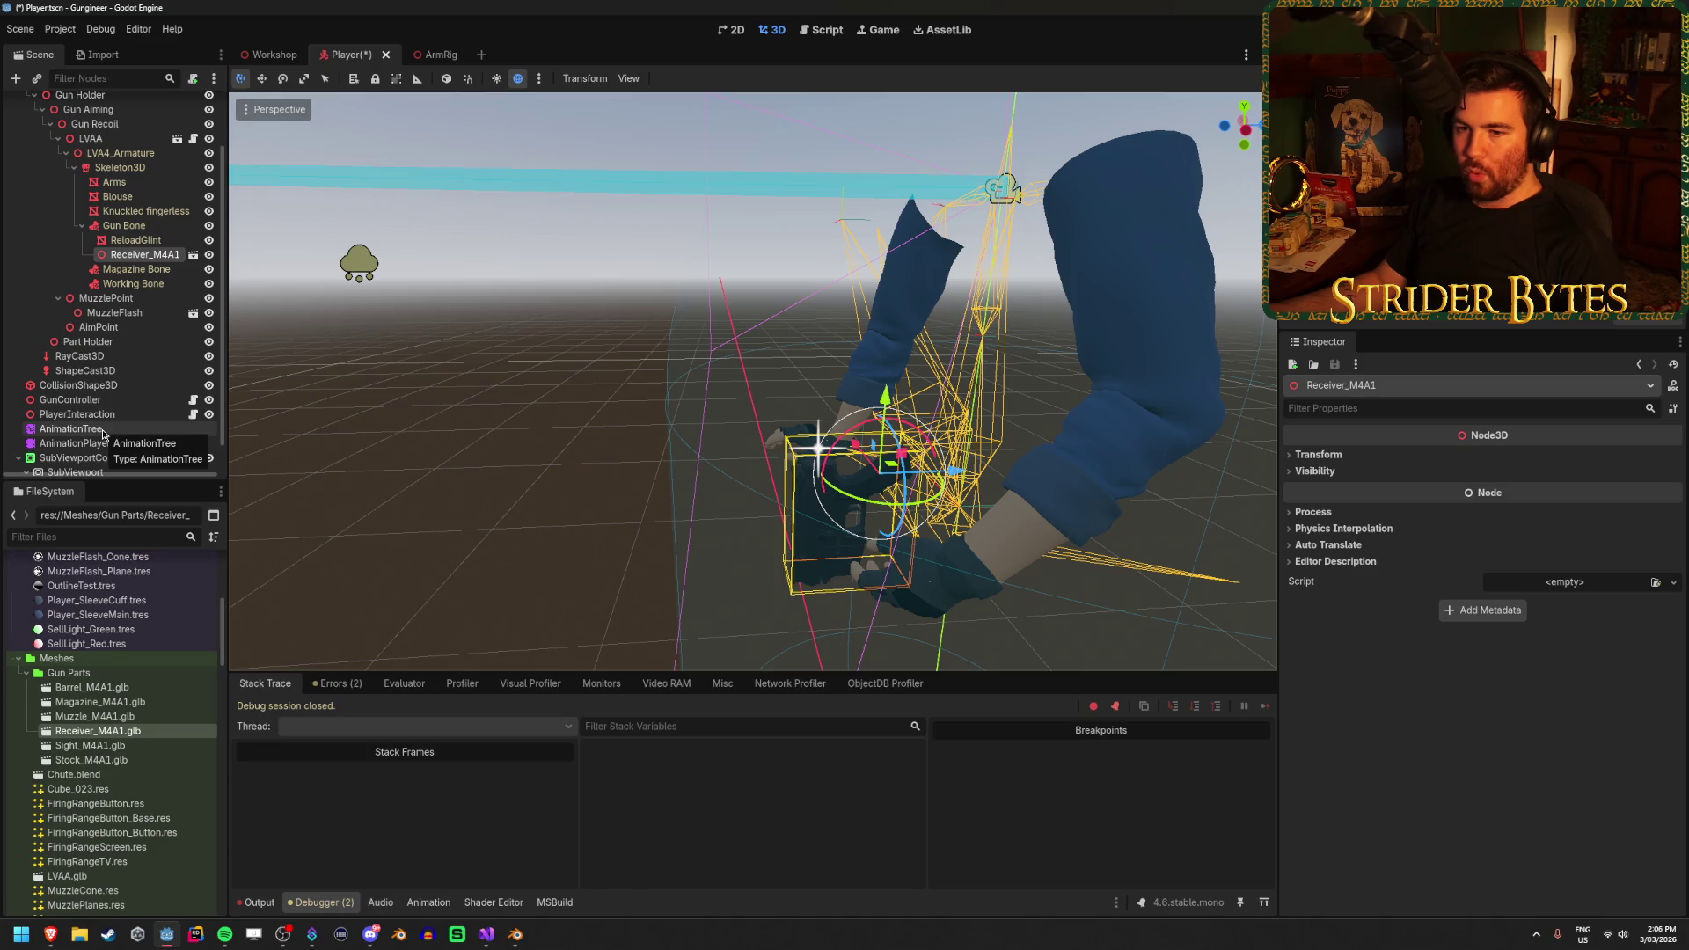
left_click(102, 430)
mouse_move(418, 648)
left_mouse_down()
mouse_move(534, 654)
mouse_move(475, 651)
left_mouse_up()
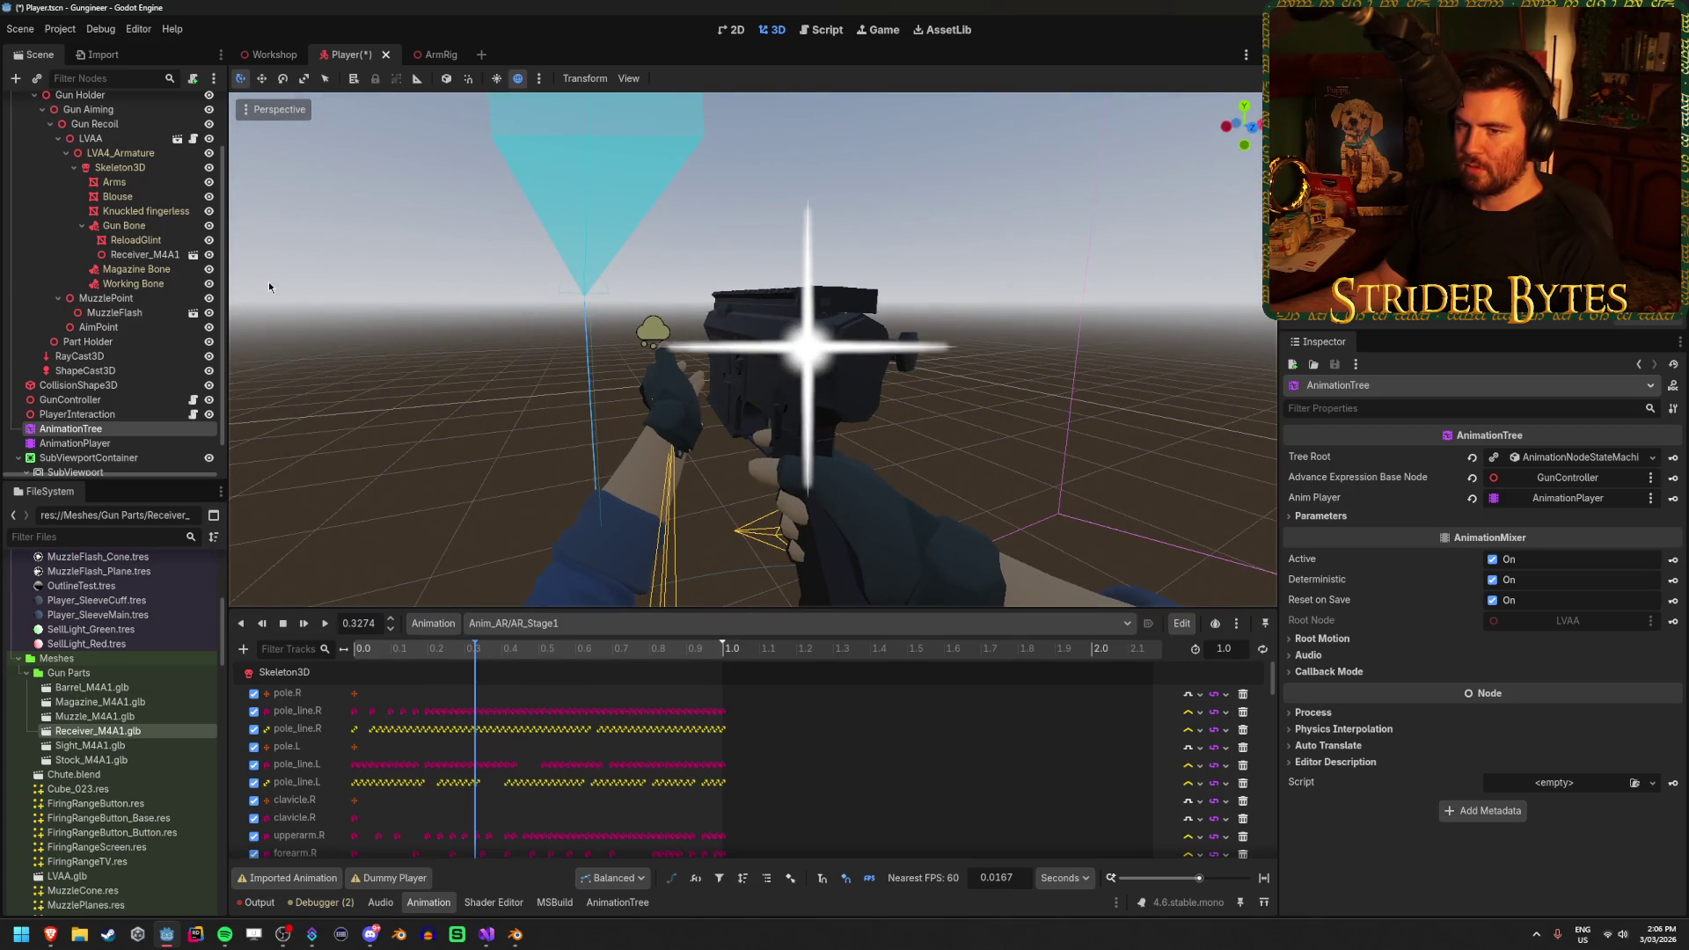
At a later reload pose, move ReloadGlint against the gun receiver and save the Player scene
mouse_move(486, 648)
left_mouse_down()
mouse_move(638, 645)
mouse_move(457, 658)
mouse_move(563, 658)
mouse_move(466, 647)
left_mouse_up()
left_click(137, 240)
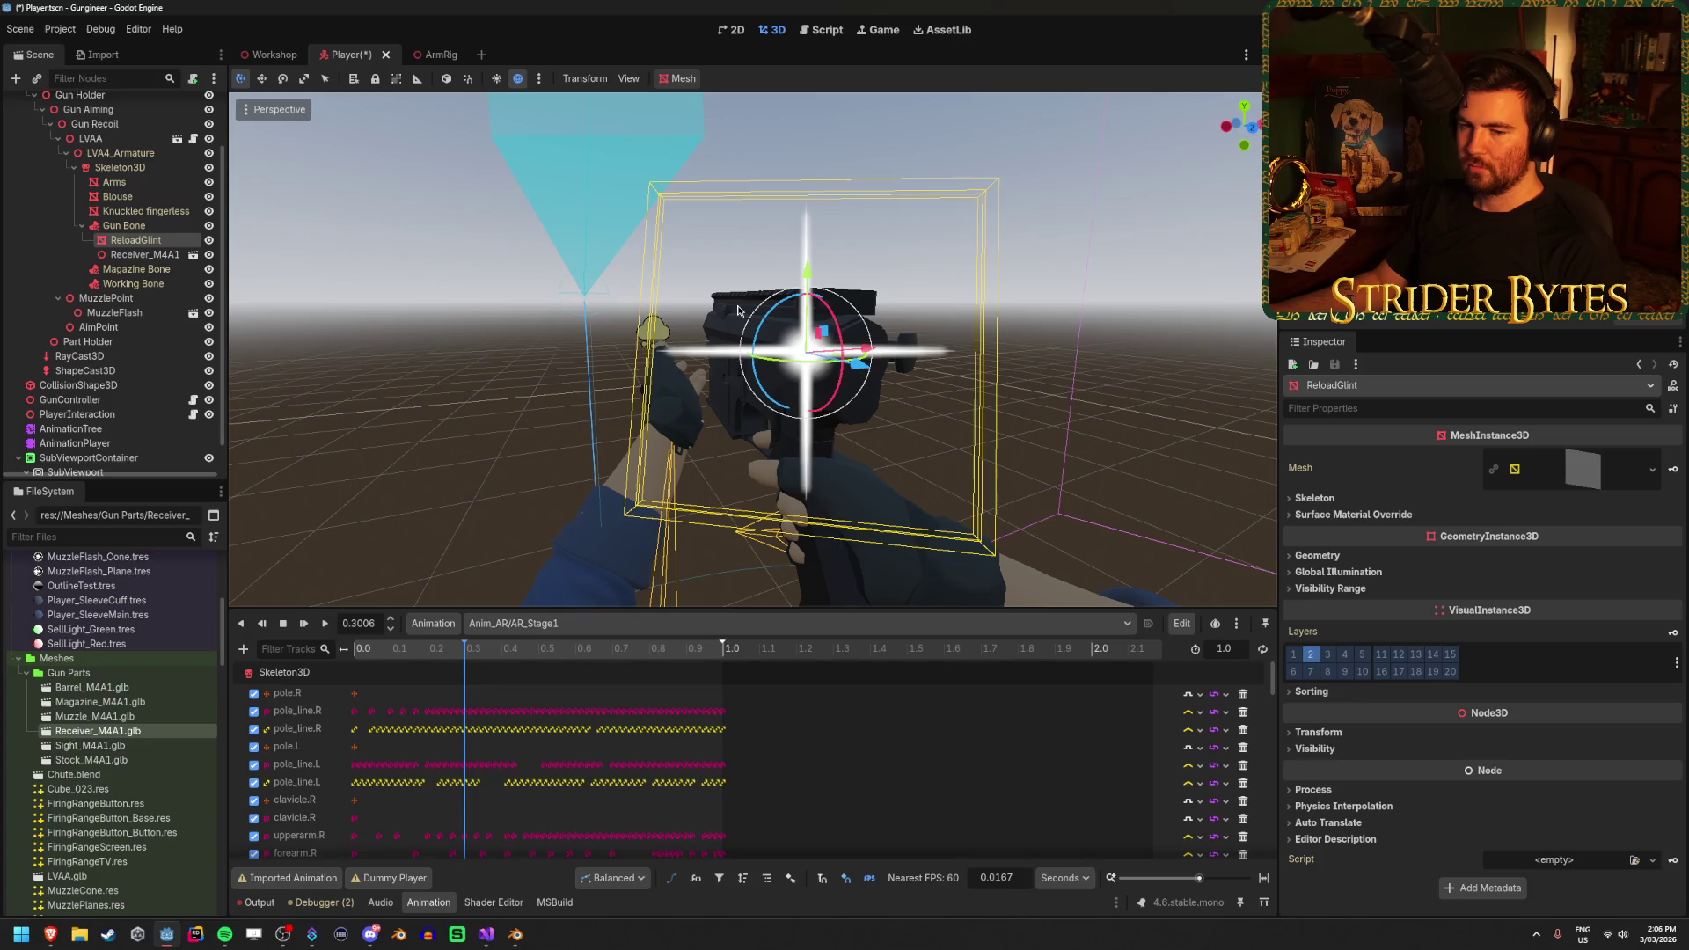
mouse_move(875, 313)
left_mouse_down()
mouse_move(669, 378)
mouse_move(734, 389)
left_mouse_up()
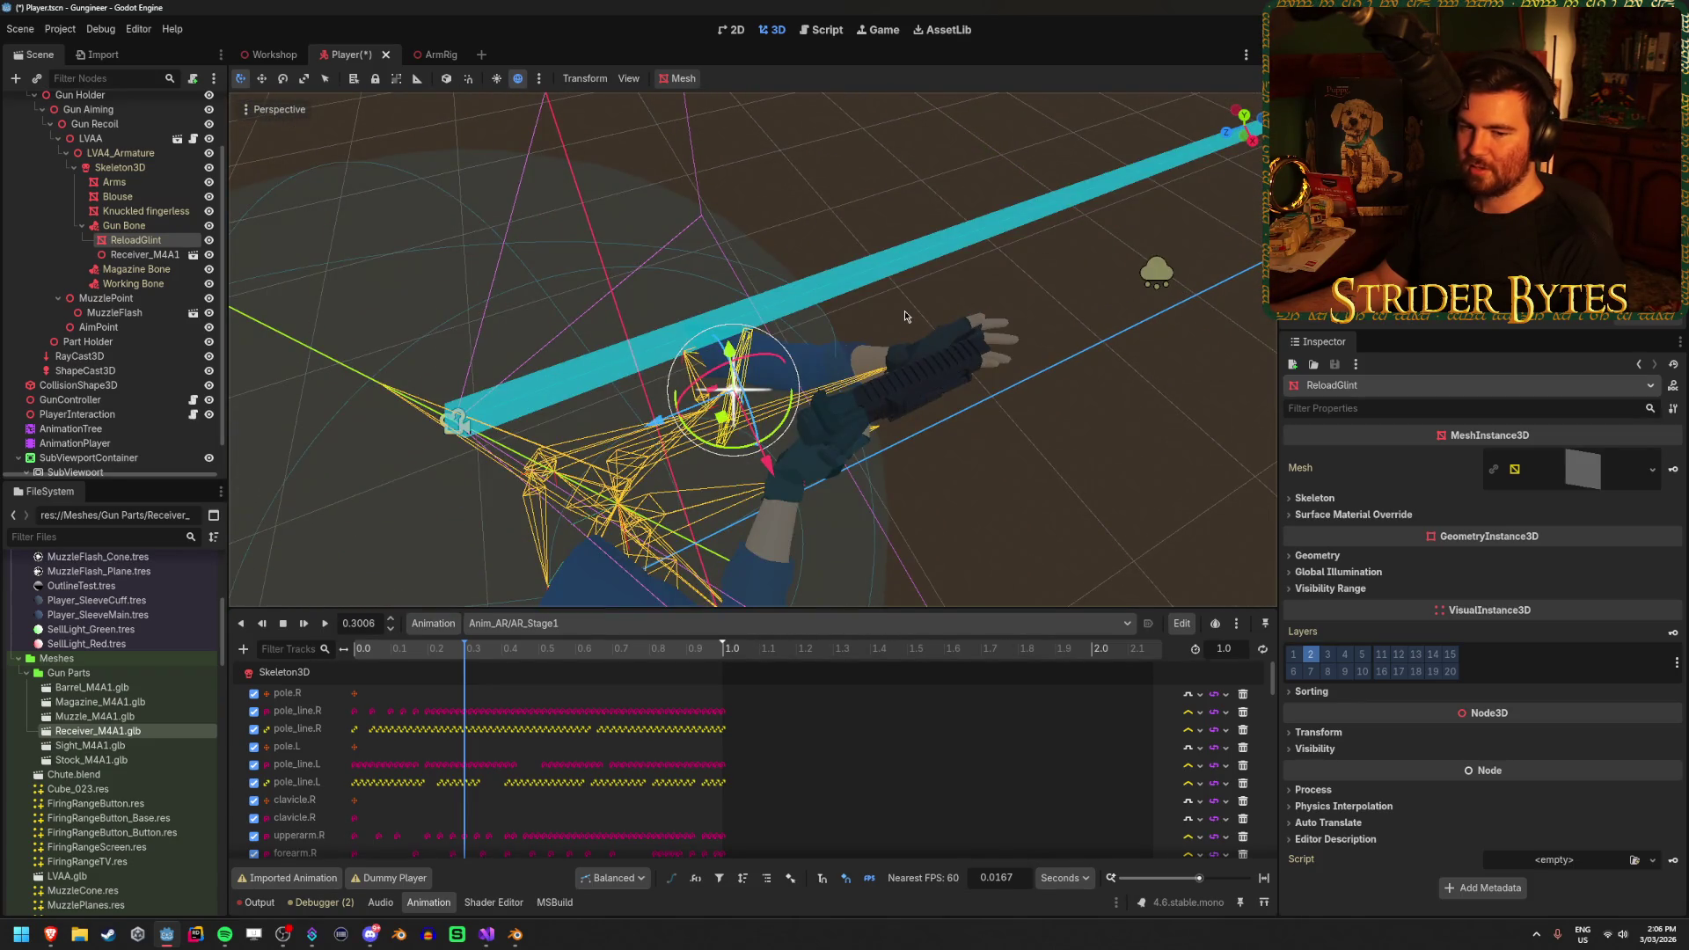
scroll(905, 310, "down", 5)
scroll(1031, 342, "up", 6)
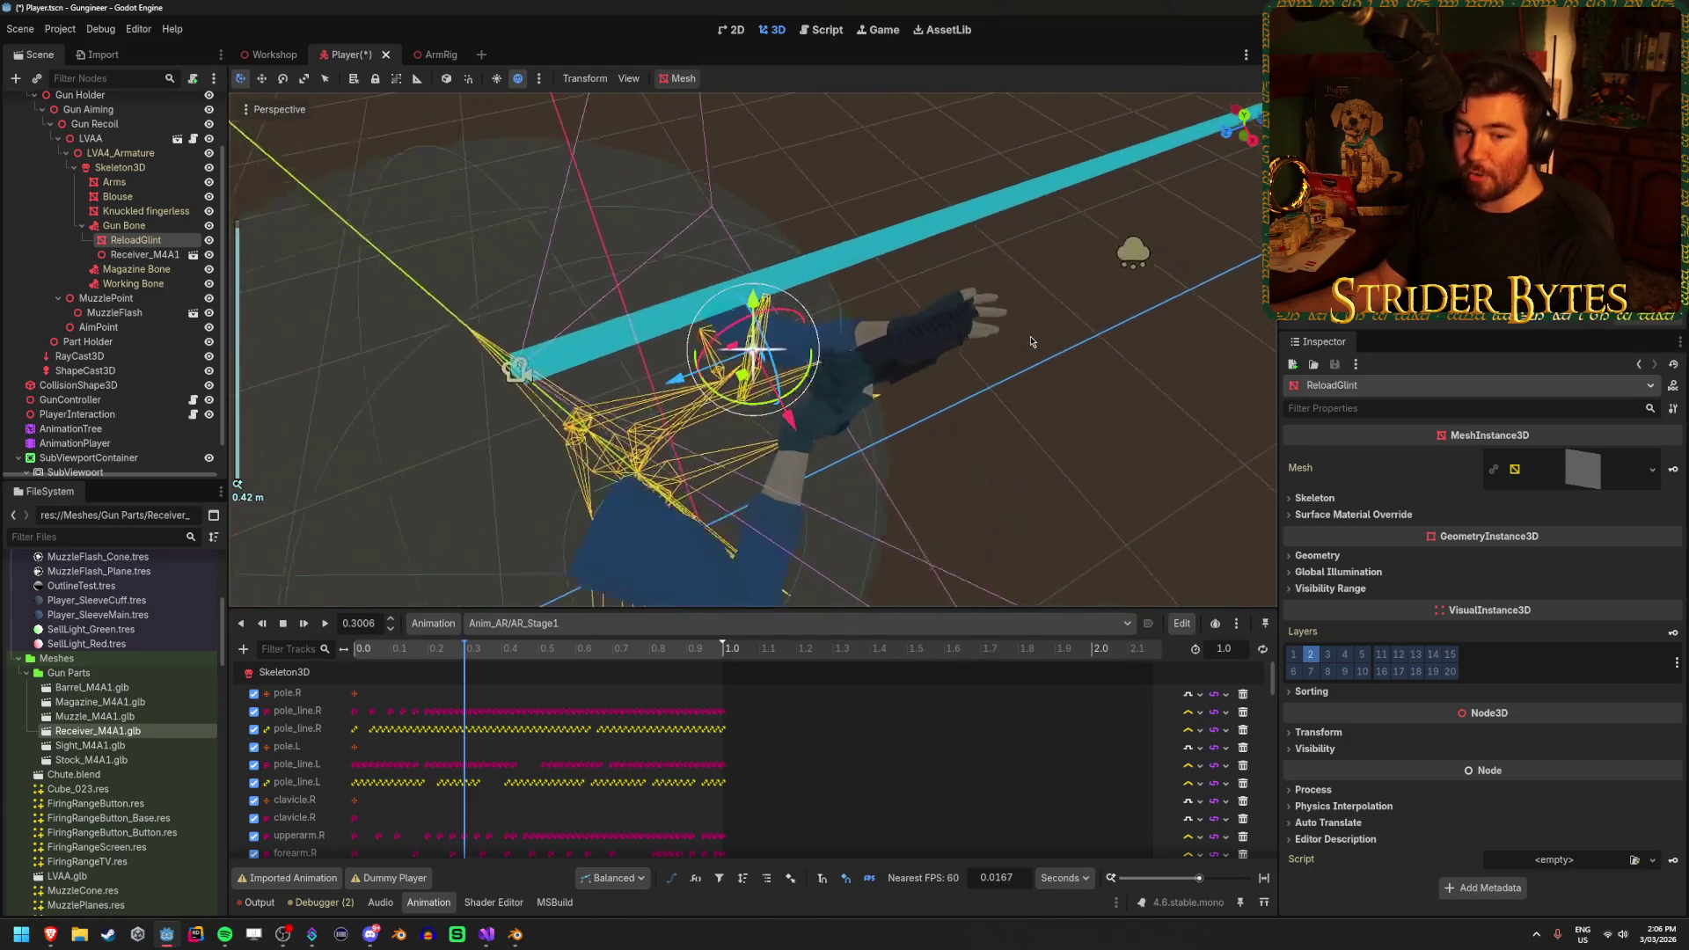
scroll(1031, 343, "up", 6)
key("t")
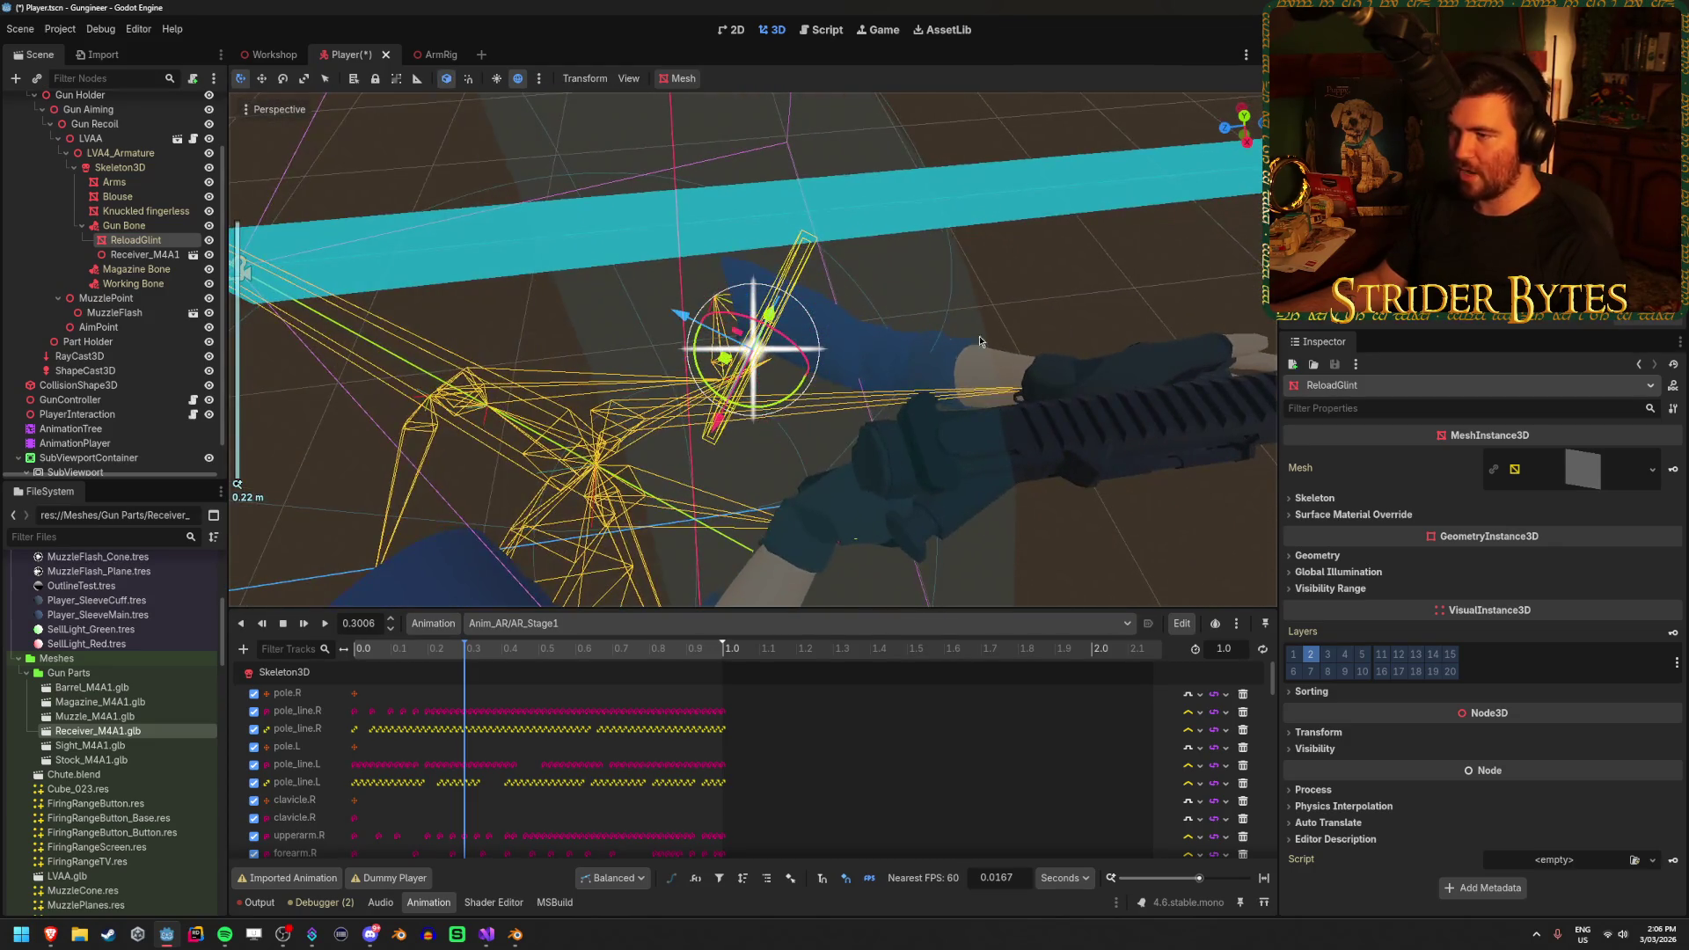
left_click_drag(980, 341, 621, 354)
key("t")
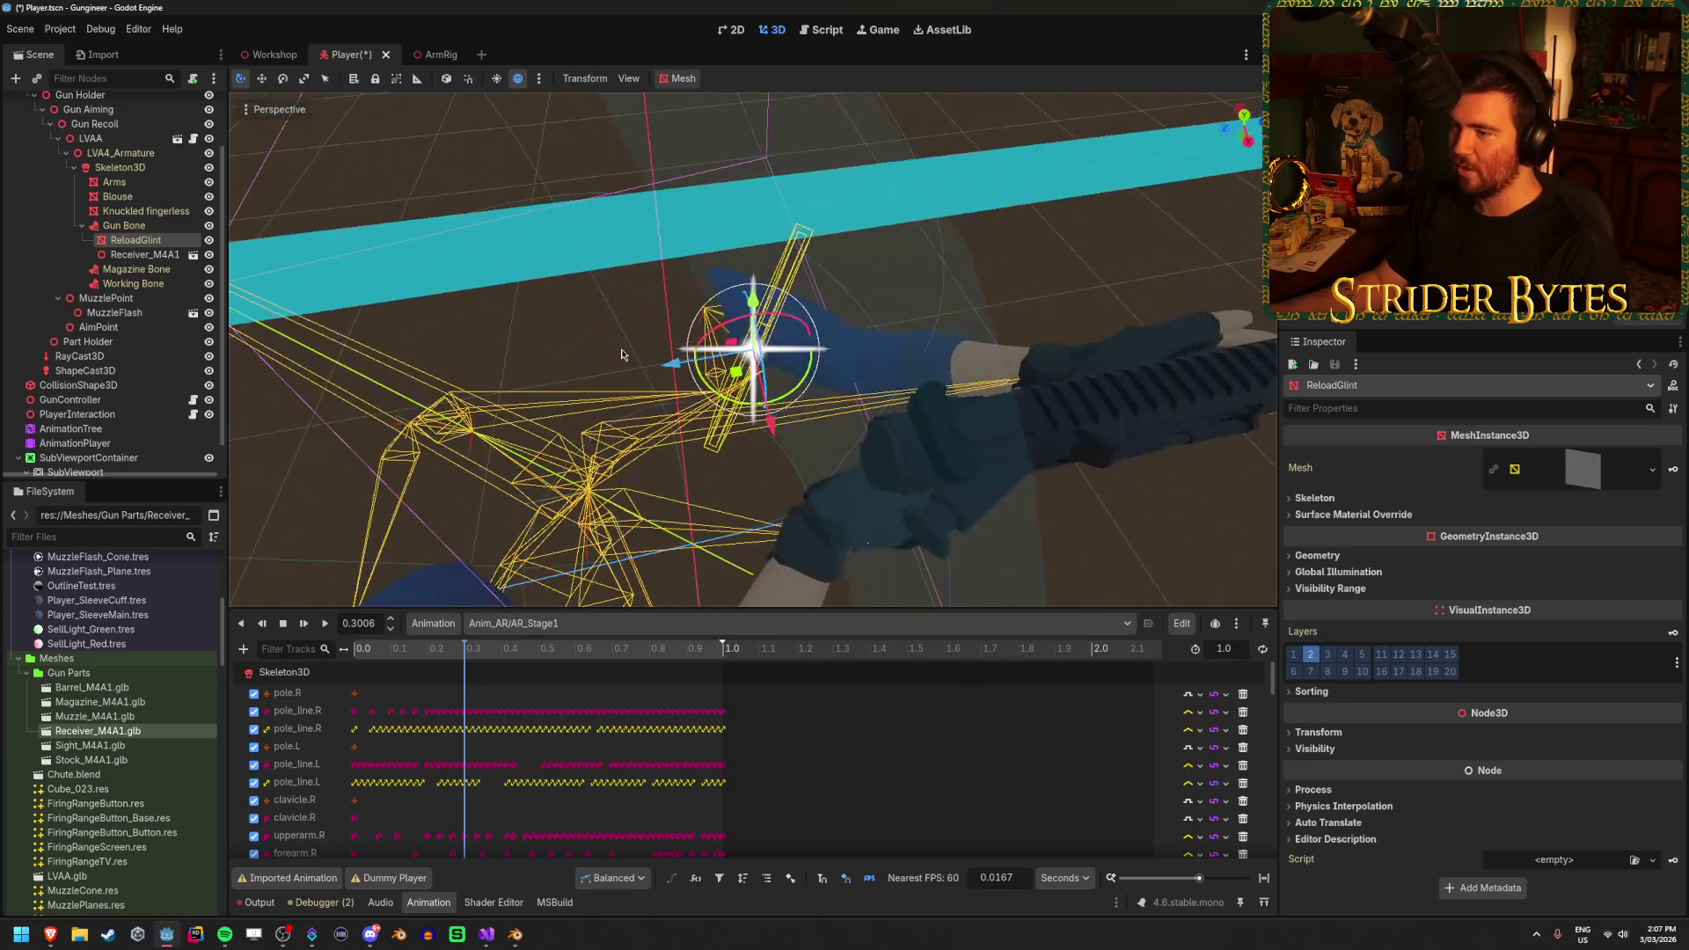
mouse_move(817, 346)
left_mouse_down()
mouse_move(941, 248)
mouse_move(880, 256)
mouse_move(925, 320)
mouse_move(800, 391)
mouse_move(880, 299)
left_mouse_up()
key("ctrl+s")
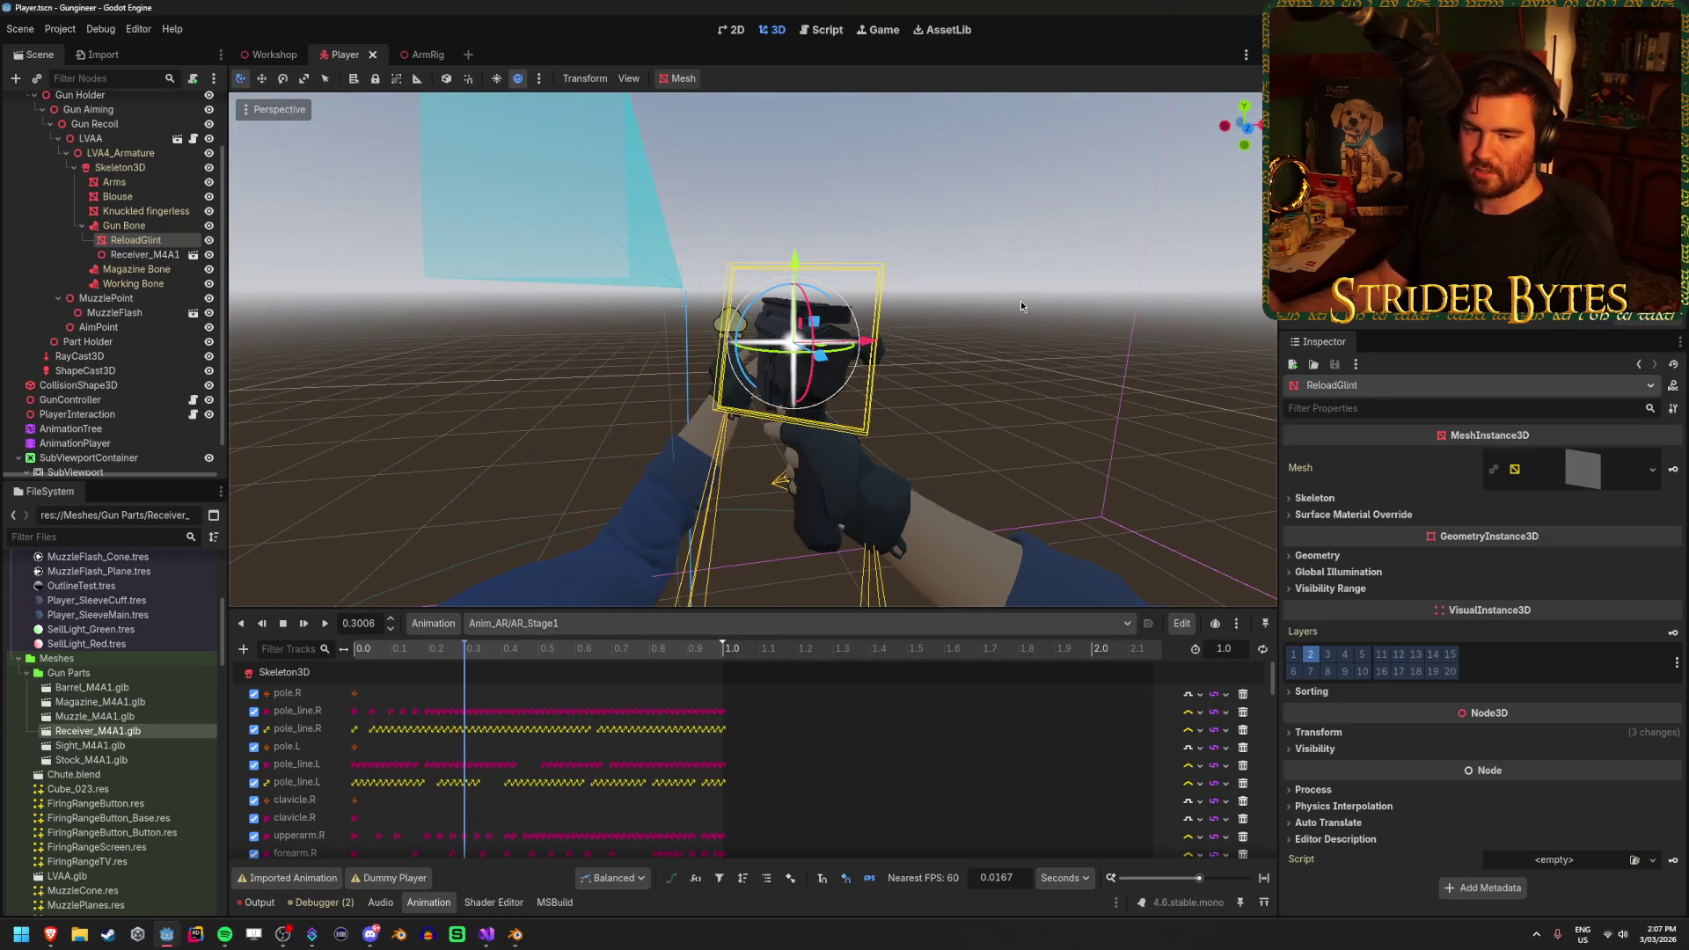
Copy ReloadGlint's Position value and delete the Receiver_M4A1 reference model
left_click_drag(1021, 306, 823, 349)
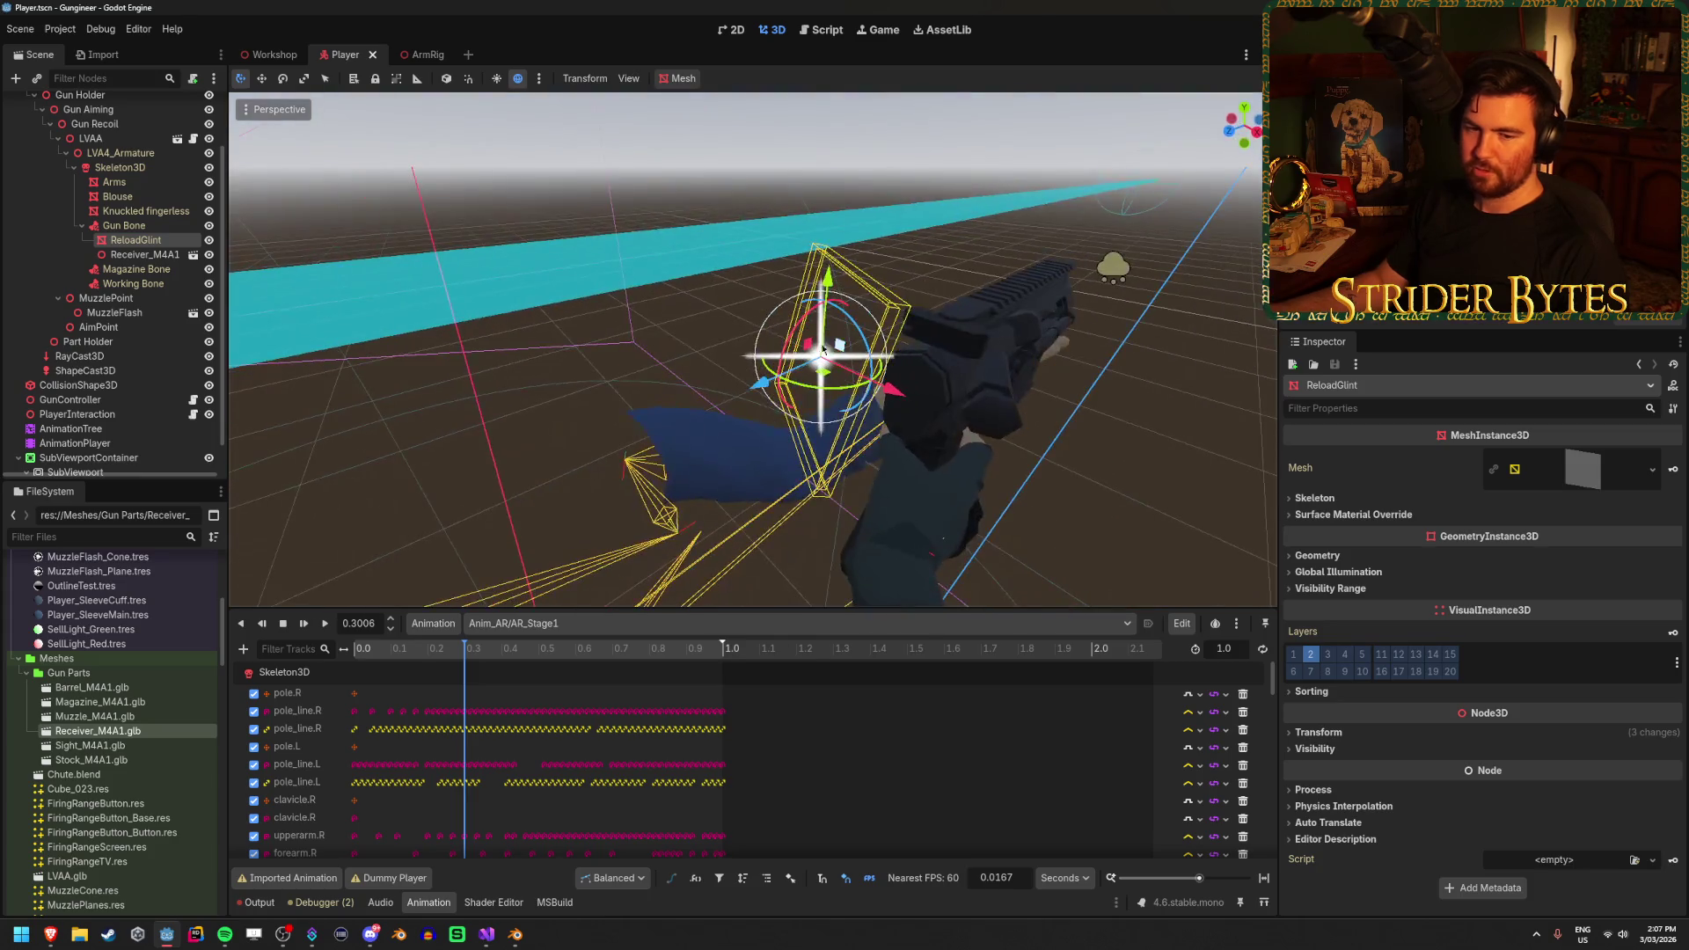
mouse_move(664, 328)
left_mouse_down()
mouse_move(719, 365)
mouse_move(632, 380)
left_mouse_up()
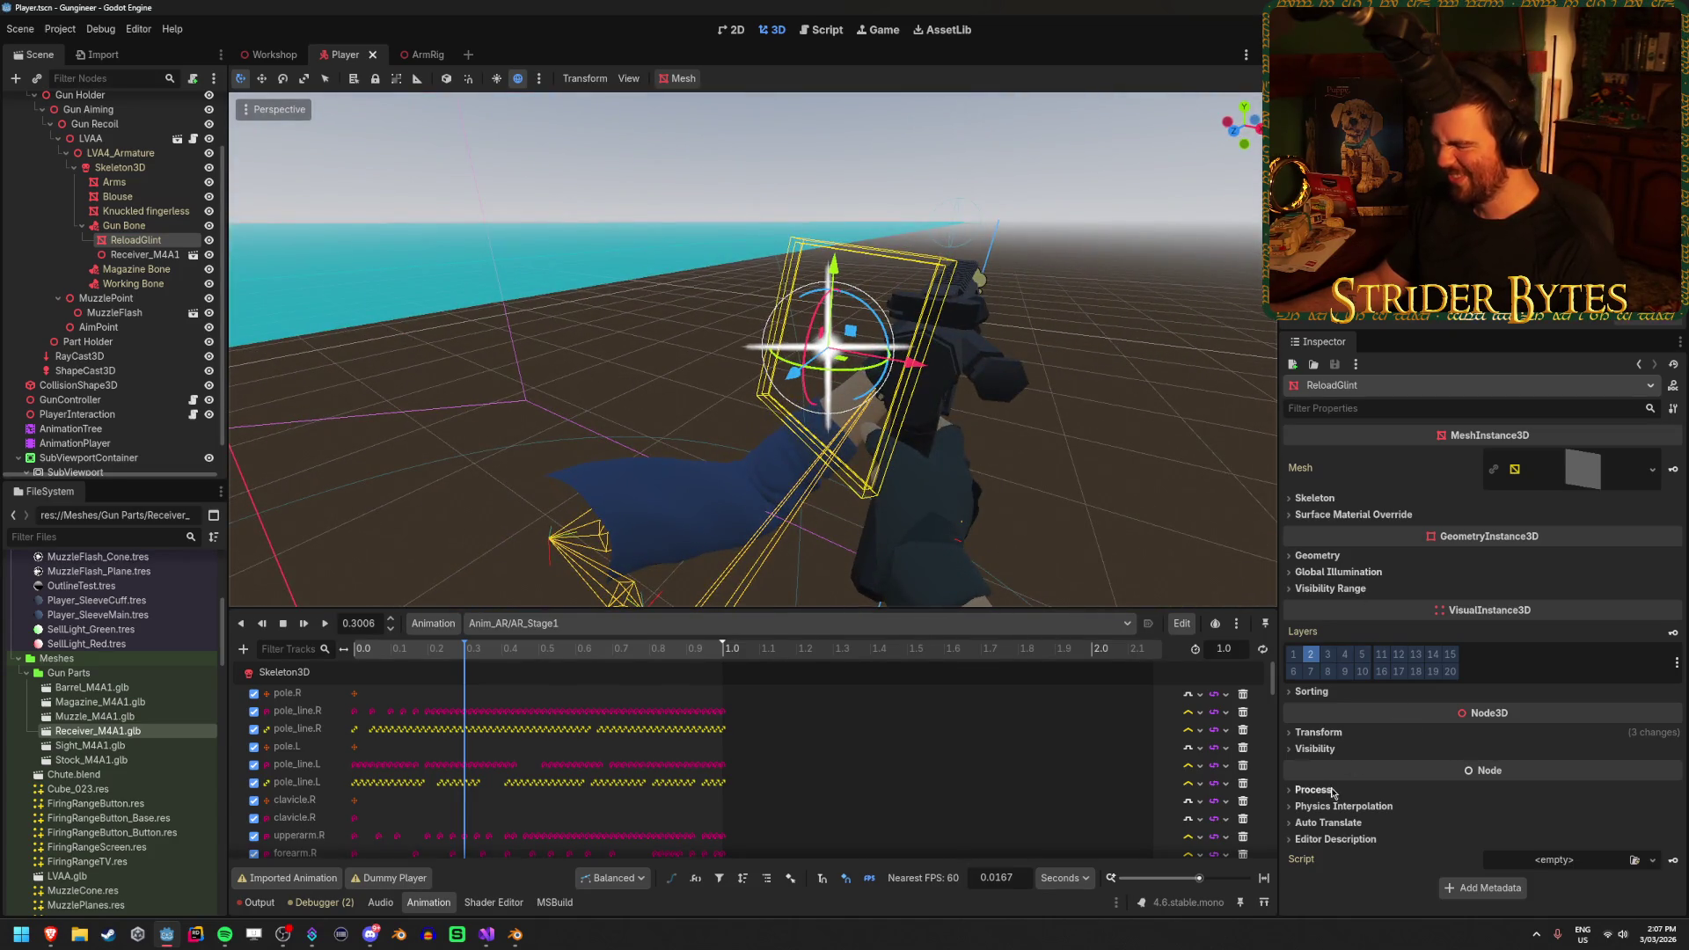
left_click(1319, 733)
right_click(1322, 755)
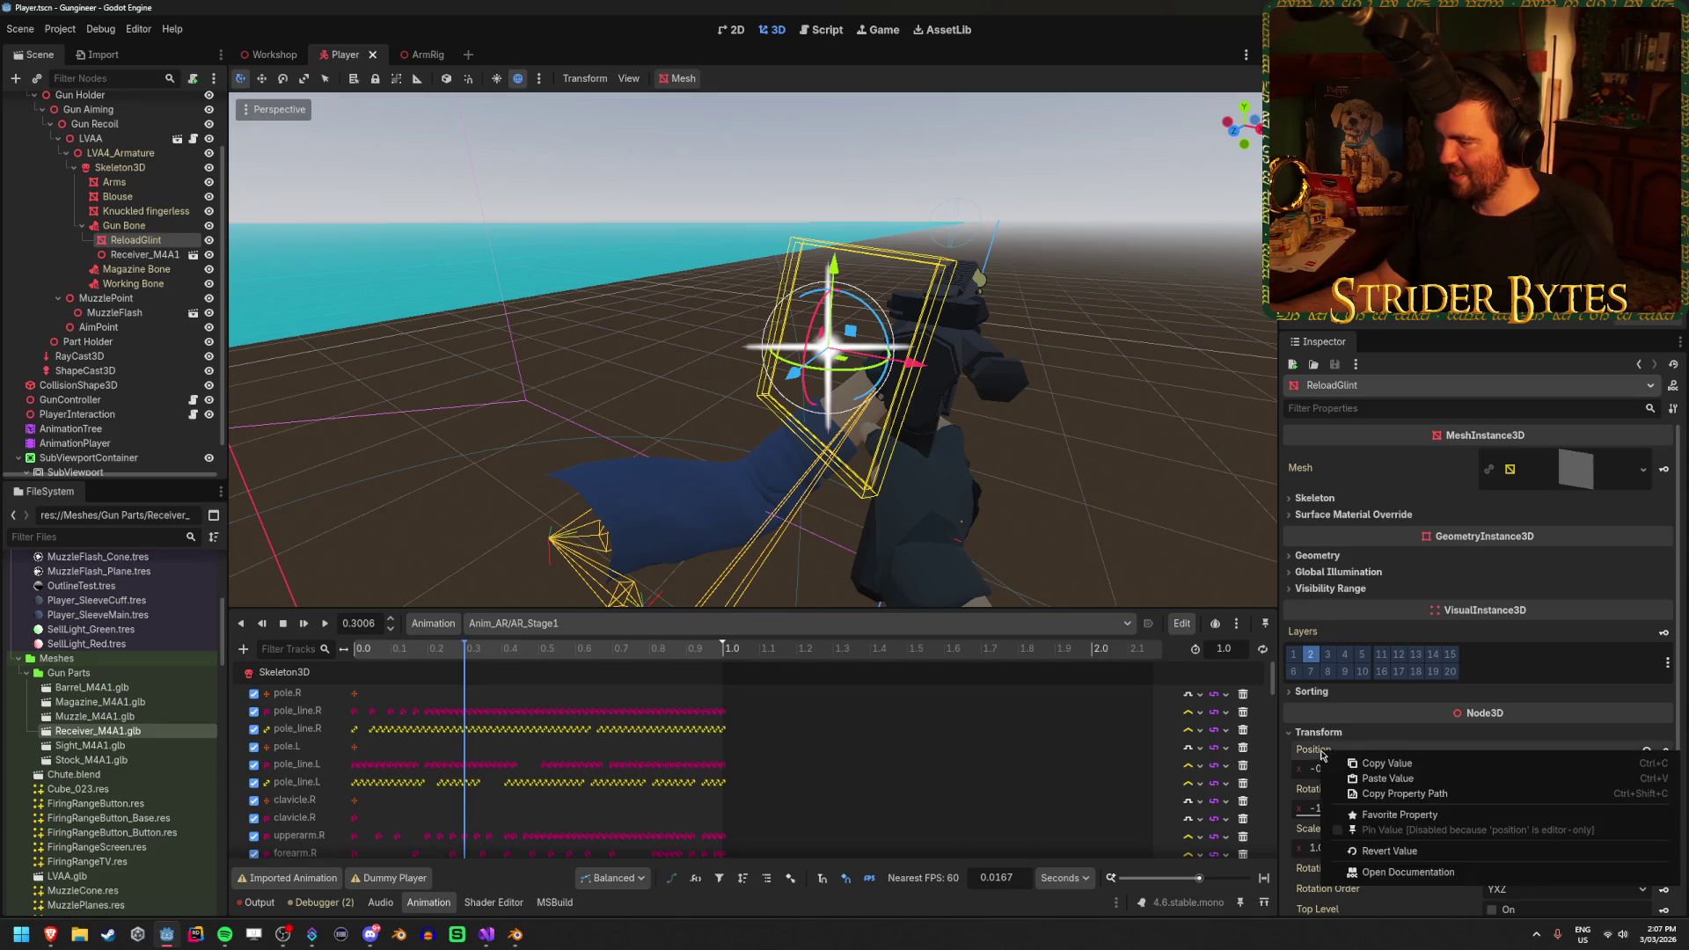
left_click(1372, 765)
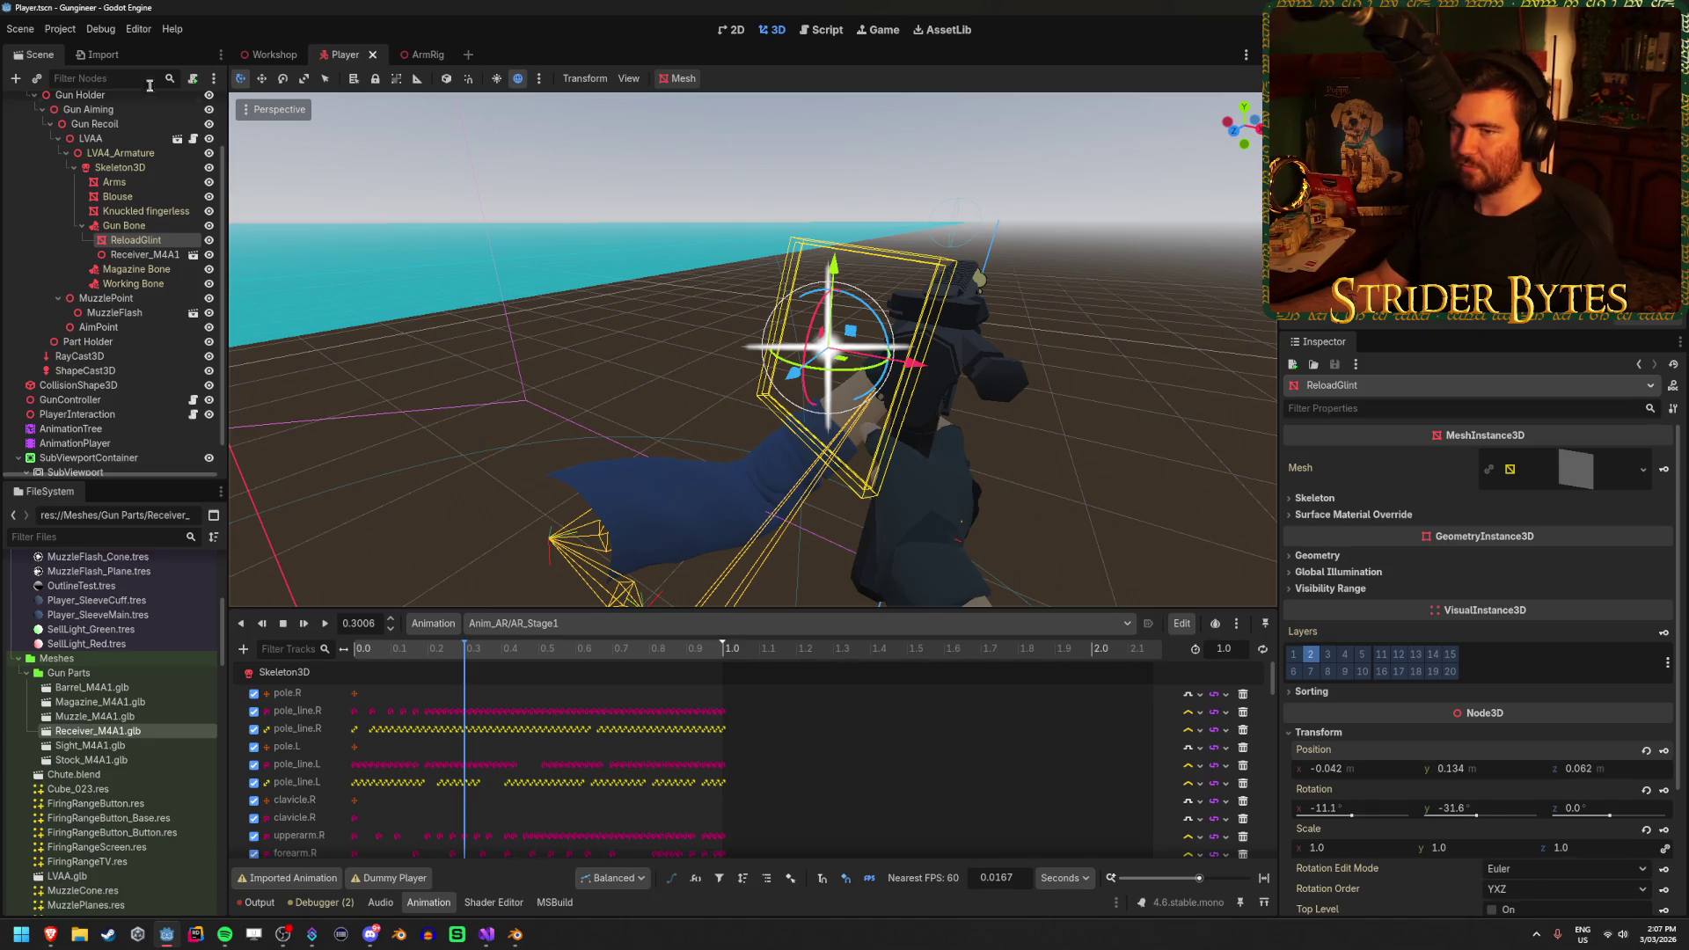
left_click(145, 255)
key("Delete")
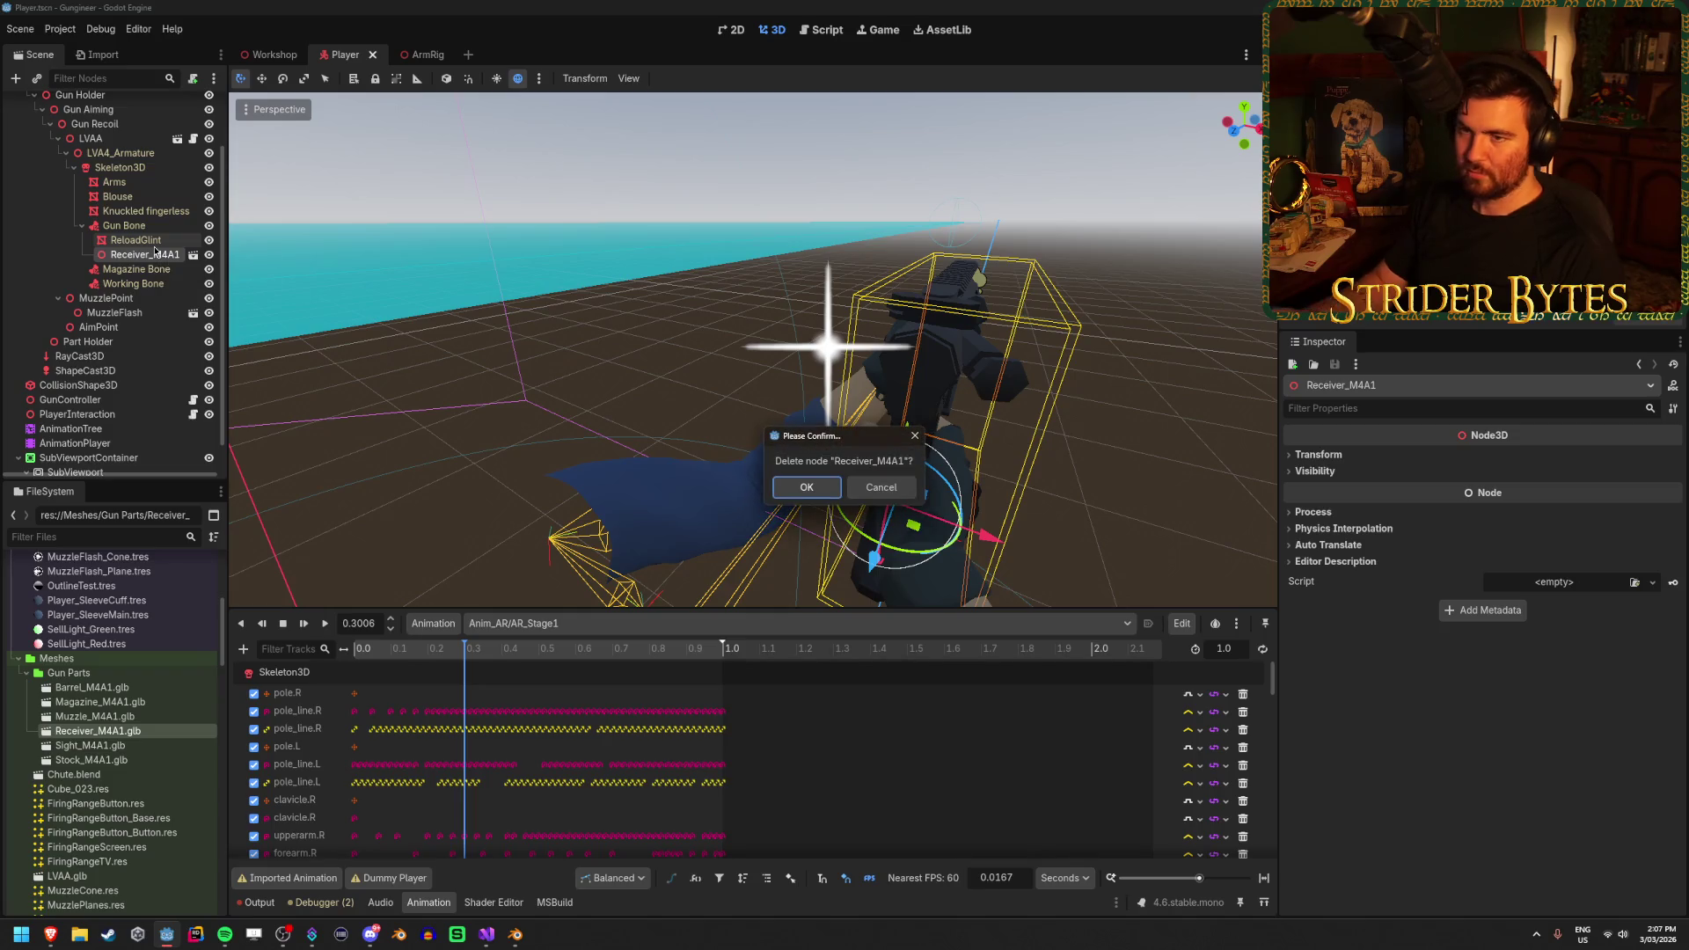
Confirm deleting Receiver_M4A1 and turn off Editable Children on LVAA
left_click(807, 487)
right_click(91, 138)
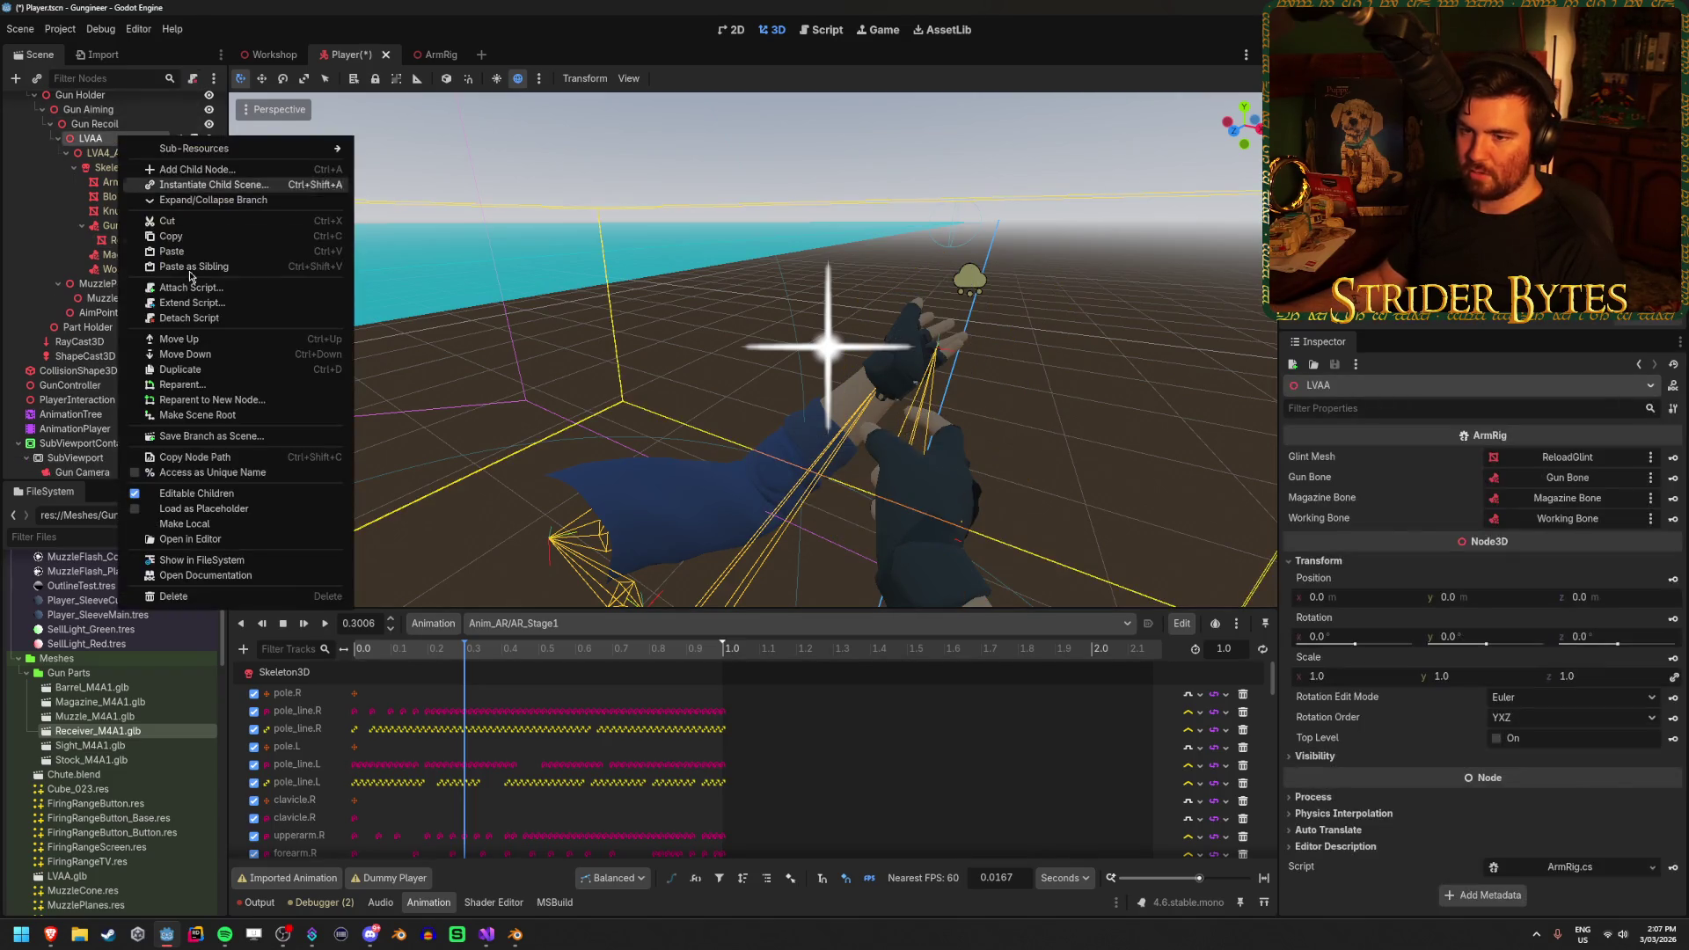
left_click(221, 494)
left_click(761, 495)
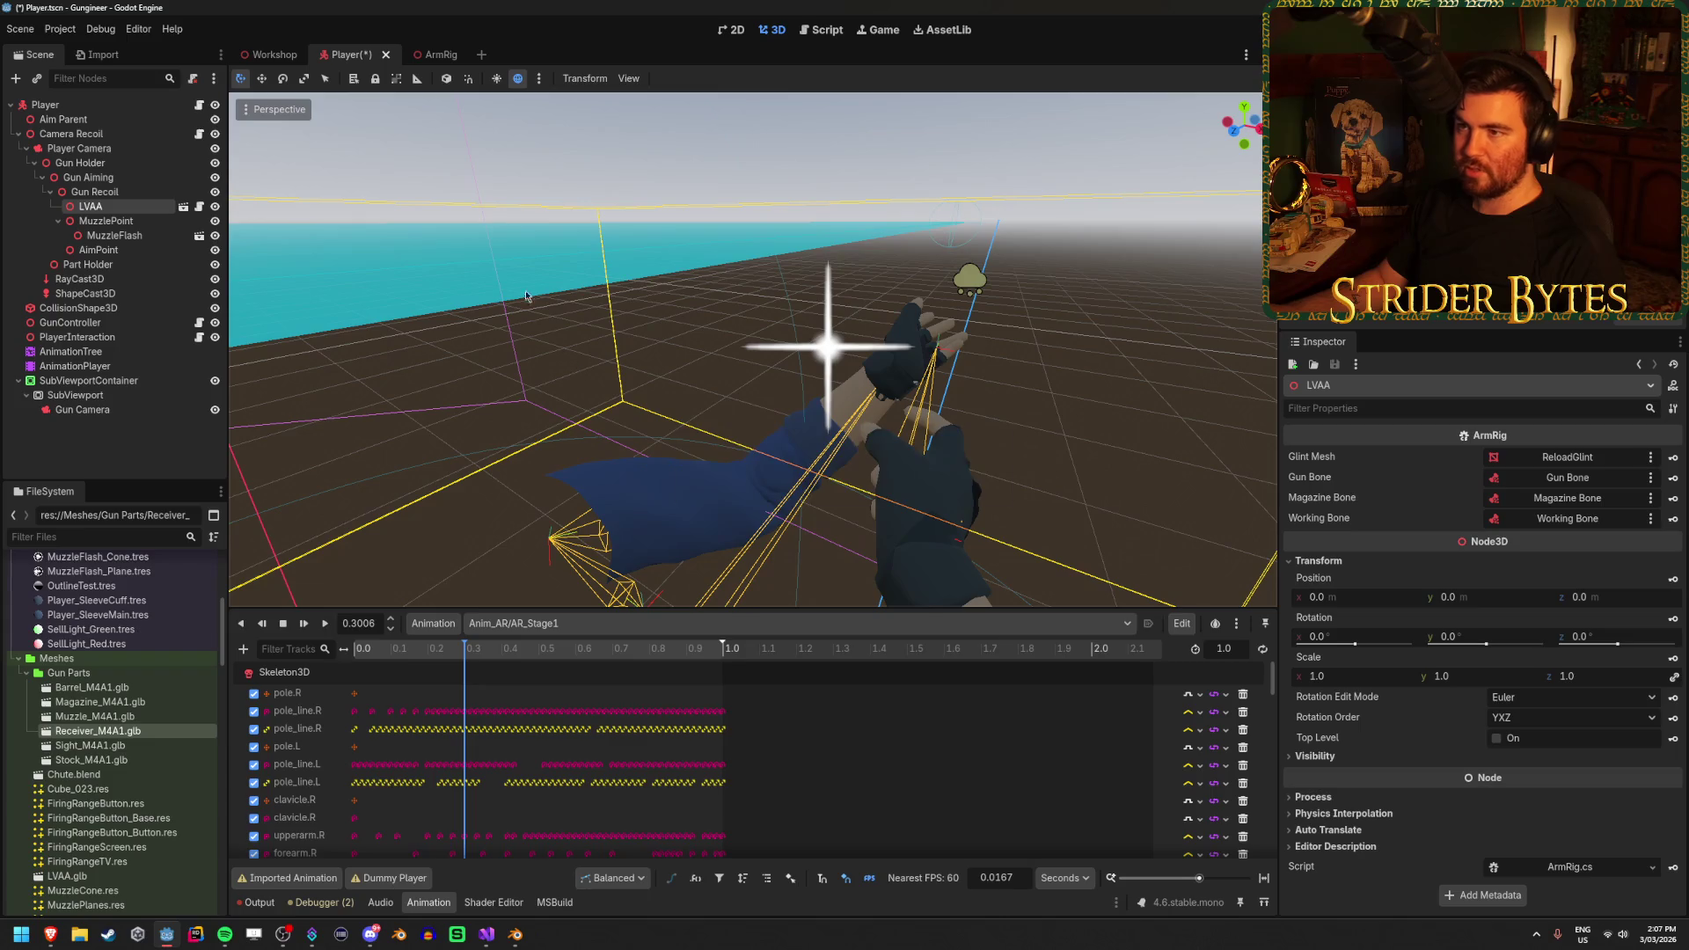
In ArmRig, paste position -0.042, 0.134, 0.062 onto ReloadGlint, zero its rotation, and save
left_click(429, 56)
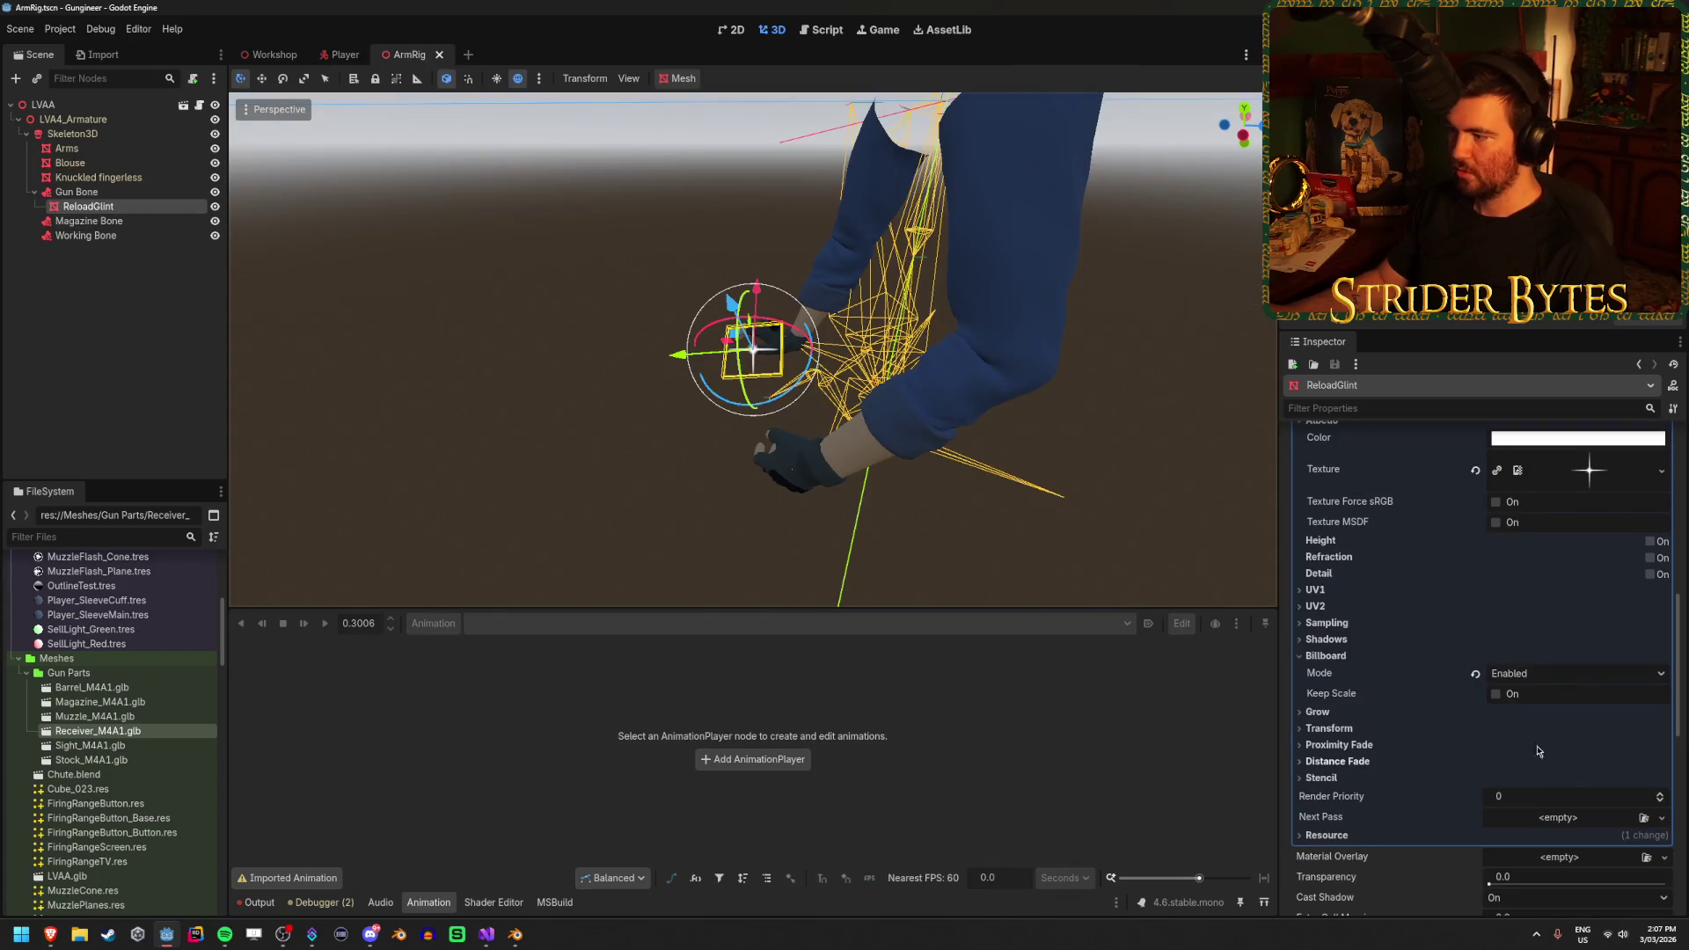
scroll(1452, 739, "down", 15)
right_click(1343, 628)
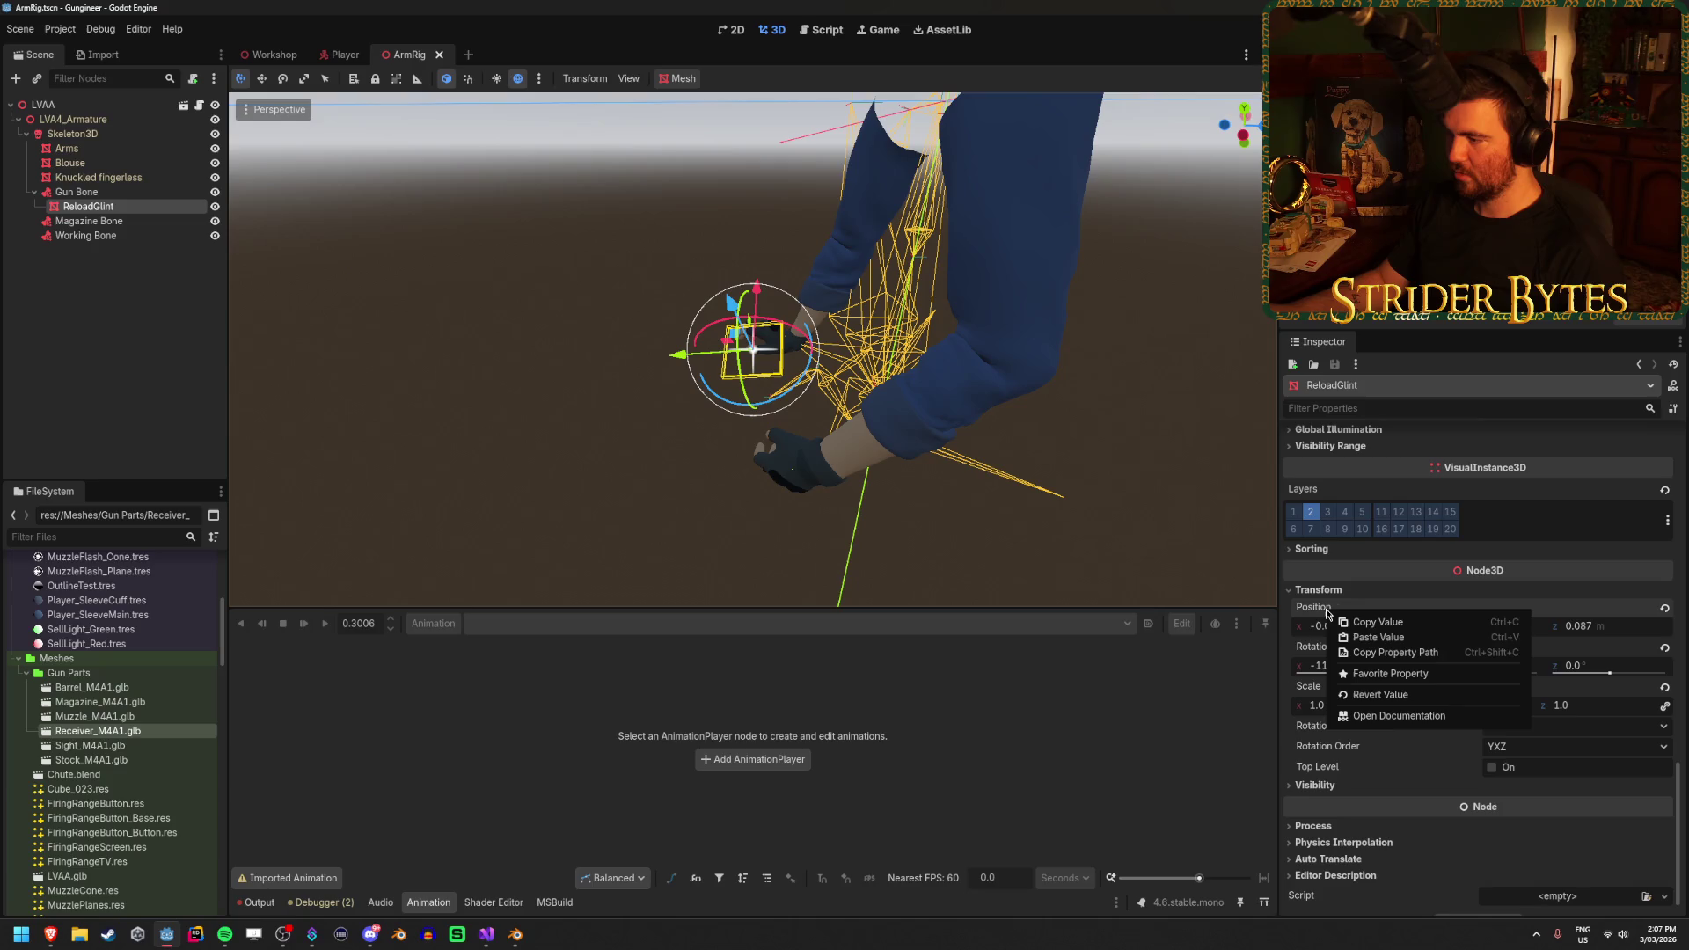
left_click(1409, 645)
left_click(1344, 666)
type("0")
key("Tab")
type("0")
key("Tab")
type("0")
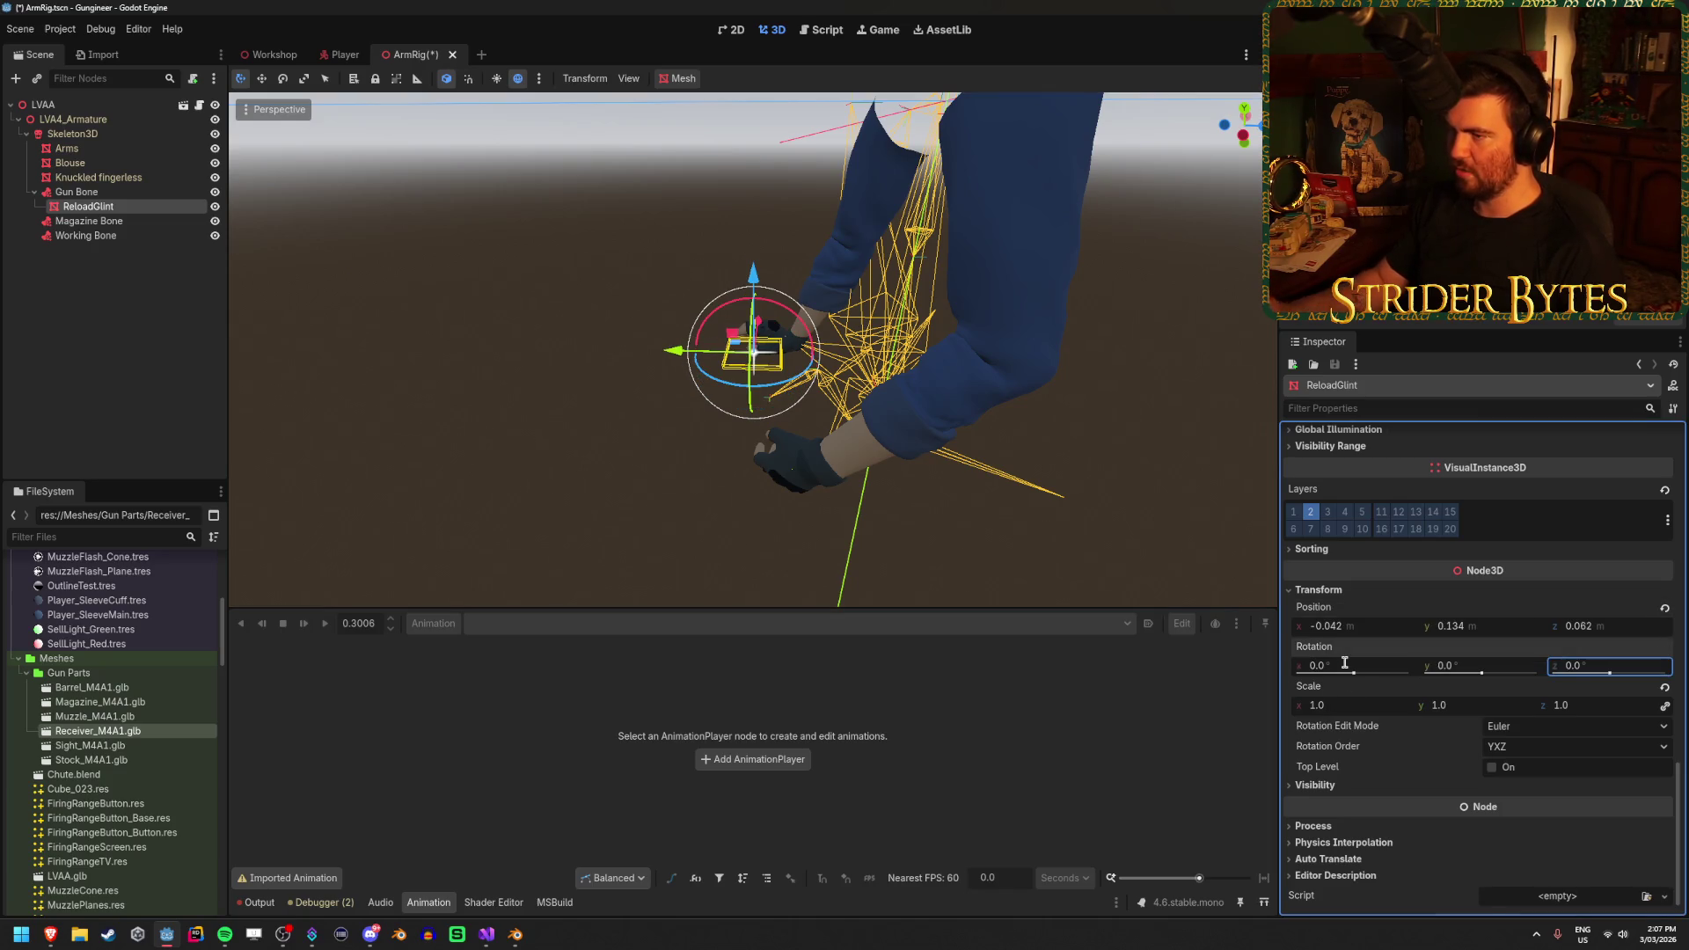
left_click(358, 302)
key("ctrl+s")
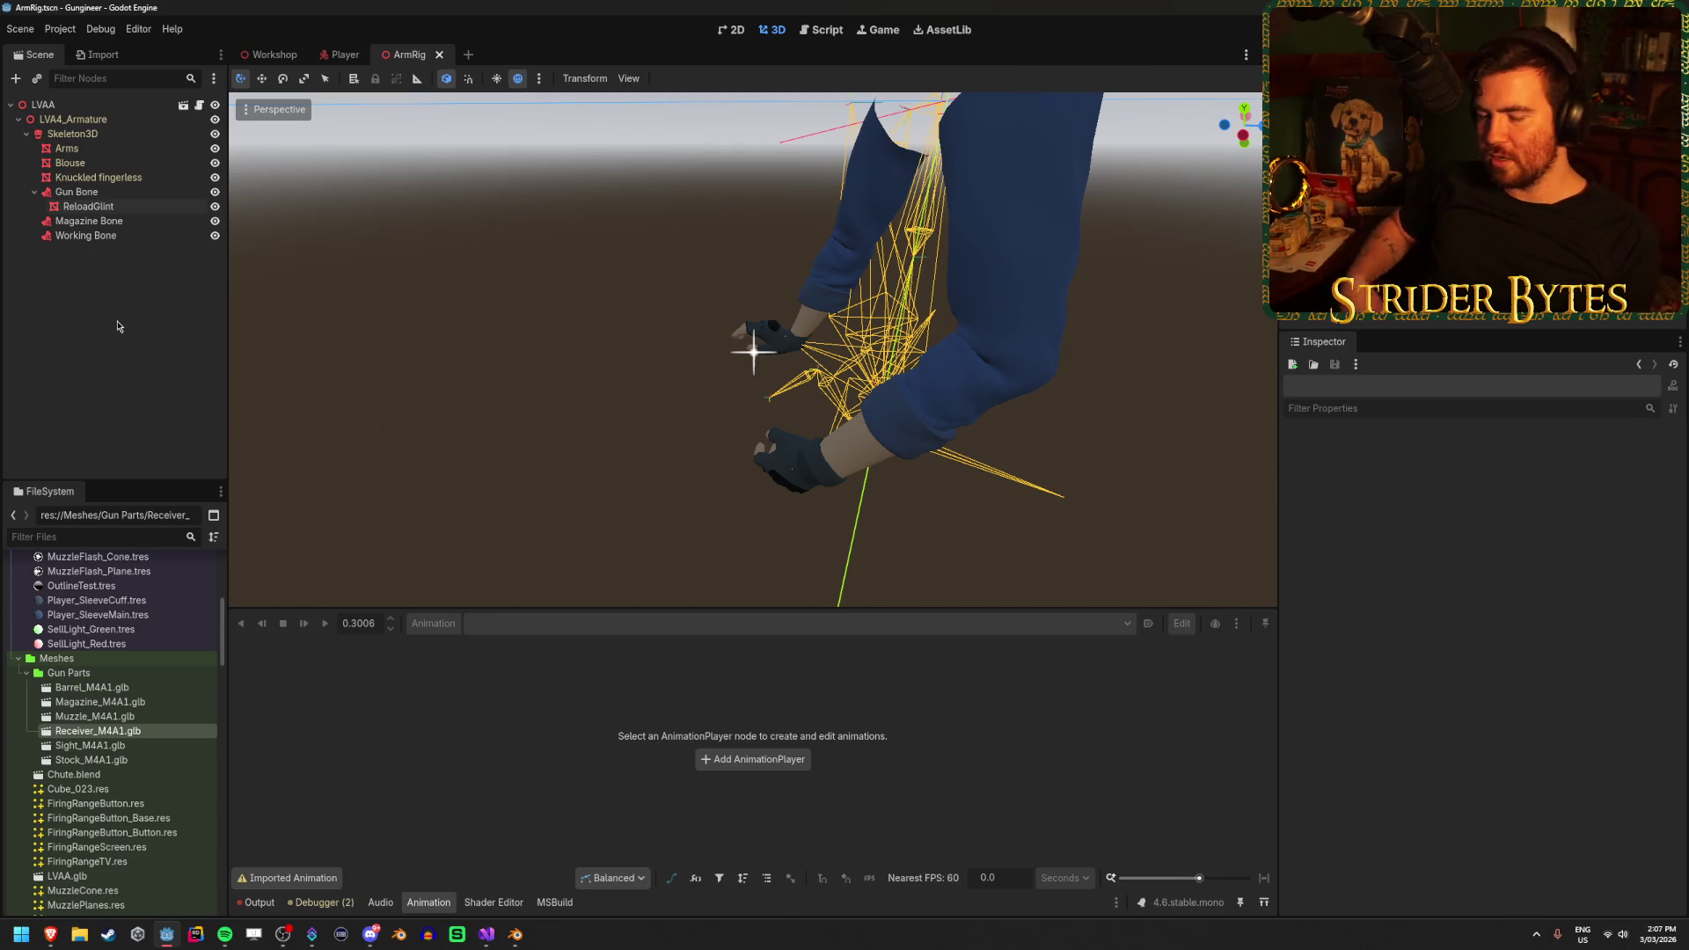
Look over the Workshop and Player scenes, then return to ArmRig
left_click(271, 54)
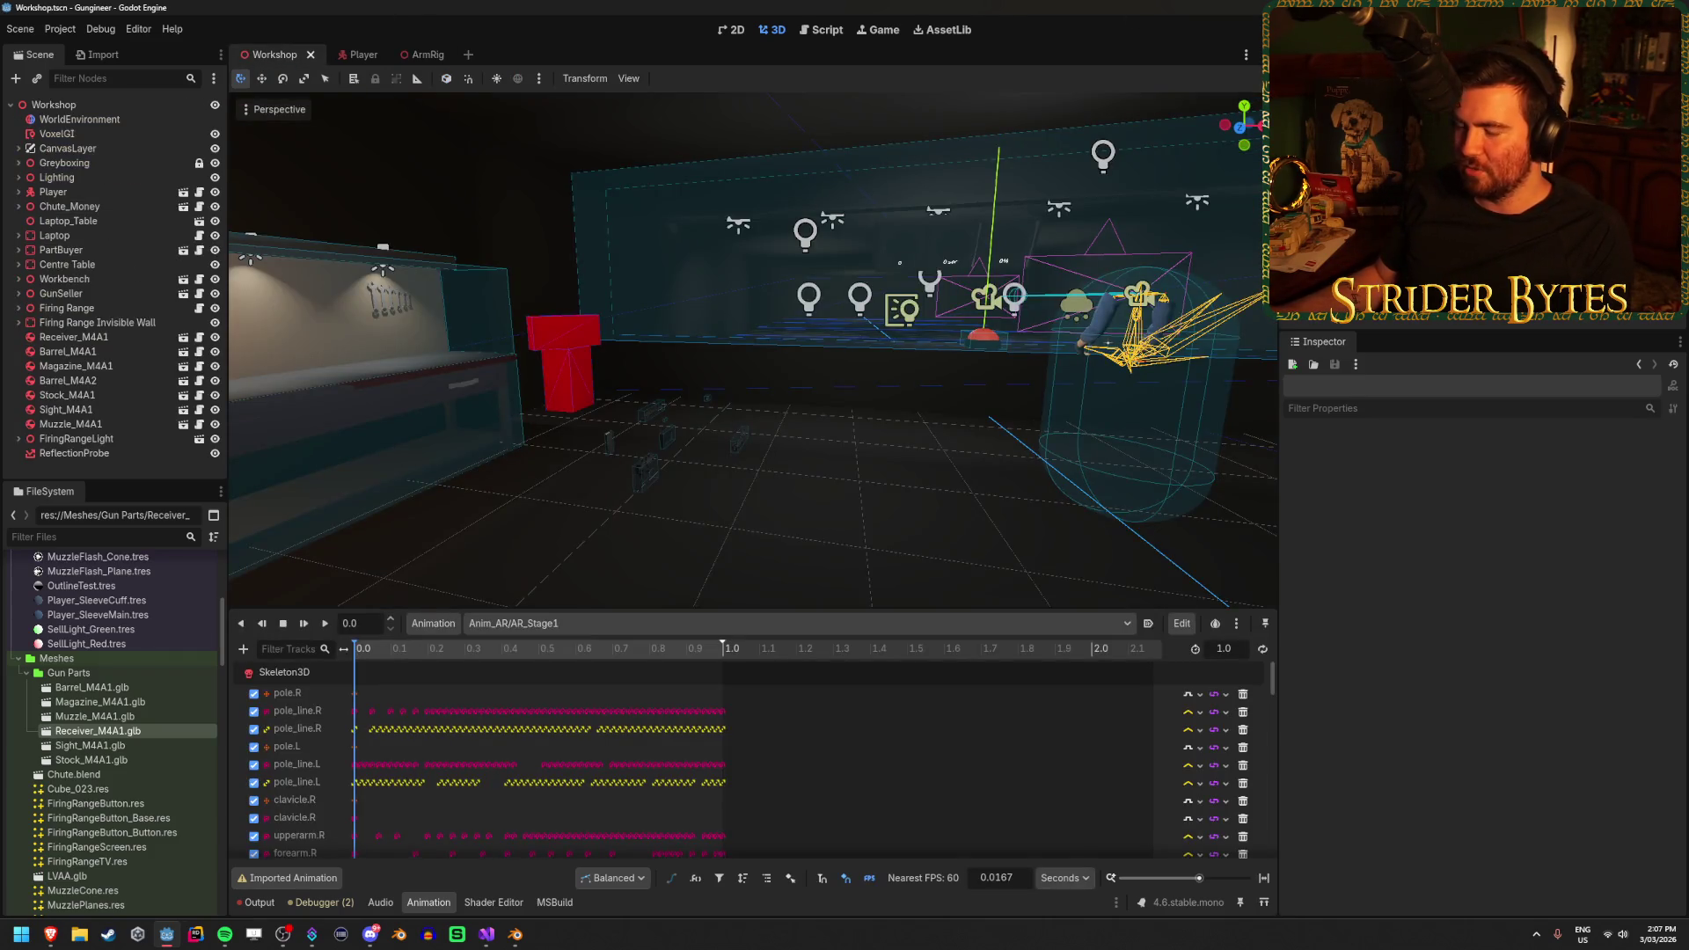
left_click(347, 53)
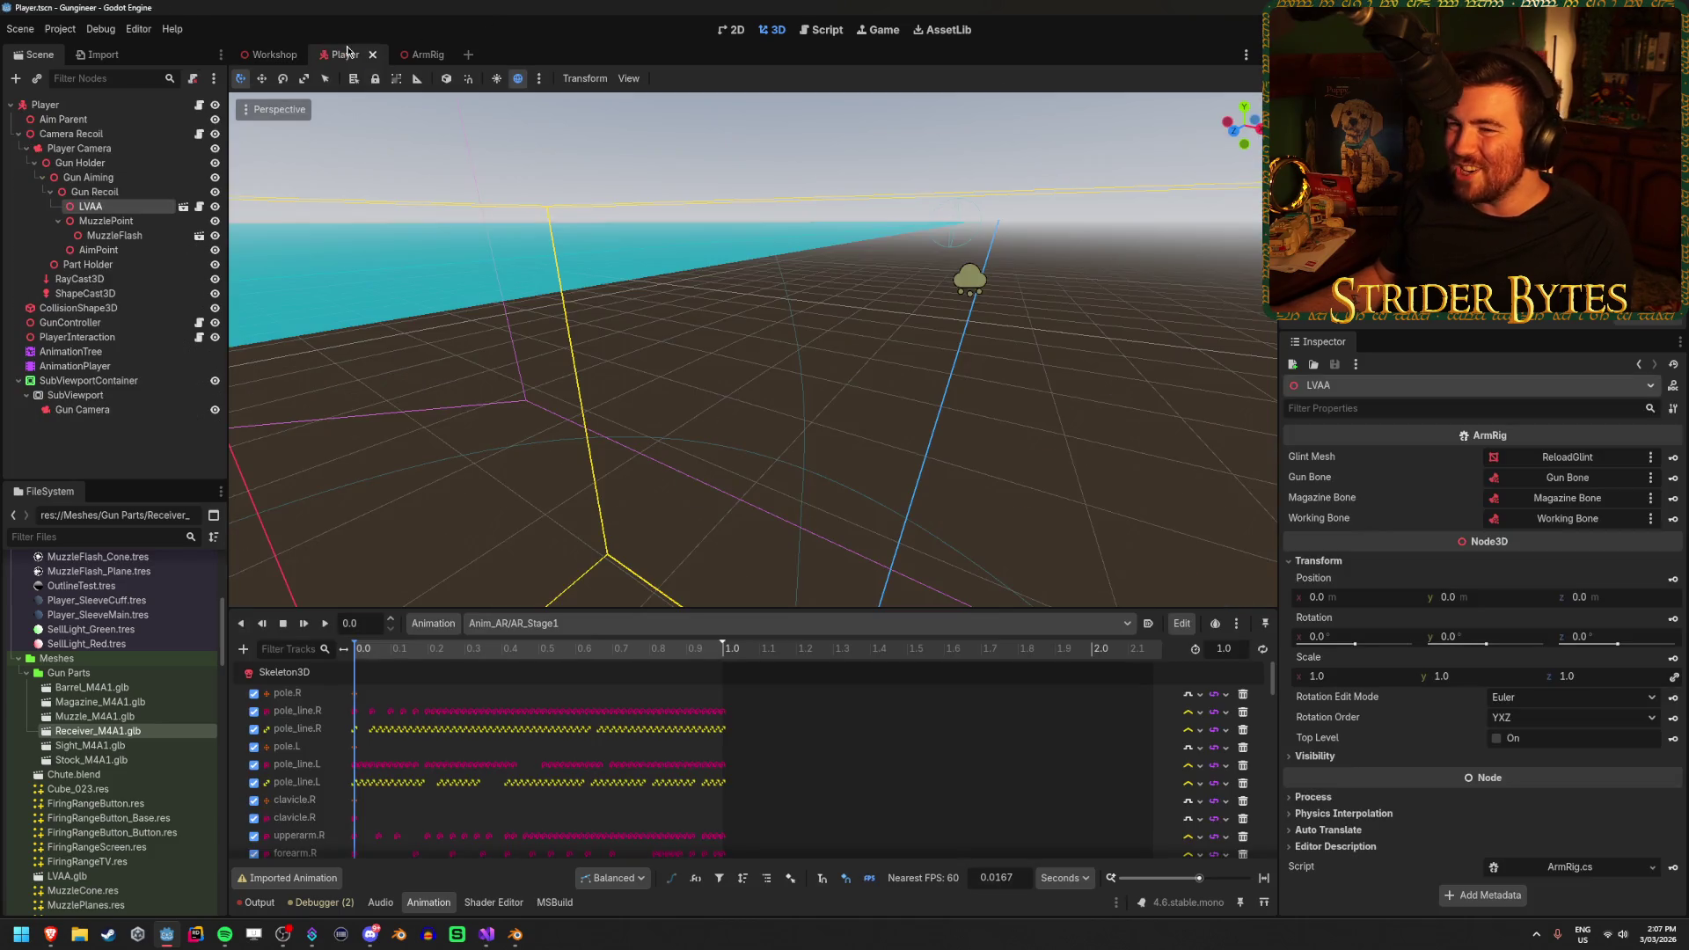
left_click(422, 54)
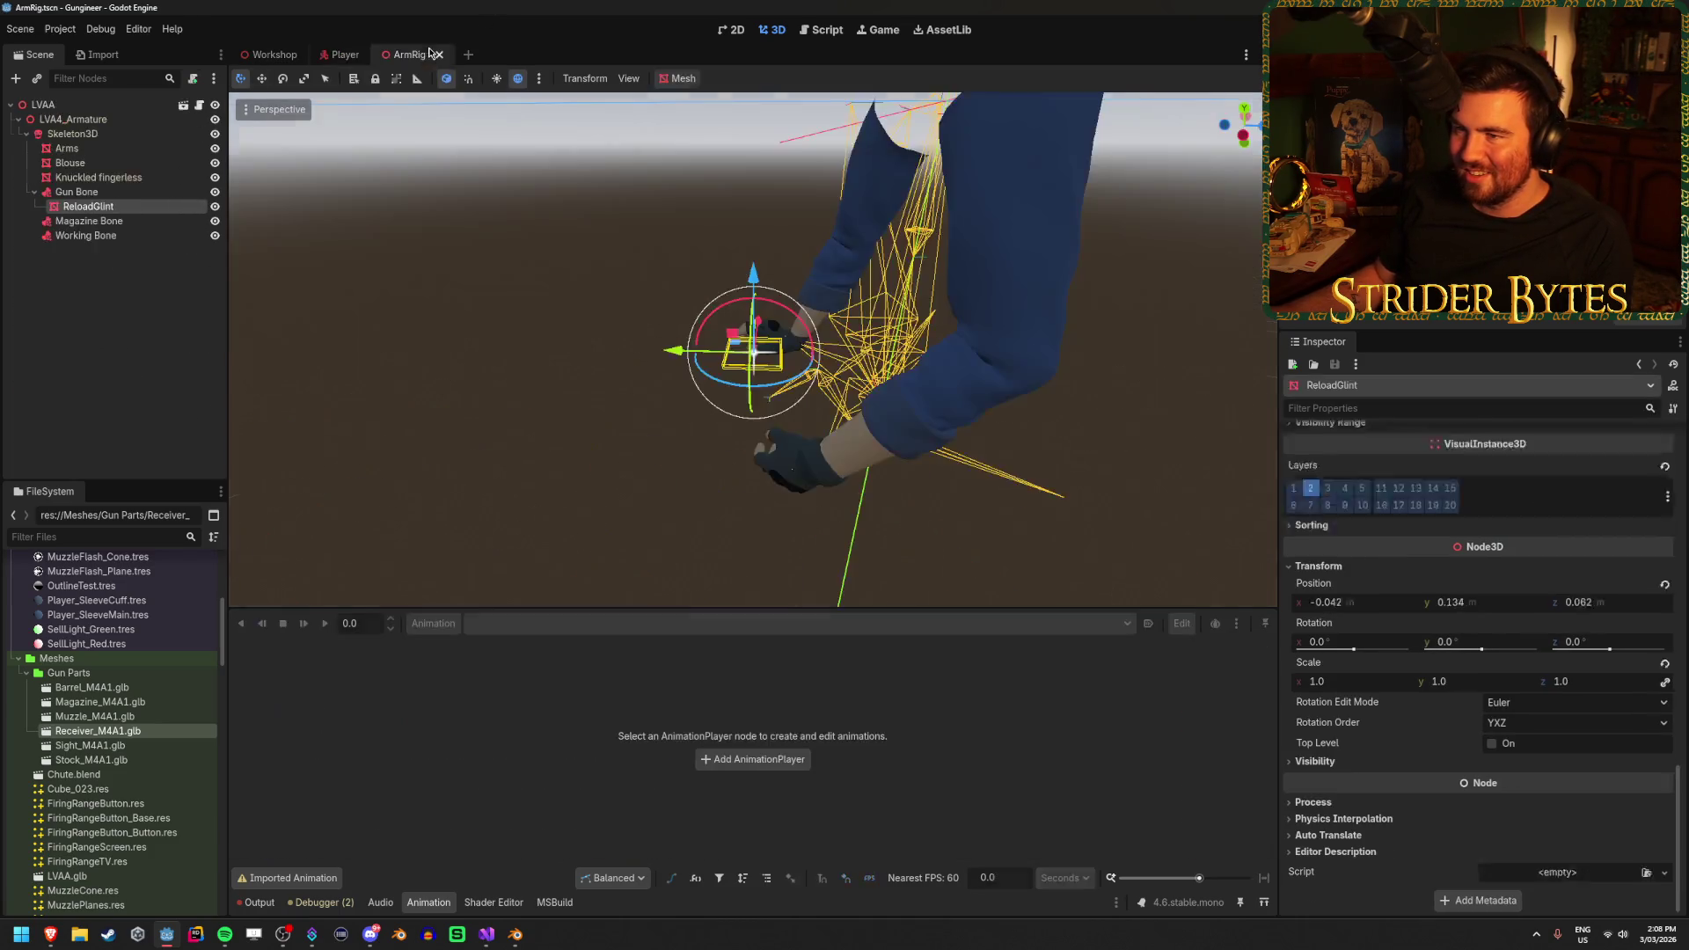
left_click(123, 209)
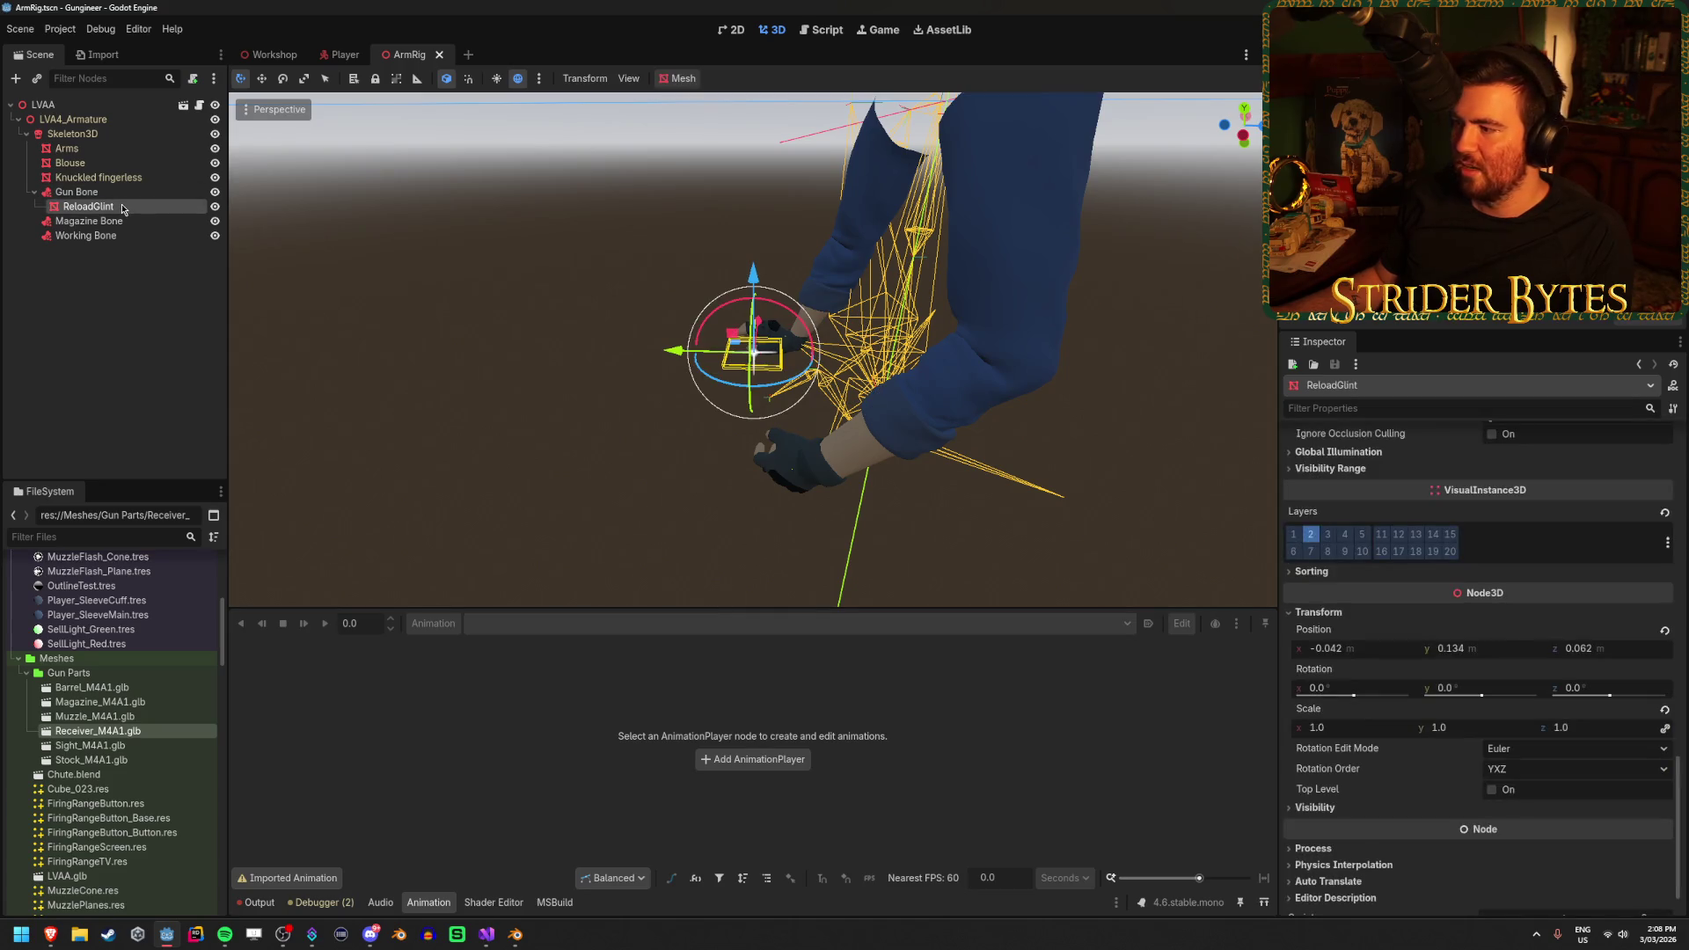
scroll(1575, 552, "up", 6)
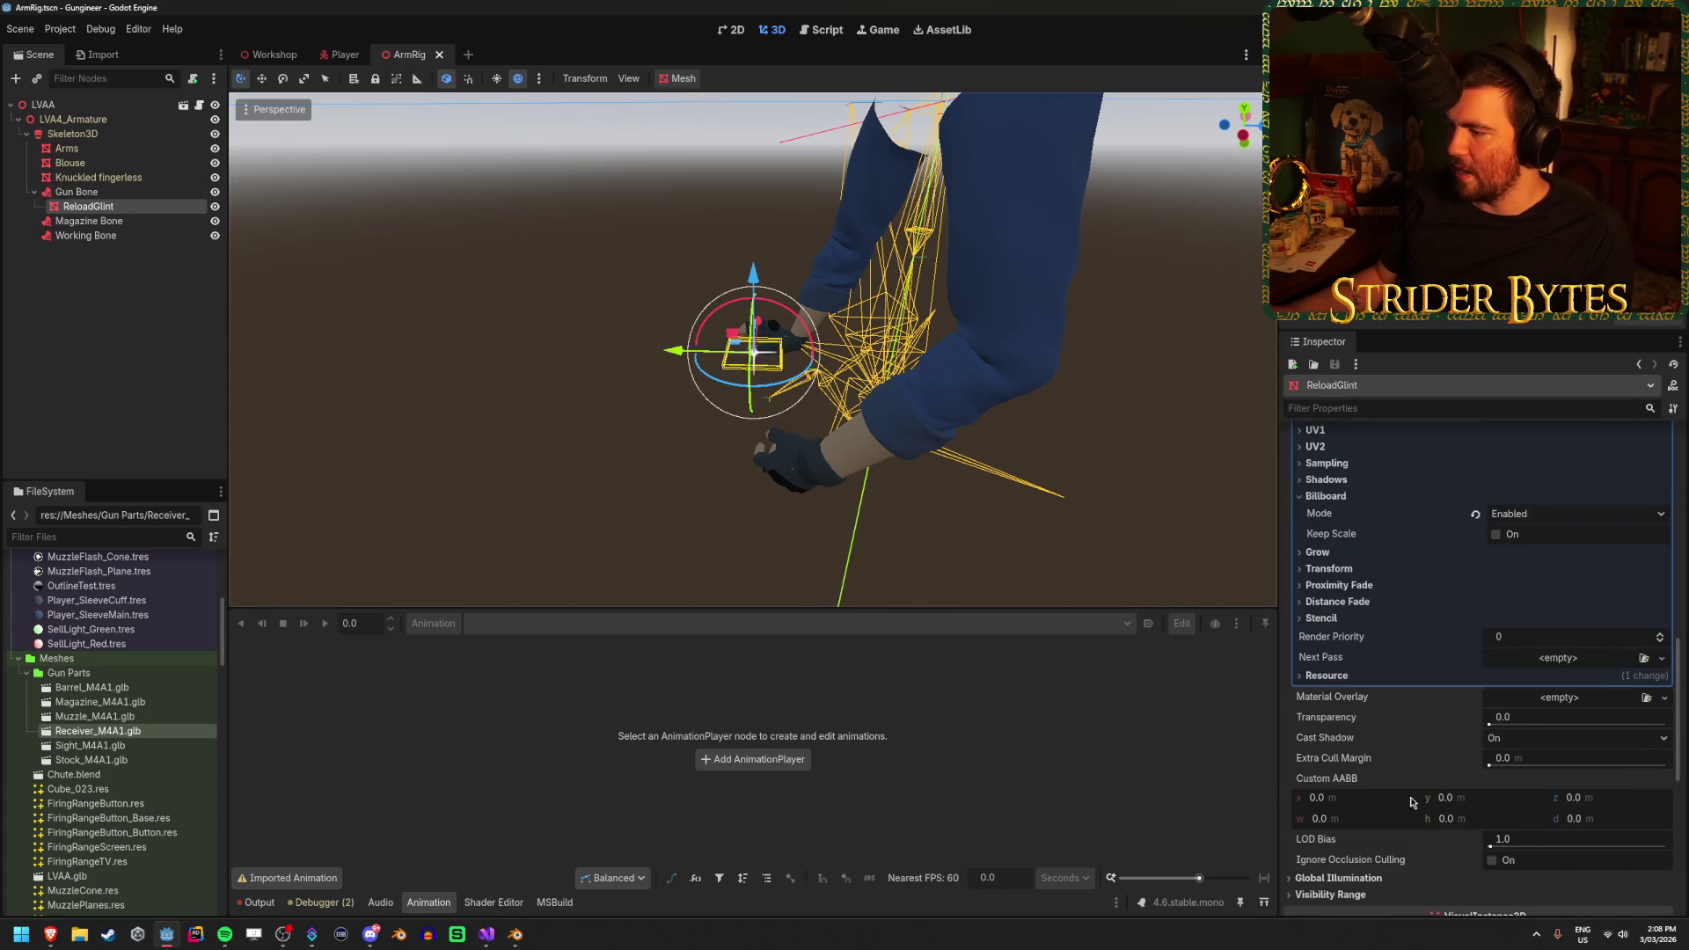
scroll(1406, 796, "up", 5)
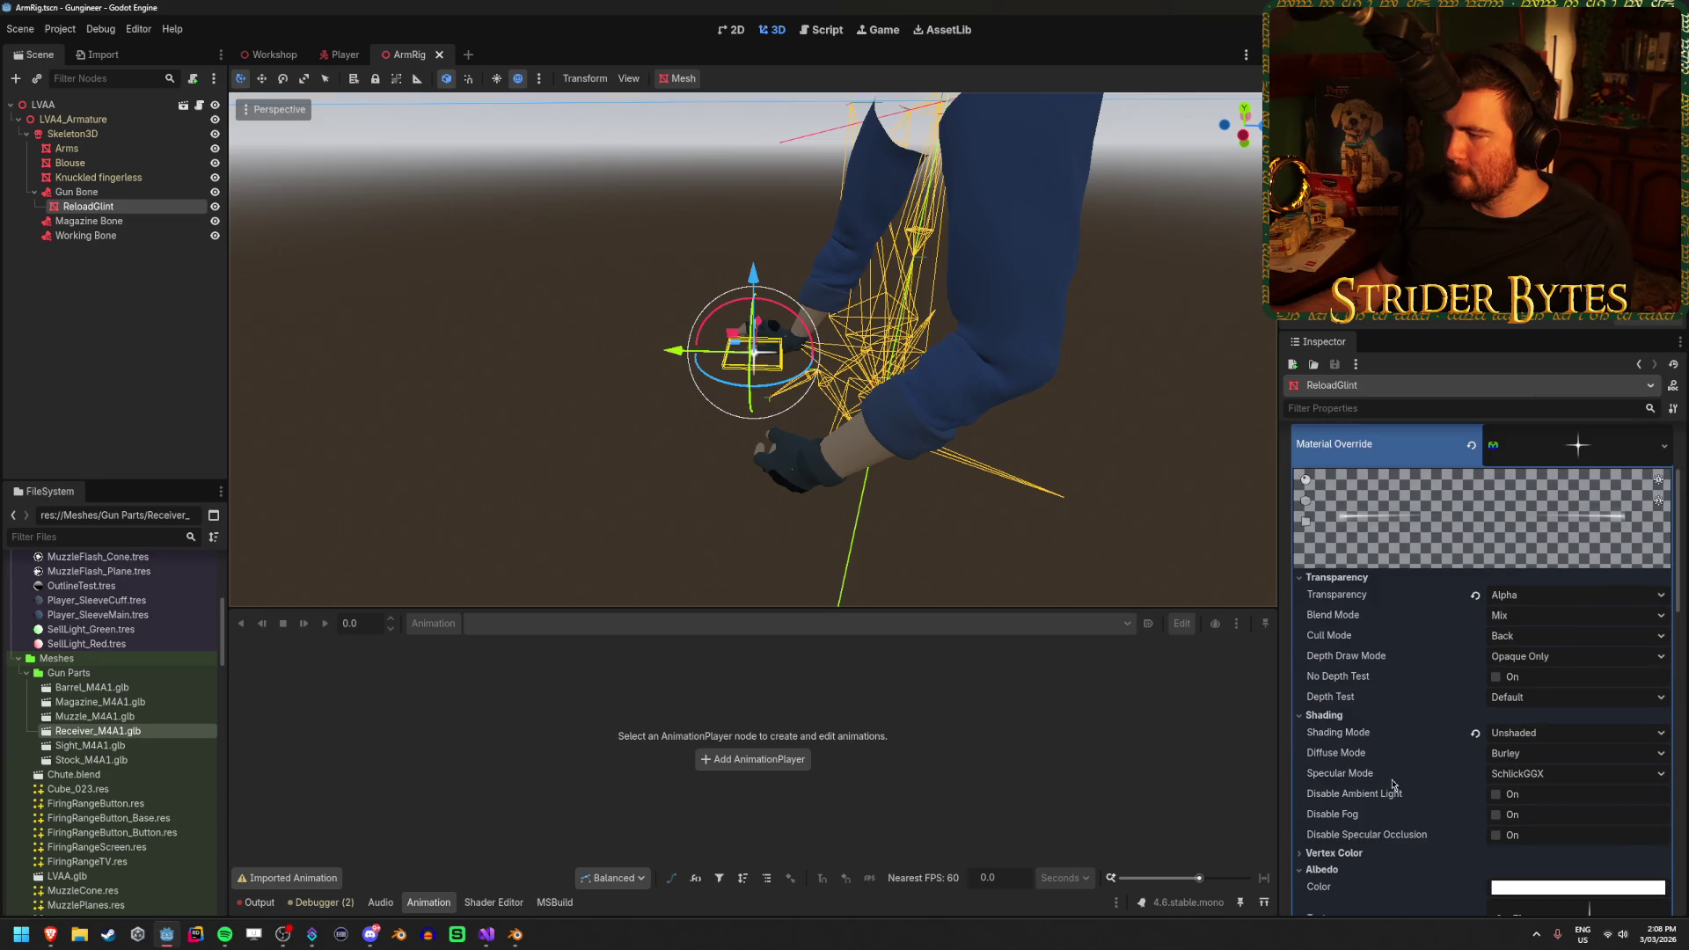
left_click(1537, 660)
left_click(1537, 663)
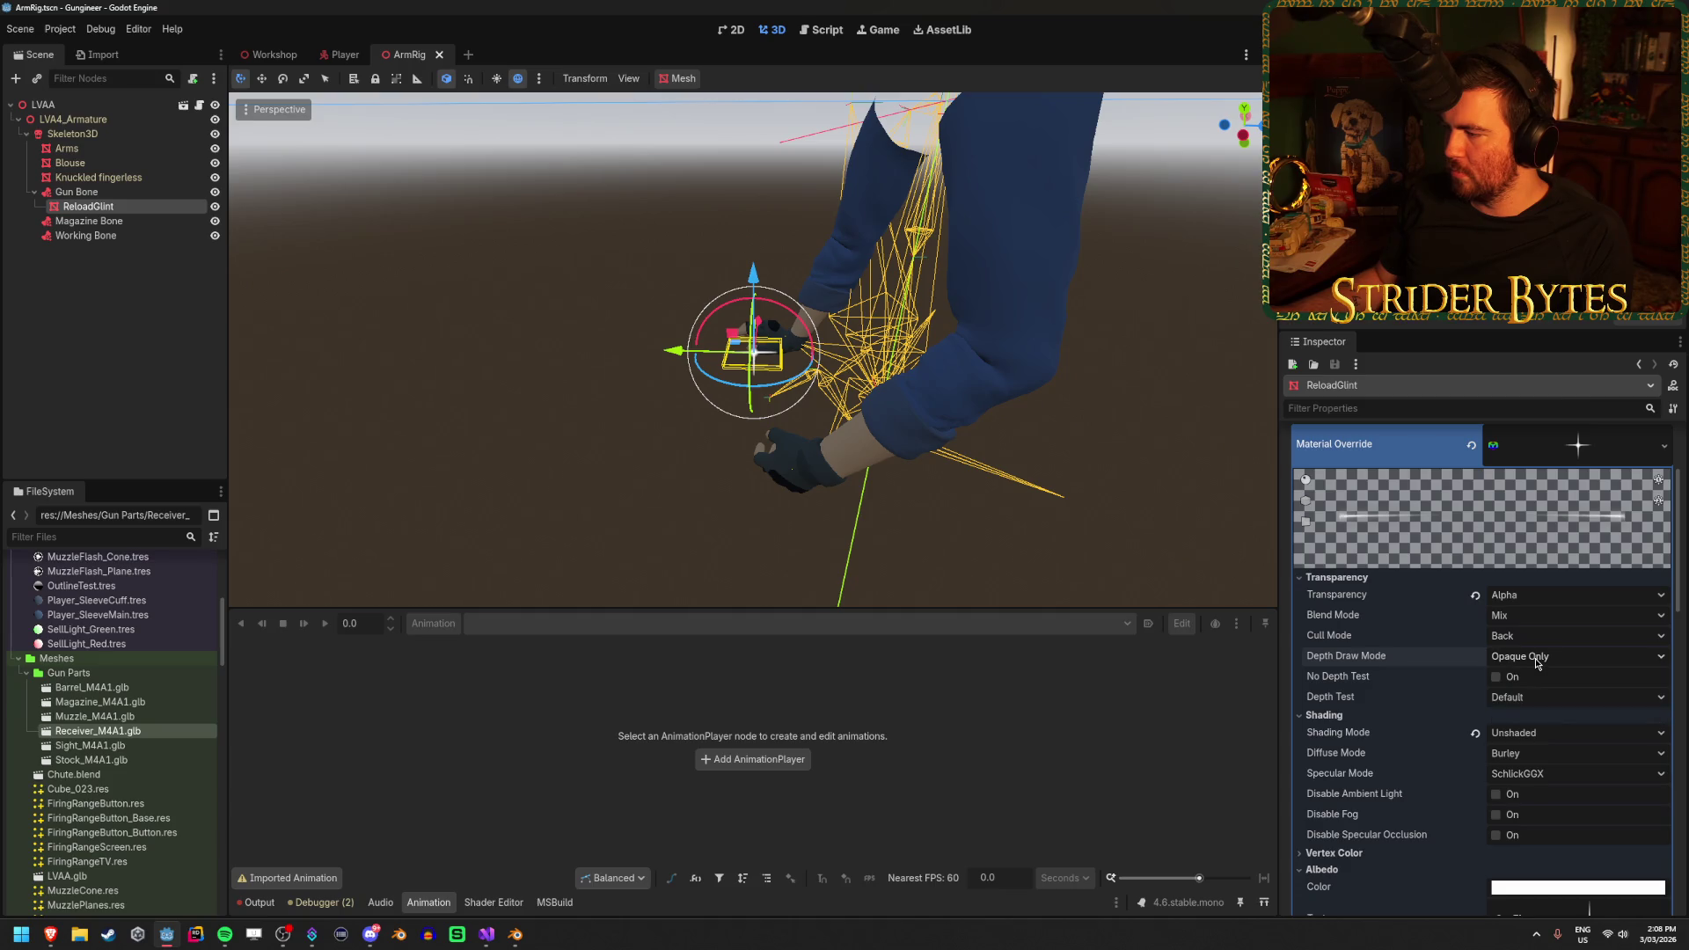
left_click(1527, 698)
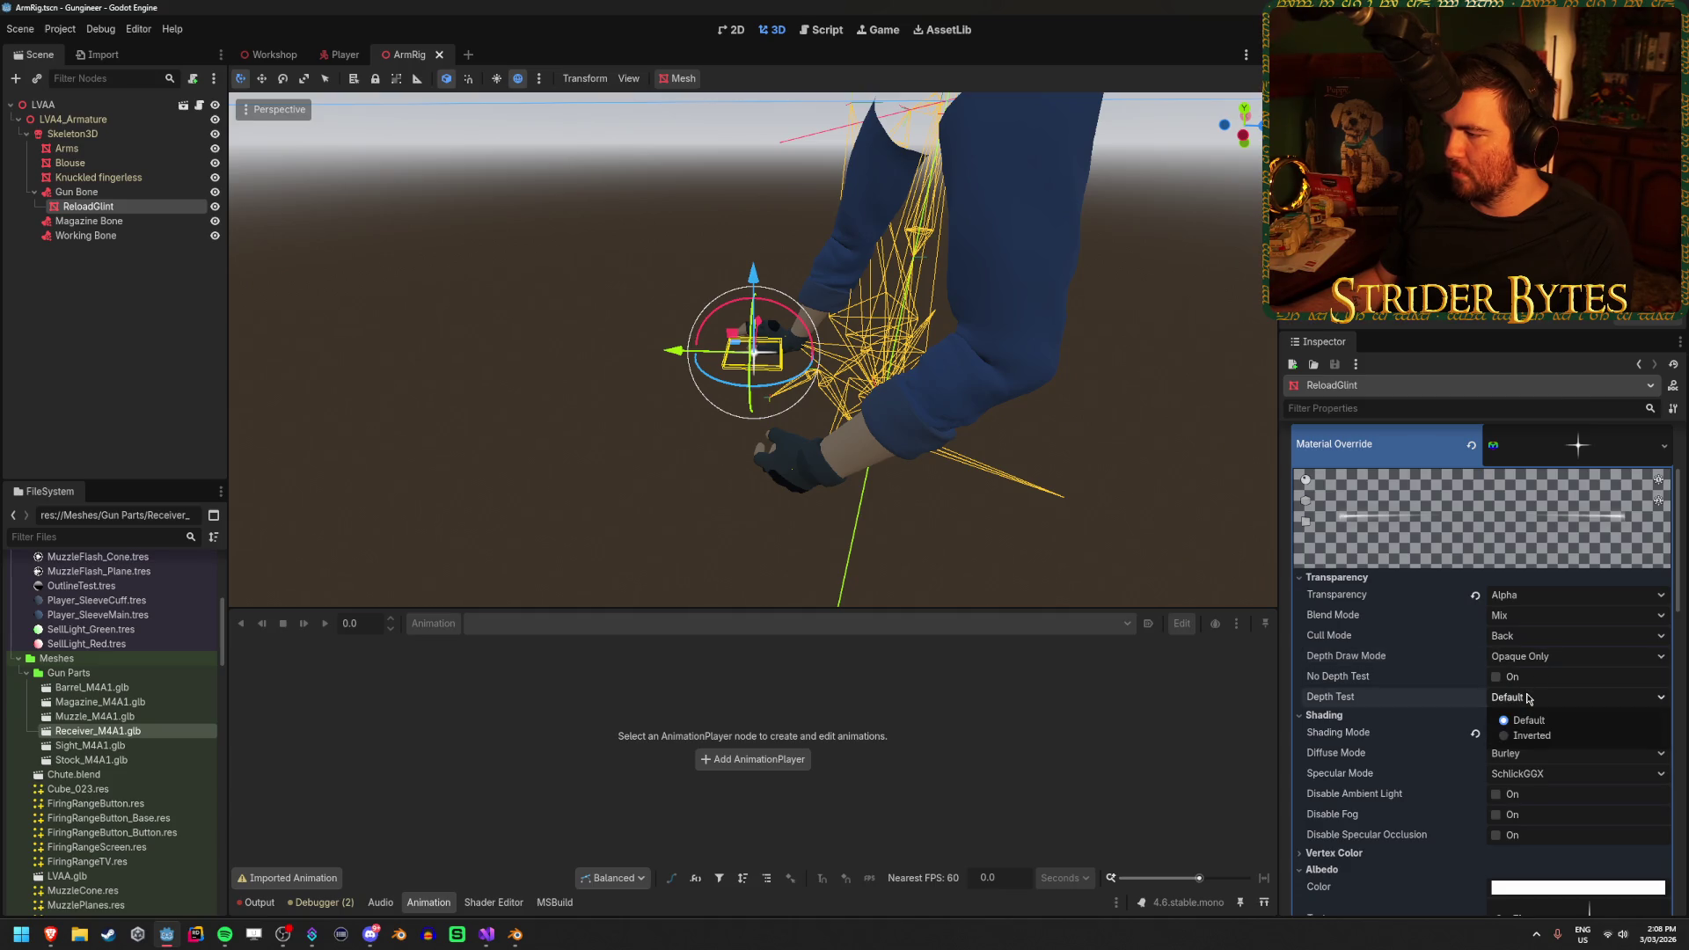
left_click(1527, 698)
left_click(1497, 678)
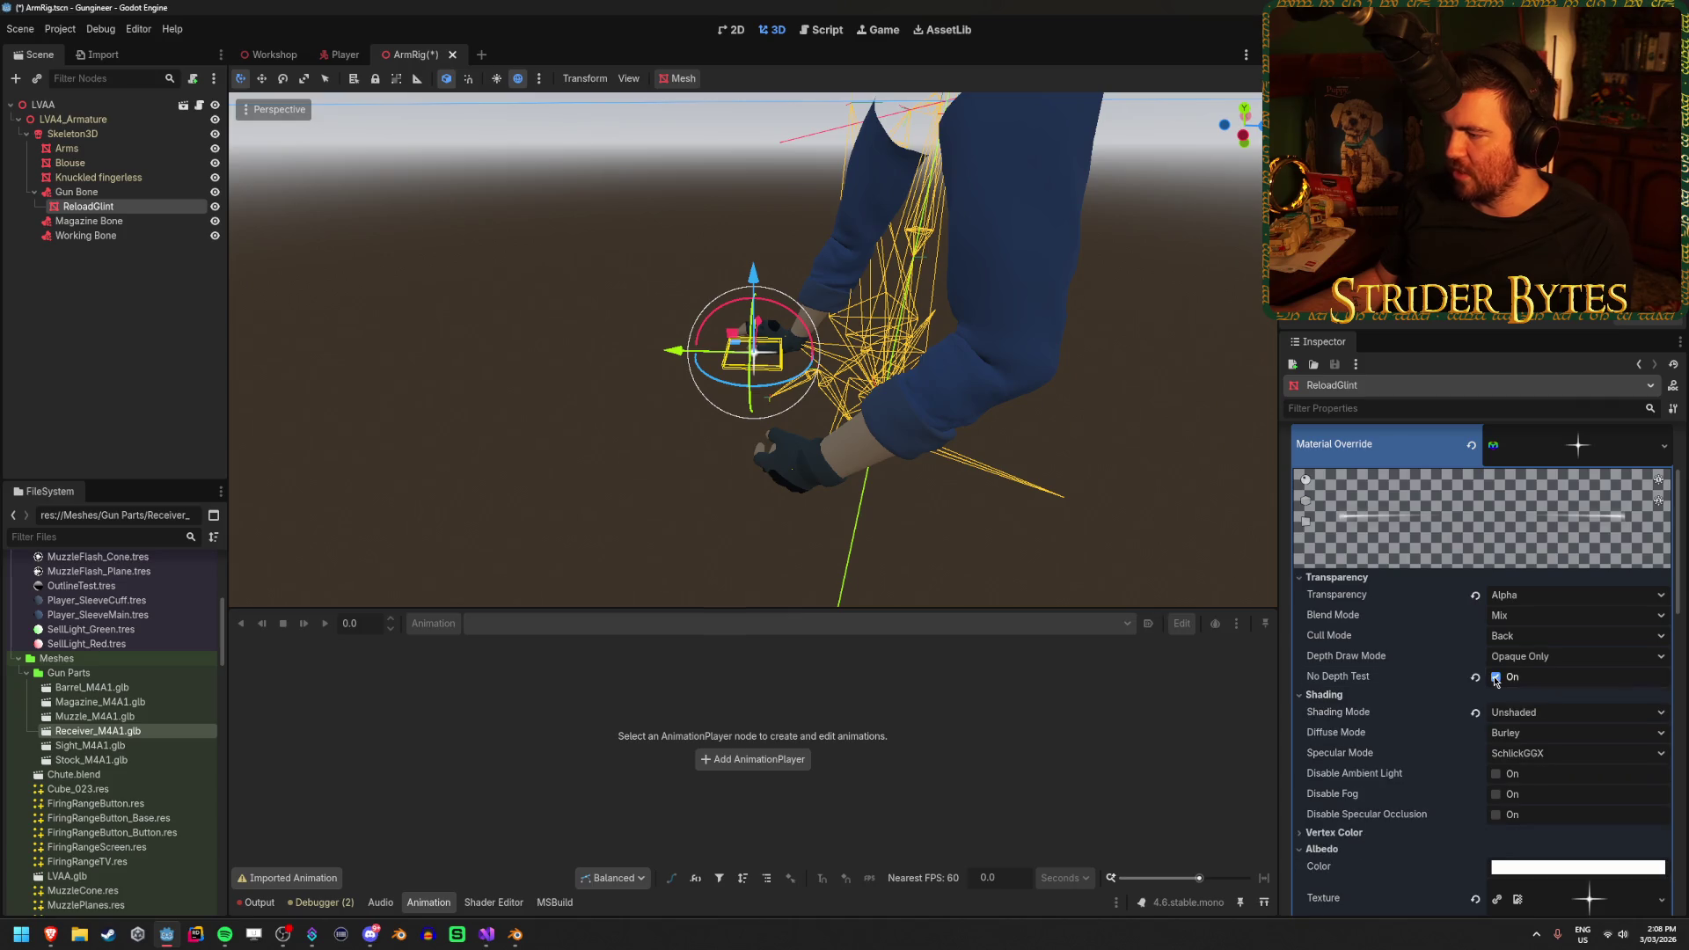
left_click(1497, 678)
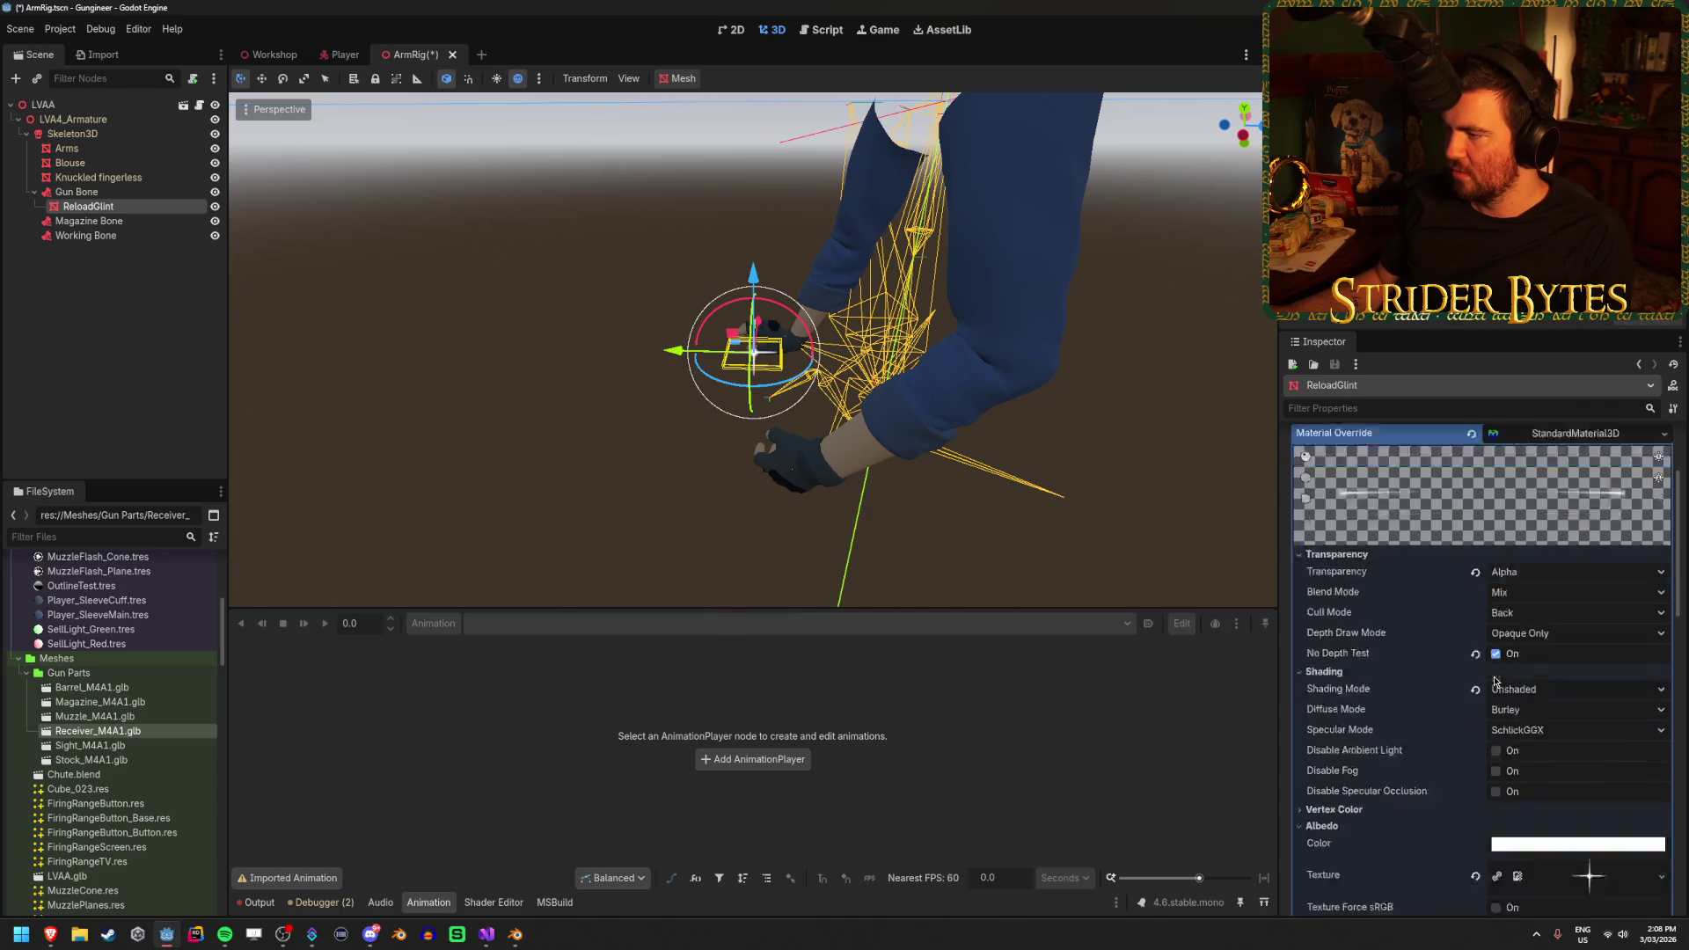
key("ctrl+s")
left_click(1544, 658)
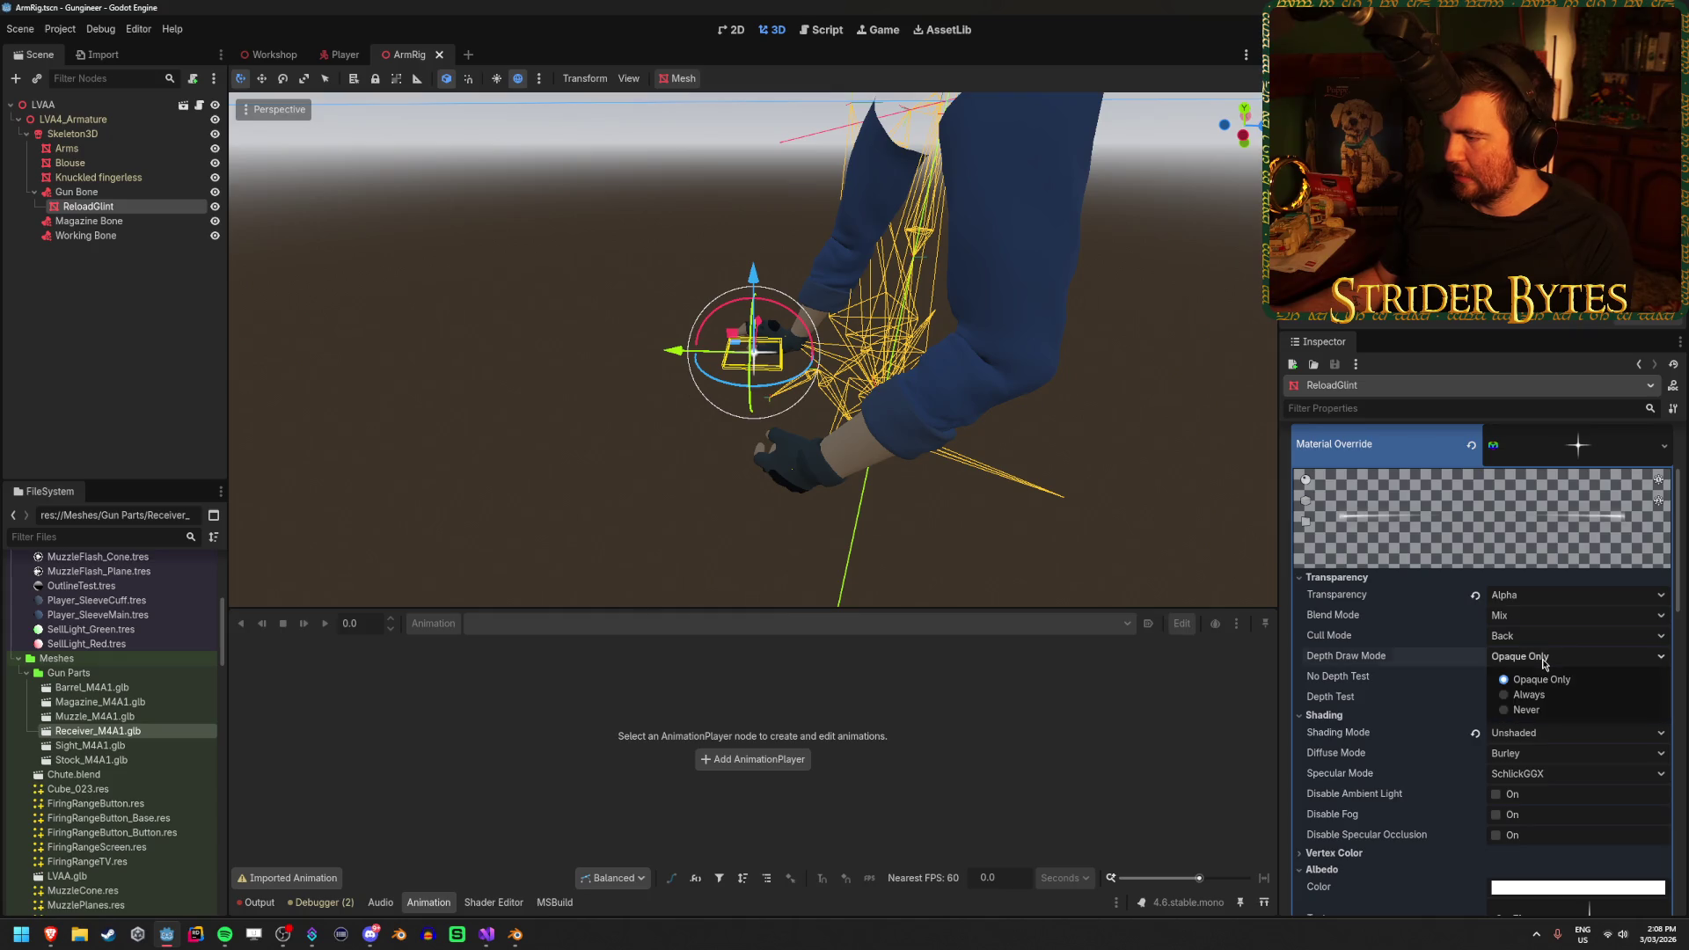
left_click(1547, 641)
left_click(1548, 639)
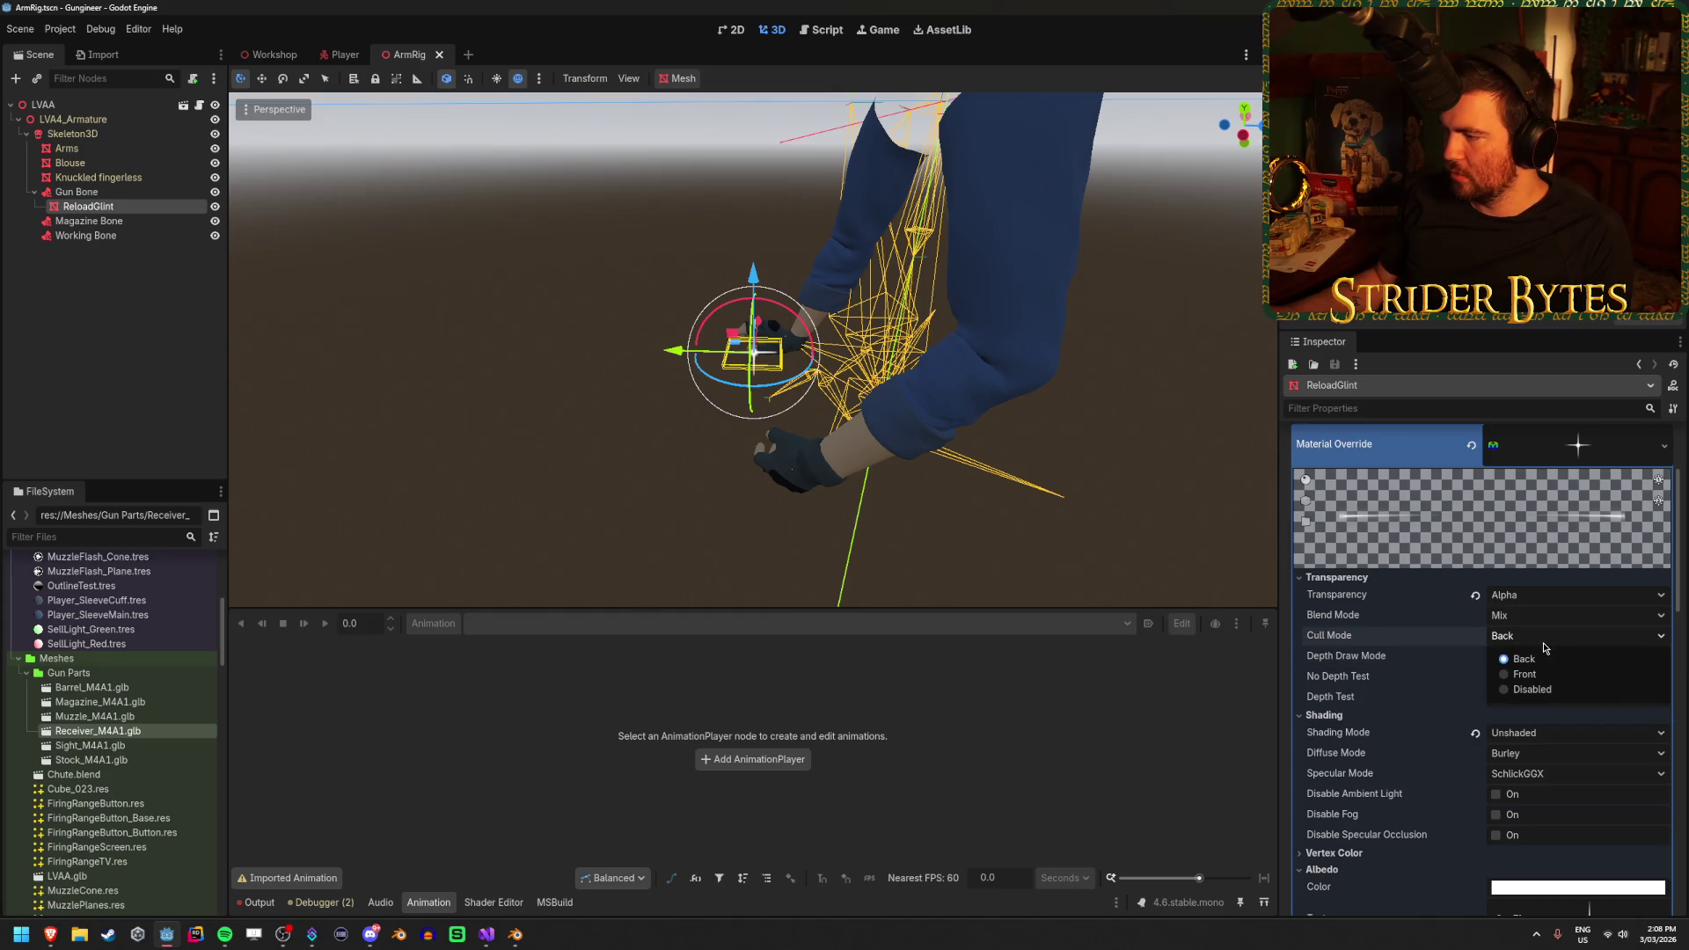
left_click(1529, 689)
left_click(1532, 637)
left_click(1542, 676)
mouse_move(984, 501)
left_mouse_down()
mouse_move(950, 458)
mouse_move(933, 475)
mouse_move(941, 492)
mouse_move(1171, 541)
left_mouse_up()
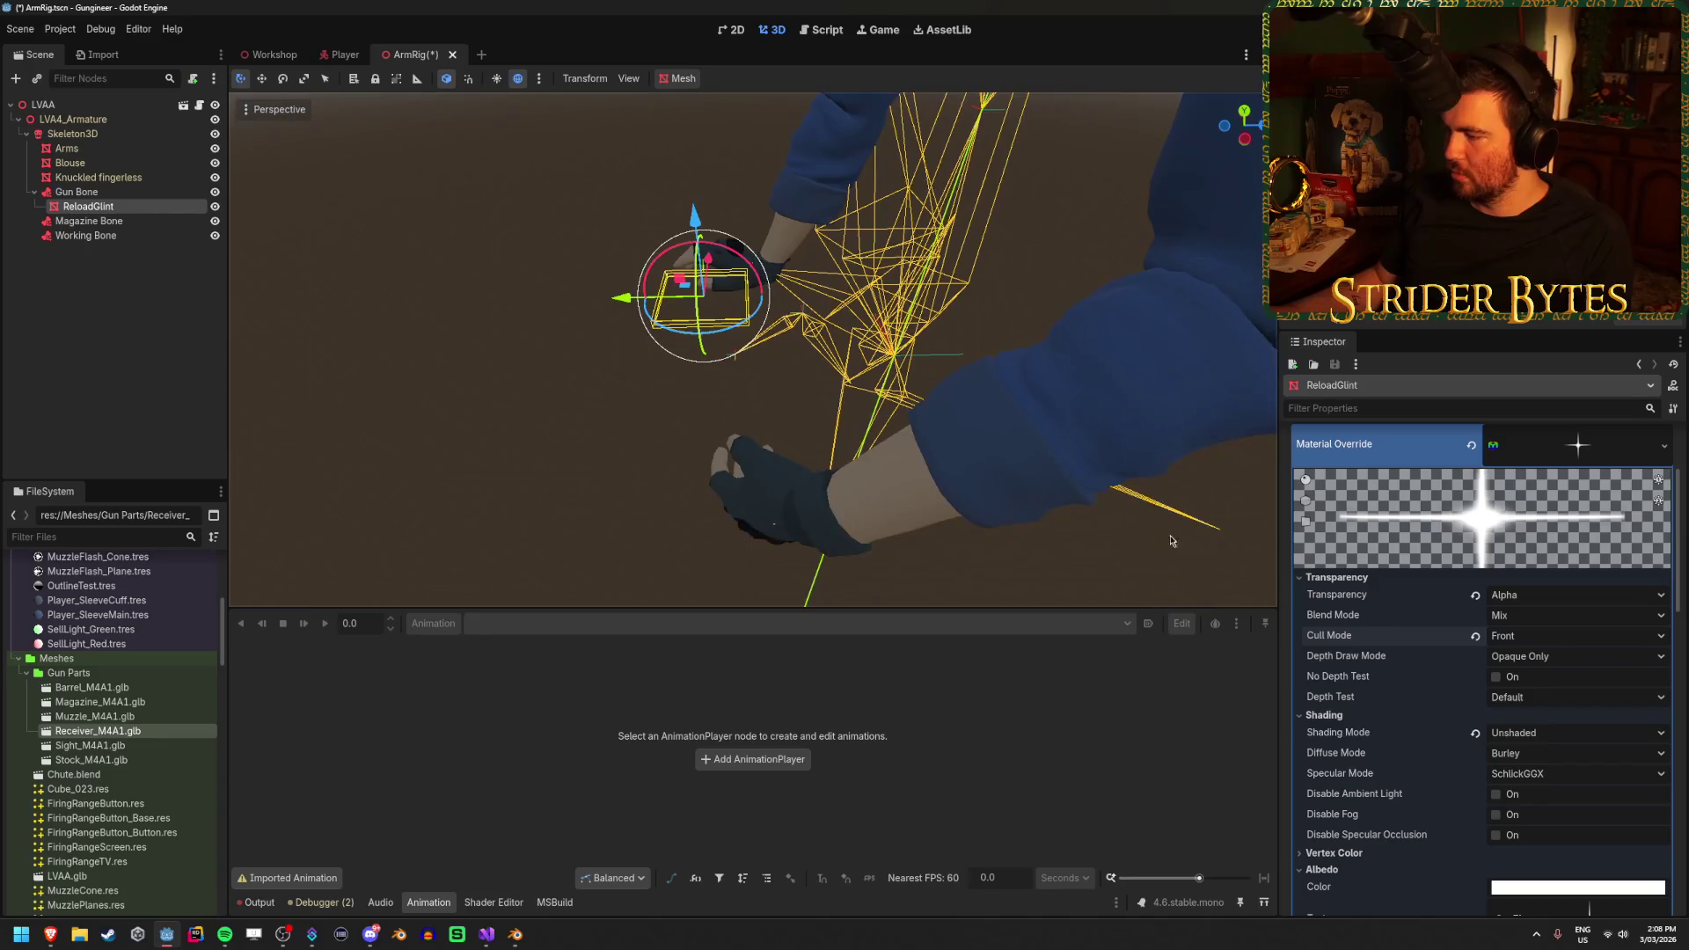
left_click(1532, 635)
left_click(1524, 659)
left_click(1533, 636)
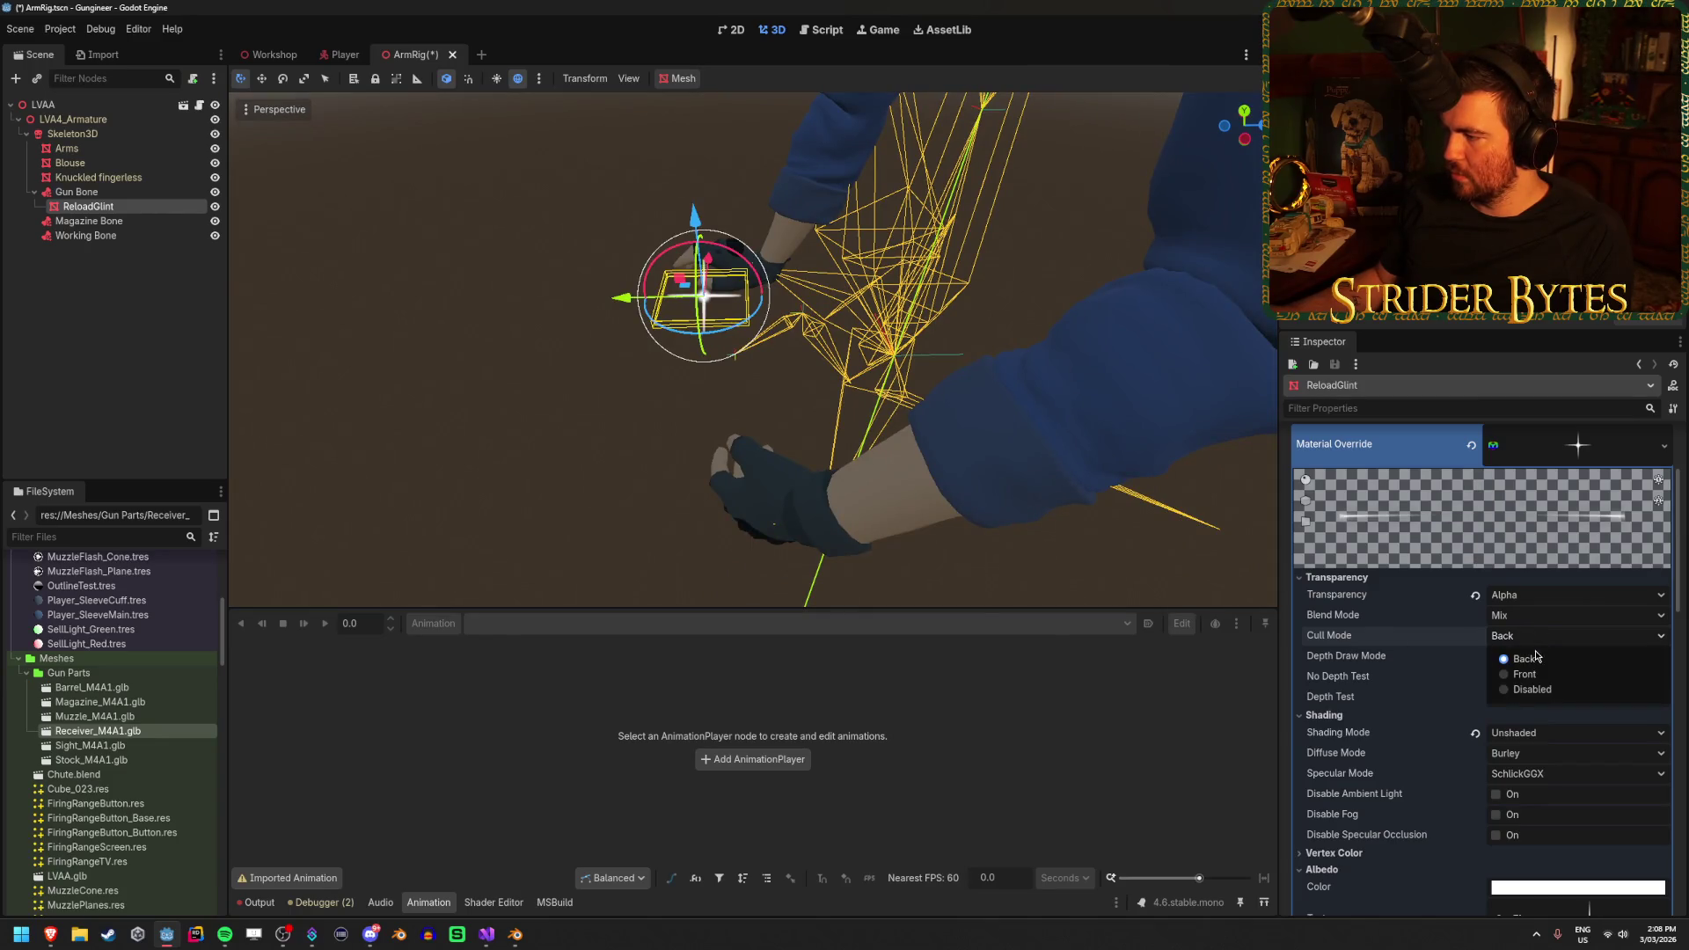
left_click(1547, 690)
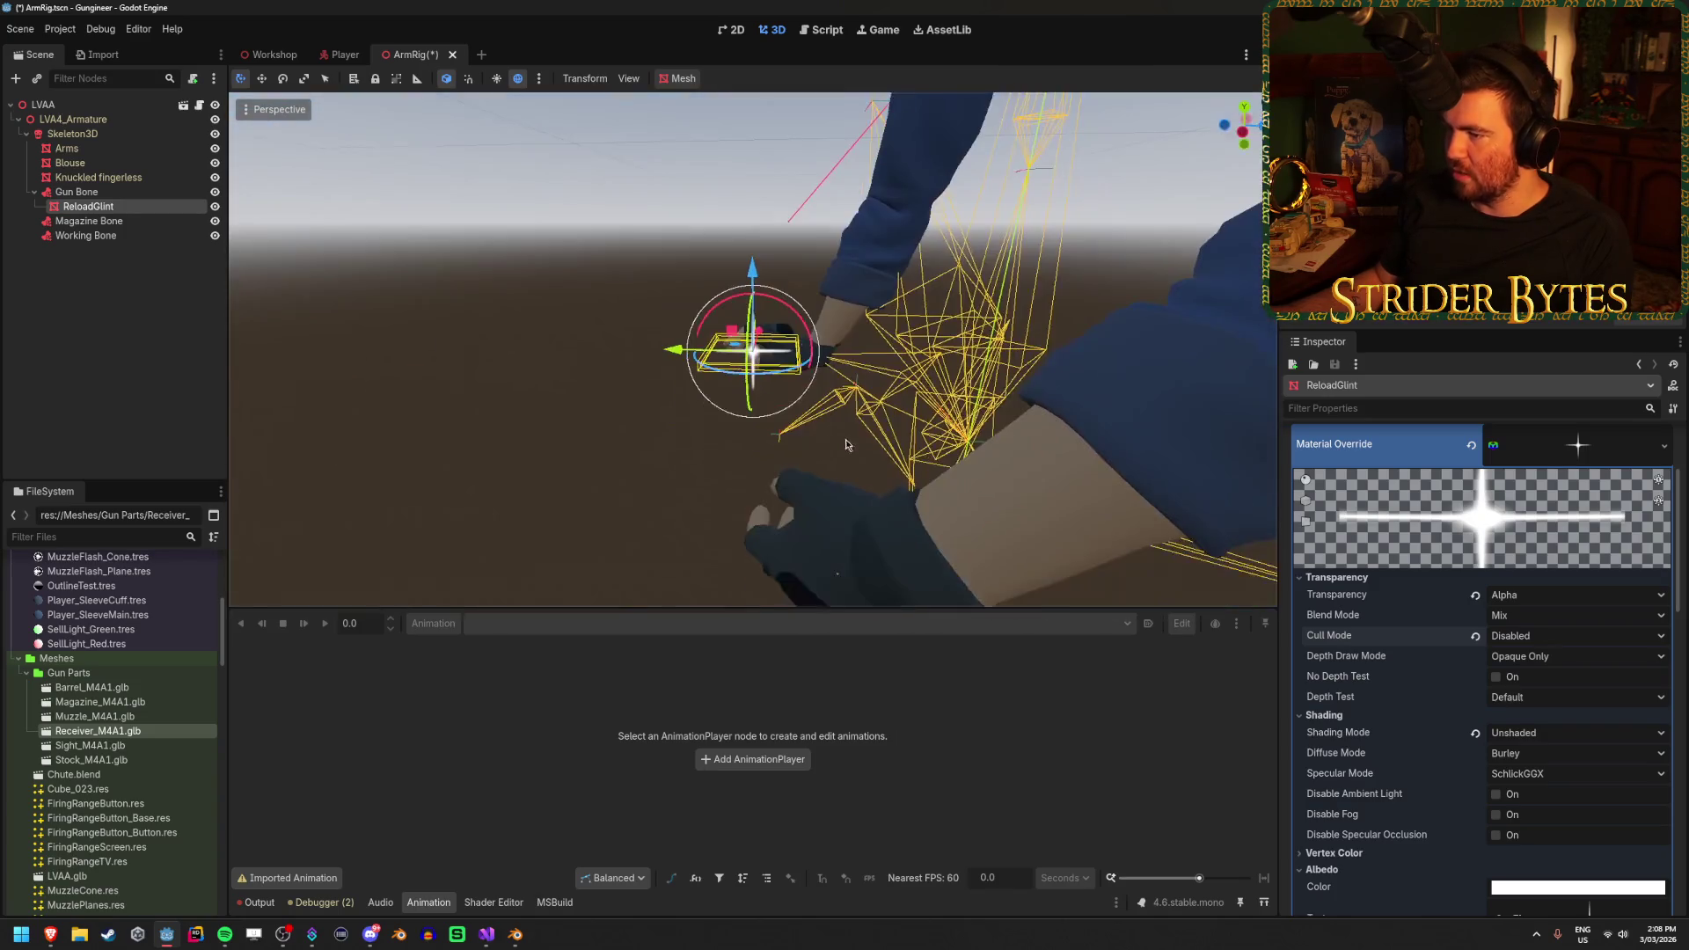
left_click(1563, 635)
left_click(1542, 660)
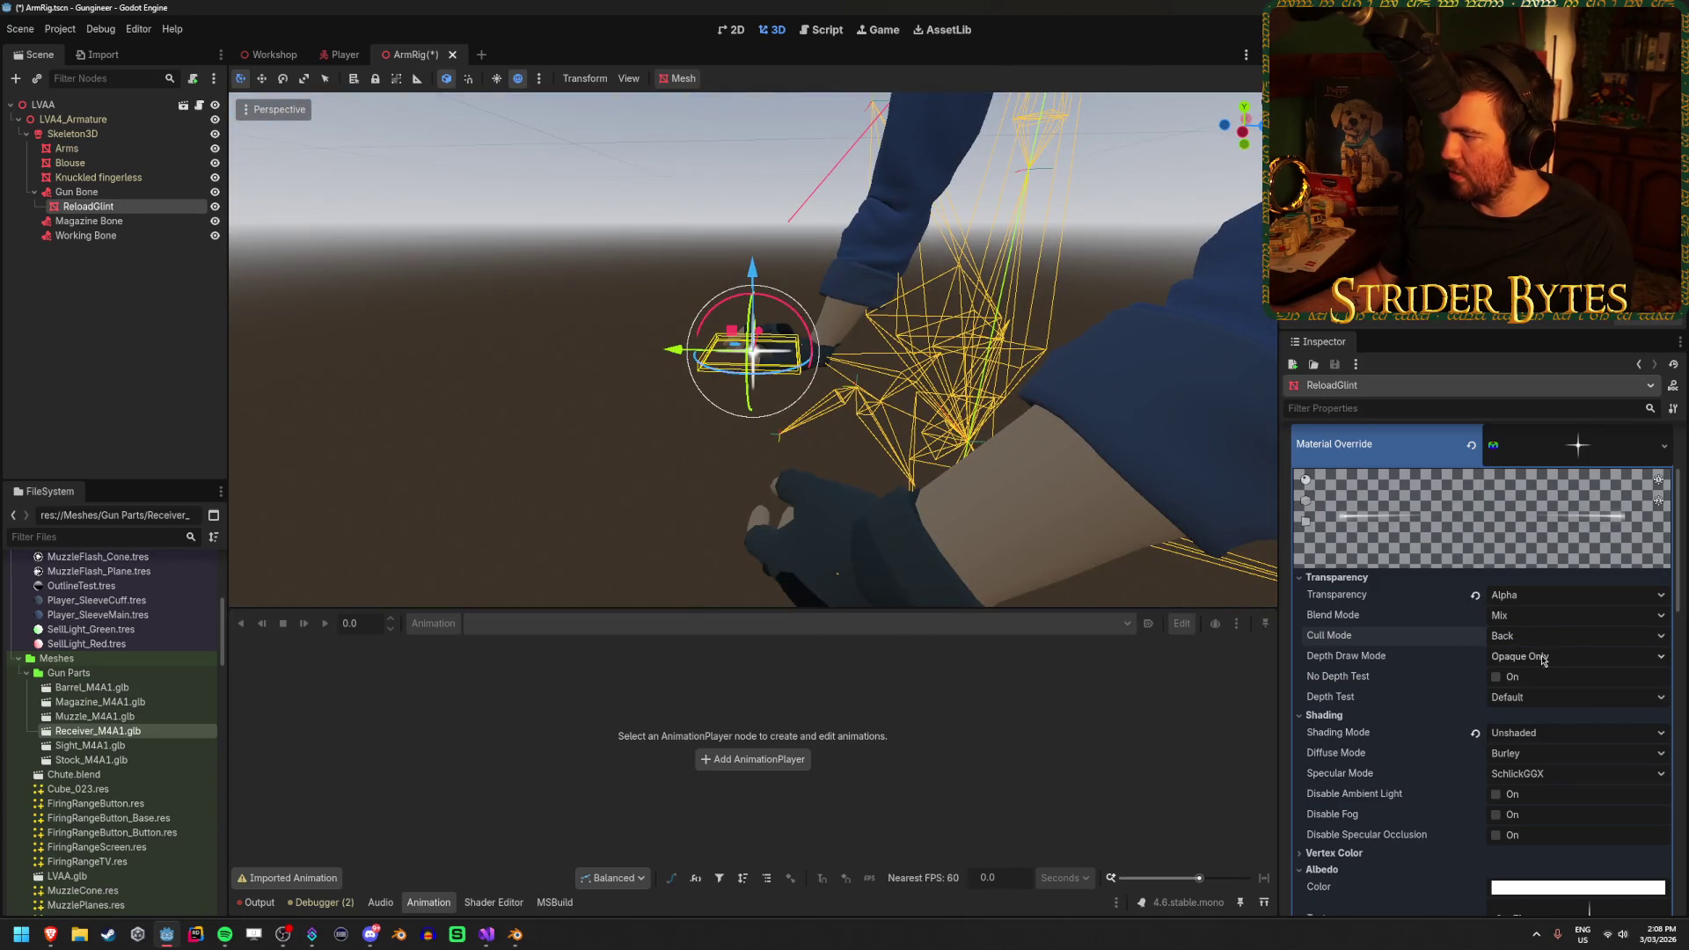
left_click(1559, 618)
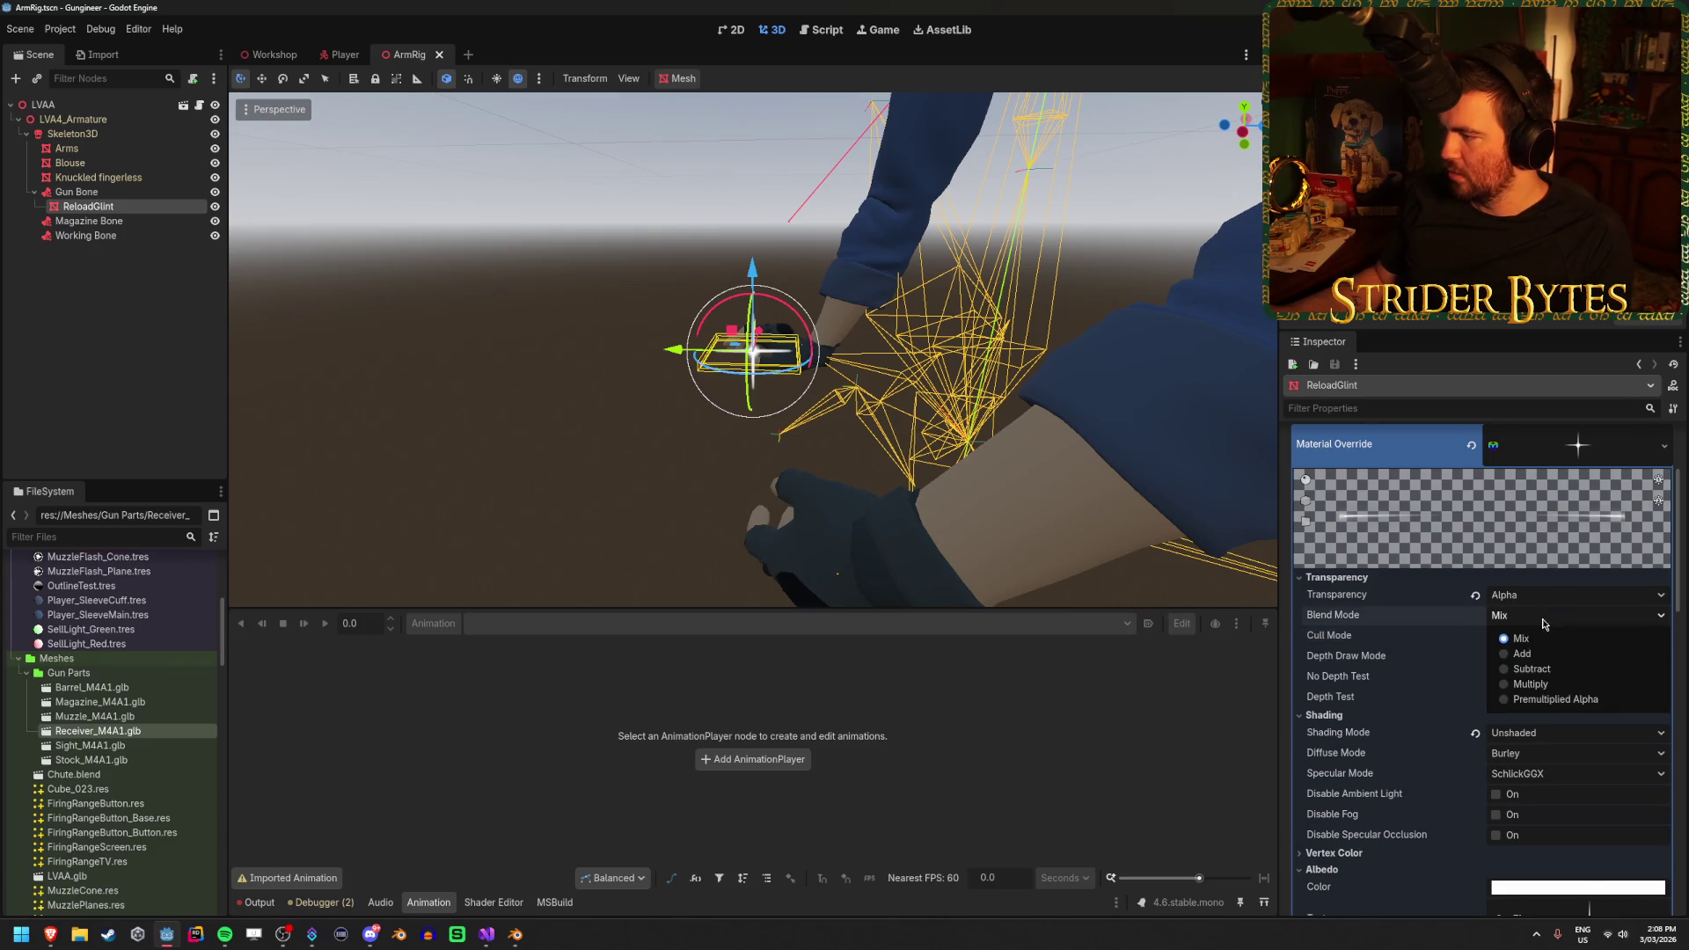
left_click(1535, 655)
left_click(1541, 616)
left_click(1547, 630)
key("ctrl+s")
left_click(1549, 595)
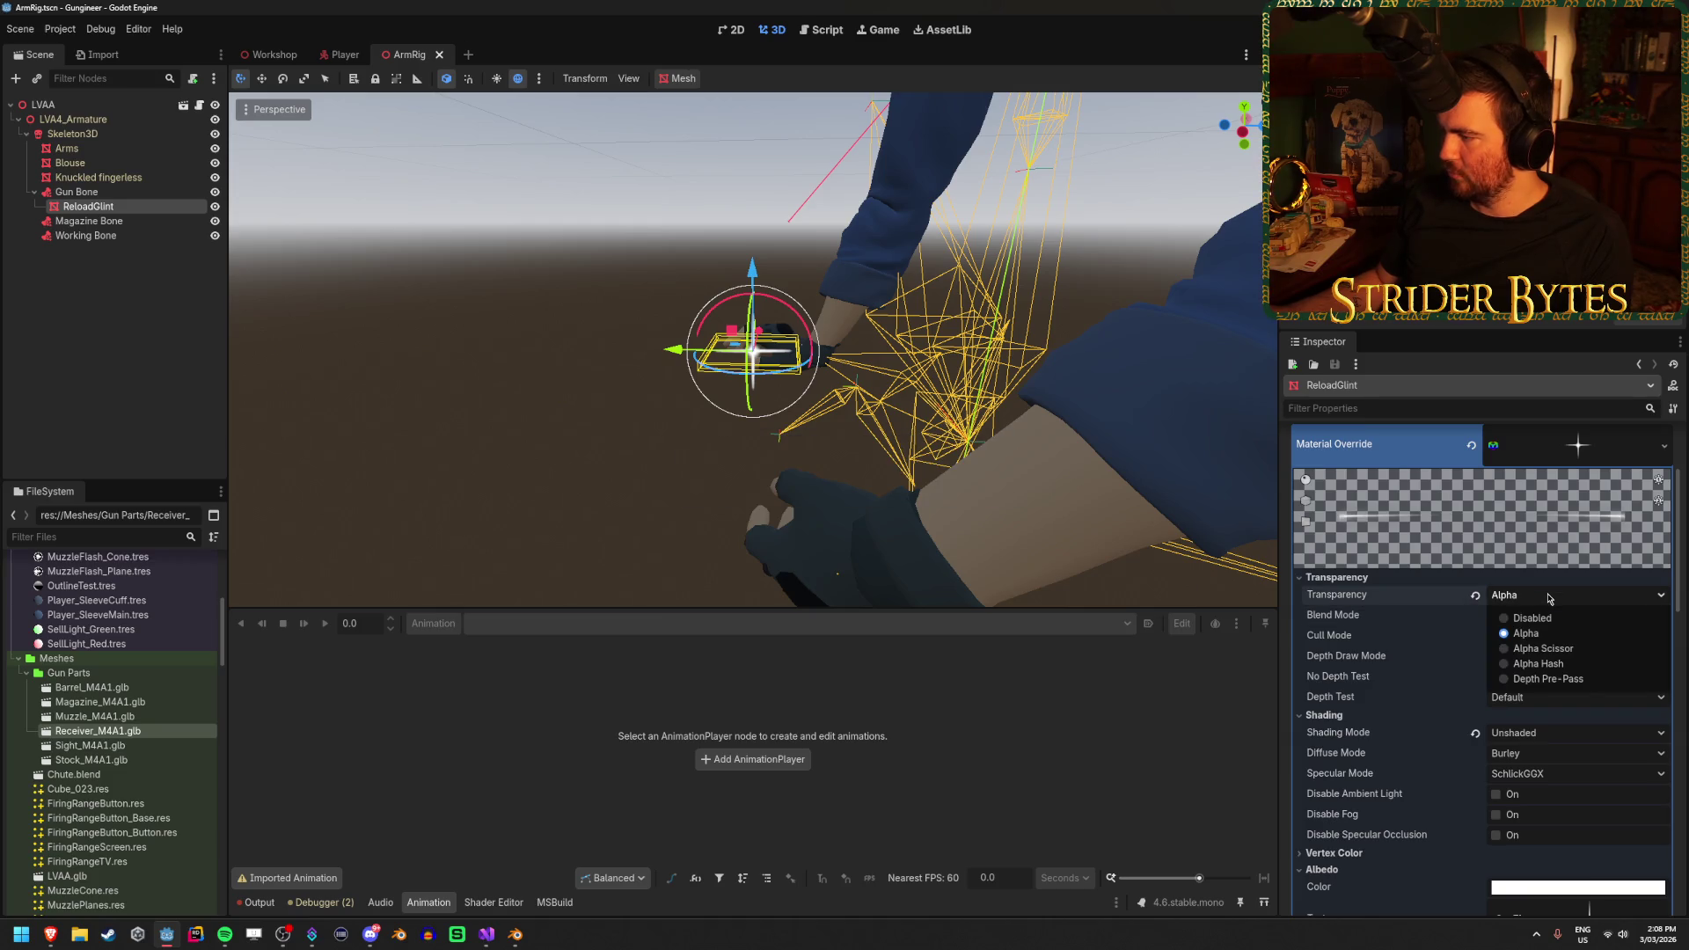
left_click(1549, 651)
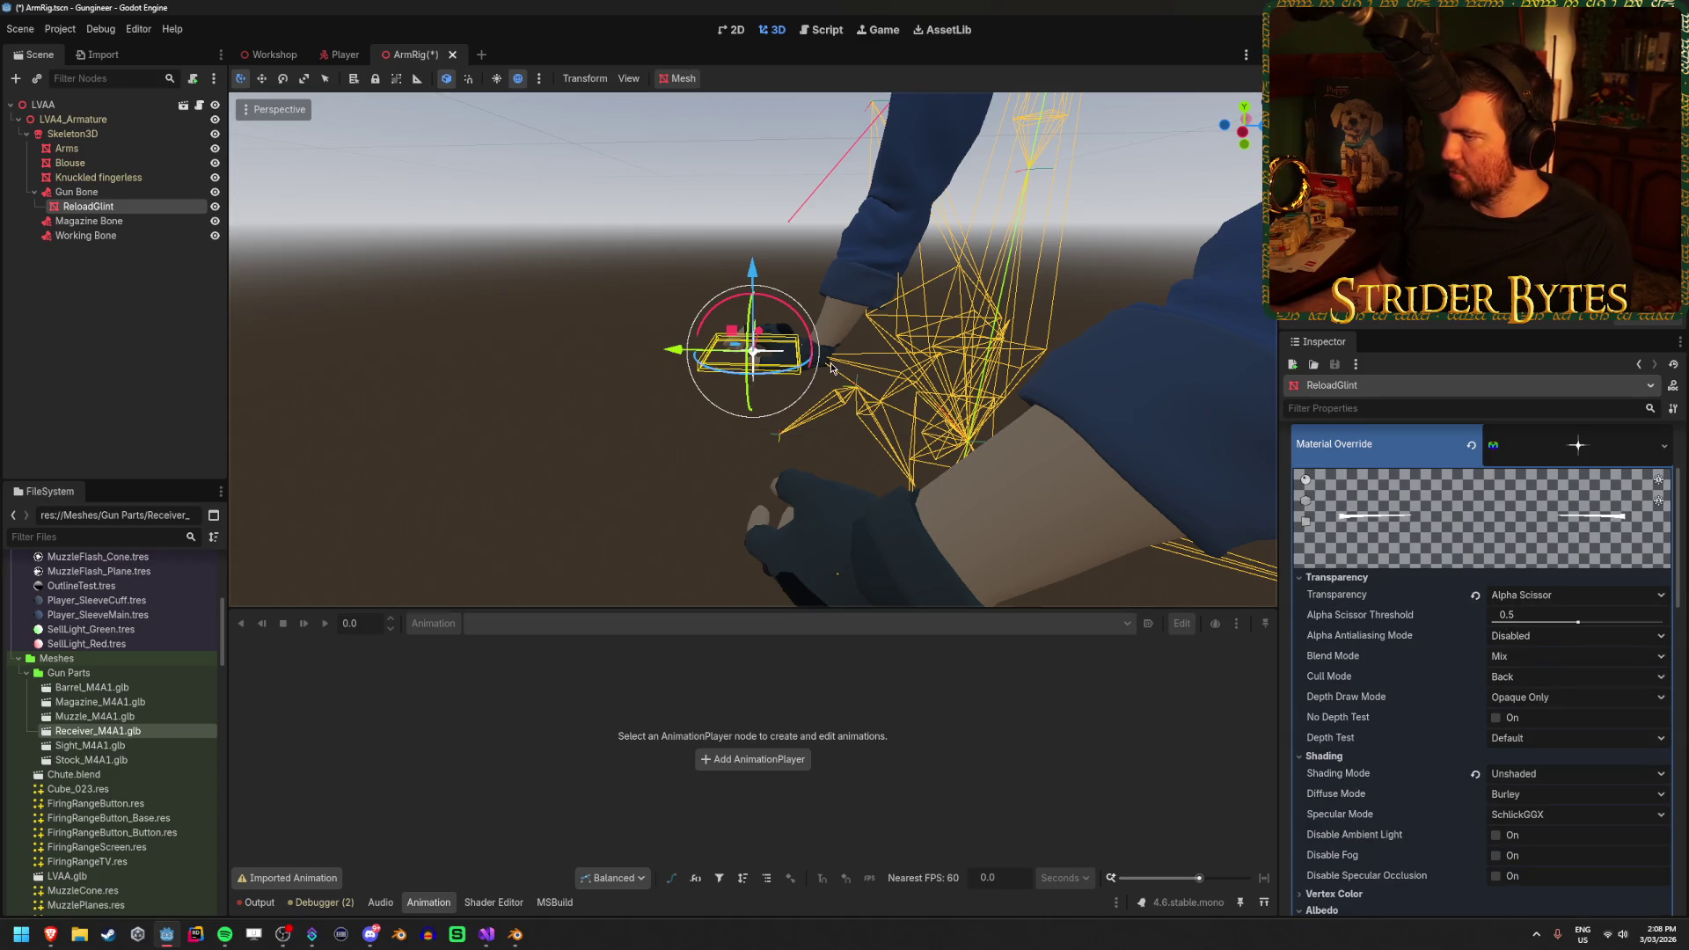
scroll(844, 352, "up", 3)
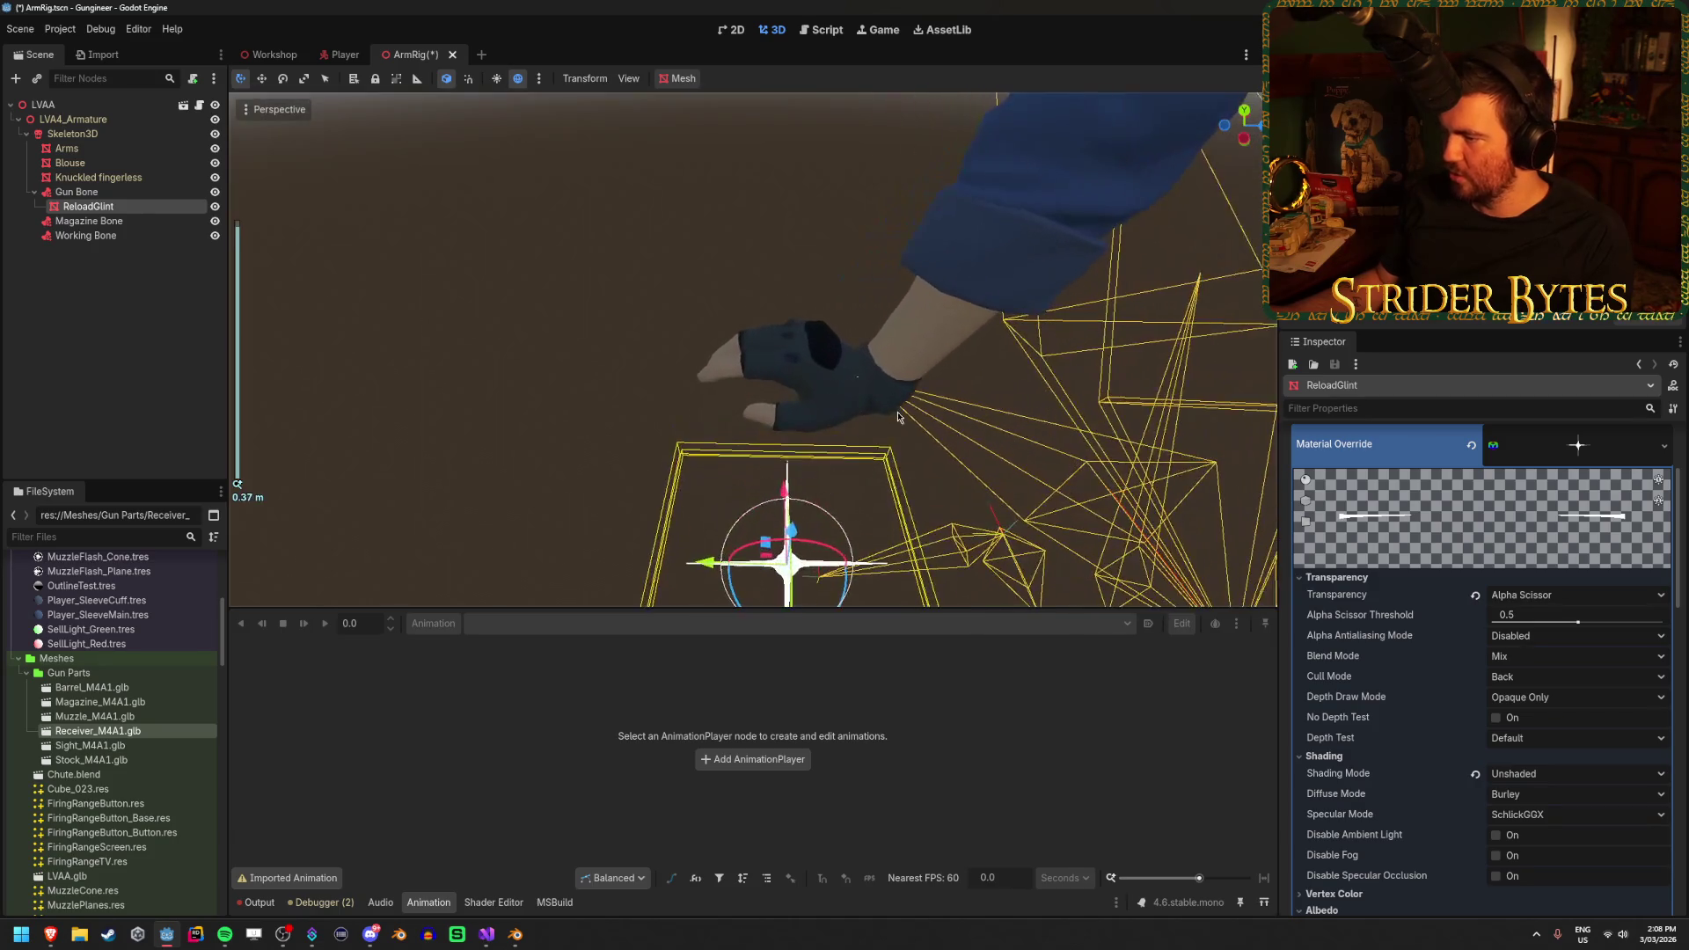
left_click_drag(1566, 616, 1622, 616)
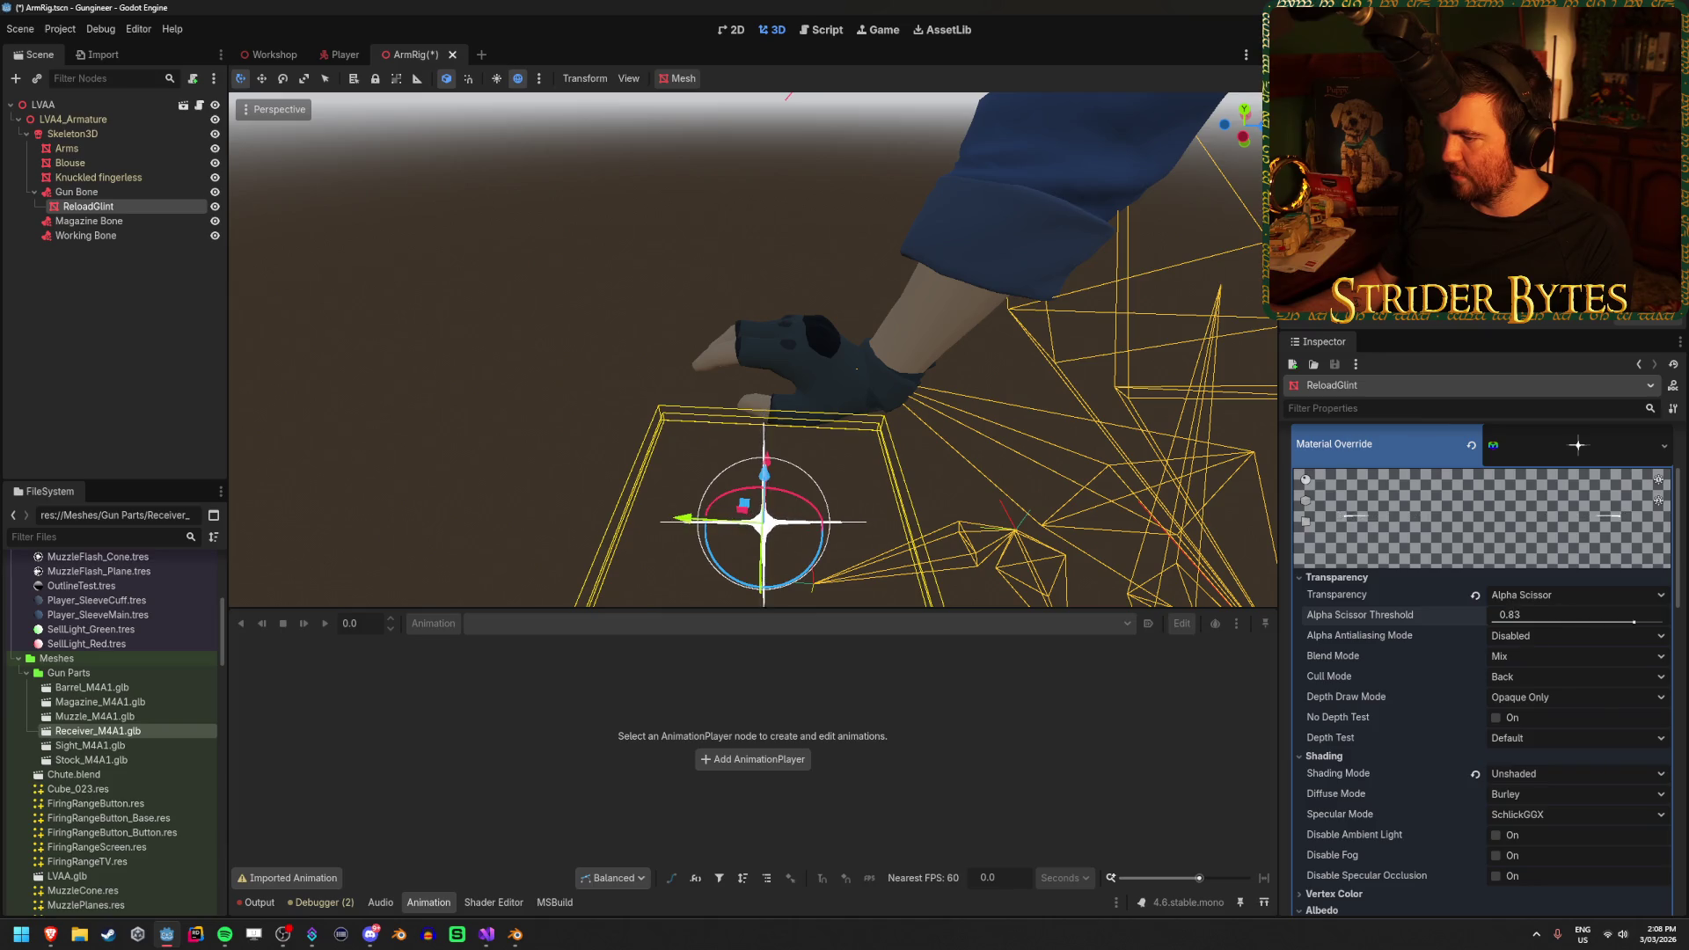
left_click(1573, 595)
left_click(1562, 665)
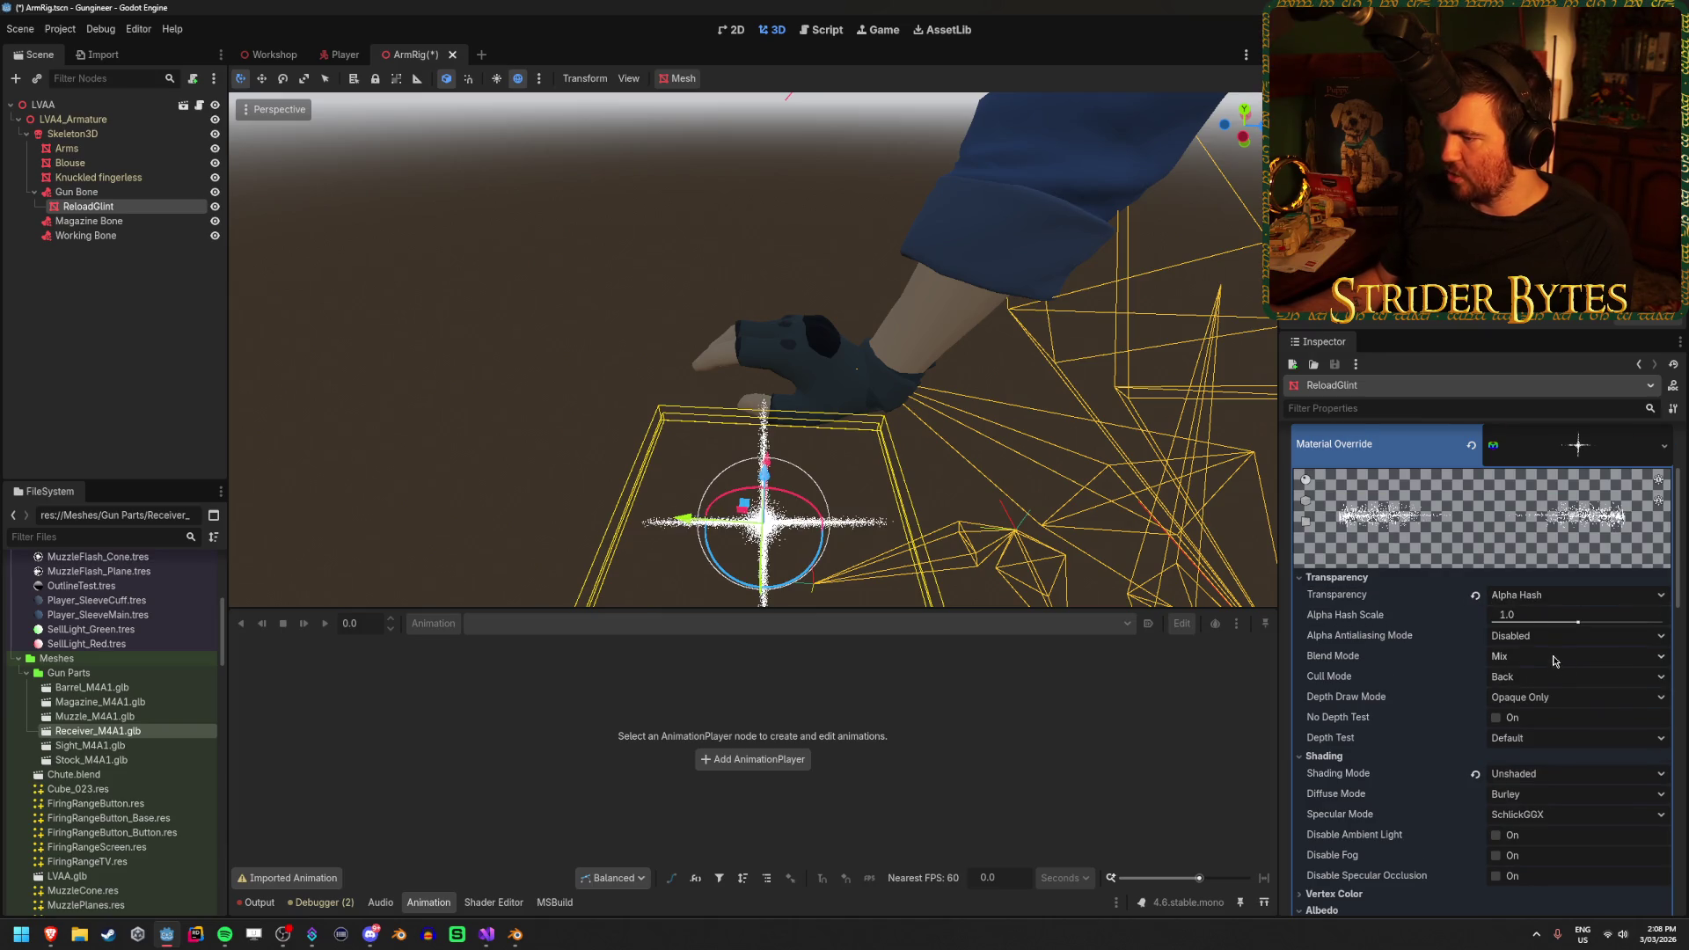
left_click(1557, 595)
left_click(1562, 684)
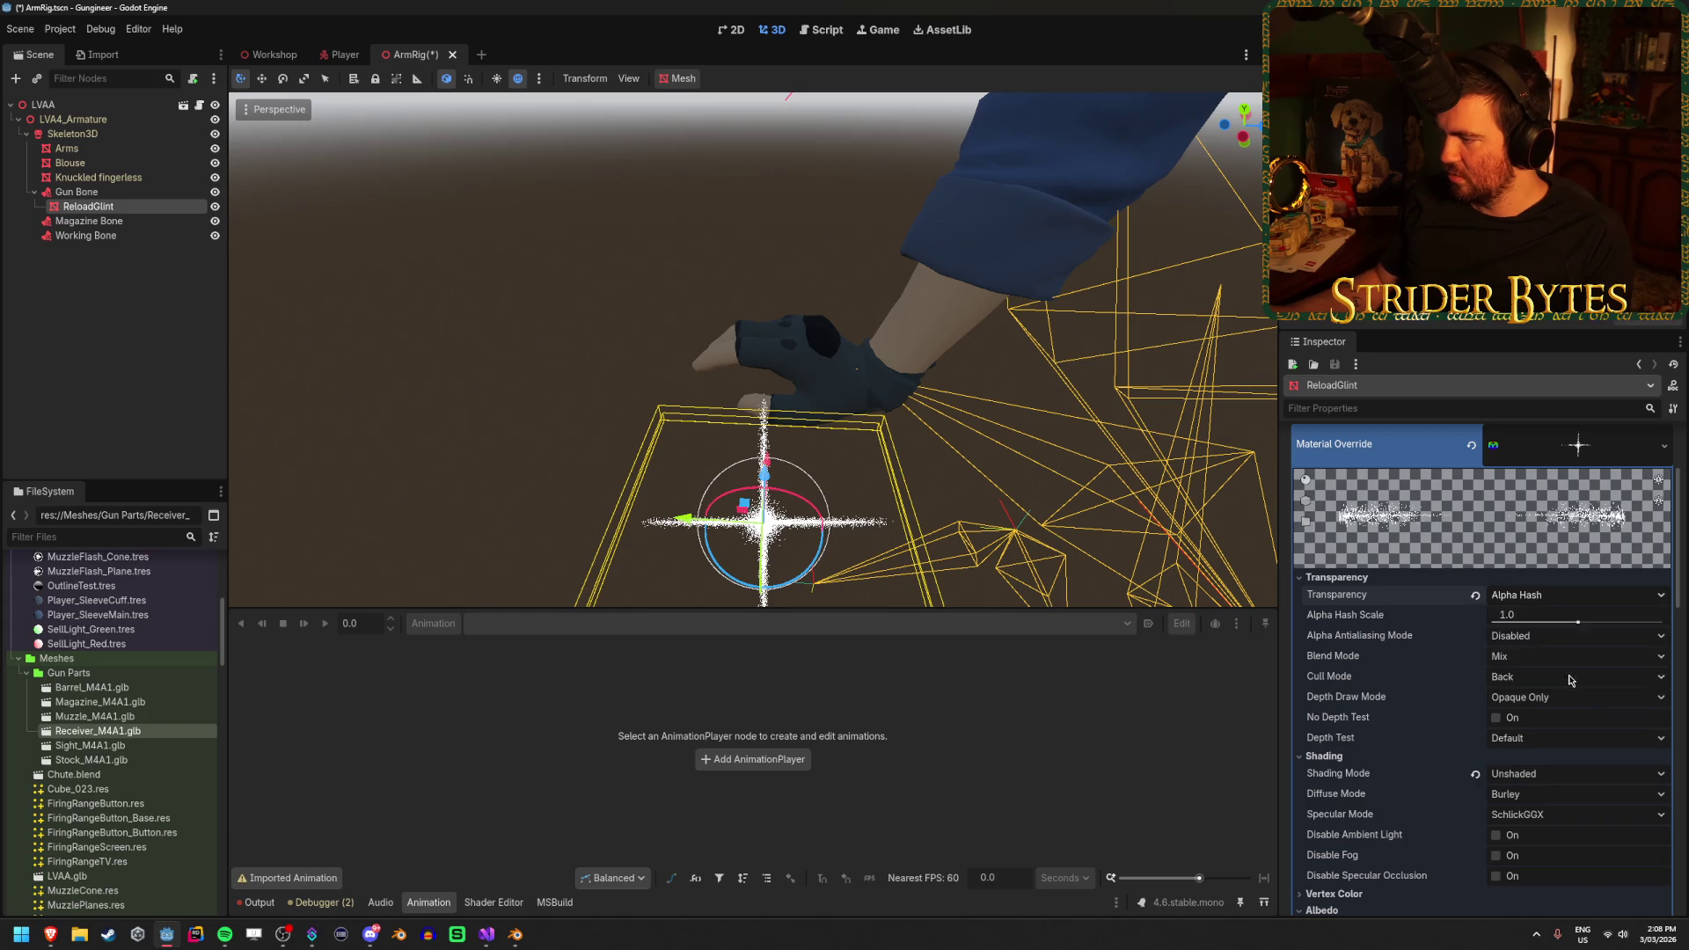
left_click(1560, 596)
left_click(1531, 634)
left_click(1536, 597)
left_click(1549, 679)
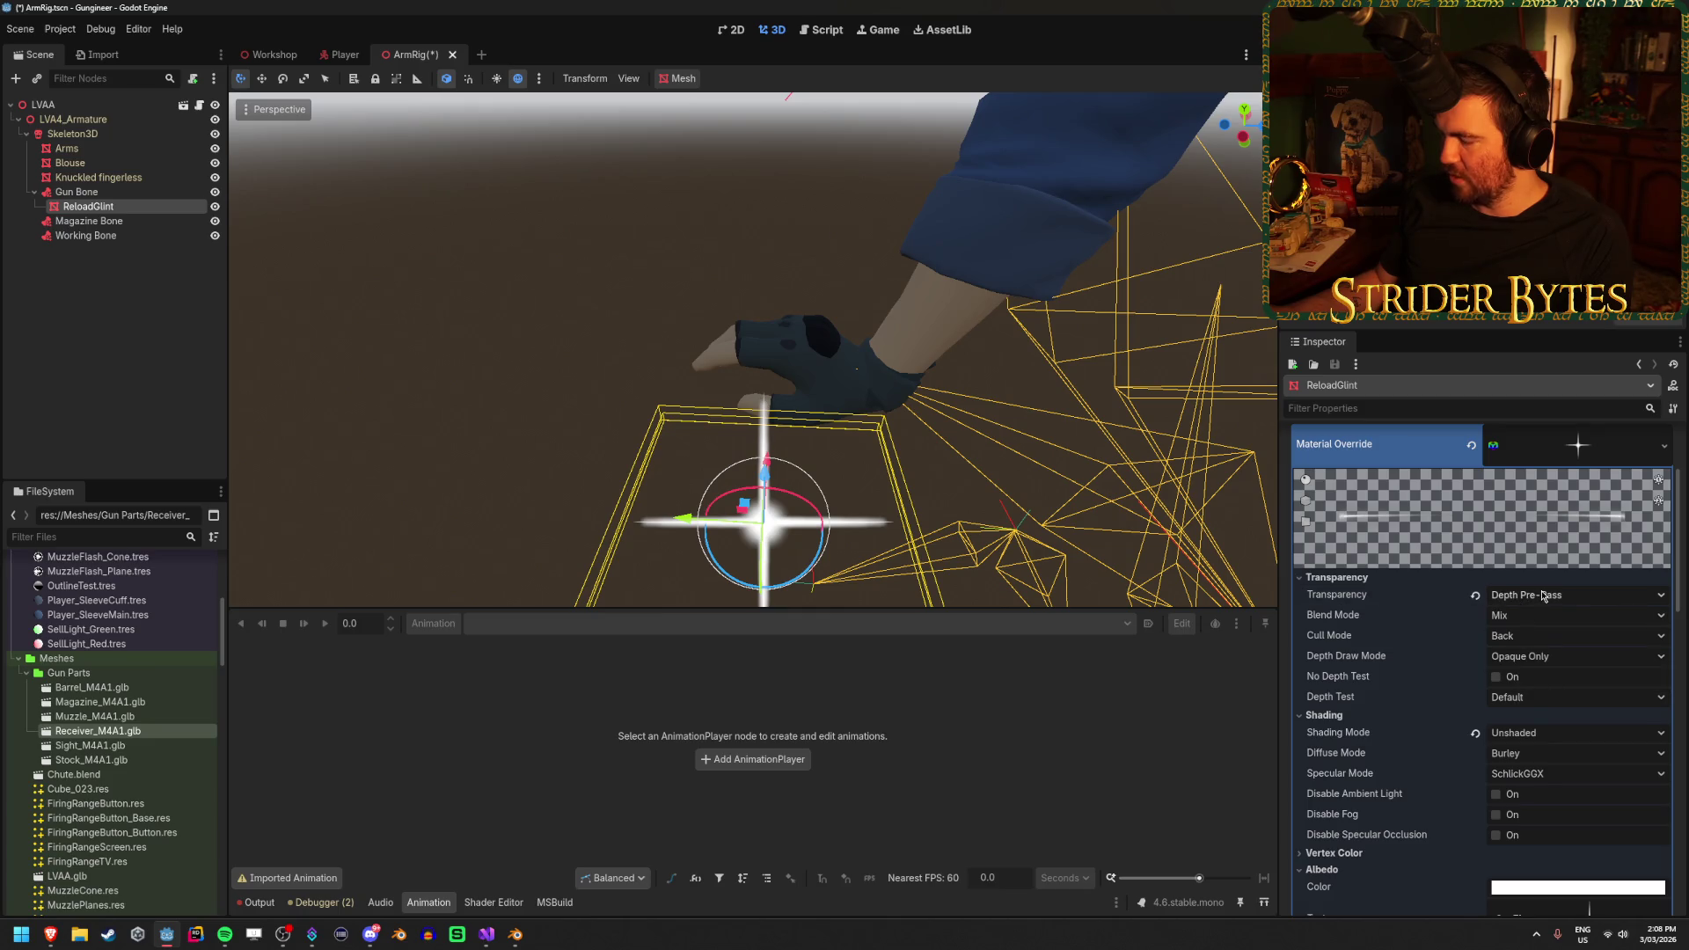
left_click(1544, 596)
left_click(1531, 634)
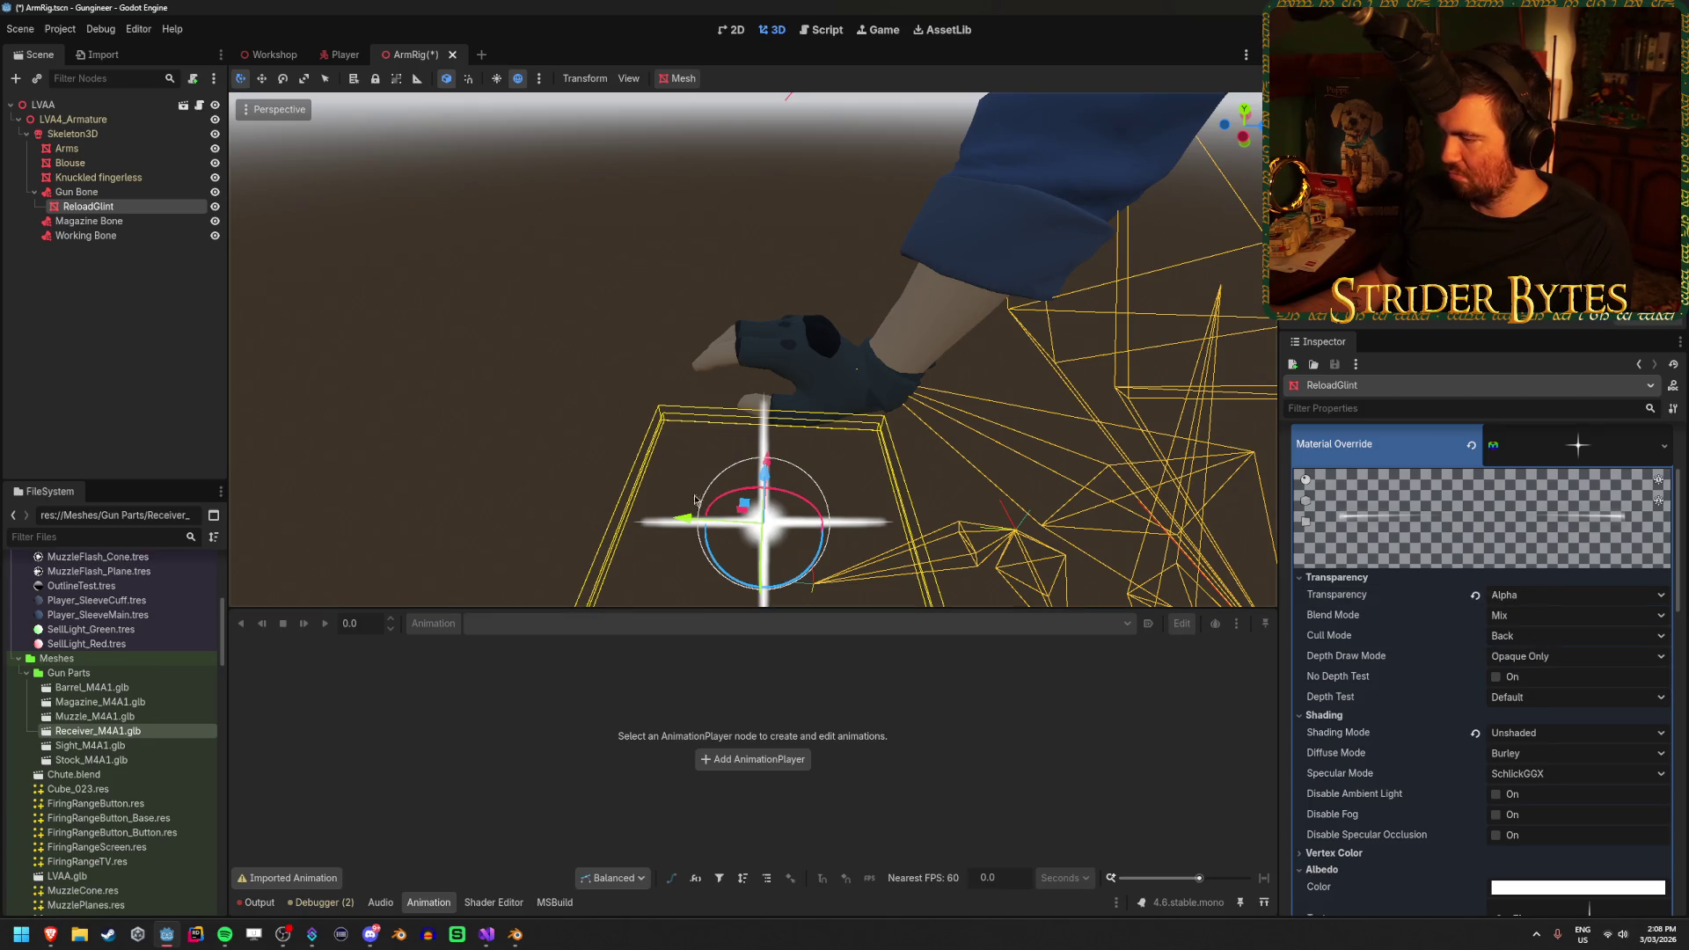
key("ctrl+s")
left_click(441, 431)
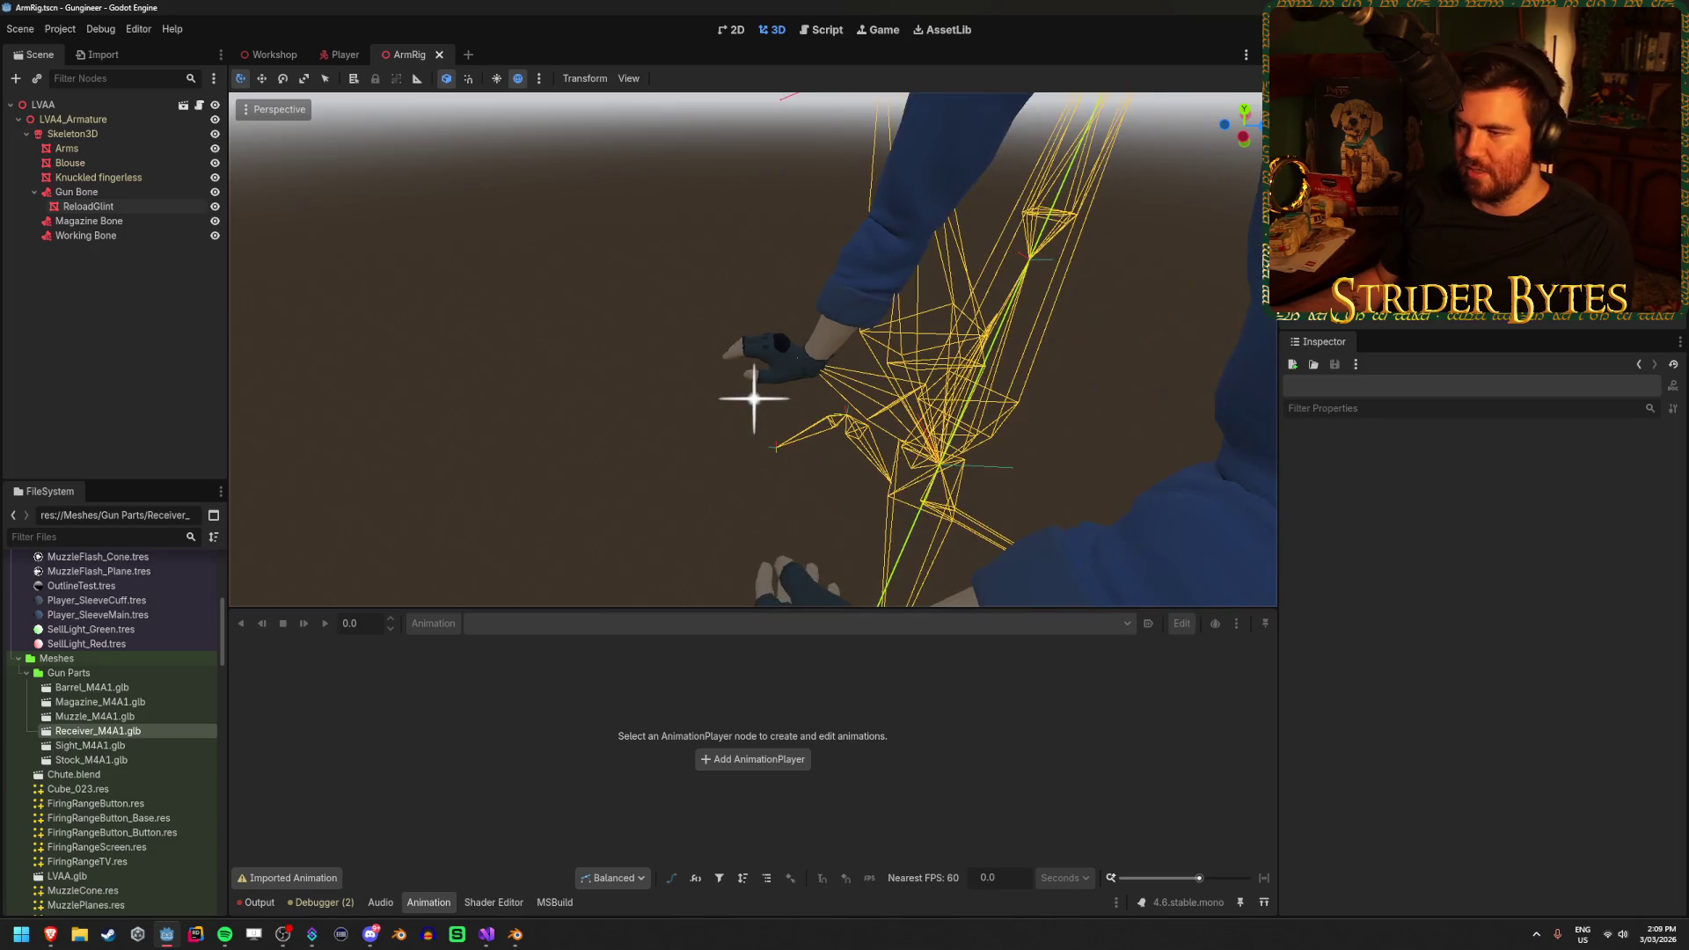
Launch the game with F5, reload seven times to watch the glint, then return to the editor
key("F5")
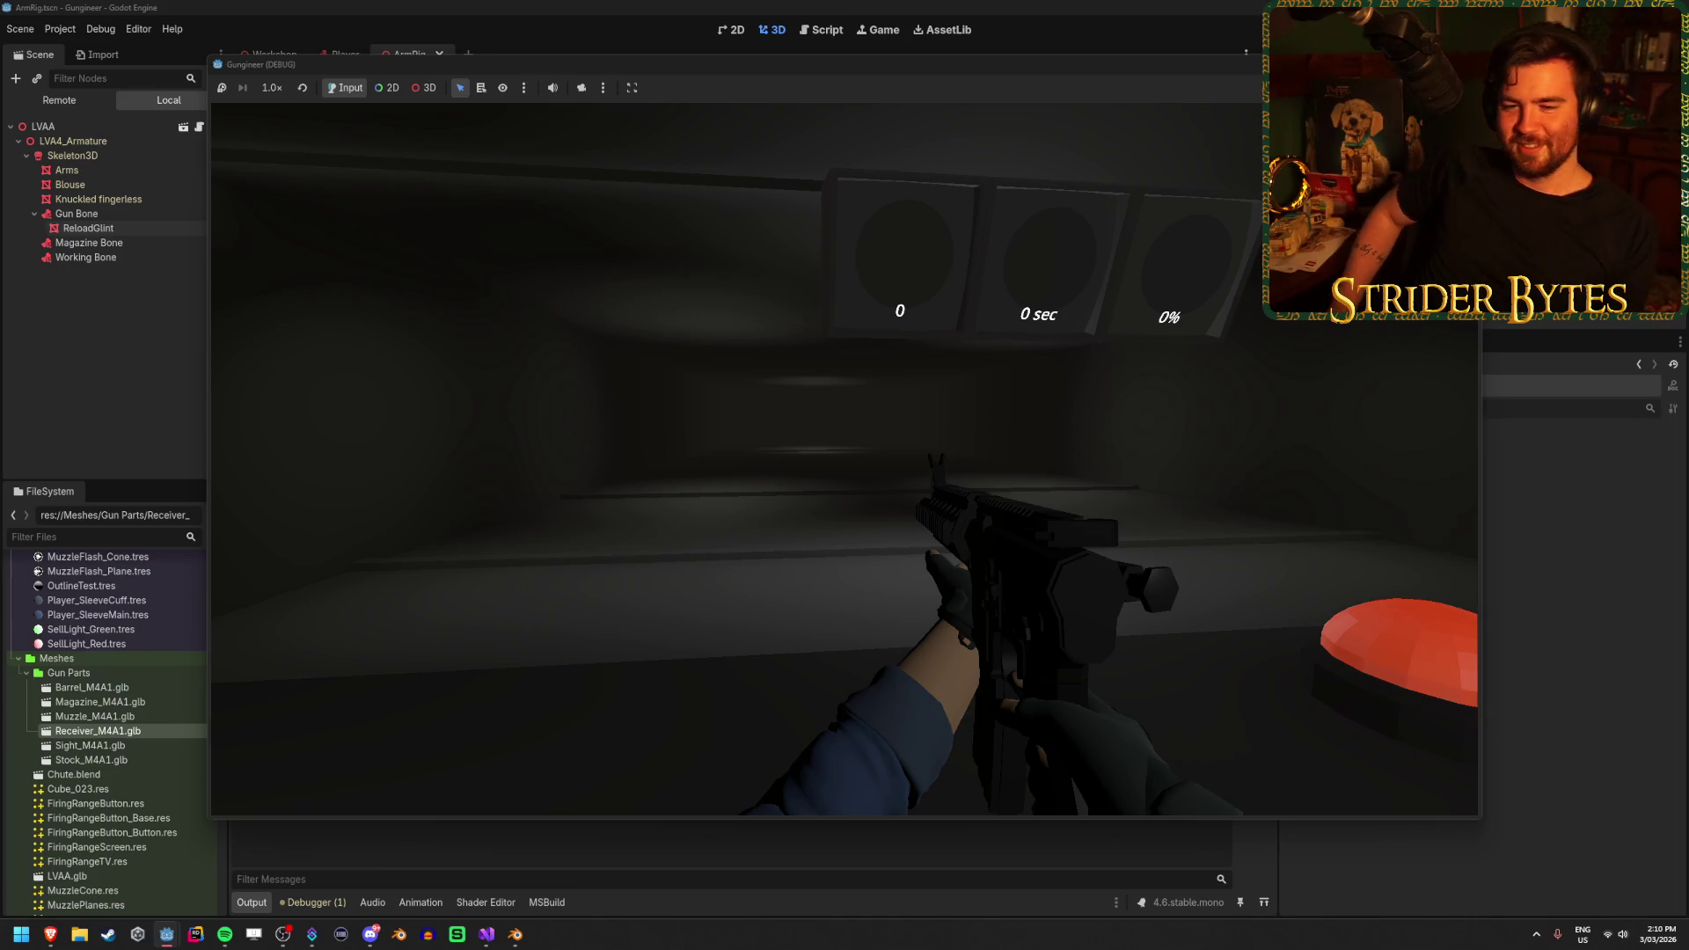
key("r")
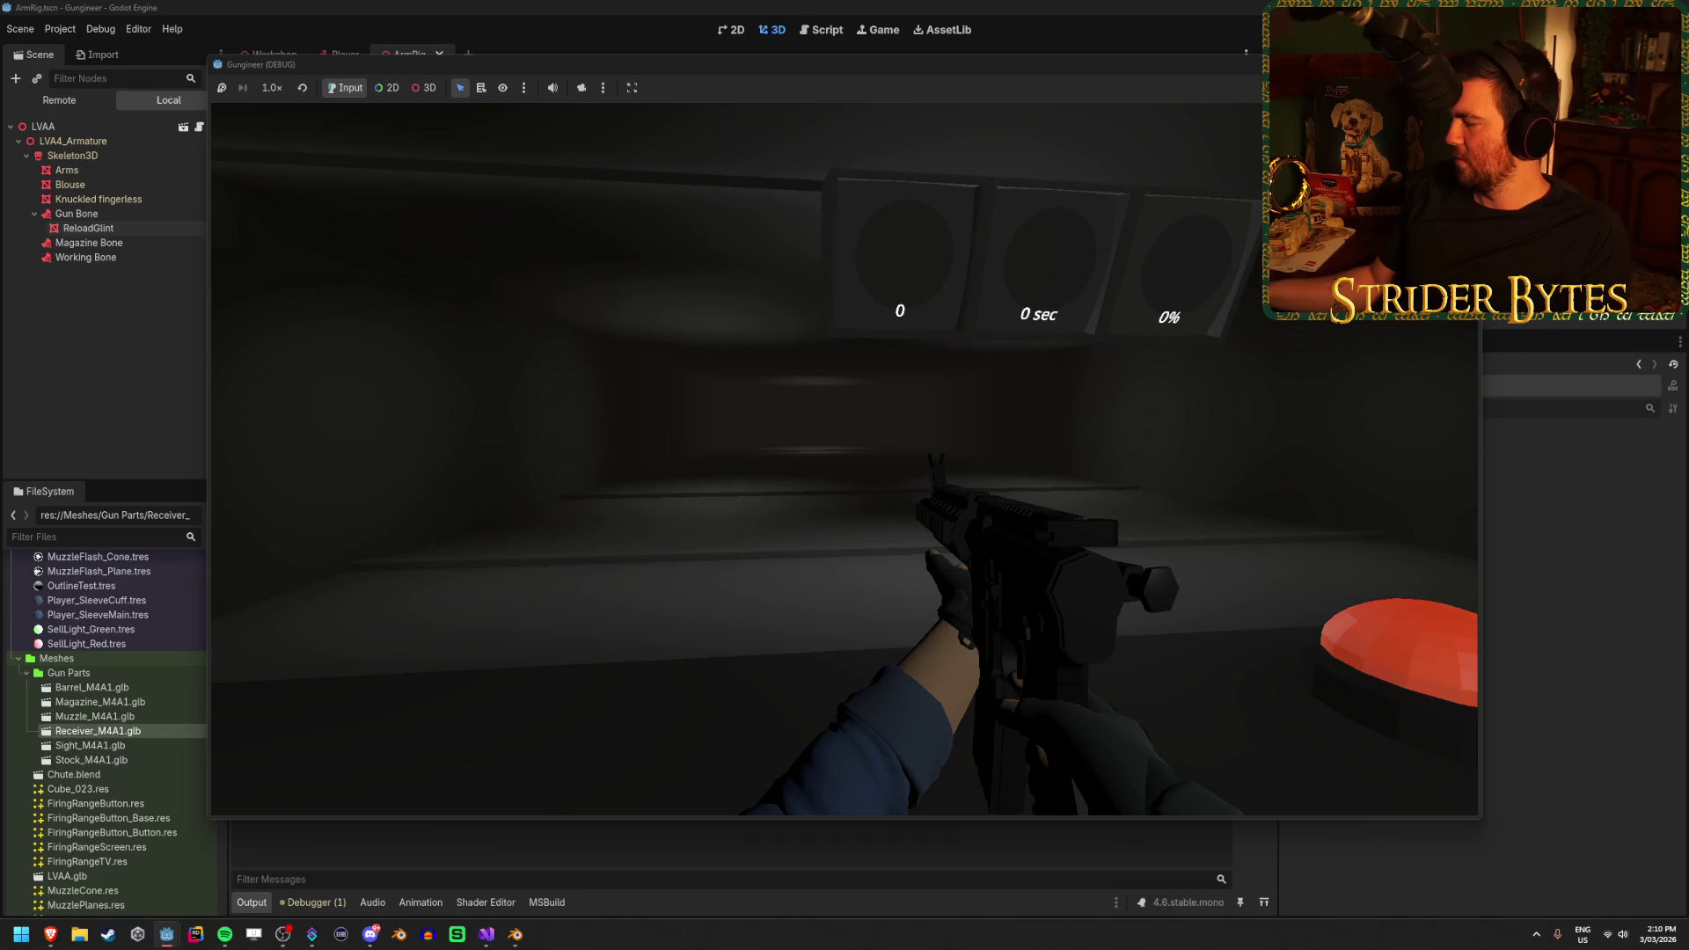
key("r")
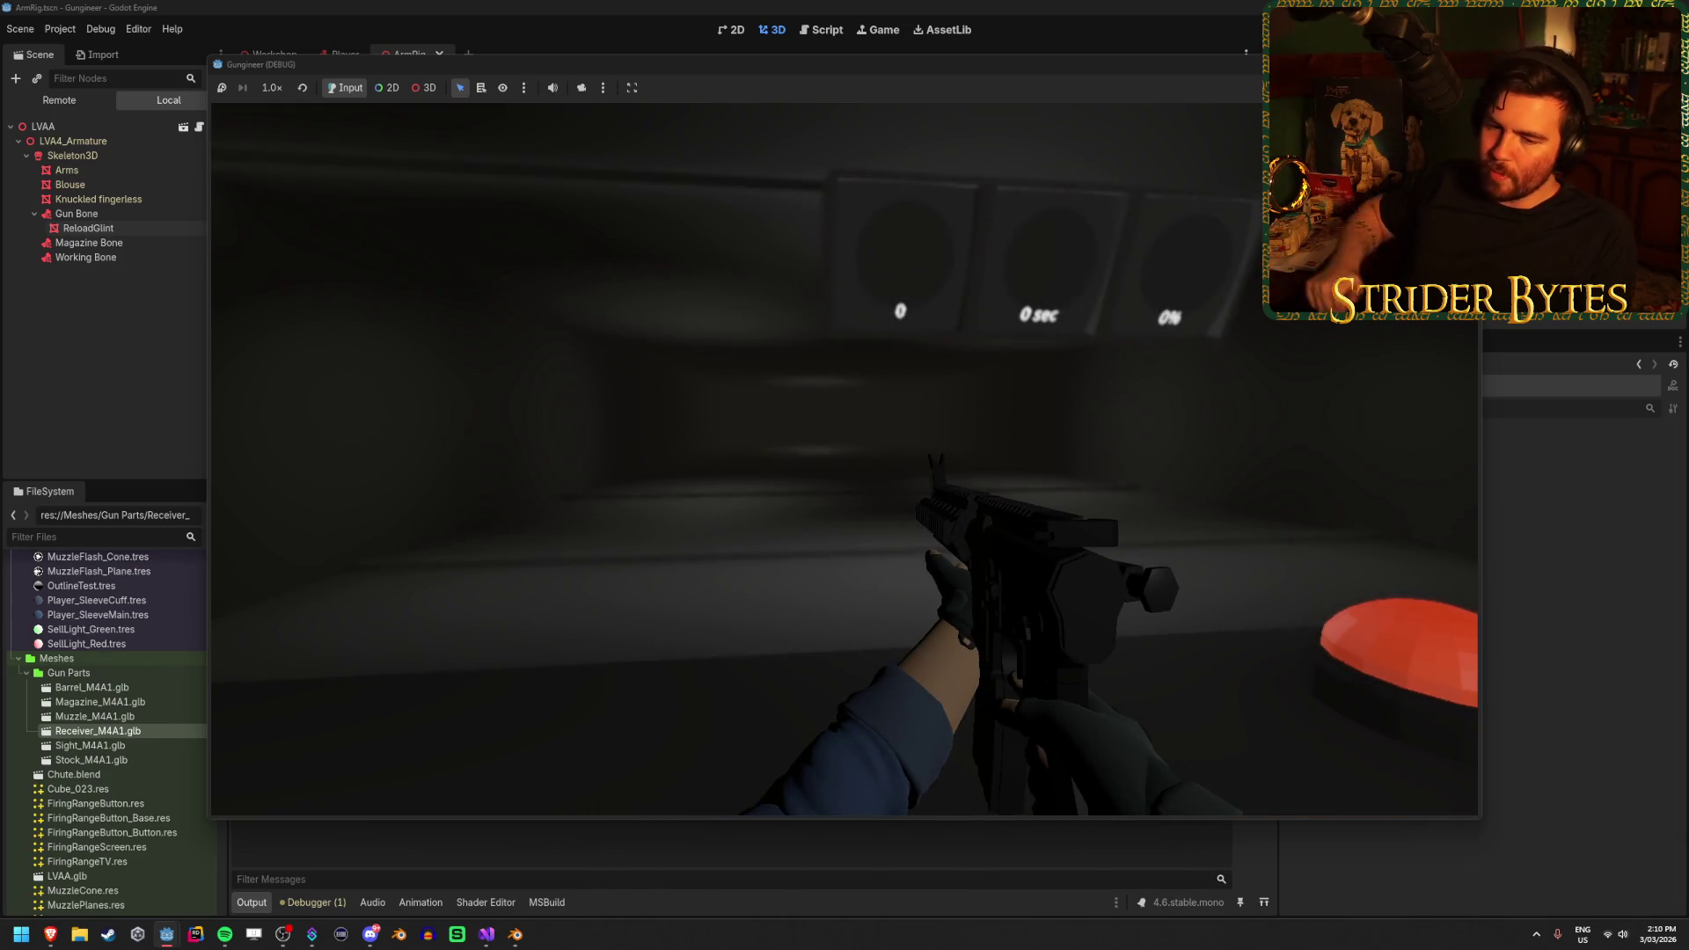
key("r")
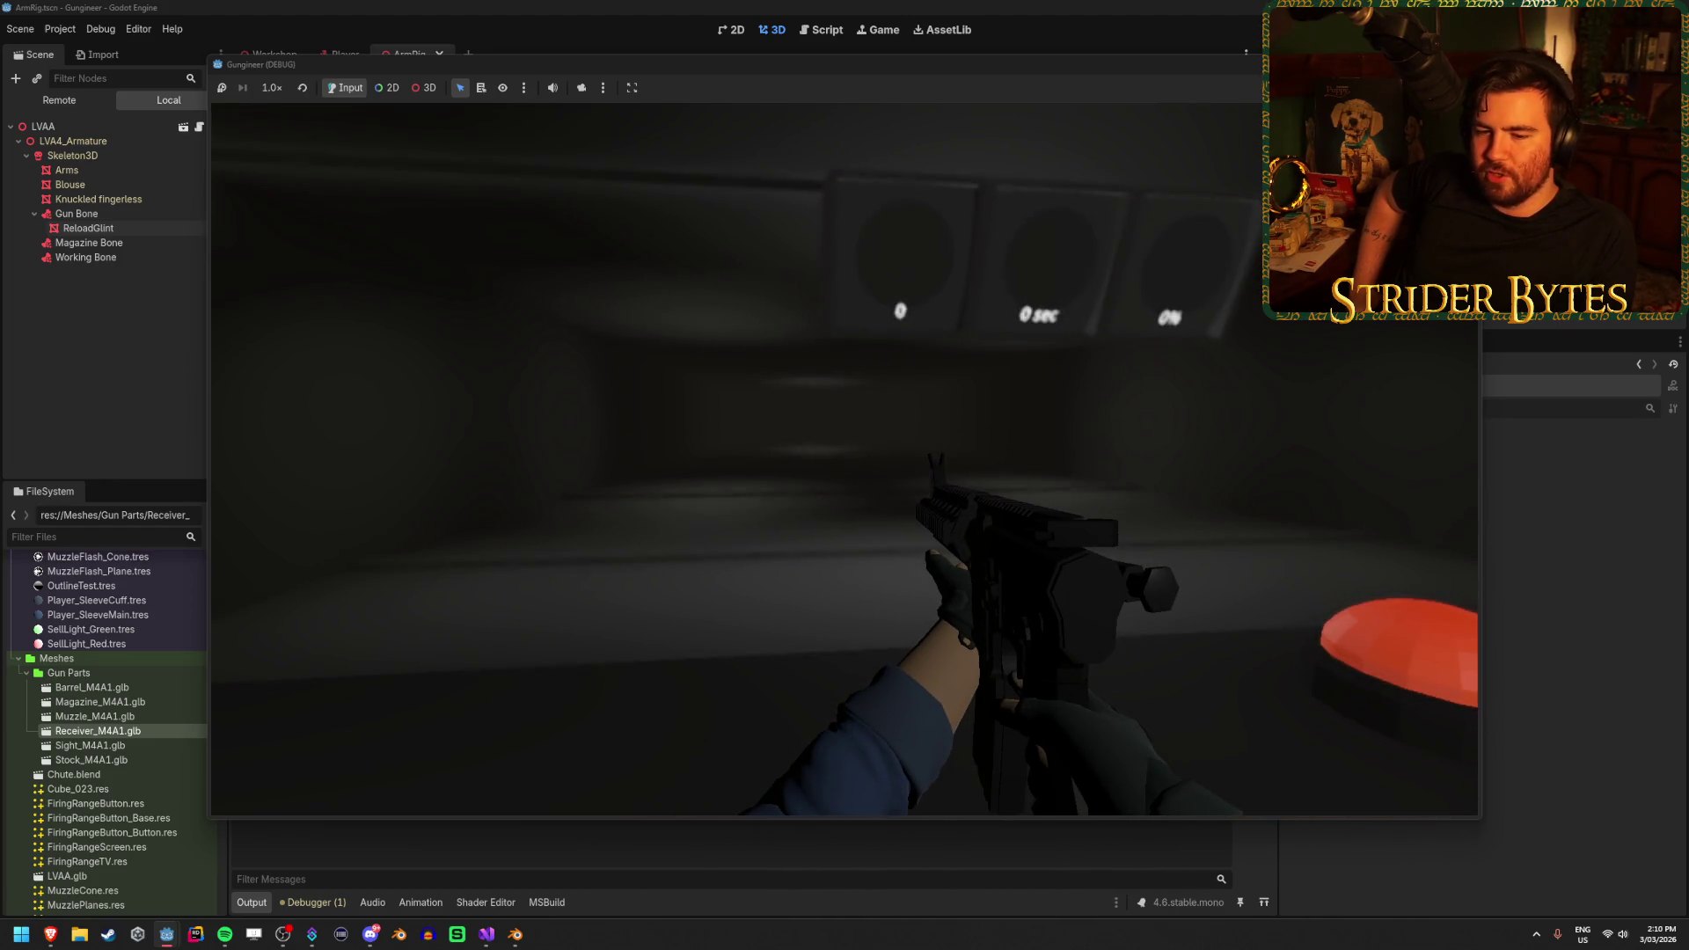
key("r")
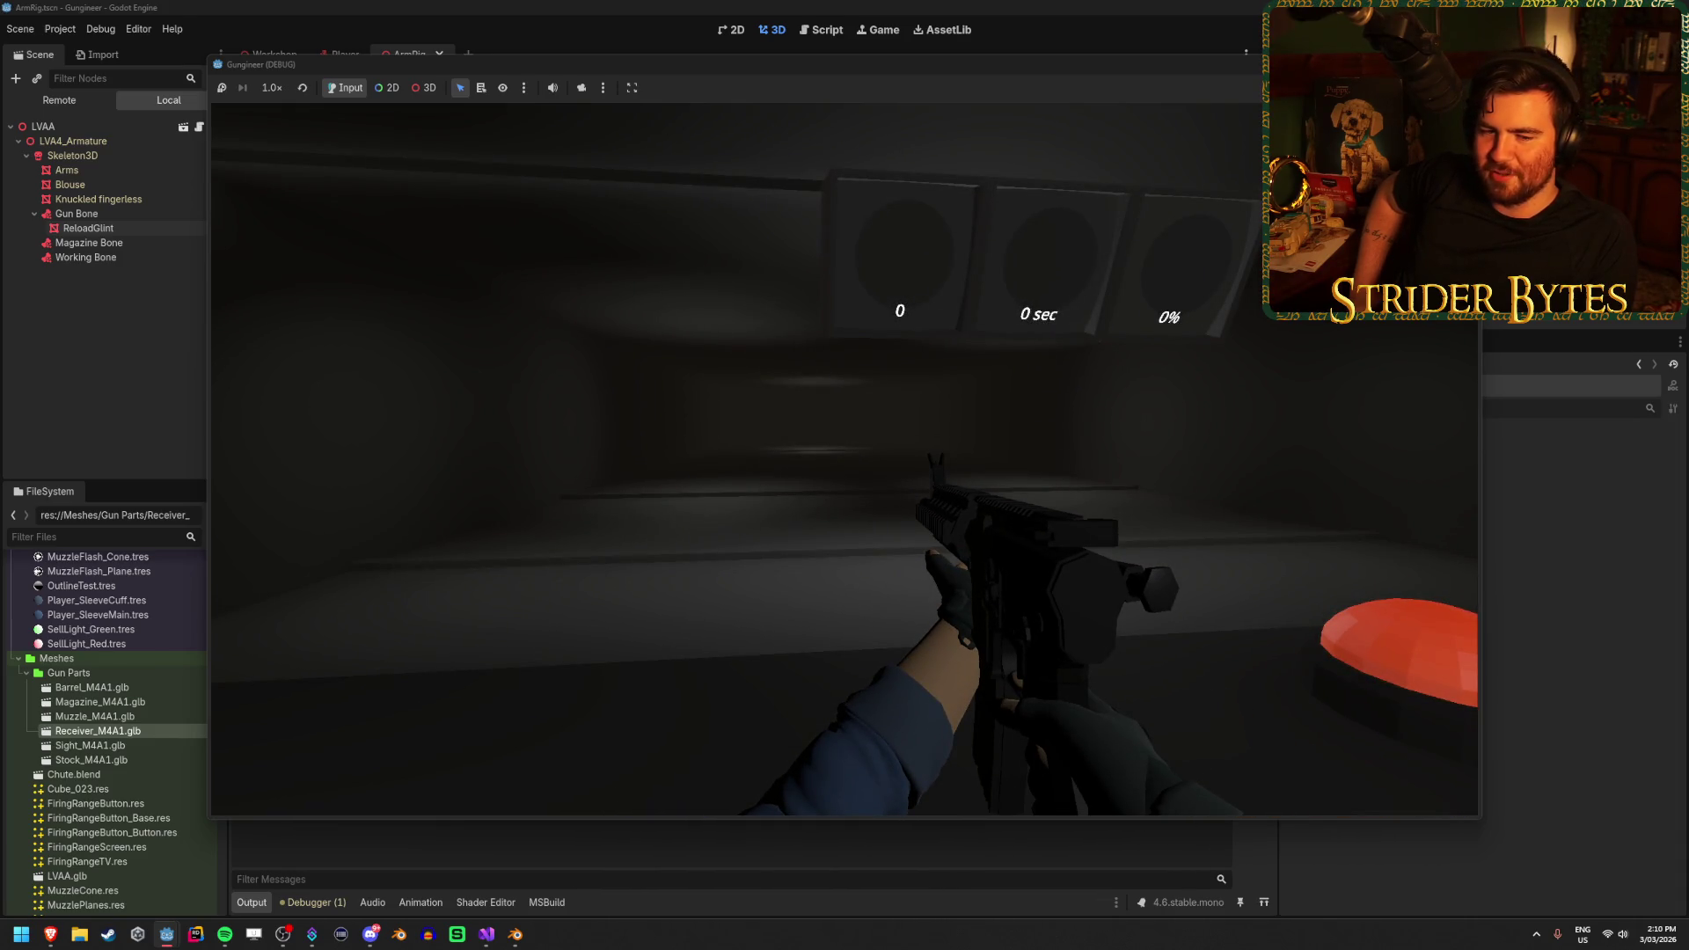
key("r")
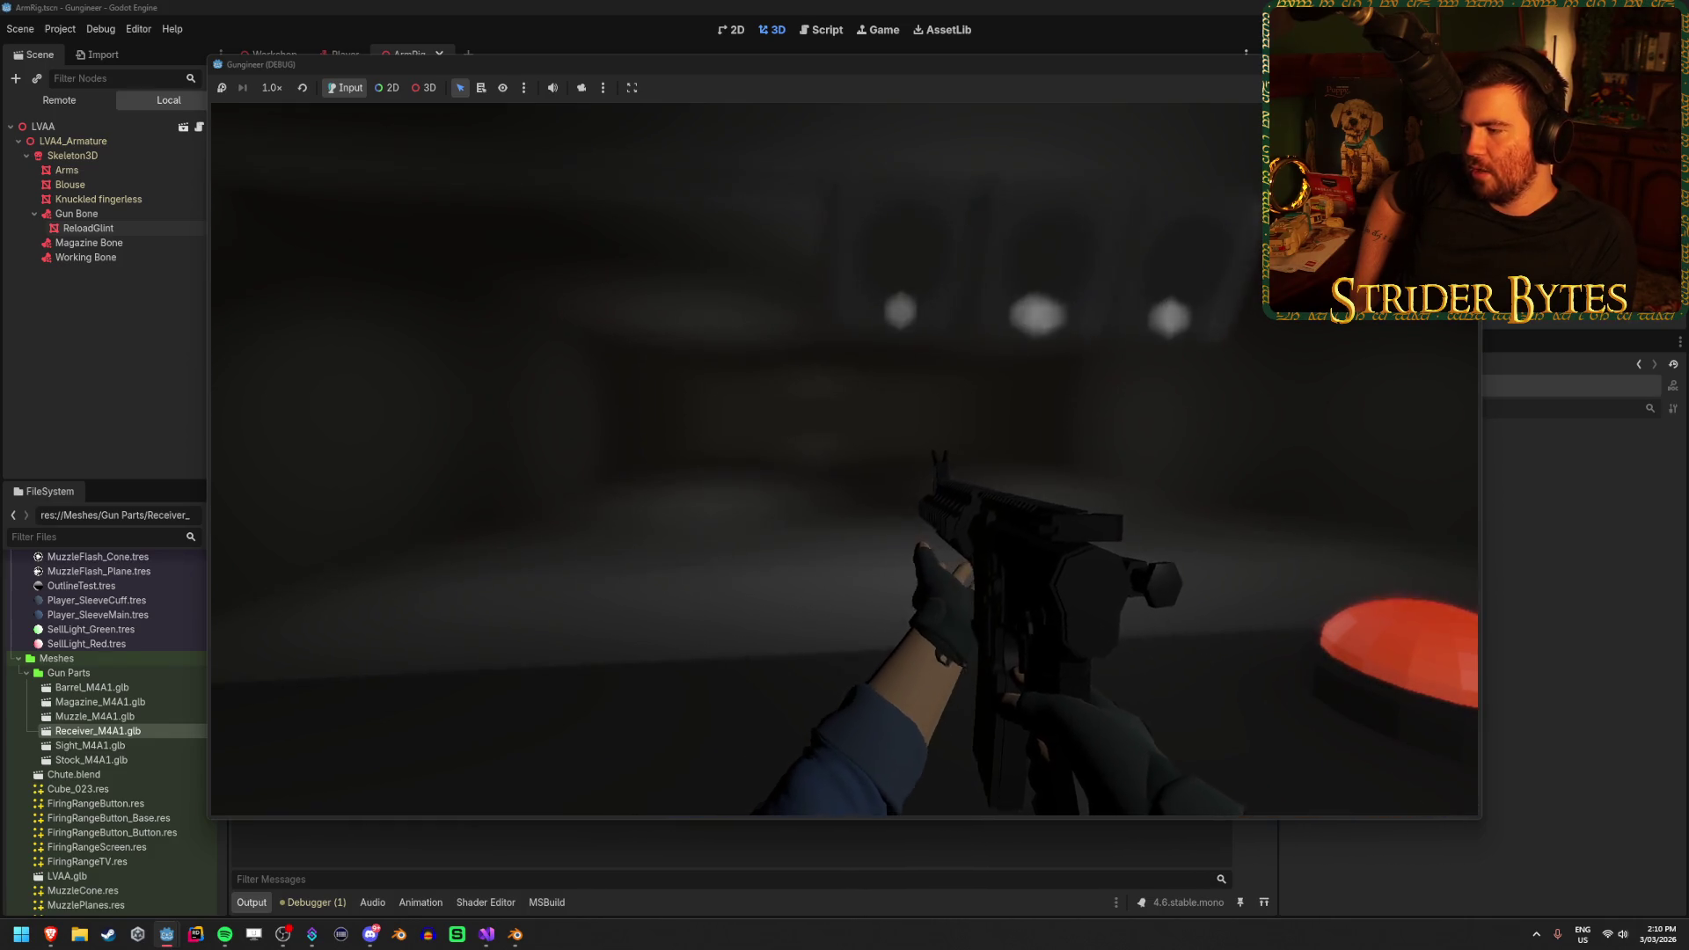
key("r")
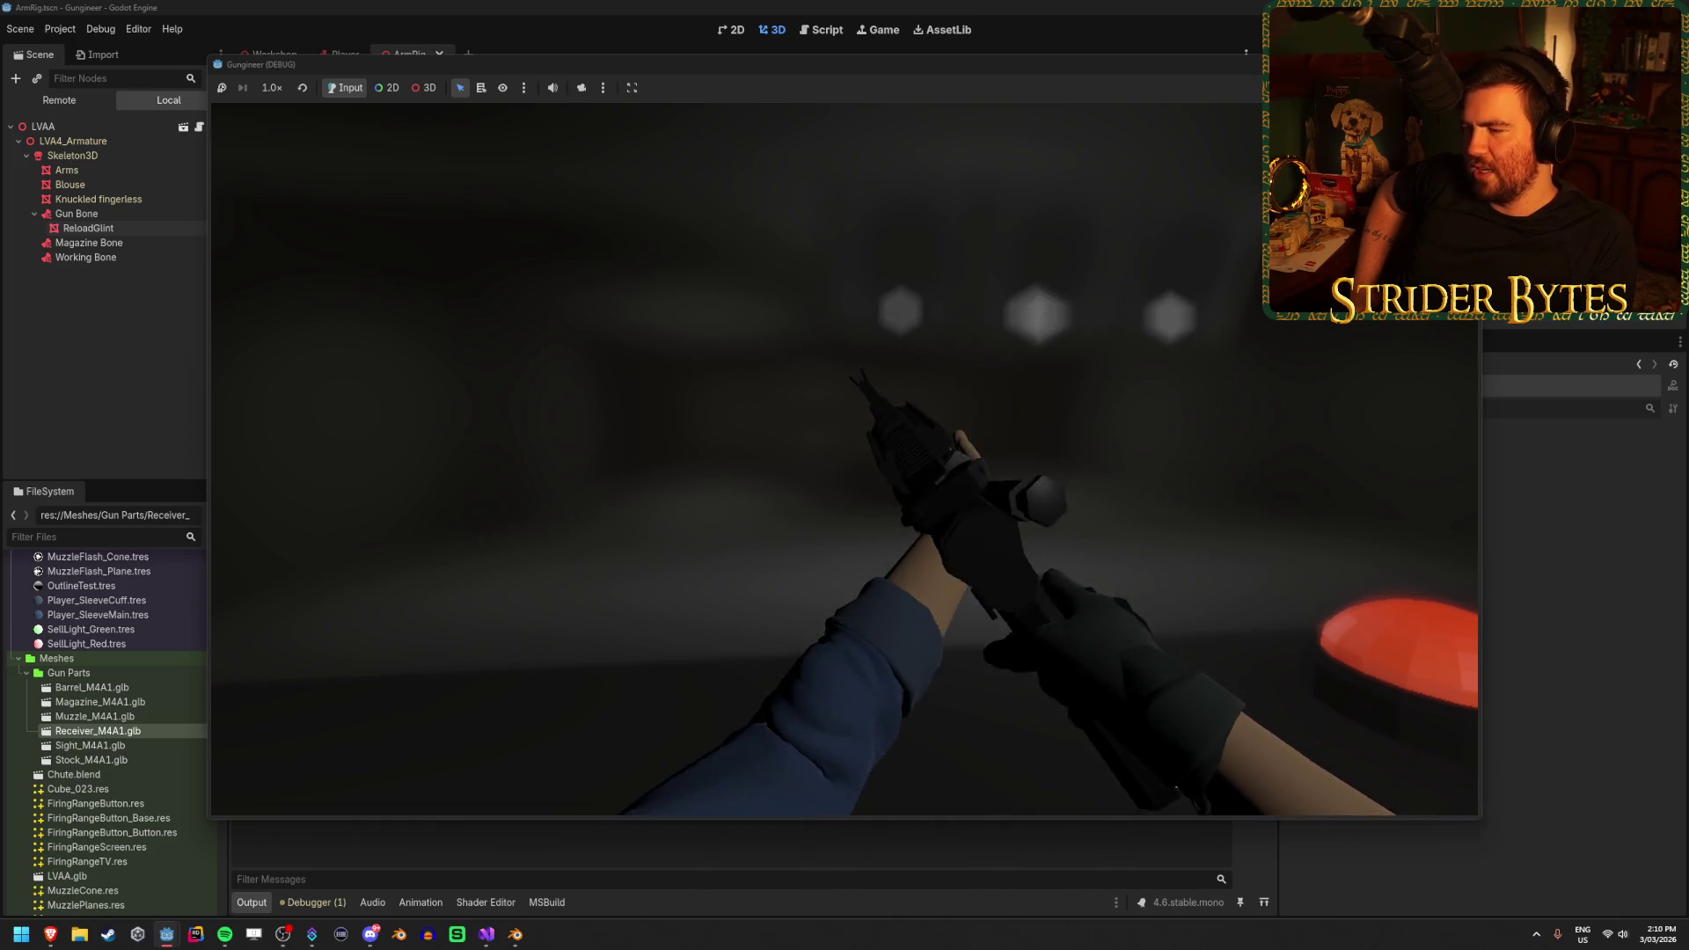
key("r")
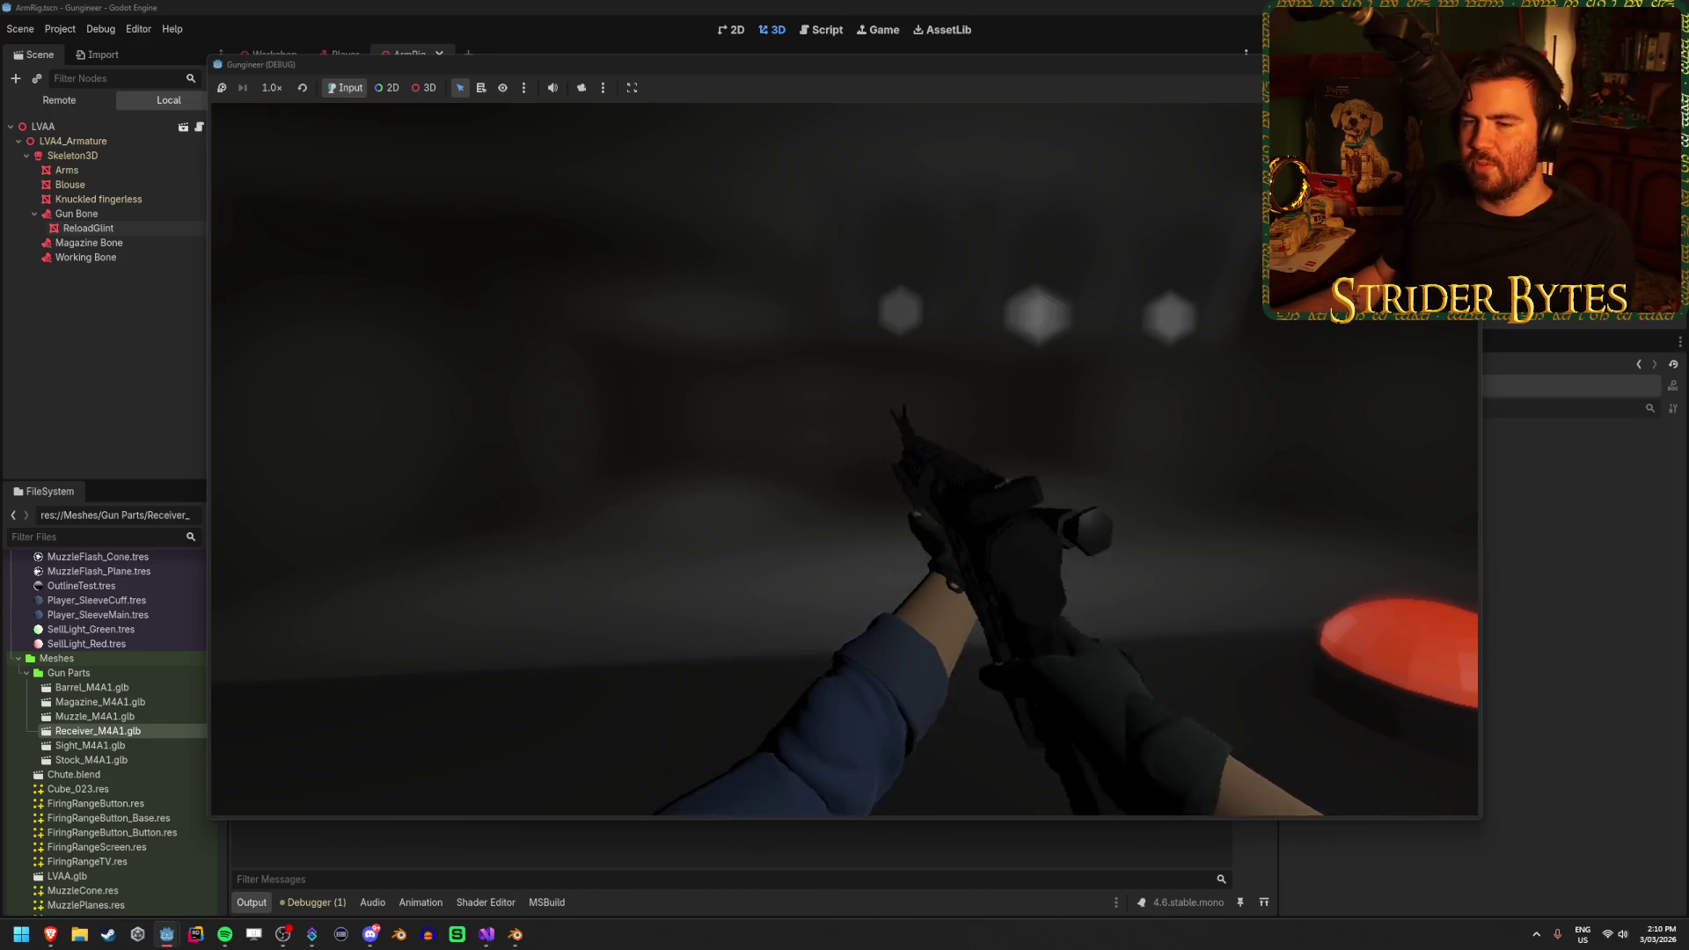
left_click(51, 178)
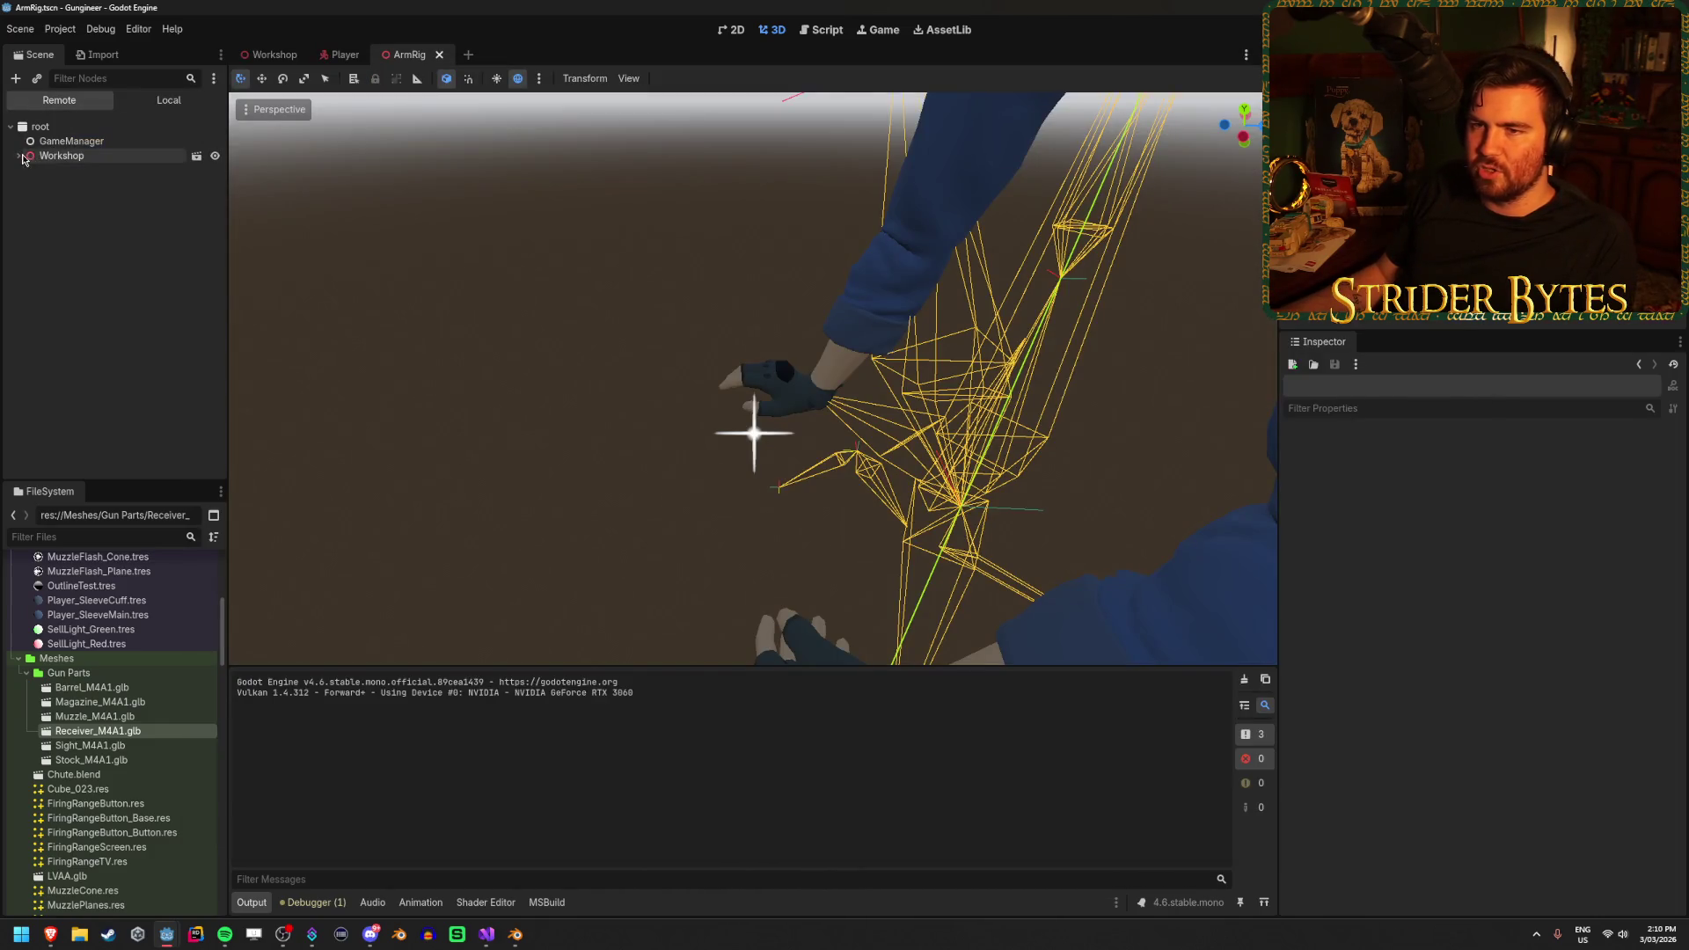
Expand the remote tree from Workshop through Player, Gun Holder, Gun Aiming, Gun Recoil and LVAA down to Skeleton3D
left_click(21, 156)
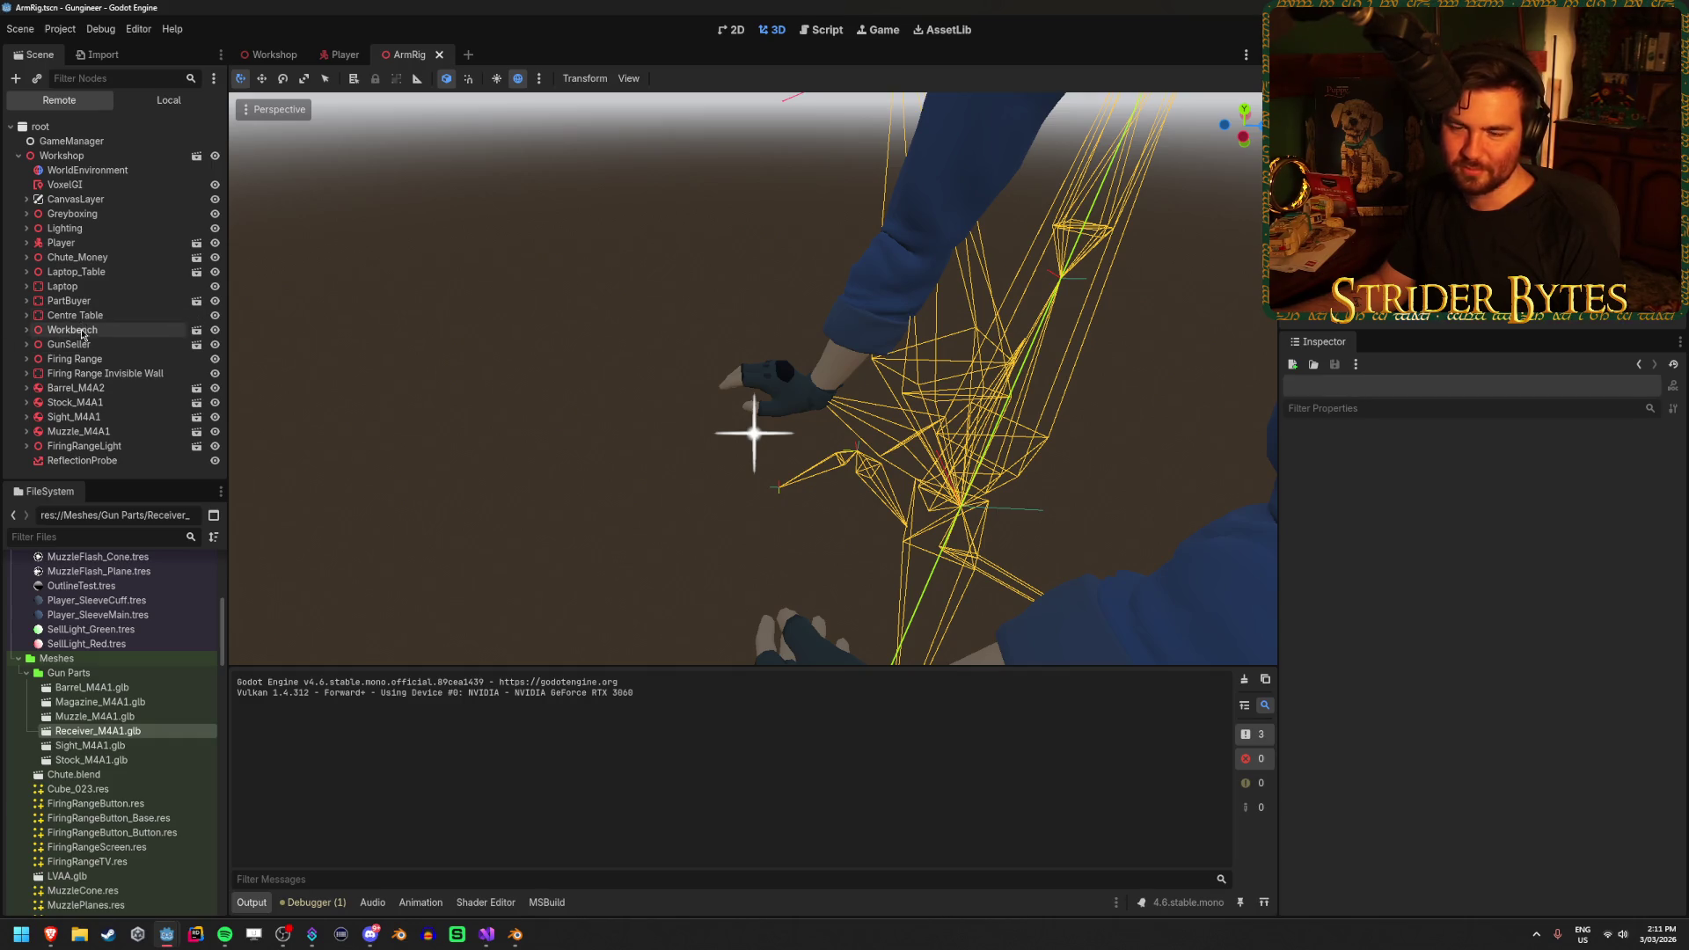
scroll(134, 720, "down", 2)
scroll(136, 704, "up", 2)
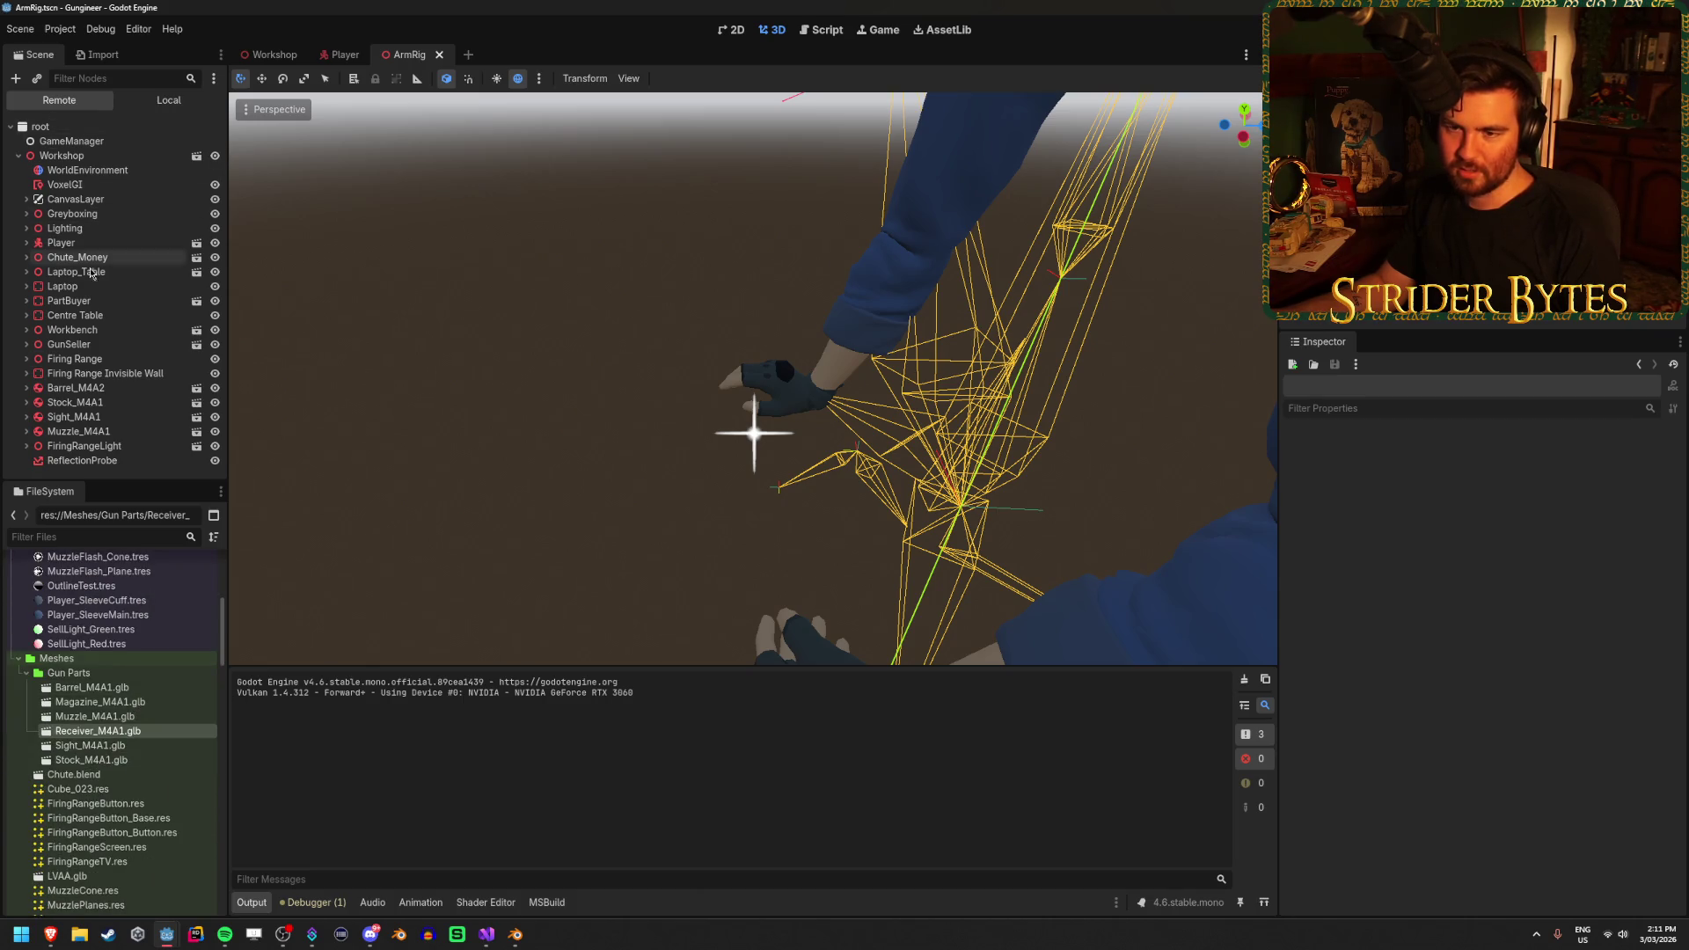
left_click(27, 242)
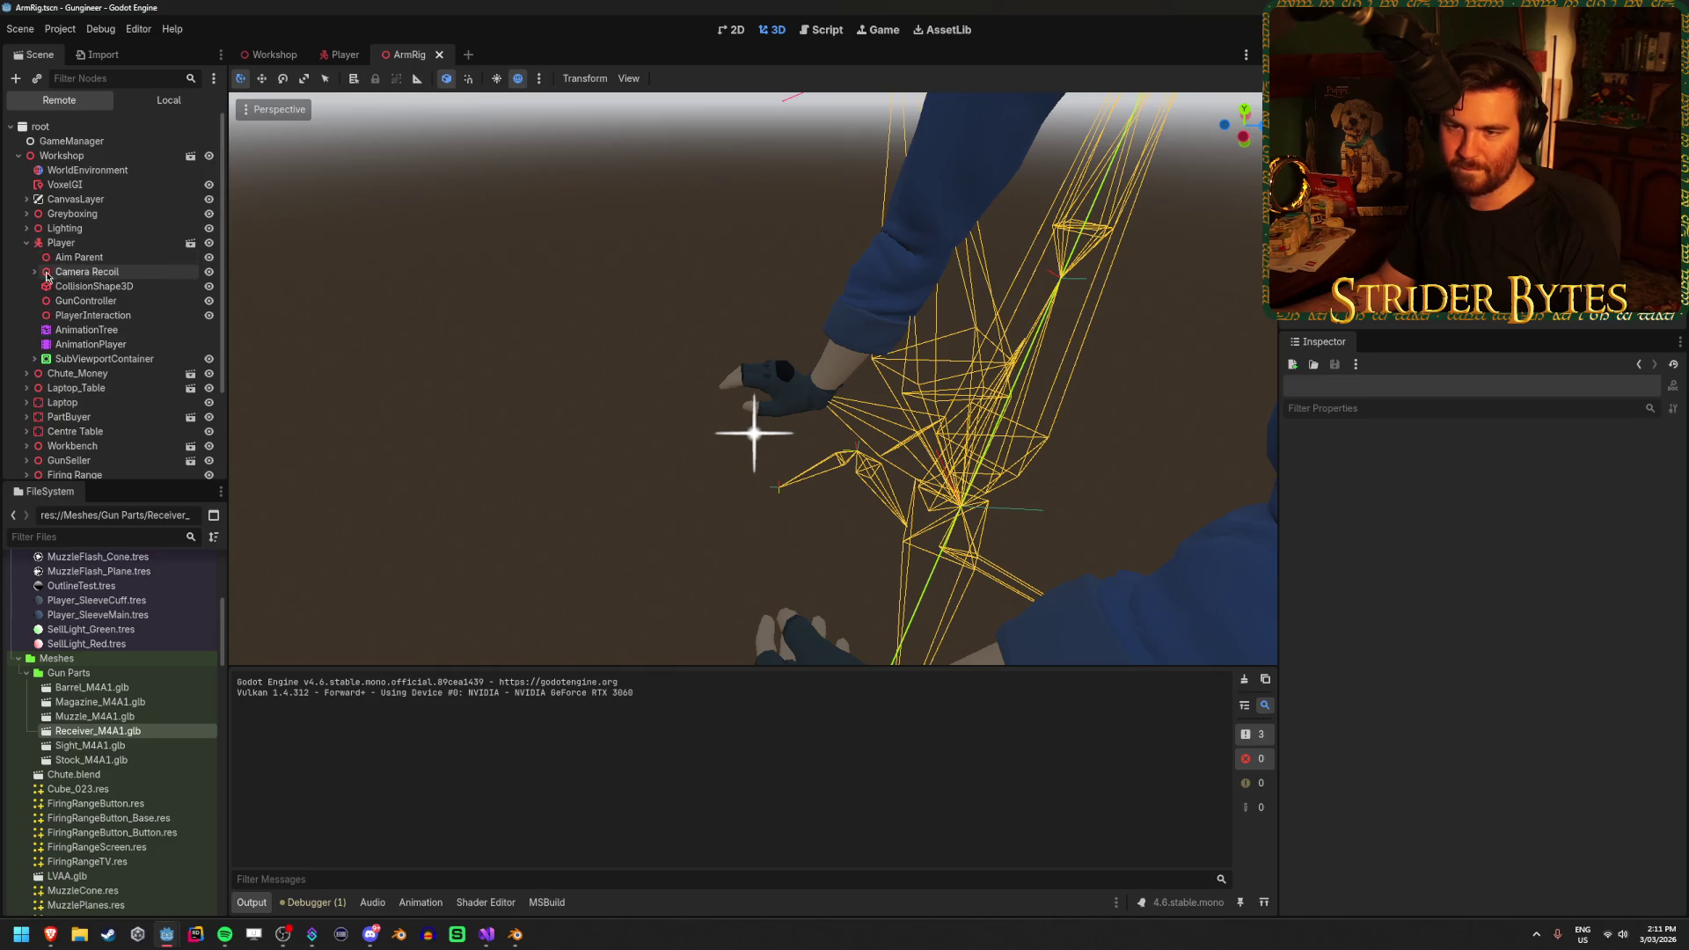
left_click(50, 301)
left_click(58, 315)
left_click(66, 329)
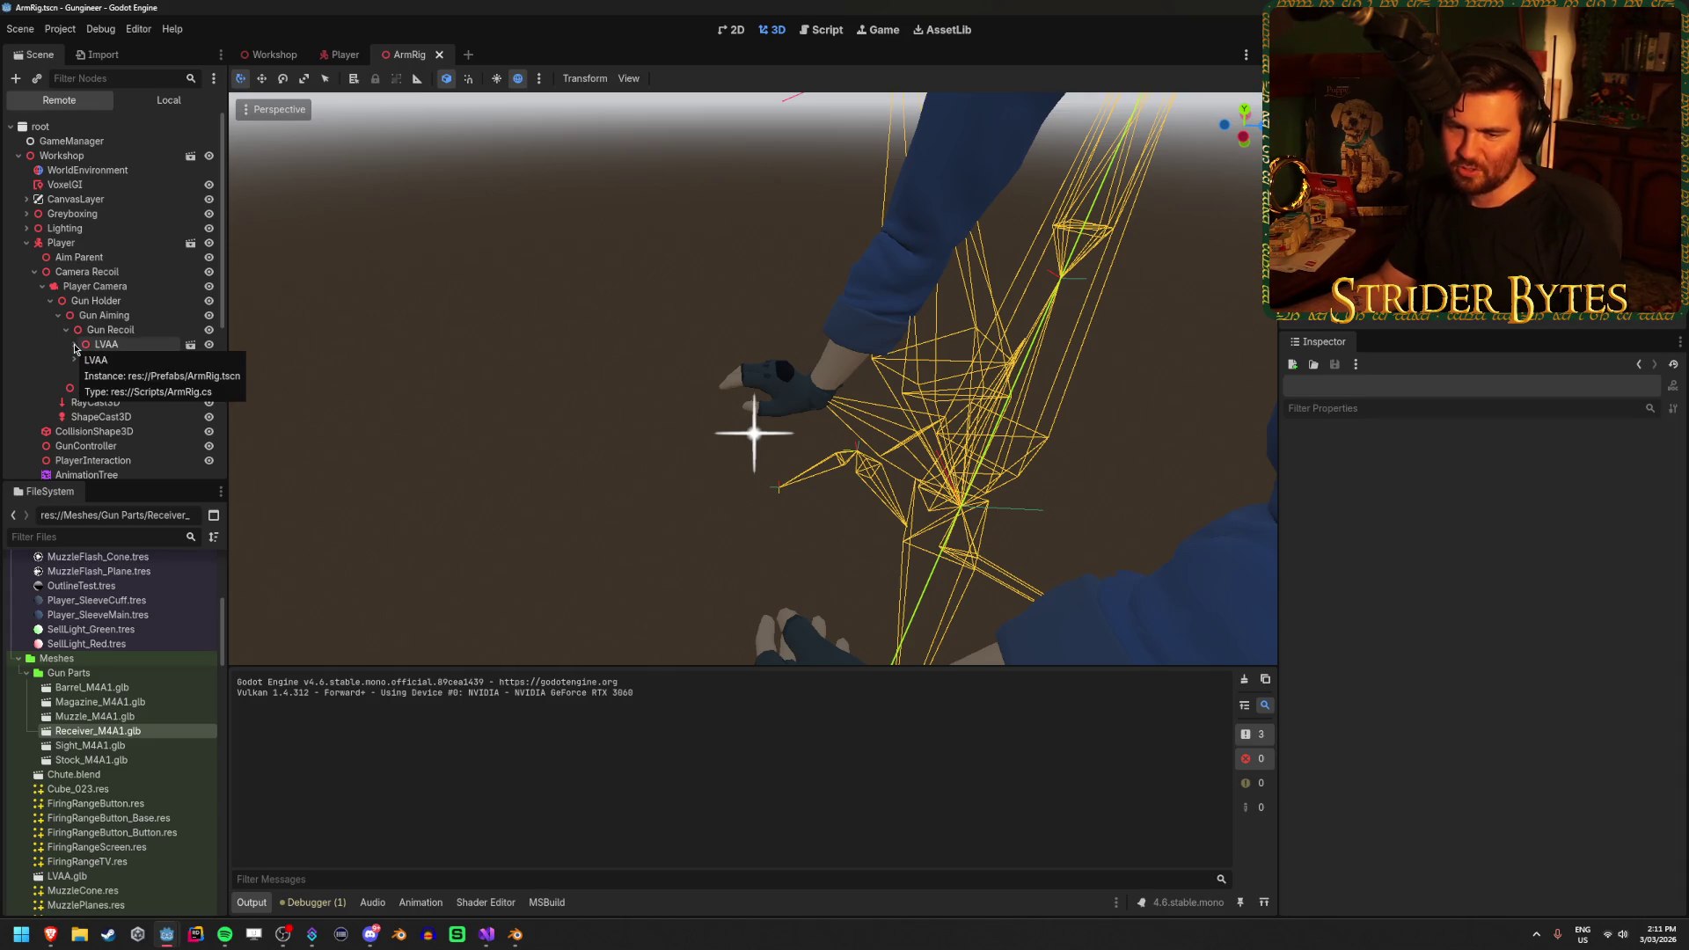
left_click(75, 345)
left_click(83, 359)
left_click(92, 374)
Expand Gun Bone, inspect the live ReloadGlint mesh, then bring the running game back to the front
scroll(151, 354, "down", 2)
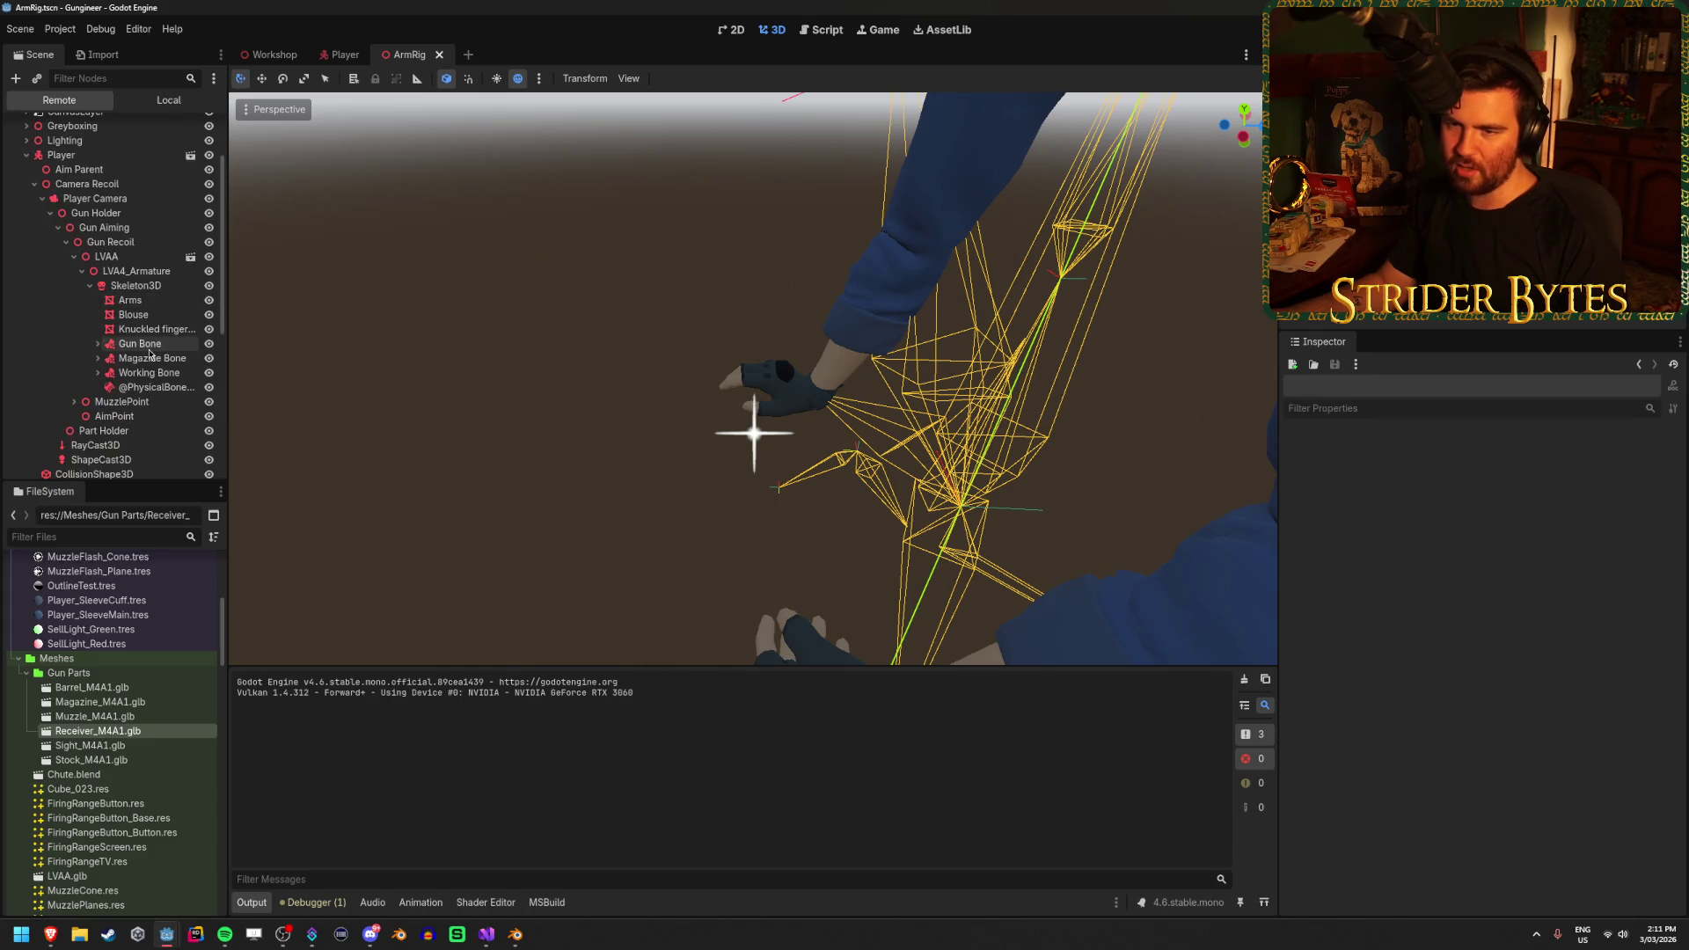
left_click(97, 344)
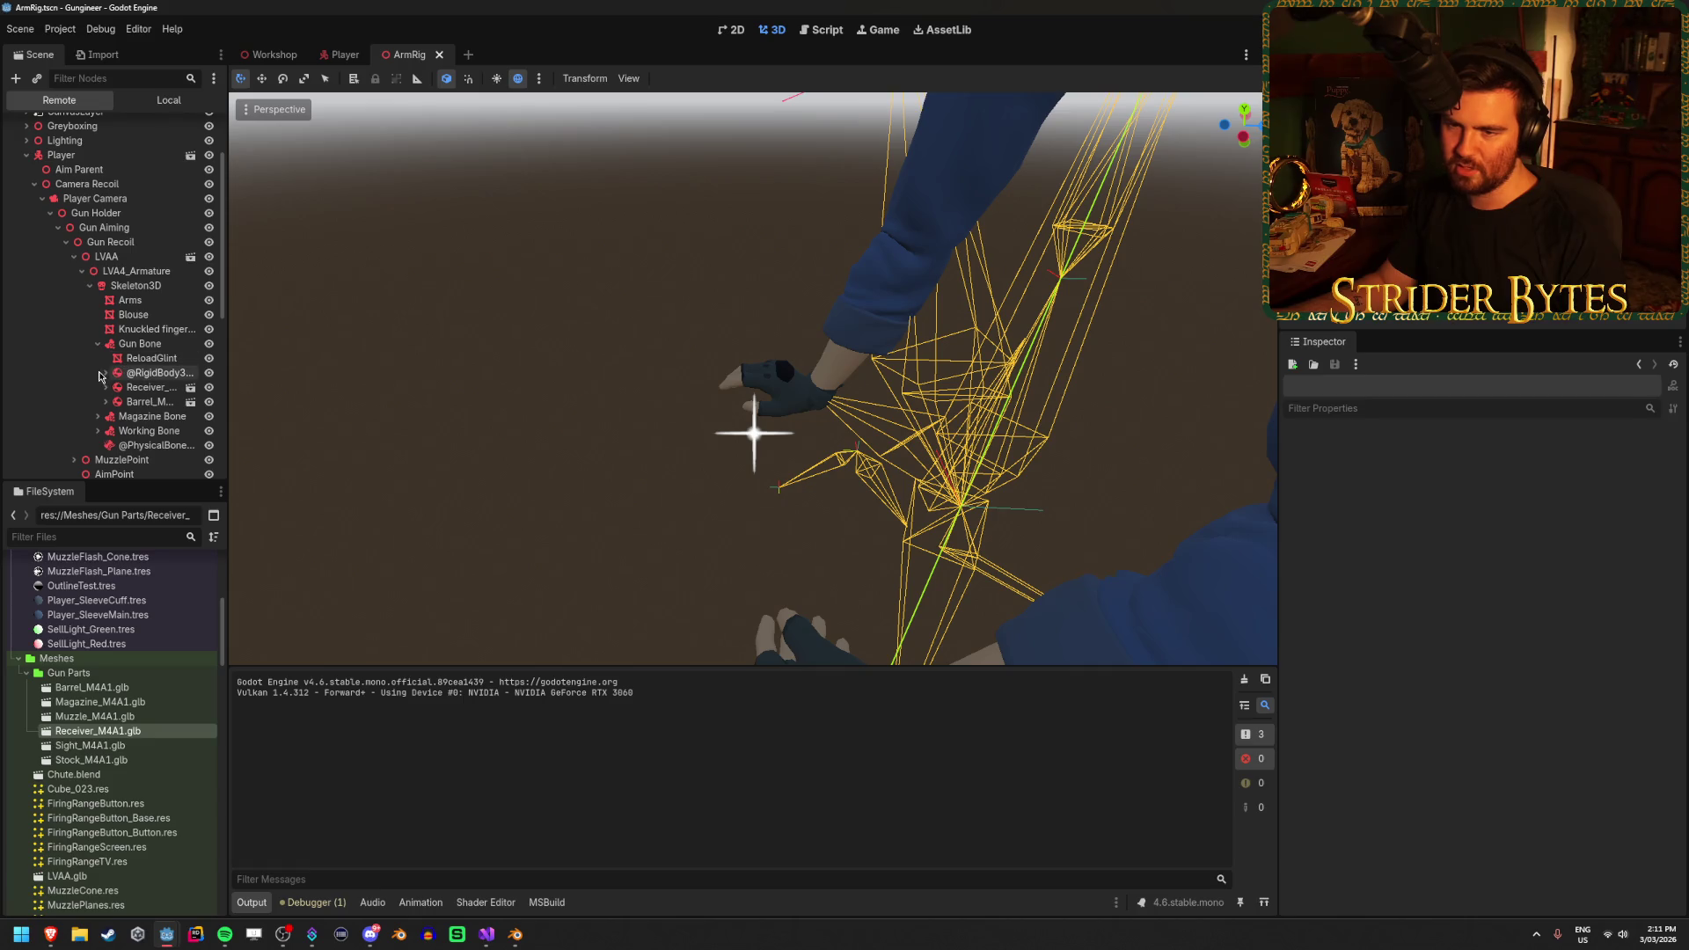
left_click(105, 388)
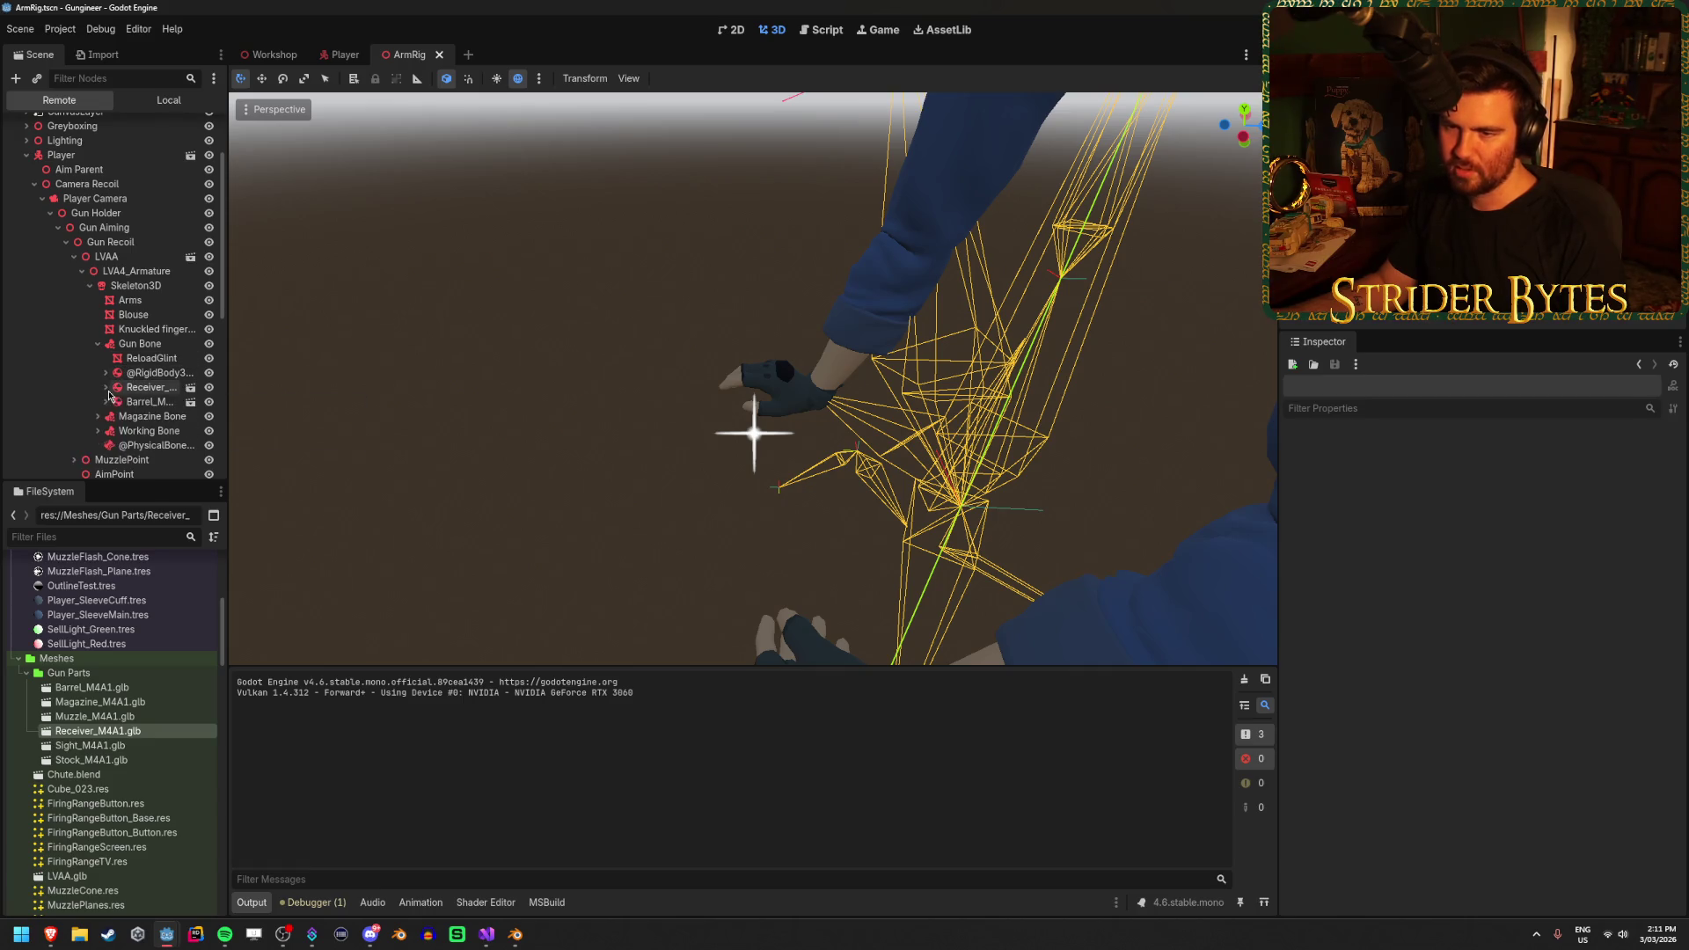
left_click(151, 358)
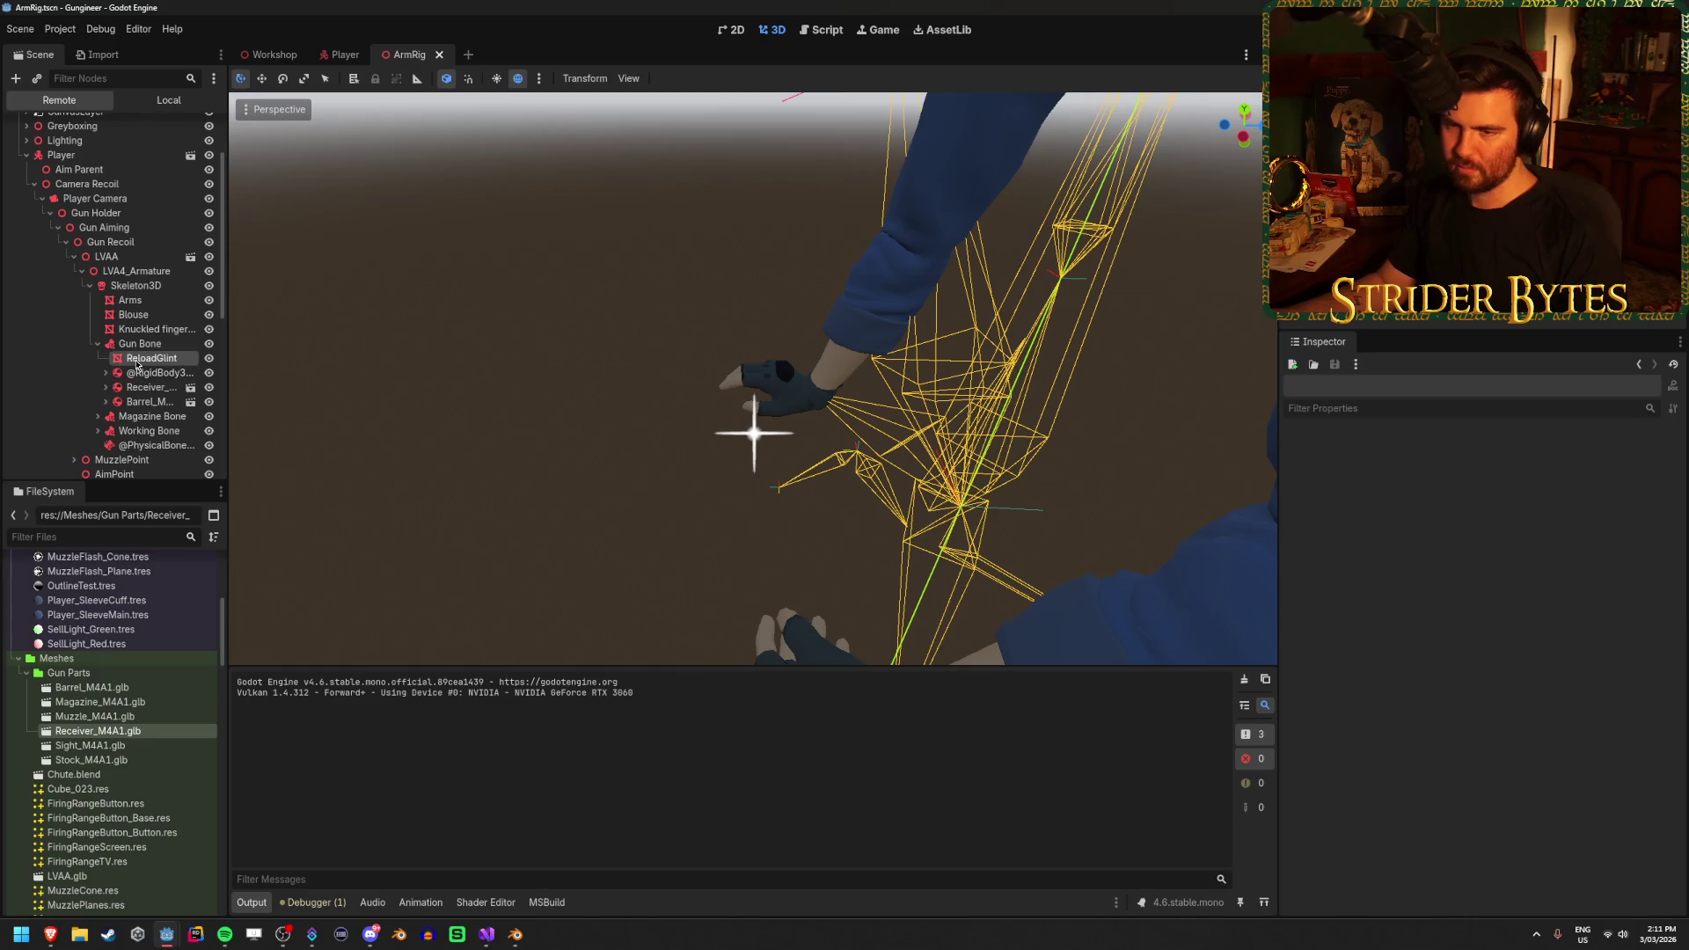
scroll(1432, 644, "down", 5)
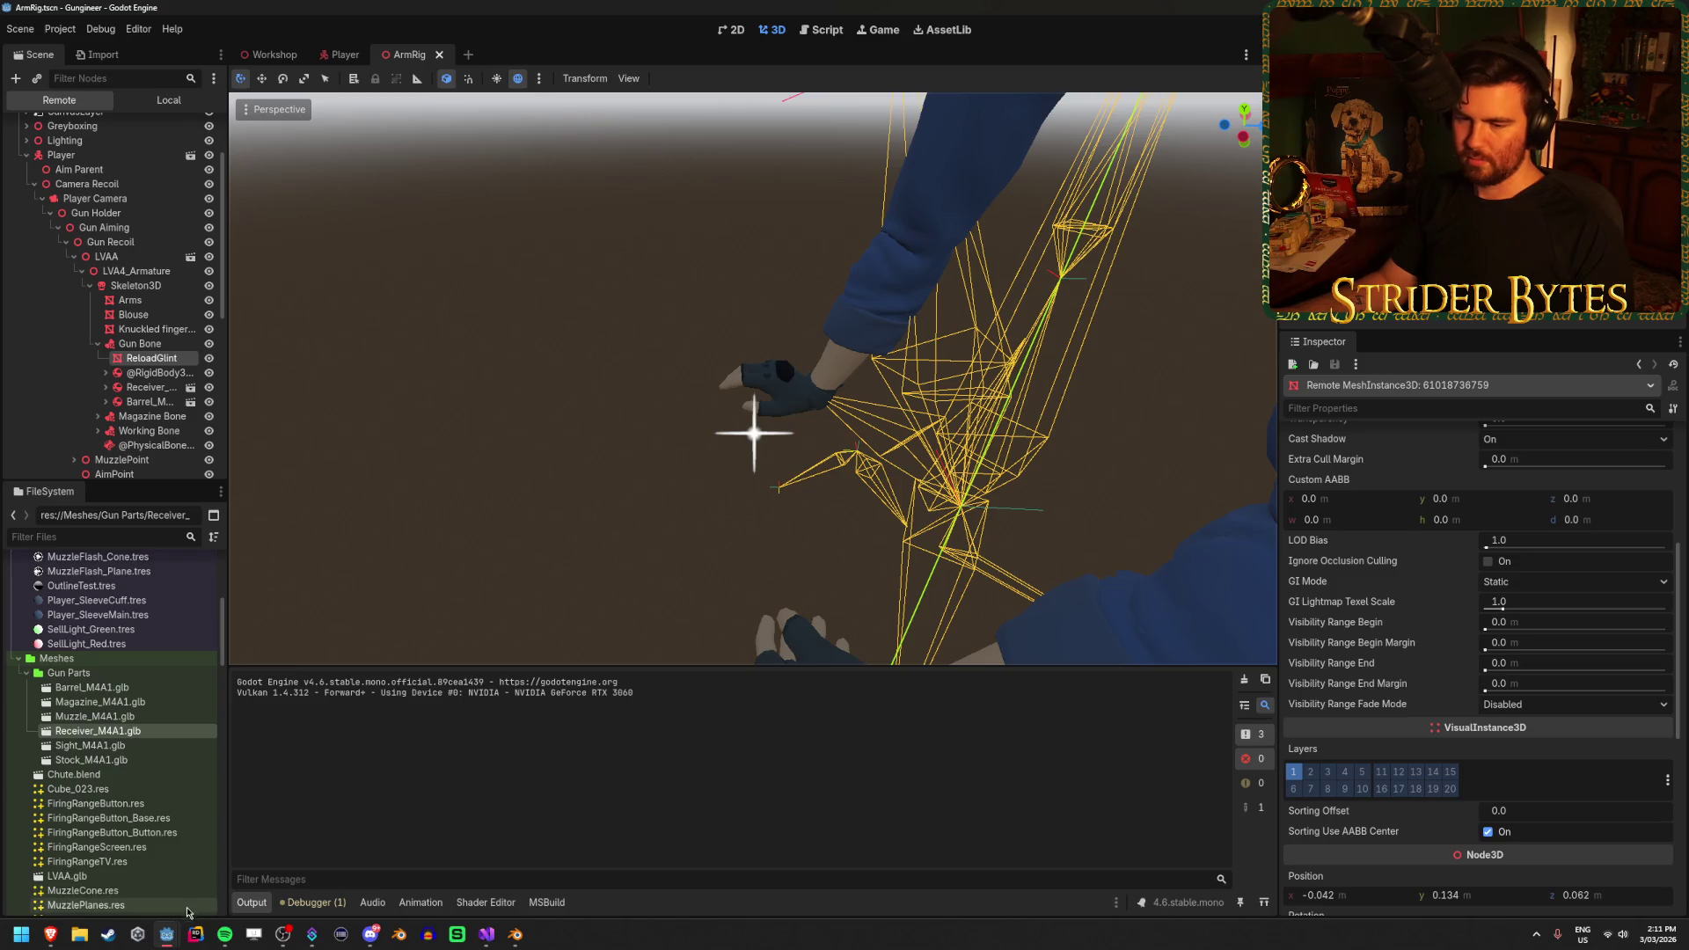
mouse_move(166, 934)
left_click(239, 857)
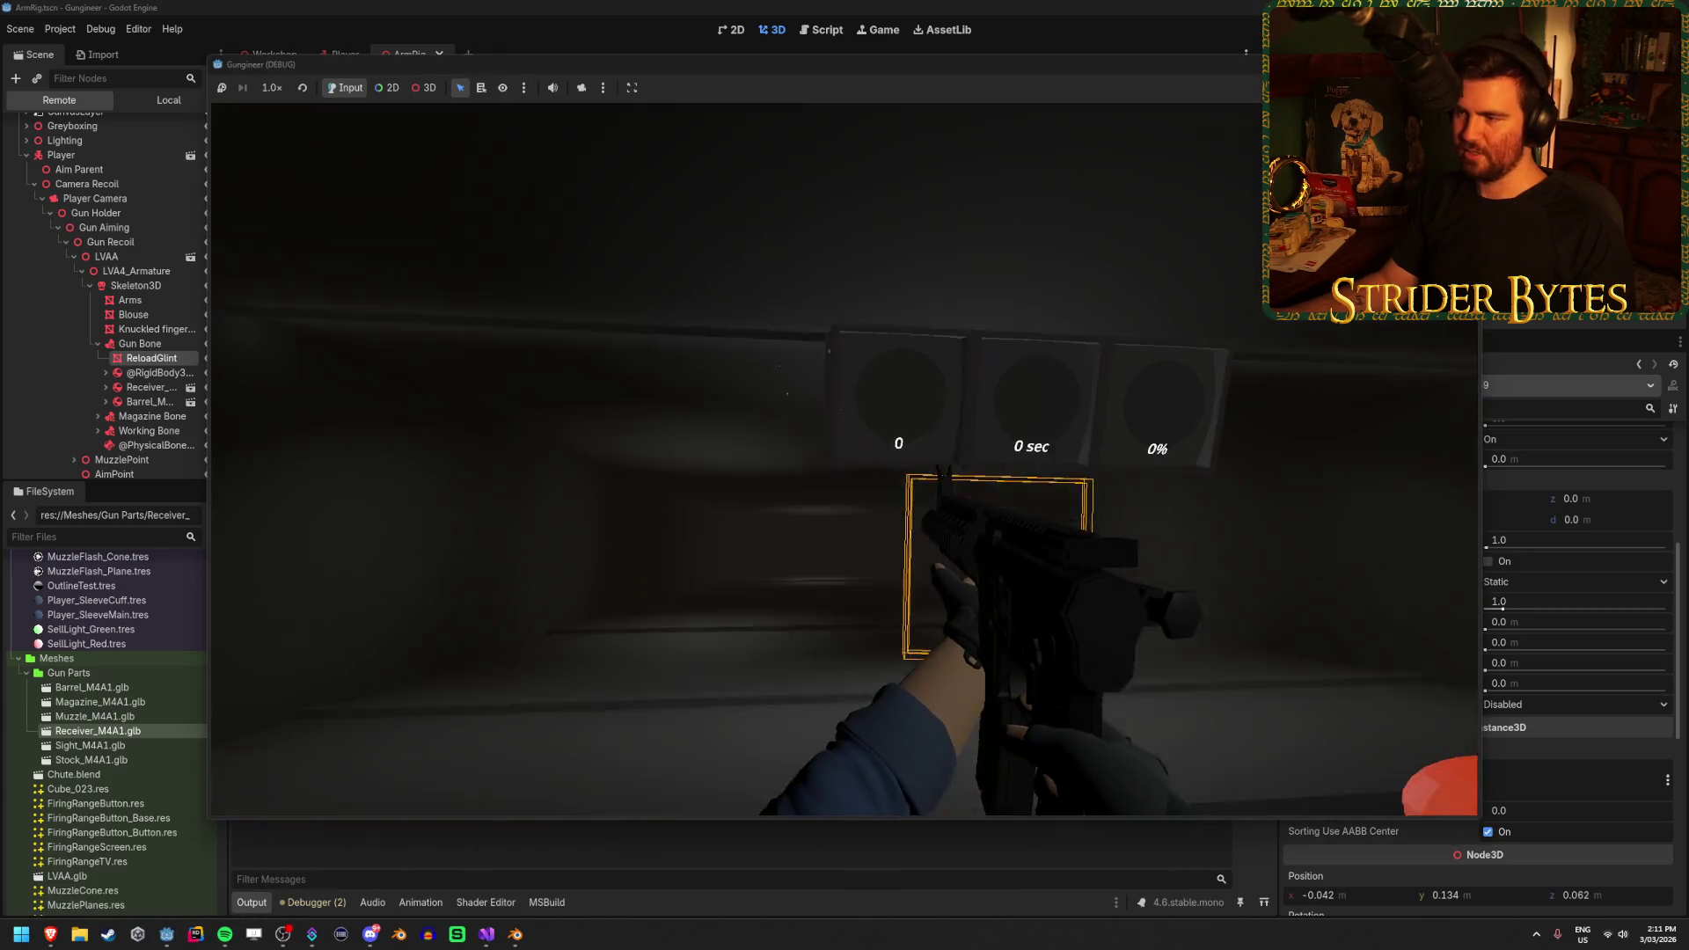
Reload twice in the game to watch the glint, then switch back to the editor
key("r")
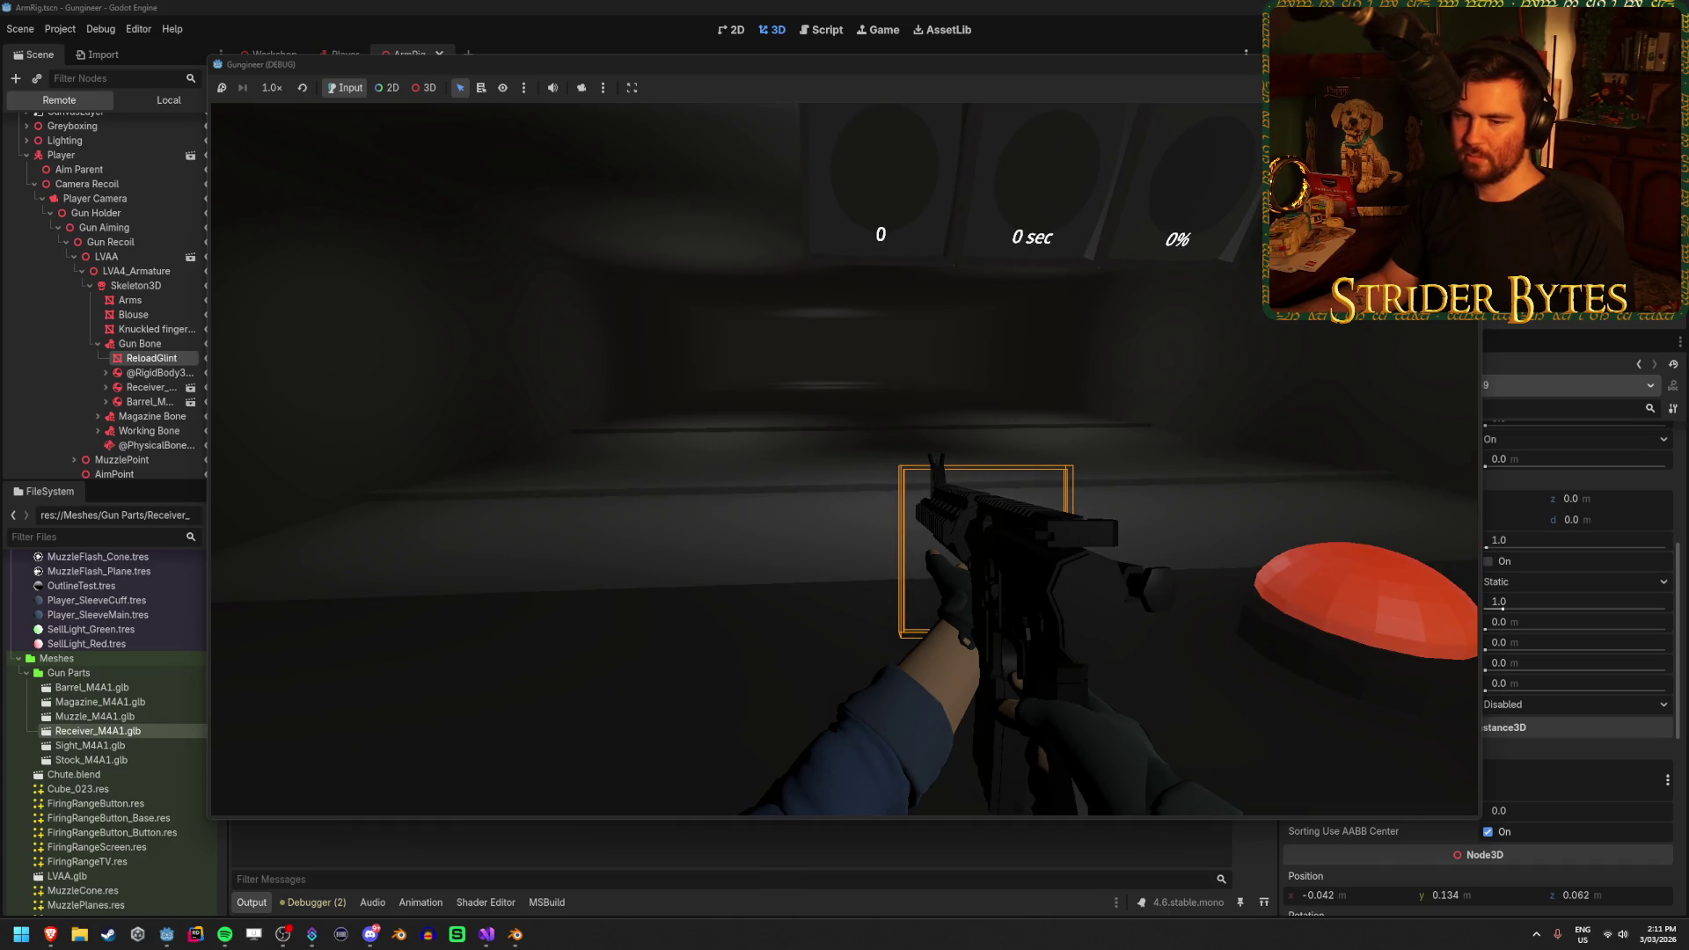
key("r")
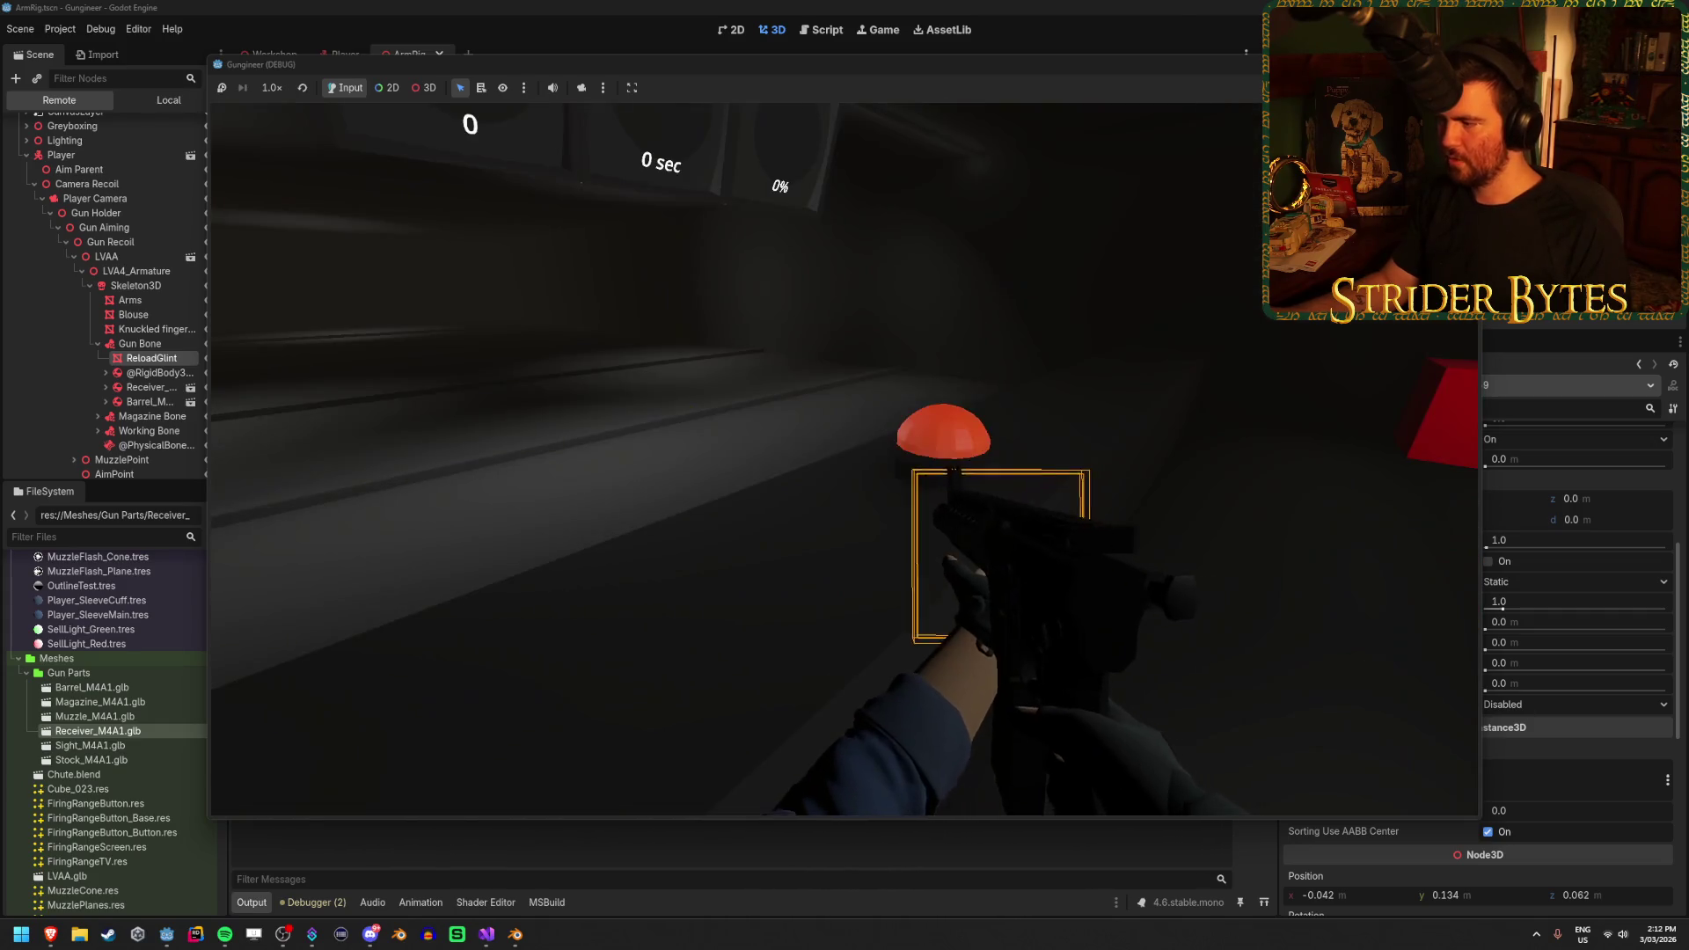
left_click(1412, 752)
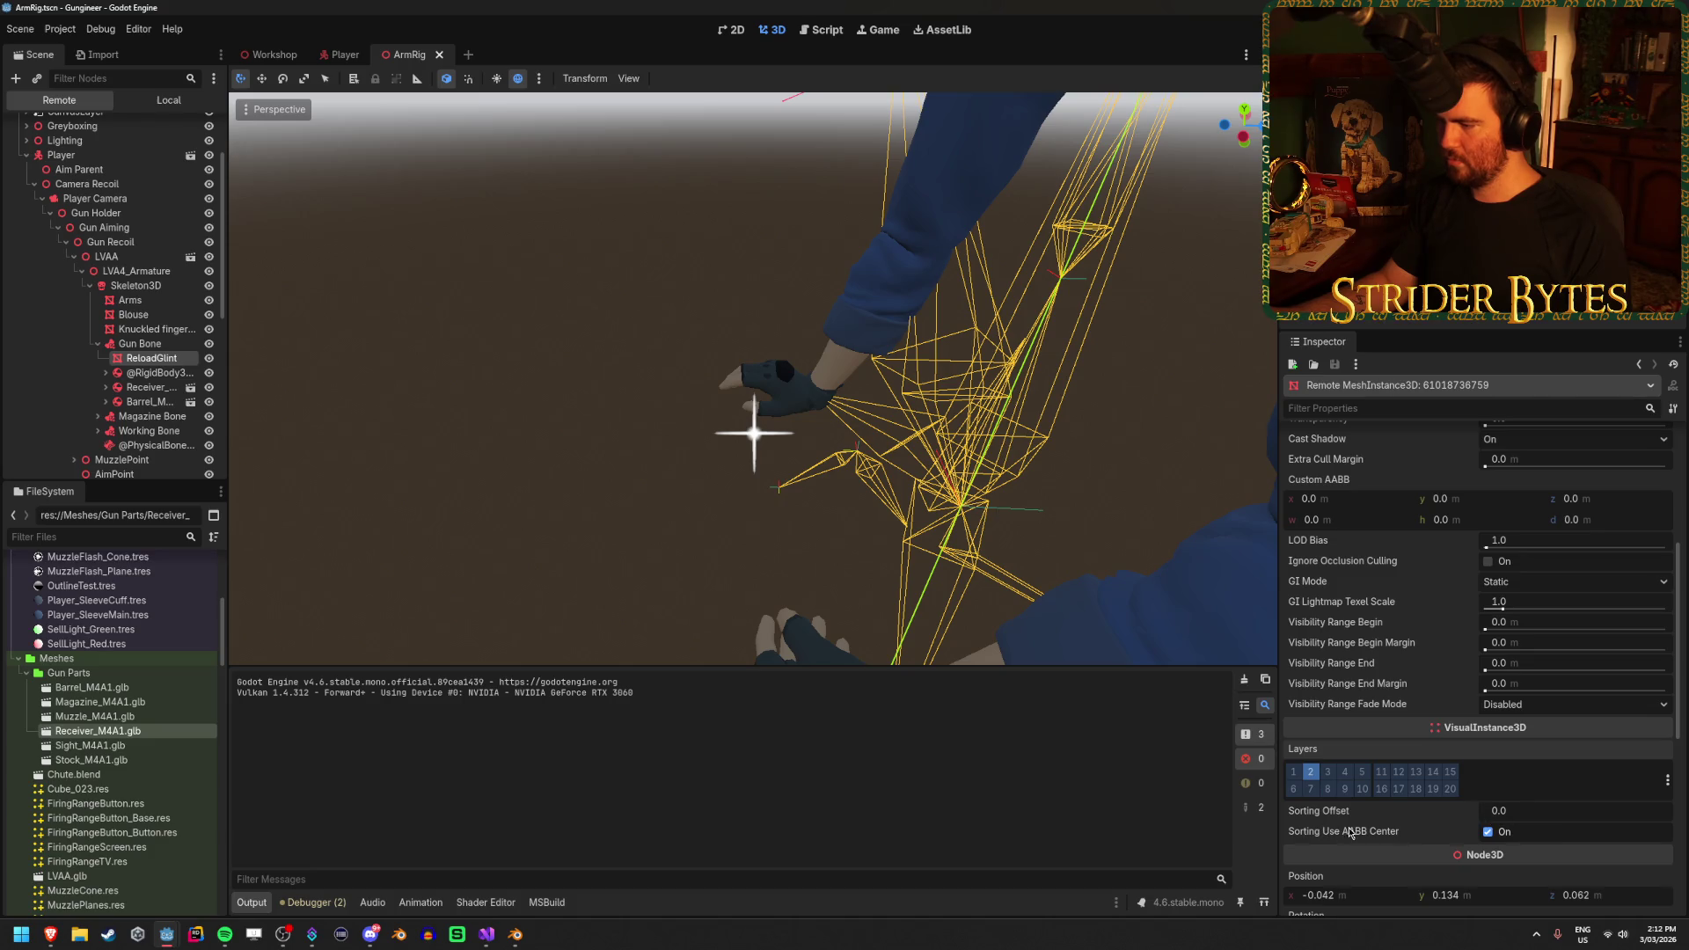
Change the live ReloadGlint's Cast Shadow from On to Off, then return to the running game
mouse_move(1361, 833)
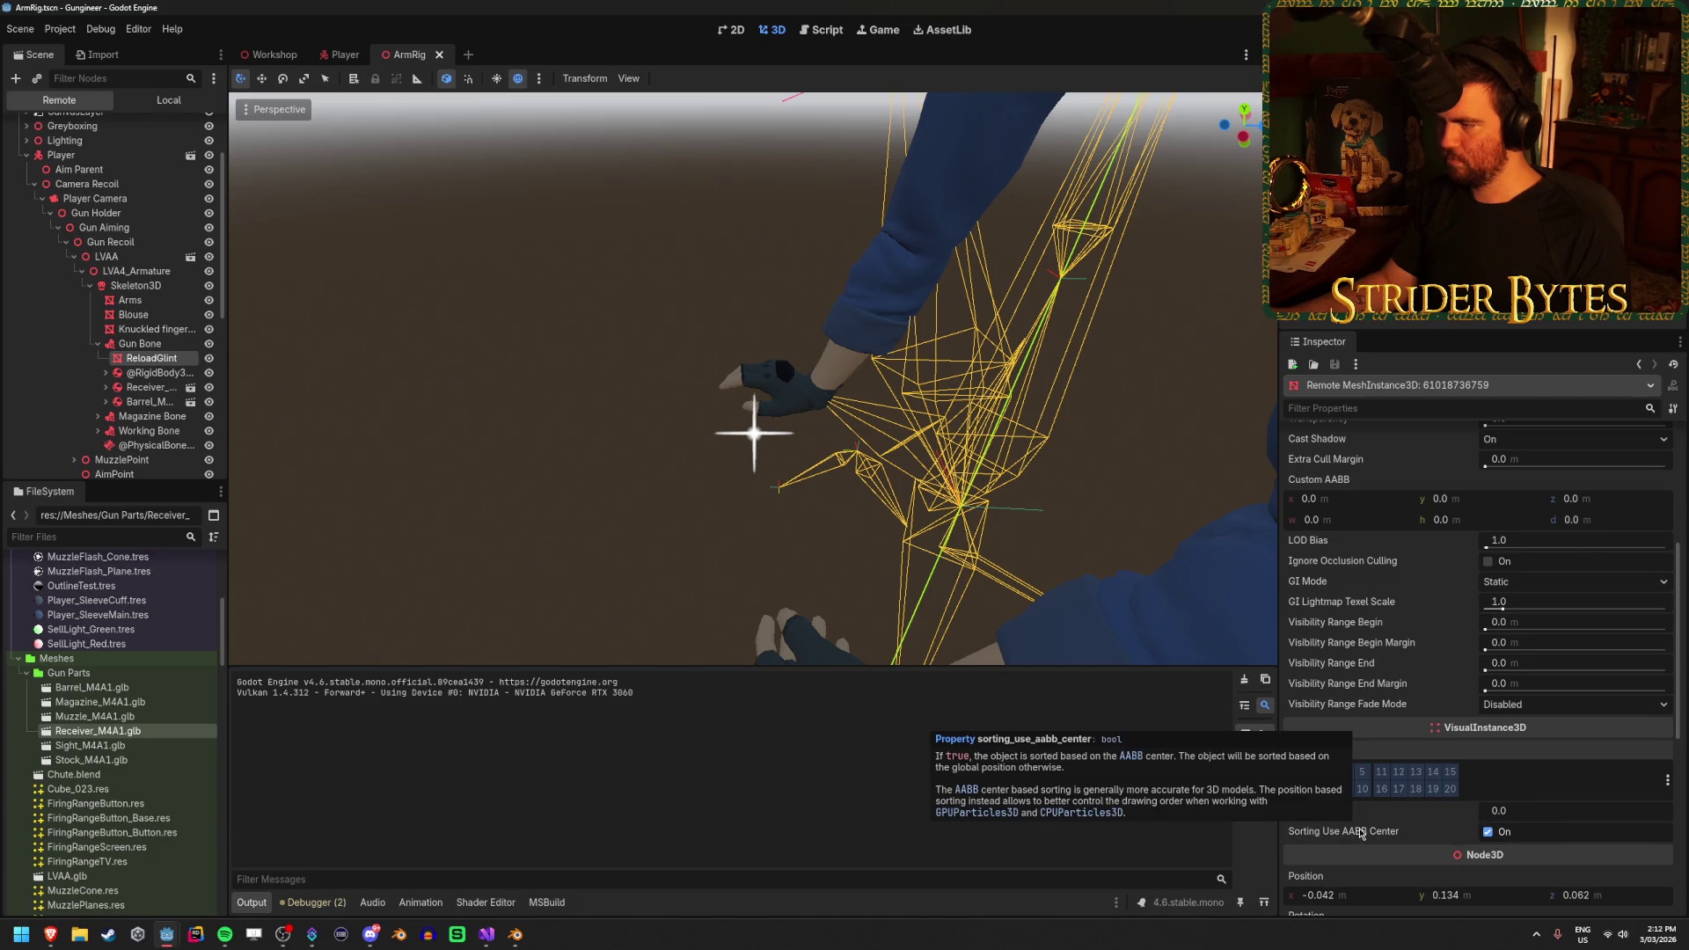
scroll(1361, 833, "up", 3)
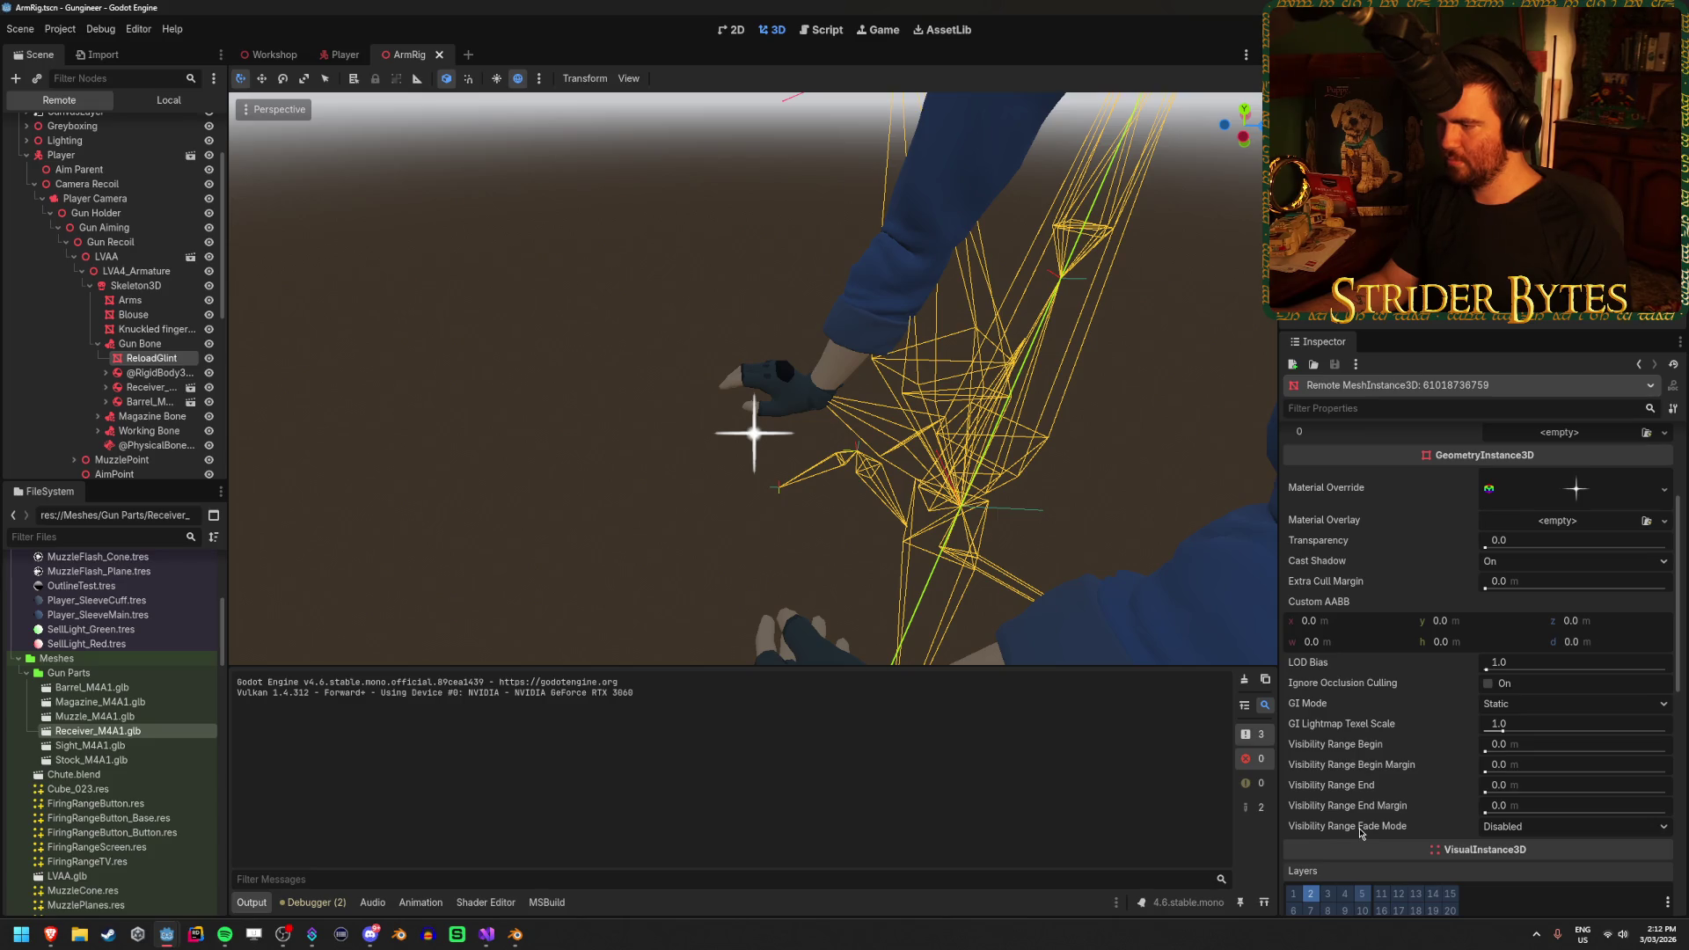
left_click(1499, 569)
left_click(1527, 588)
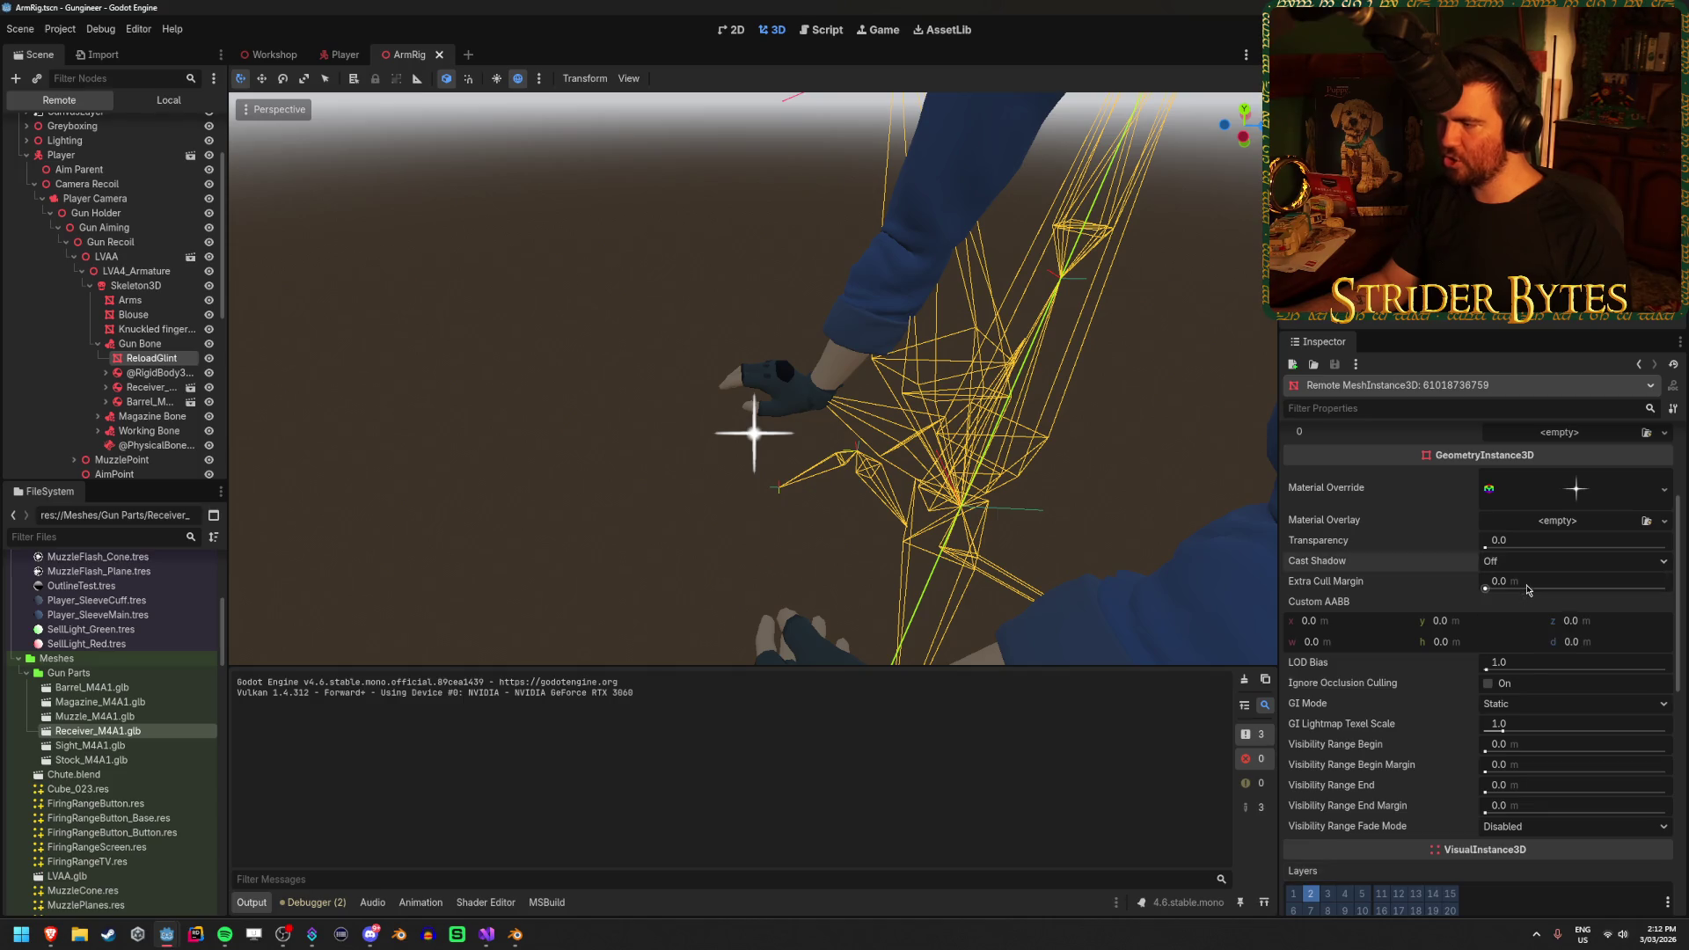
scroll(1417, 577, "up", 5)
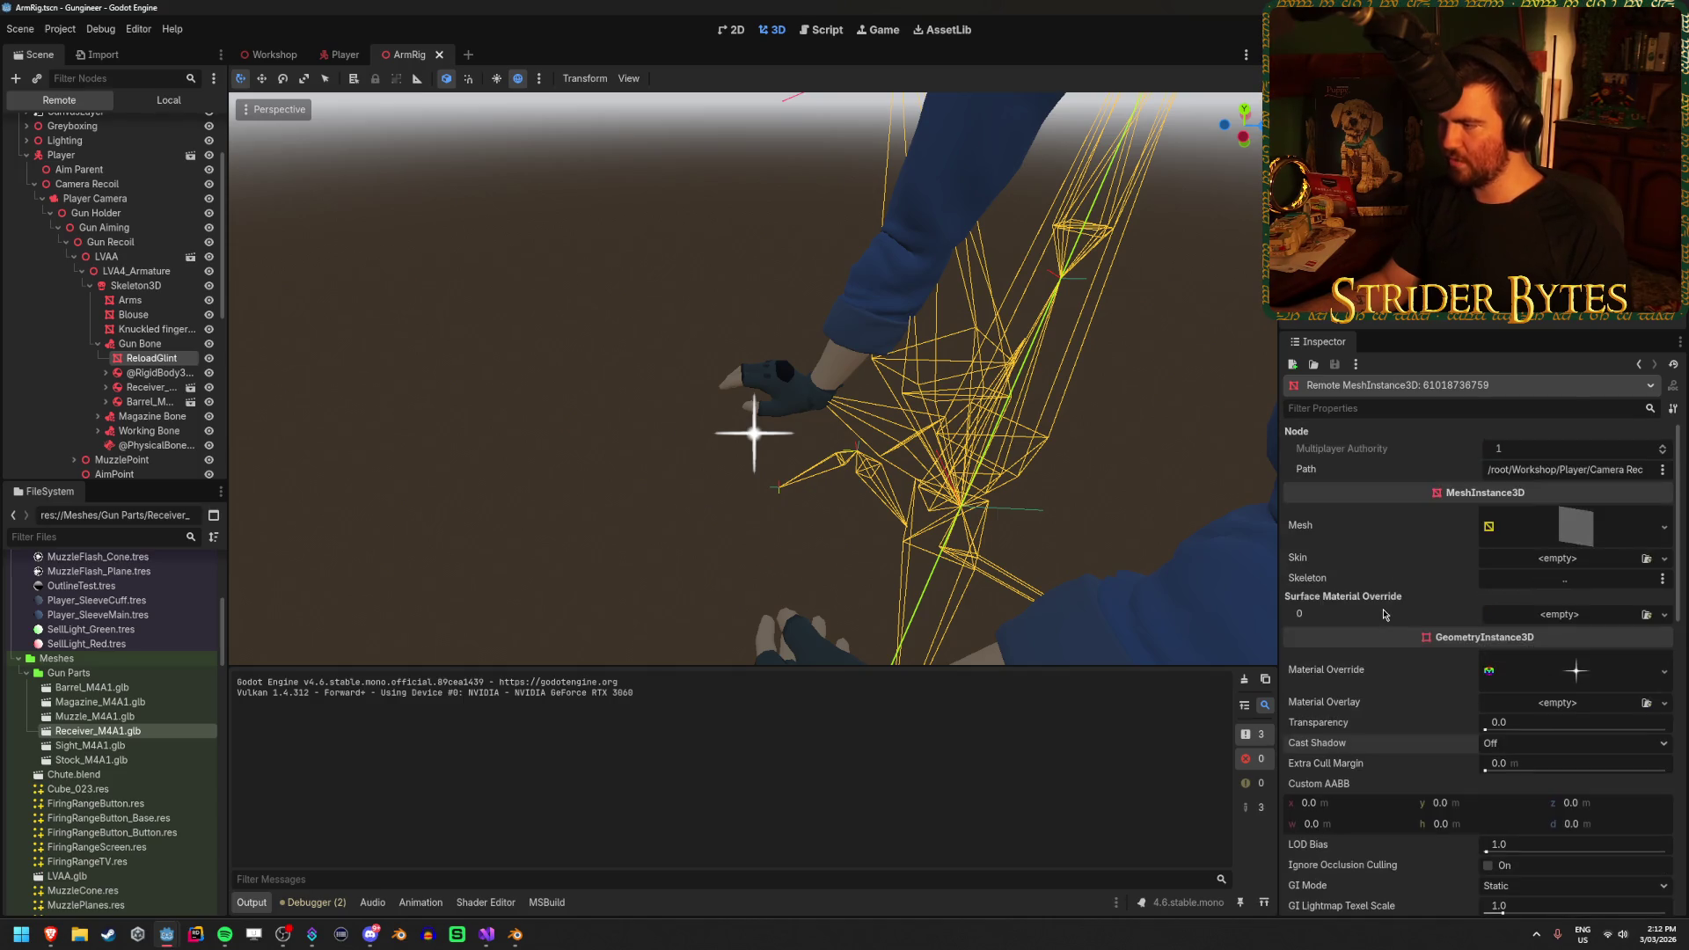
scroll(1382, 610, "down", 6)
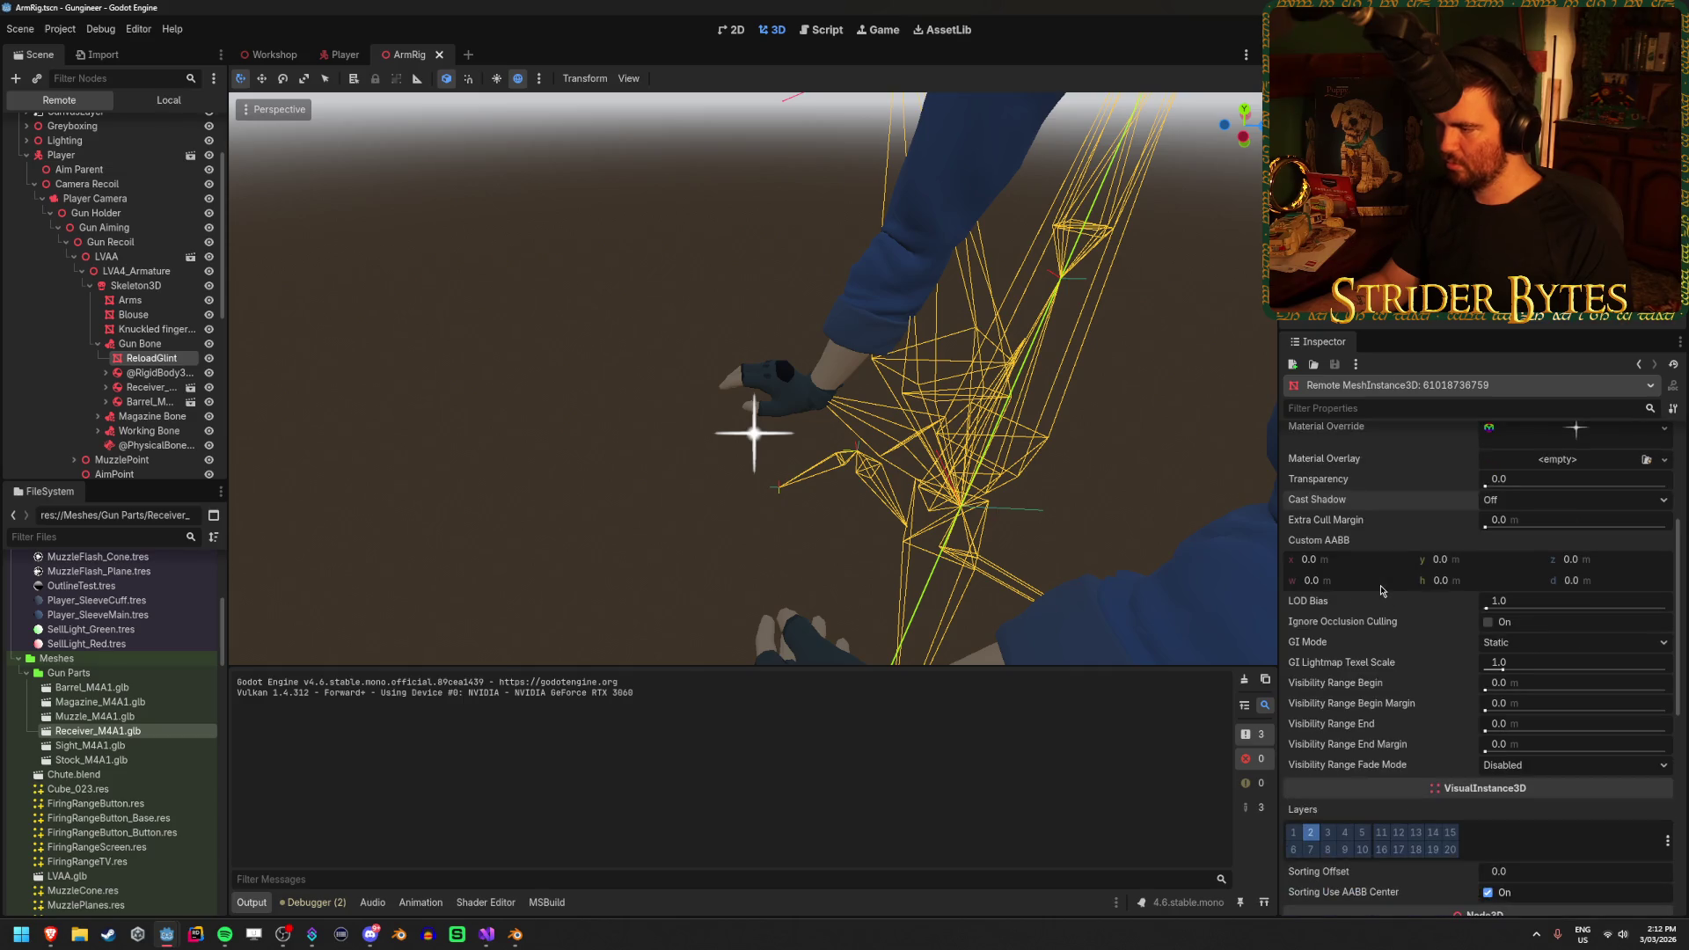
scroll(1381, 589, "up", 2)
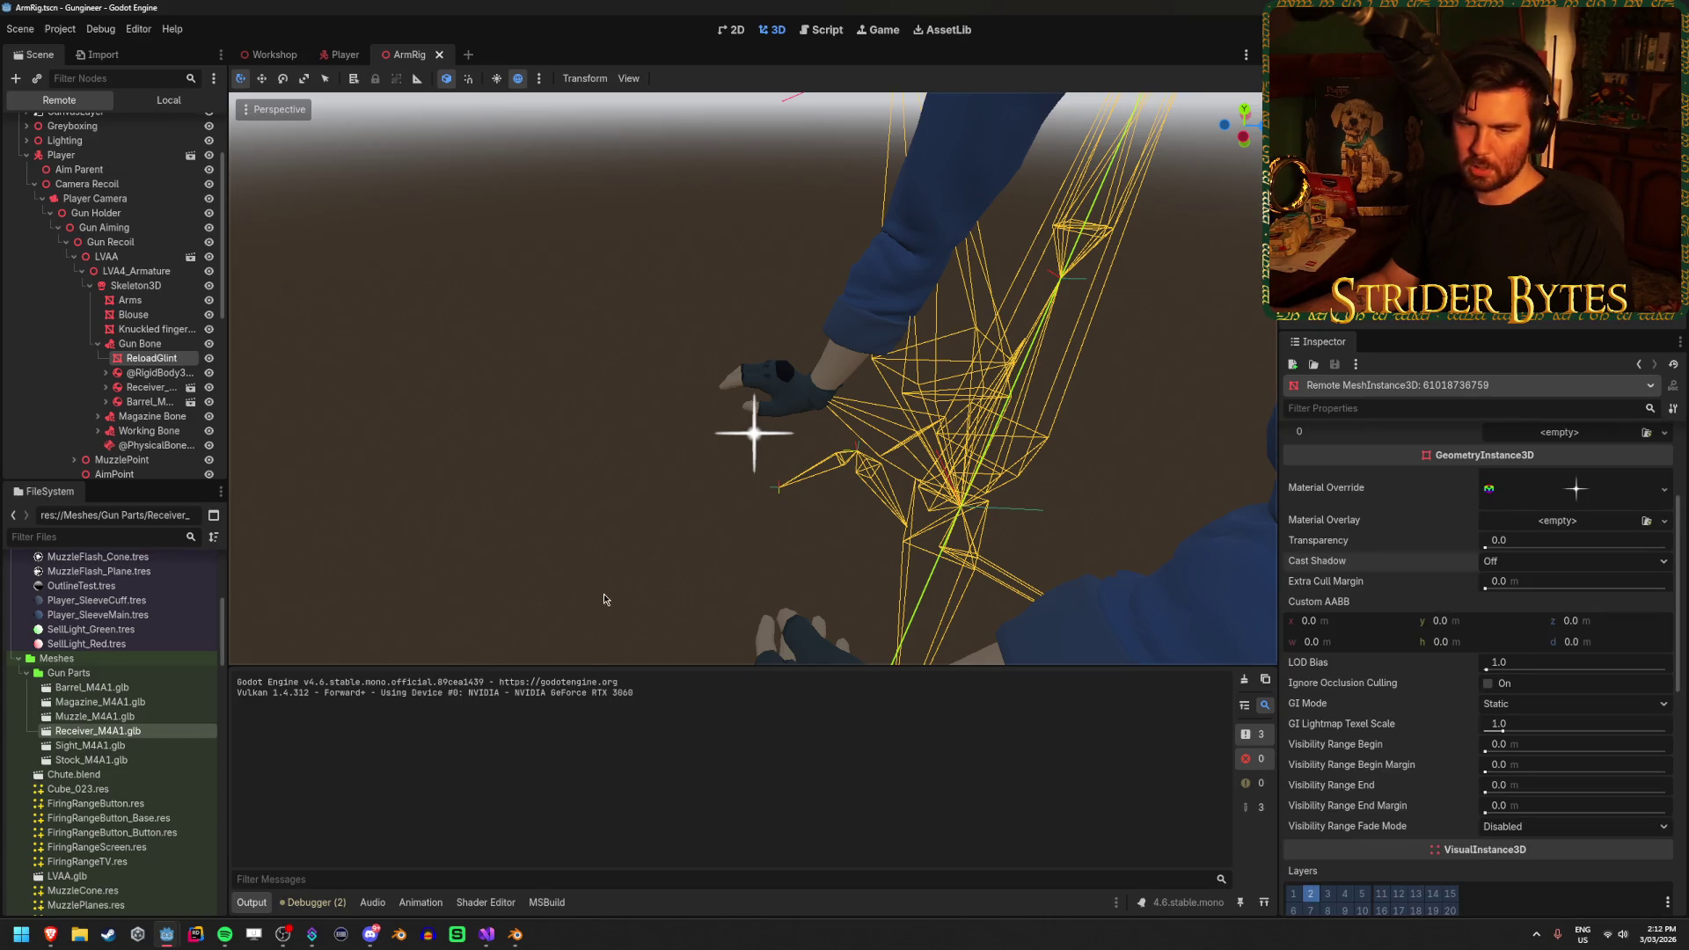
key("alt+Tab")
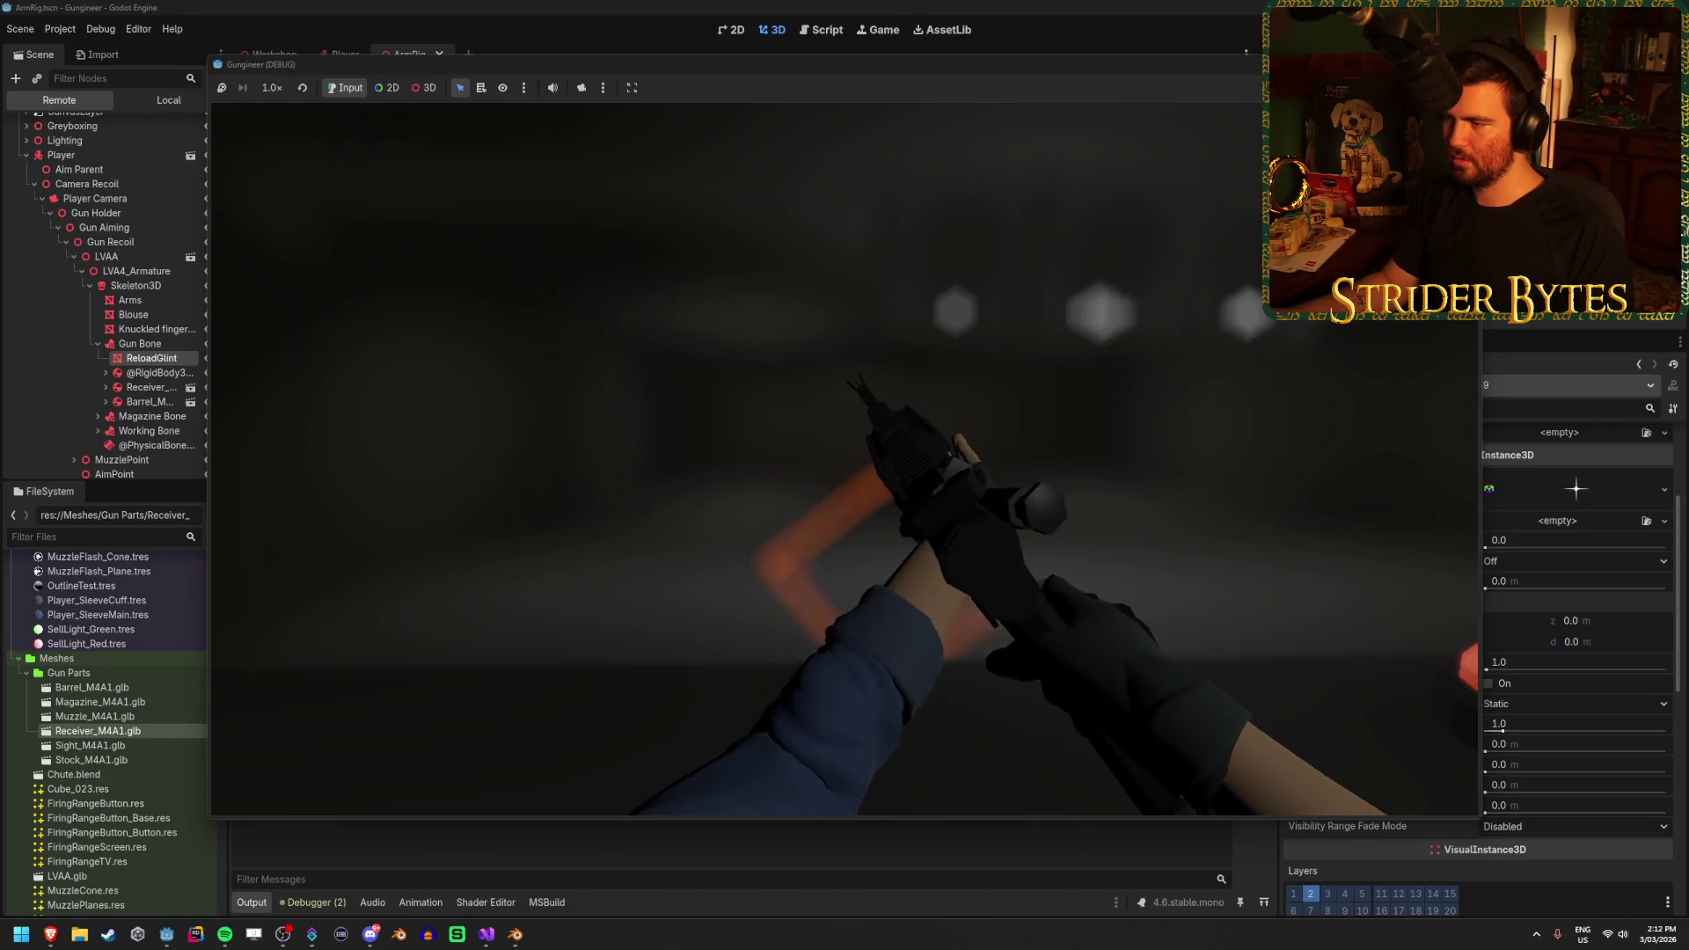
key("r")
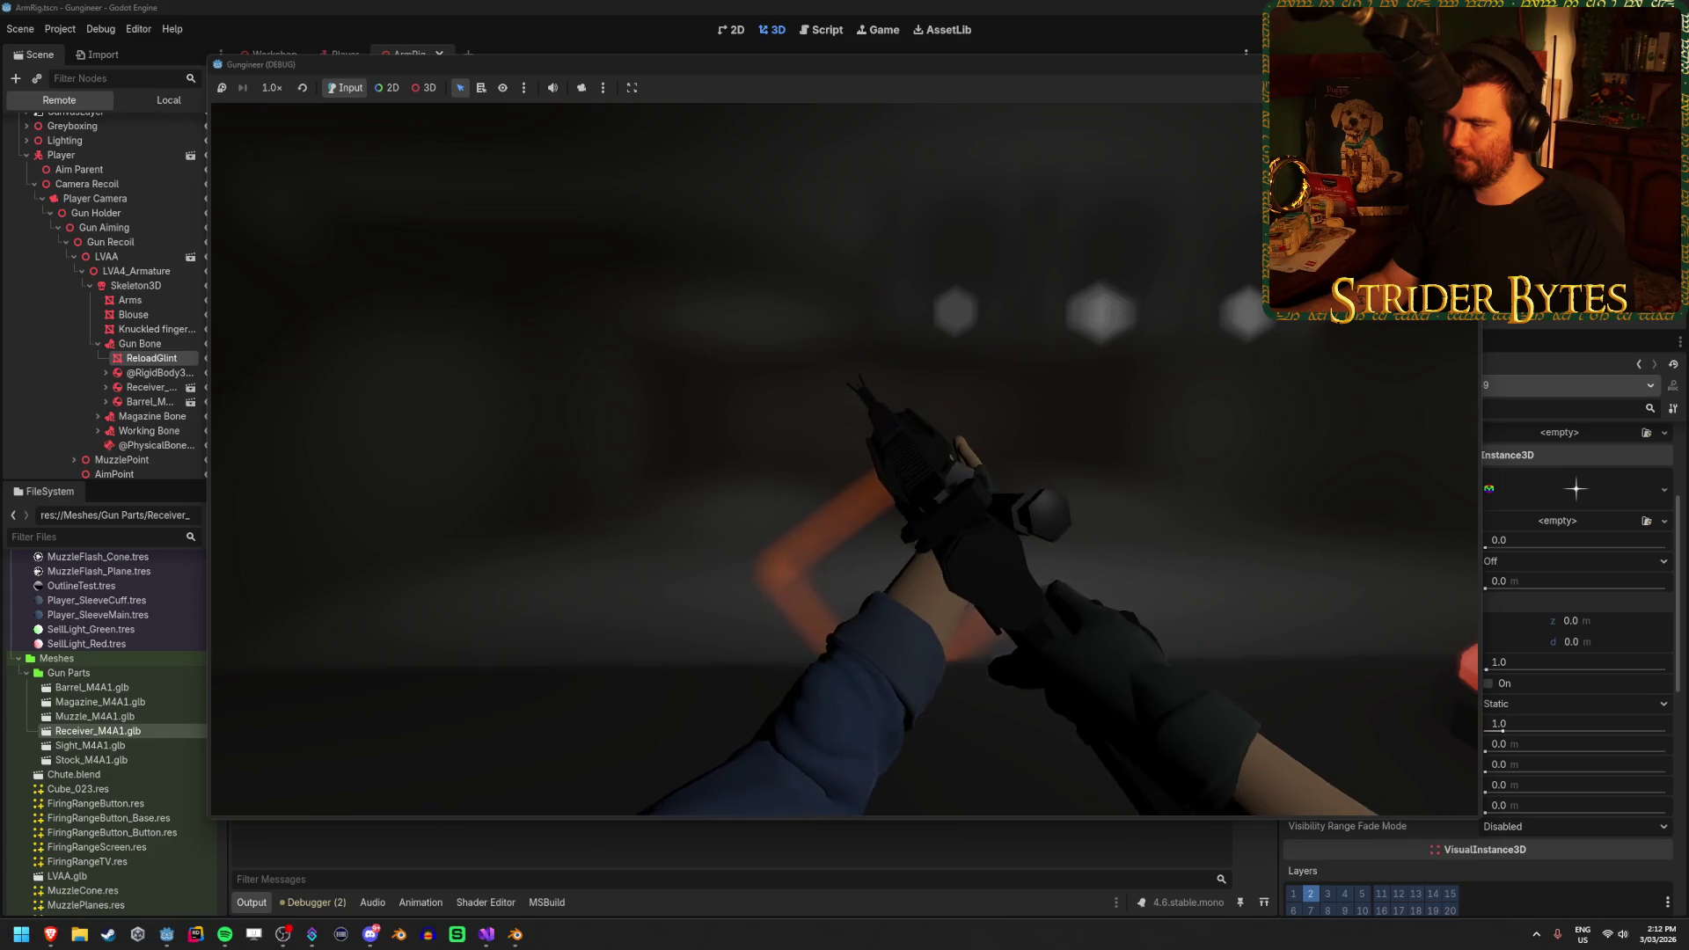
left_click(553, 28)
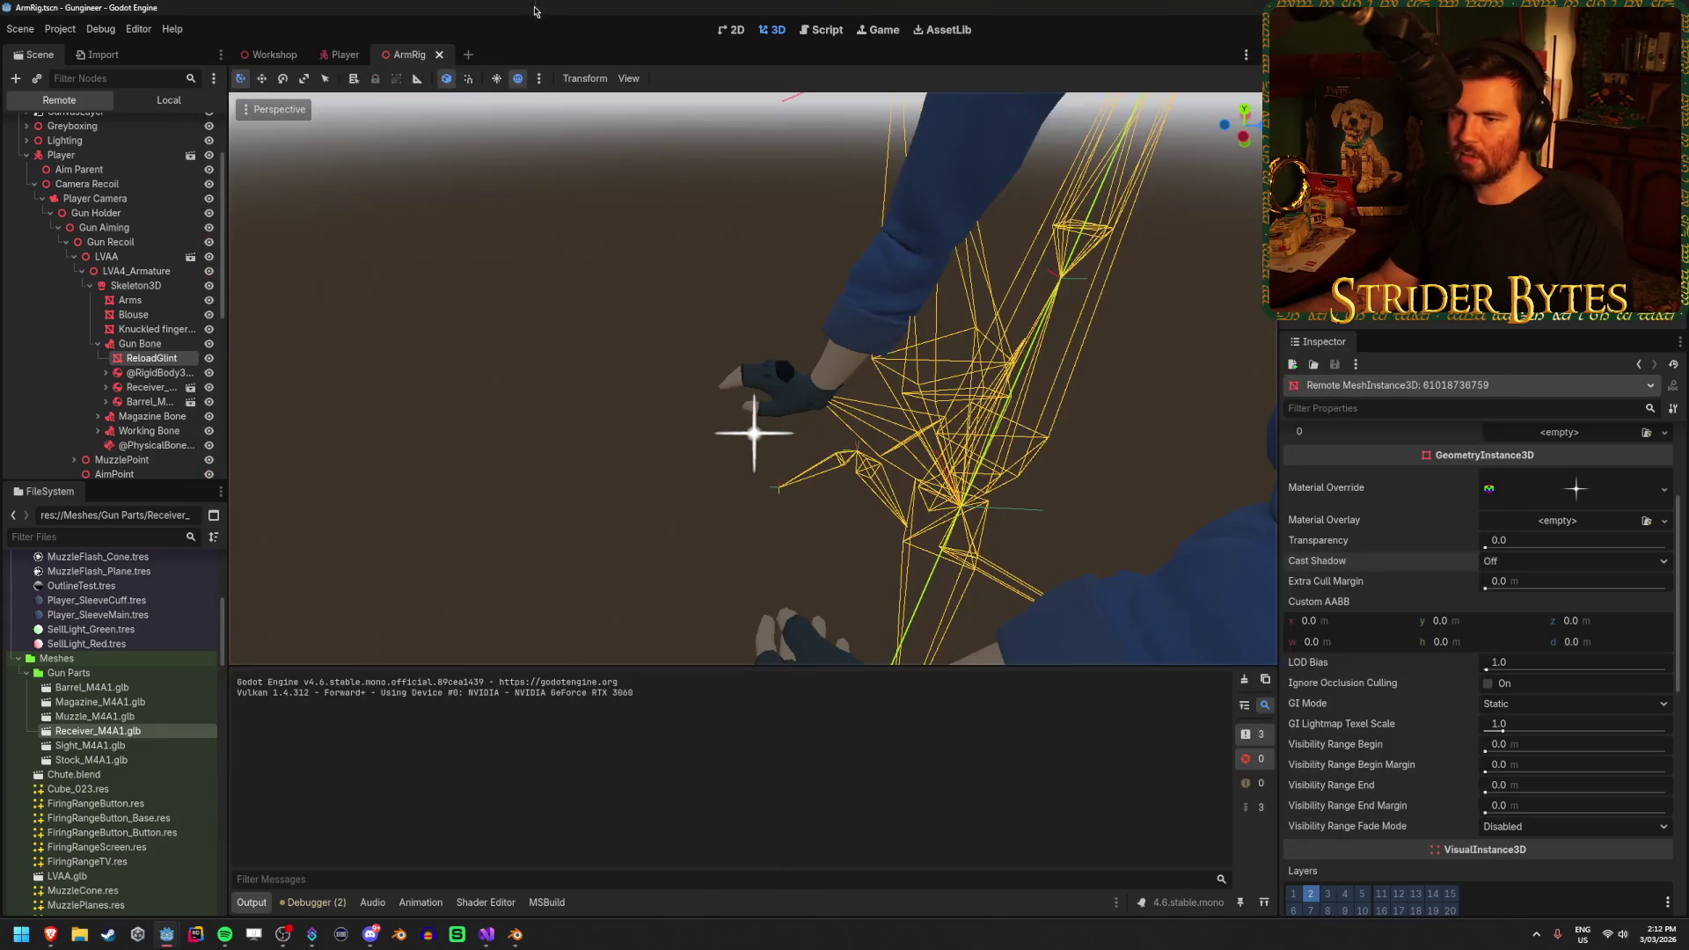
Check the remote Player Camera's Environment setting without changing it, then bring up Visual Studio
scroll(129, 264, "up", 3)
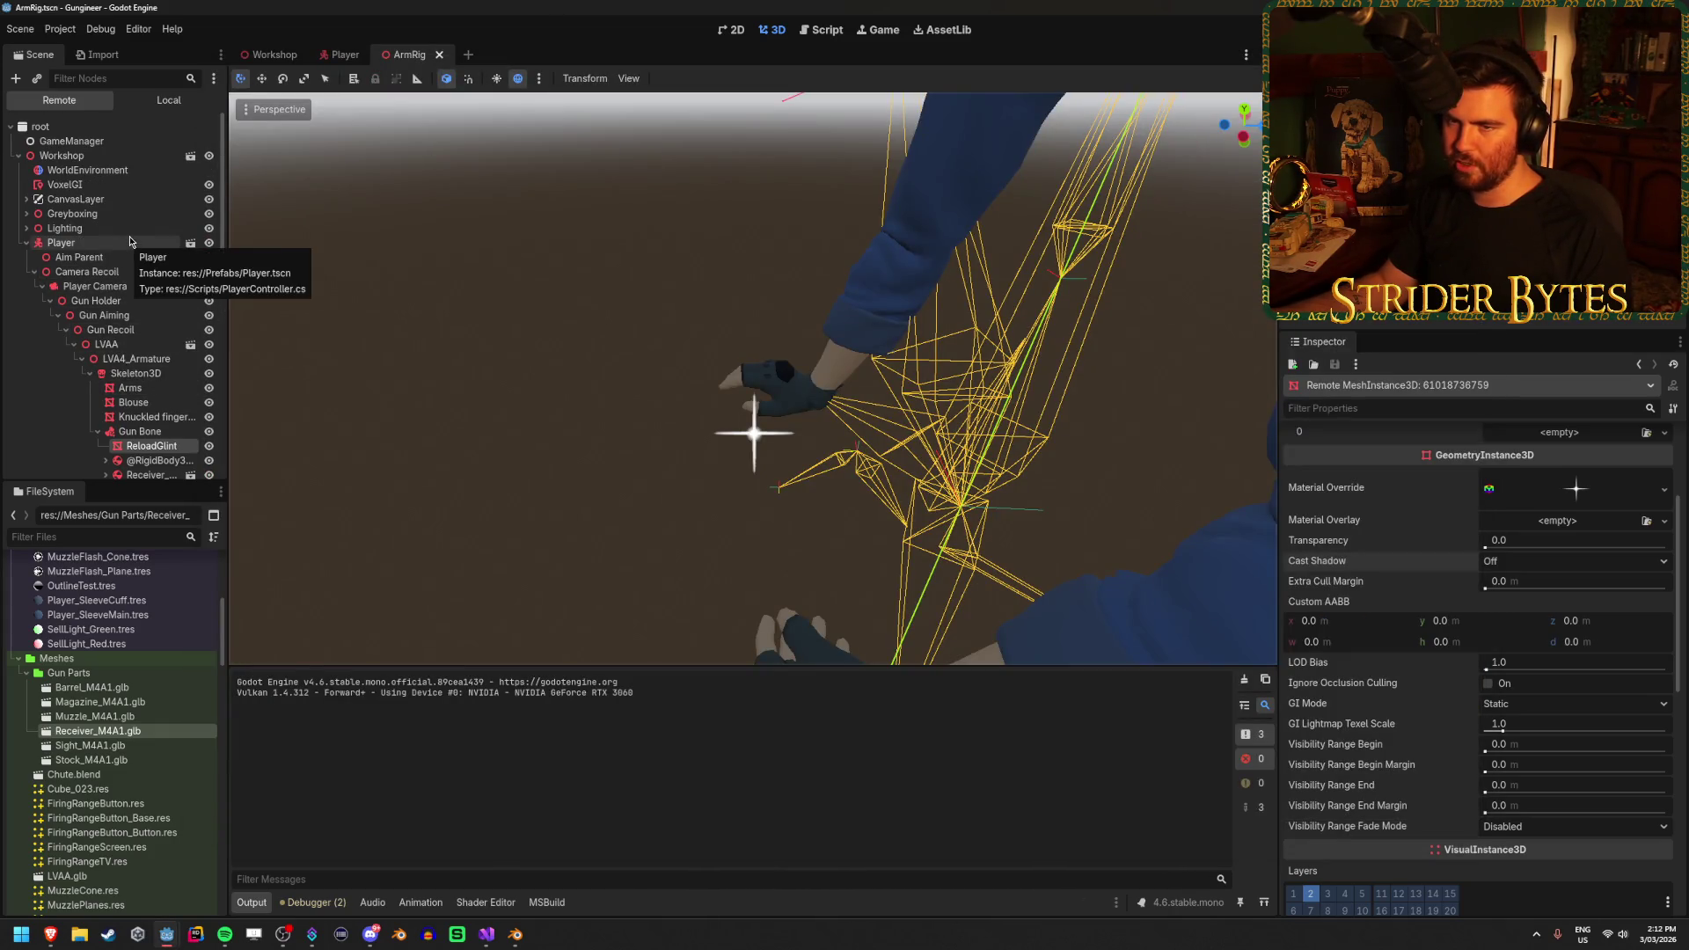
scroll(129, 243, "down", 5)
scroll(131, 245, "up", 3)
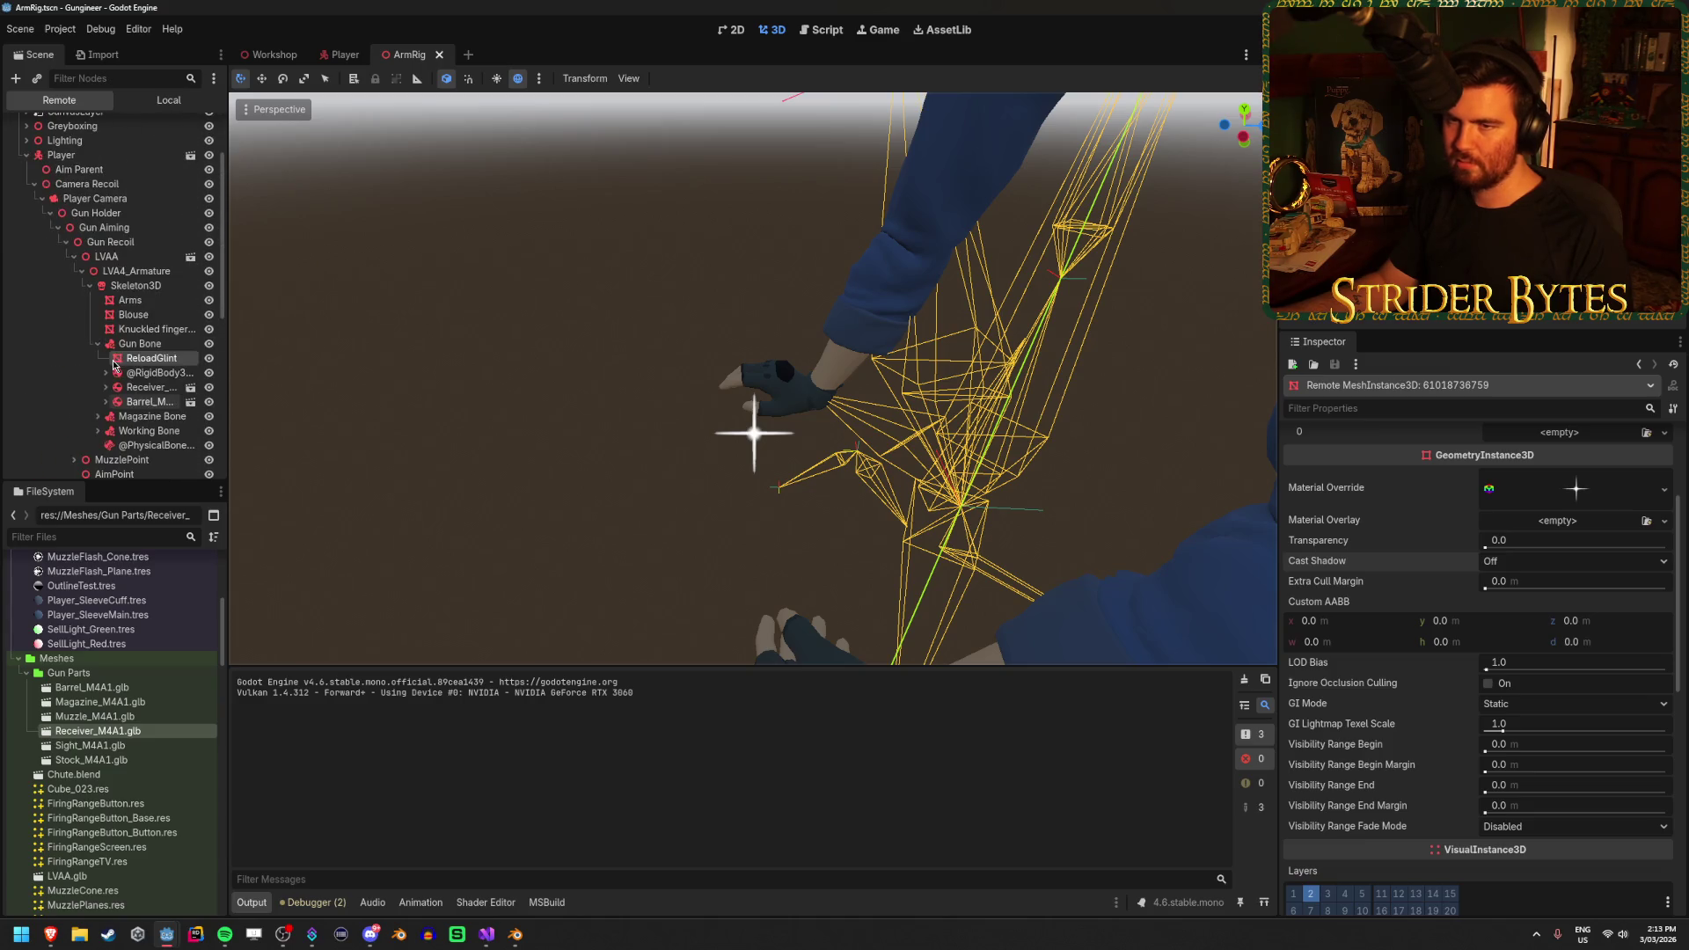
left_click(99, 198)
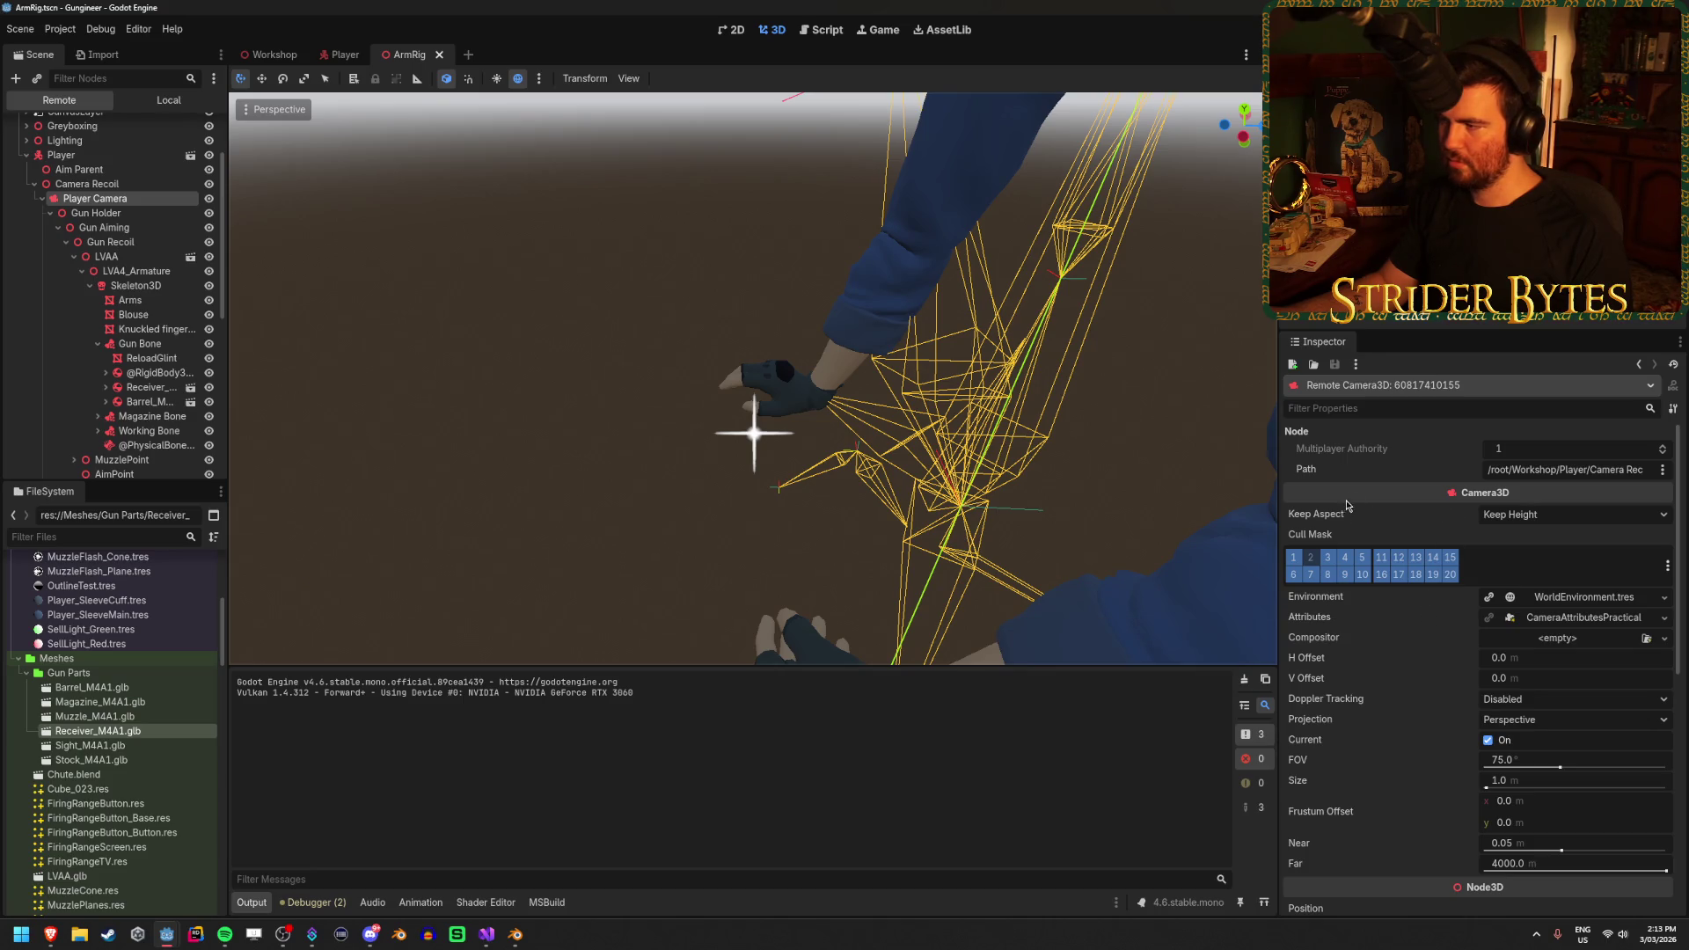
scroll(1379, 574, "down", 5)
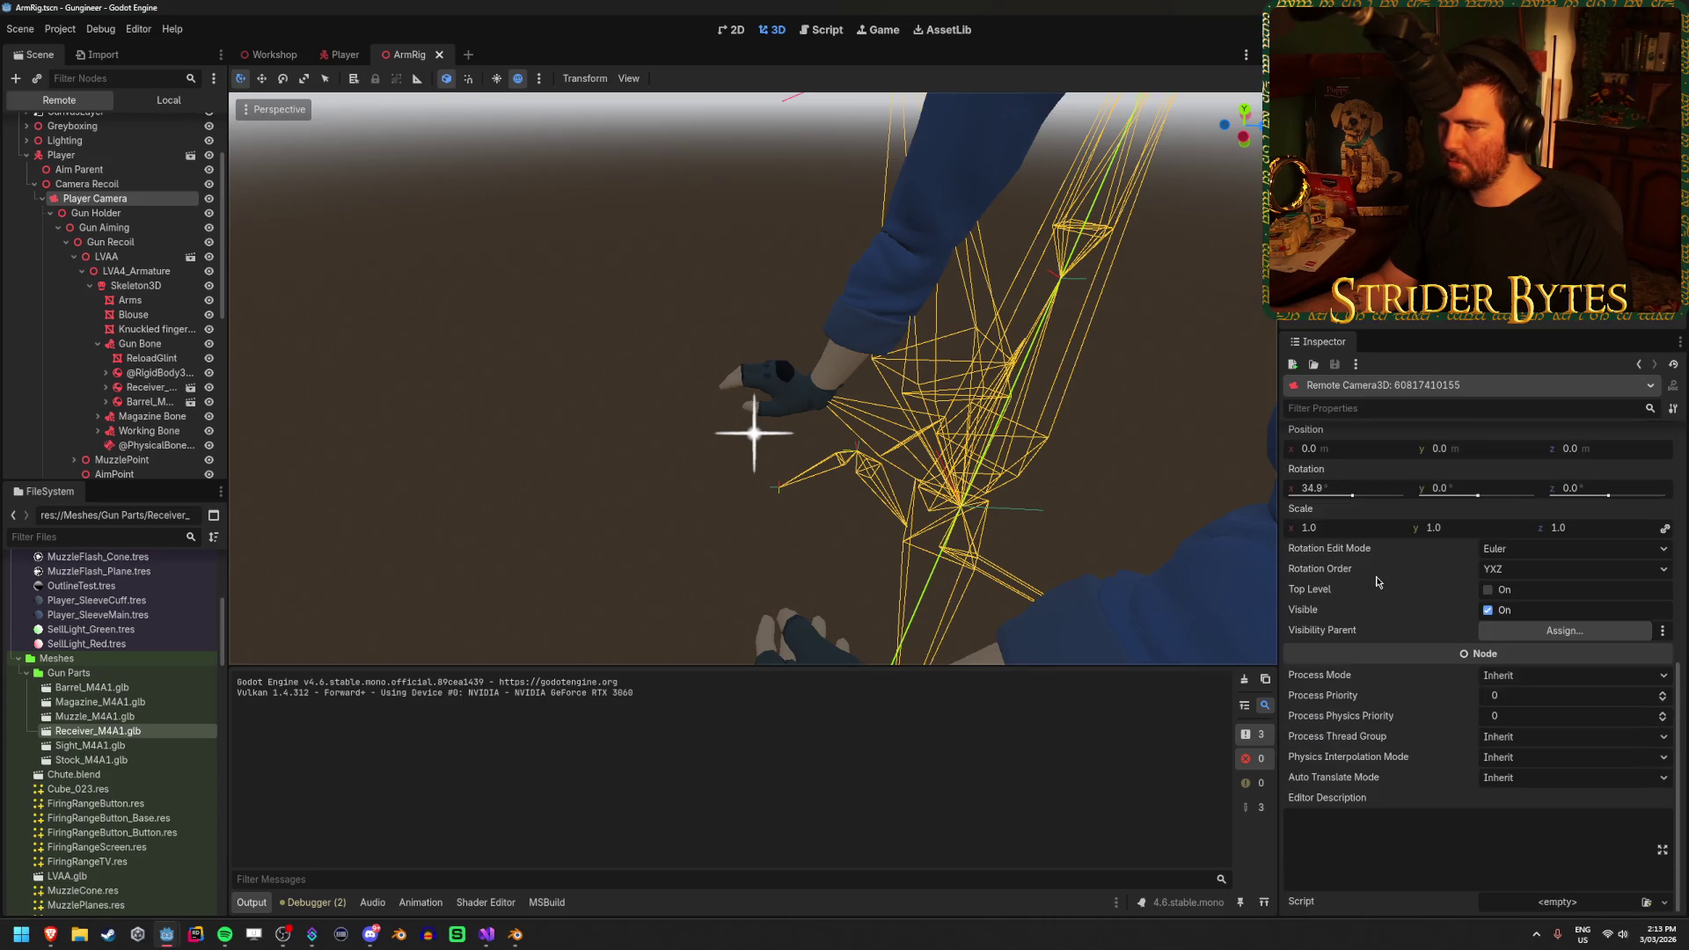
scroll(1408, 659, "up", 5)
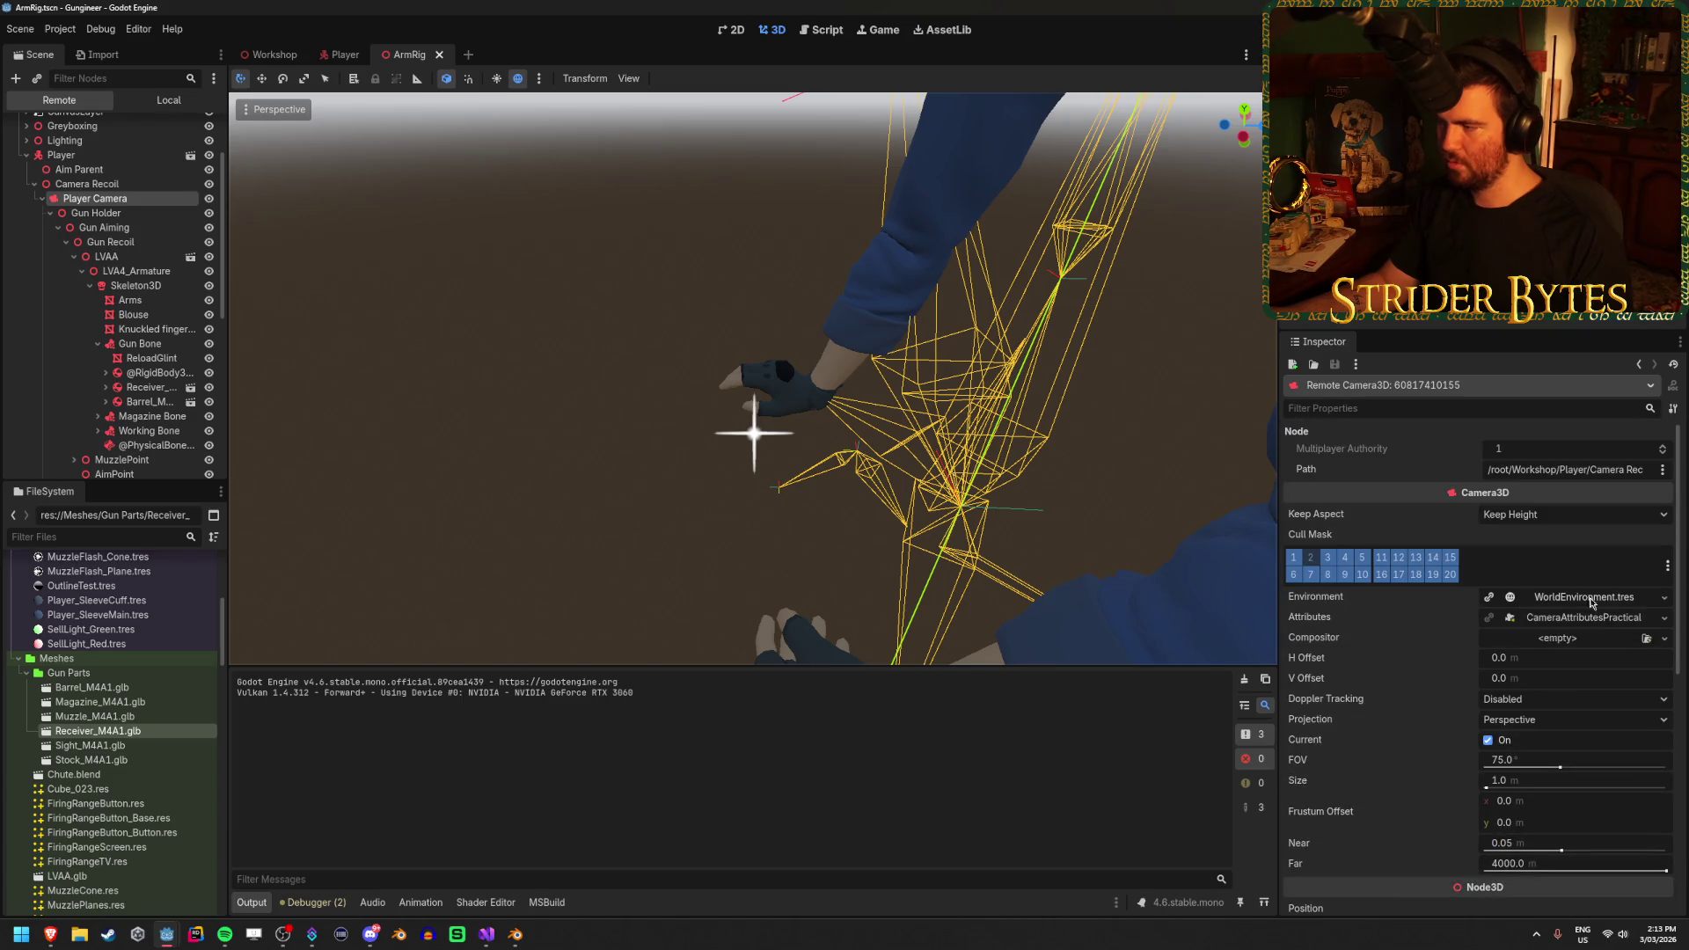
left_click(1665, 599)
left_click(1664, 599)
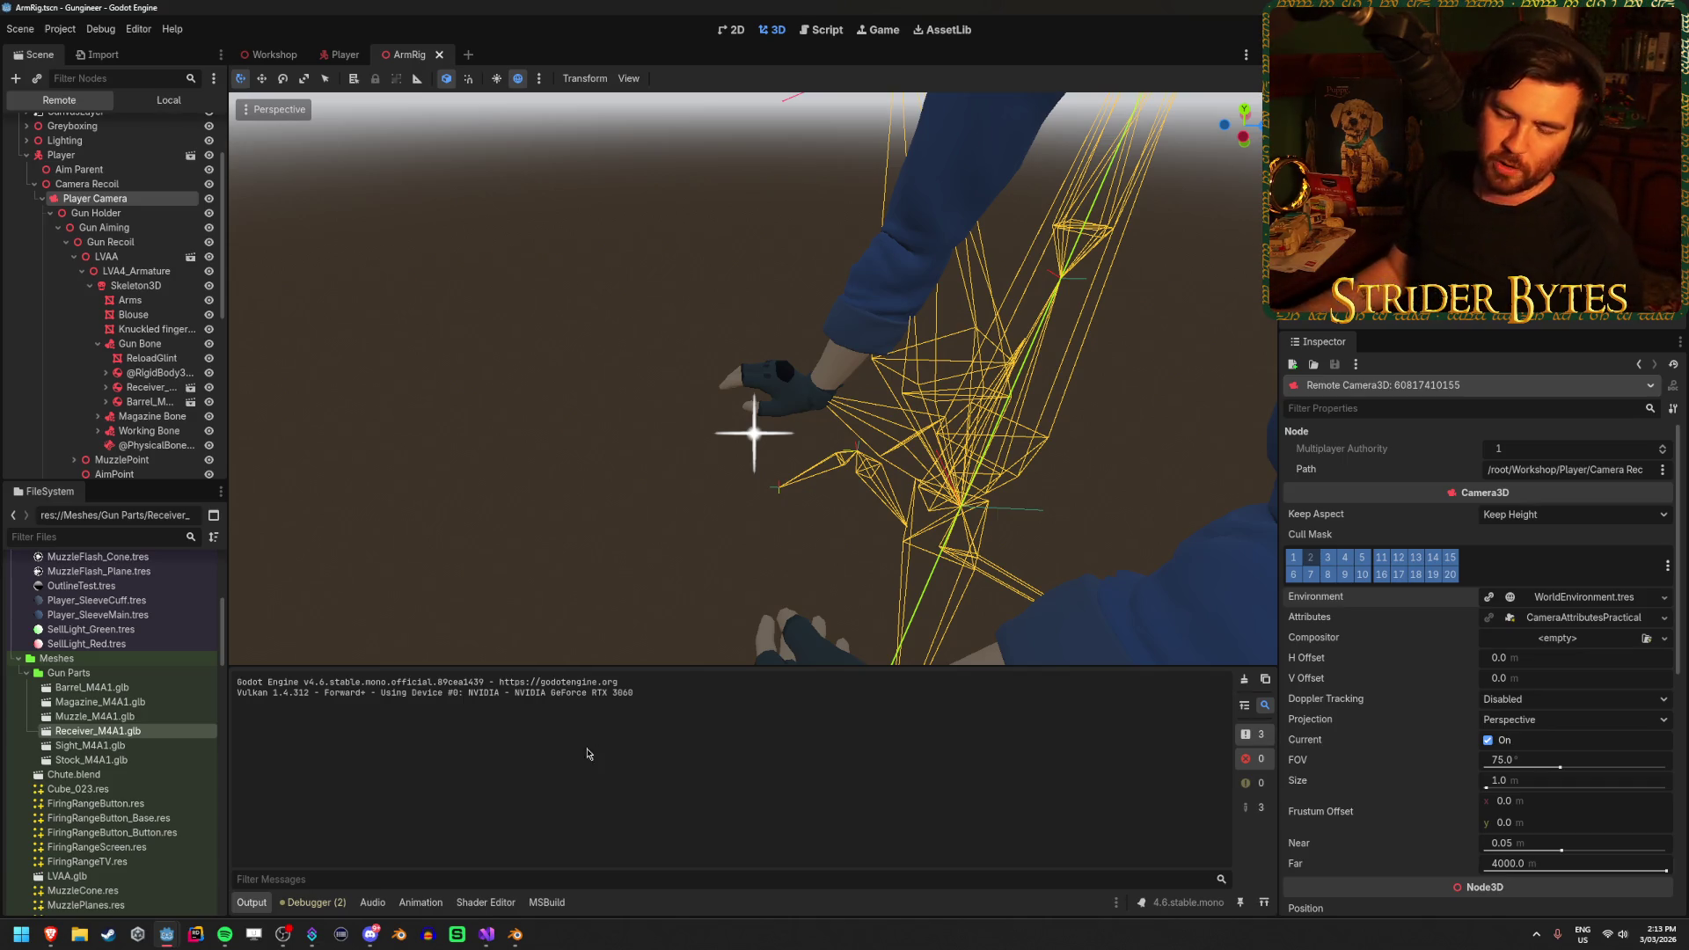
left_click(485, 934)
Fire the gun repeatedly at the range wall until the magazine empties
mouse_move(166, 933)
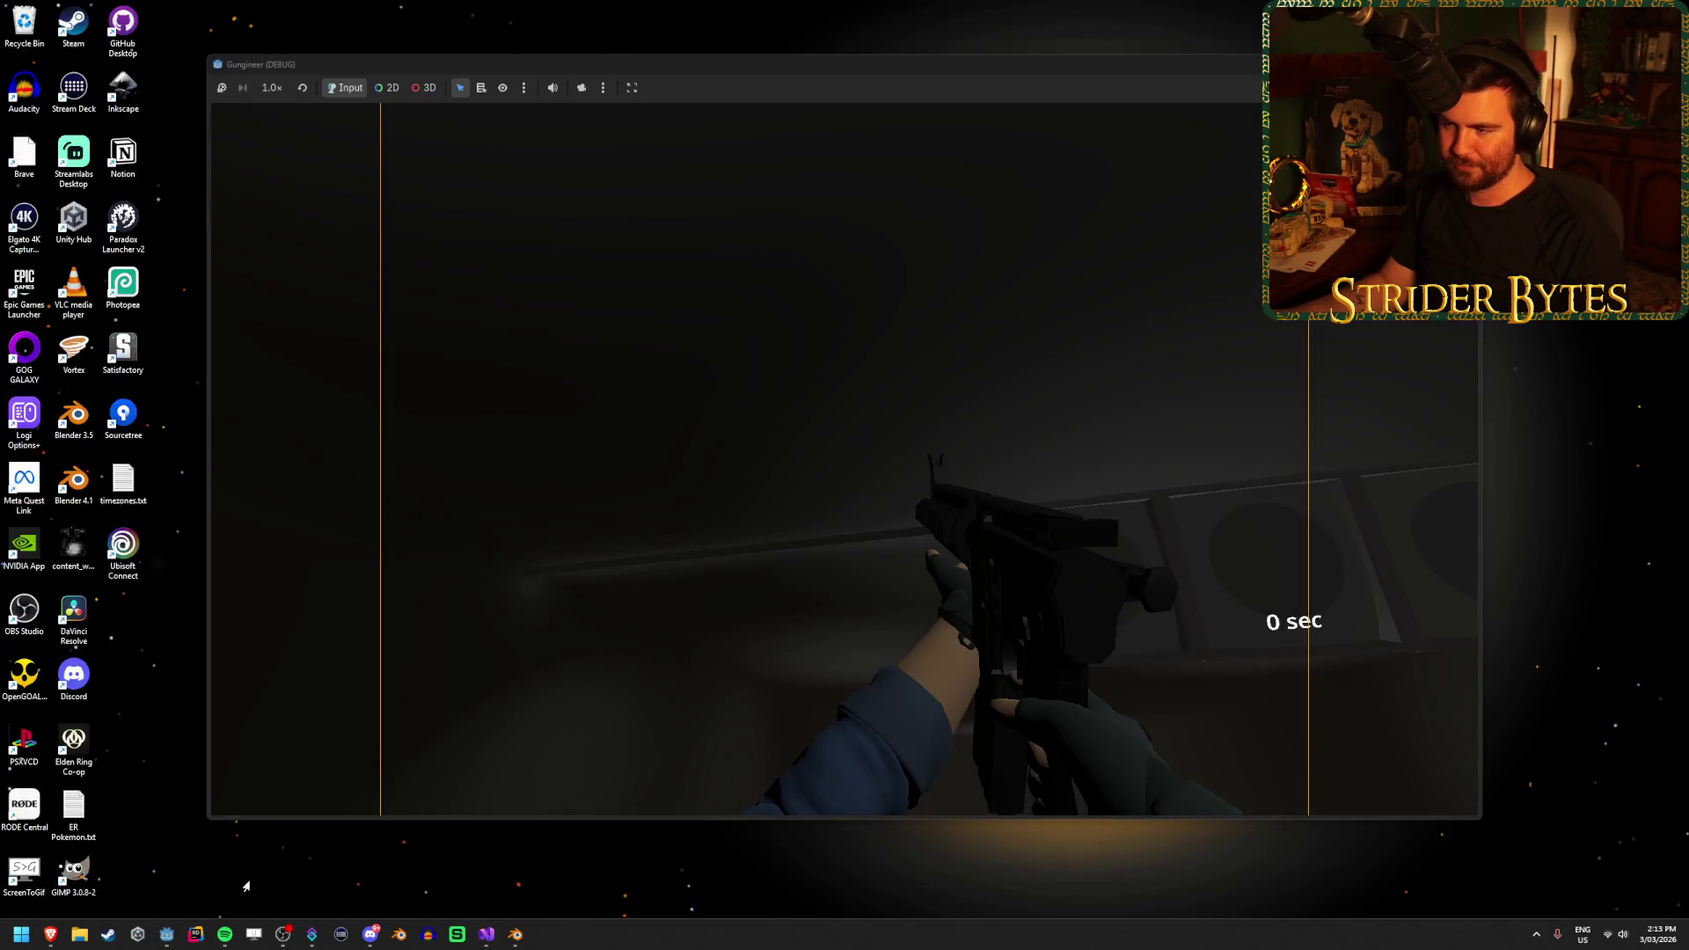
left_click(237, 858)
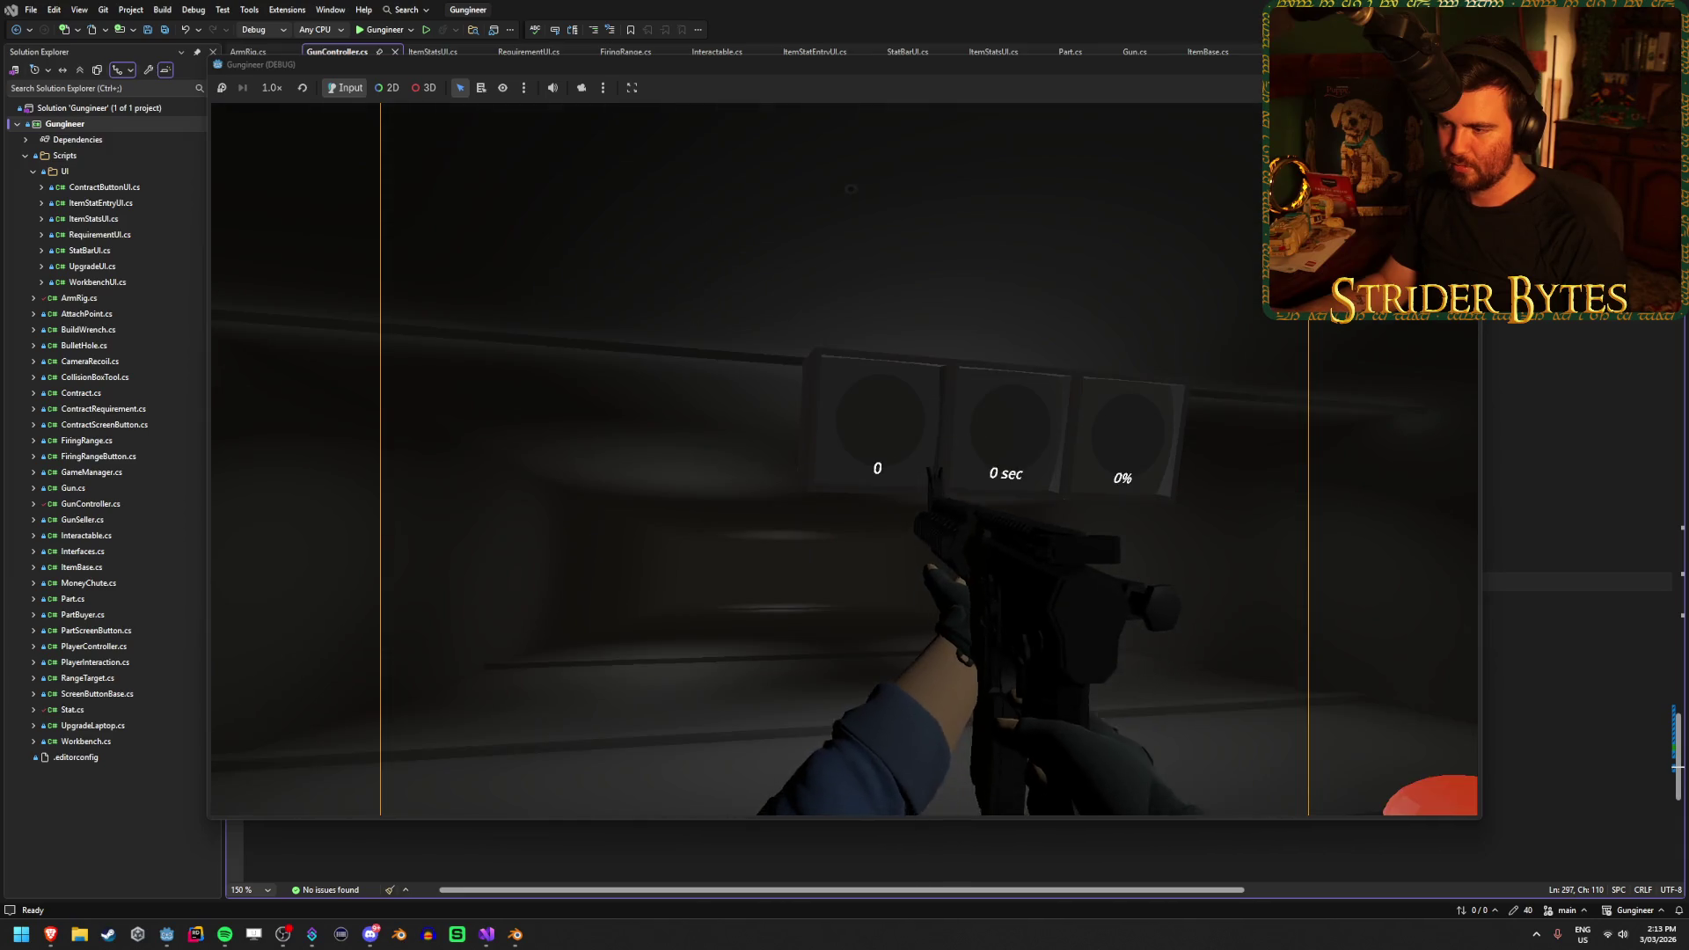
left_click(1021, 808)
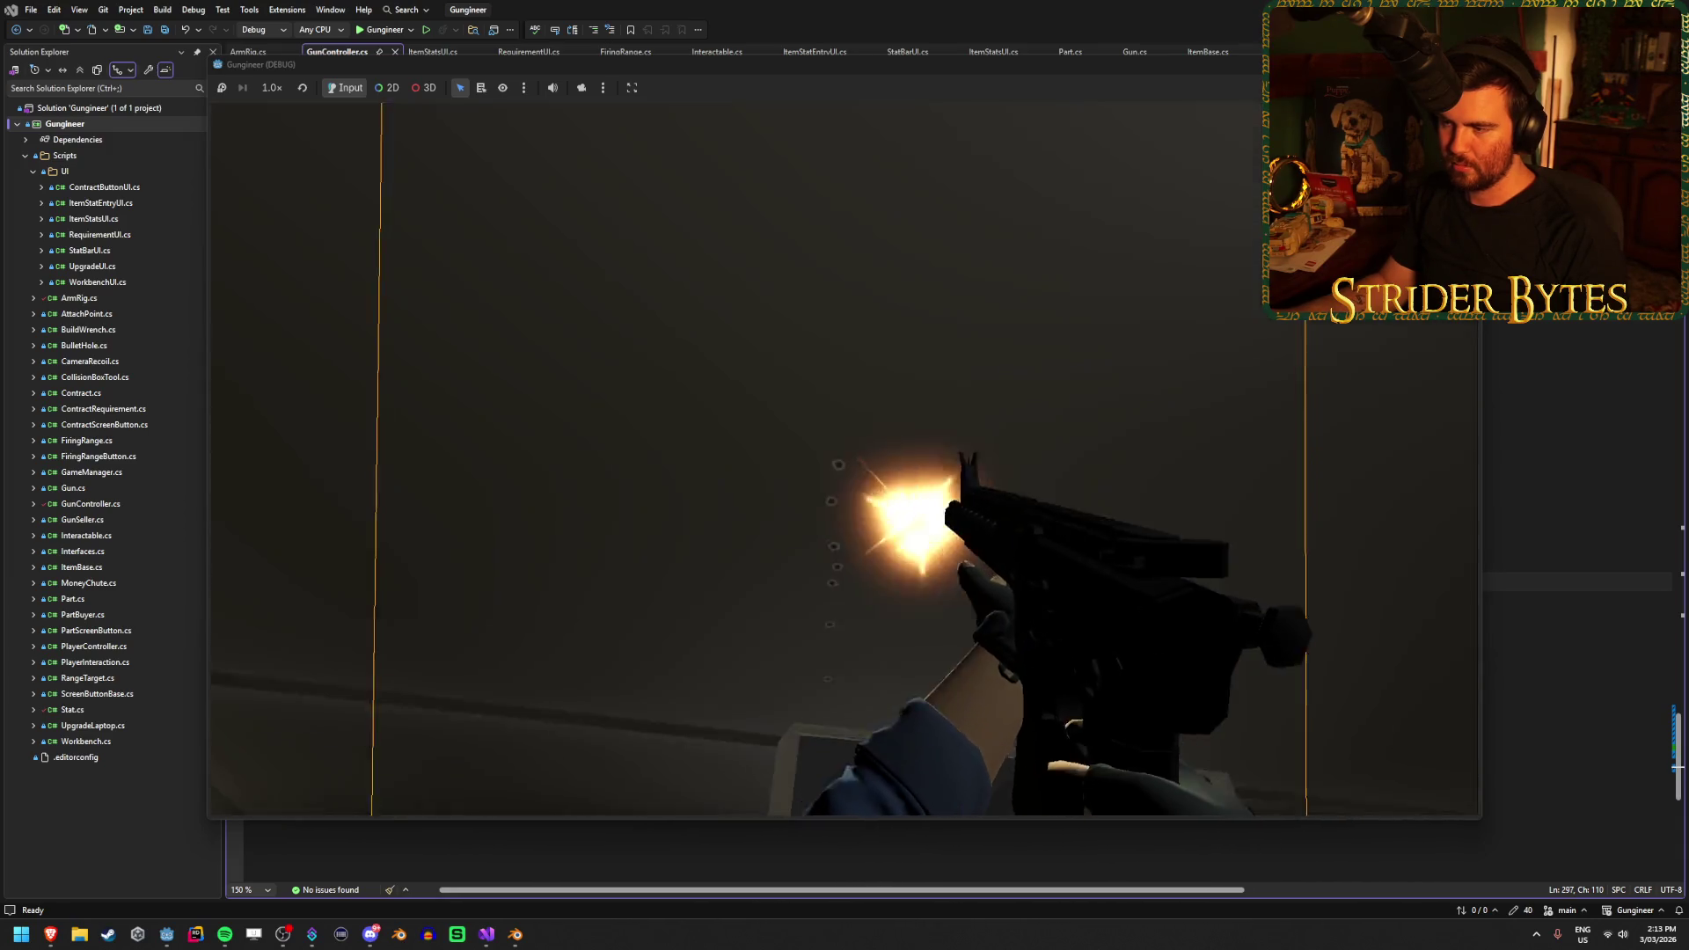
left_click(847, 475)
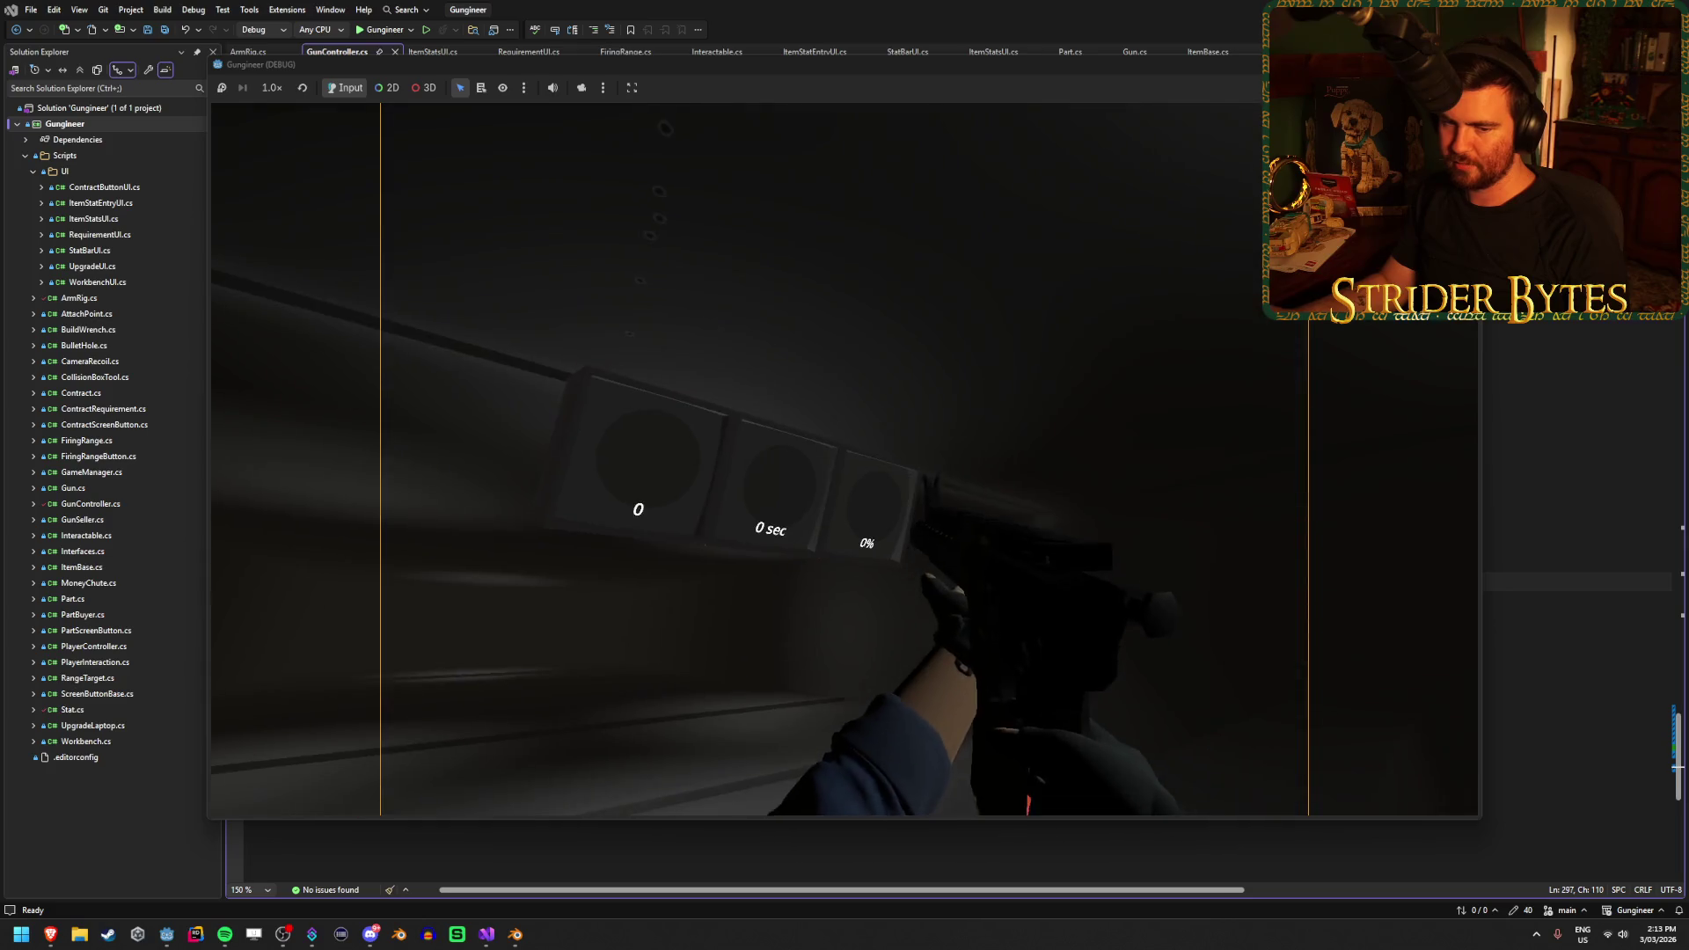
left_click(844, 459)
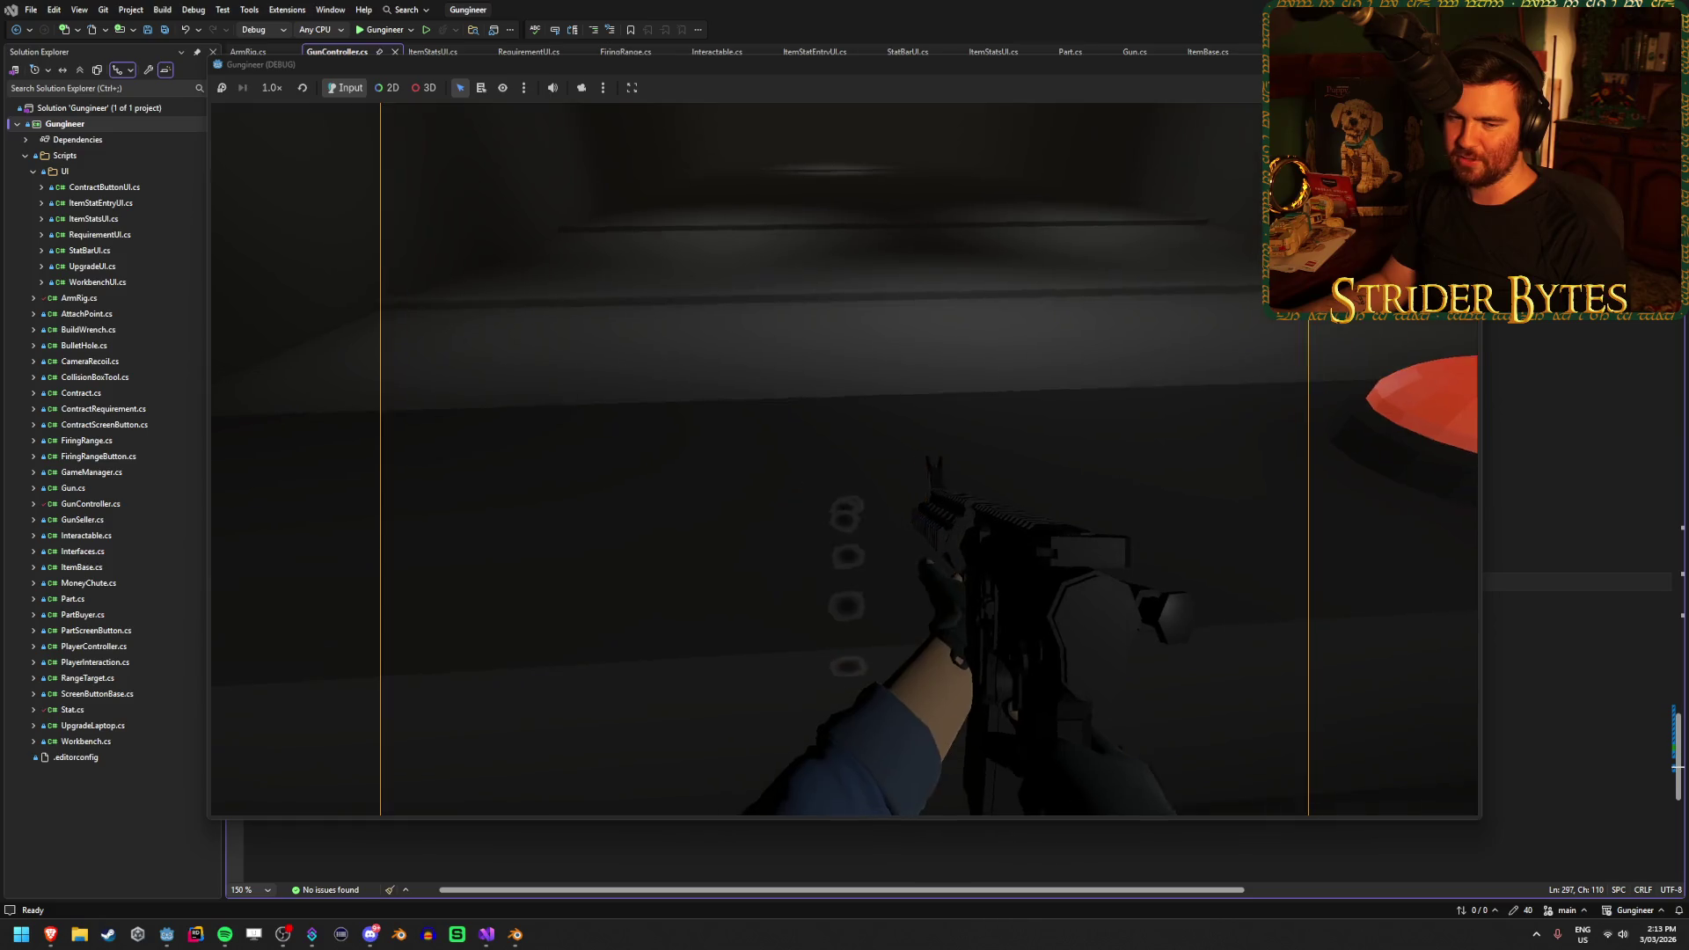
left_click(845, 459)
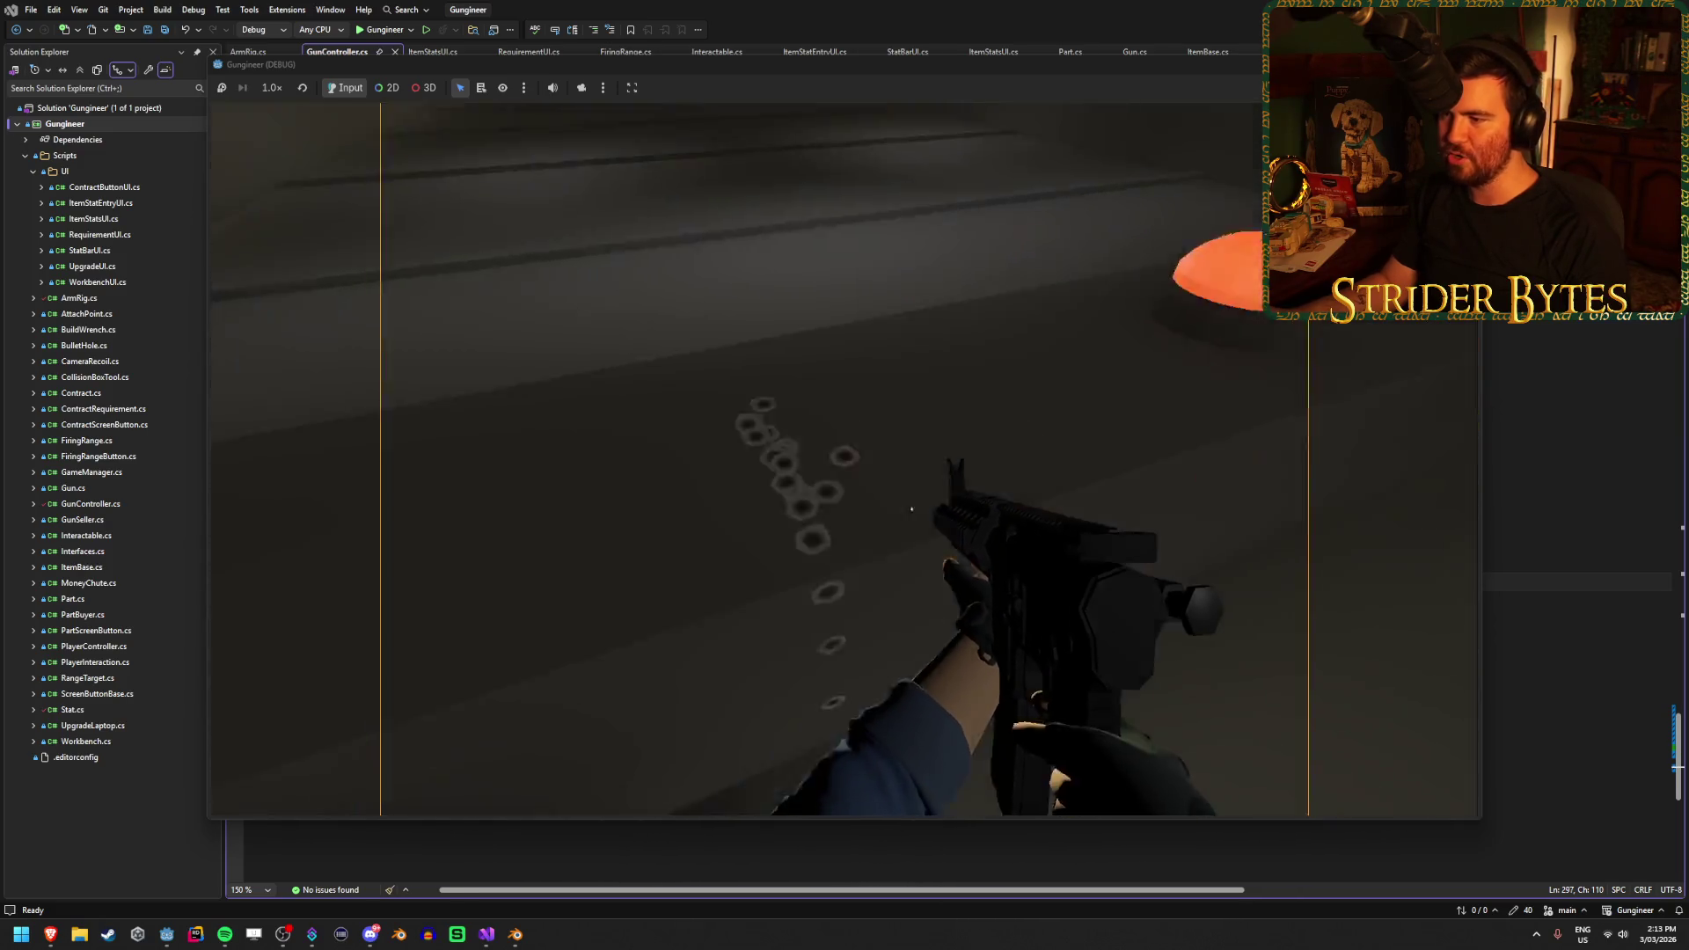
left_click(844, 460)
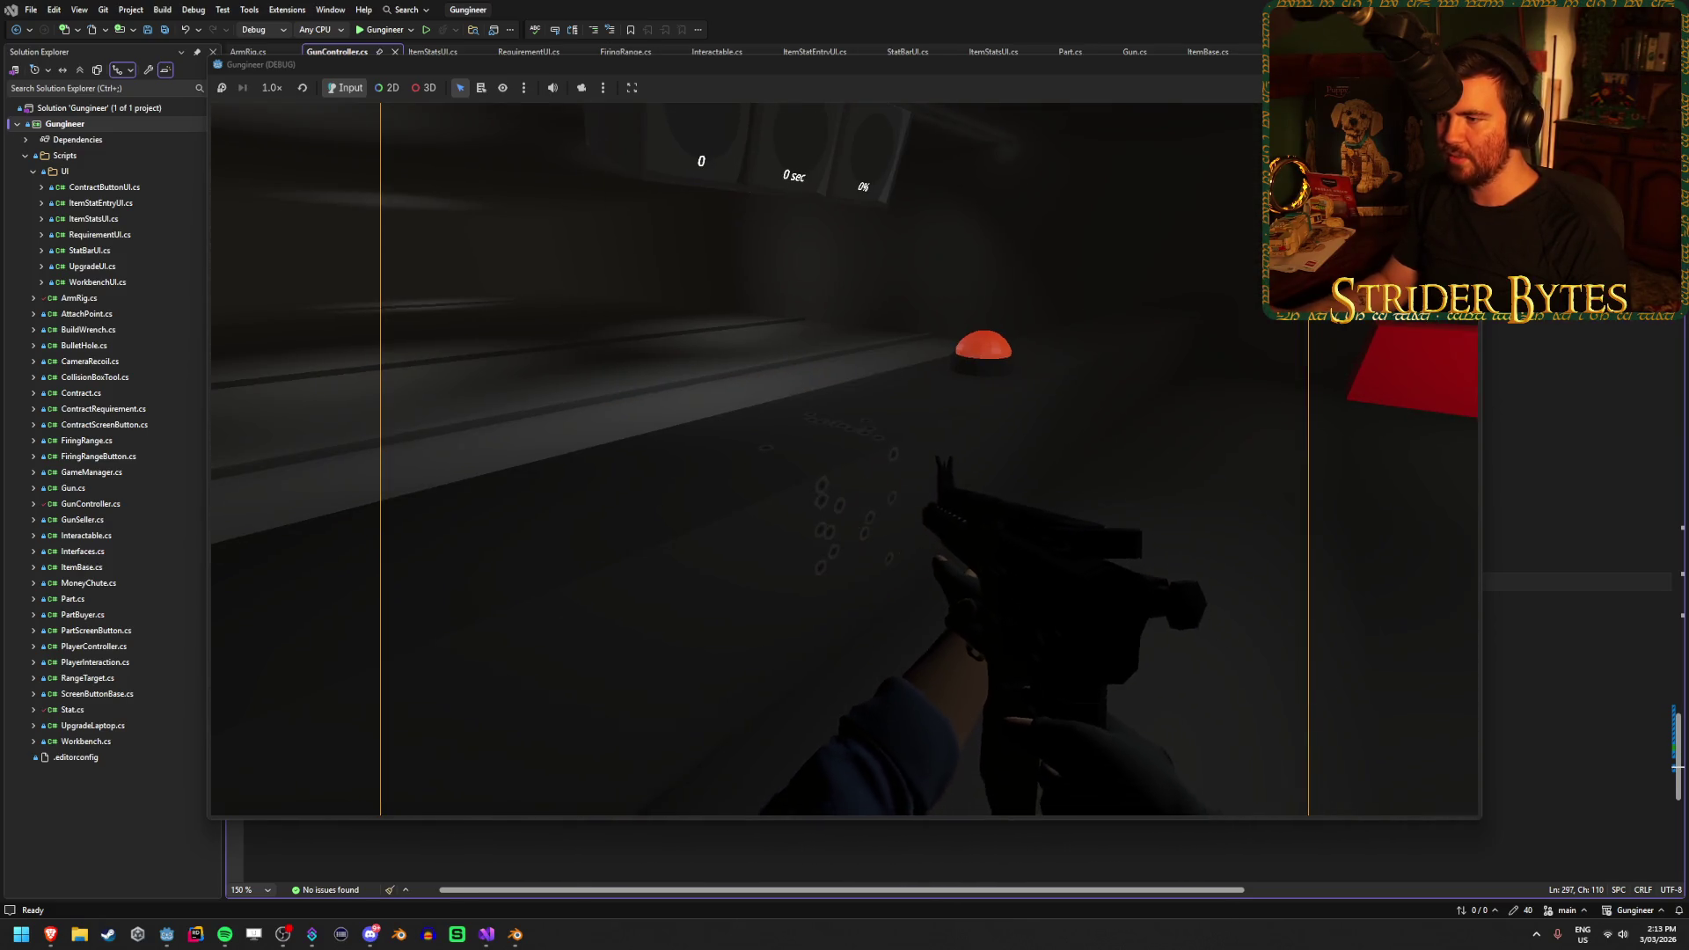
left_click(845, 459)
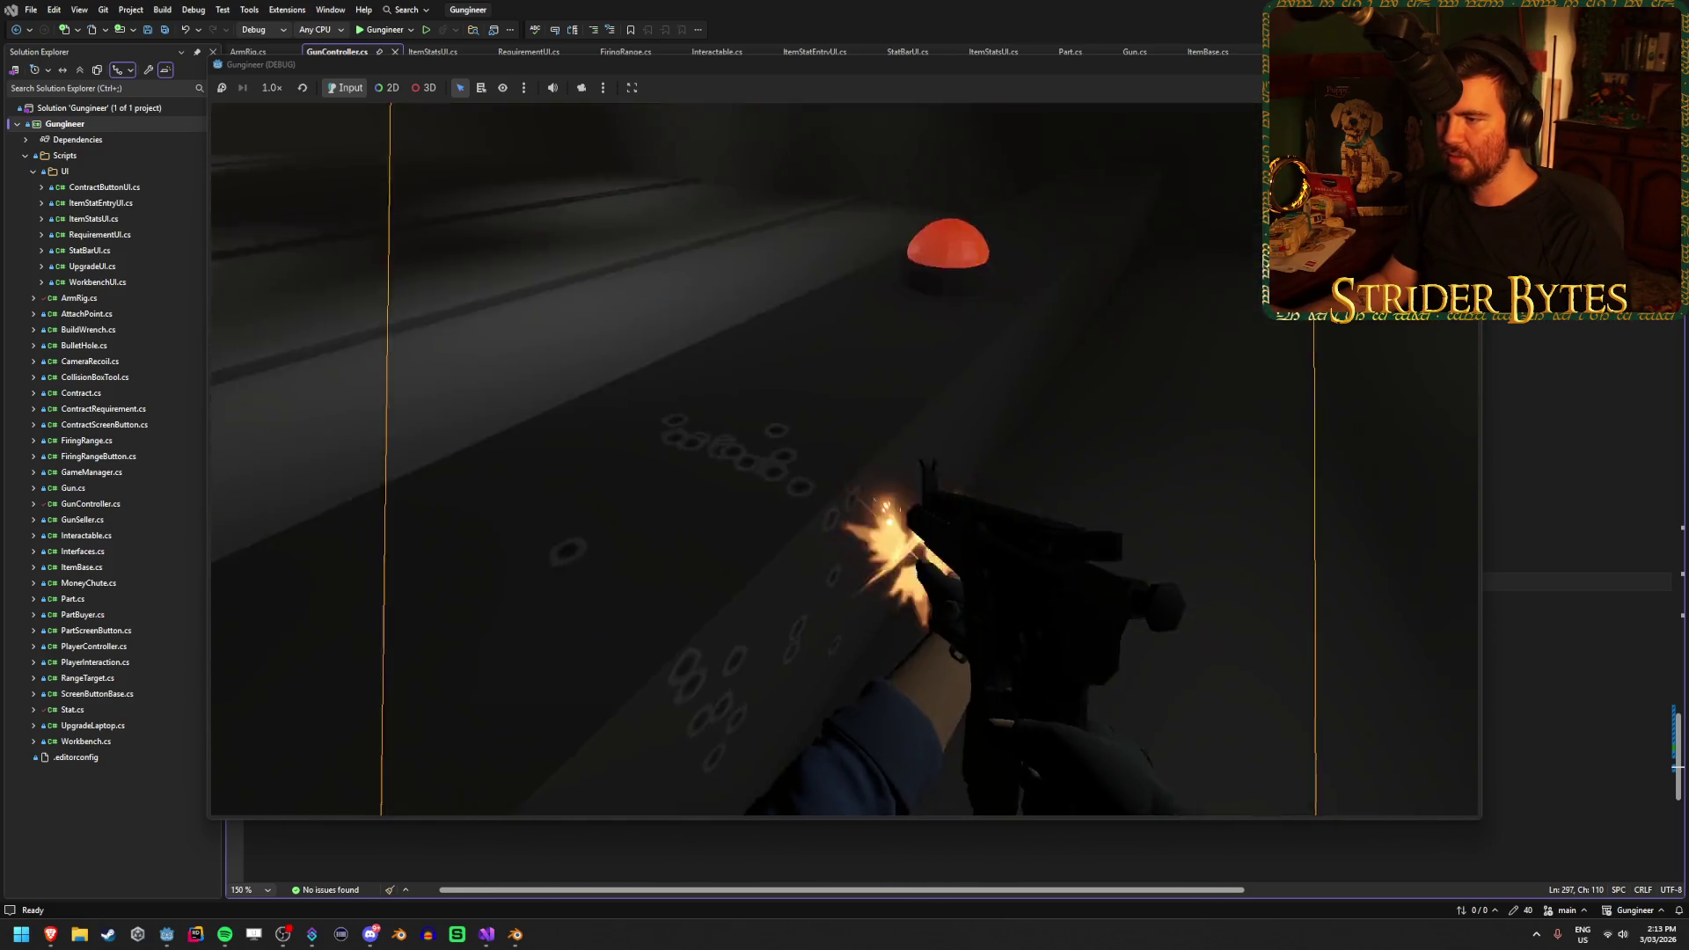
left_click(845, 459)
left_click(844, 460)
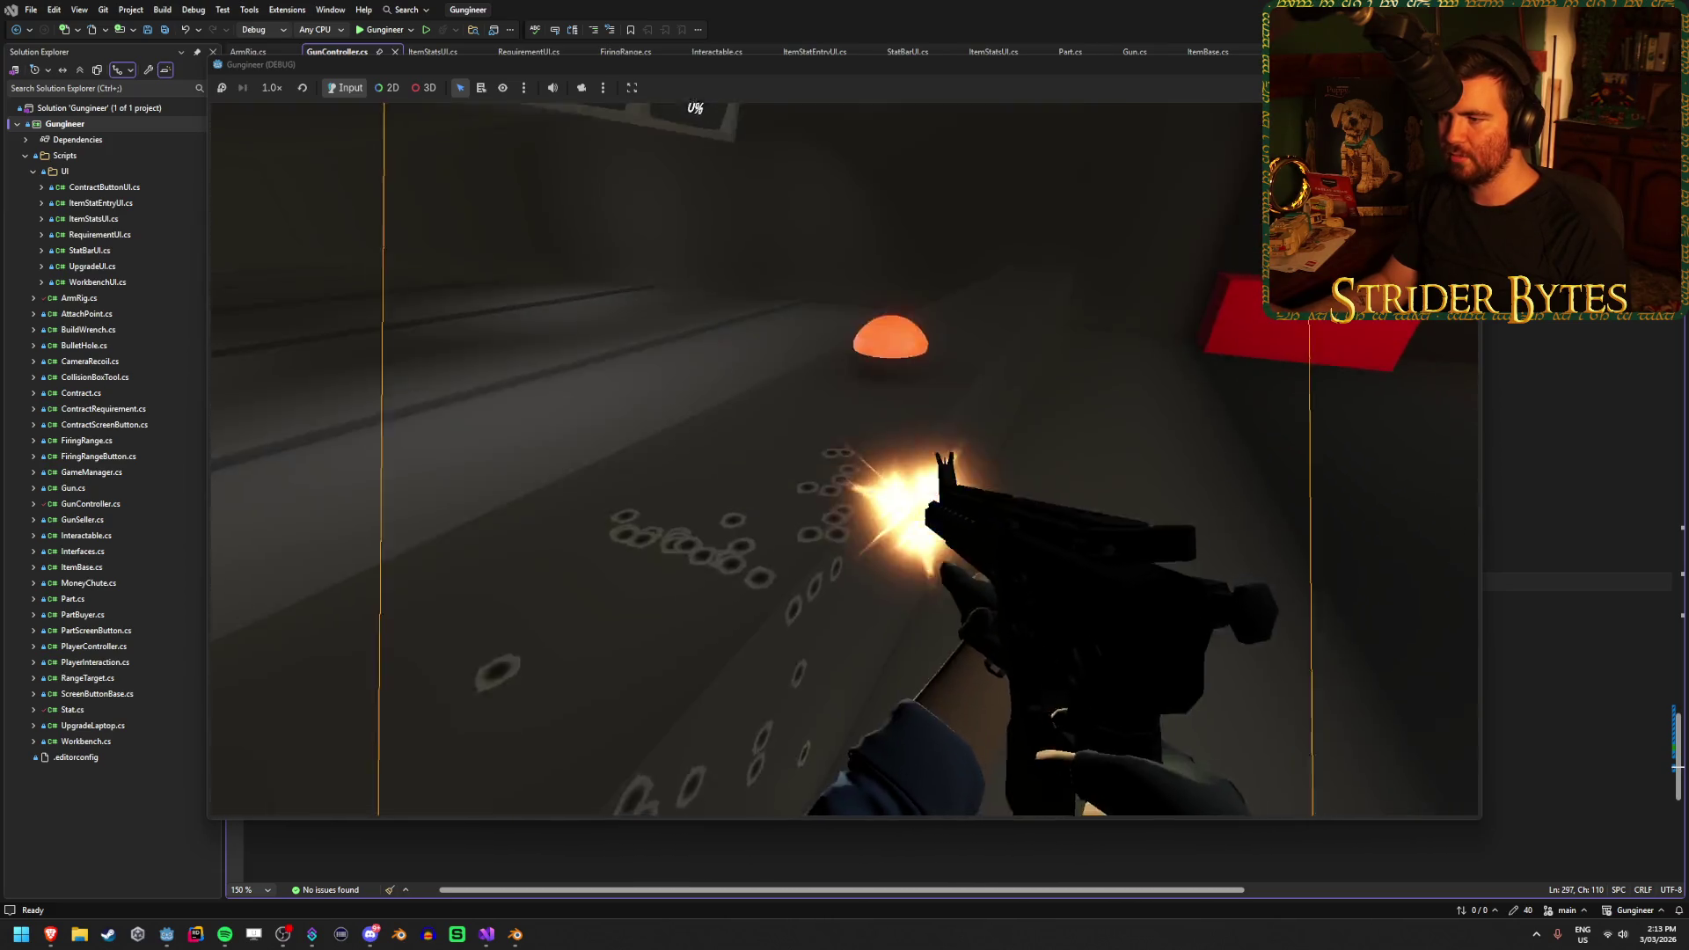
left_click(845, 459)
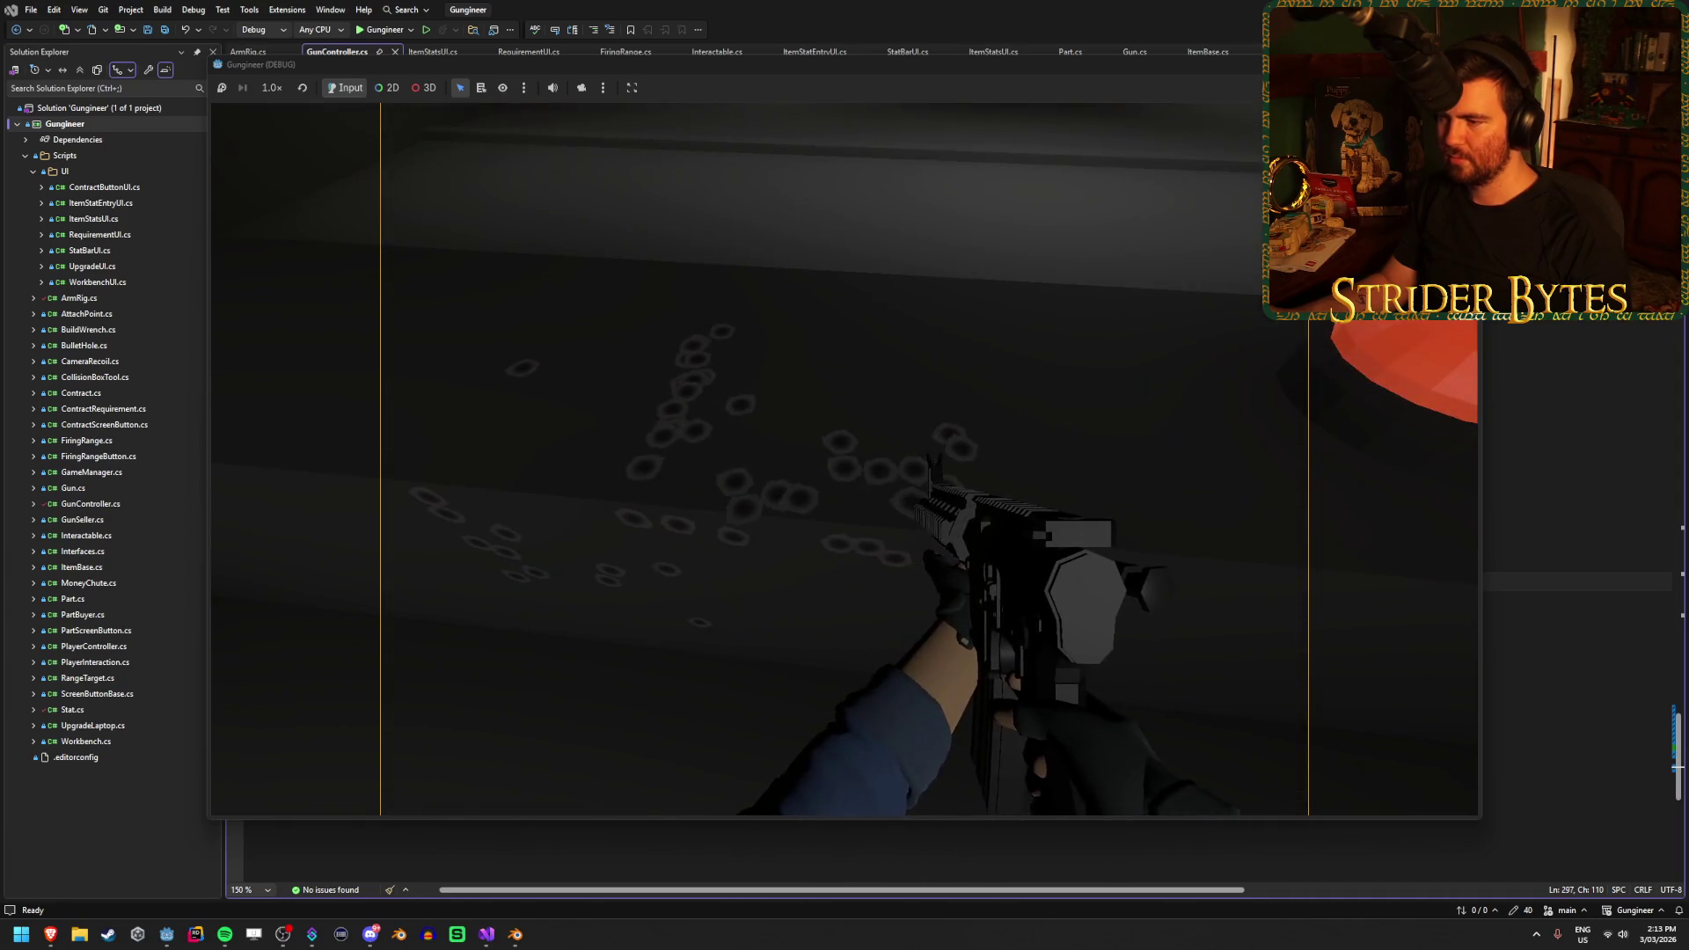
Aim down sights, lower the gun back to the hip, and quit the game
right_click(845, 460)
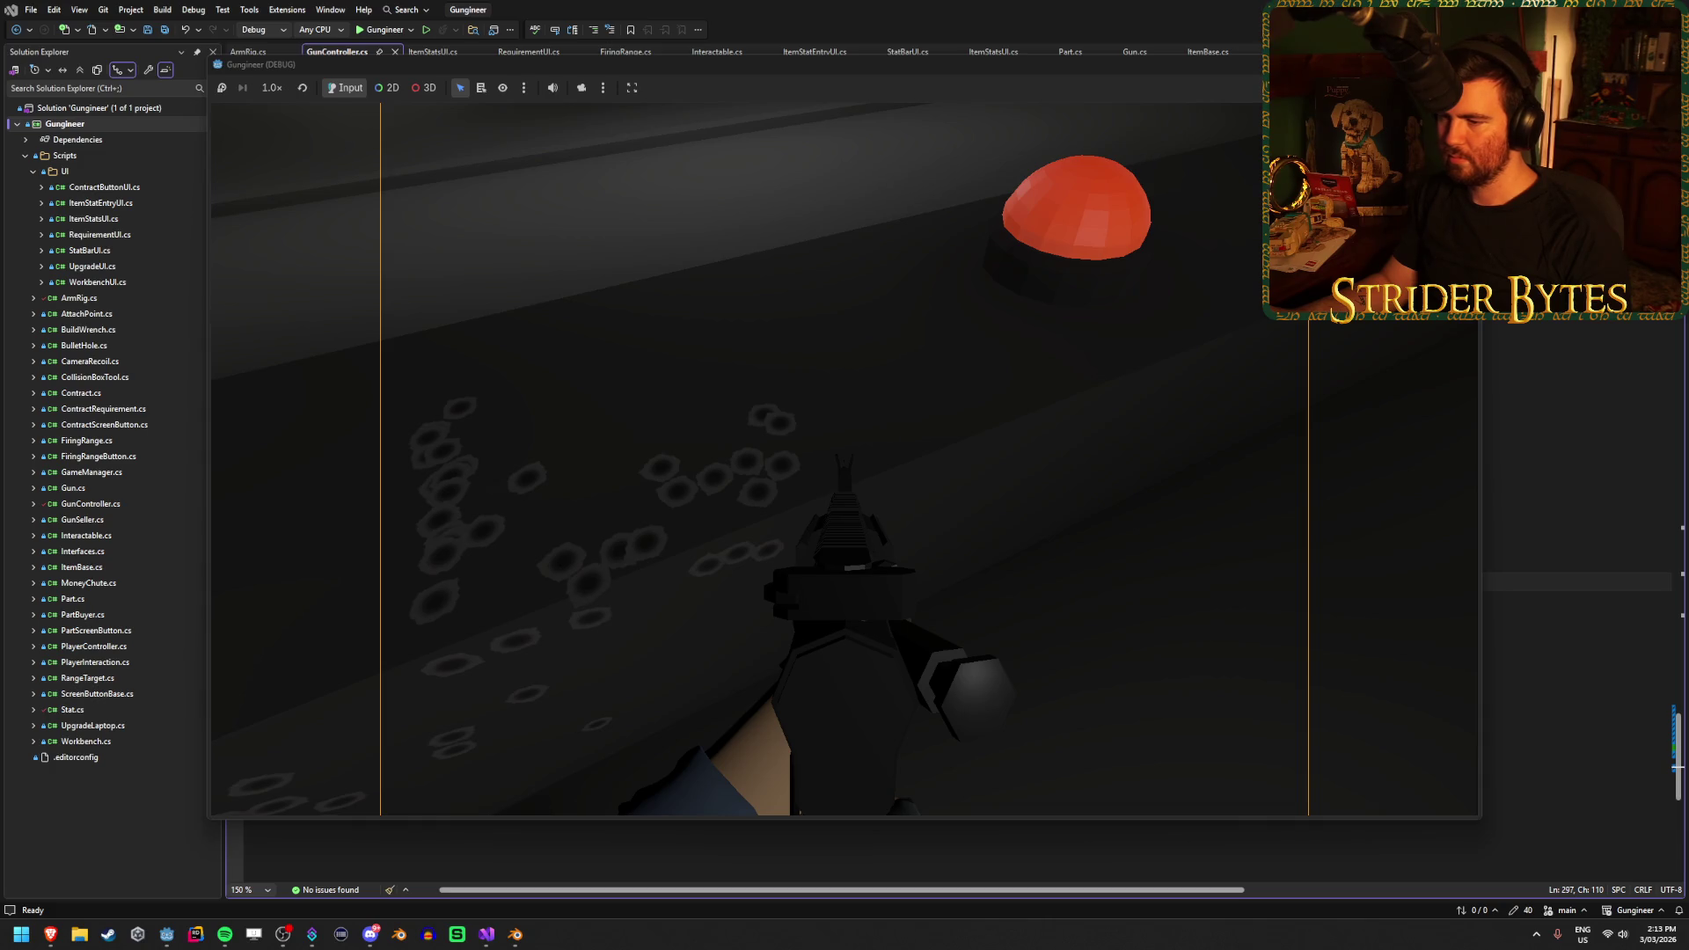
right_click(845, 459)
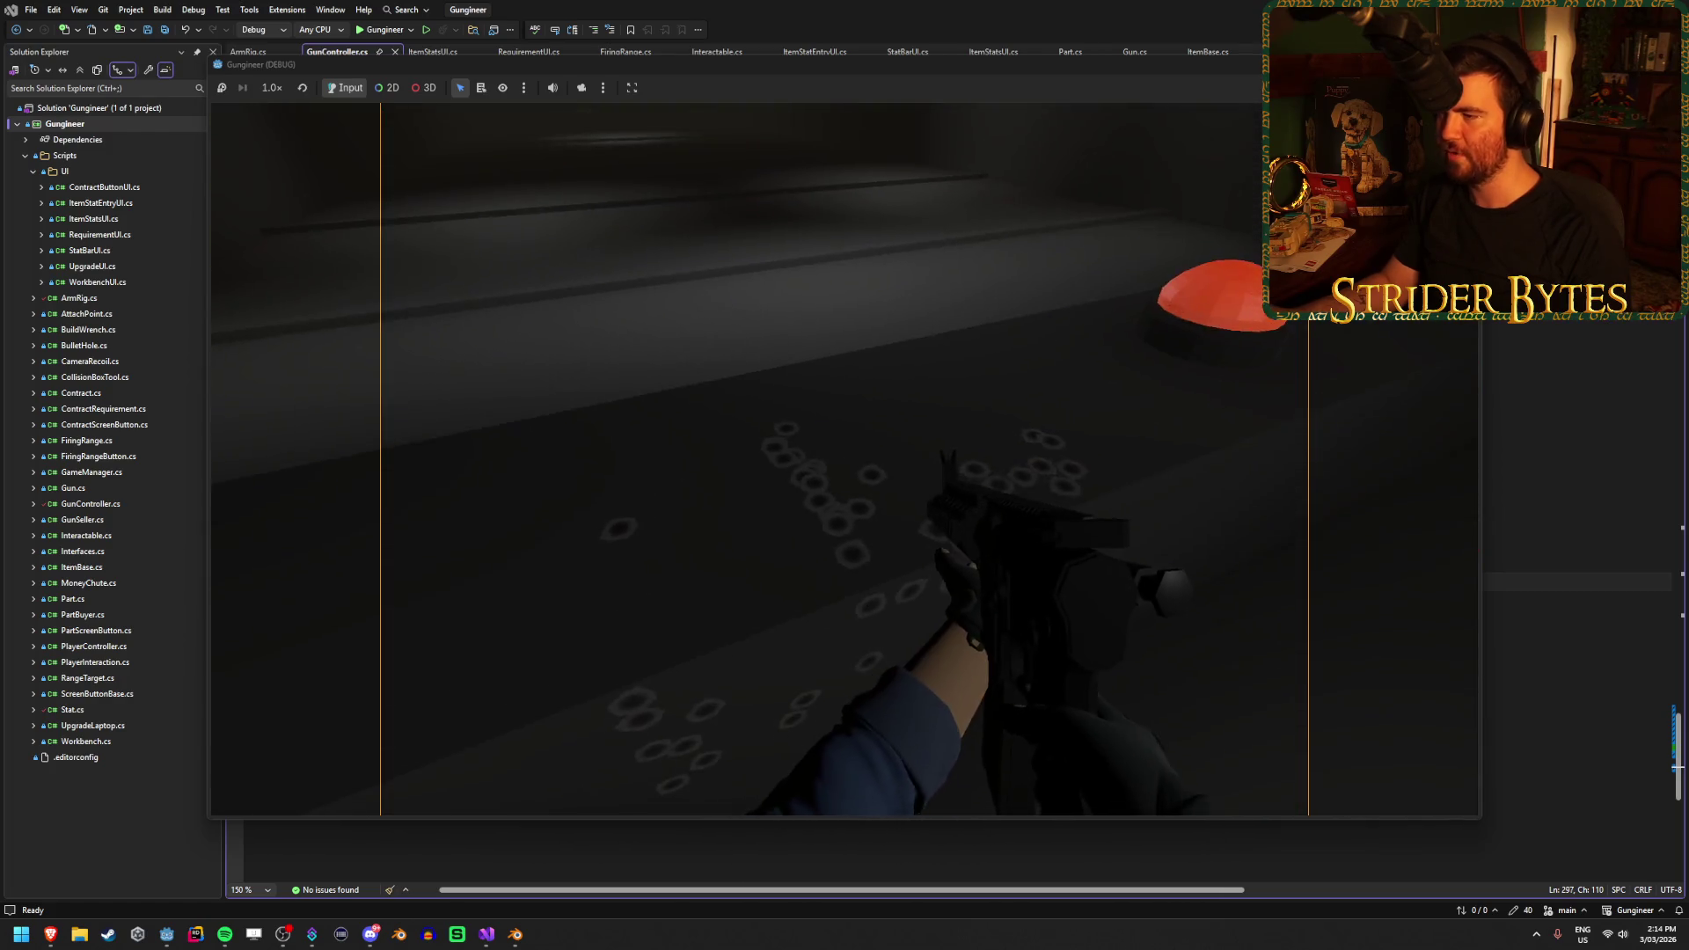
key("Escape")
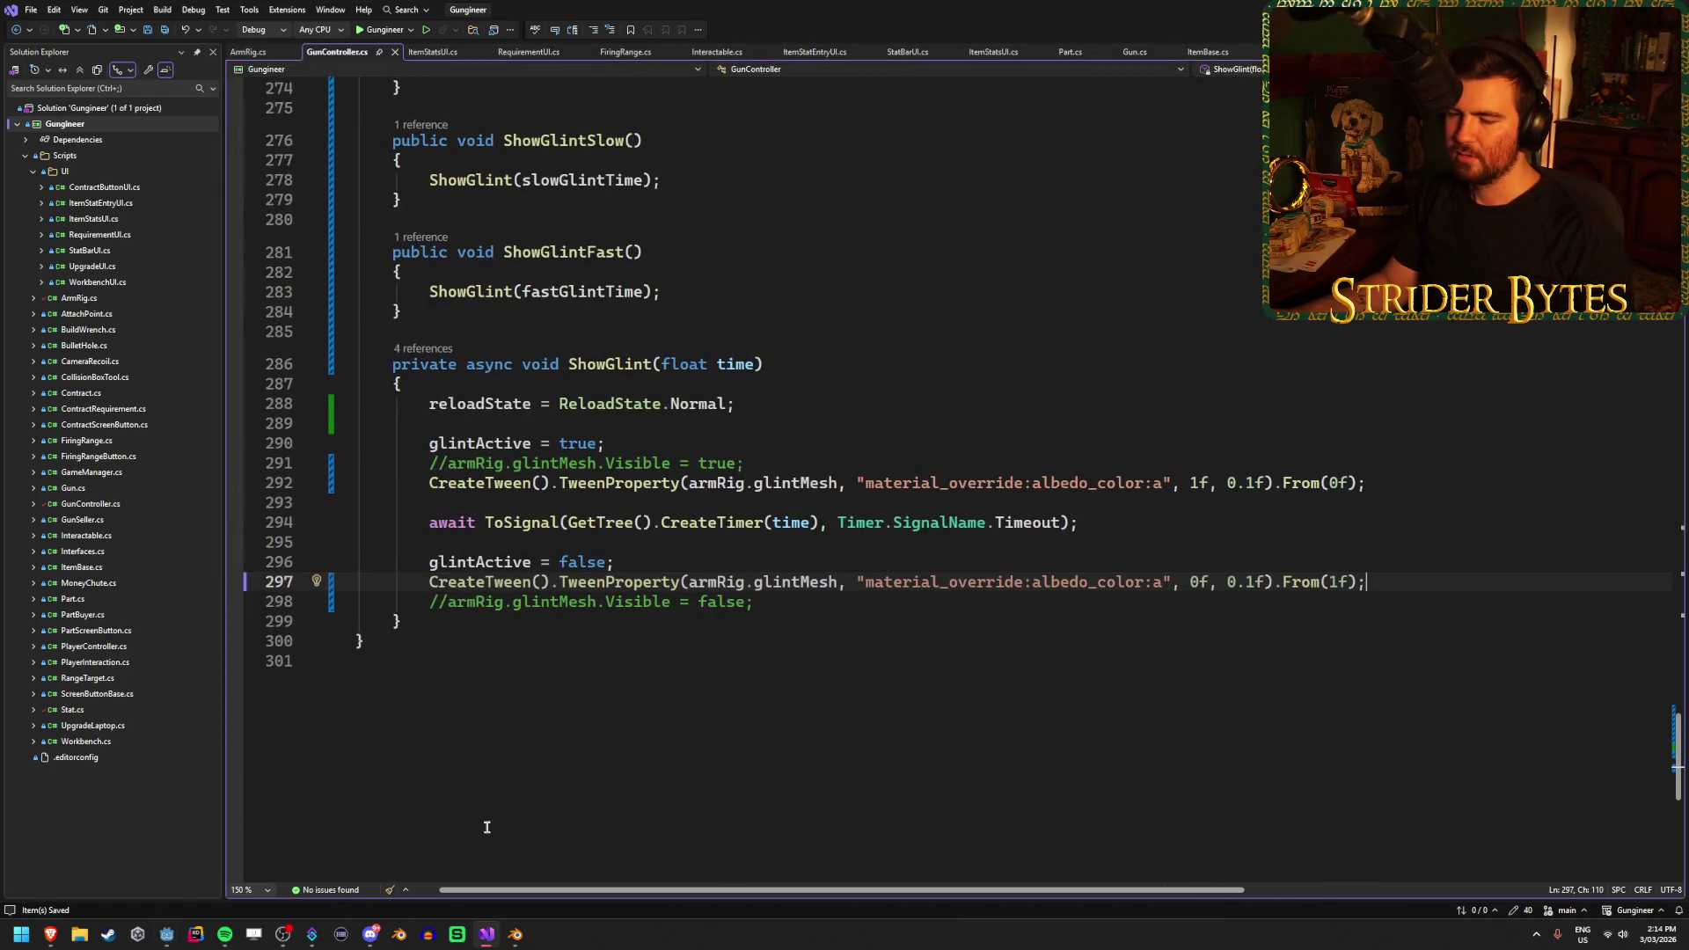
Select the Gun Camera in the Player scene and bring up its WorldEnvironment.tres resource options
left_click(168, 936)
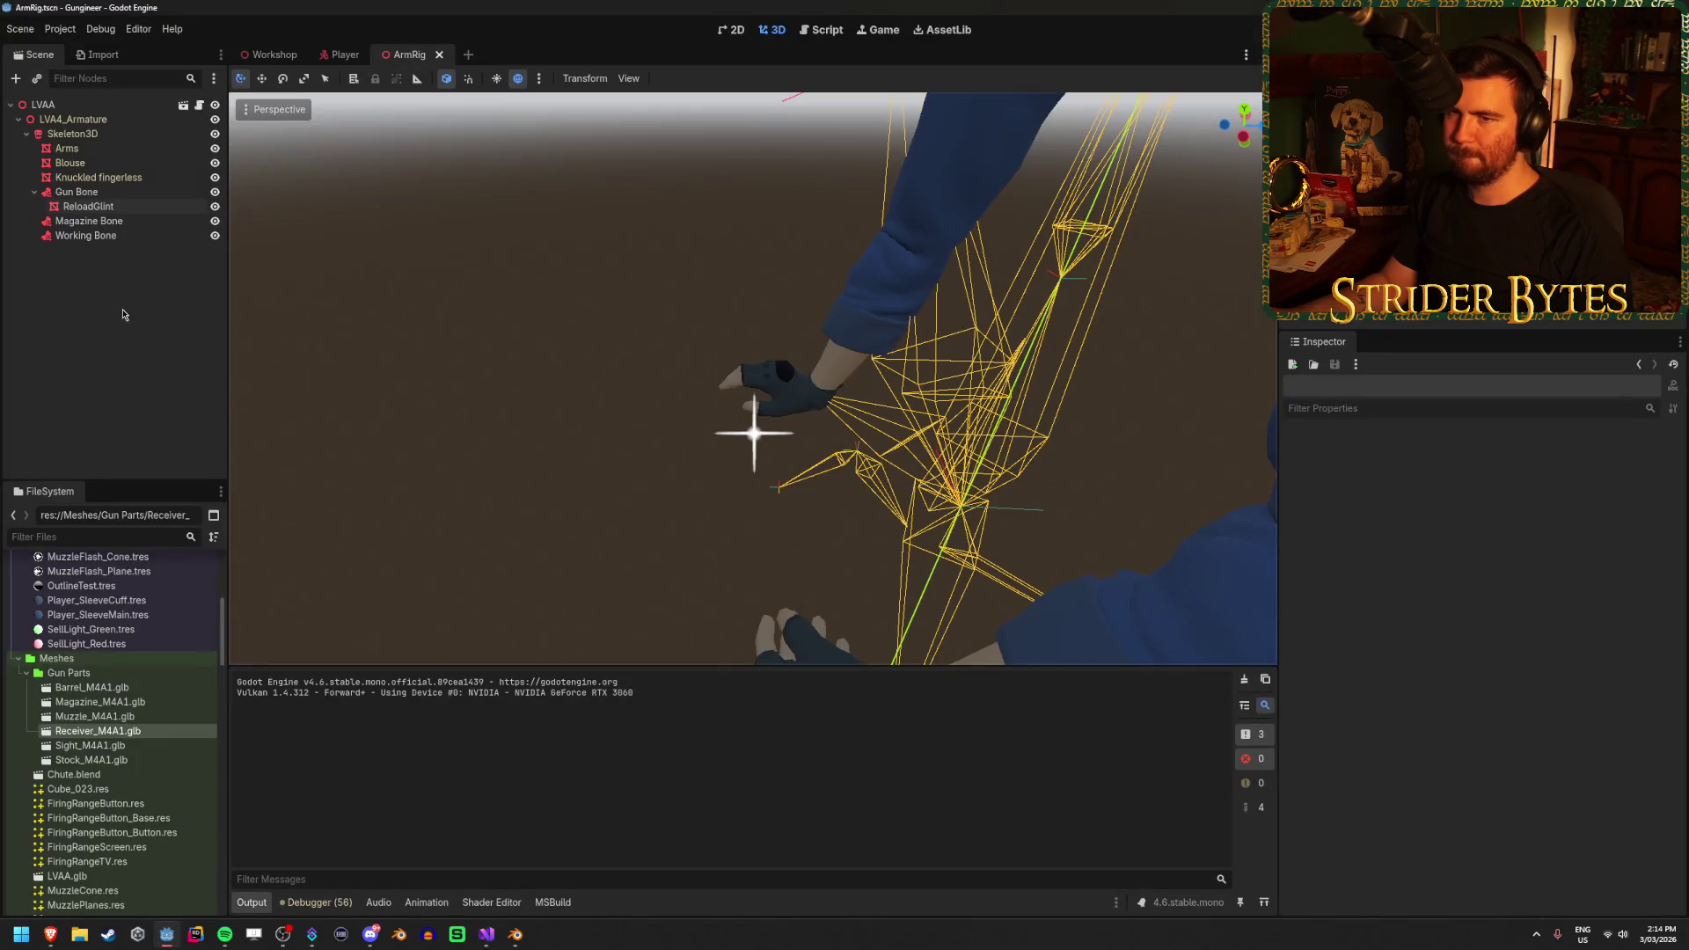
left_click(345, 56)
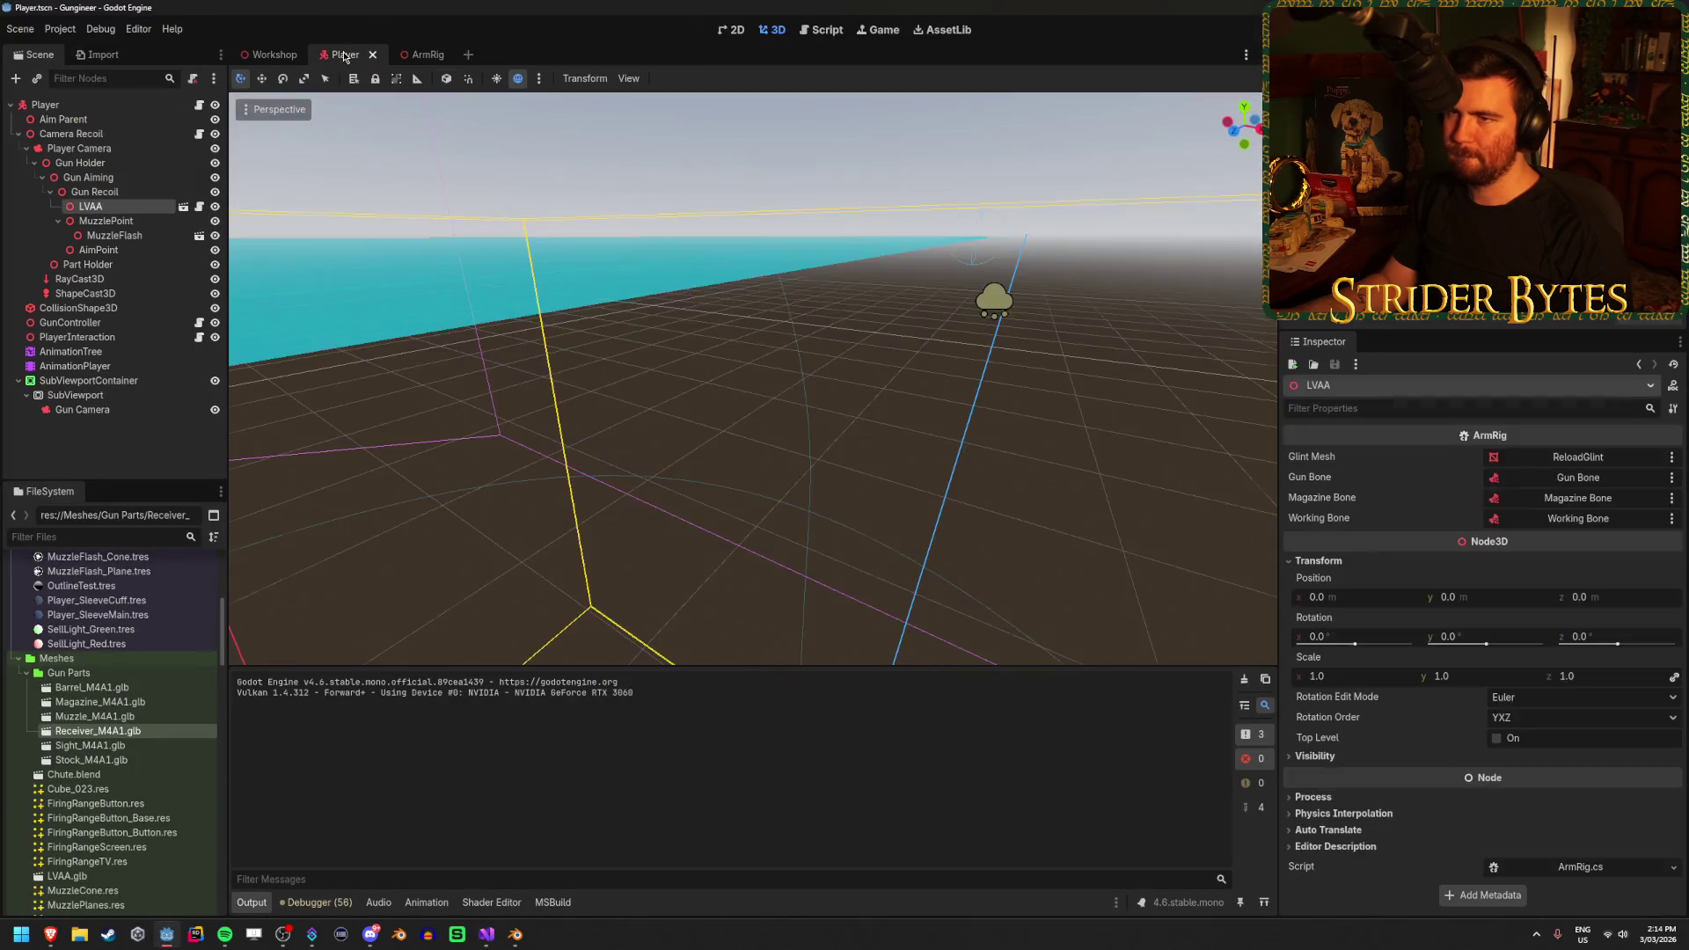
left_click(132, 150)
left_click(82, 410)
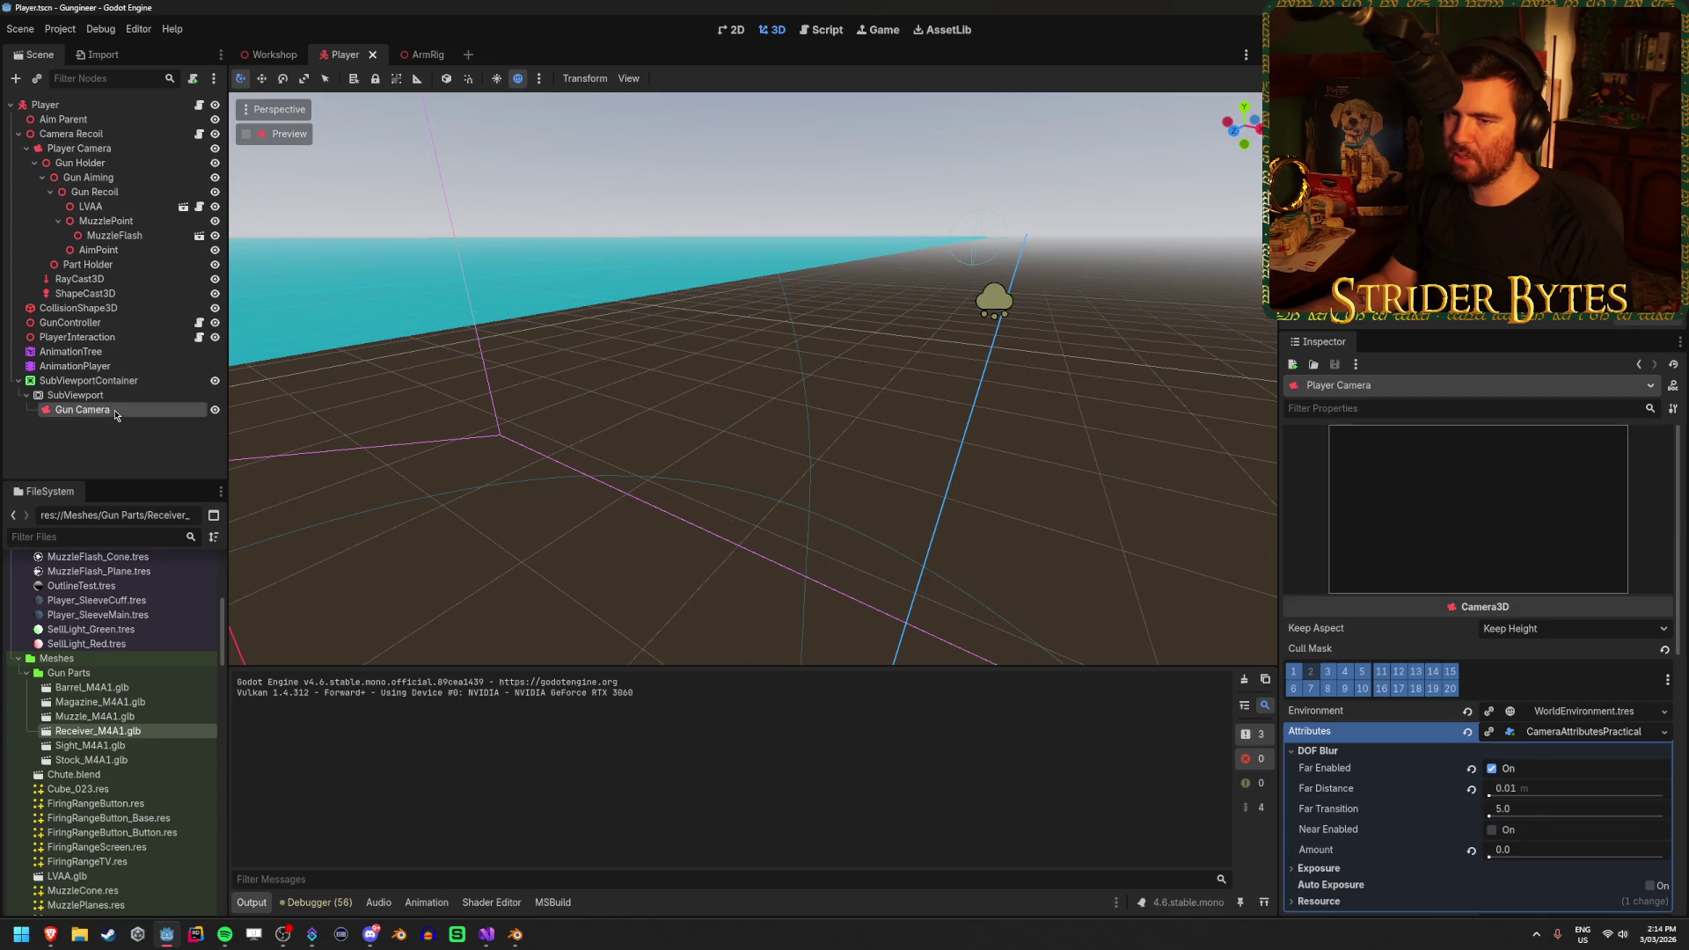
scroll(1395, 586, "down", 2)
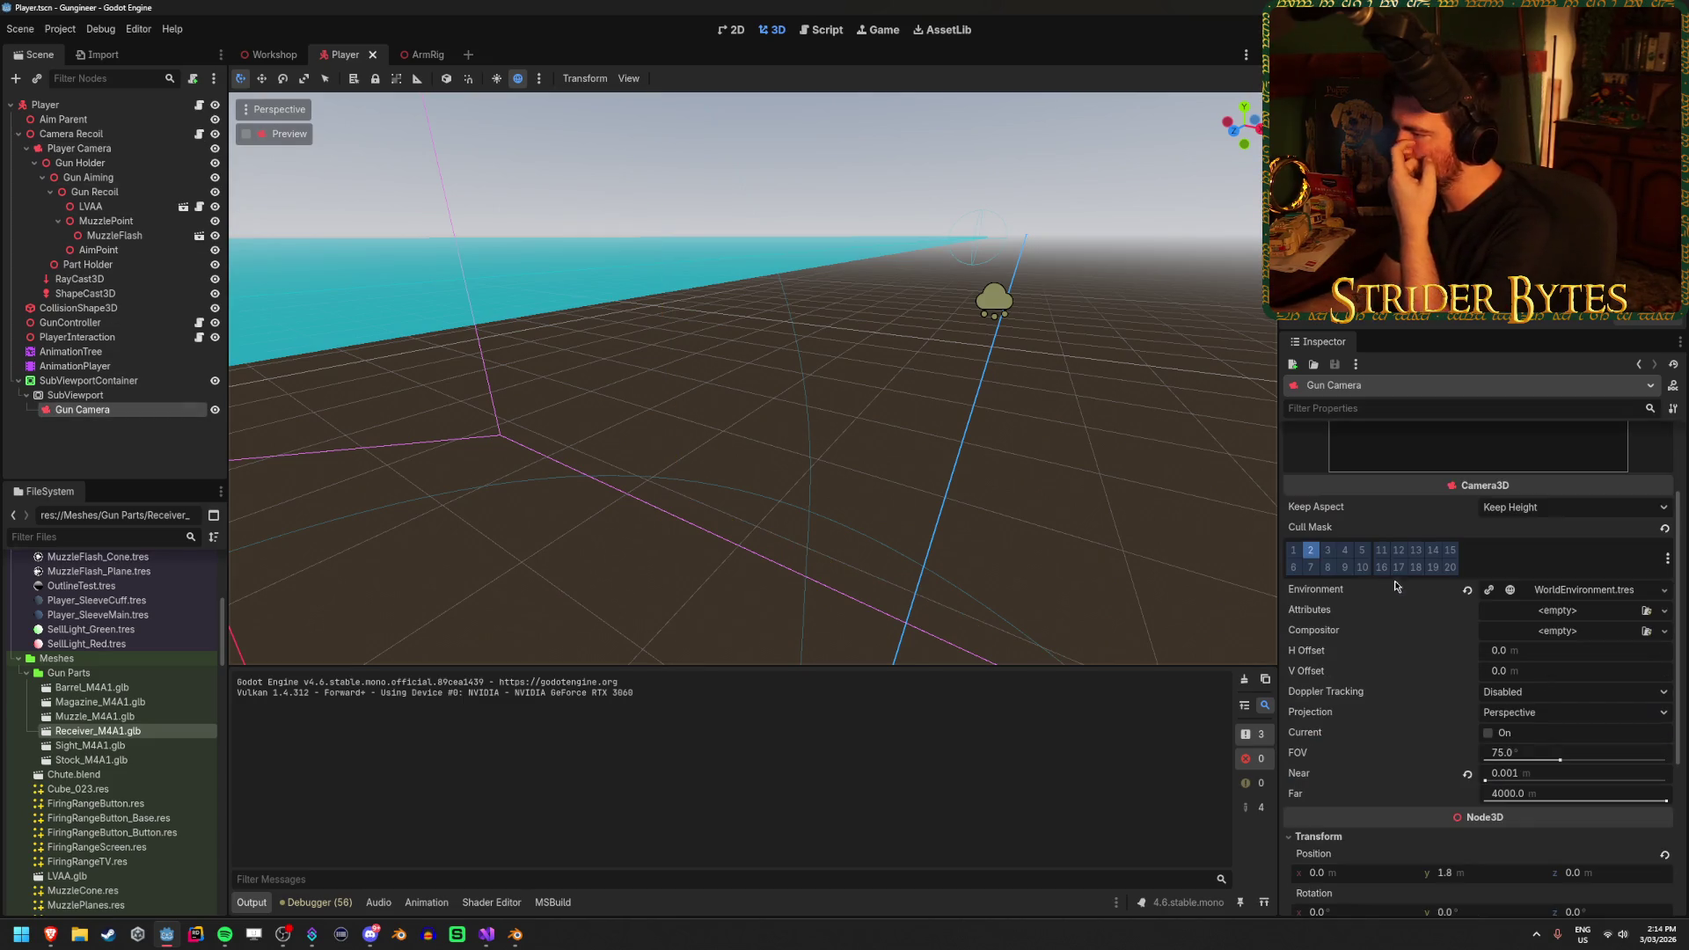
left_click(1604, 589)
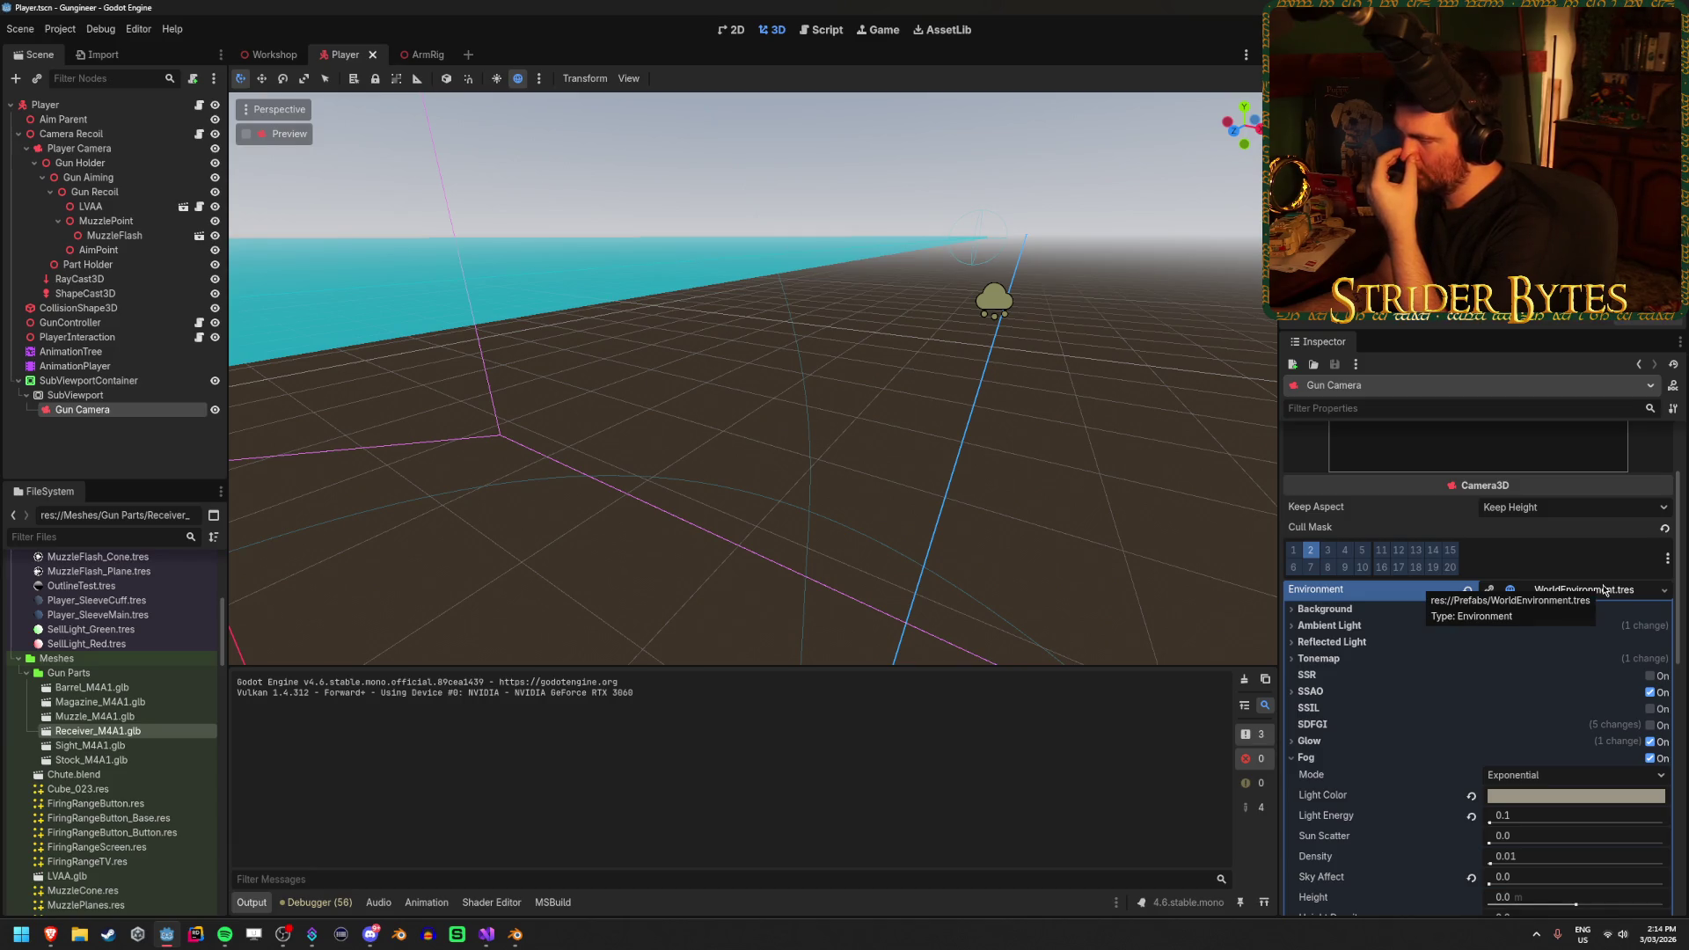
left_click(1603, 590)
left_click(1667, 591)
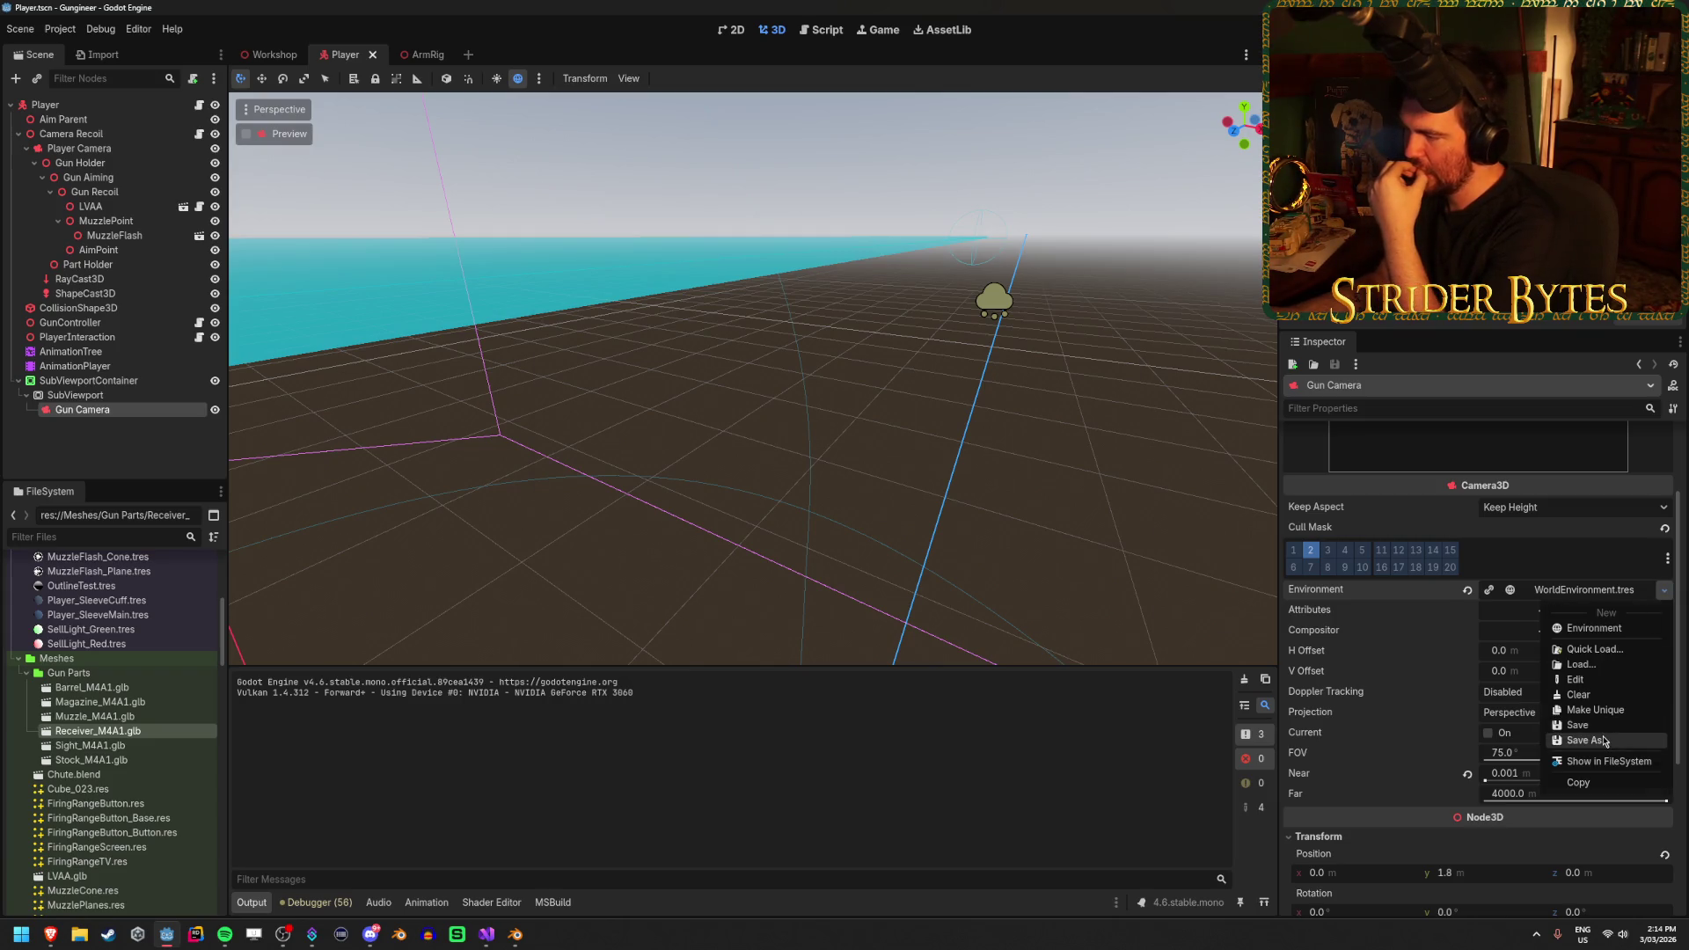
Save the Gun Camera's environment as res://WorldEnvironment.tres
left_click(1588, 740)
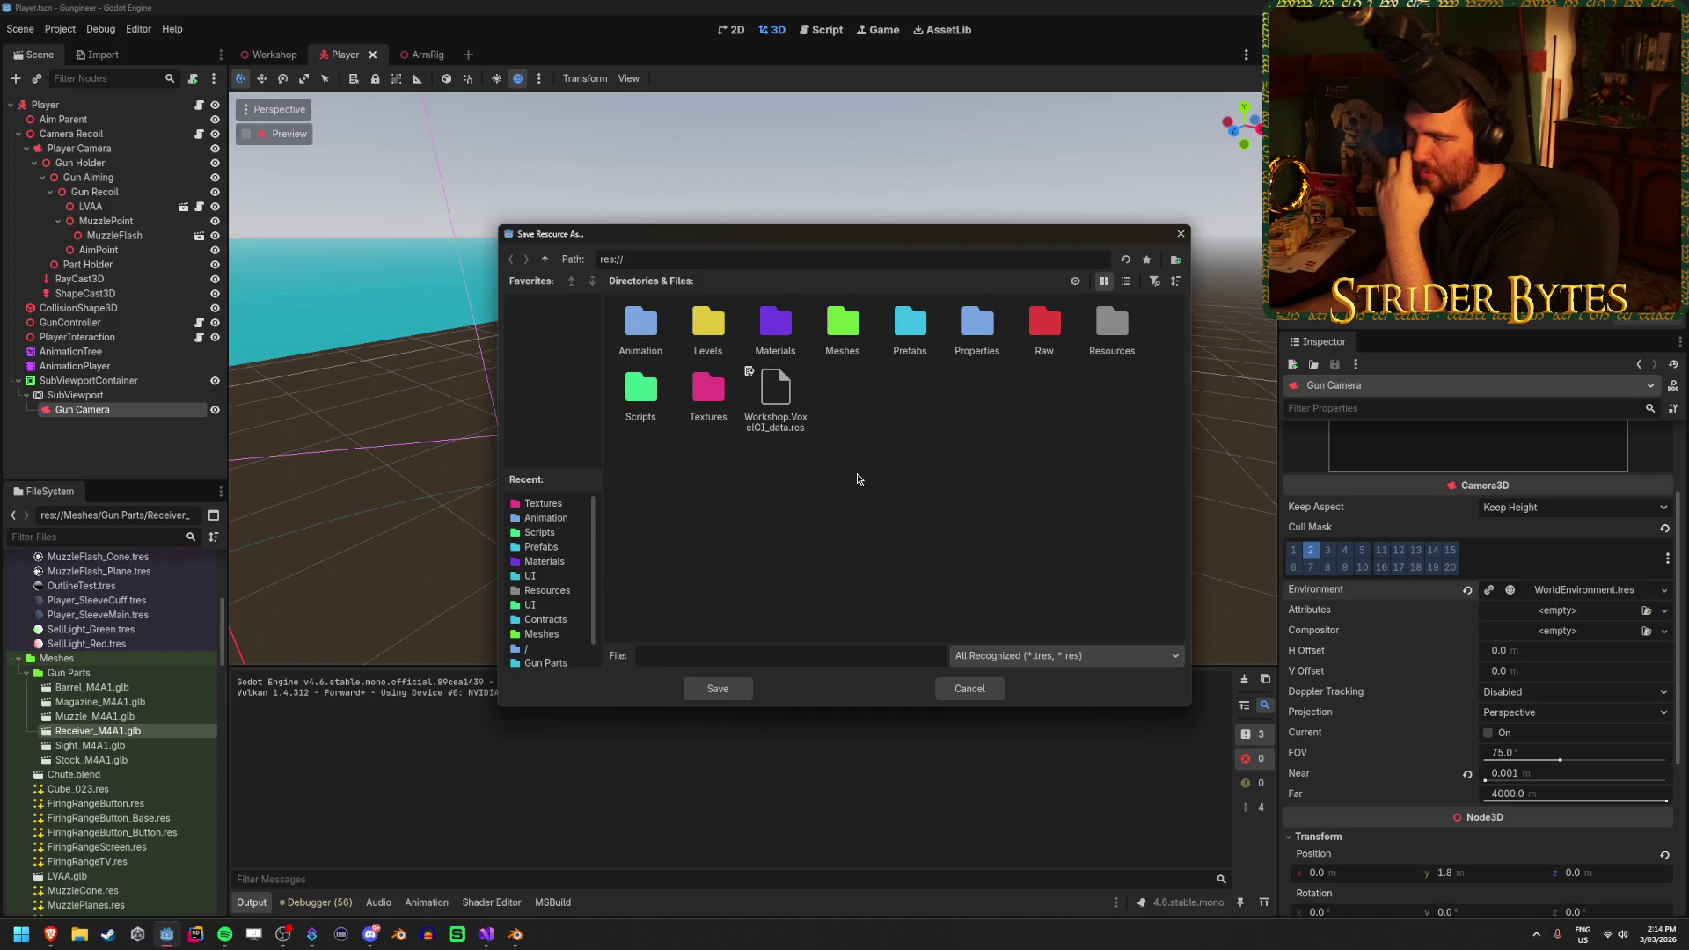
type("Wo")
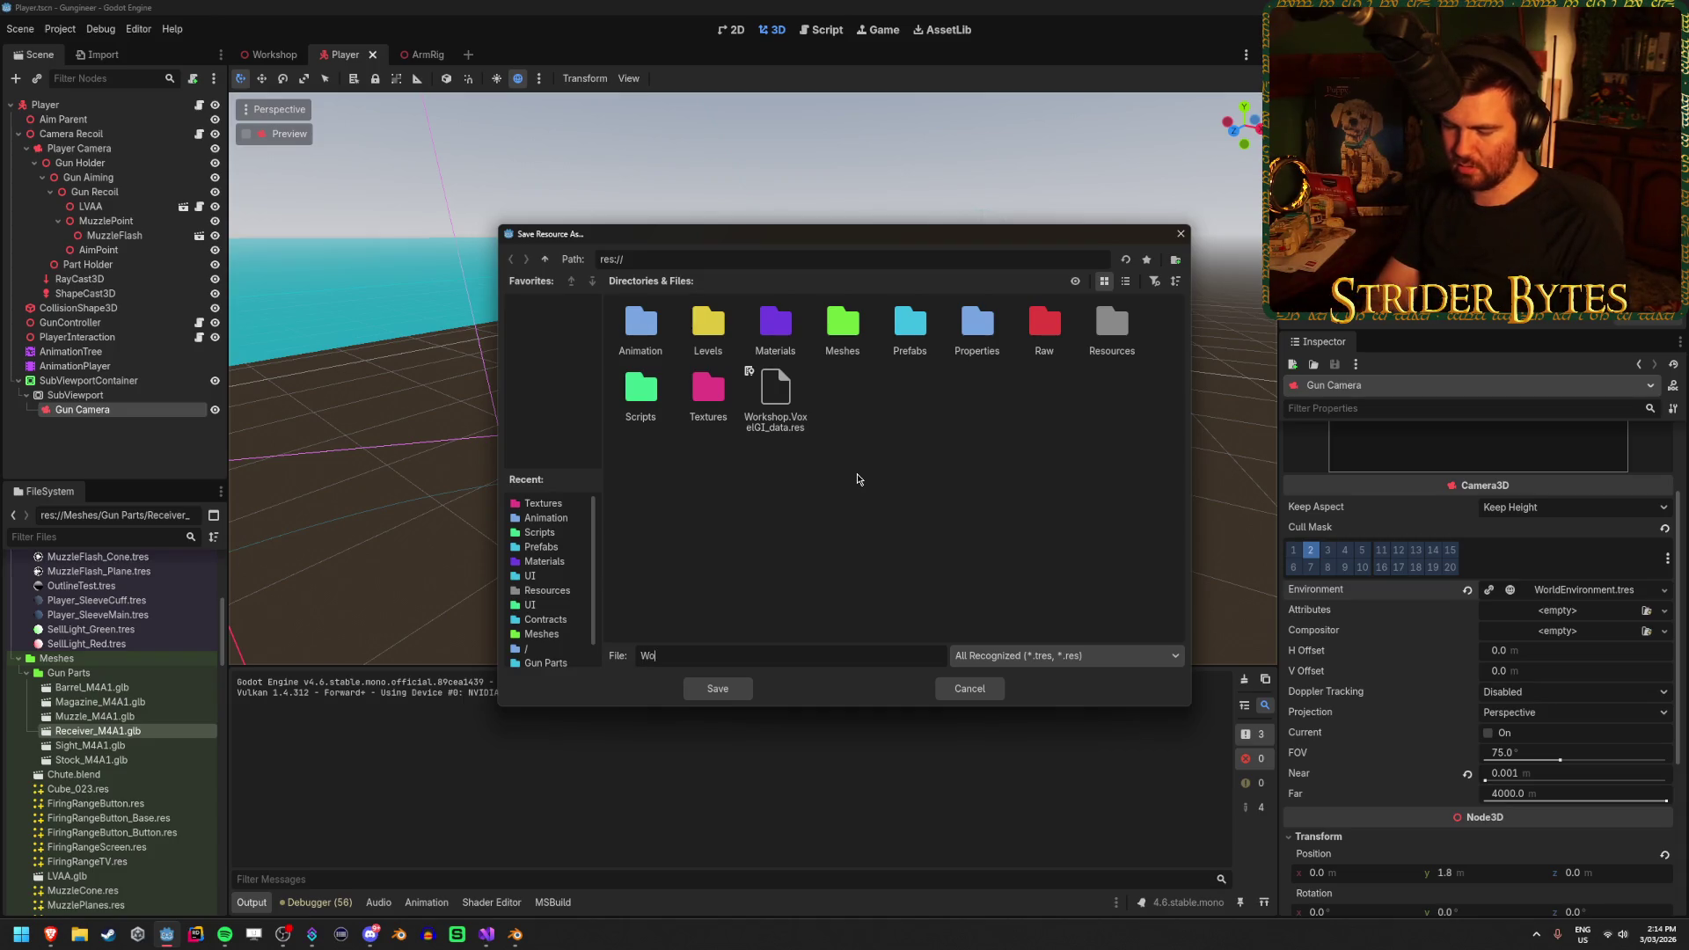
type("rldEnvironment")
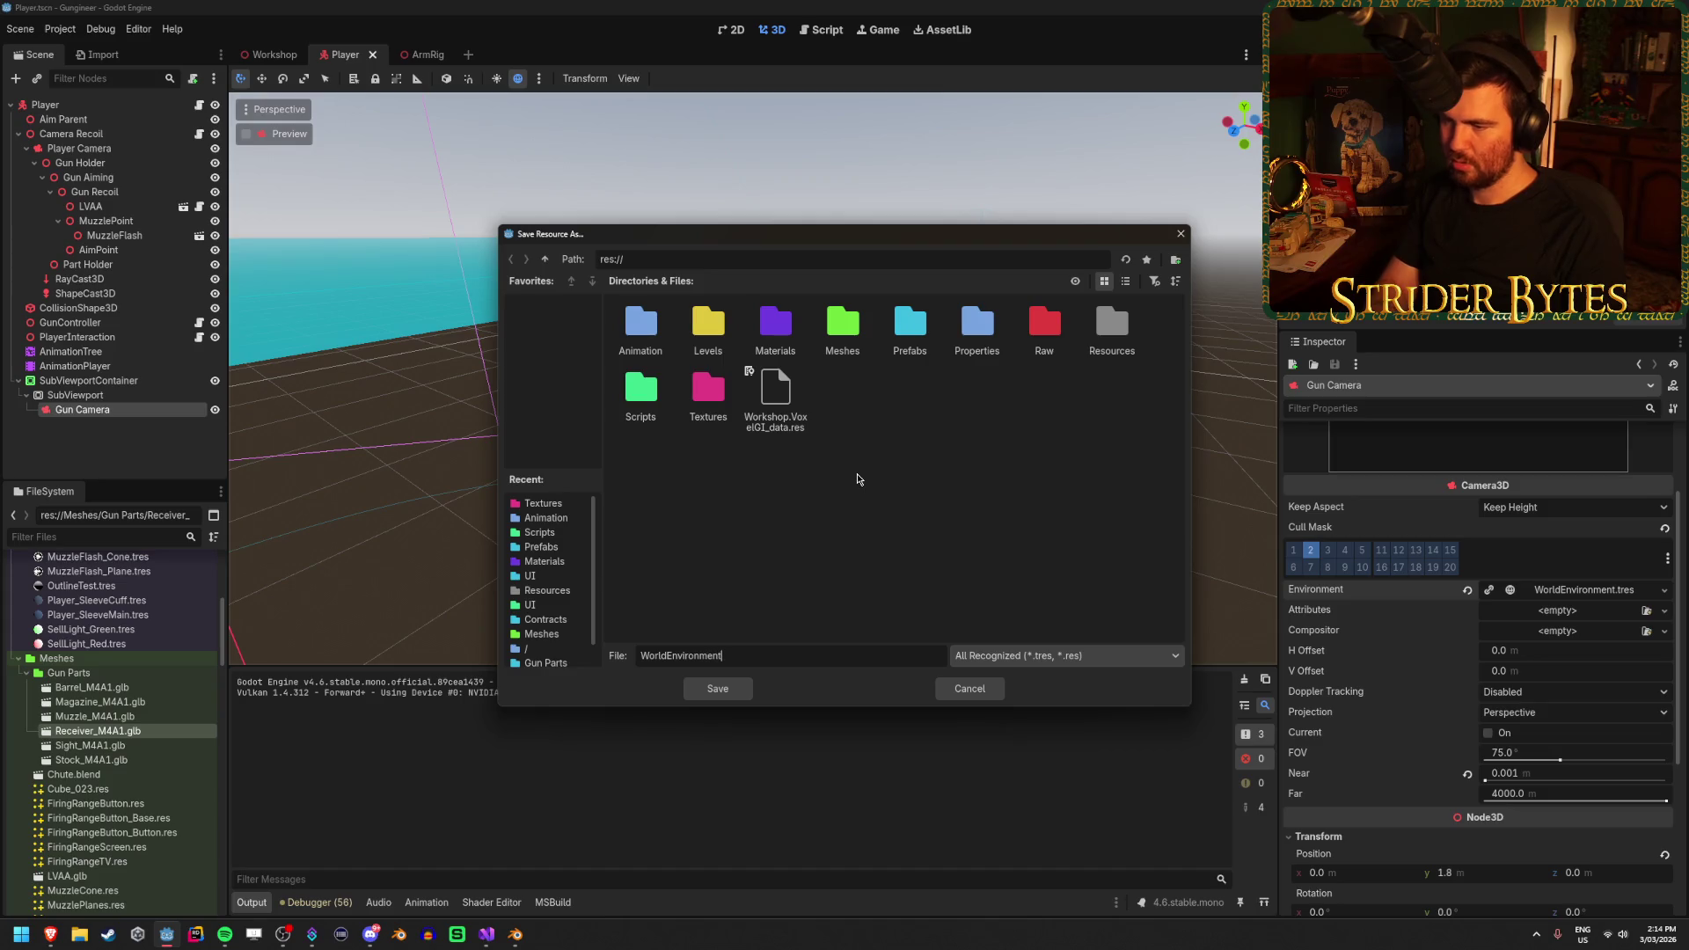
double_click(973, 340)
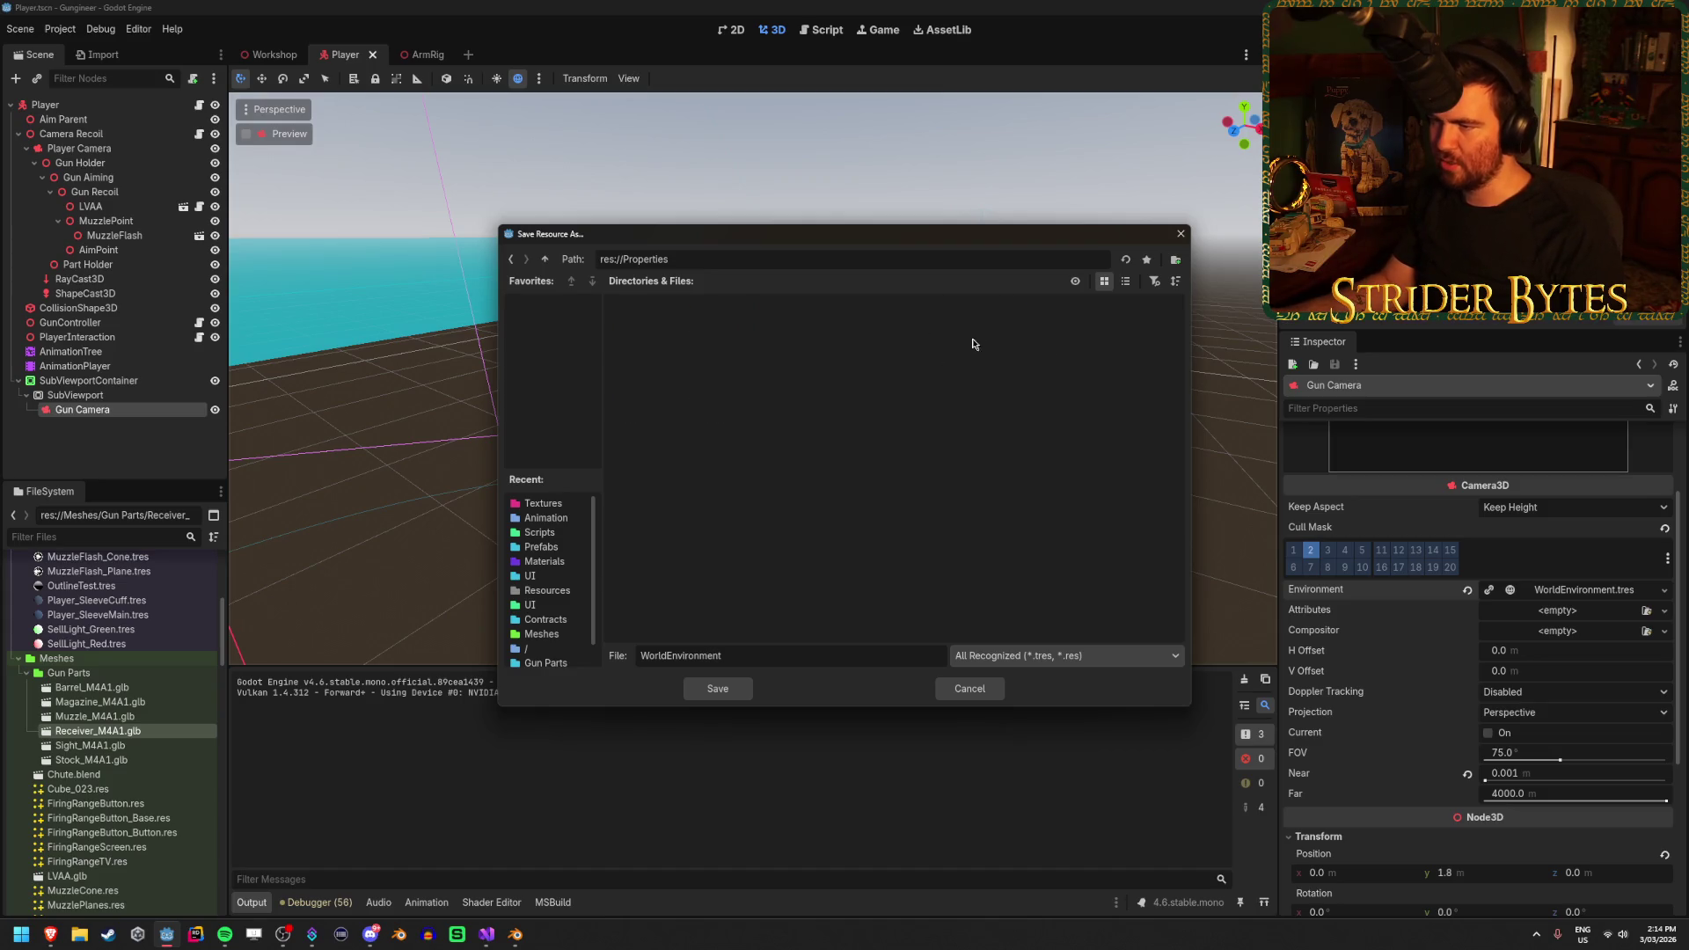
left_click(544, 260)
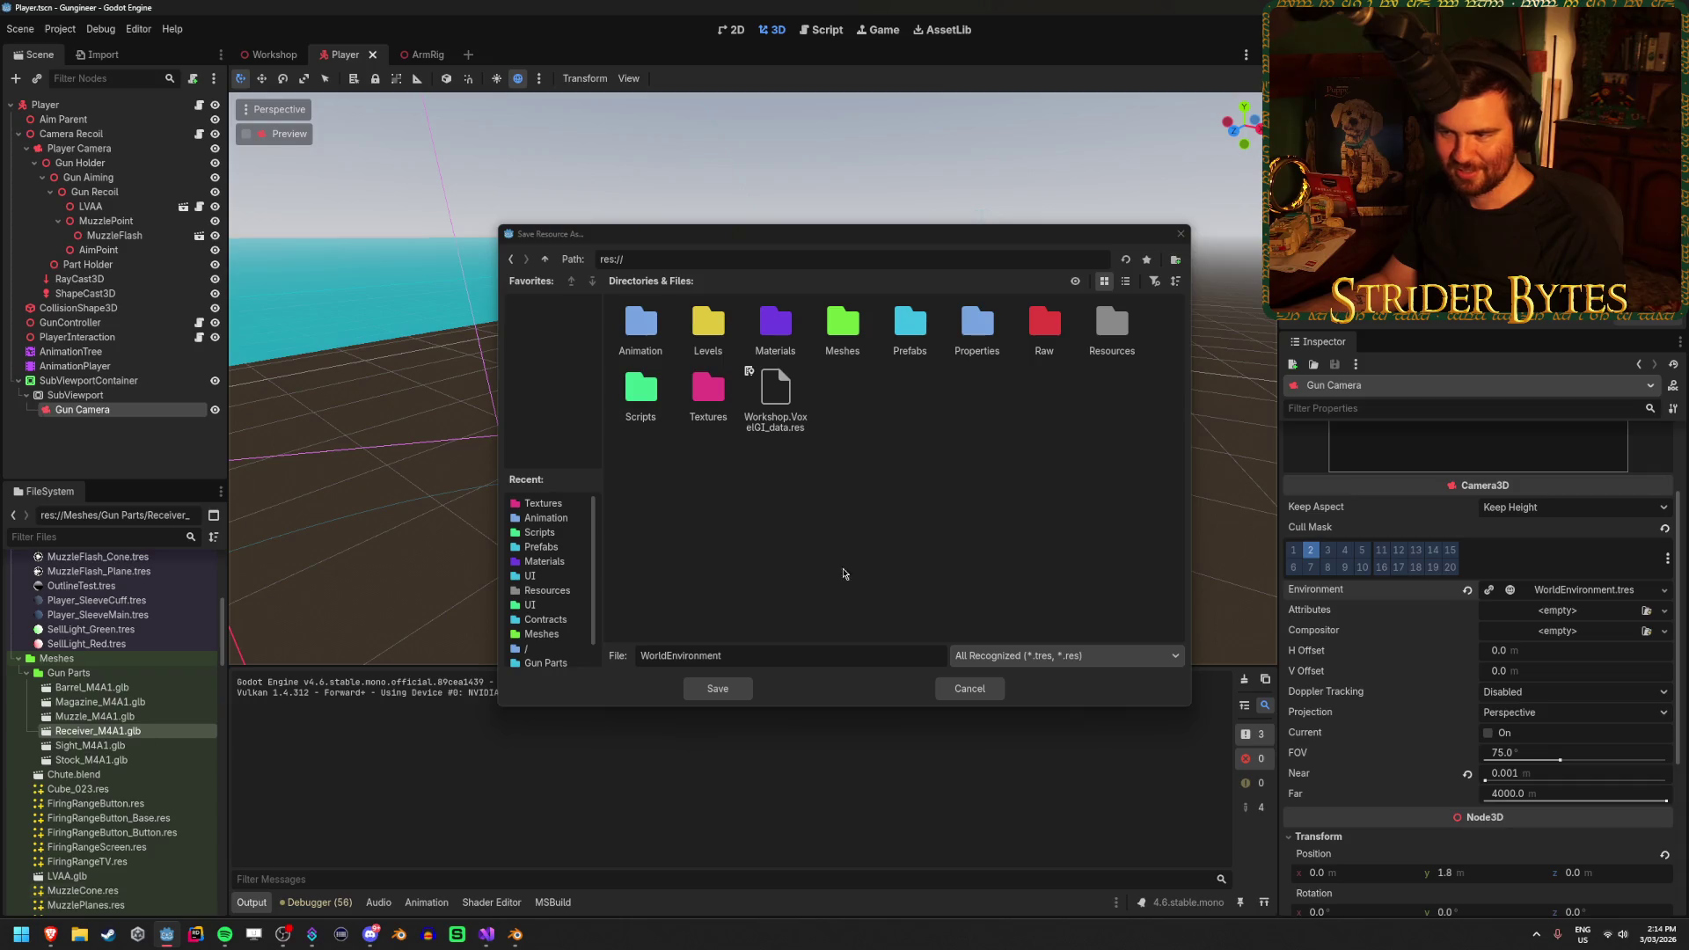
type(".res")
key("BackSpace")
key("BackSpace")
key("BackSpace")
type("tres")
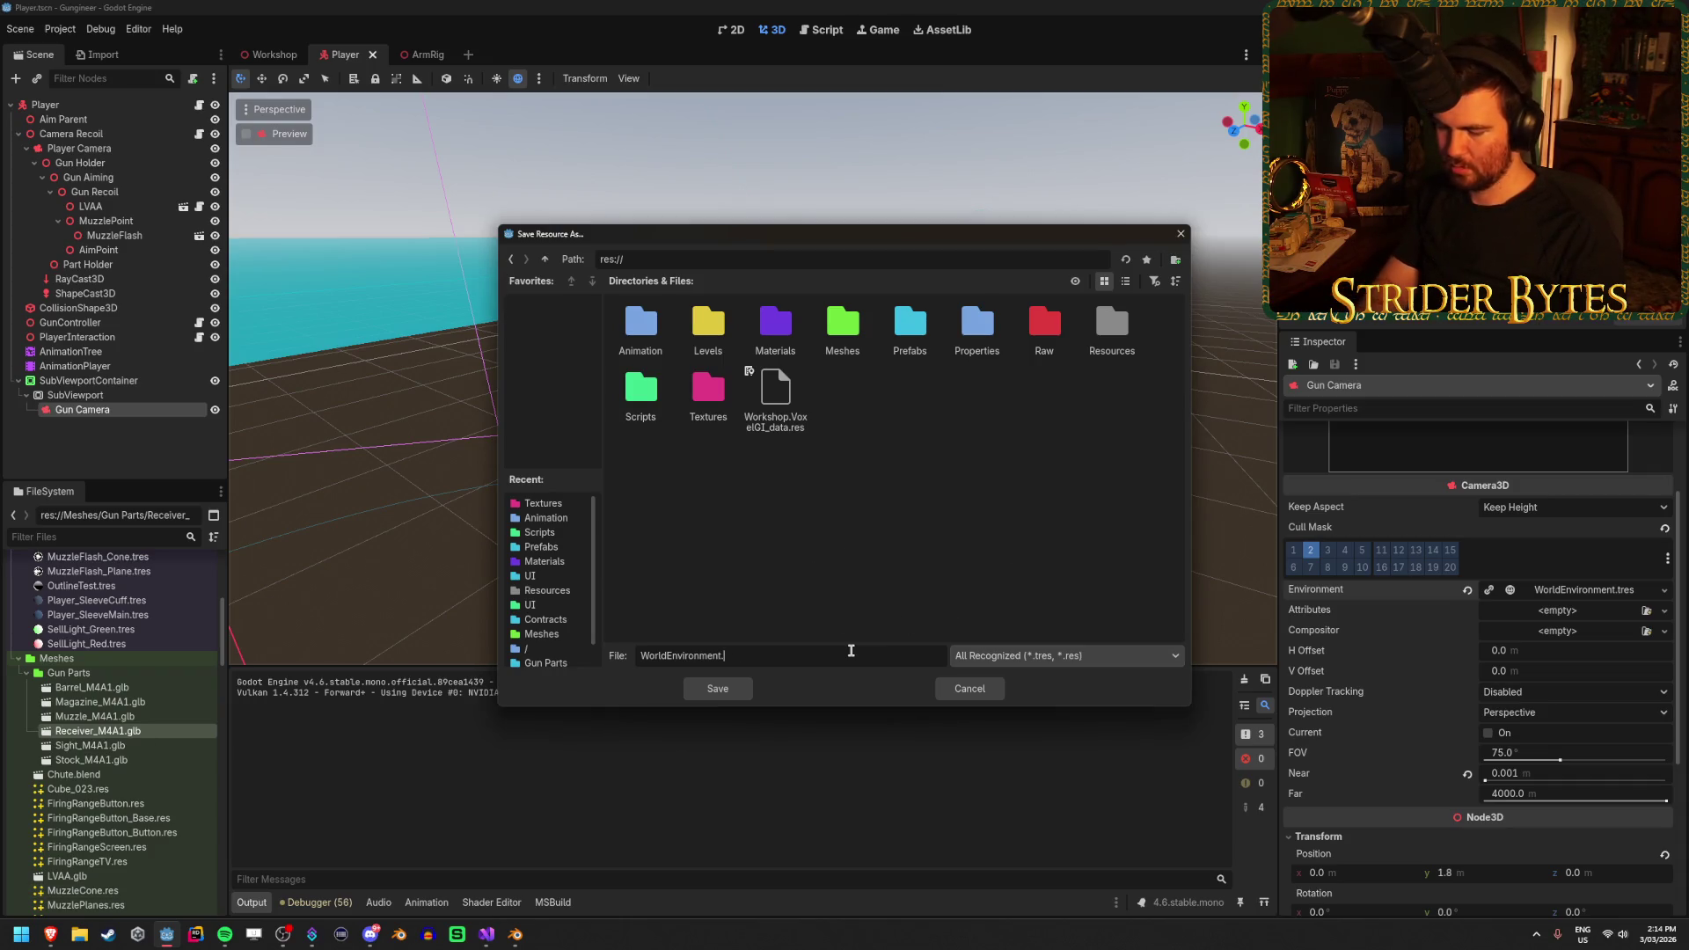
left_click(740, 694)
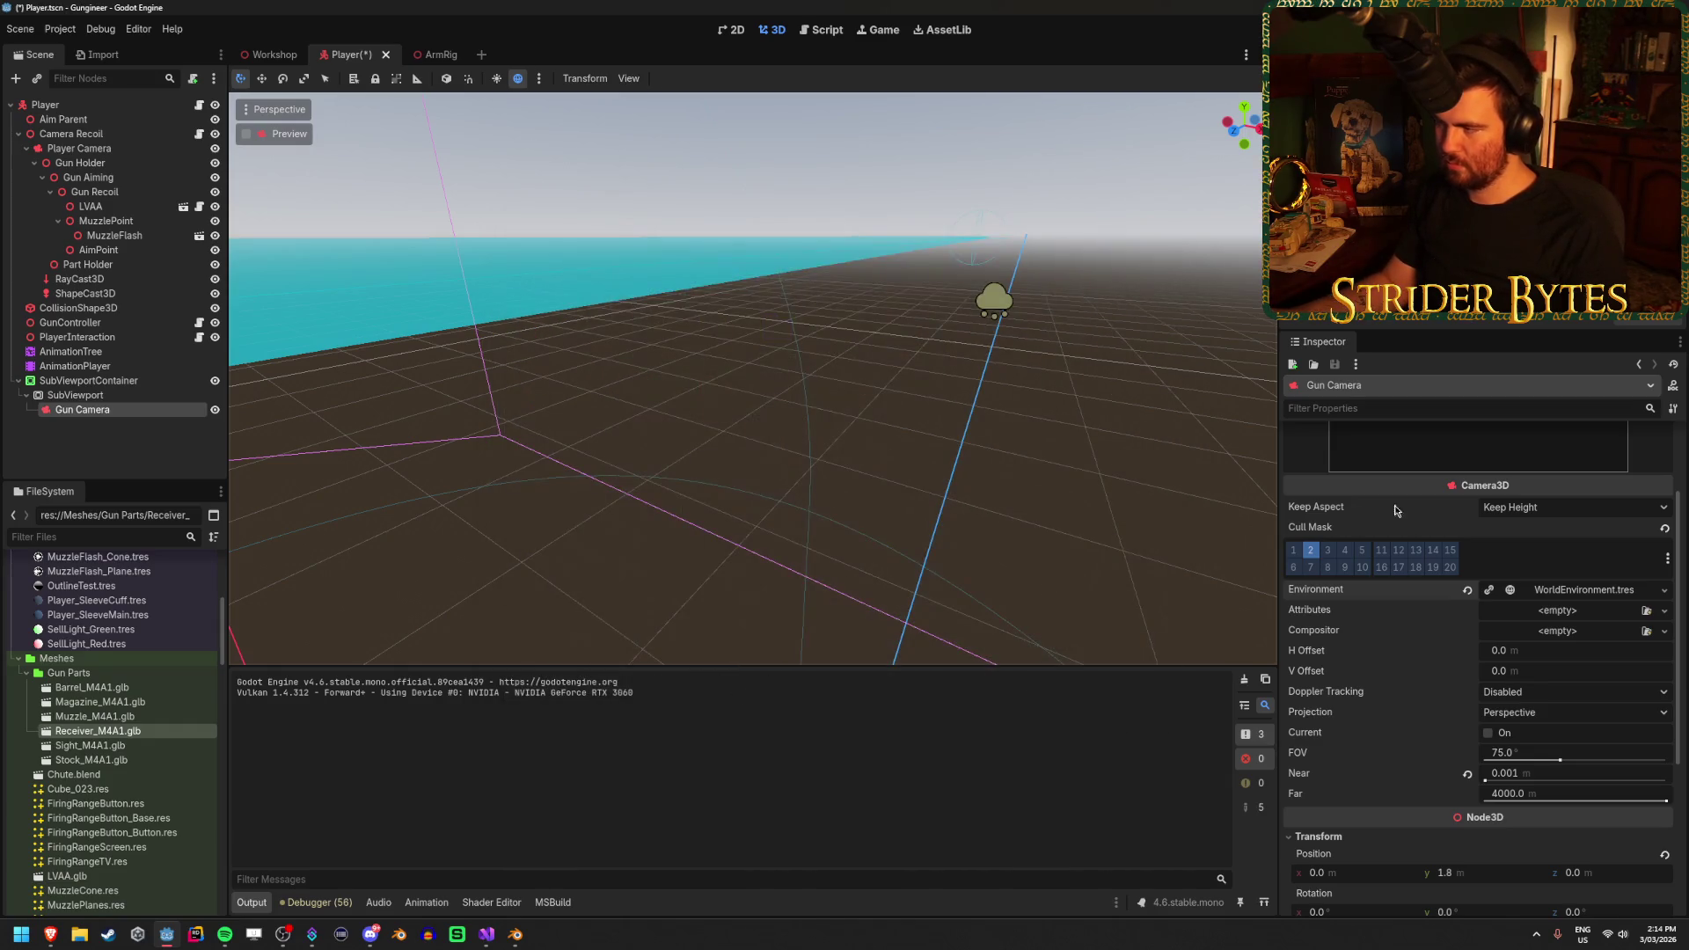
Quick-load the Prefabs WorldEnvironment.tres onto the Gun Camera, then revert its Environment to empty
left_click(1597, 590)
left_click(1597, 589)
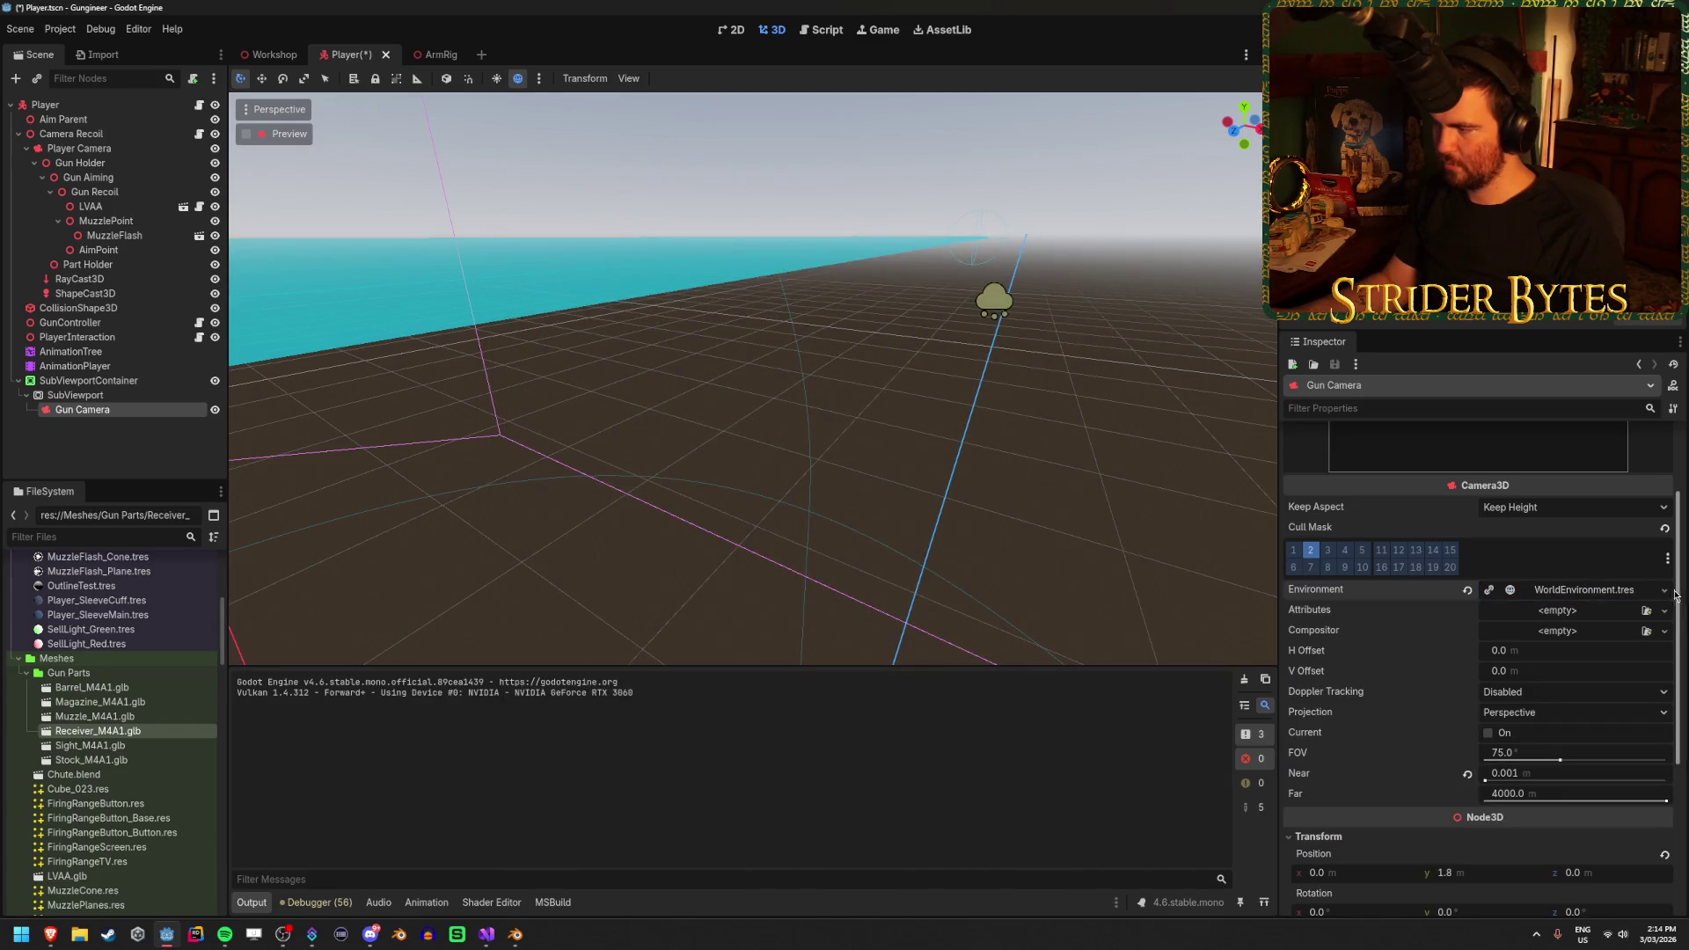
left_click(1664, 589)
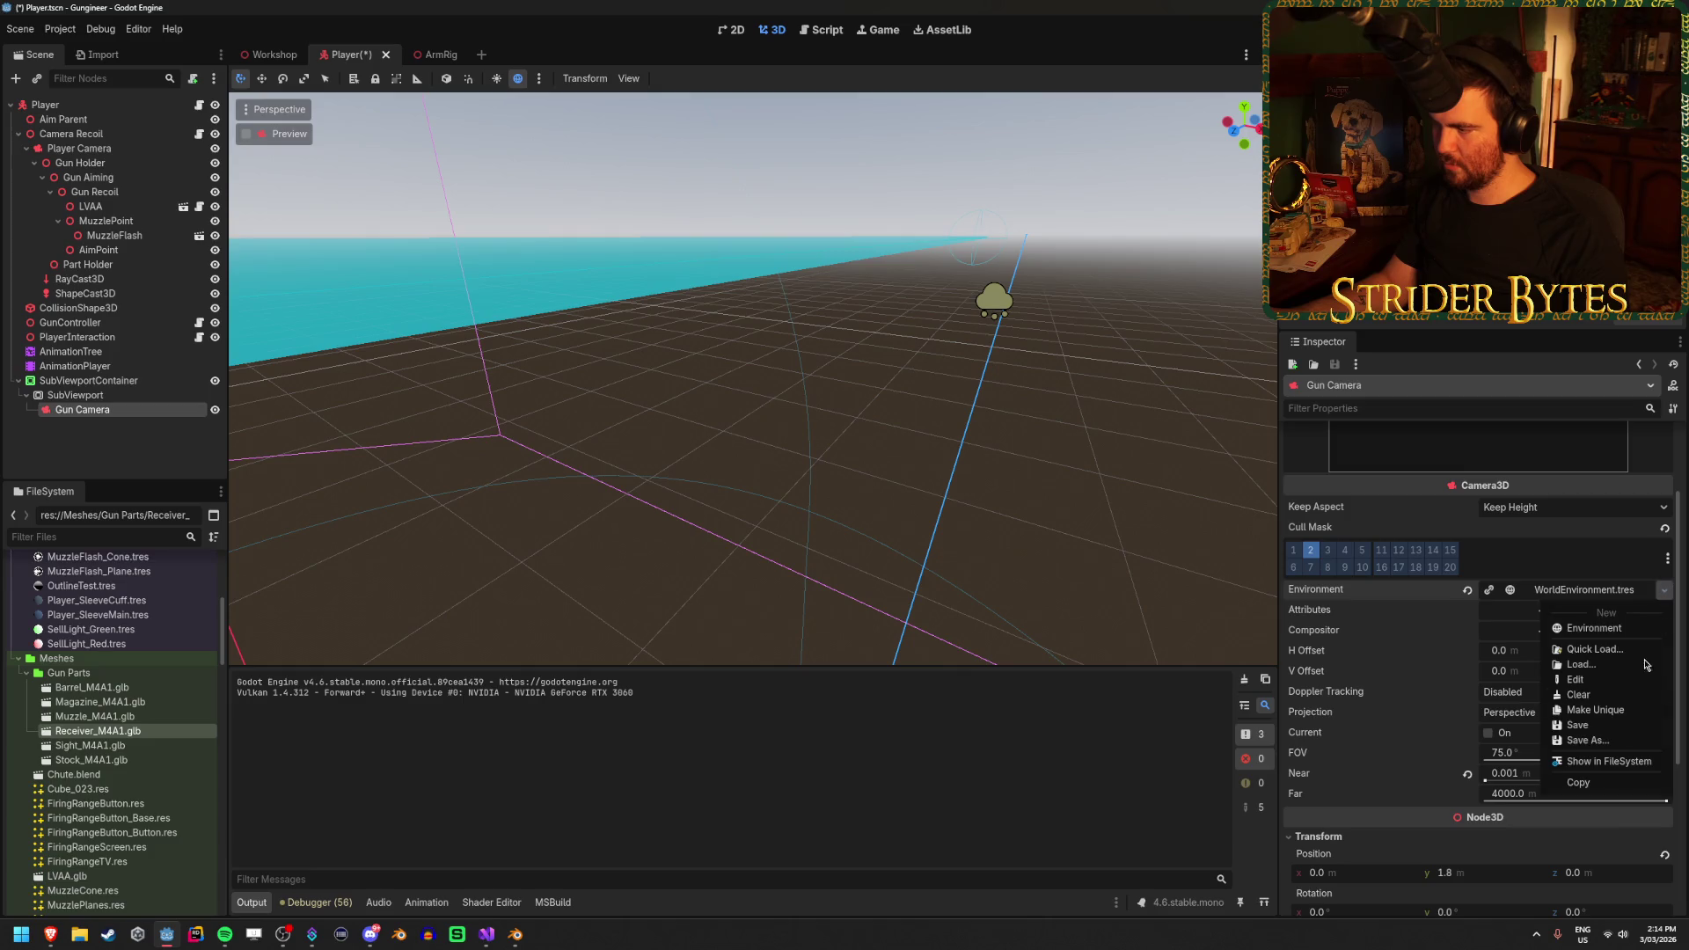
left_click(1596, 649)
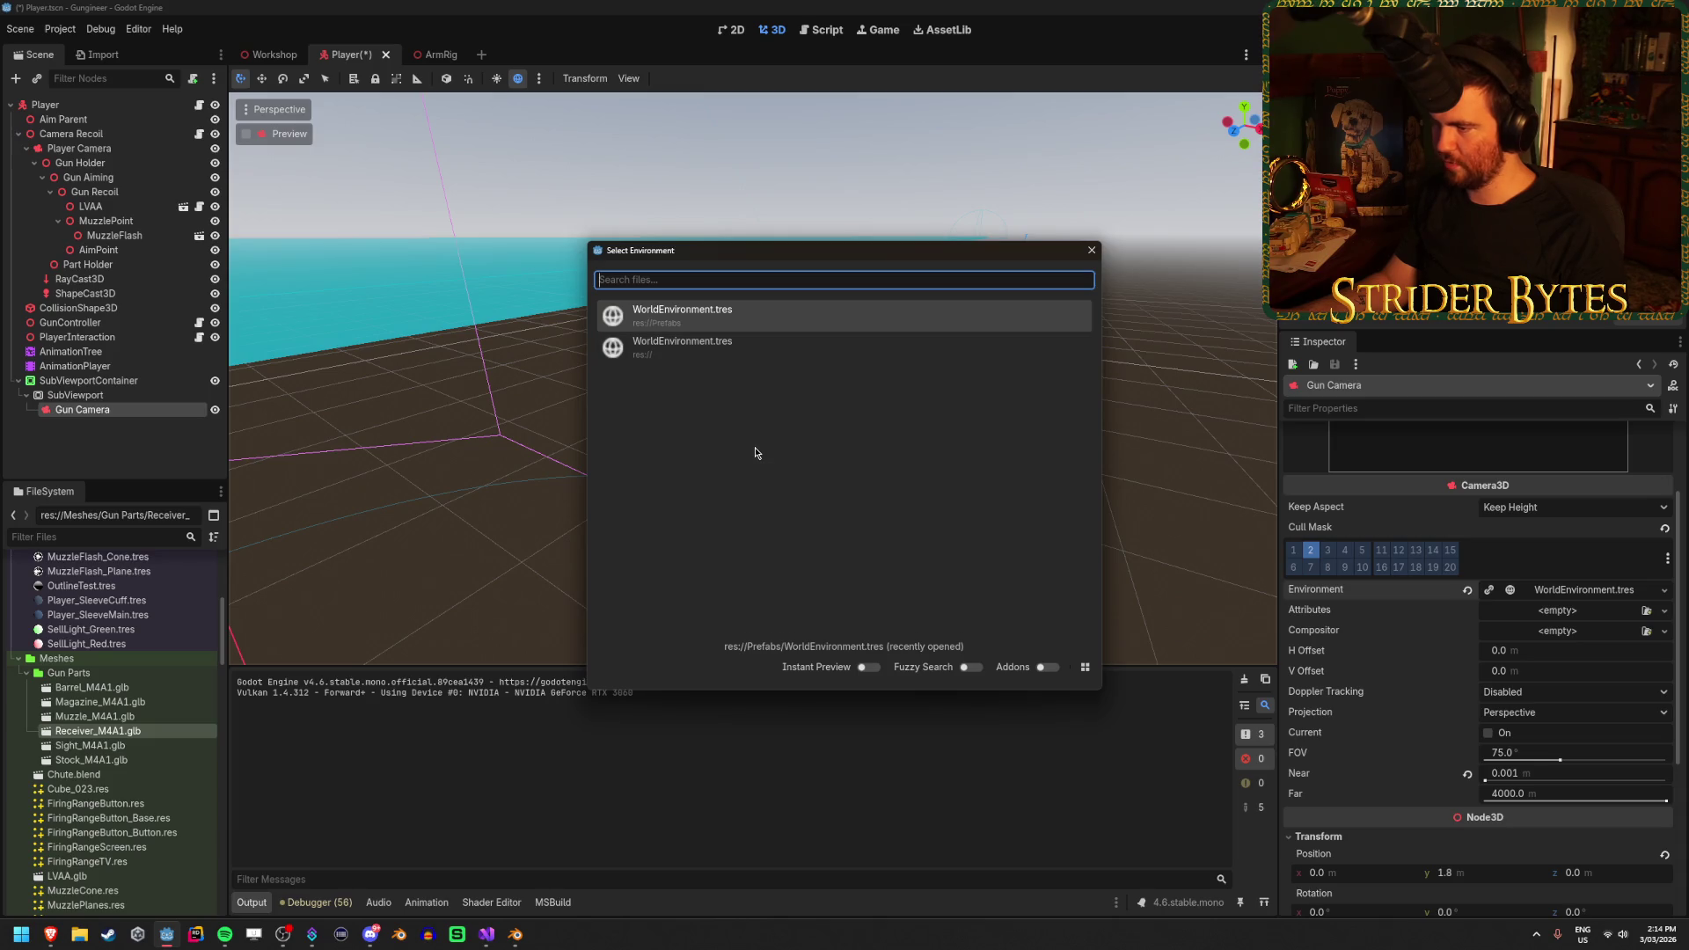
double_click(757, 322)
left_click(1467, 591)
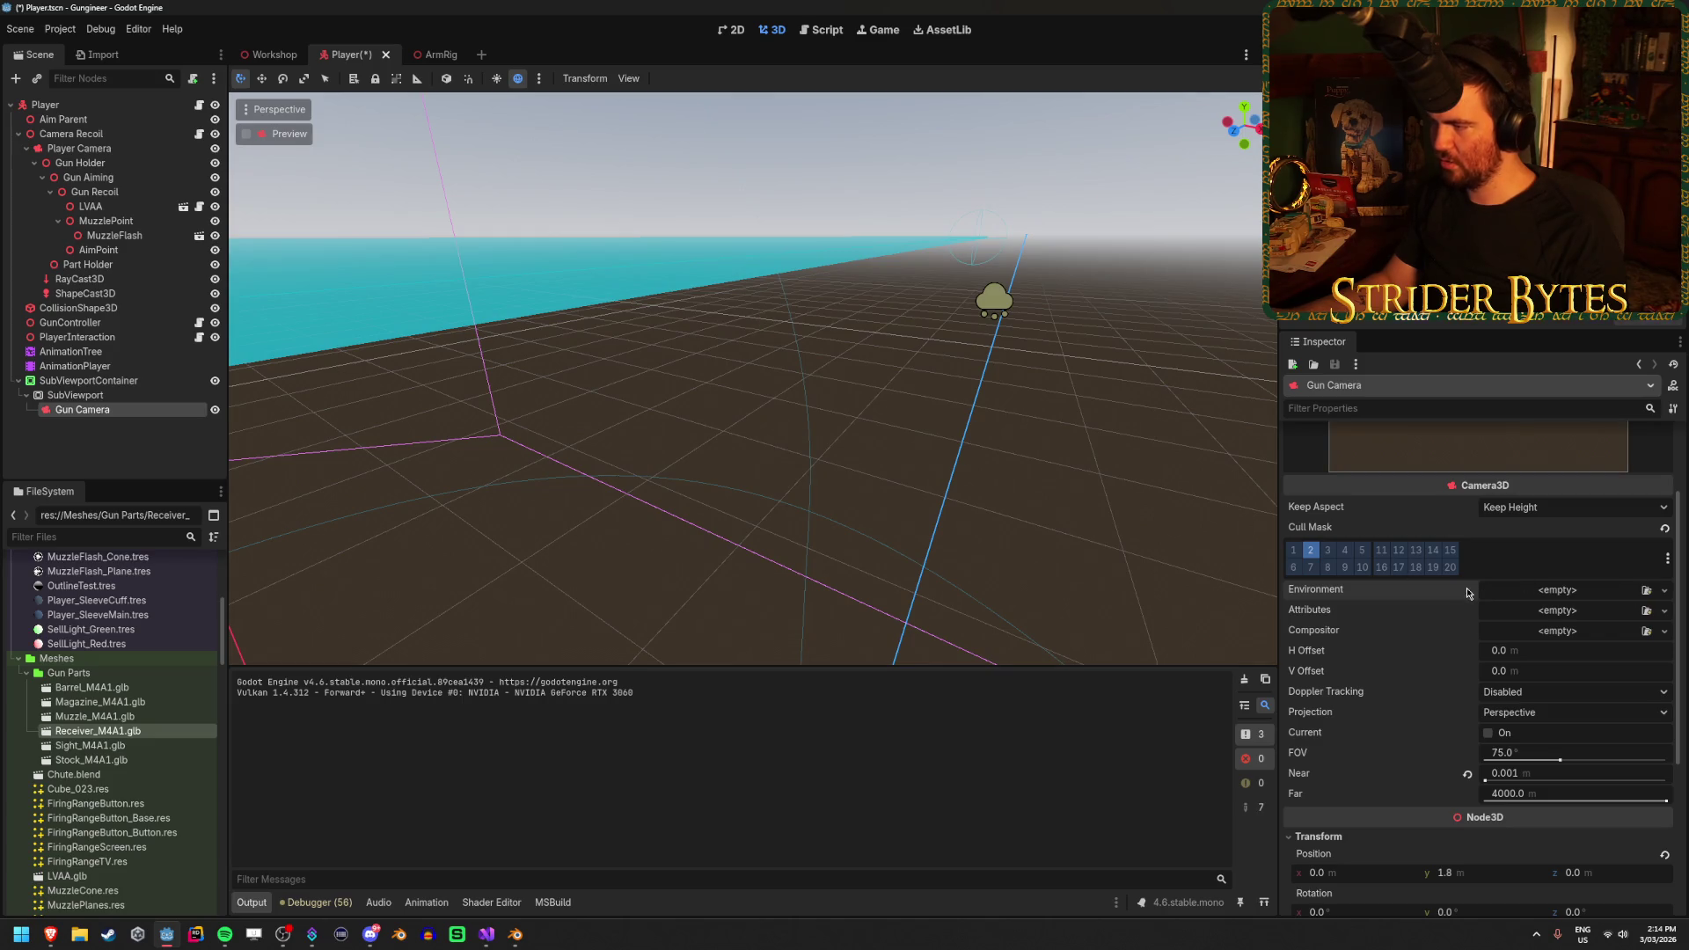
left_click(1647, 590)
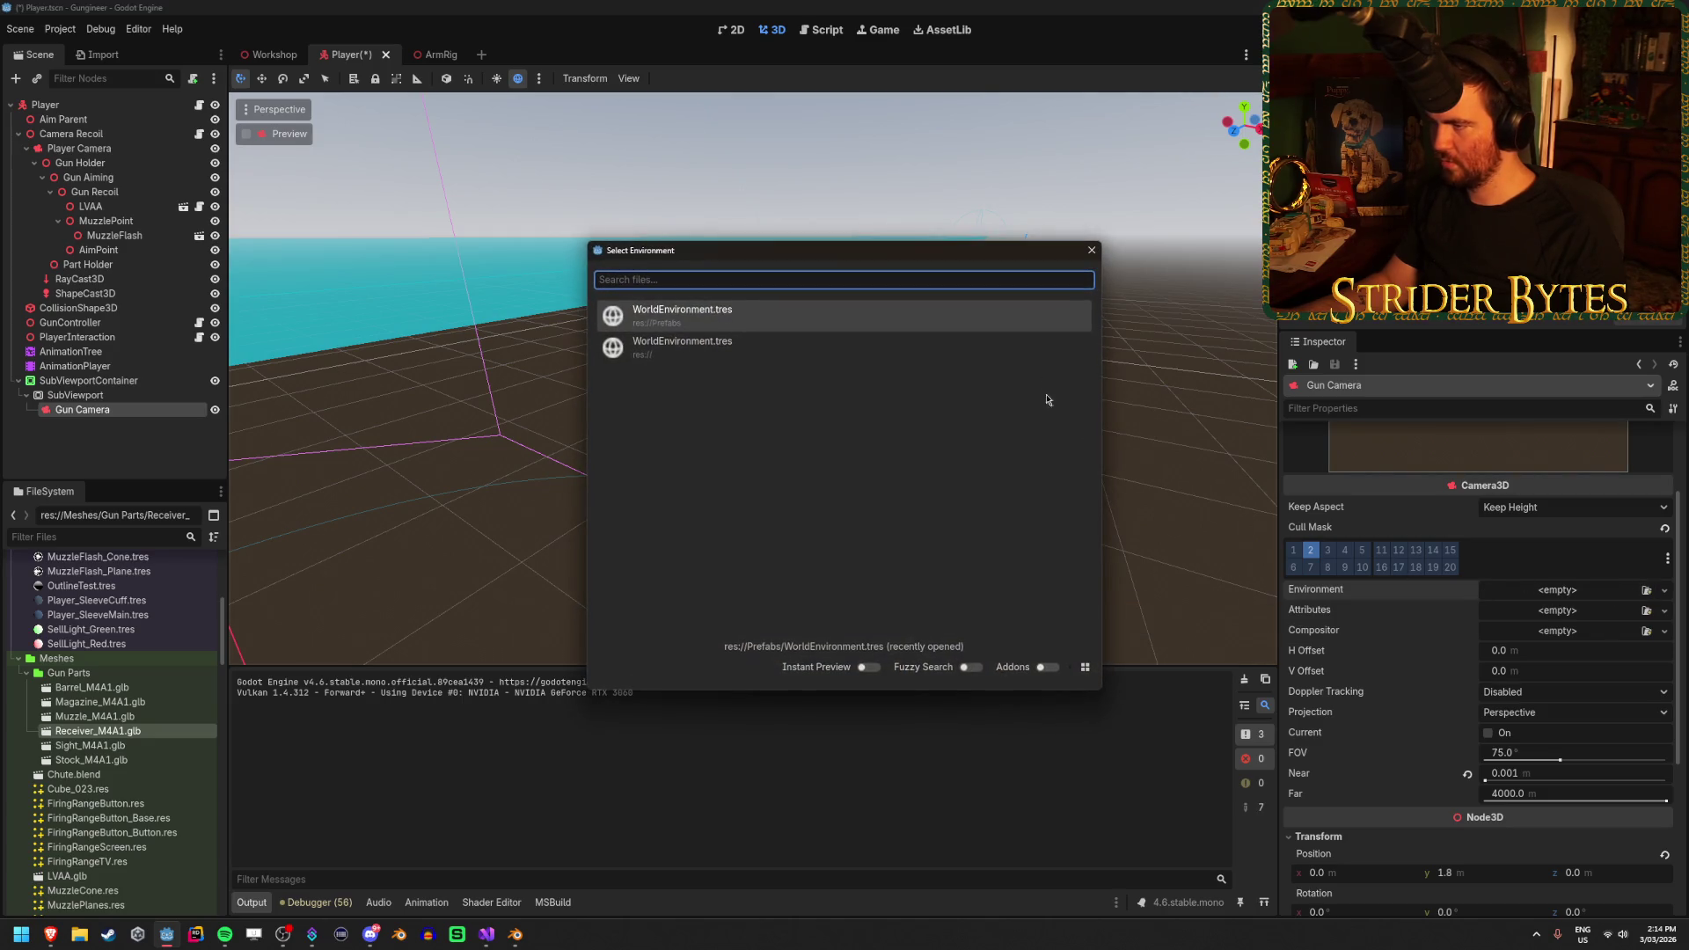
left_click(1096, 252)
Remove the root-folder WorldEnvironment.tres and save the Player scene
scroll(155, 880, "down", 15)
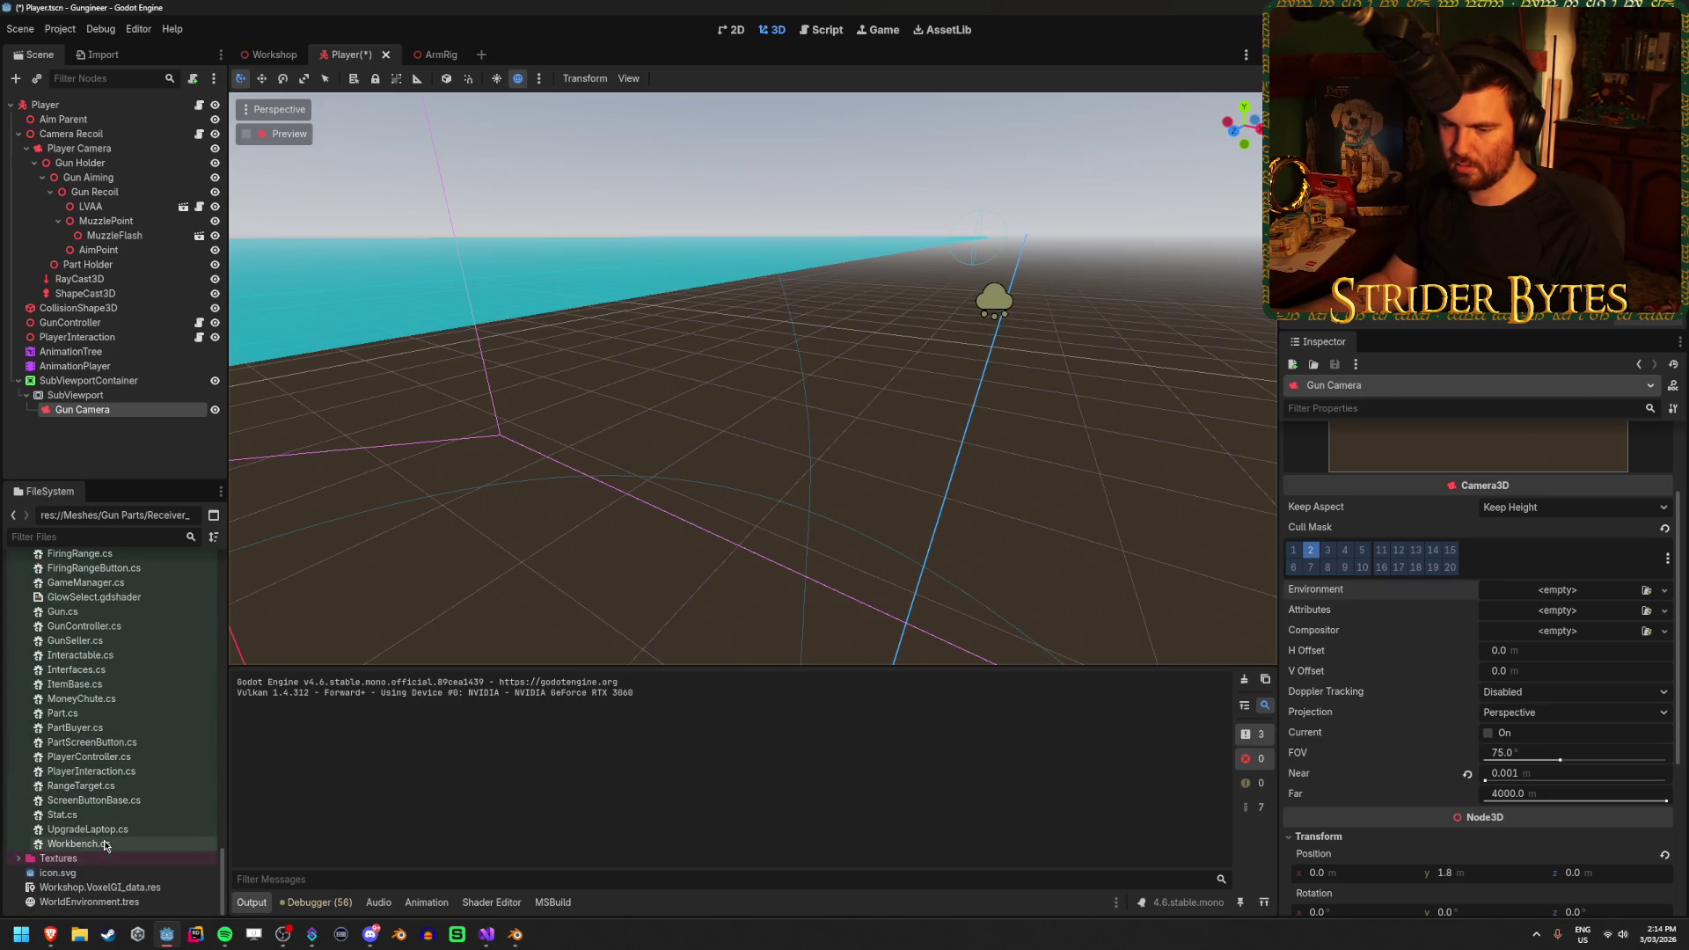
double_click(156, 890)
key("Escape")
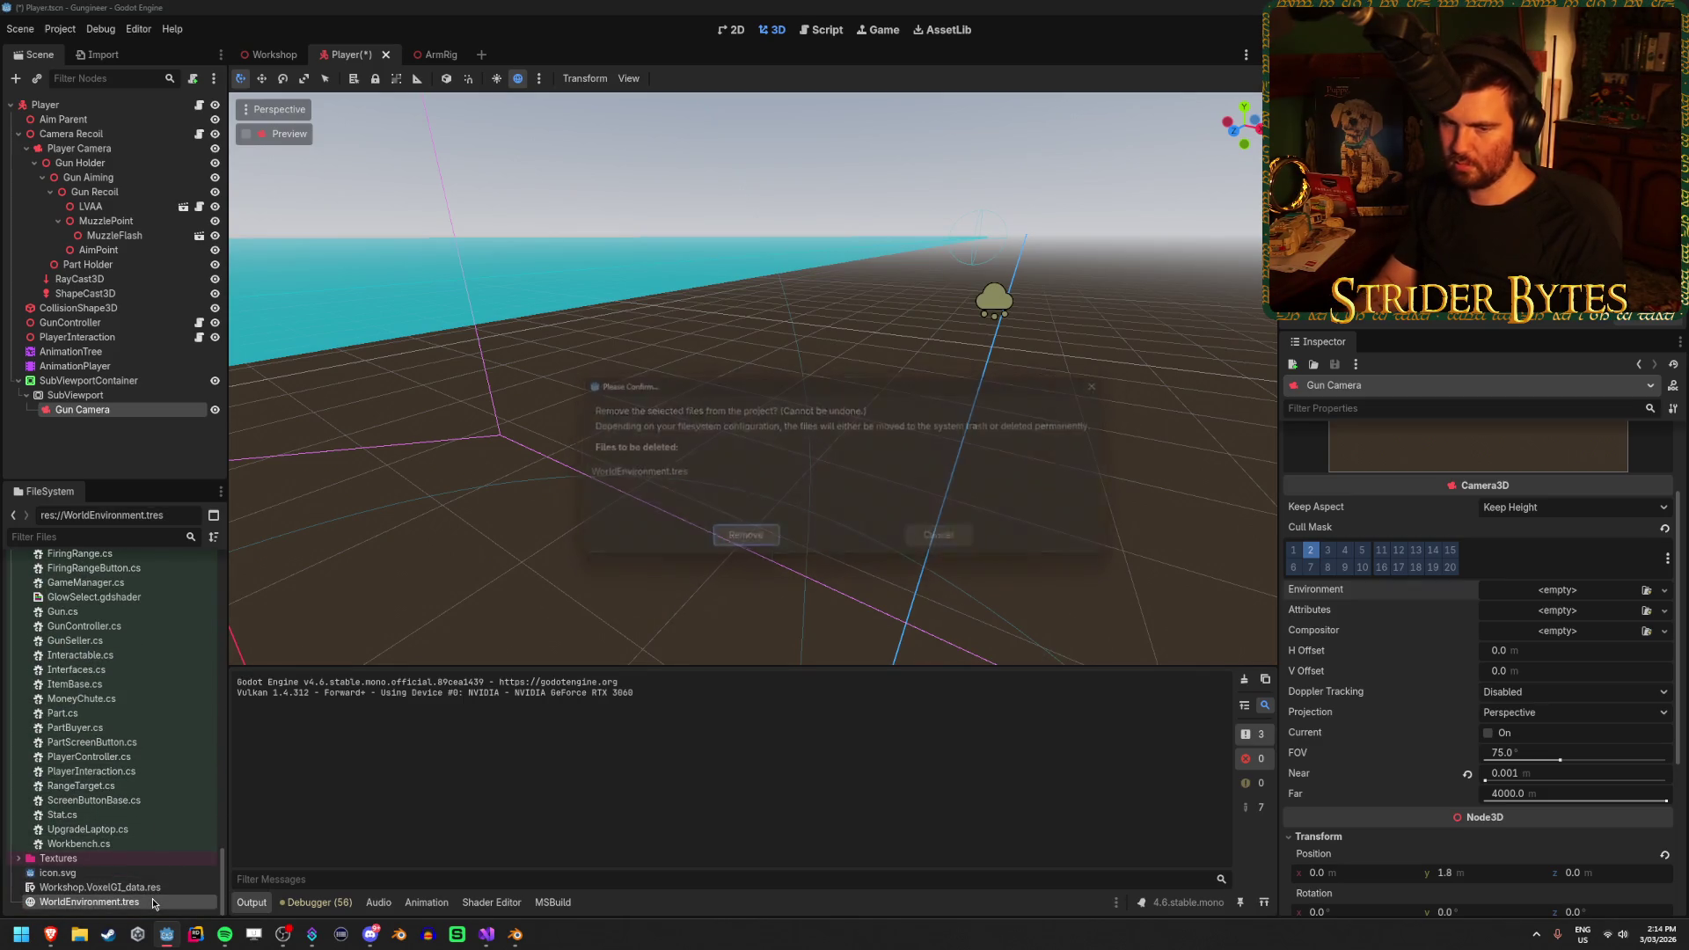
key("ctrl+s")
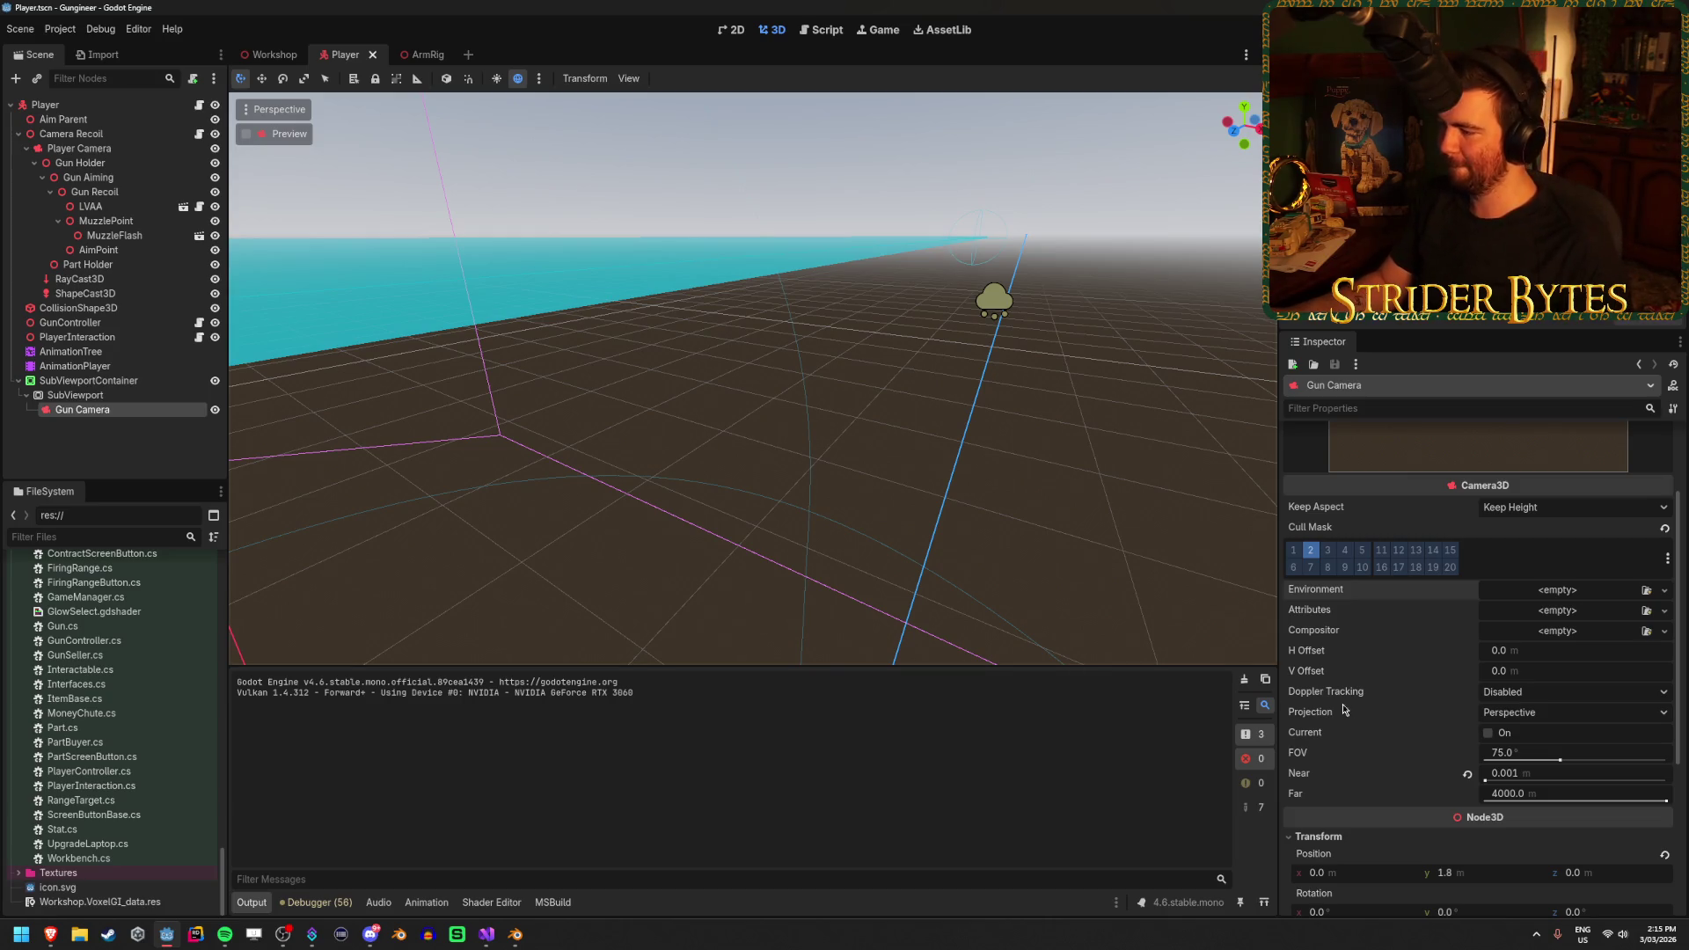
Assign WorldEnvironment.tres to the Gun Camera's Environment and inspect its settings
scroll(1397, 691, "down", 5)
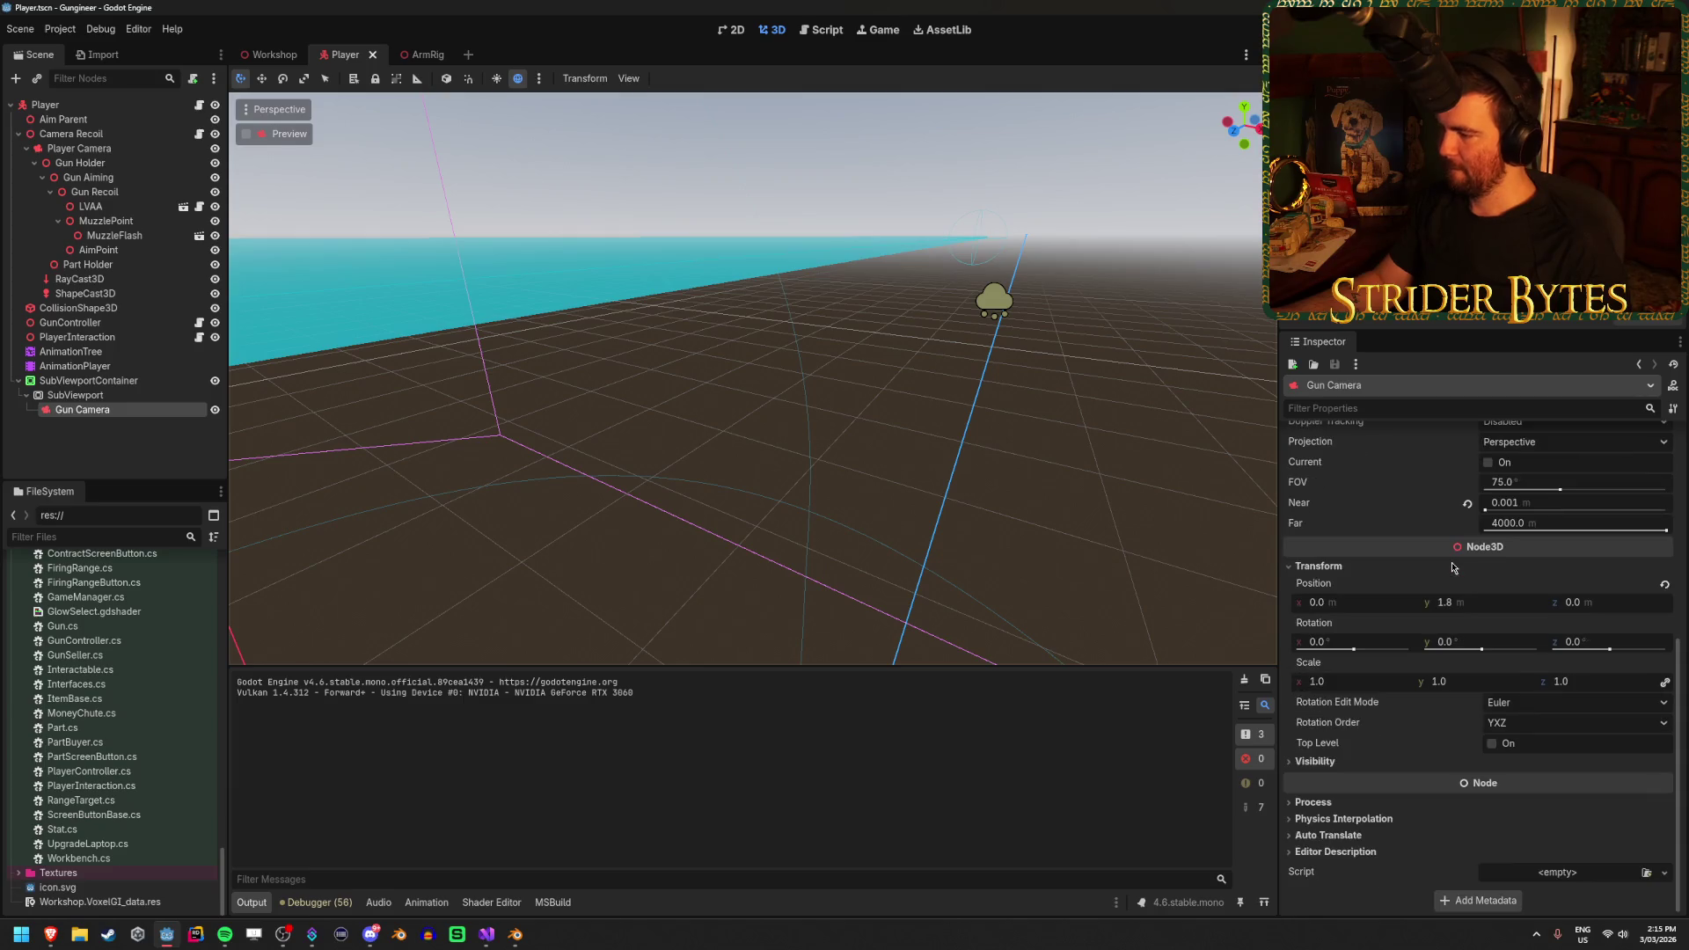
scroll(1423, 746, "up", 4)
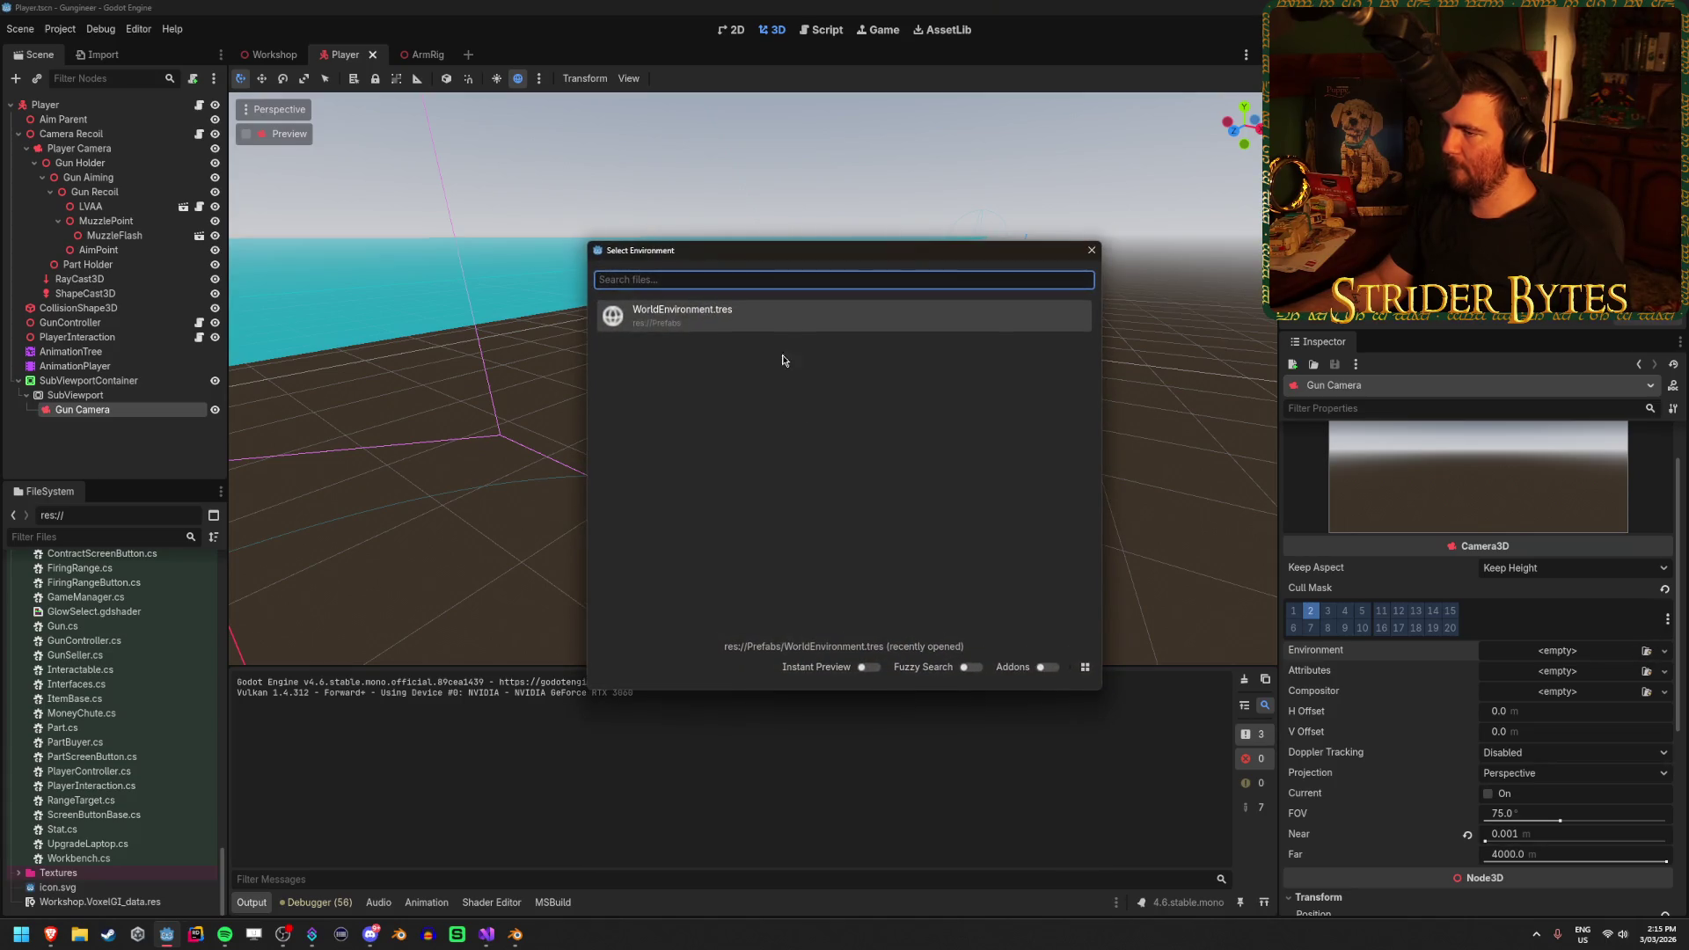
double_click(783, 327)
left_click(1575, 650)
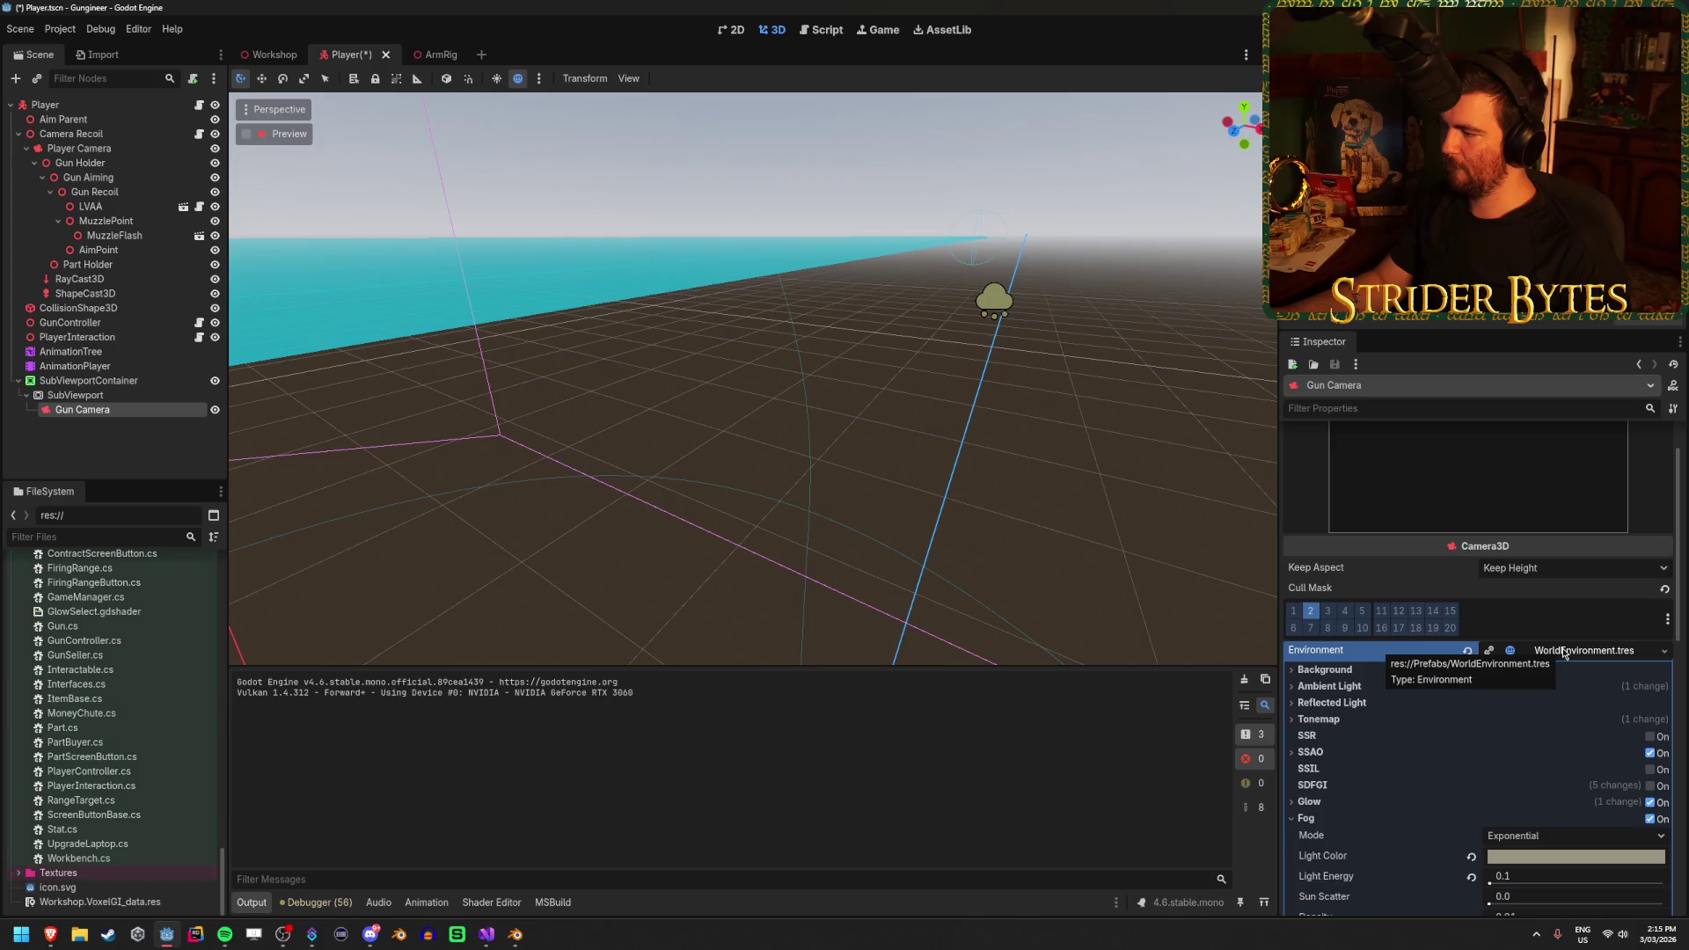
scroll(1564, 653, "down", 1)
scroll(1564, 652, "down", 3)
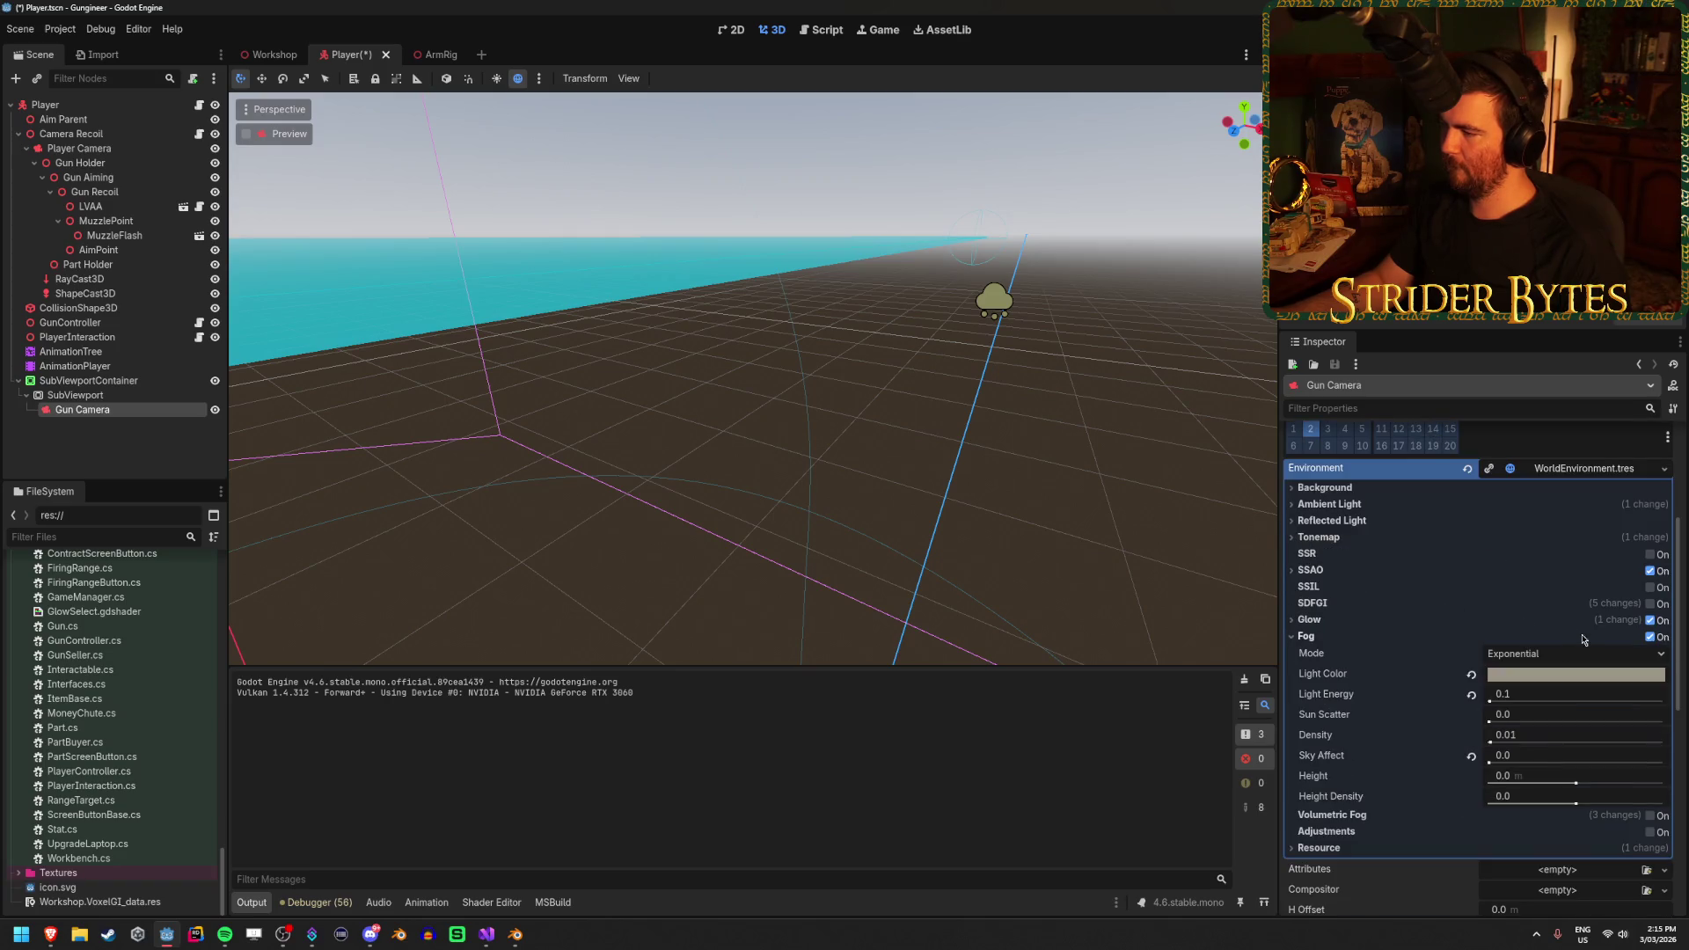
left_click(1589, 628)
left_click(1589, 628)
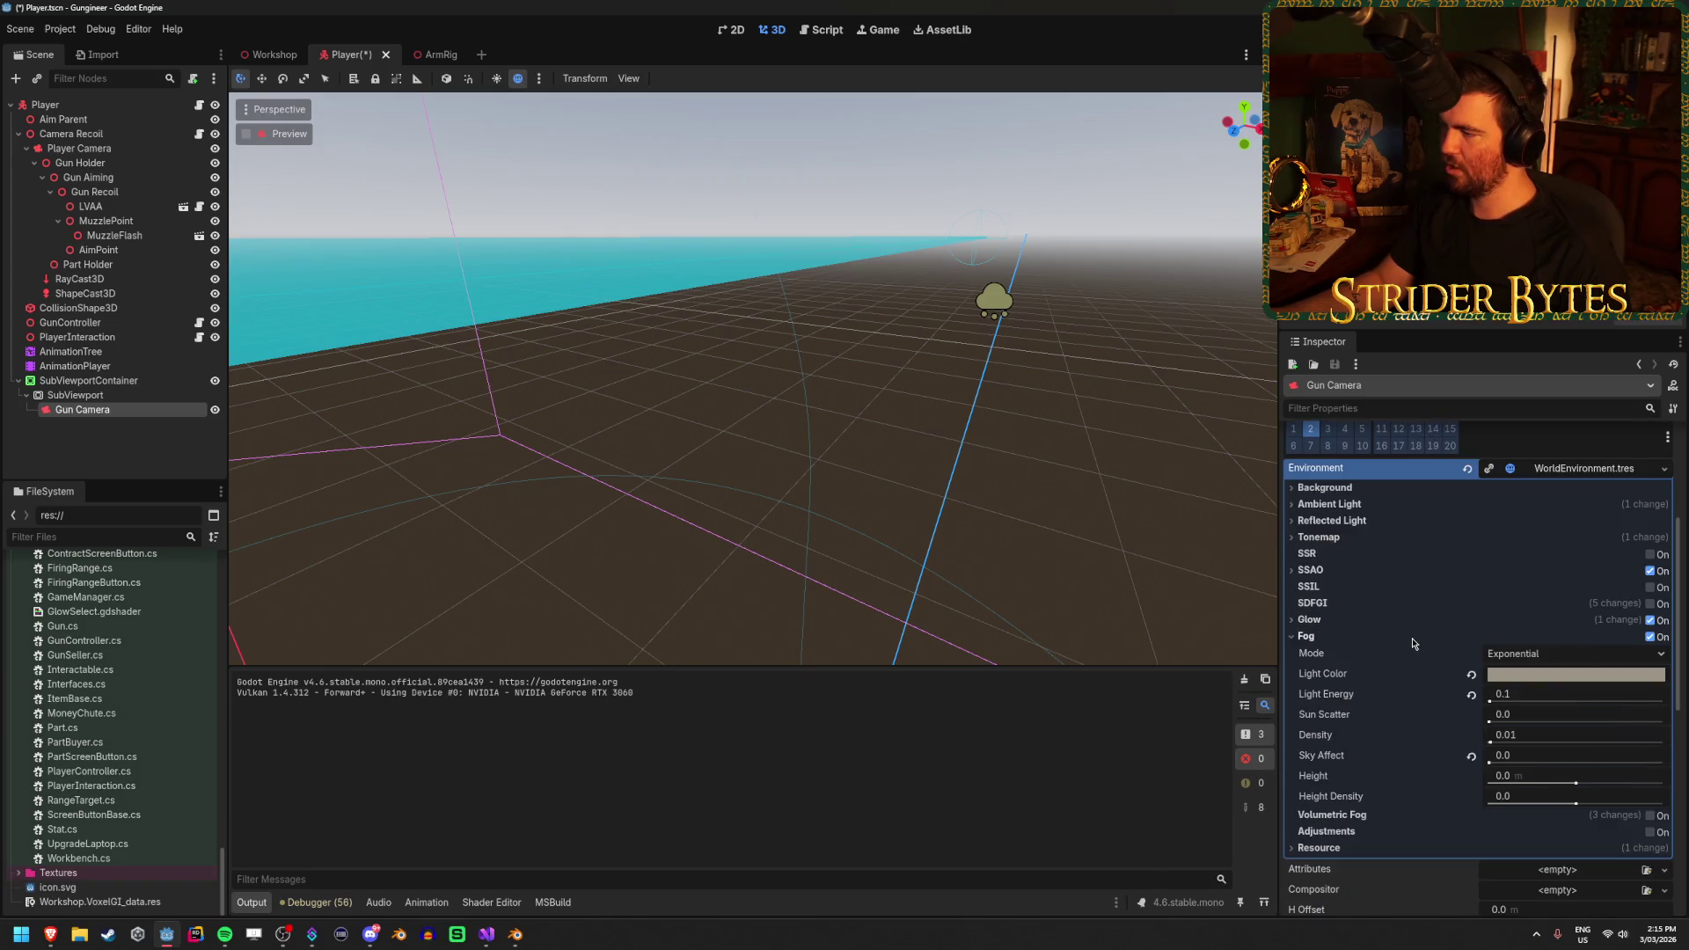
Undo the environment assignment and run the game
scroll(1607, 596, "up", 5)
key("ctrl+z")
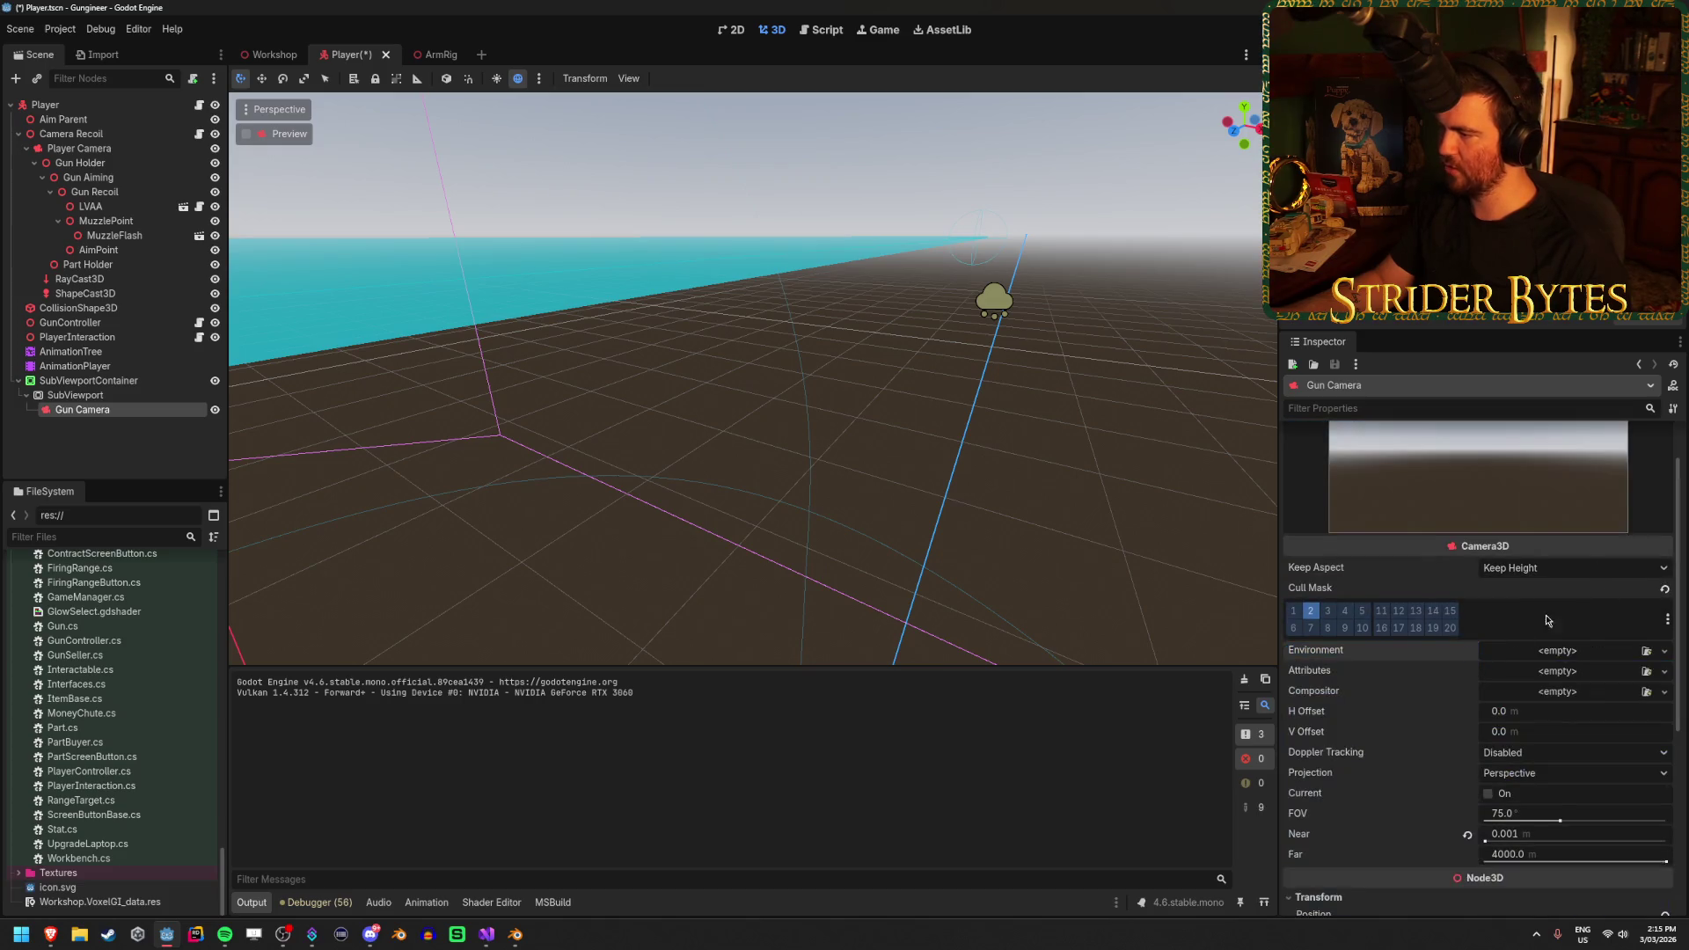
key("F5")
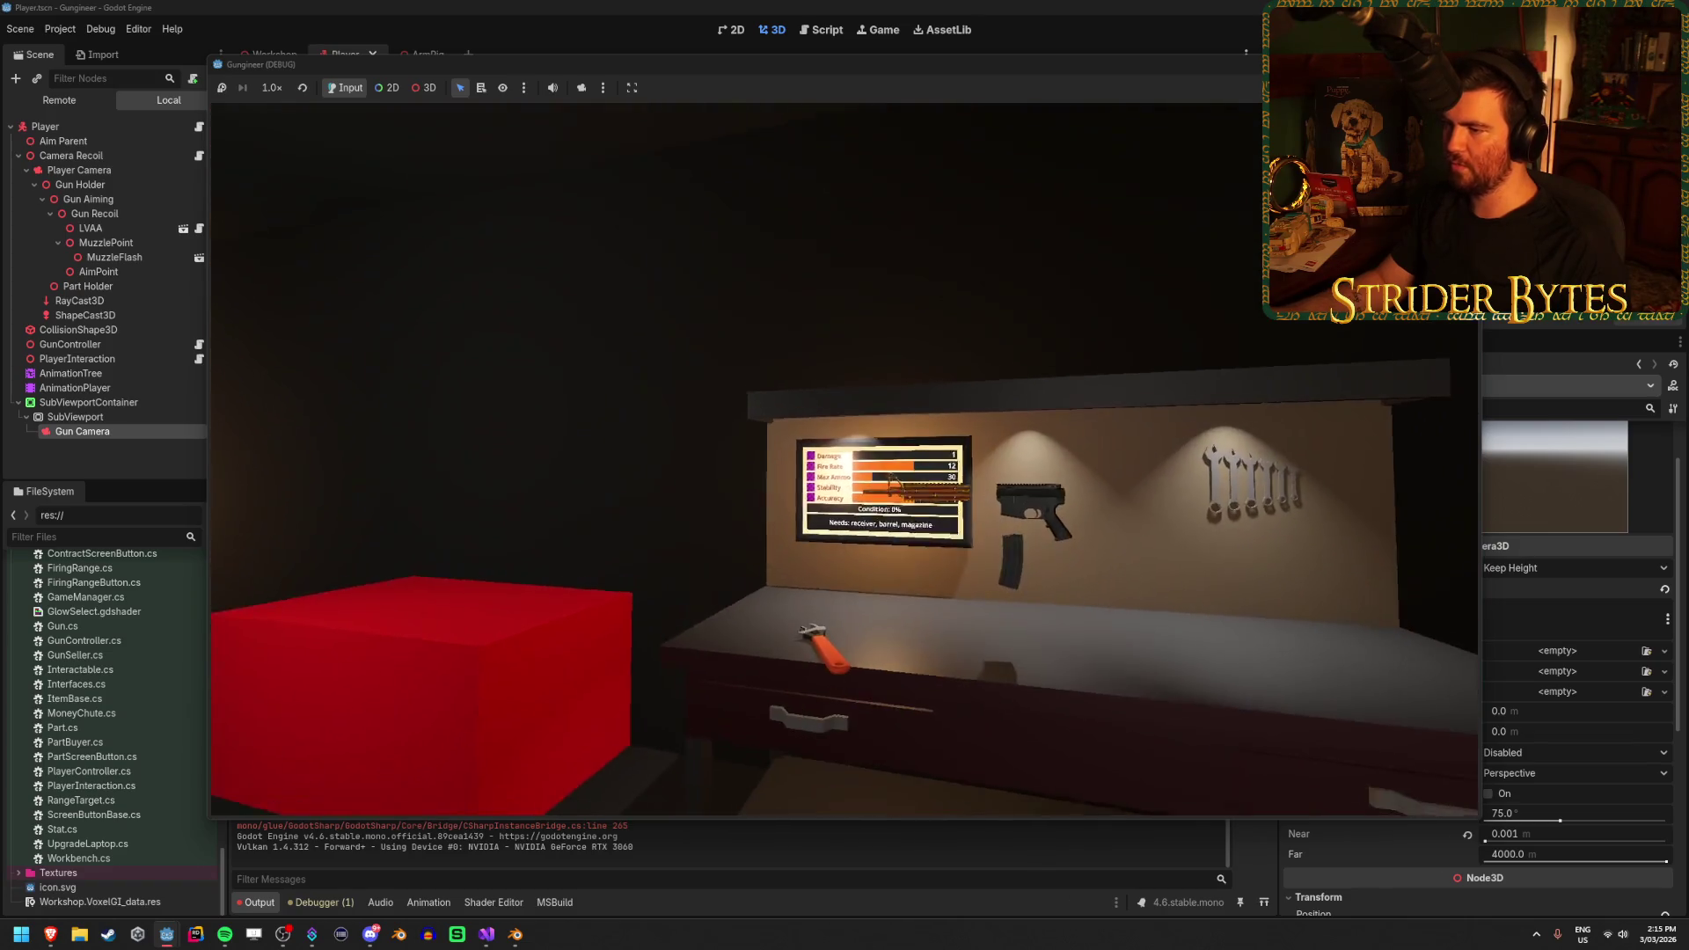
Reload and fire twice at the wall, stop the game, and open the Gun Camera's environment picker
key("r")
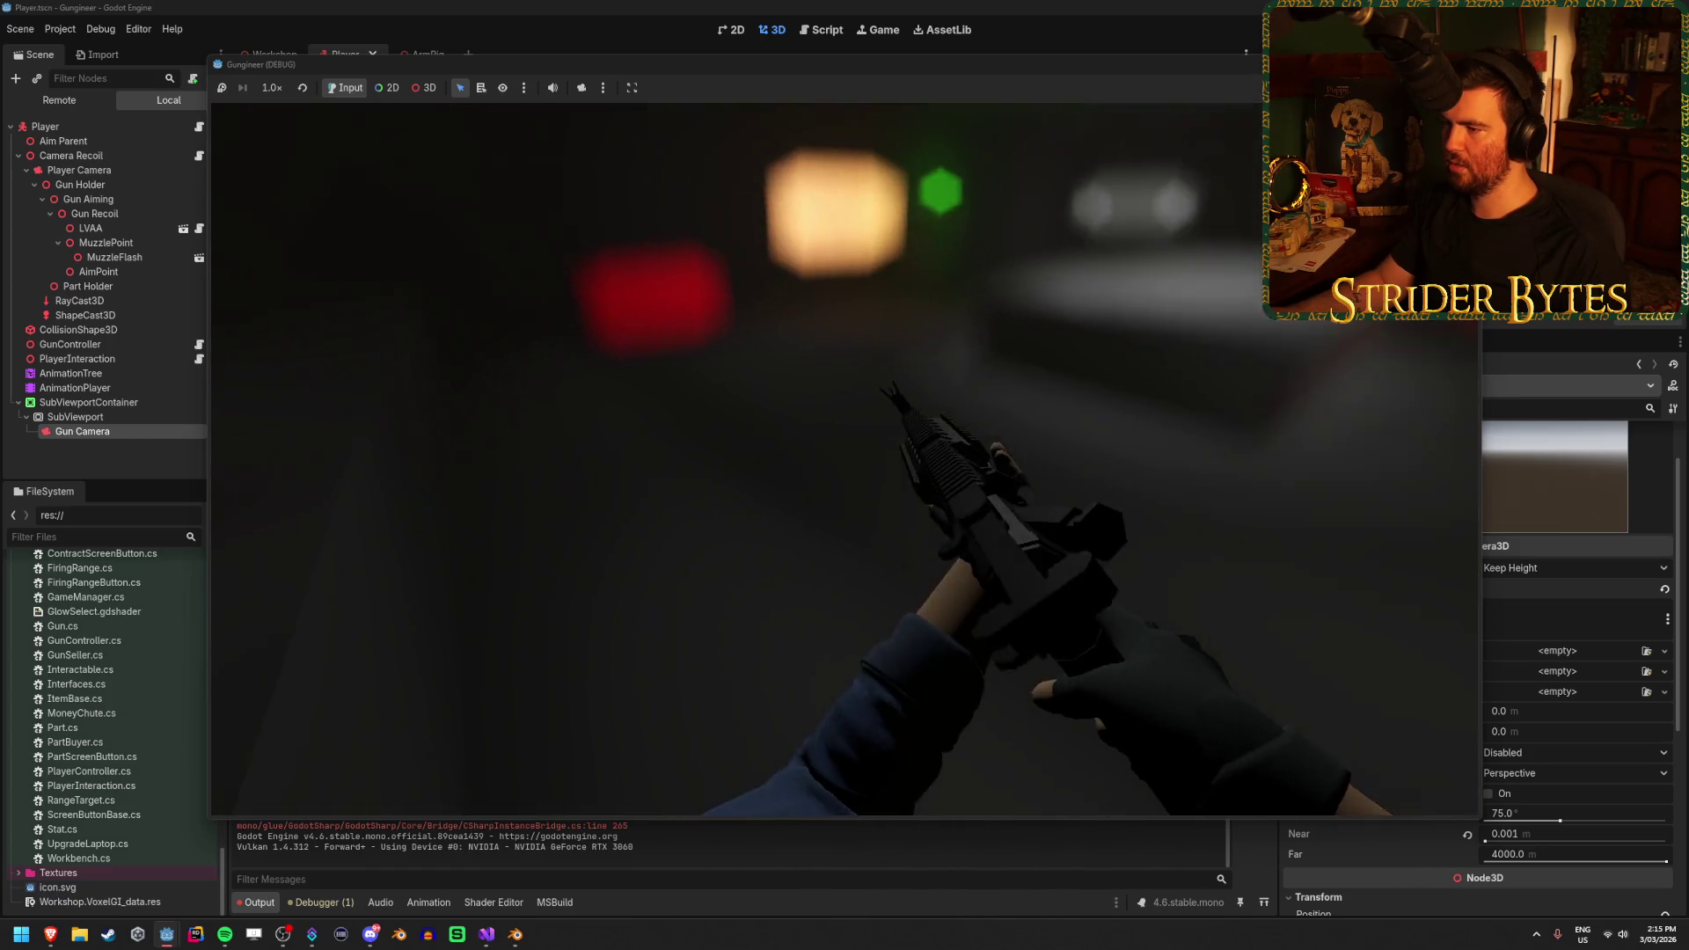
left_click(845, 465)
left_click(844, 465)
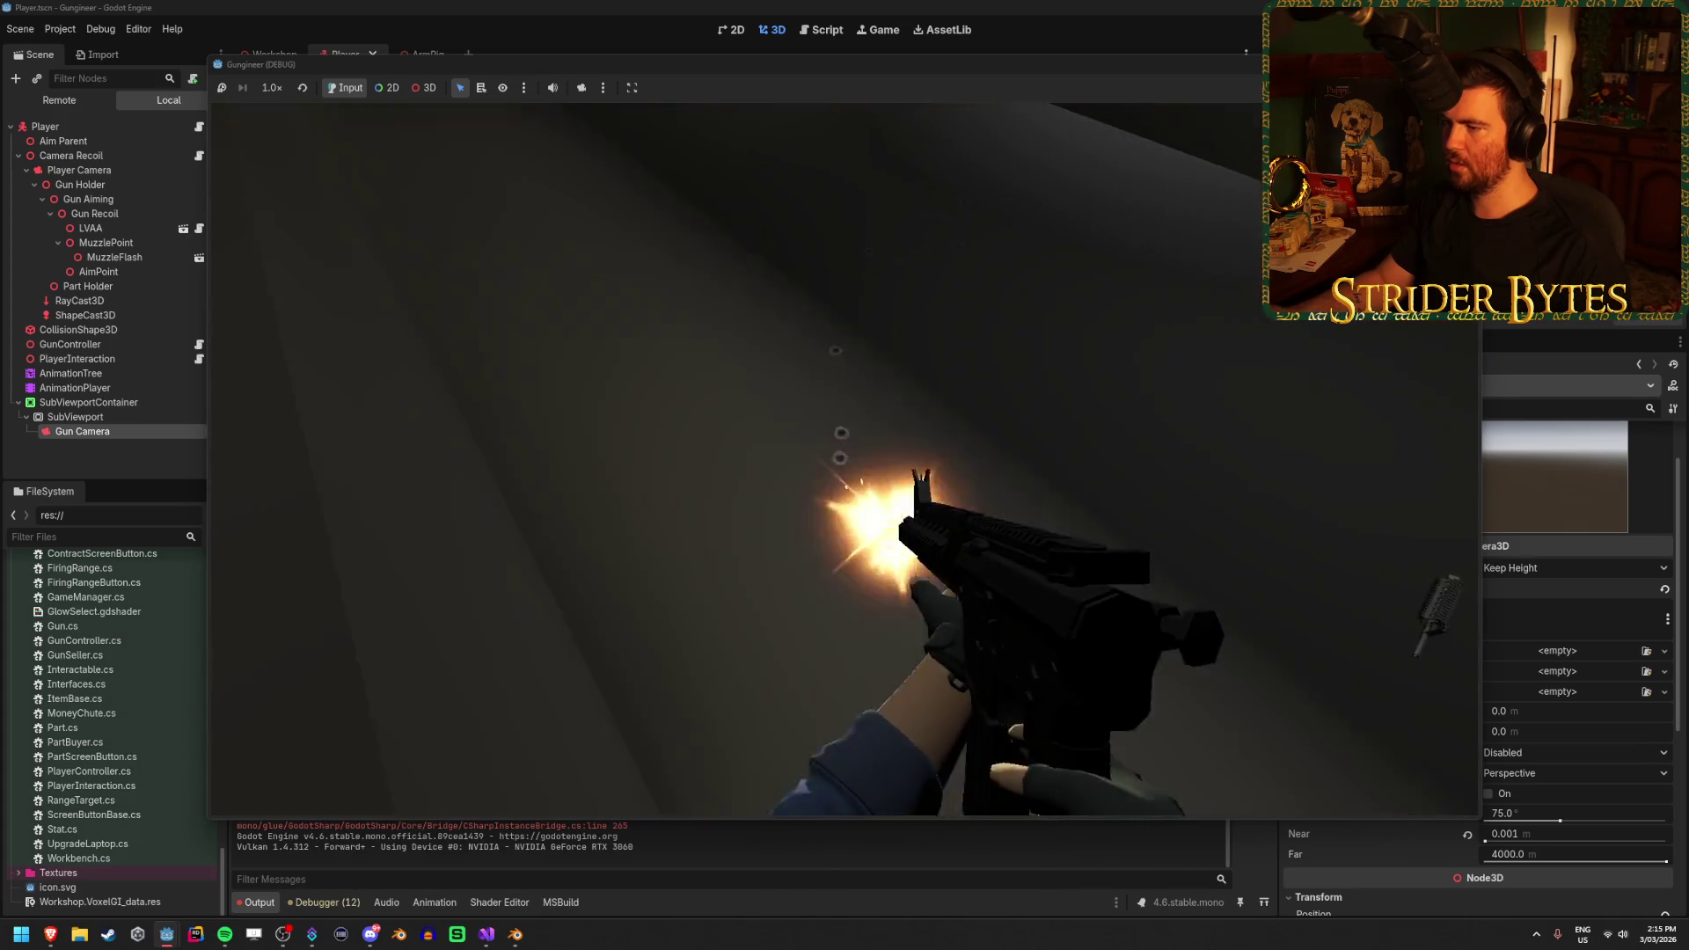
key("F8")
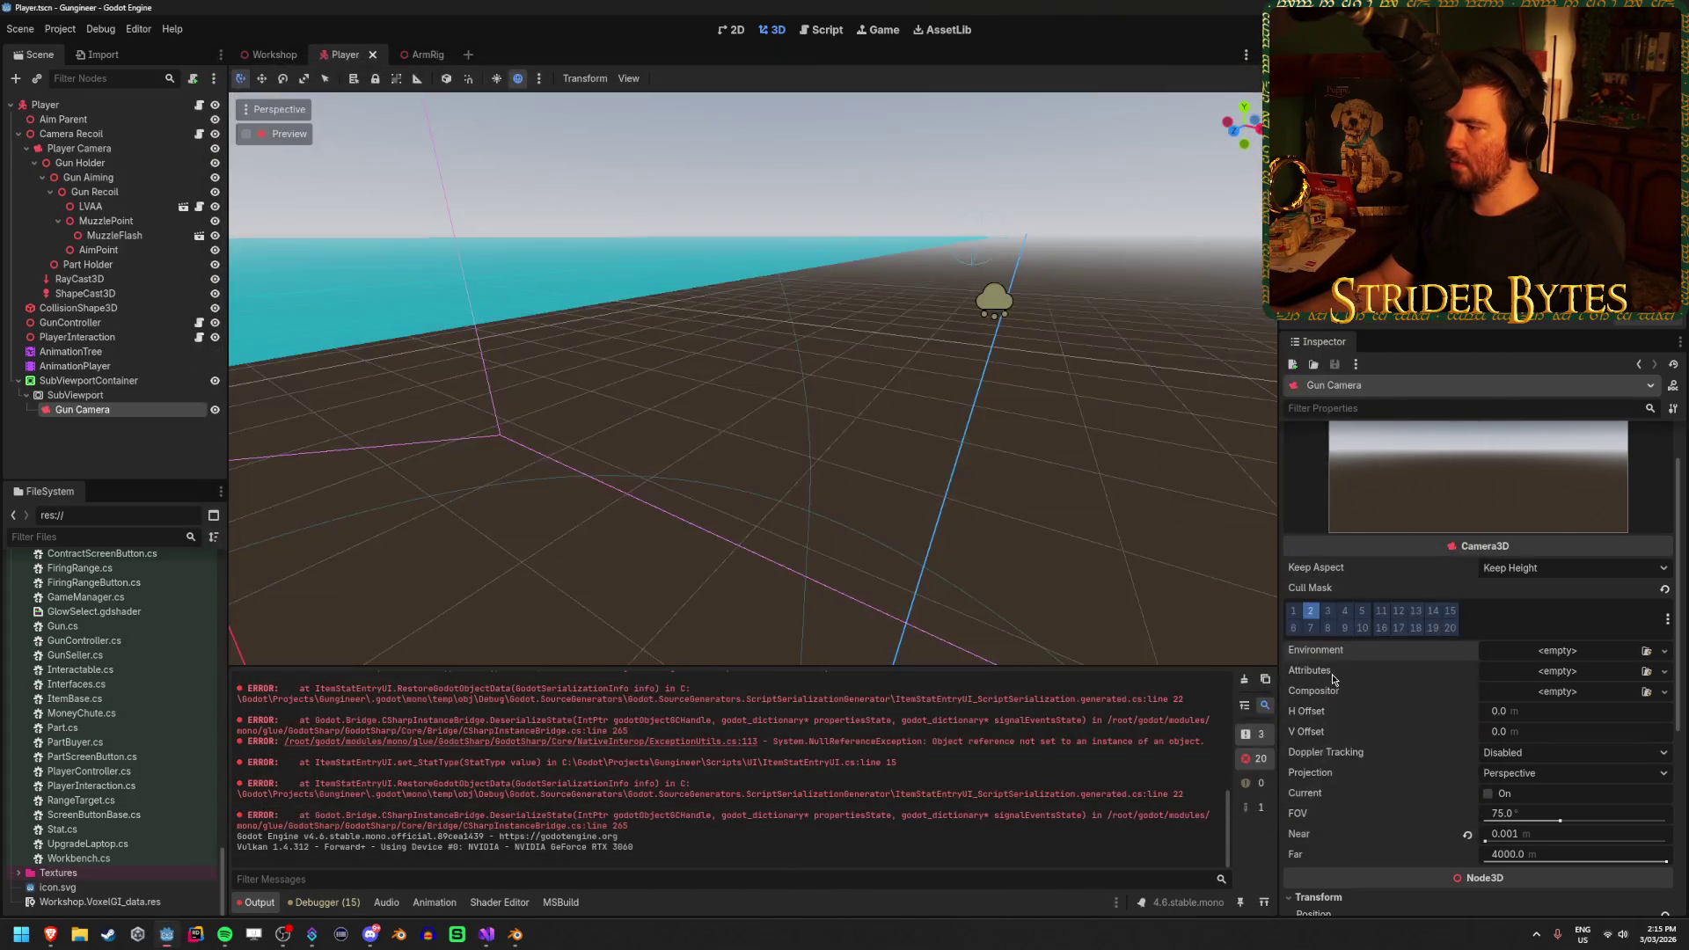
left_click(1664, 651)
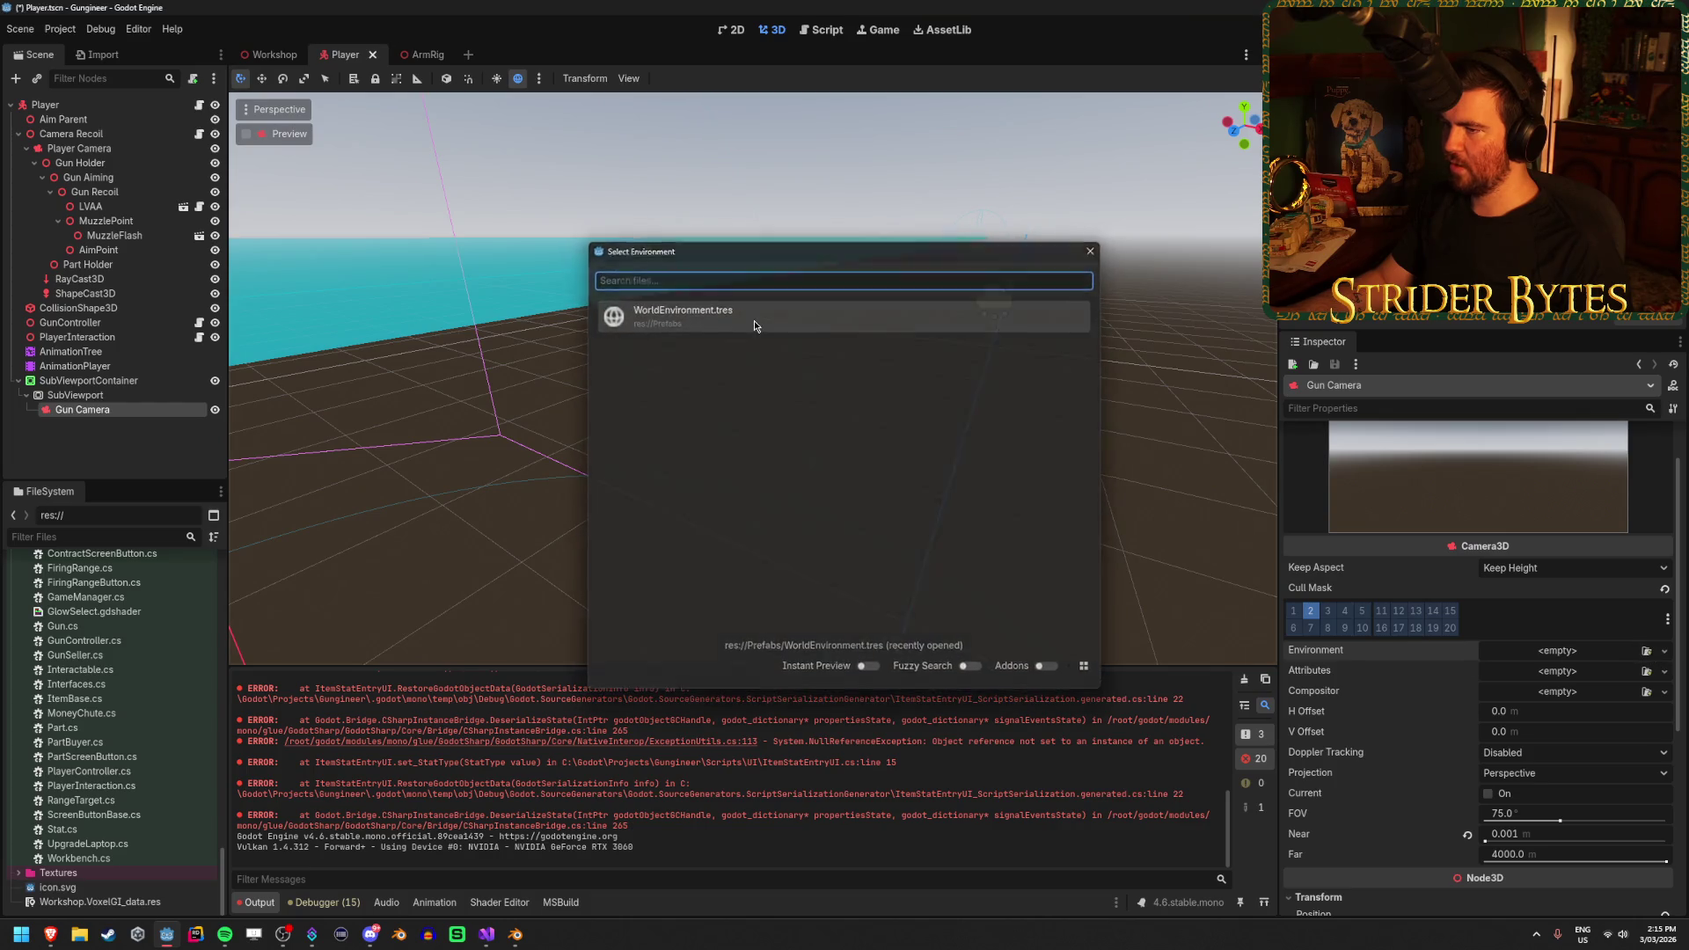
Assign WorldEnvironment.tres to the Gun Camera, save Player, and run the game from the Workshop scene
double_click(753, 320)
key("ctrl+s")
key("ctrl+shift+Tab")
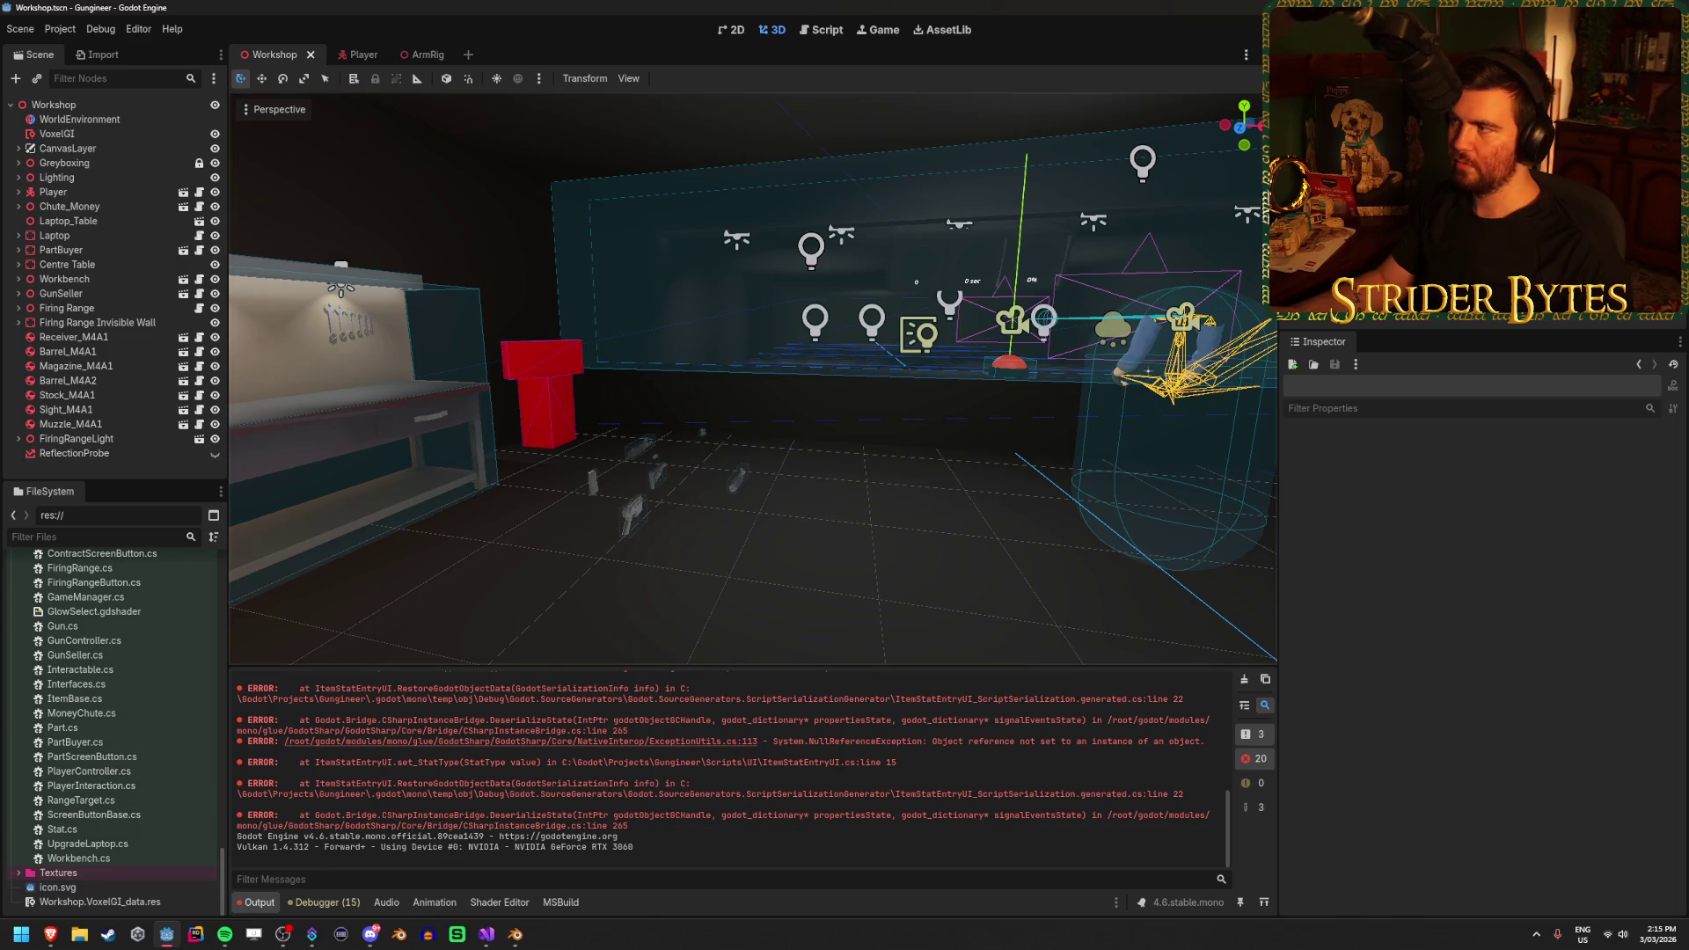
key("F5")
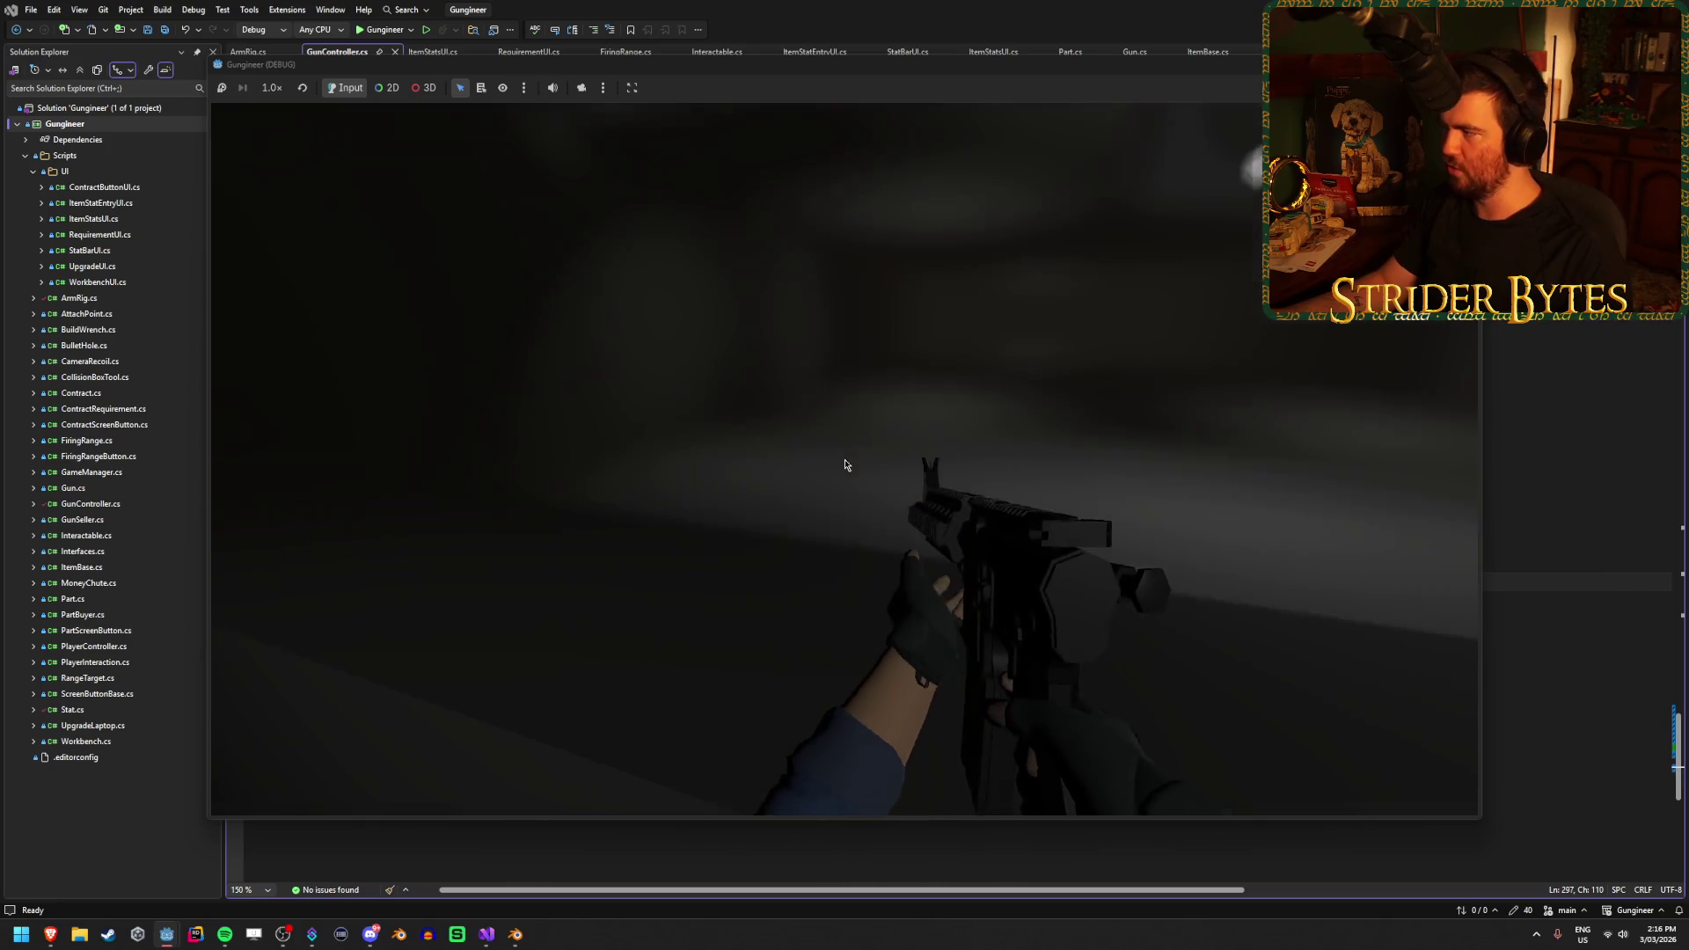
Reload to view the glowing star glint, move the game window beside the code, then close it
key("r")
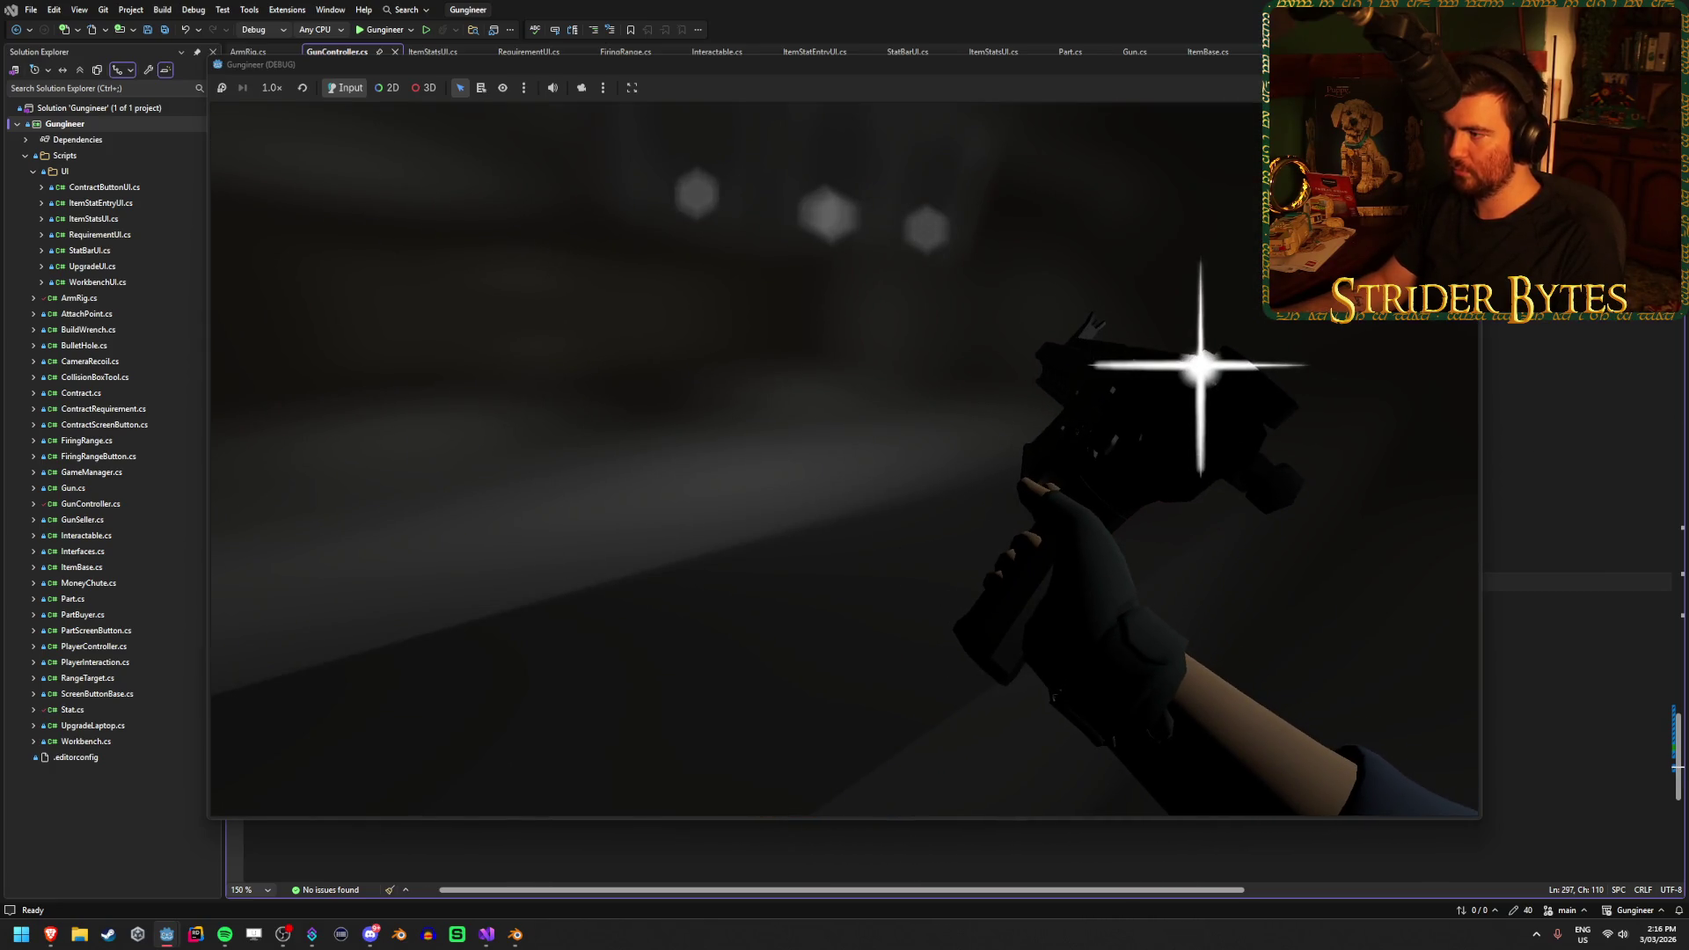
left_click_drag(1054, 67, 705, 113)
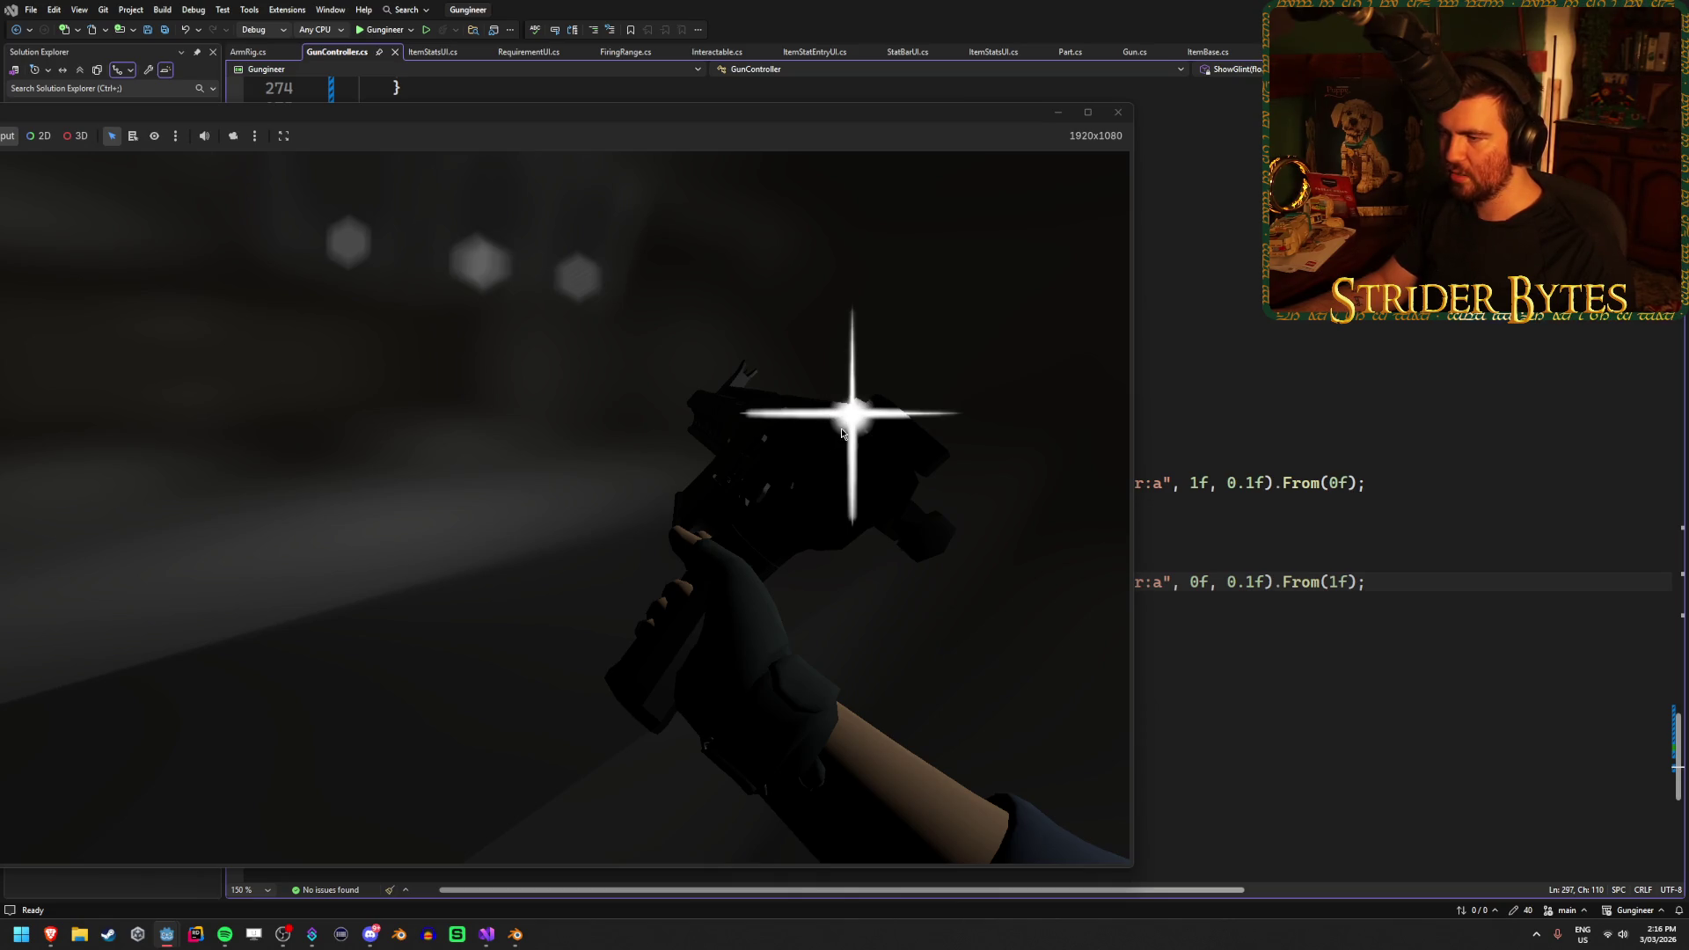
left_click_drag(714, 132, 940, 127)
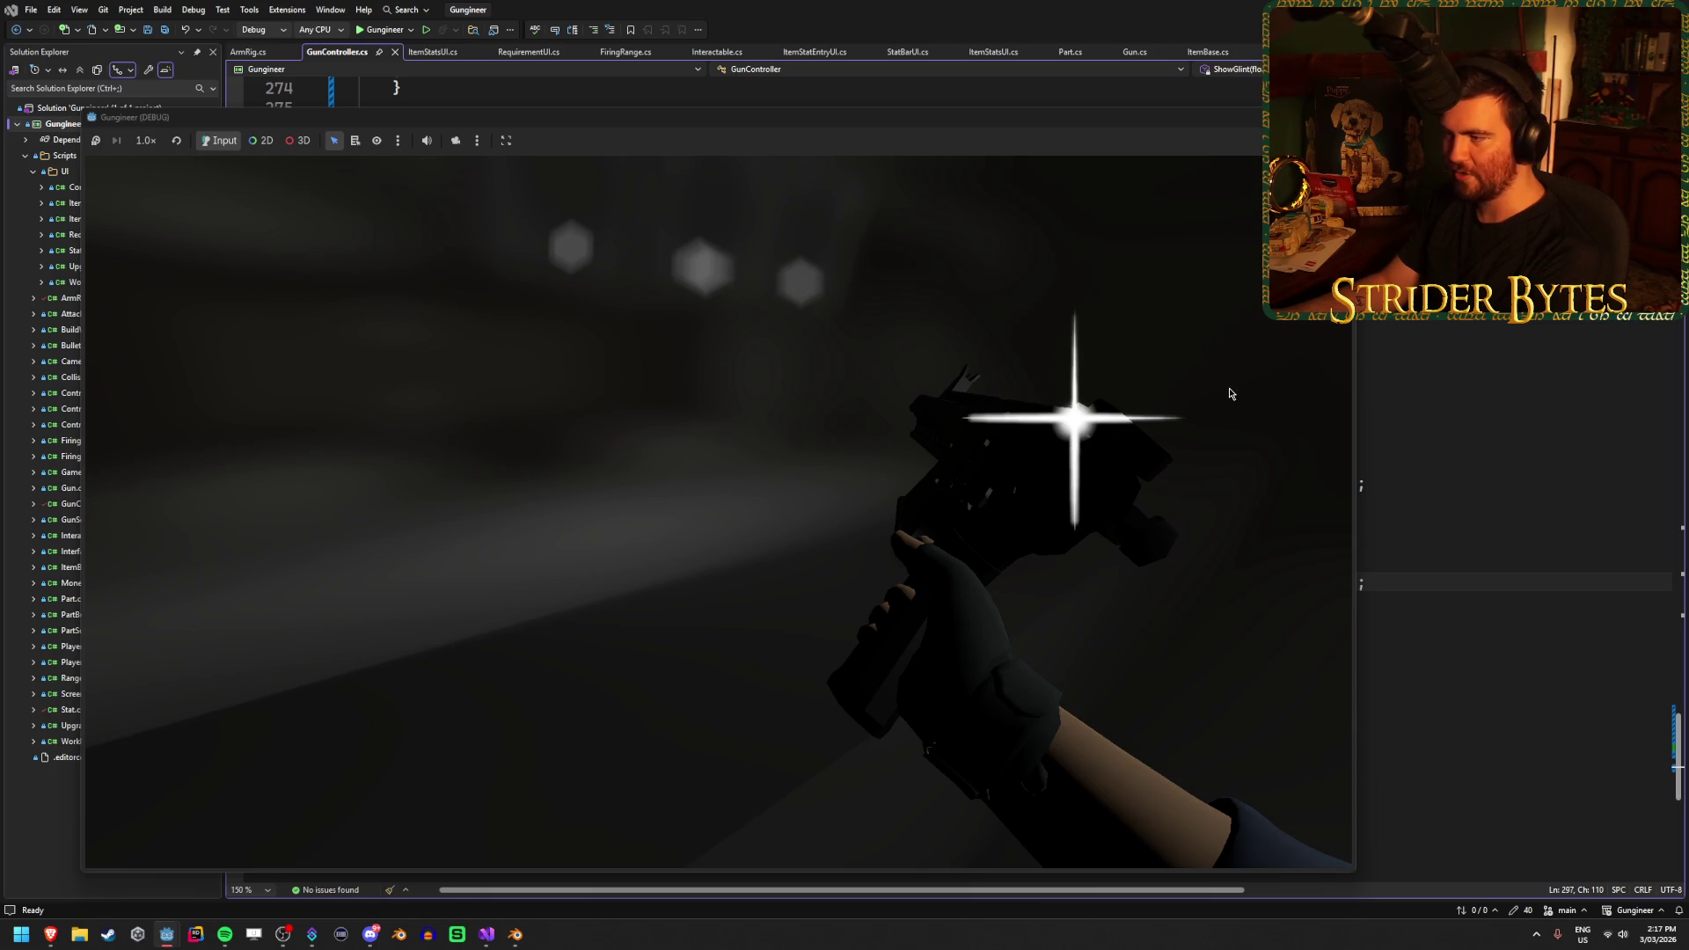
key("alt+F4")
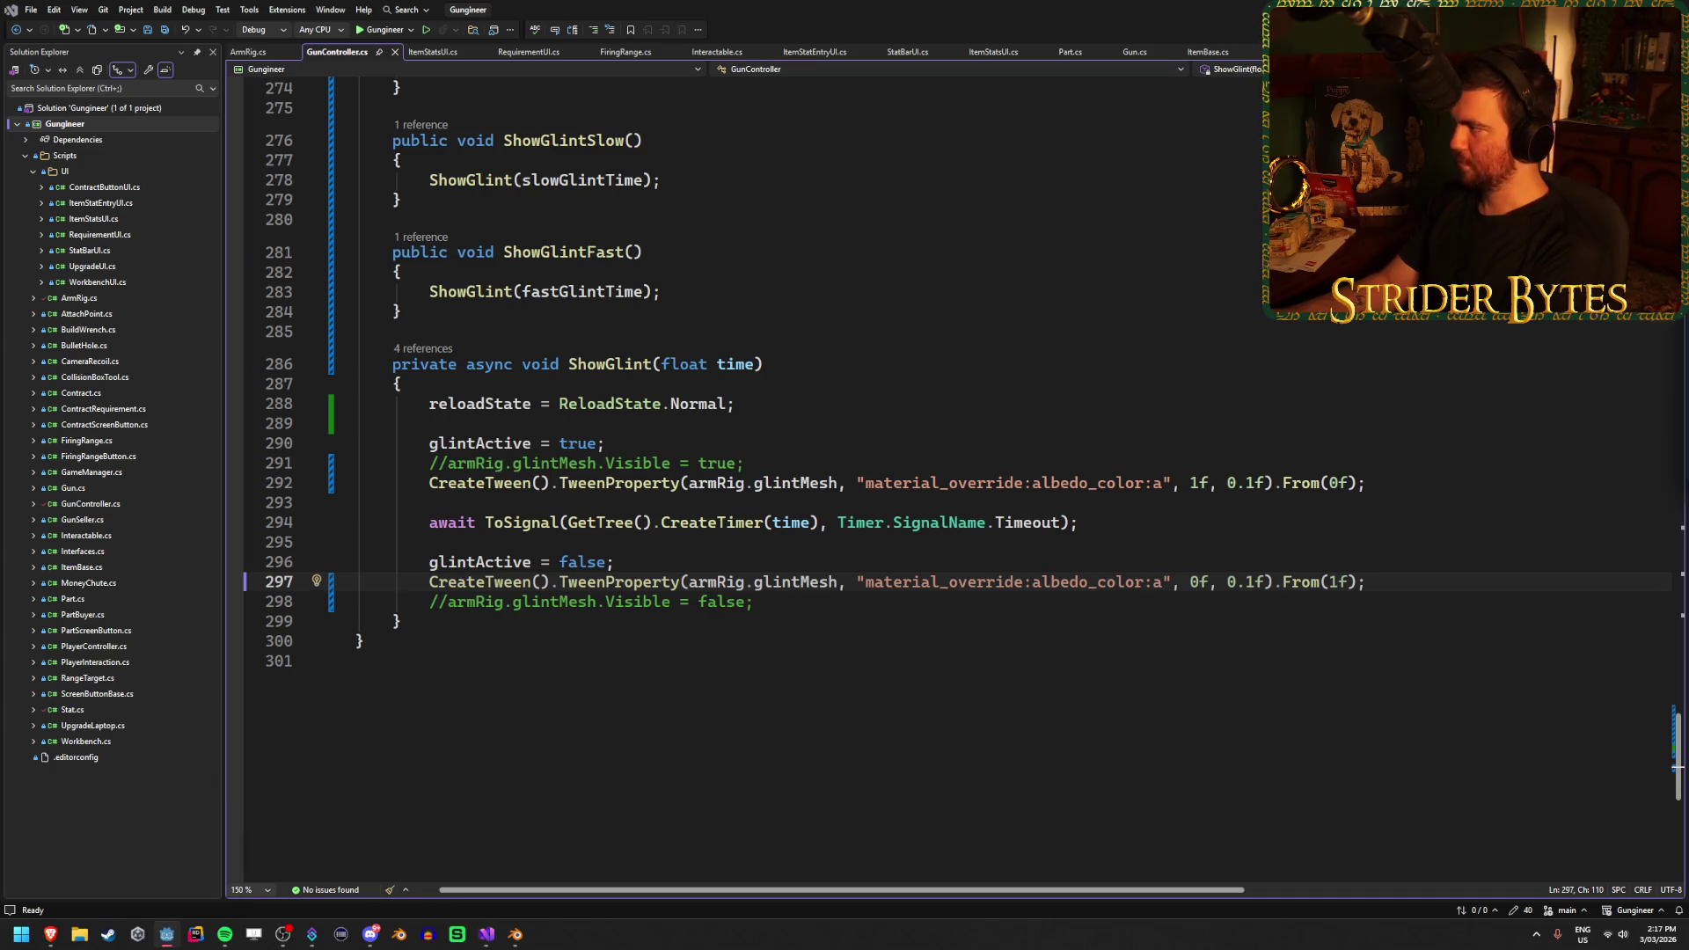
In ArmRig, set the ReloadGlint material's transparency to Alpha Scissor and save
left_click(166, 934)
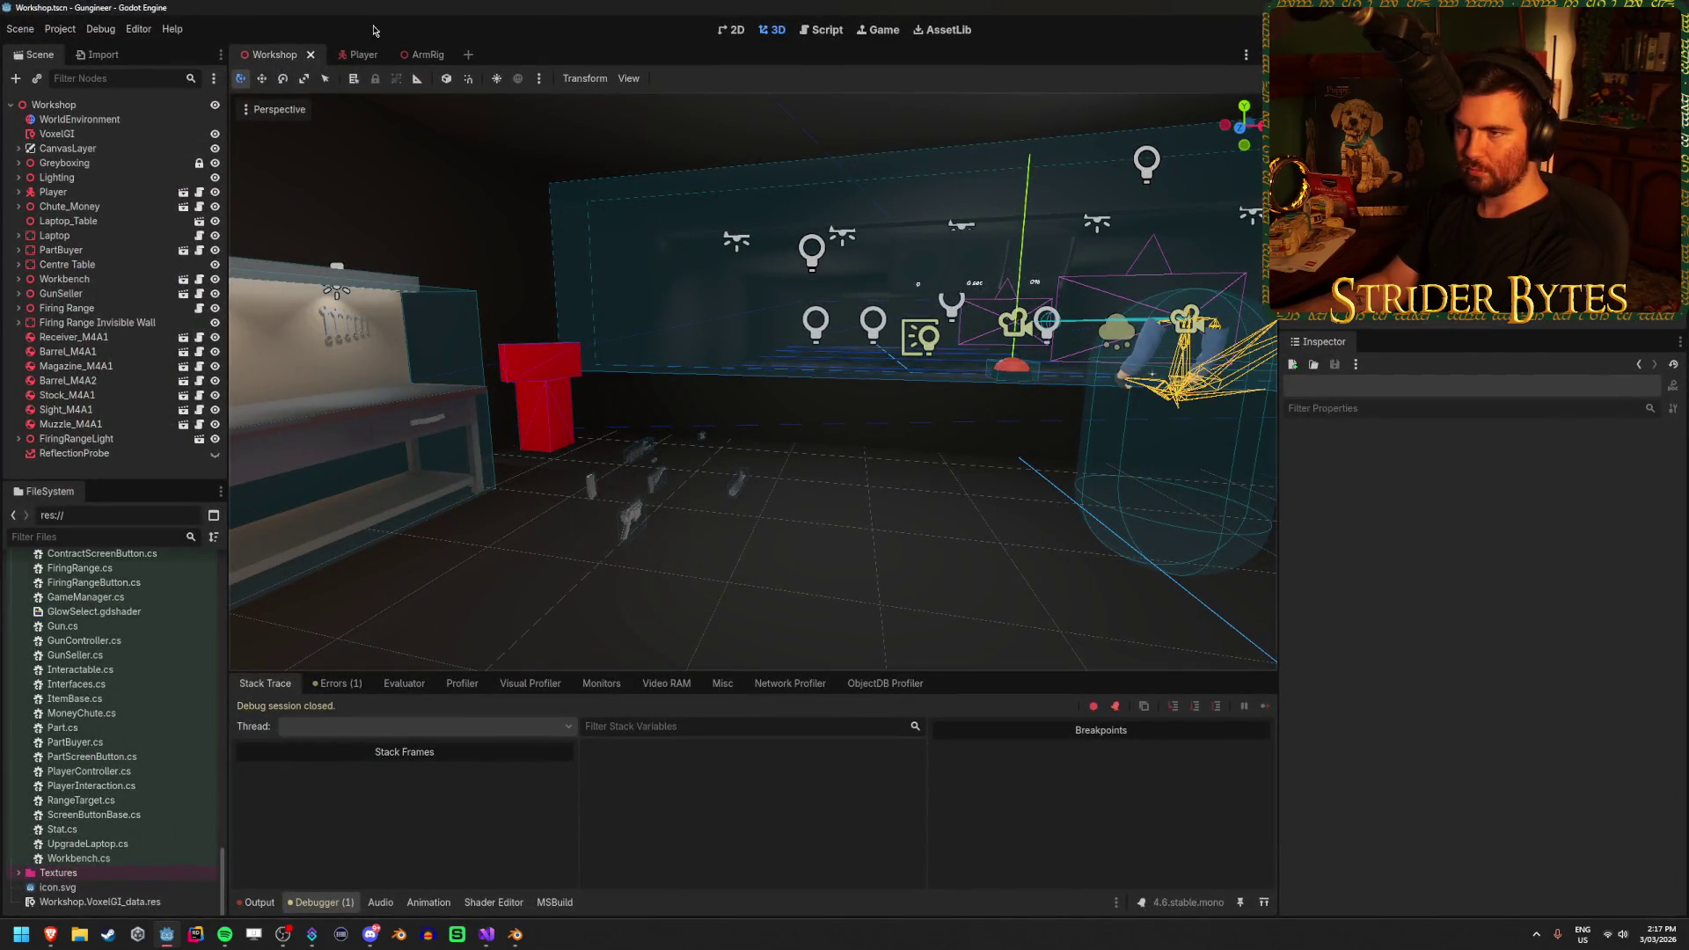
left_click(427, 55)
left_click(88, 206)
left_click(1339, 446)
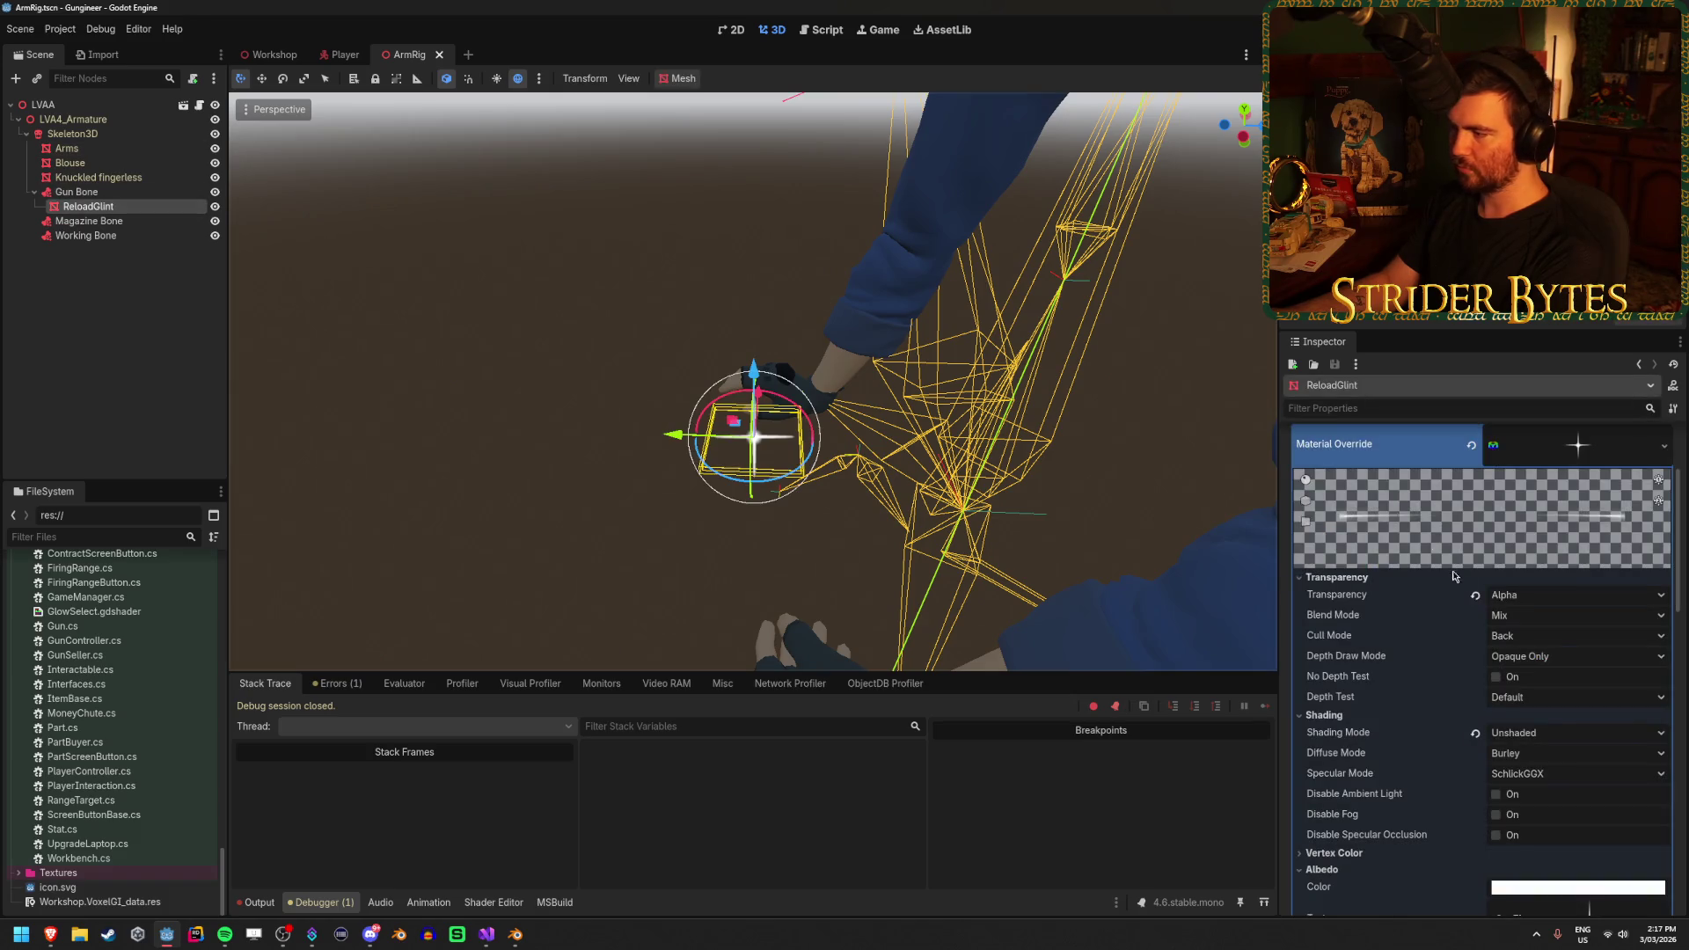
scroll(1454, 576, "up", 2)
left_click(1556, 660)
left_click(1531, 714)
scroll(963, 376, "up", 3)
key("ctrl+s")
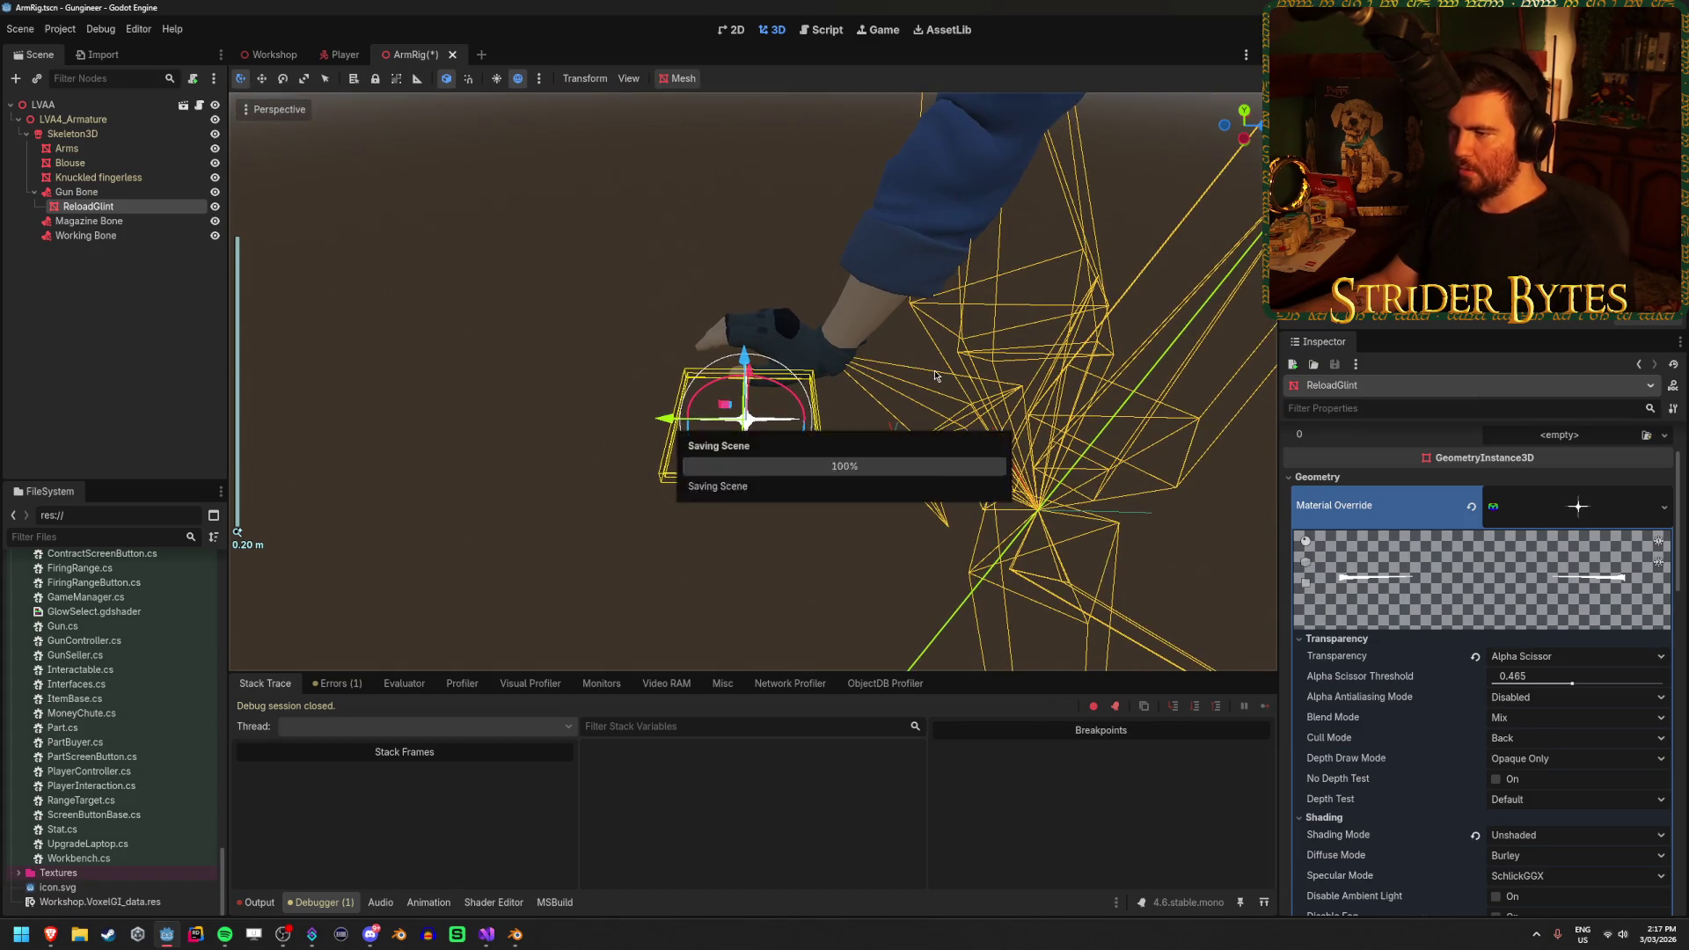
Brighten the glint's albedo colour, then lower its intensity slightly
scroll(919, 377, "up", 3)
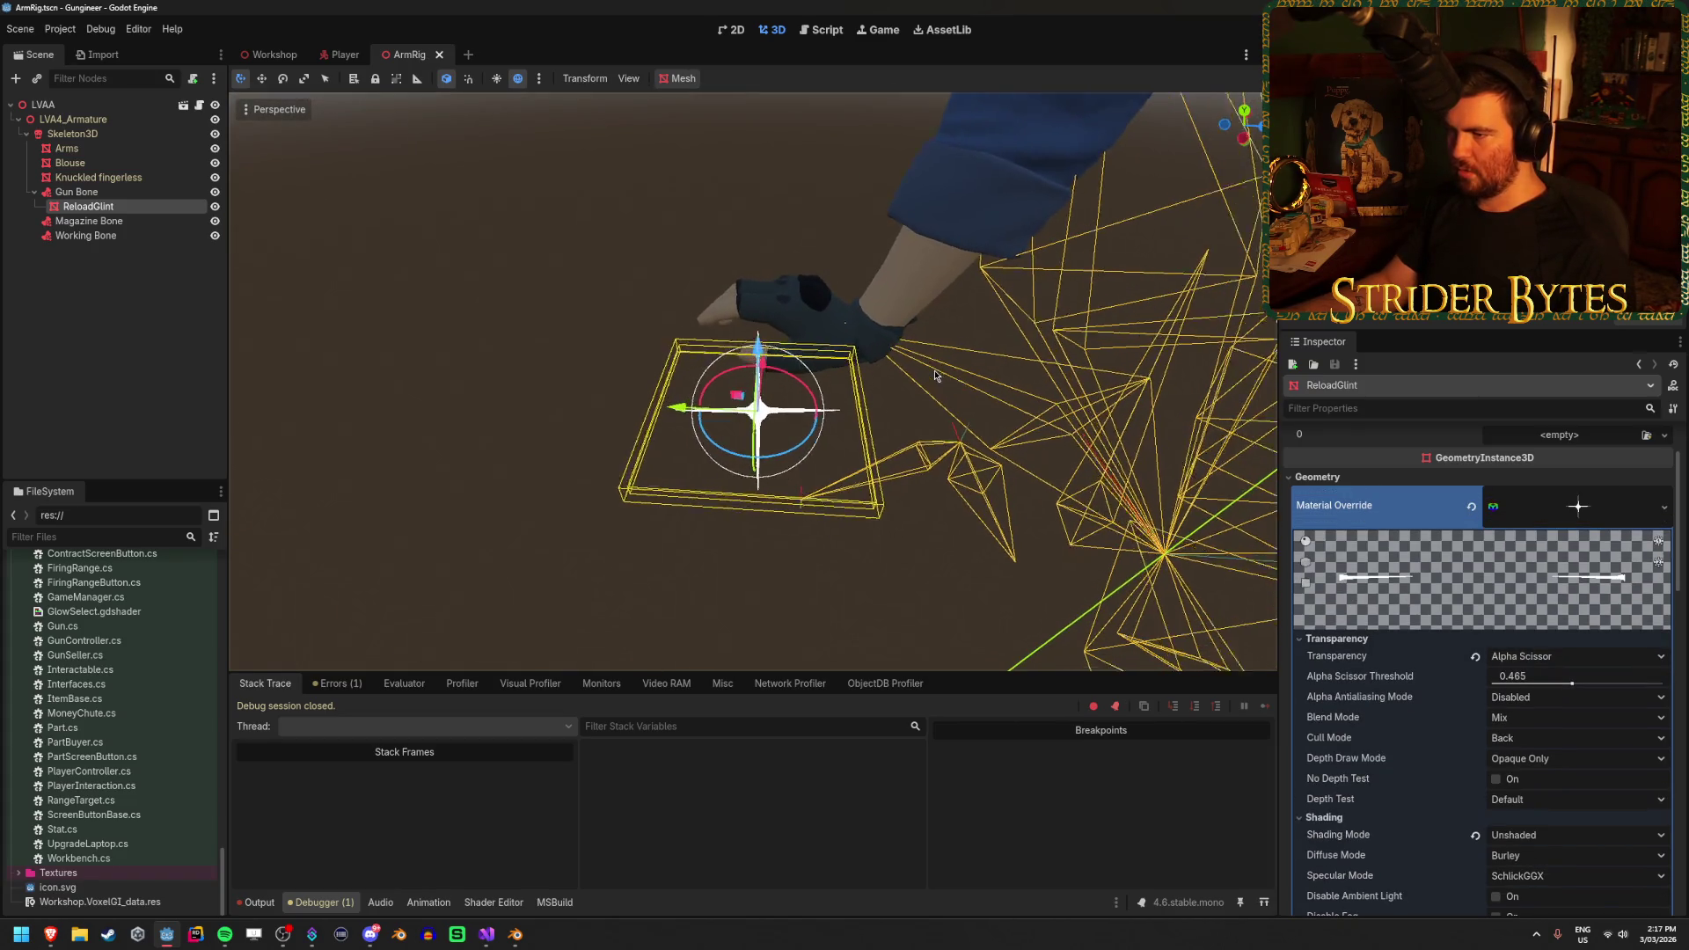
scroll(1575, 748, "down", 5)
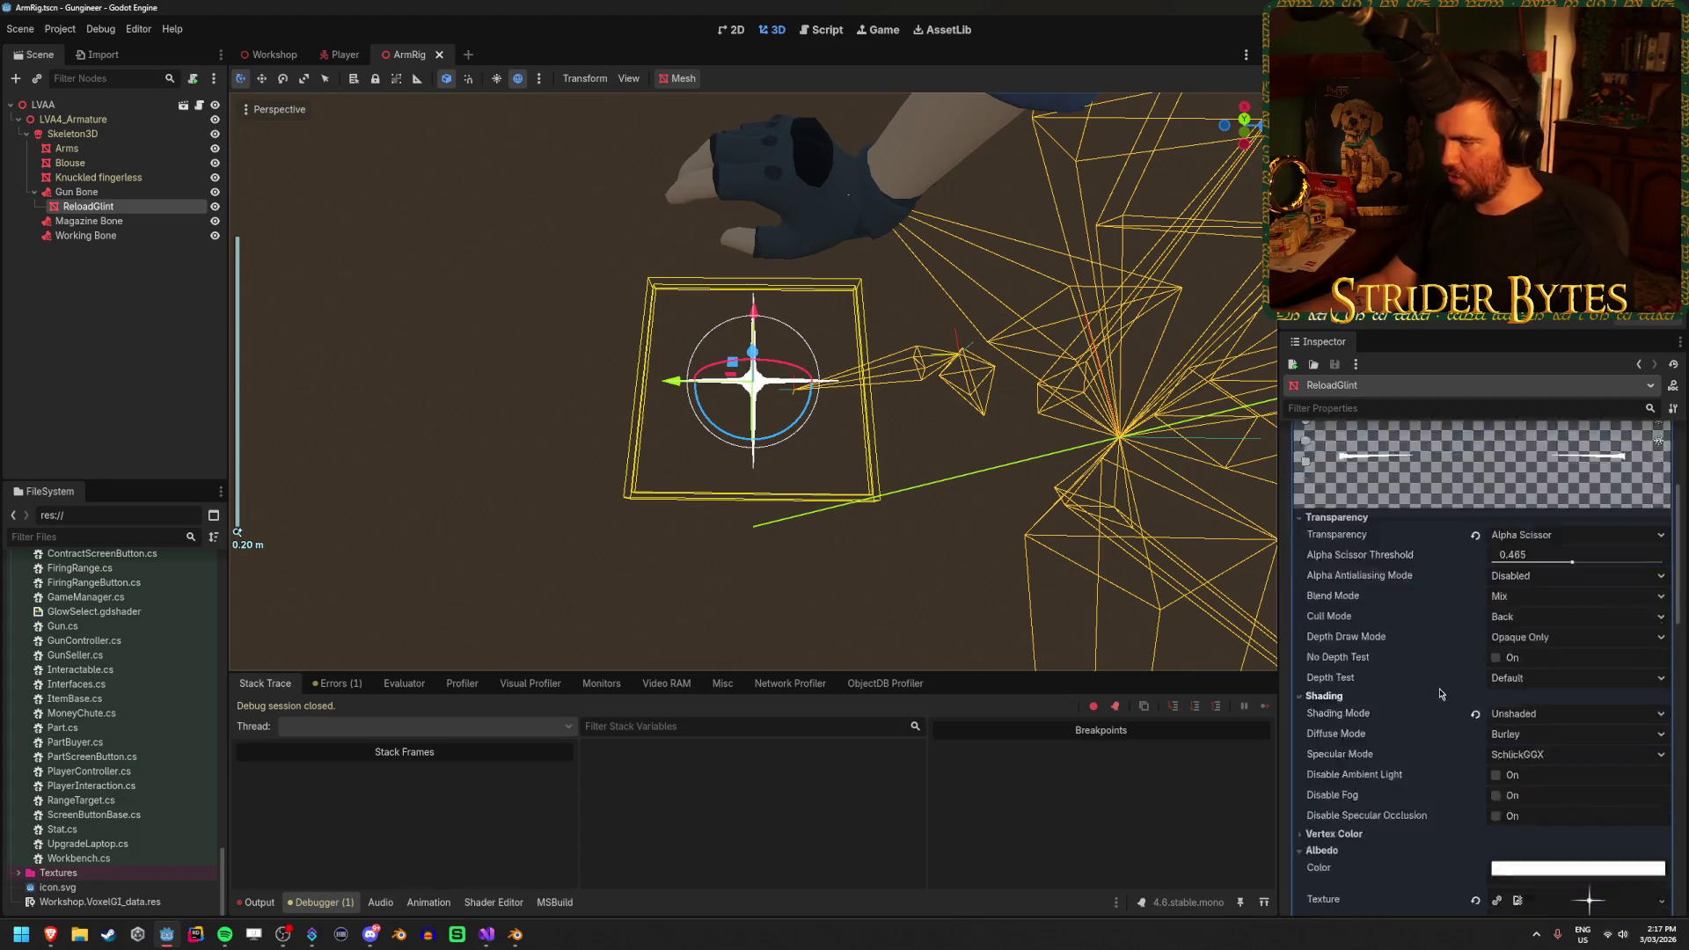
left_click(1581, 747)
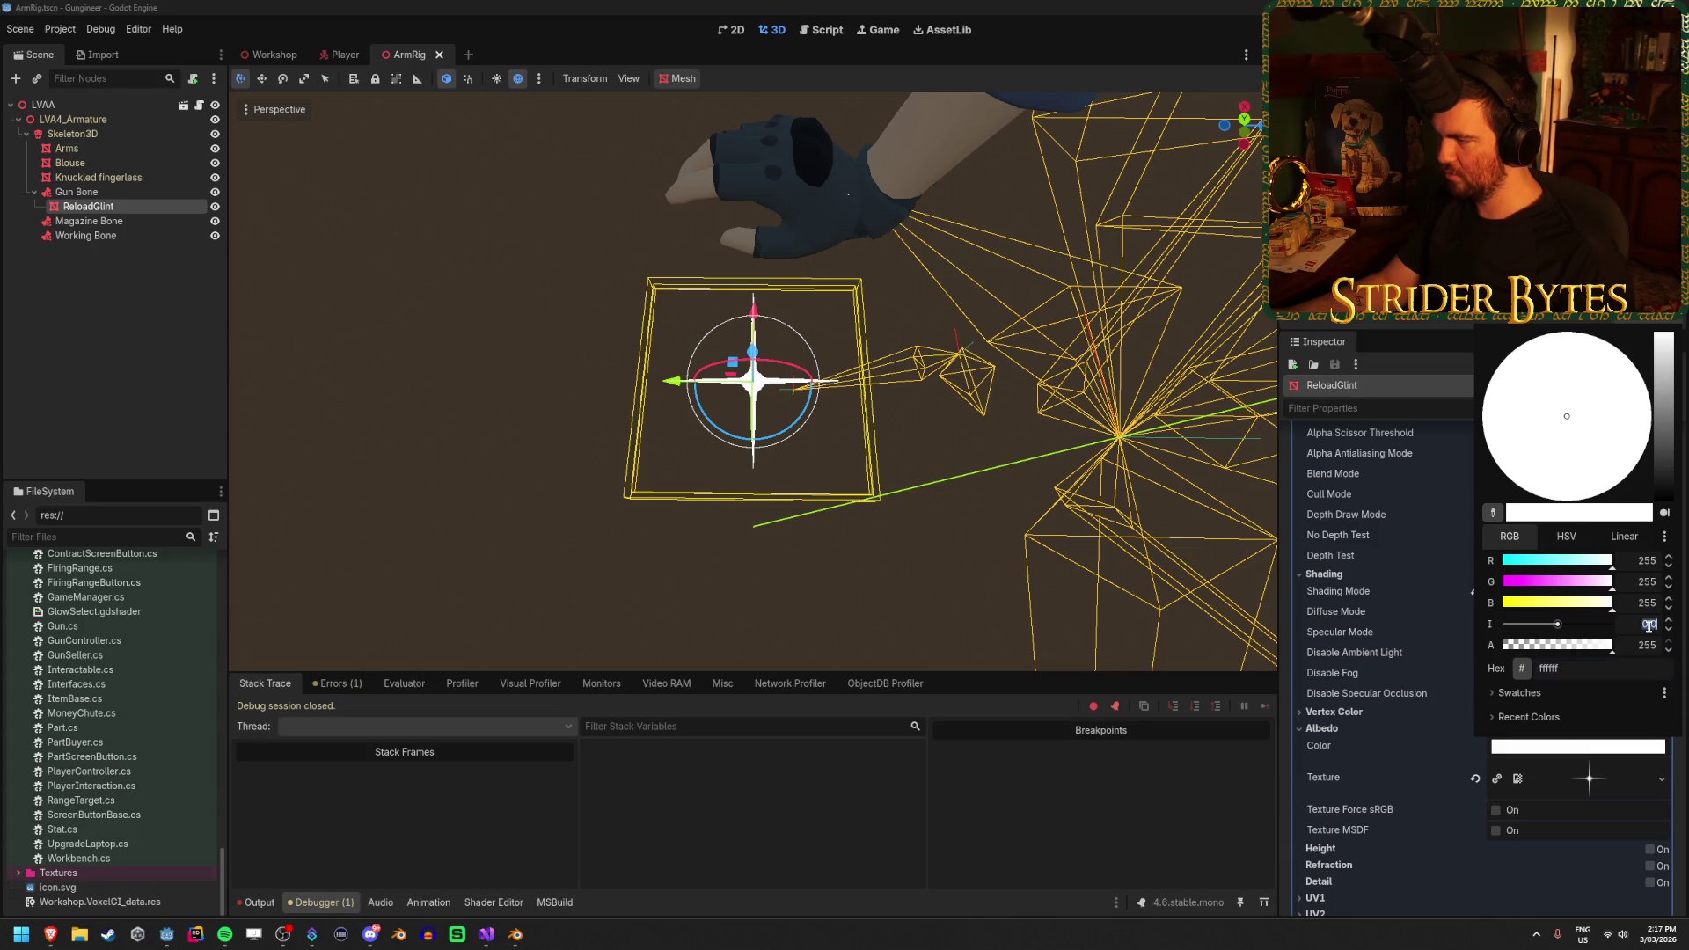
key("Return")
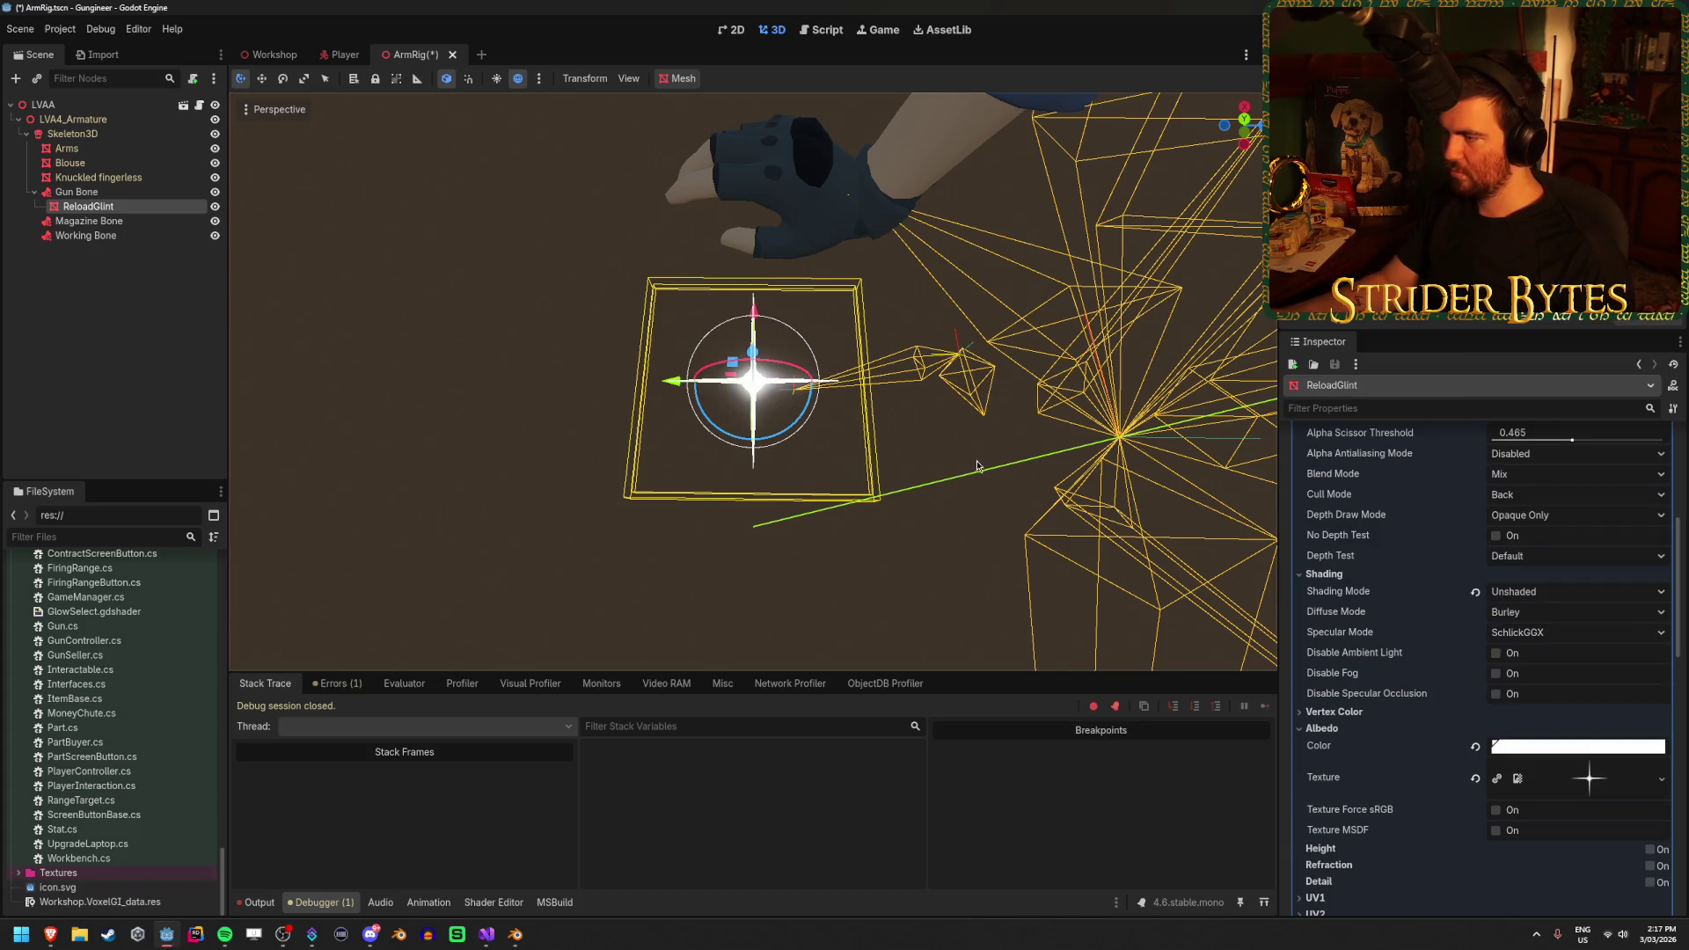
left_click(1569, 748)
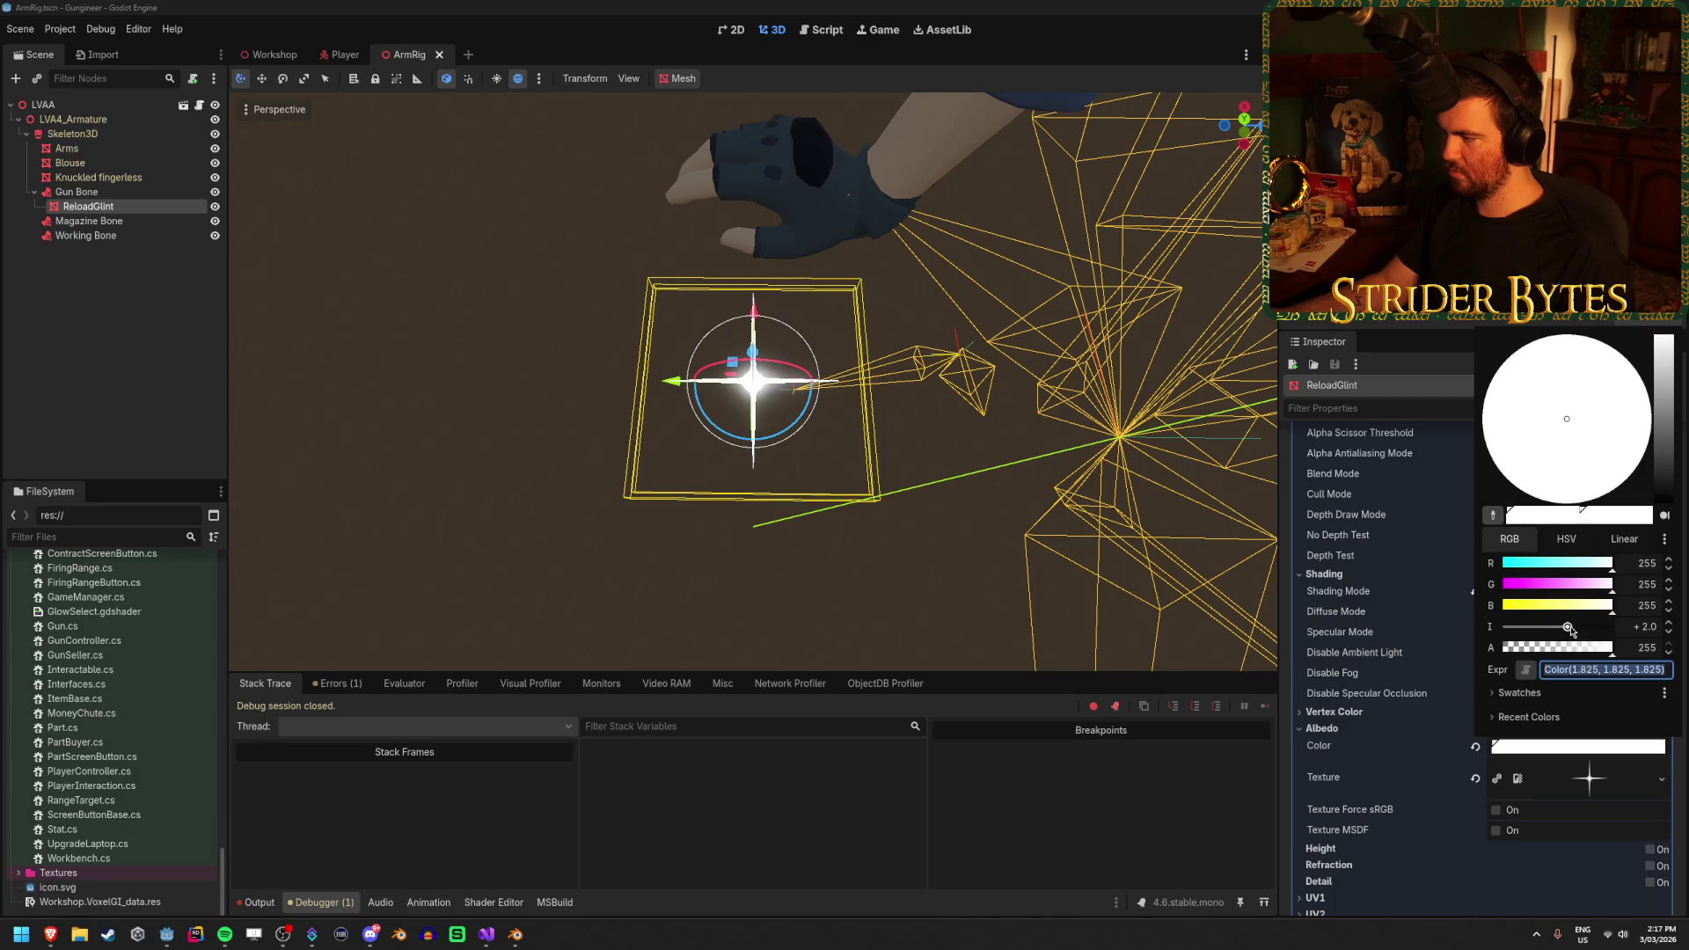
mouse_move(1576, 630)
left_mouse_down()
mouse_move(1553, 632)
mouse_move(1617, 630)
mouse_move(1551, 627)
left_mouse_up()
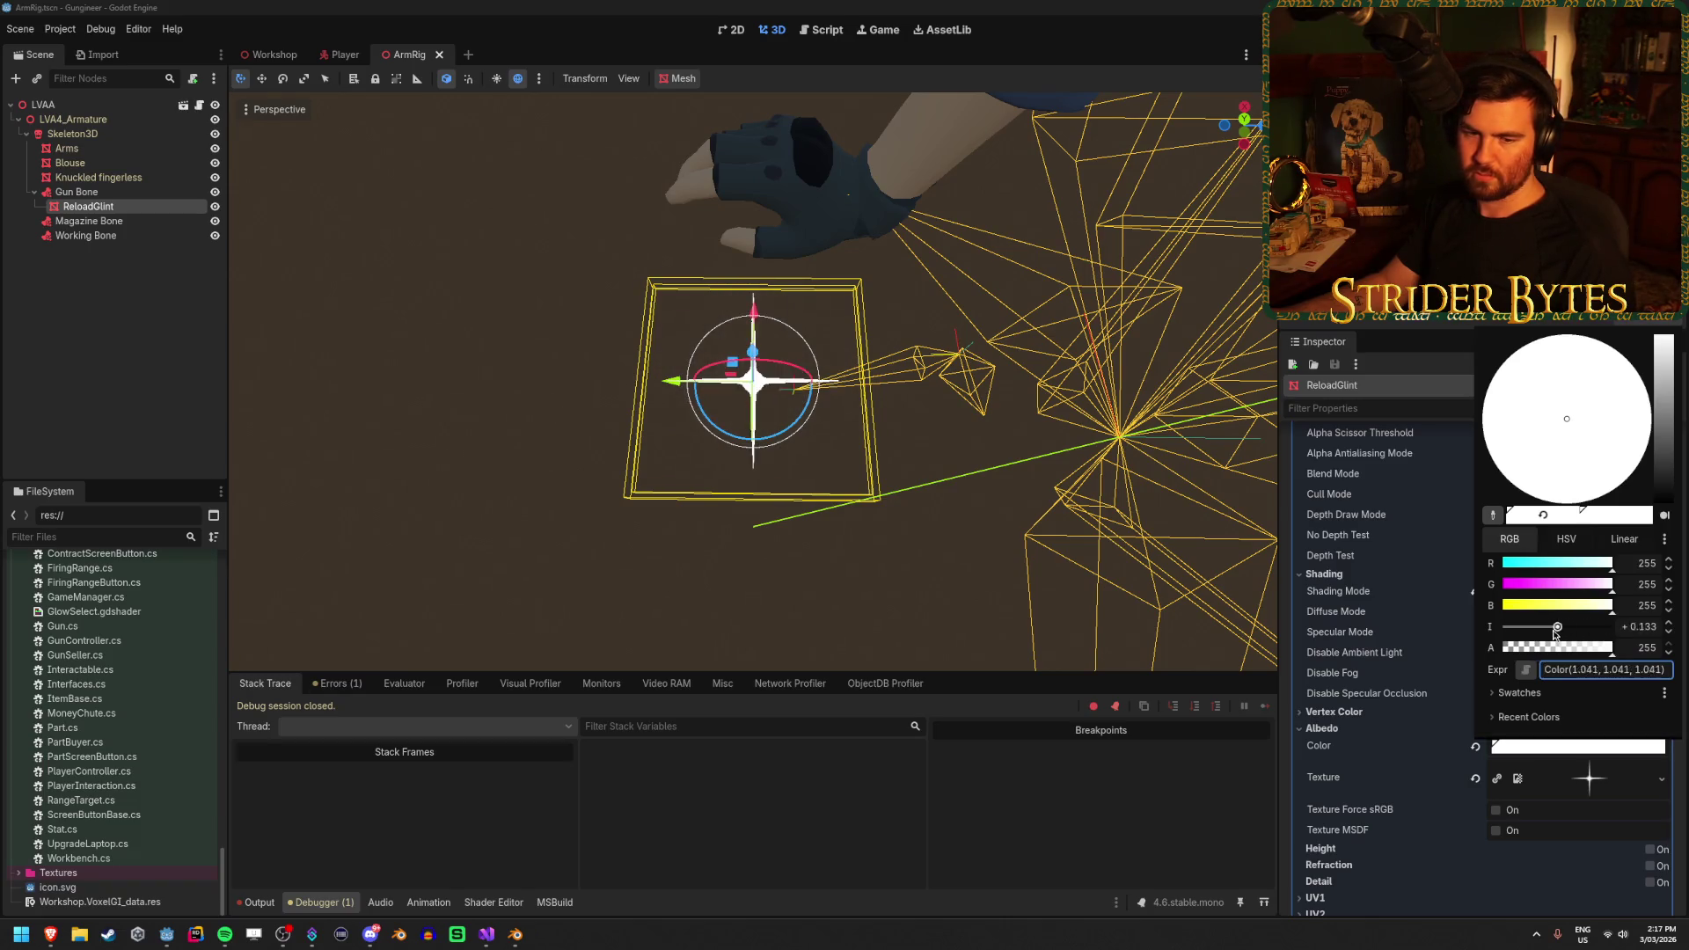
left_click(540, 460)
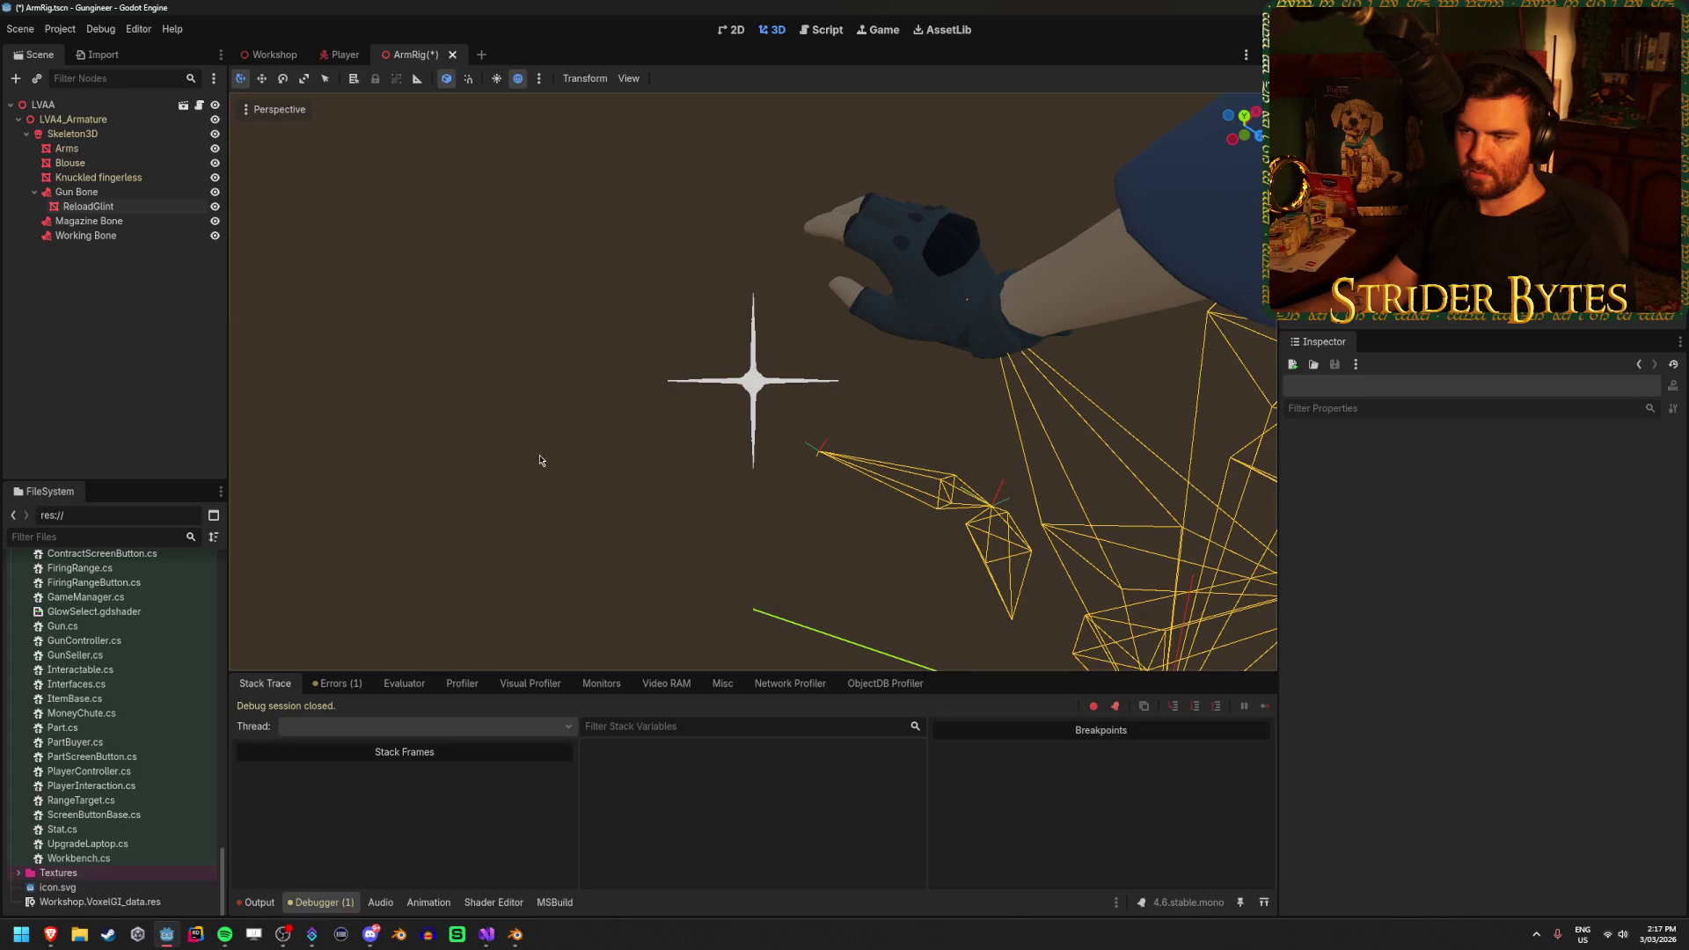
Raise ReloadGlint's albedo intensity to an overbright white (about 3.56) and save ArmRig
left_click(88, 206)
scroll(613, 342, "up", 5)
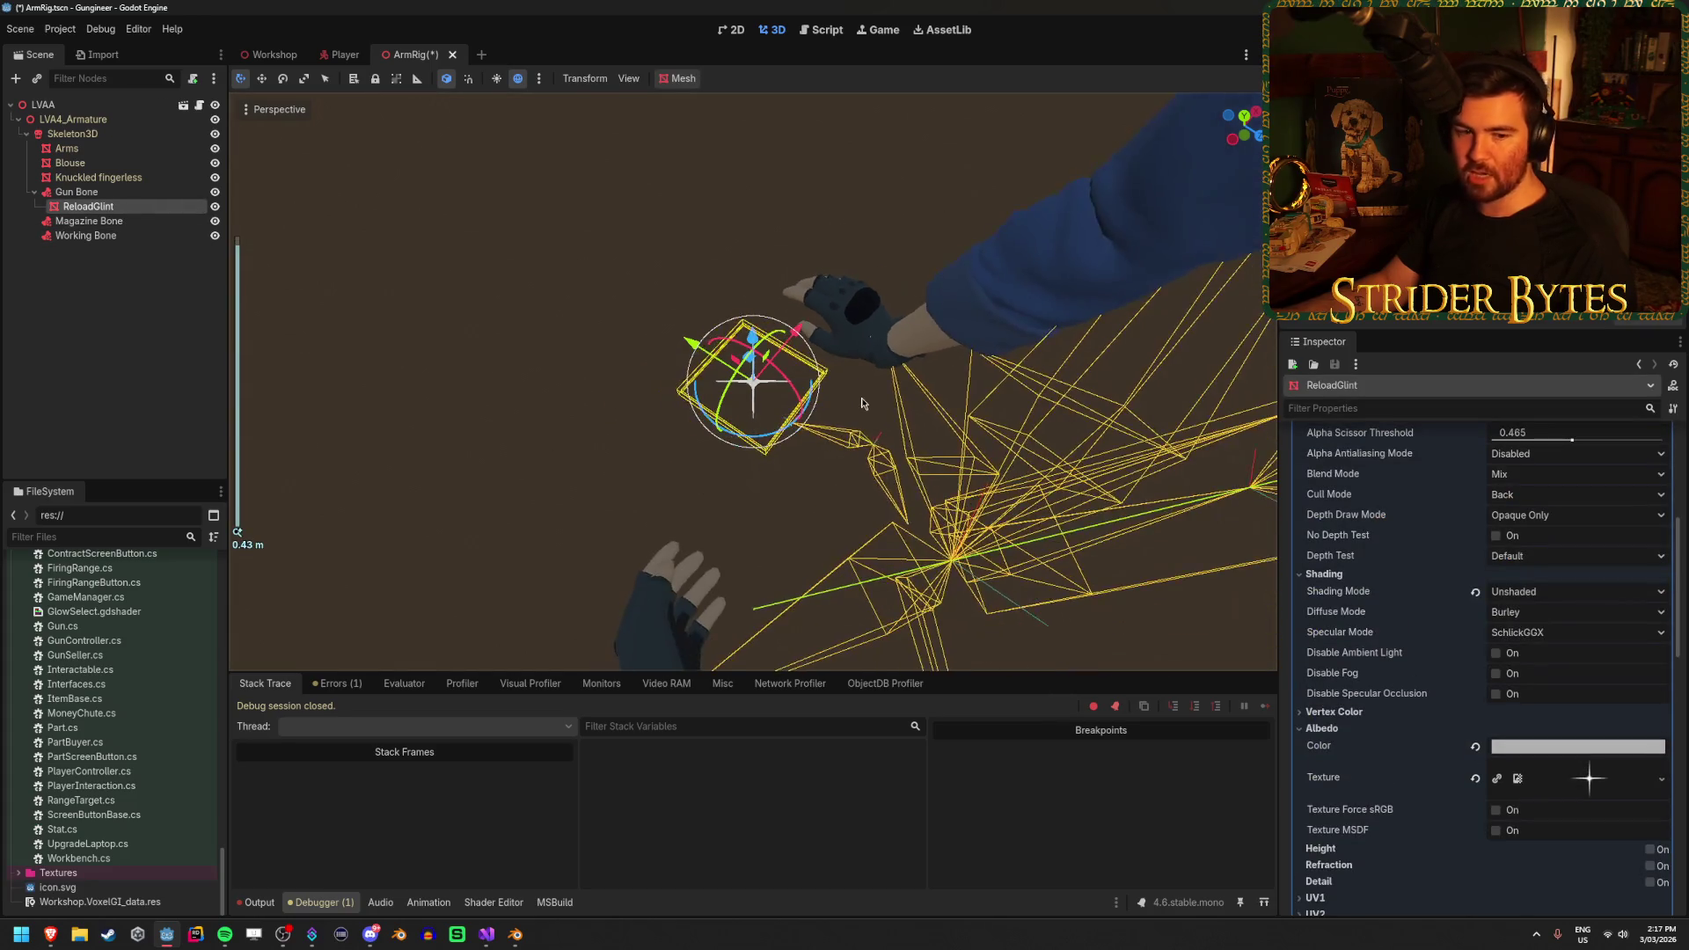
mouse_move(614, 342)
left_mouse_down()
mouse_move(945, 400)
mouse_move(381, 277)
left_mouse_up()
scroll(381, 277, "up", 1)
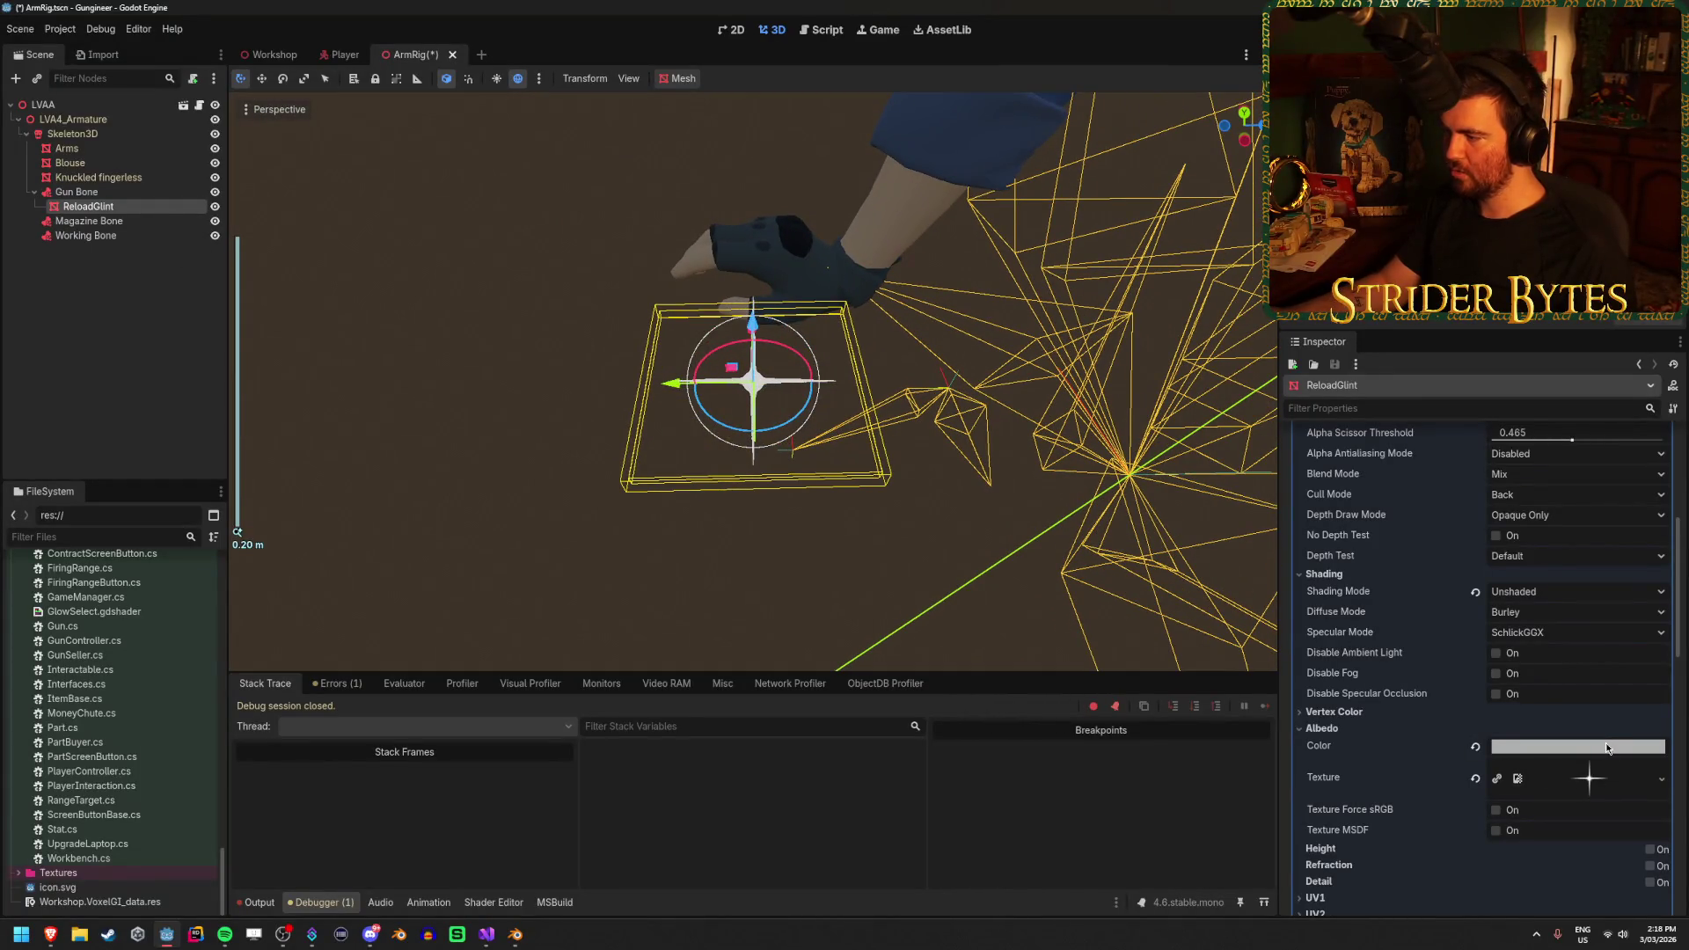
left_click(1607, 748)
left_click_drag(1579, 624, 1589, 628)
left_click(1644, 623)
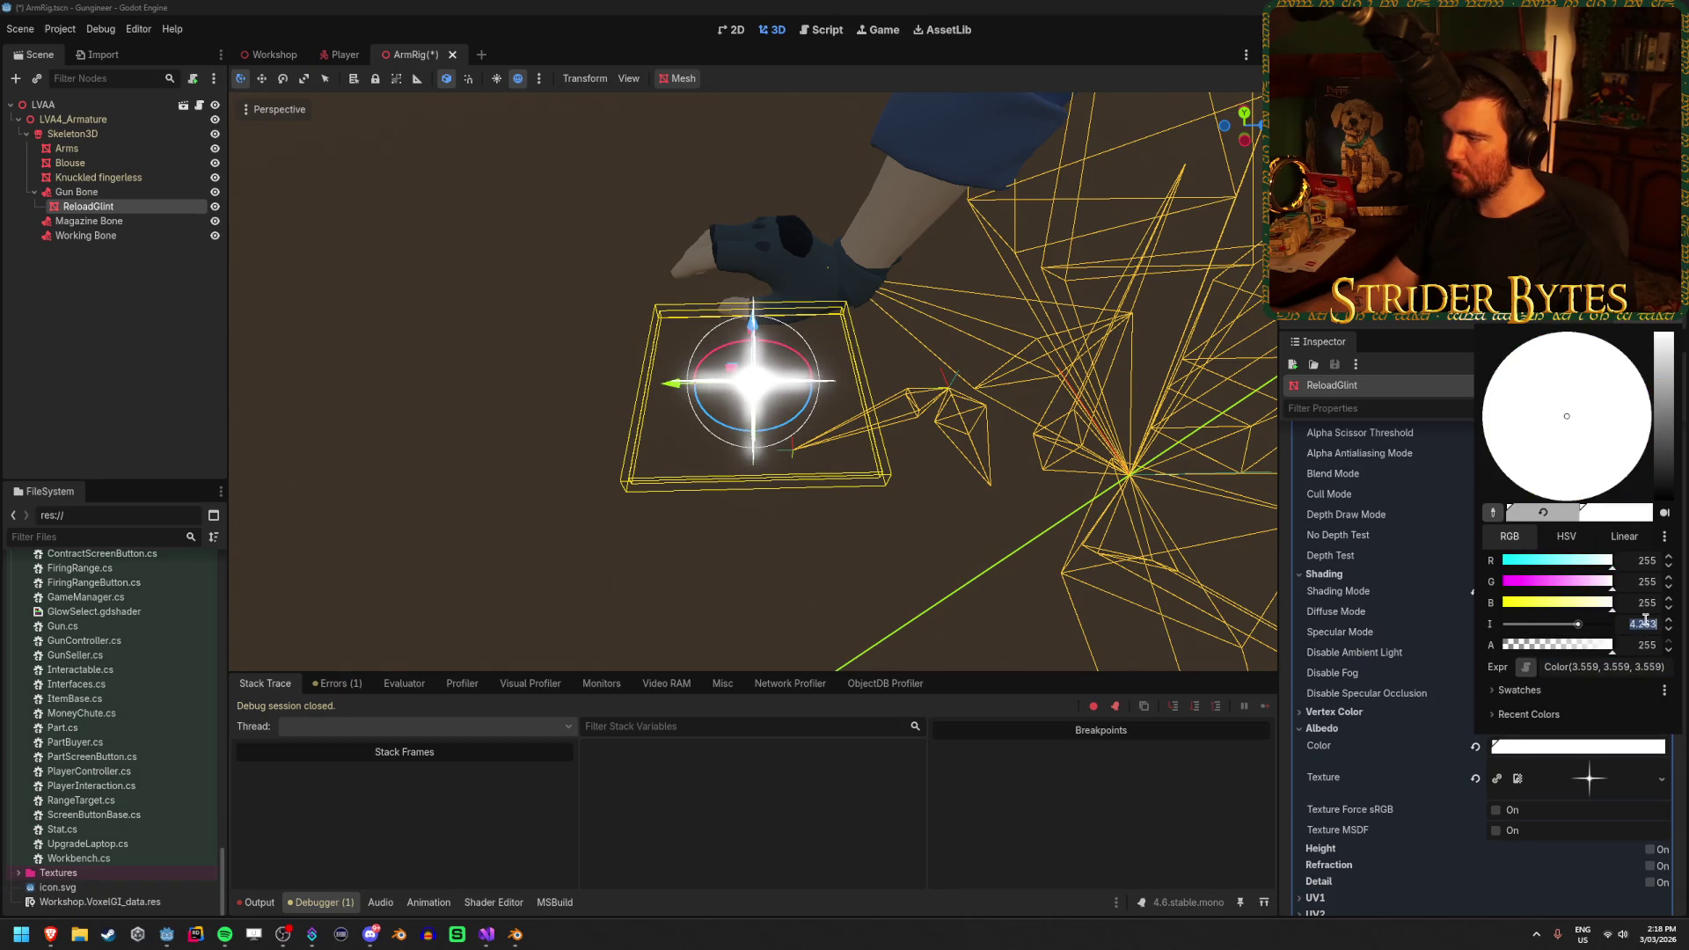
key("Escape")
key("ctrl+s")
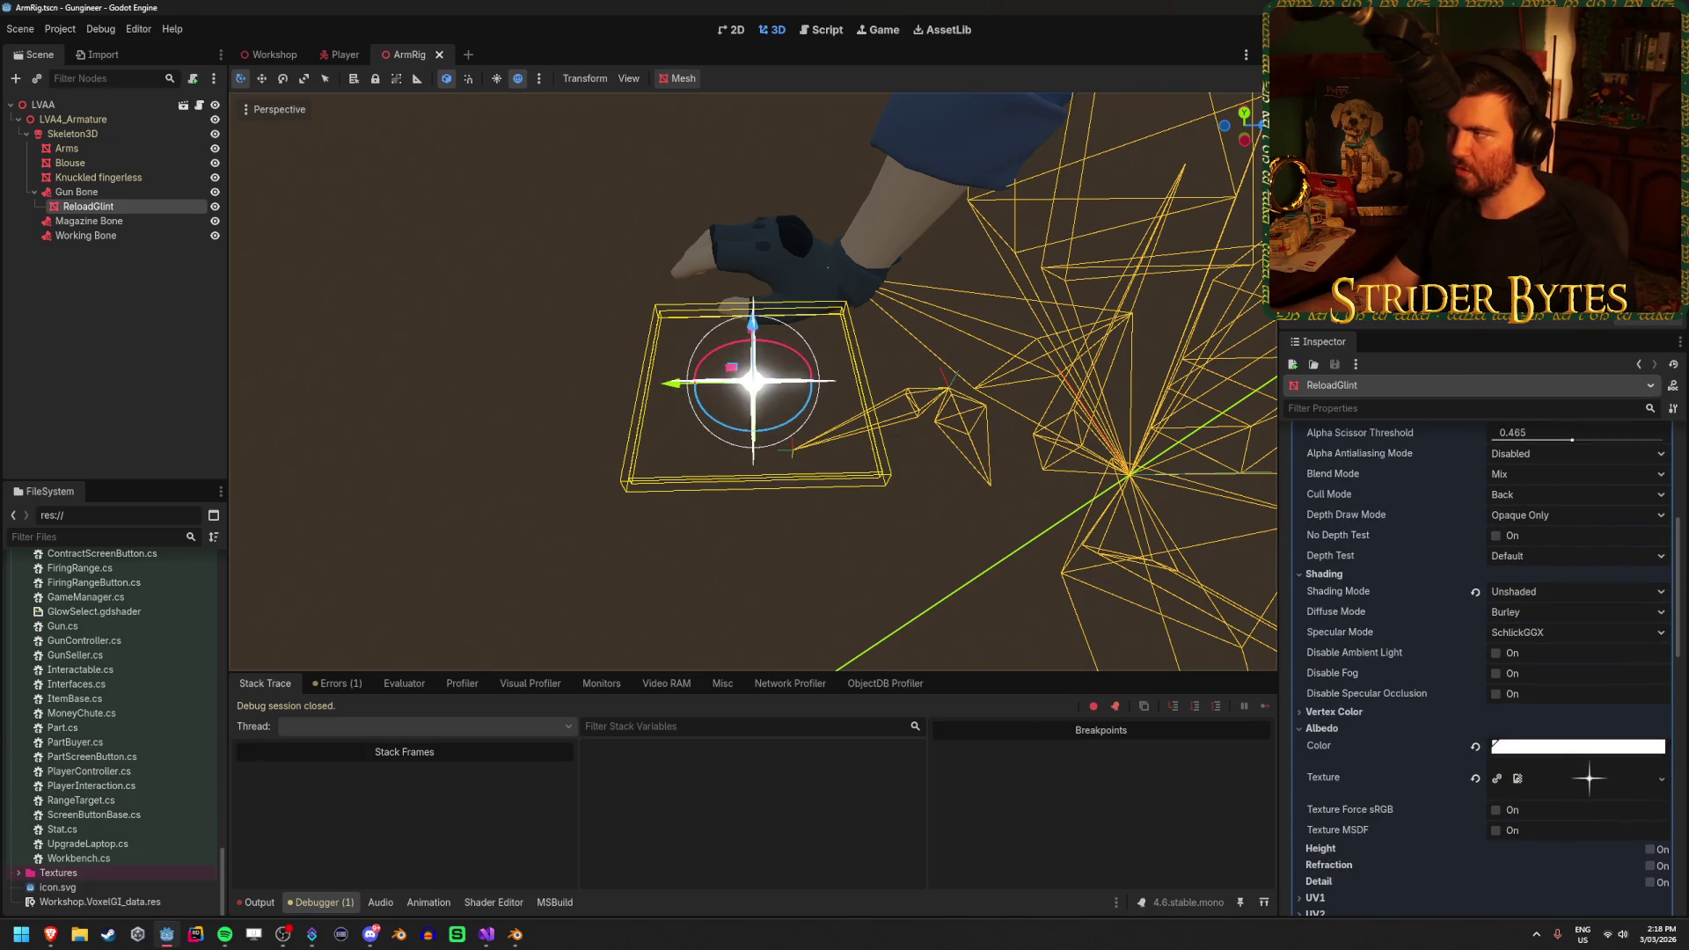
left_click(271, 55)
Run the game from the Player scene, walk to the workbench, reload to see the glint, then stop
left_click(343, 54)
key("f")
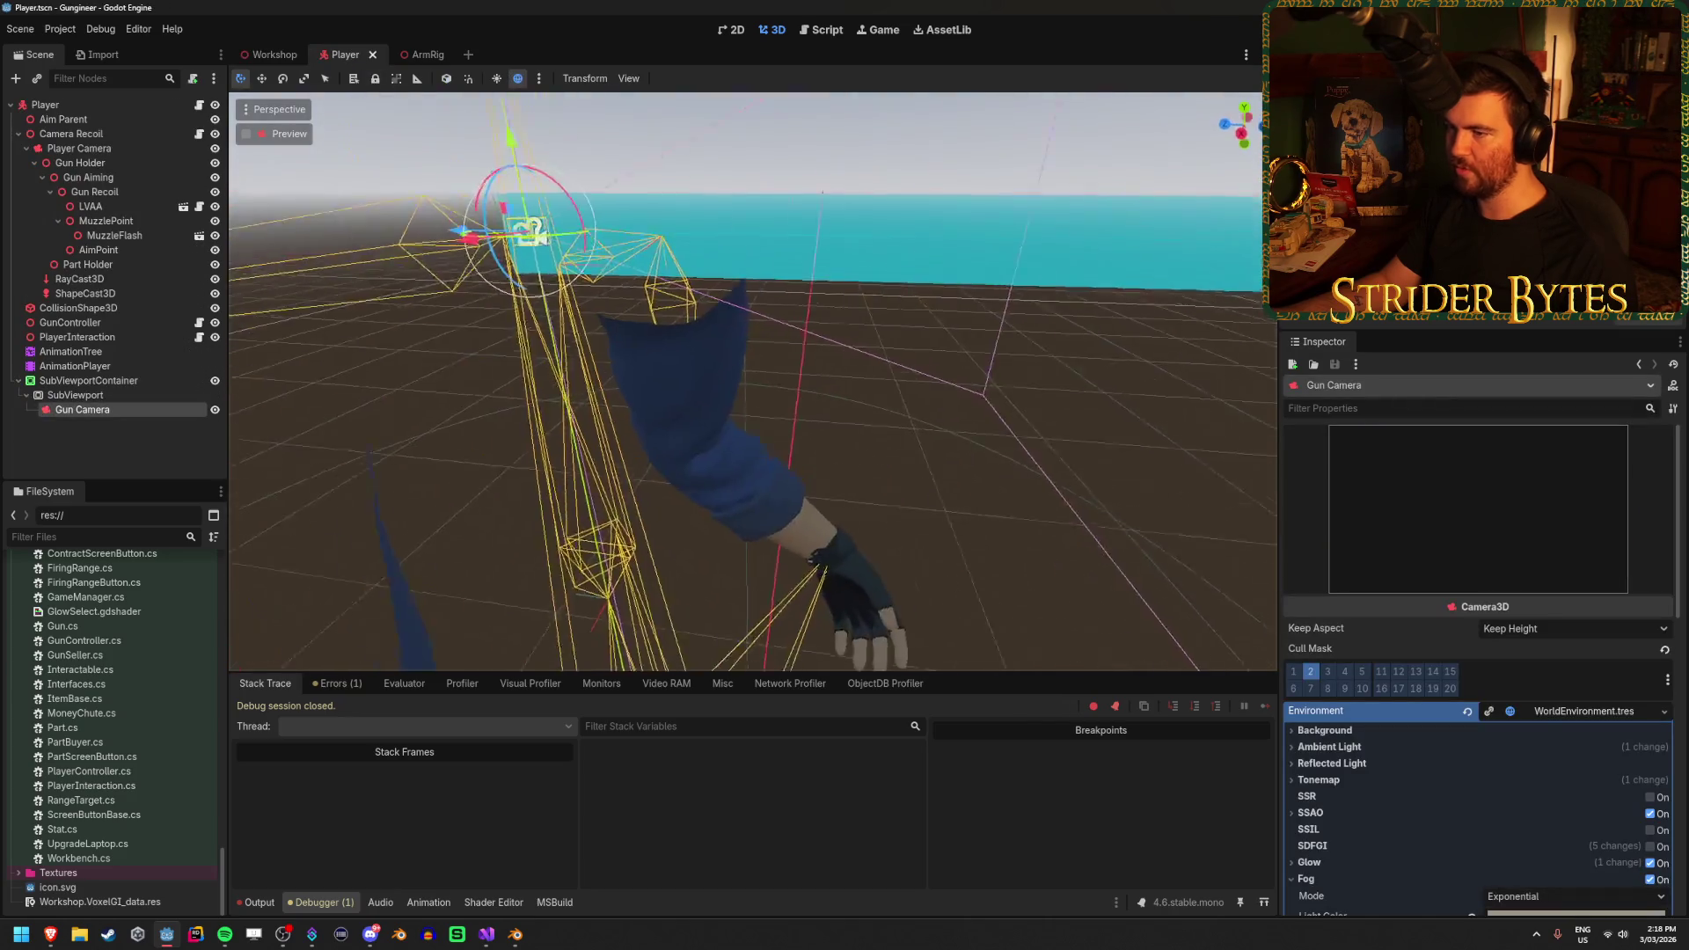
left_click_drag(835, 183, 853, 184)
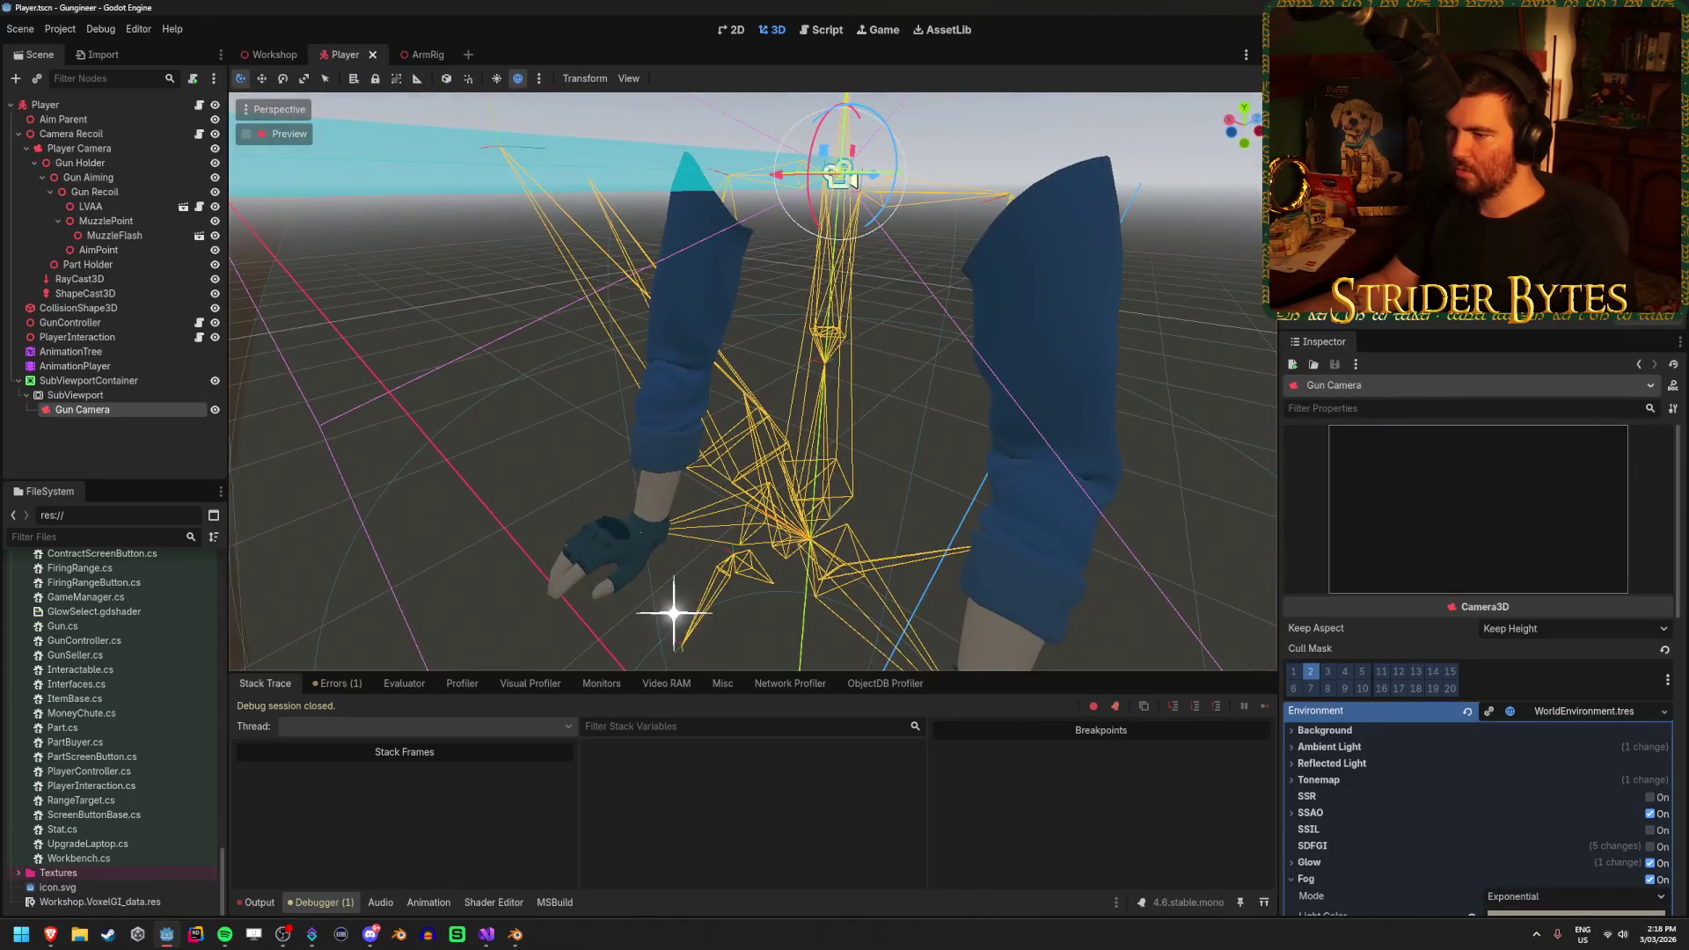
key("F5")
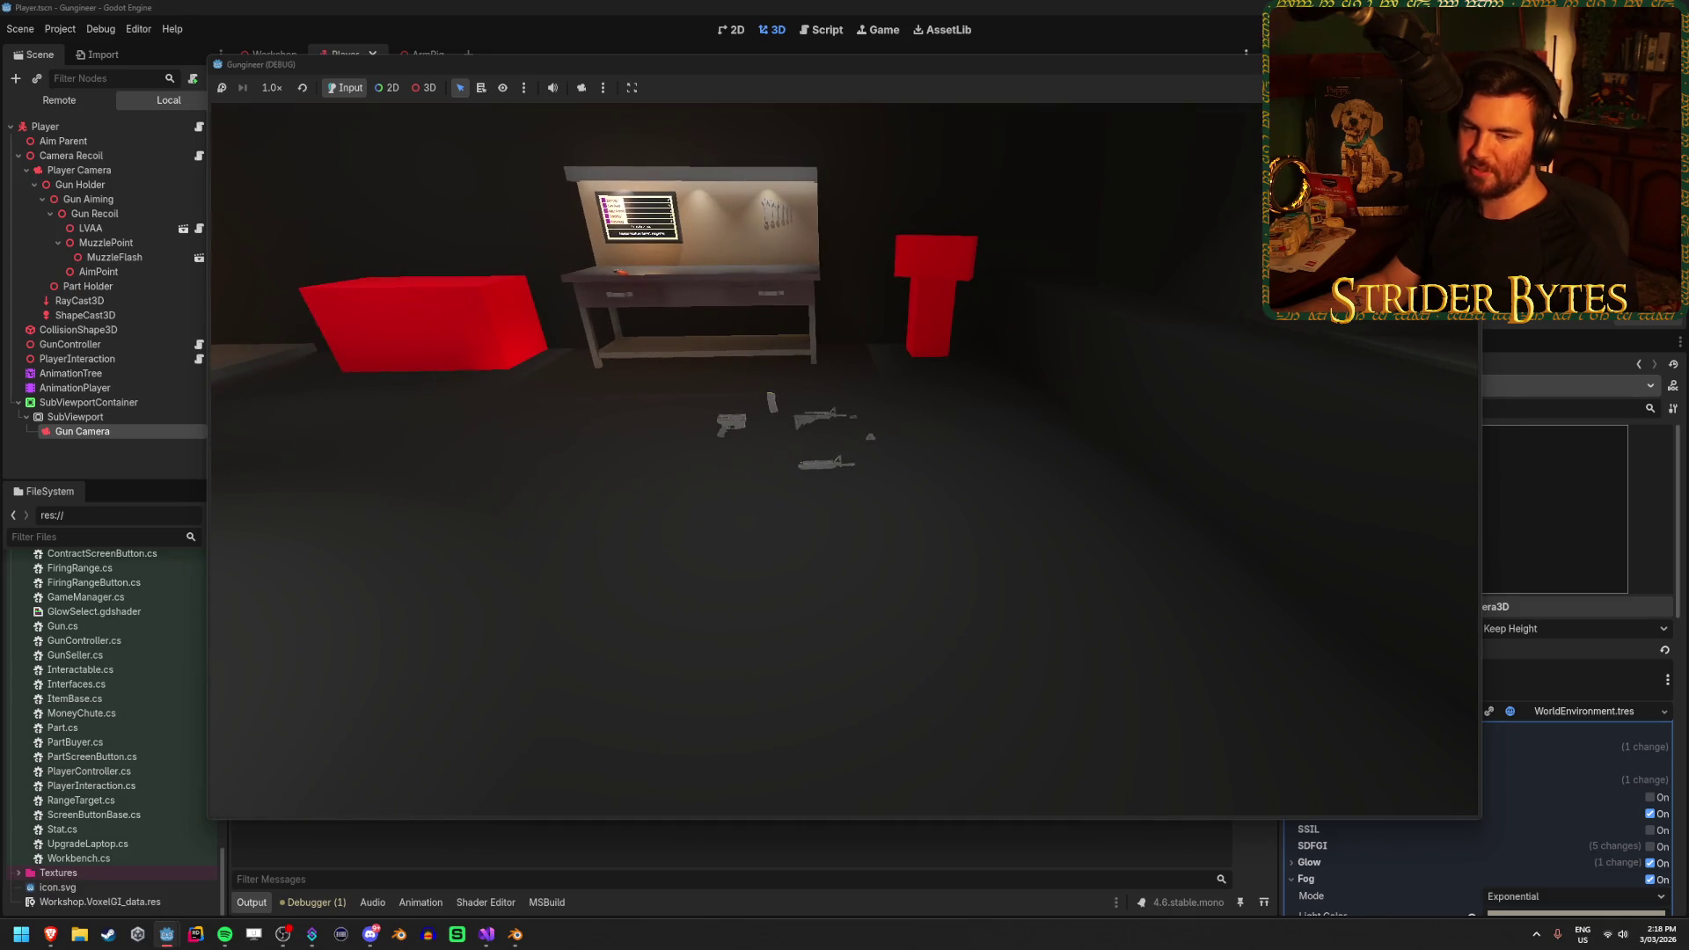
key("w")
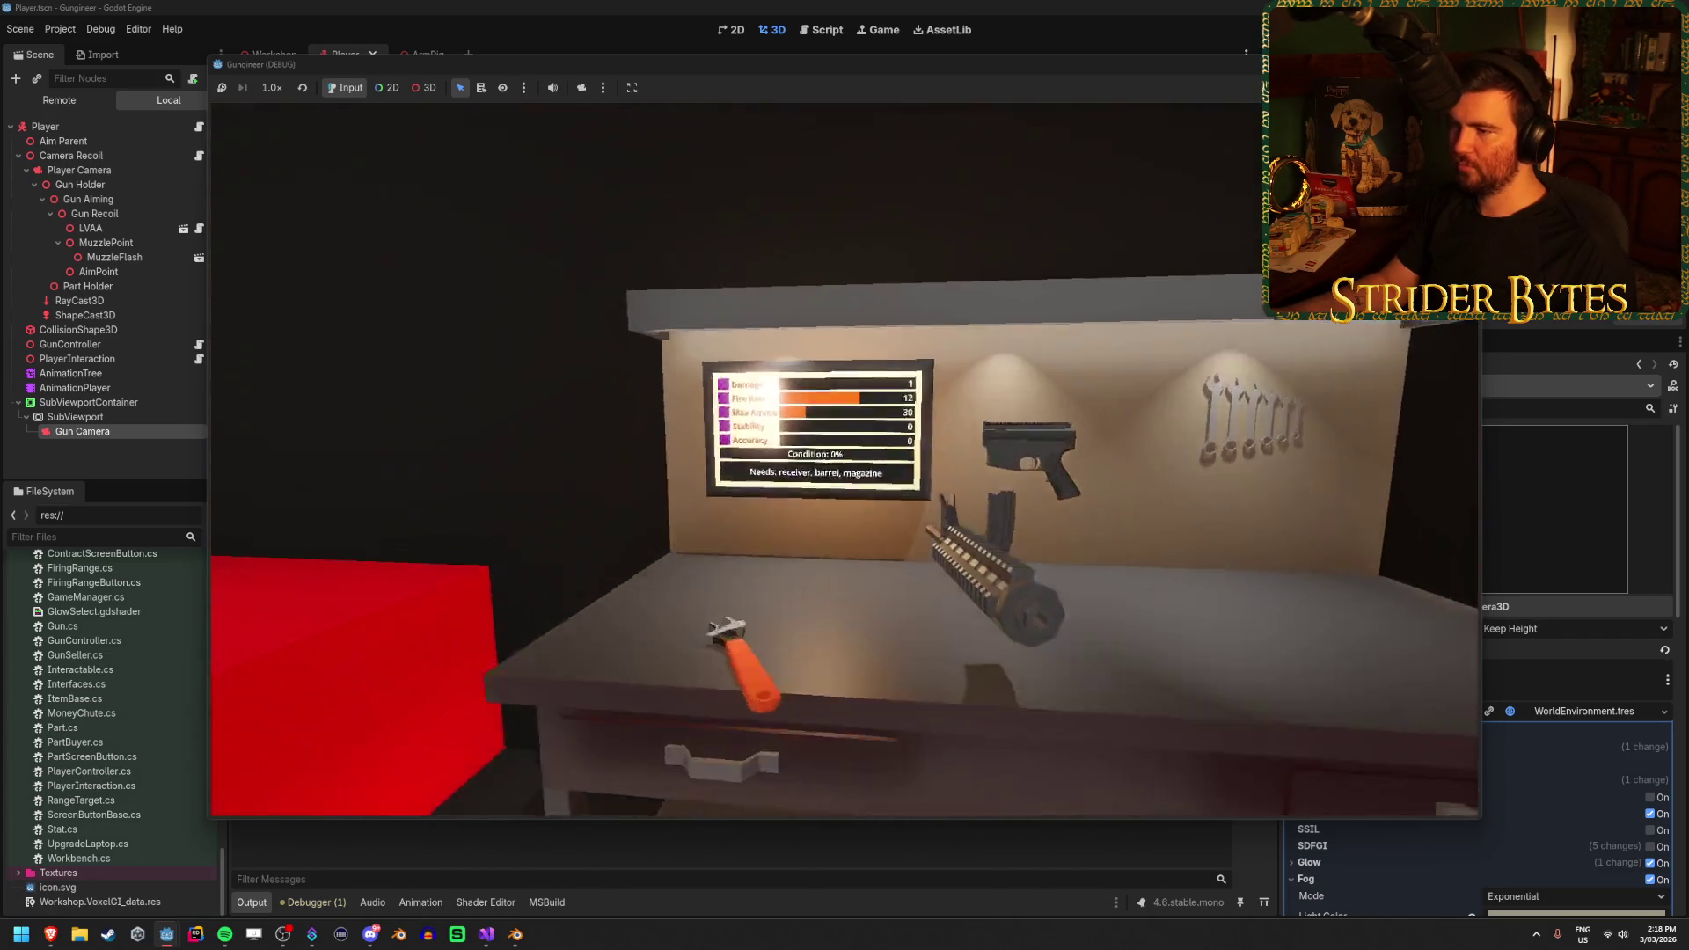
key("r")
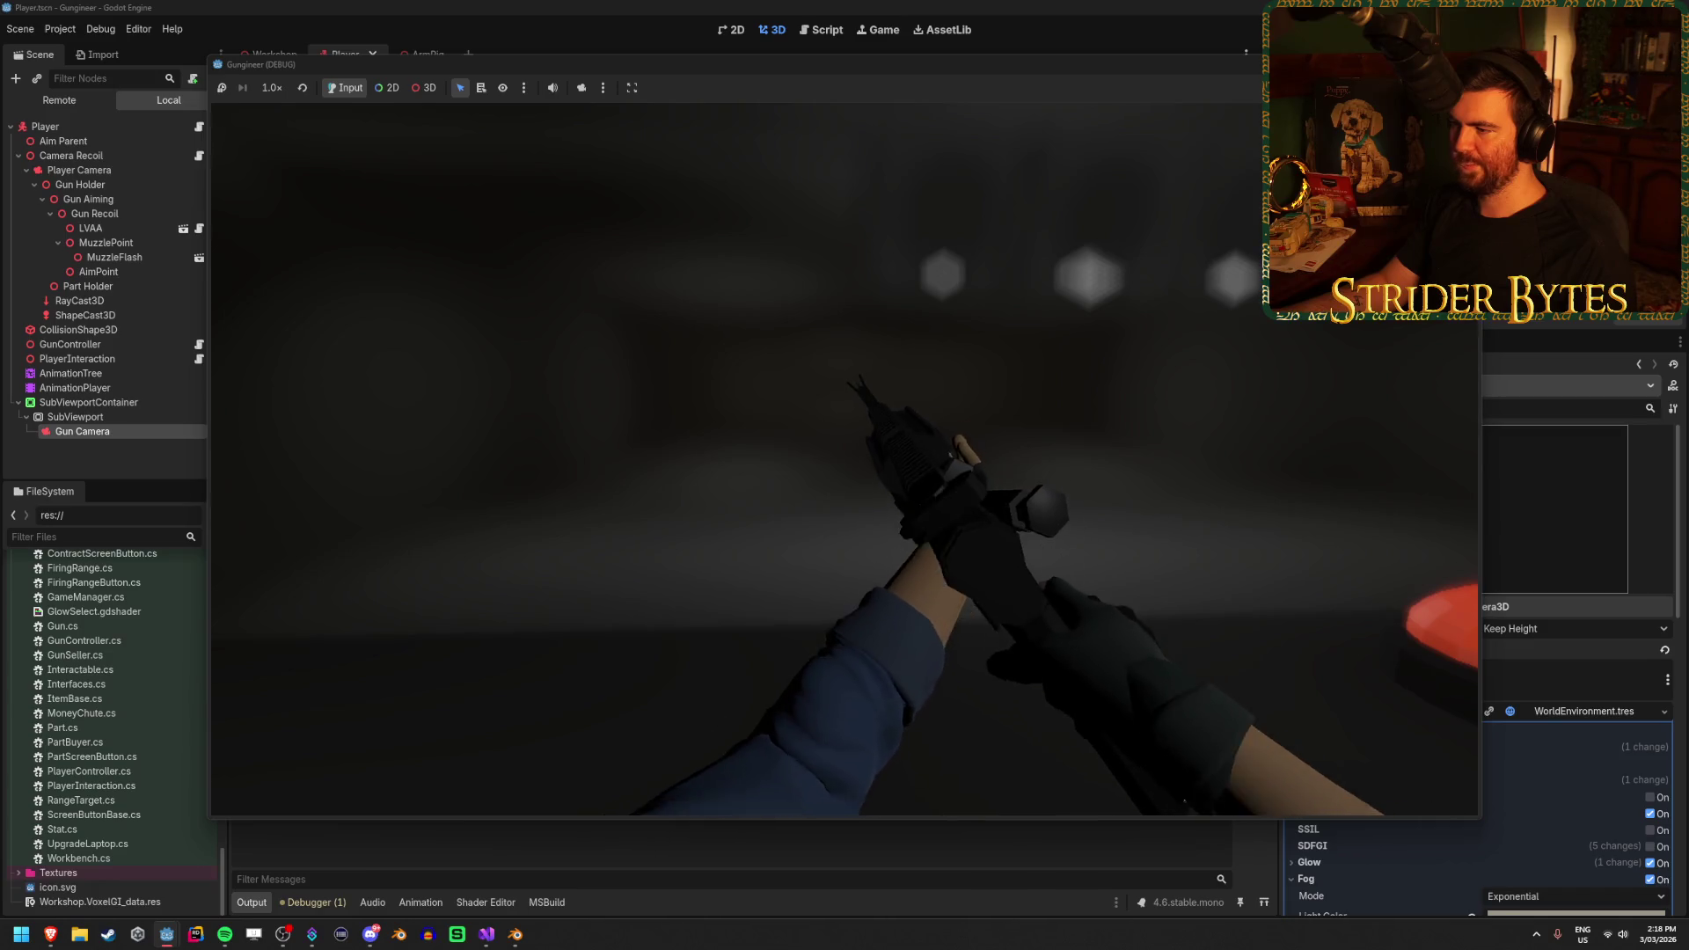
key("F8")
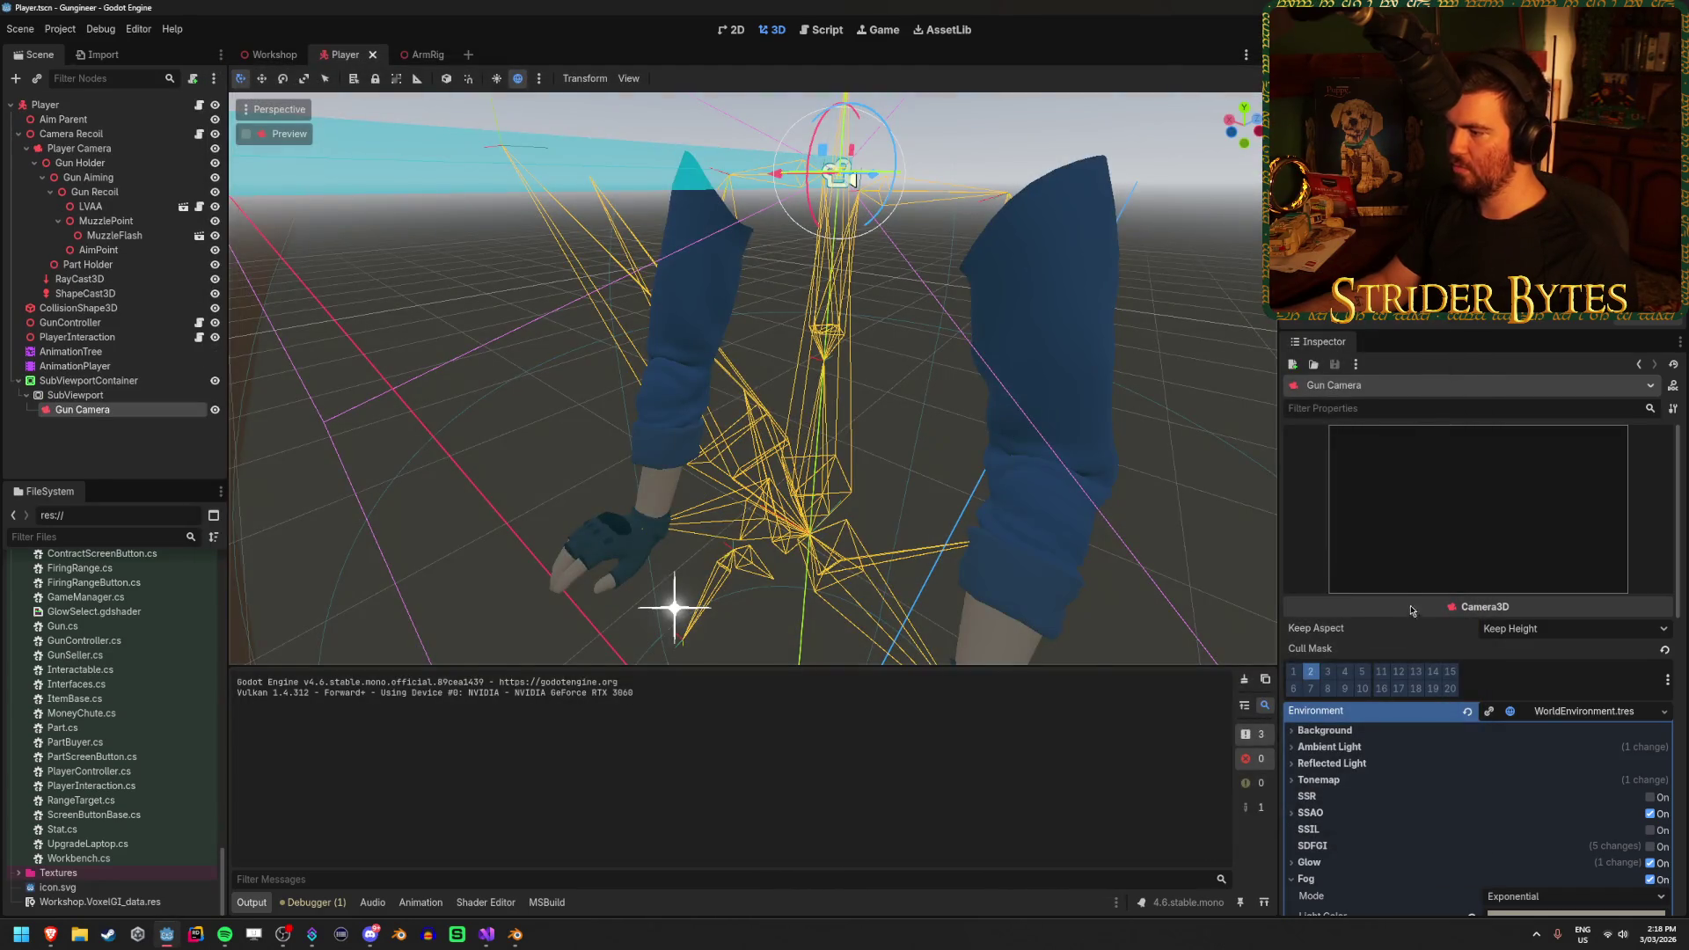
Raise the albedo colour intensity of the glint in the ArmRig scene
scroll(1418, 626, "down", 5)
left_click(417, 56)
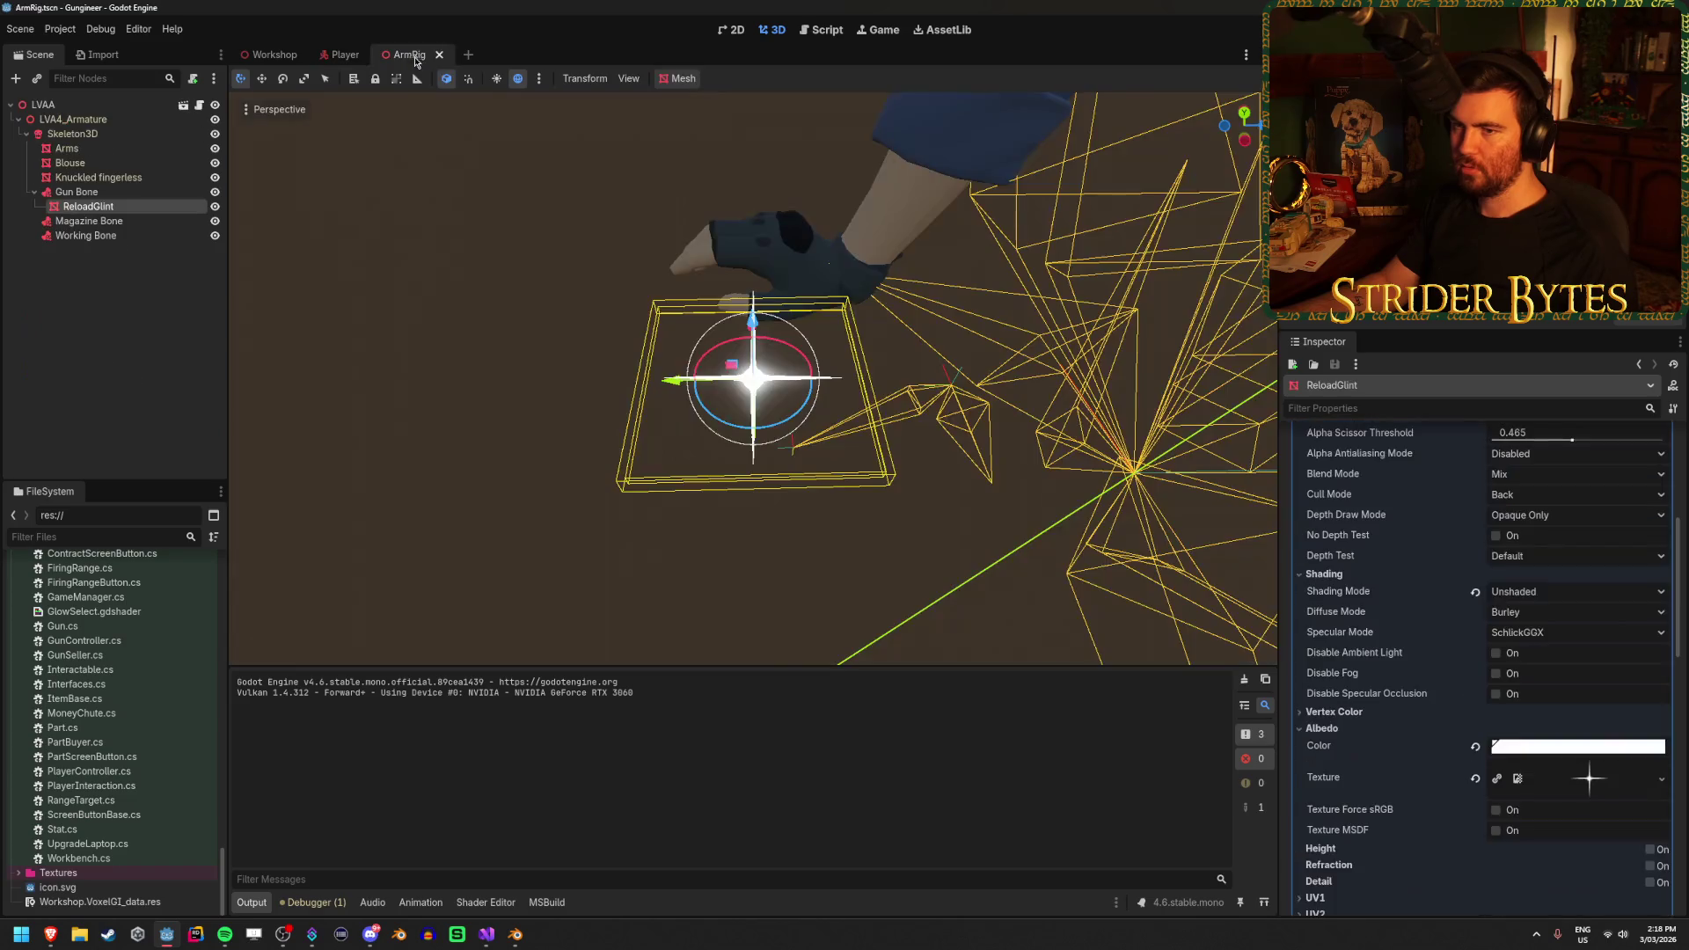
left_click(1542, 748)
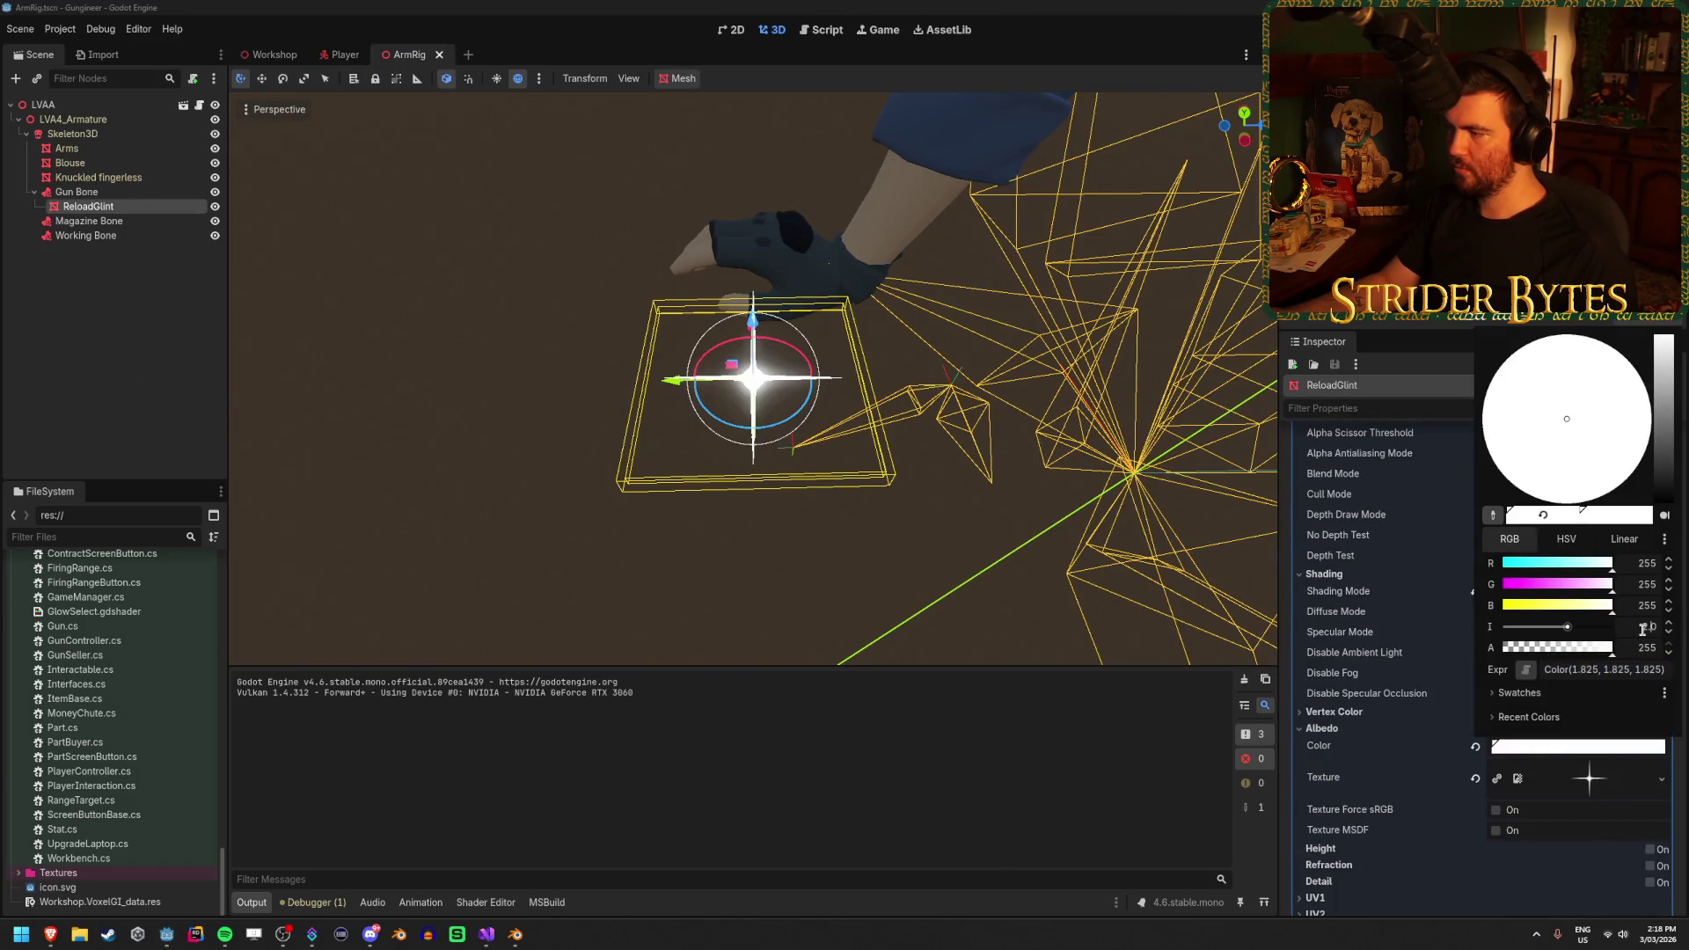
key("Return")
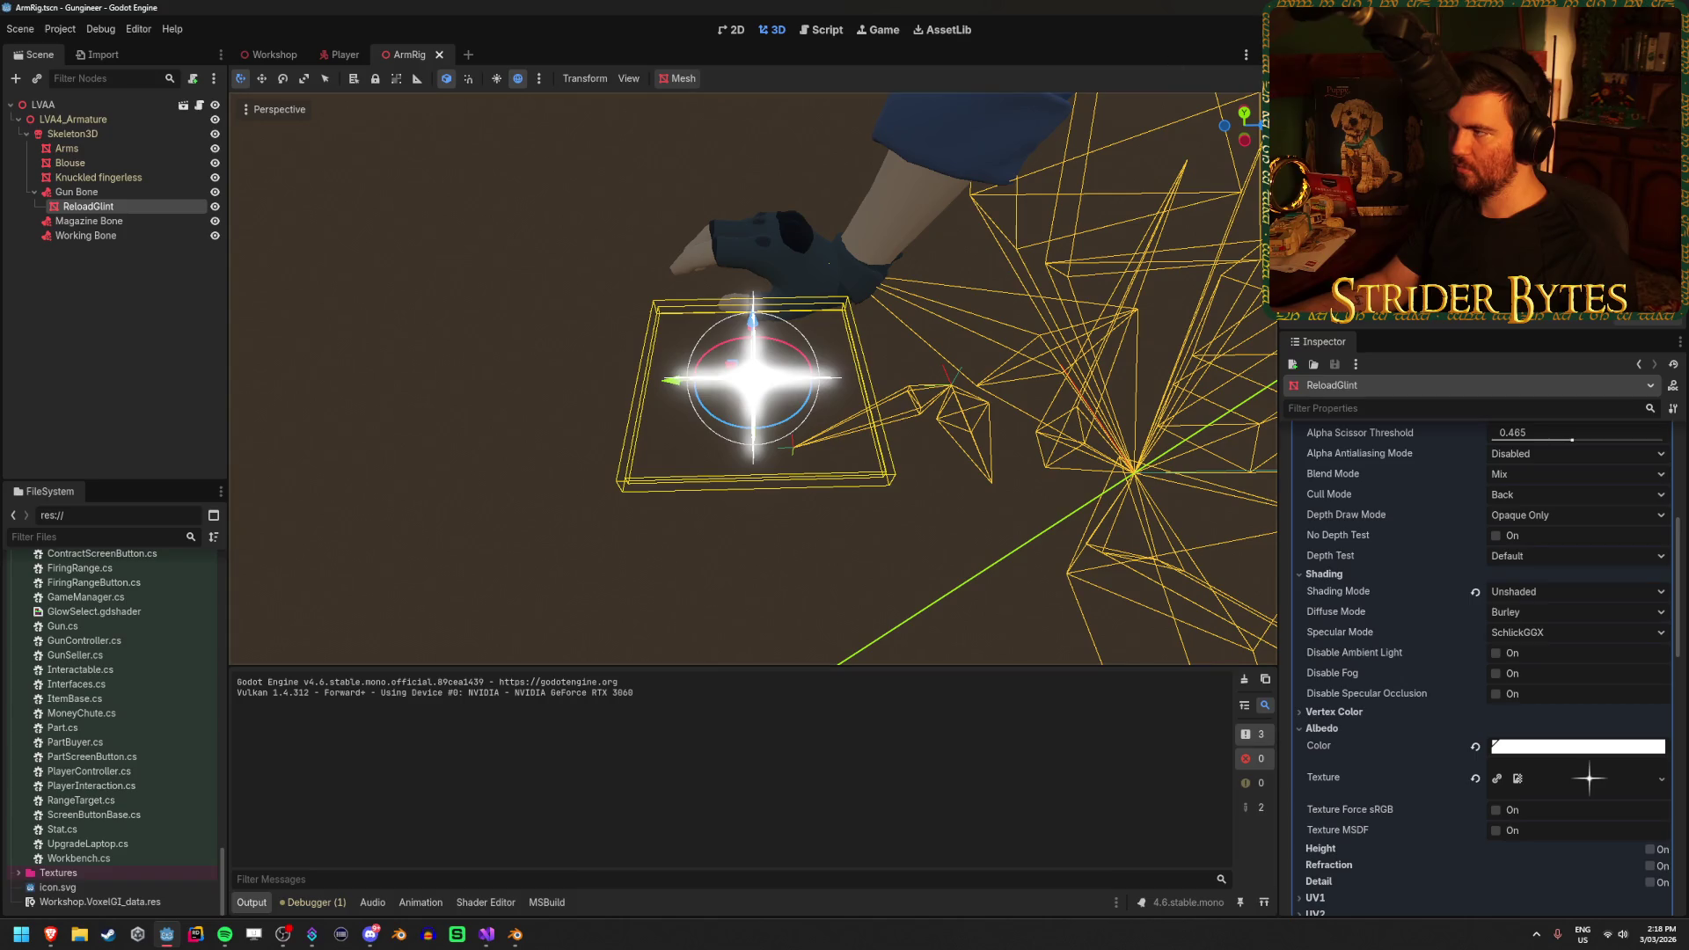
Run the game to check the brighter star glint during a reload, then stop it
key("F5")
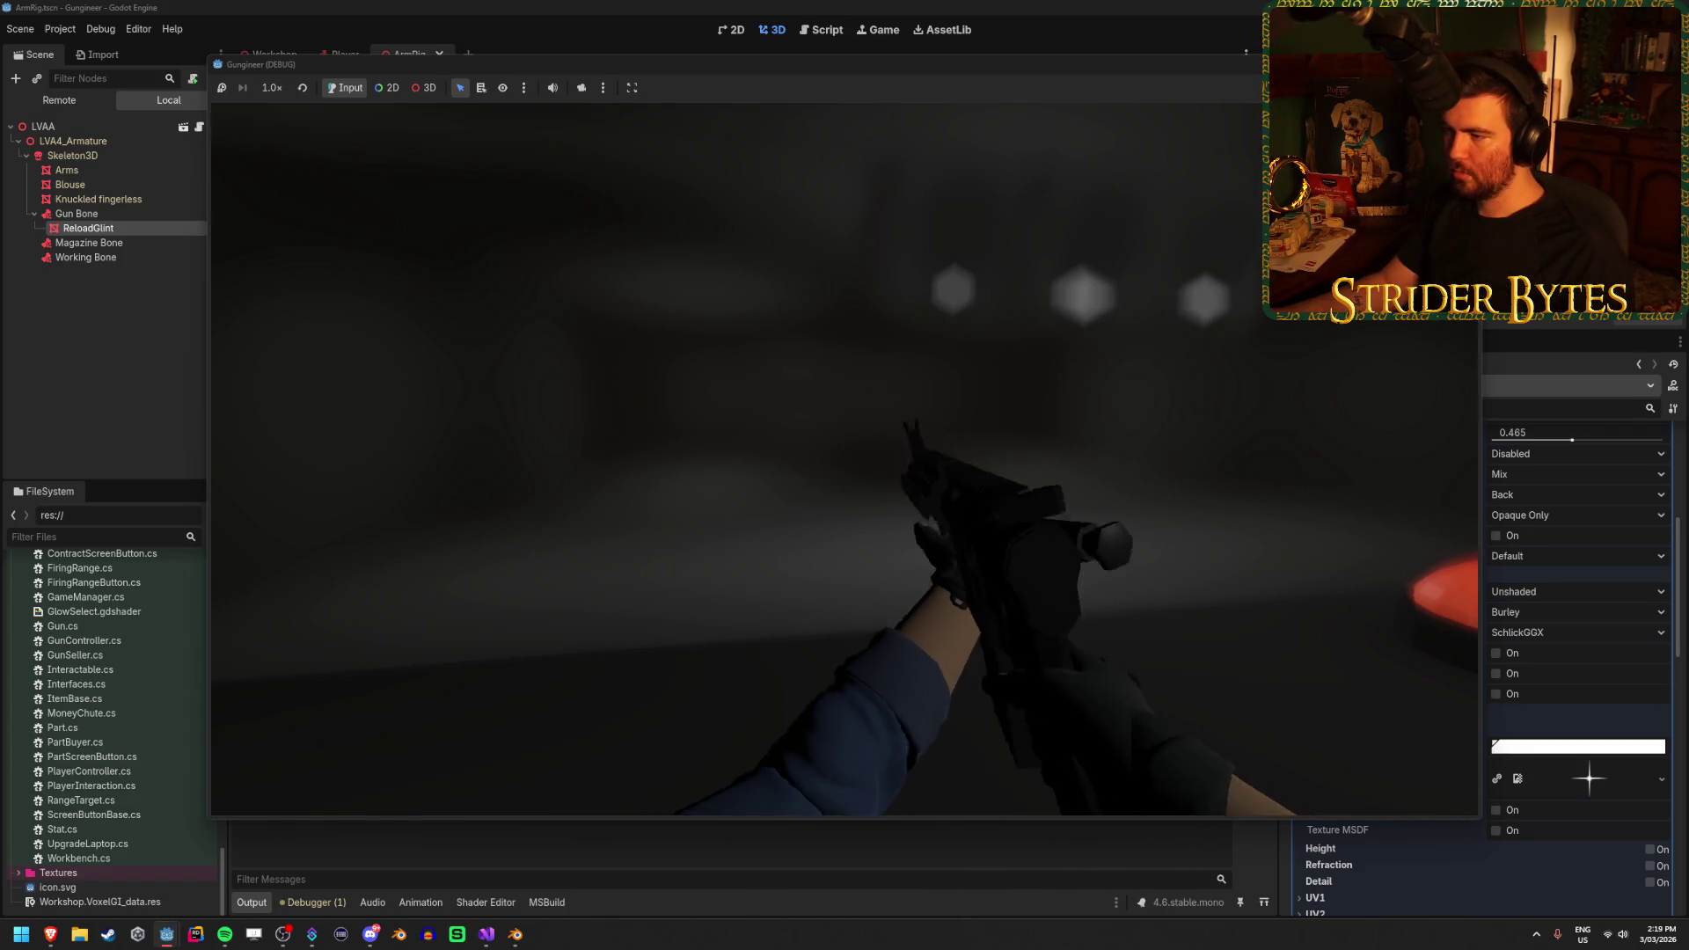
key("F8")
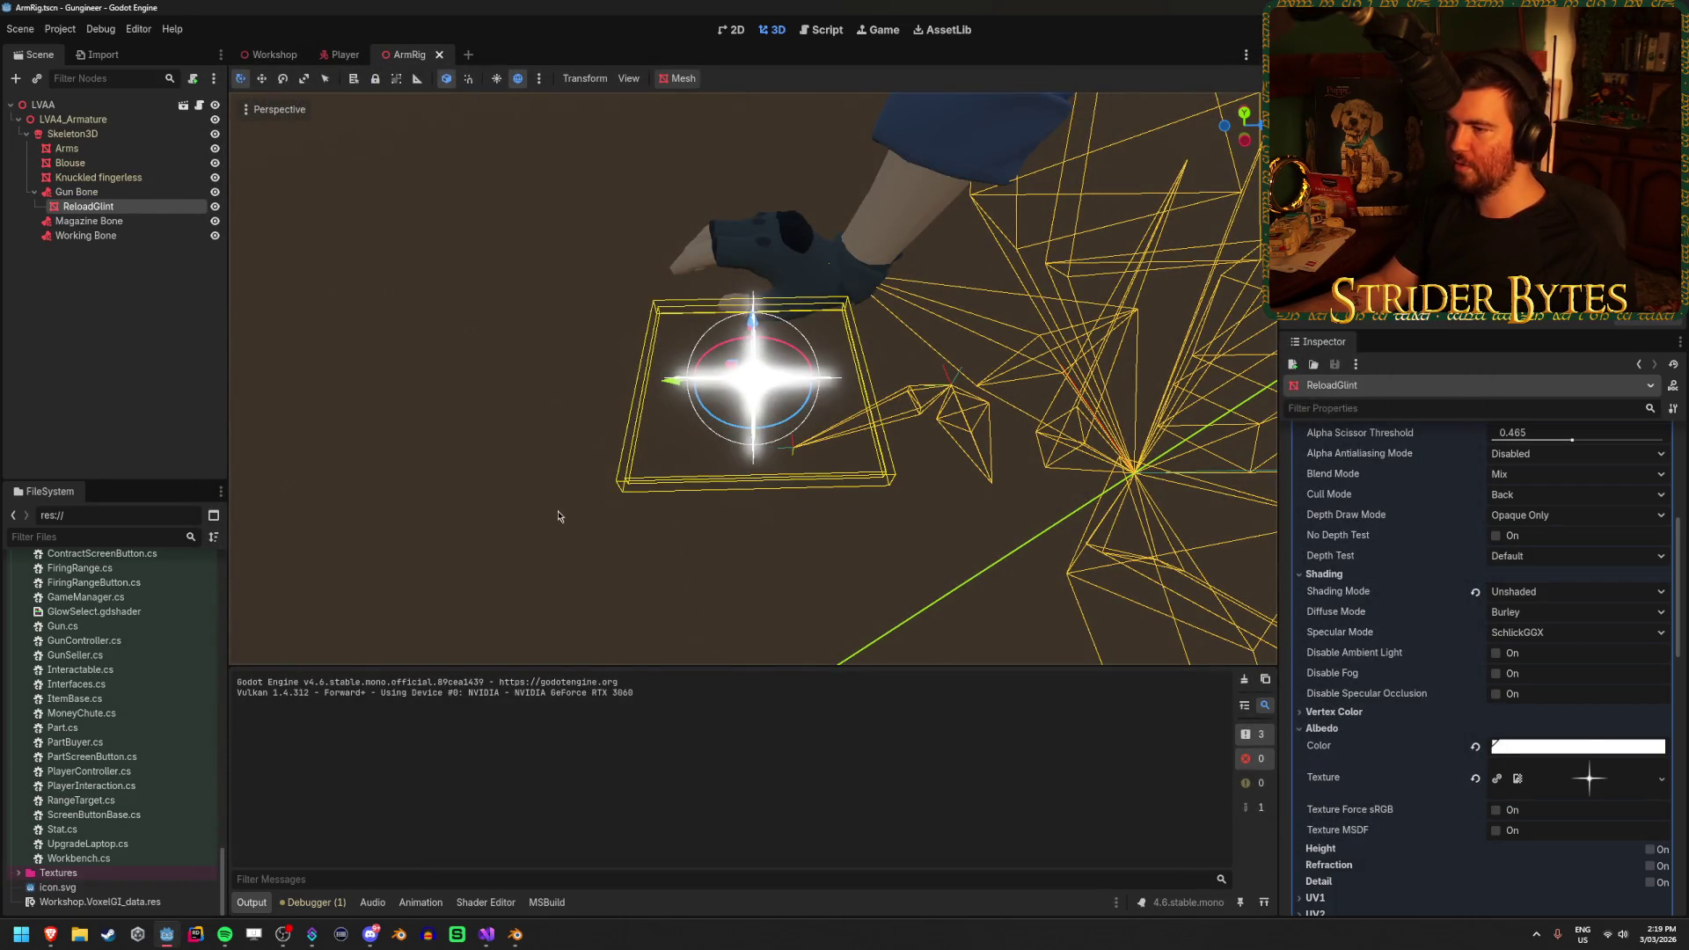
scroll(1361, 729, "up", 5)
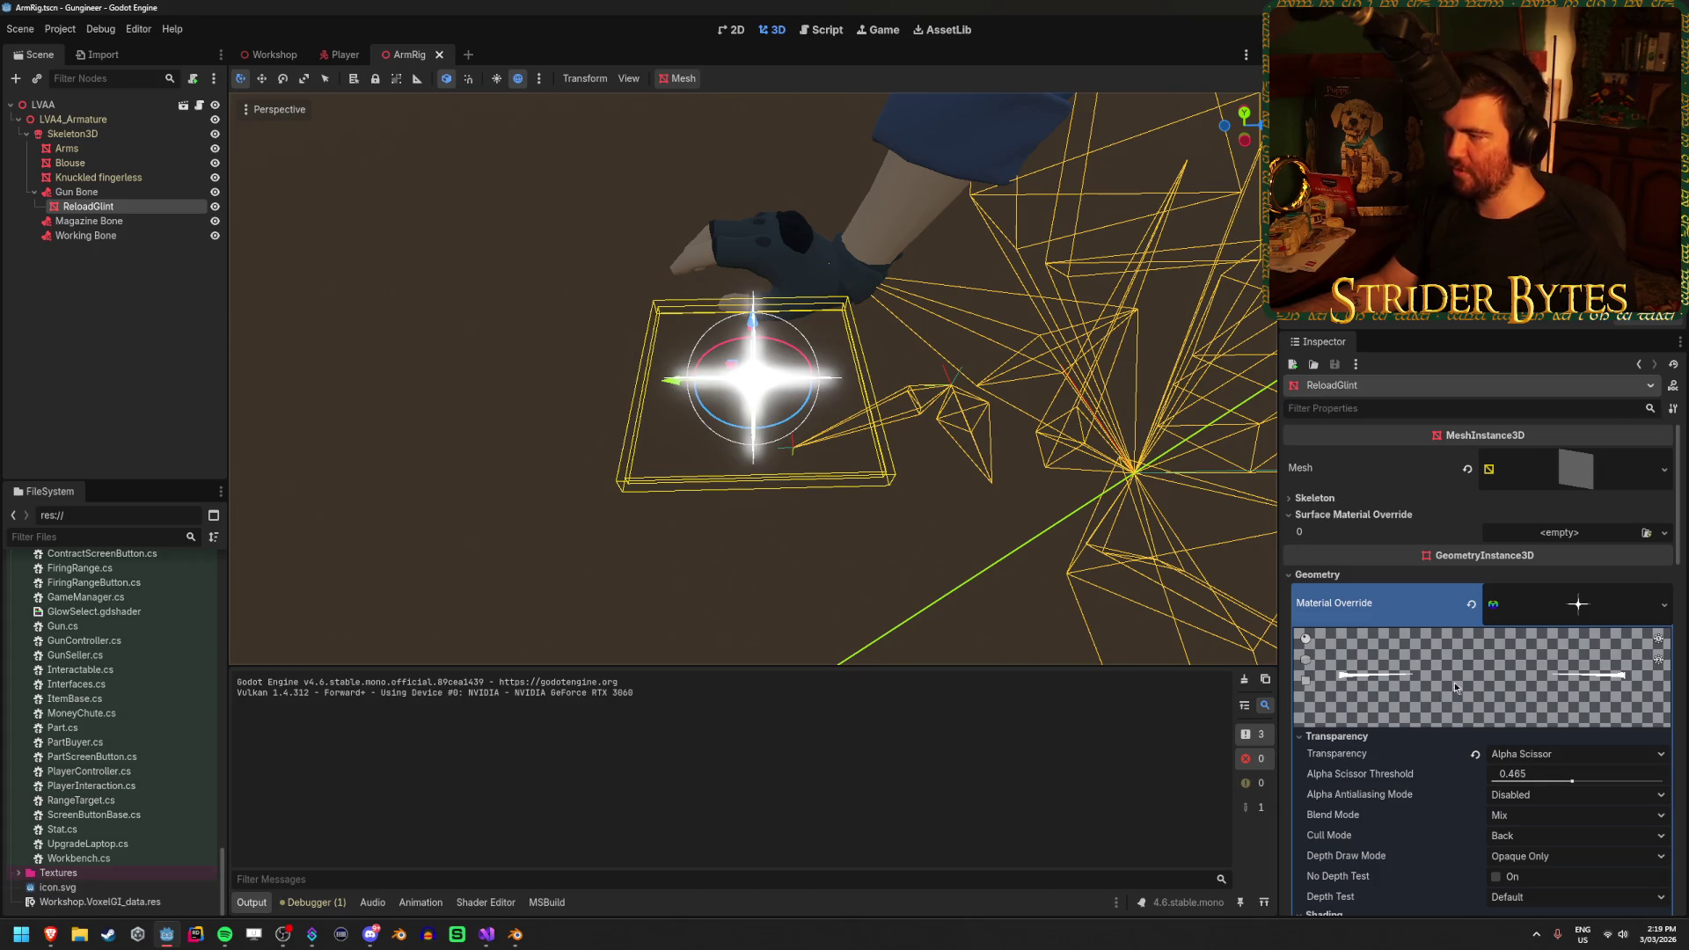
Set the glint's Alpha Scissor Threshold to 0.5, trying a few other values too
scroll(1430, 691, "down", 1)
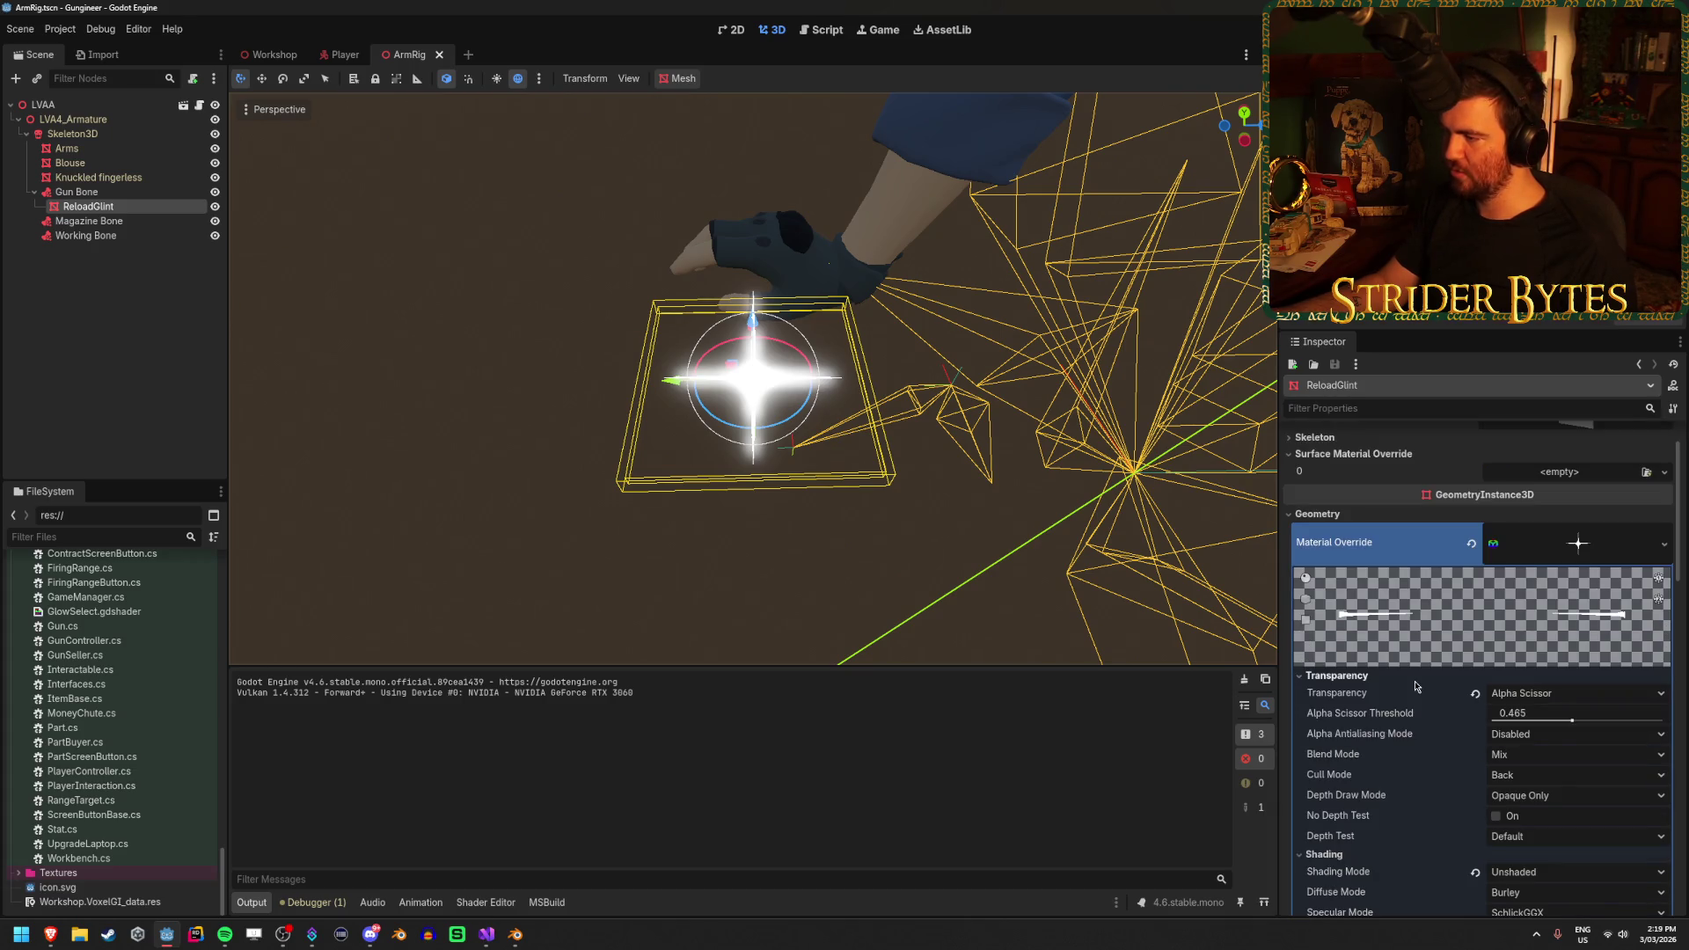
left_click(1549, 714)
type("0.5")
key("Return")
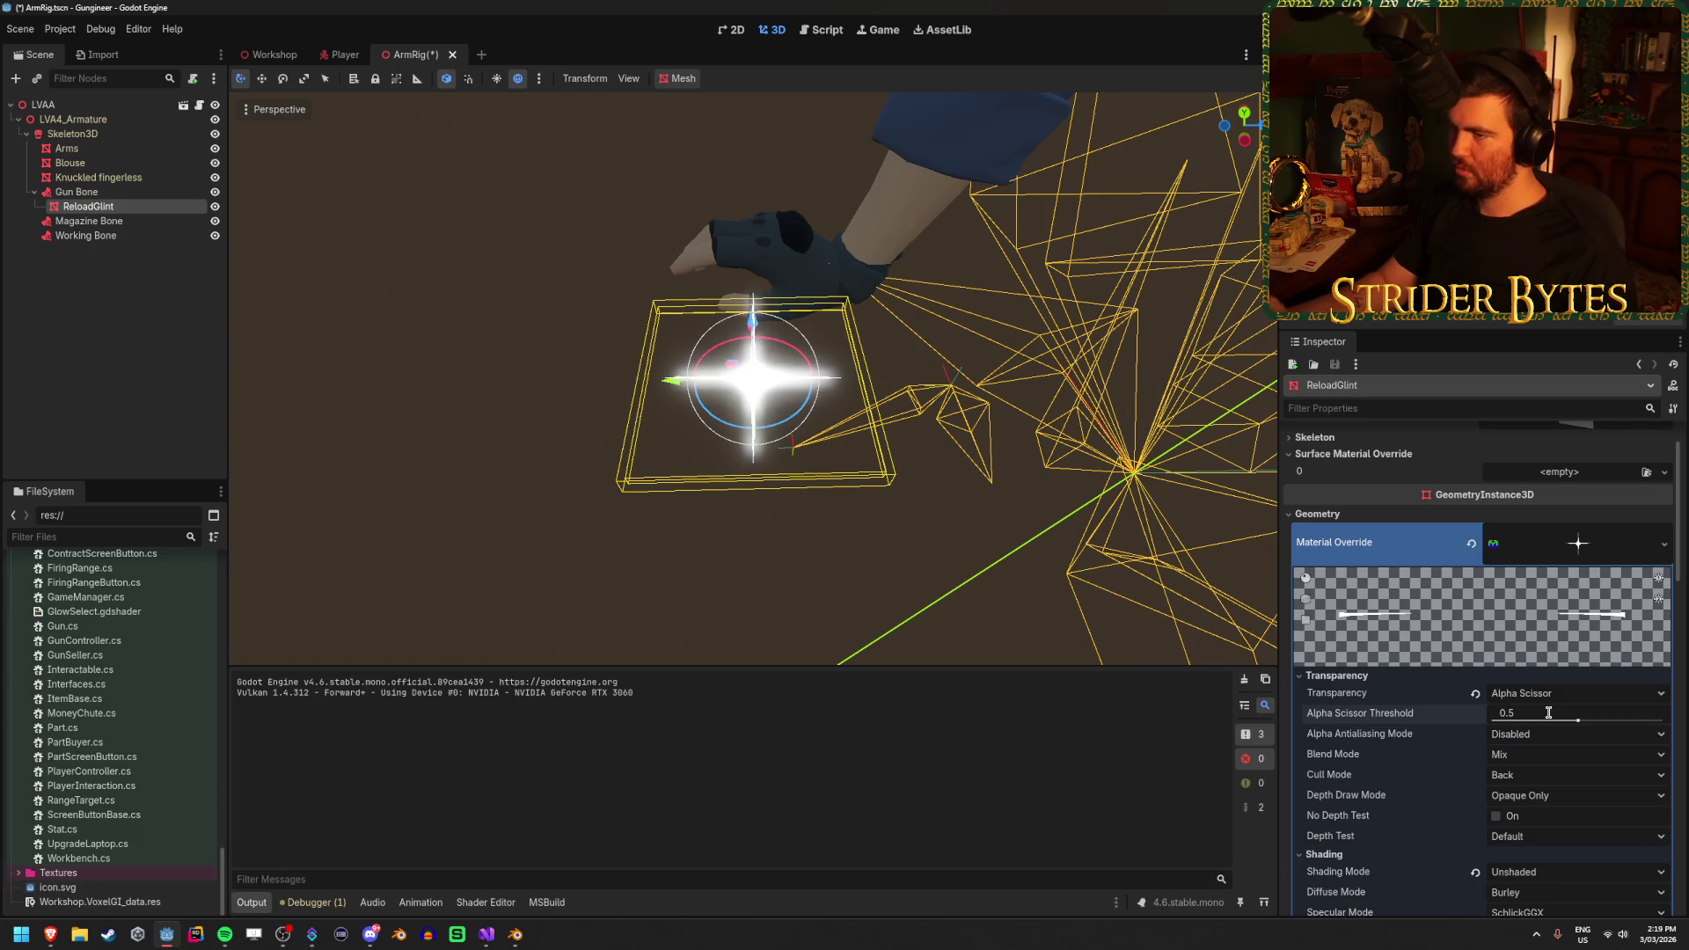
mouse_move(1541, 719)
left_mouse_down()
mouse_move(1645, 718)
mouse_move(1493, 719)
mouse_move(1595, 719)
mouse_move(1577, 719)
left_mouse_up()
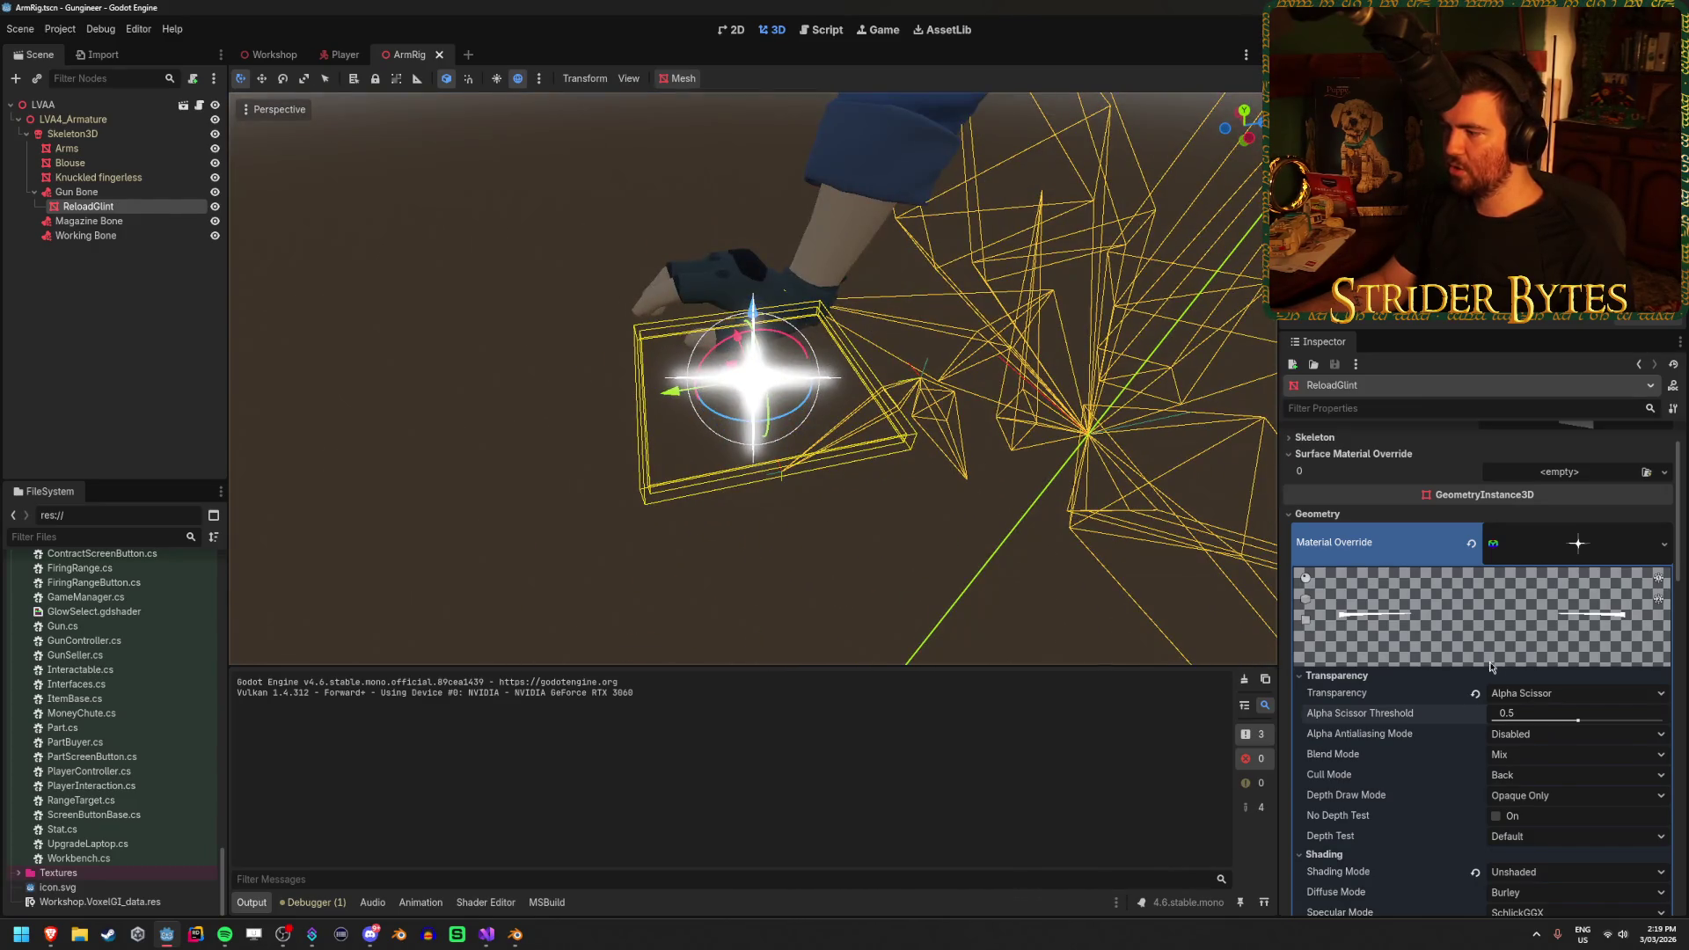
Keep the glint material's depth draw mode as Opaque Only and check its shadow settings
scroll(1389, 670, "down", 3)
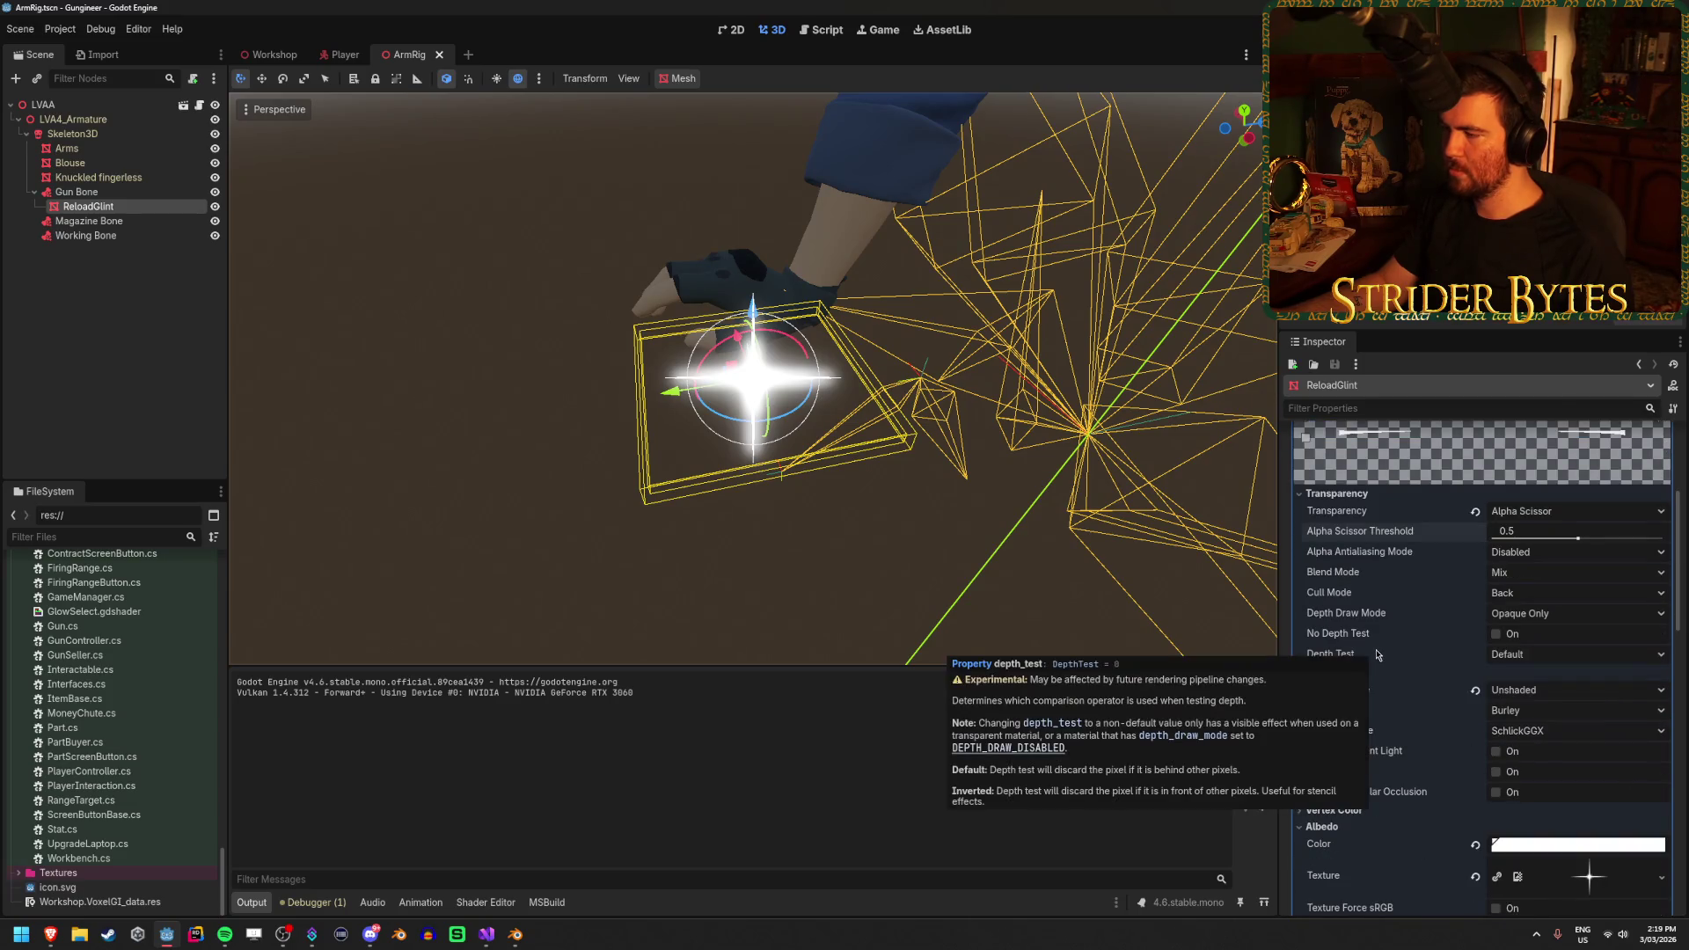
left_click(1496, 613)
left_click(1513, 634)
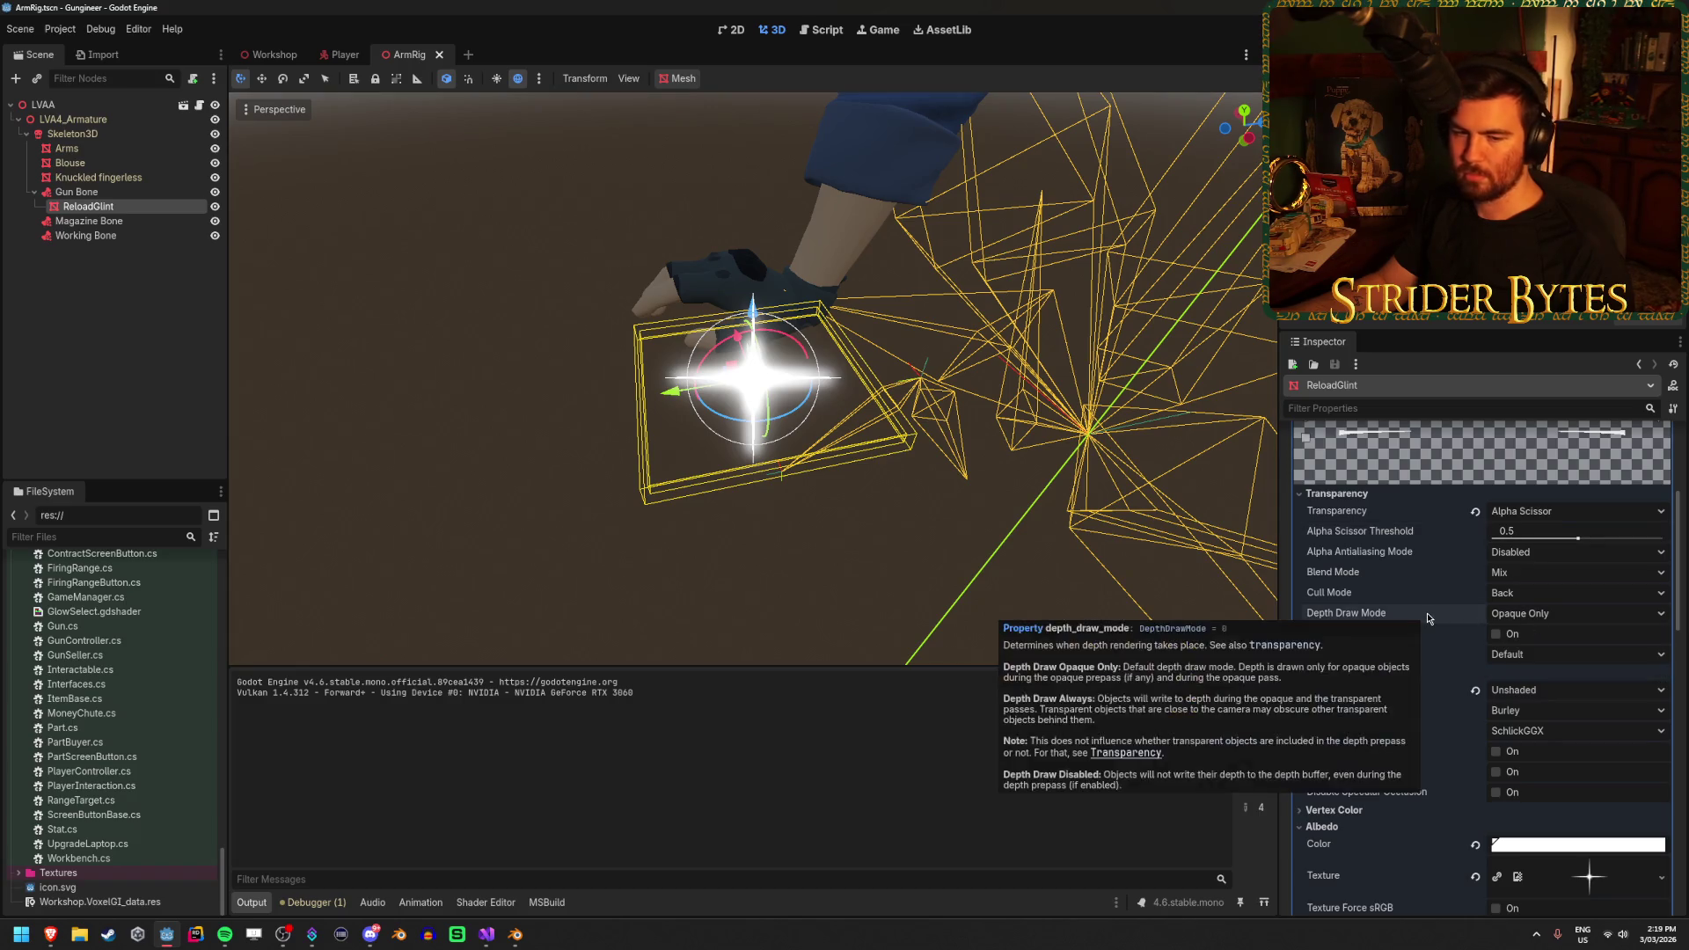
scroll(1427, 613, "down", 8)
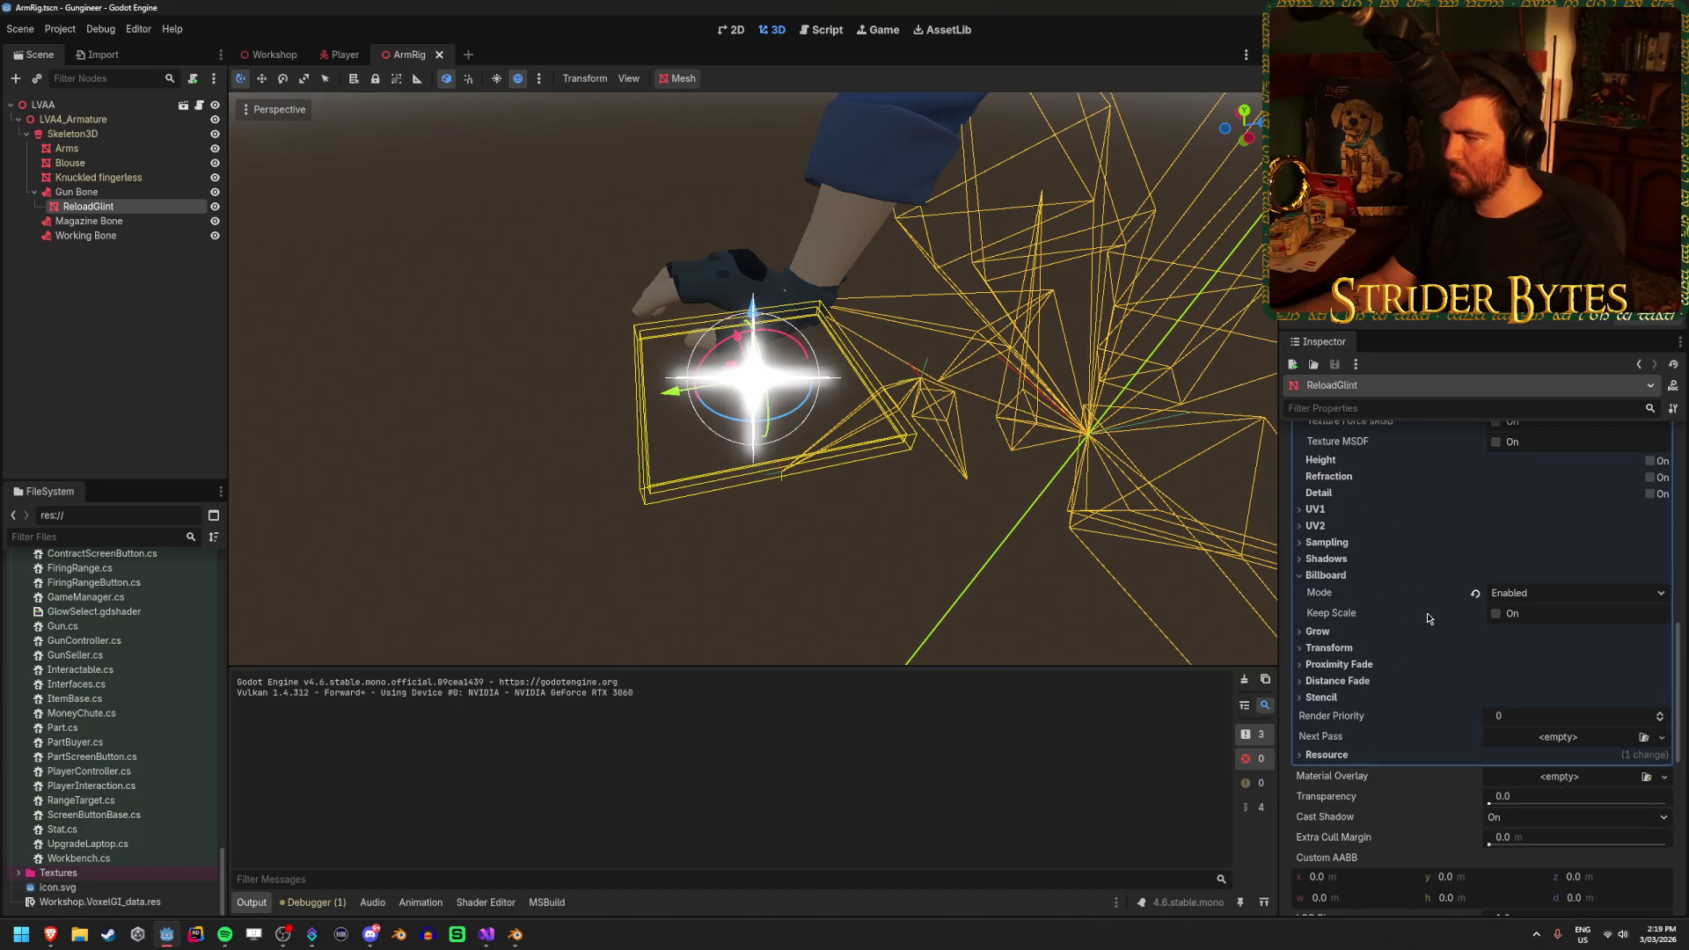
left_click(1362, 562)
left_click(1361, 562)
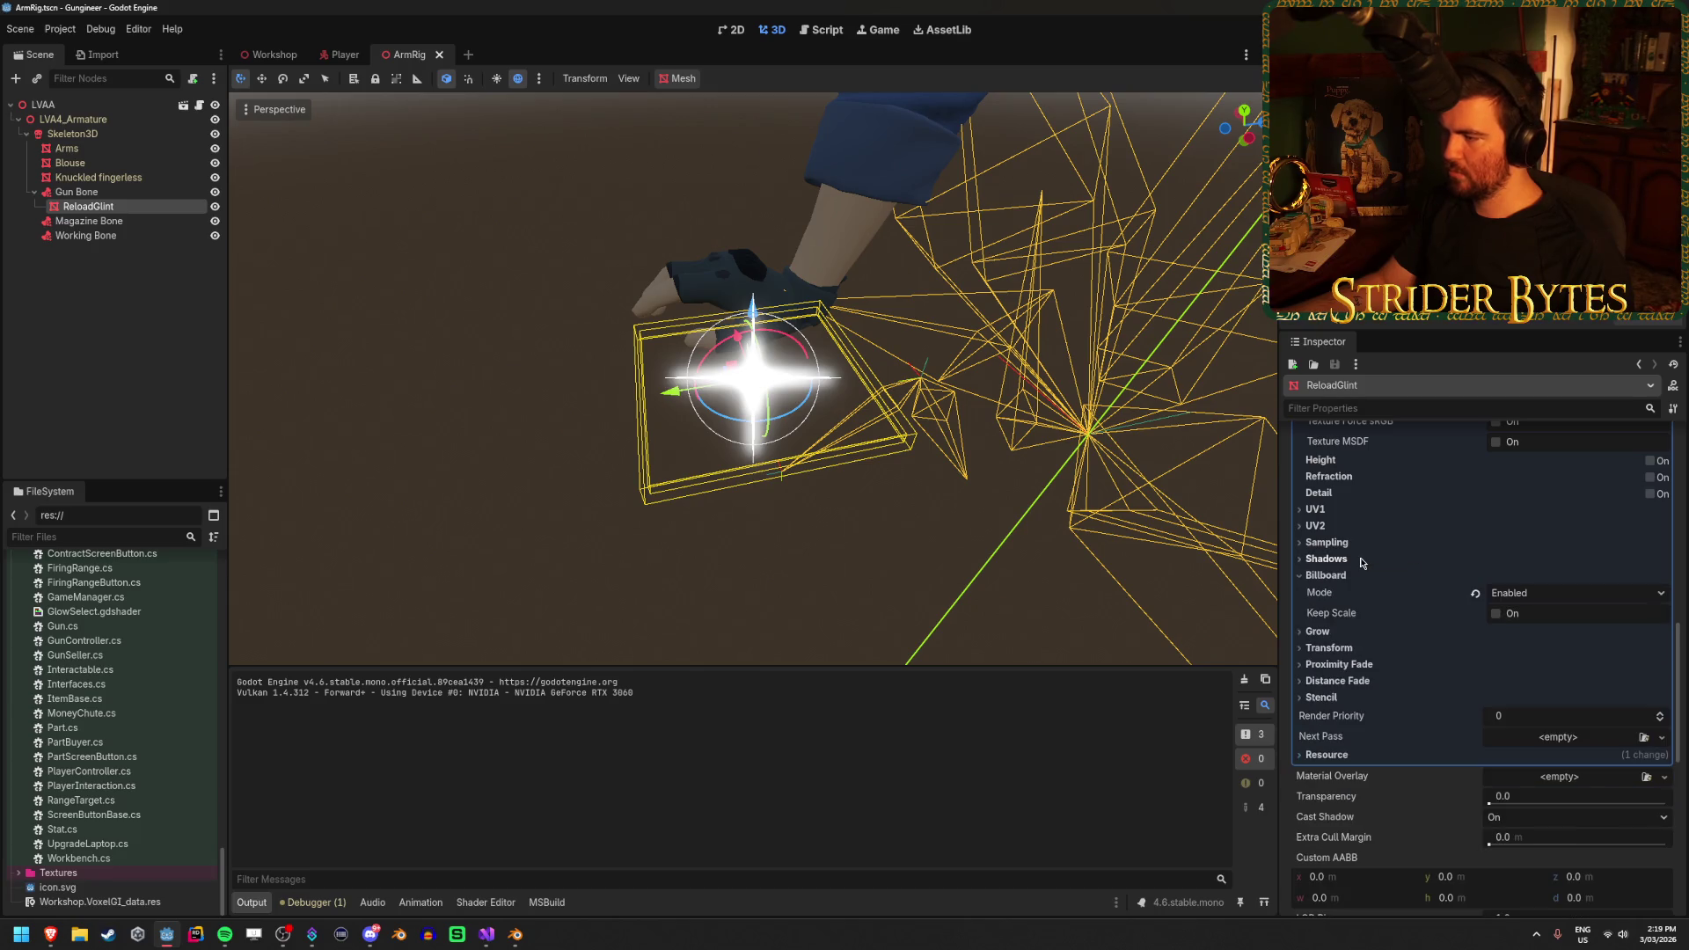
Set the glint's Cast Shadow to Off
scroll(1407, 616, "down", 10)
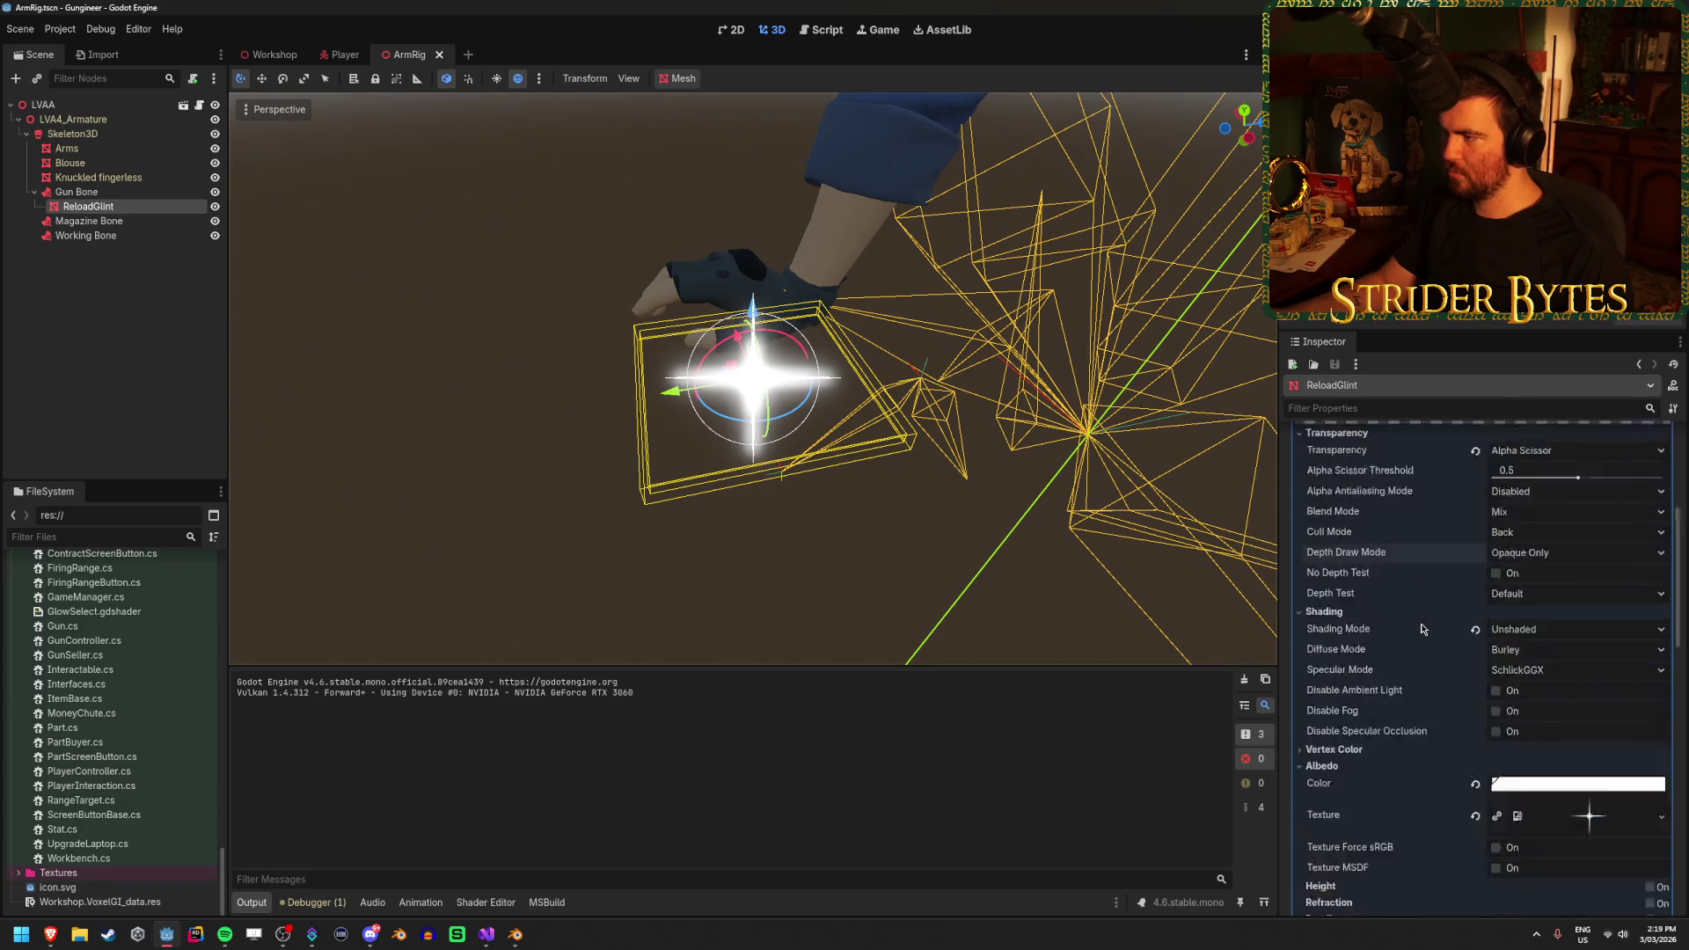
scroll(1407, 628, "up", 3)
scroll(1359, 599, "up", 3)
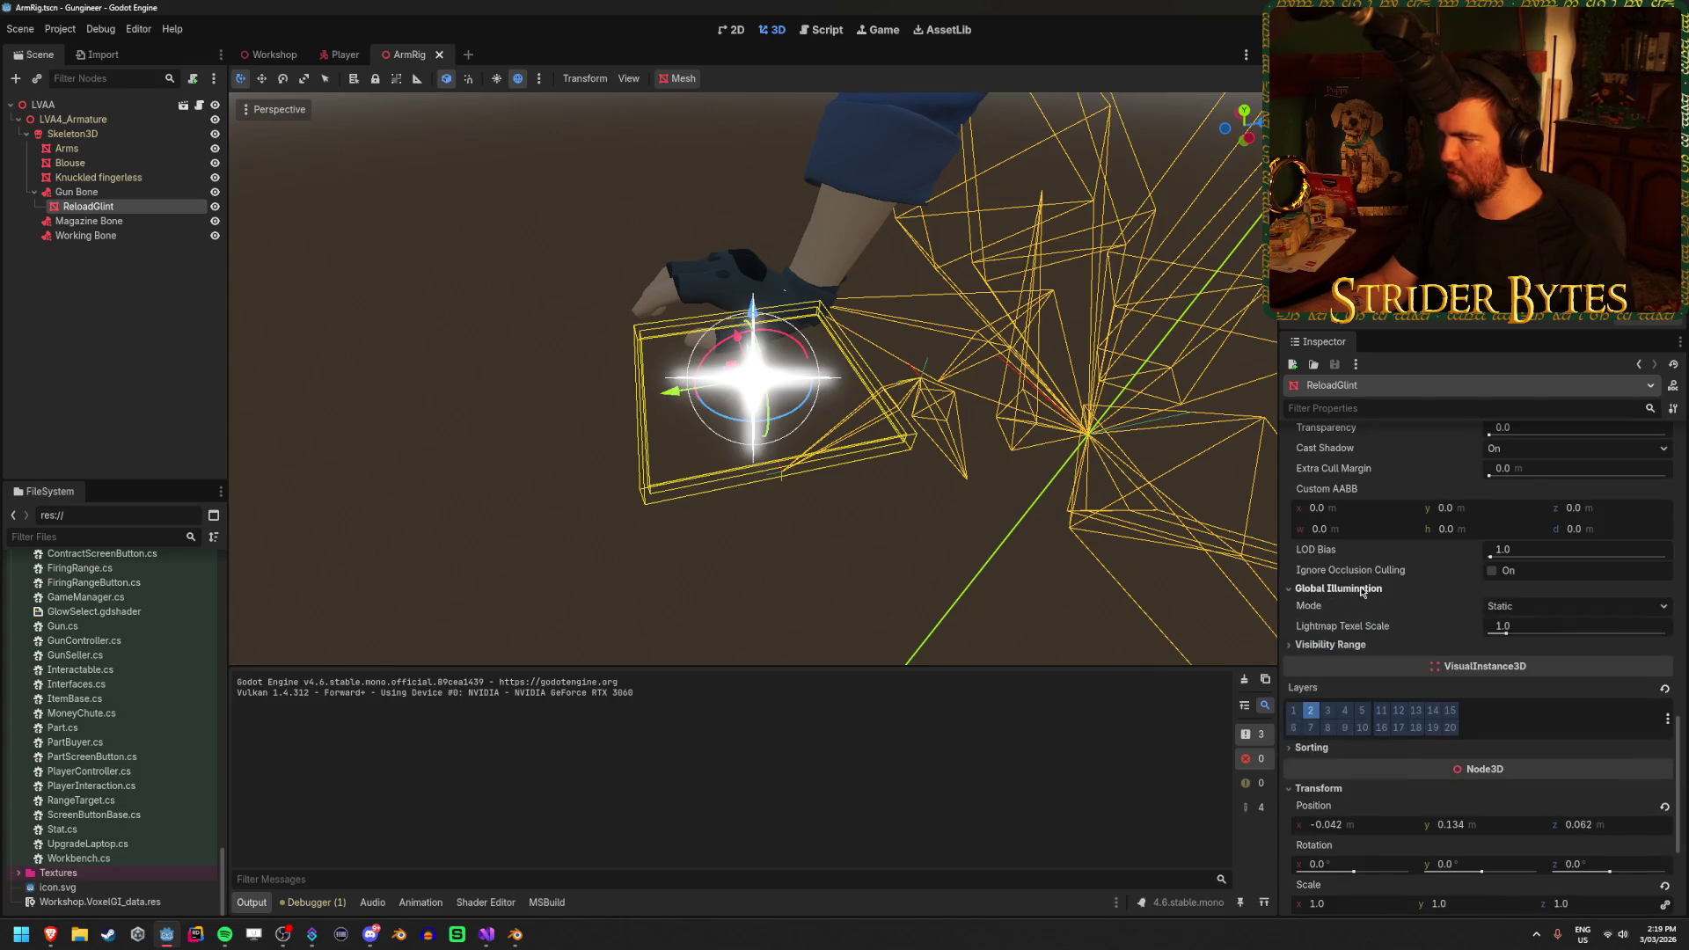
left_click(1549, 631)
left_click(1524, 658)
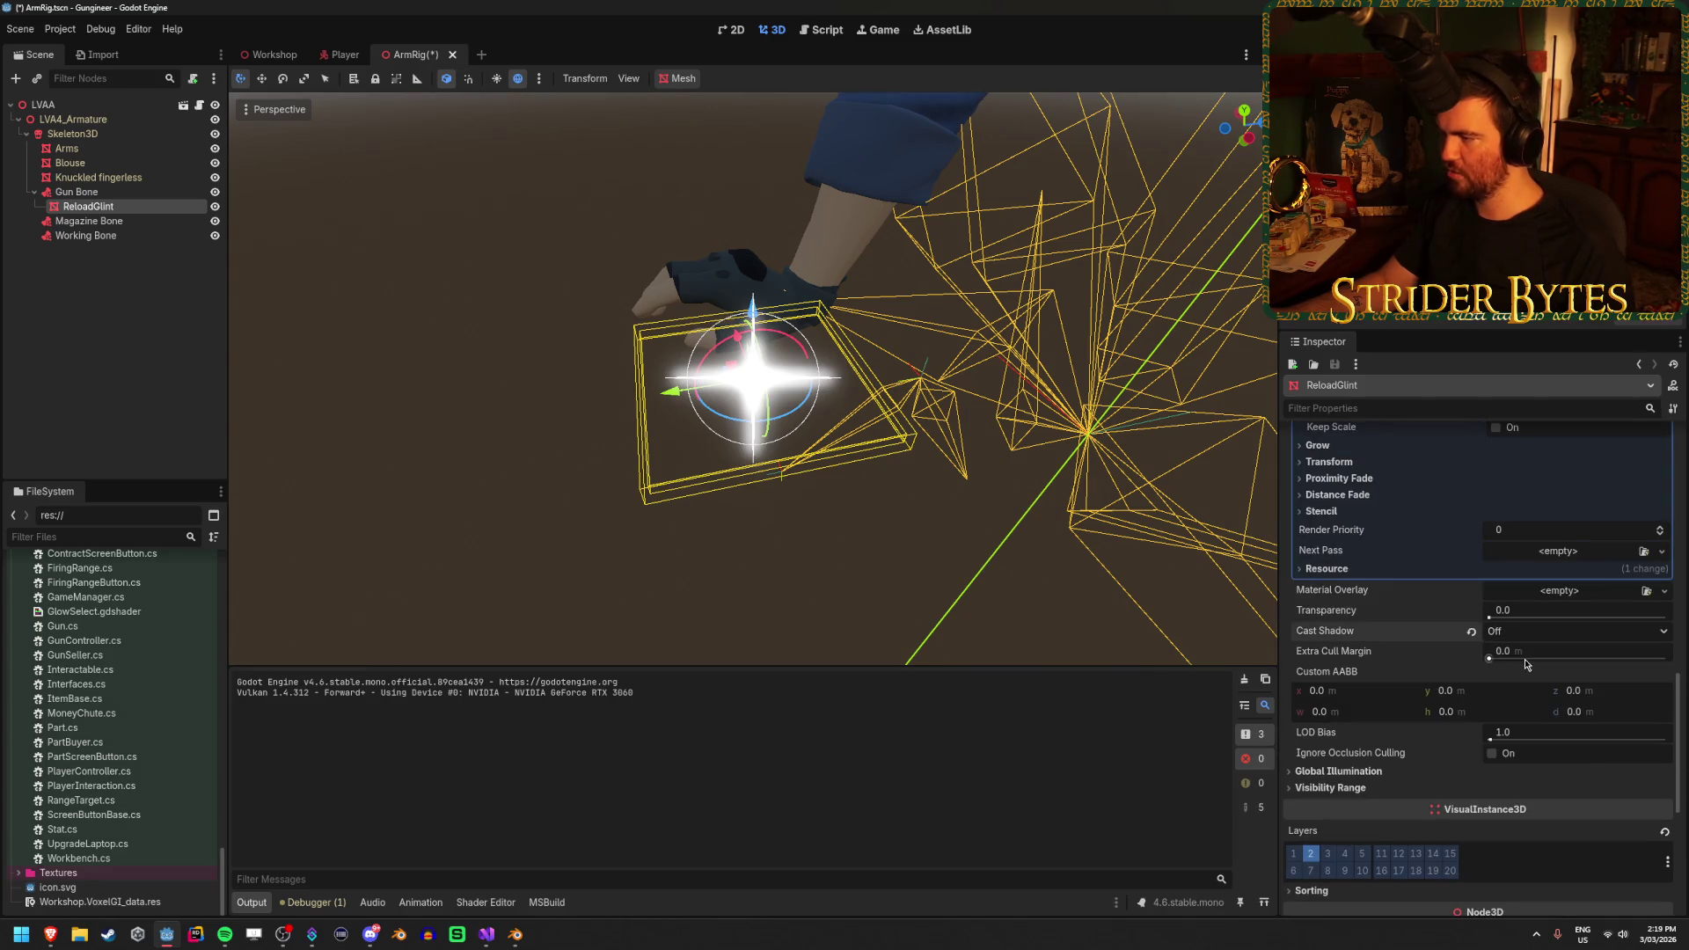
scroll(1321, 614, "down", 3)
scroll(1384, 571, "down", 3)
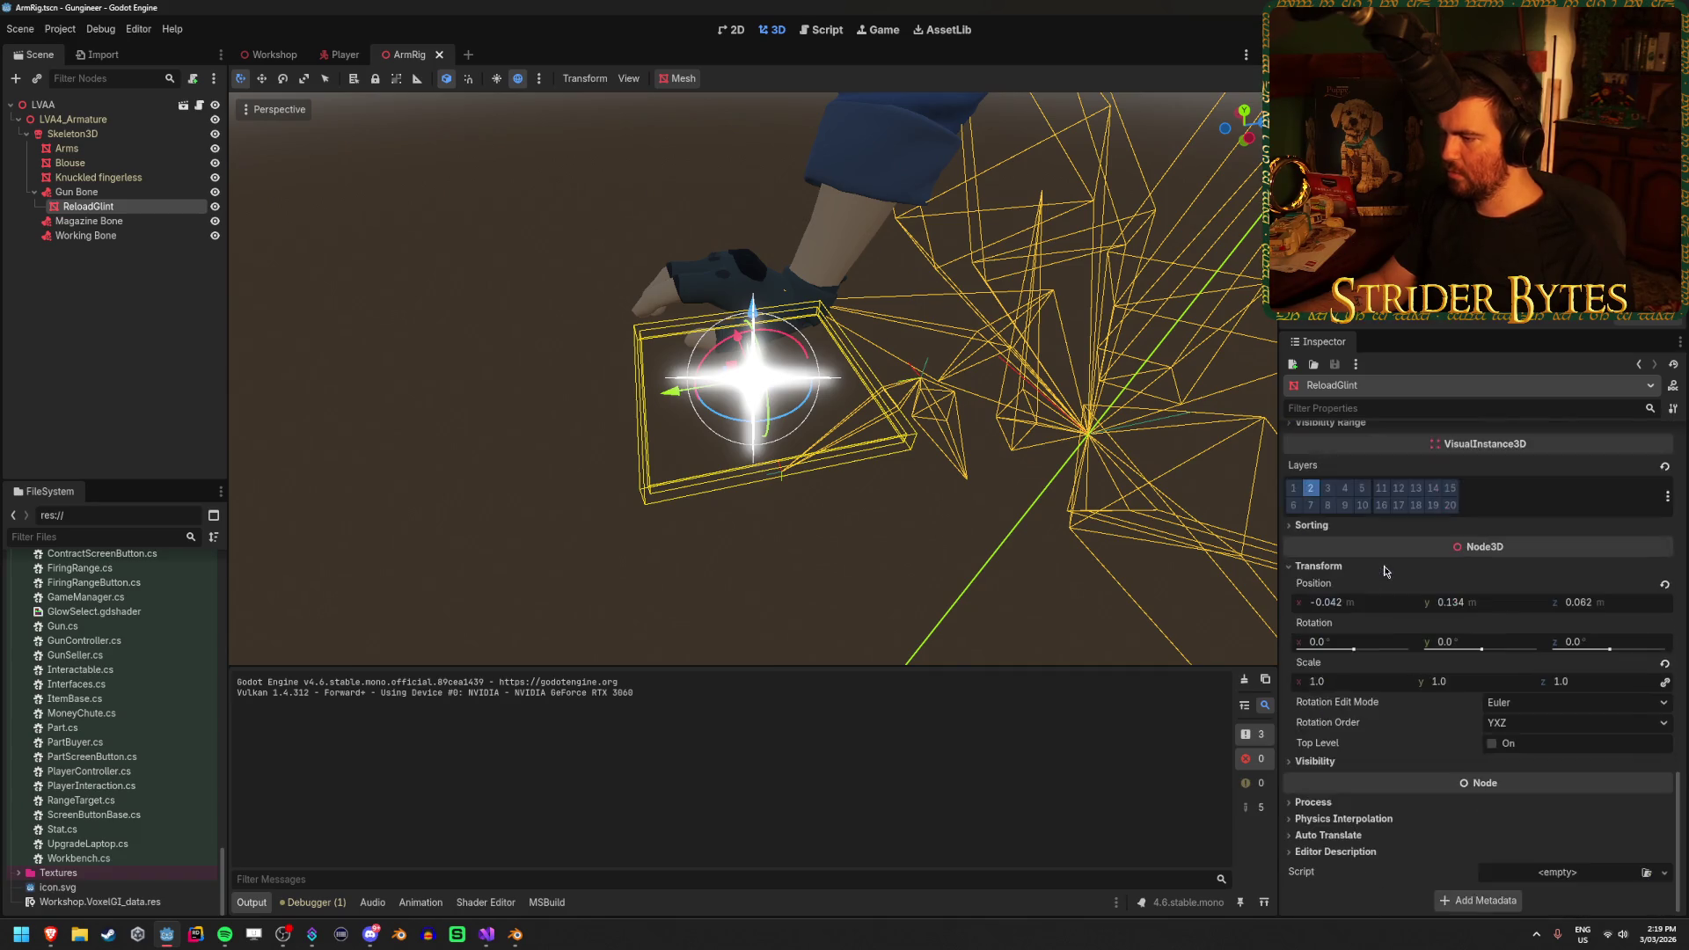
In the Player scene, expand the Gun Camera environment's Glow settings
left_click(114, 291)
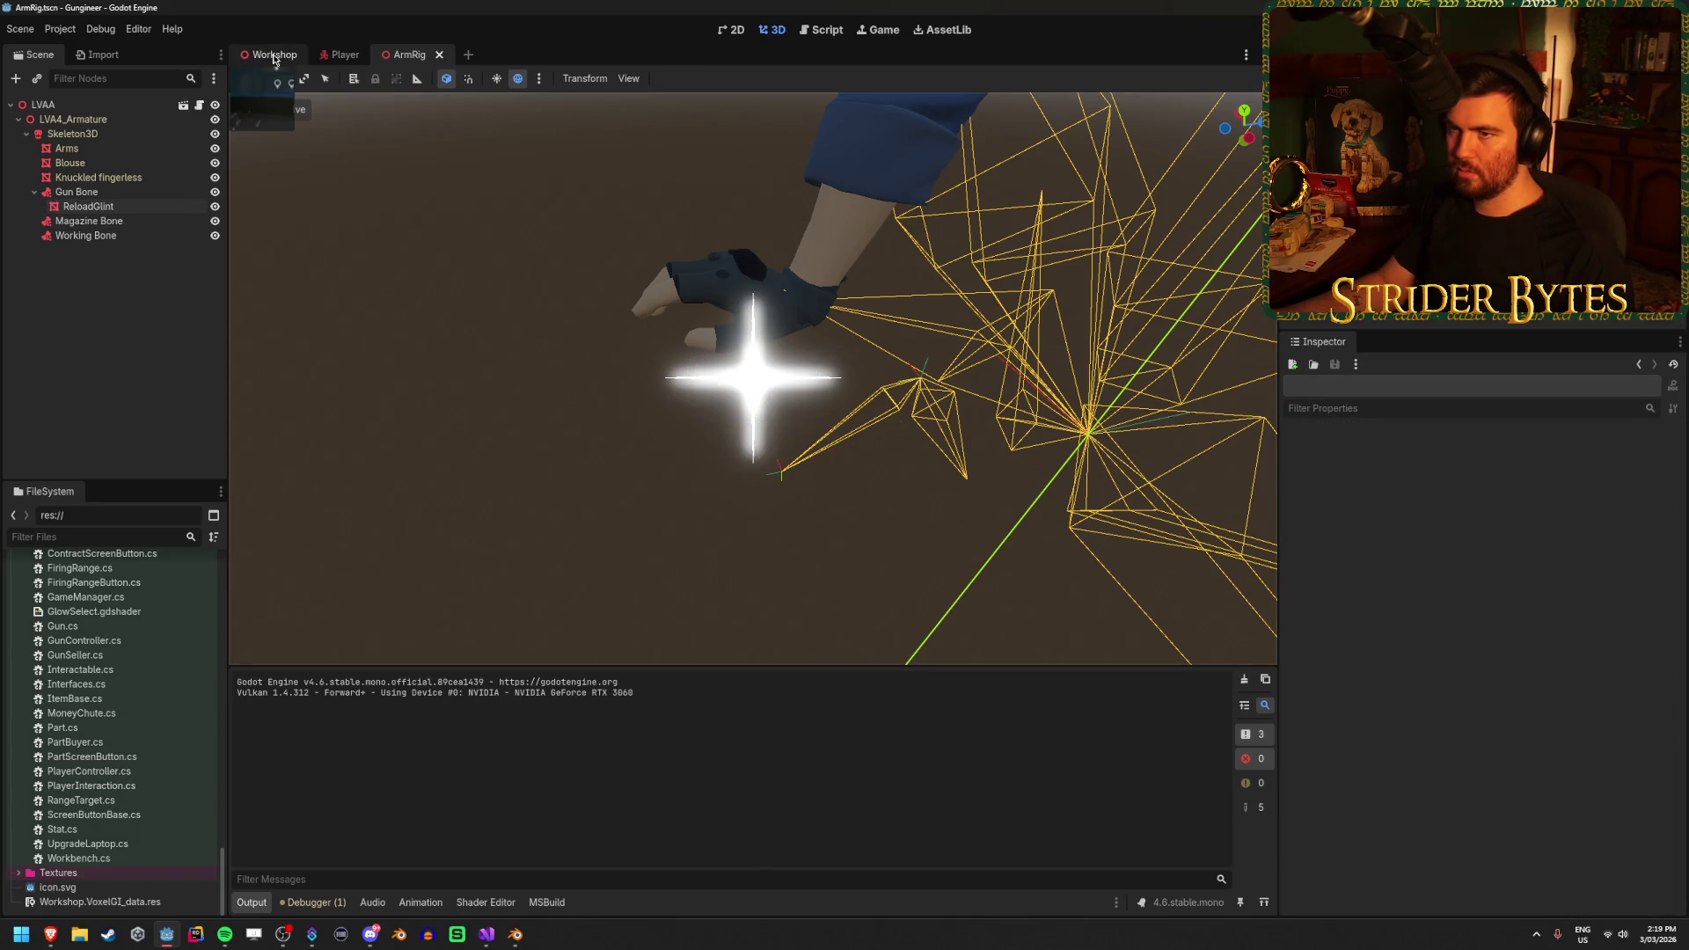
left_click(339, 55)
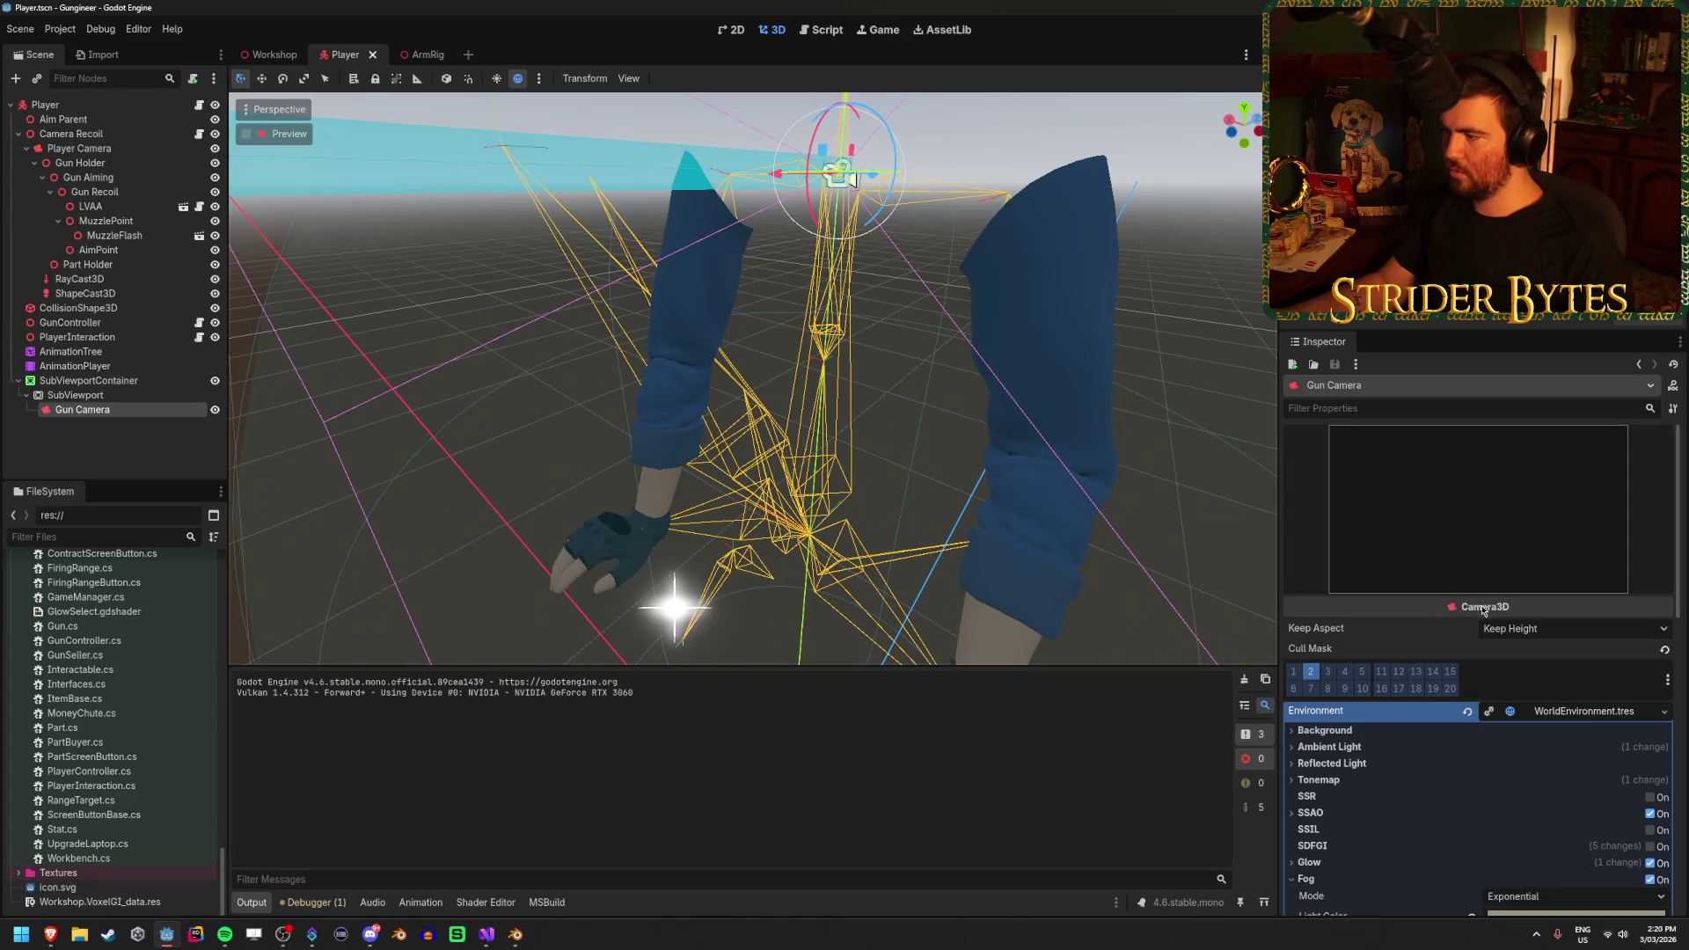
scroll(1659, 711, "down", 2)
scroll(1470, 570, "down", 2)
left_click(1324, 620)
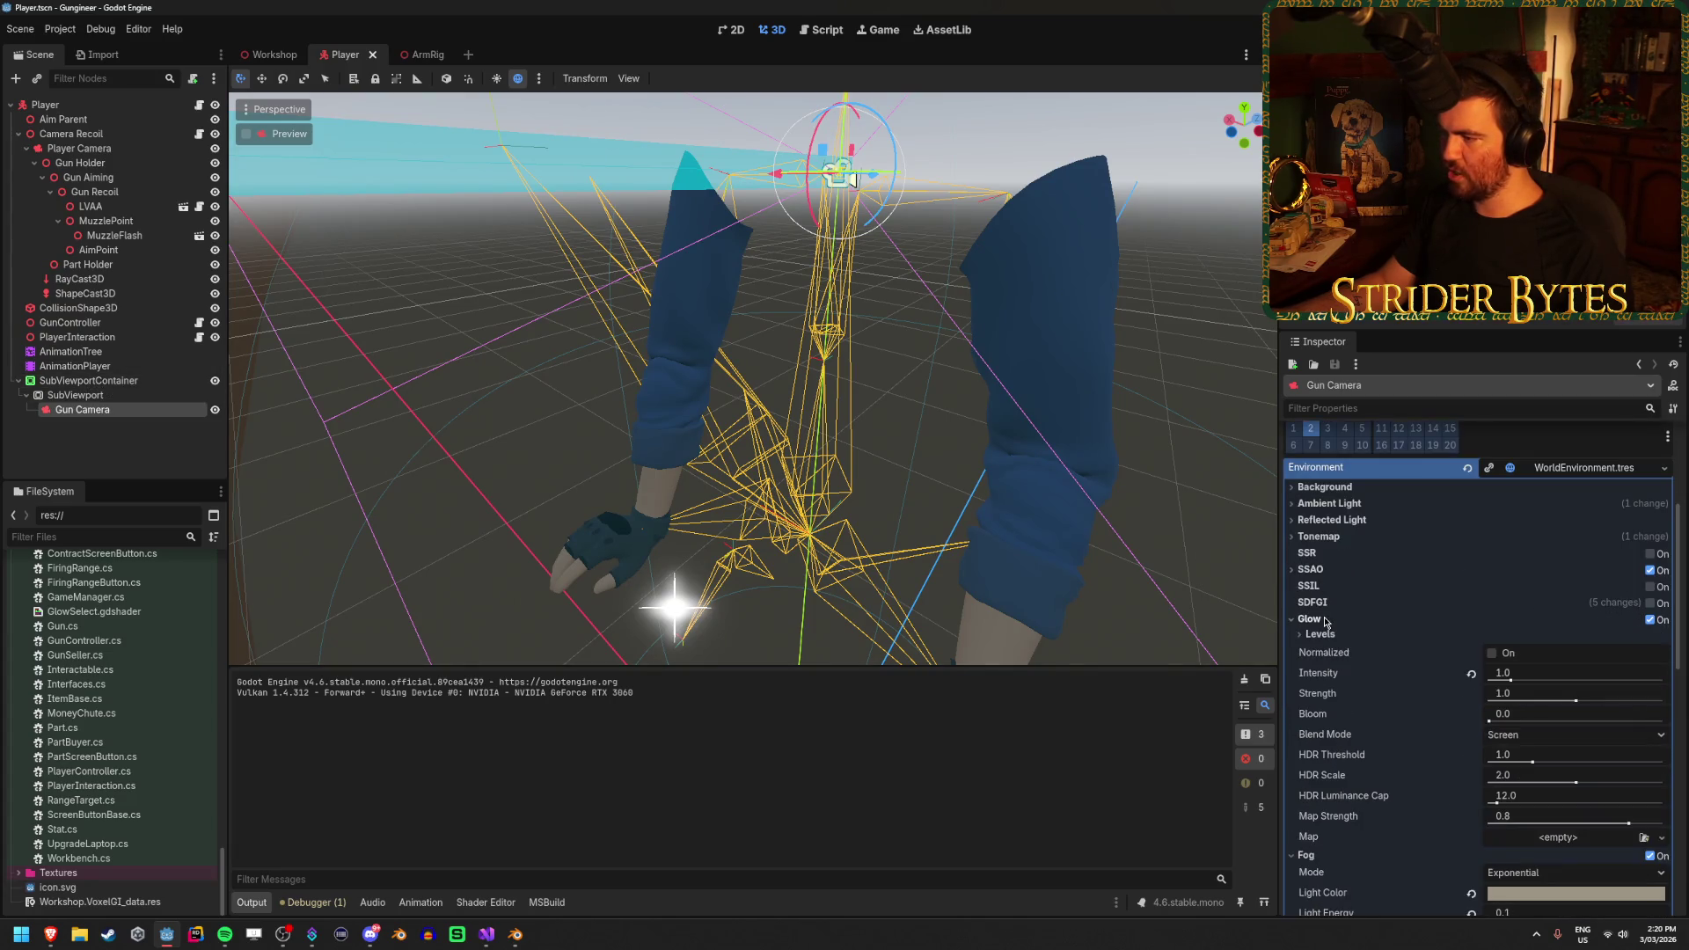
Select the Player Camera and expand its environment's Glow section (on, intensity 1.0, HDR threshold 1.0)
scroll(1383, 488, "down", 2)
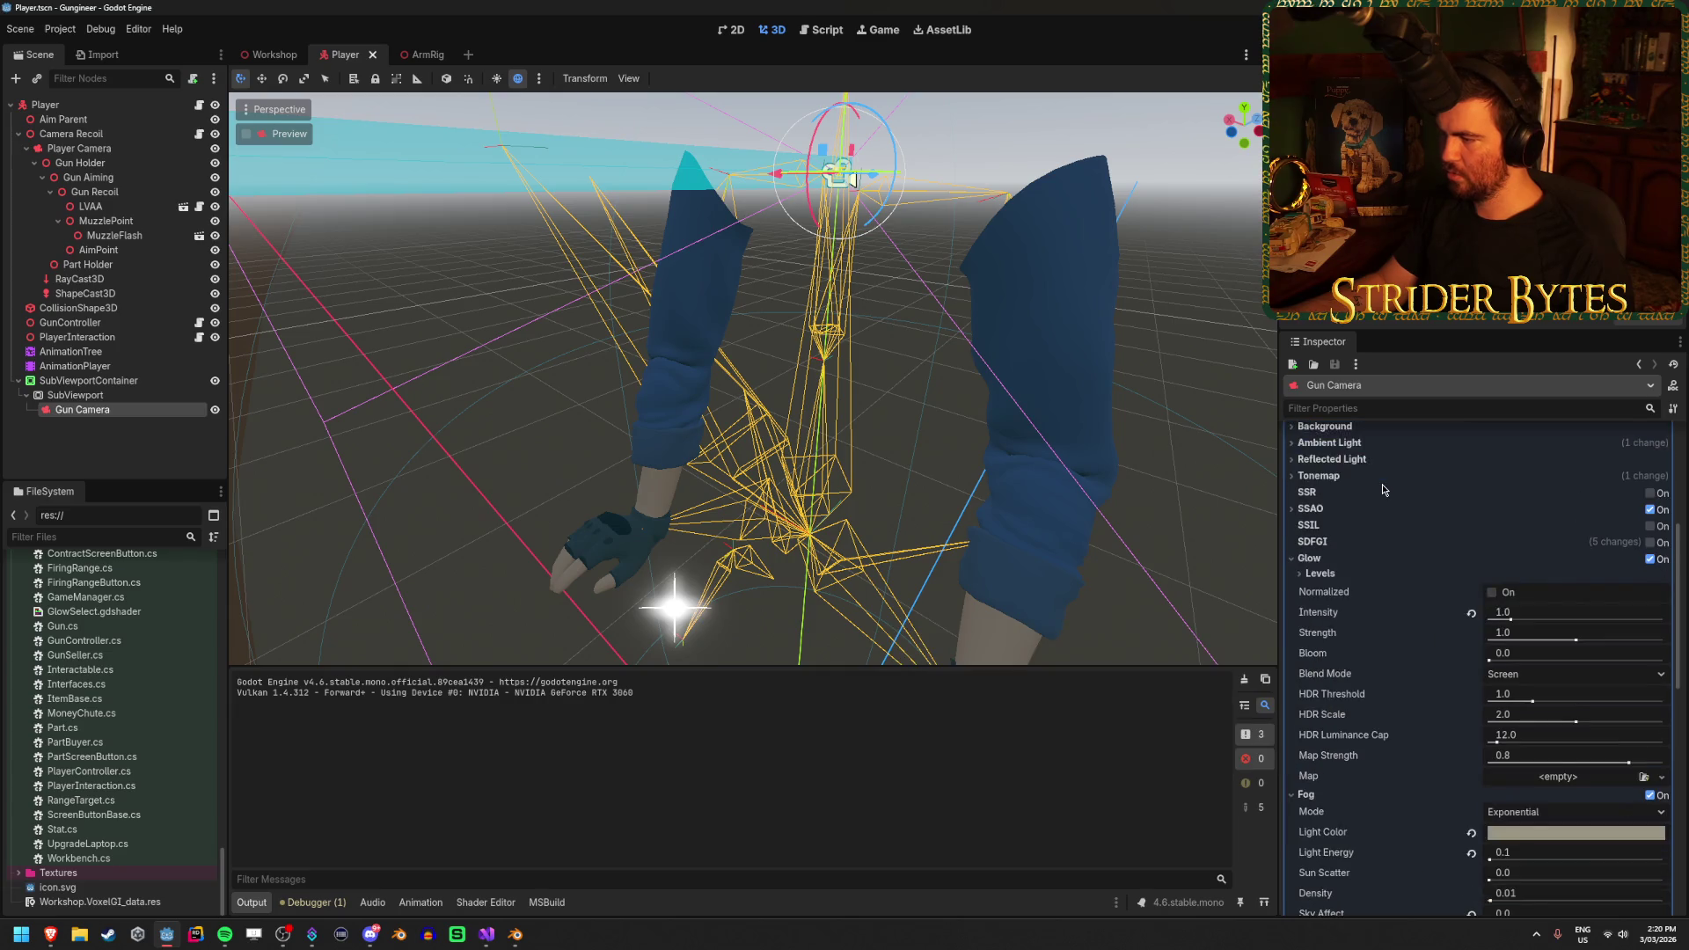
left_click(112, 150)
scroll(1472, 799, "down", 5)
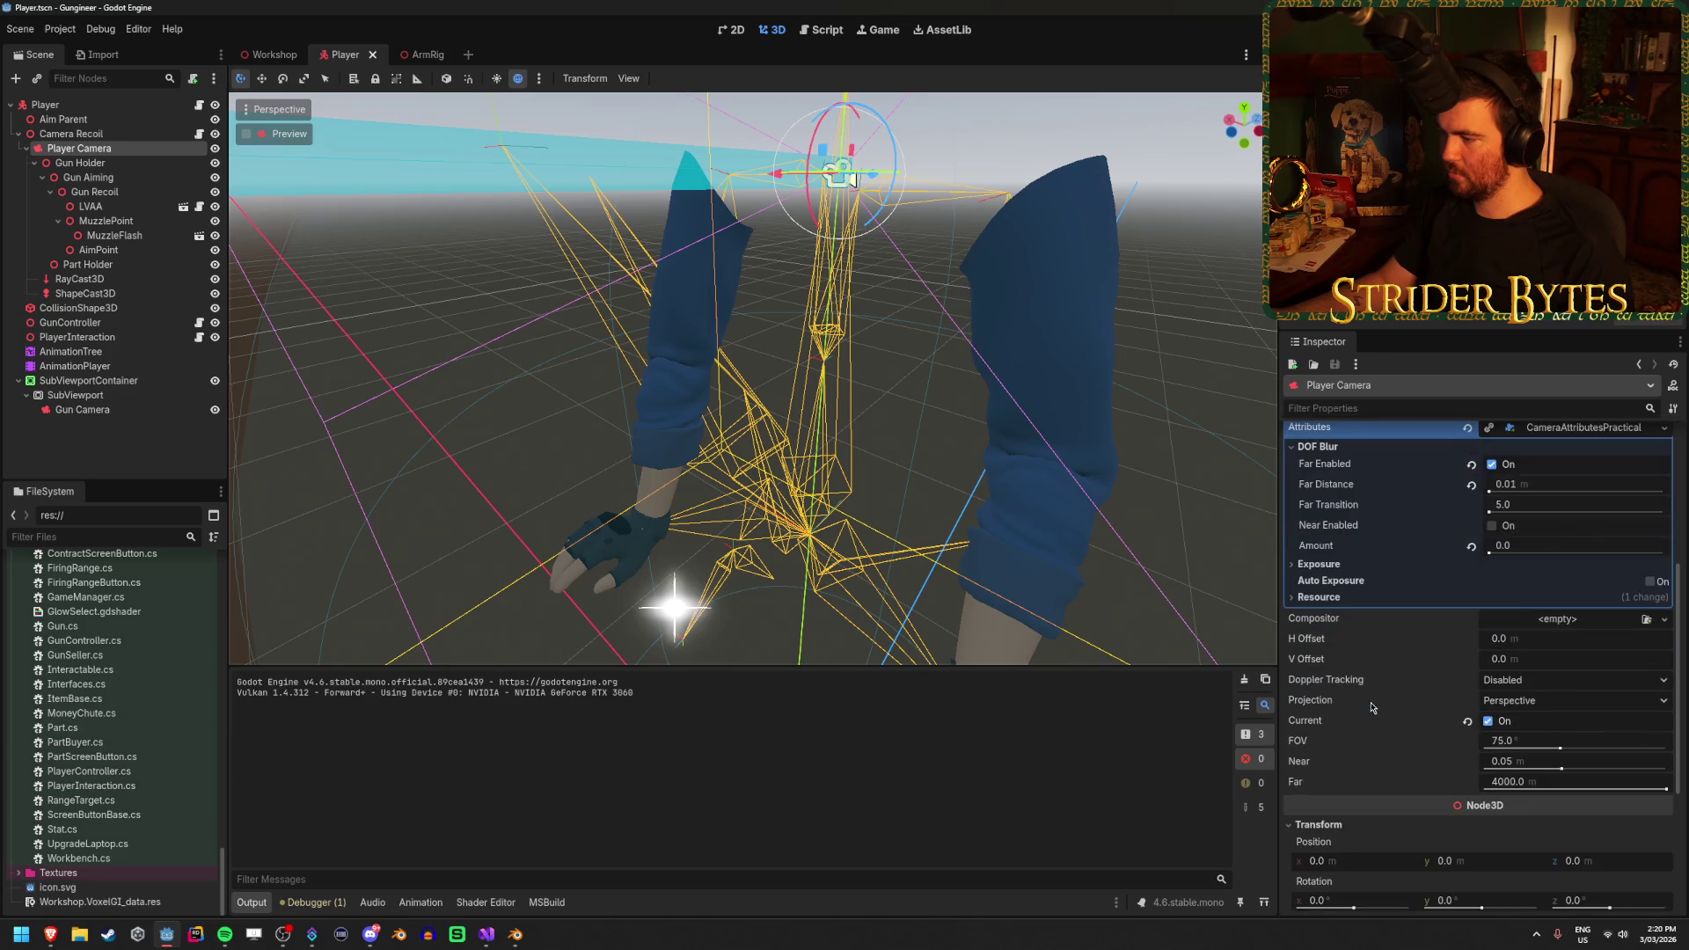
scroll(1338, 567, "up", 10)
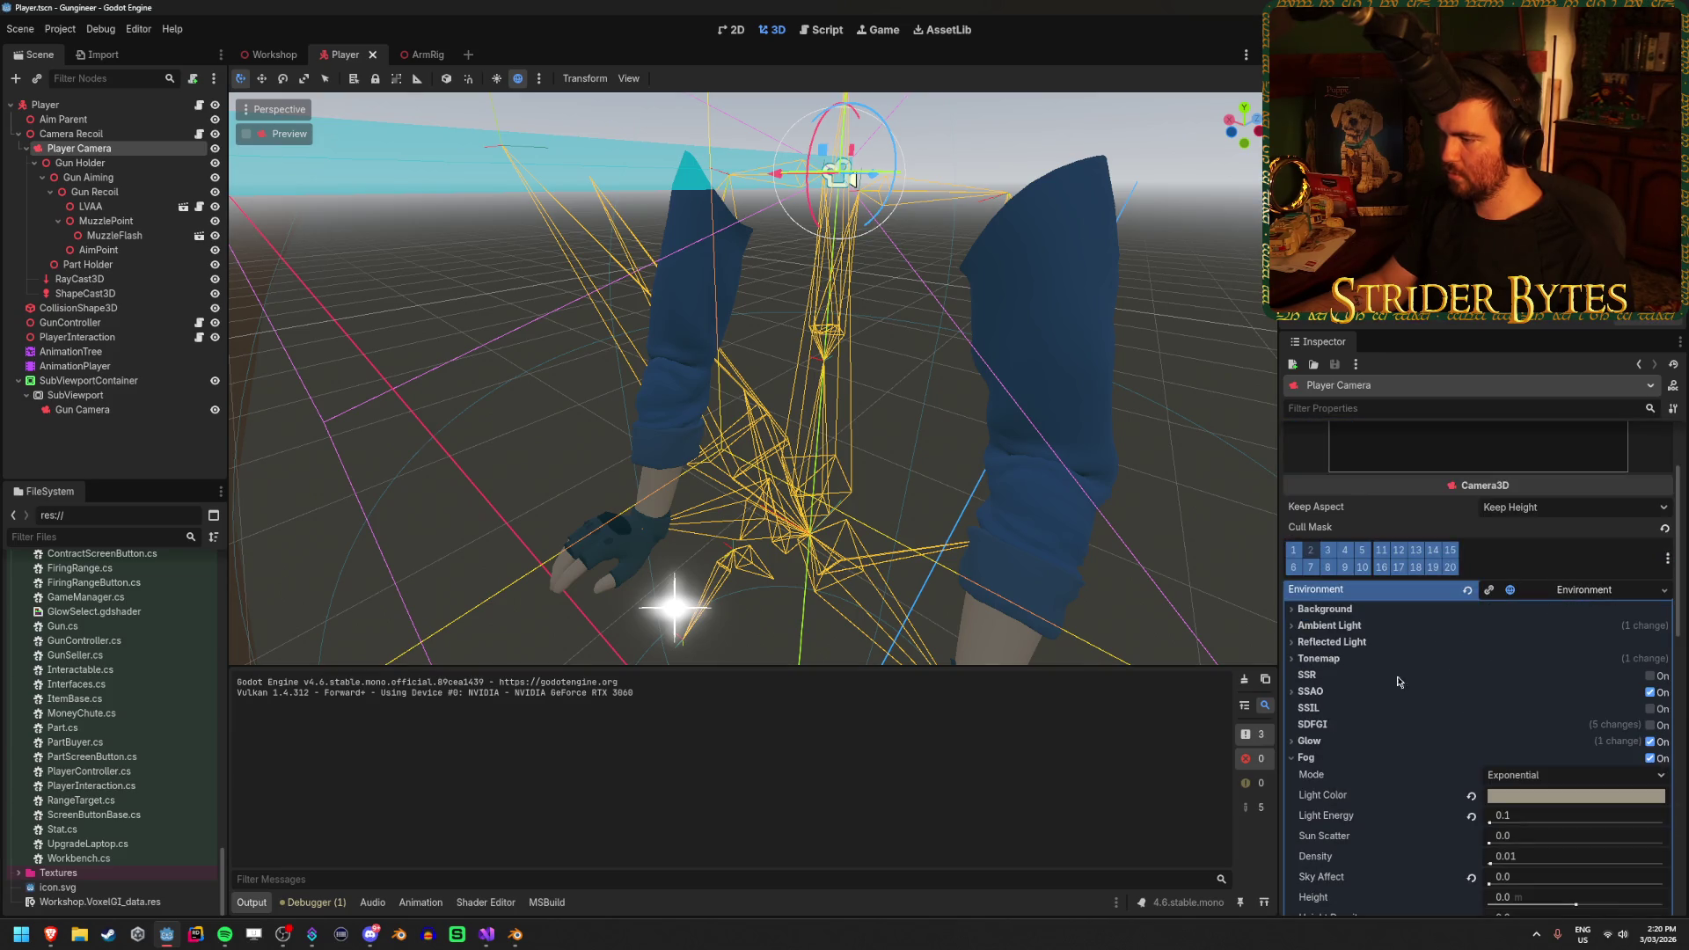
left_click(1310, 741)
scroll(1335, 739, "down", 3)
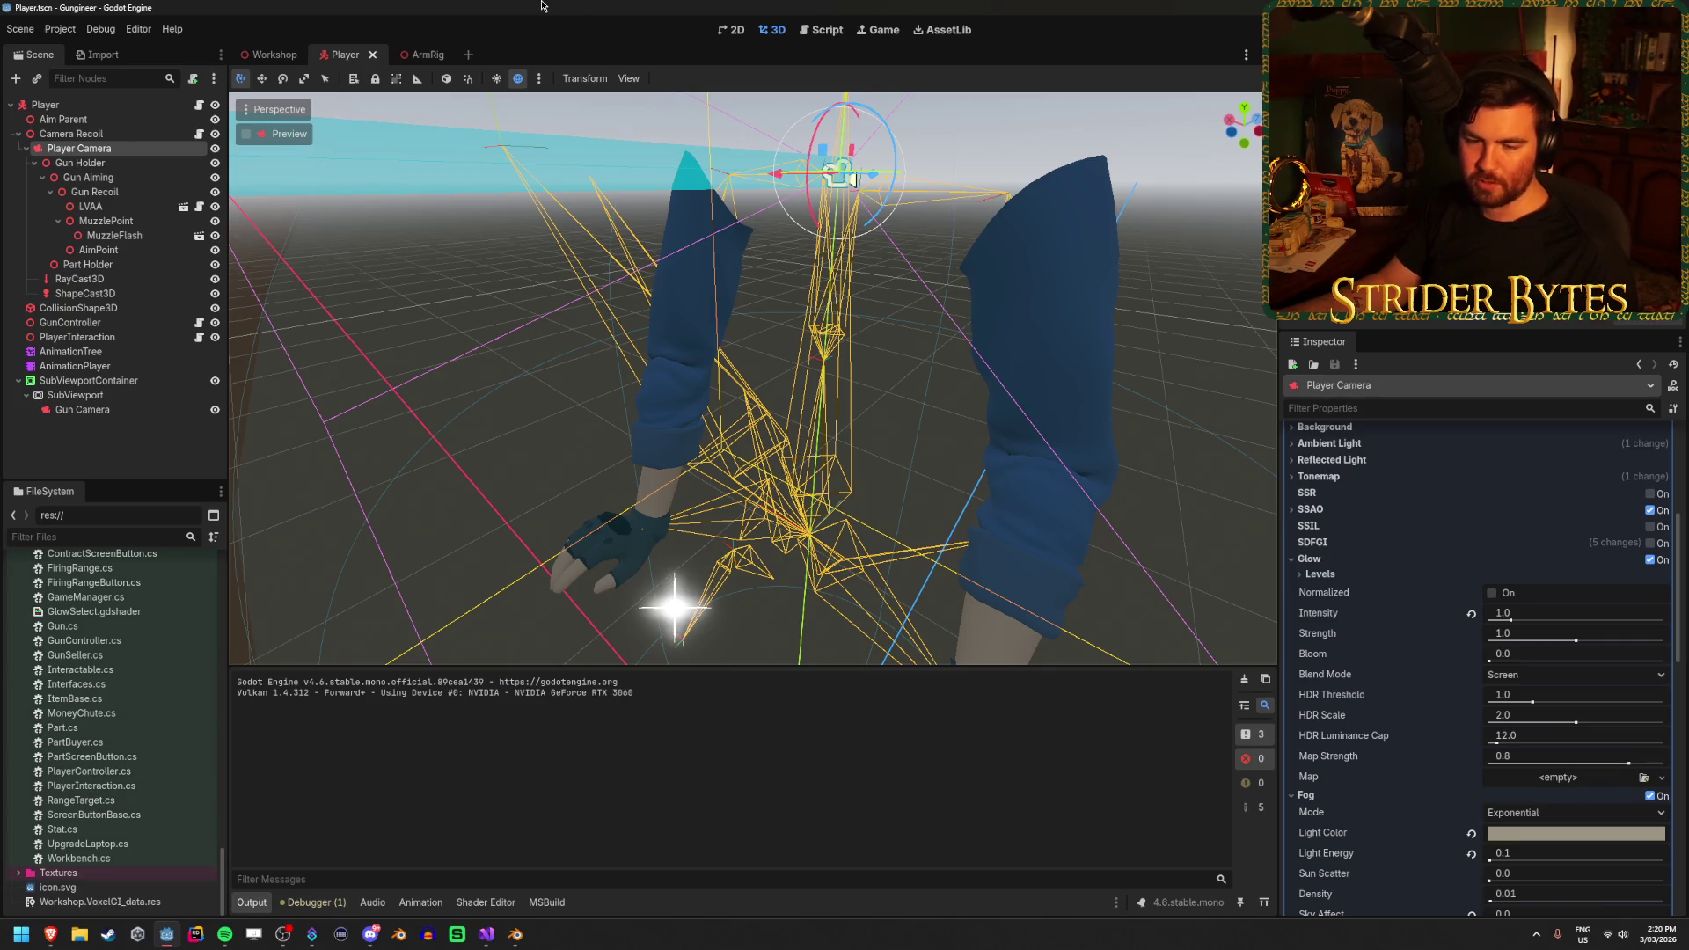
key("F5")
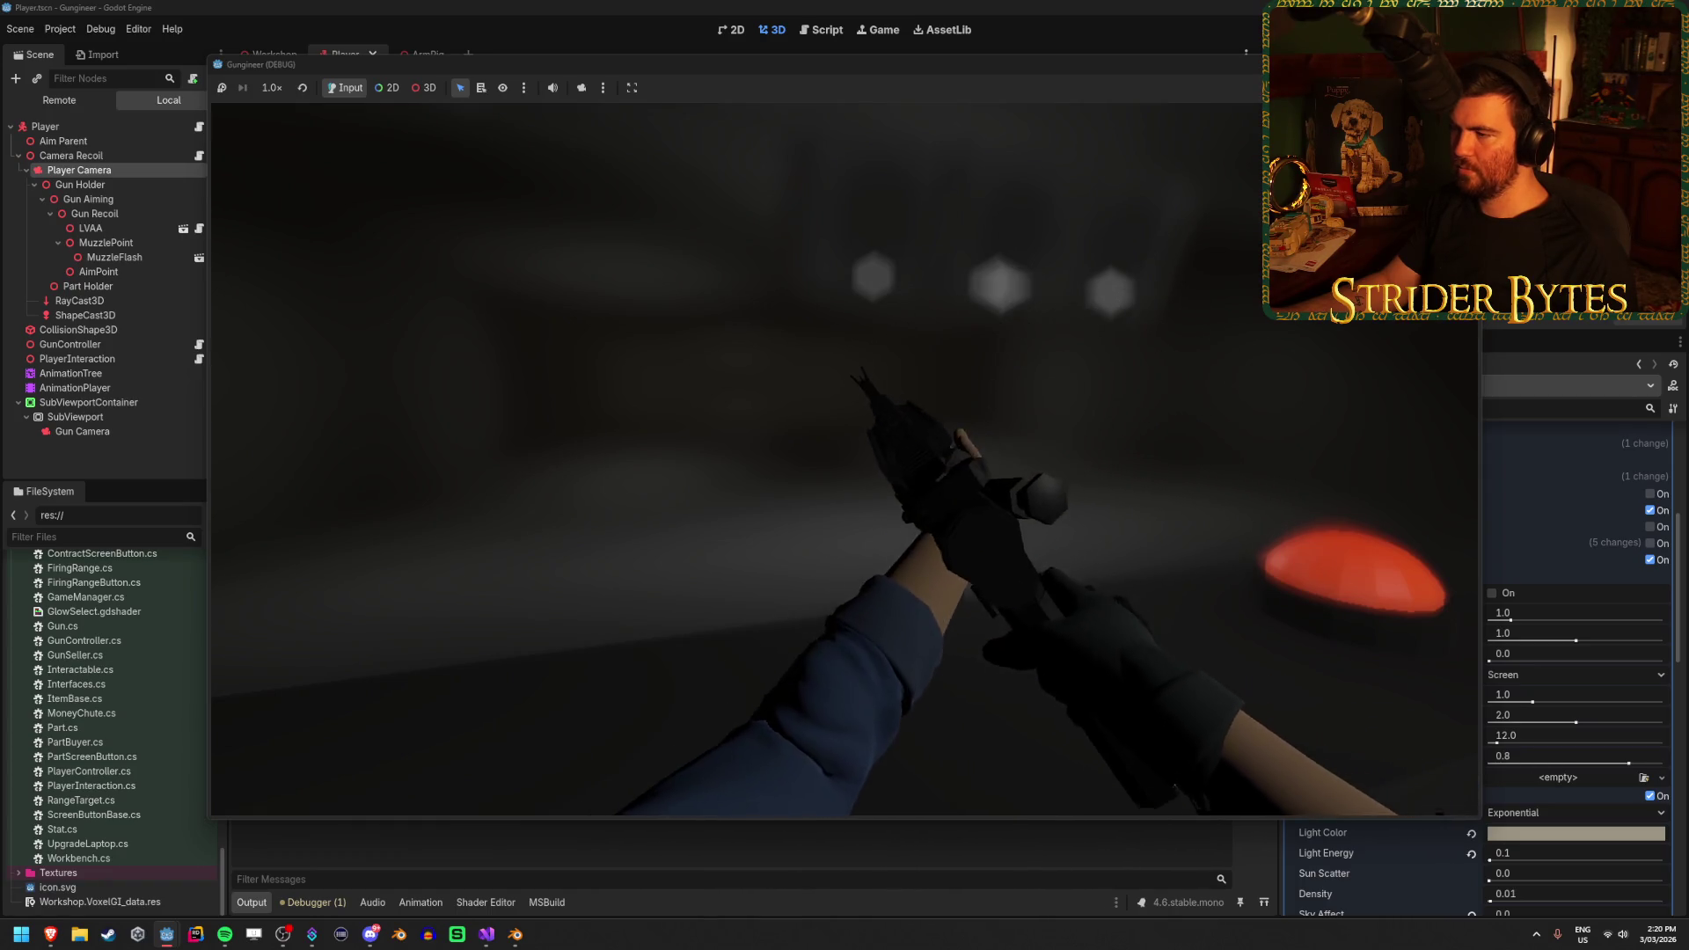
key("F8")
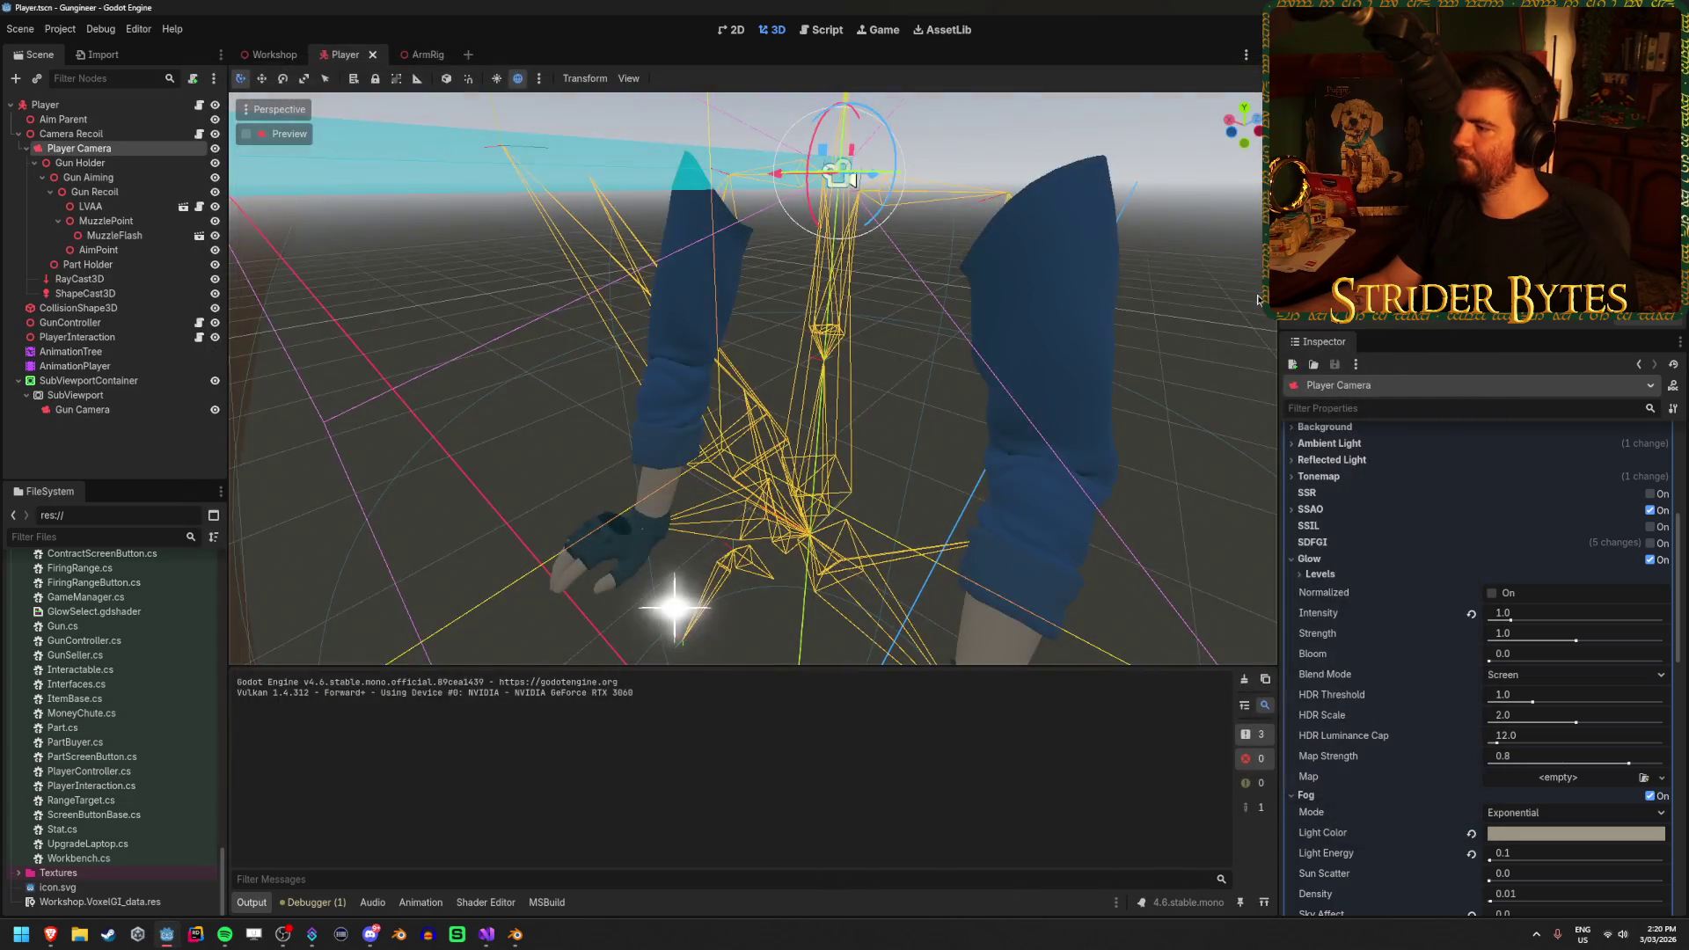
Check the Gun Camera's environment, then return to the Player Camera
left_click(116, 409)
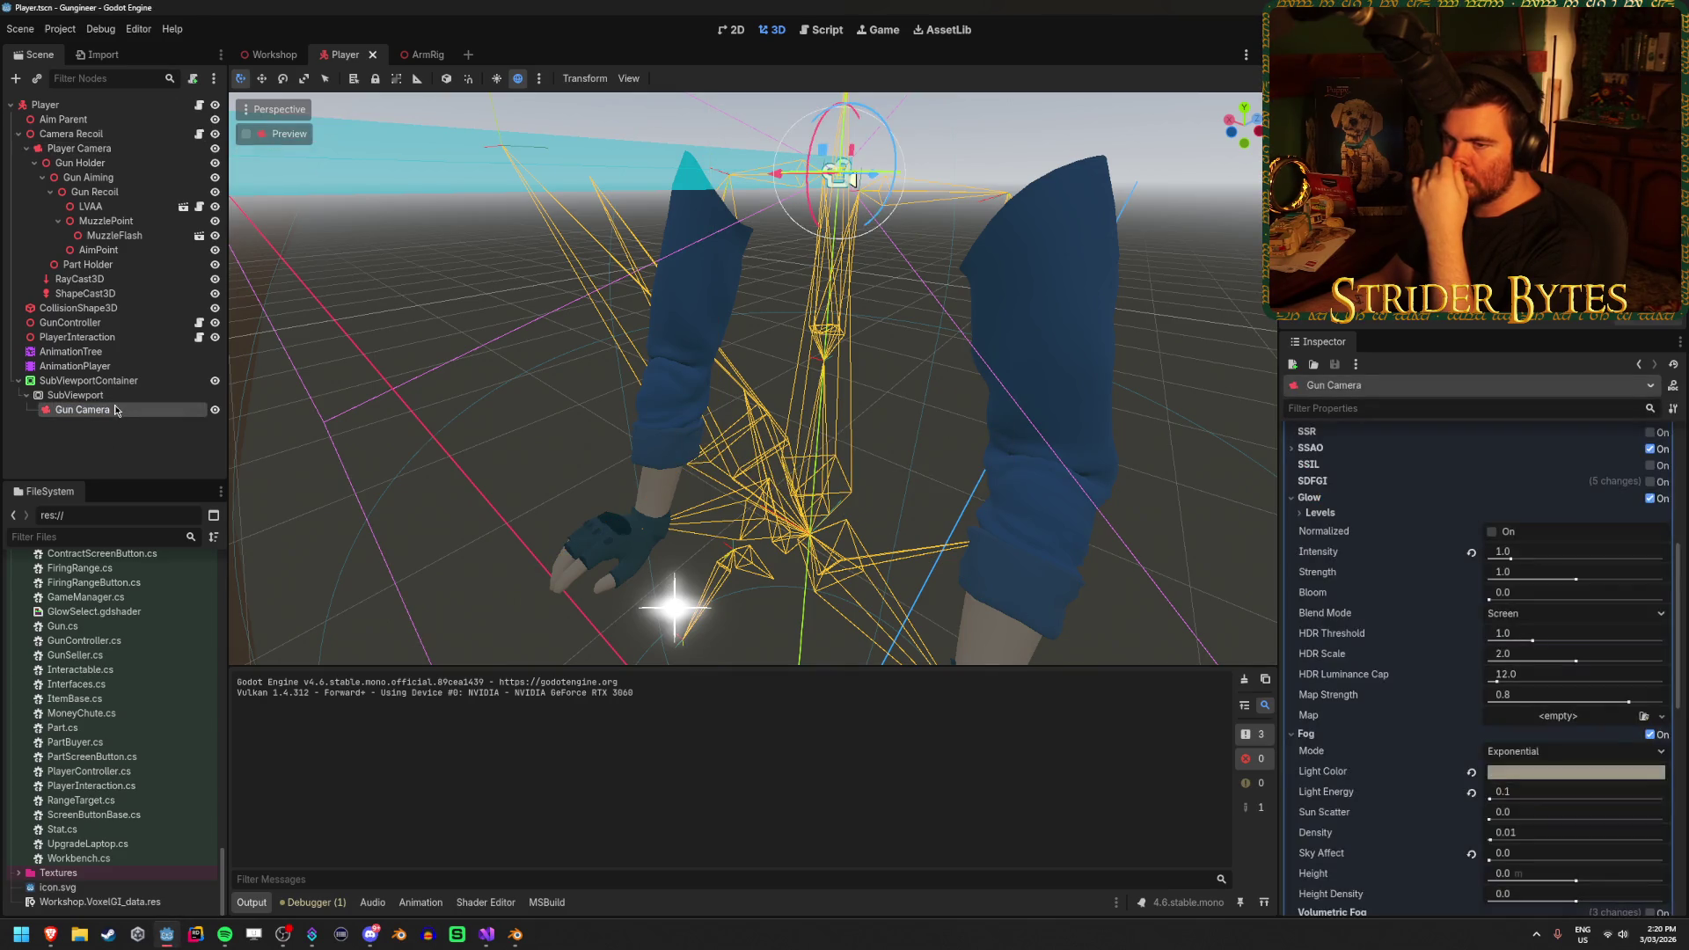
scroll(1464, 623, "up", 5)
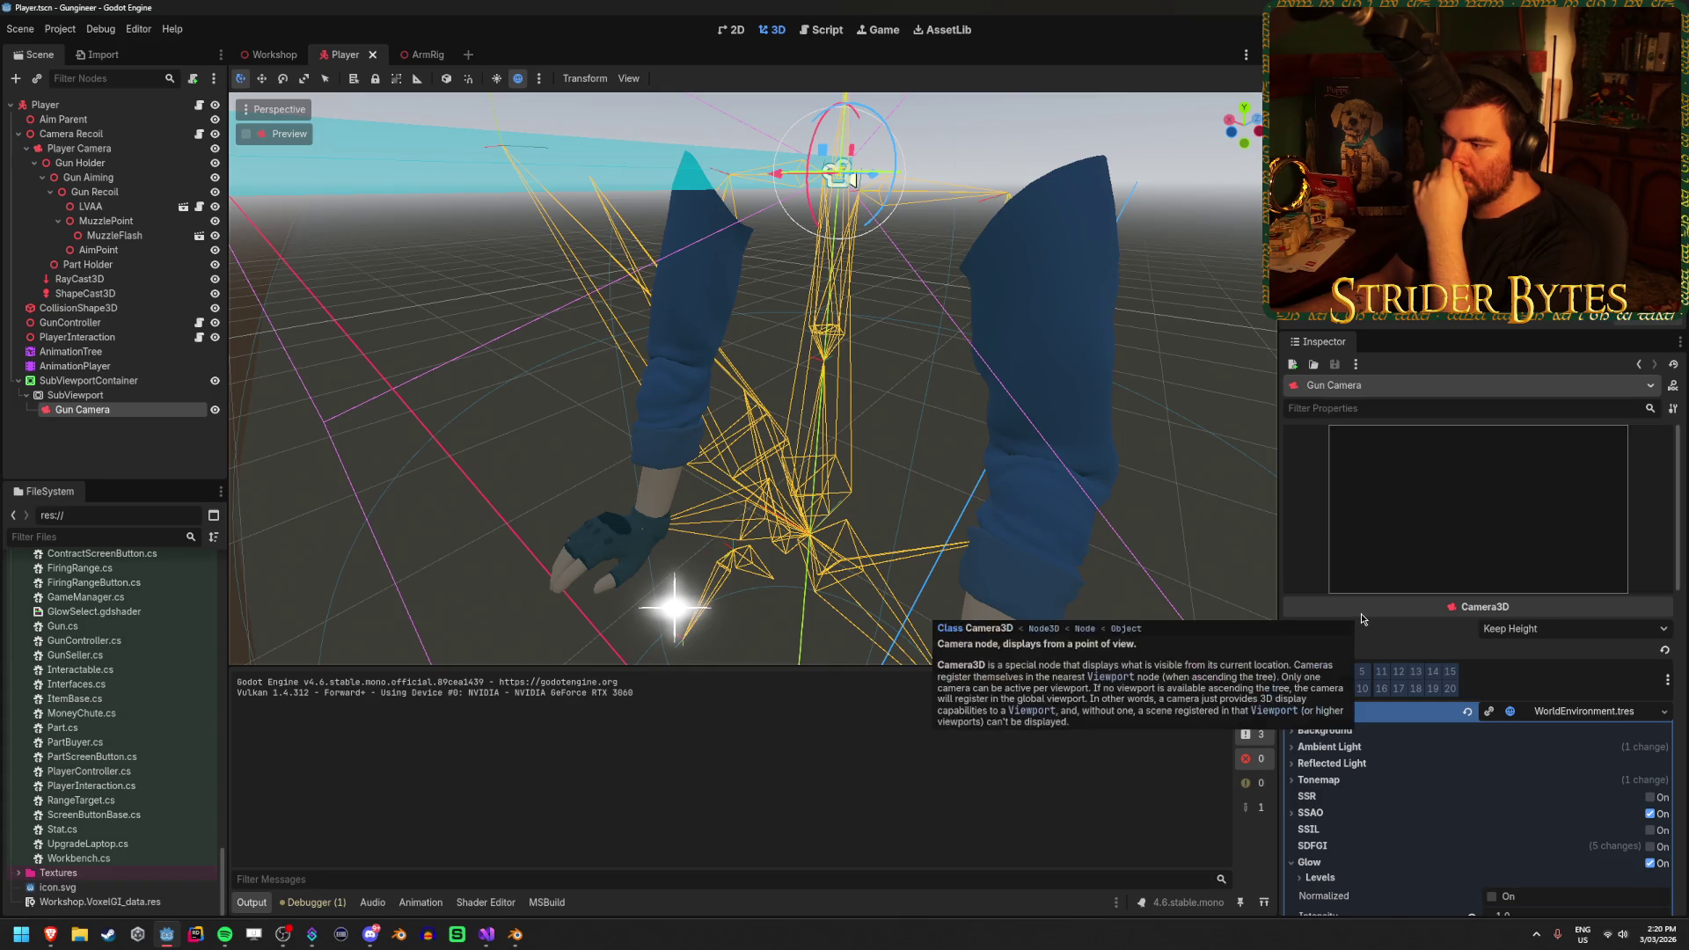
scroll(1361, 619, "down", 3)
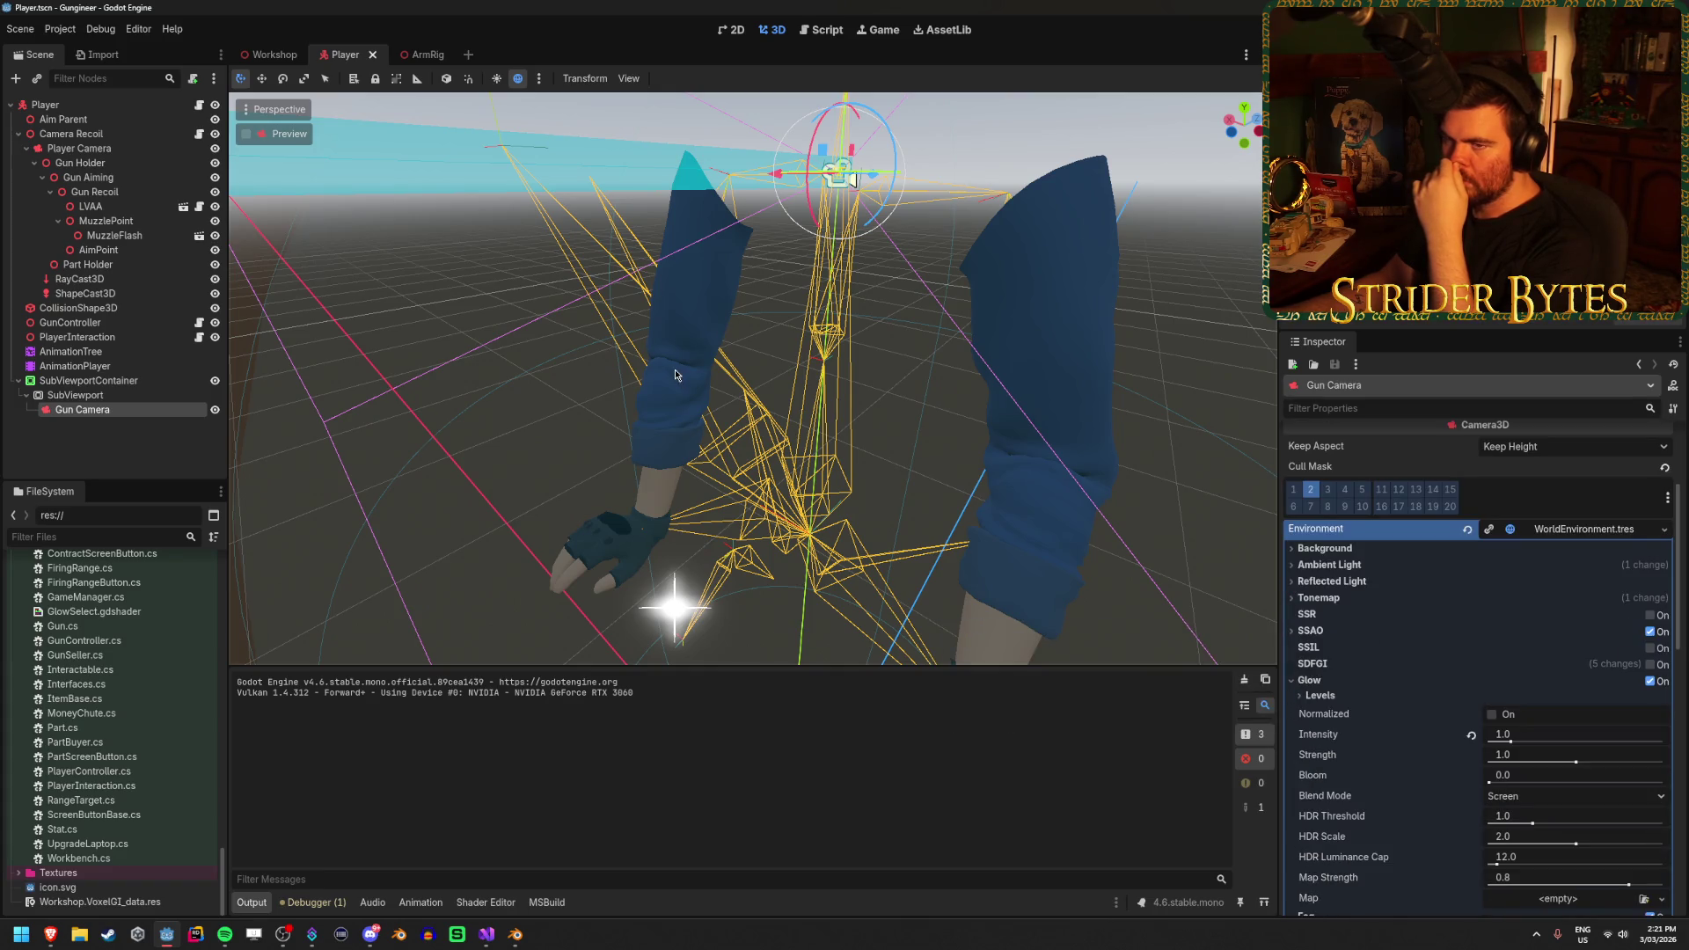
left_click(117, 148)
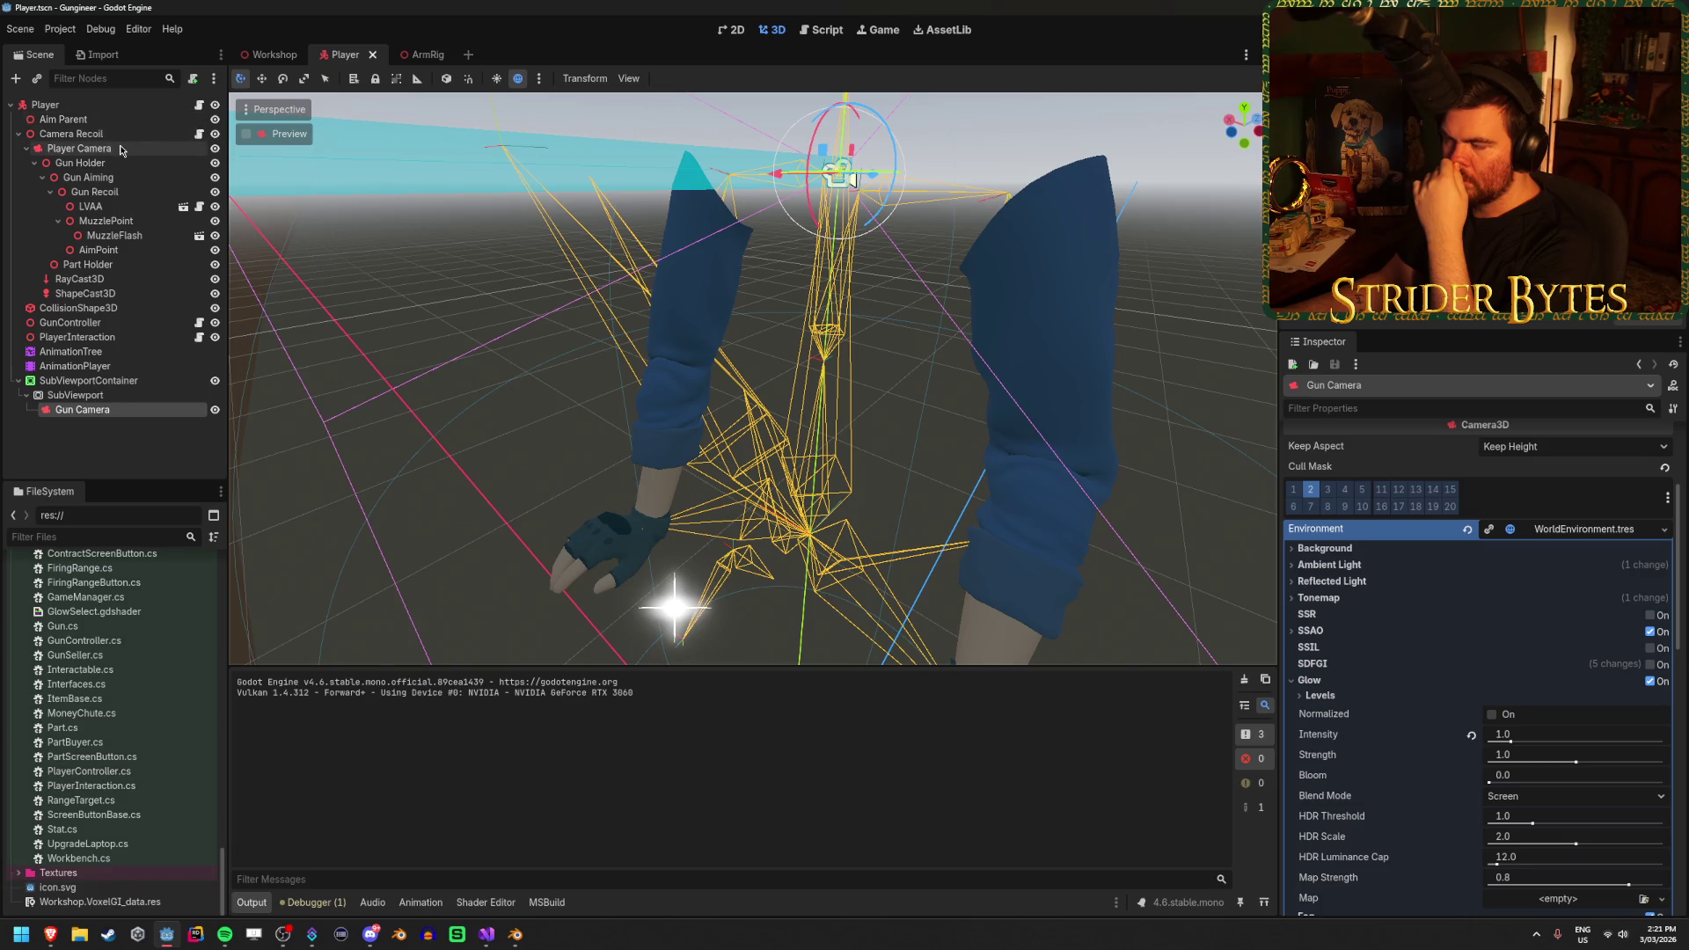
Load Prefabs/WorldEnvironment.tres as the Player Camera's environment
left_click(1594, 710)
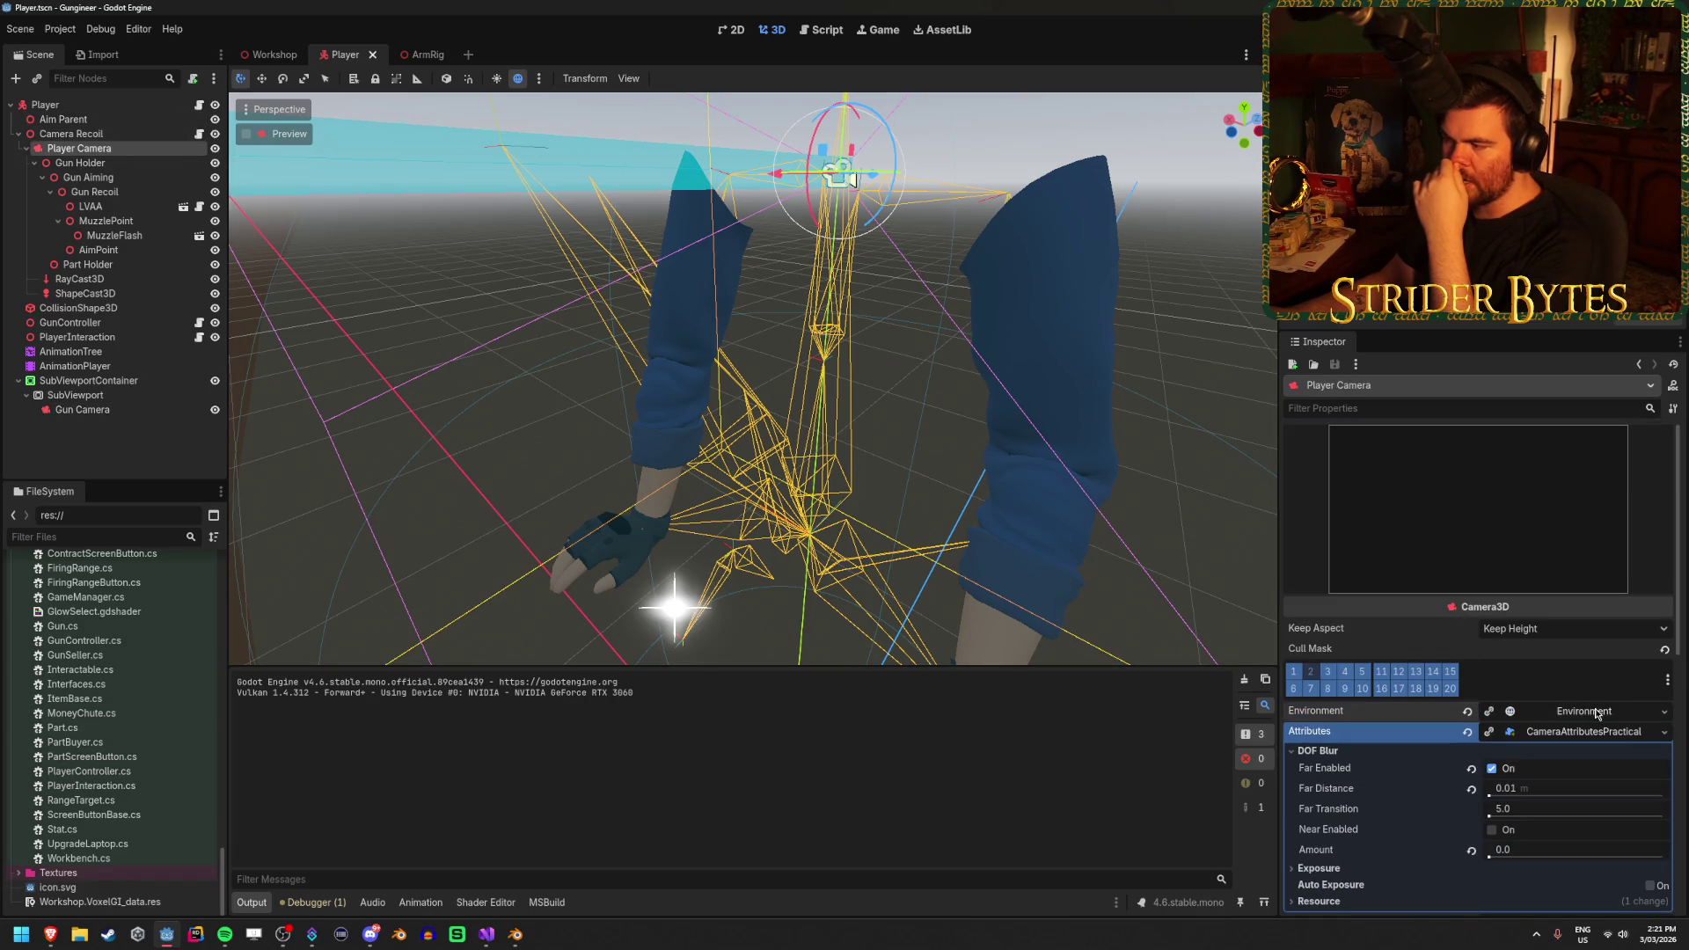
left_click(1594, 710)
left_click(1665, 713)
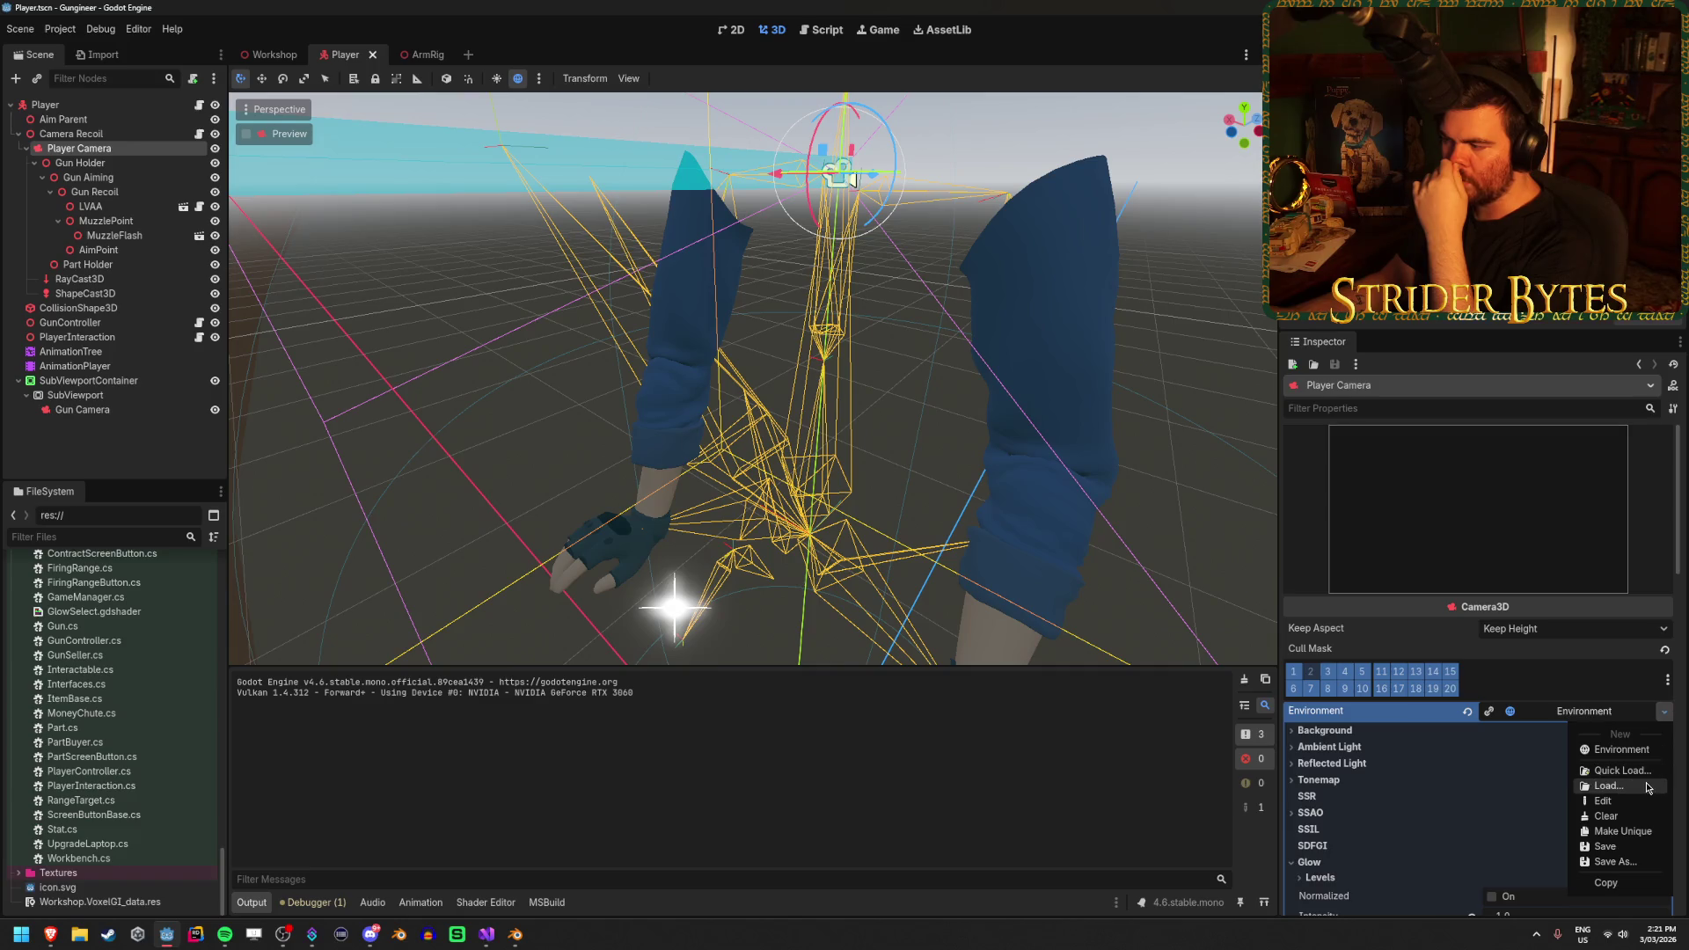
left_click(1609, 785)
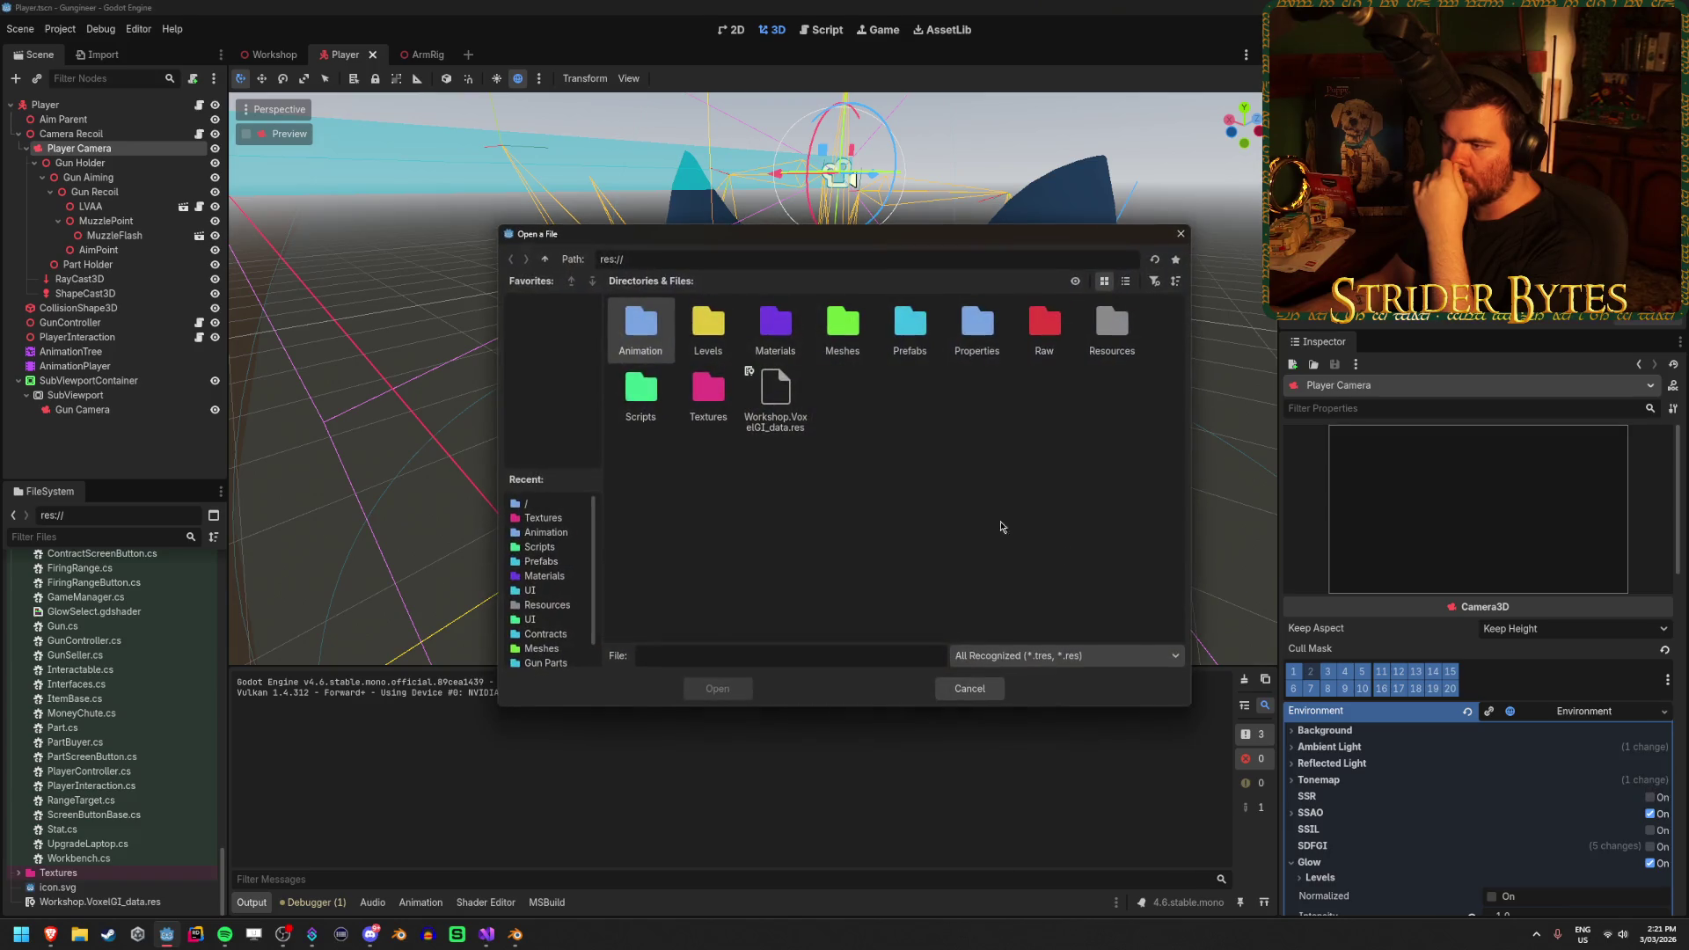
double_click(922, 341)
left_click(926, 345)
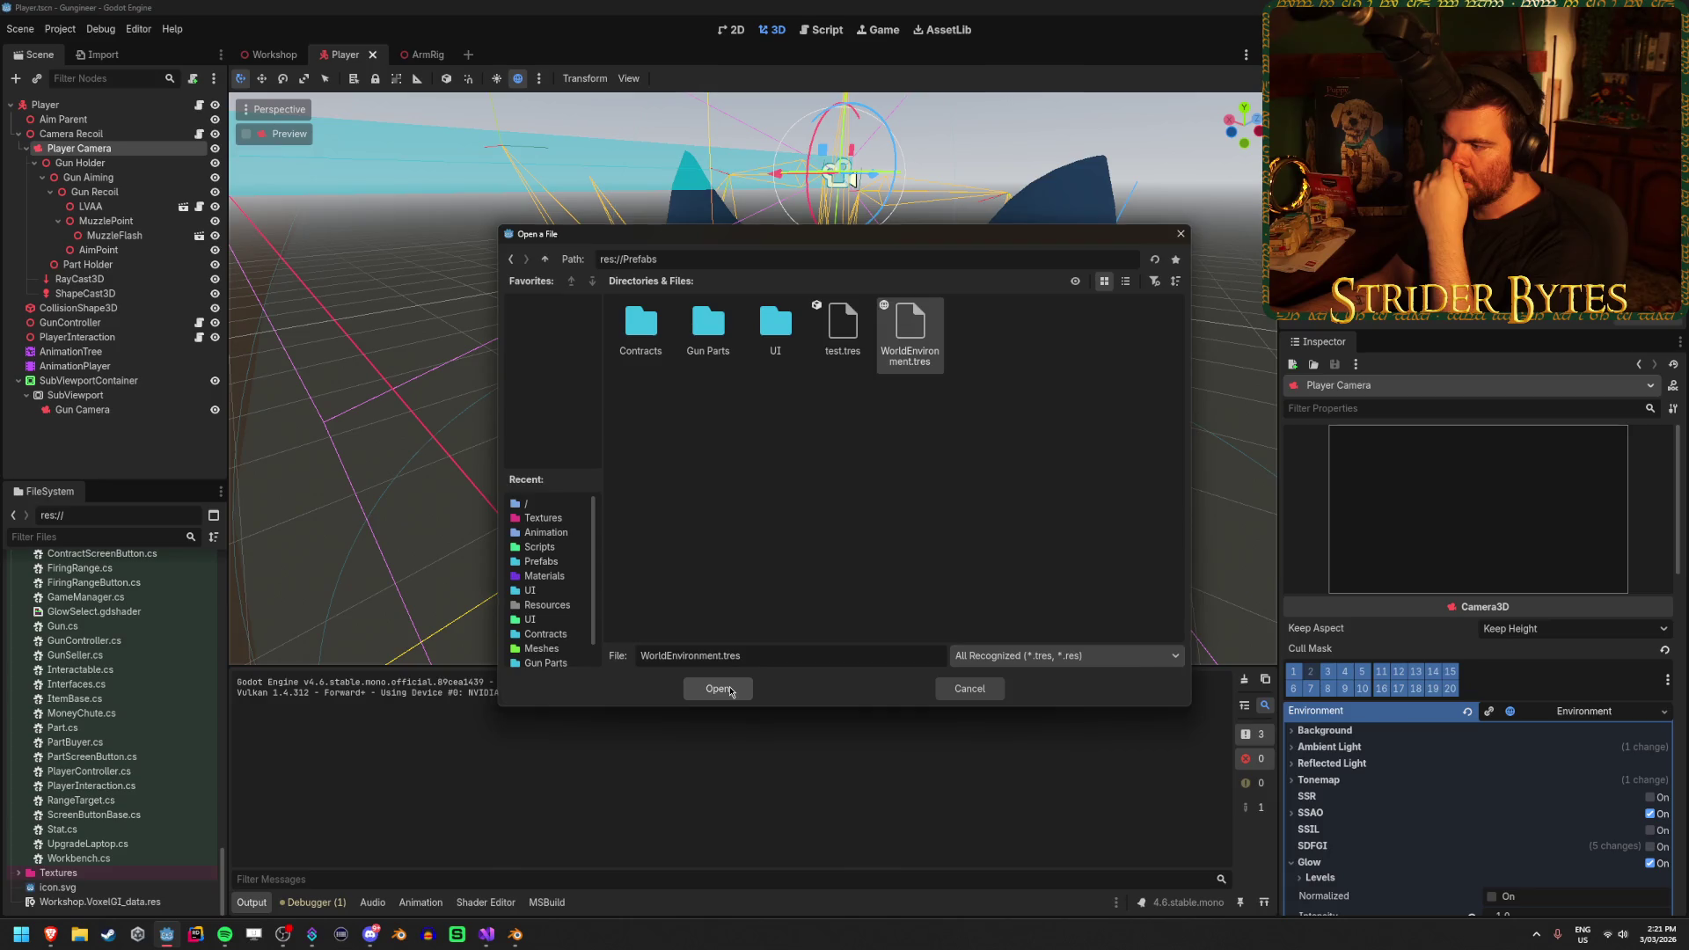
left_click(730, 690)
Collapse the fog settings and save the Player scene
scroll(1409, 666, "down", 5)
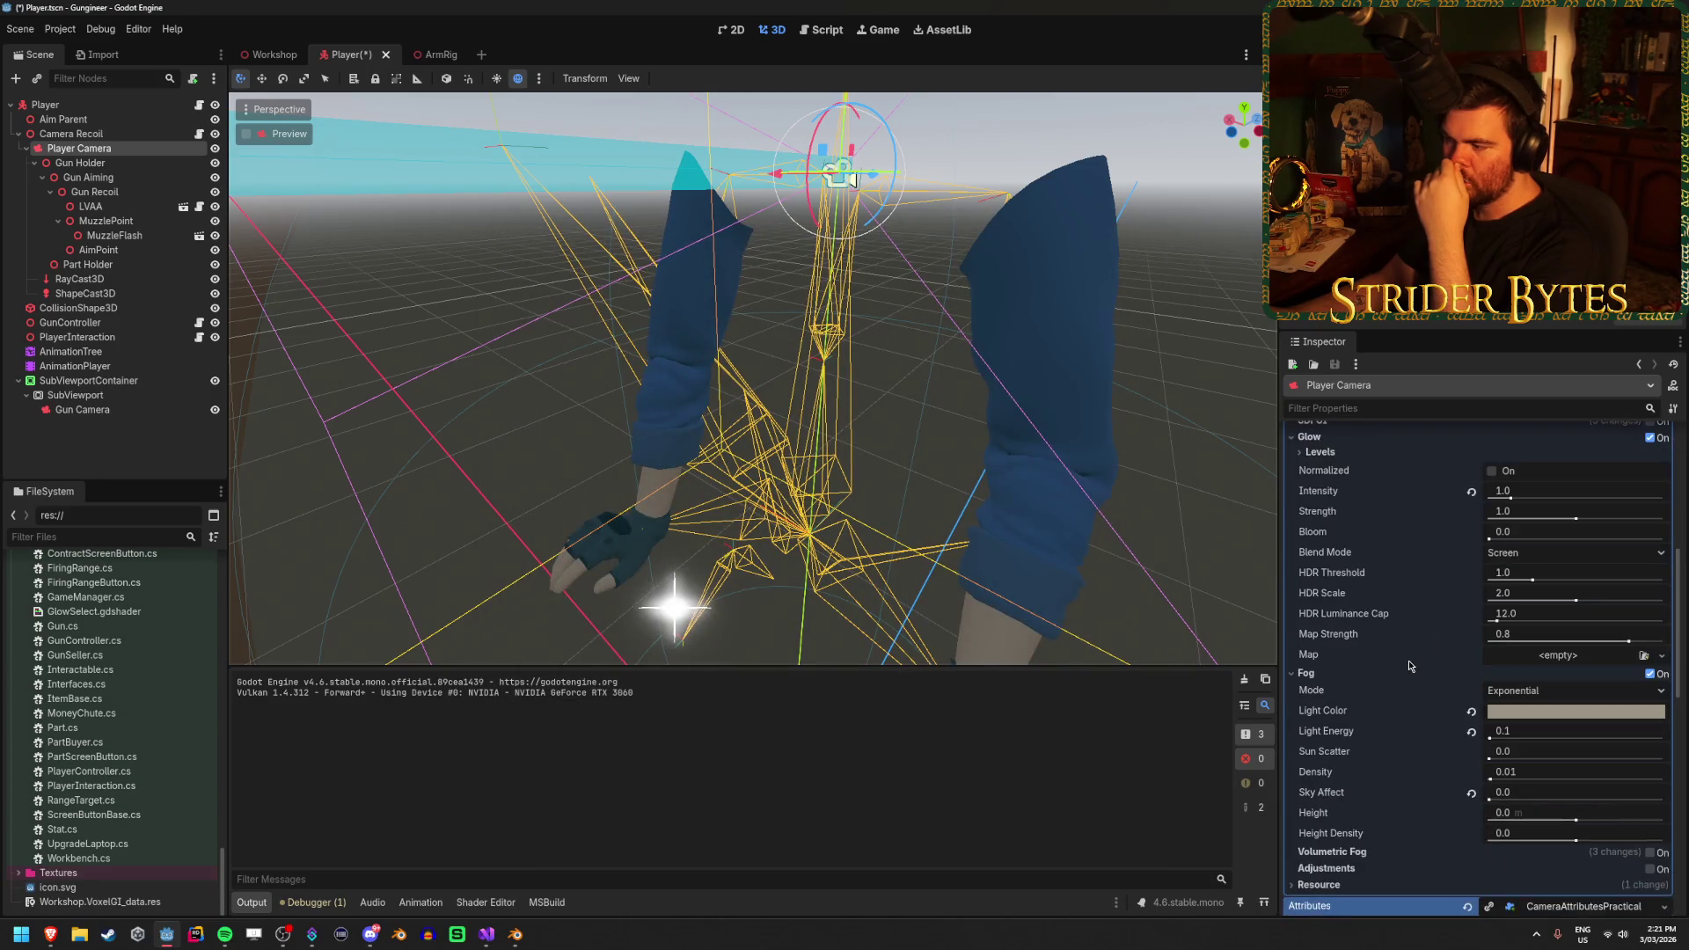
left_click(1305, 673)
scroll(1336, 677, "up", 1)
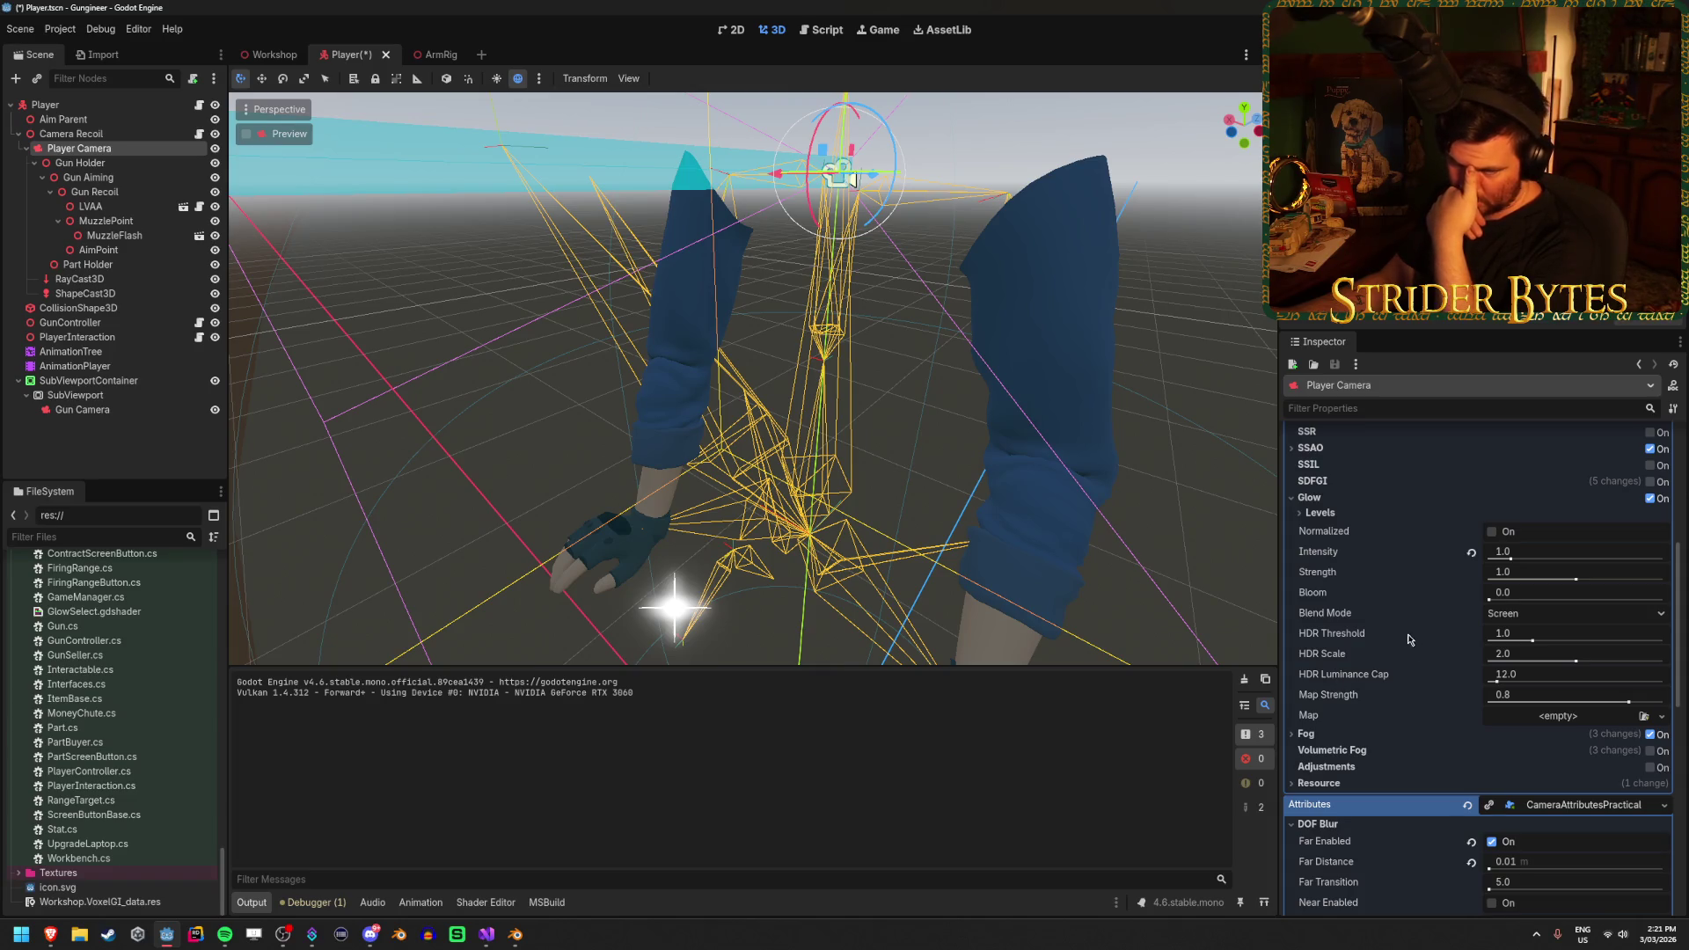
scroll(1394, 638, "up", 3)
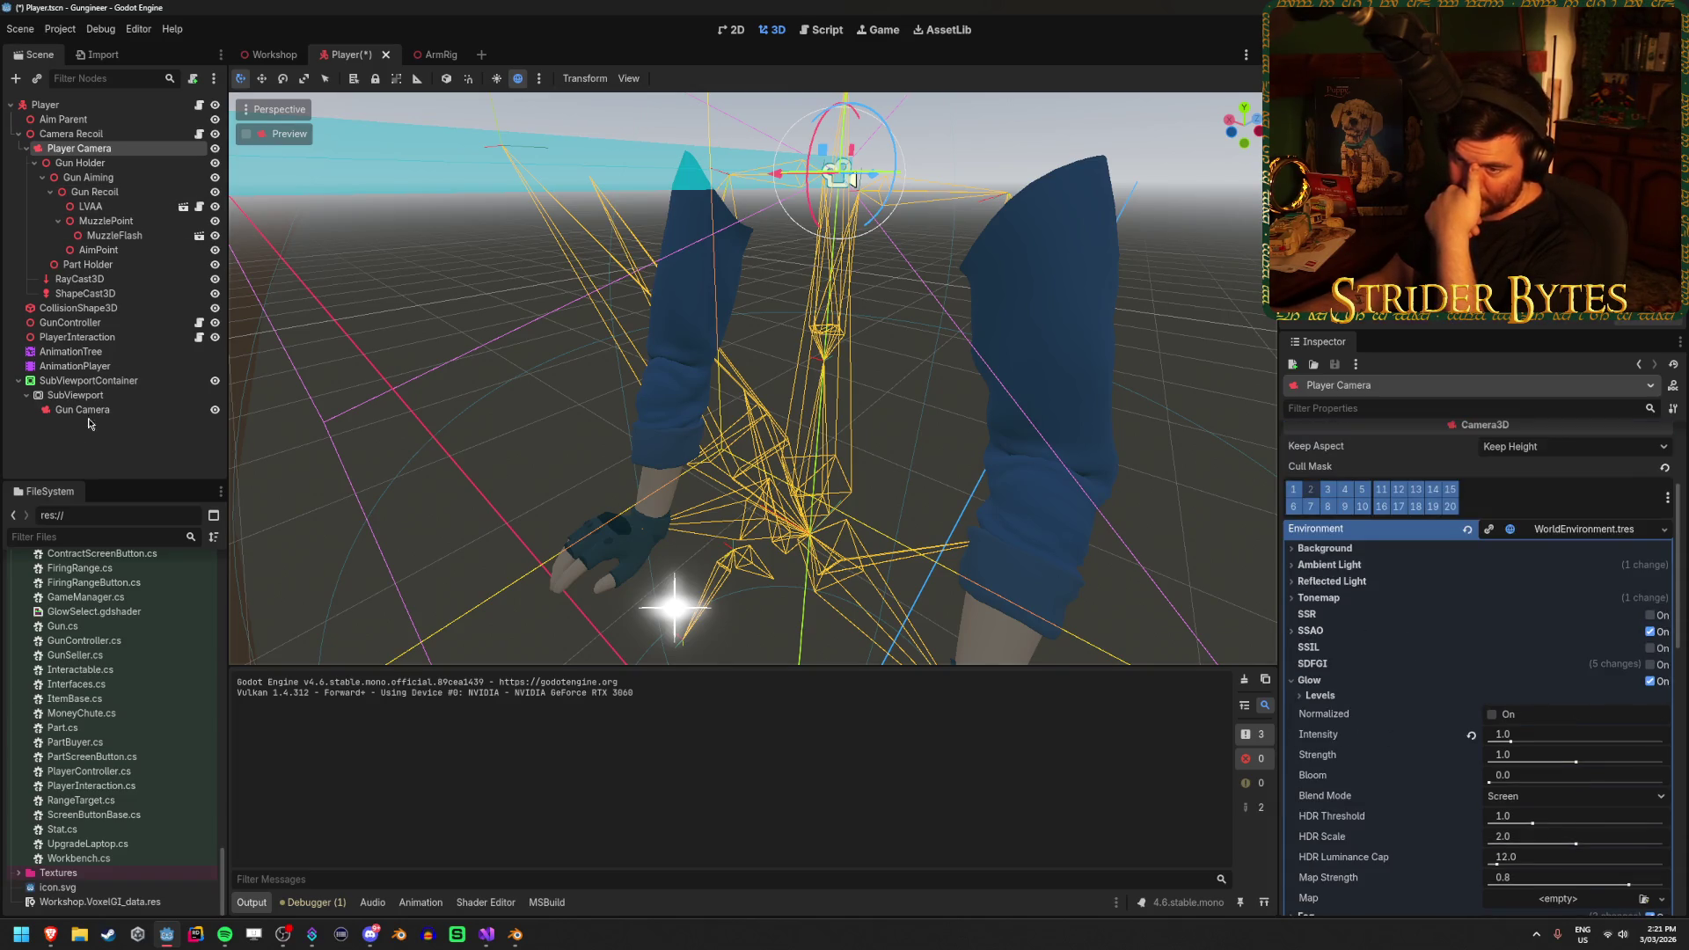
key("ctrl+s")
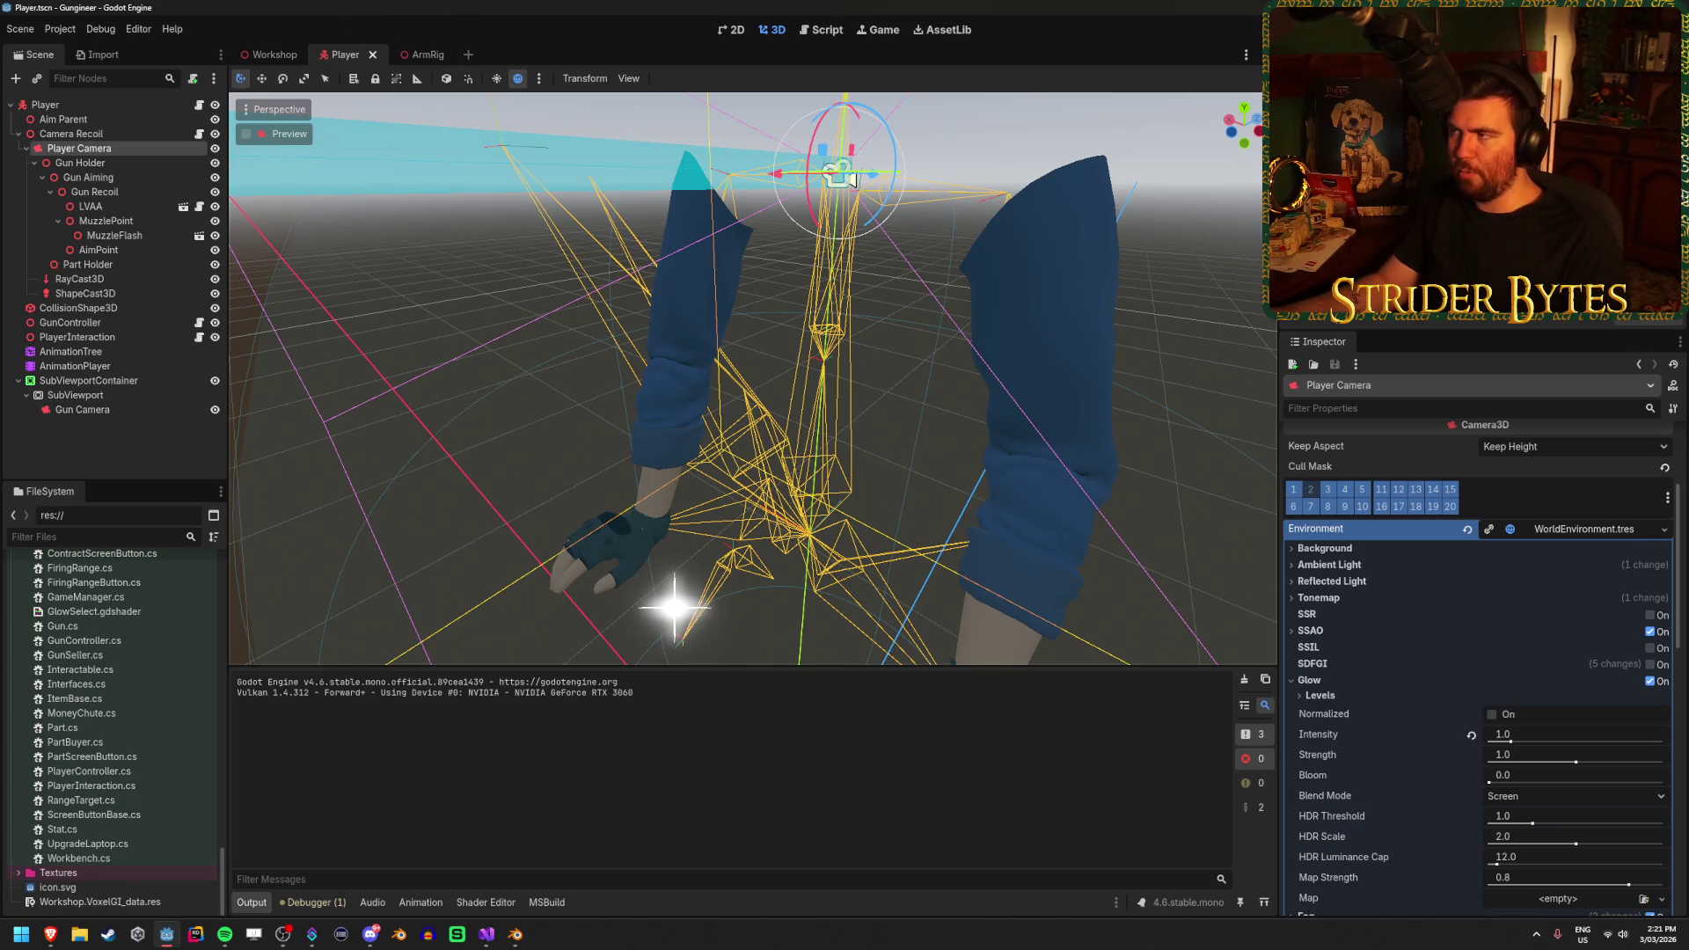
Play-test: walk to the workbench, attach the magazine, take and fire the rifle, reload, then stop
key("F5")
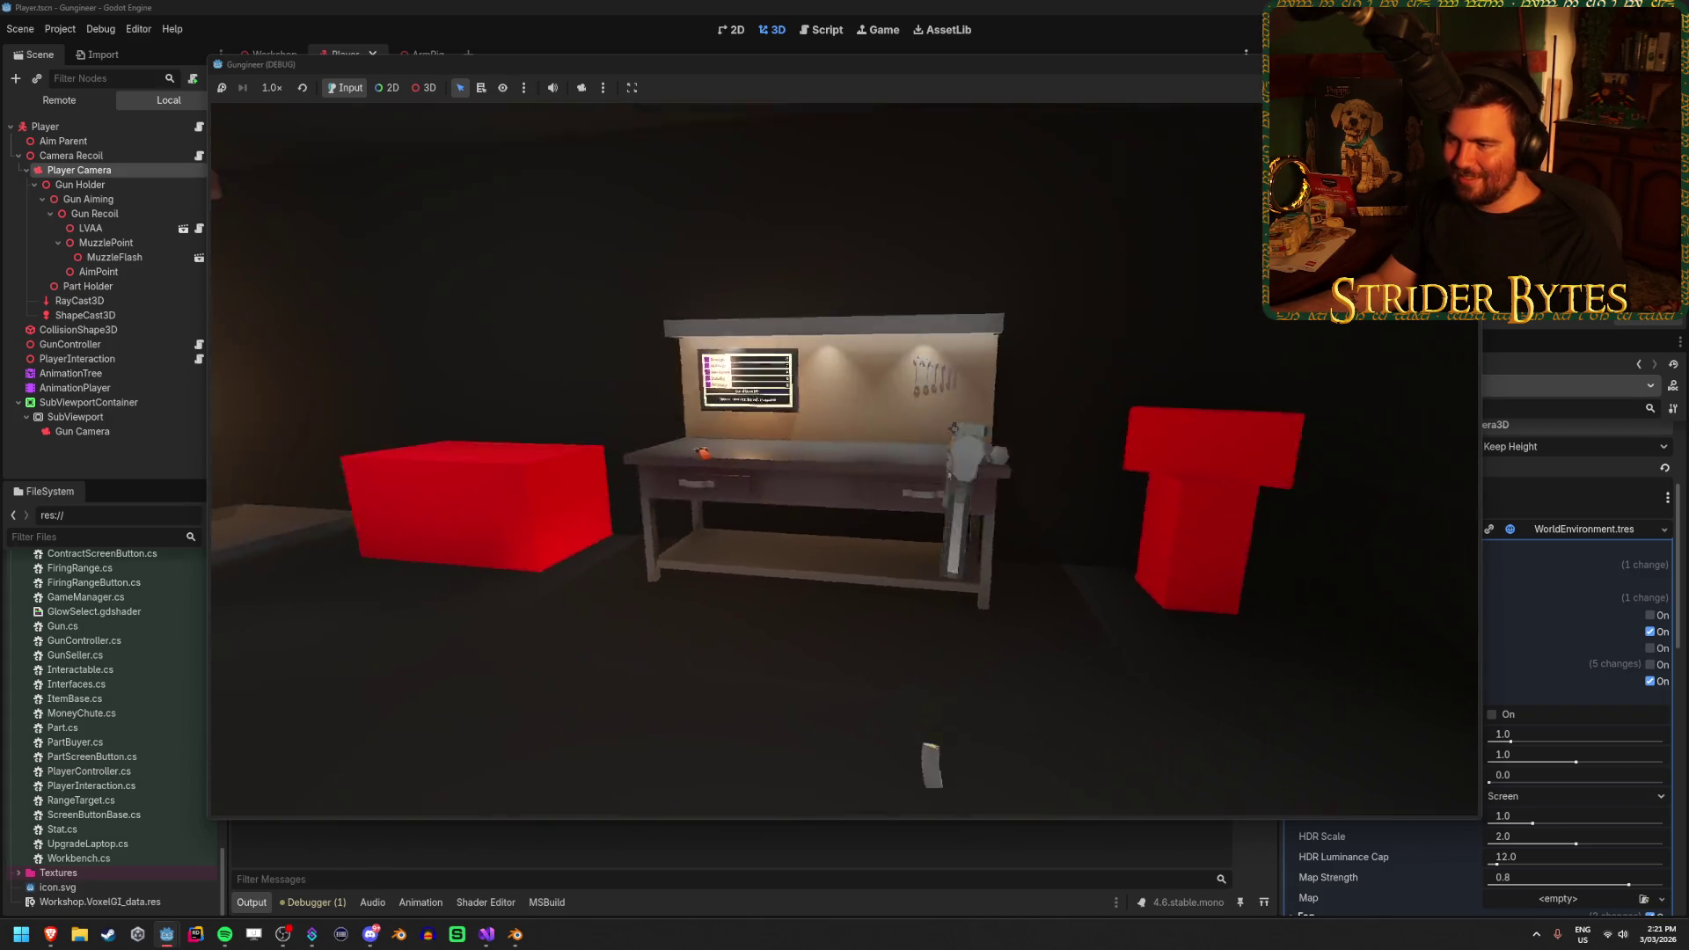
key("w")
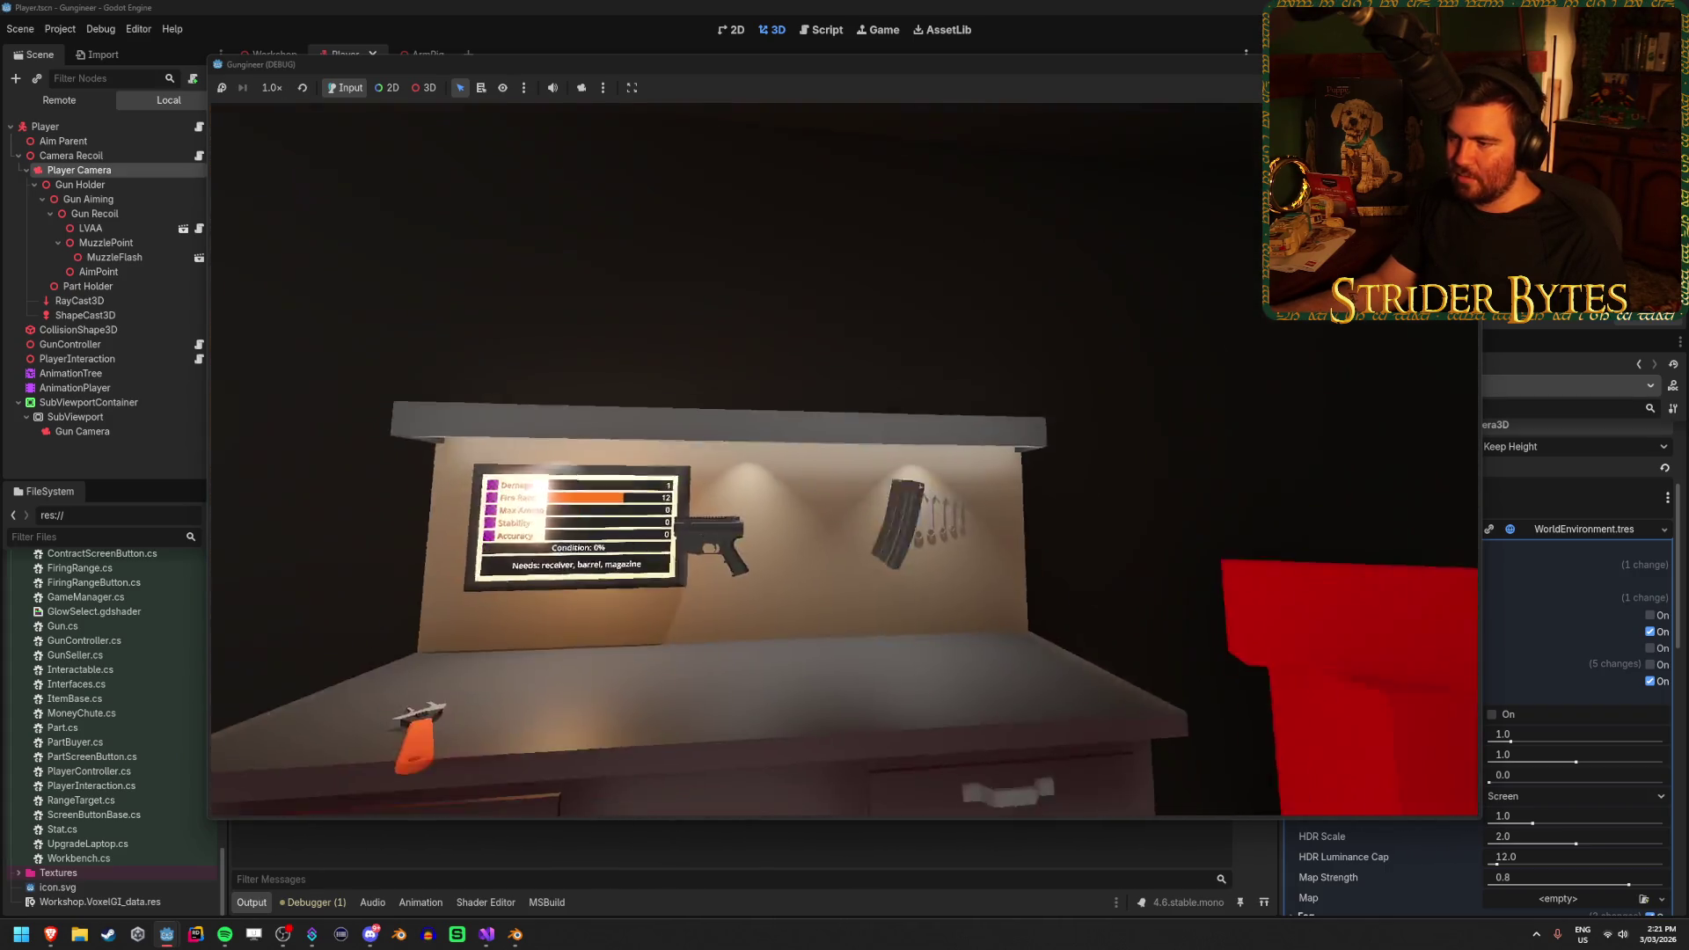
key("e")
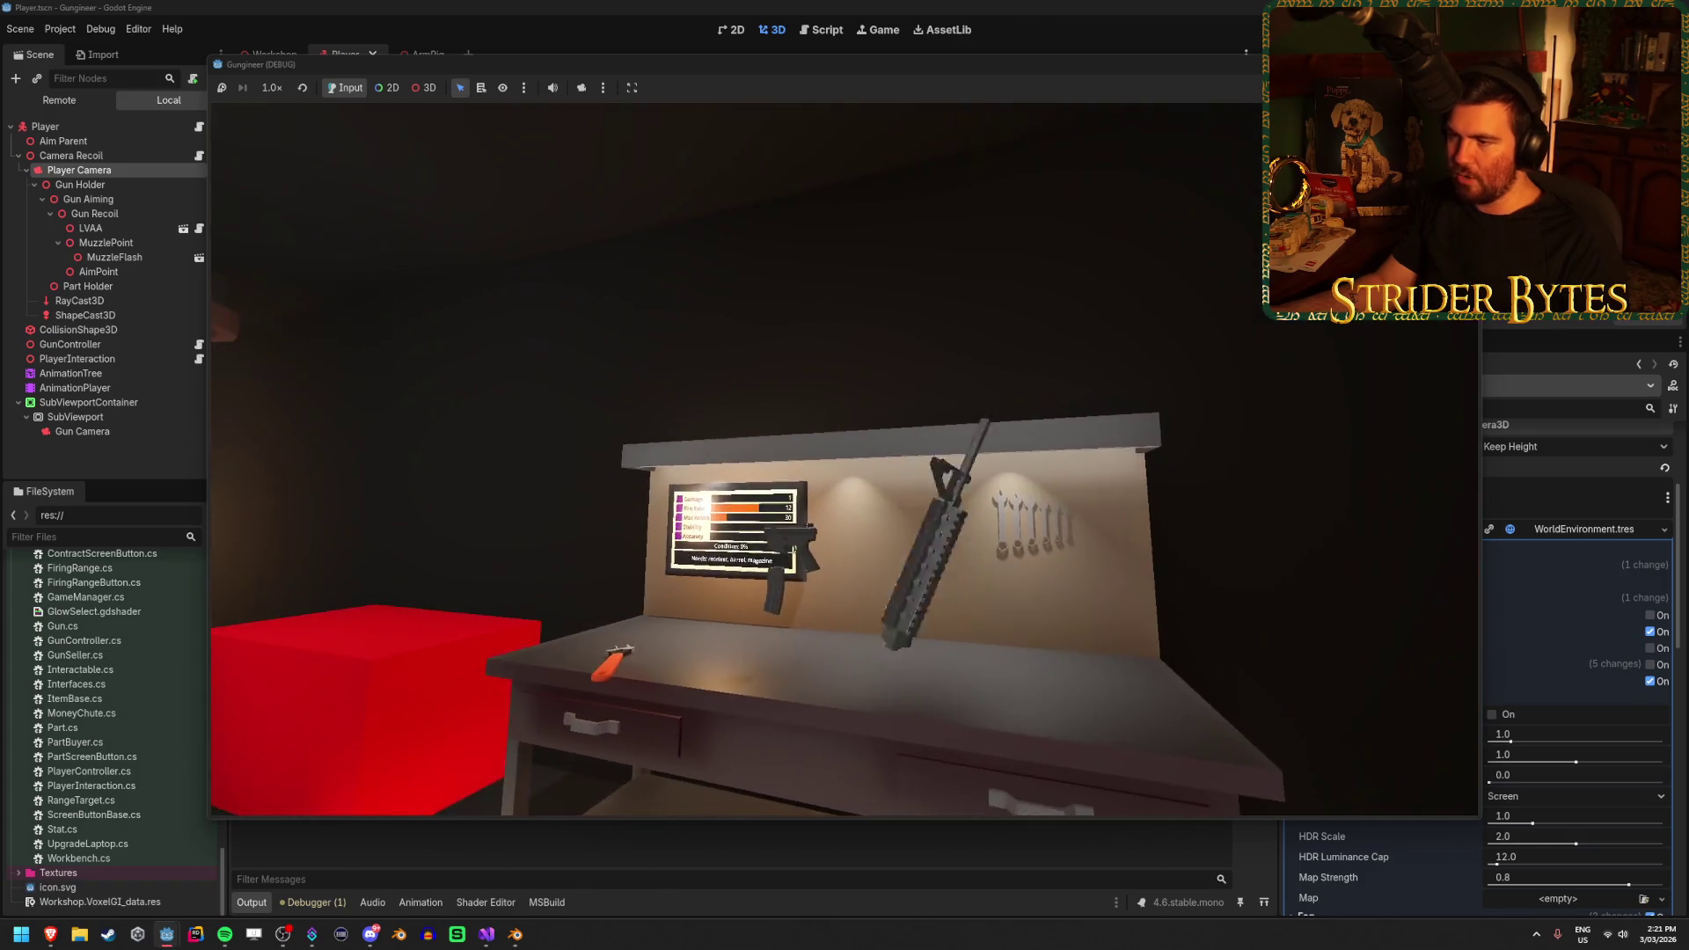
key("e")
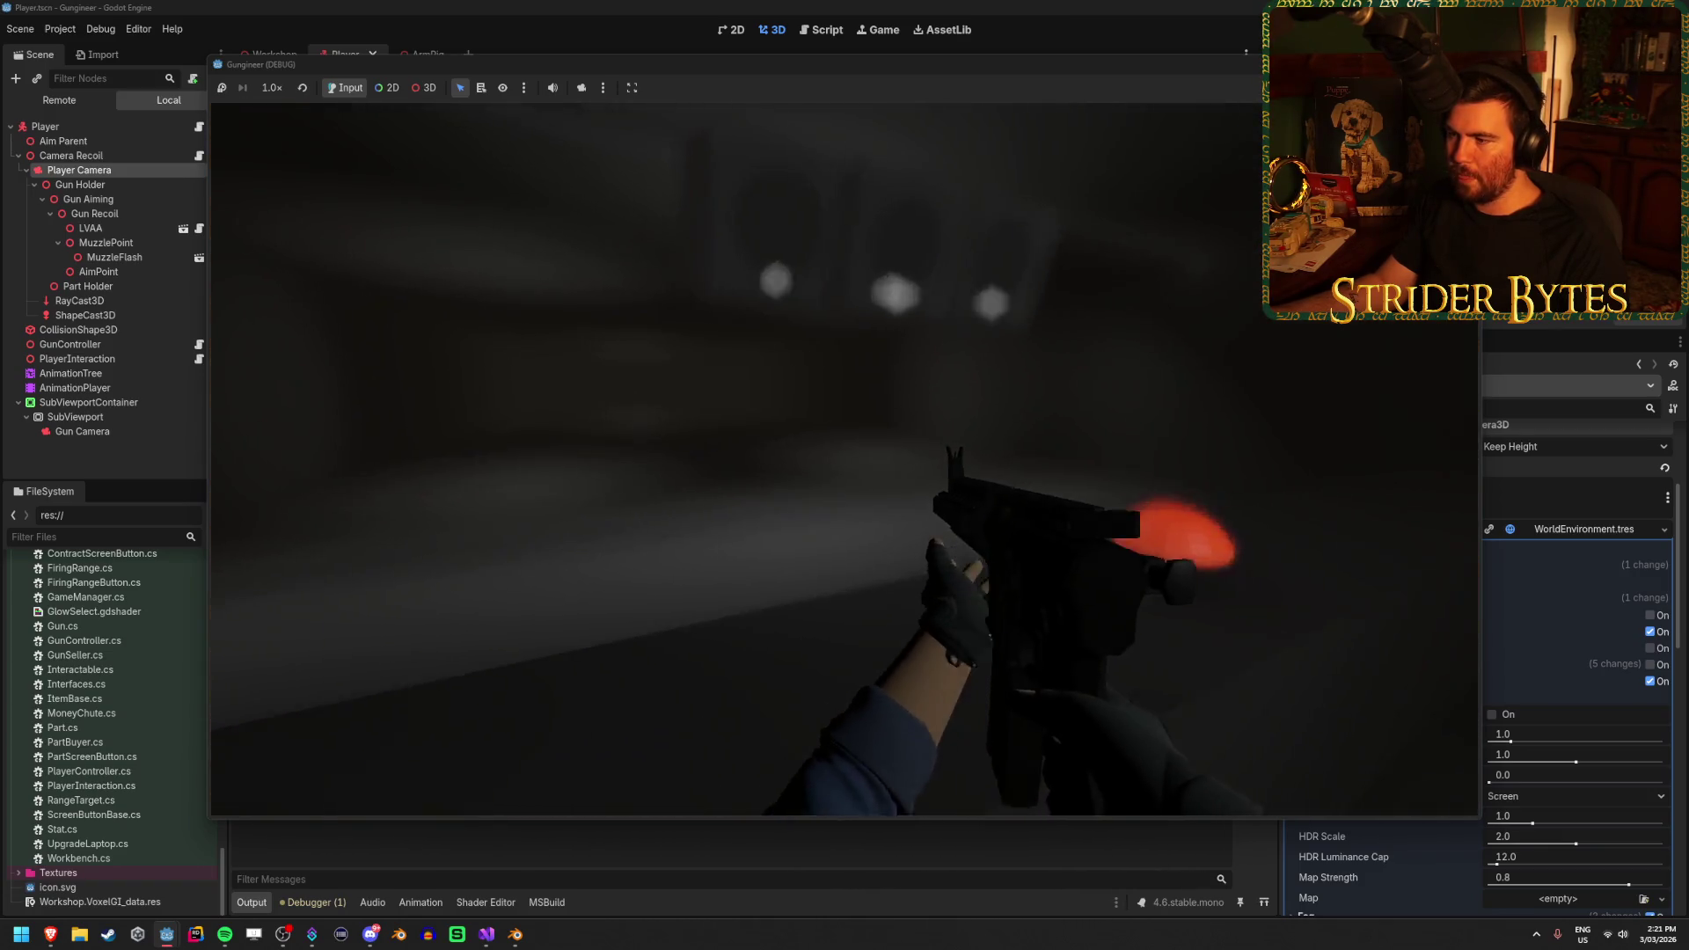
key("r")
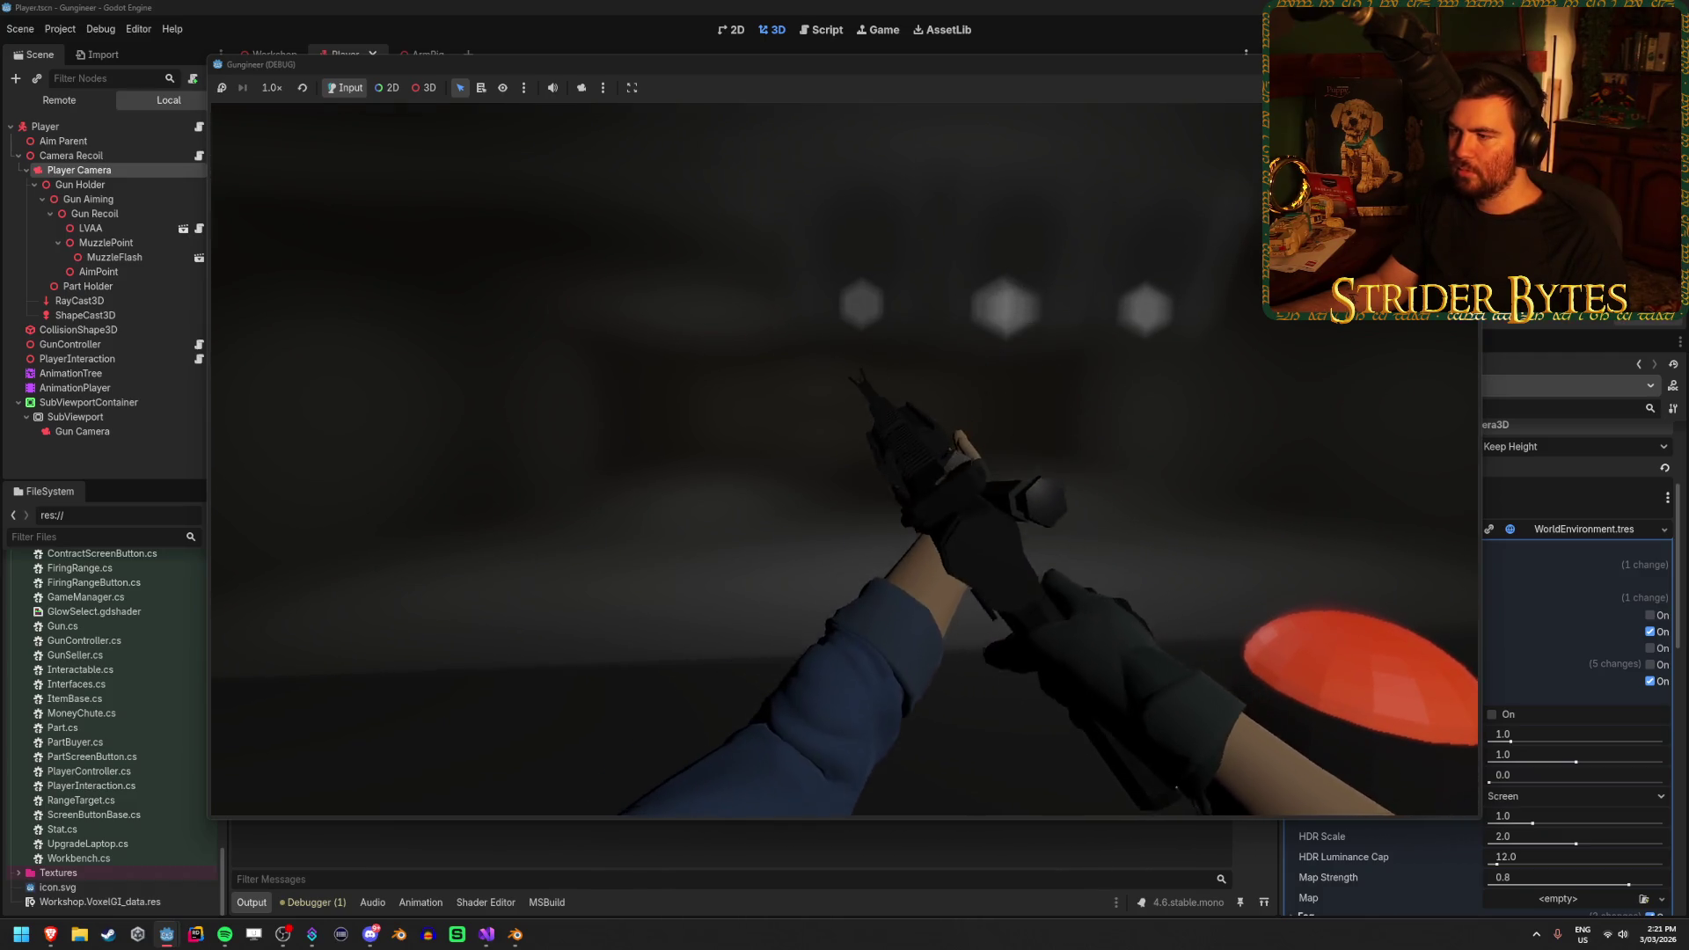
key("F8")
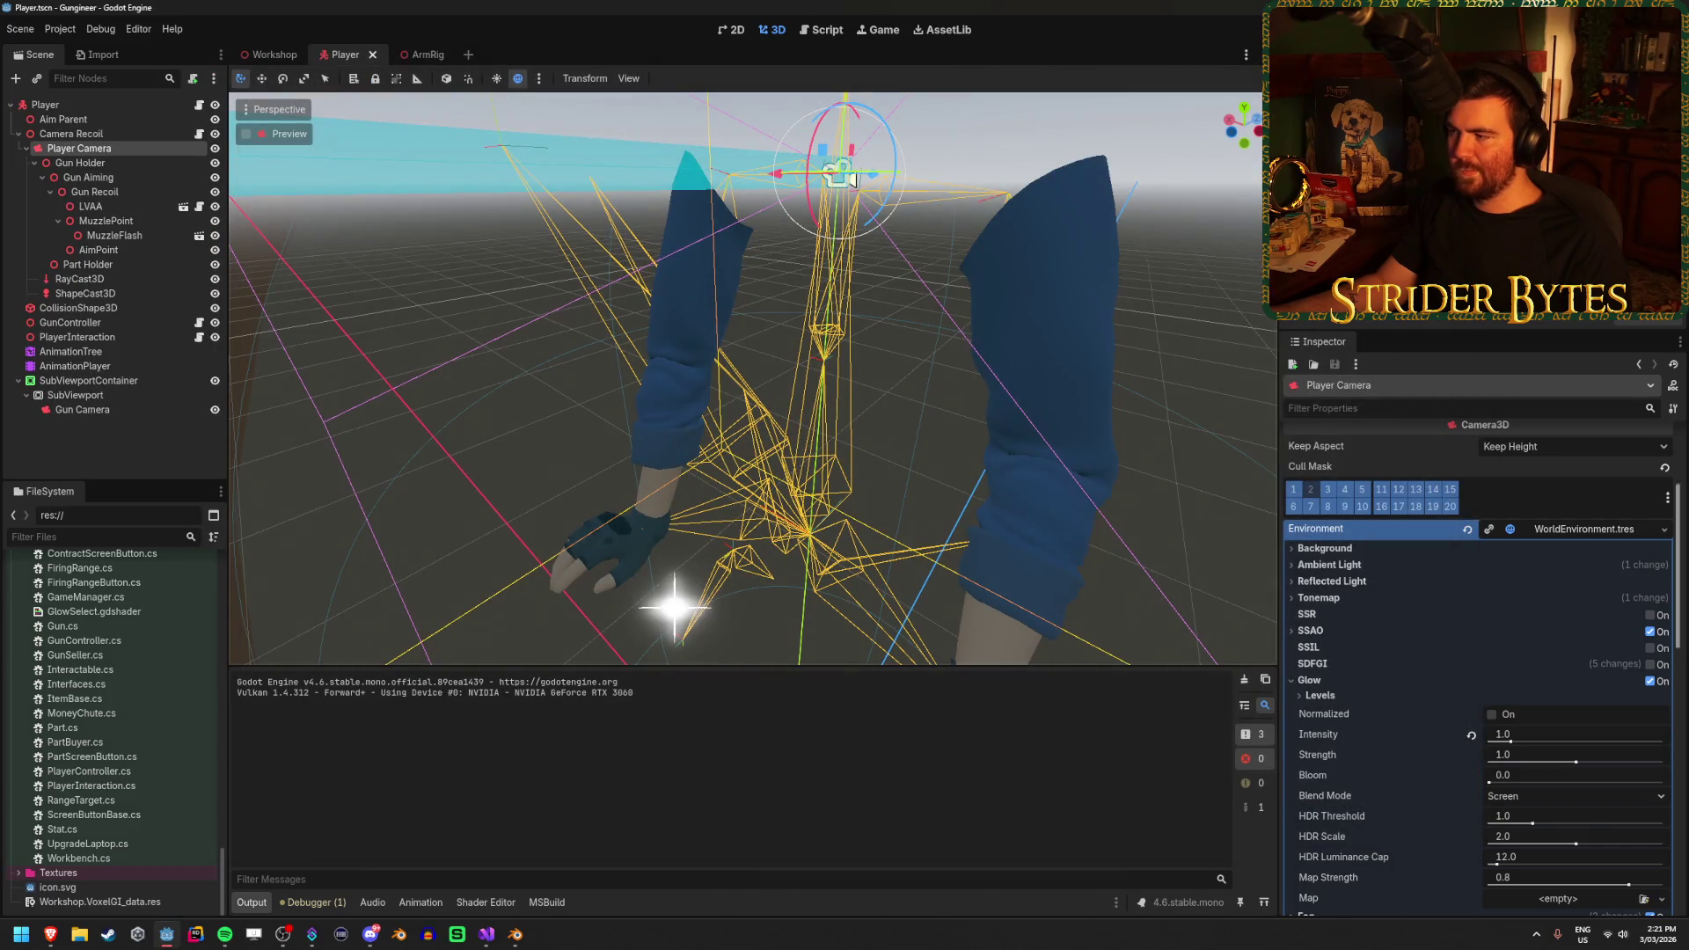
scroll(1531, 615, "up", 5)
scroll(1490, 595, "down", 5)
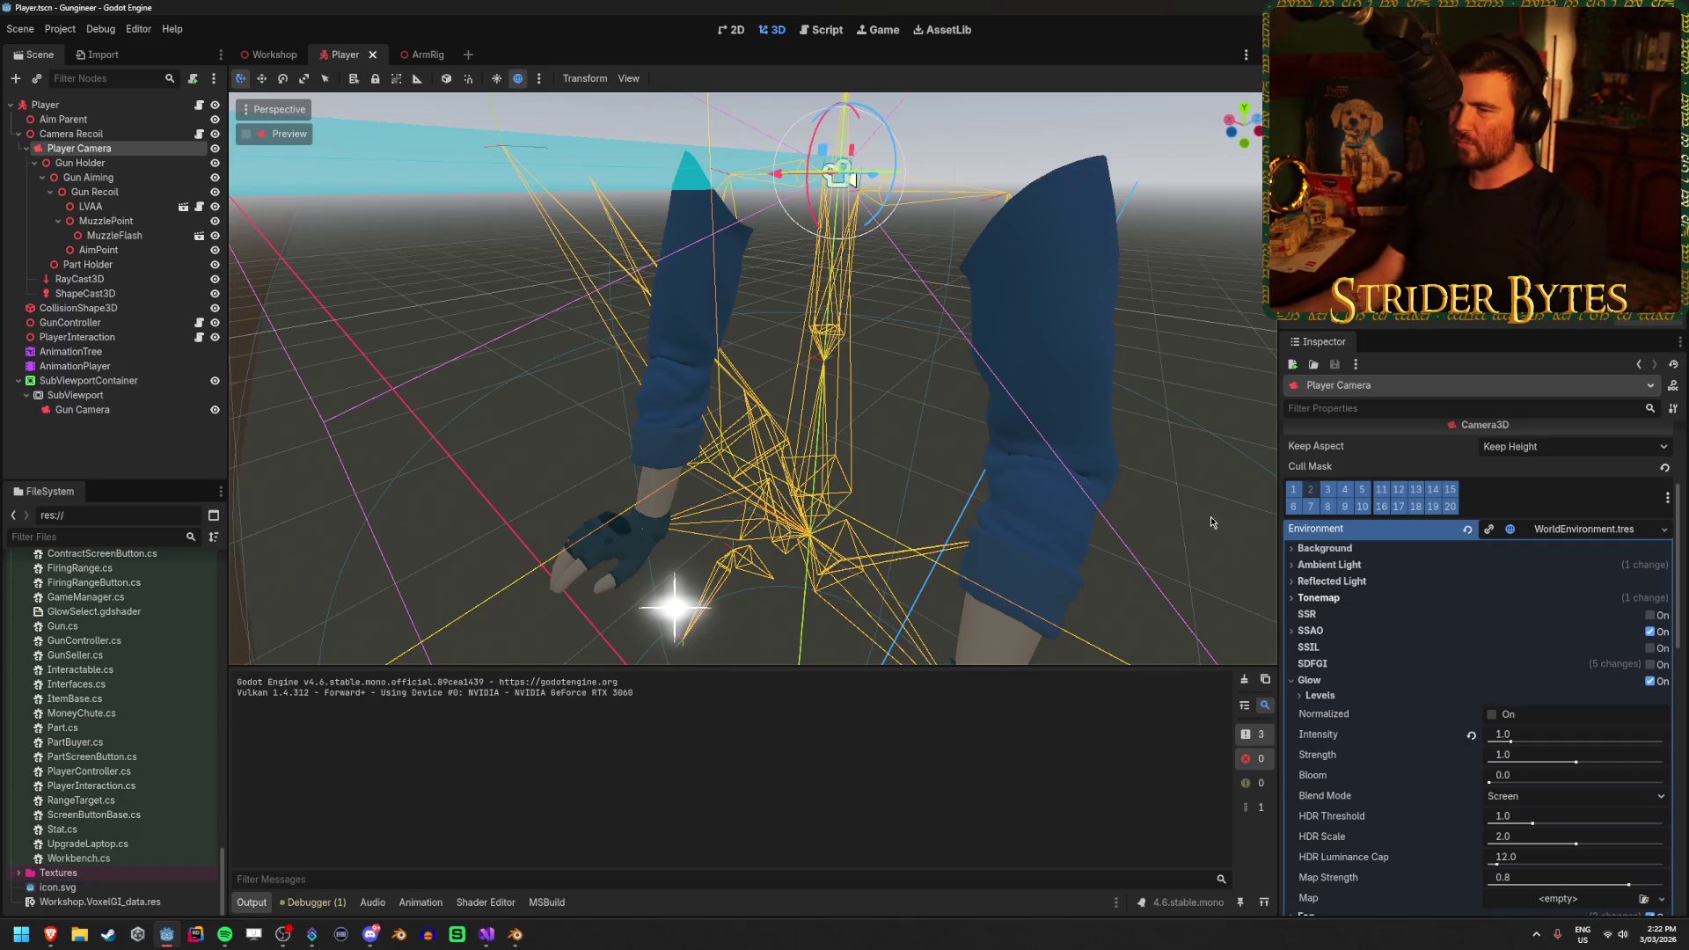
left_click(272, 55)
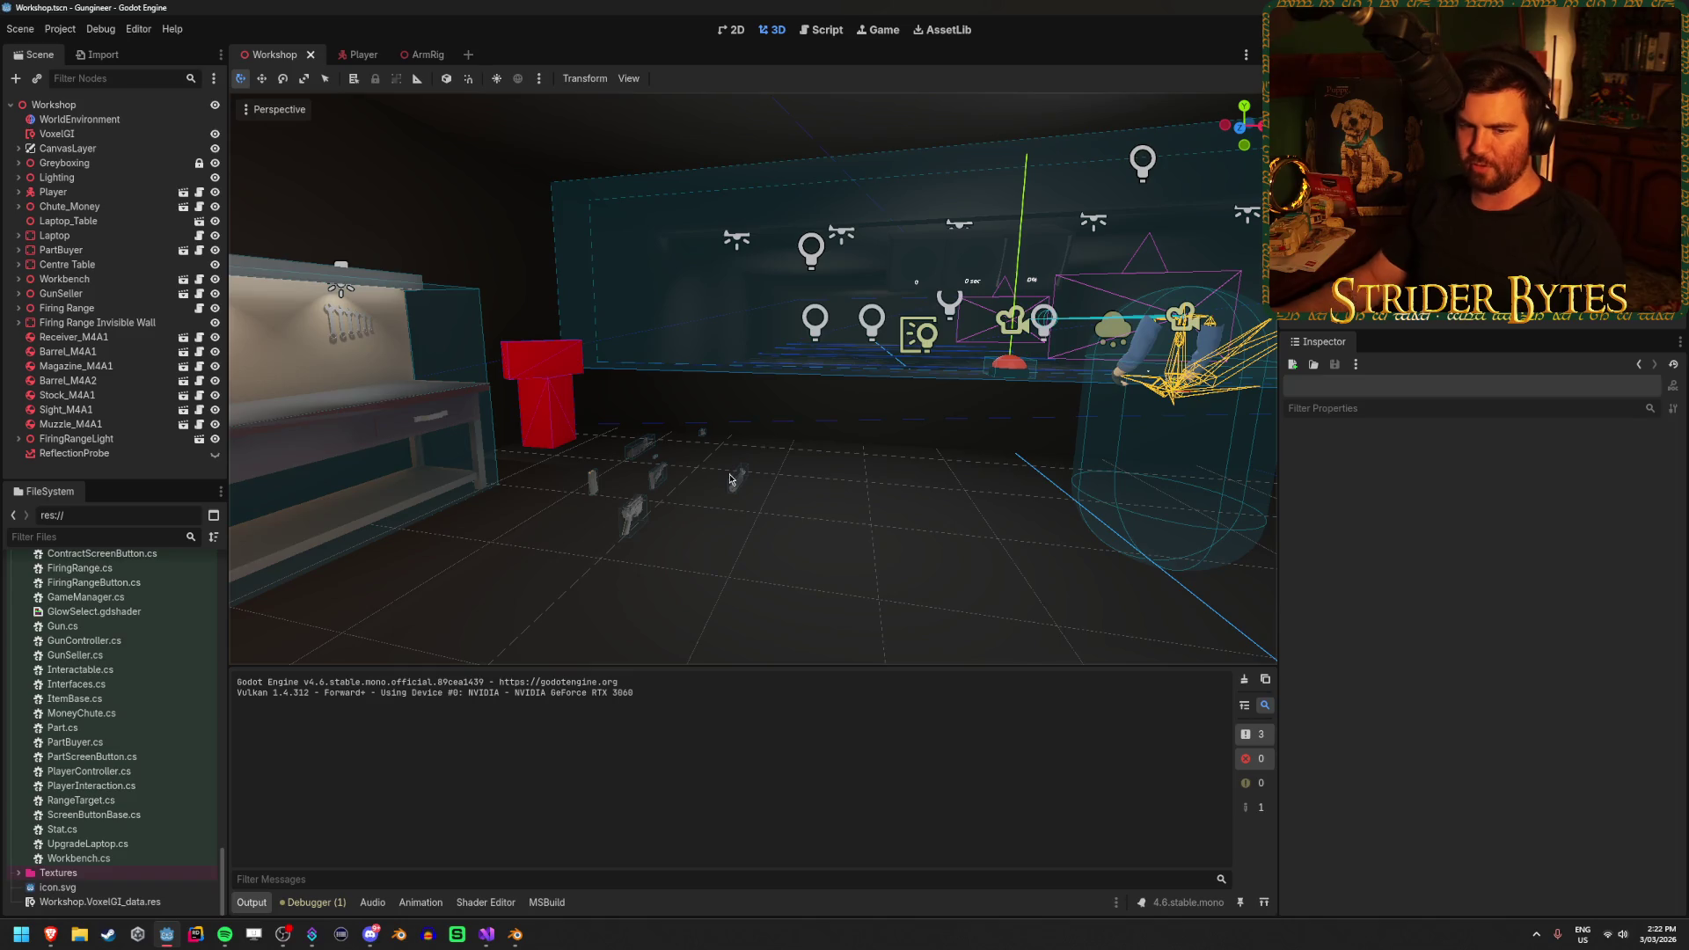
scroll(789, 473, "down", 2)
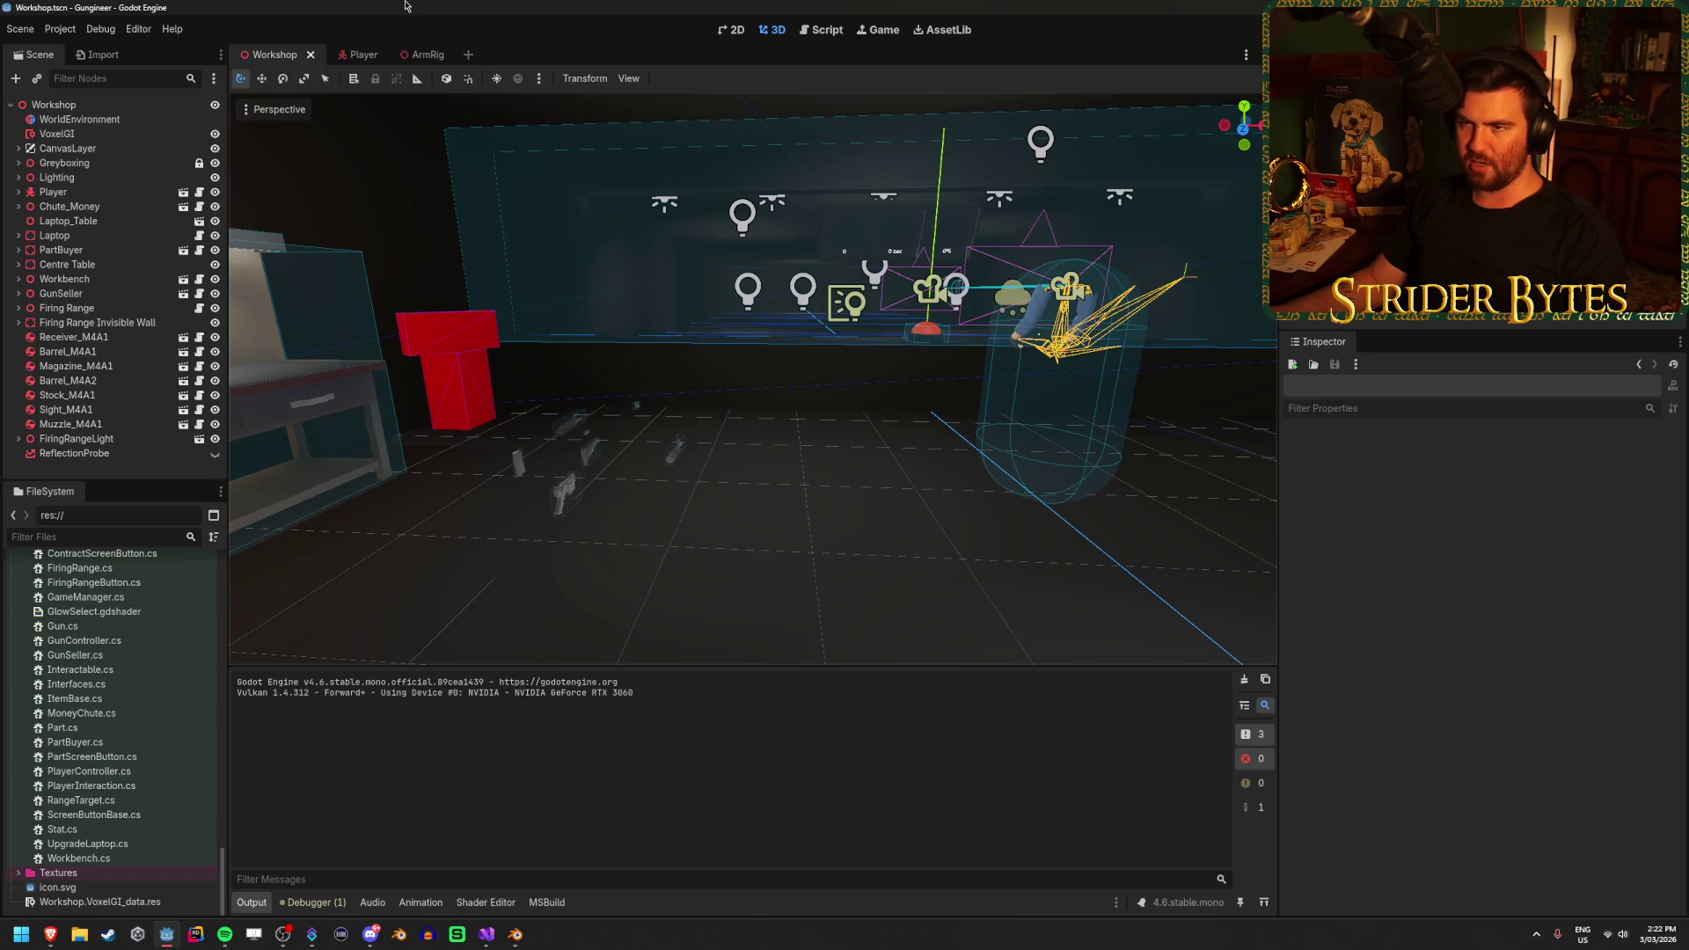
left_click(353, 57)
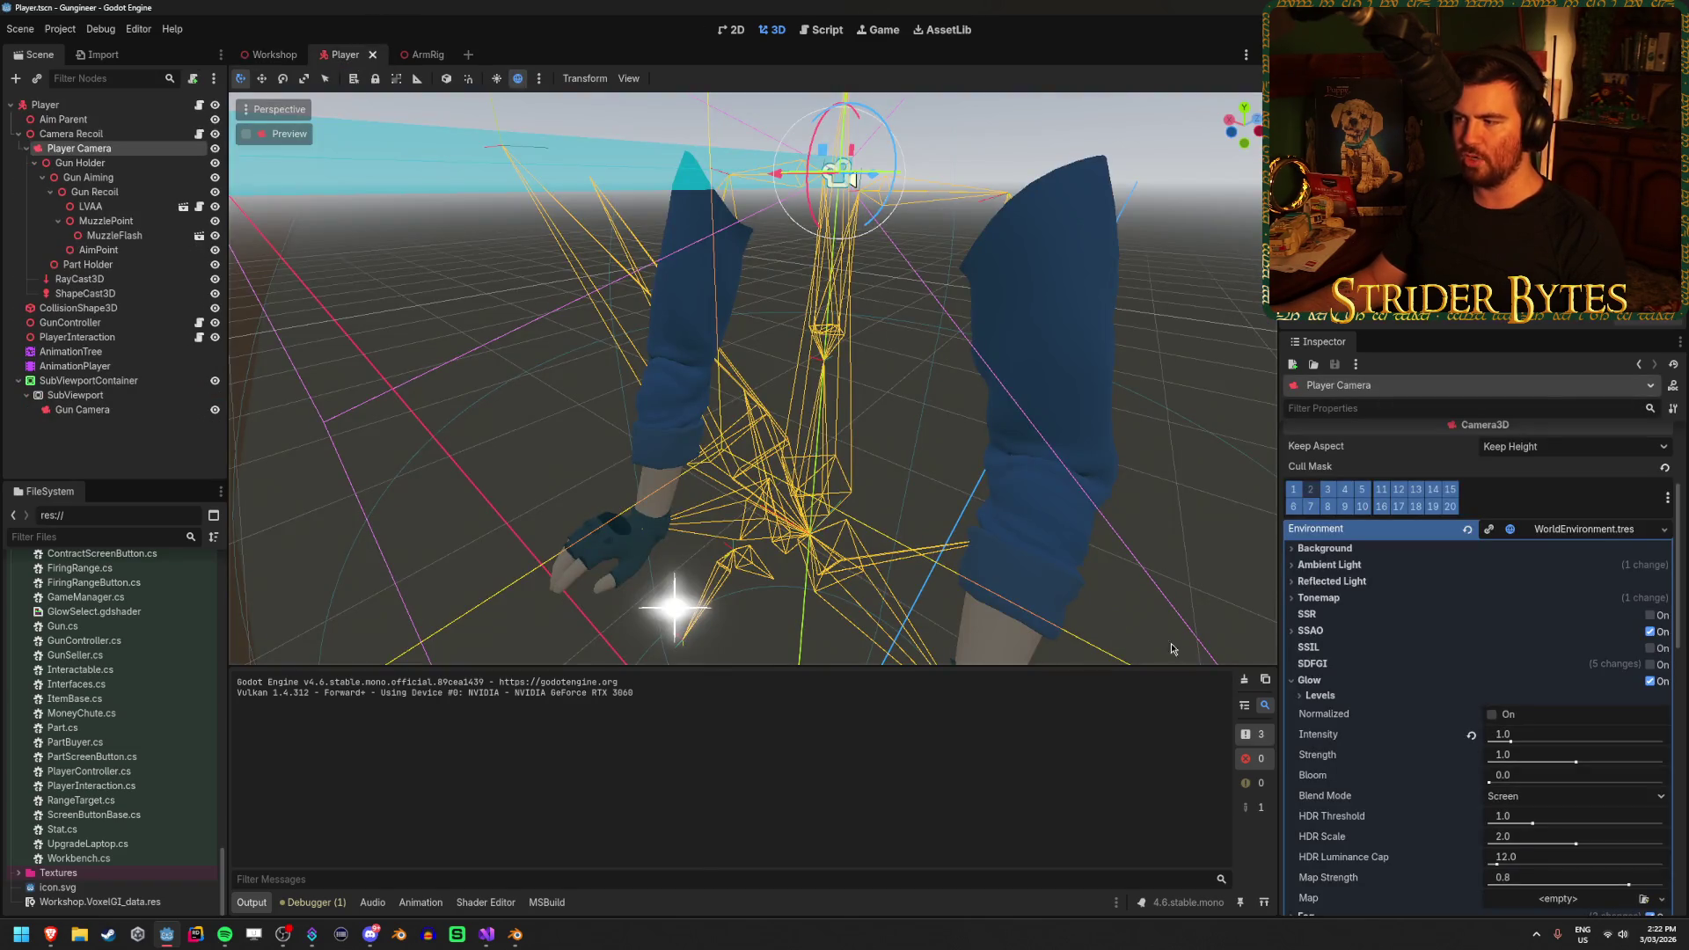
Compare the Glow settings of the Player Camera and Gun Camera environments
left_click(1311, 681)
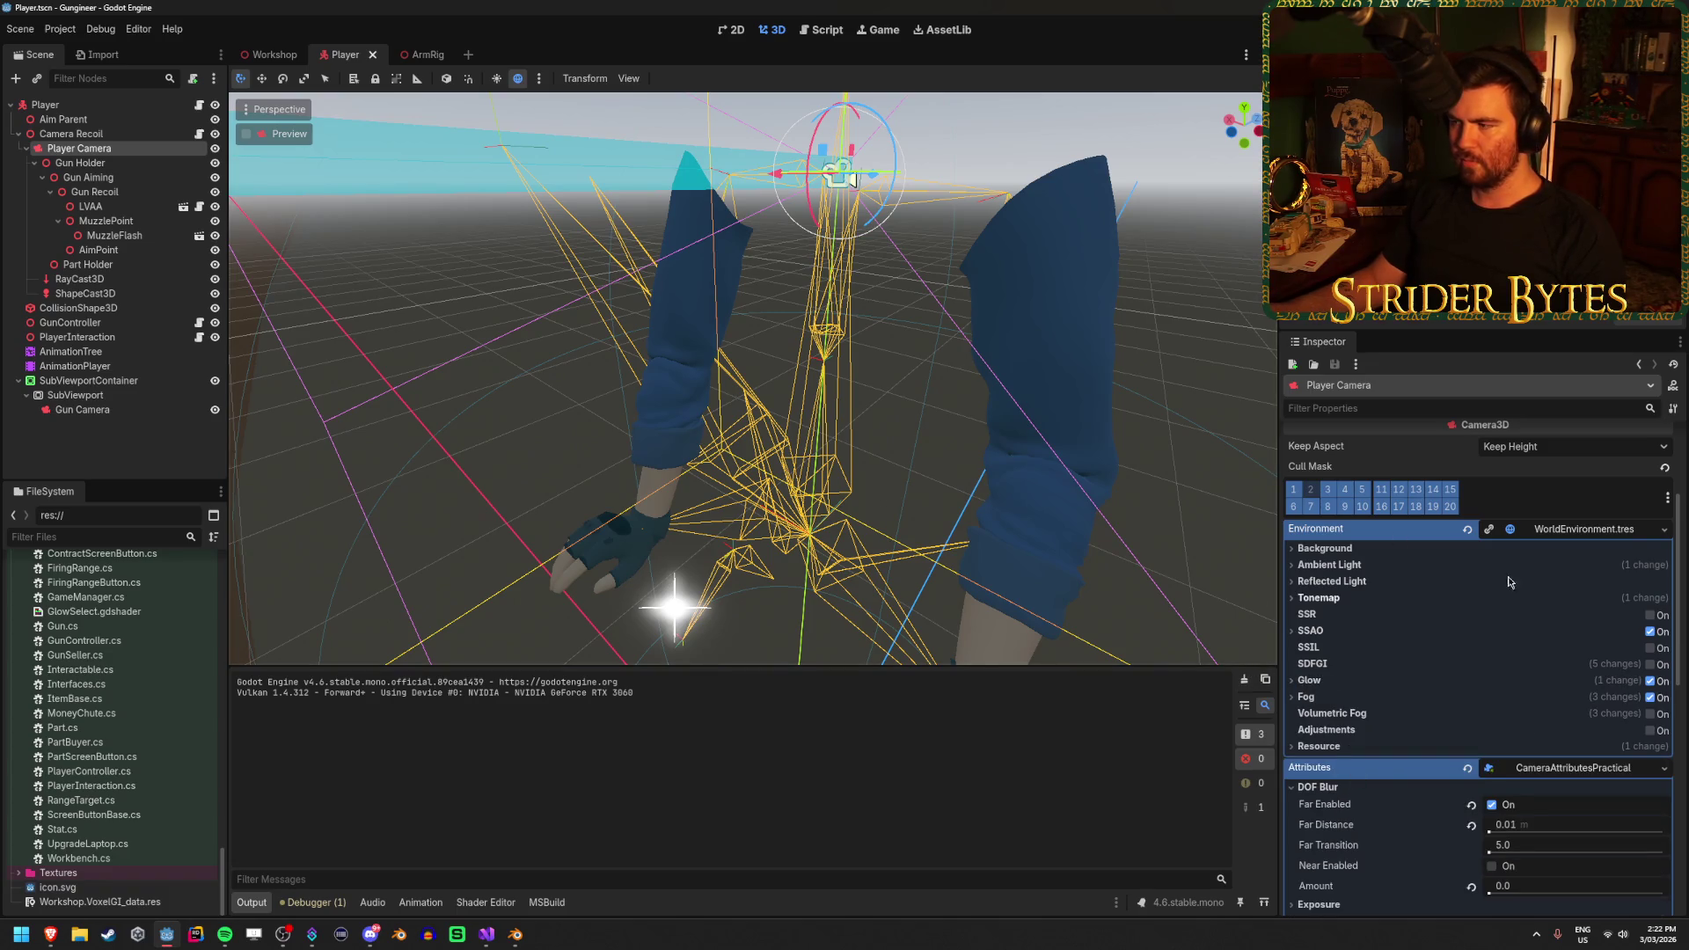
scroll(1472, 647, "down", 5)
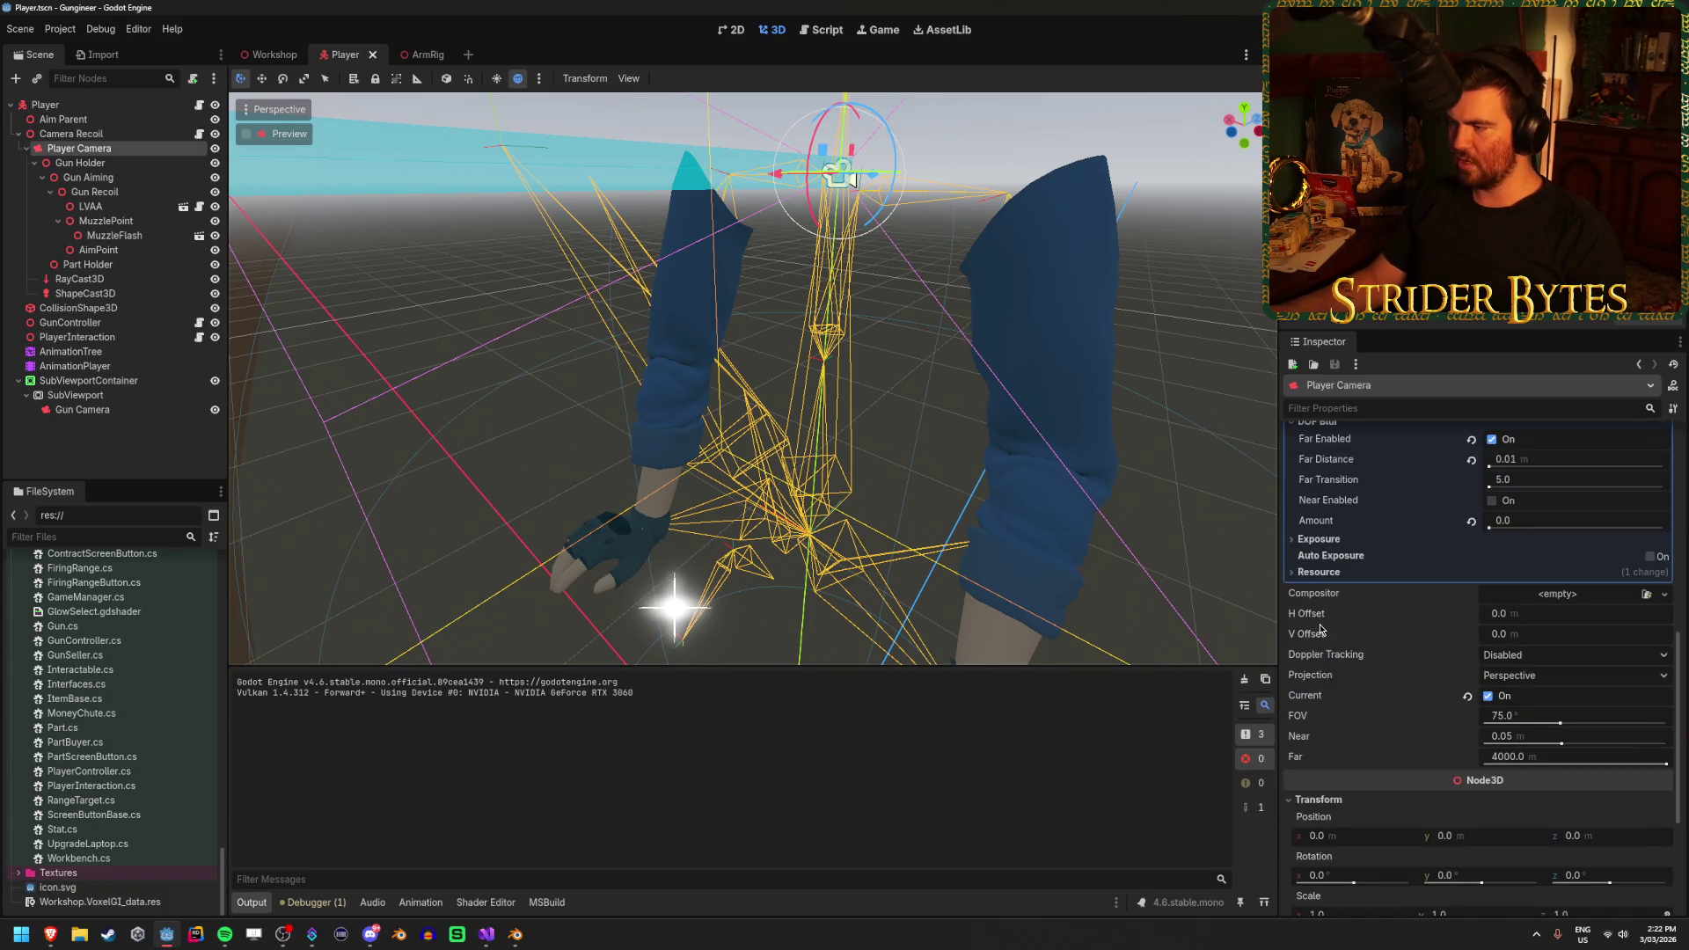
scroll(1464, 694, "down", 3)
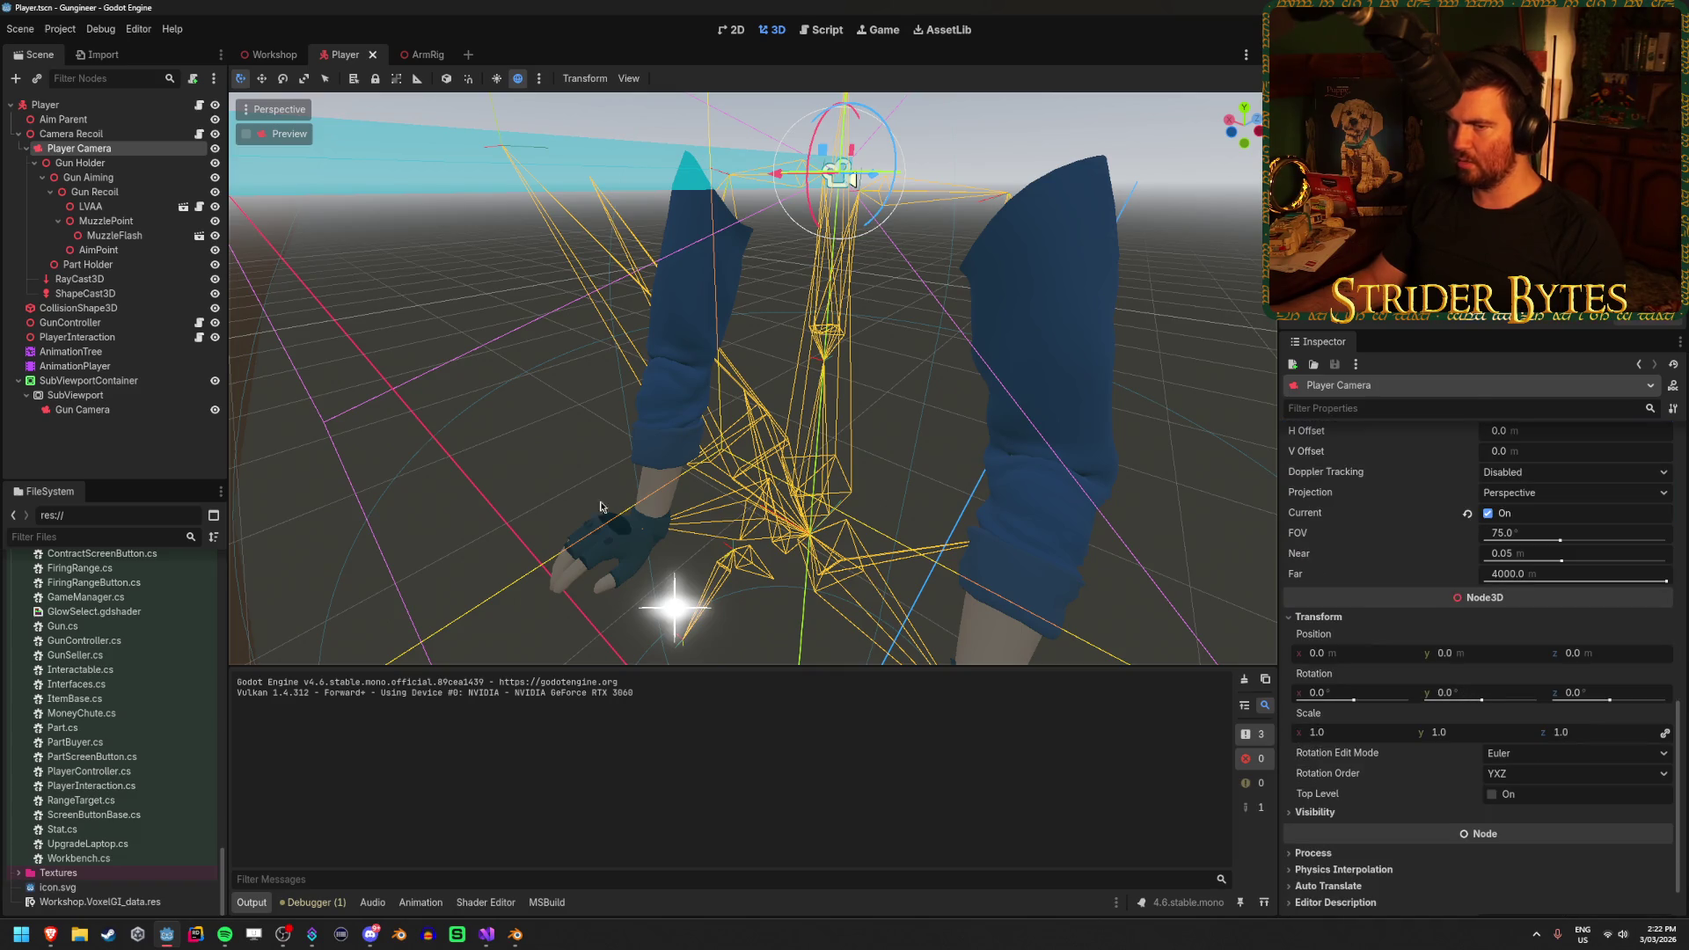
left_click(83, 410)
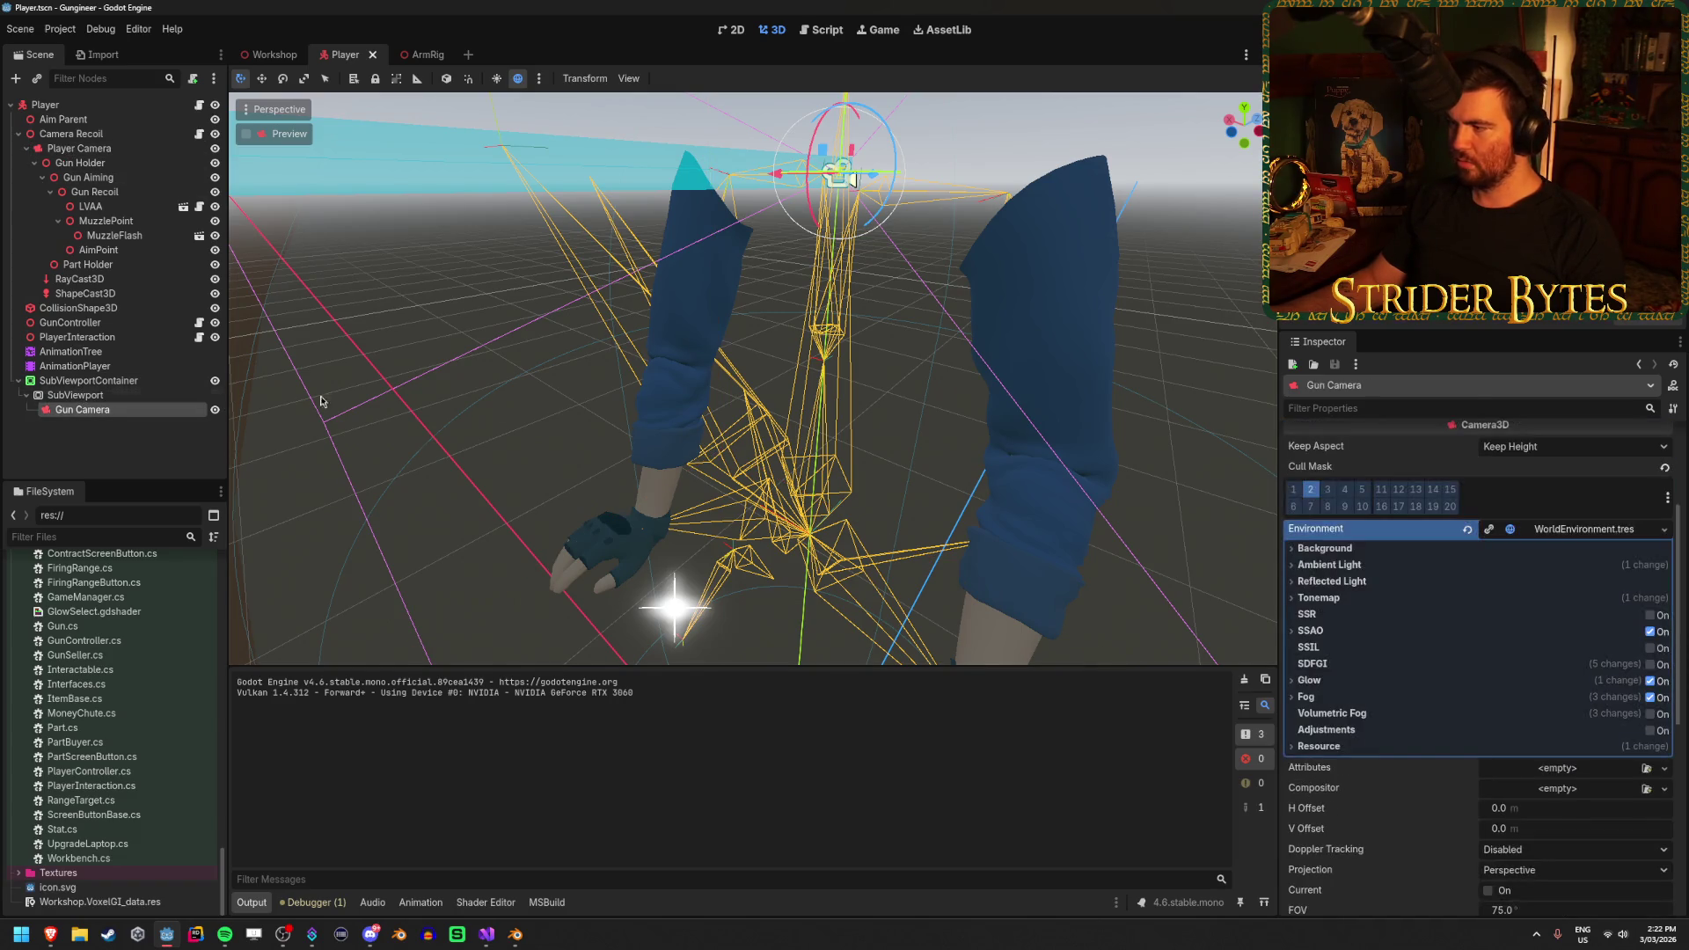
left_click(1310, 680)
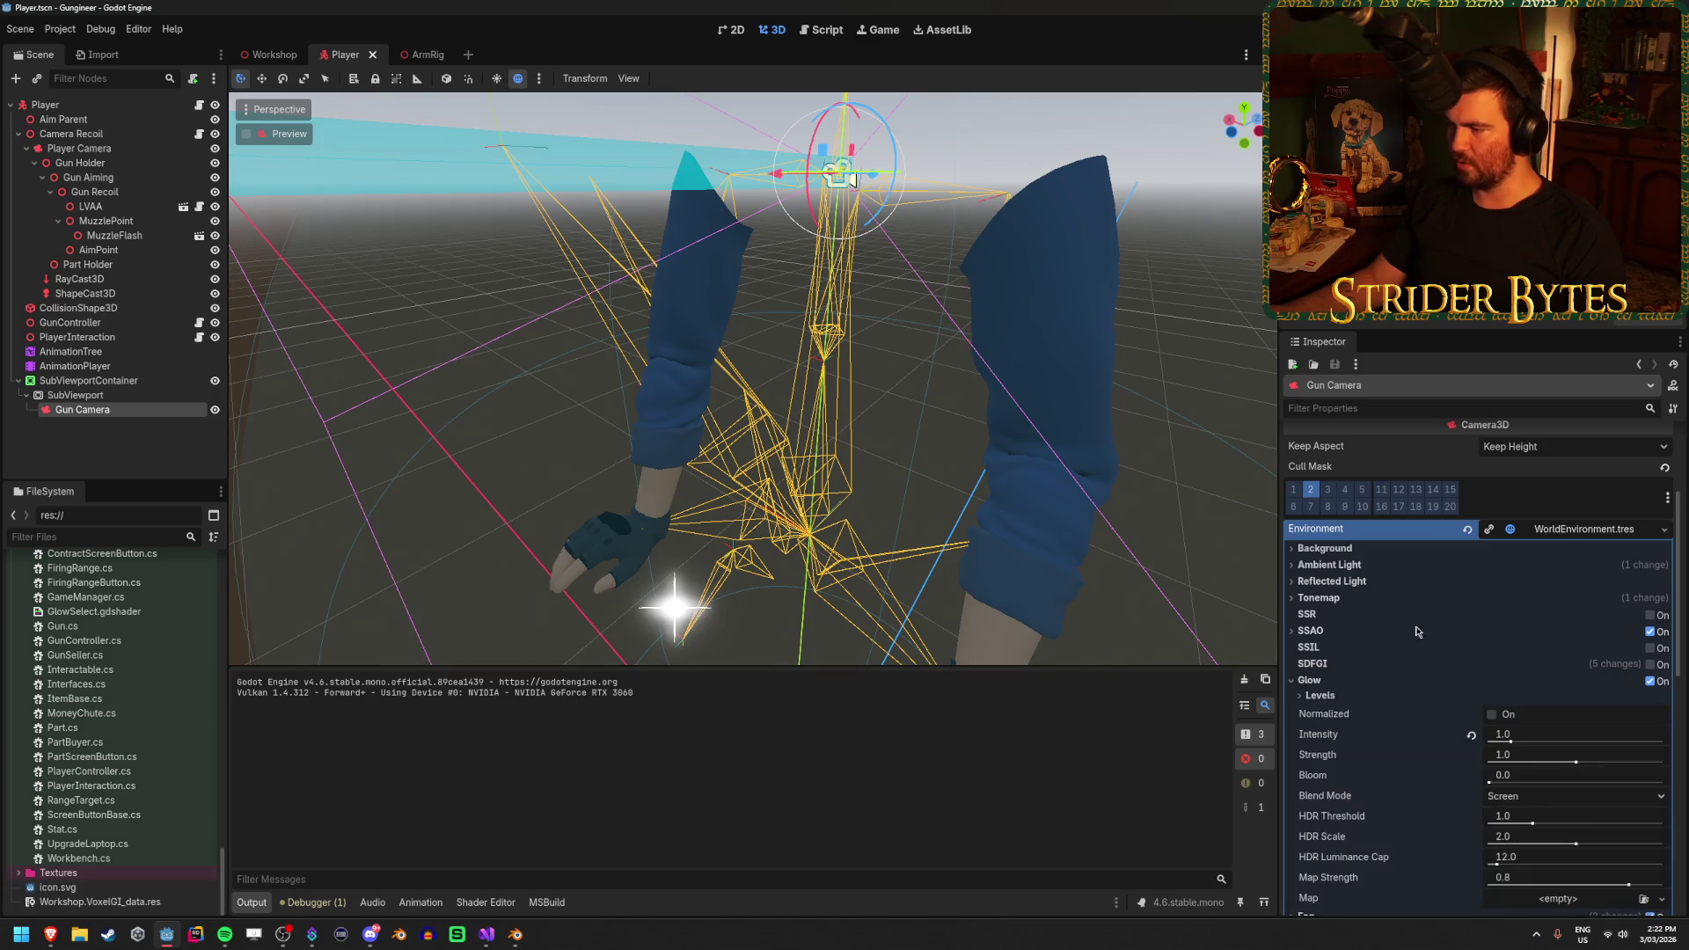
scroll(1338, 681, "down", 2)
left_click(88, 148)
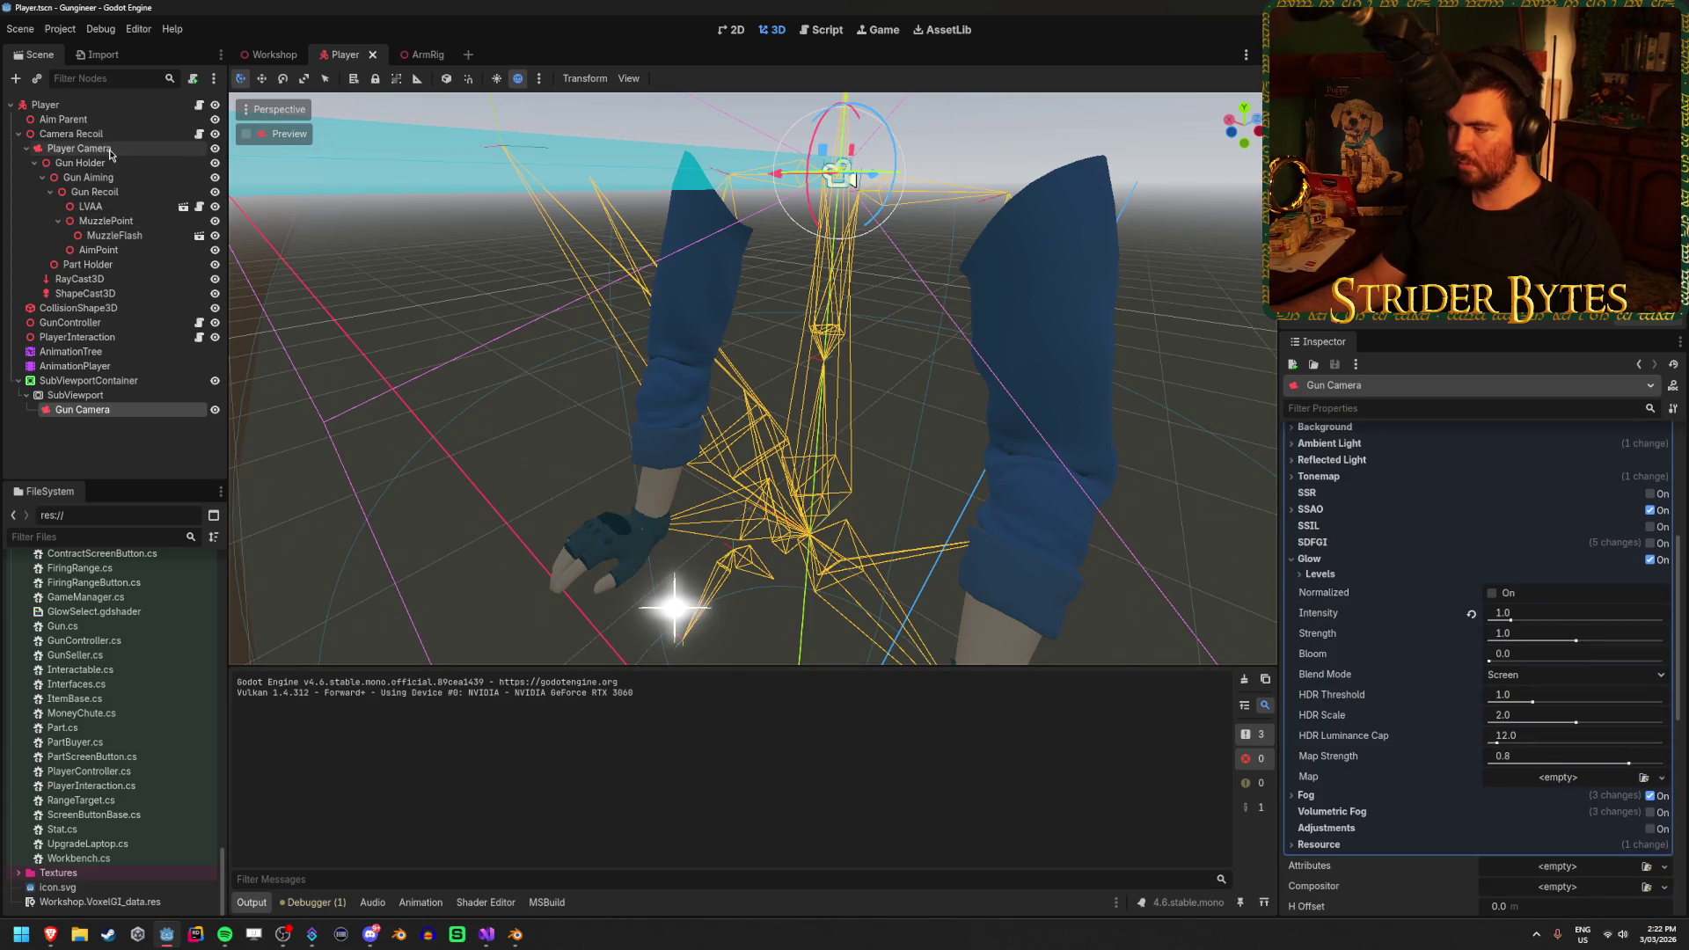
scroll(1411, 570, "up", 5)
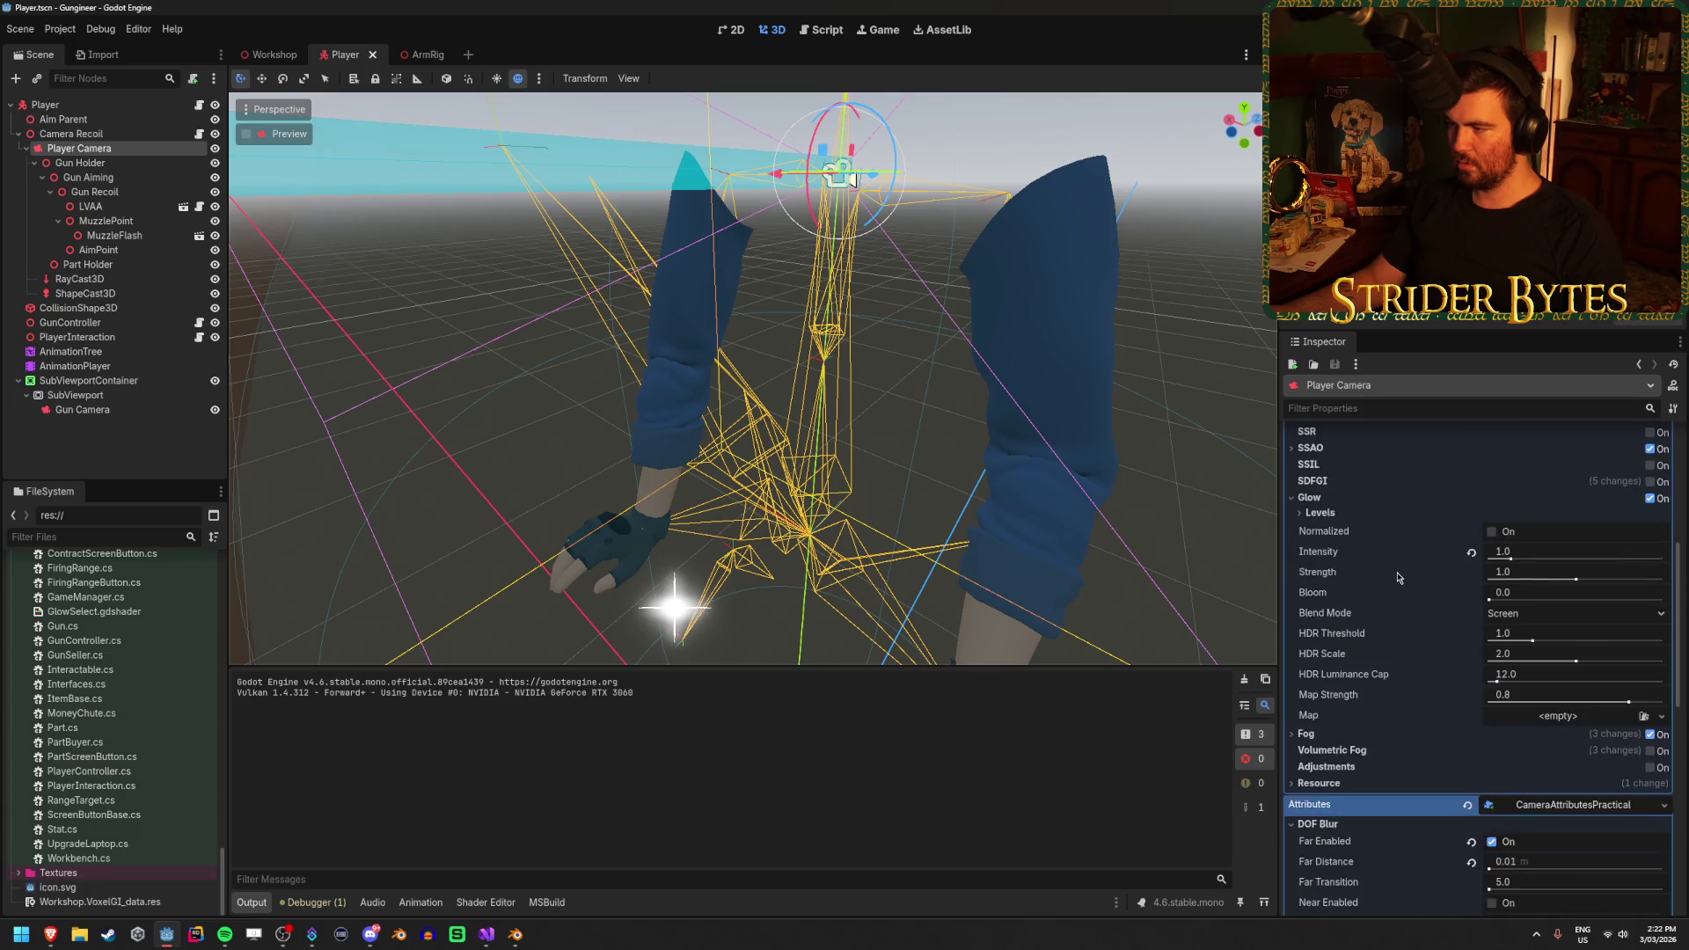
left_click(91, 412)
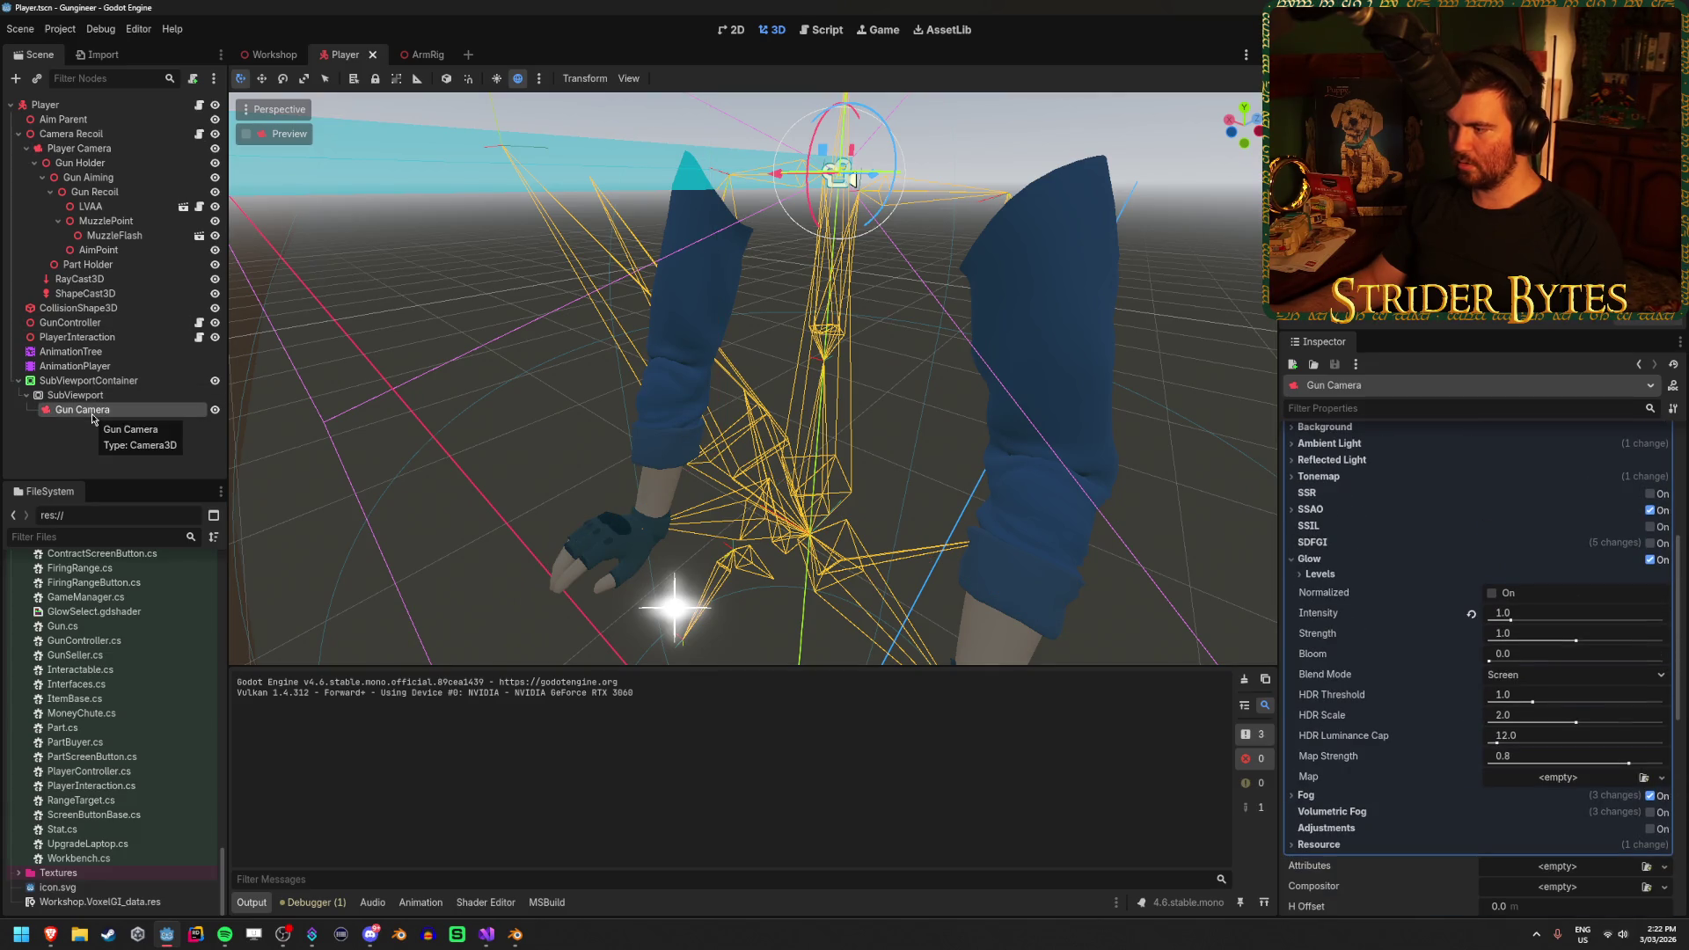
left_click(104, 149)
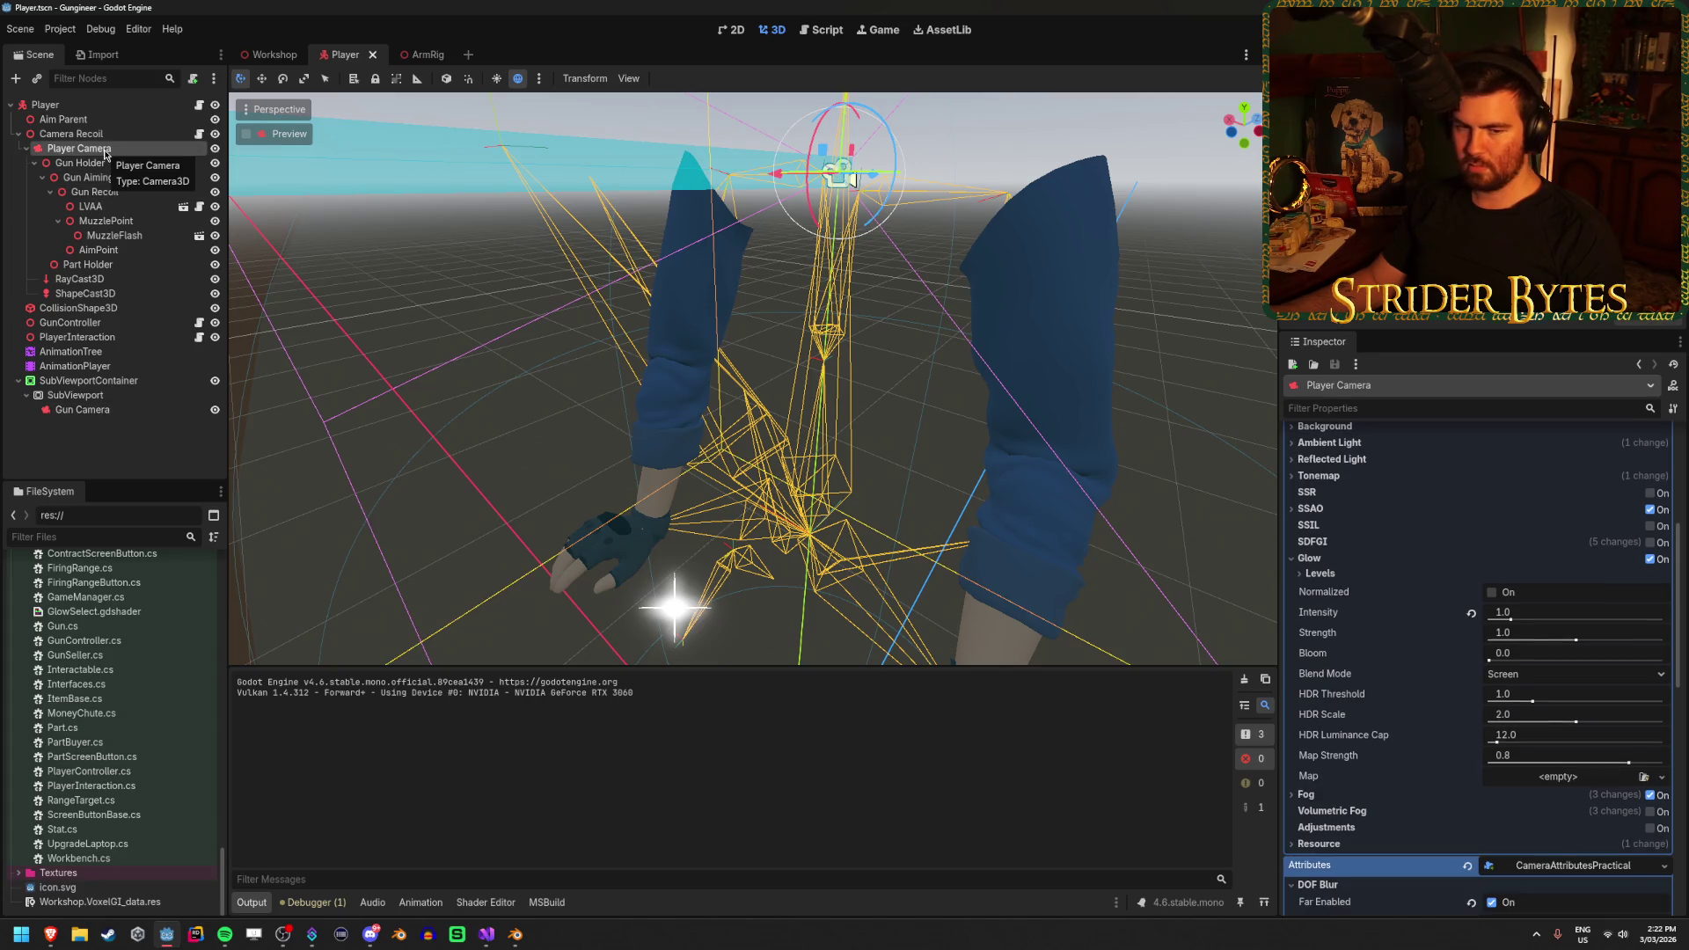
left_click(105, 413)
scroll(1343, 500, "up", 2)
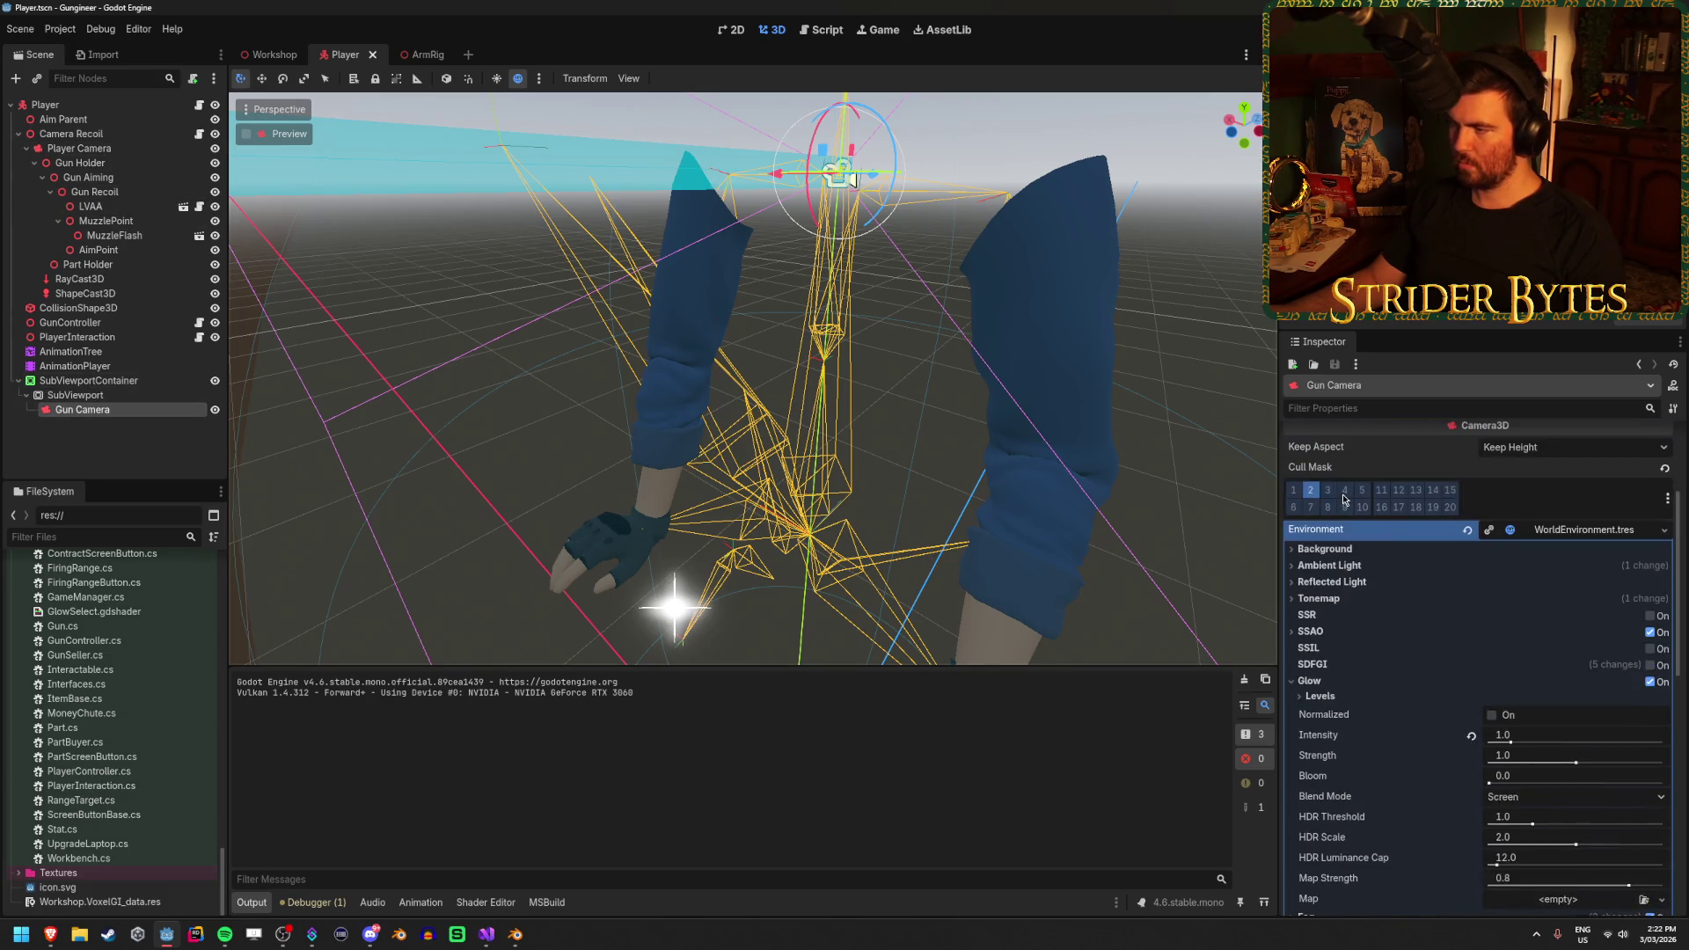
Keep the Gun Camera environment's background mode as Clear Color
left_click(1329, 549)
double_click(1351, 554)
left_click(1353, 555)
left_click(1353, 557)
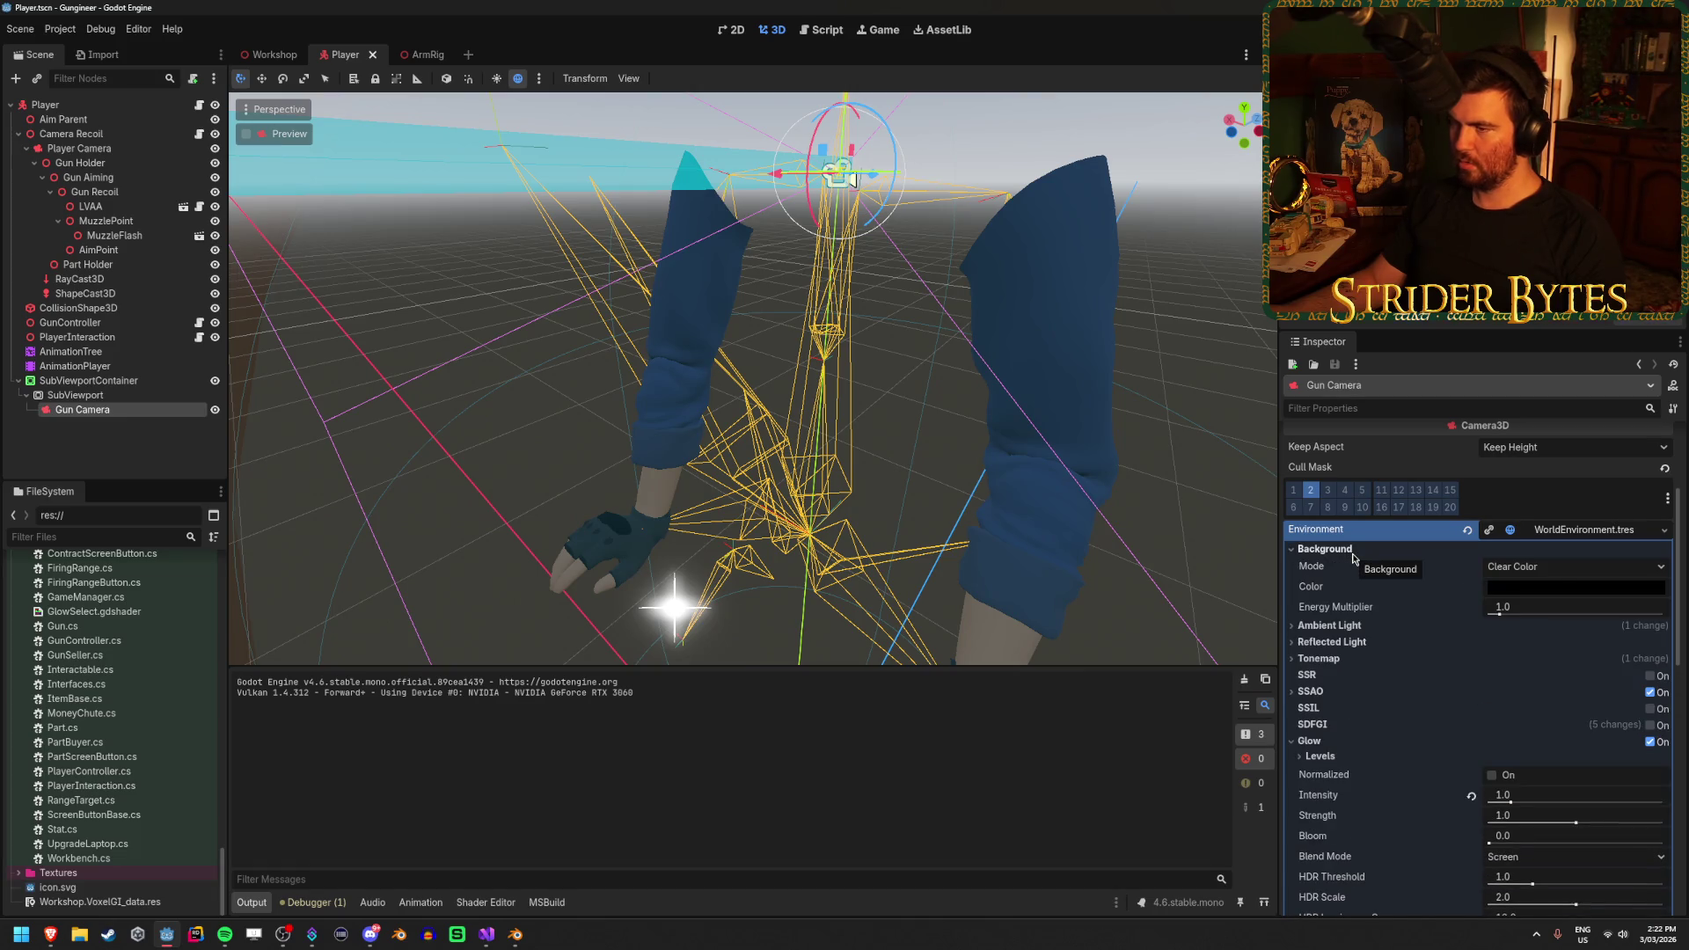
left_click(1557, 570)
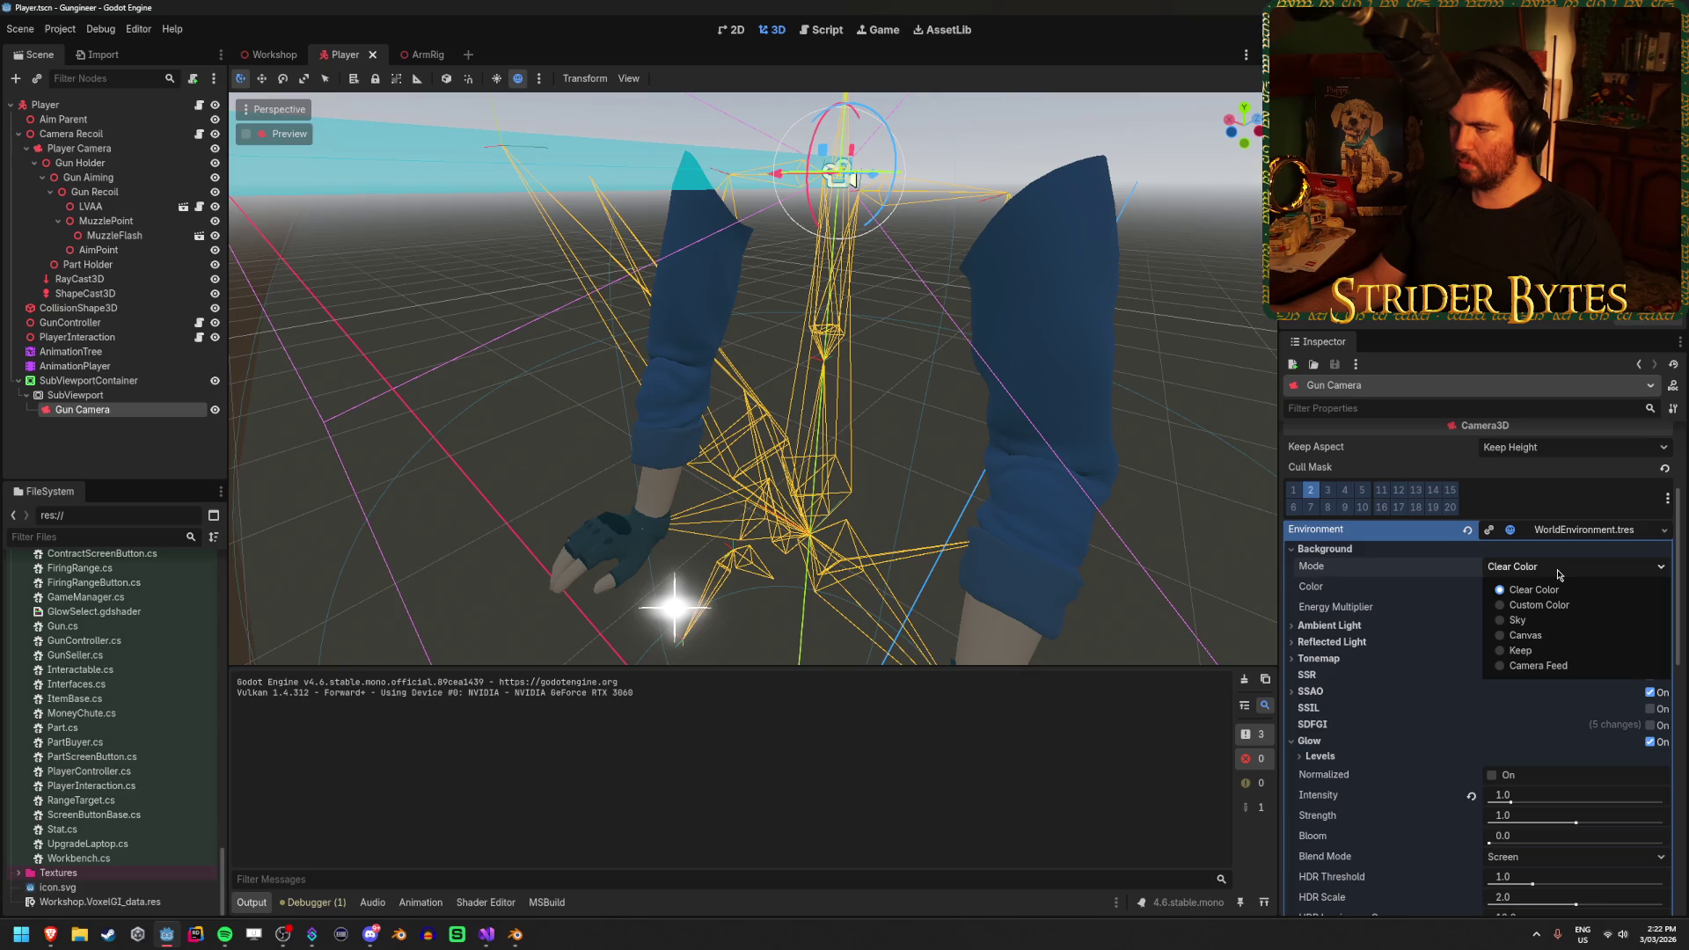
left_click(1559, 574)
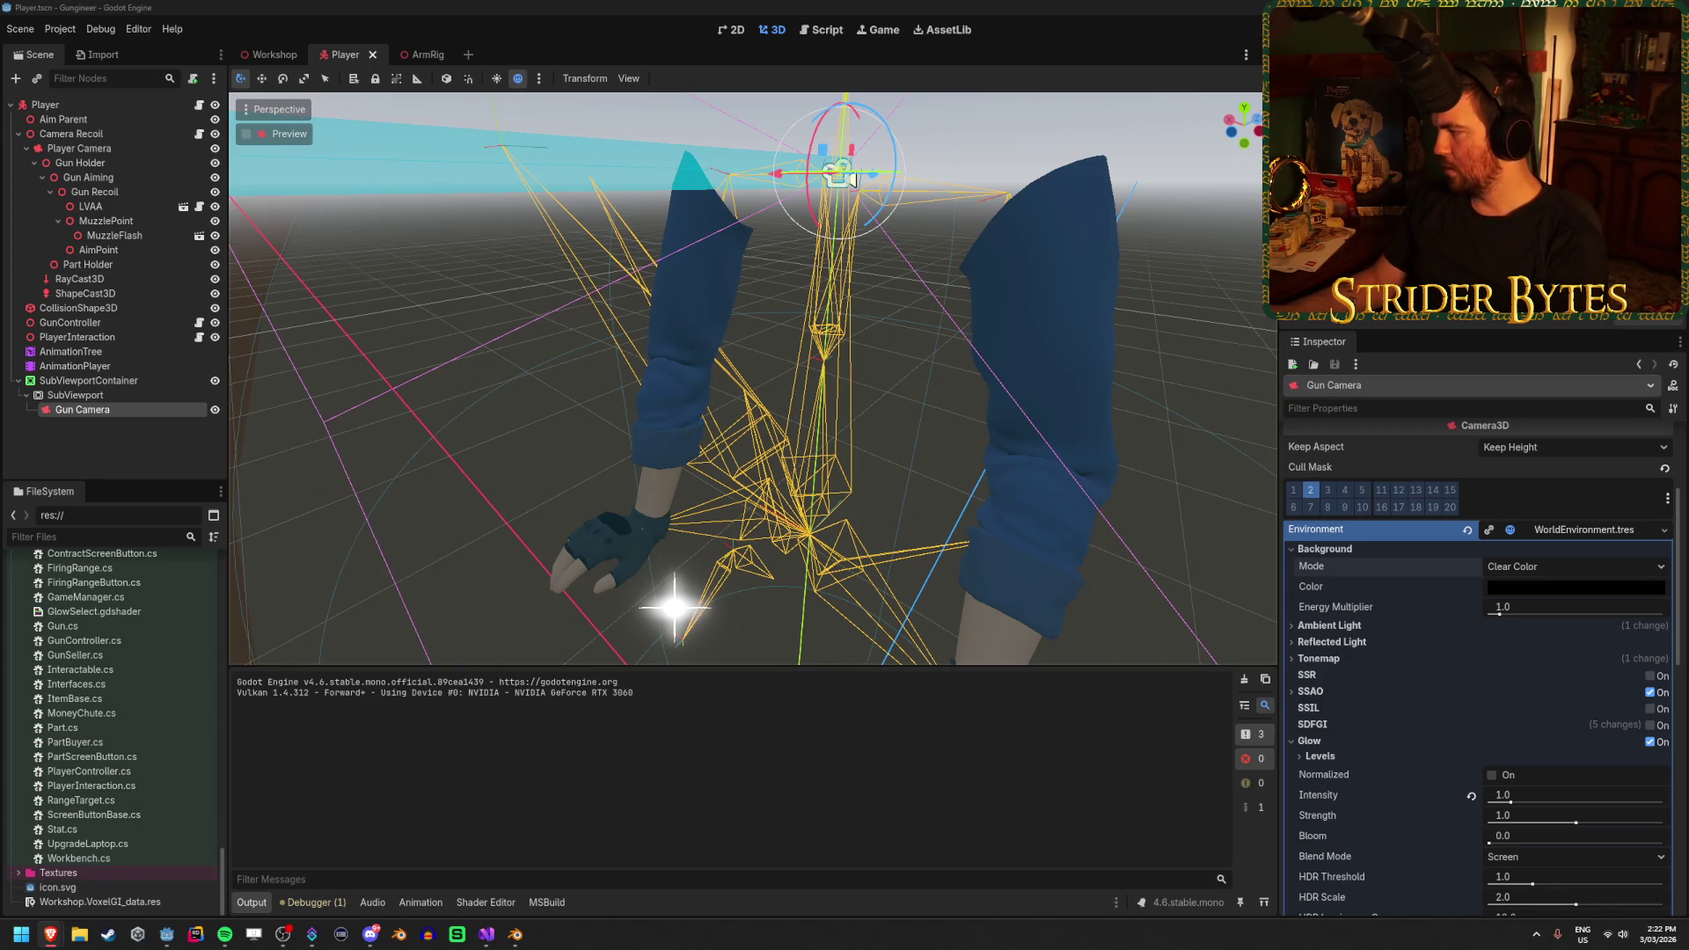
Reselect the Gun Camera and review its Inspector settings again
left_click(182, 415, "ctrl")
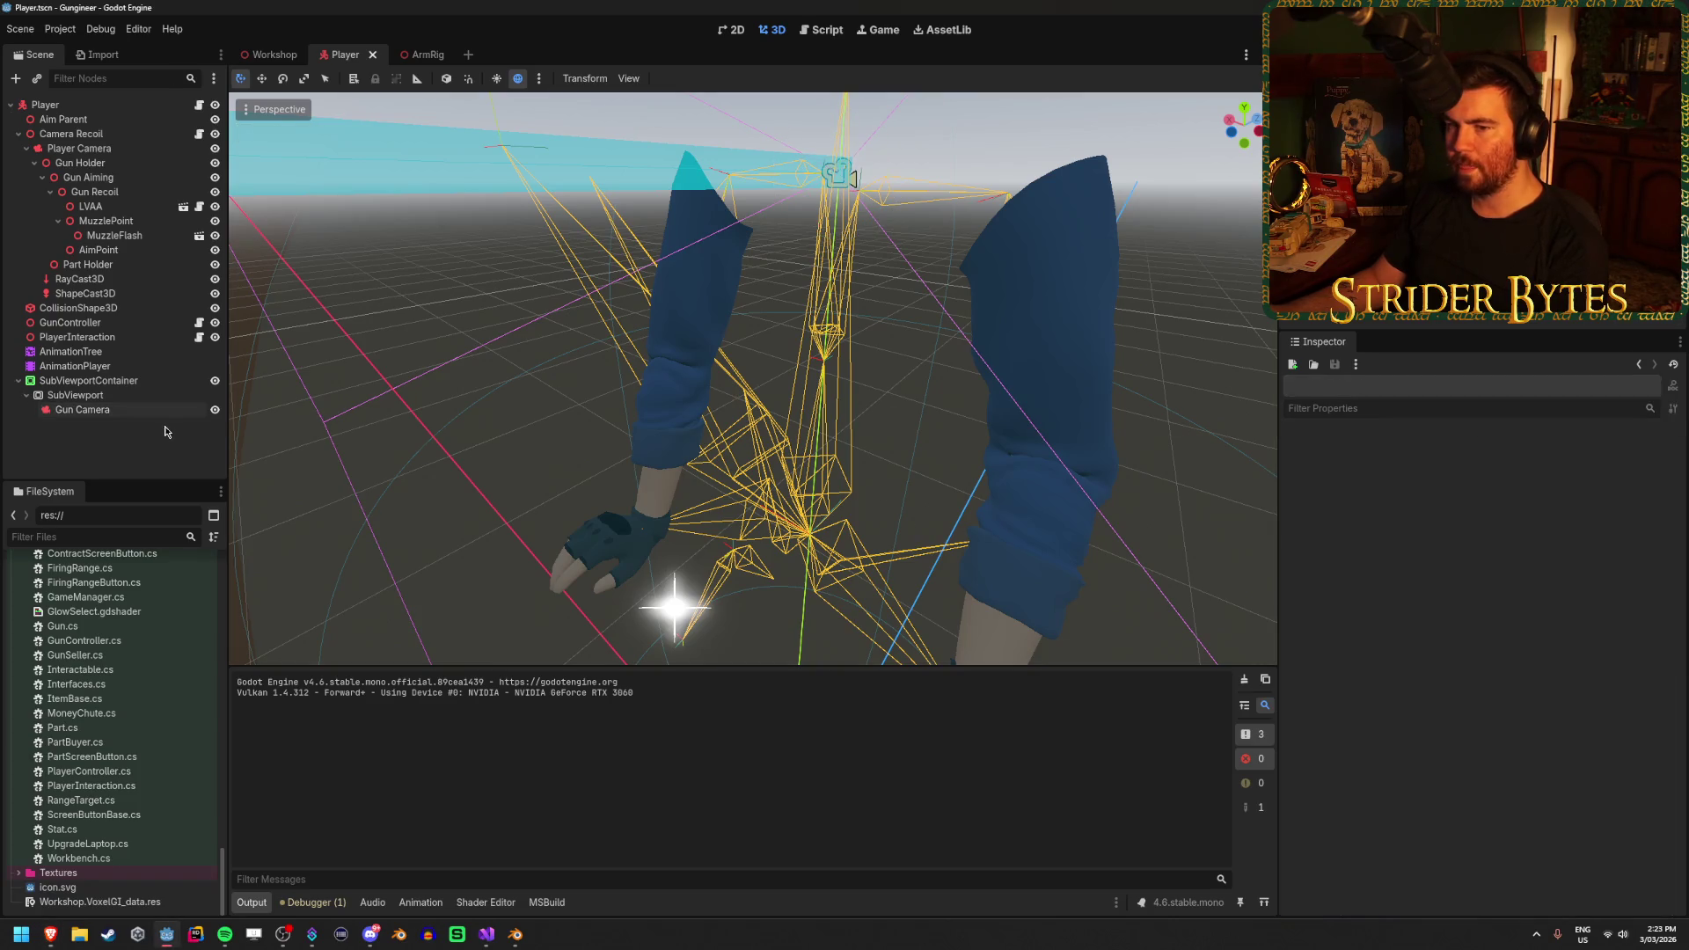
left_click(159, 410)
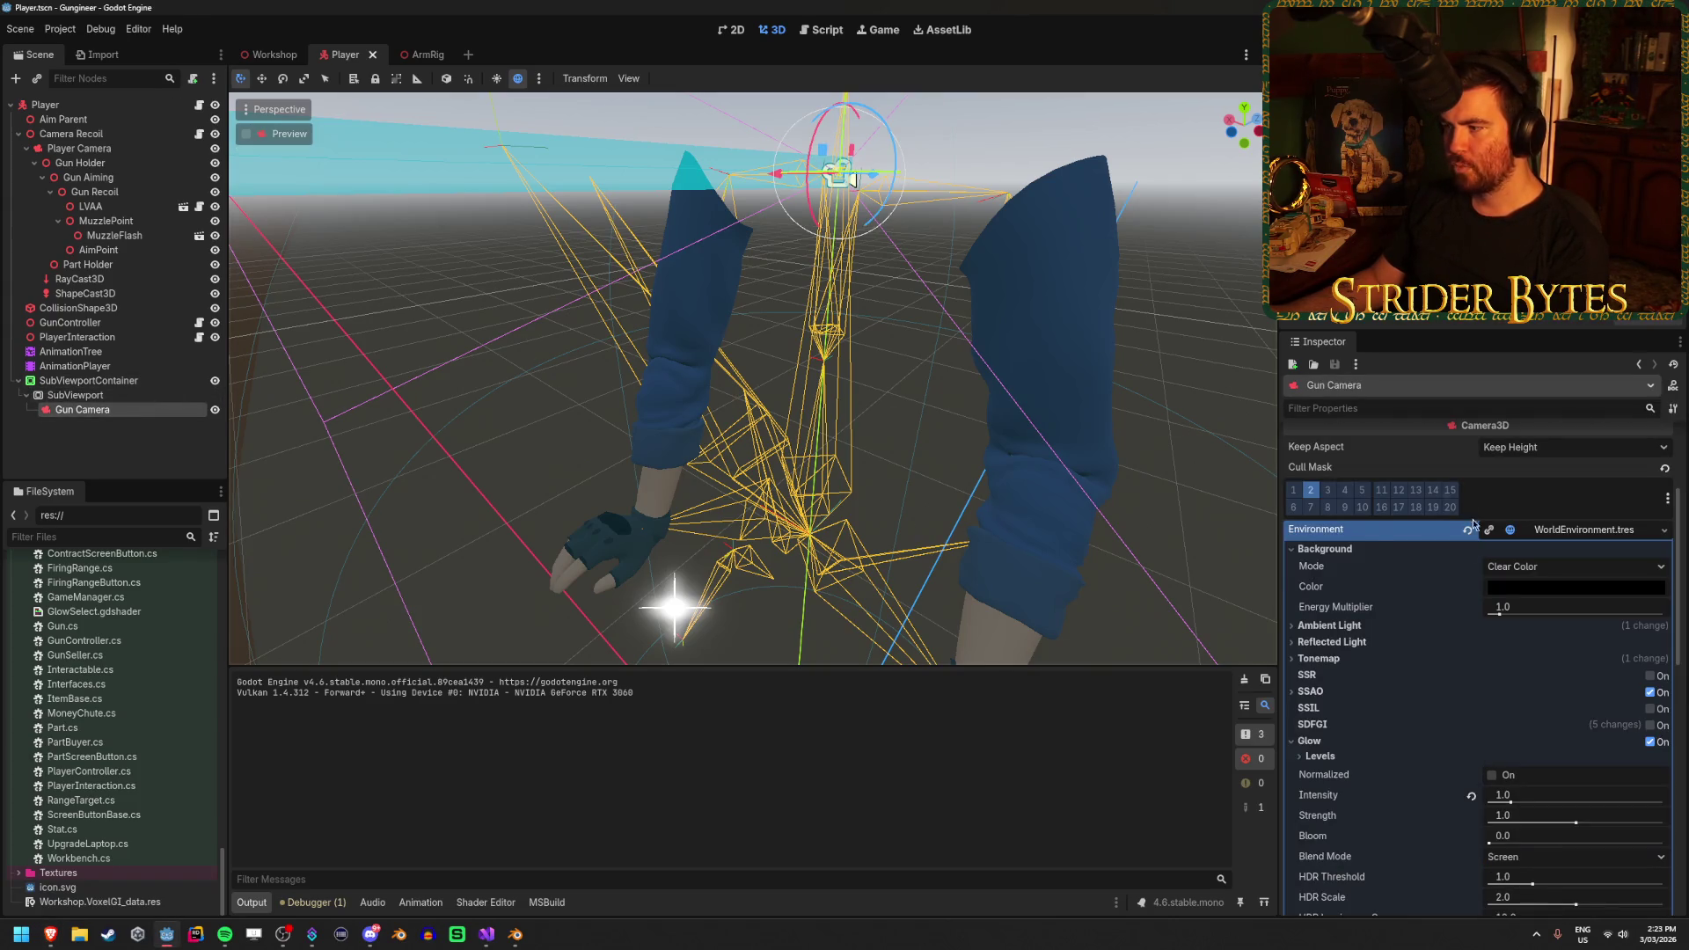
scroll(1464, 726, "down", 10)
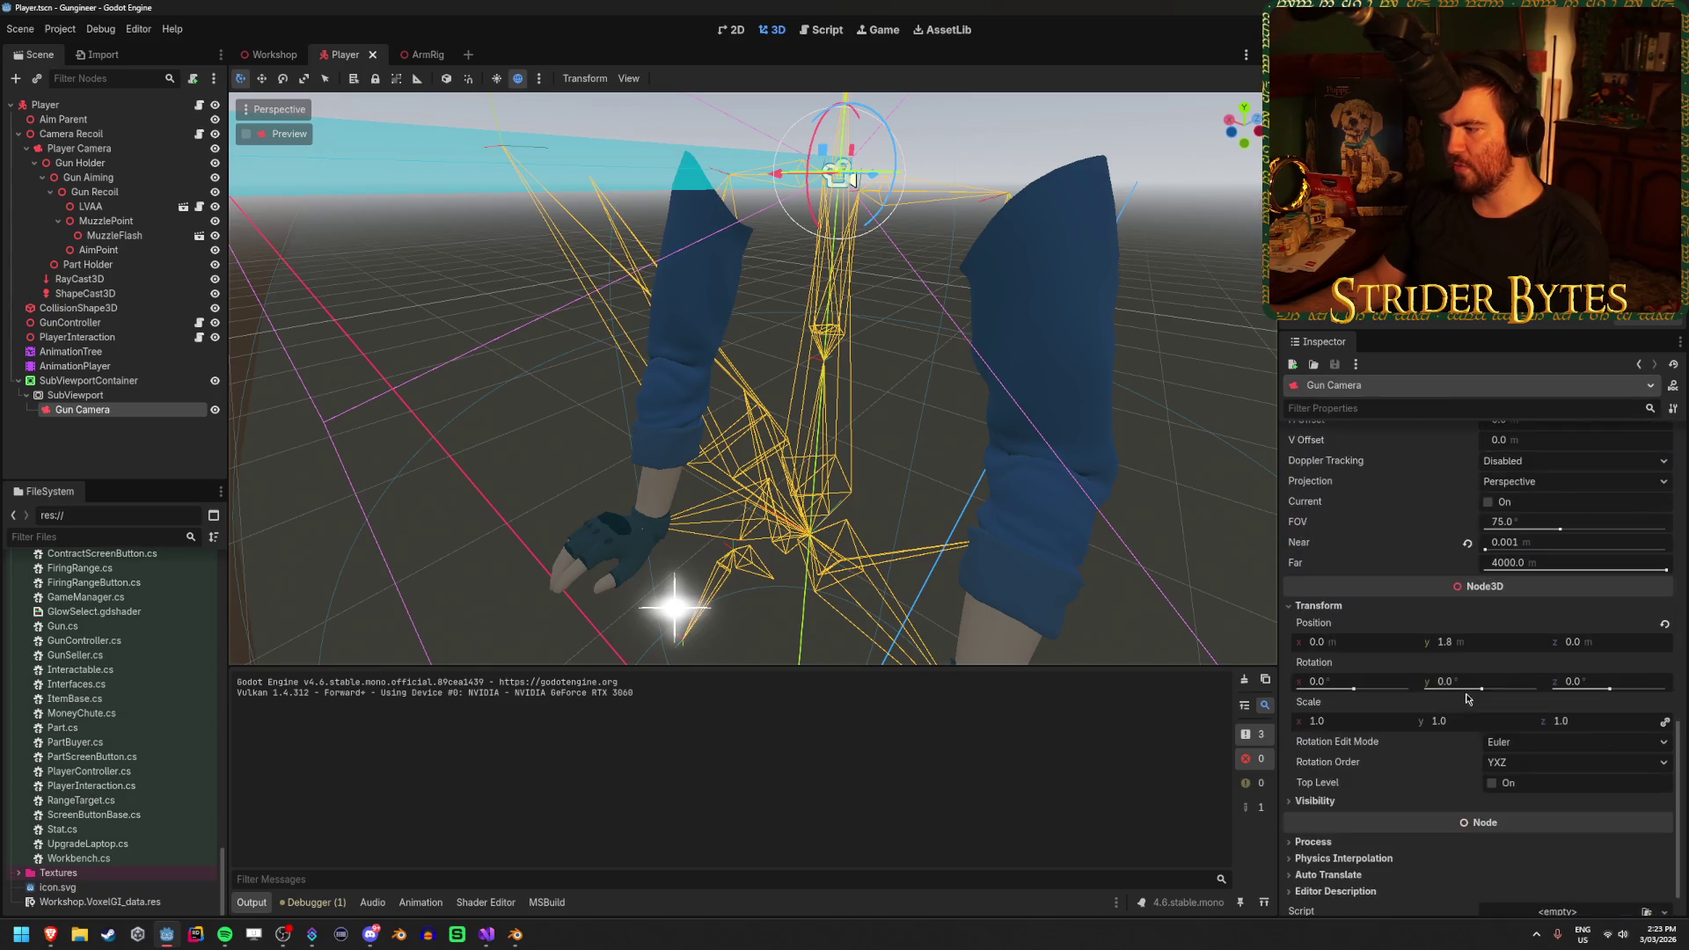
scroll(1467, 688, "down", 1)
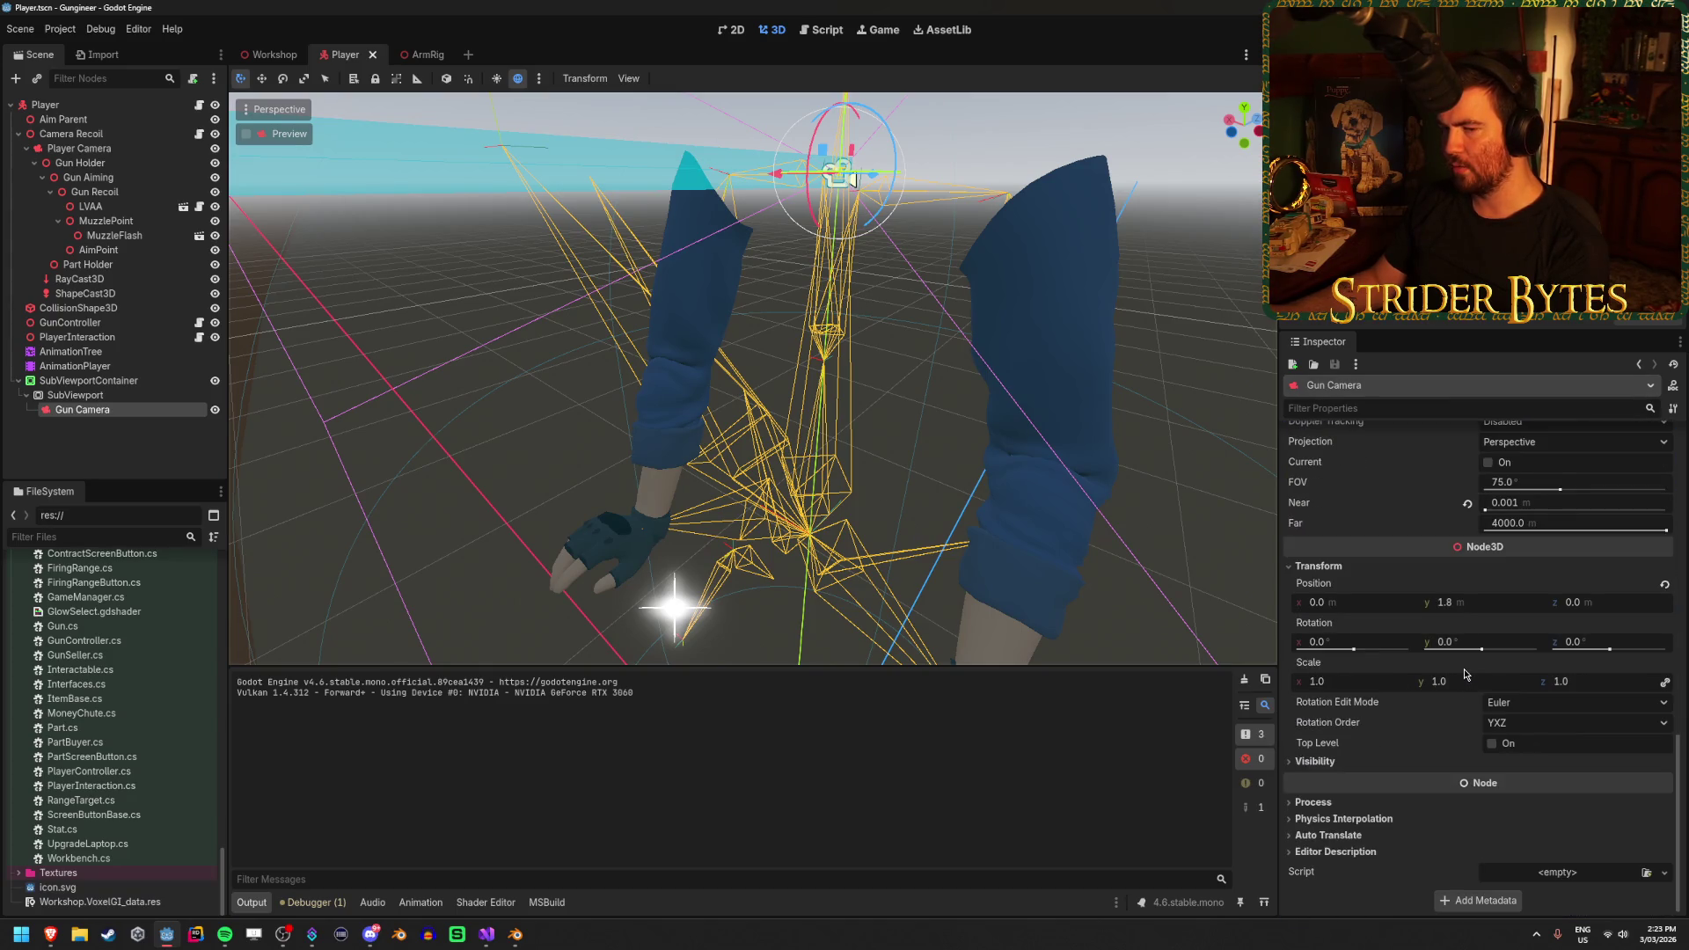
scroll(1465, 674, "up", 10)
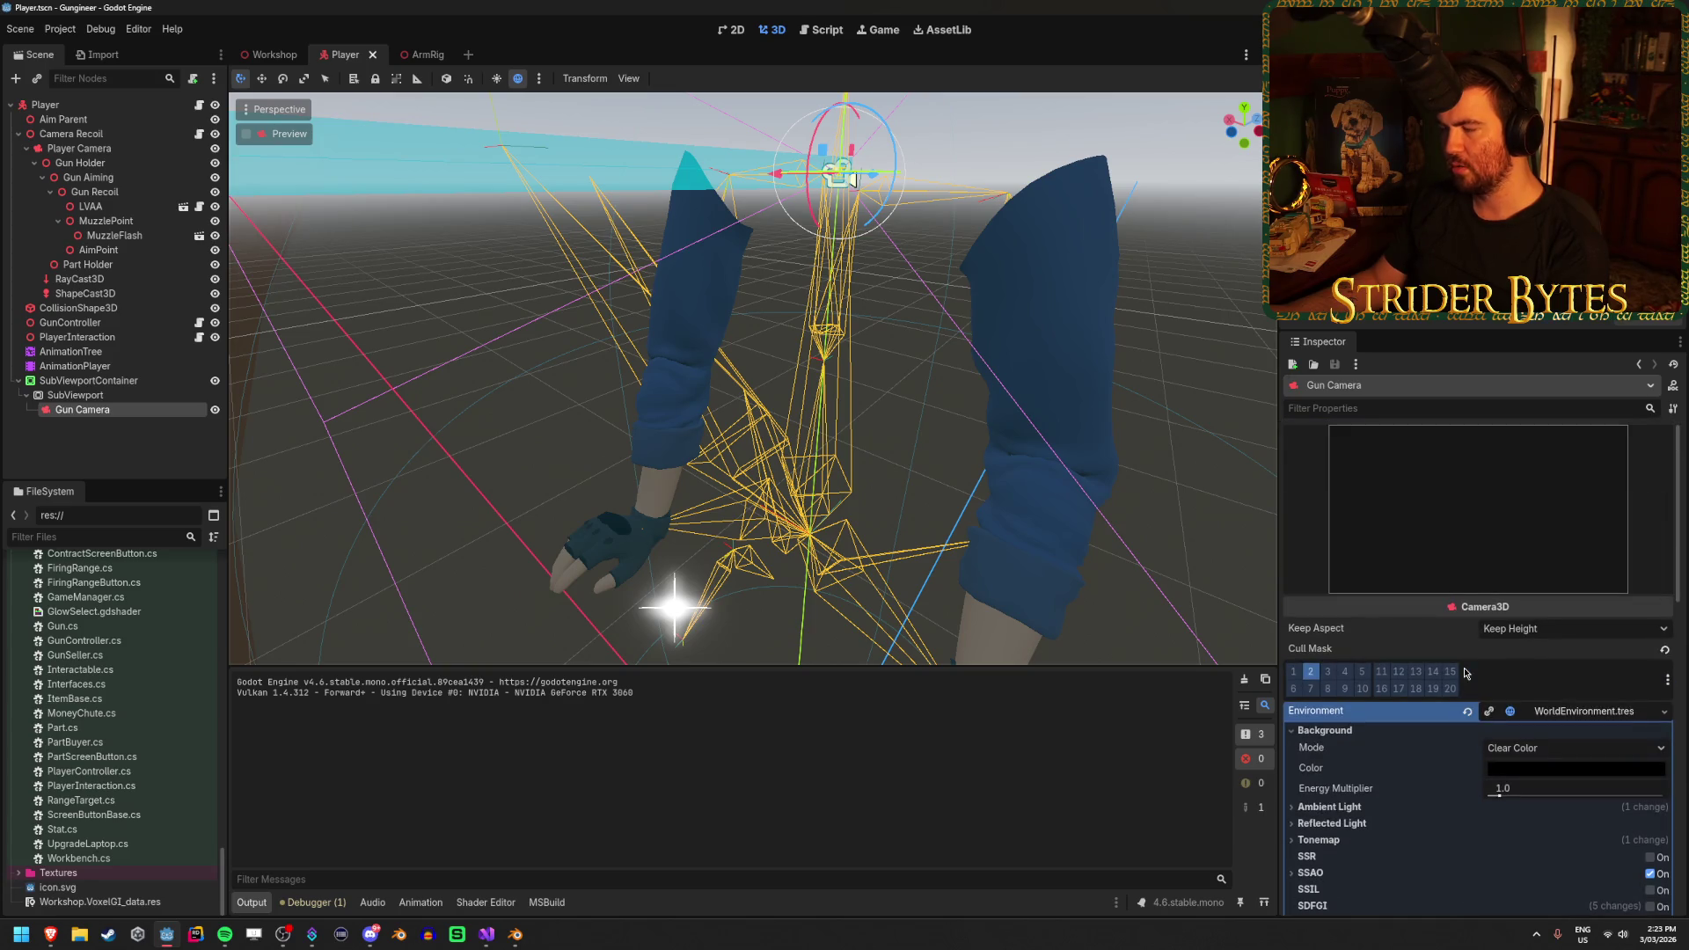
Turn off render layer 2 in the Player Camera's cull mask
left_click(117, 151)
scroll(1388, 570, "down", 5)
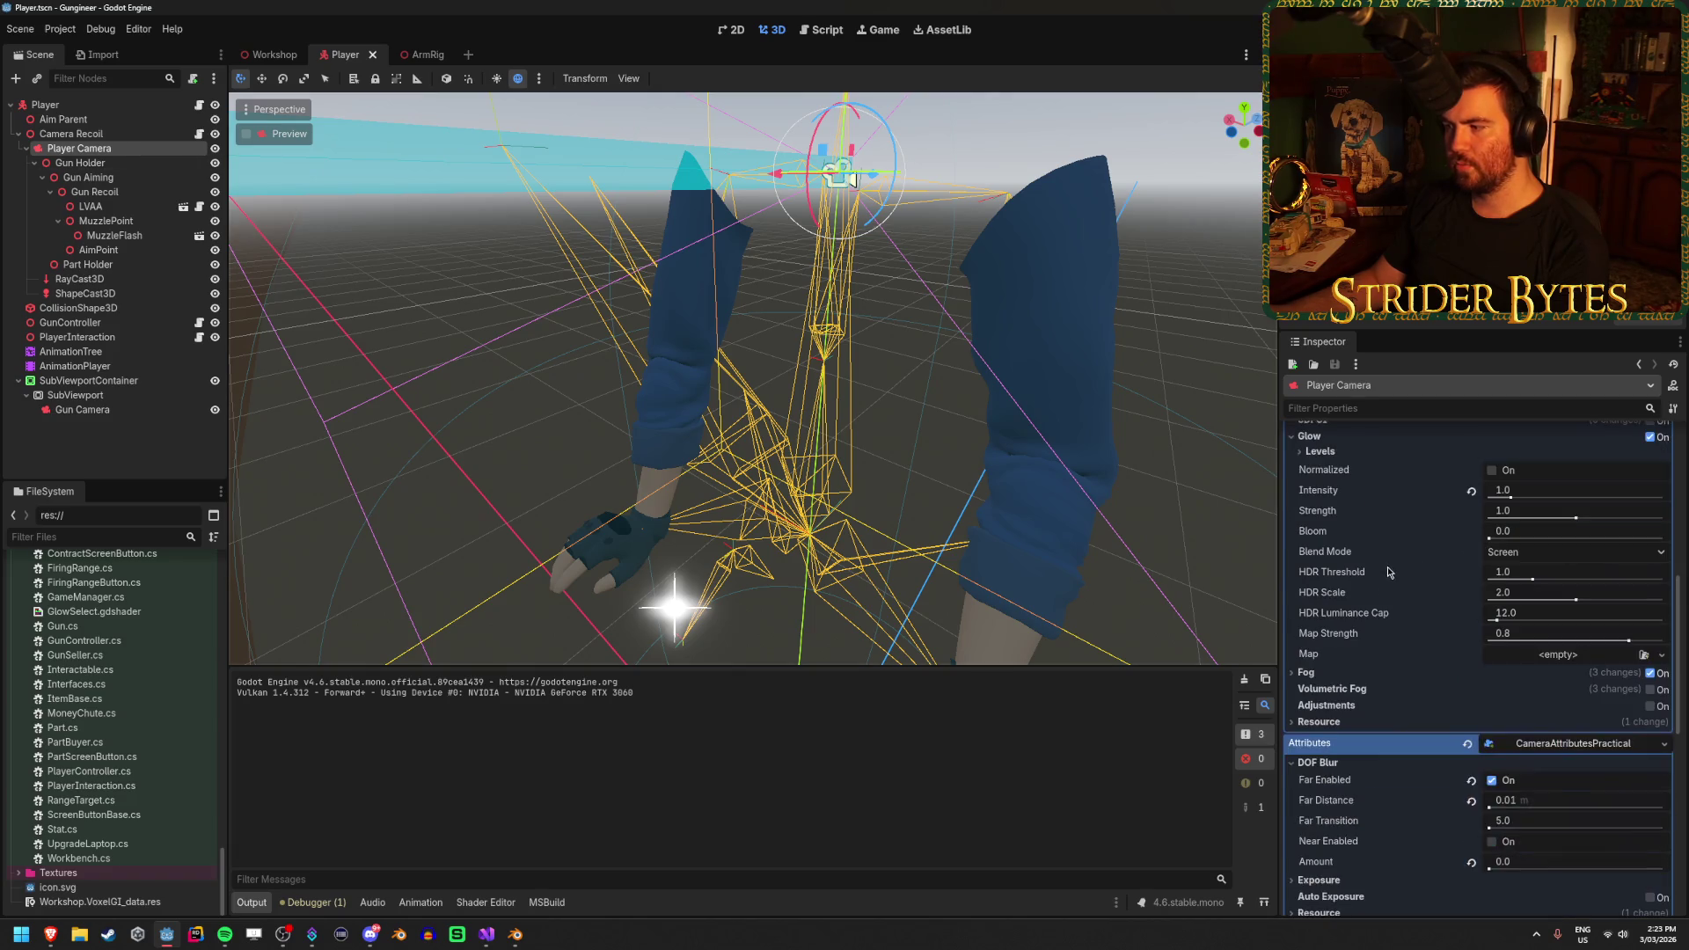
mouse_move(1390, 564)
scroll(1394, 719, "up", 10)
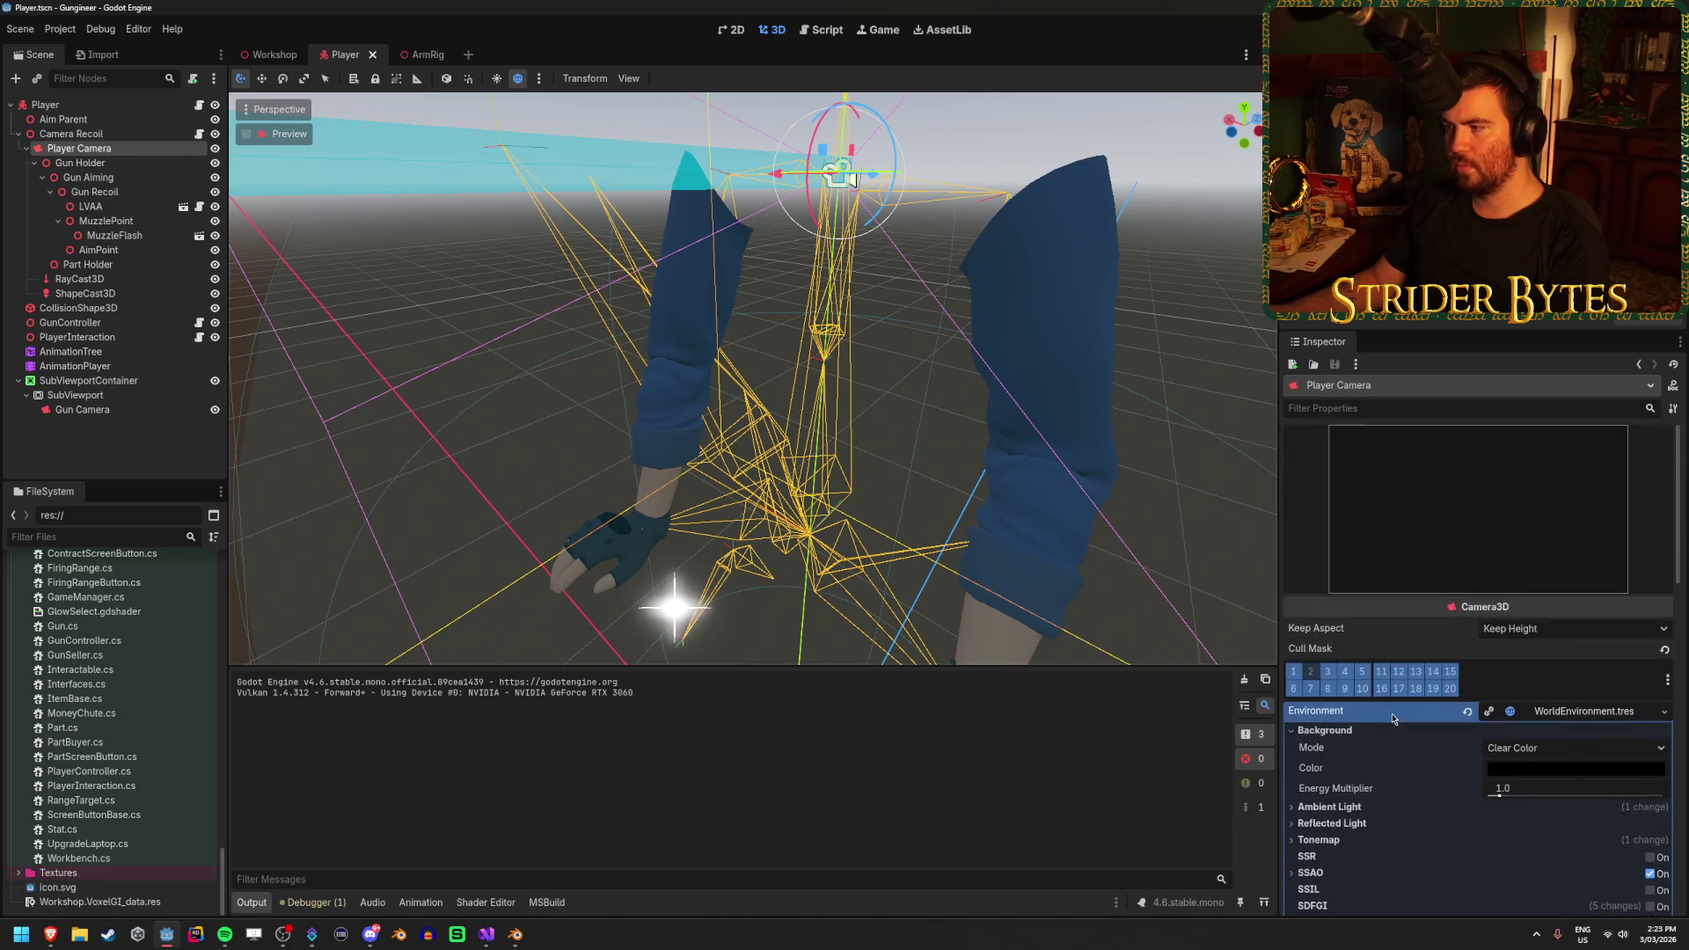
scroll(1408, 600, "down", 5)
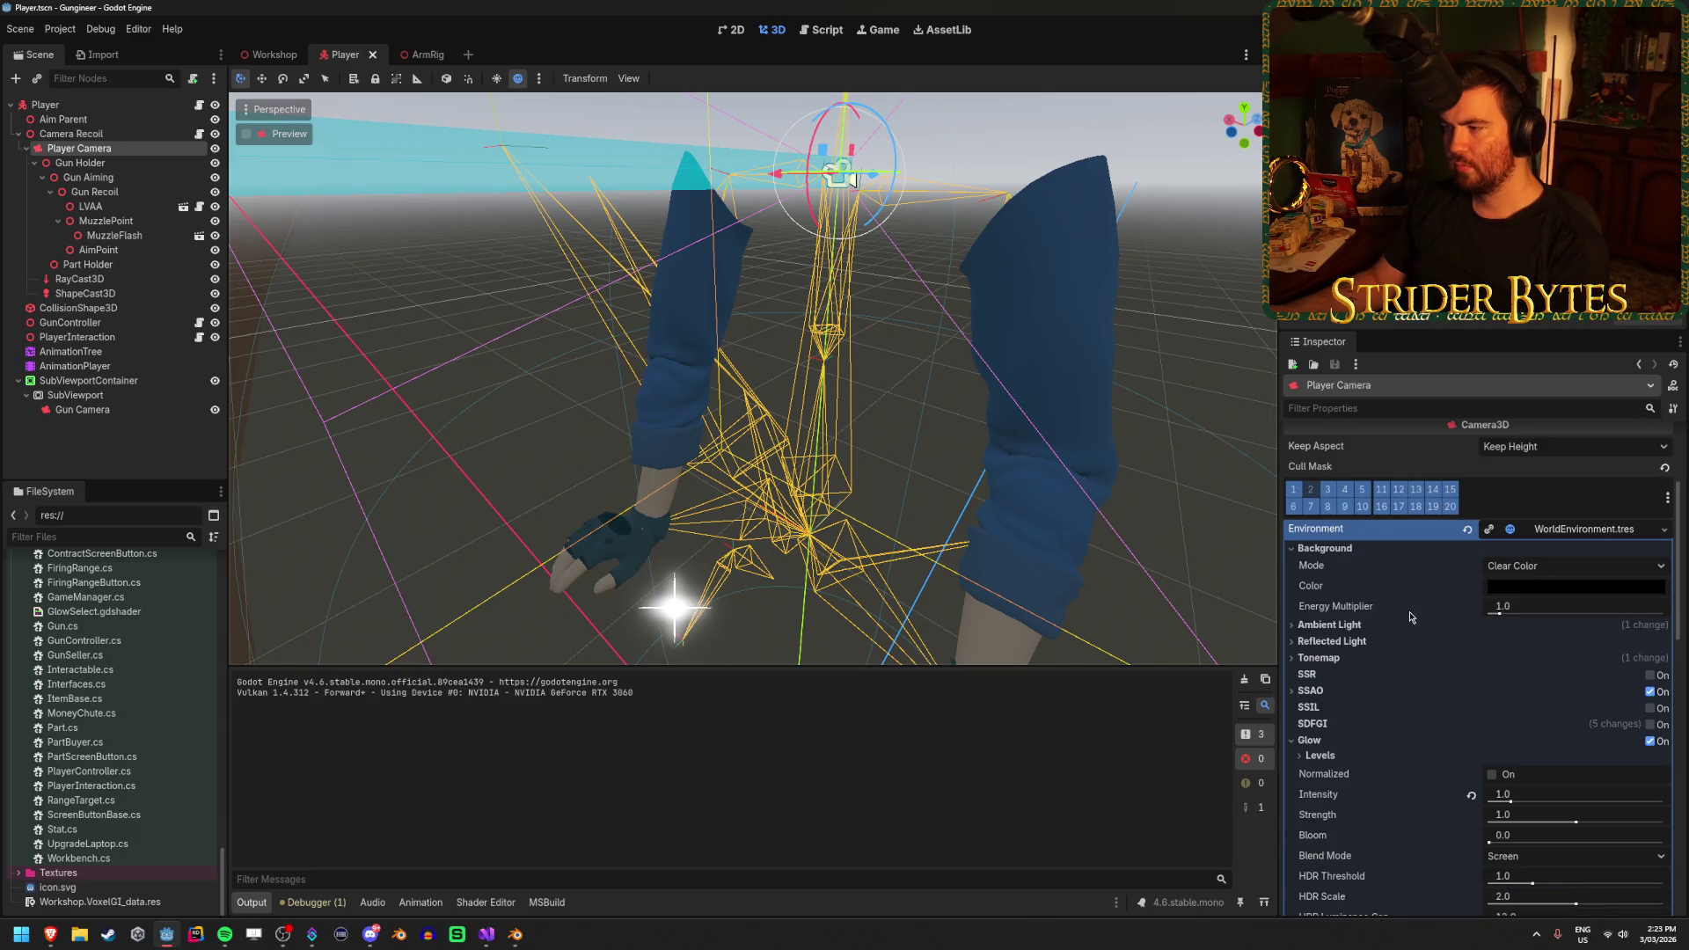
left_click(1310, 489)
left_click(967, 499)
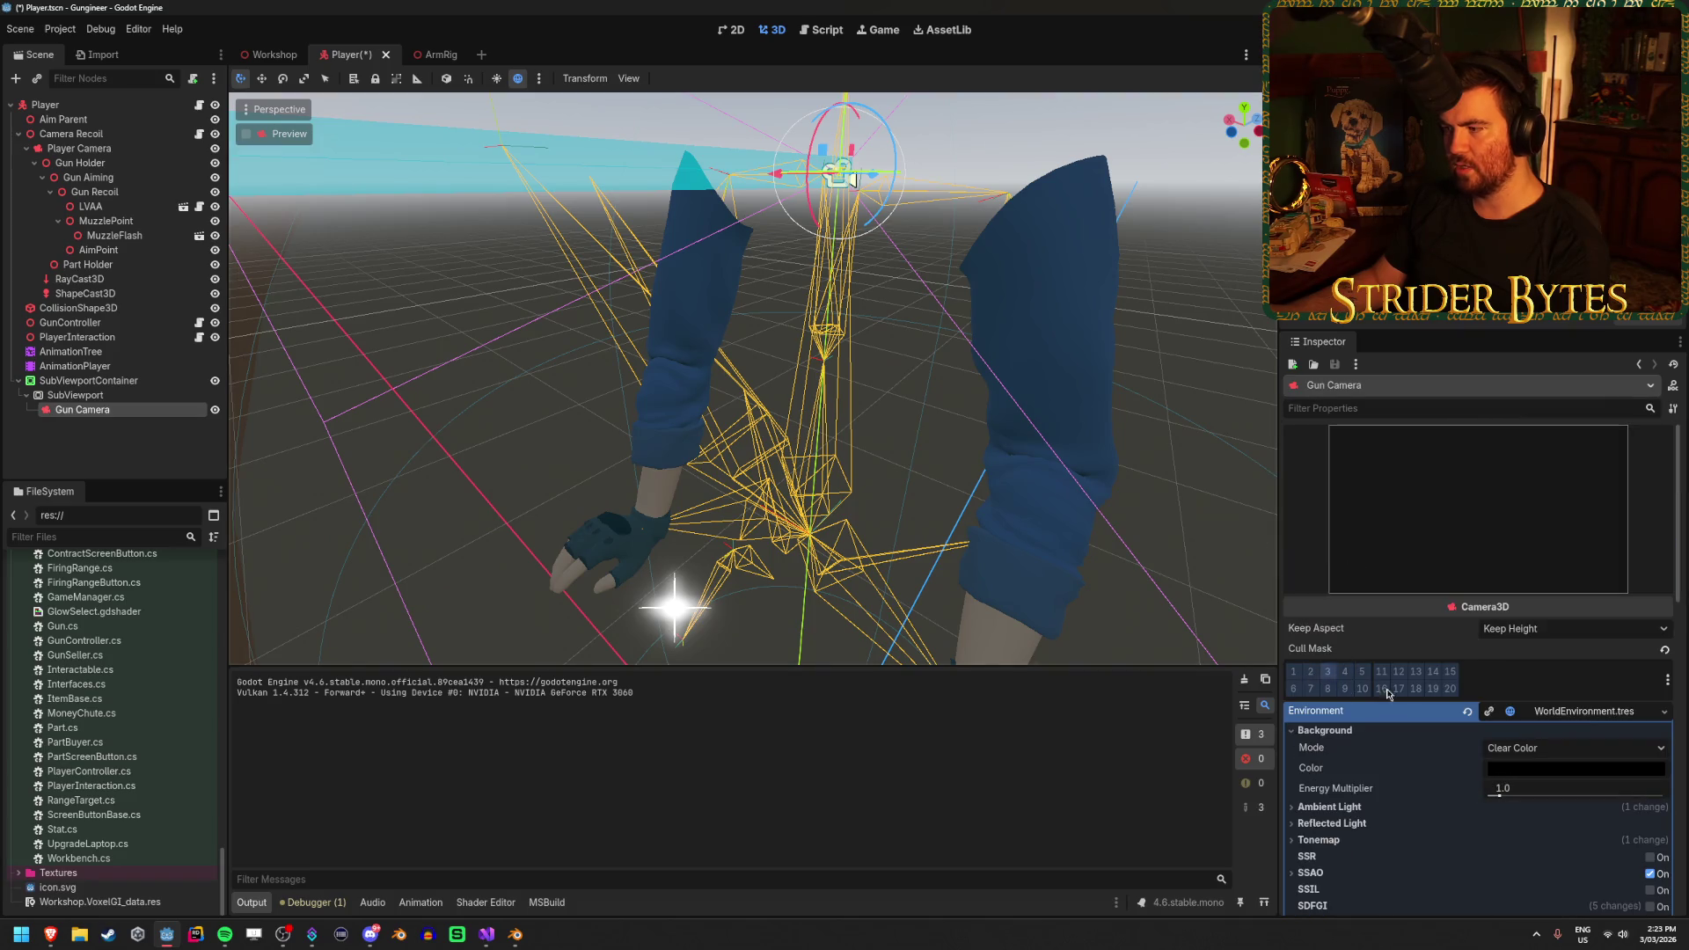
Play-test: walk to the workbench, equip the rifle, reload to trigger the glint, then return to ArmRig
key("F5")
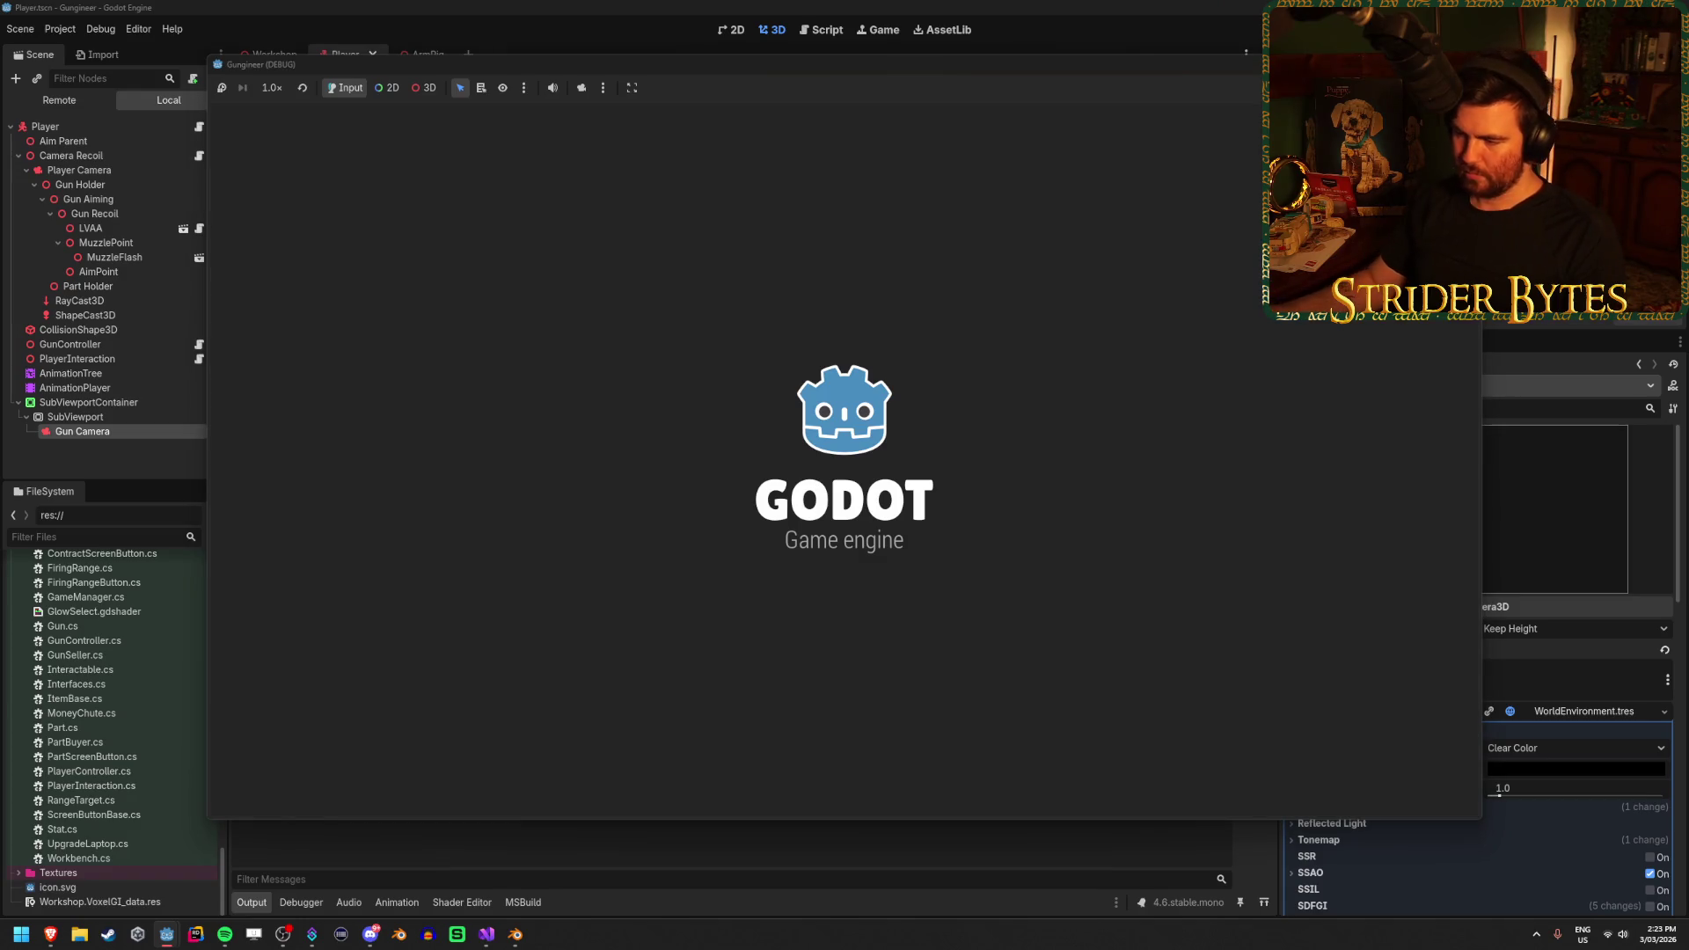
key("w")
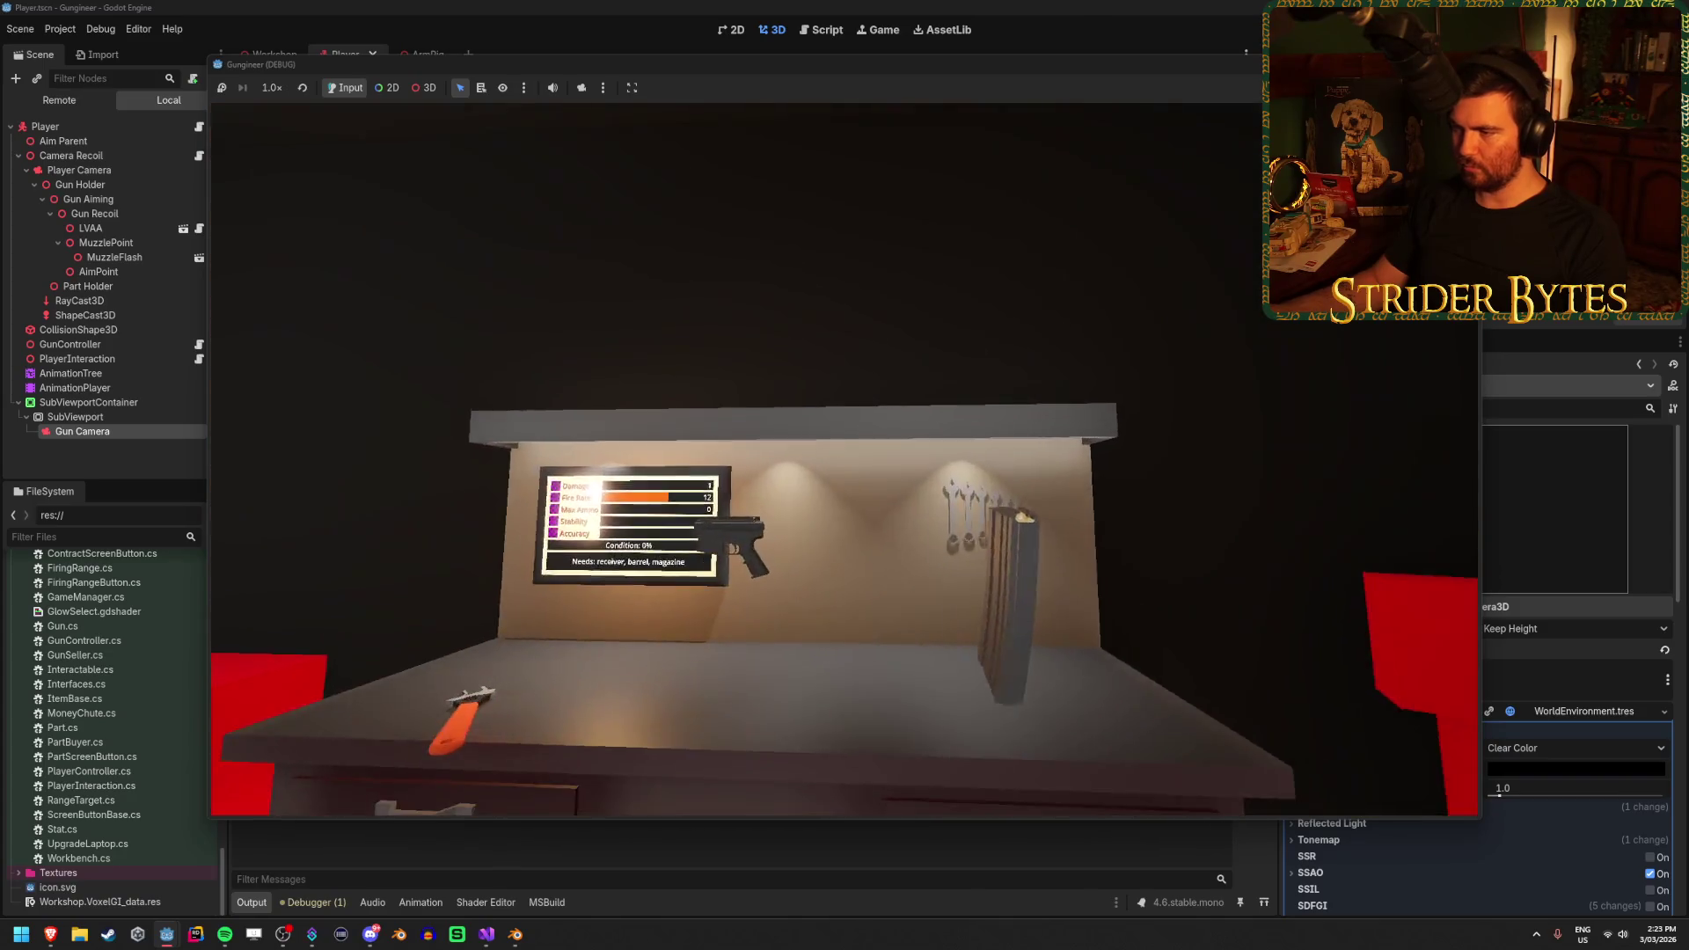
key("e")
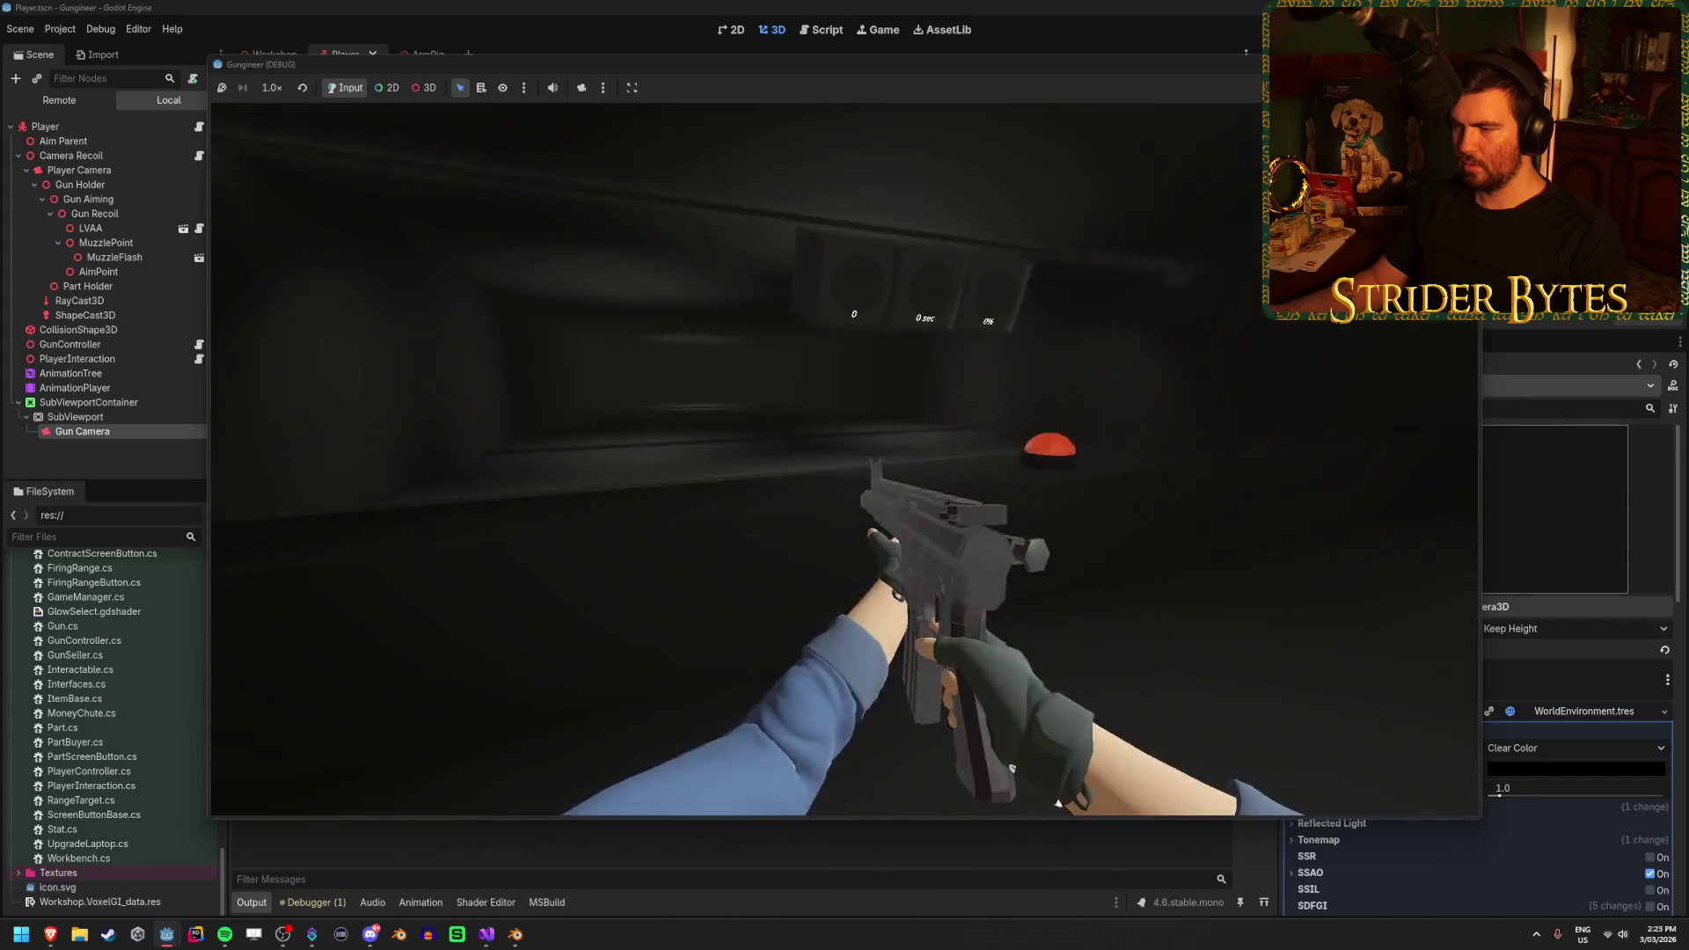
key("r")
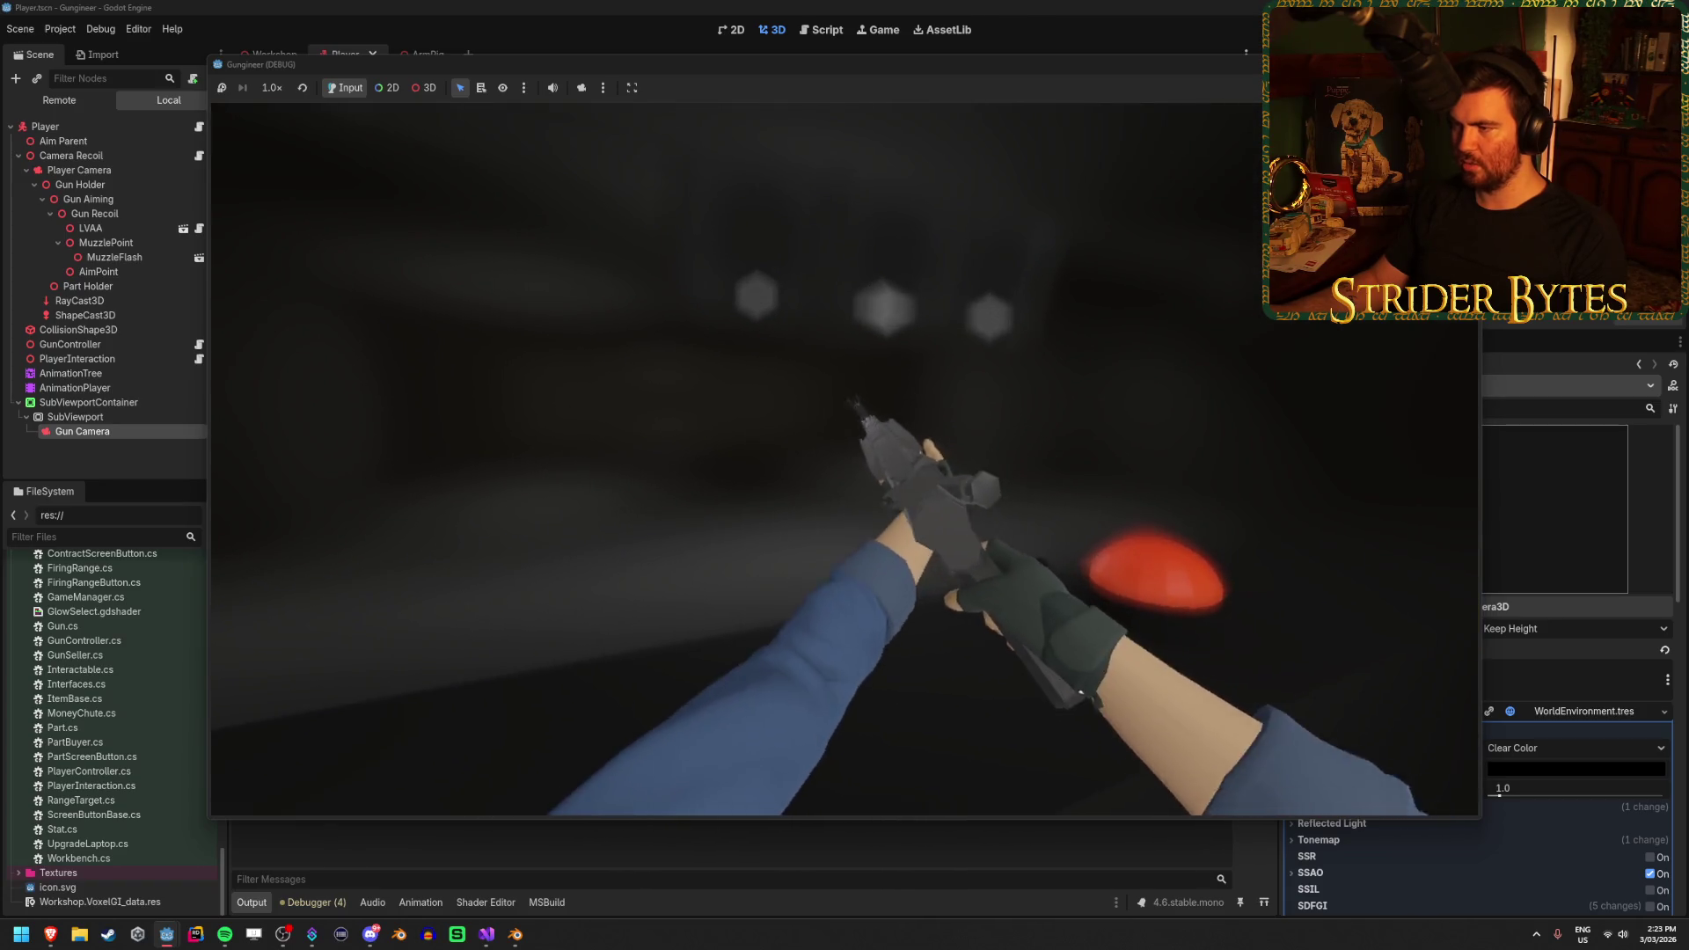
key("F8")
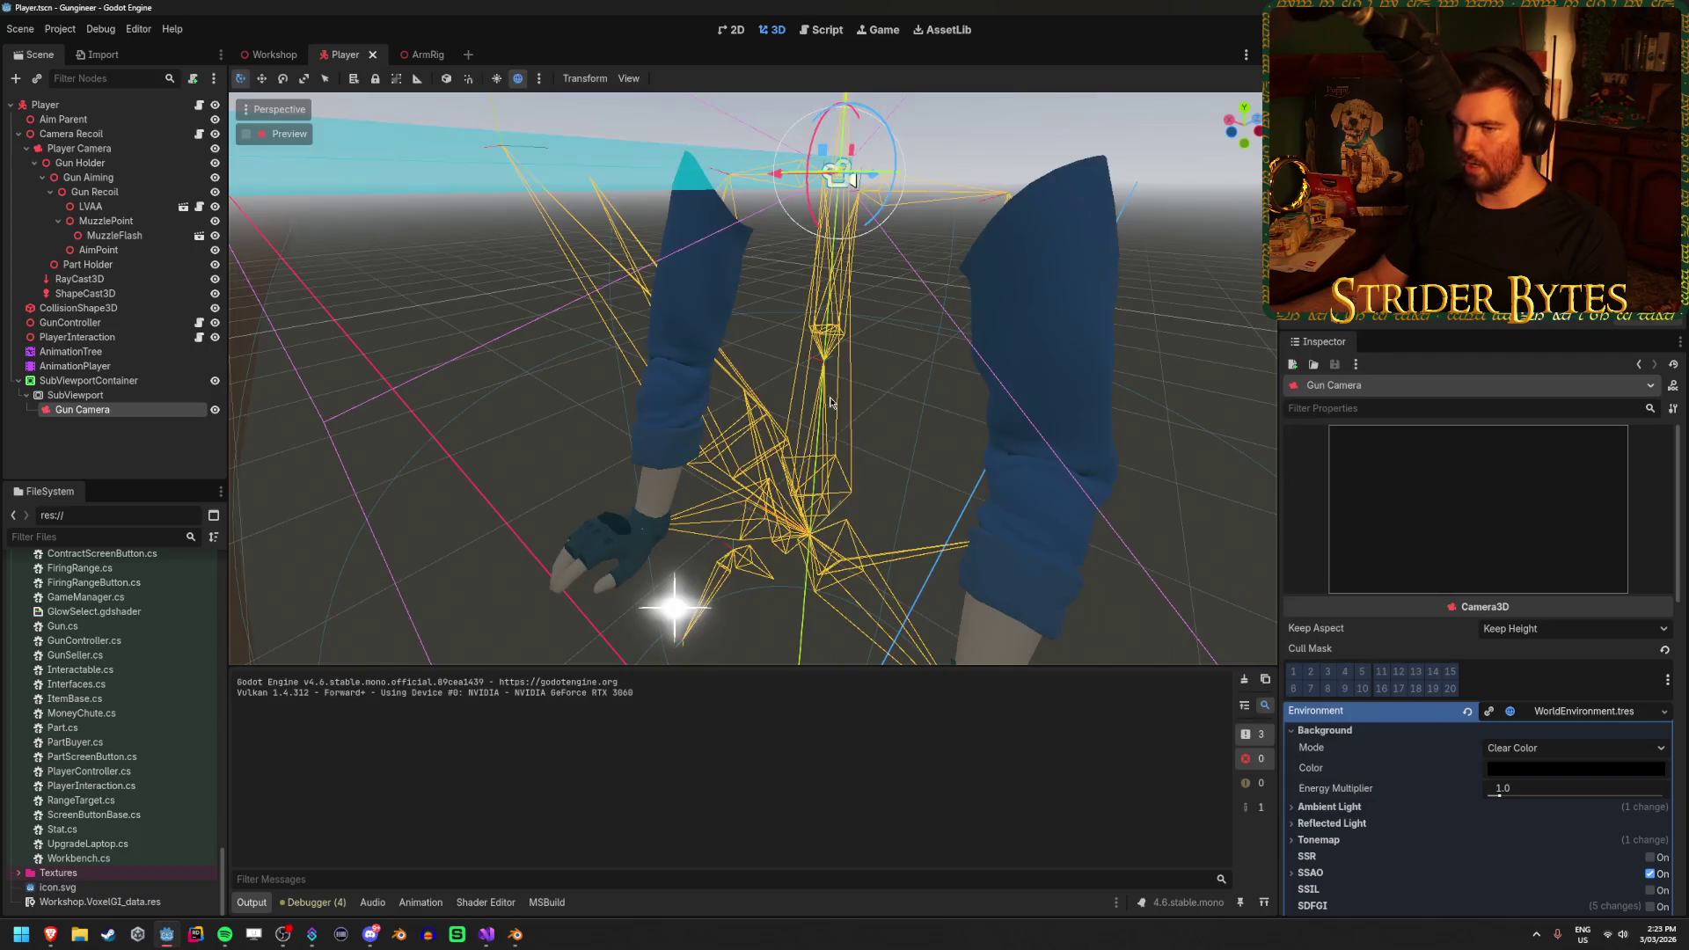
left_click(428, 55)
Change the ReloadGlint material's Transparency from Alpha Scissor to Alpha
scroll(1518, 594, "down", 5)
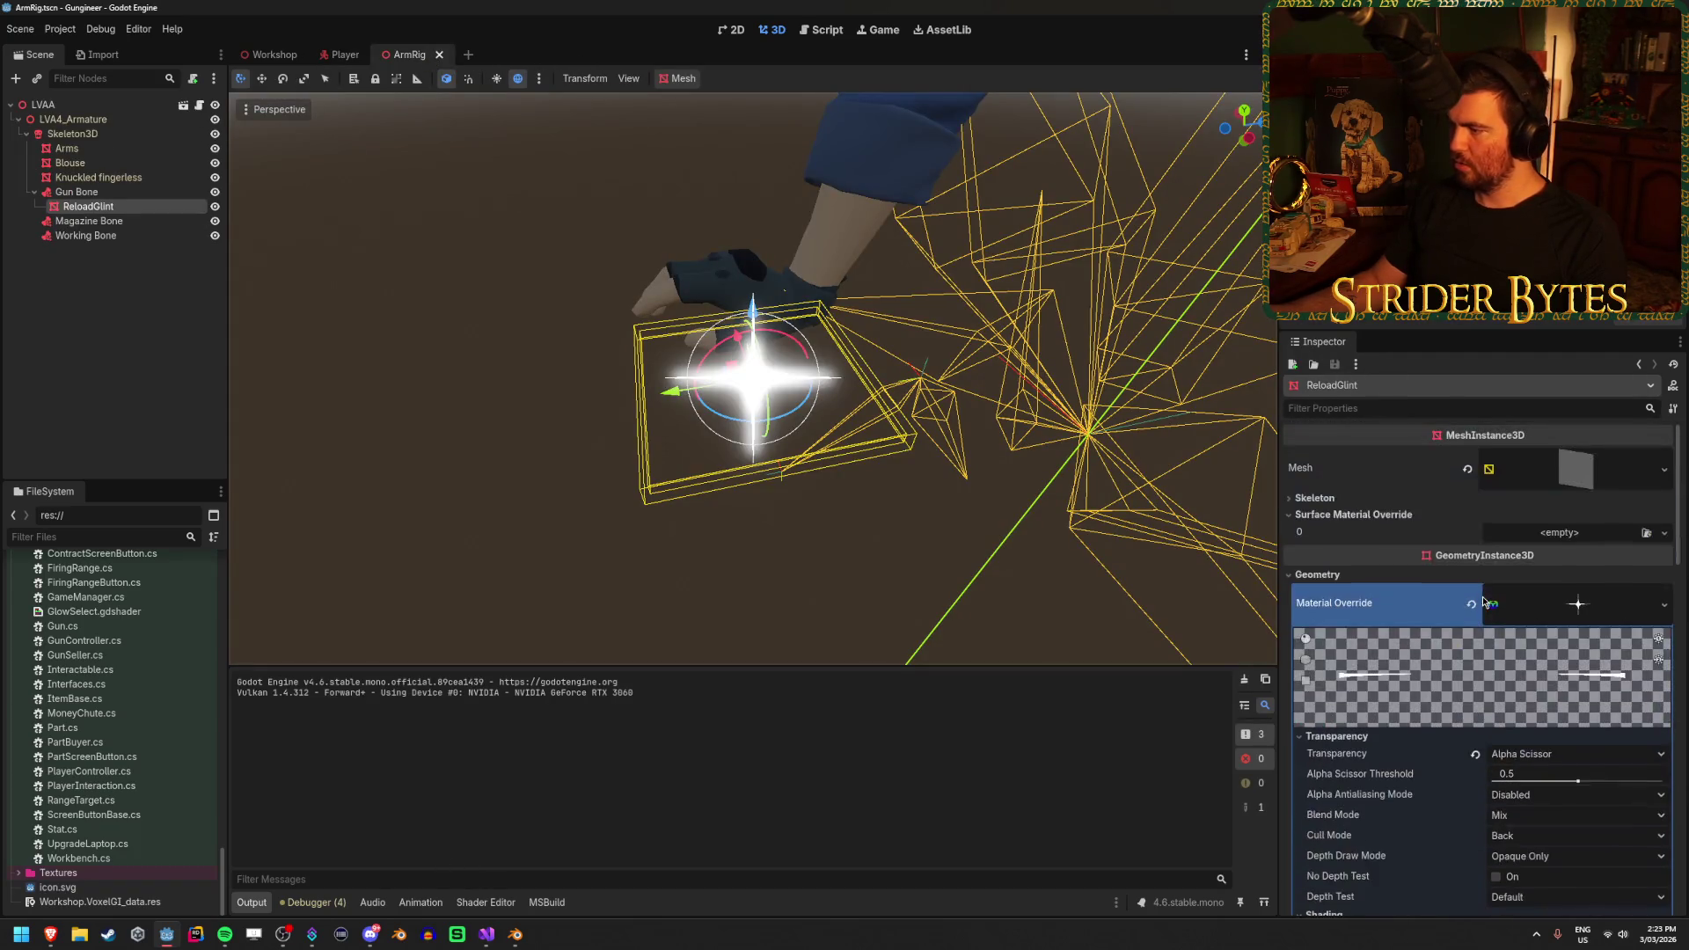
left_click(1567, 695)
left_click(1547, 732)
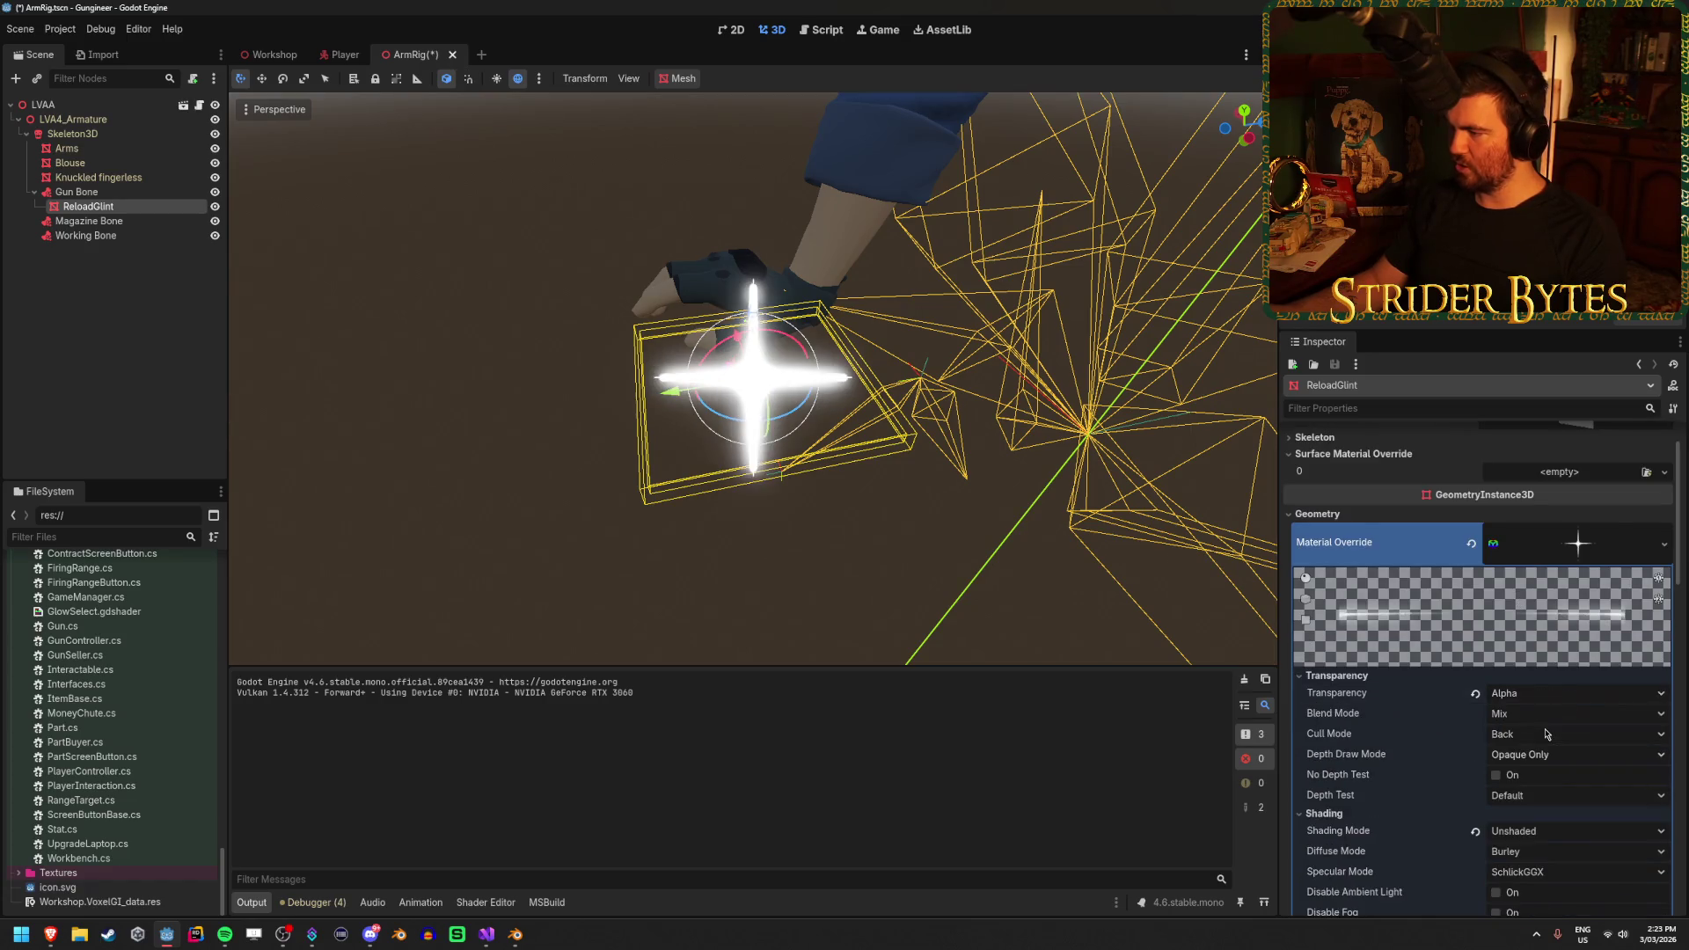
Adjust the glint's albedo colour intensity and save the ArmRig scene
scroll(1563, 719, "down", 3)
left_click(1587, 866)
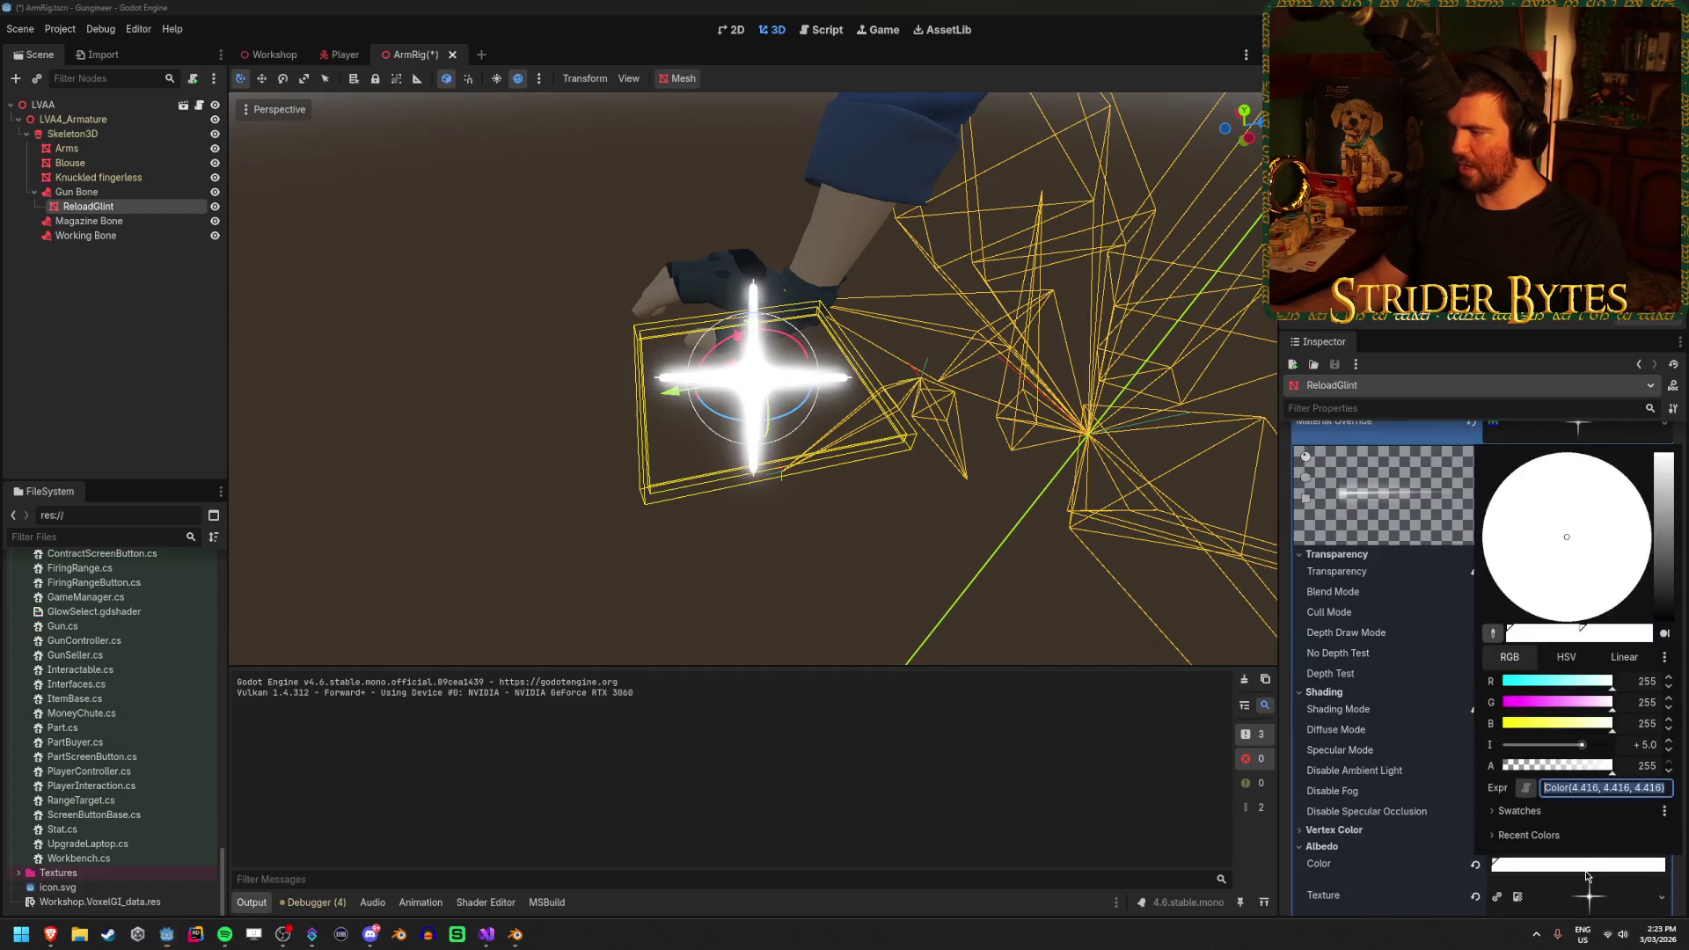
left_click(1649, 744)
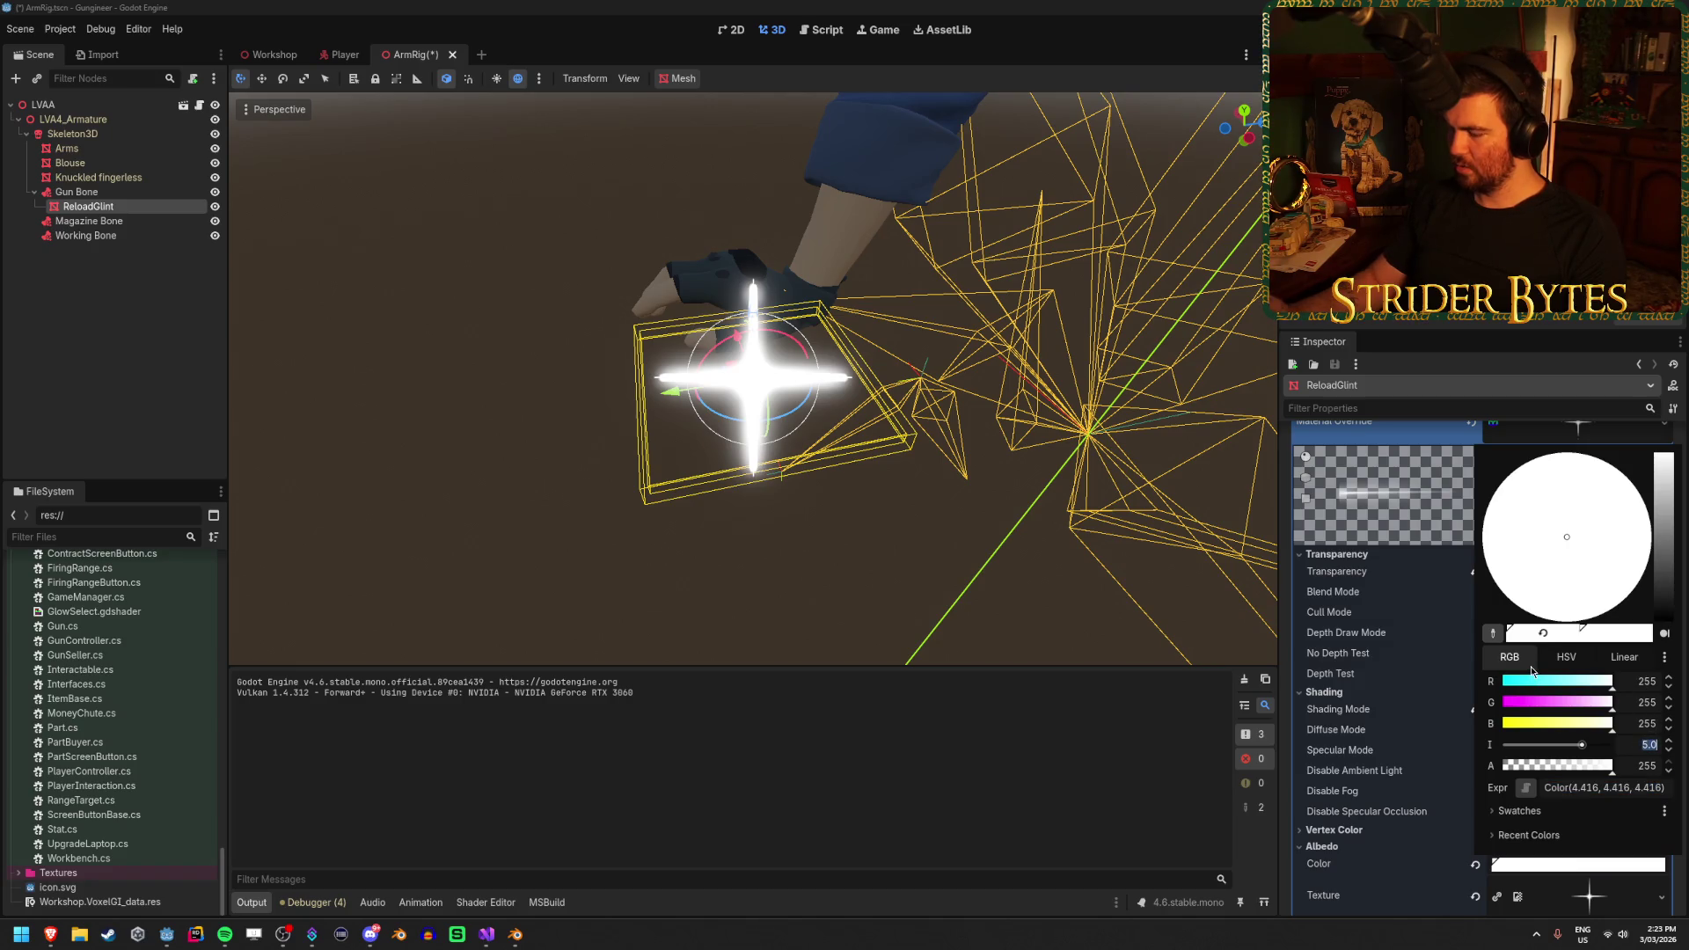
type("0")
key("Escape")
key("ctrl+s")
left_click(264, 53)
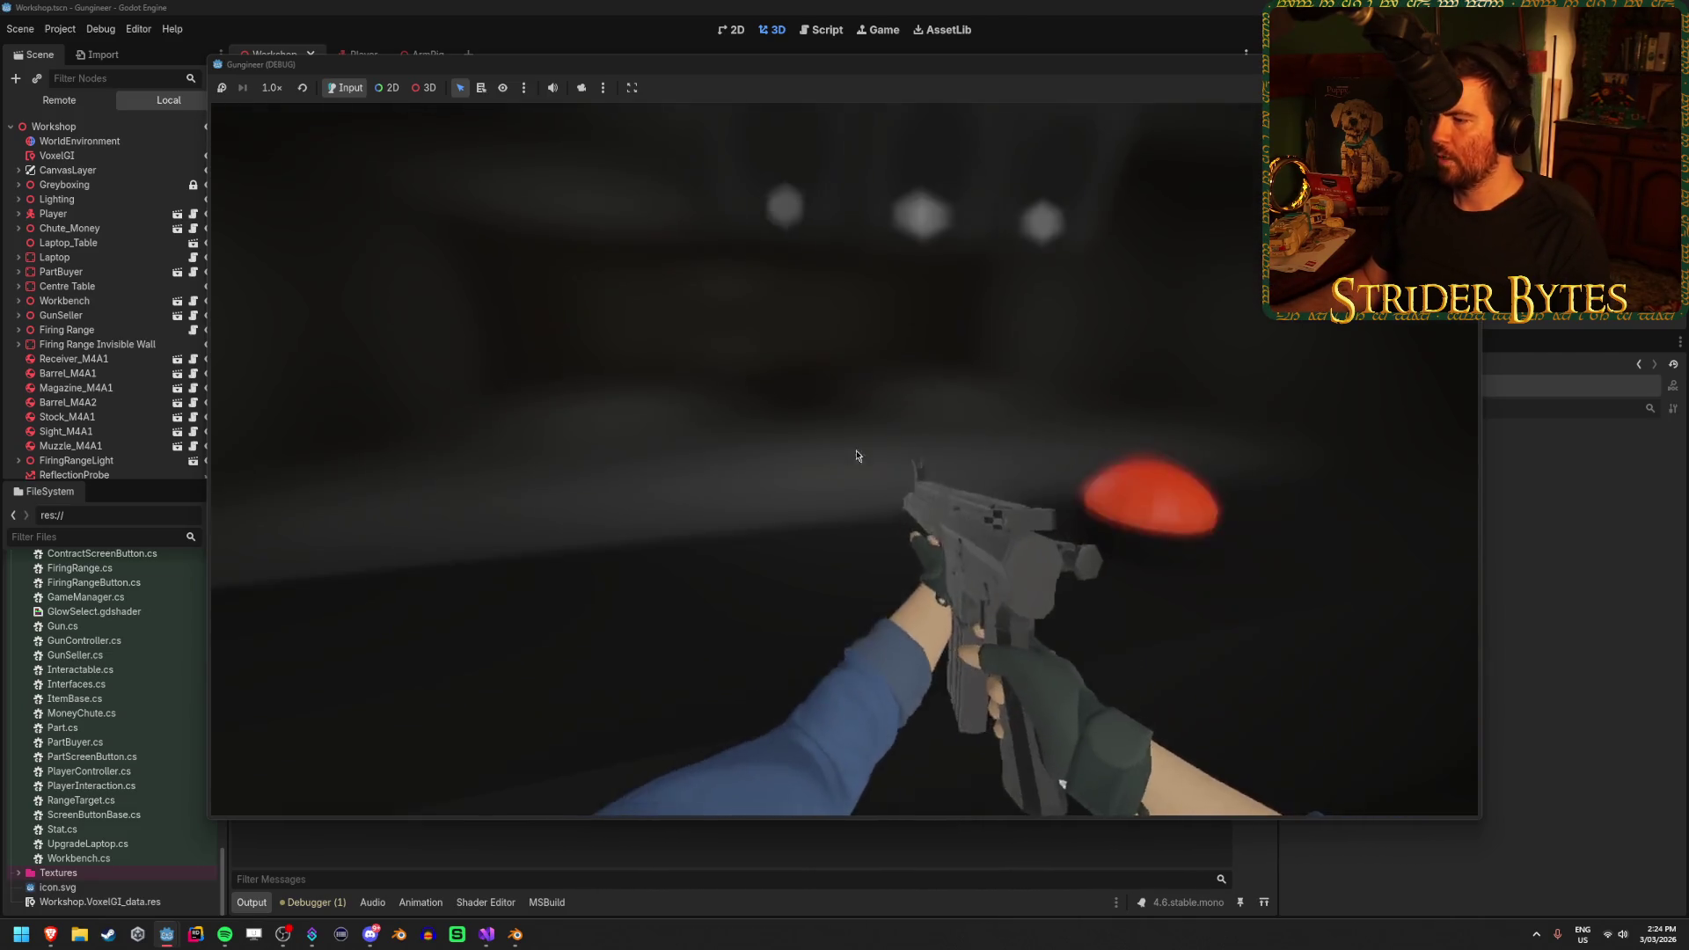
key("F8")
key("ctrl+s")
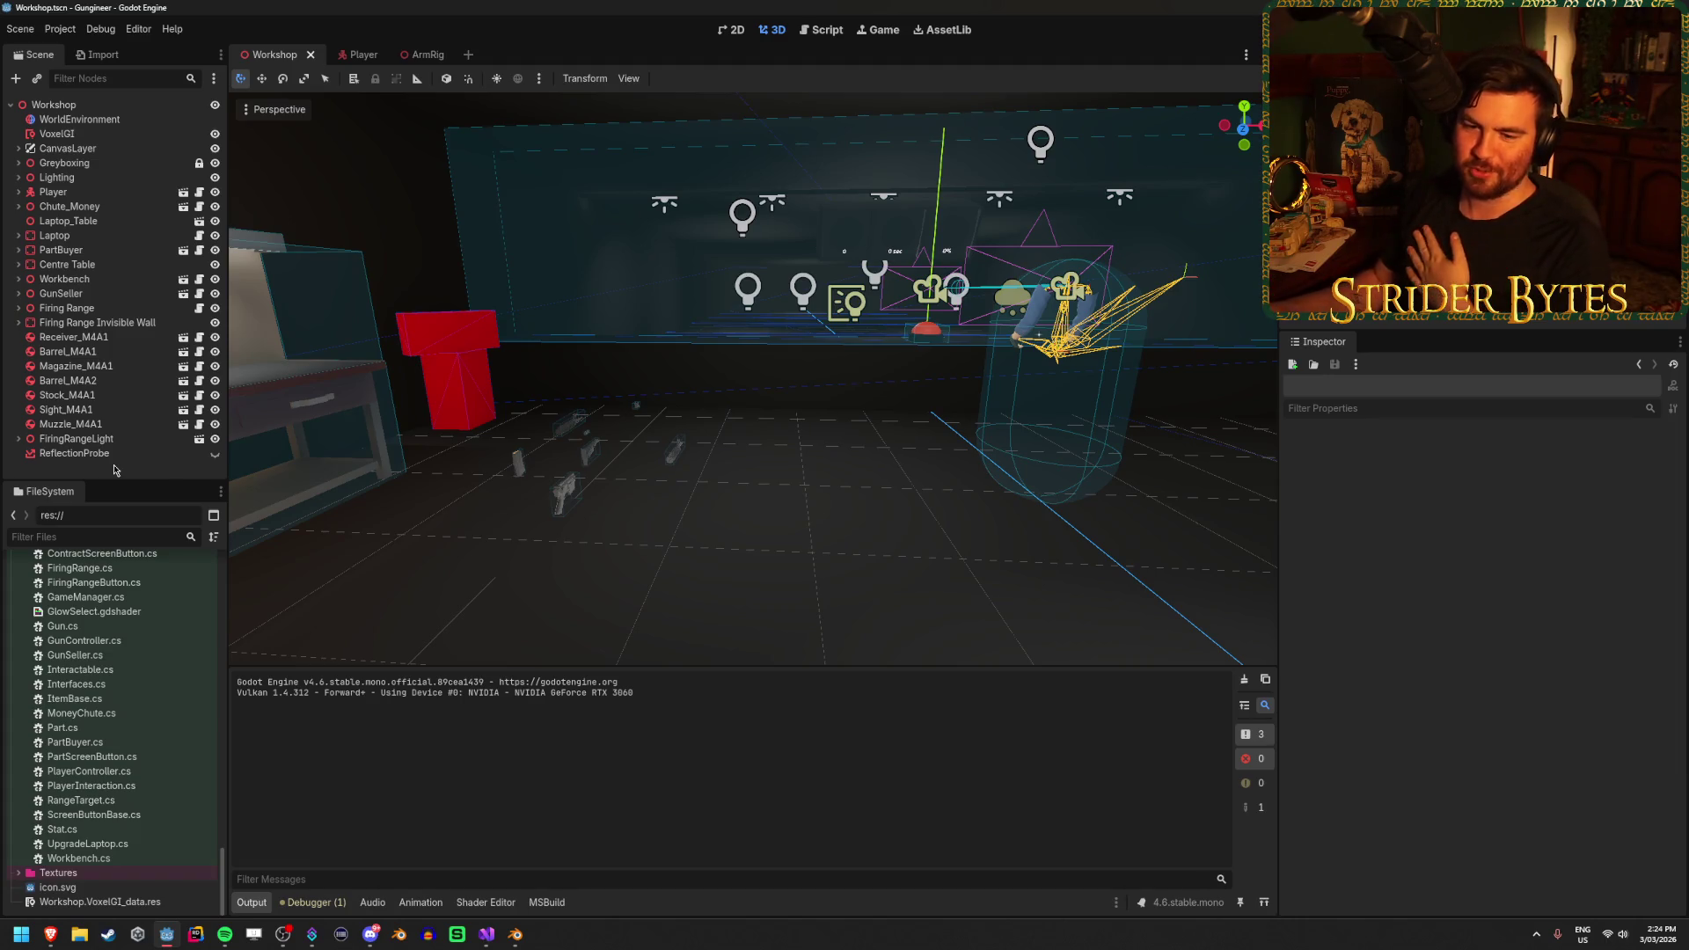
Untick cull mask layer 2 on the Player Camera, check the environment's Glow, then open GunController.cs
mouse_move(486, 935)
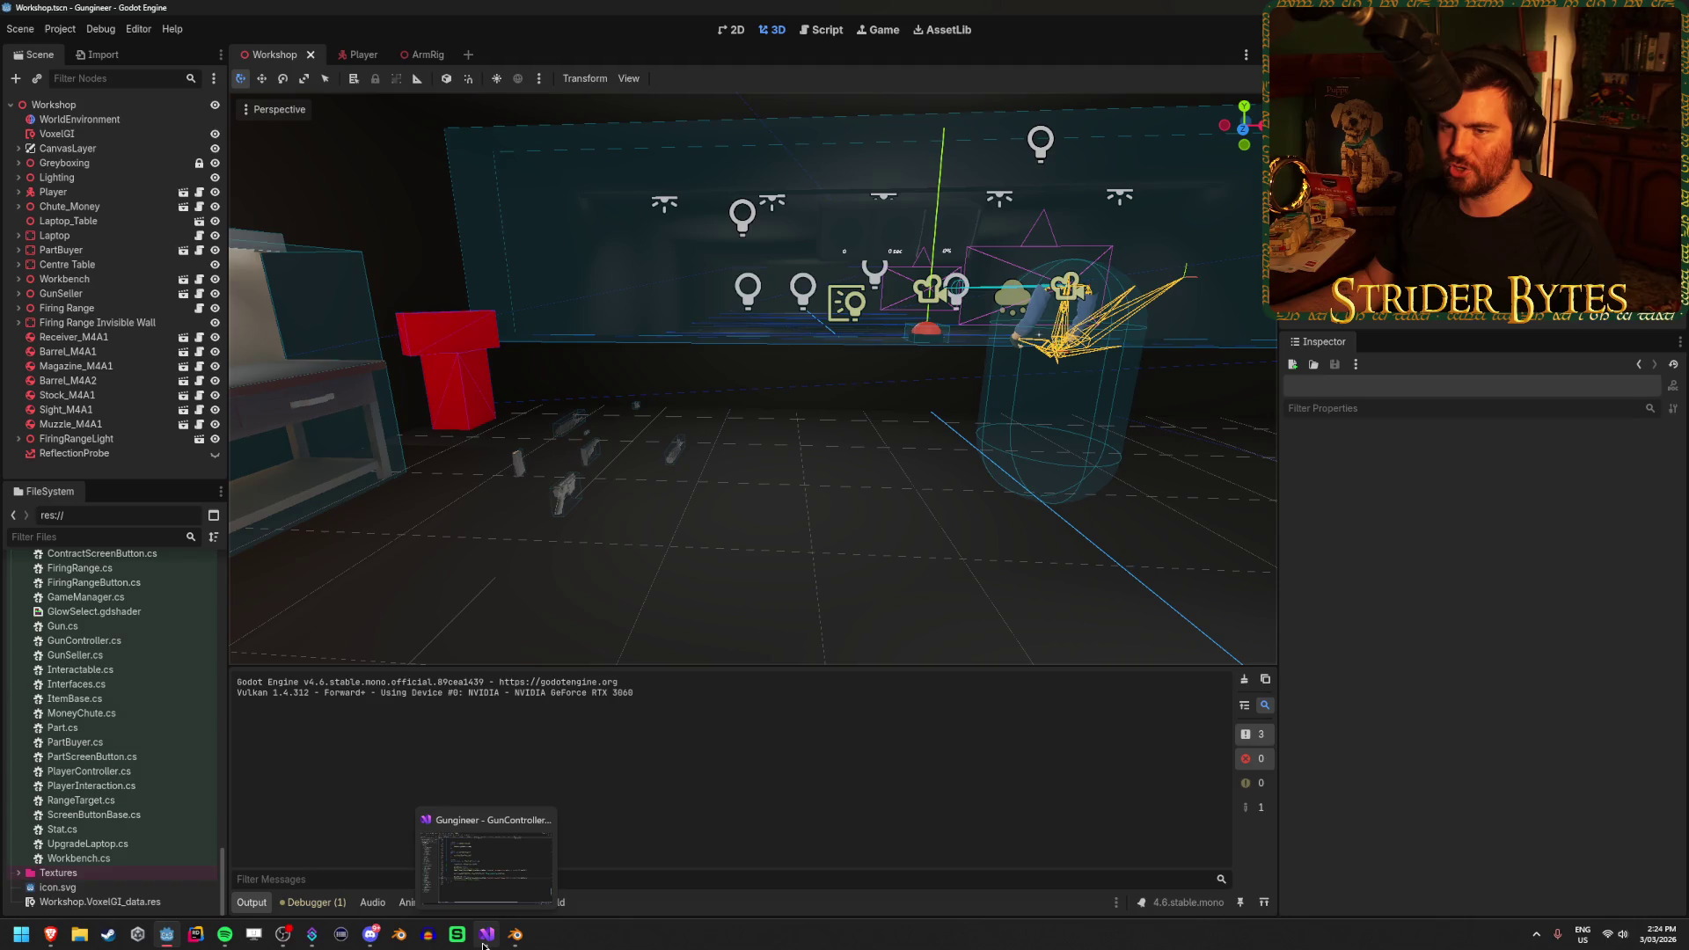
left_click(361, 54)
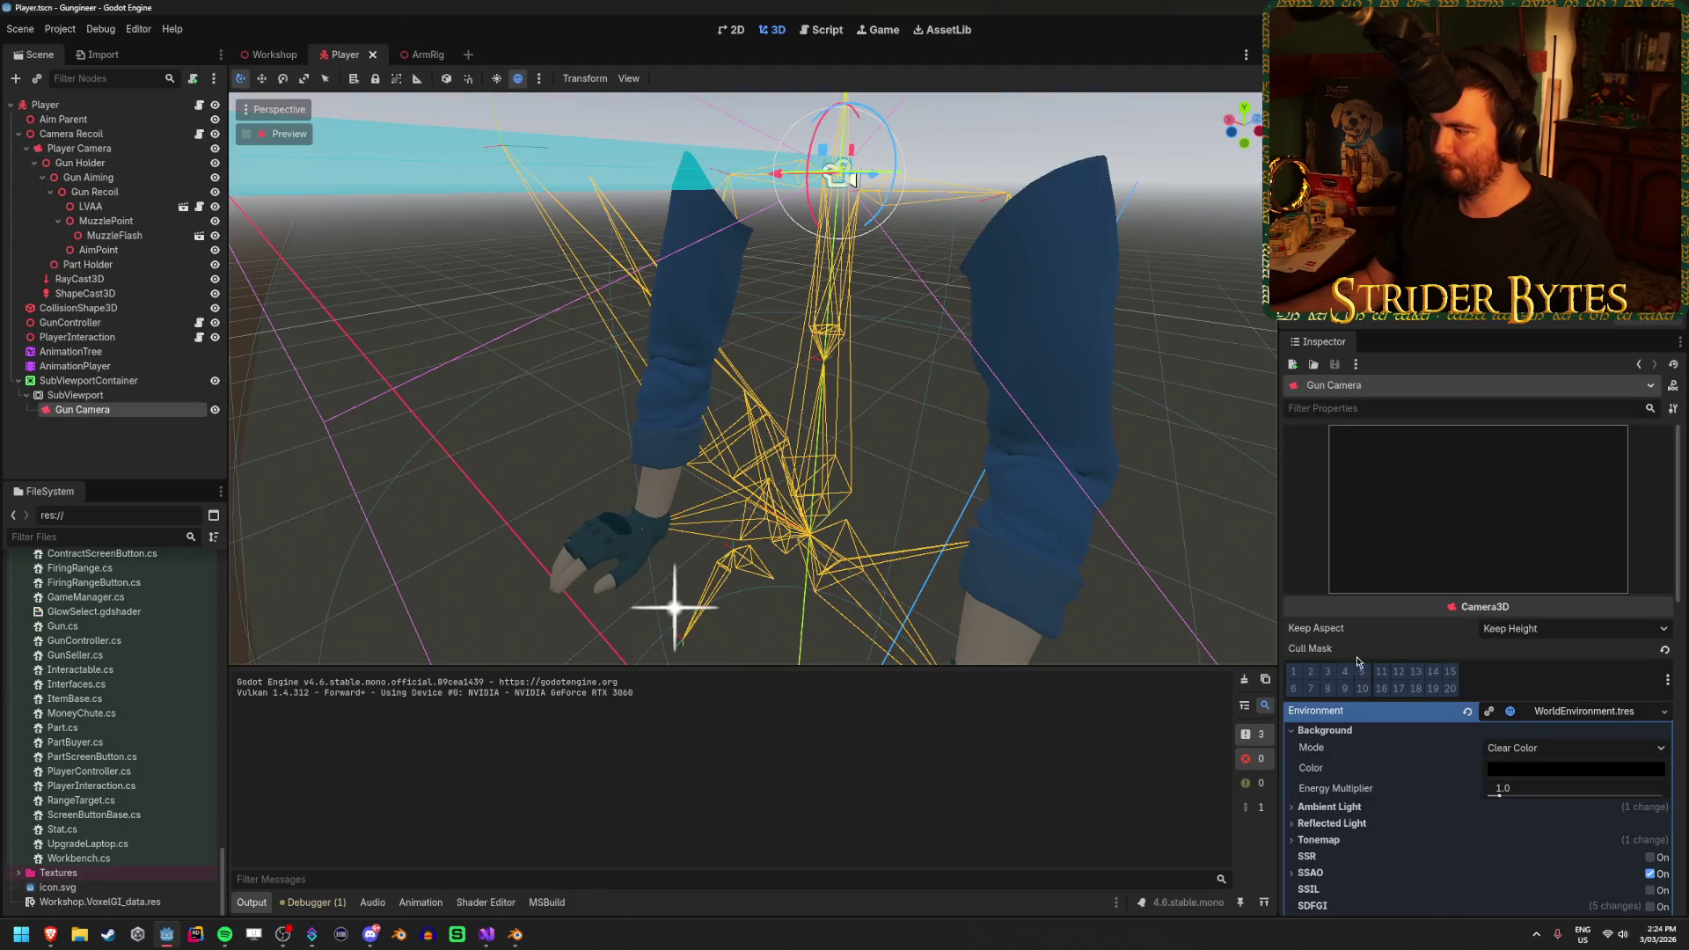
left_click(152, 150)
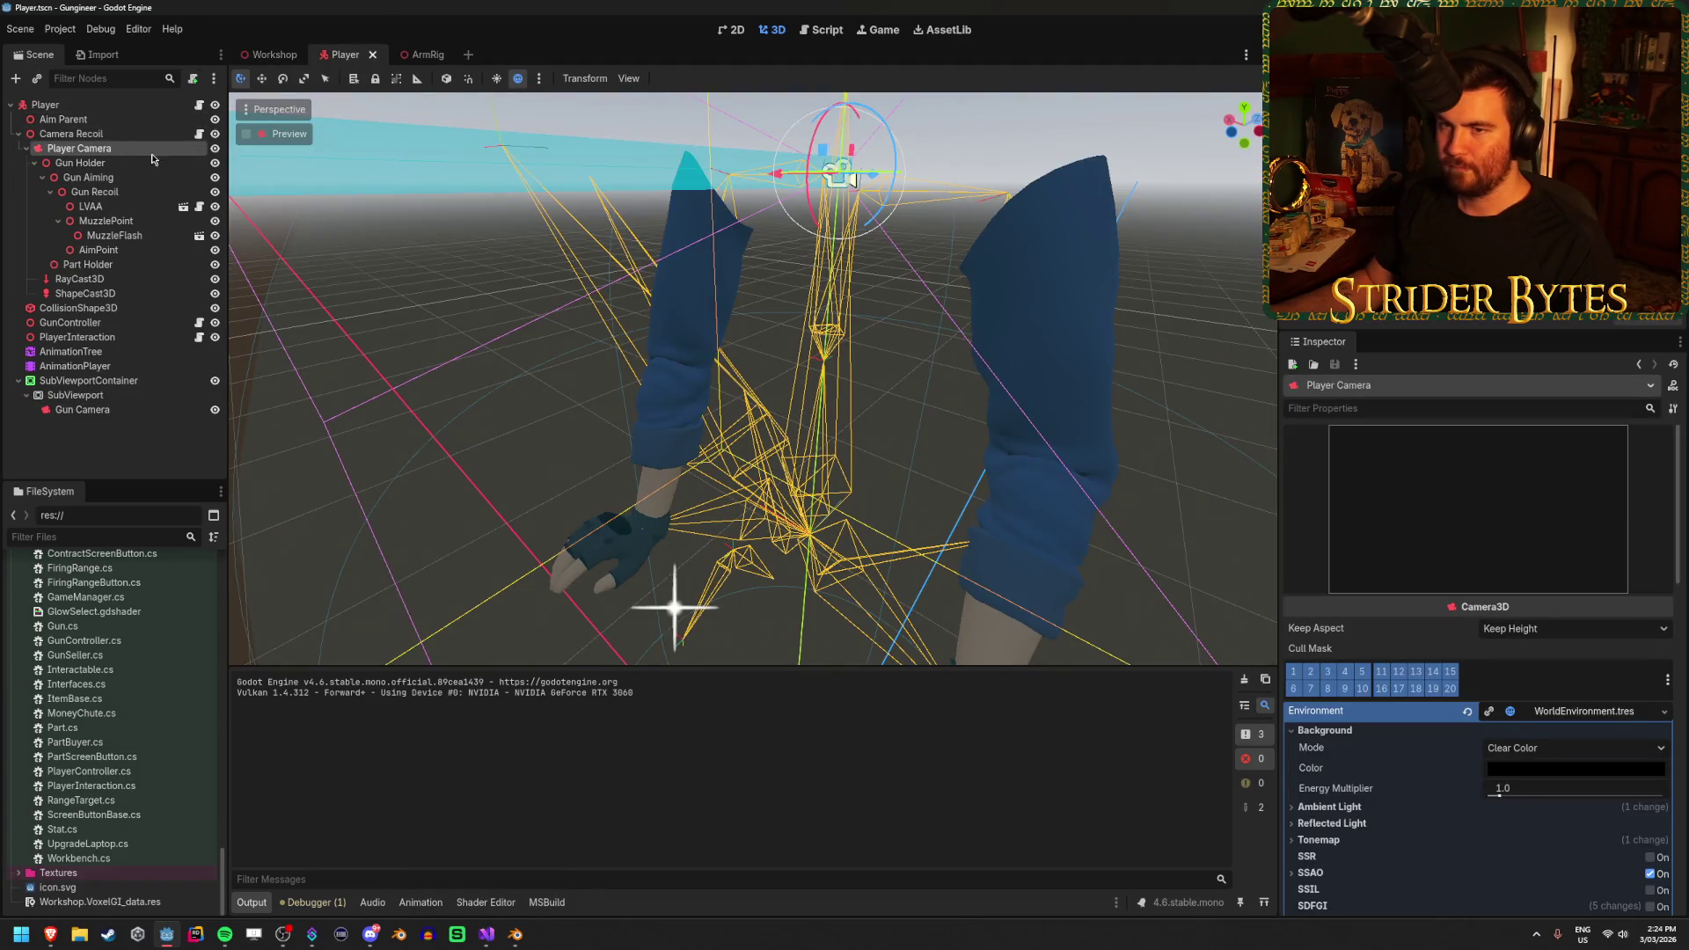
left_click(1308, 672)
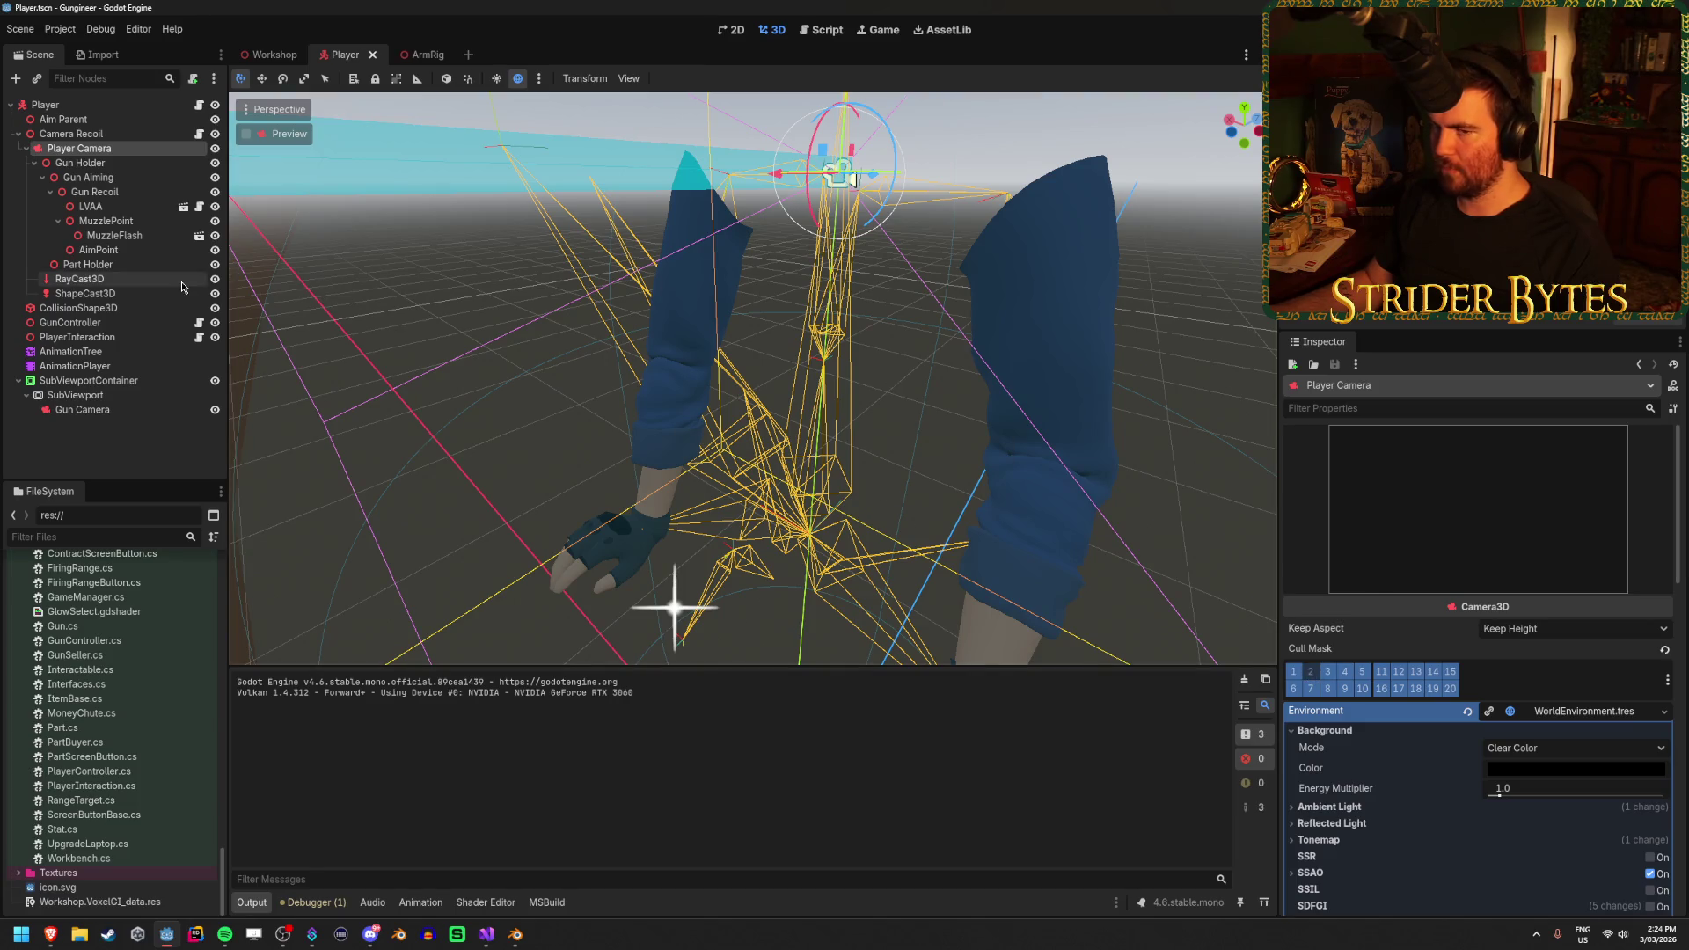
scroll(1485, 719, "down", 3)
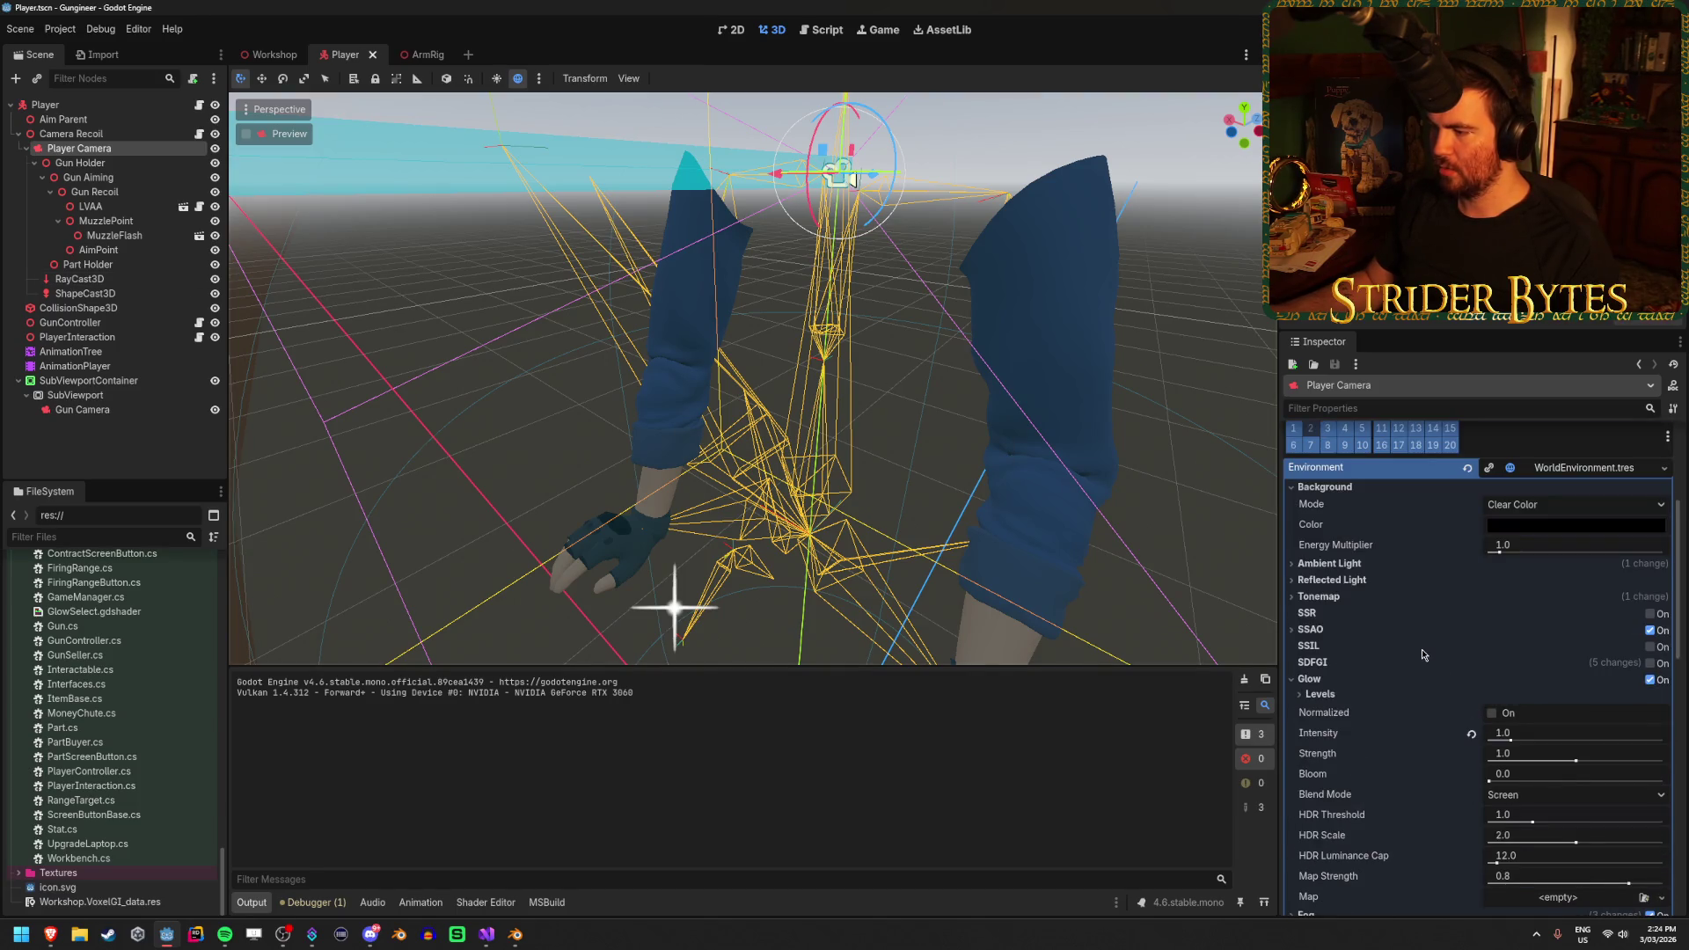
scroll(1422, 656, "down", 1)
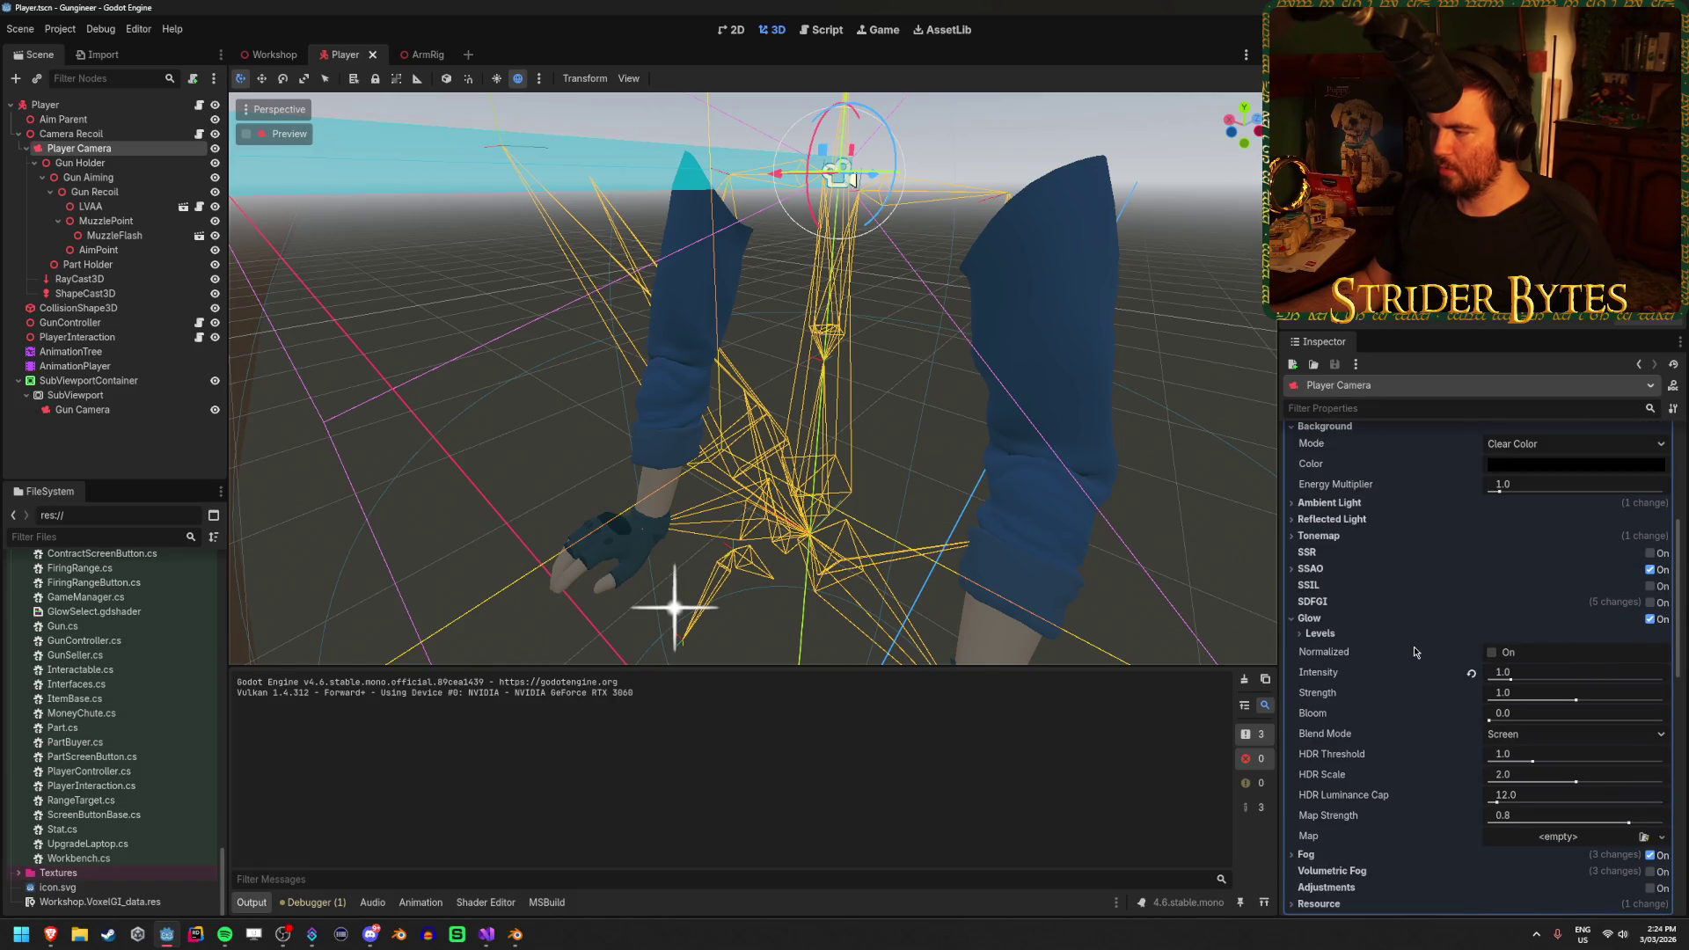
mouse_move(1415, 651)
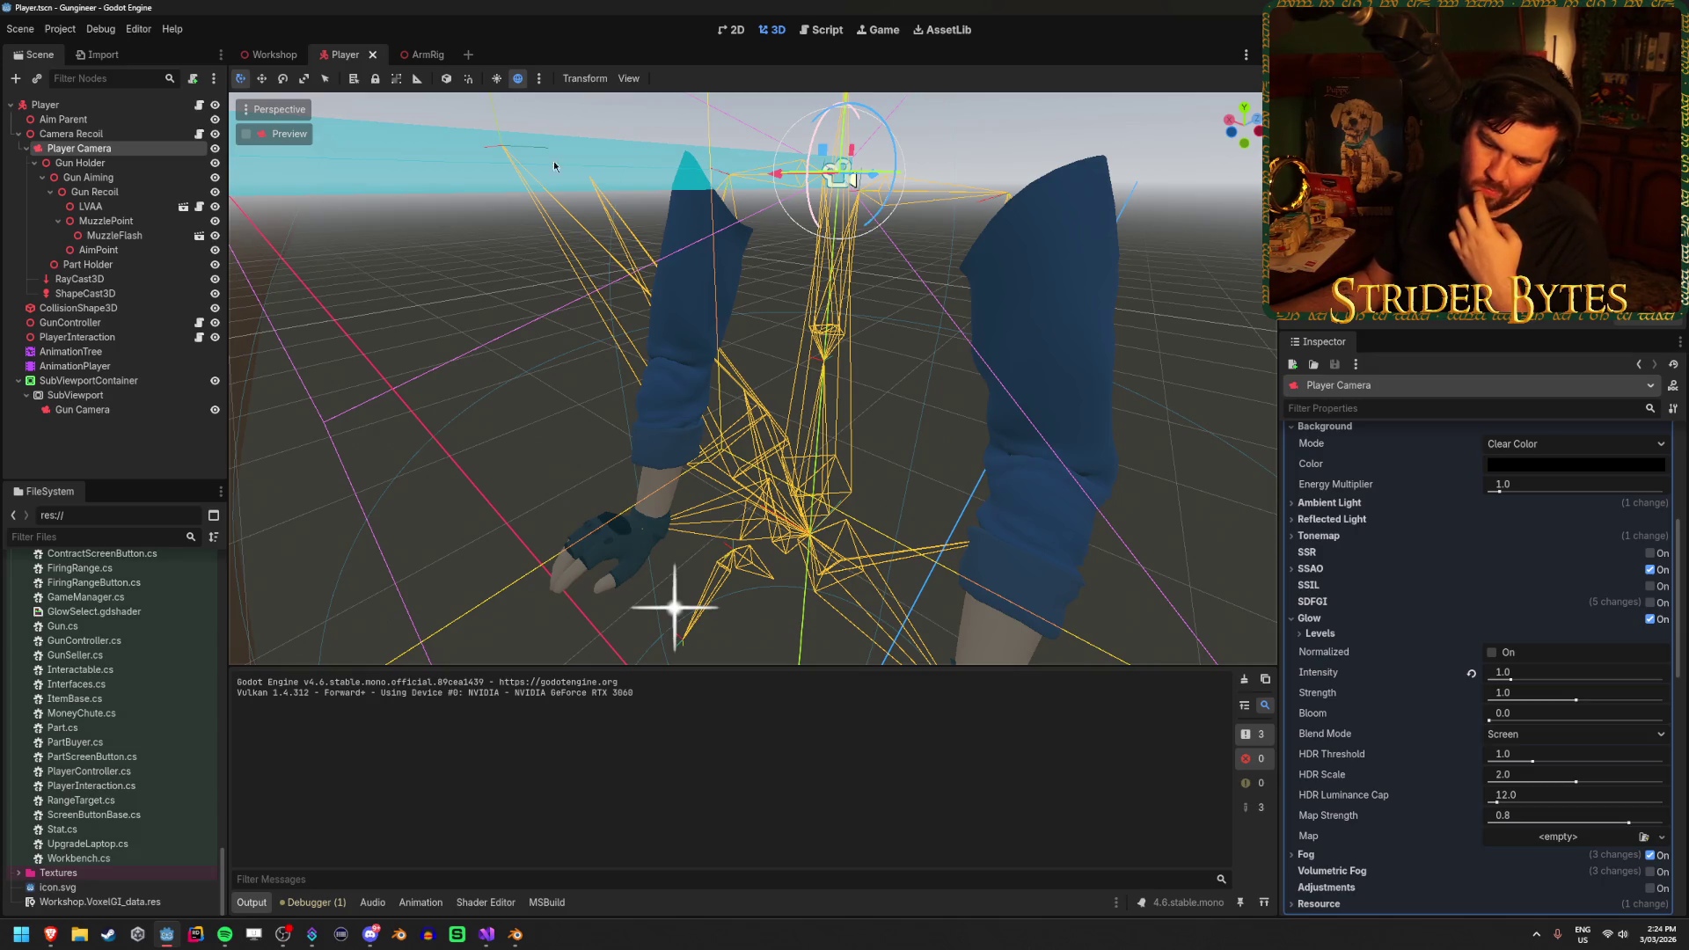
left_click(486, 934)
scroll(699, 482, "up", 15)
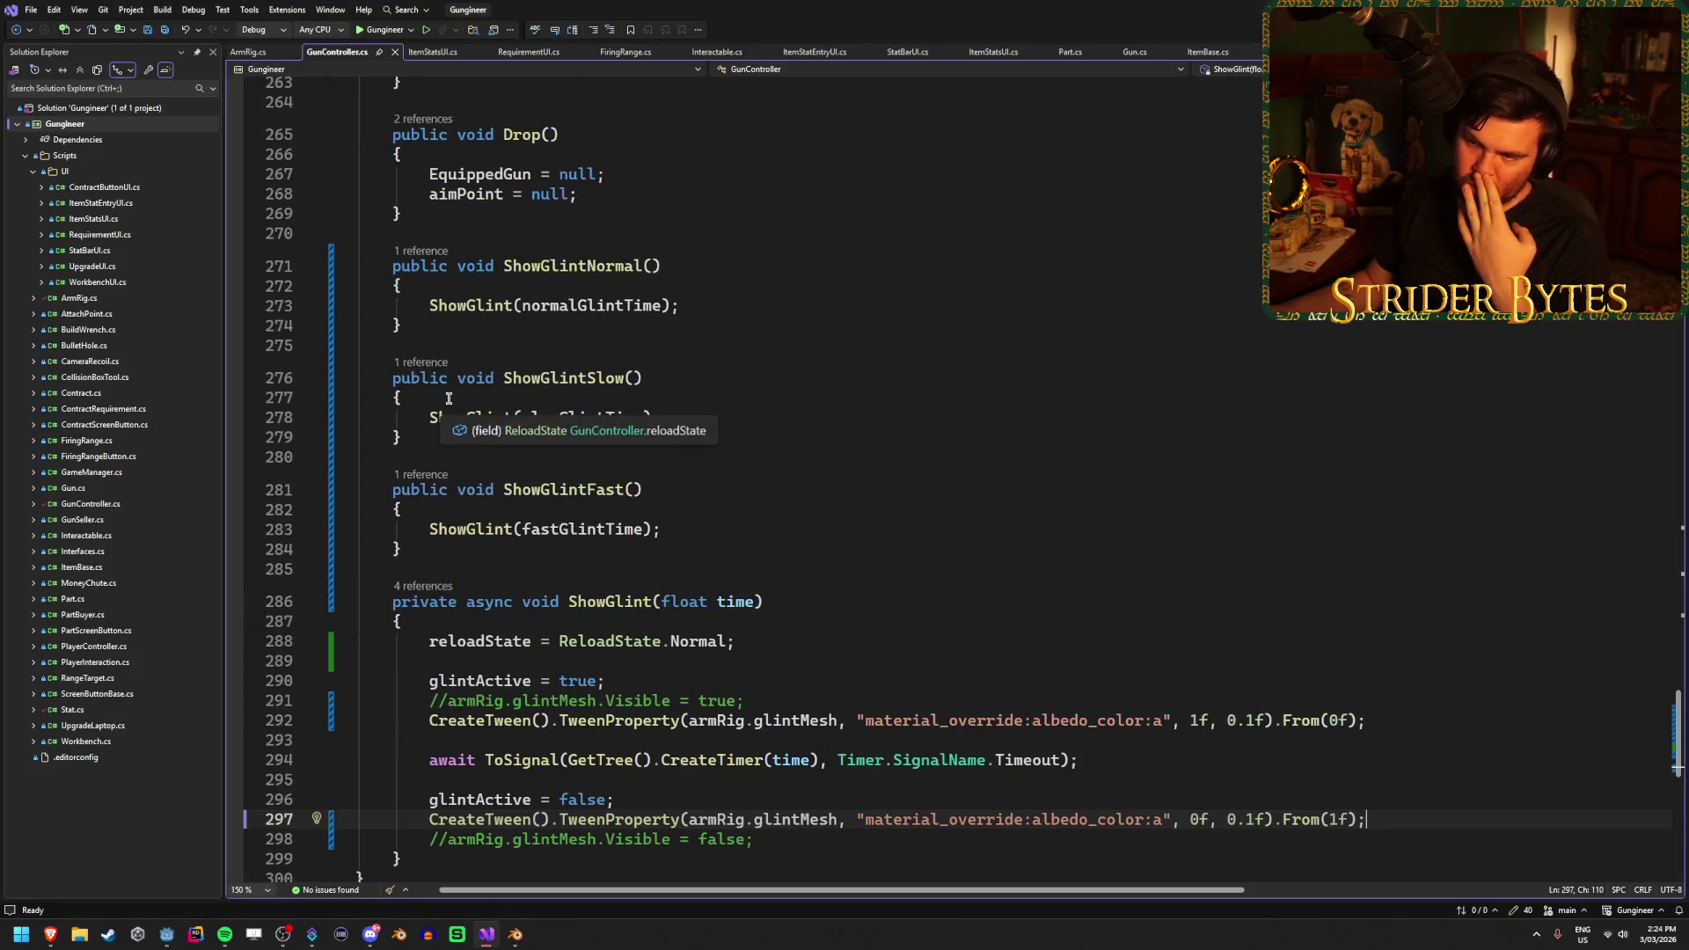
Look through GunController.cs, including the SetAimPosition code
scroll(545, 696, "up", 20)
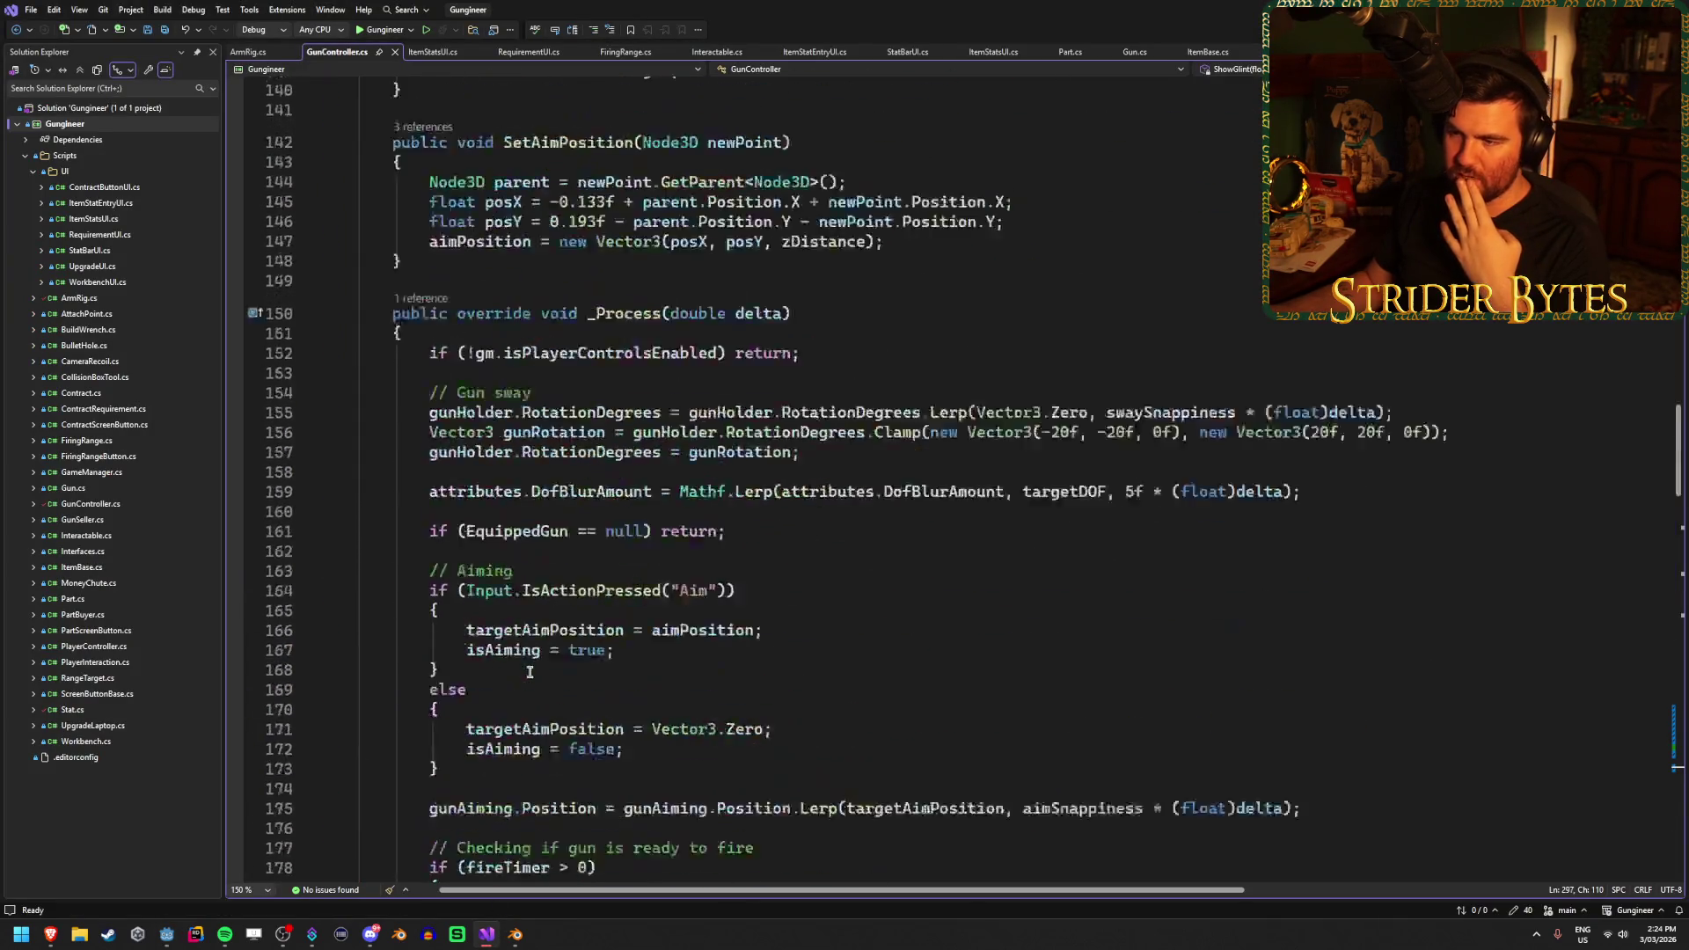
scroll(543, 658, "up", 4)
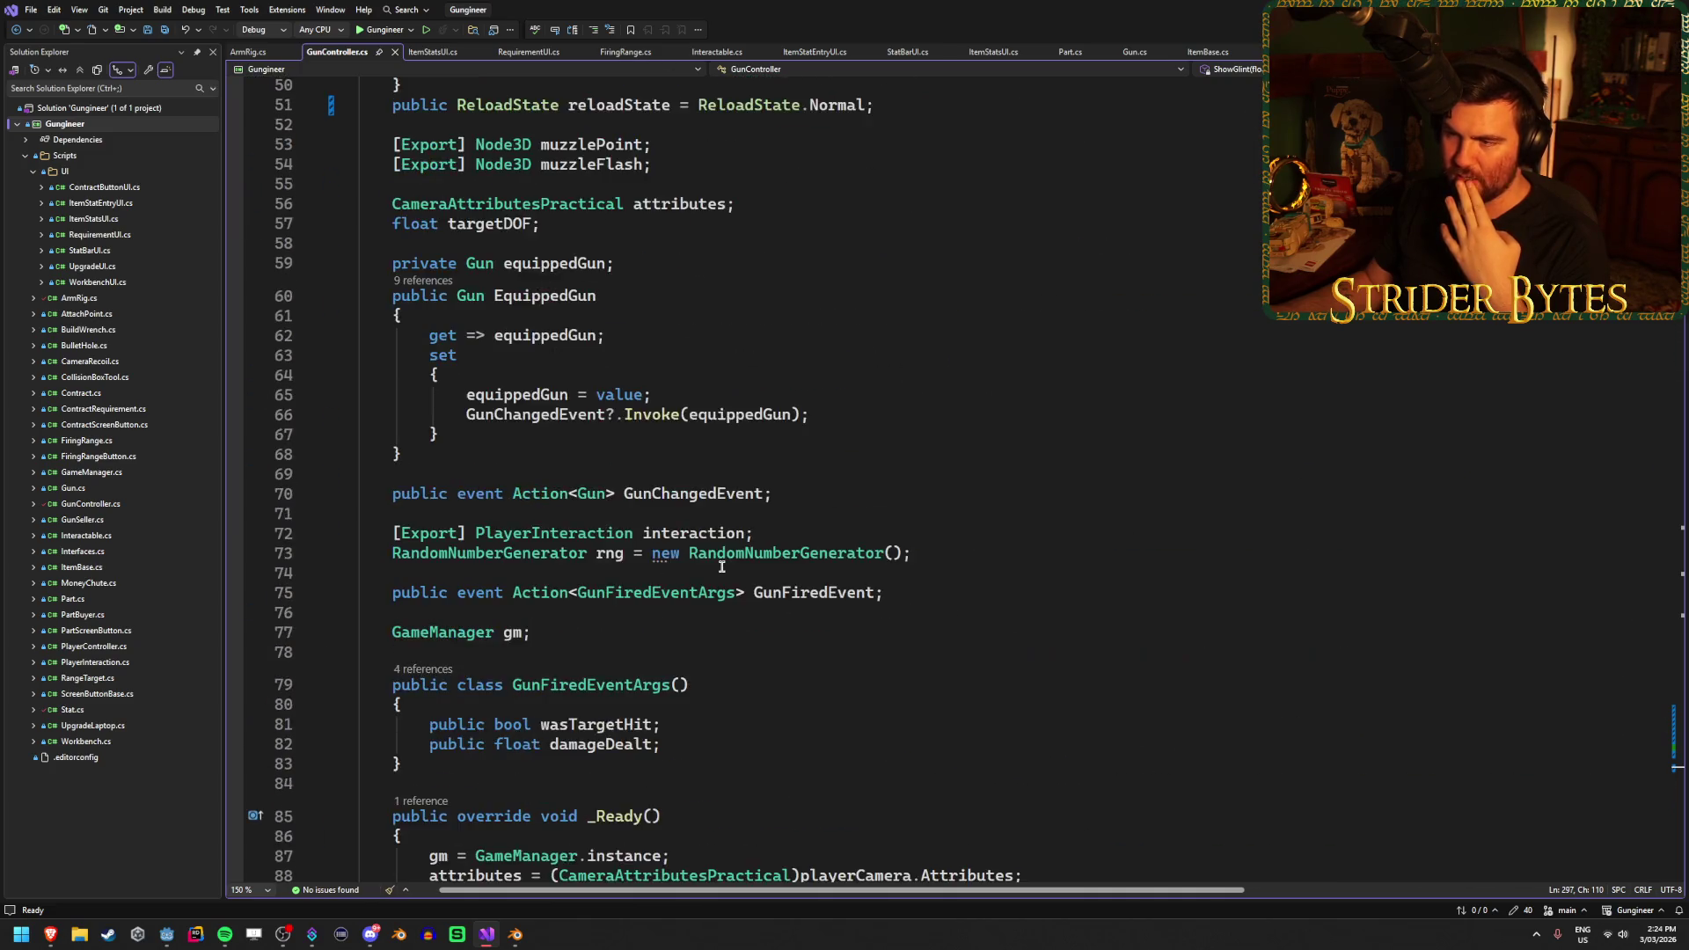
scroll(722, 567, "down", 20)
scroll(722, 567, "down", 3)
left_click(921, 541)
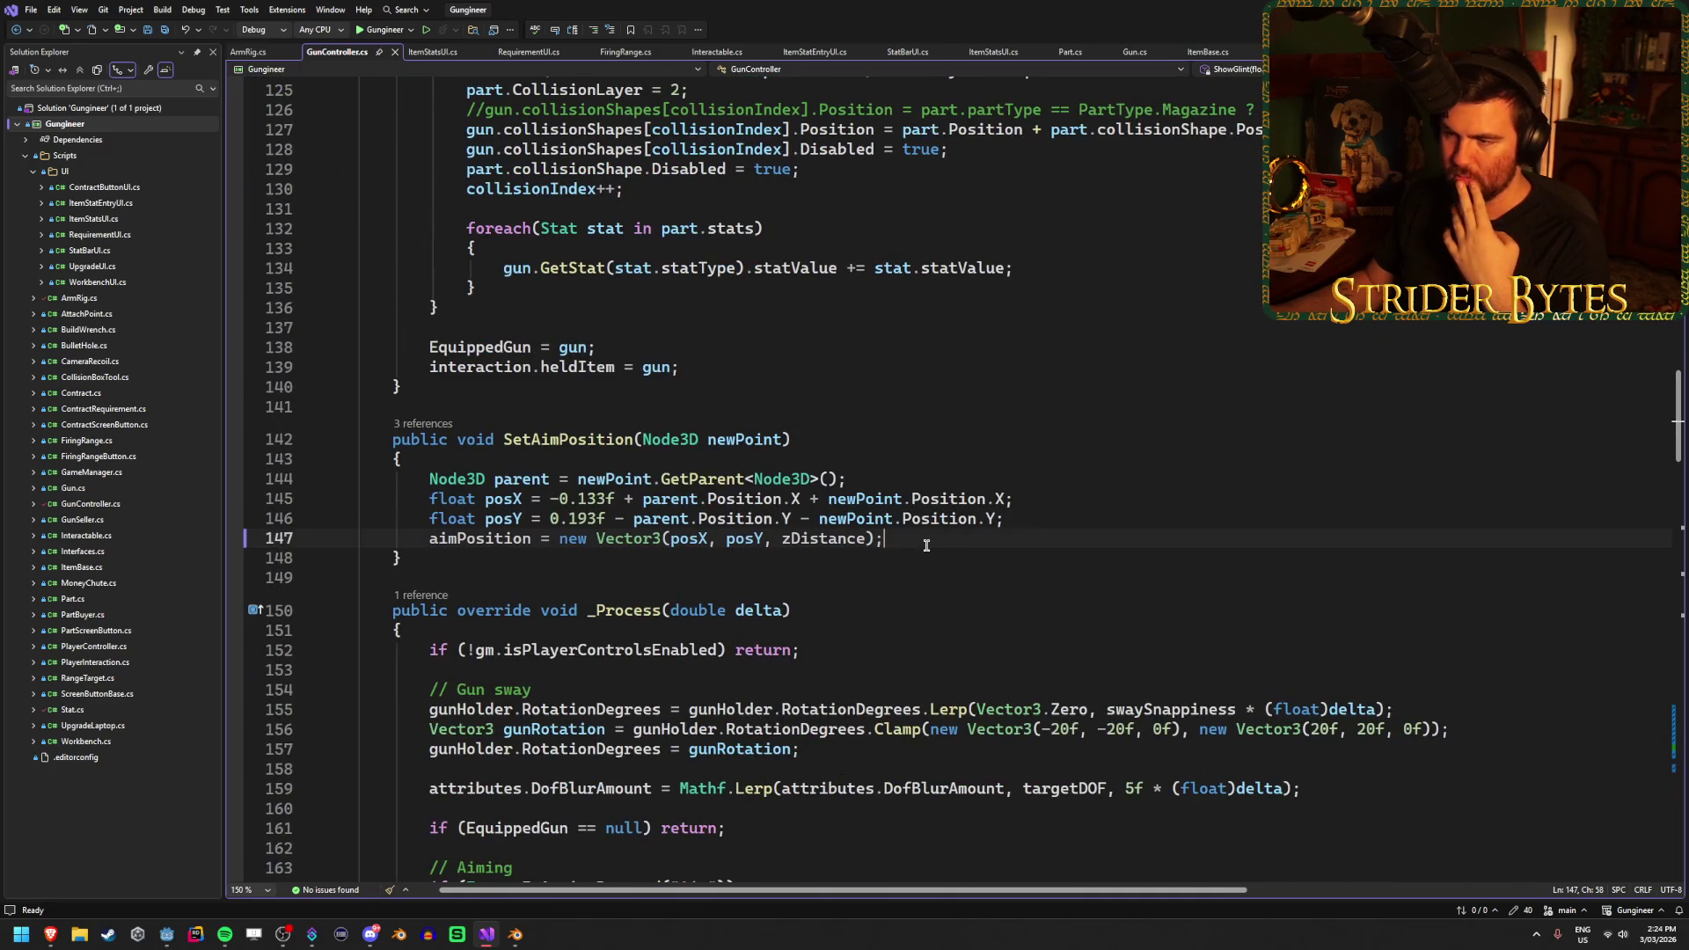
scroll(926, 545, "down", 3)
scroll(753, 561, "down", 2)
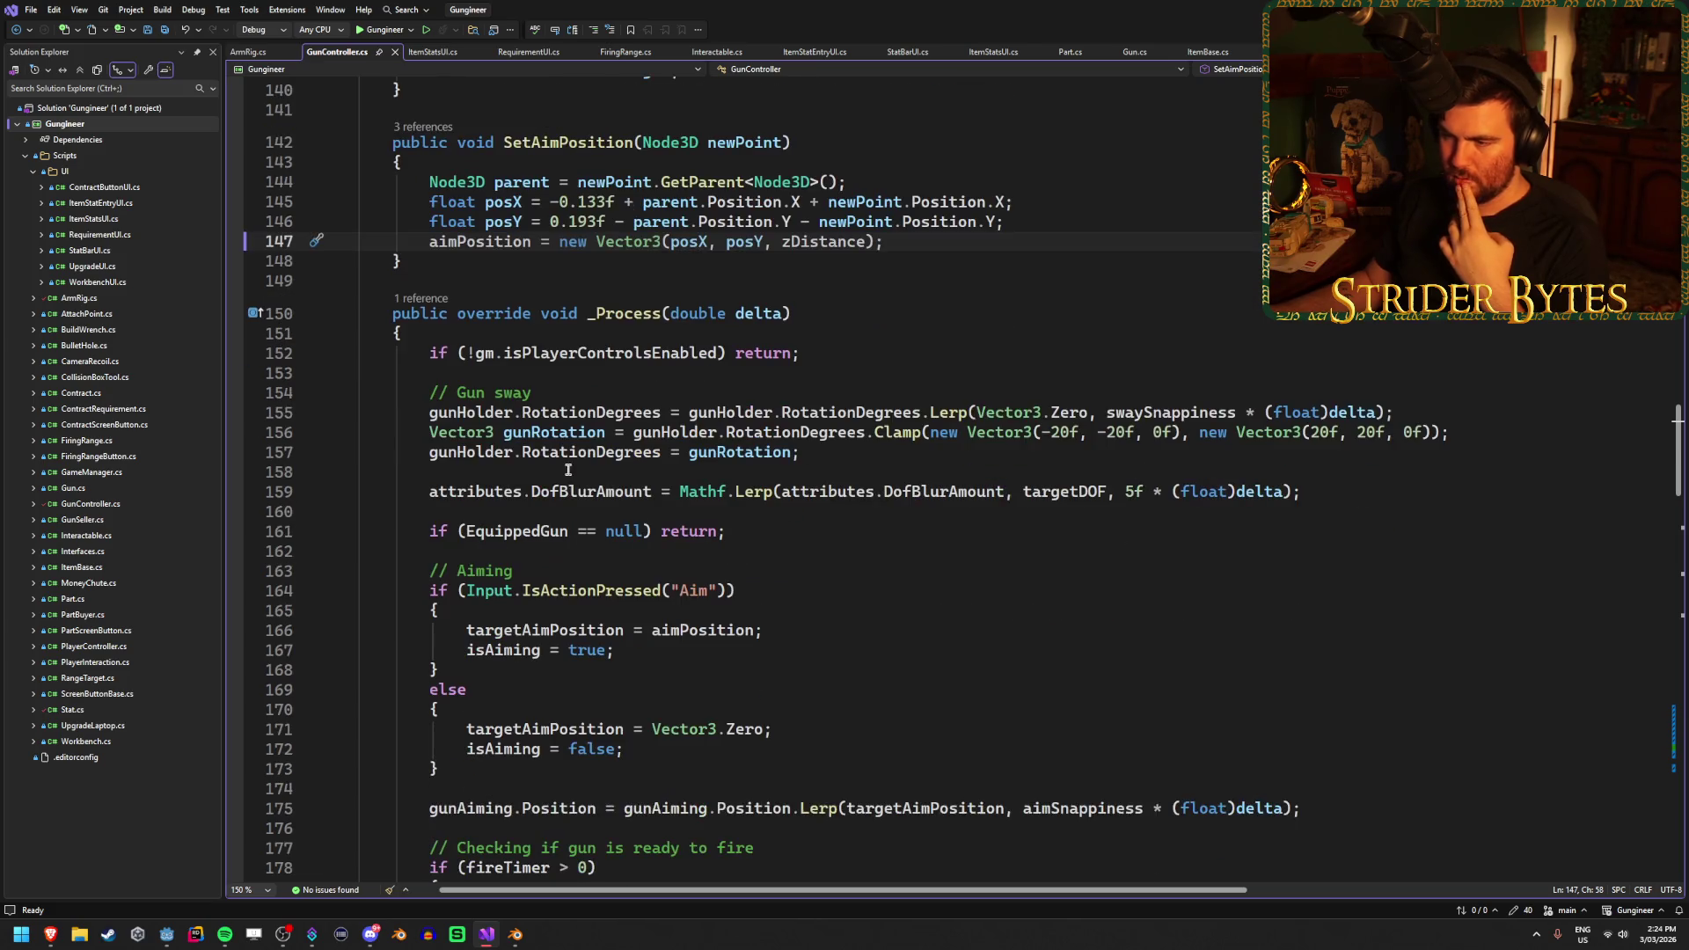
Inspect the attributes DofBlurAmount line in _Process and its assignment in _Ready, then return to Godot
left_click(493, 493)
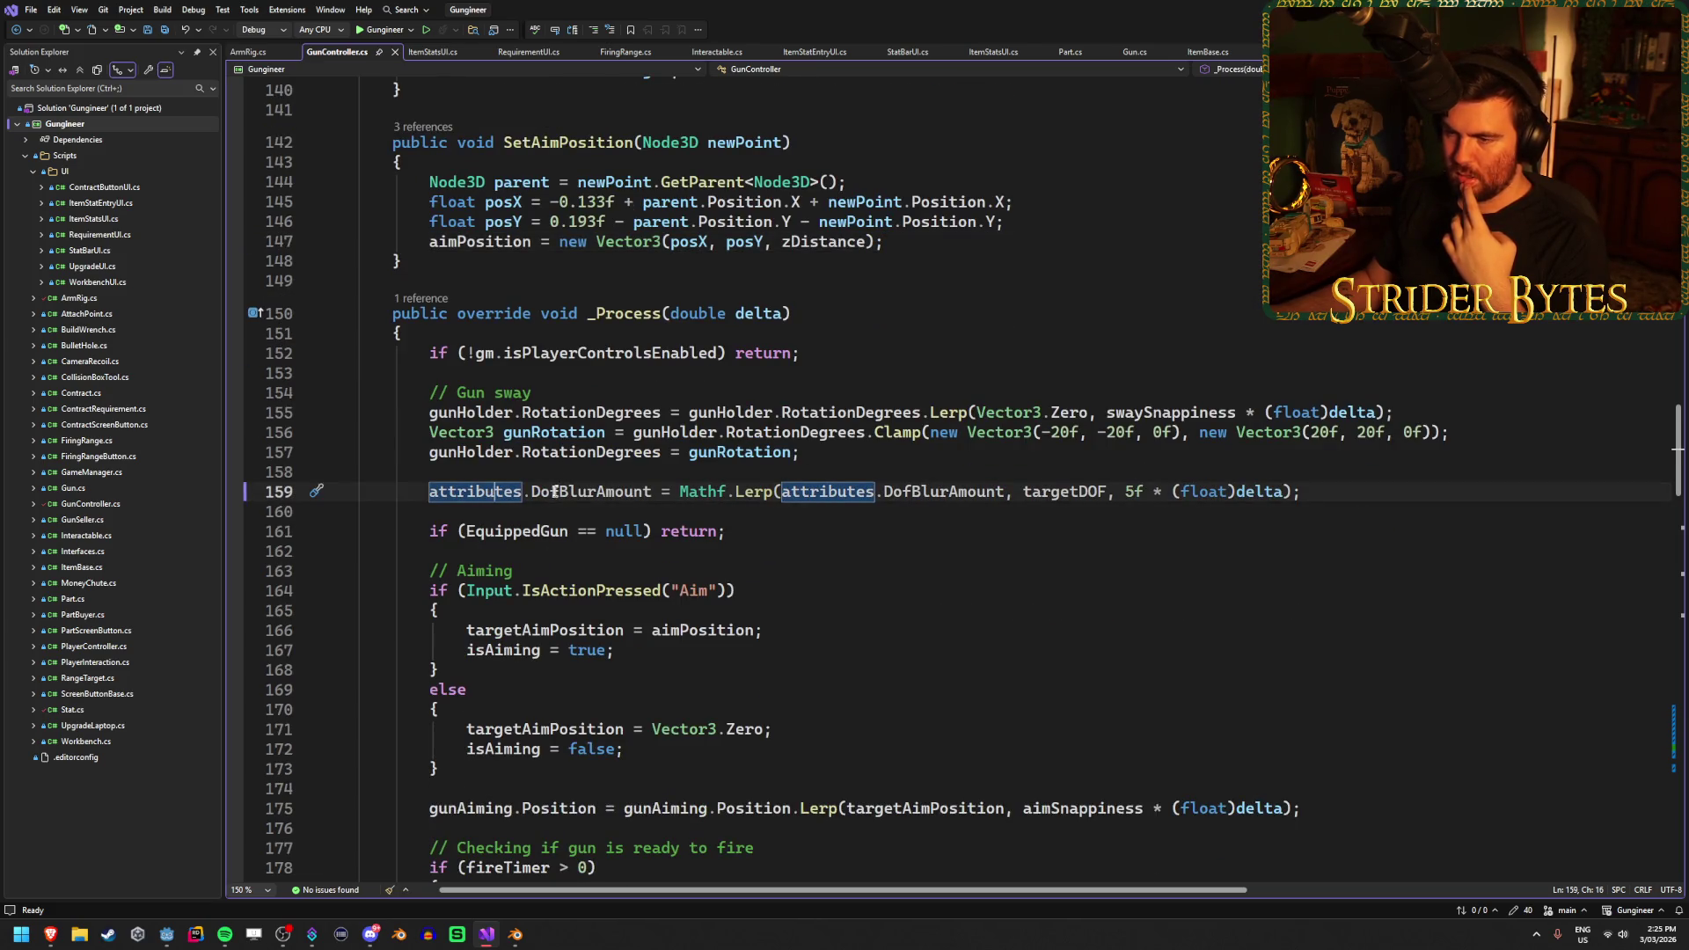
mouse_move(600, 491)
key("Right")
key("Right")
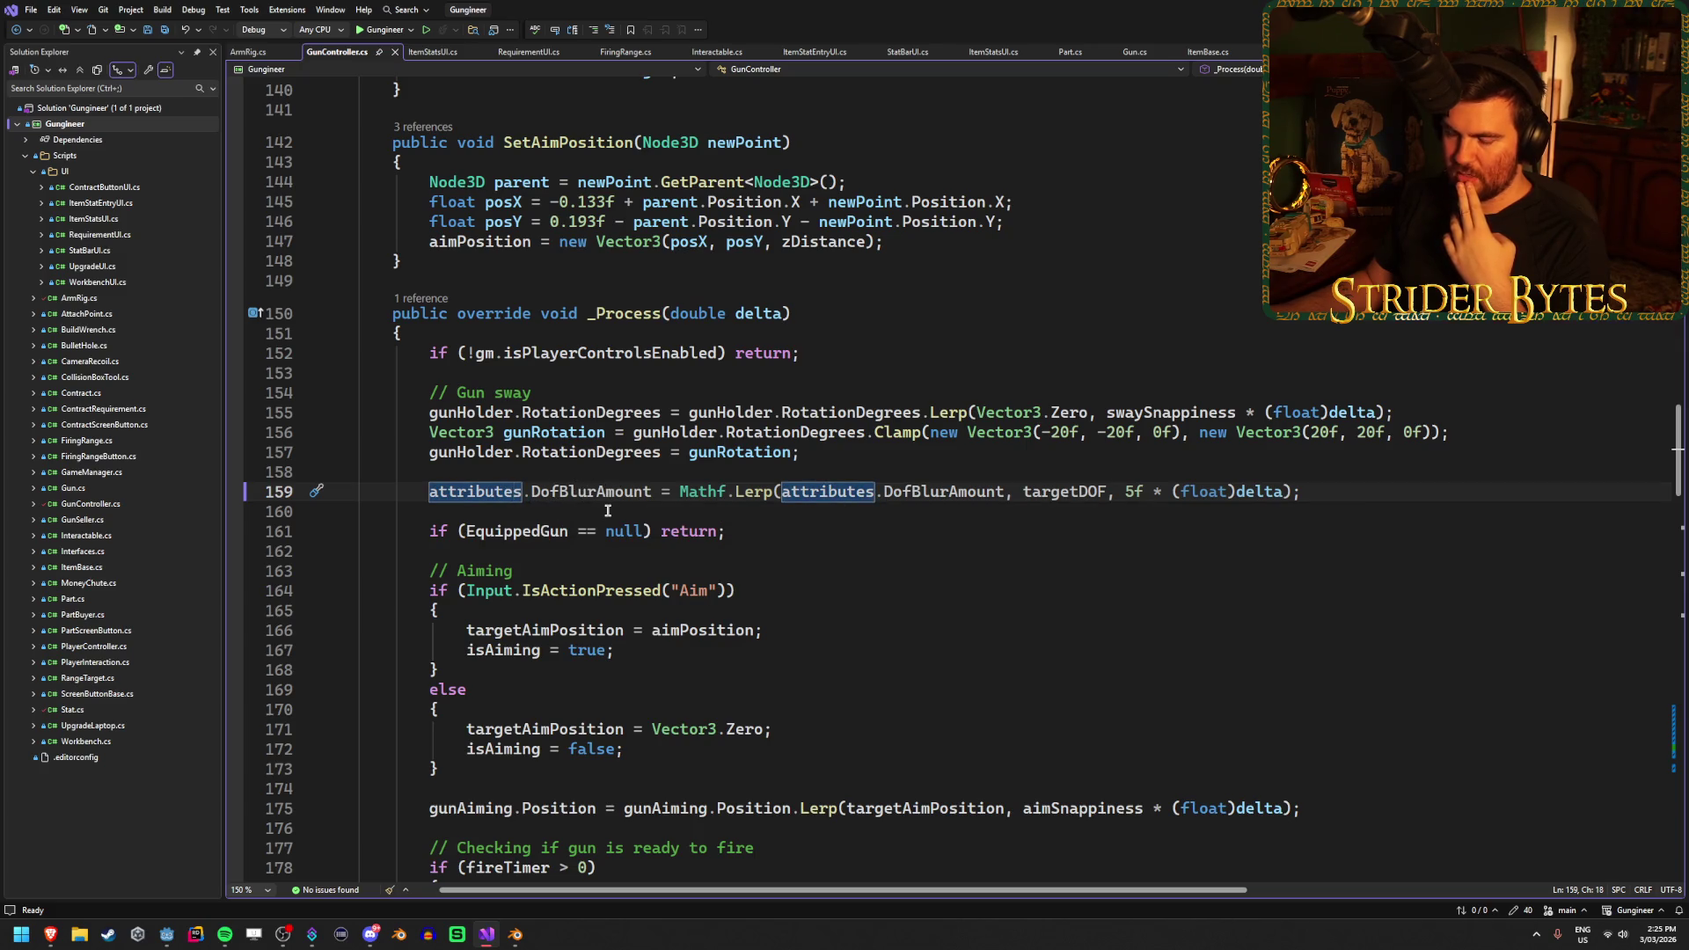
scroll(607, 511, "up", 20)
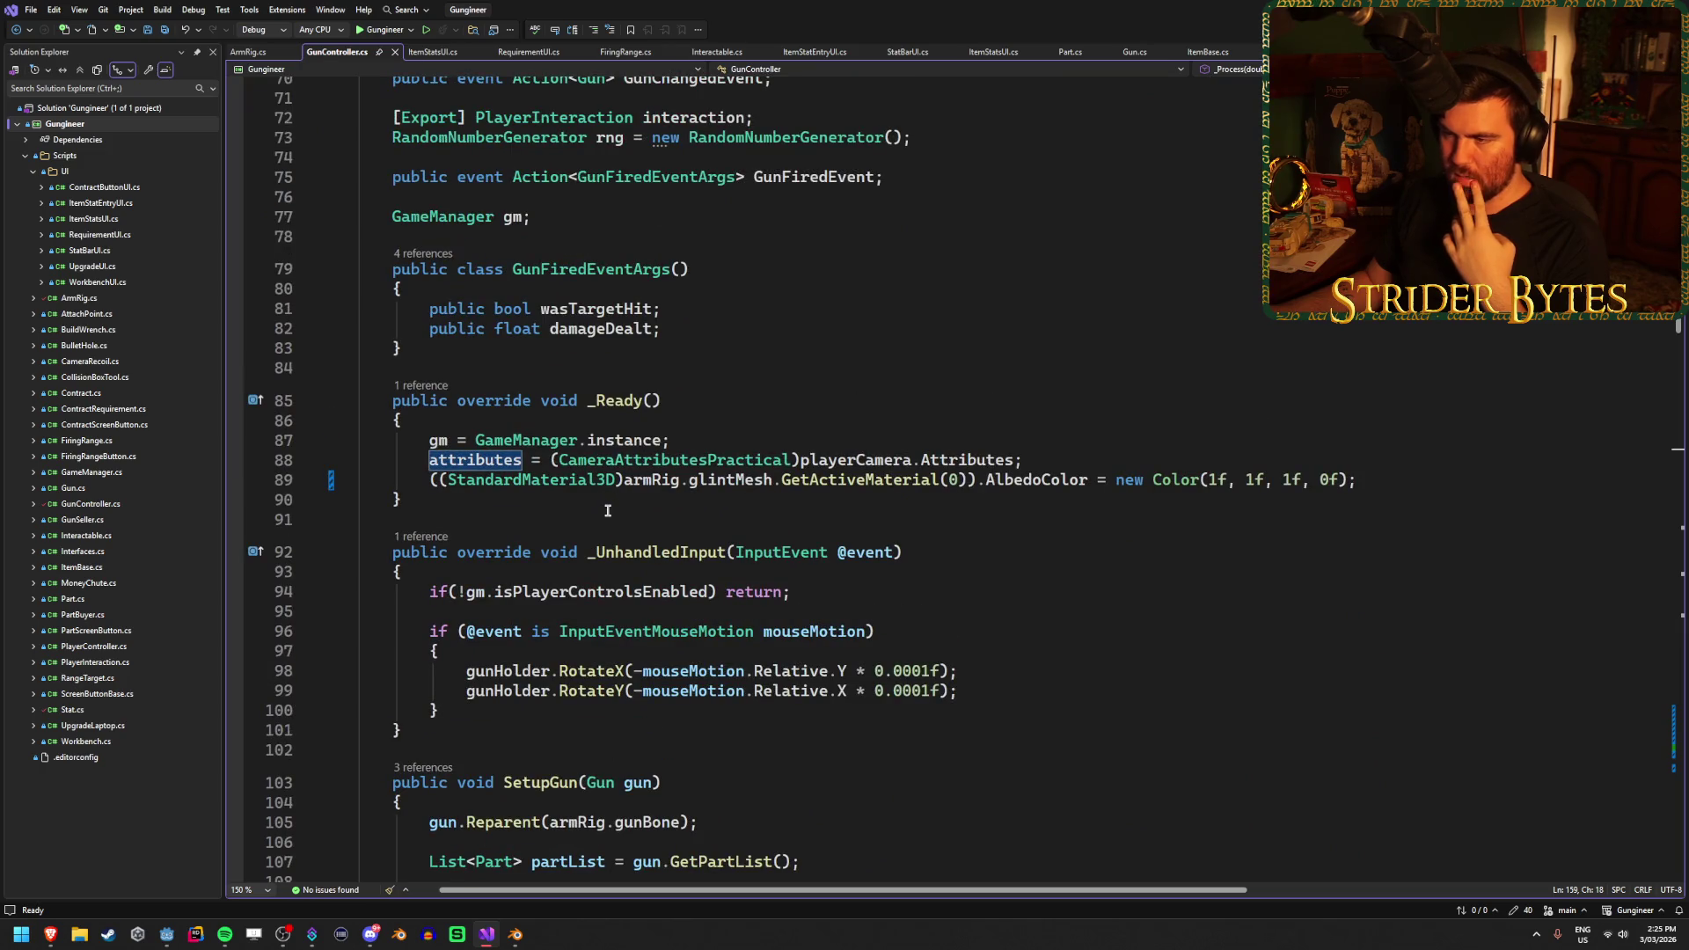
left_click(1060, 461)
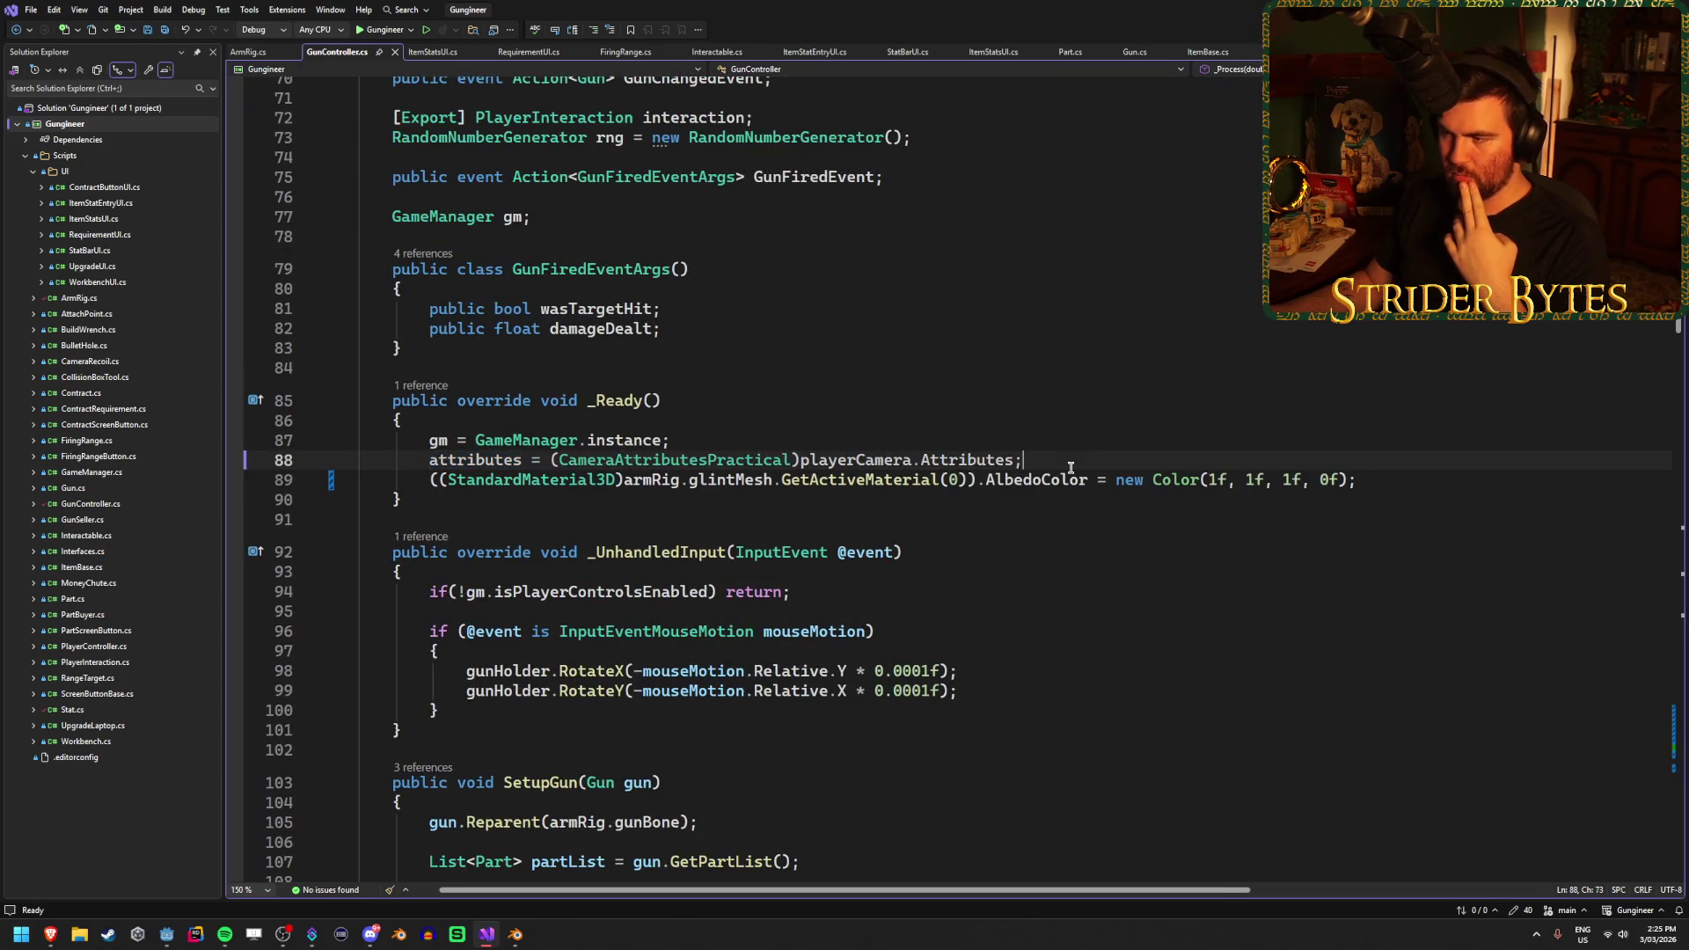
scroll(726, 528, "down", 16)
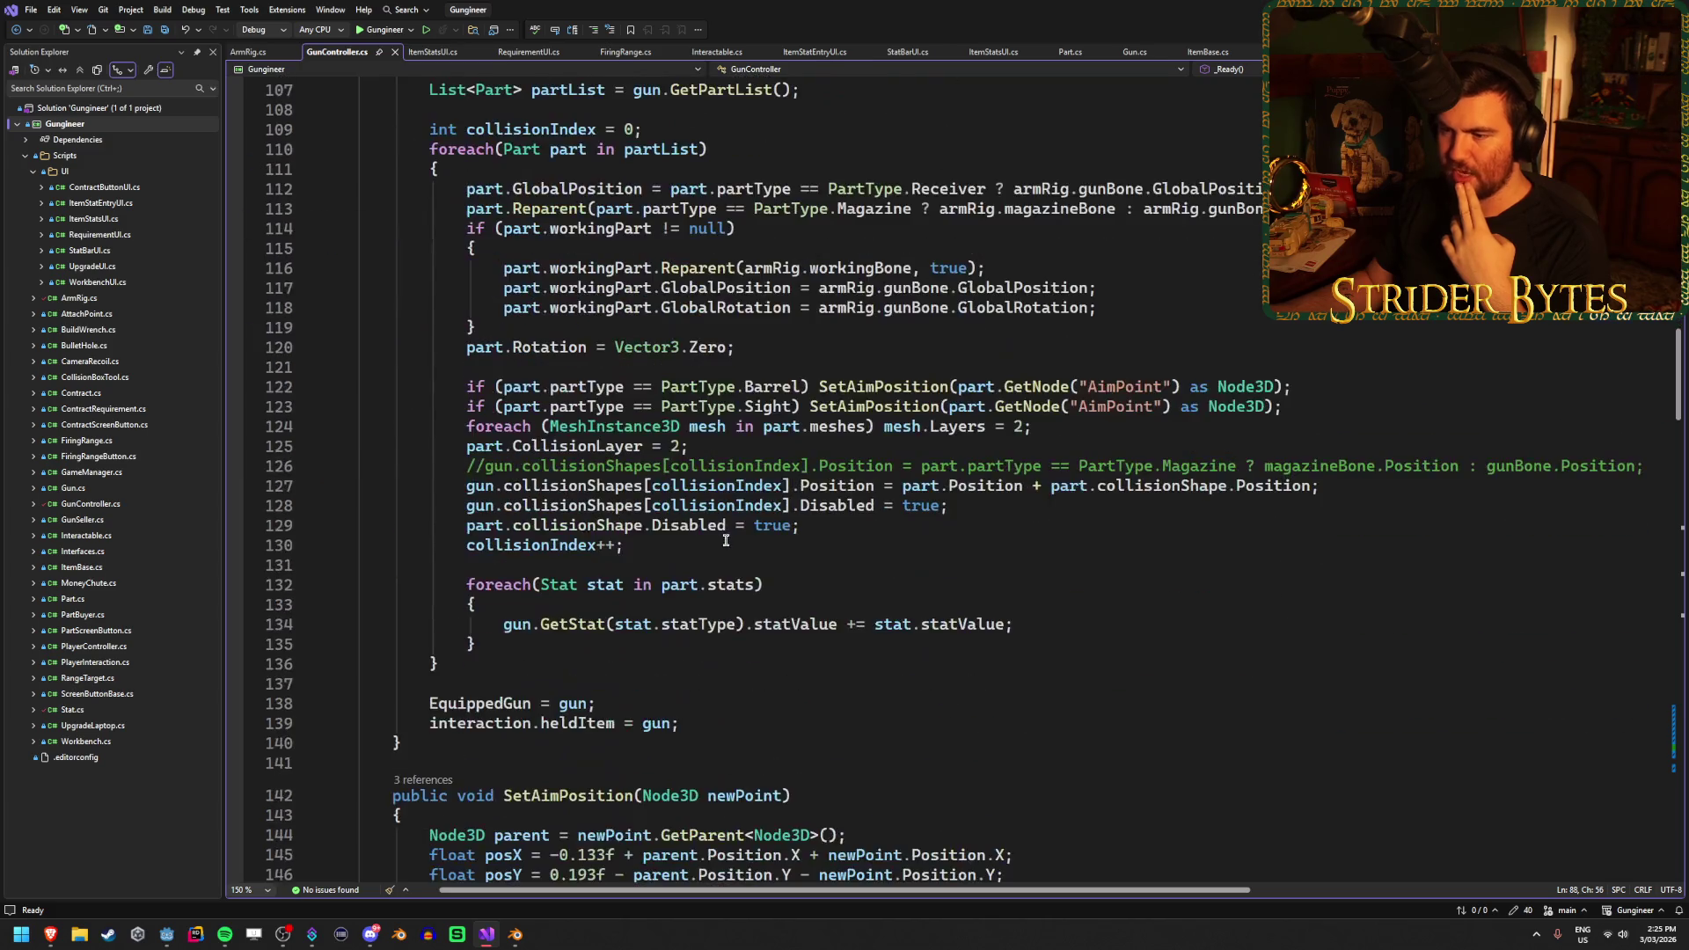
scroll(726, 539, "down", 3)
key("alt+Tab")
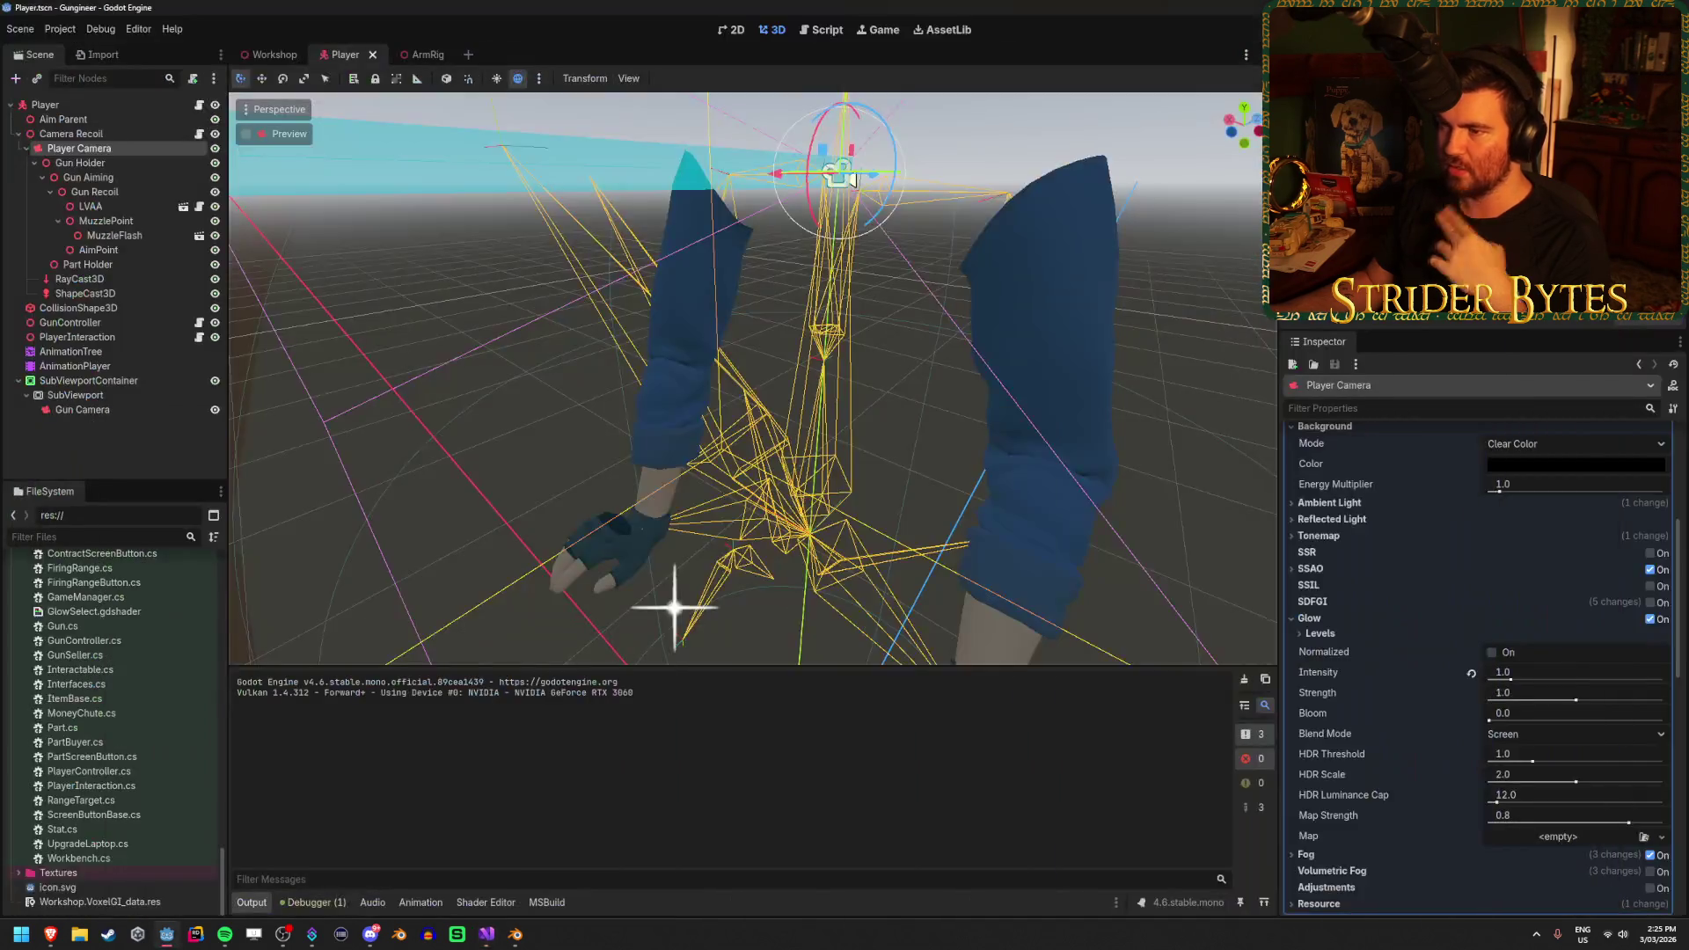
Switch the selection from the Gun Camera back to the Player Camera node
left_click(159, 420)
left_click(167, 409)
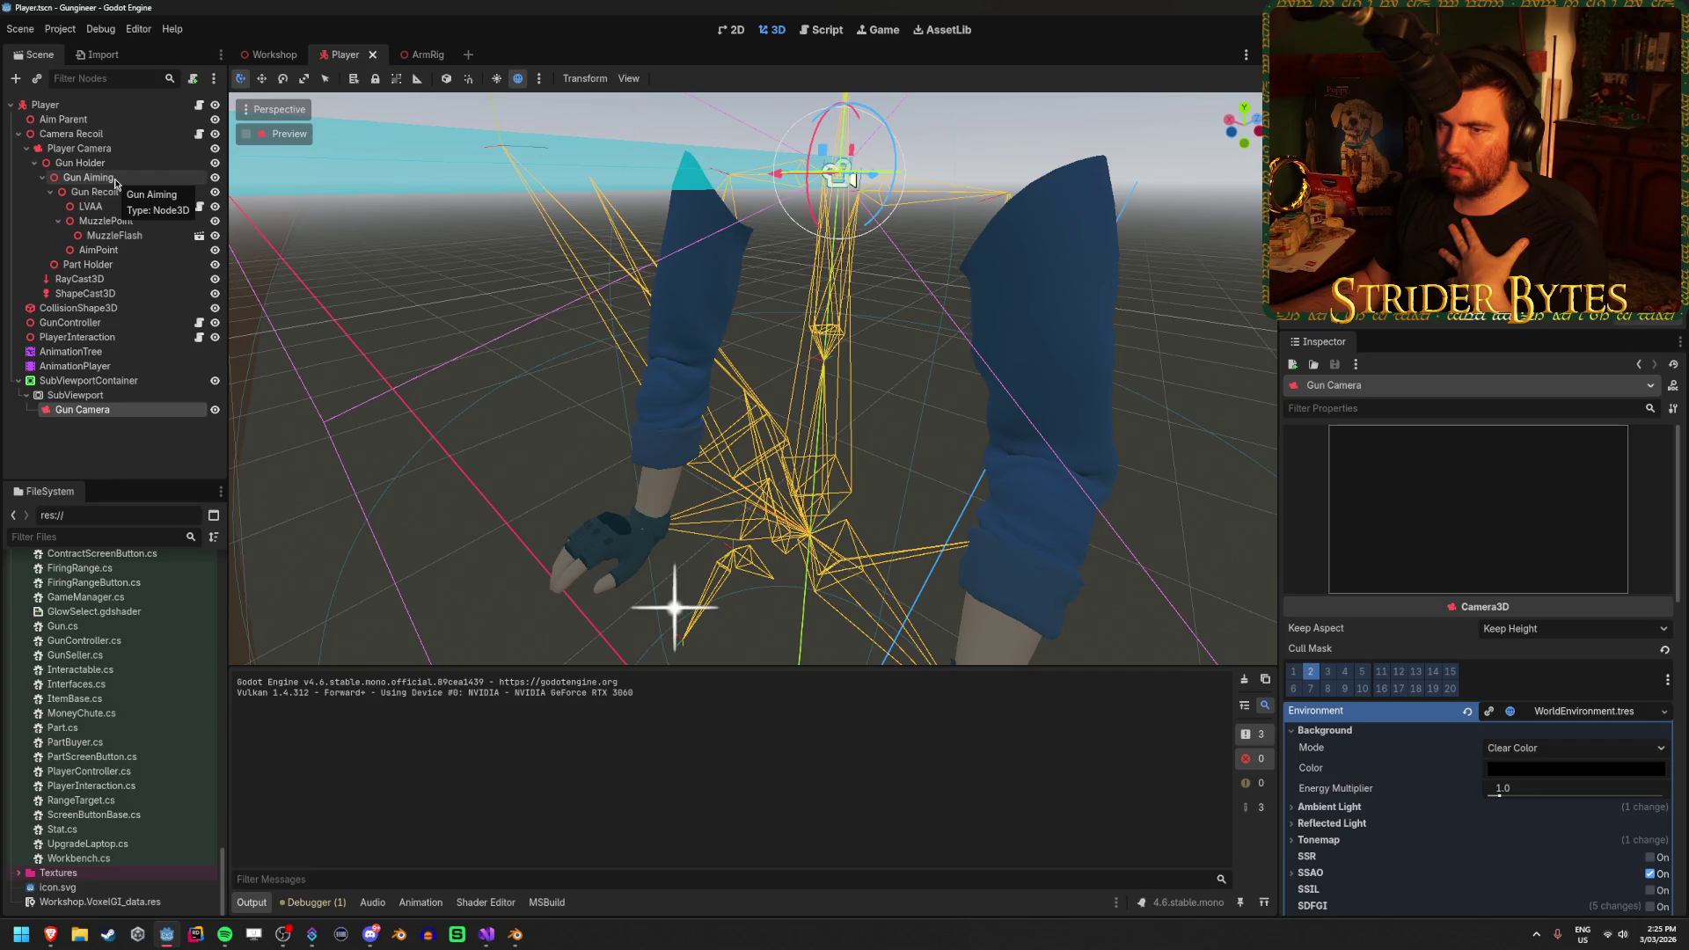
left_click(113, 149)
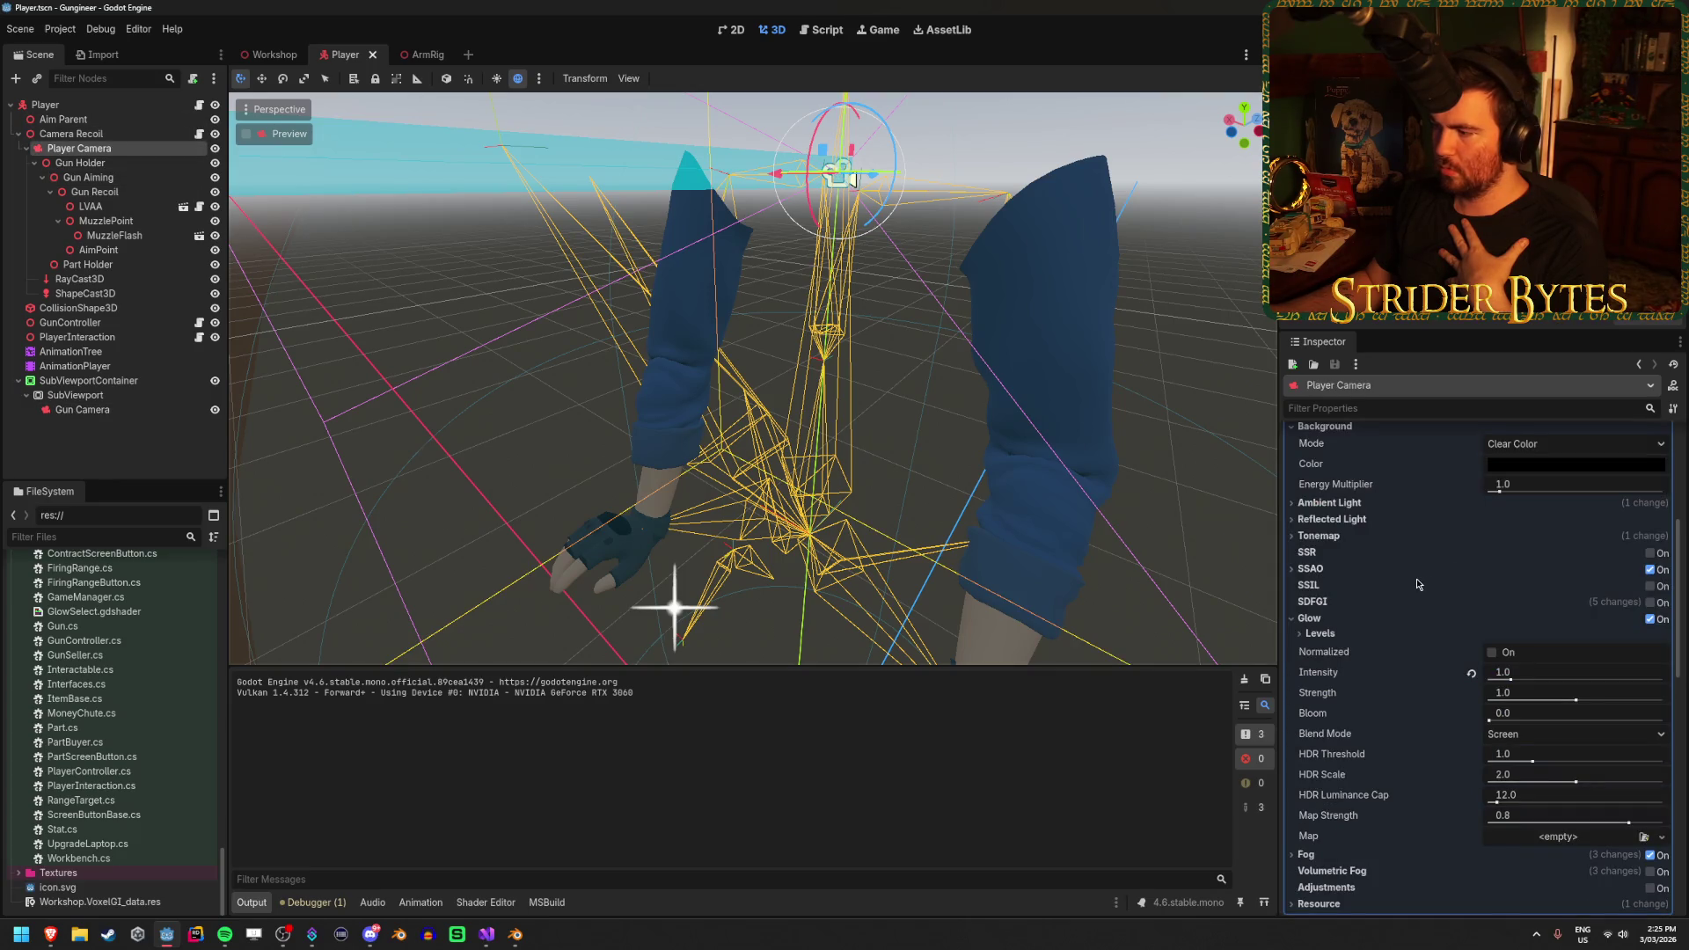
scroll(1417, 578, "up", 4)
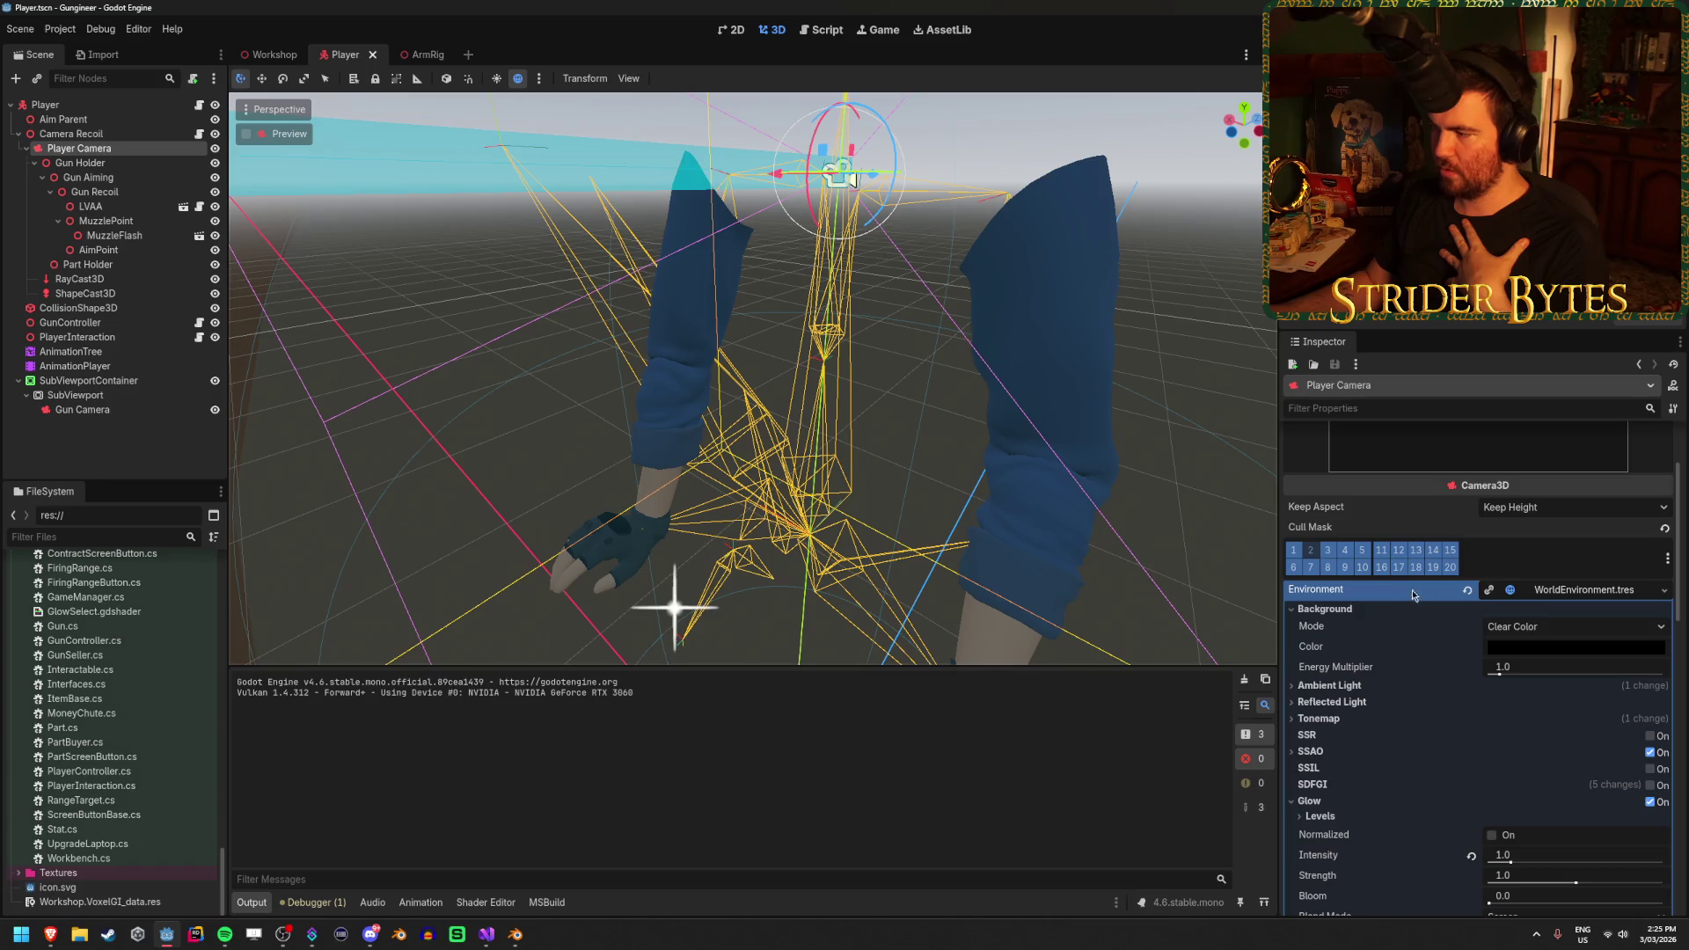
Show the Player Camera's DOF Blur attributes, try amount 0.33, then revert it to 0.0
left_click(1412, 590)
left_click(1412, 609)
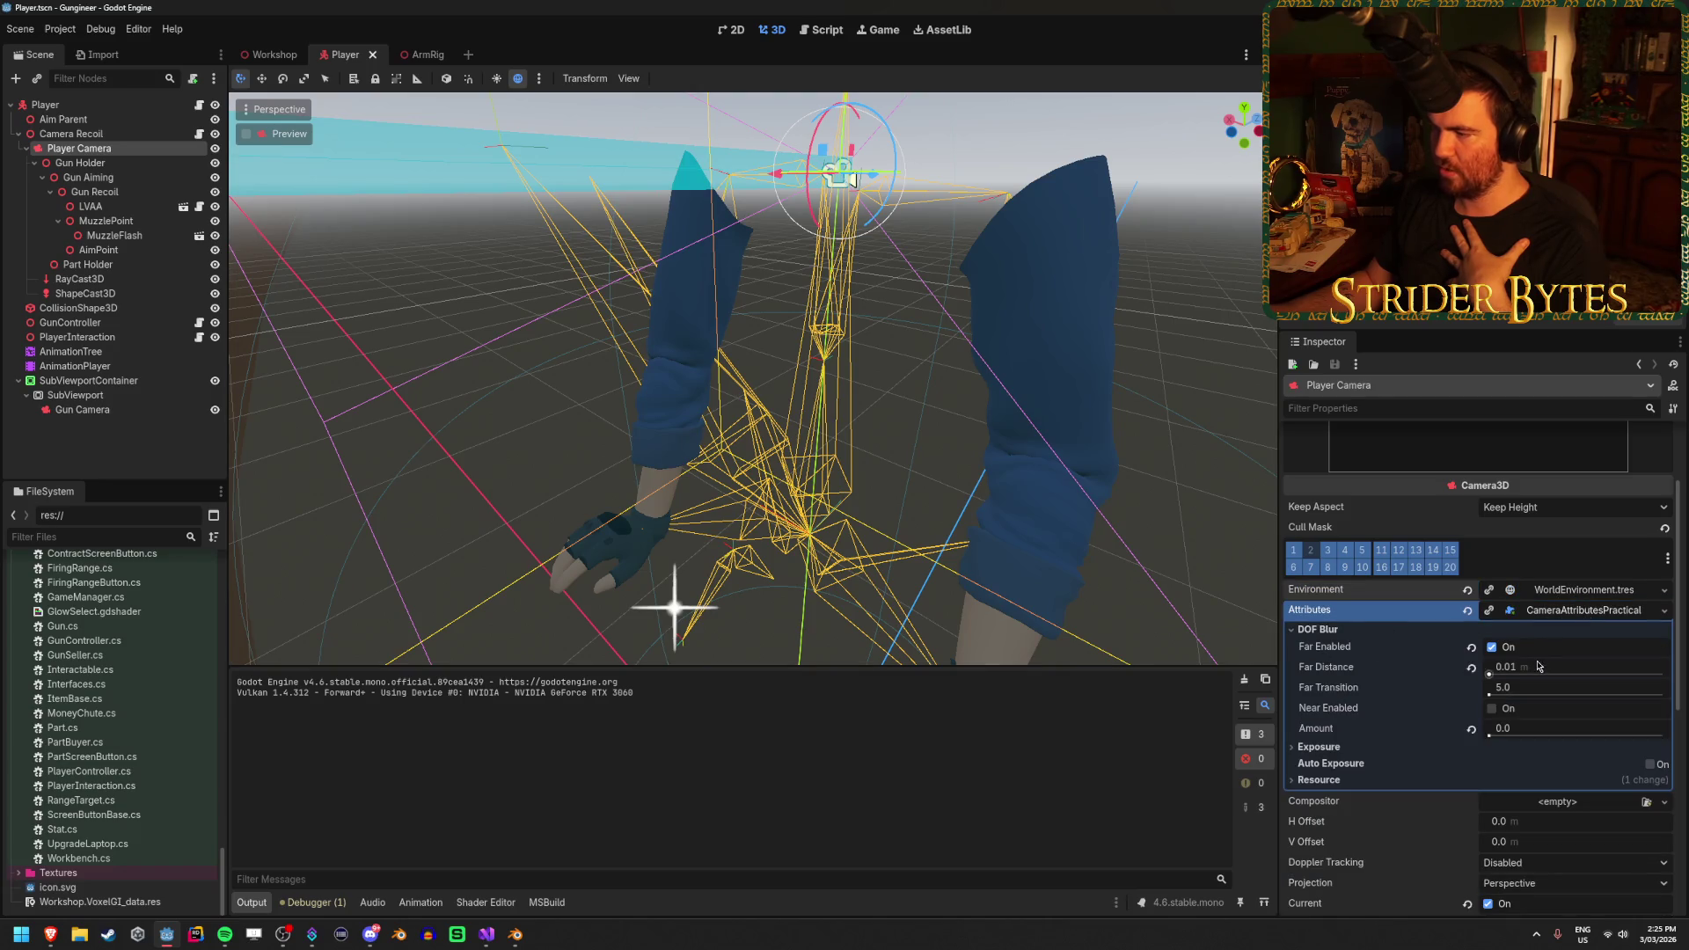
left_click_drag(1500, 729, 1572, 741)
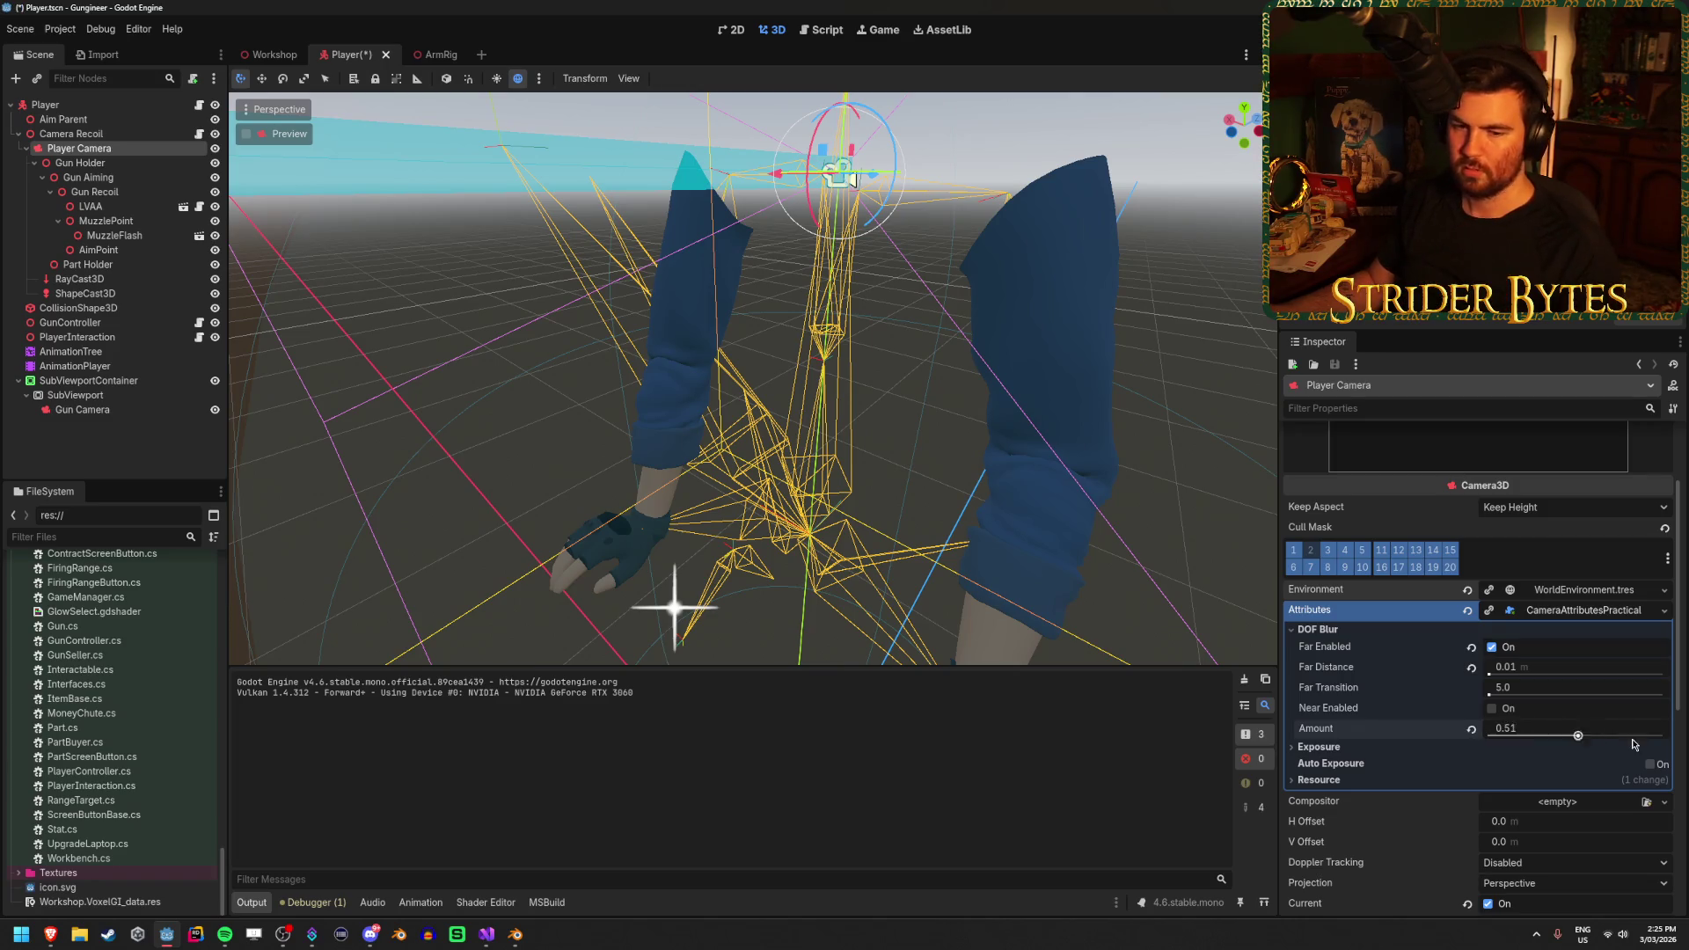
key("ctrl+z")
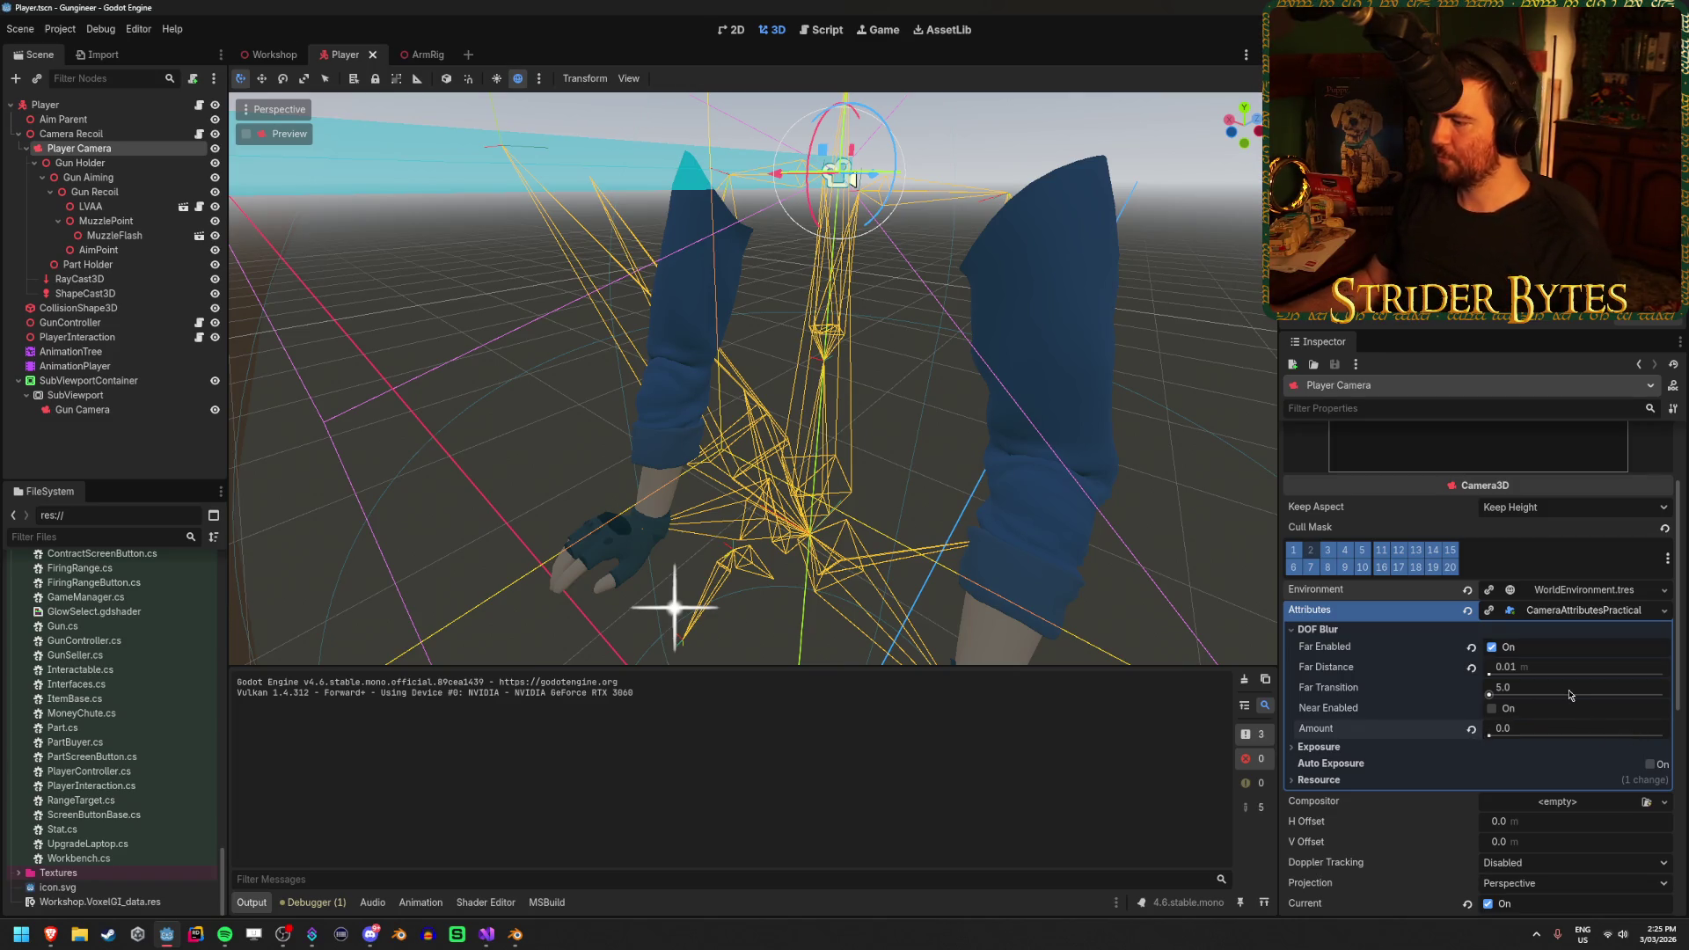
mouse_move(1344, 714)
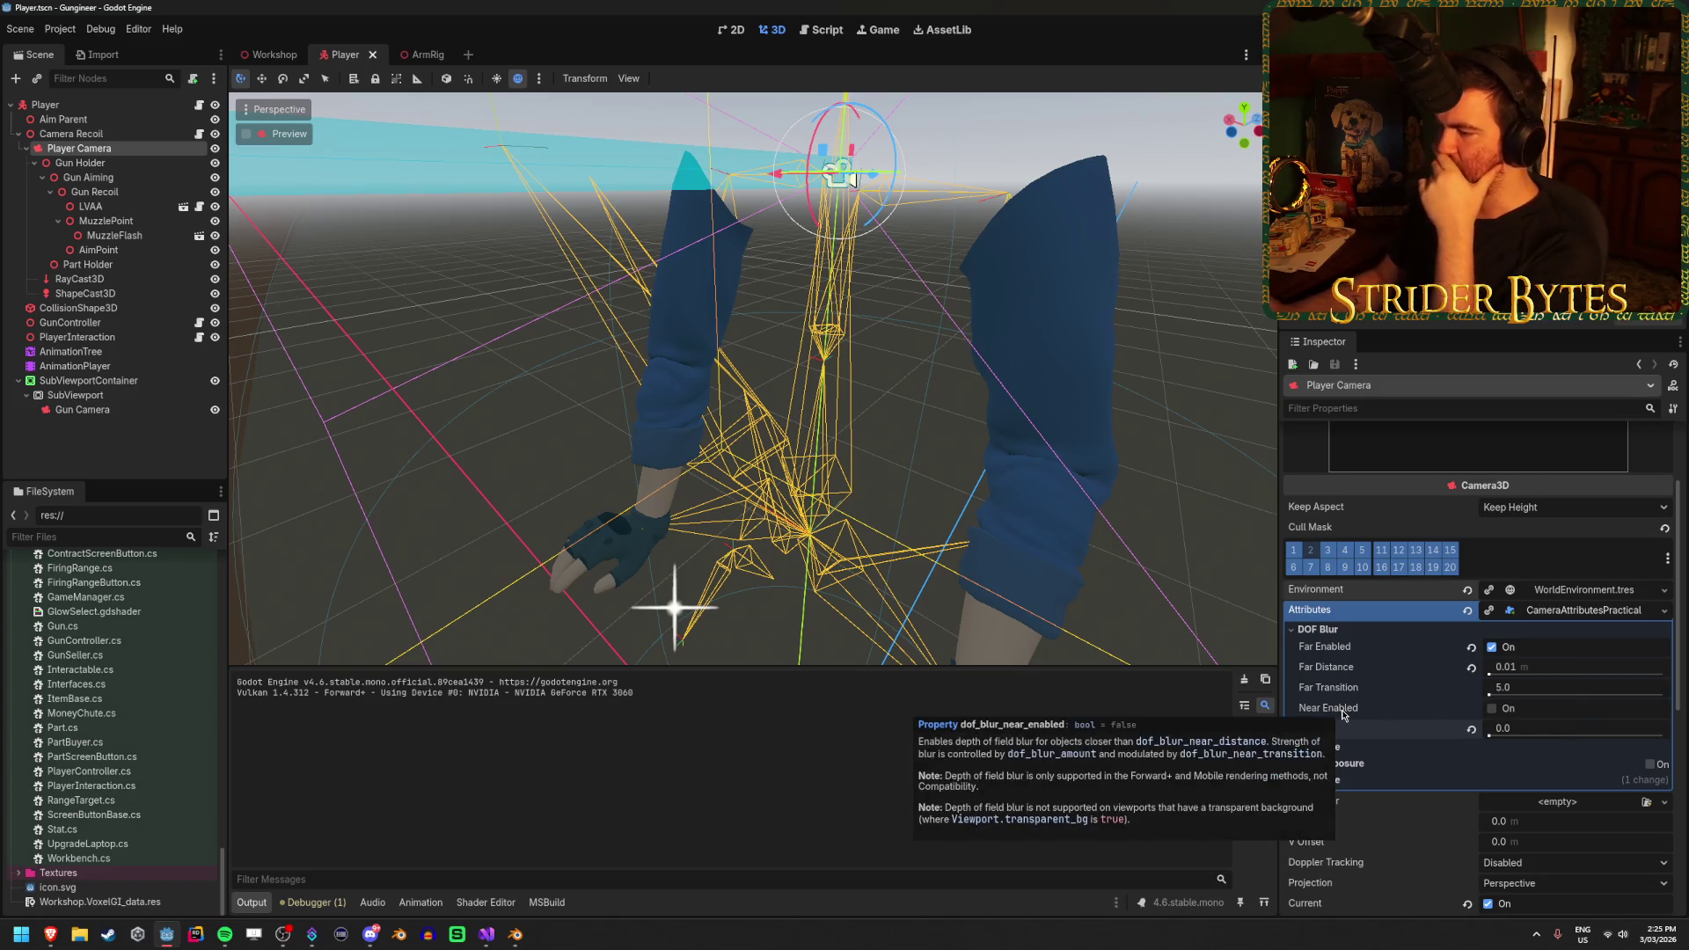
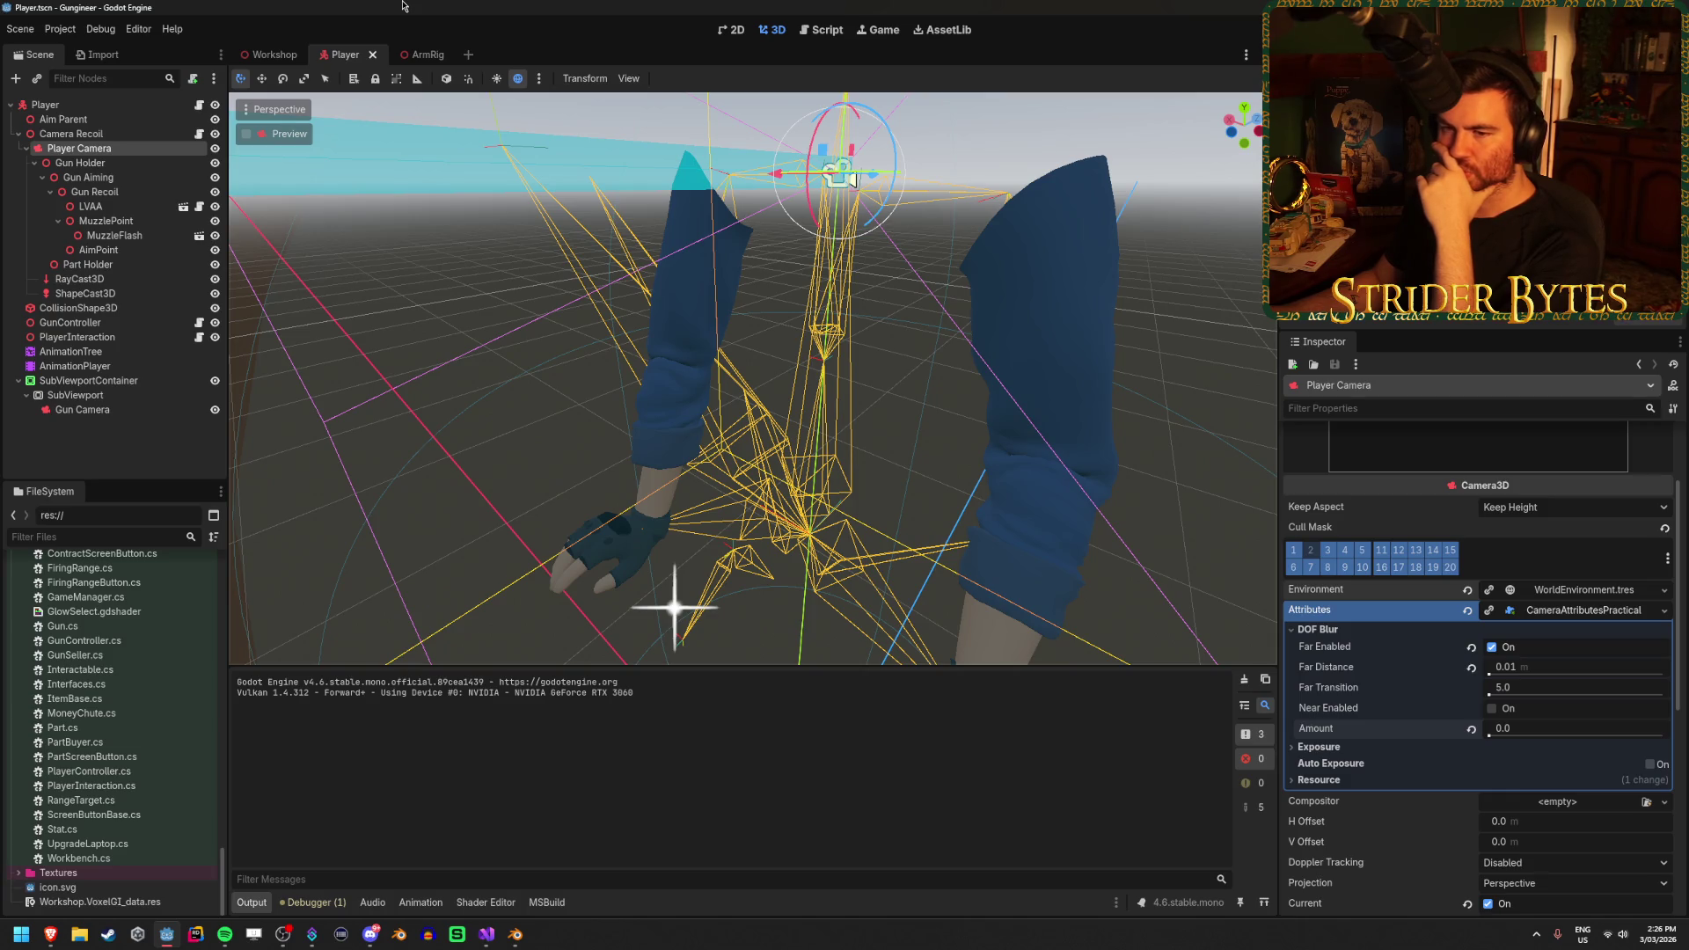
Switch to the ArmRig scene and select ReloadGlint under Gun Bone to view its properties
left_click(420, 55)
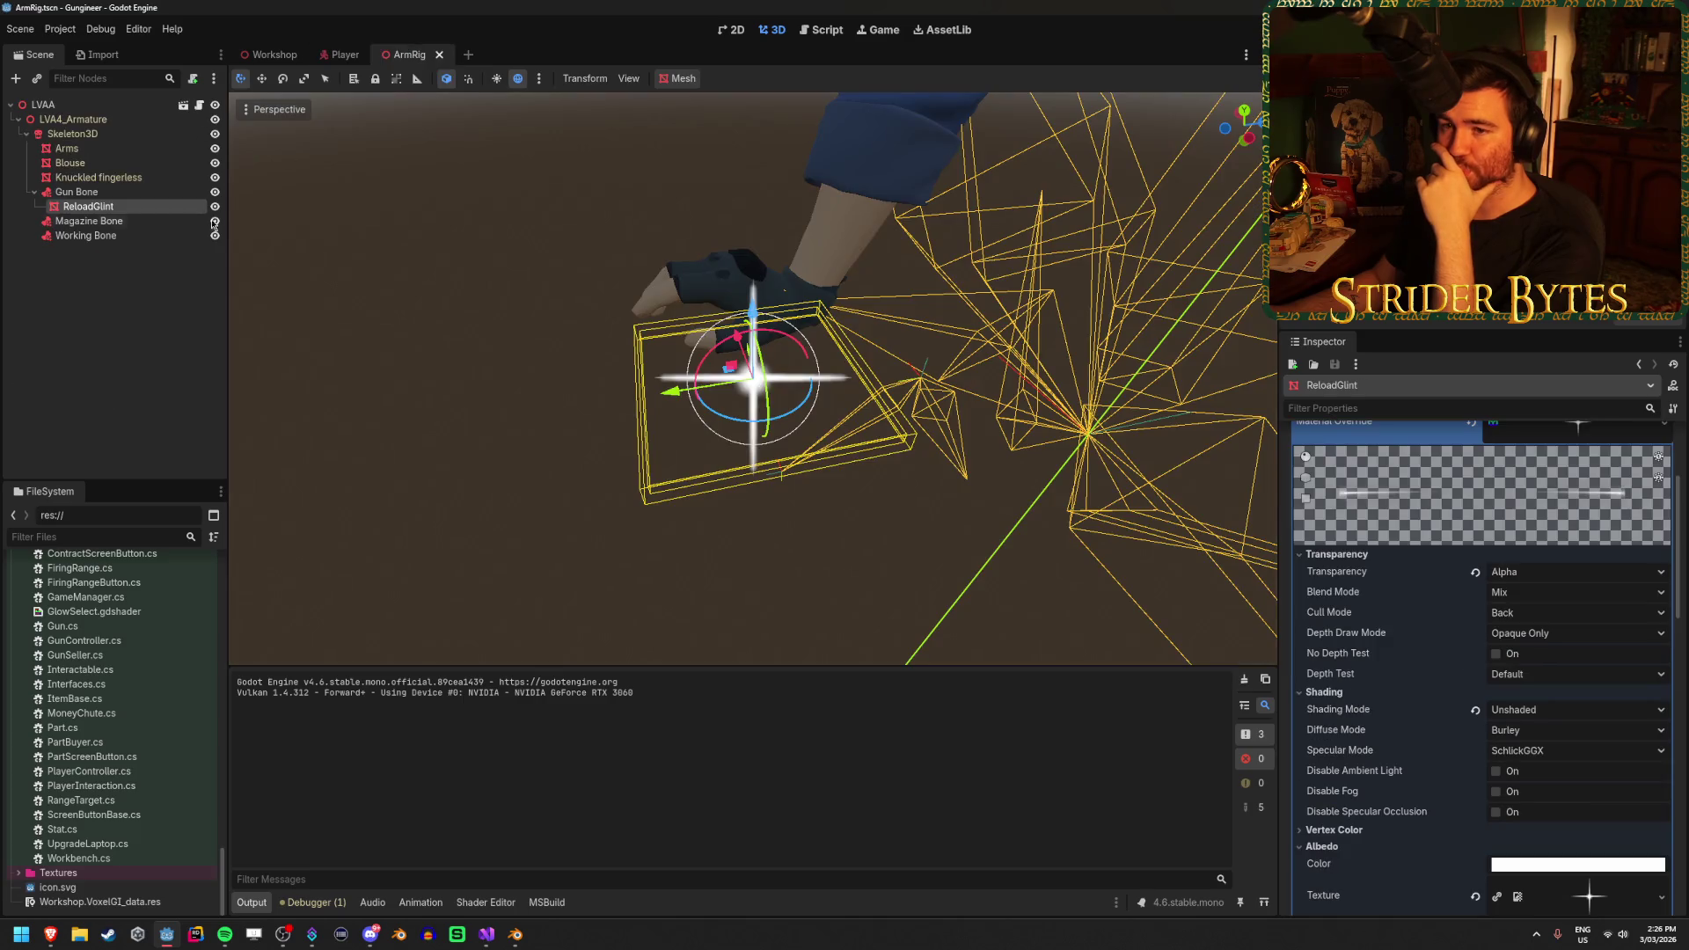
left_click(139, 213)
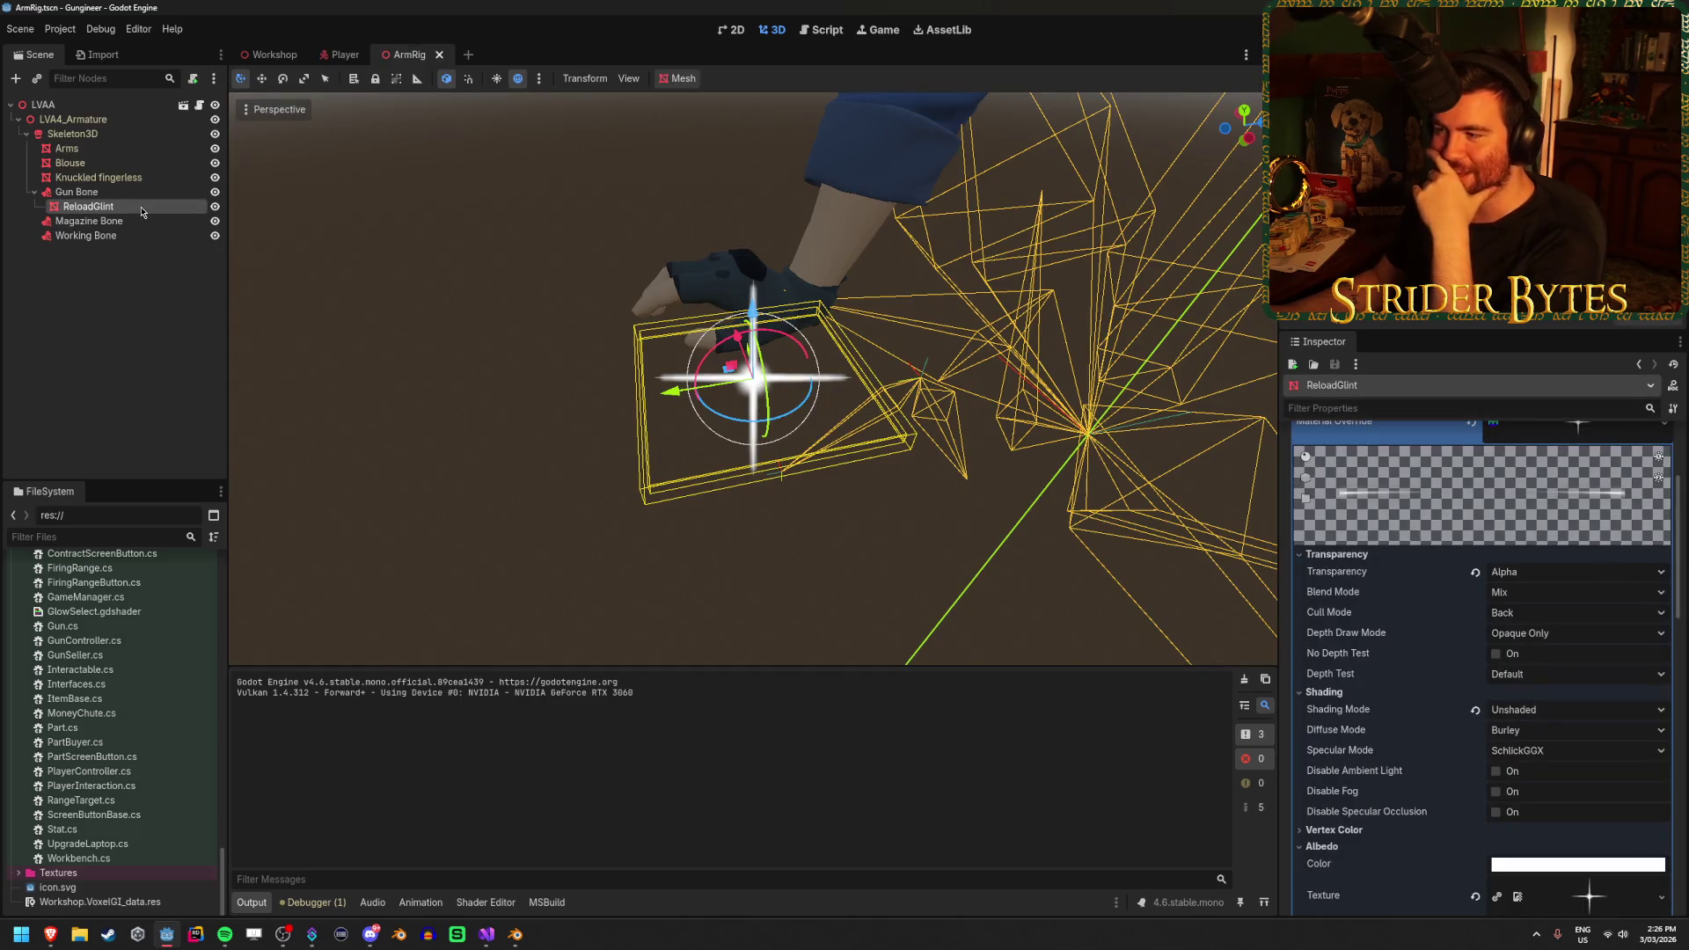
scroll(1493, 661, "up", 3)
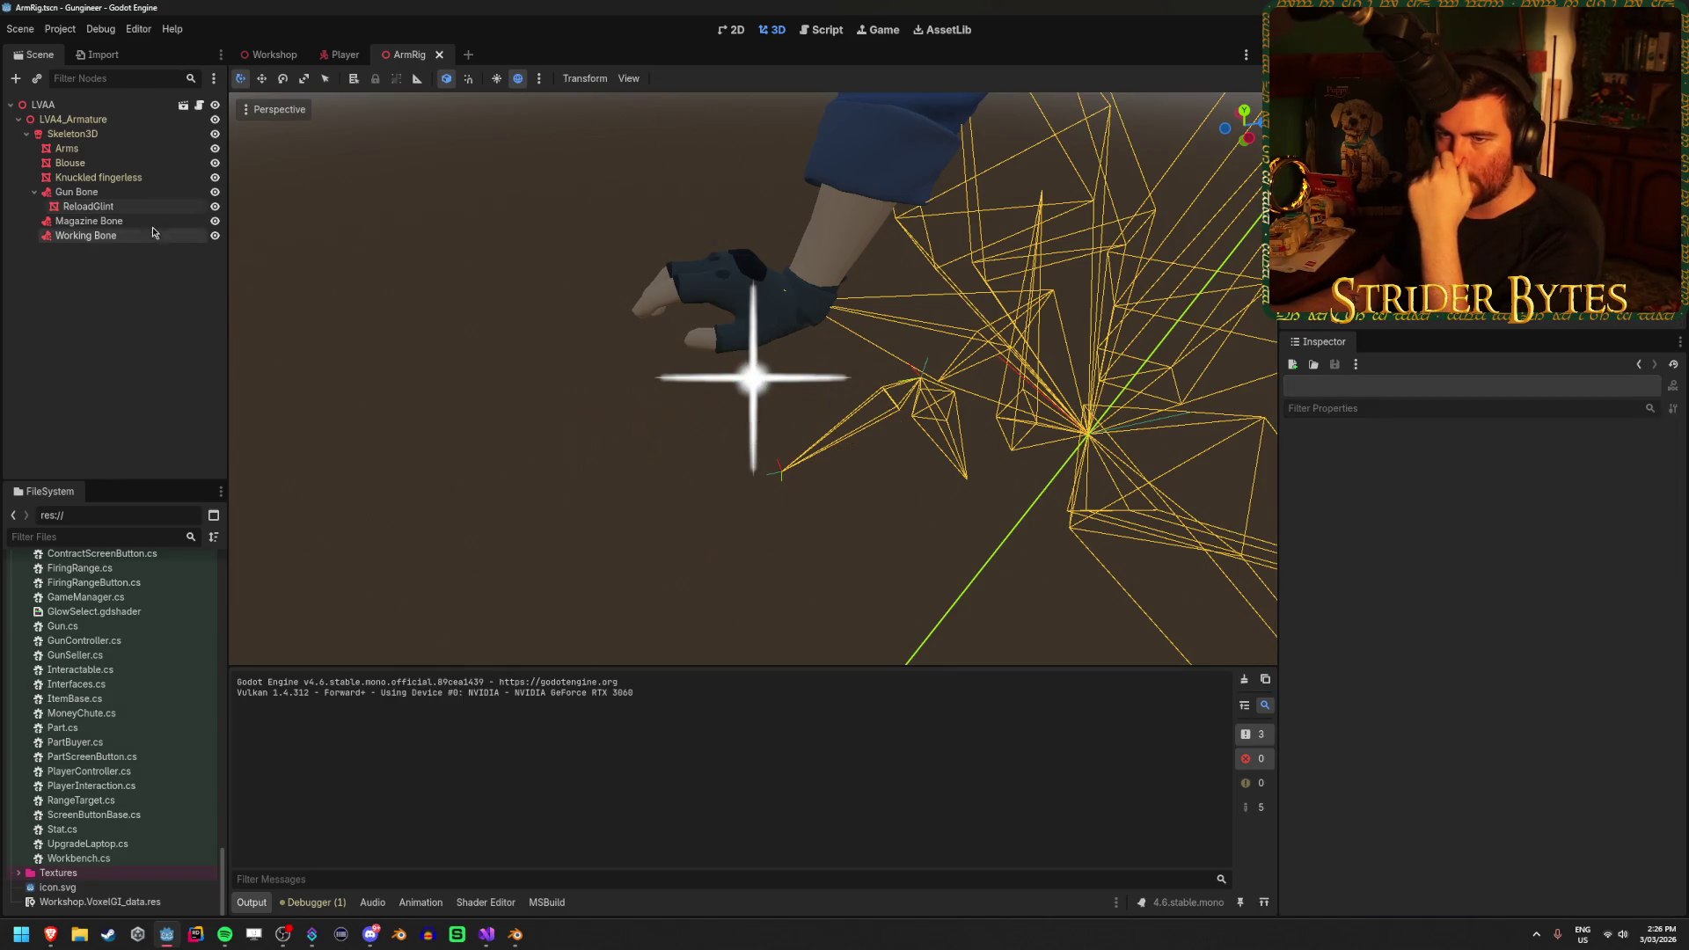
left_click(339, 61)
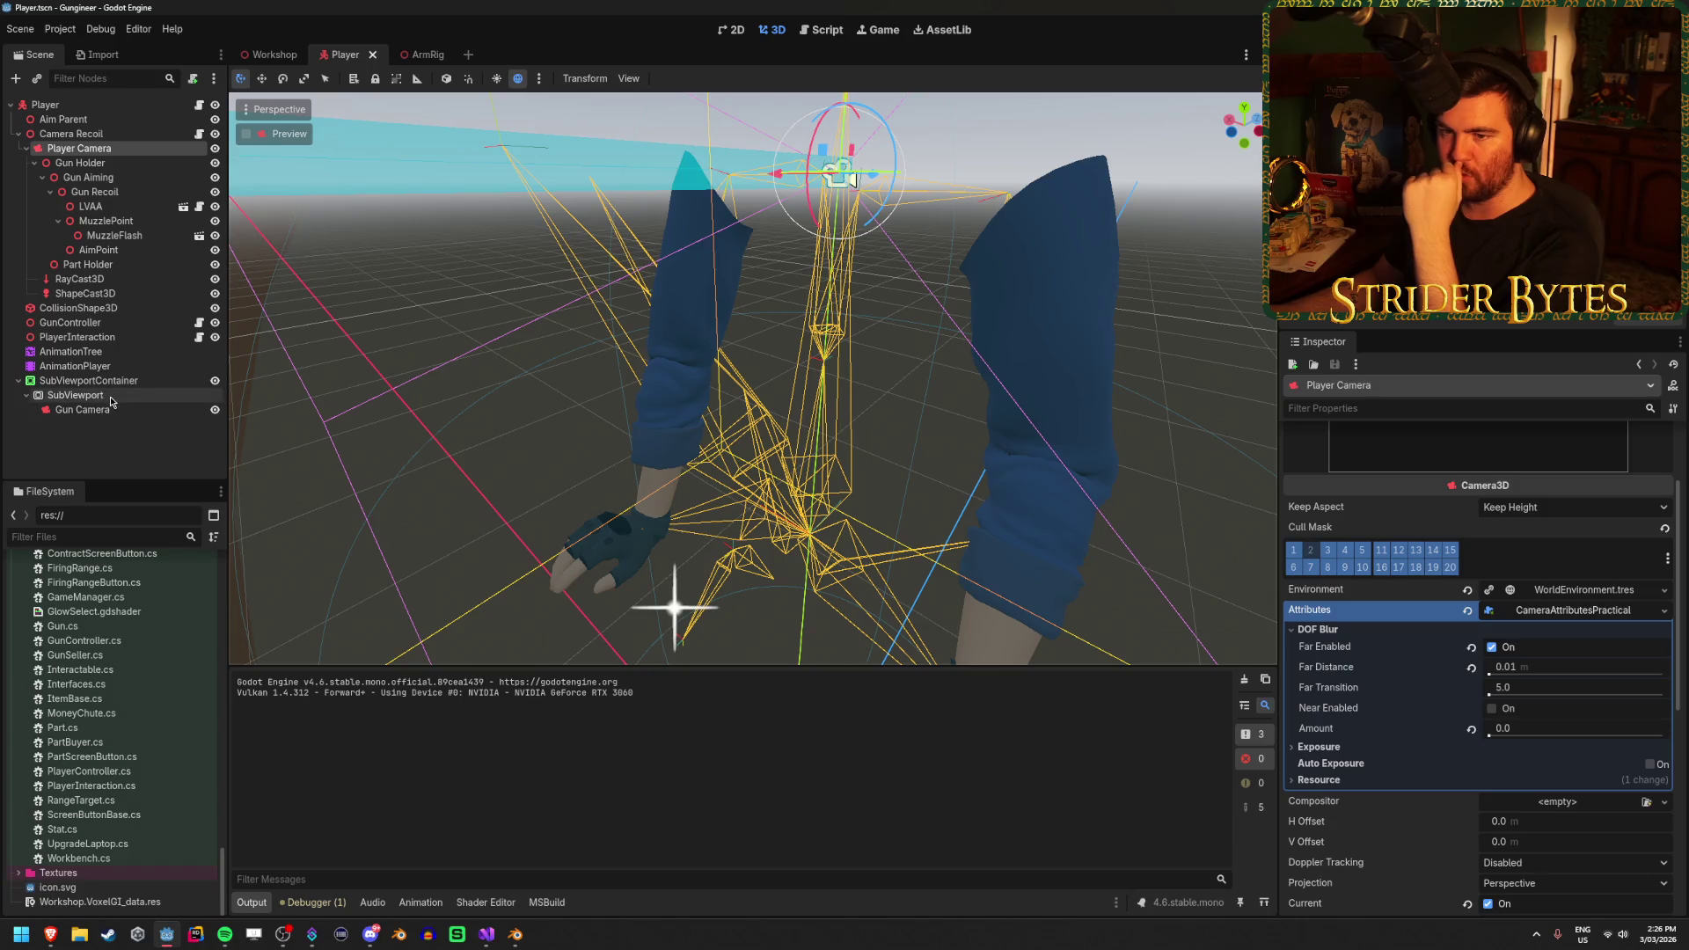
left_click(425, 60)
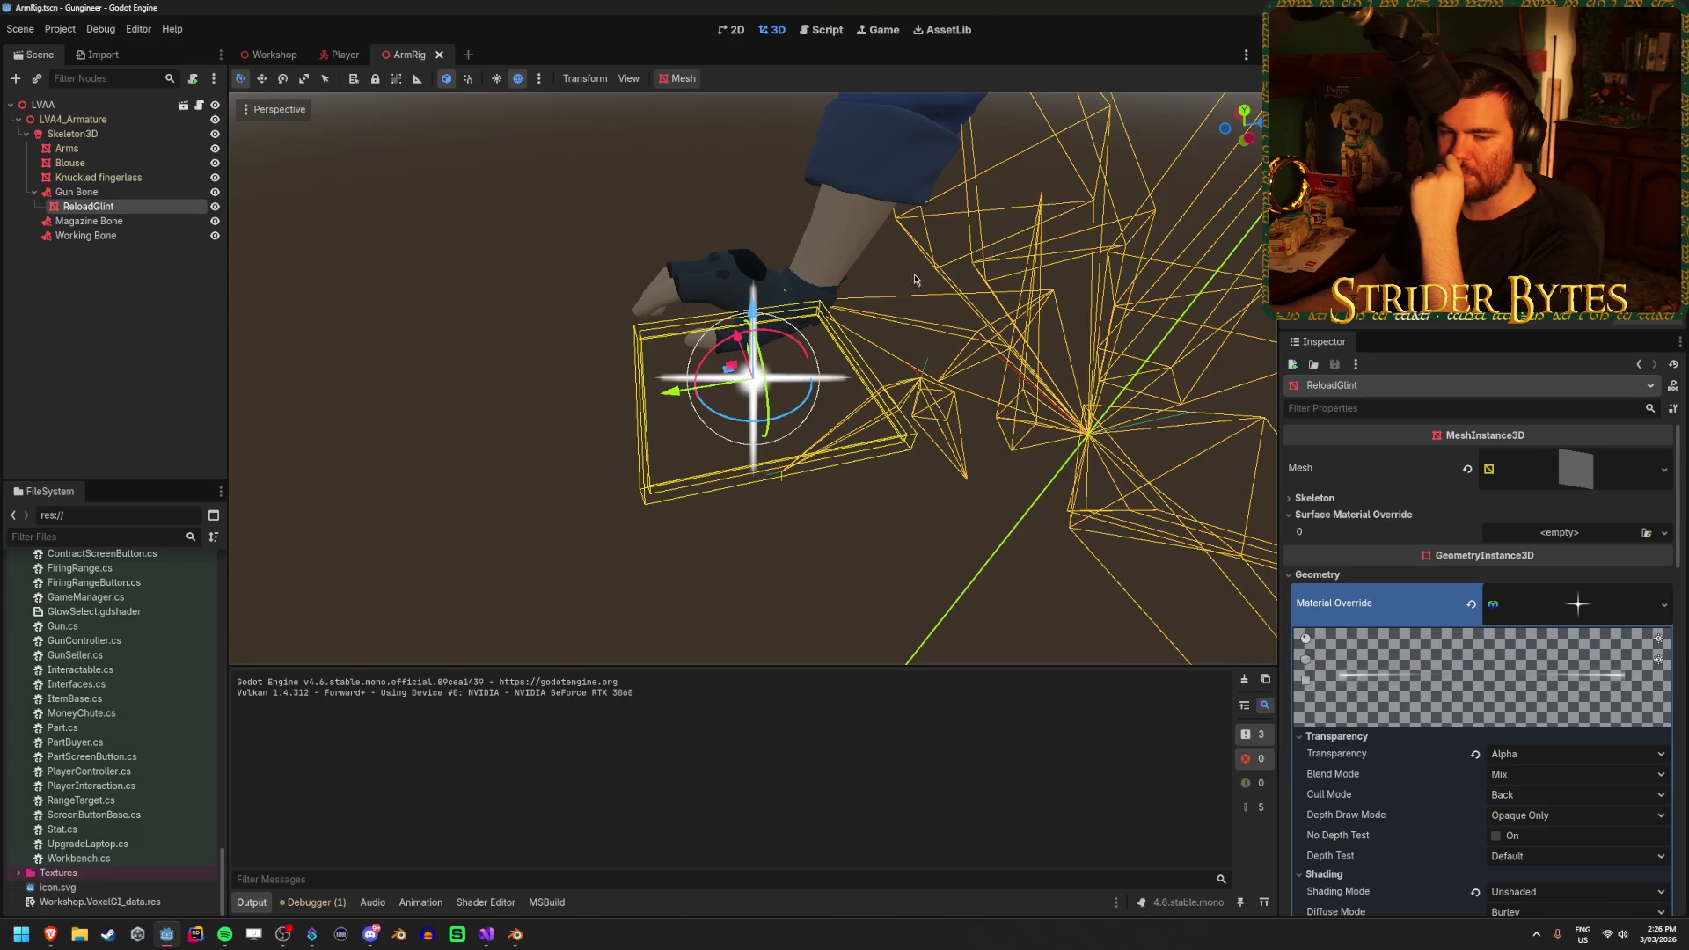
left_click(154, 326)
left_click(123, 208)
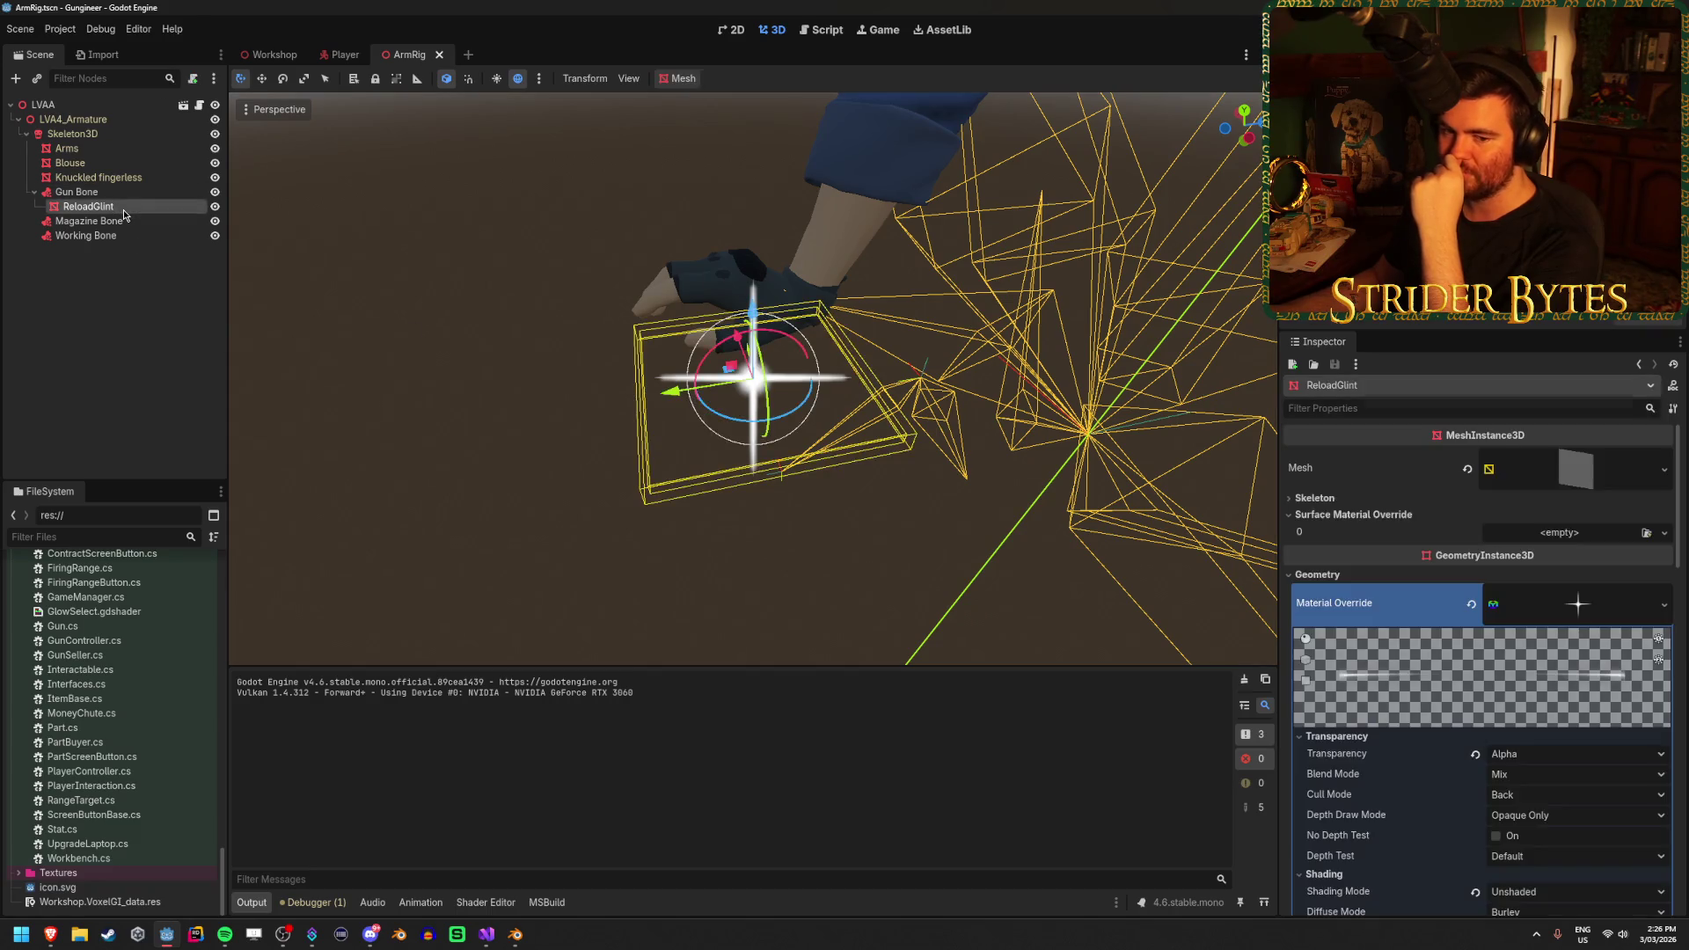
left_click(127, 297)
left_click(134, 208)
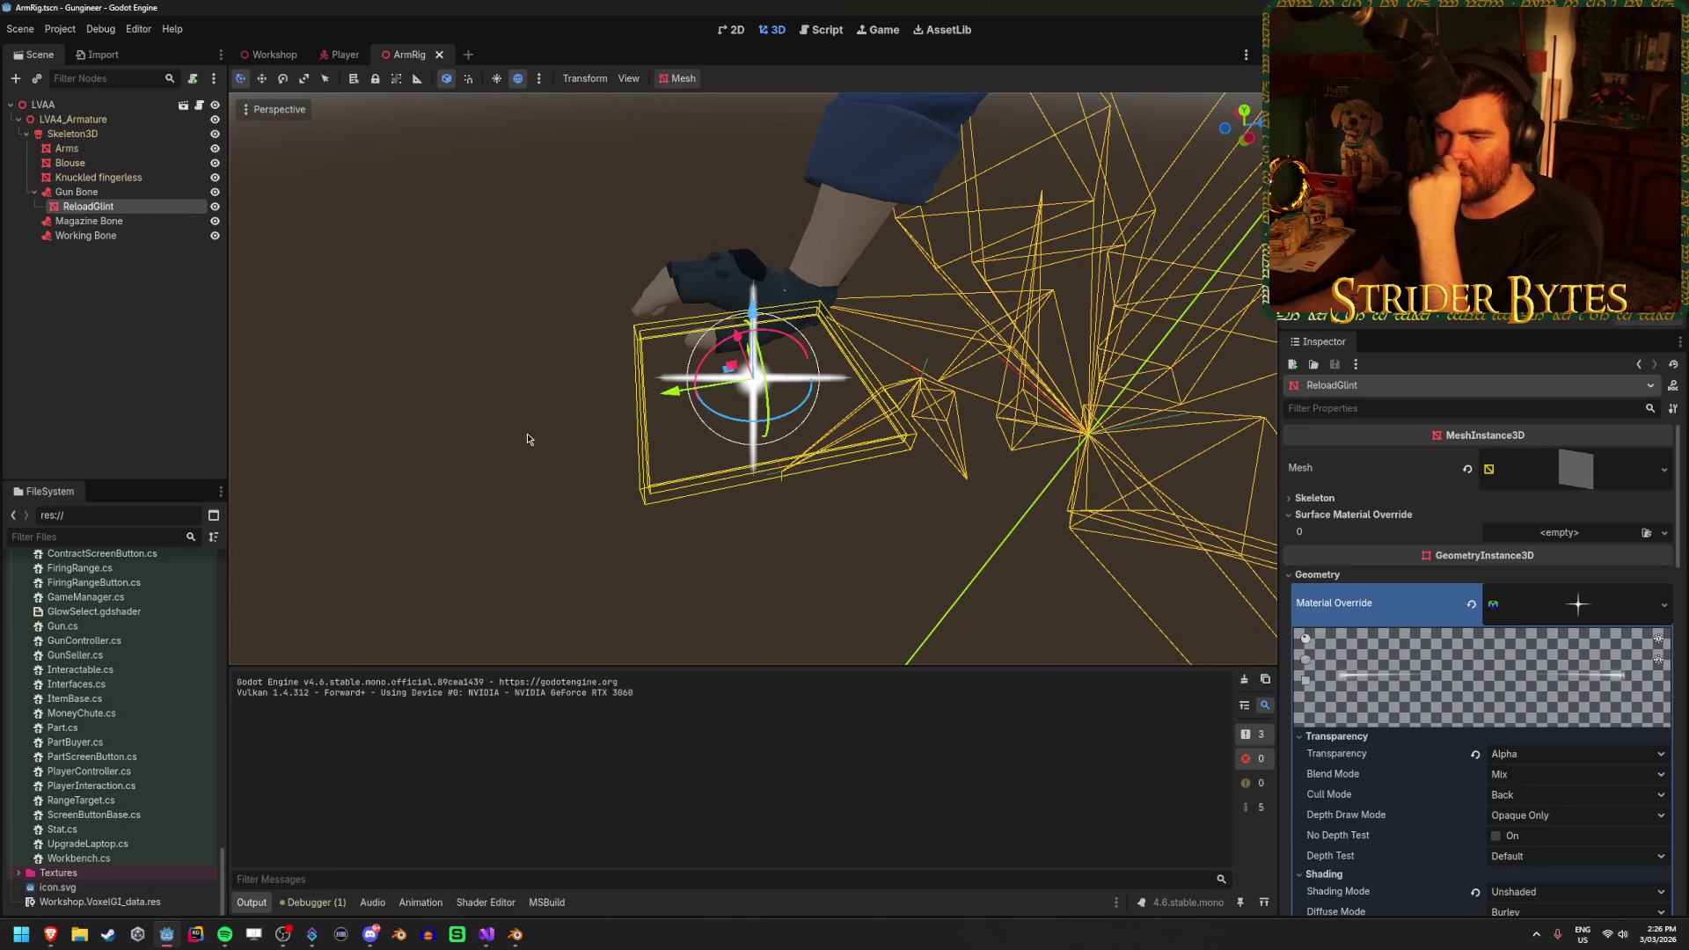
left_click(141, 344)
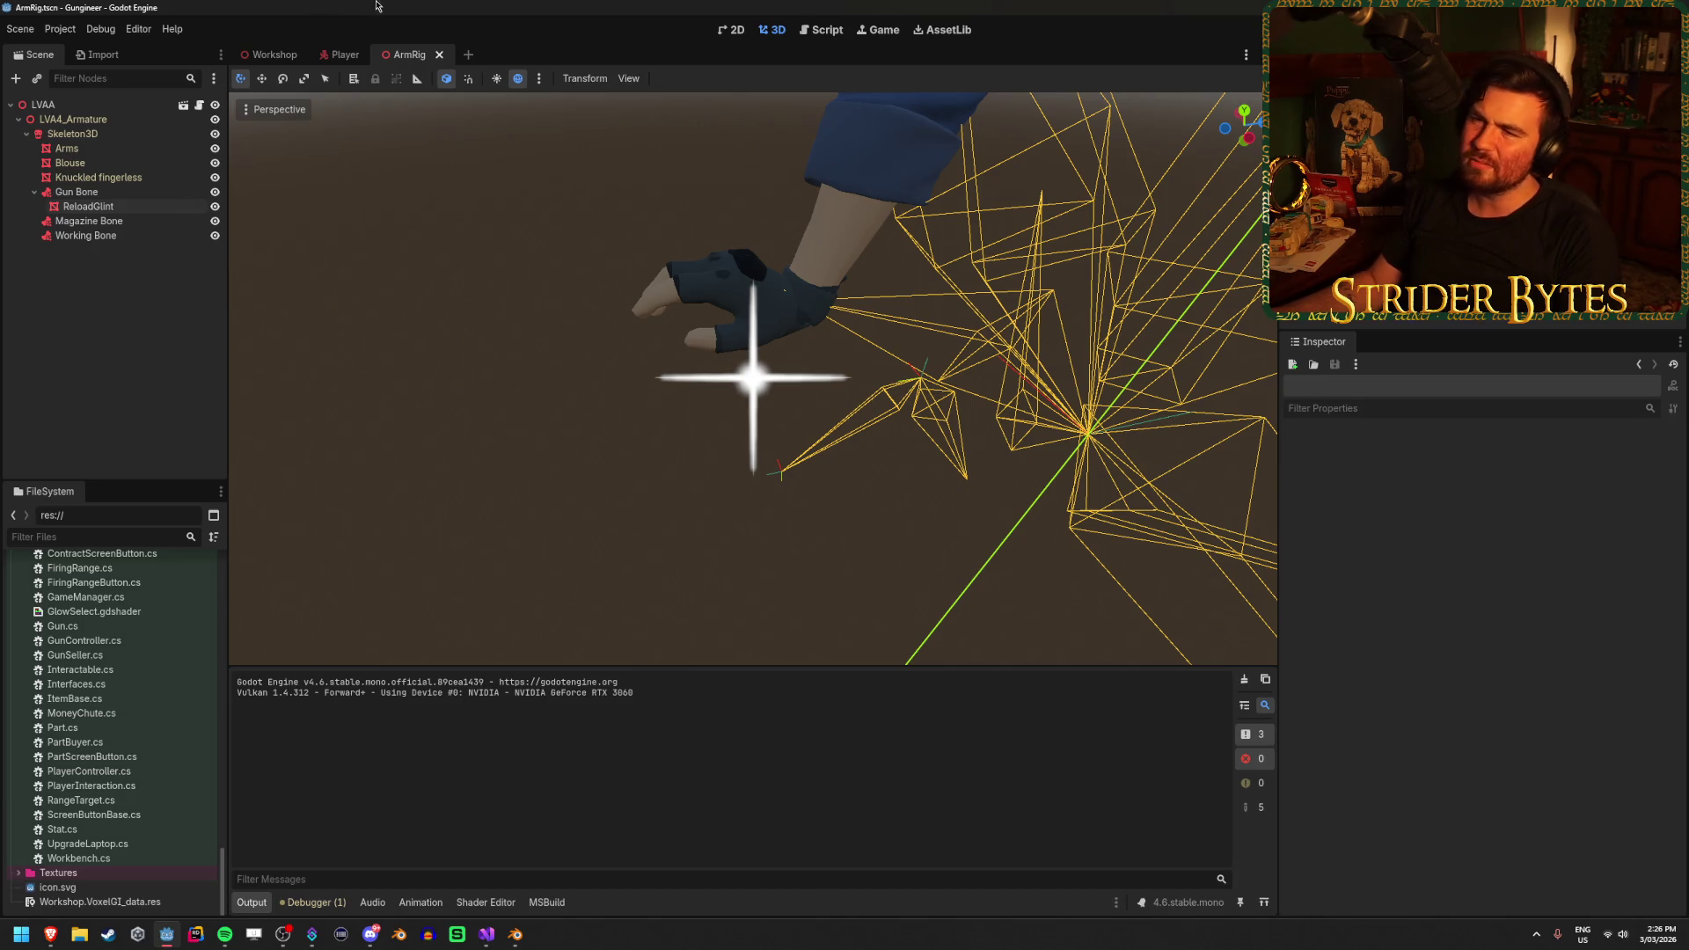
Compare with the Player scene, then reselect ReloadGlint and scroll to its Material Override
left_click(345, 55)
left_click(418, 54)
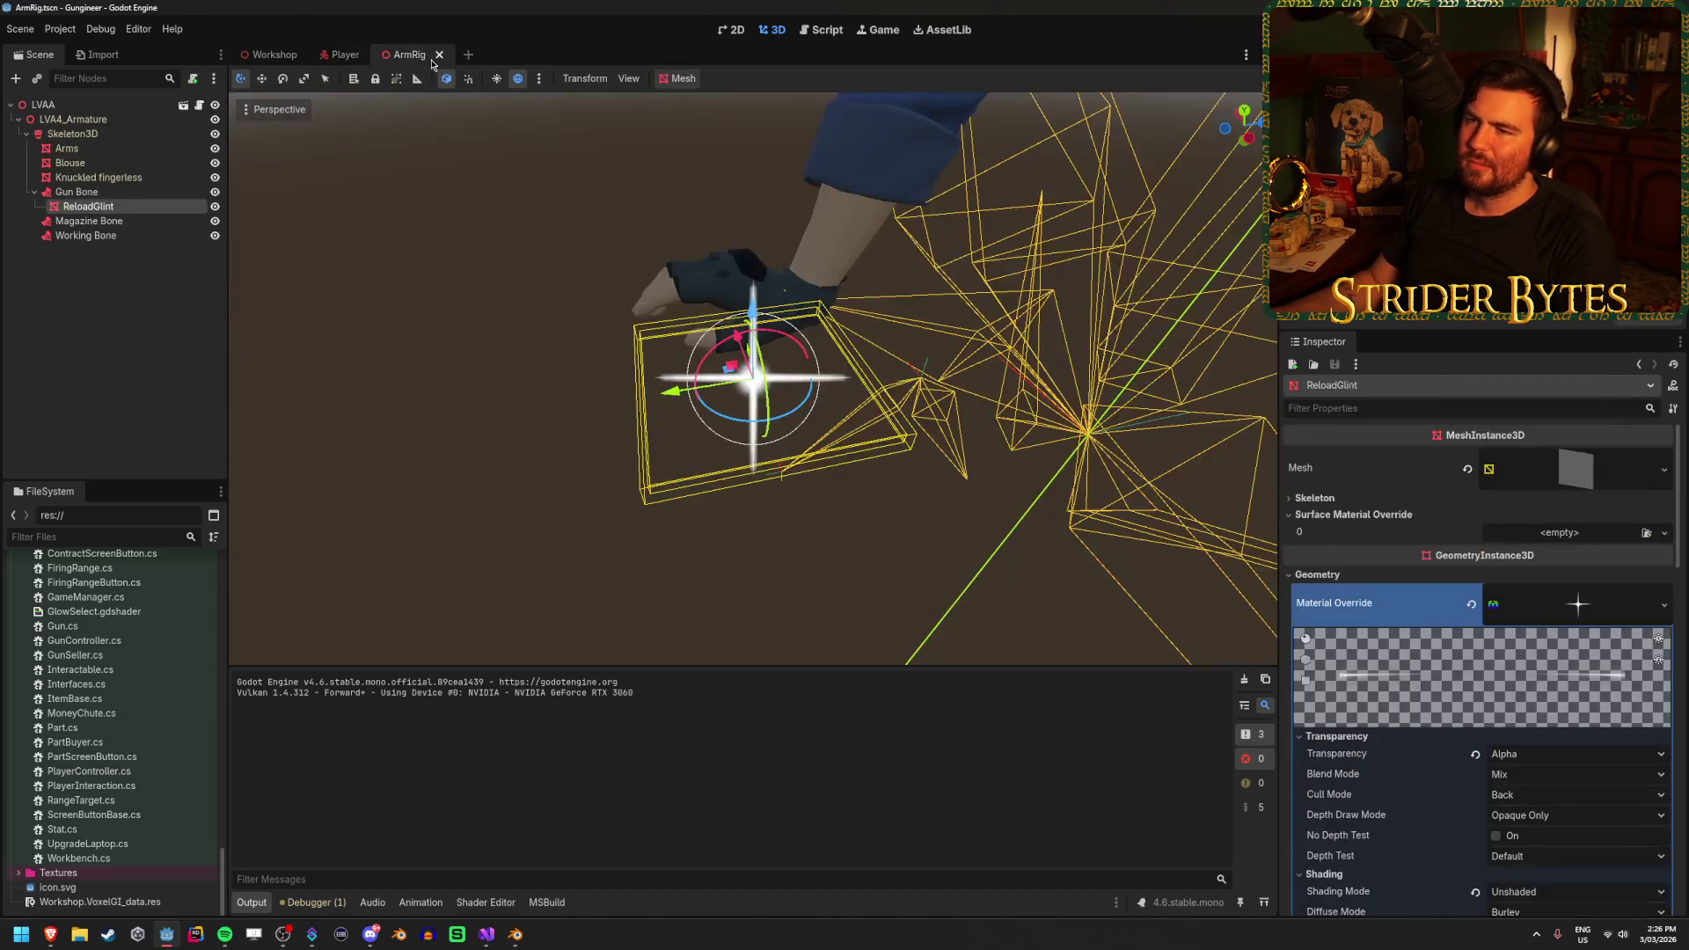
left_click(376, 226)
left_click(136, 213)
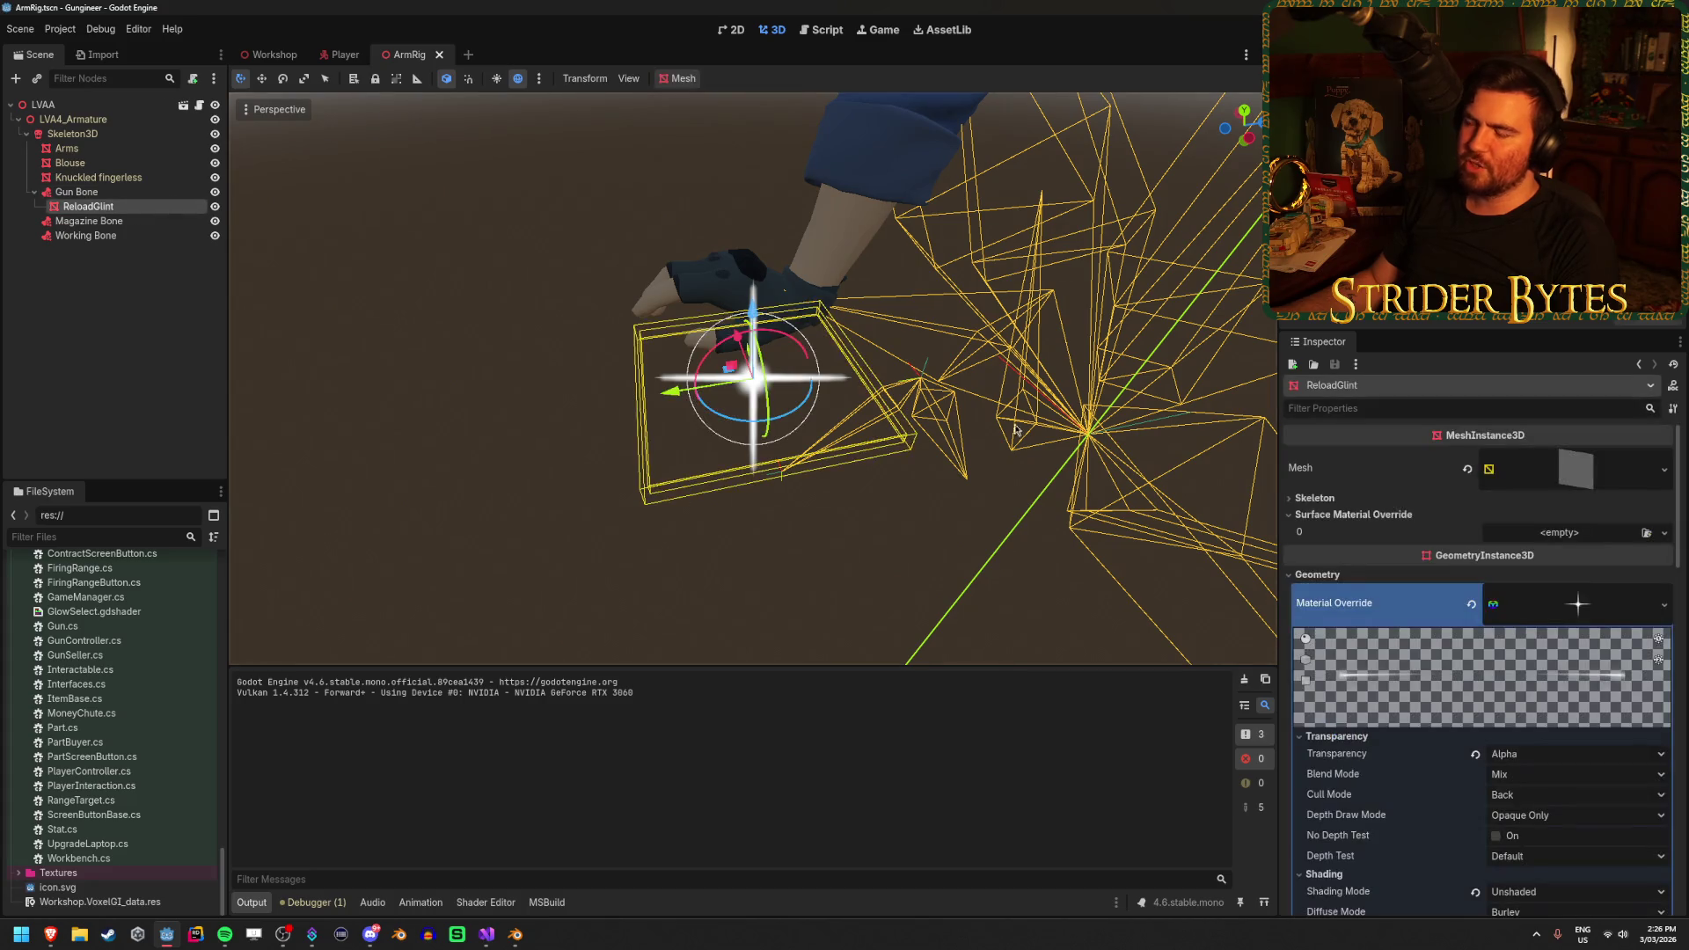
left_click(101, 293)
left_click(88, 205)
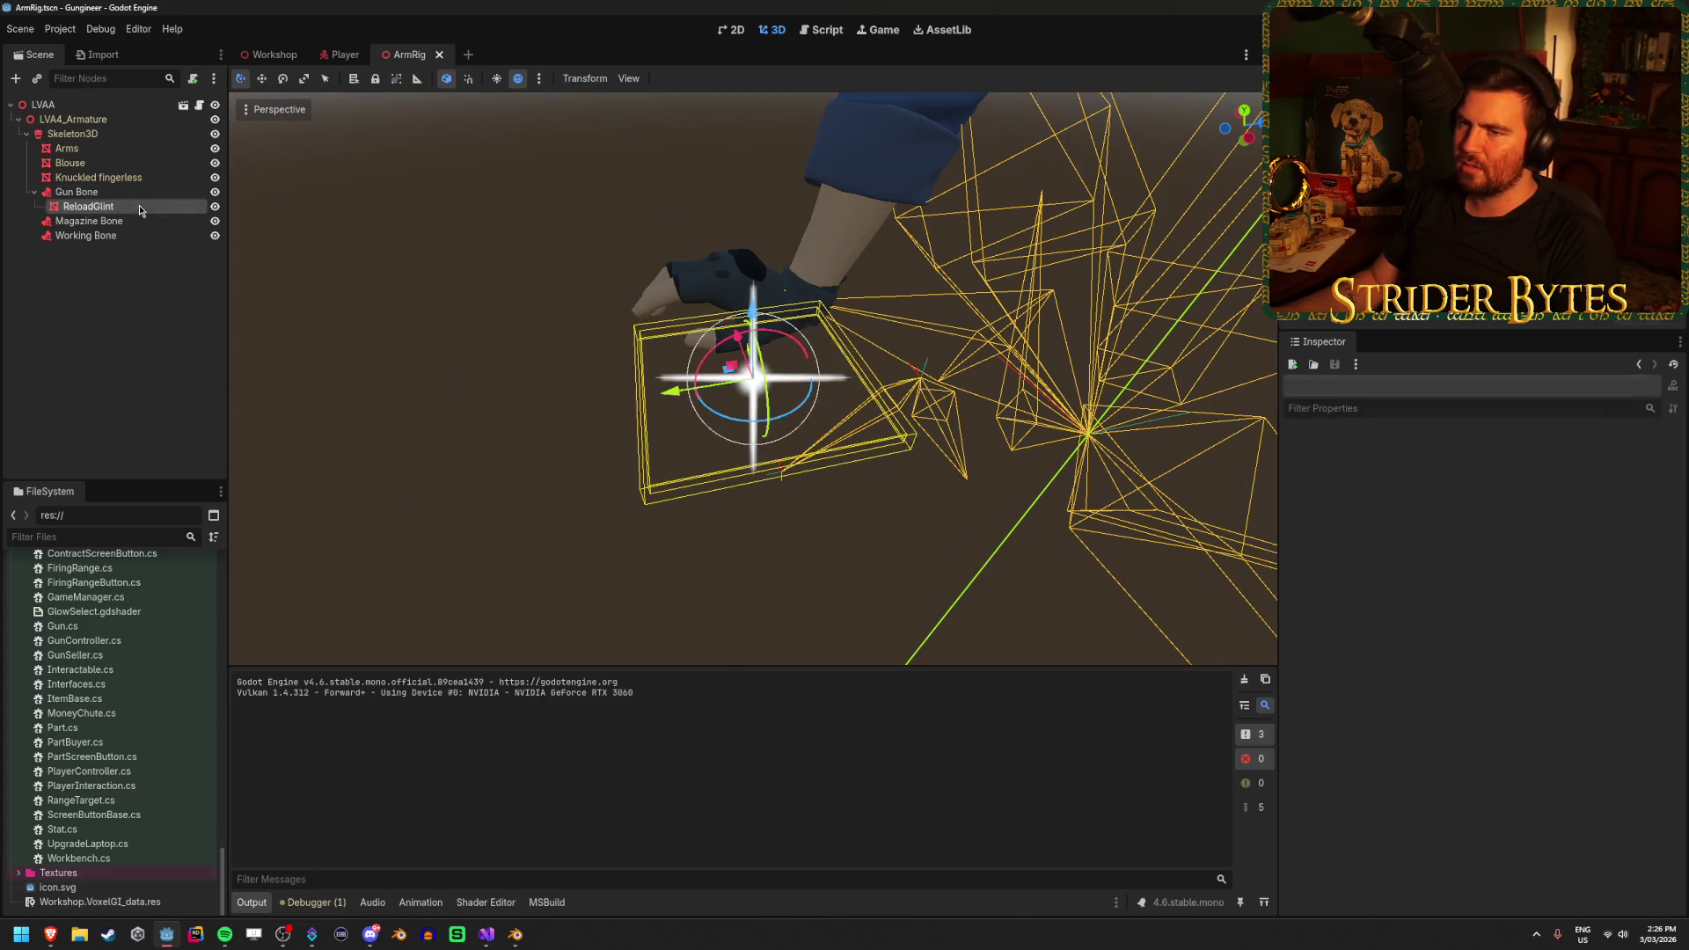
scroll(1397, 556, "down", 2)
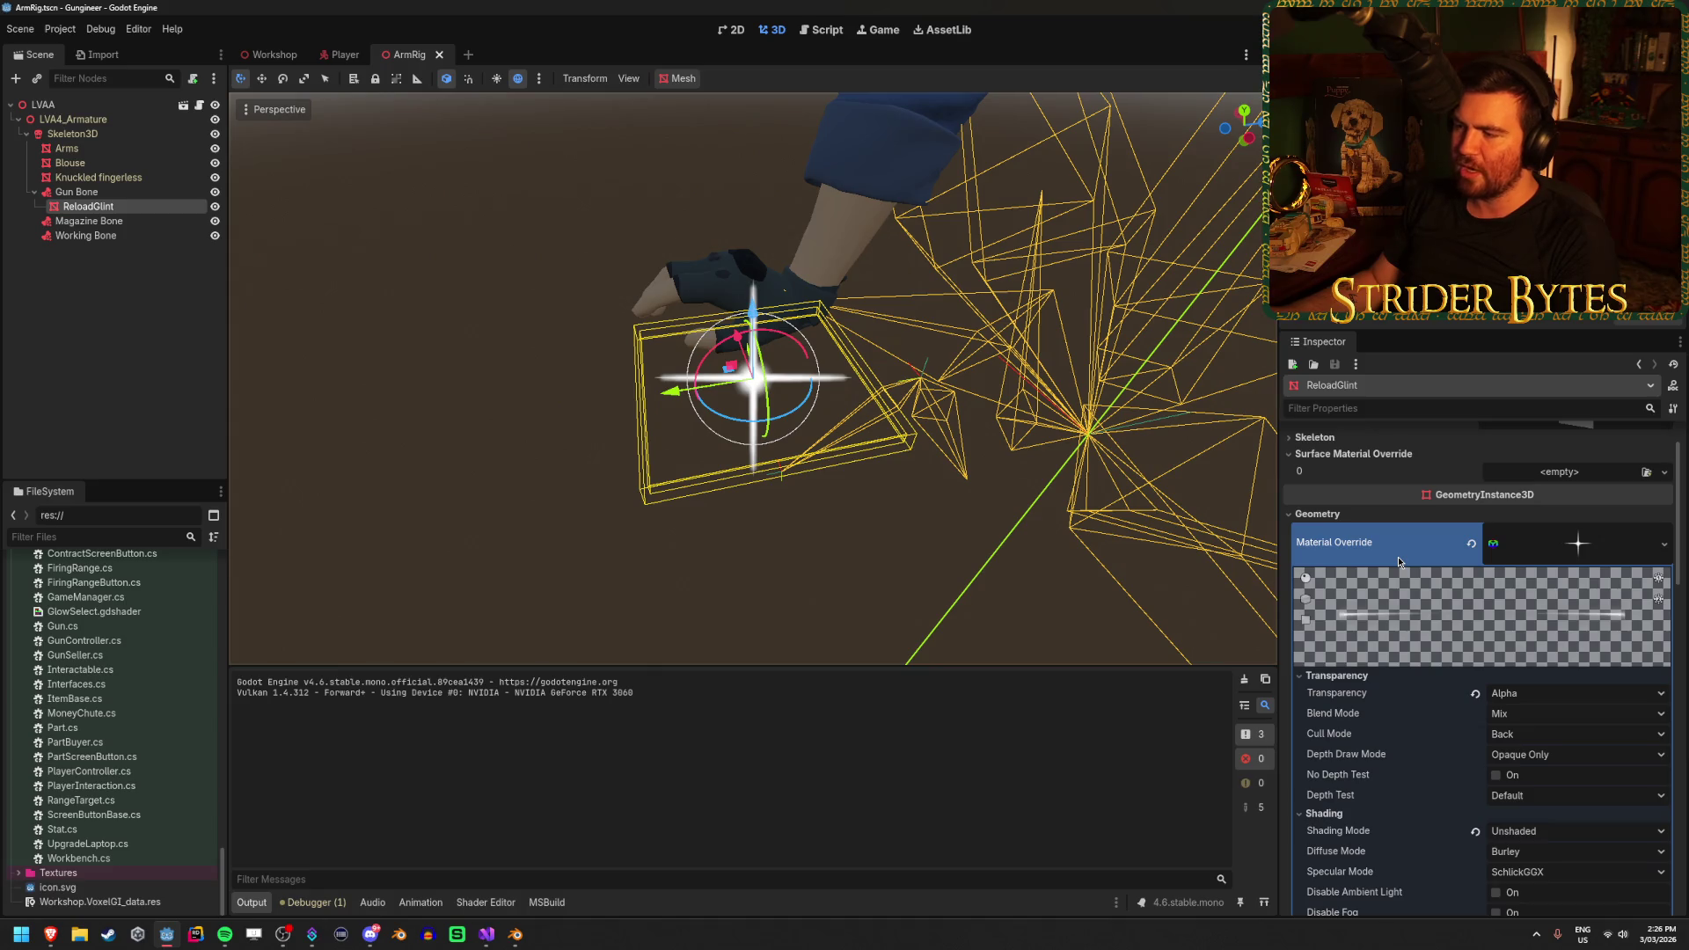
left_click(137, 322)
left_click(88, 206)
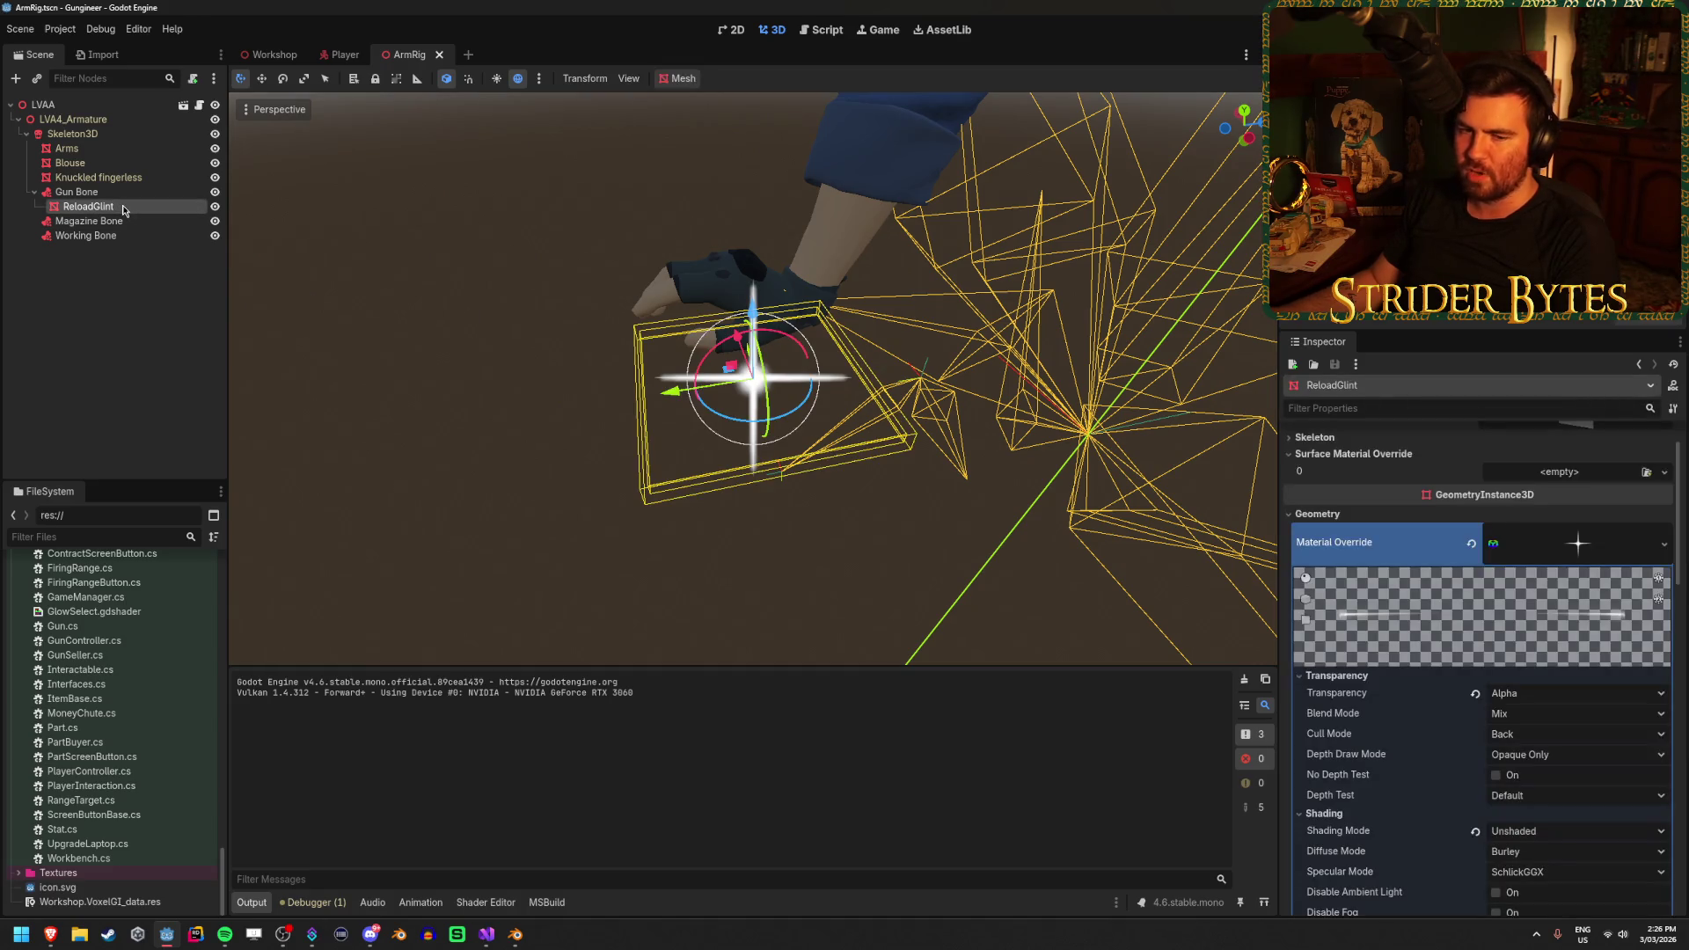
left_click(121, 282)
Check the Player scene once more and return to ReloadGlint in ArmRig
left_click(343, 55)
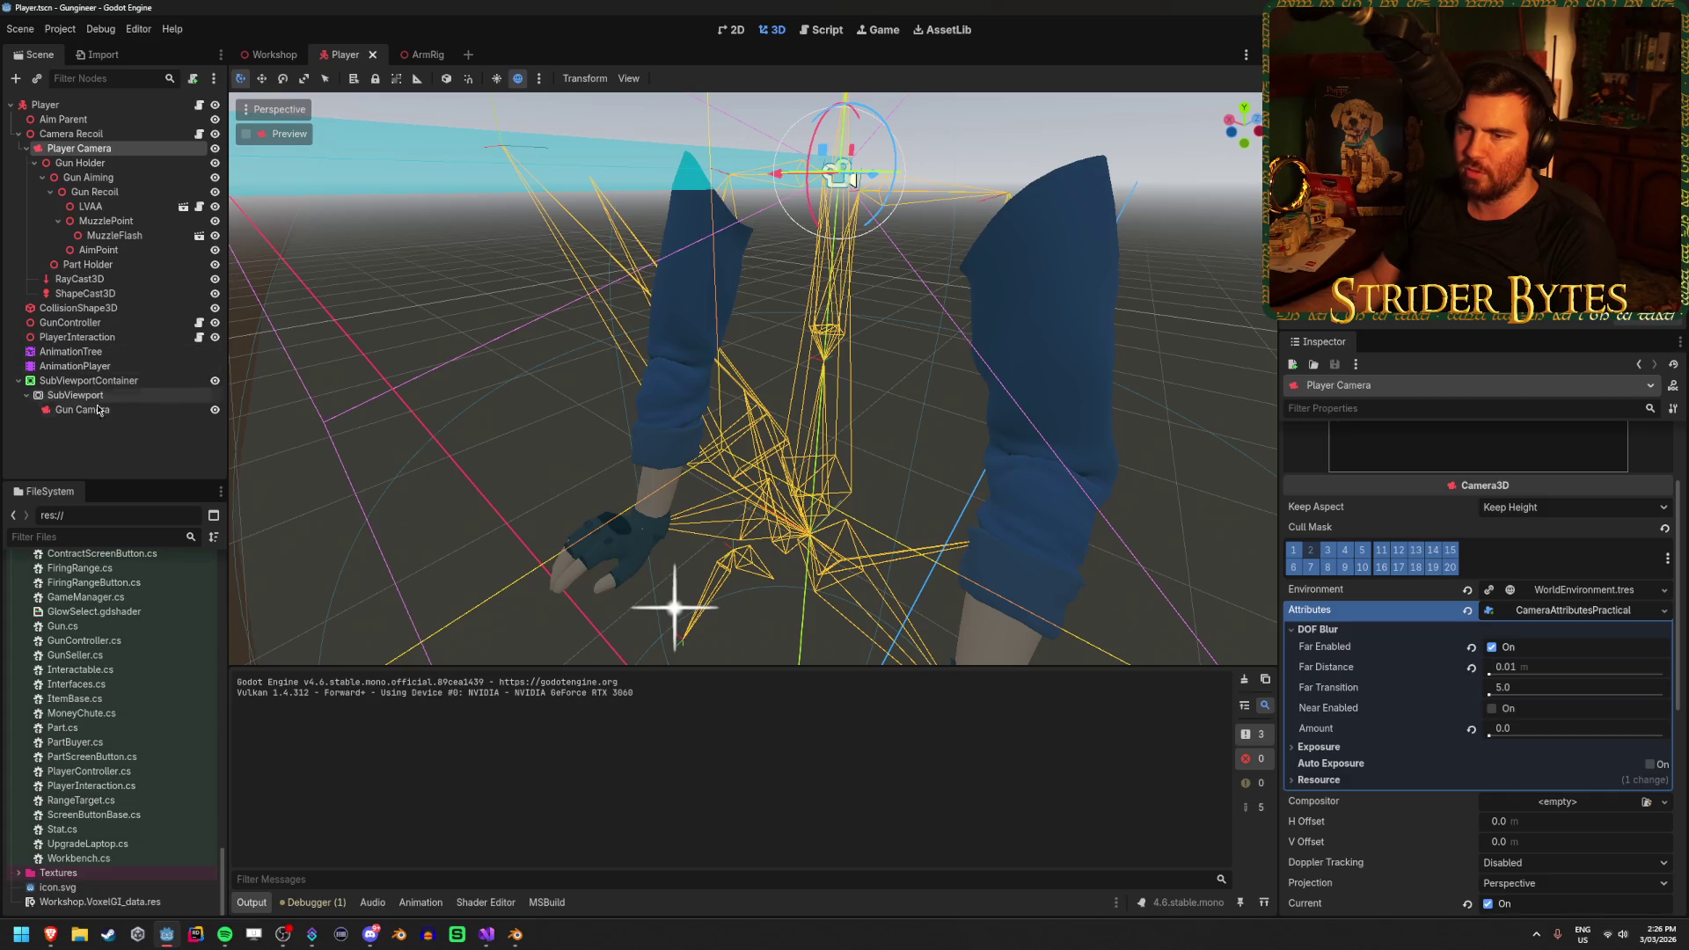
left_click(419, 55)
left_click(119, 207, "ctrl")
left_click(119, 207)
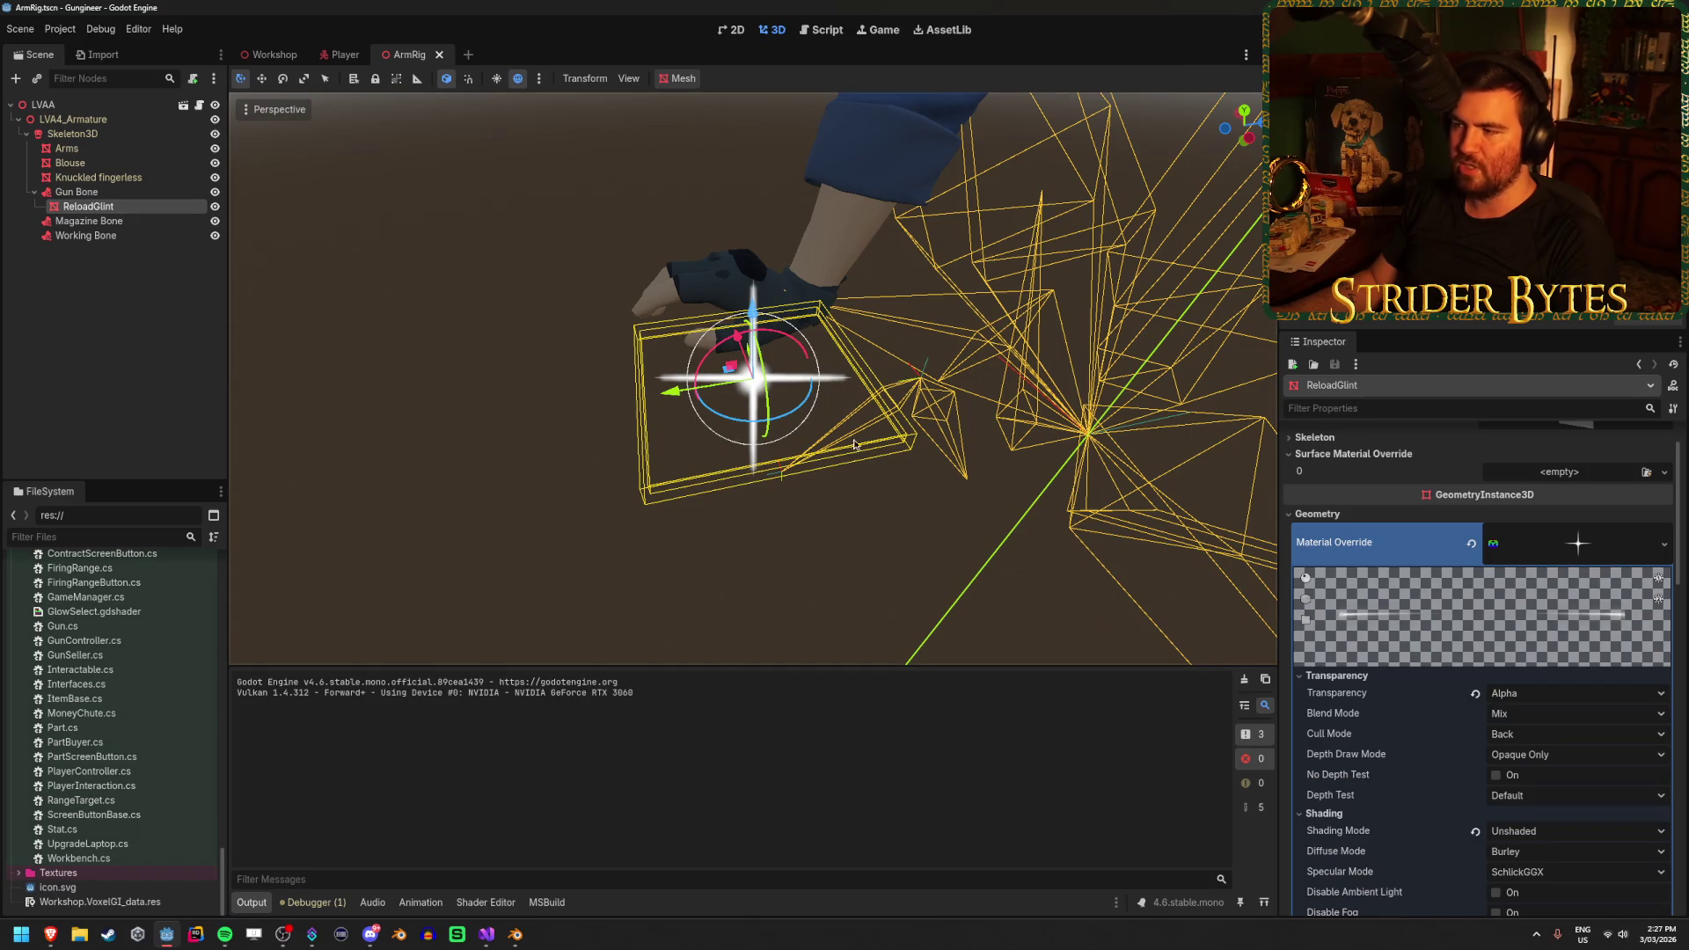
left_click(109, 423)
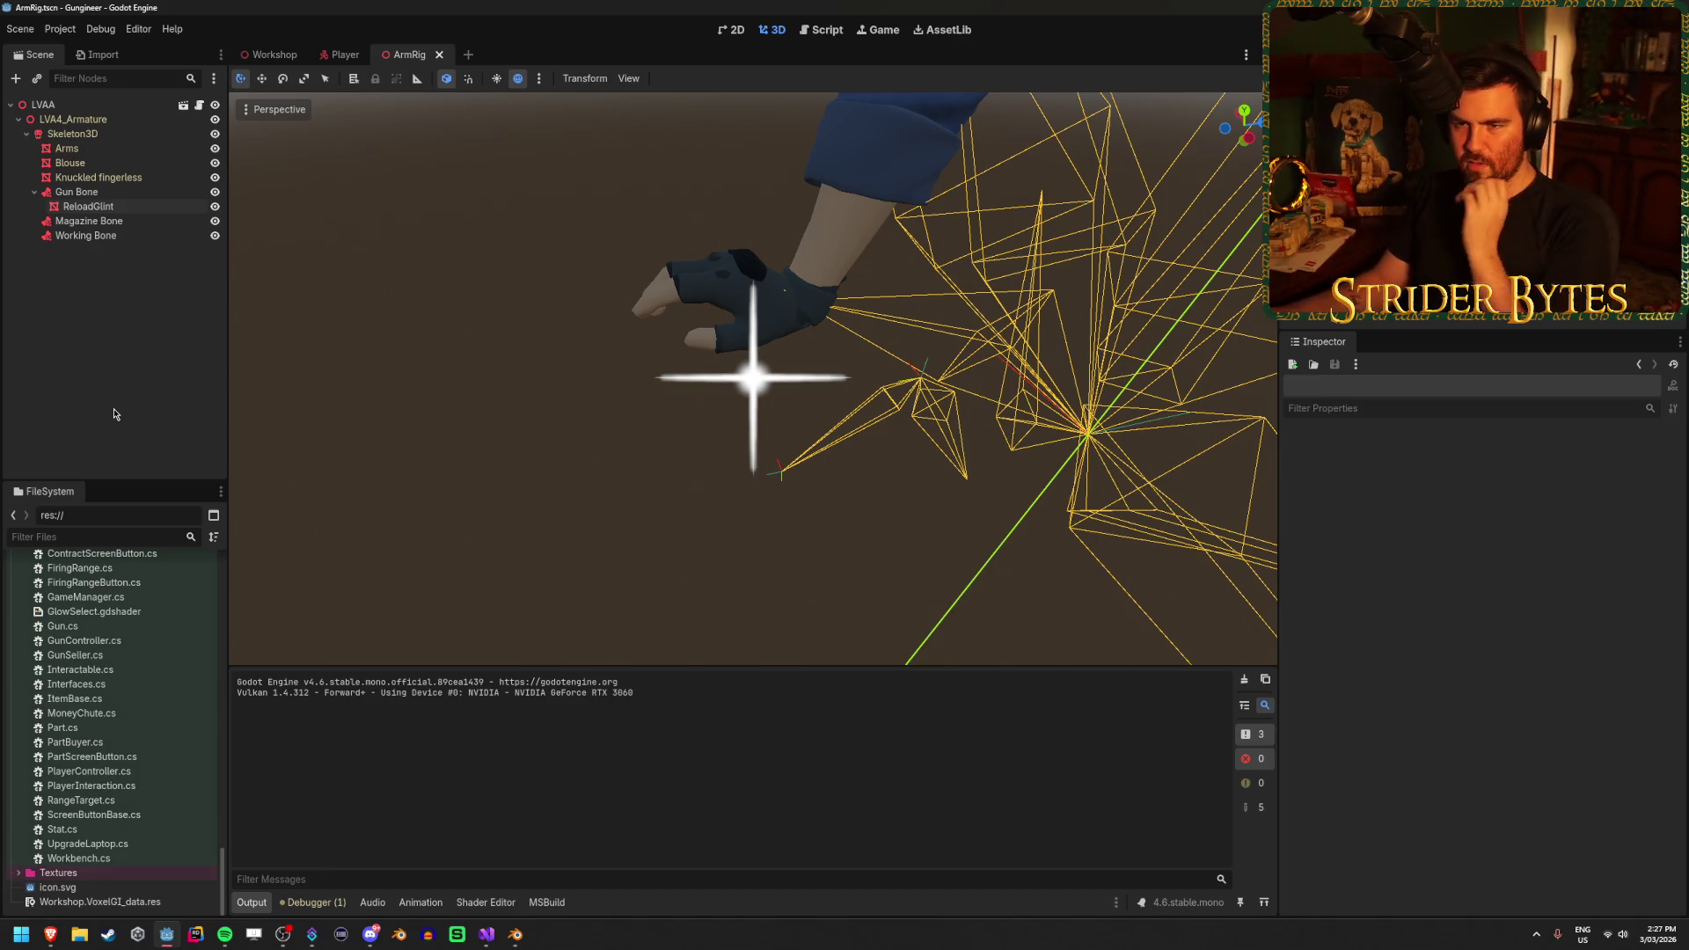
Add a SubViewport child node under the LVAA root
right_click(114, 398)
key("Escape")
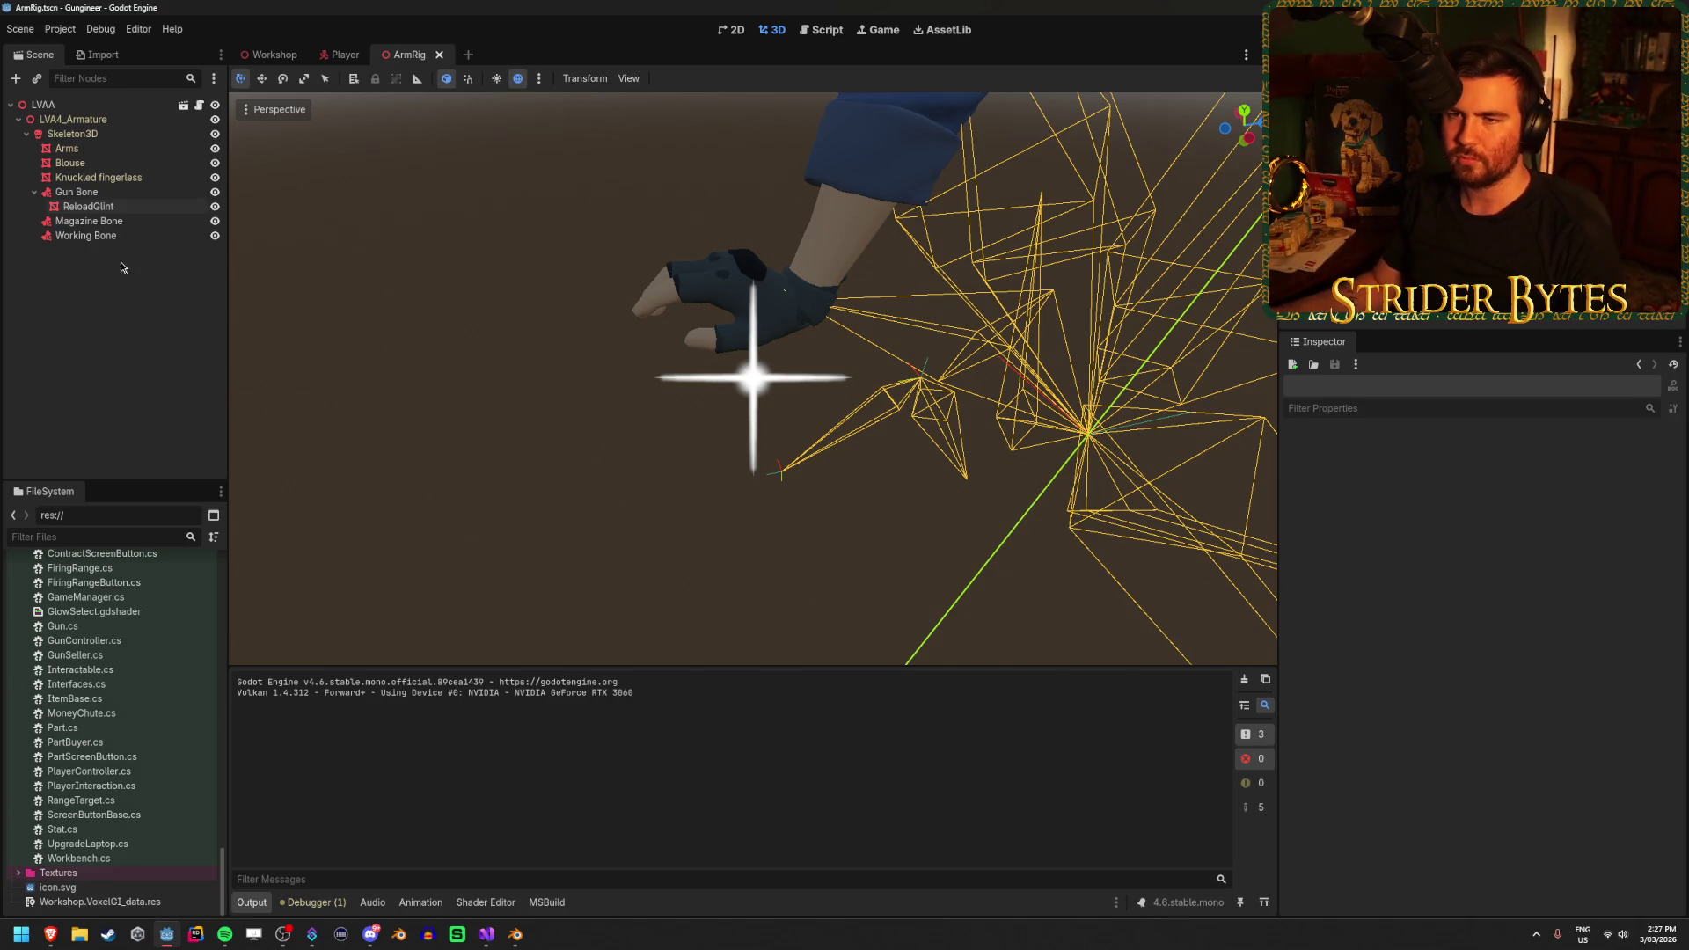
right_click(120, 114)
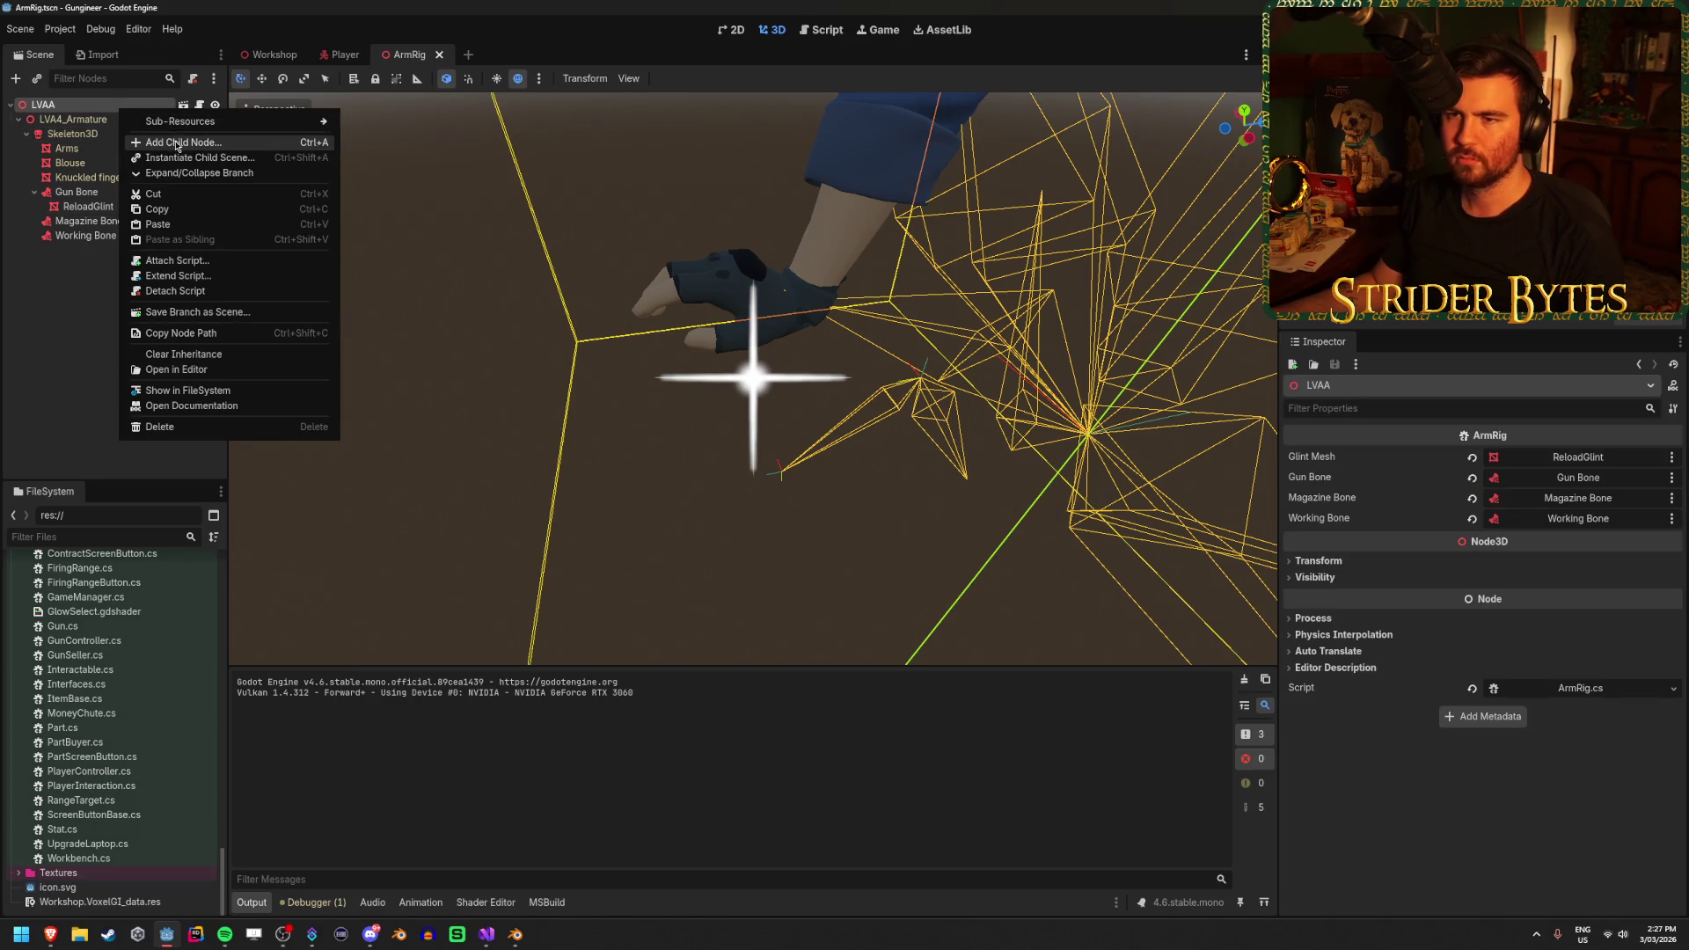
left_click(176, 142)
type("subview")
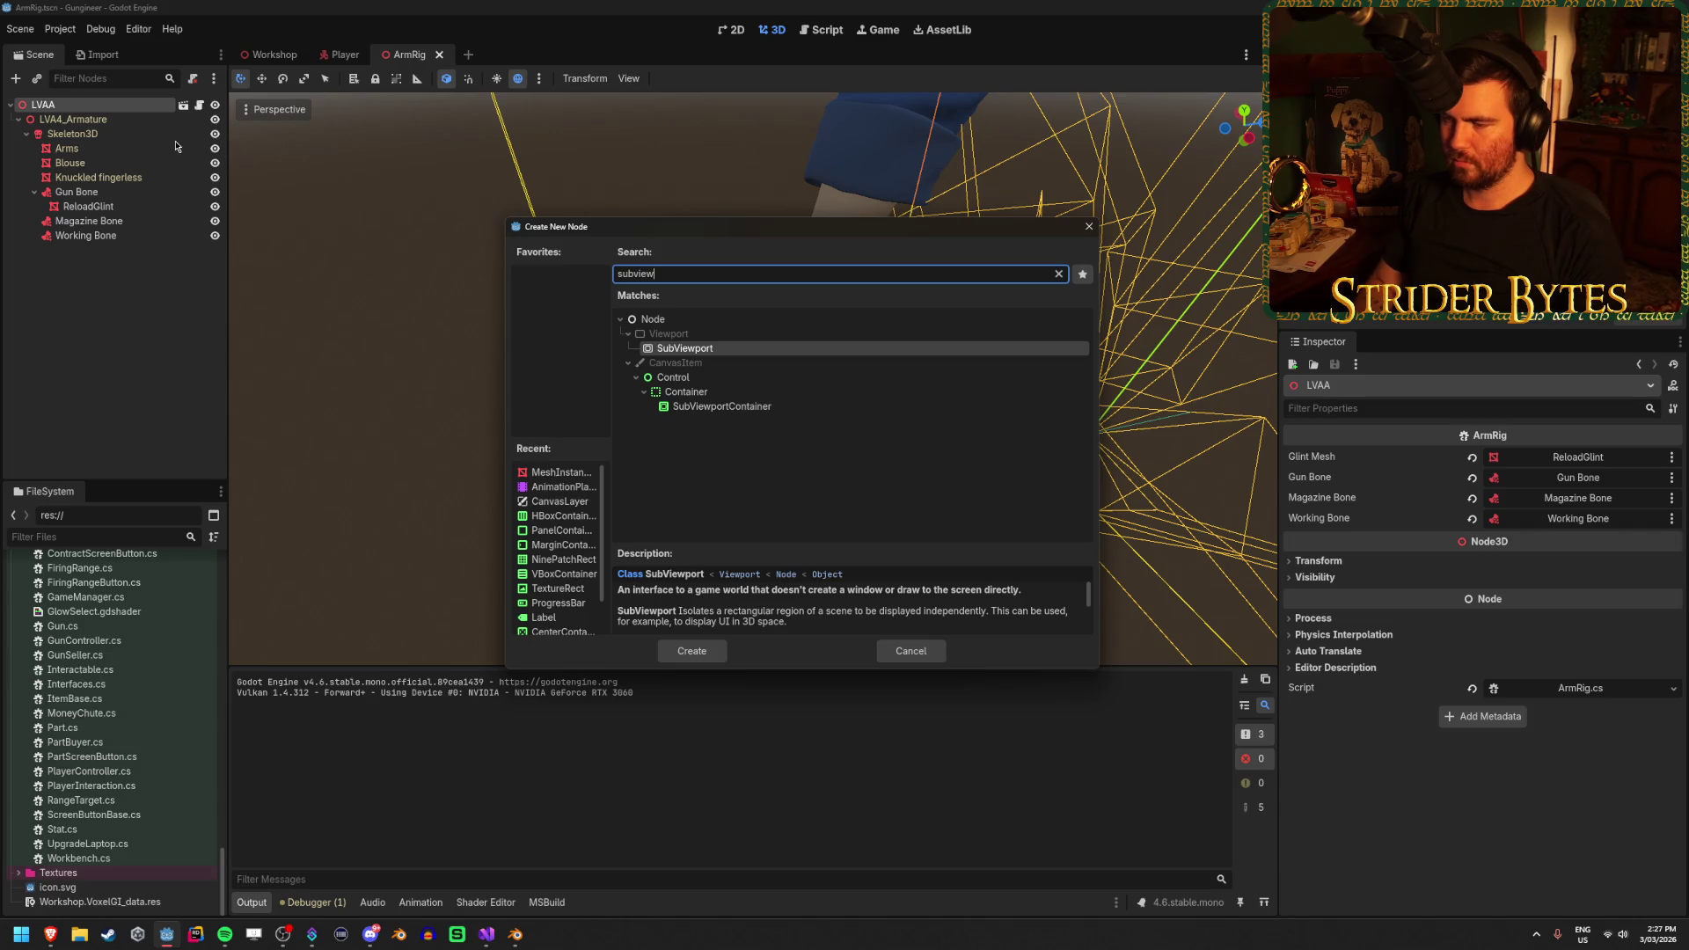
key("Return")
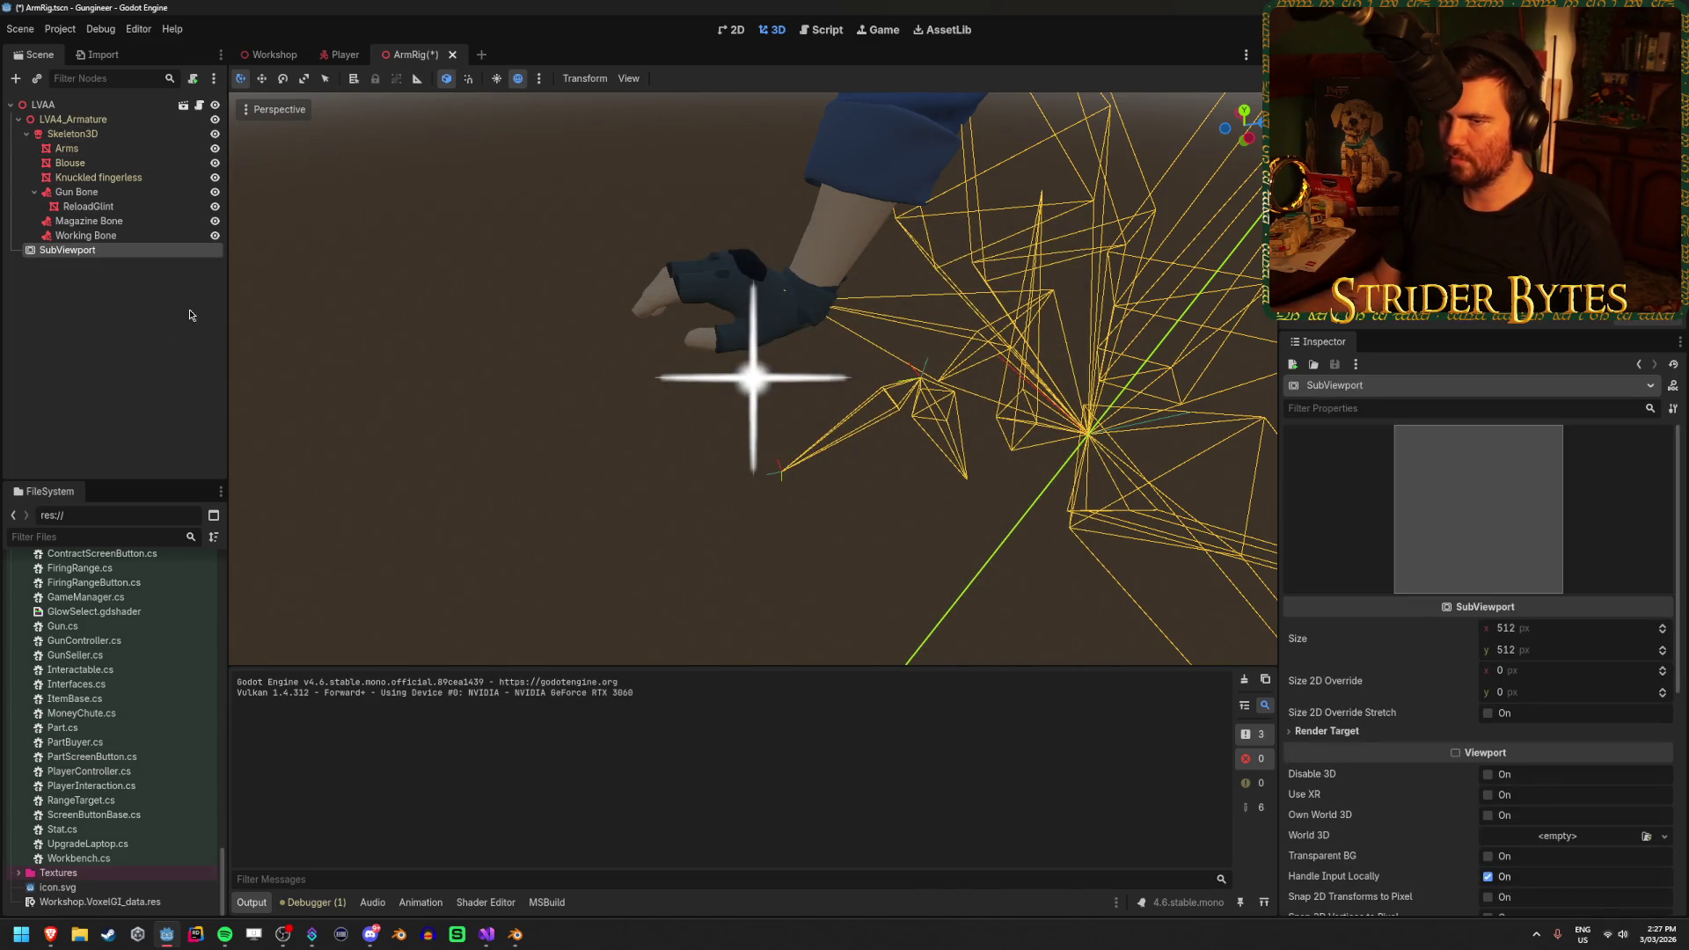
Add a TextureRect child node under the SubViewport
right_click(164, 256)
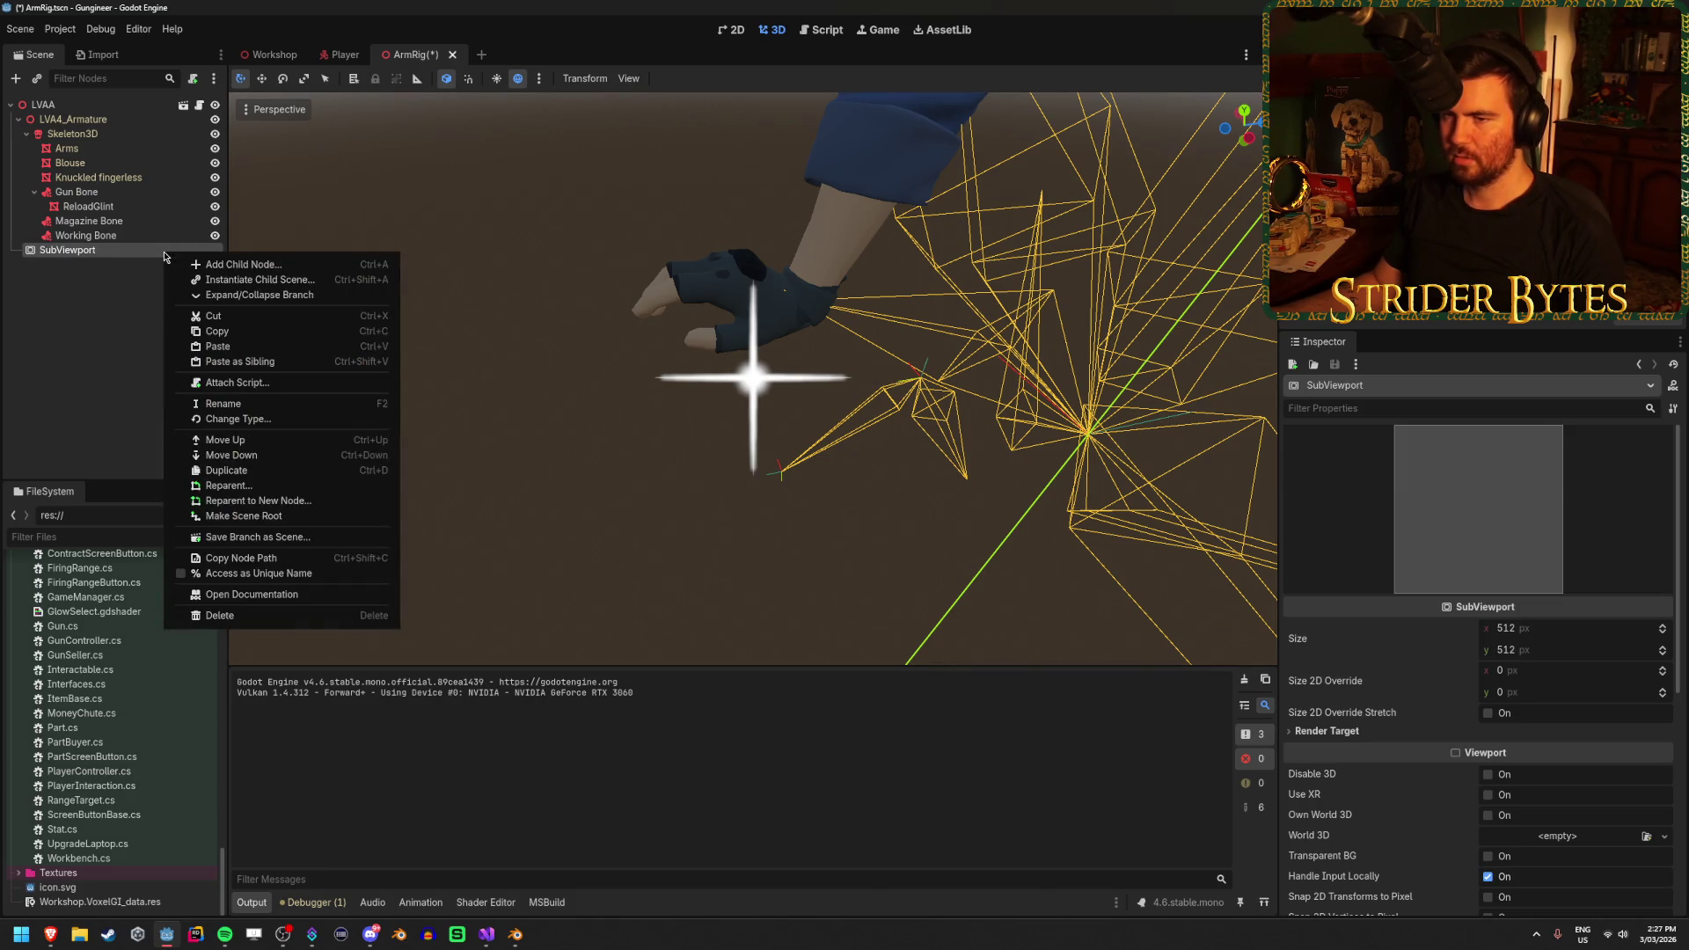
left_click(194, 262)
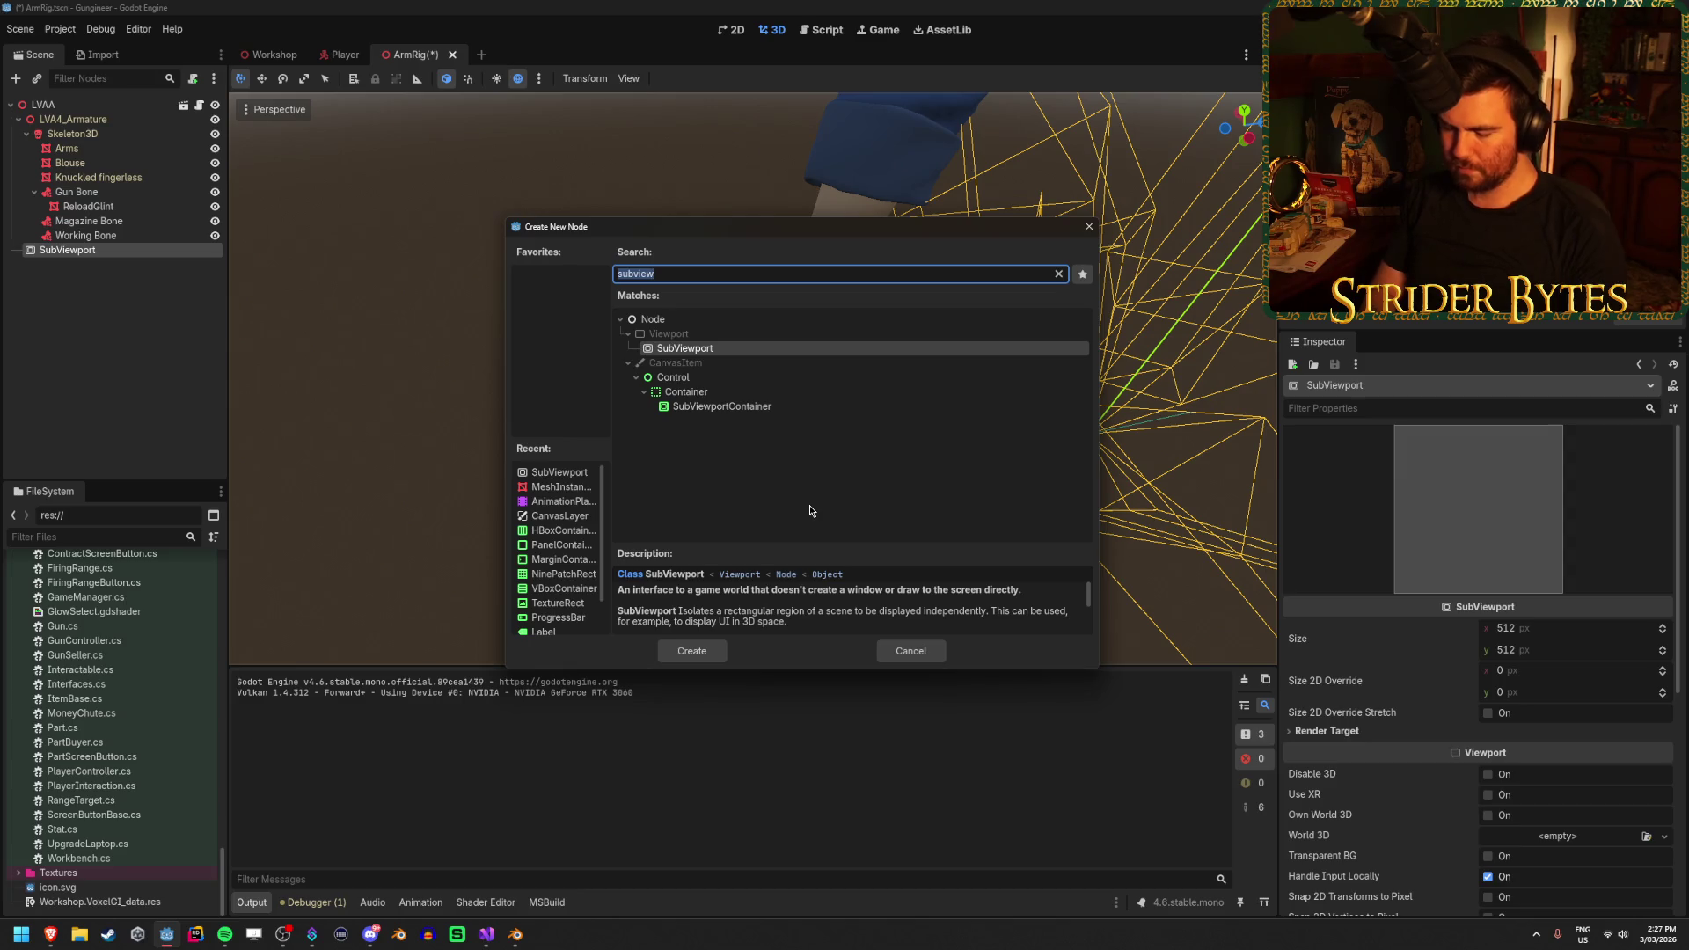
type("text")
left_click(796, 481)
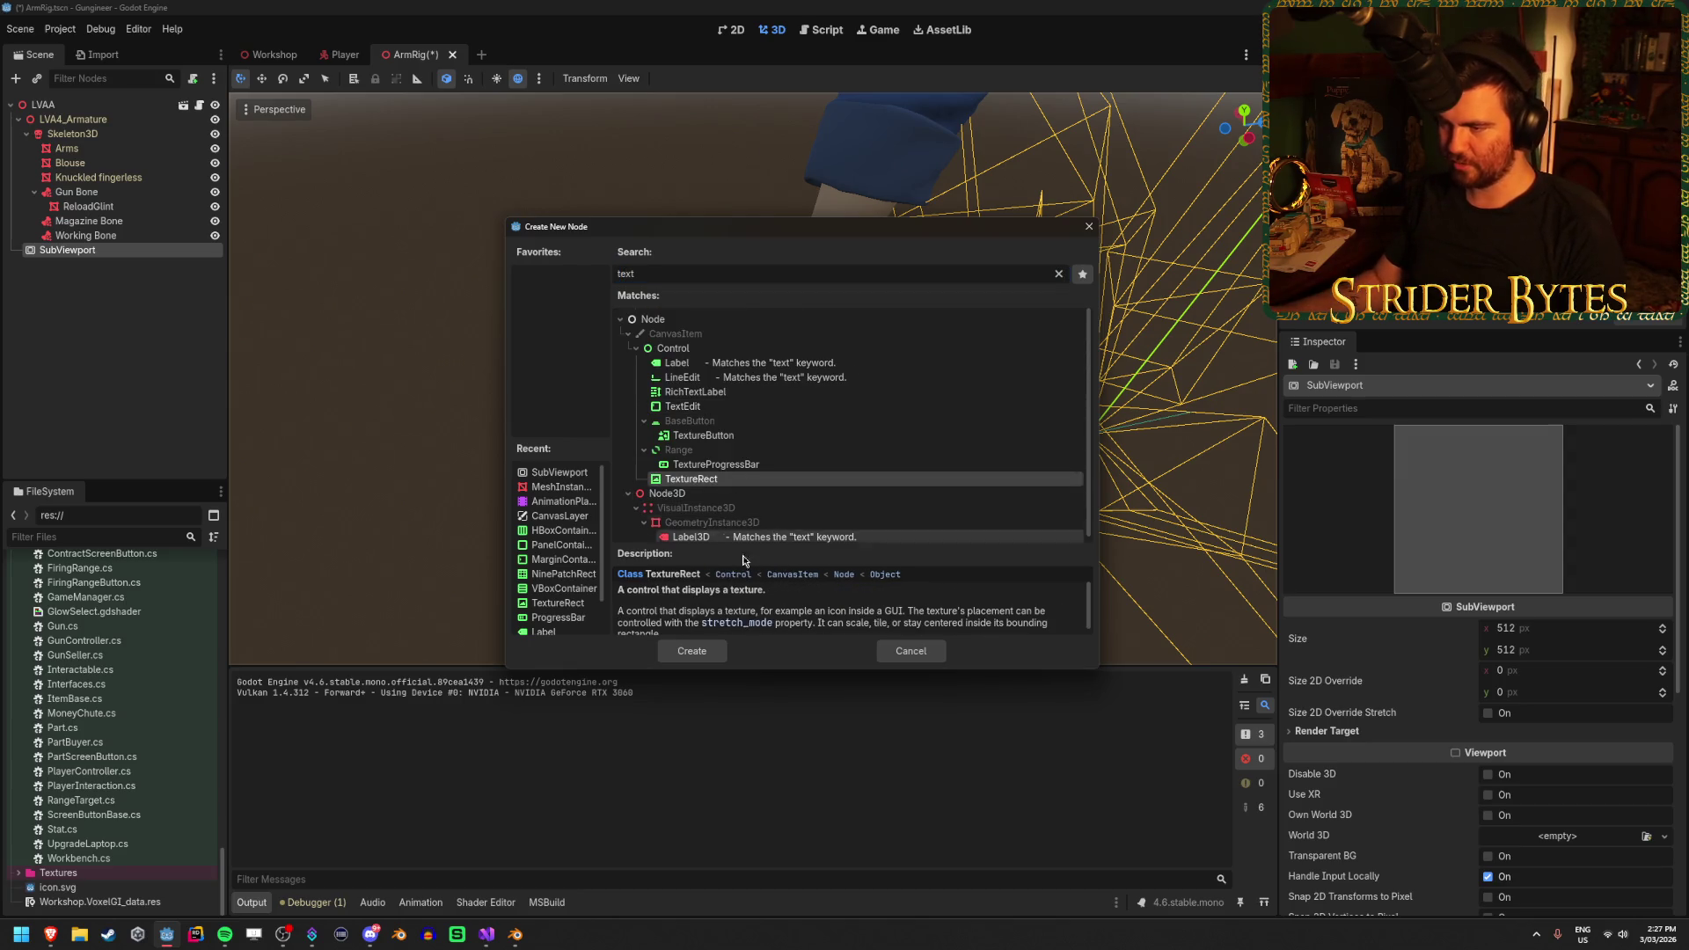
left_click(691, 651)
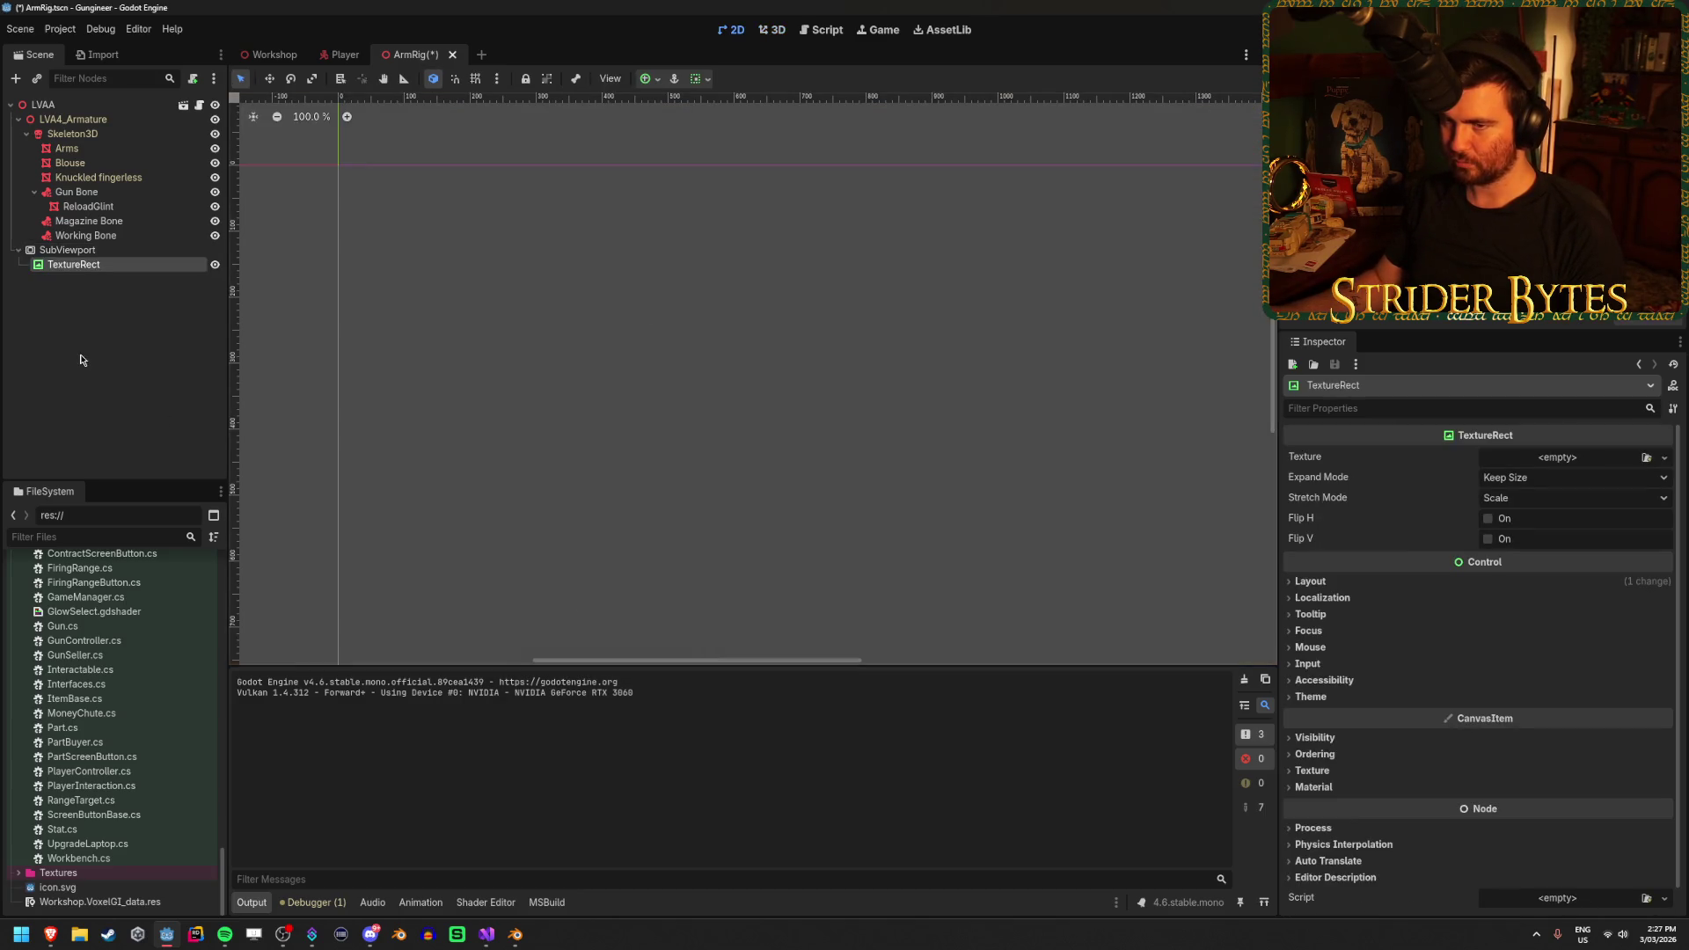
Load Glint.png as the TextureRect's texture, preview it in SubViewport, and save
left_click(1634, 455)
left_click(1647, 459)
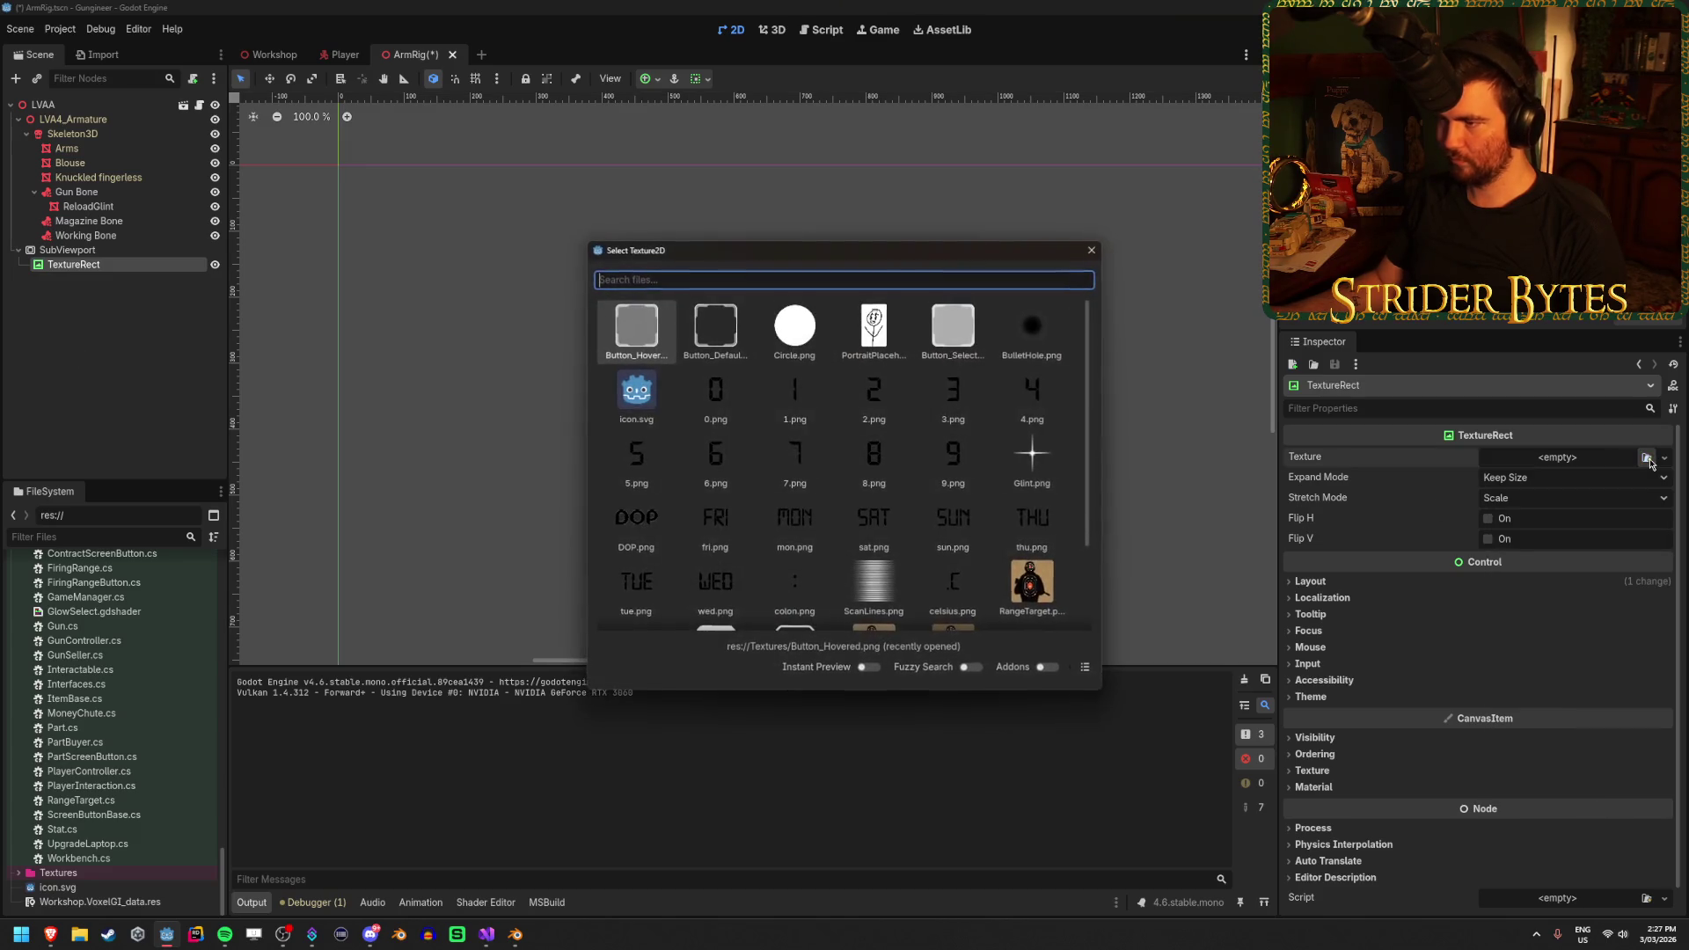
scroll(880, 457, "down", 1)
left_click(1018, 418)
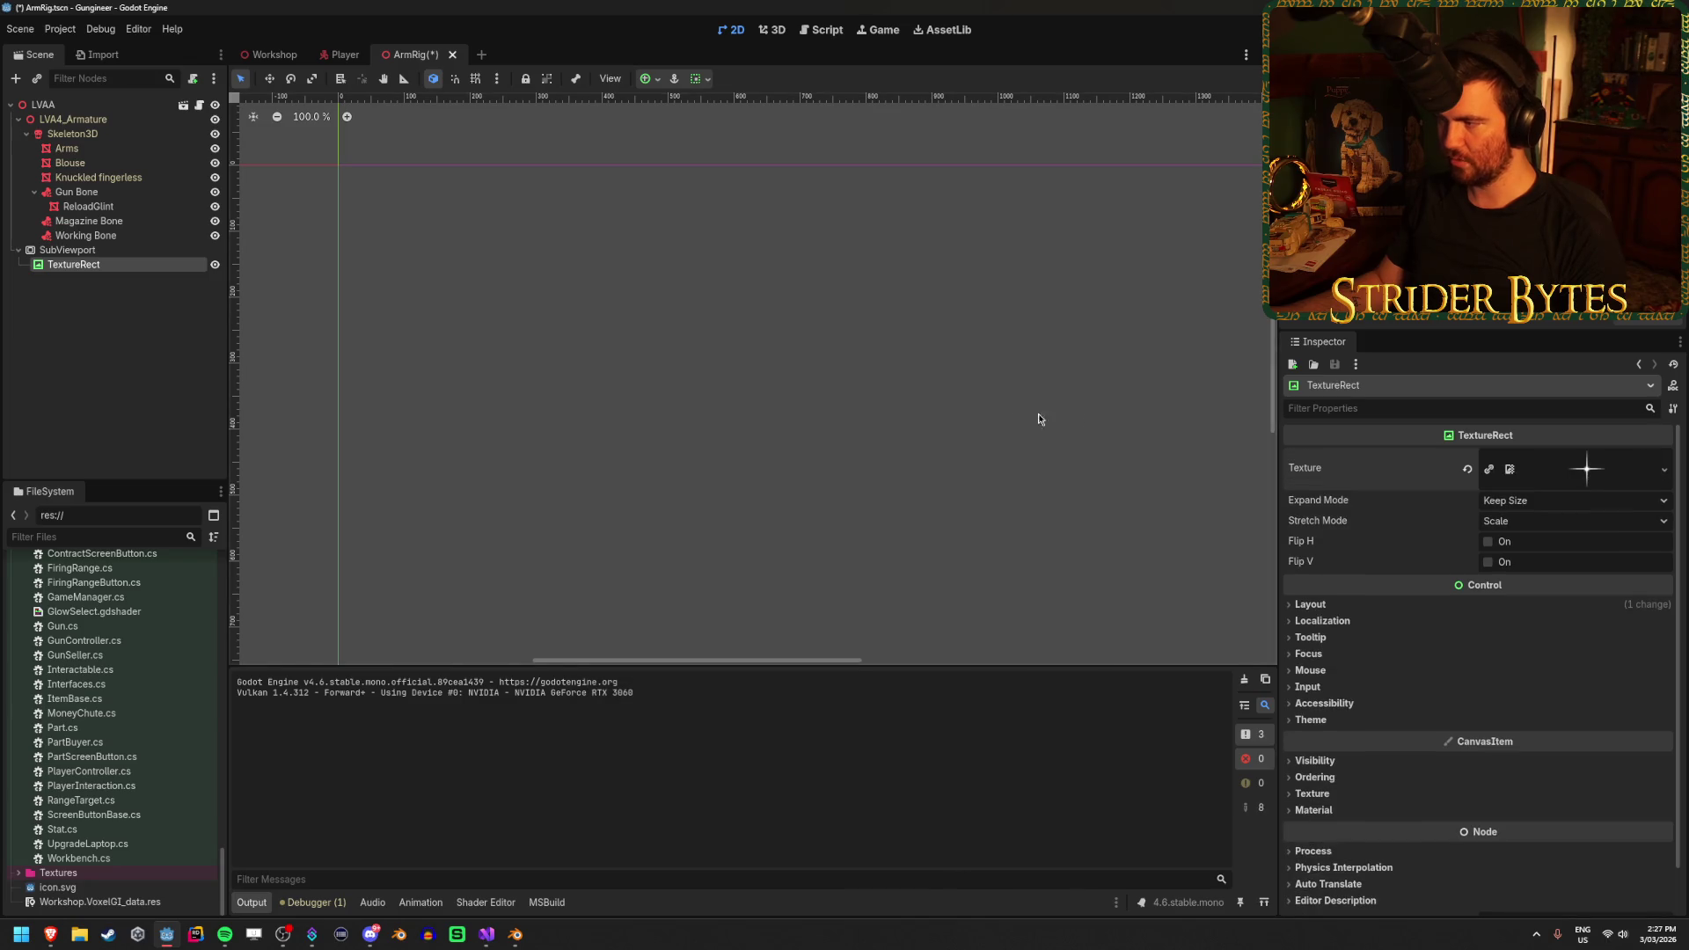
left_click(95, 253)
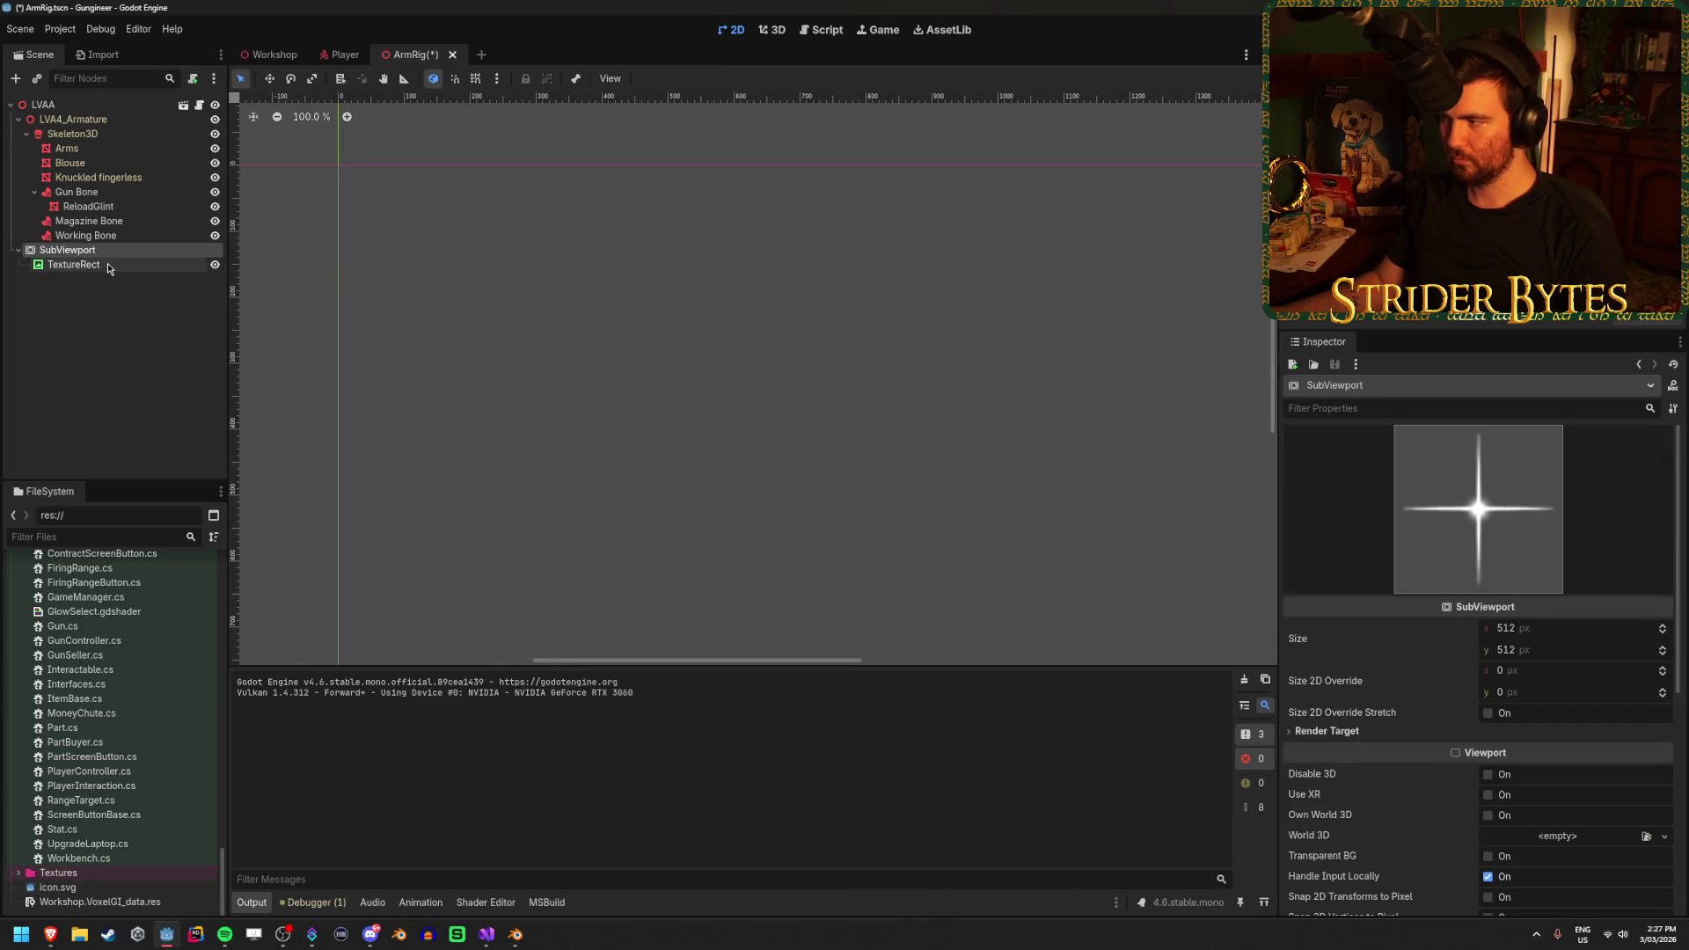
left_click(329, 423)
key("ctrl+s")
Select the ReloadGlint node, undoing an accidental duplicate of it
left_click(88, 206)
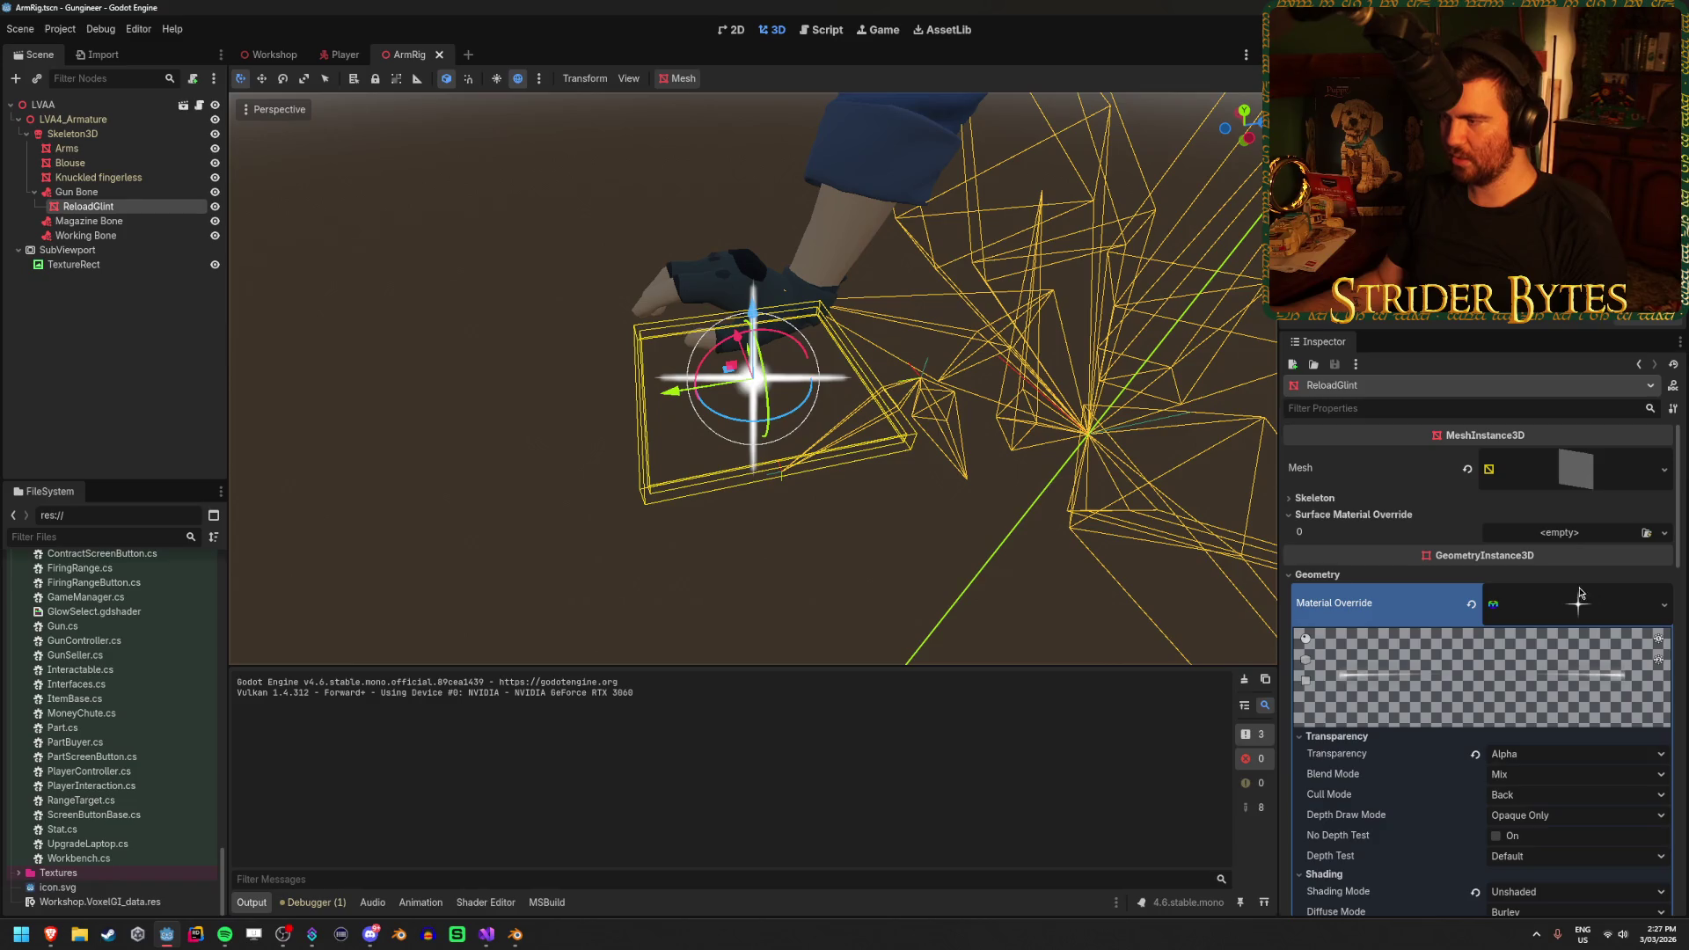
key("ctrl+d")
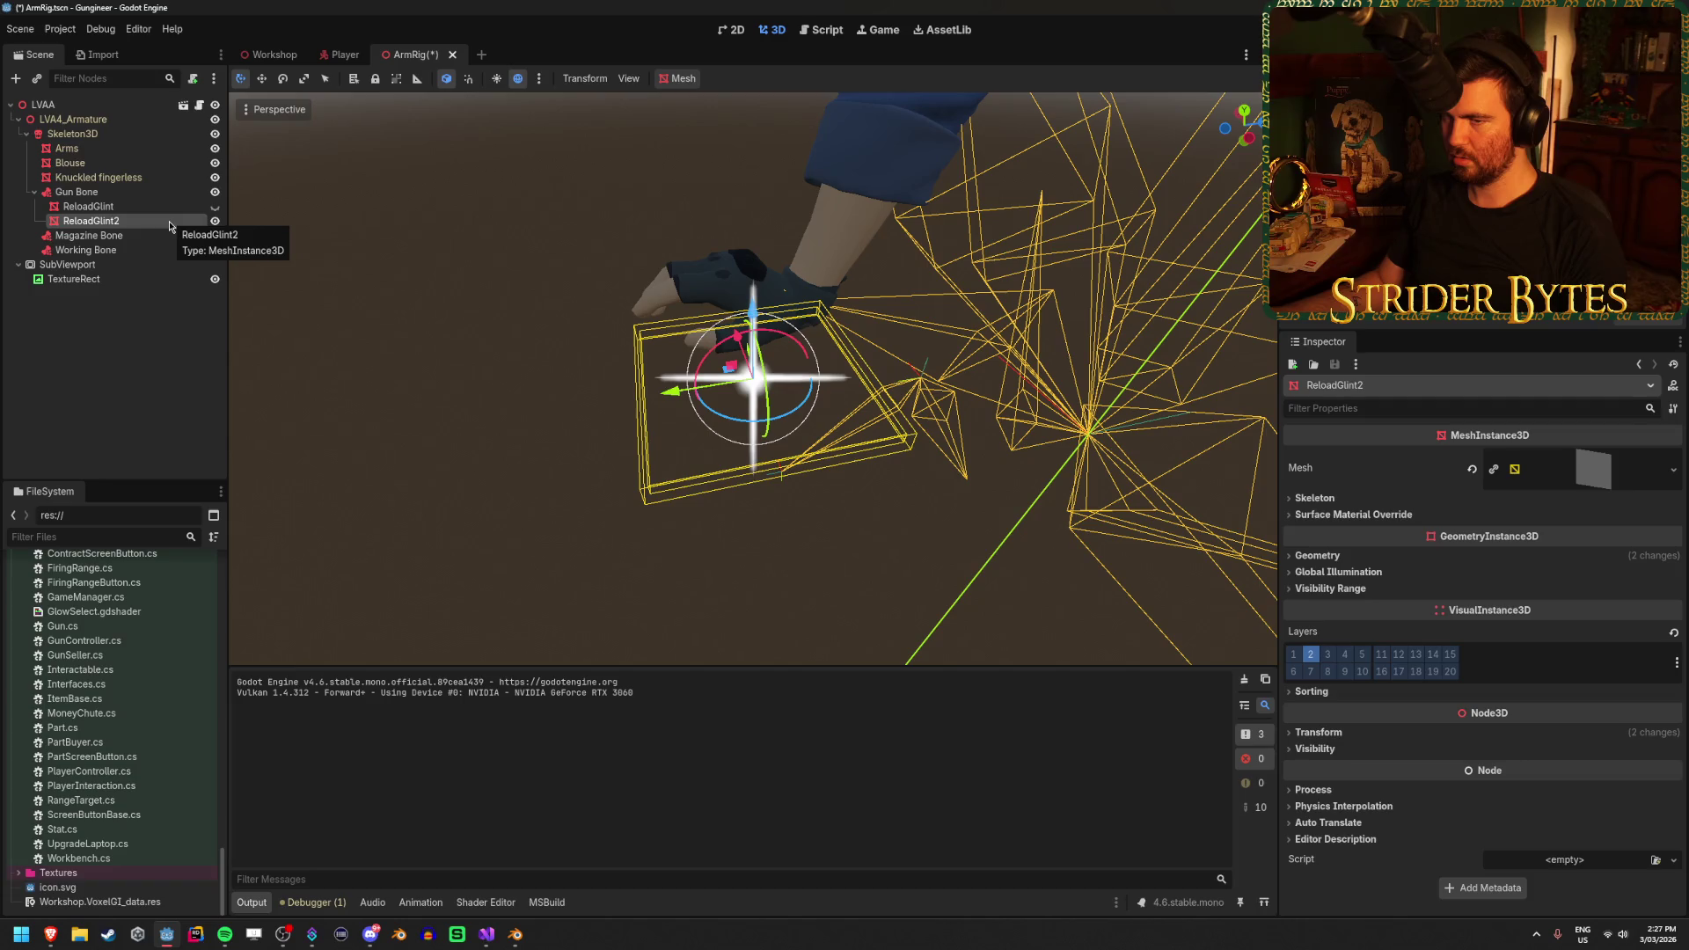
key("ctrl+z")
left_click(144, 207)
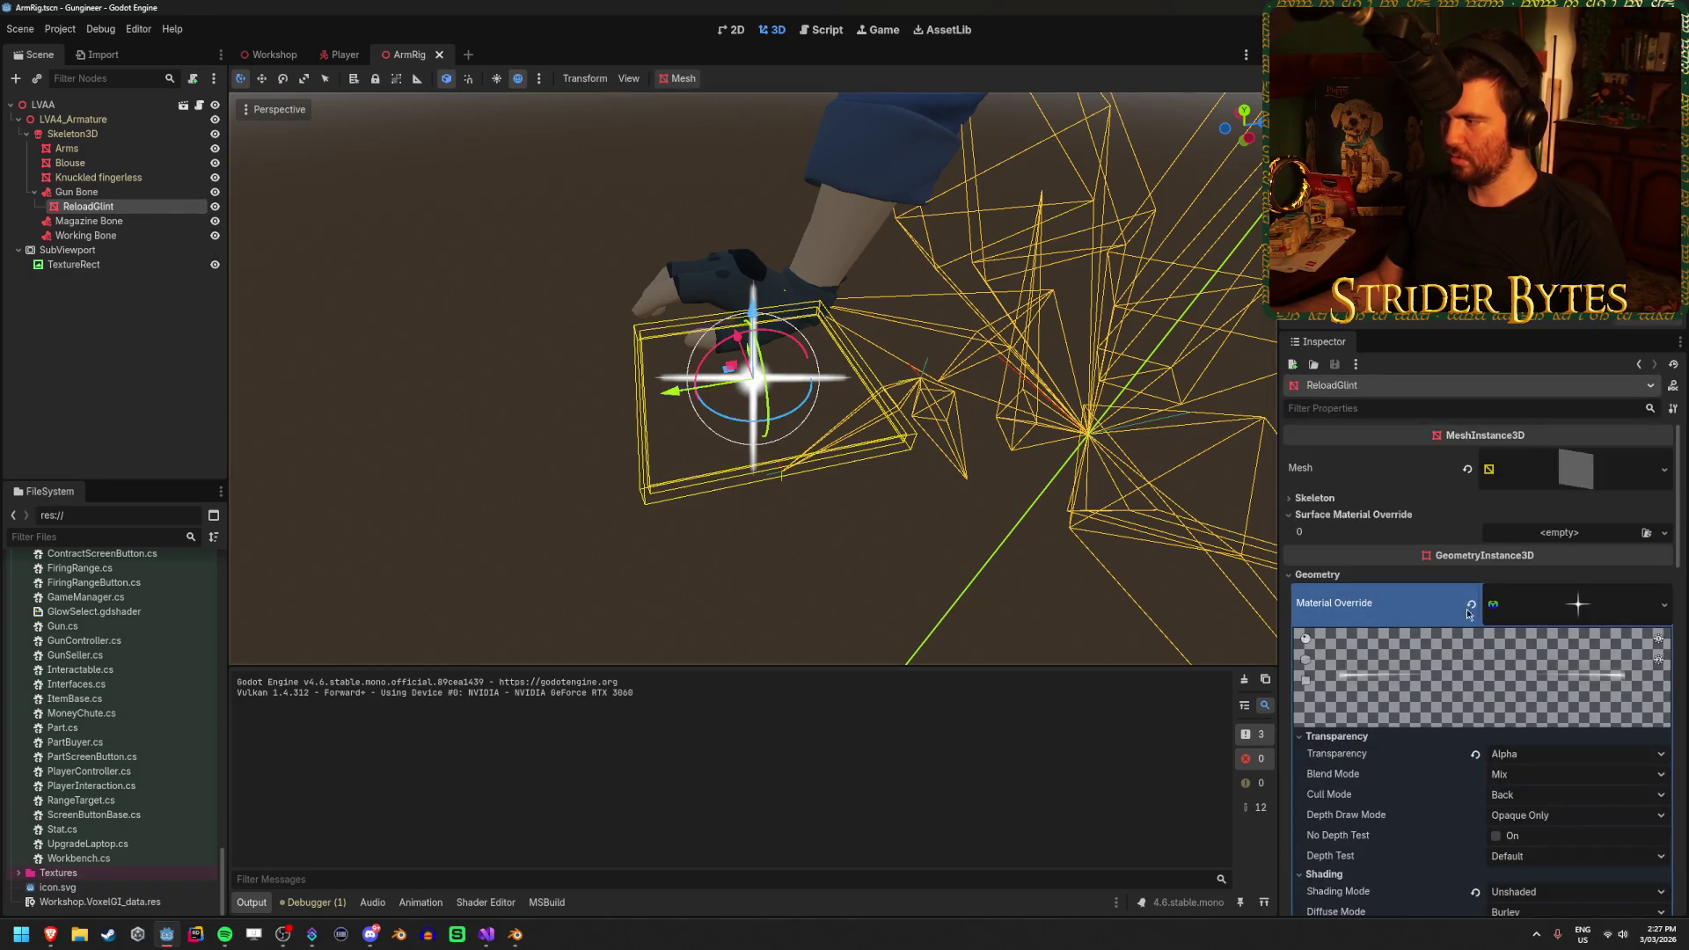
scroll(1580, 597, "down", 10)
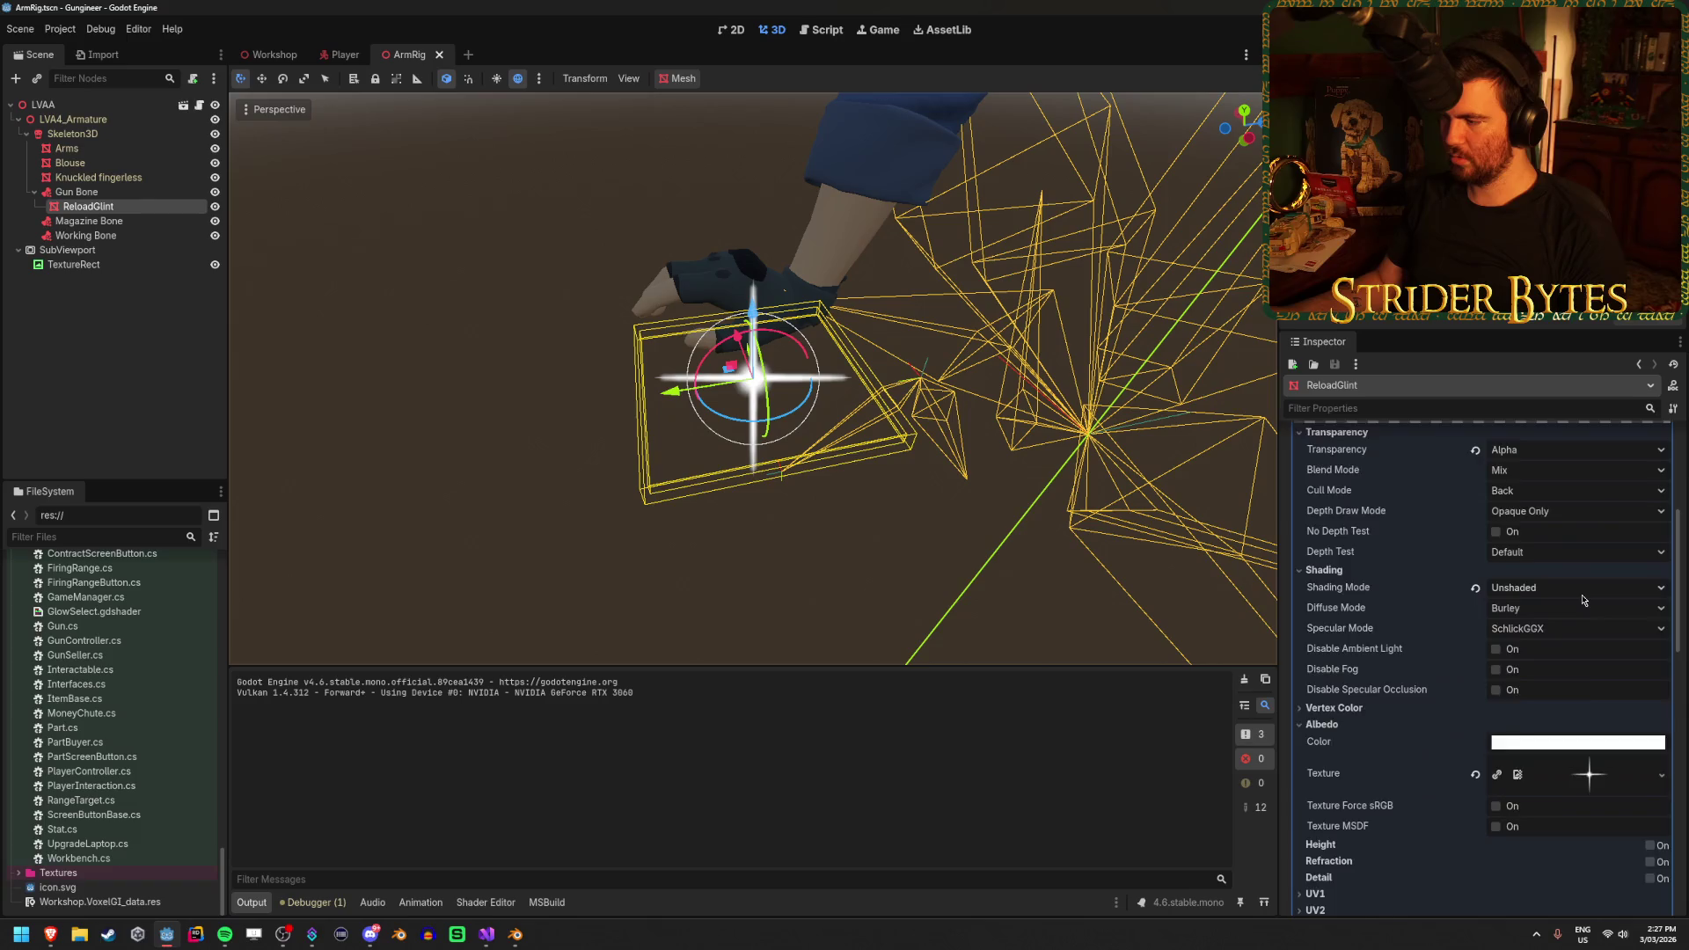
scroll(1583, 598, "up", 1)
Try a New ViewportTexture for the albedo texture and dismiss the resulting warning
left_click(1588, 592)
left_click(1588, 592)
left_click(1663, 593)
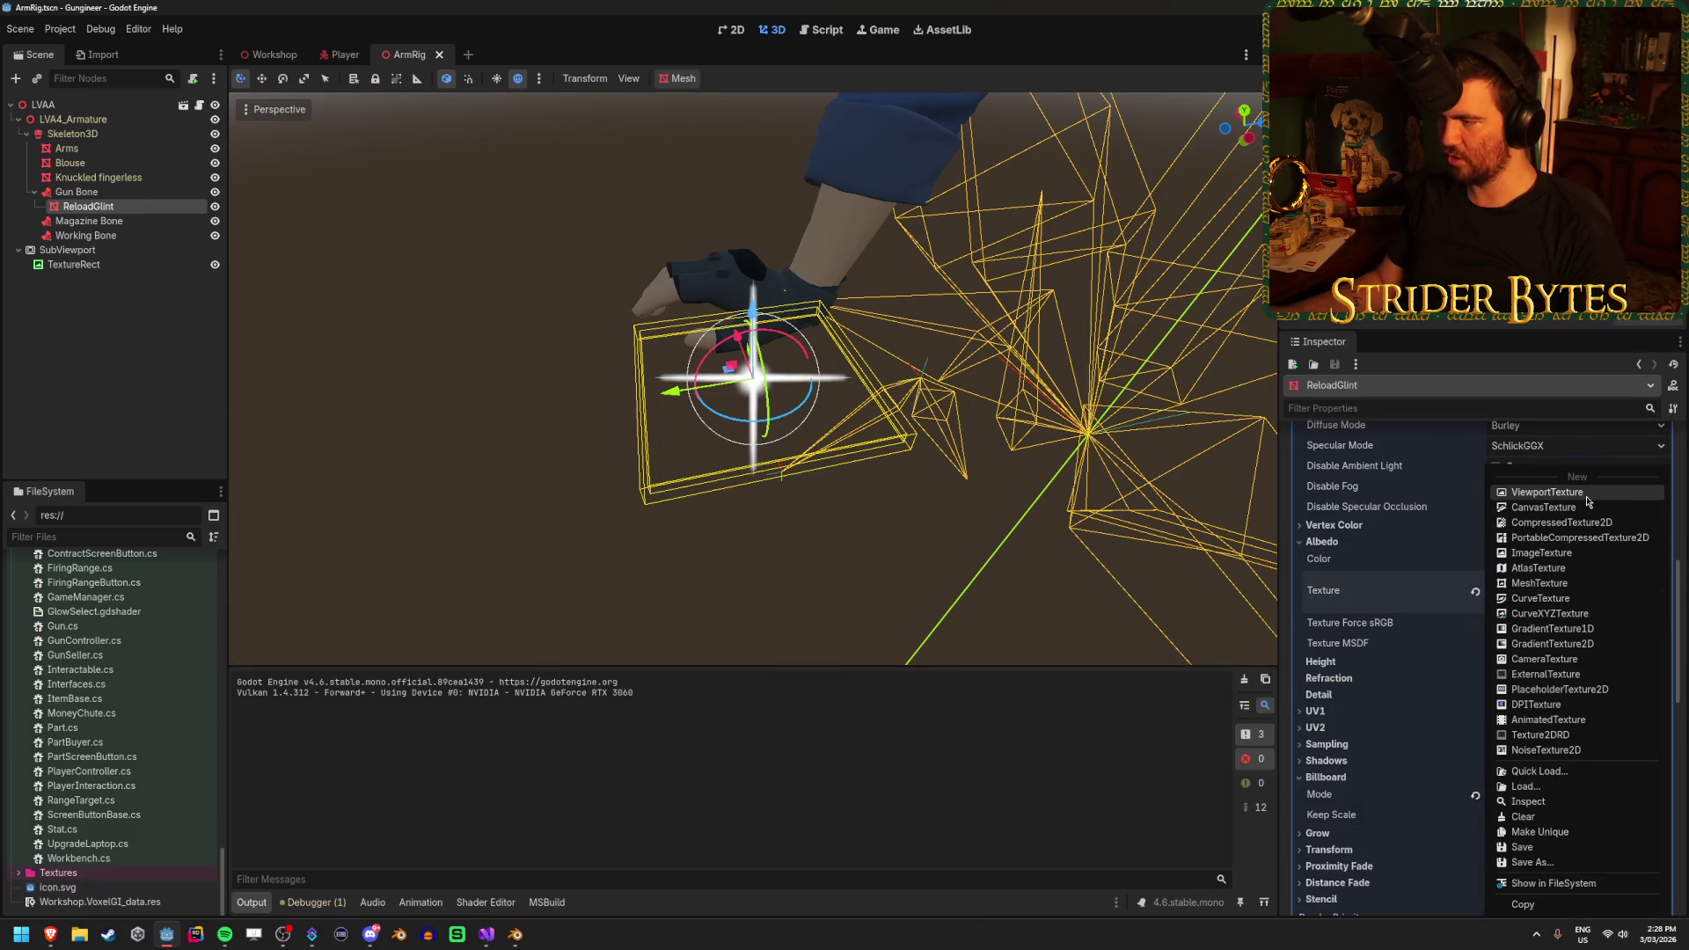
left_click(1549, 492)
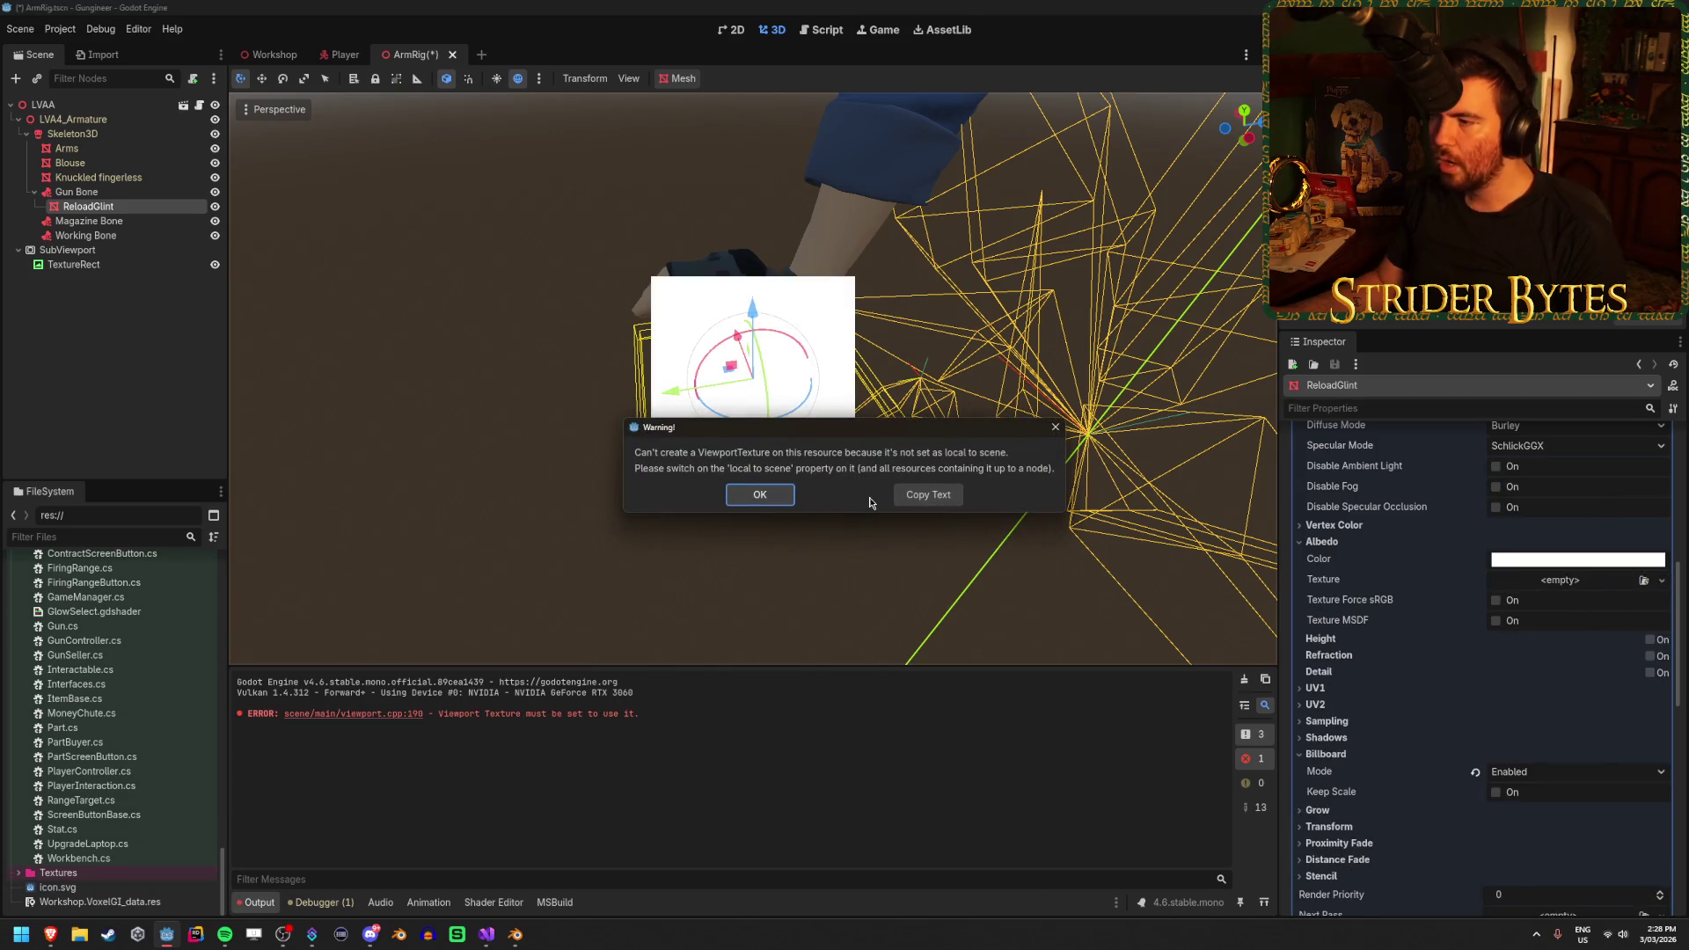
left_click(760, 494)
scroll(1507, 686, "down", 5)
left_click(1327, 629)
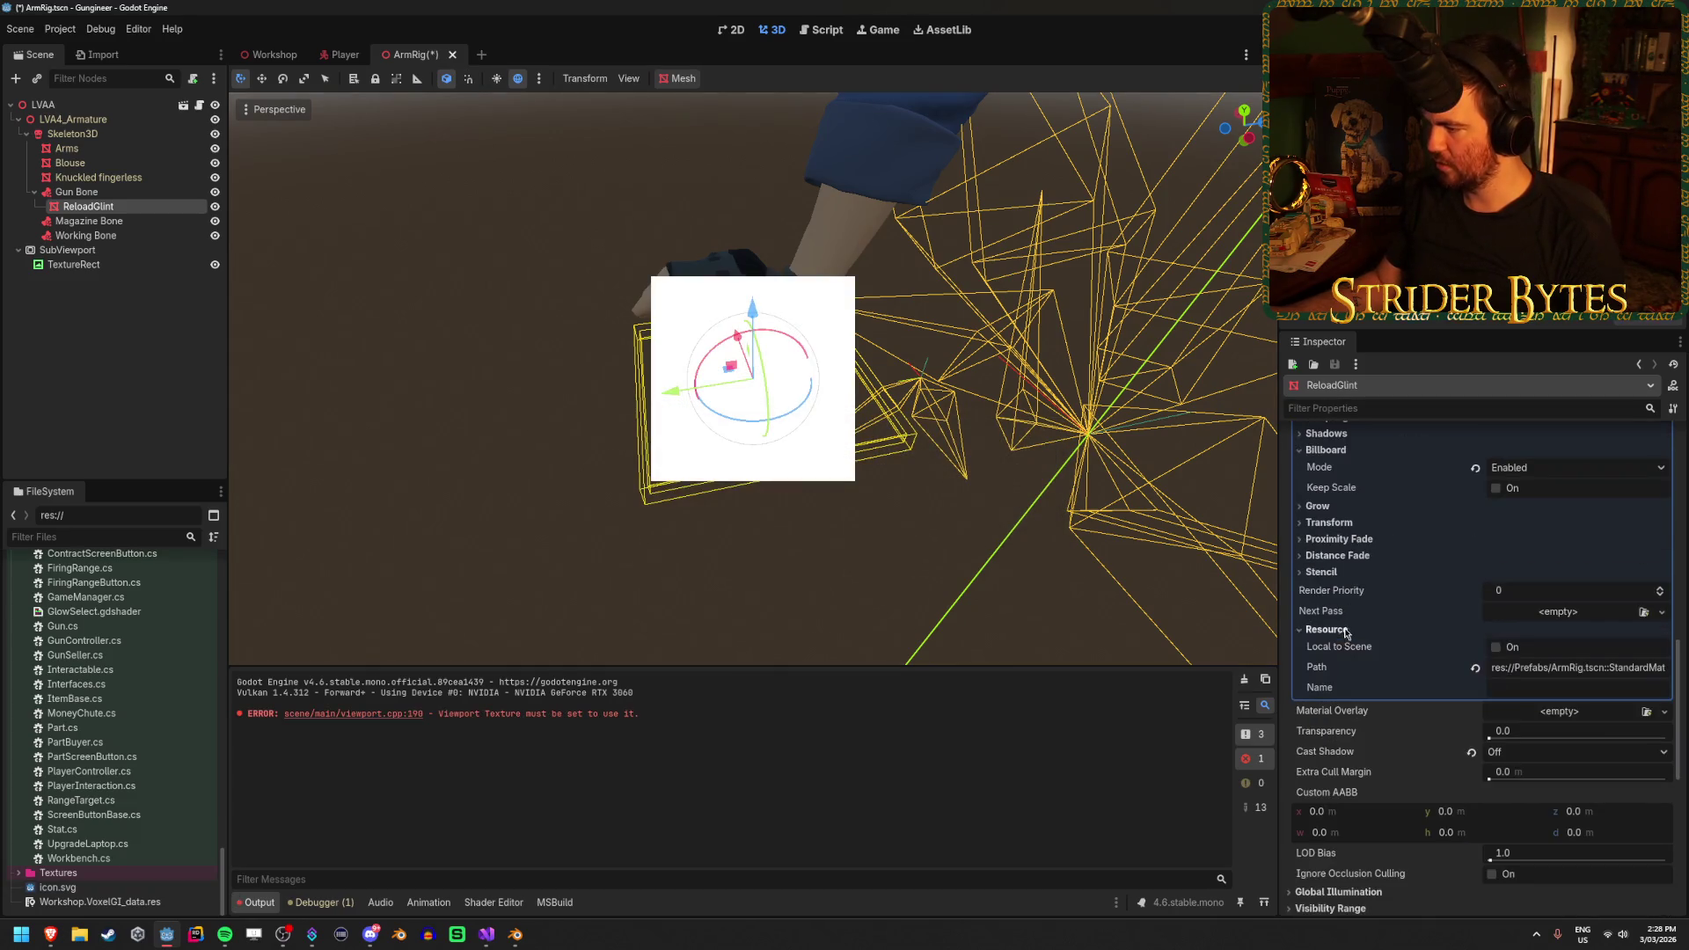
scroll(1534, 694, "up", 5)
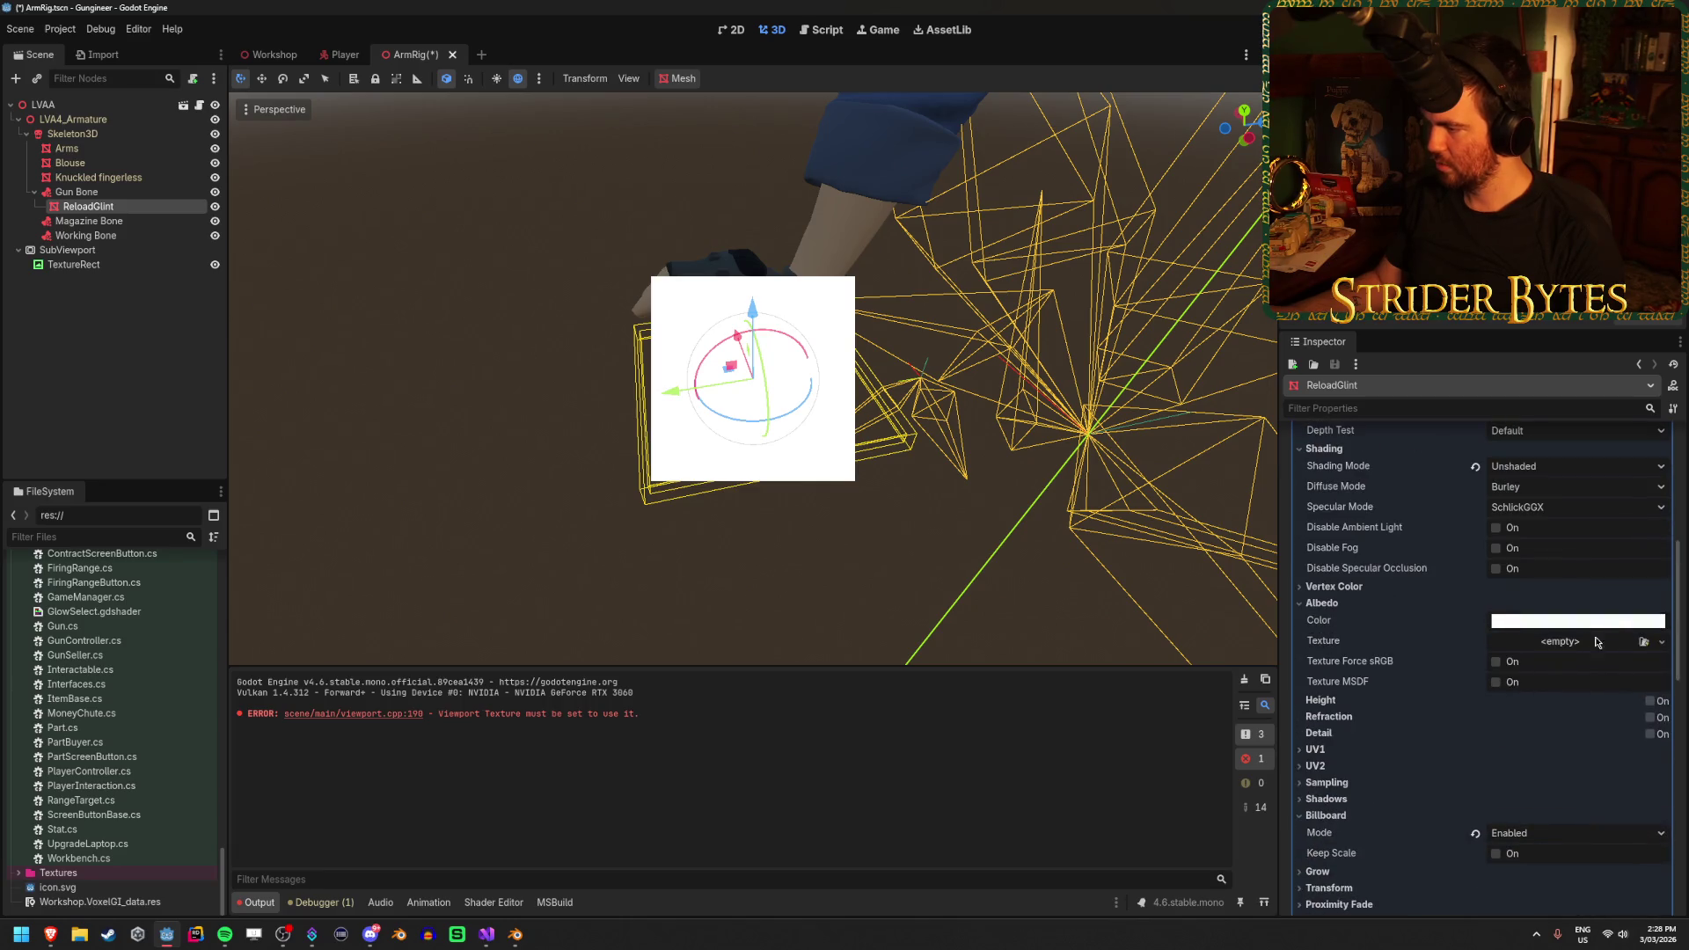
left_click(1597, 642)
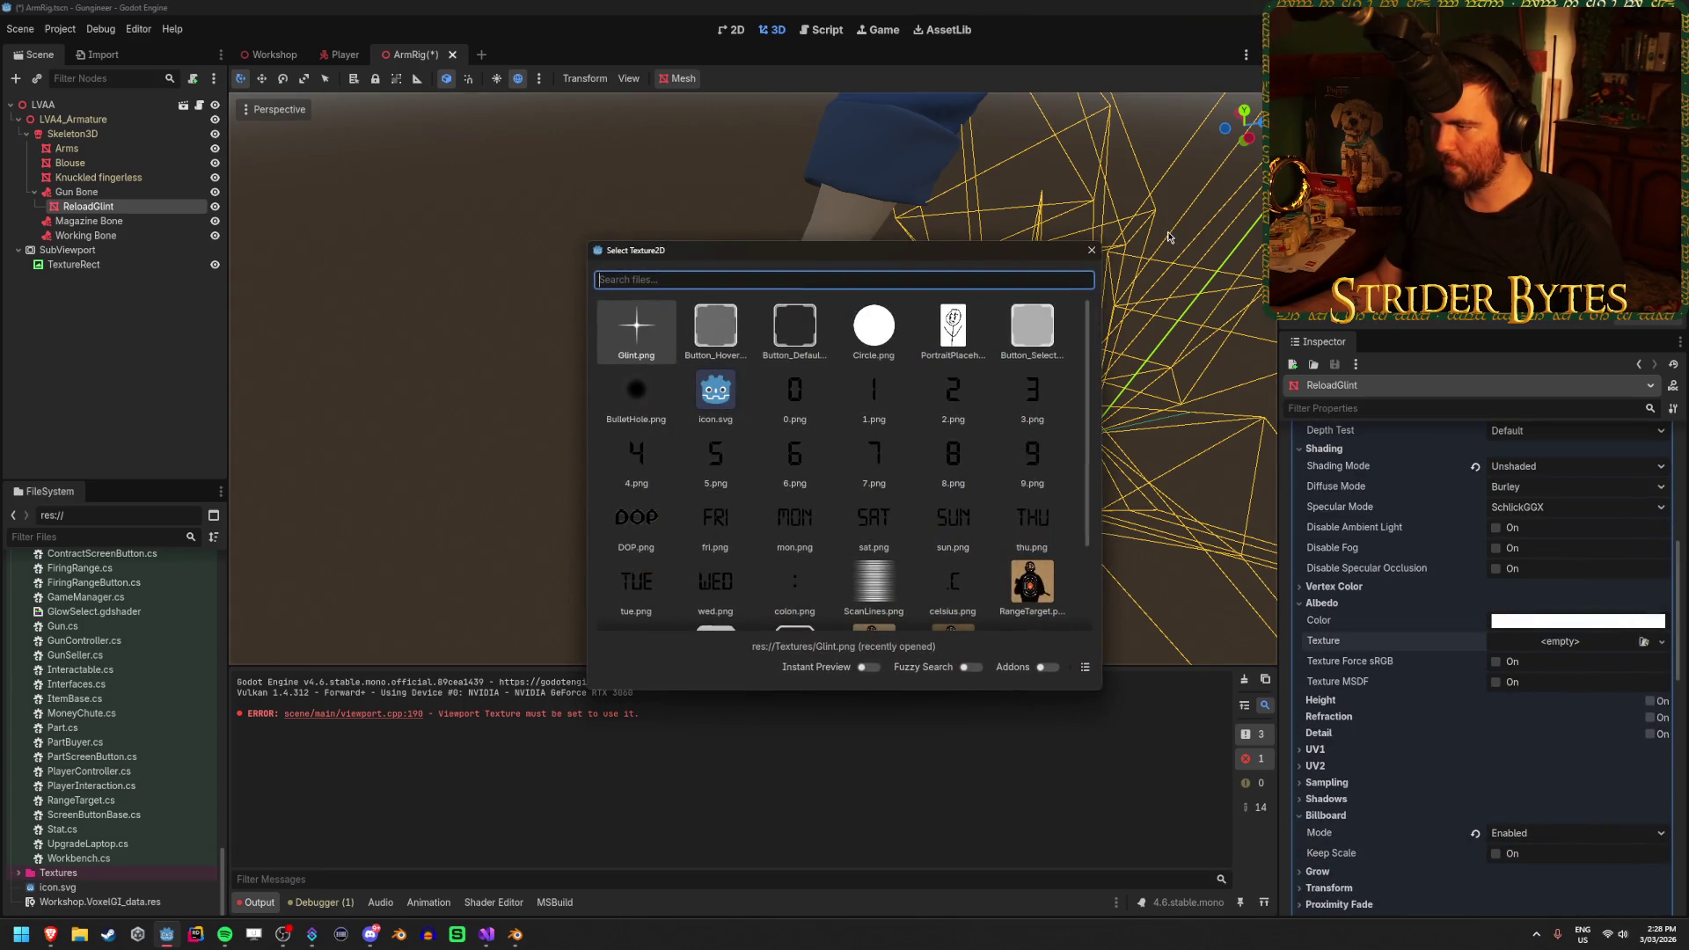
left_click(1092, 251)
Set the albedo texture to a ViewportTexture reading from SubViewport and save the scene
left_click(1658, 644)
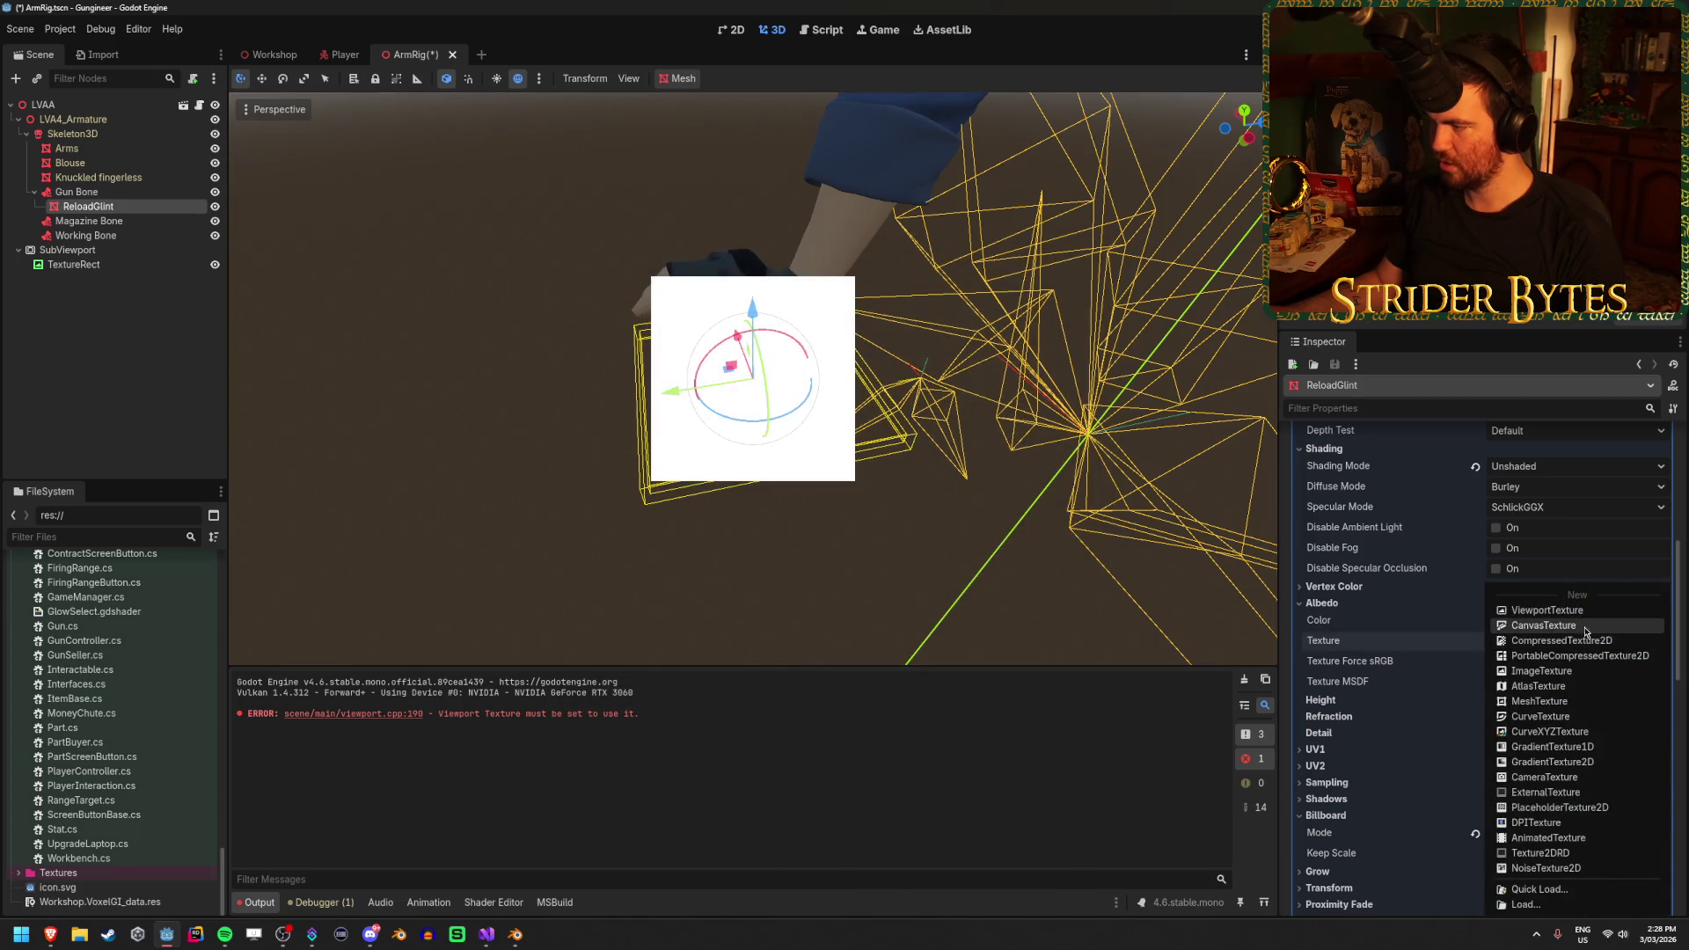
left_click(1549, 606)
left_click(1586, 642)
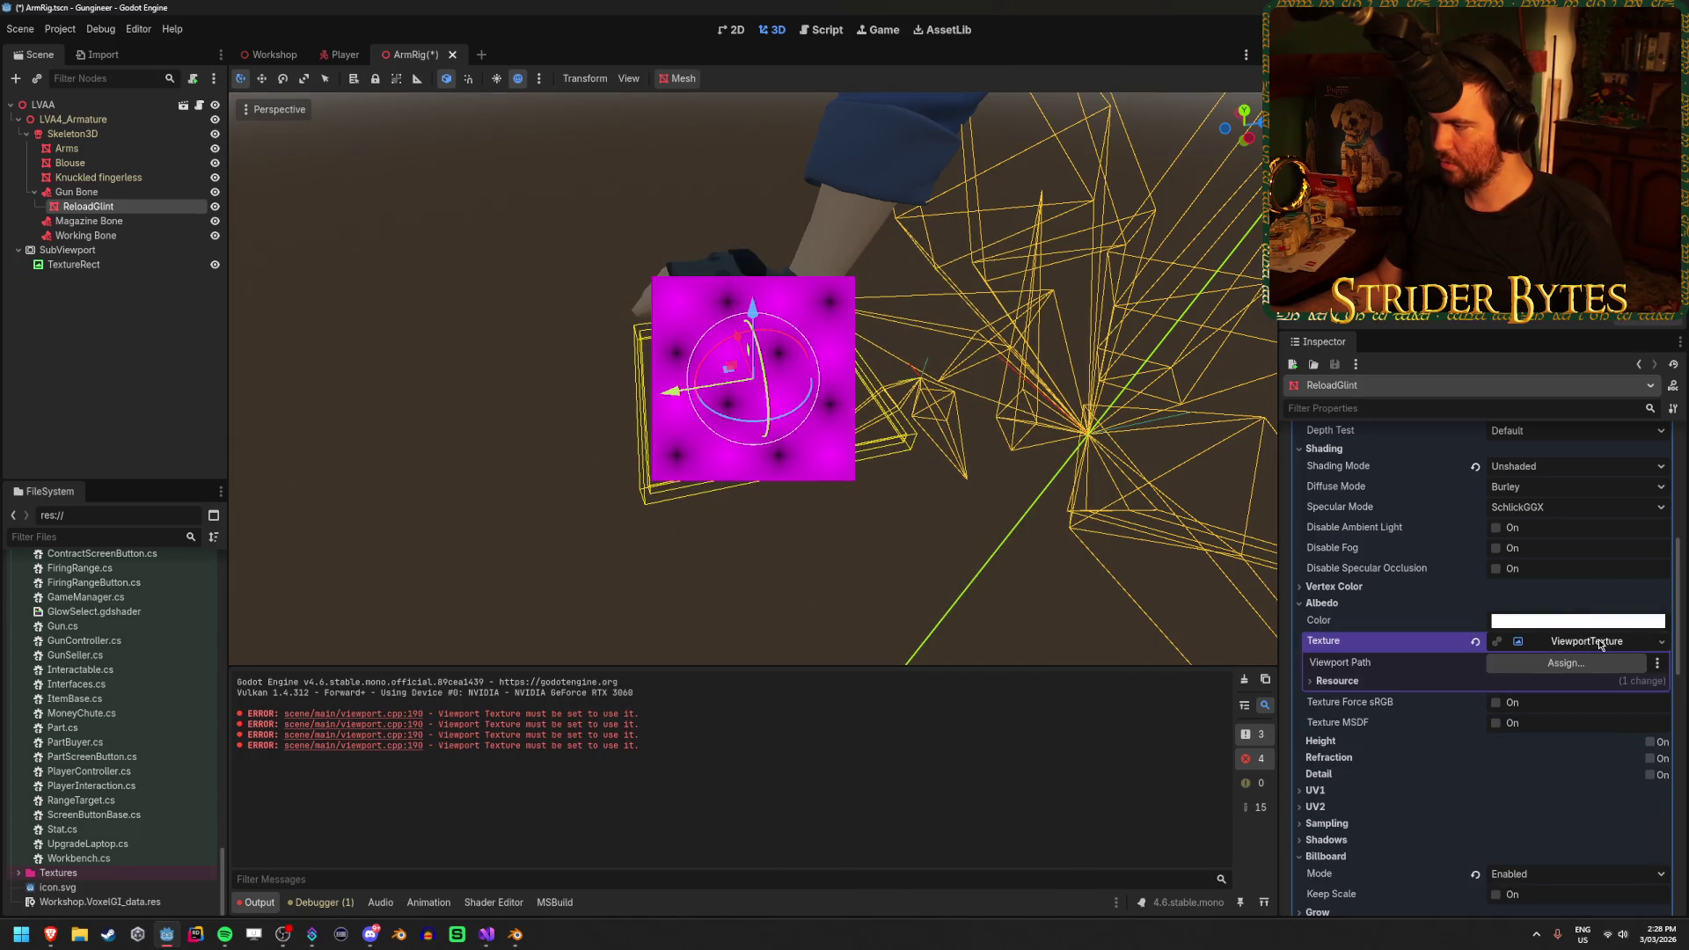
left_click(1566, 662)
left_click(816, 689)
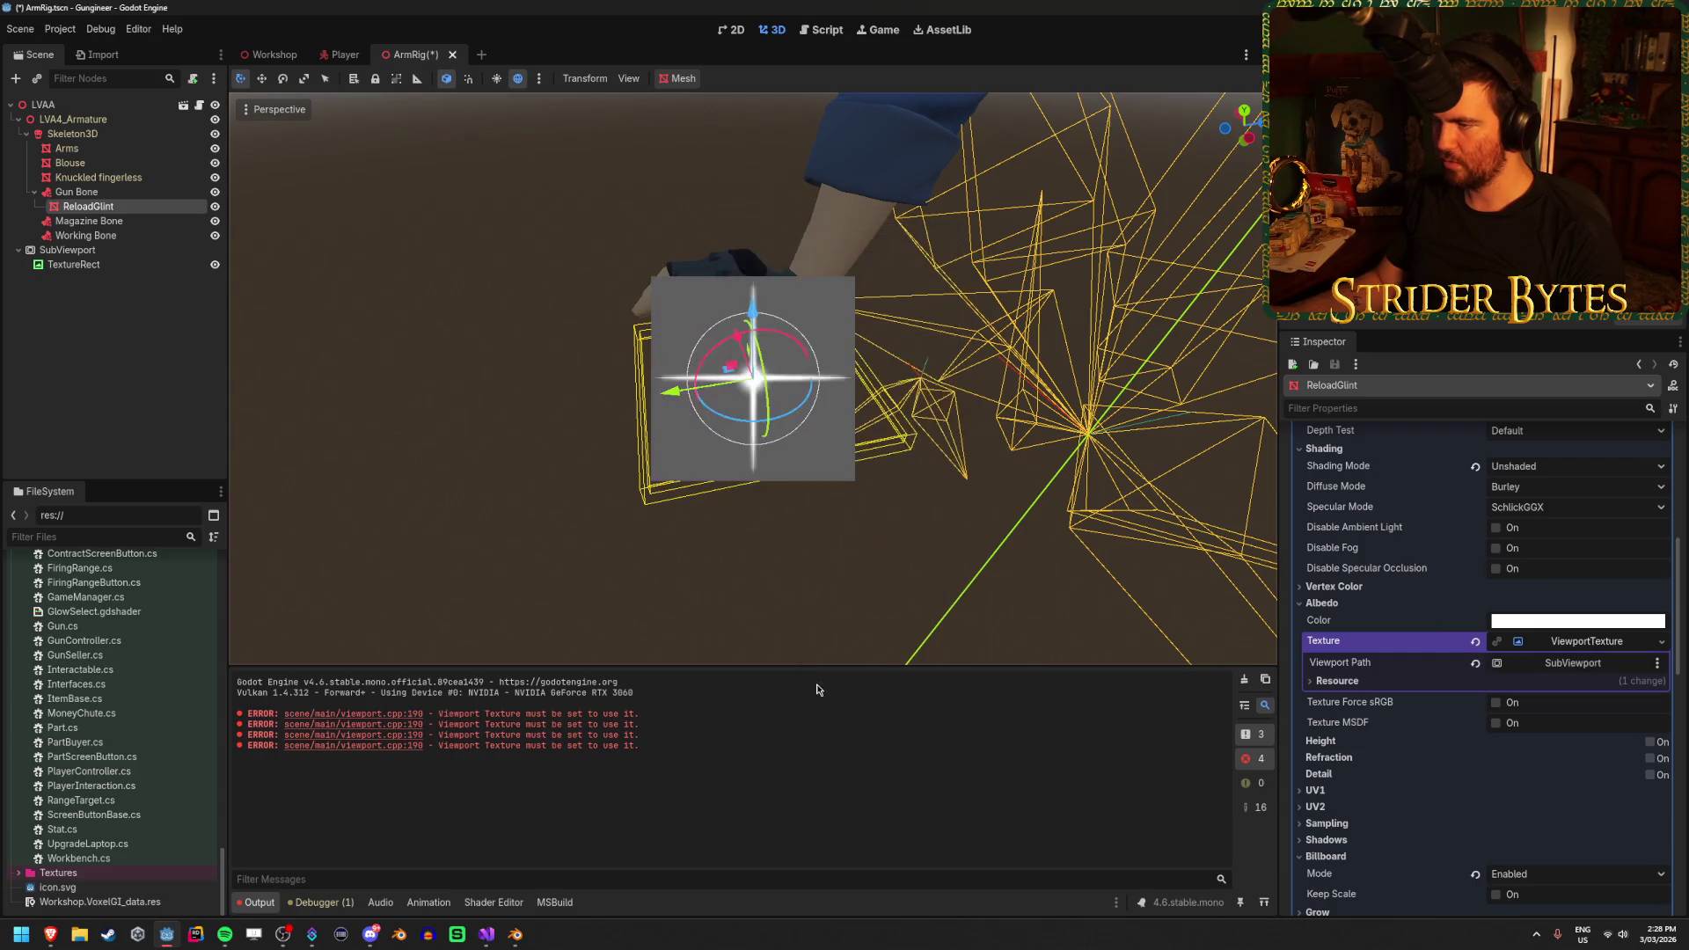
key("ctrl+s")
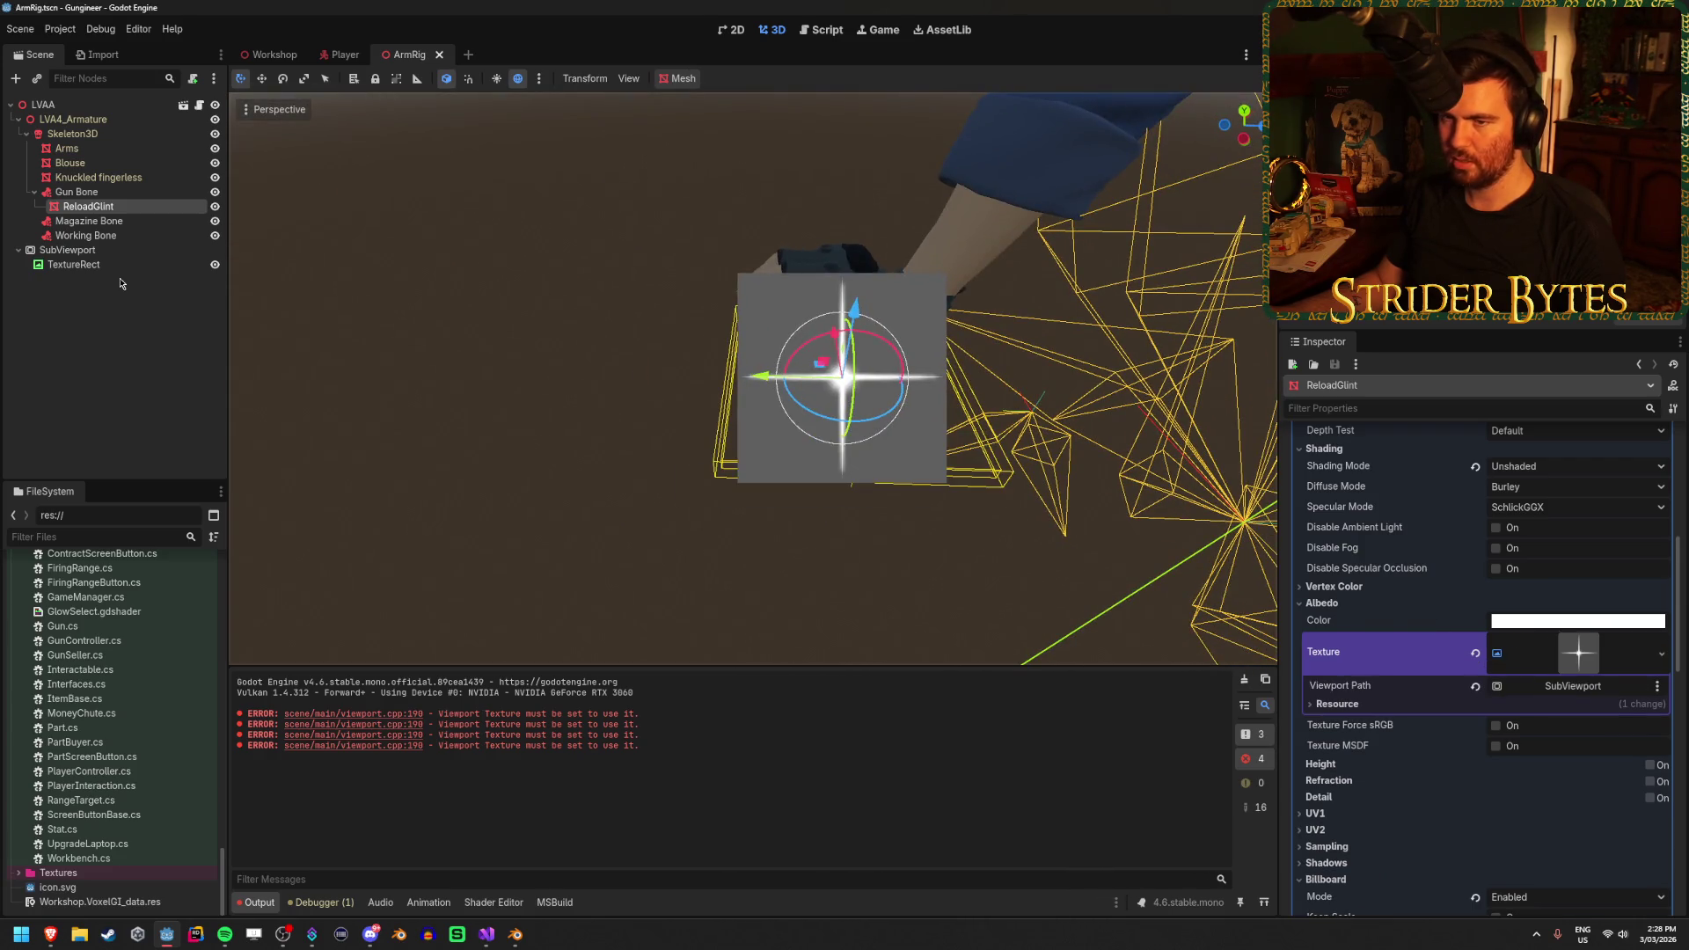
left_click(74, 265)
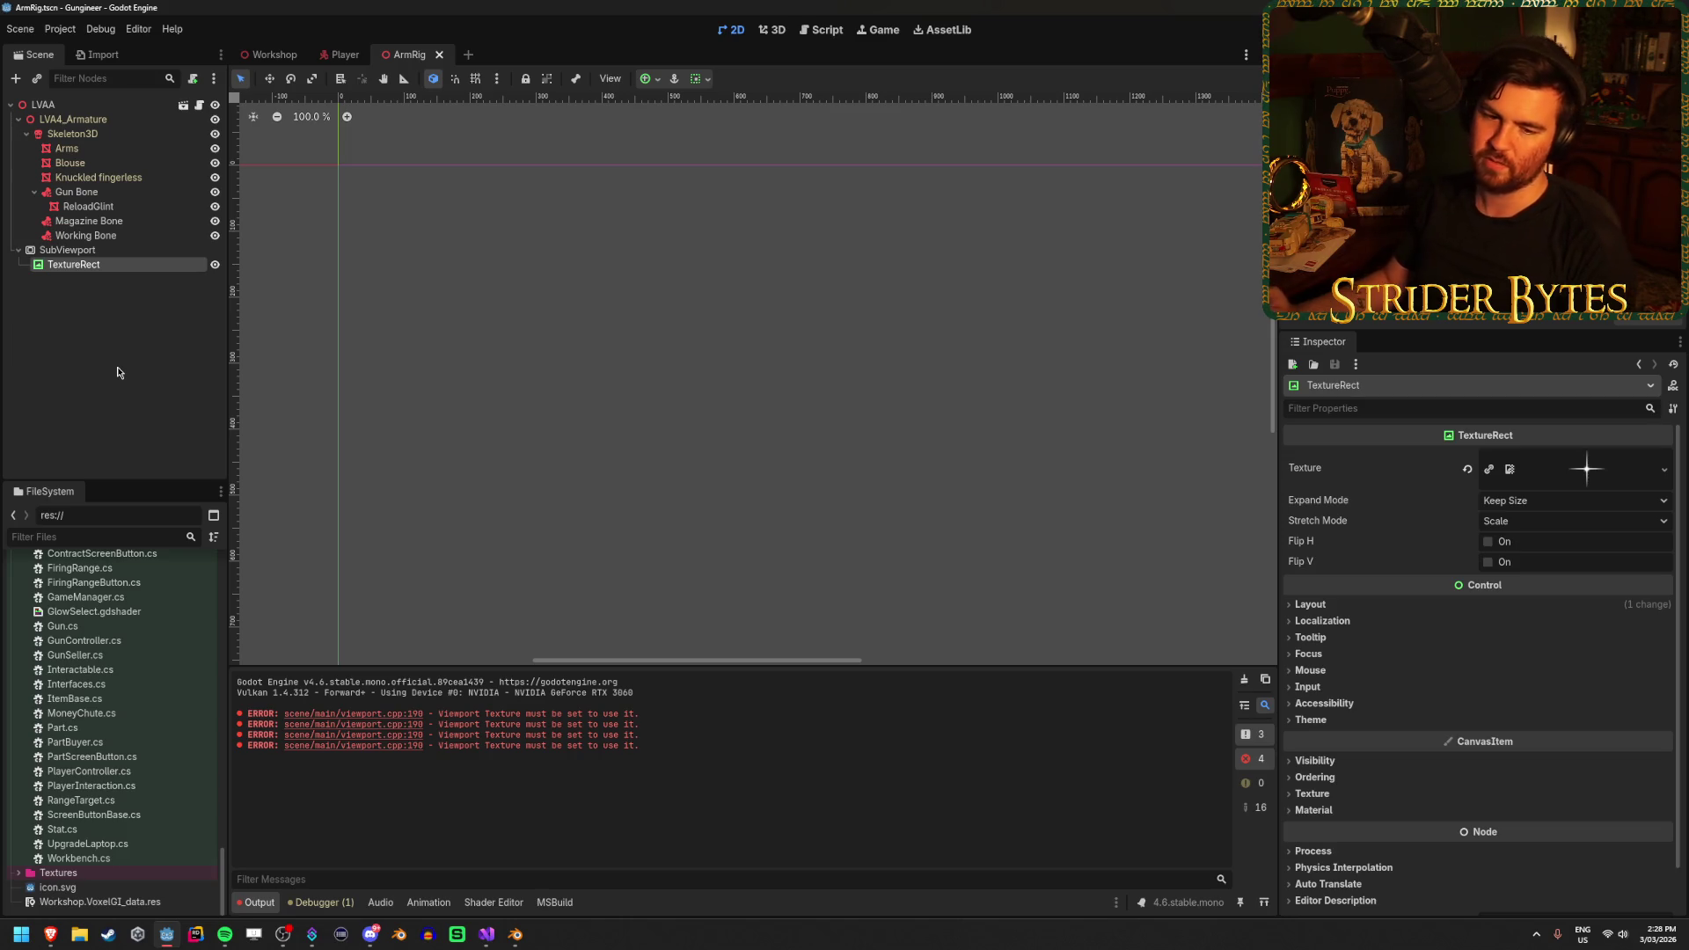
Turn on Transparent BG for the SubViewport, then reselect ReloadGlint
left_click(126, 249)
scroll(1432, 531, "down", 3)
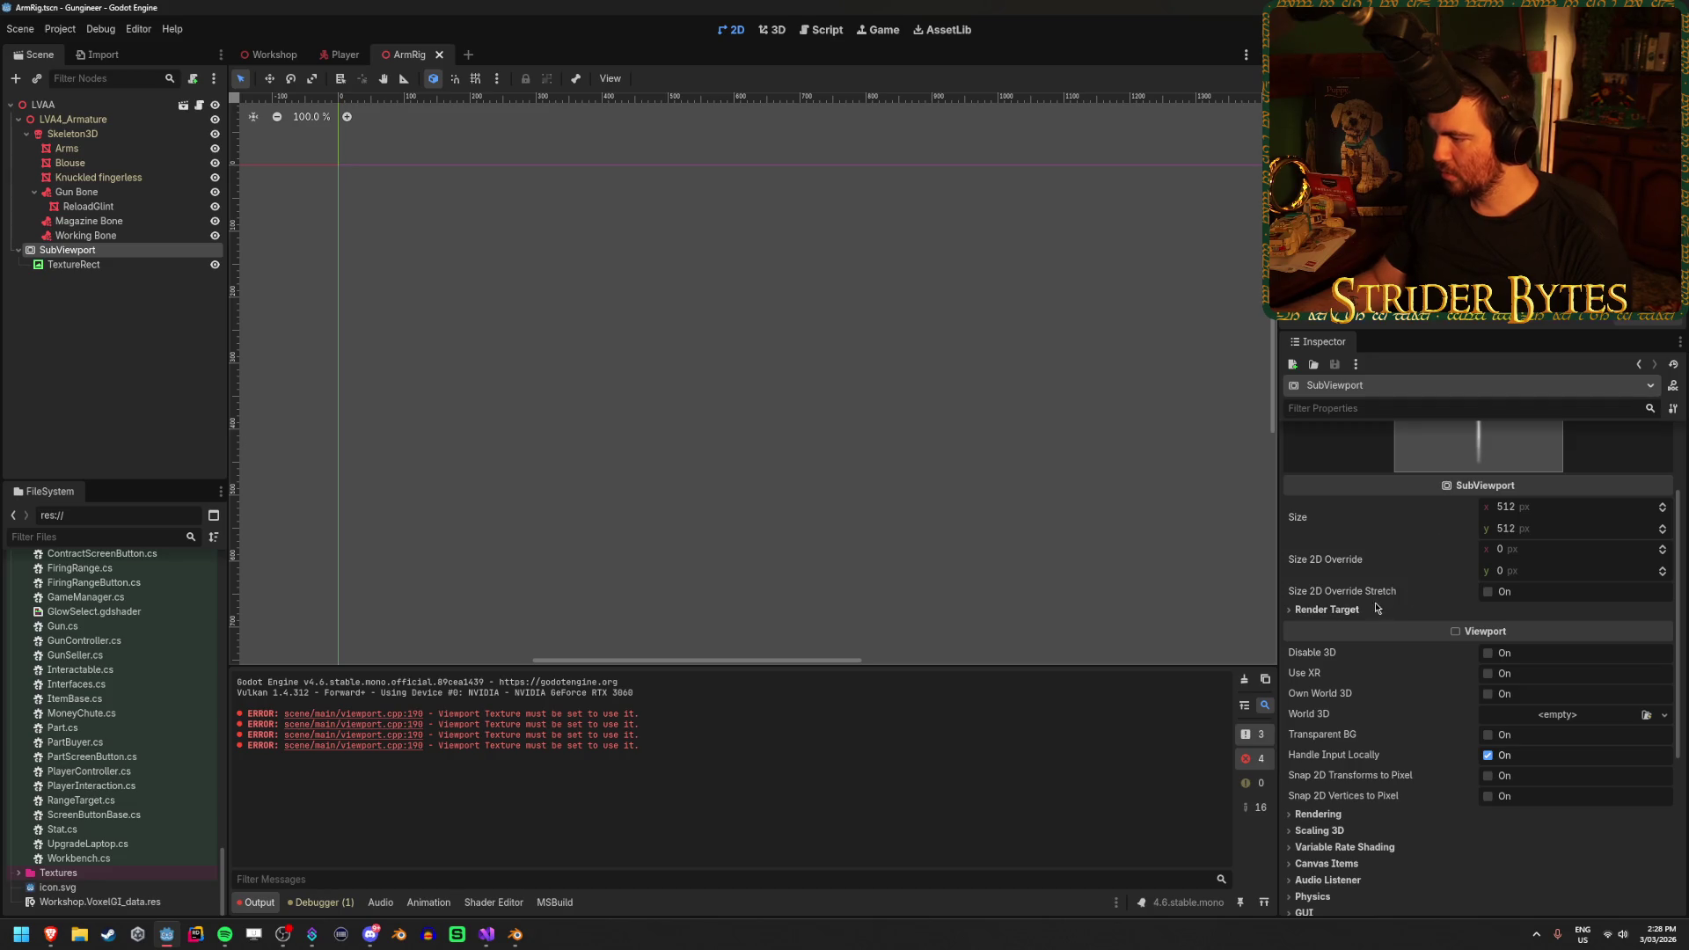
scroll(1403, 629, "down", 3)
left_click(1487, 616)
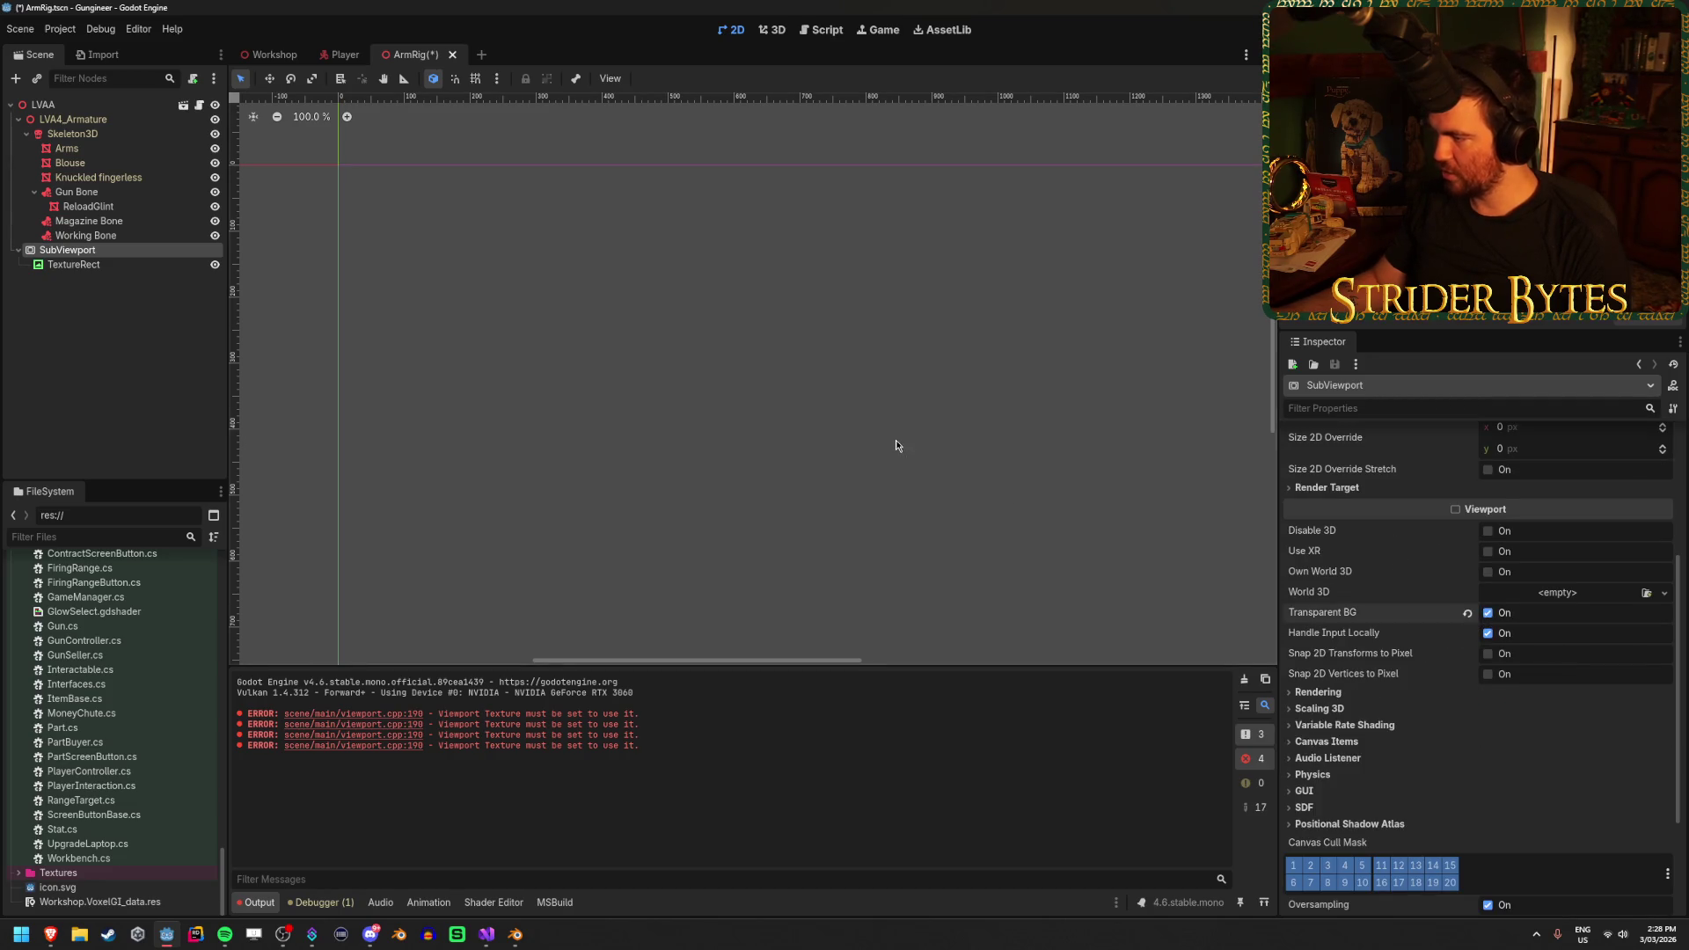
left_click(127, 265)
left_click(88, 206)
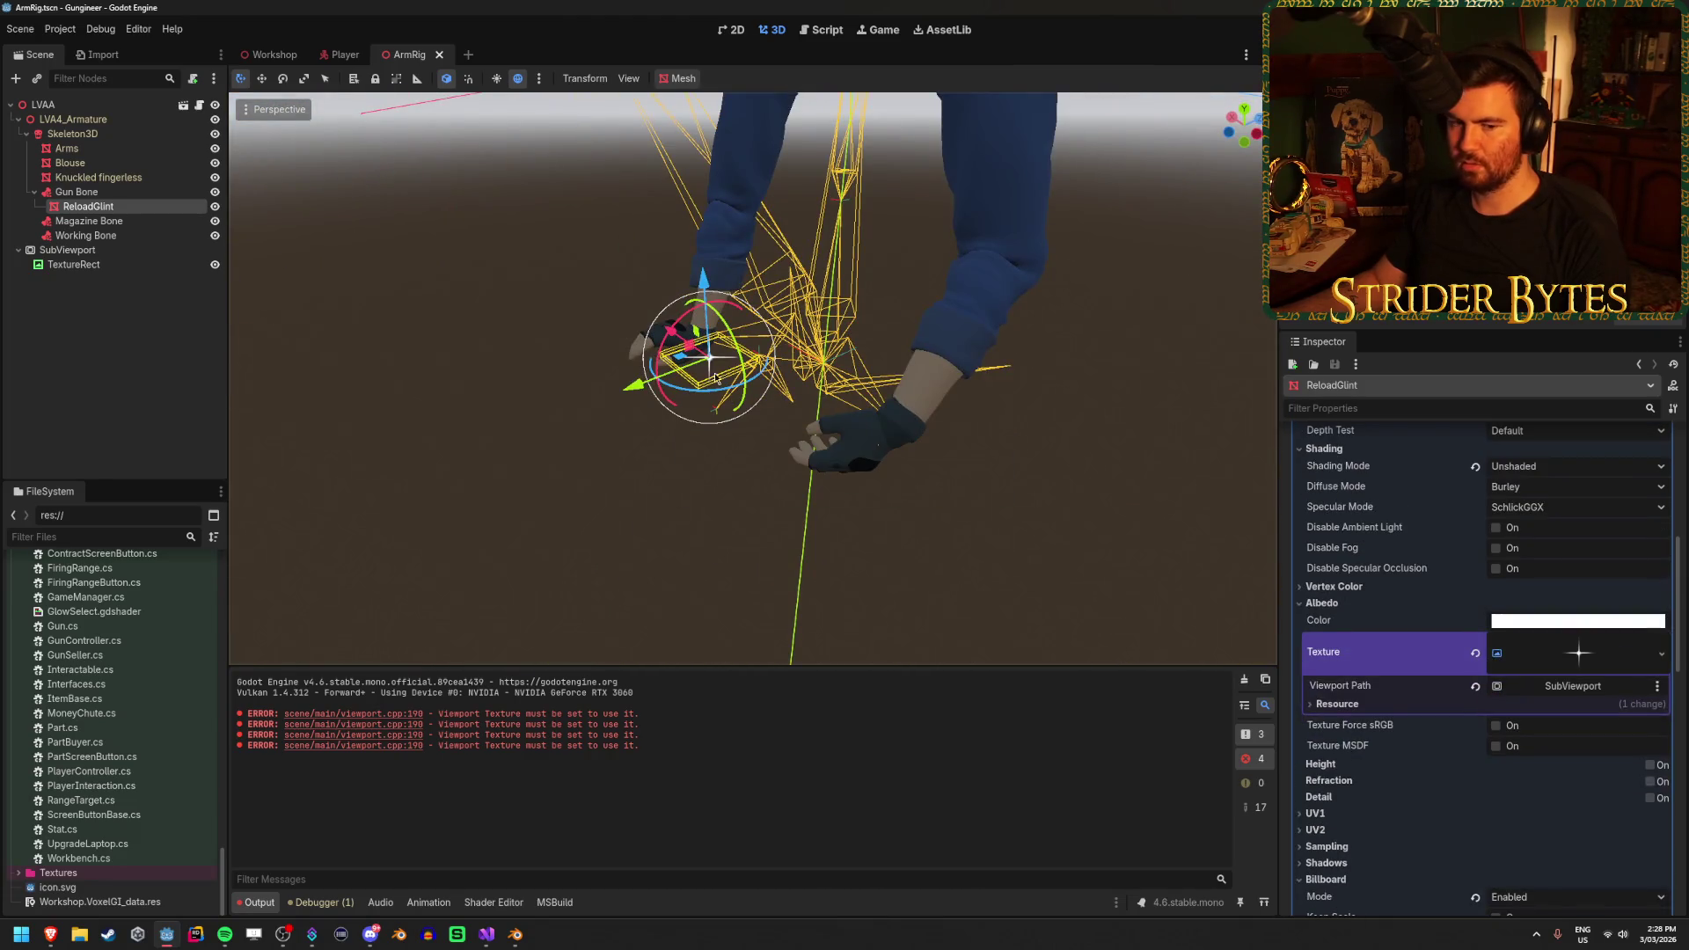
left_click(176, 328)
Review ReloadGlint's Inspector properties, then switch to the Workshop scene
left_click(123, 202)
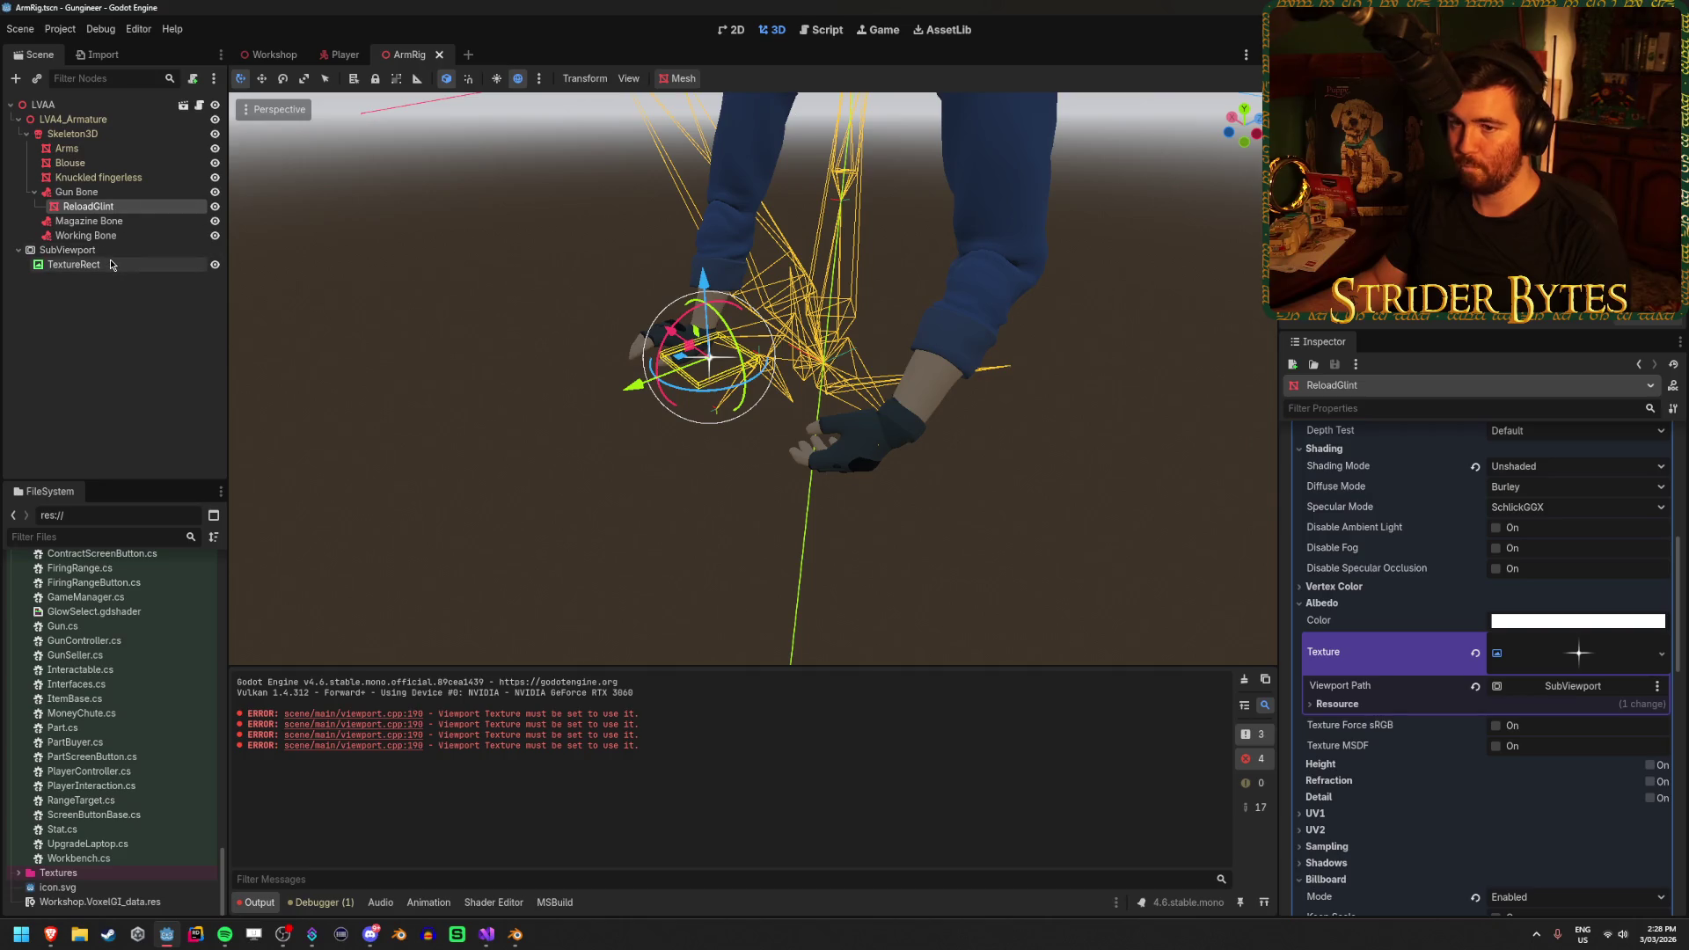
scroll(1361, 570, "up", 3)
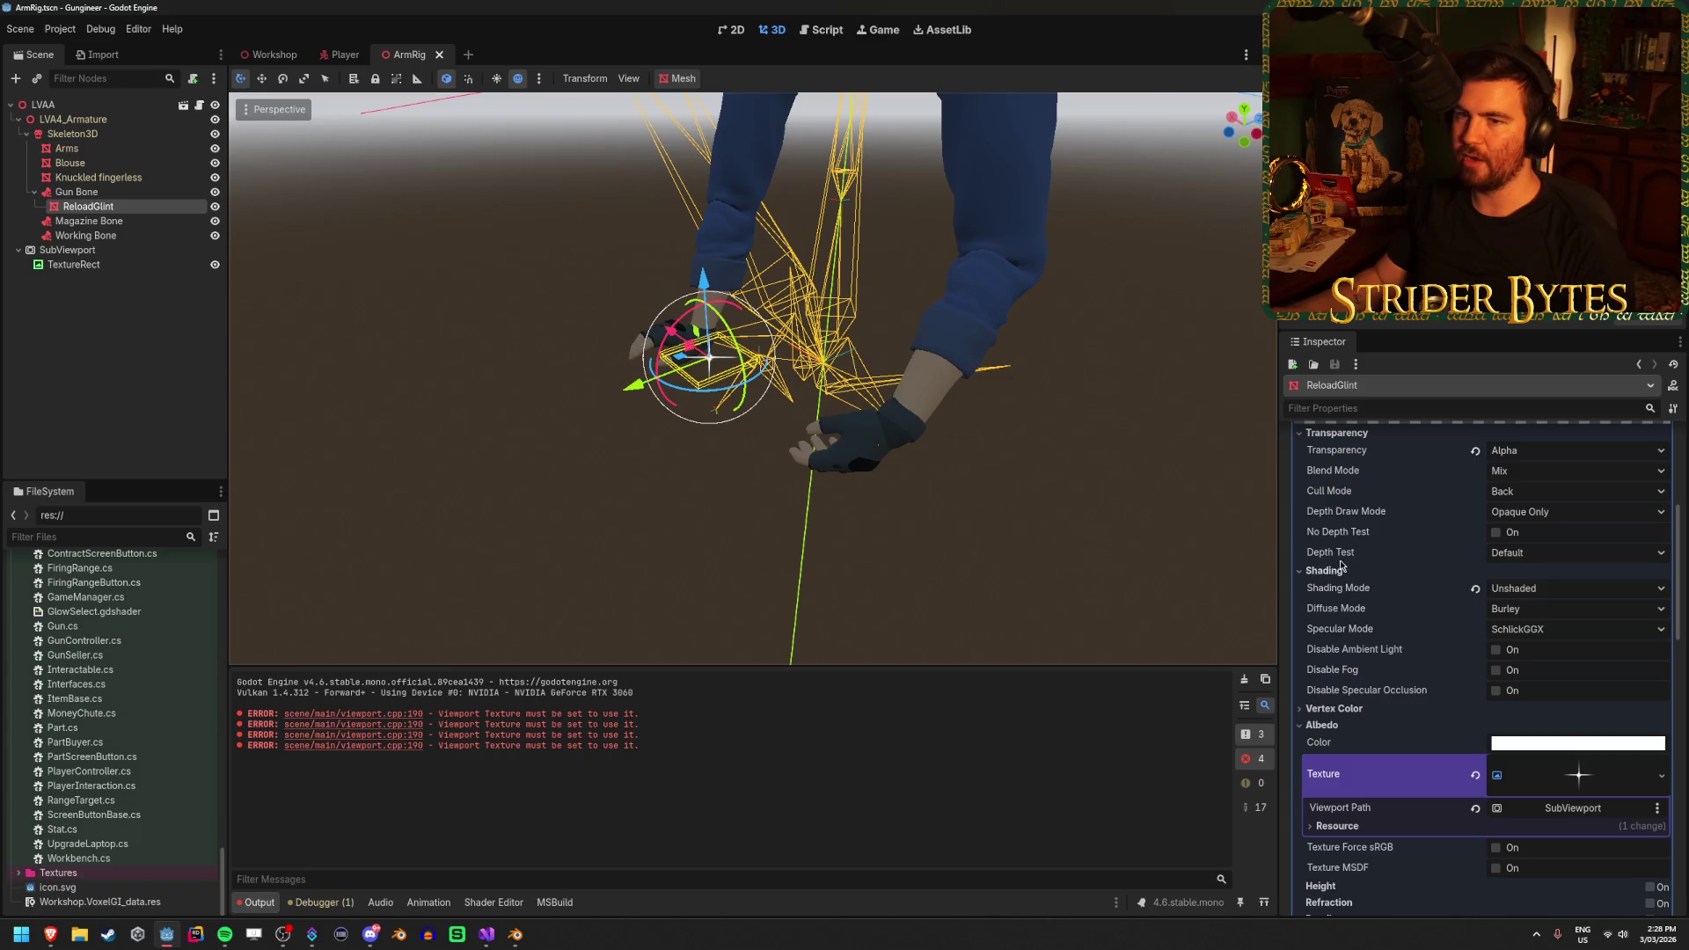
scroll(1355, 585, "down", 10)
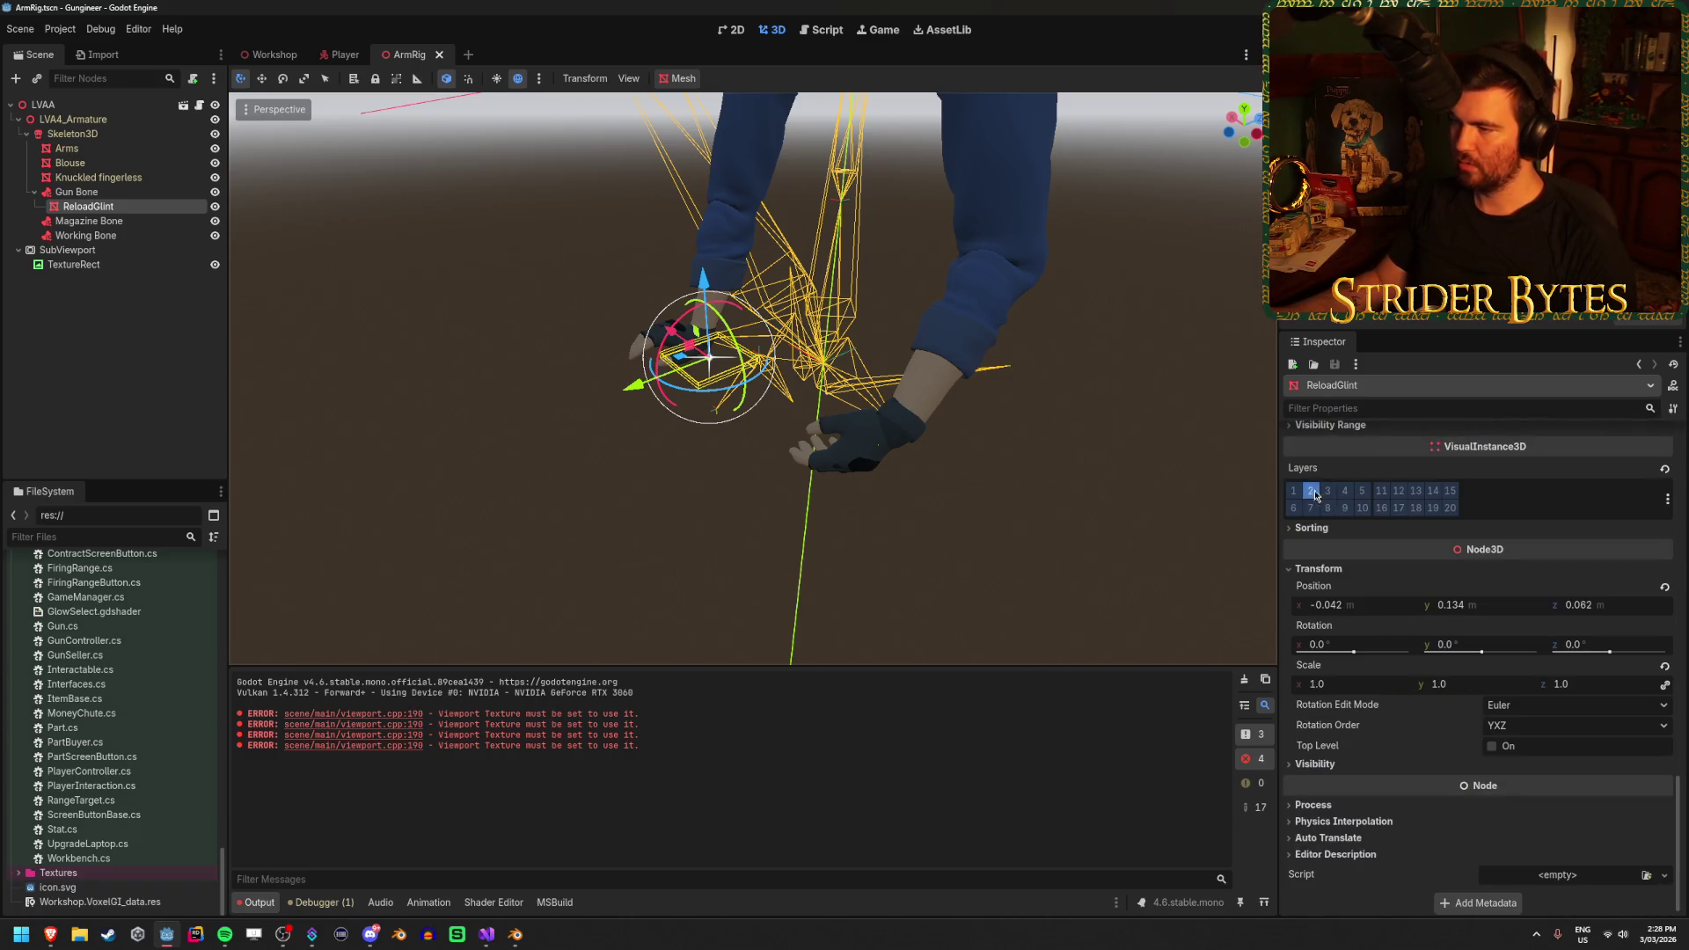
scroll(1426, 685, "up", 10)
scroll(1408, 677, "down", 5)
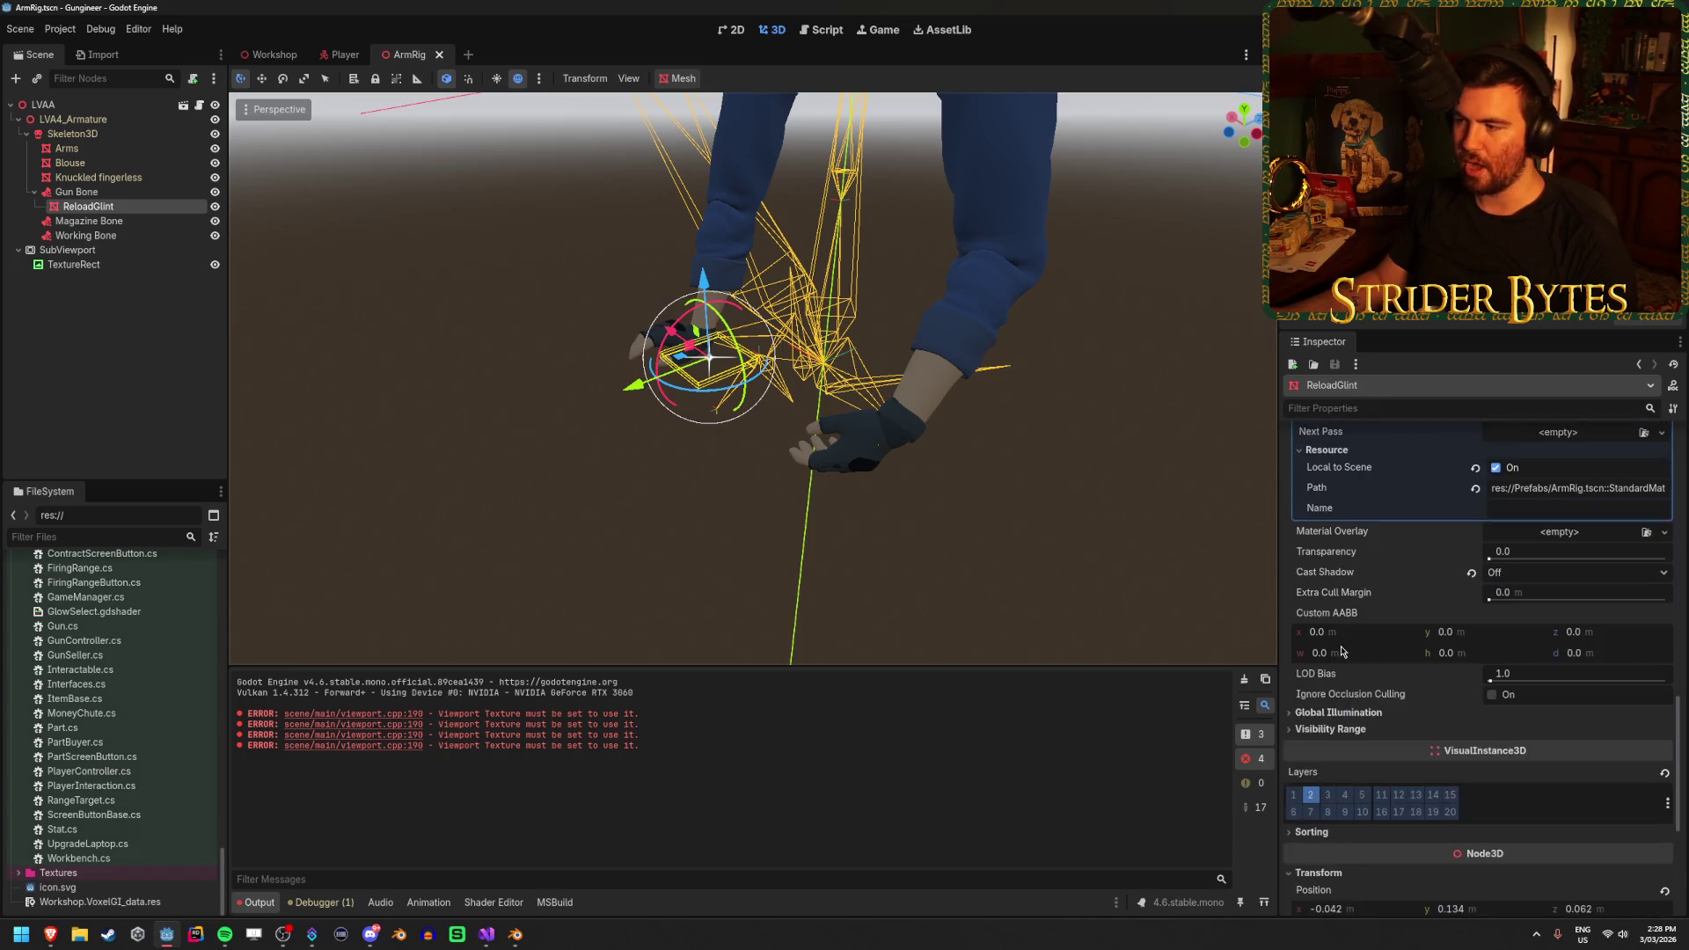
scroll(1418, 653, "up", 5)
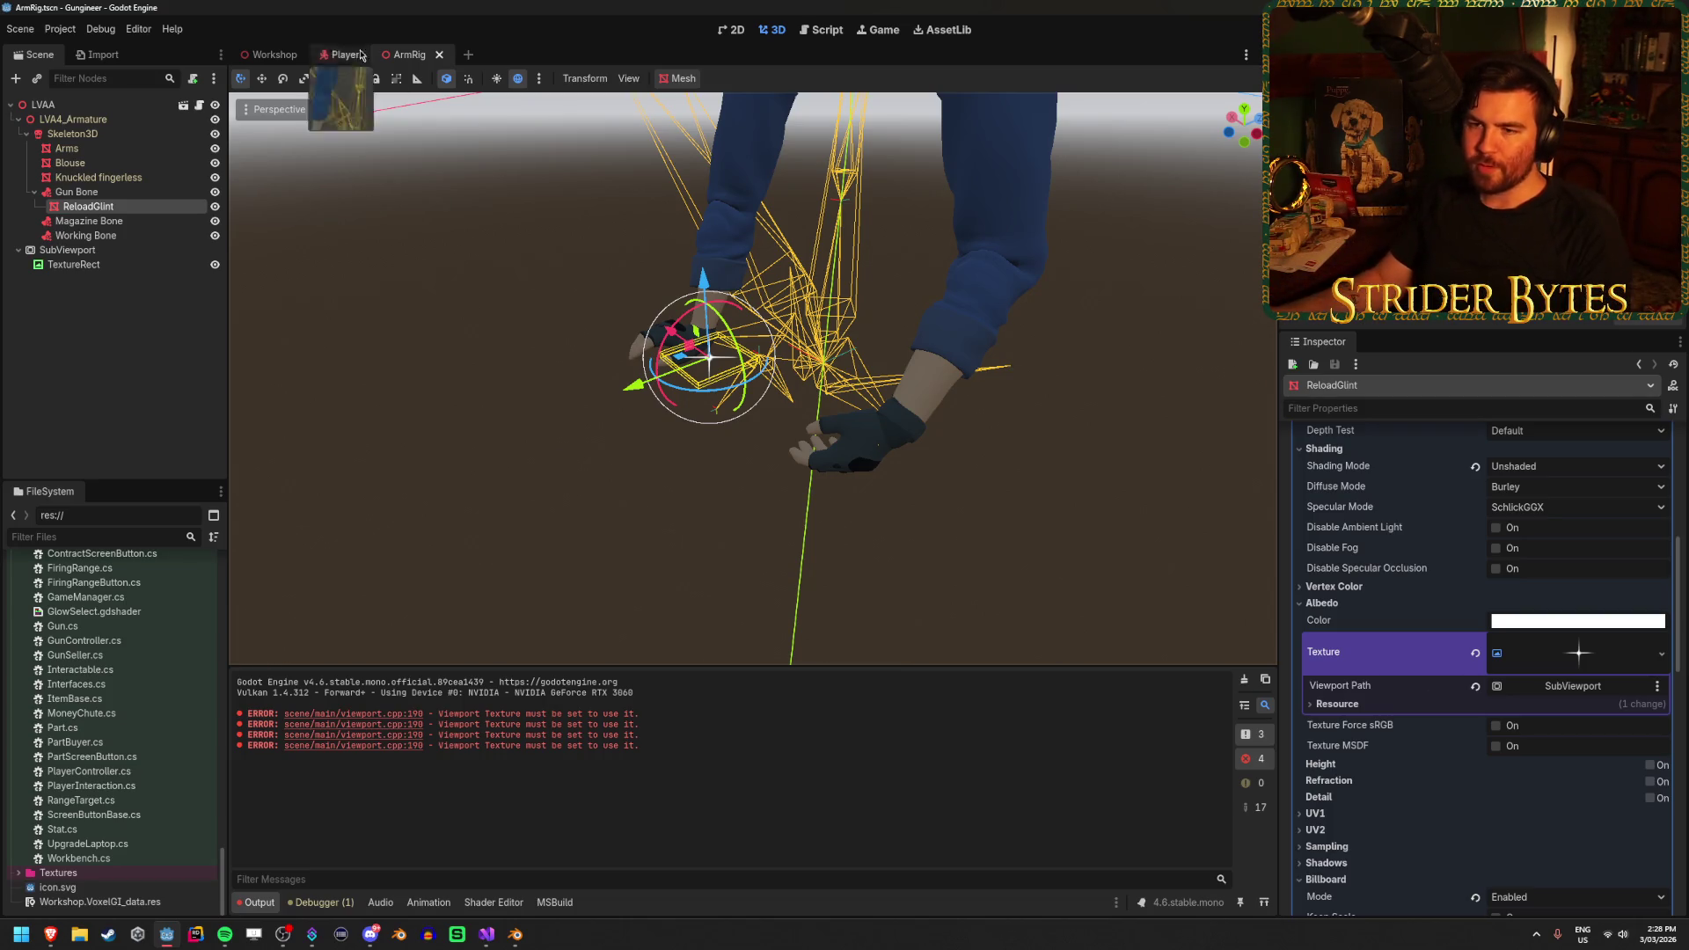
left_click(152, 345)
left_click(271, 54)
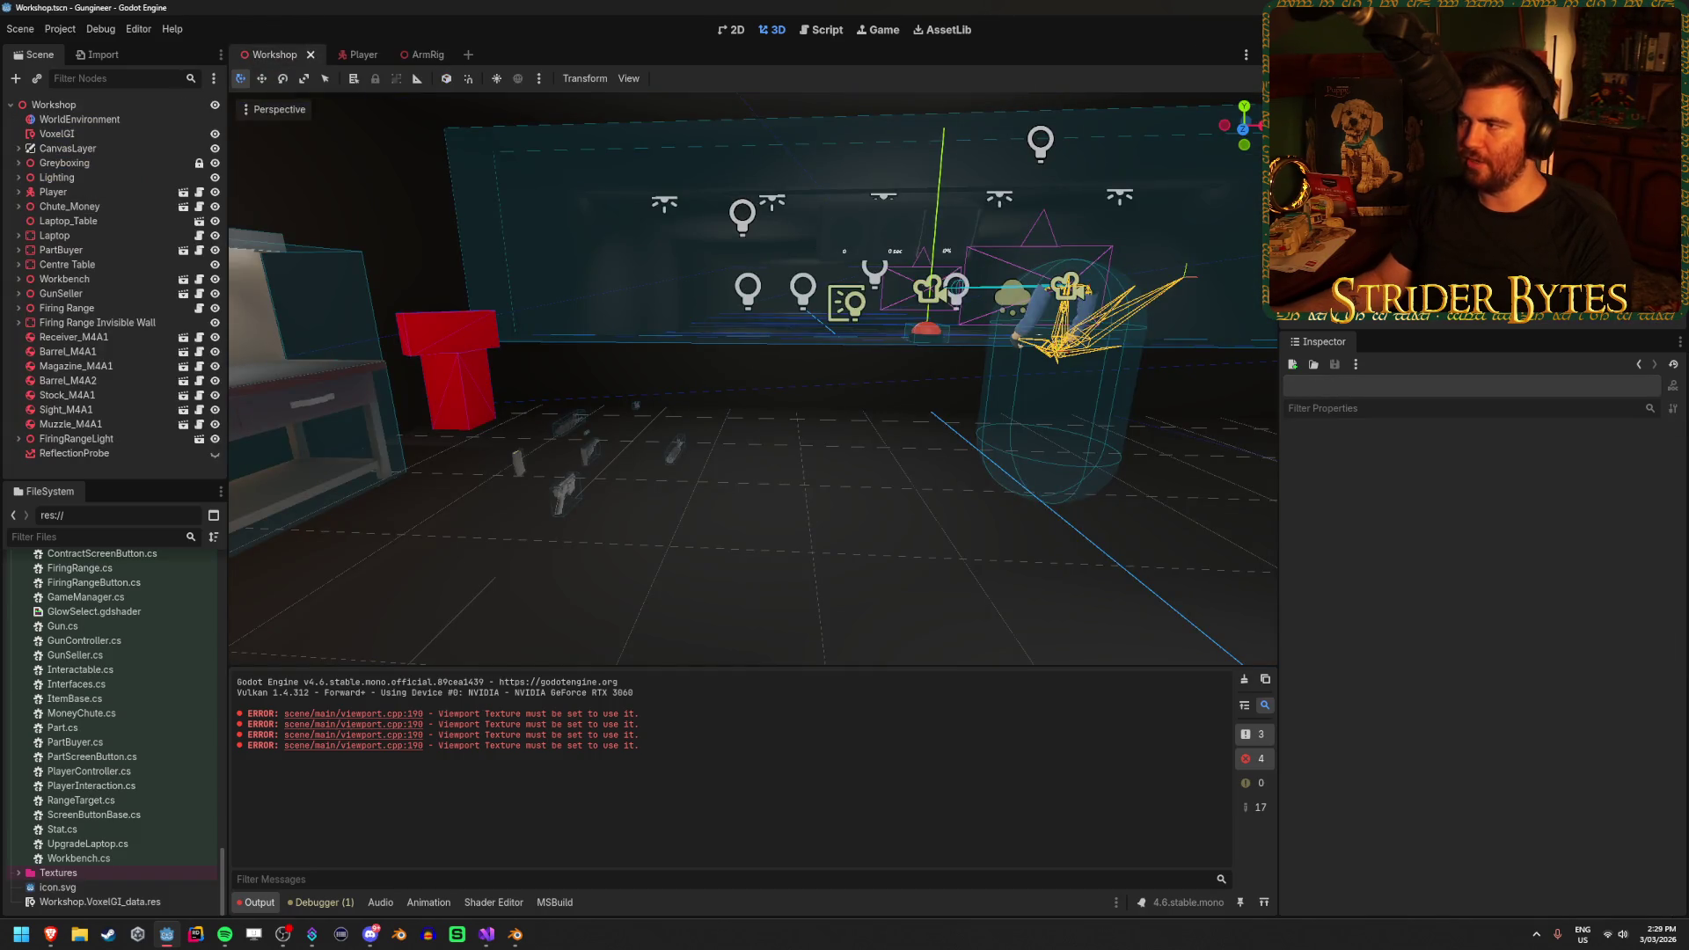
key("F5")
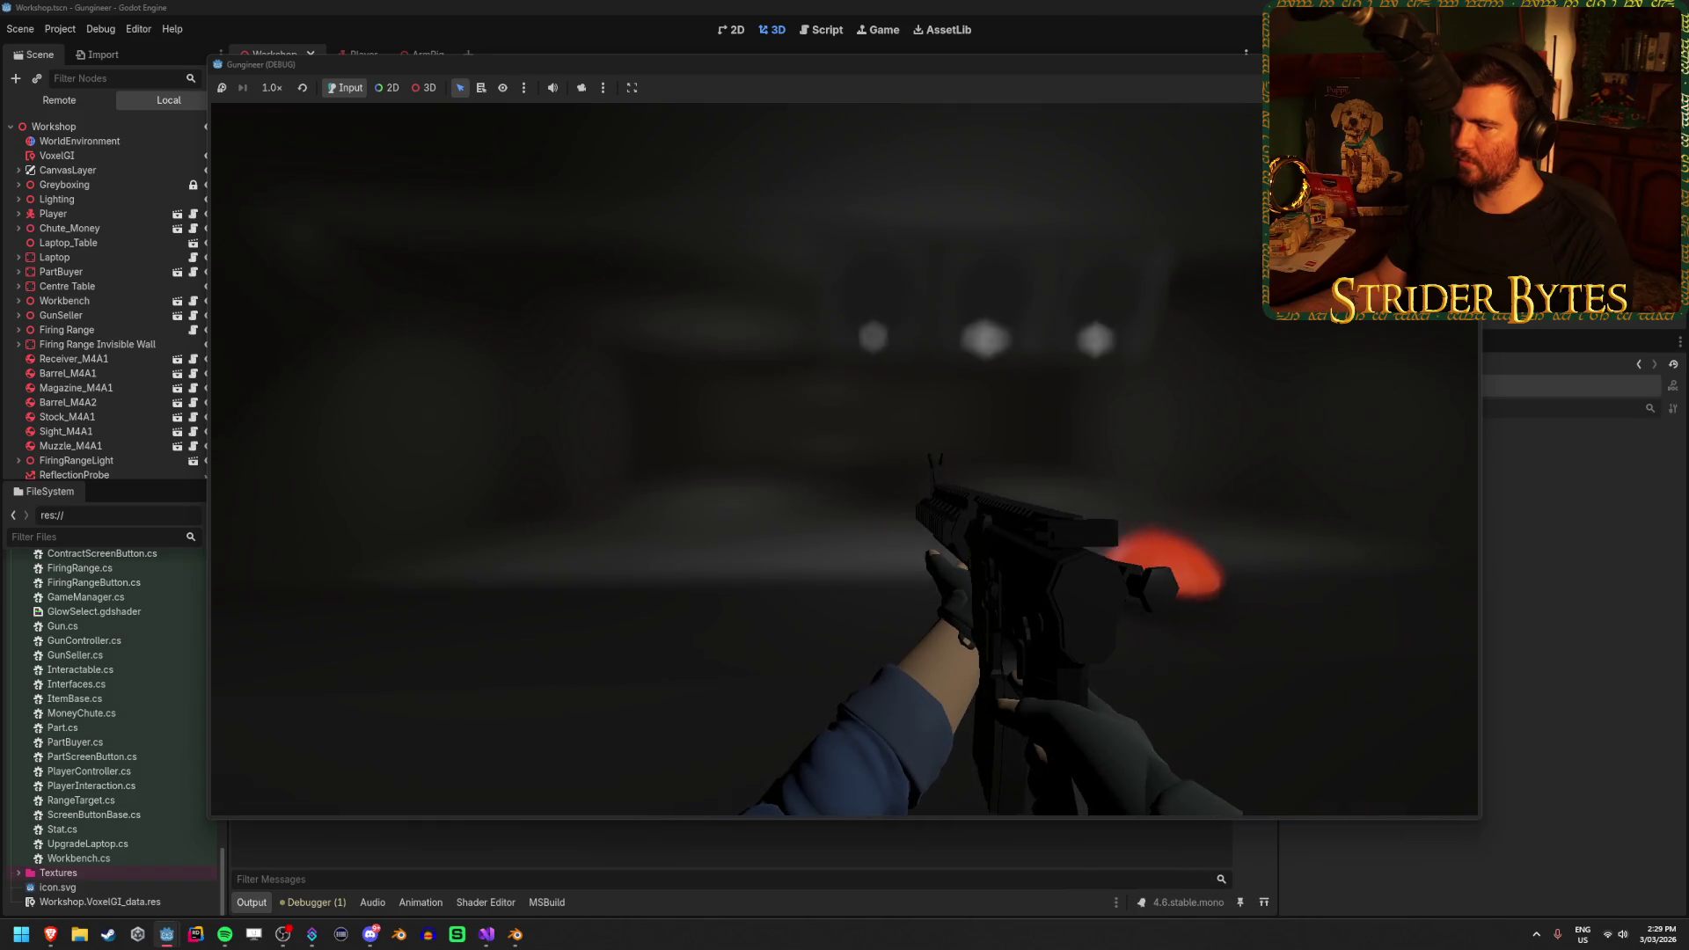
key("Escape")
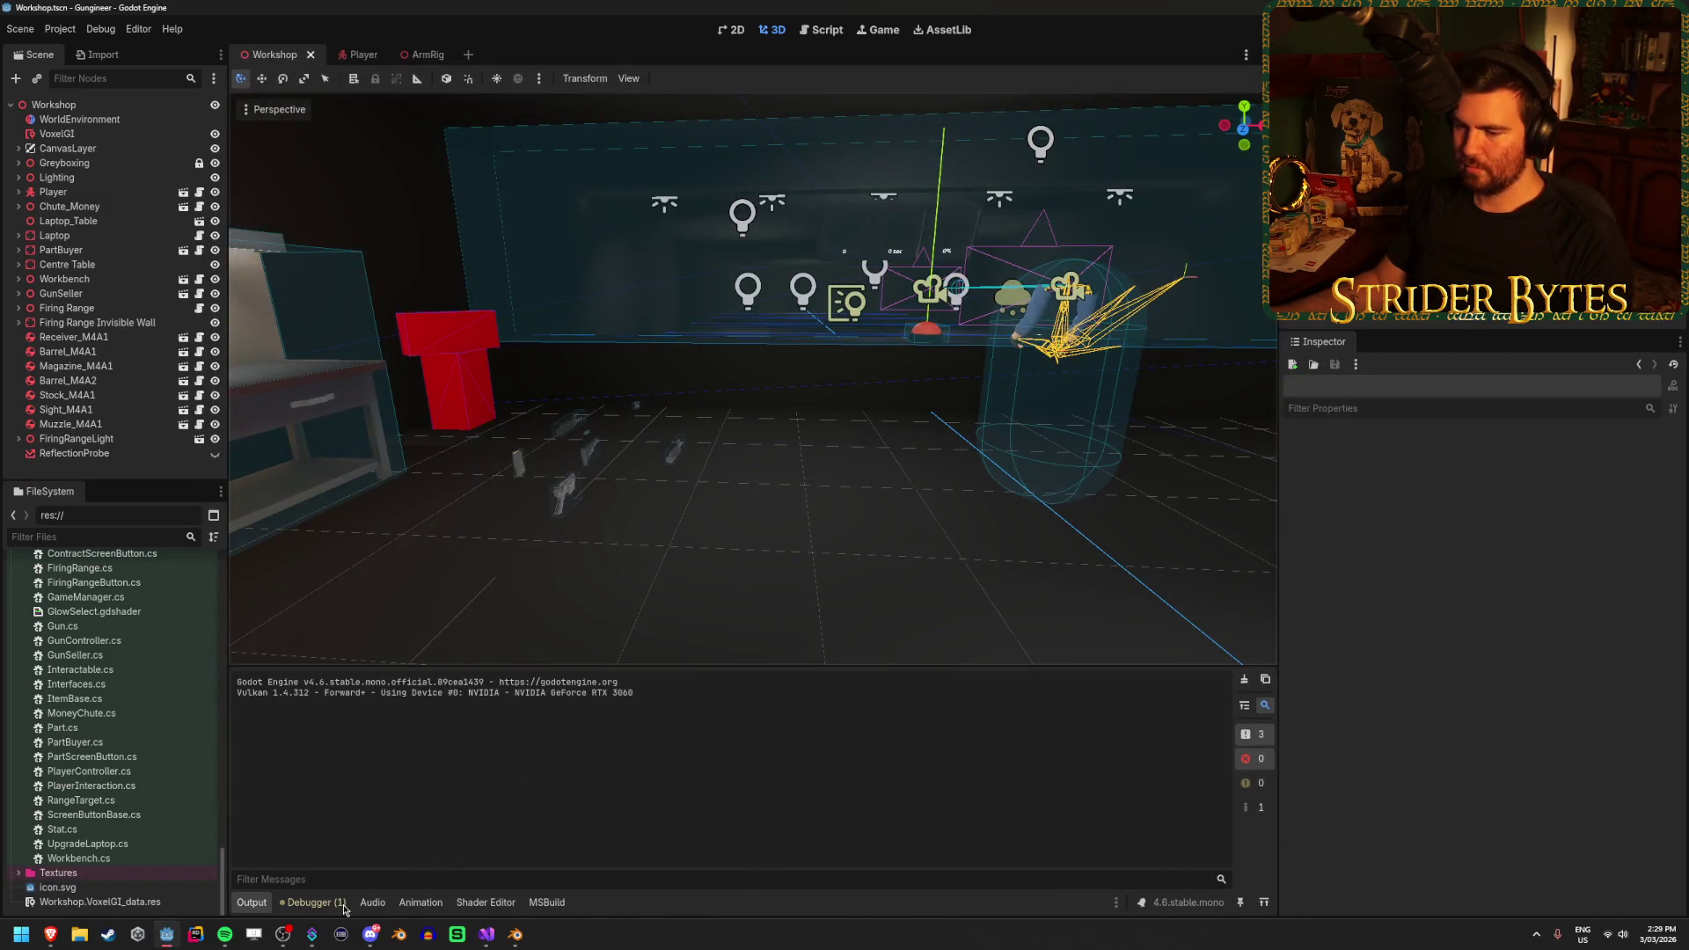
left_click(489, 934)
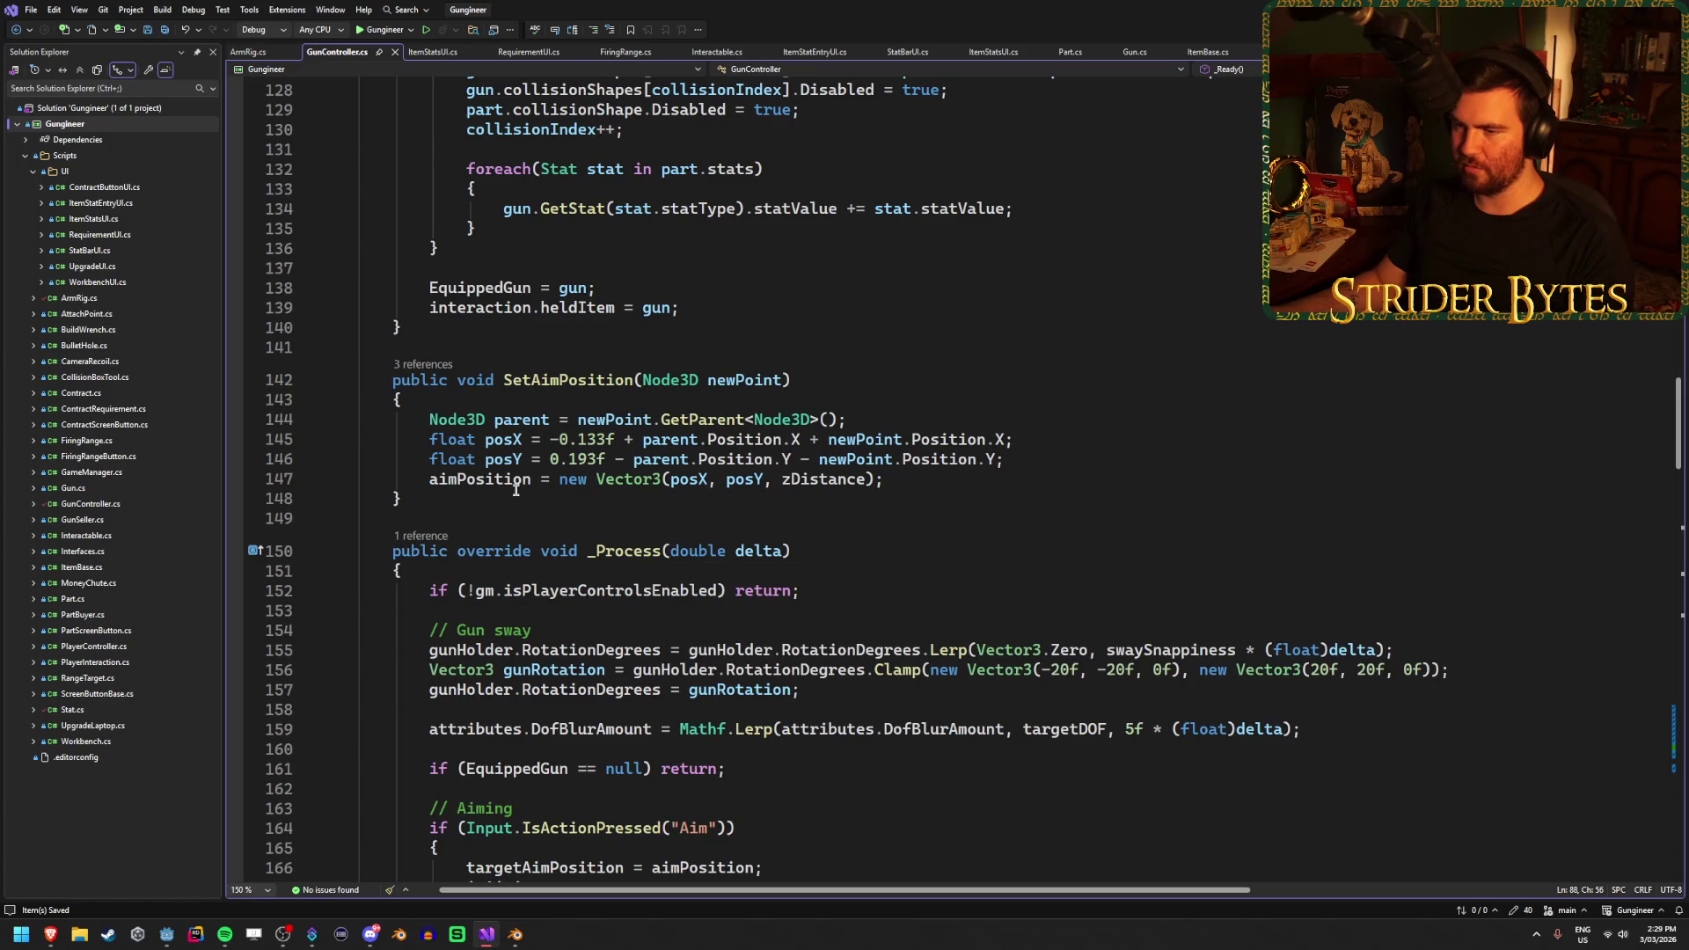
Comment out the DofBlurAmount lerp on line 159 of GunController.cs, save, and launch the game
scroll(519, 490, "up", 10)
scroll(474, 417, "up", 7)
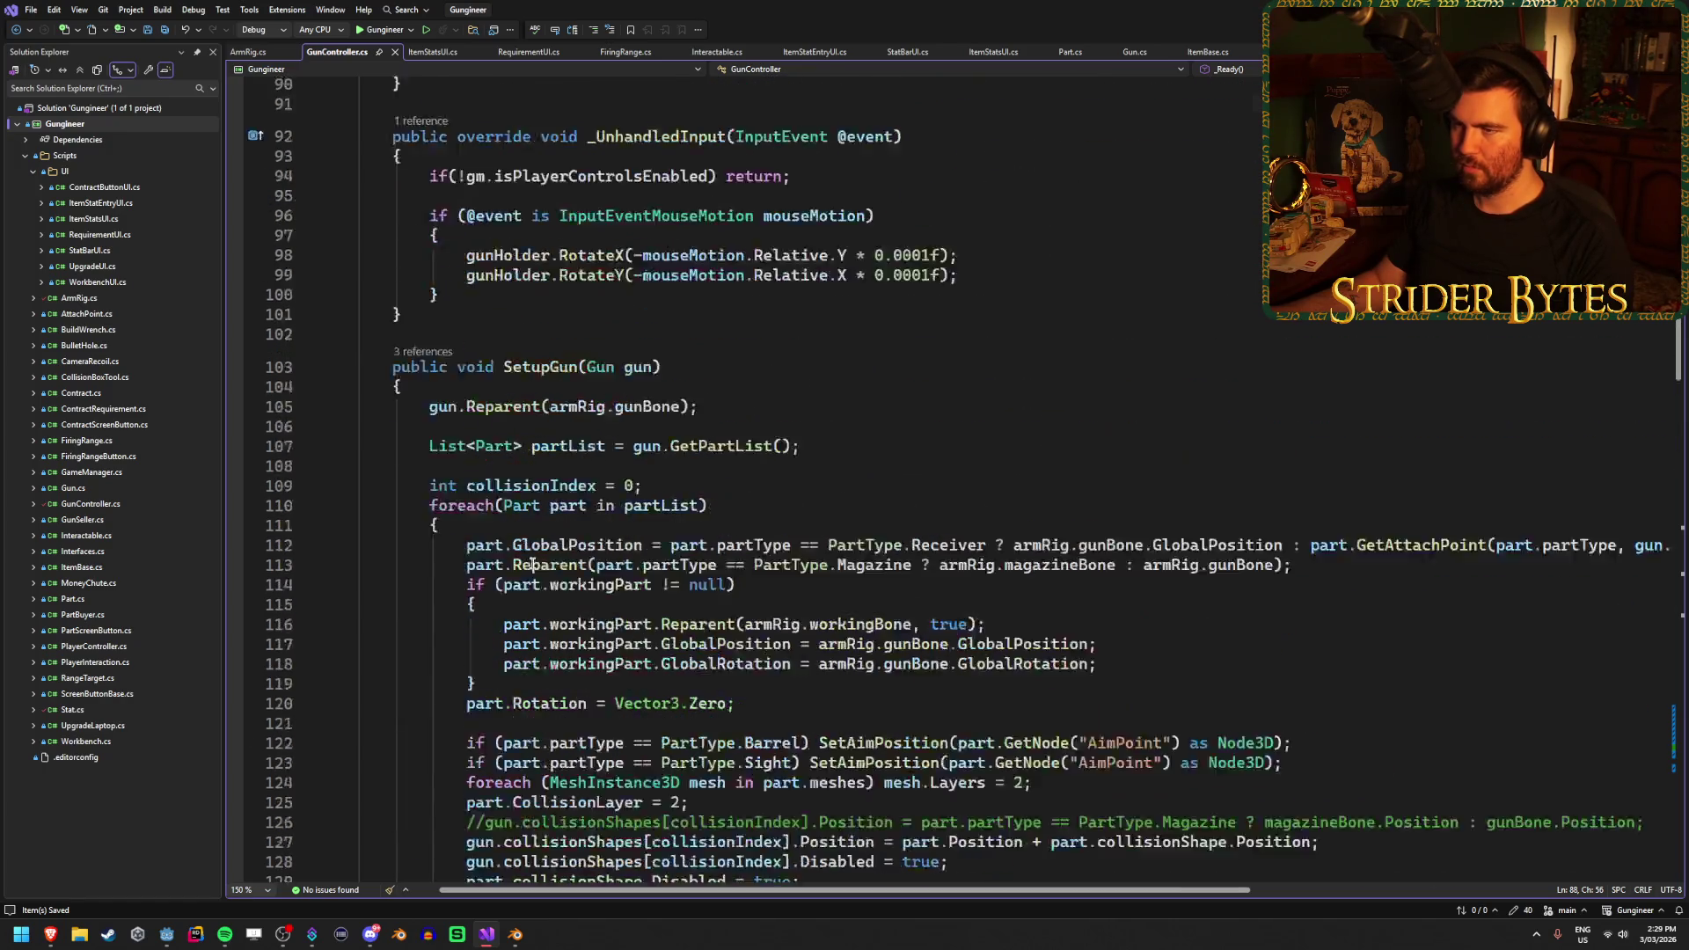
scroll(479, 487, "down", 20)
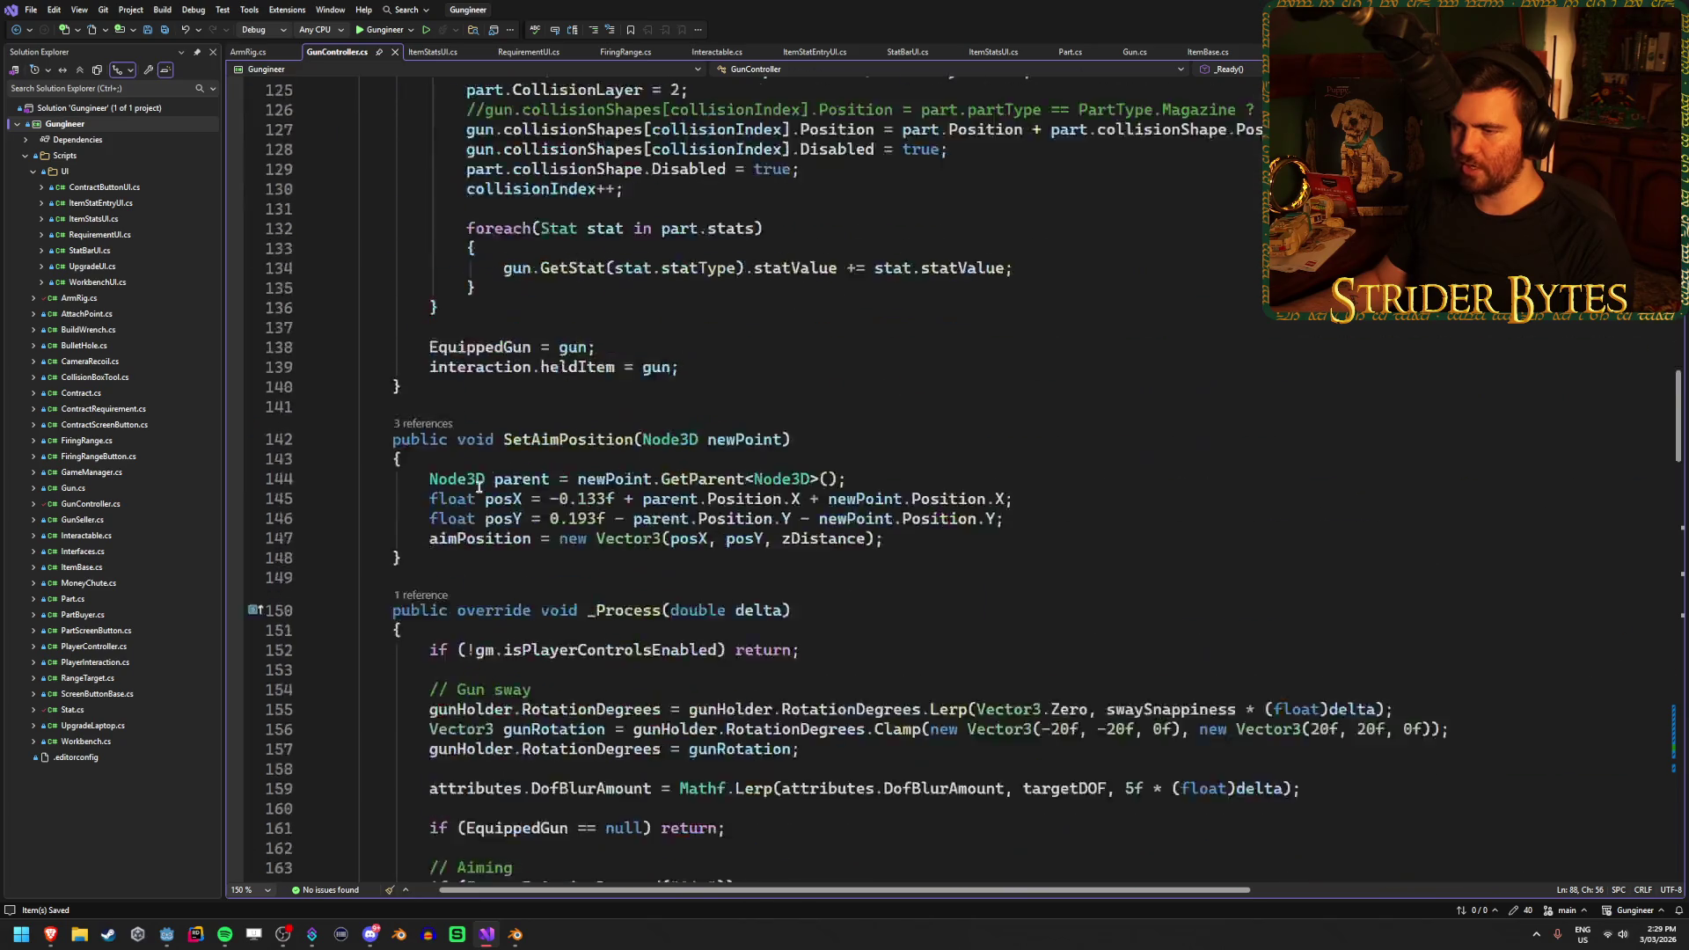
scroll(578, 332, "down", 1)
left_click(429, 373)
type("//")
key("ctrl+s")
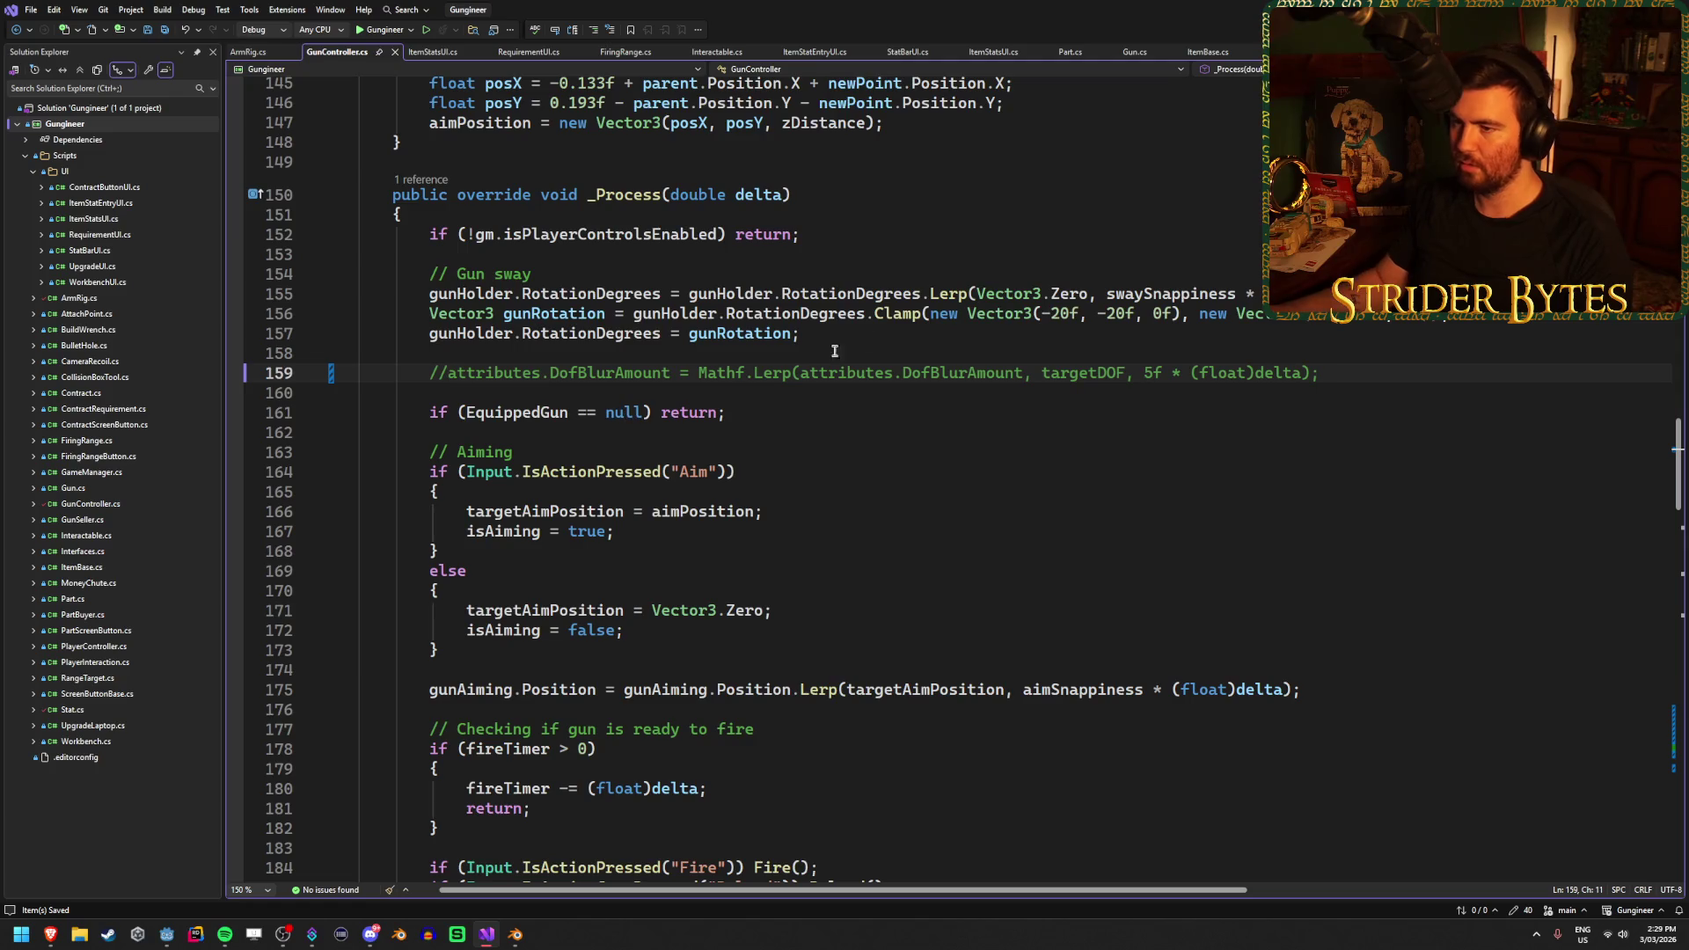
key("alt+Tab")
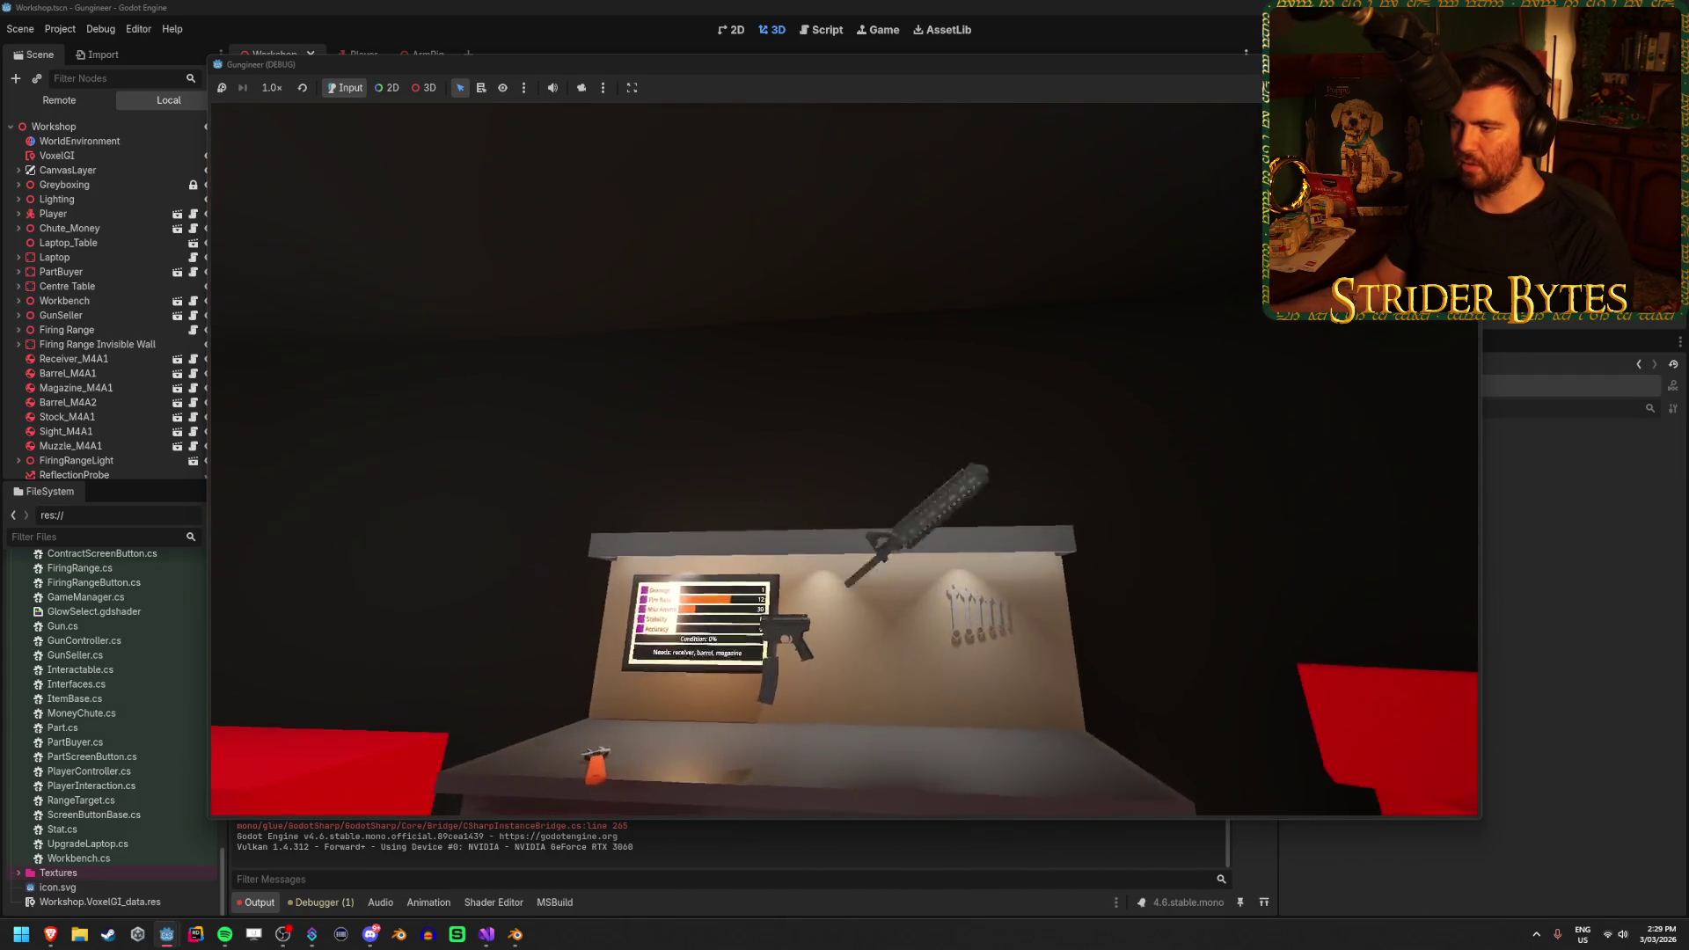
Play briefly with the rifle, stop the game, and uncomment the DofBlurAmount line again
key("e")
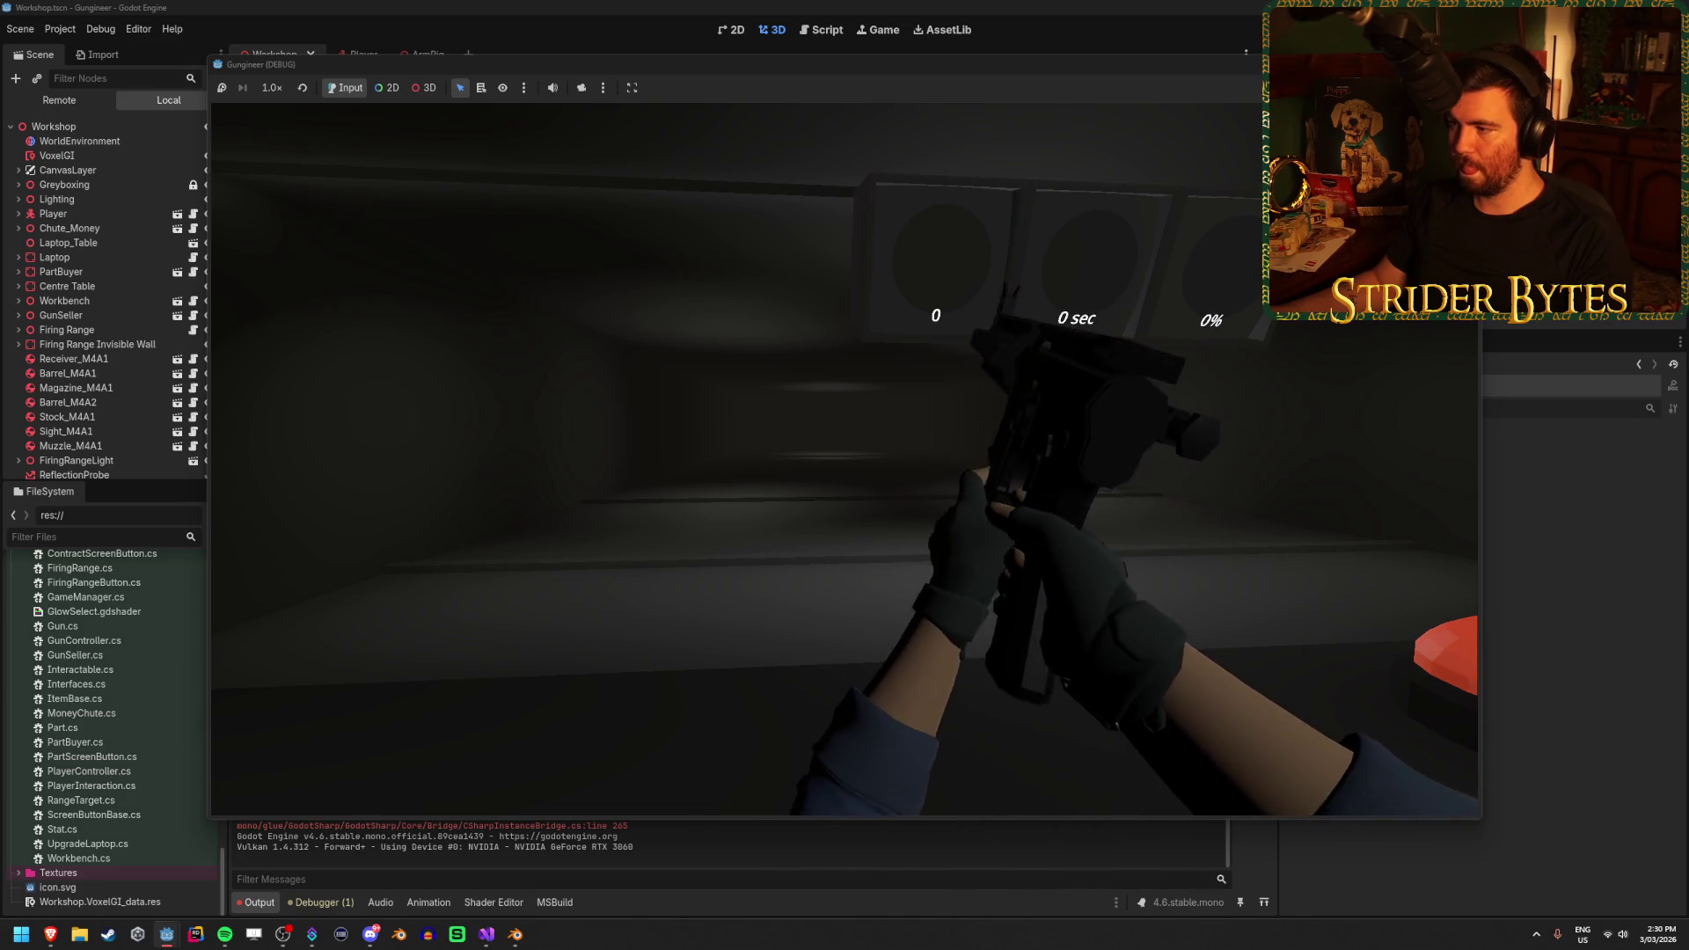
key("F8")
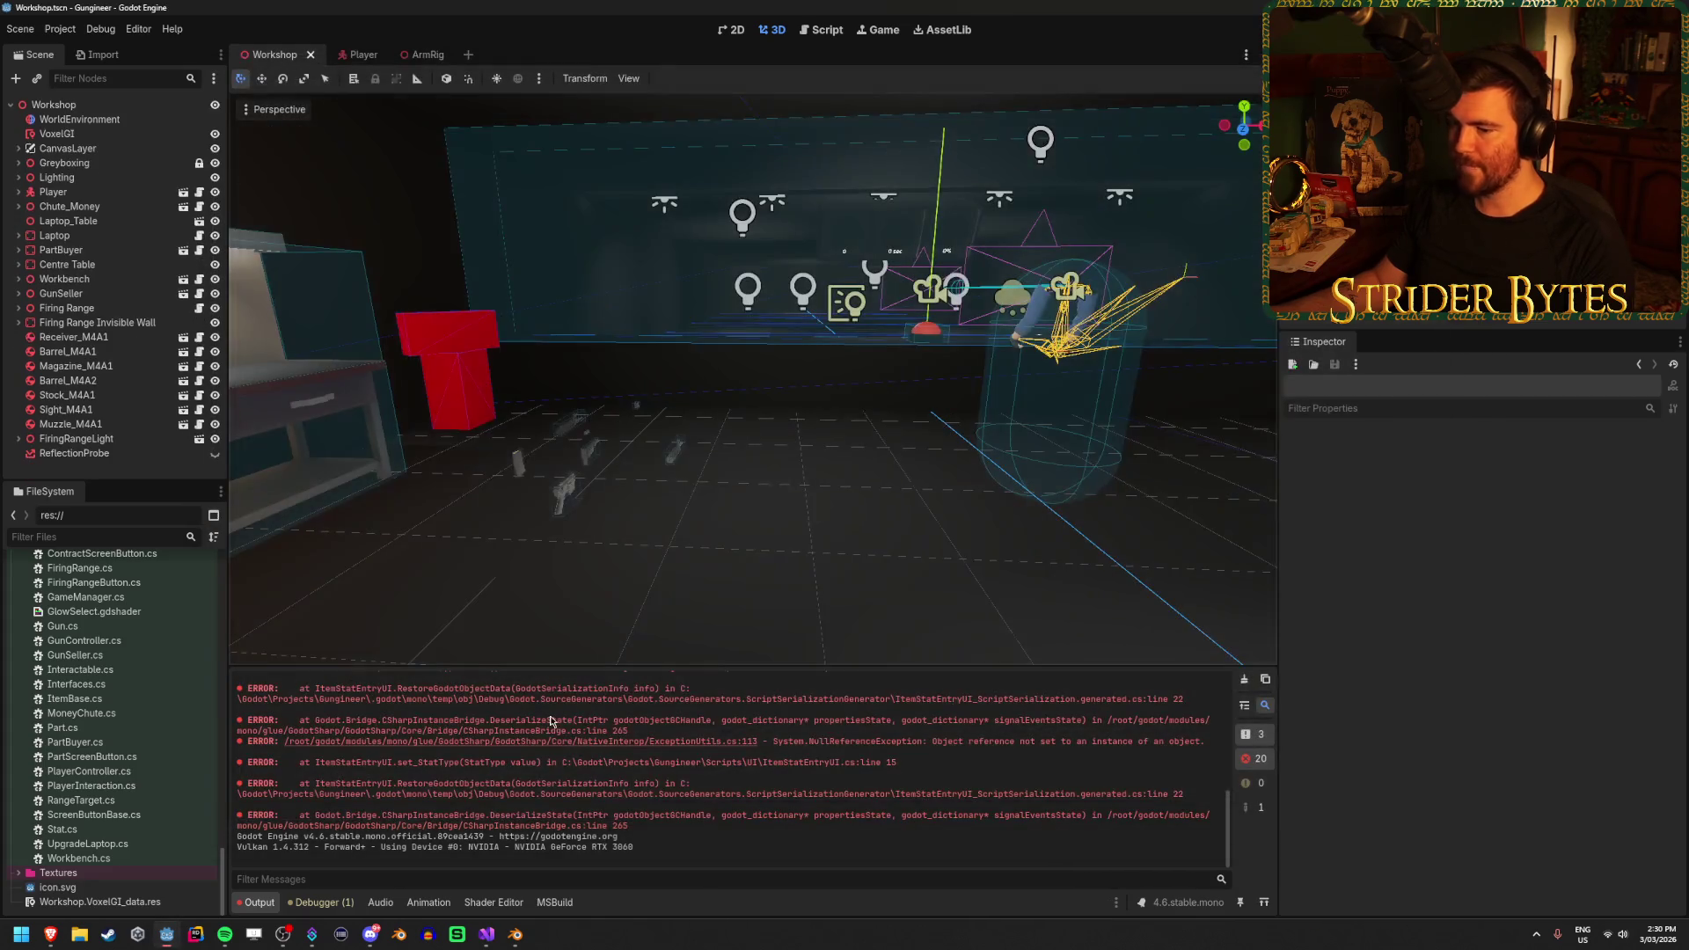
left_click(486, 935)
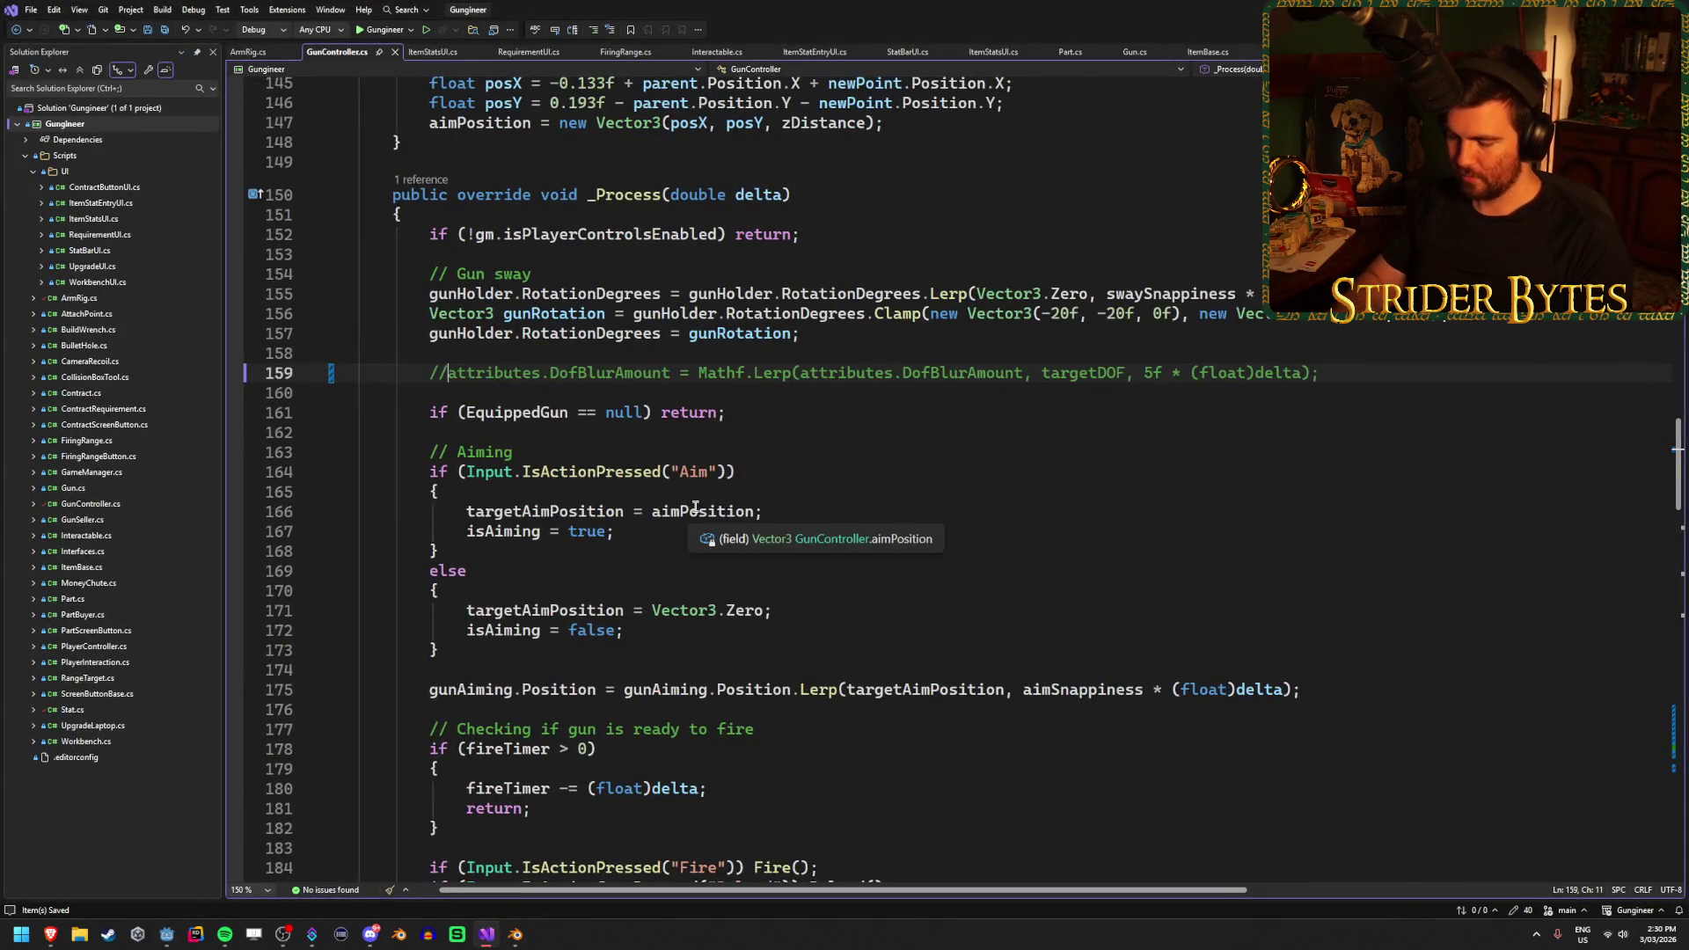
key("BackSpace")
key("BackSpace")
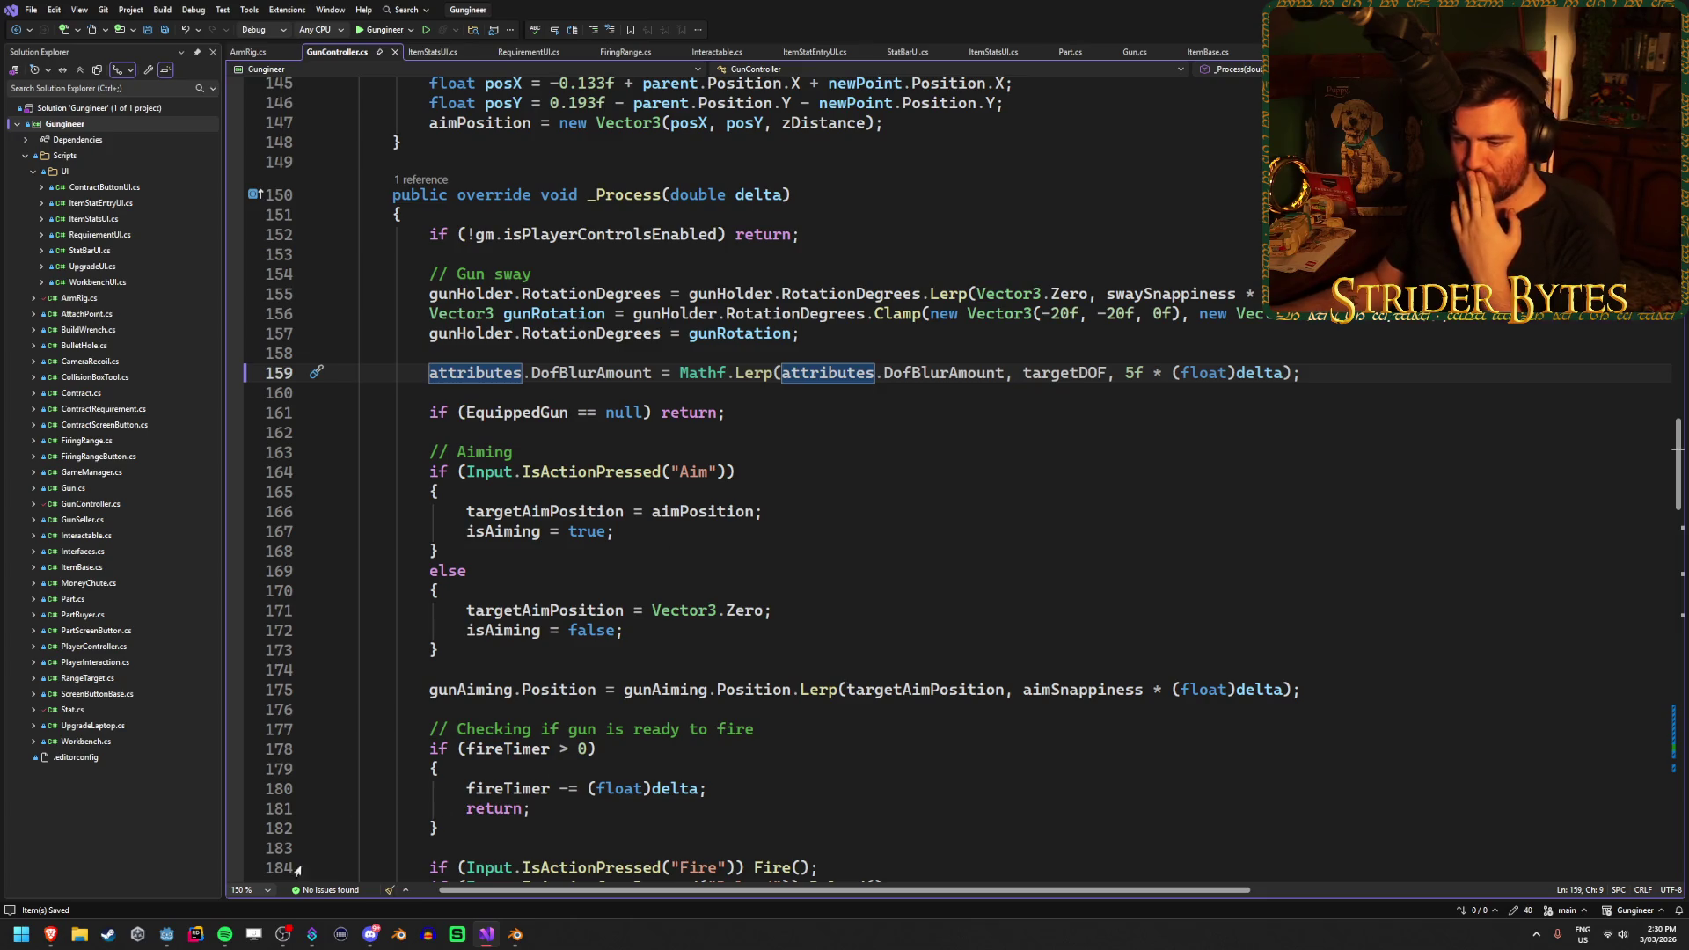
left_click(169, 934)
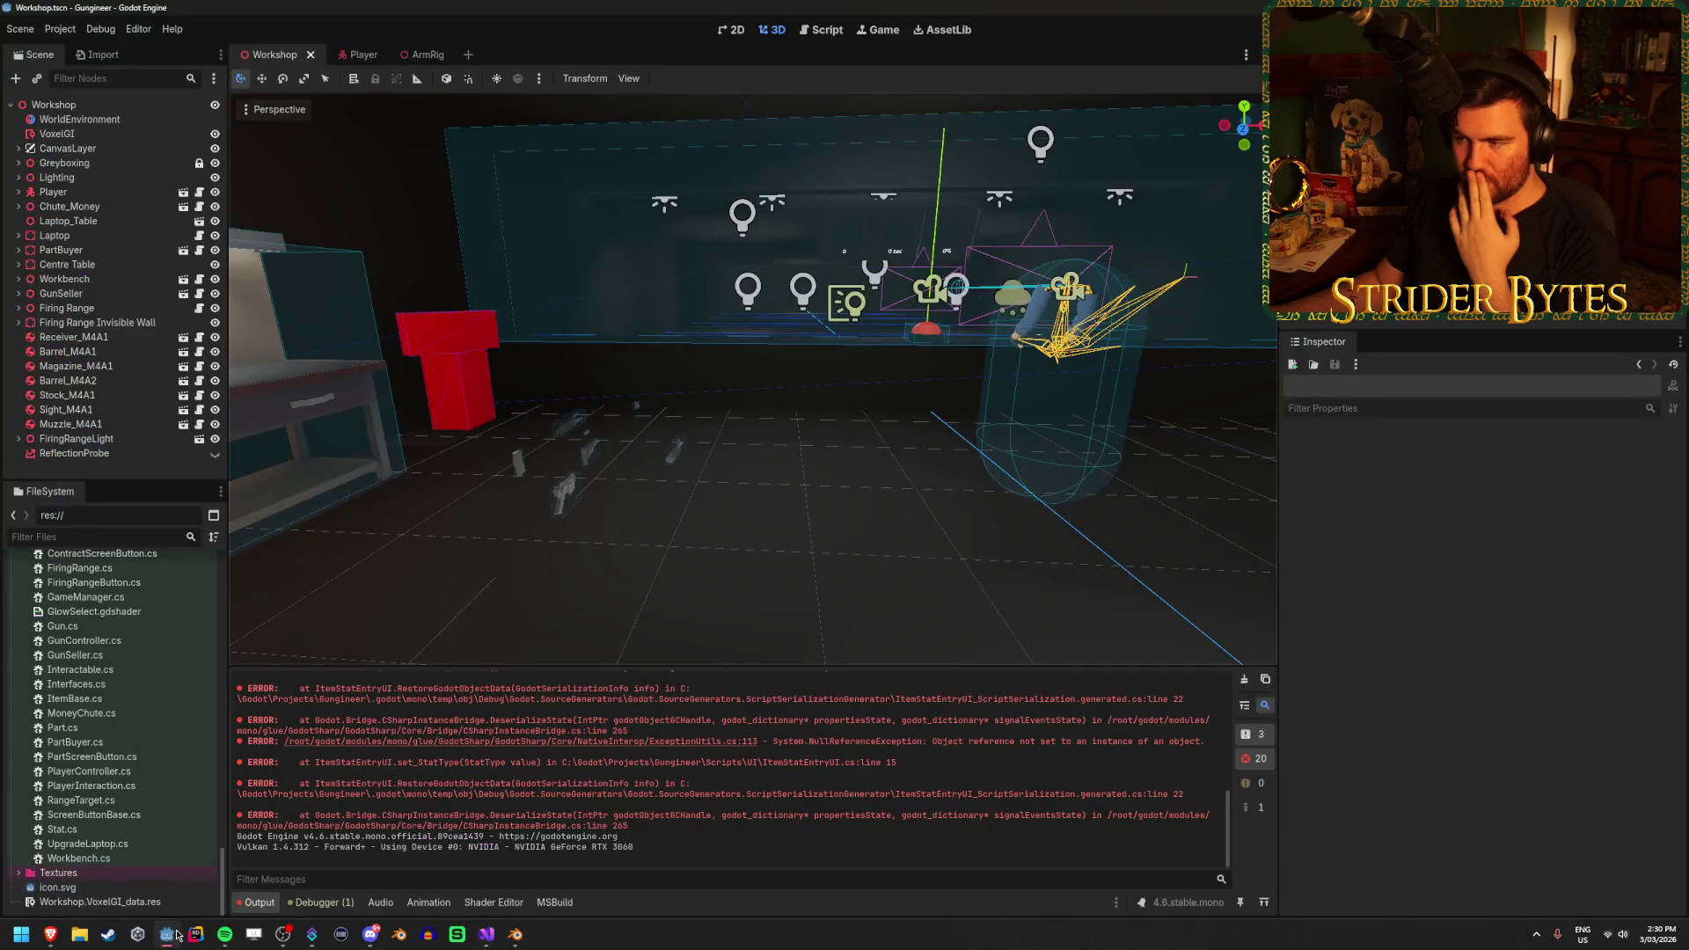
left_click(428, 55)
Inspect SubViewport, TextureRect and ReloadGlint's transparency settings, then glance at the Player scene's camera
left_click(106, 362)
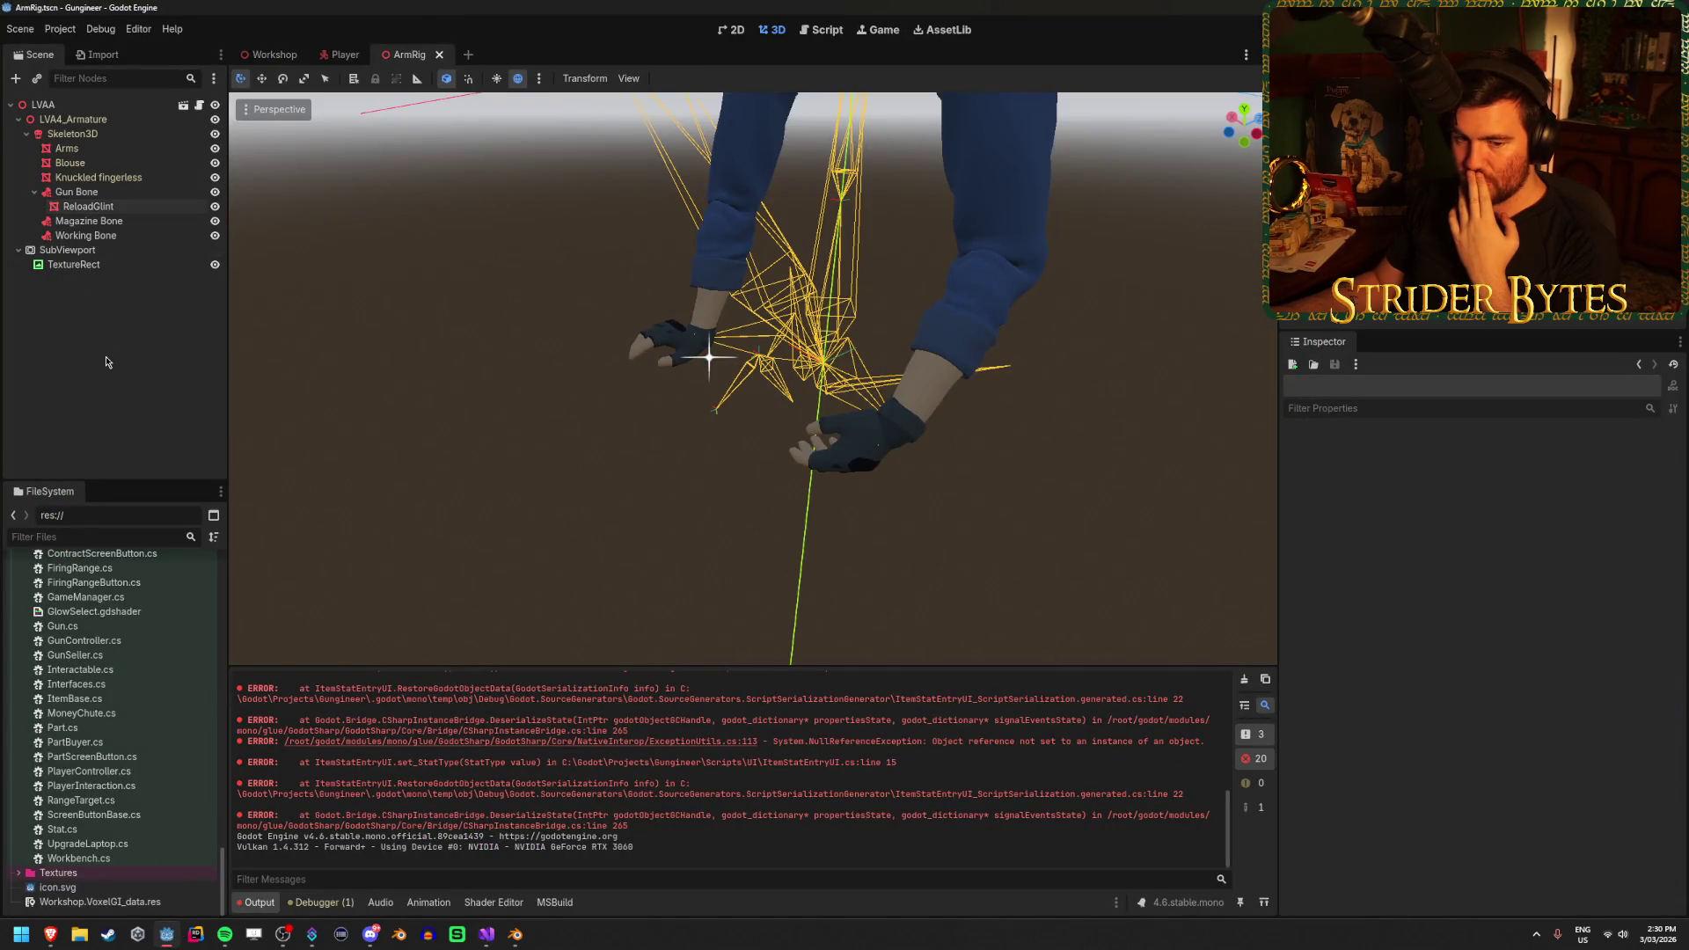
left_click(121, 251)
left_click(115, 261)
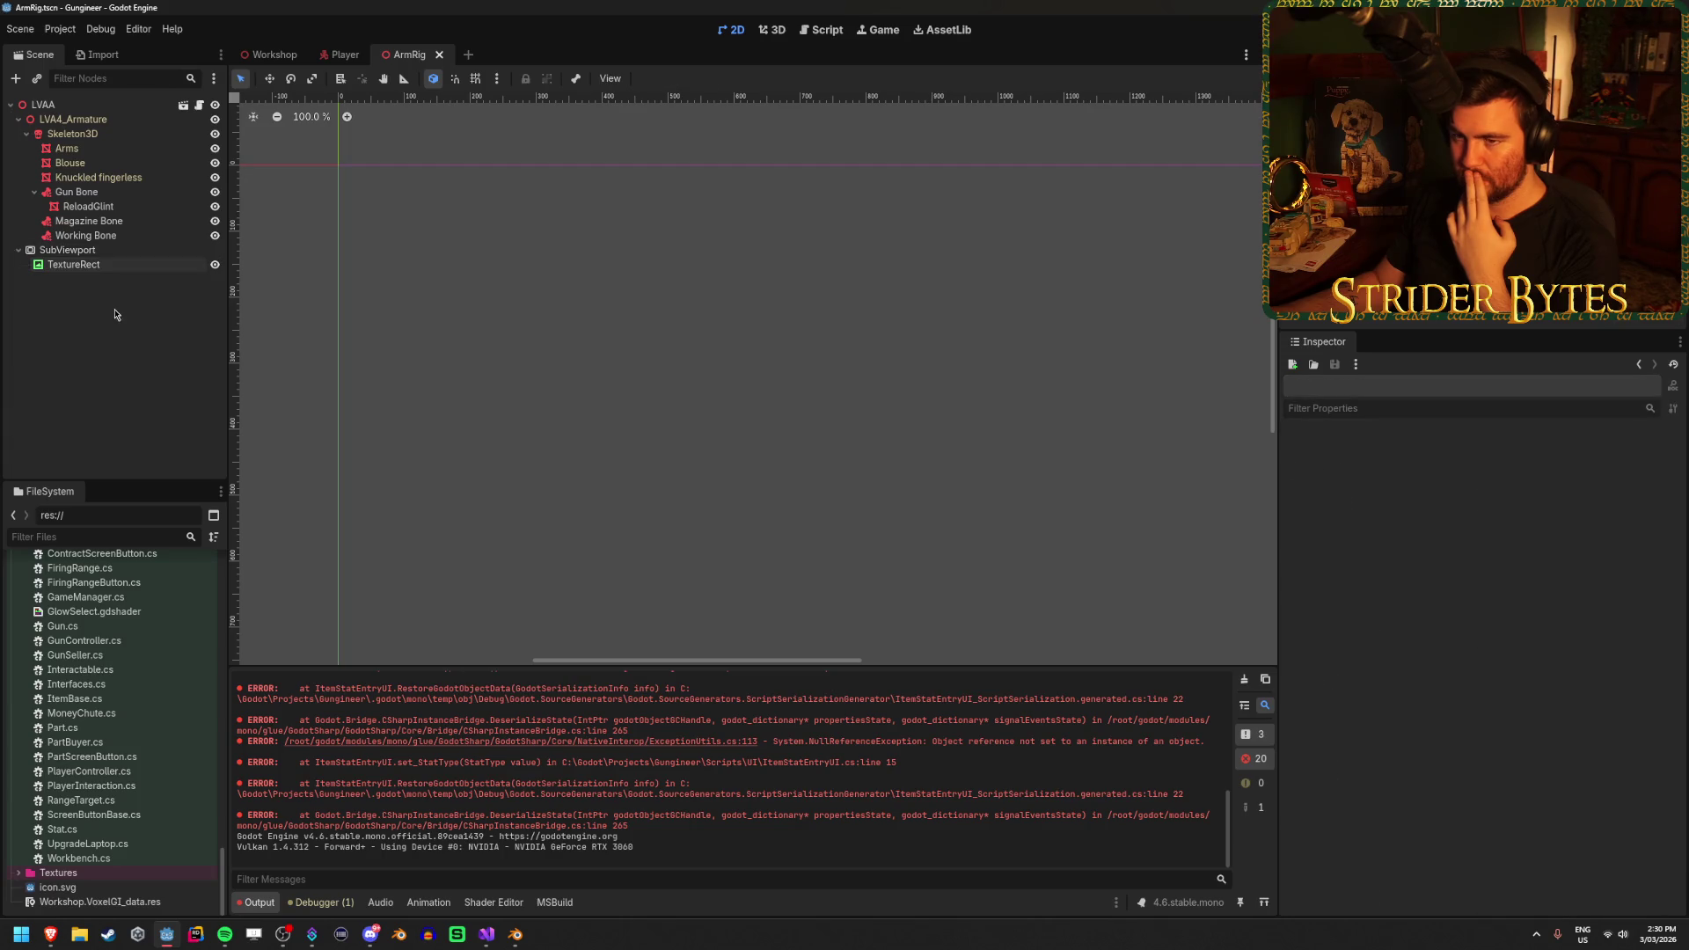
left_click(121, 203)
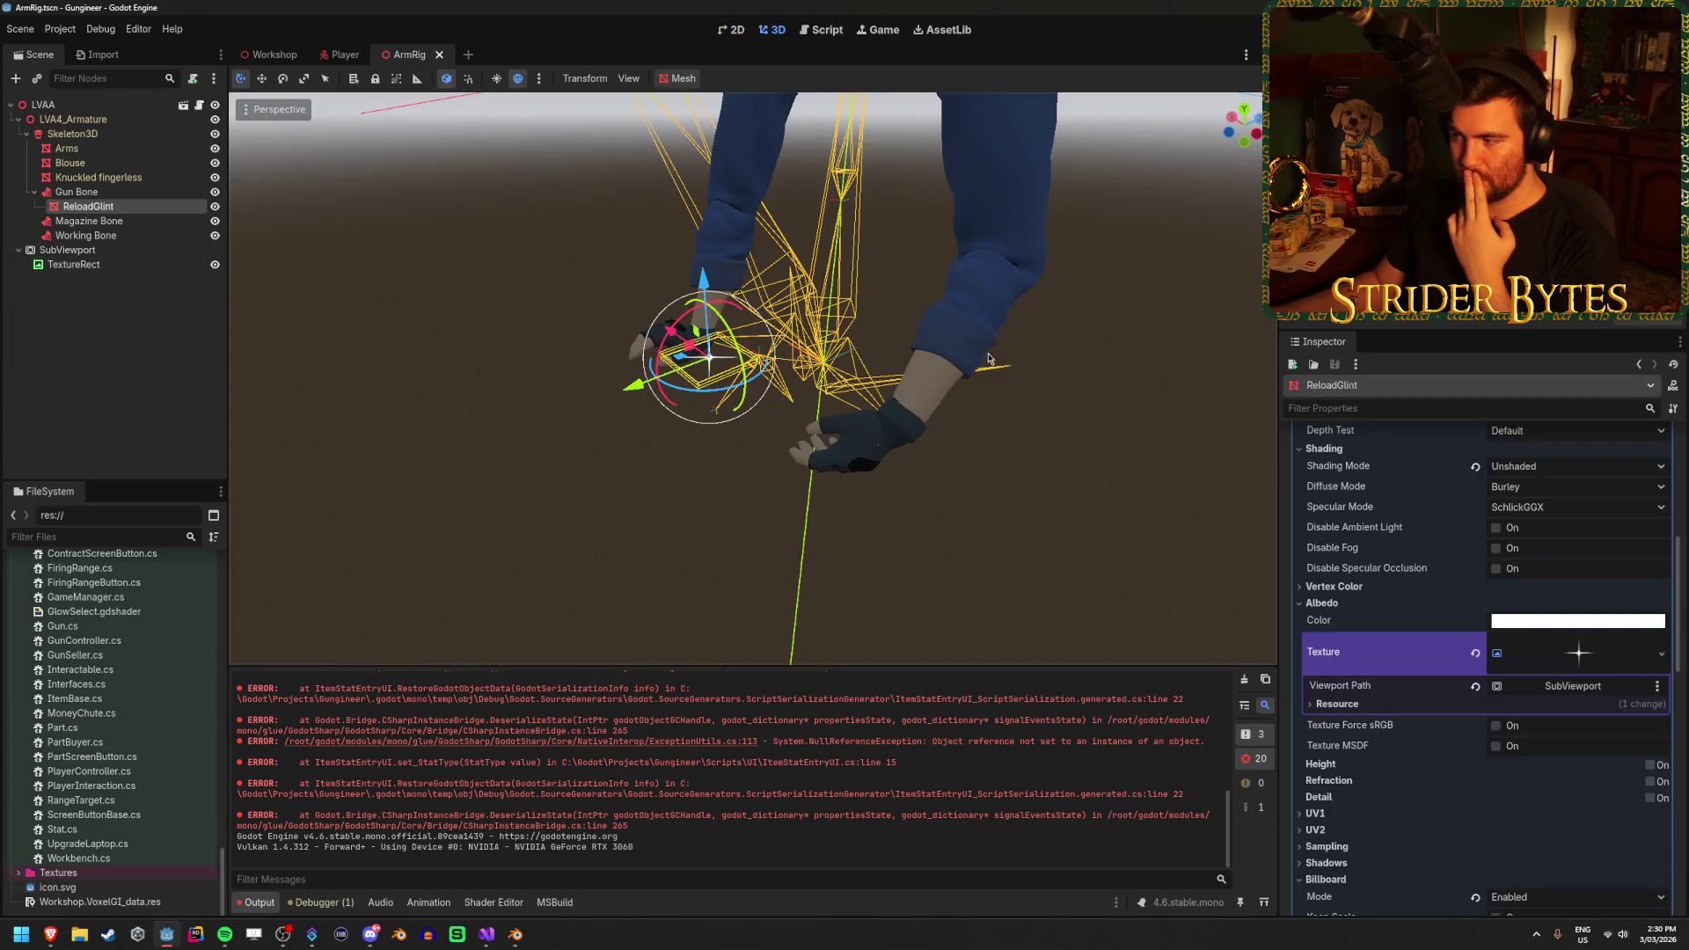
scroll(1486, 633, "up", 3)
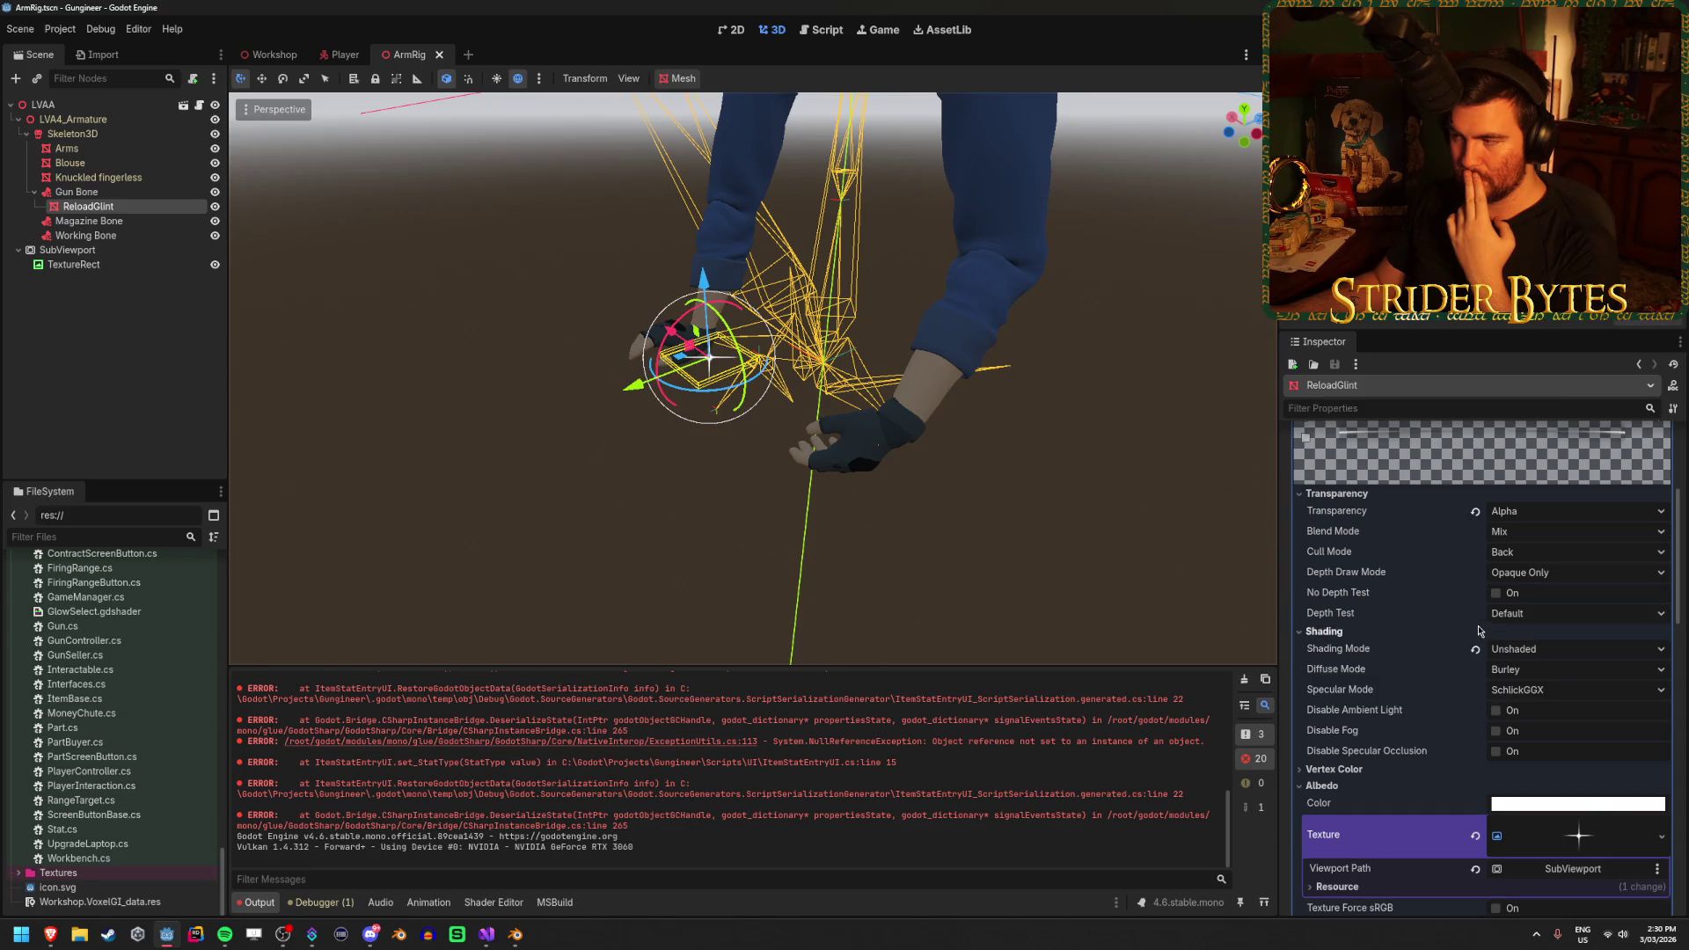
scroll(1480, 631, "up", 1)
mouse_move(1394, 597)
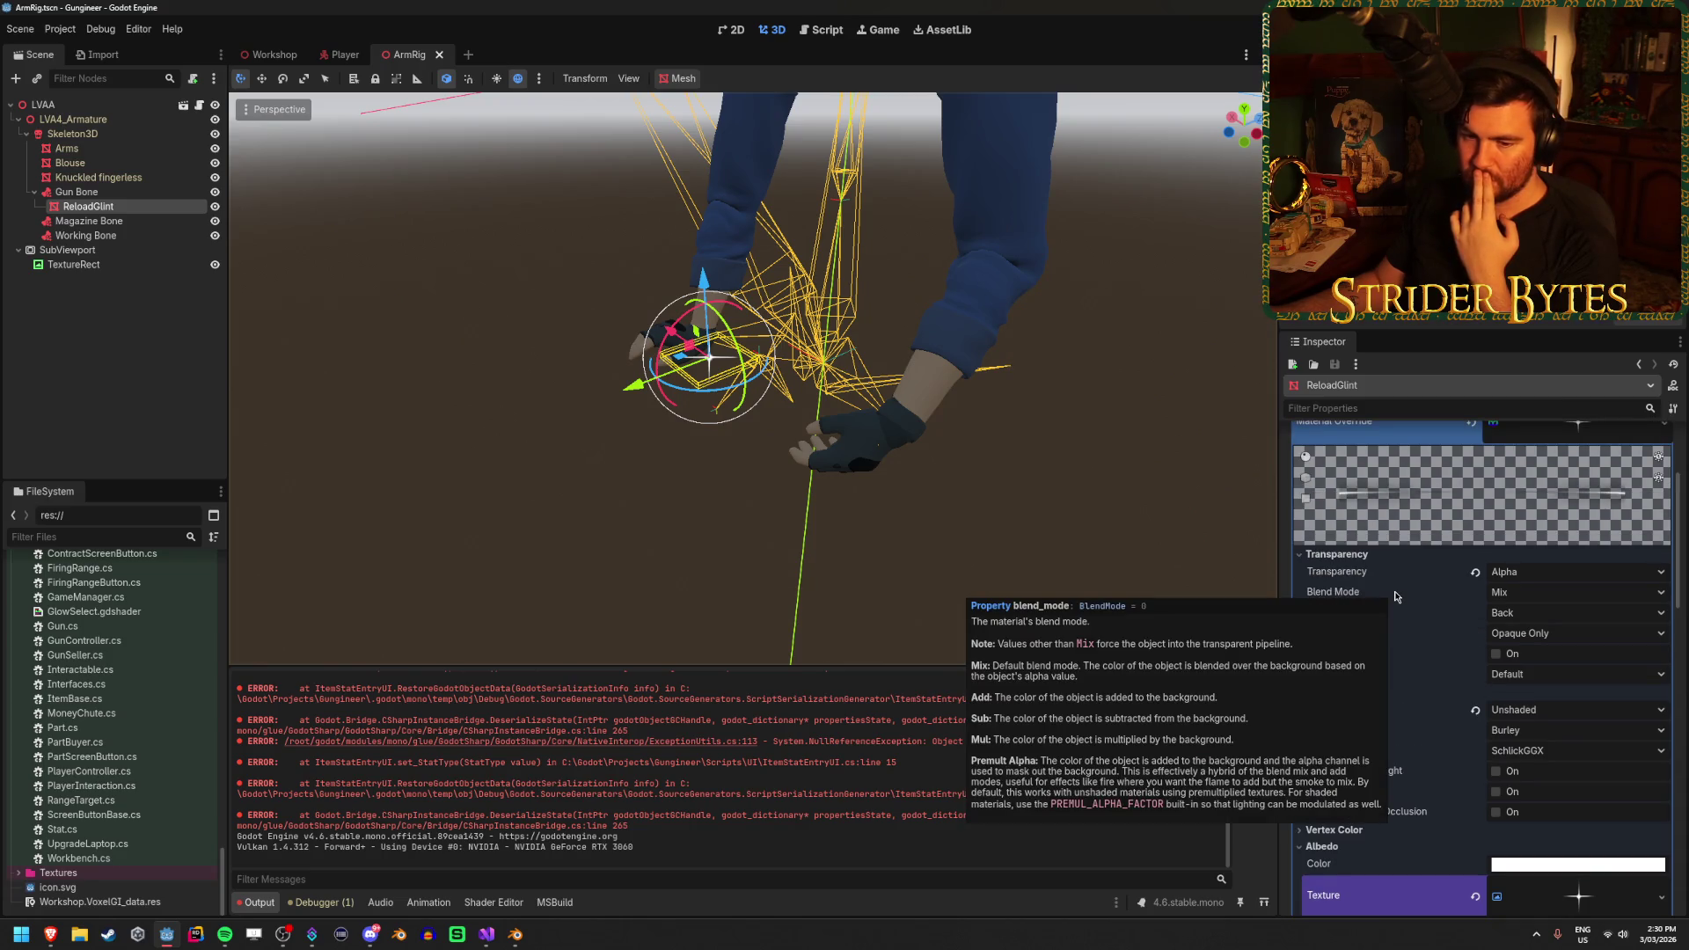
left_click(129, 321)
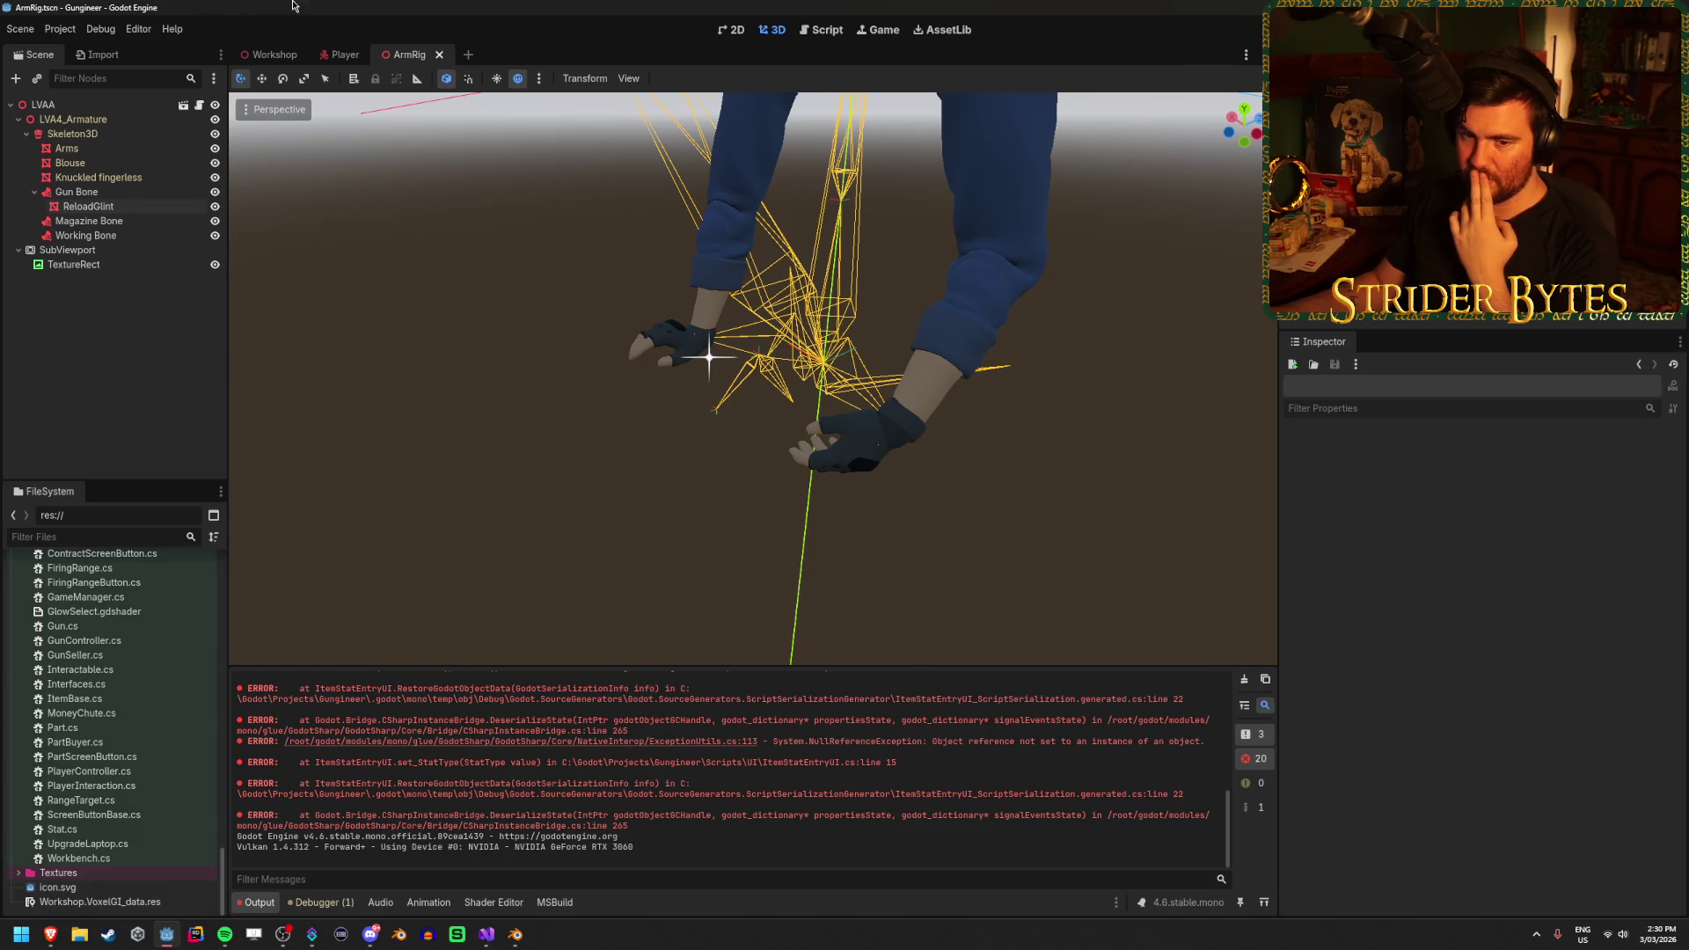
left_click(342, 54)
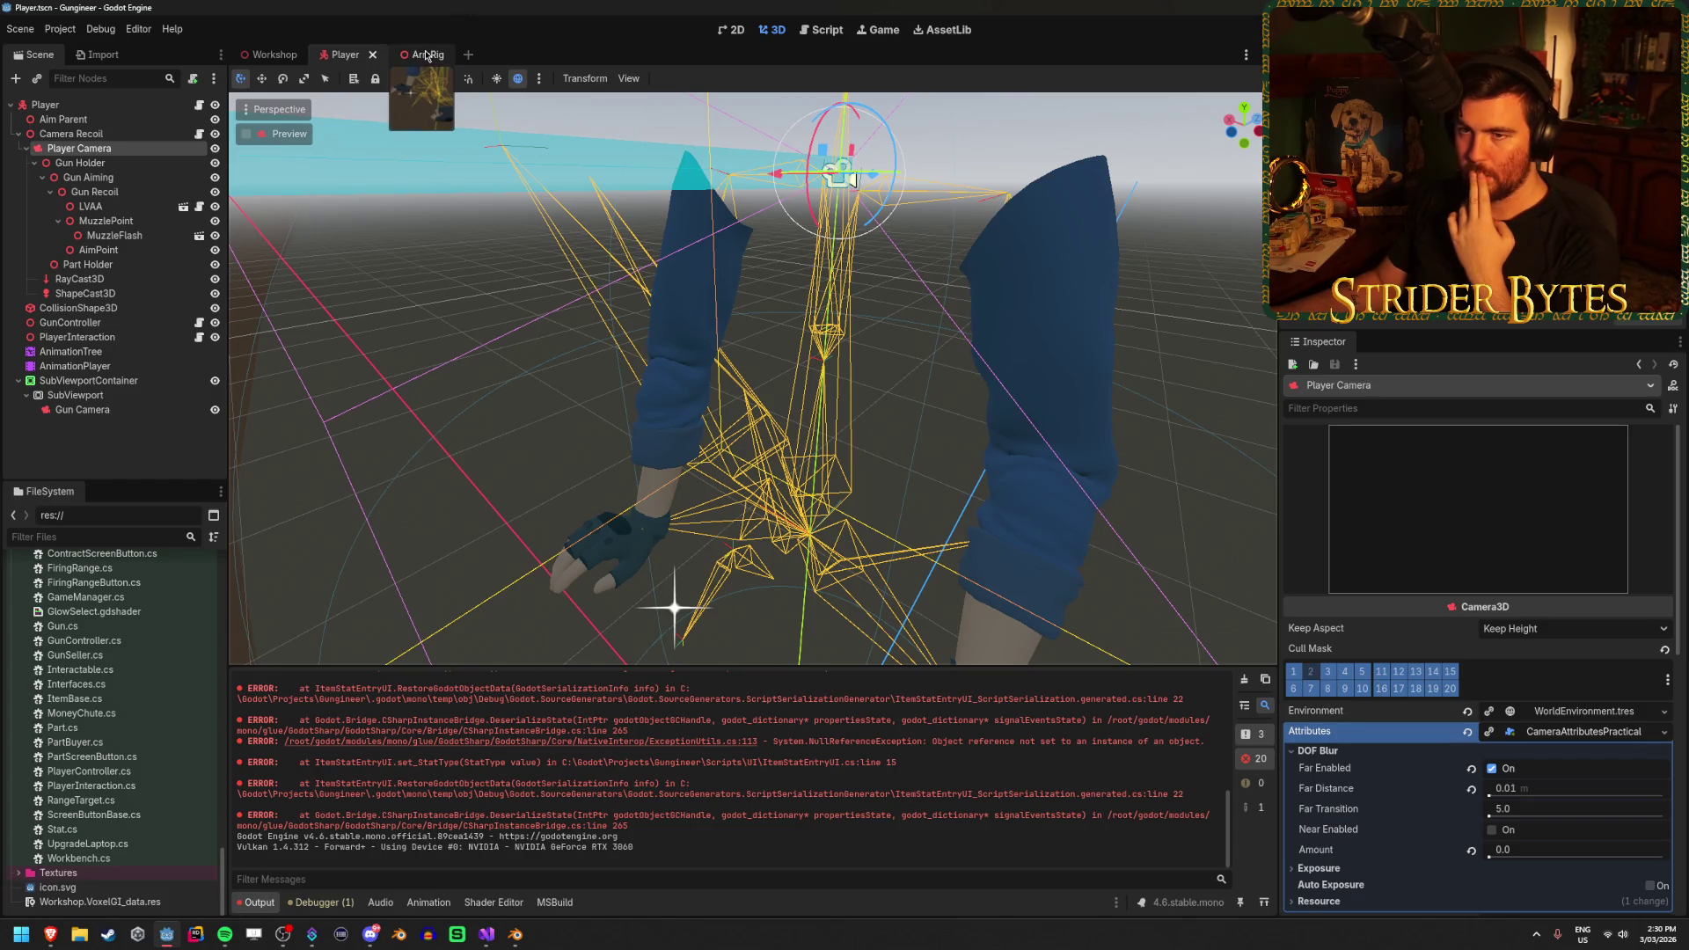
left_click(427, 56)
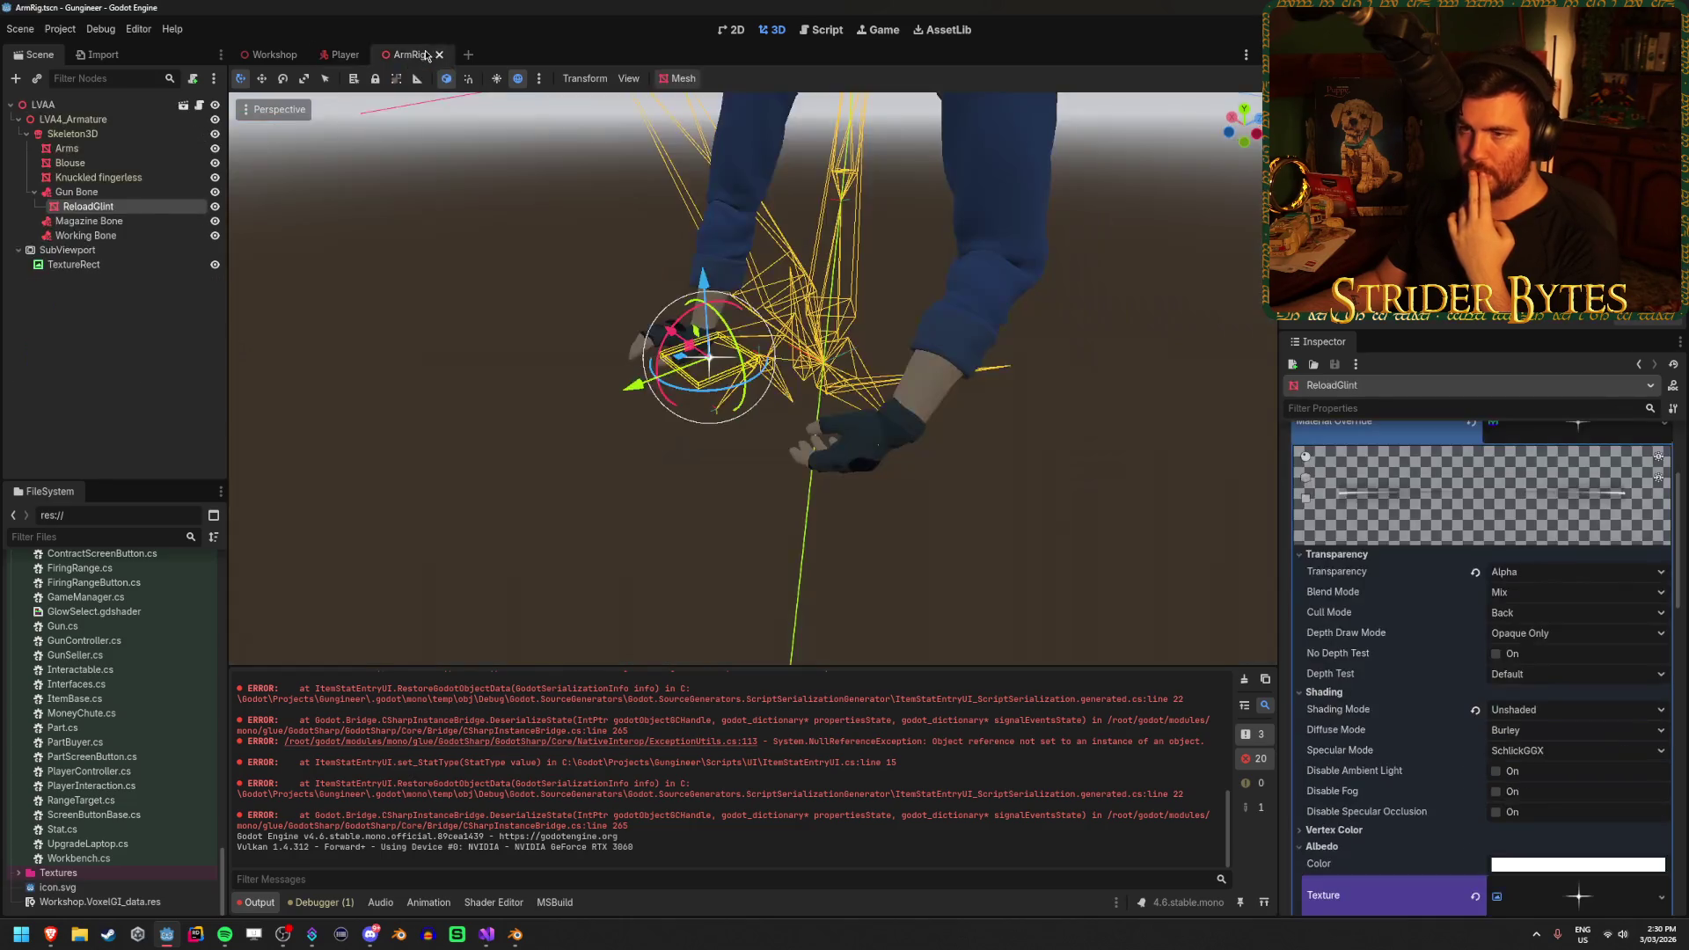
Set ReloadGlint's material Transparency Blend Mode to Add and save the ArmRig scene
left_click(146, 362)
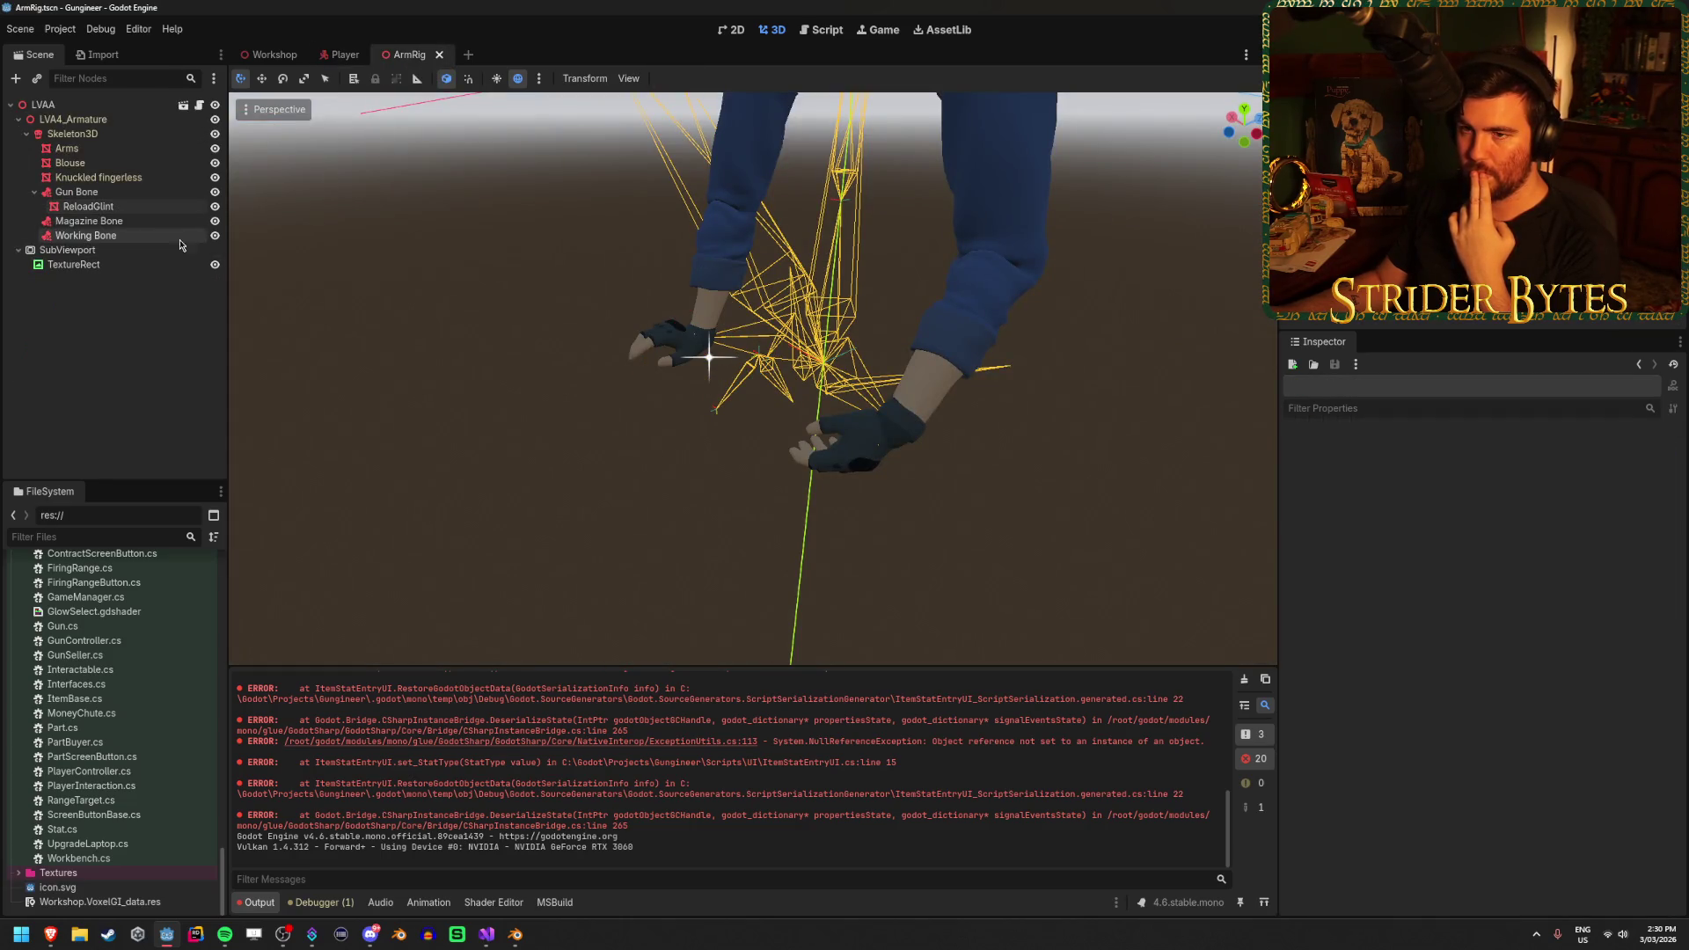
left_click(163, 207)
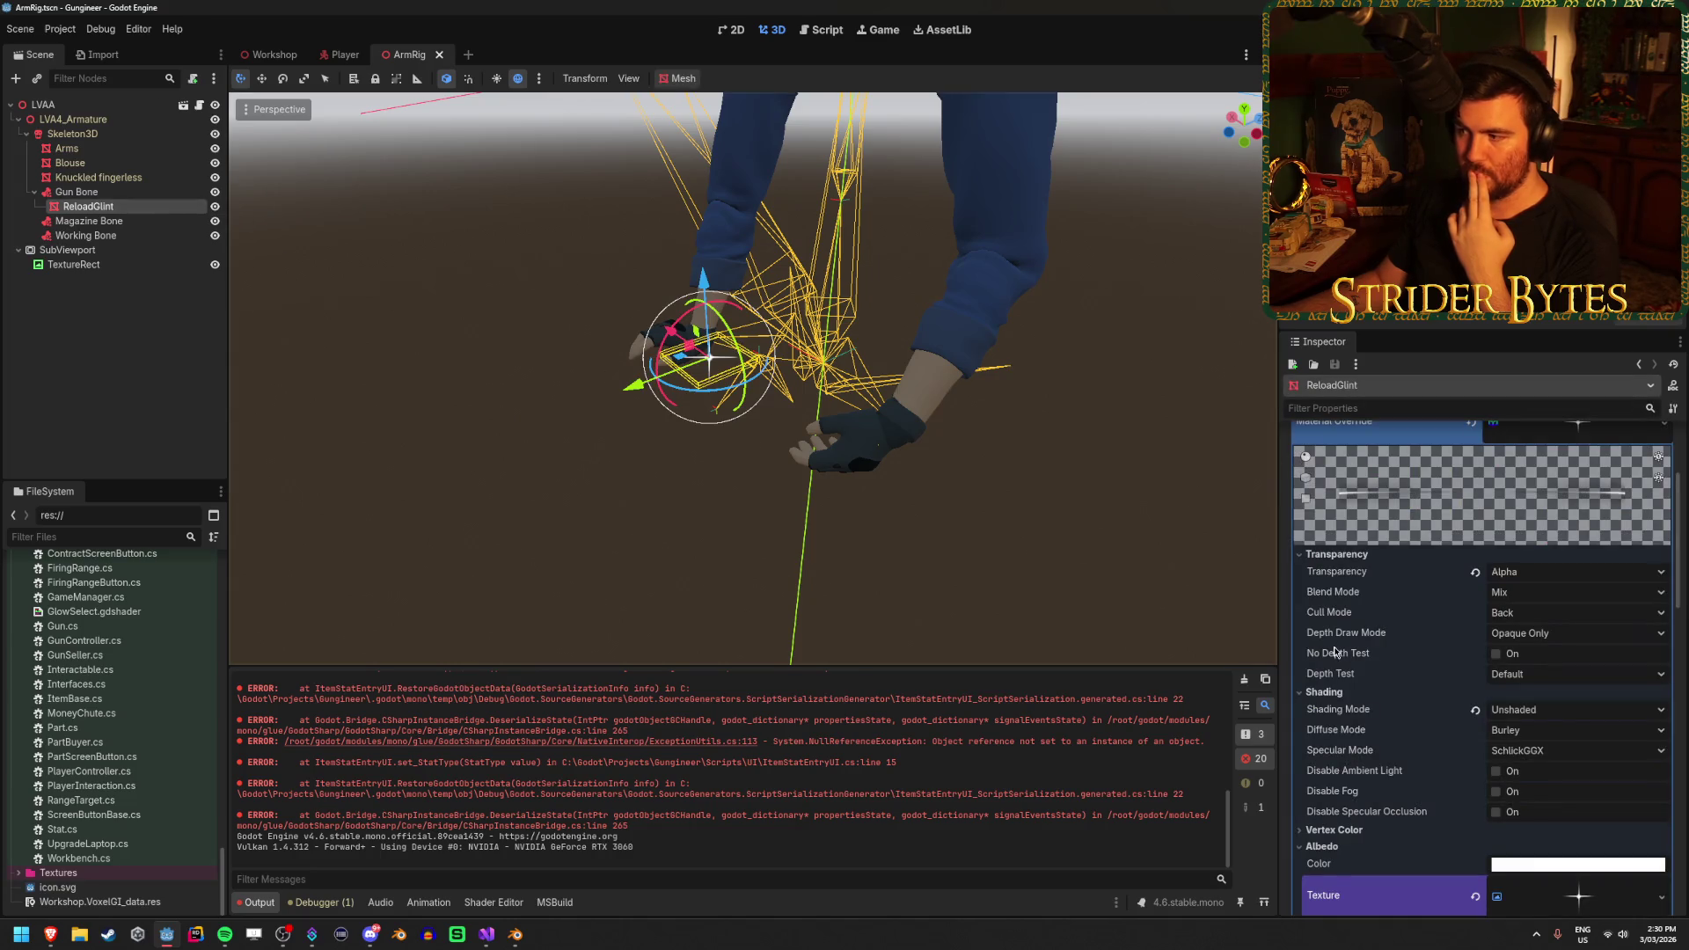
left_click(1531, 593)
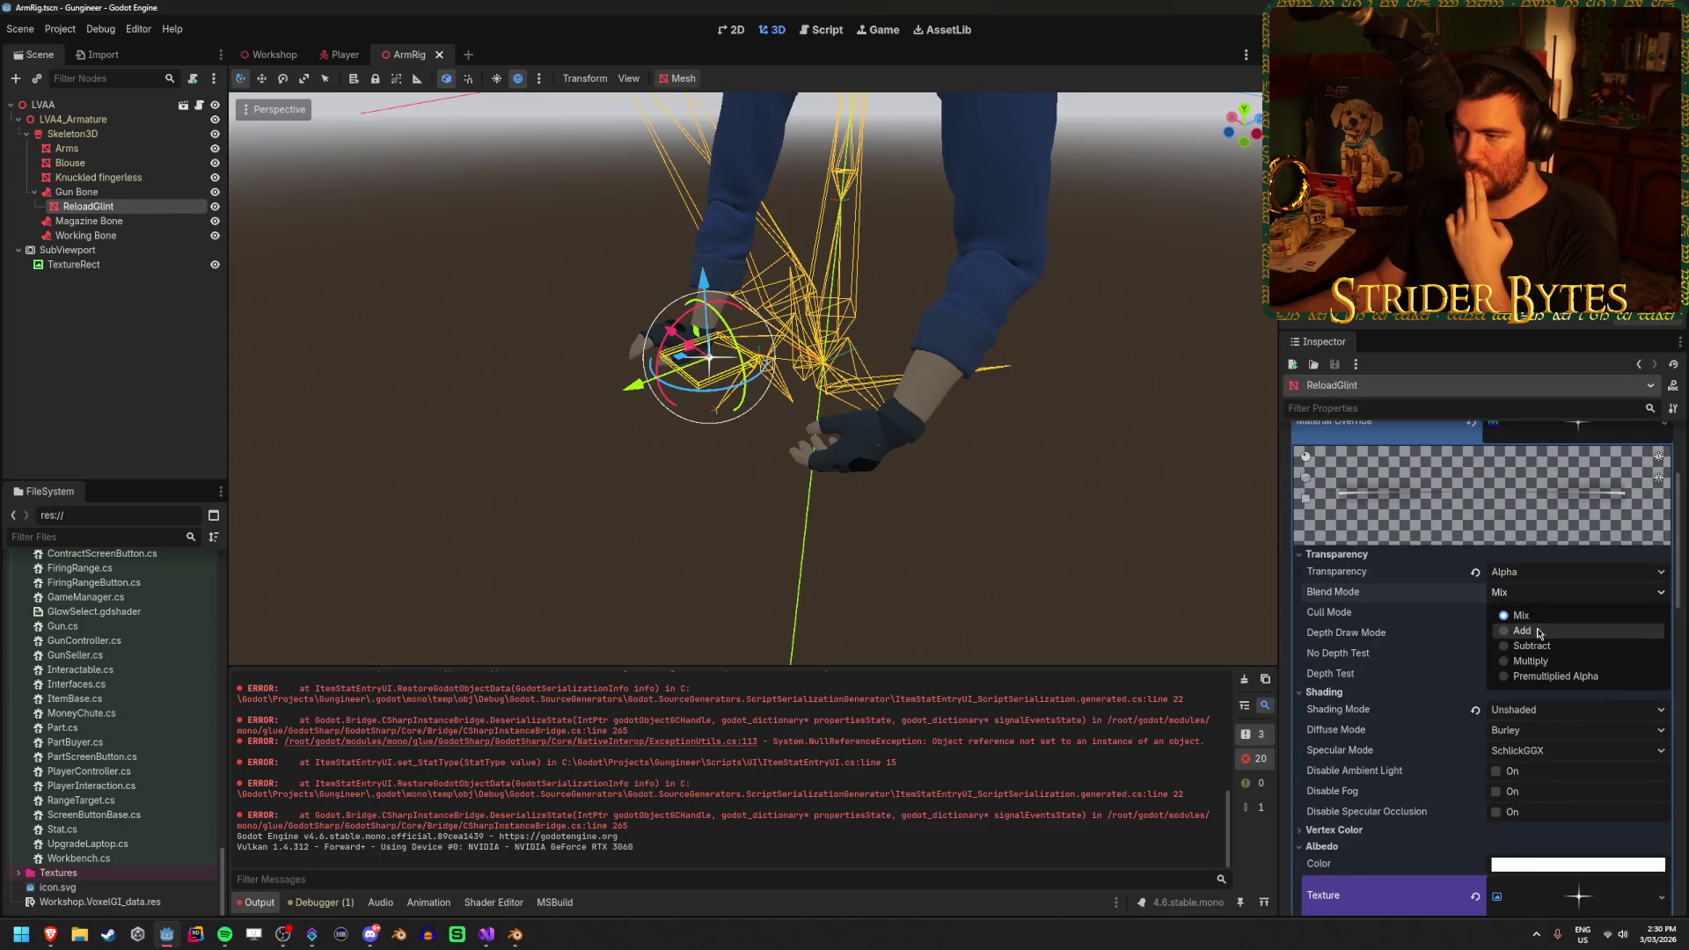
left_click(1522, 631)
key("ctrl+s")
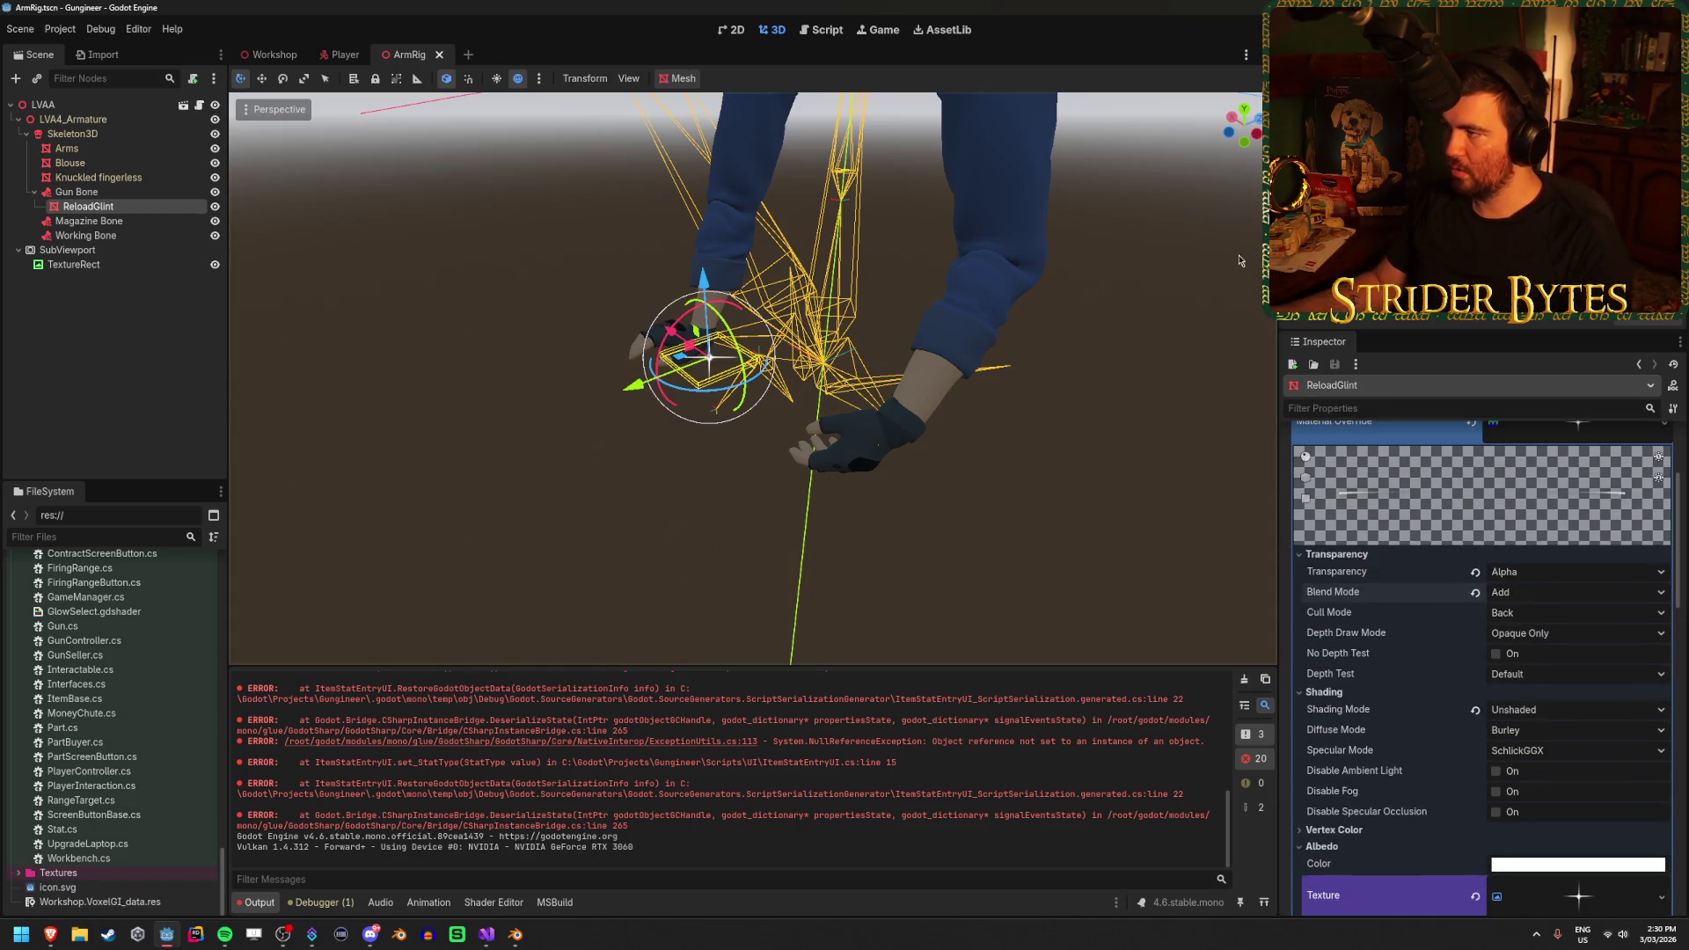
left_click(484, 938)
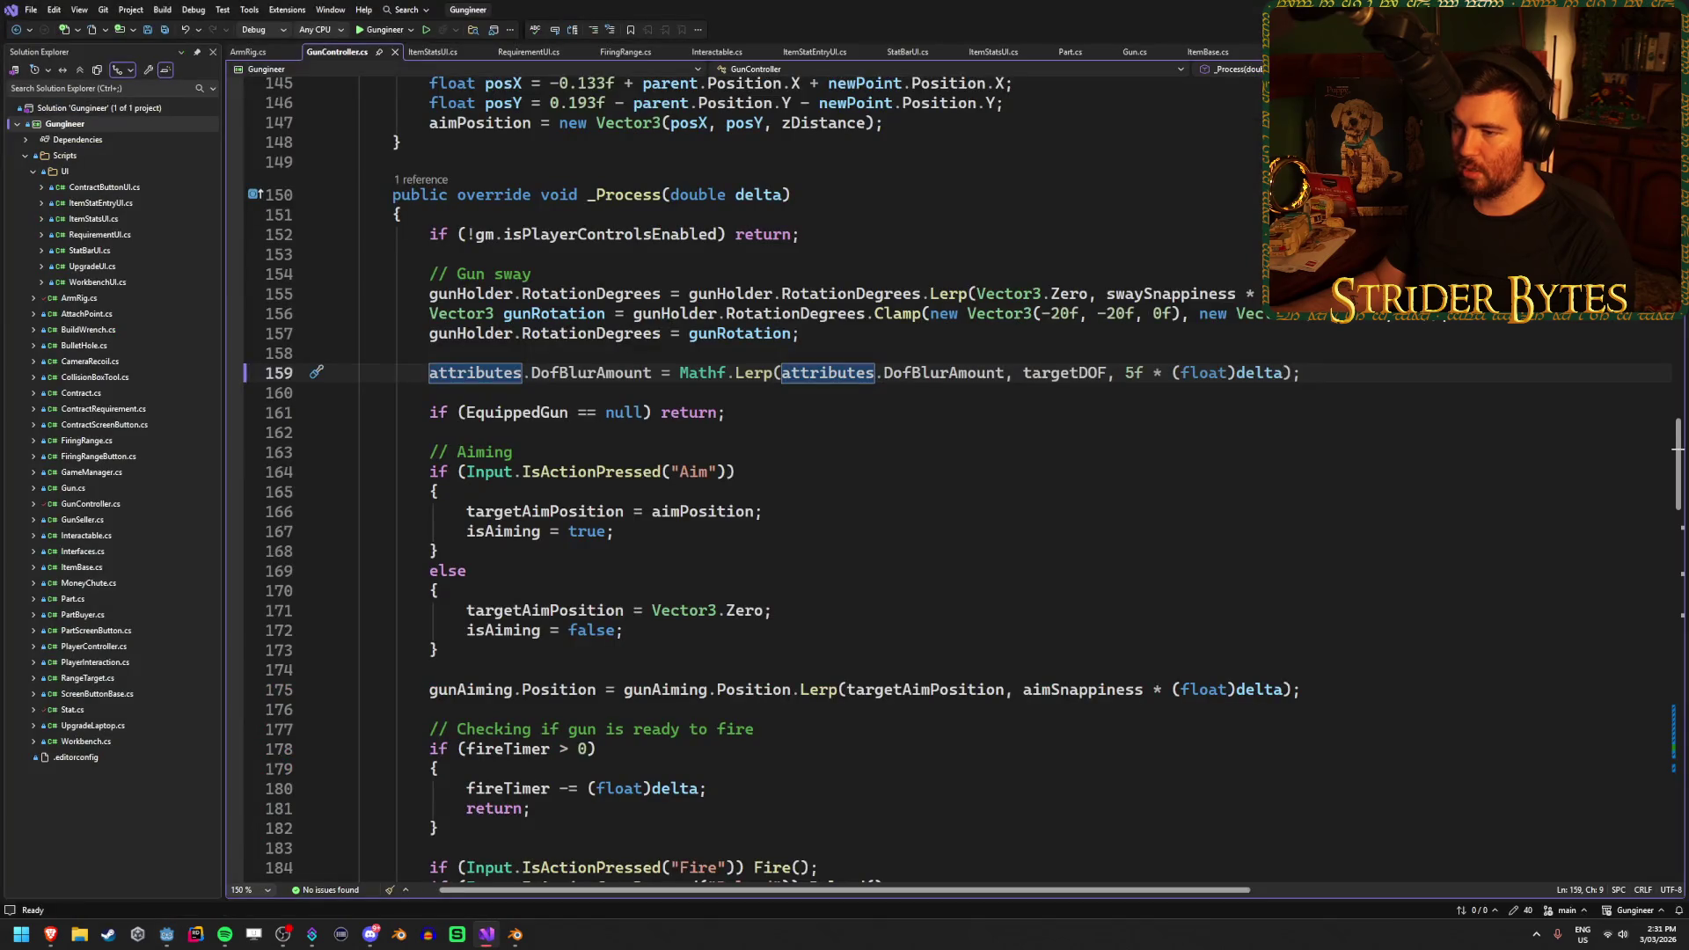
Run the game, reload the rifle to watch the additive glint flash, then stop it
key("alt+Tab")
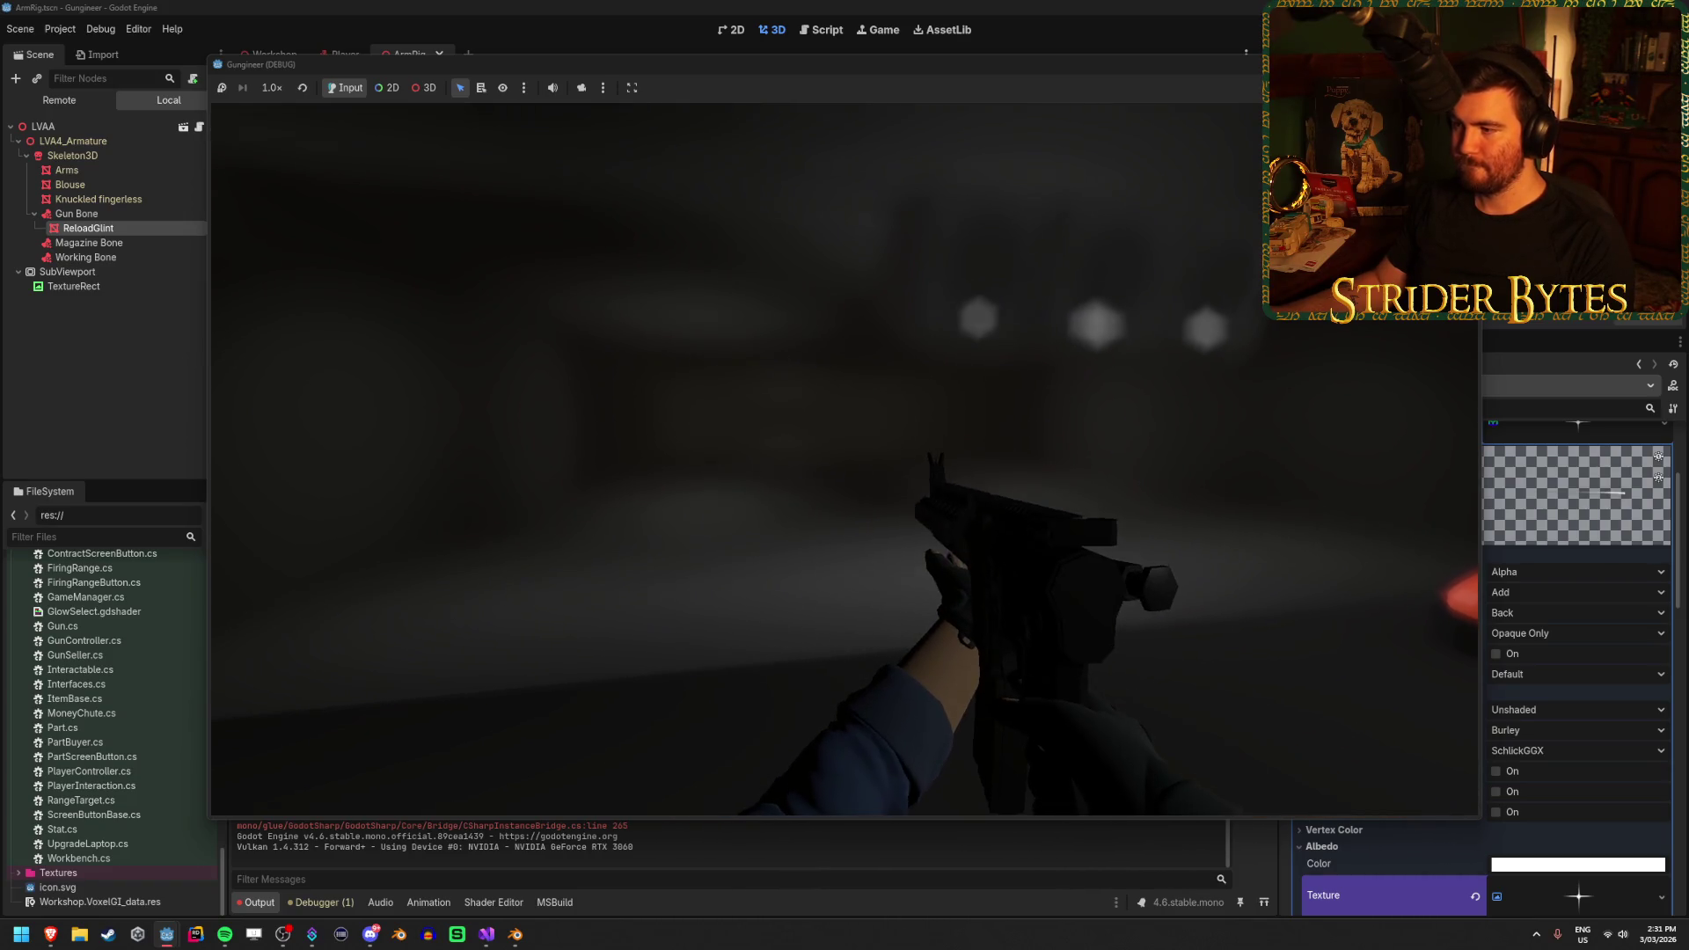
key("r")
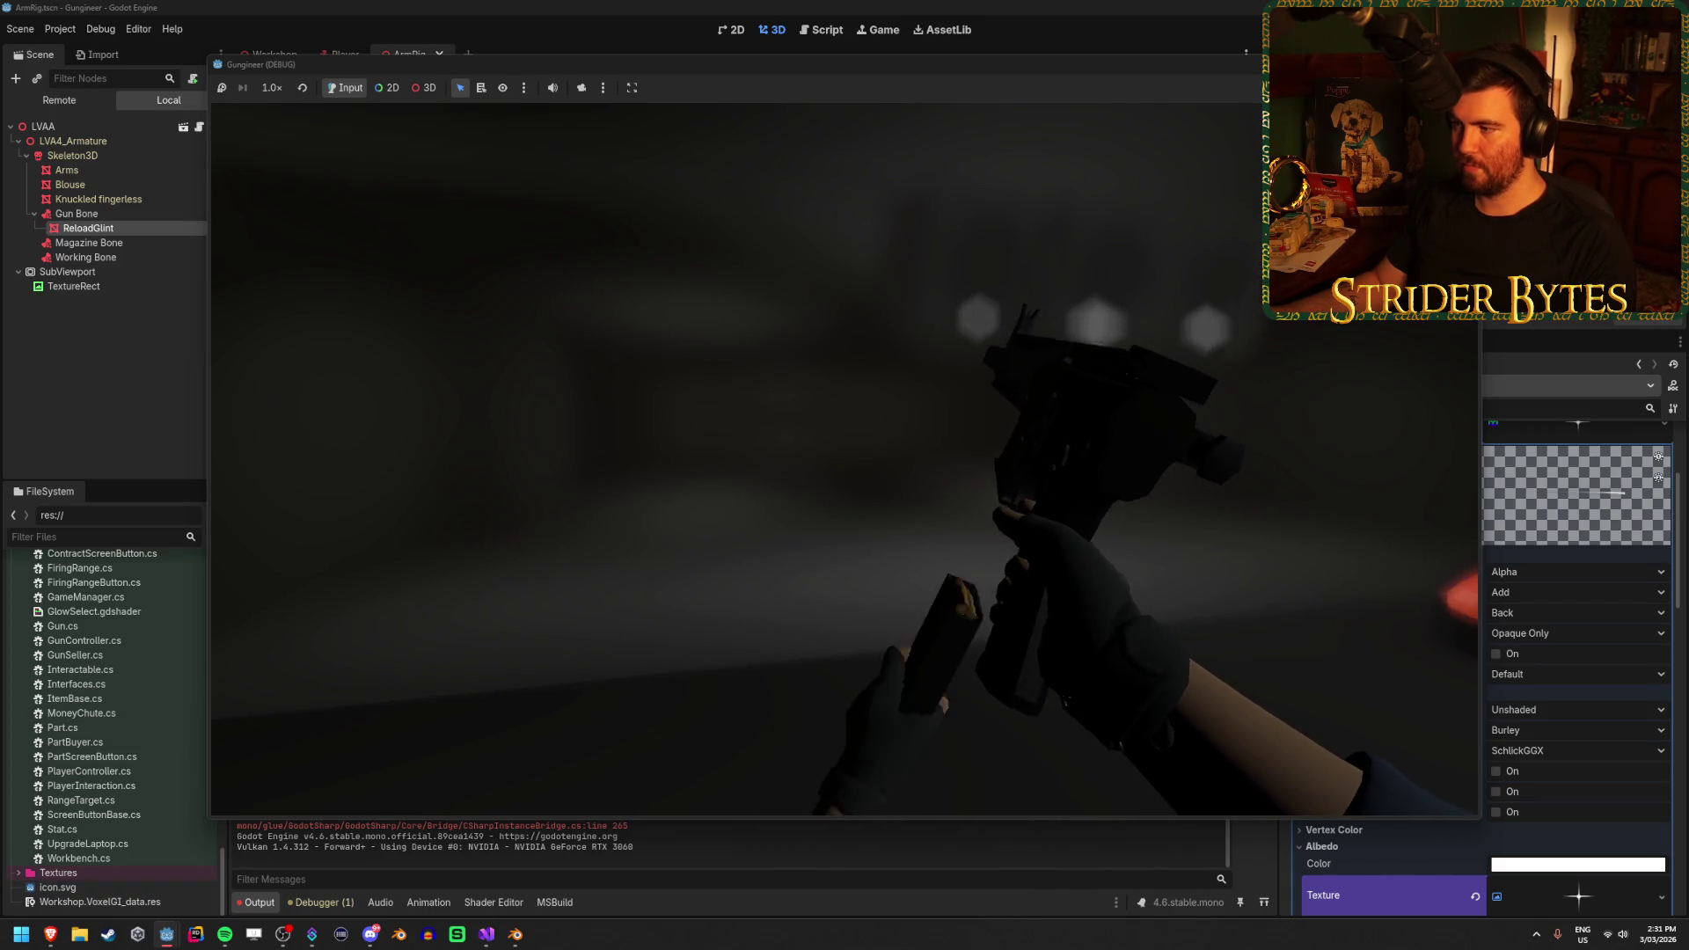
key("F8")
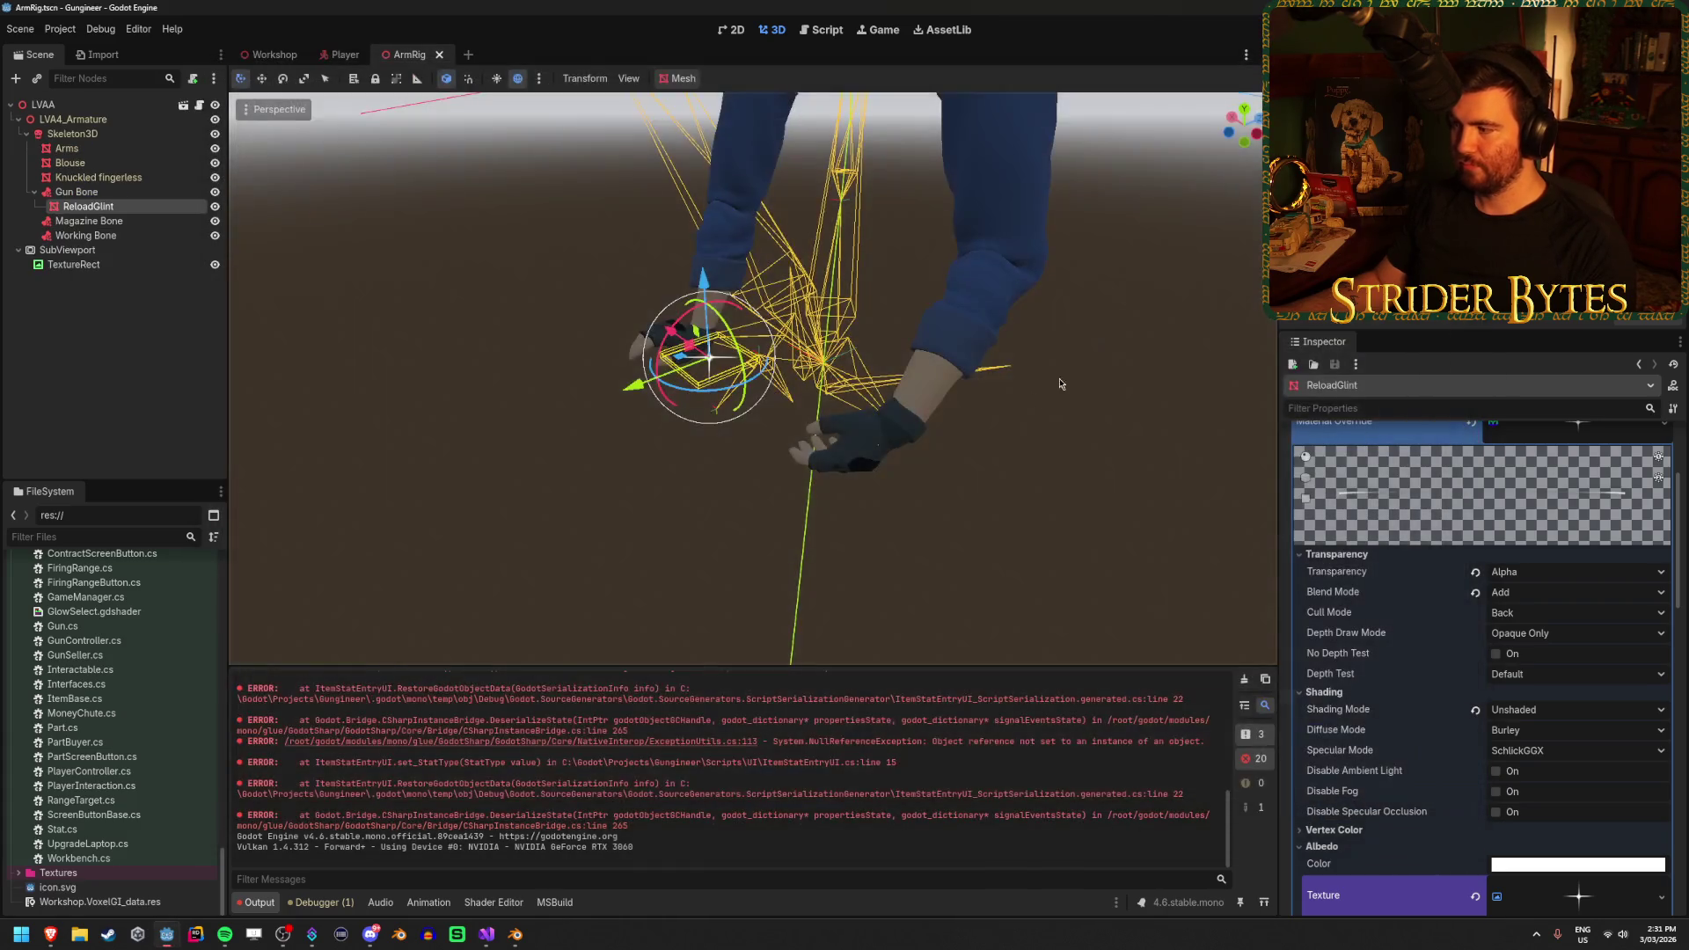
Try the Multiply blend mode on the ReloadGlint material and save the ArmRig scene
left_click(1567, 596)
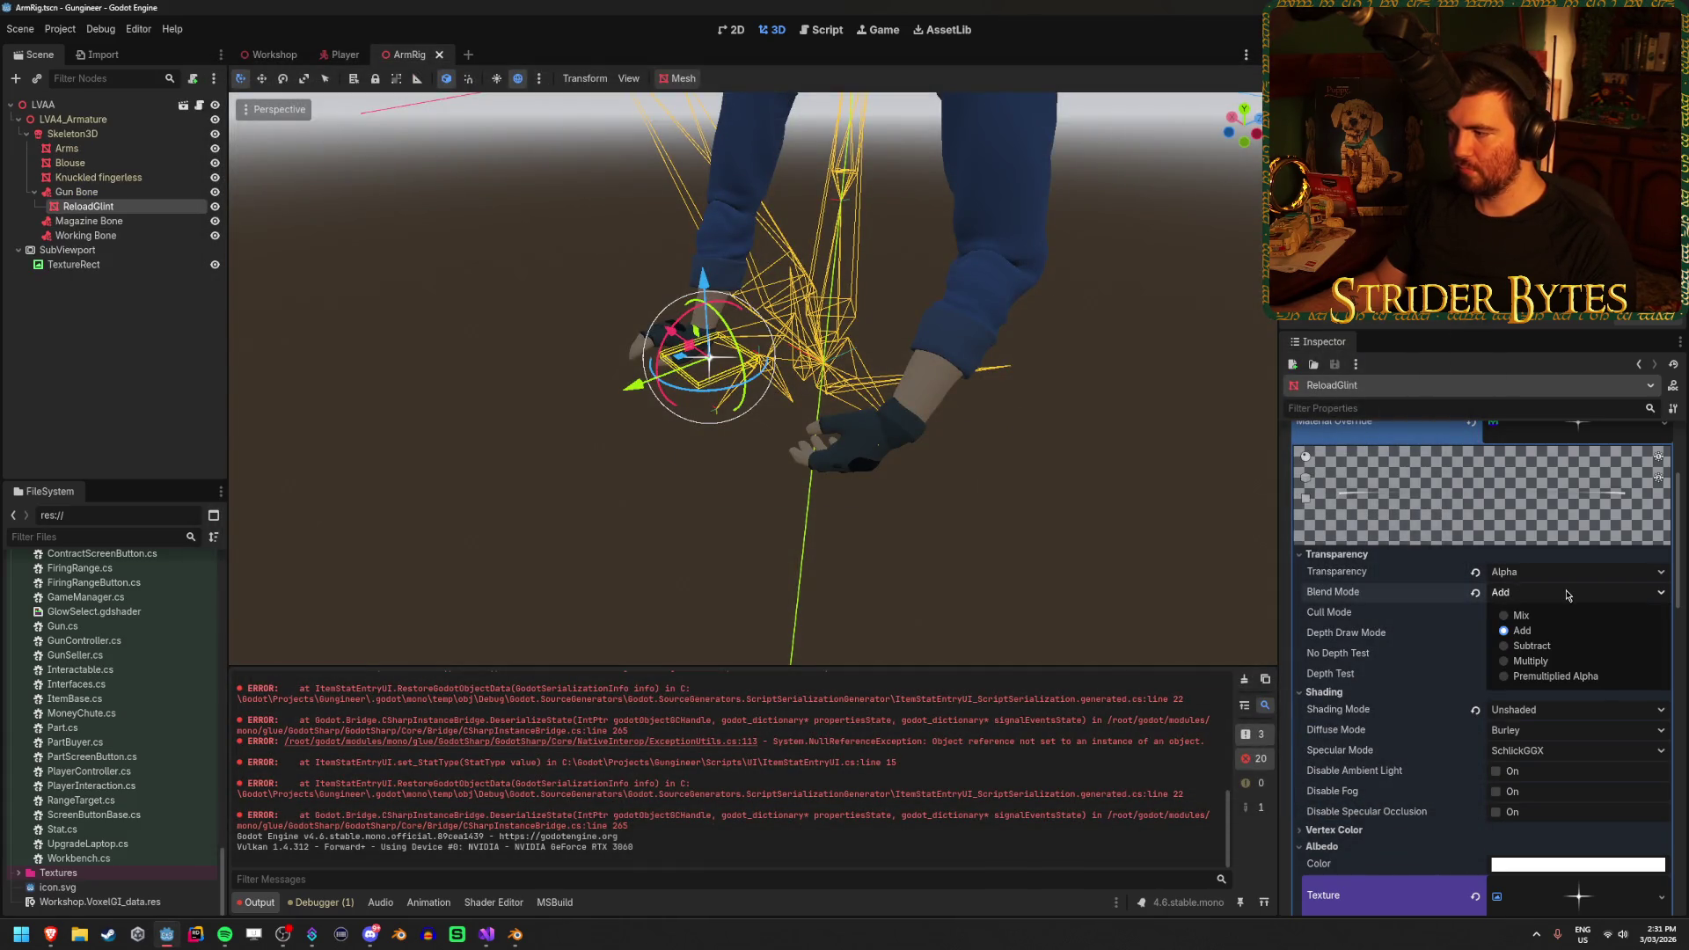
left_click(1553, 662)
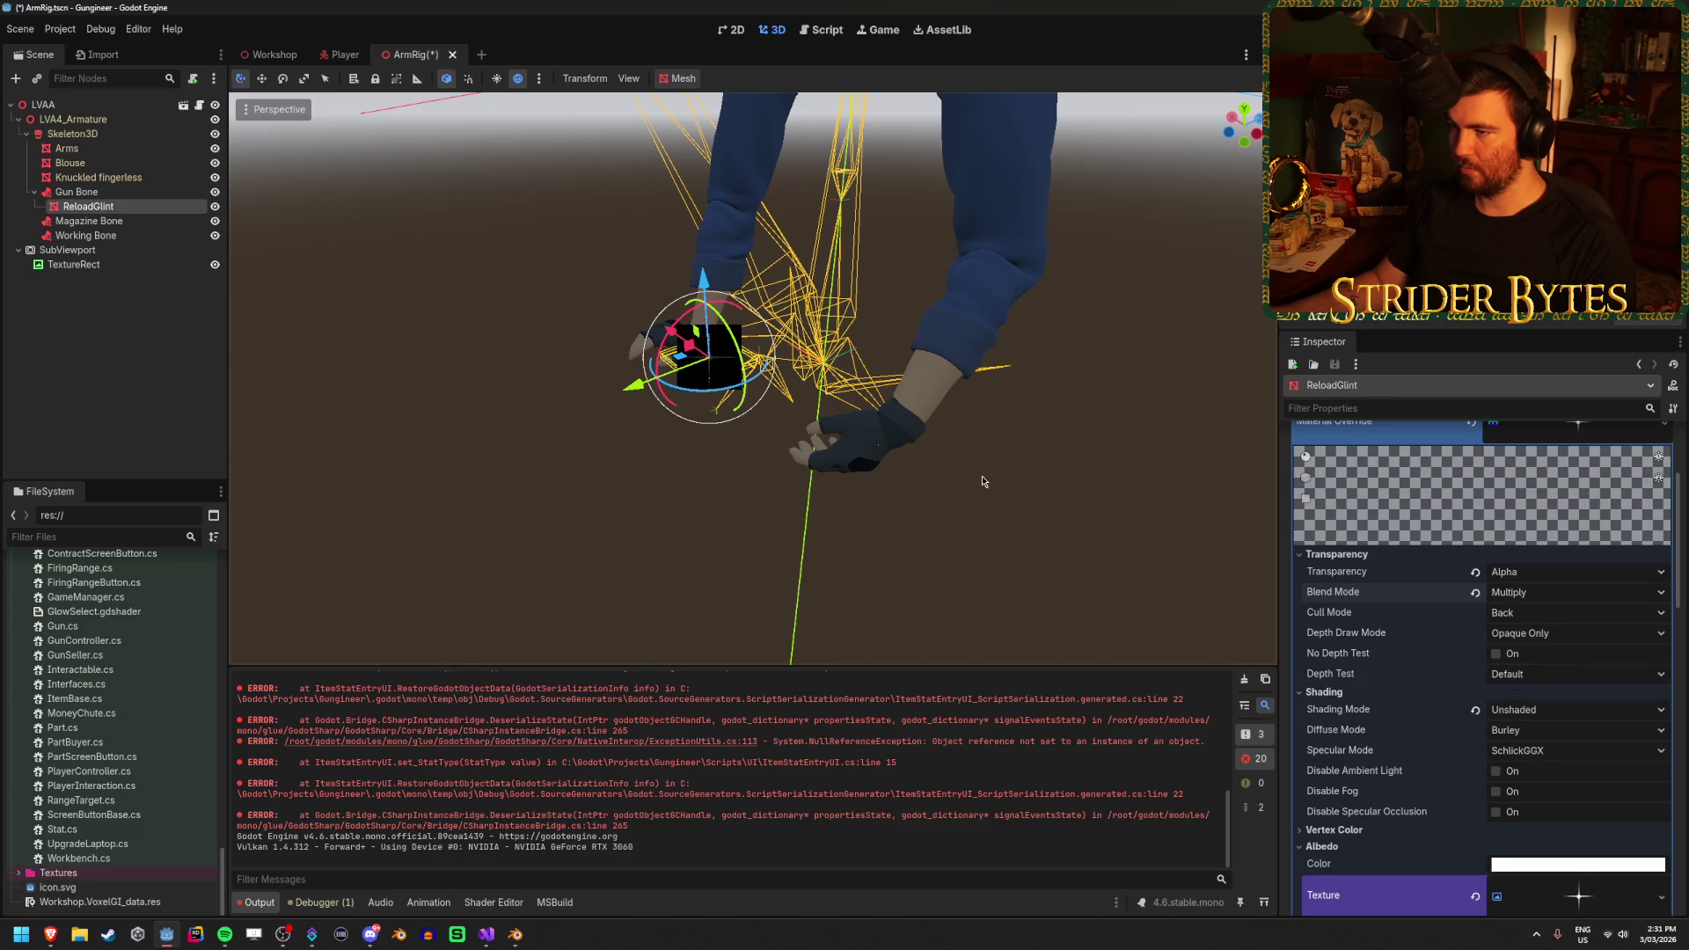
key("ctrl+s")
Switch the glint back to Mix blending, set Depth Draw Mode to Always, and run the game
key("f")
left_click(1536, 594)
left_click(1544, 614)
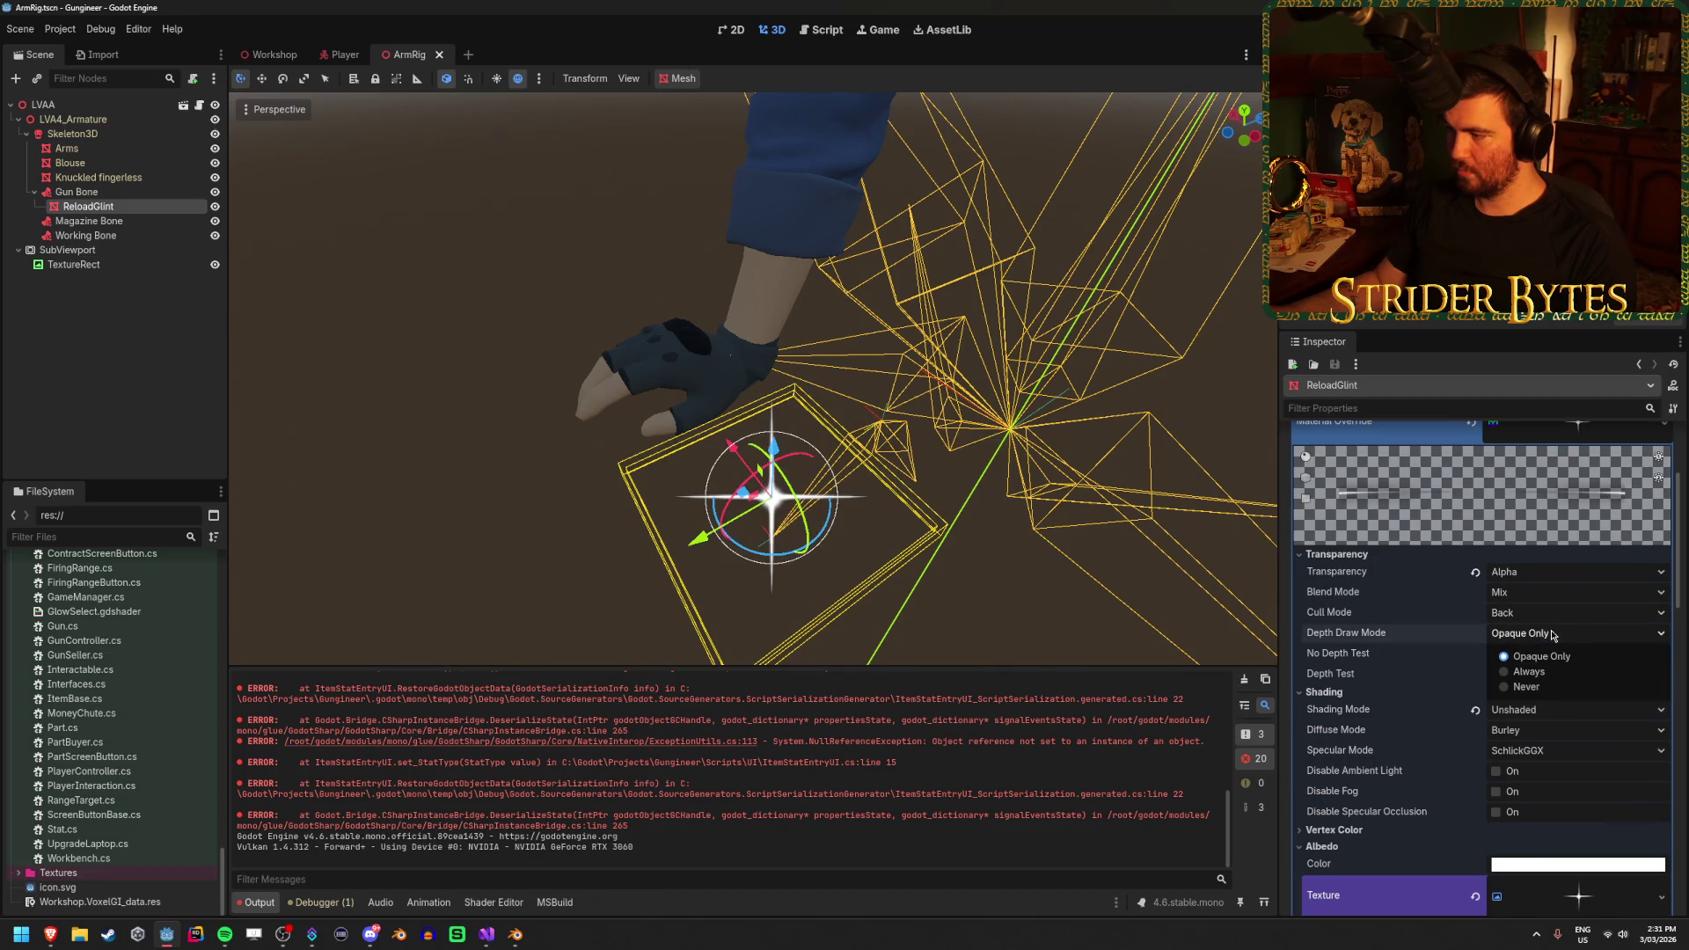
left_click(1545, 674)
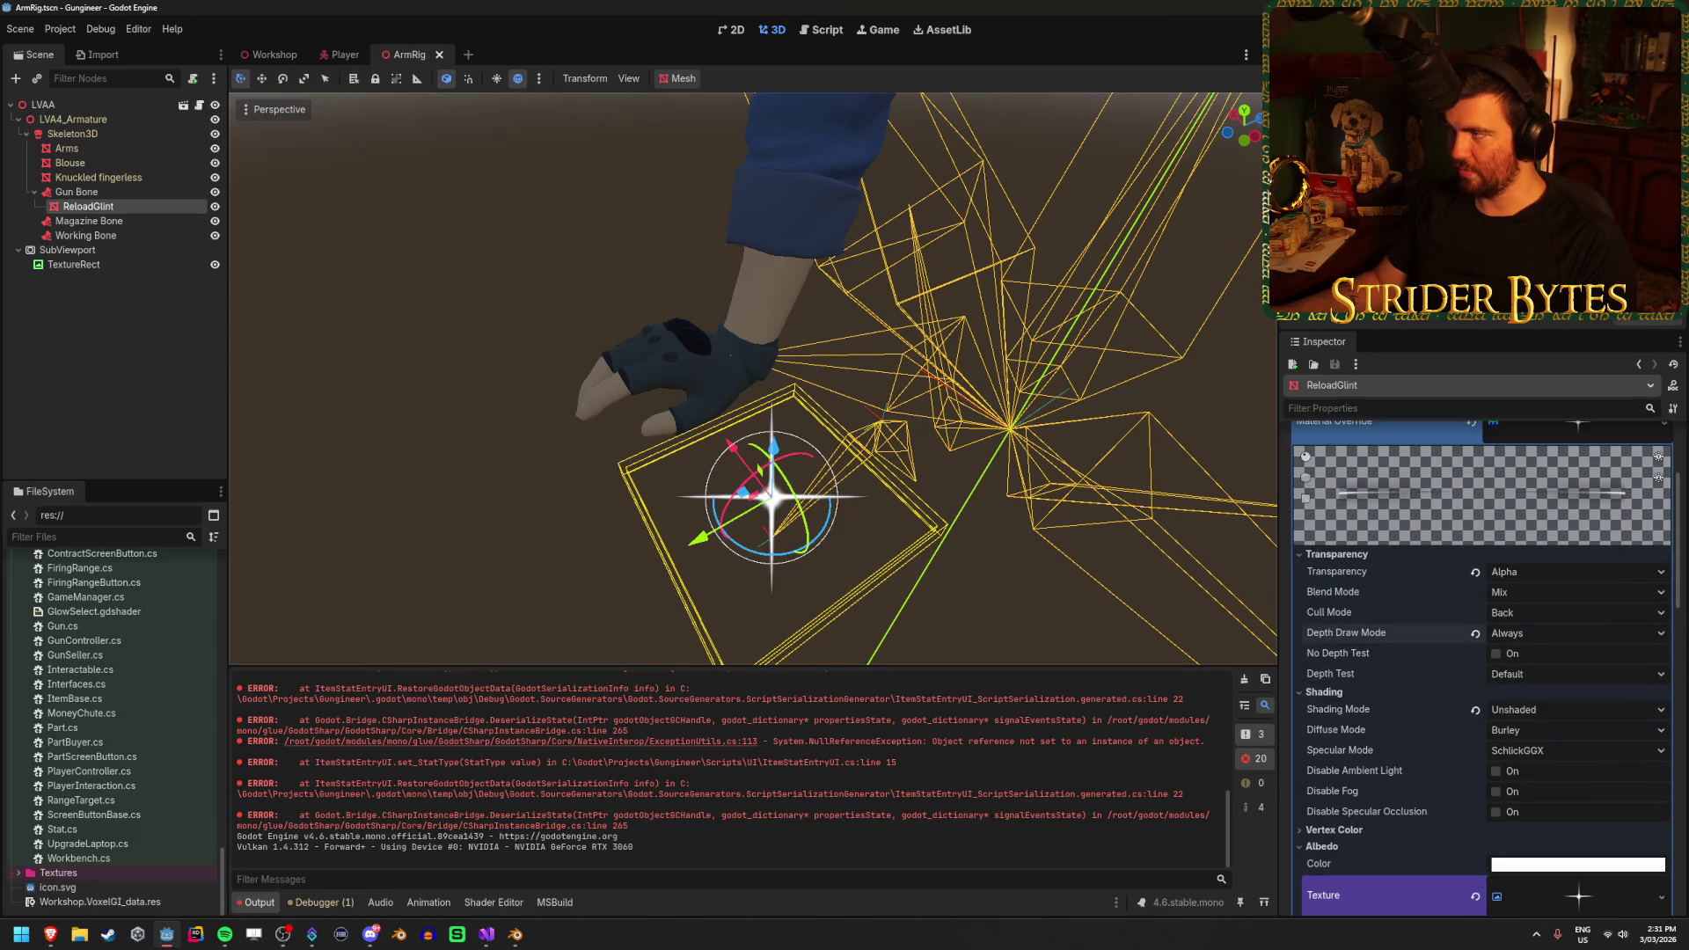
key("F5")
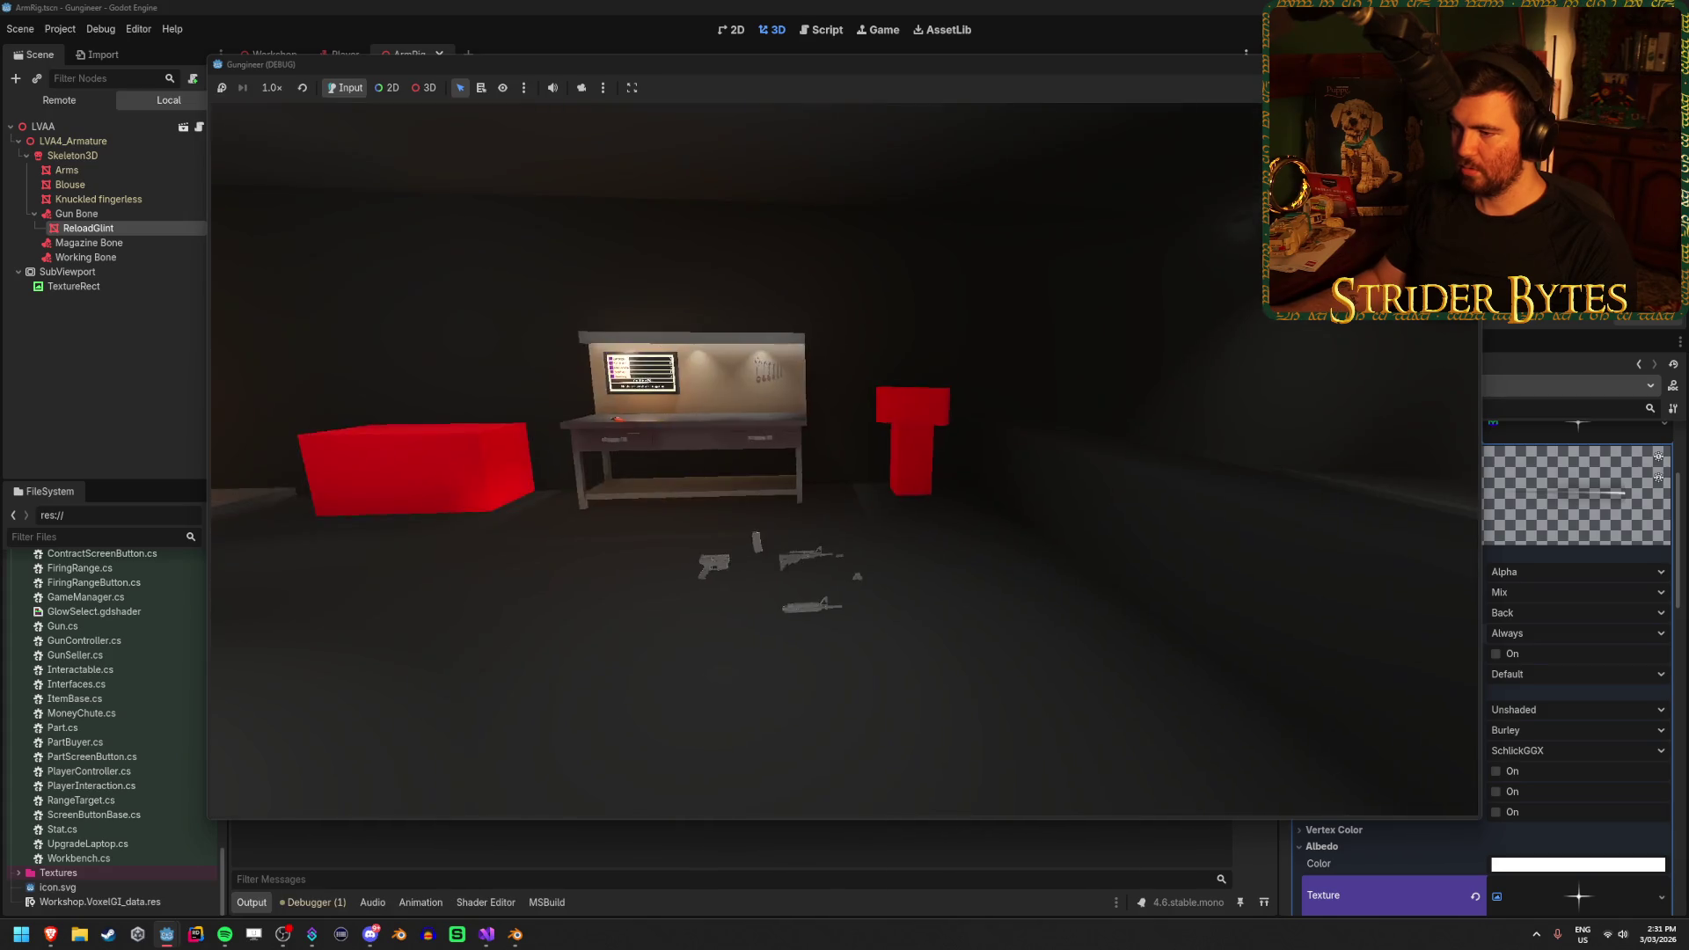
Equip the rifle with E in the running game, then close it to return to the editor
key("e")
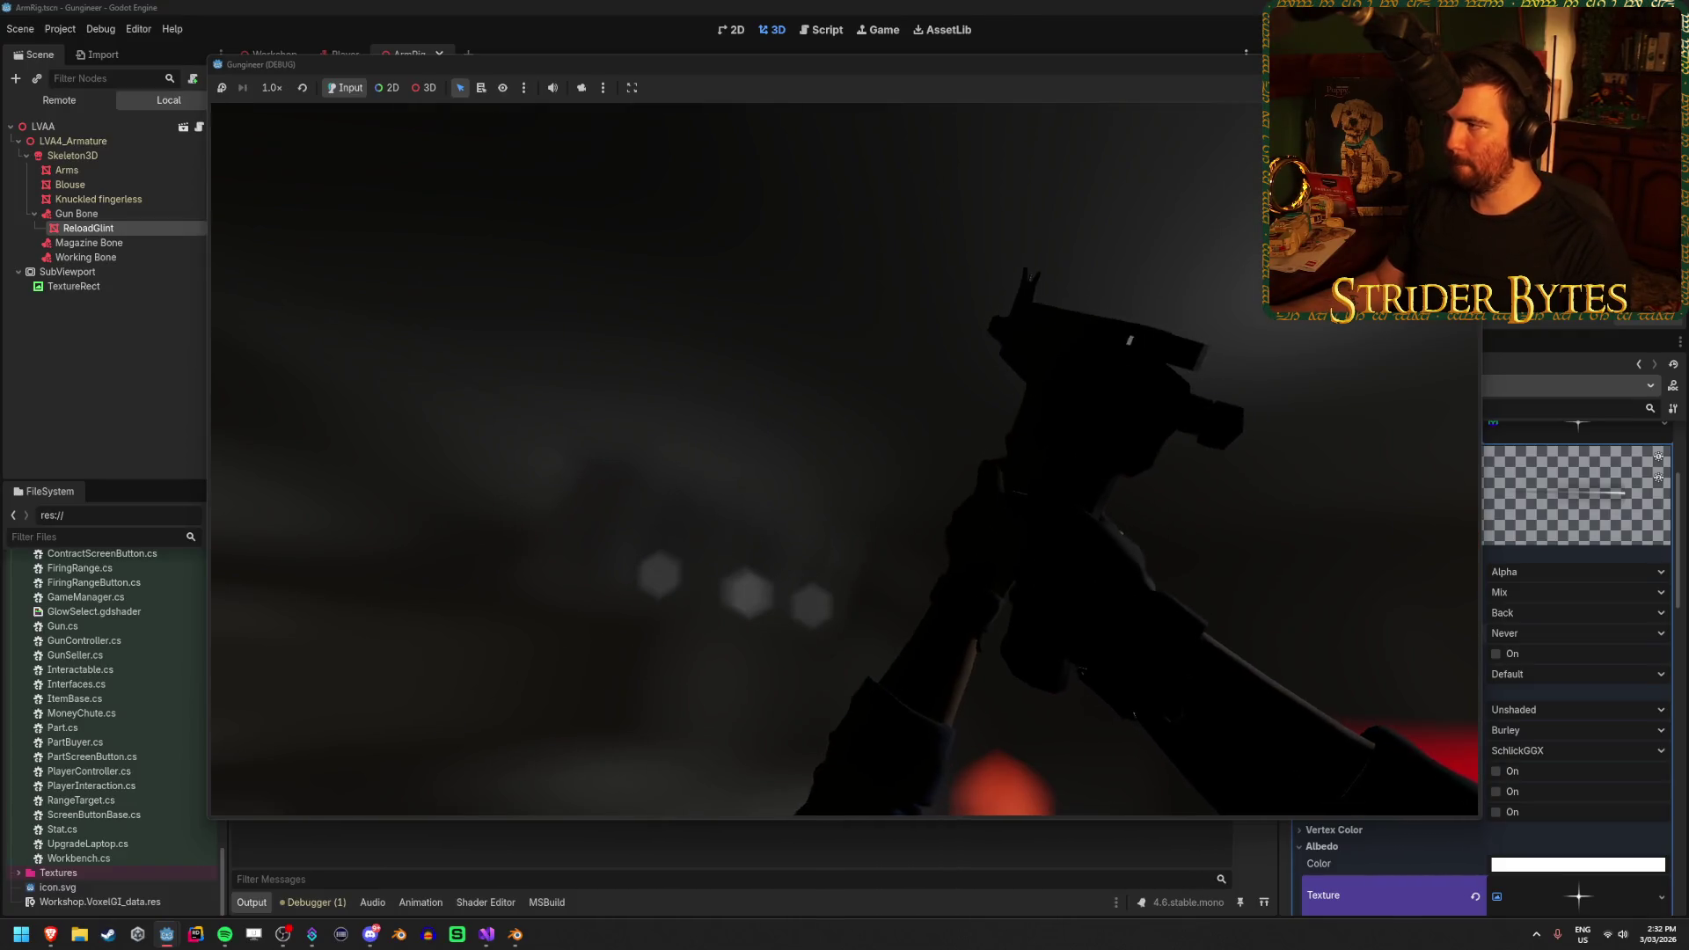
key("Escape")
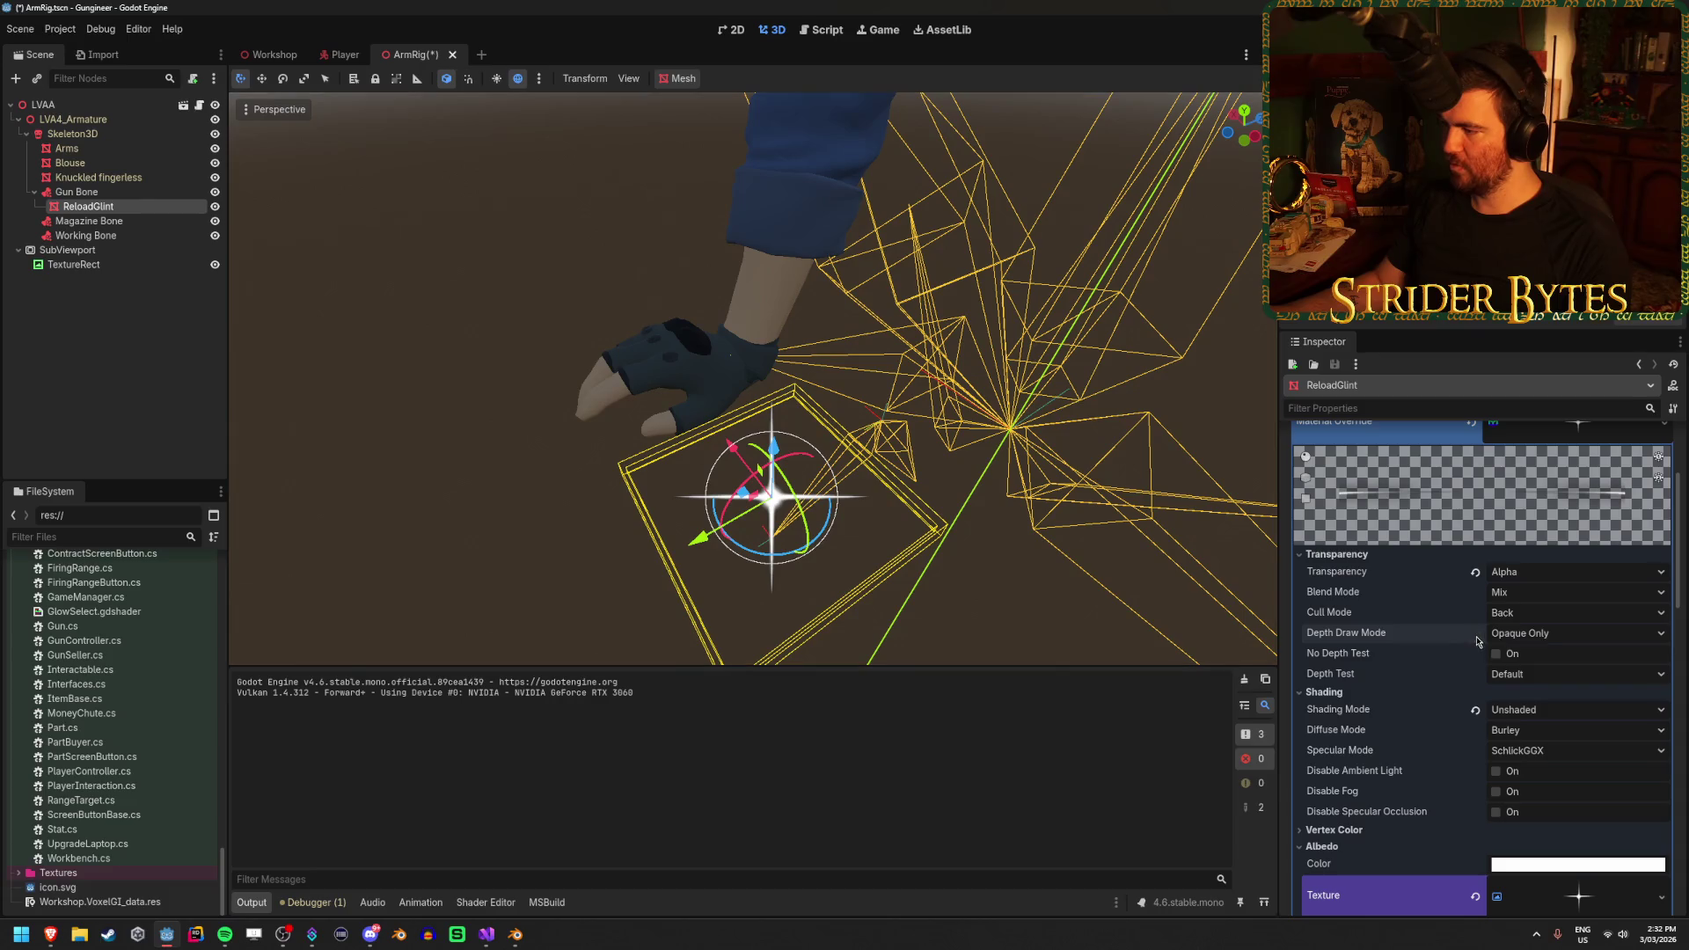
Enable No Depth Test on the glint material, run the game, reload twice, then stop it
left_click(1500, 654)
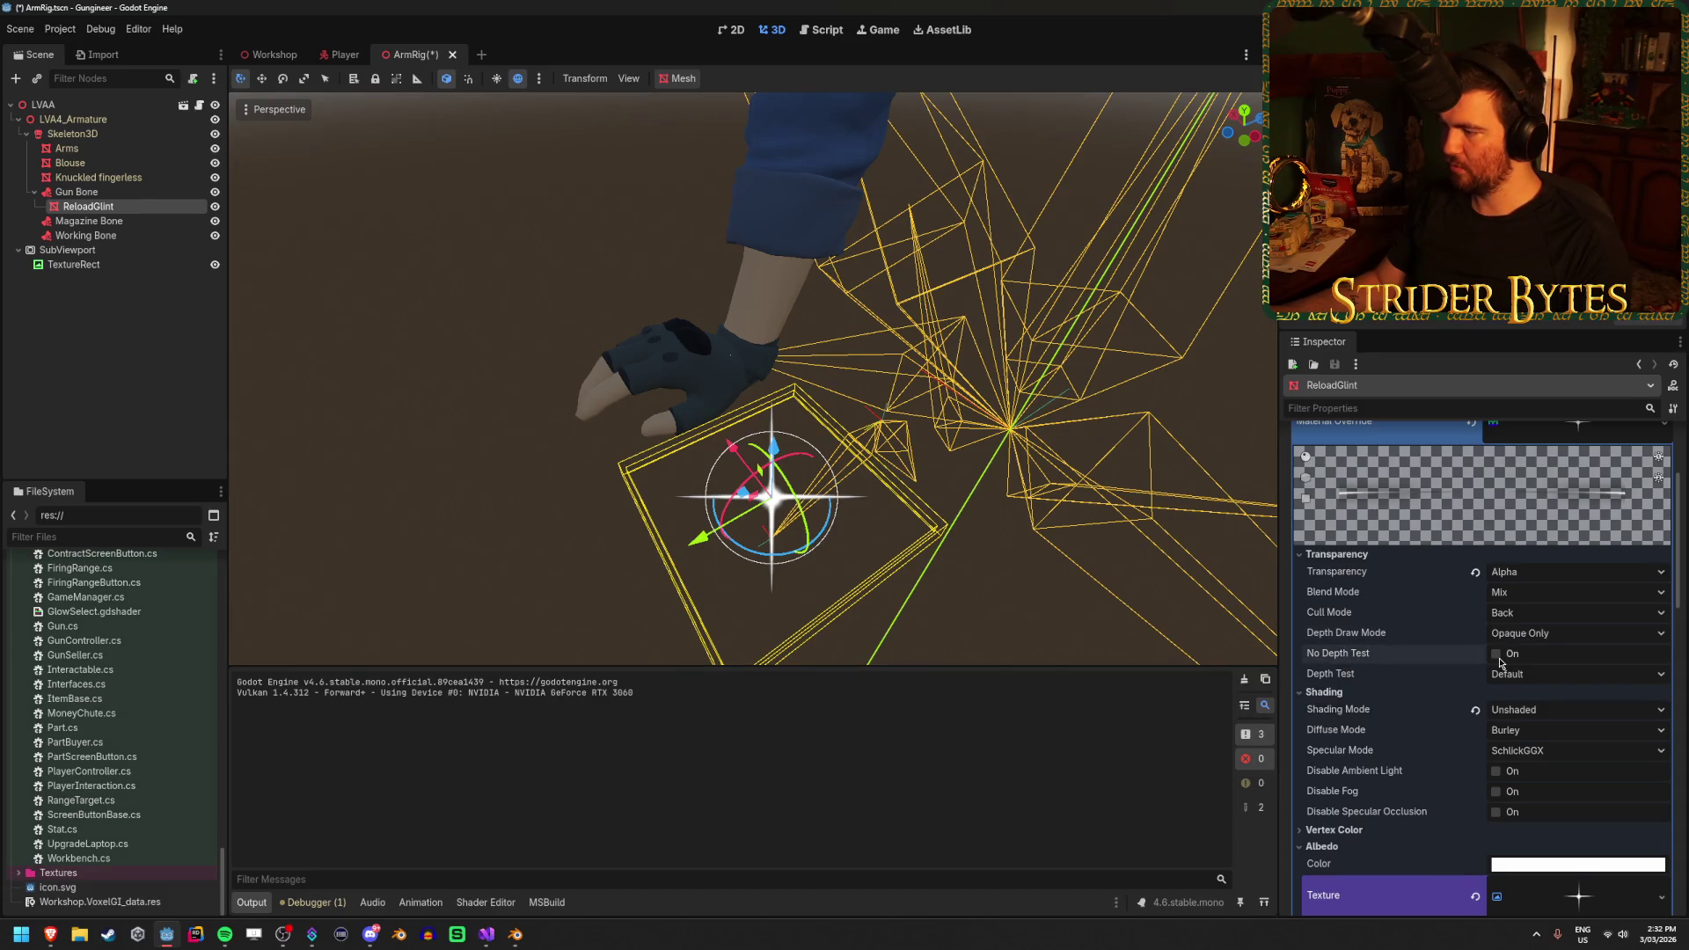
key("F5")
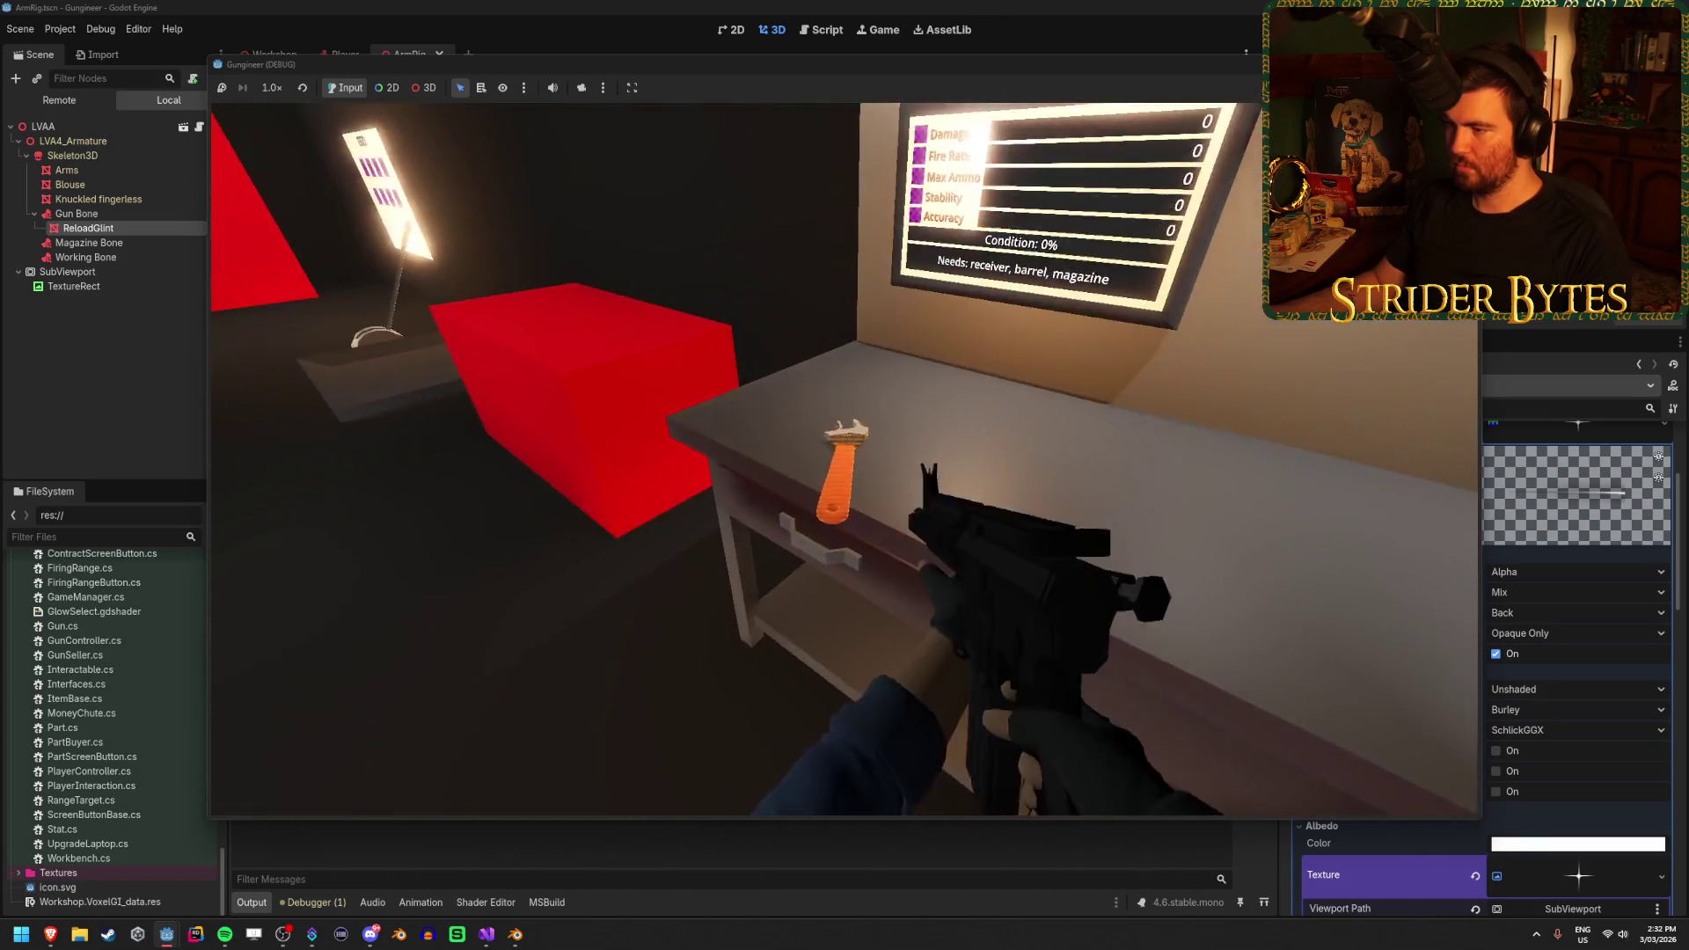
key("r")
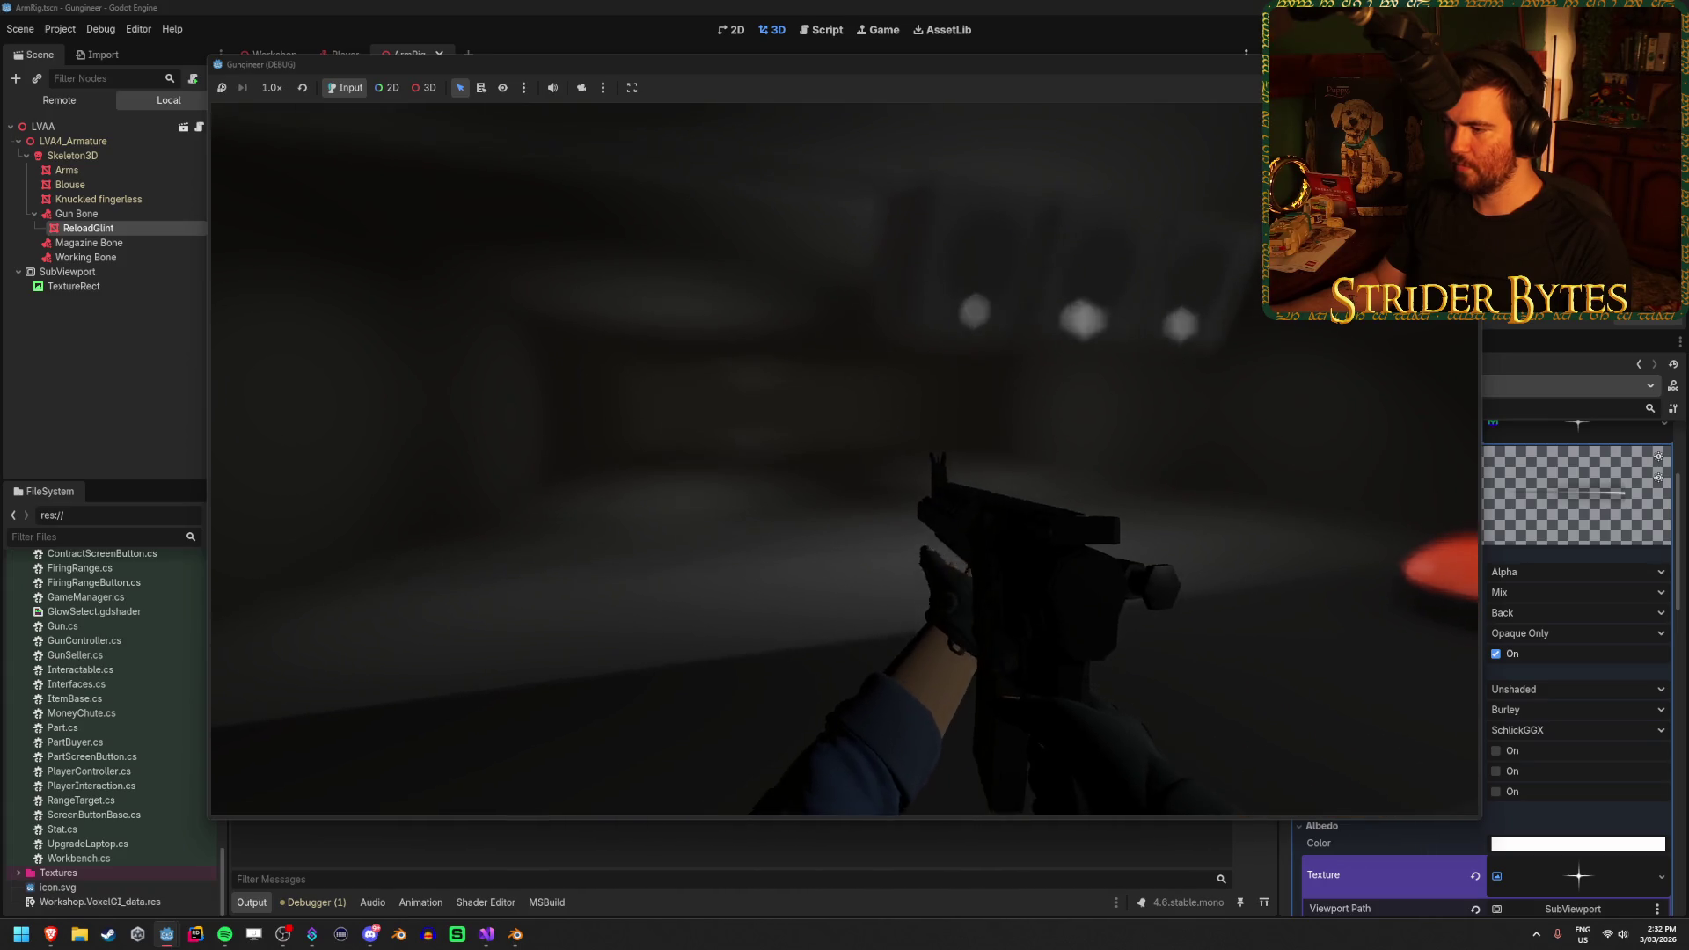
key("r")
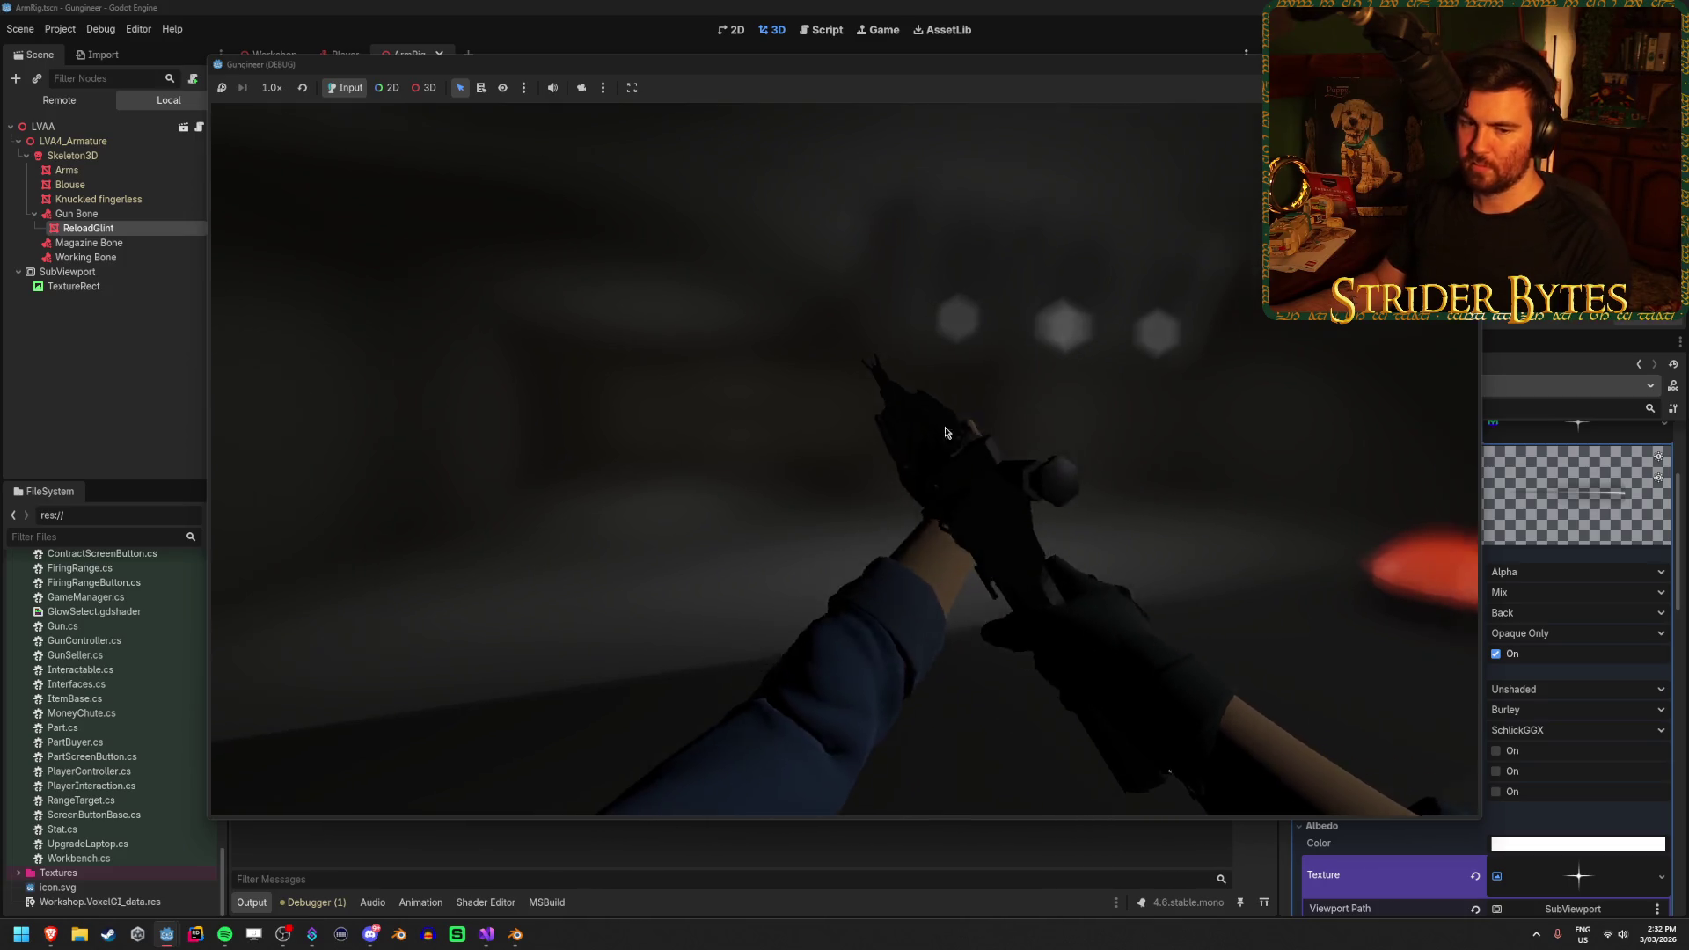
key("F8")
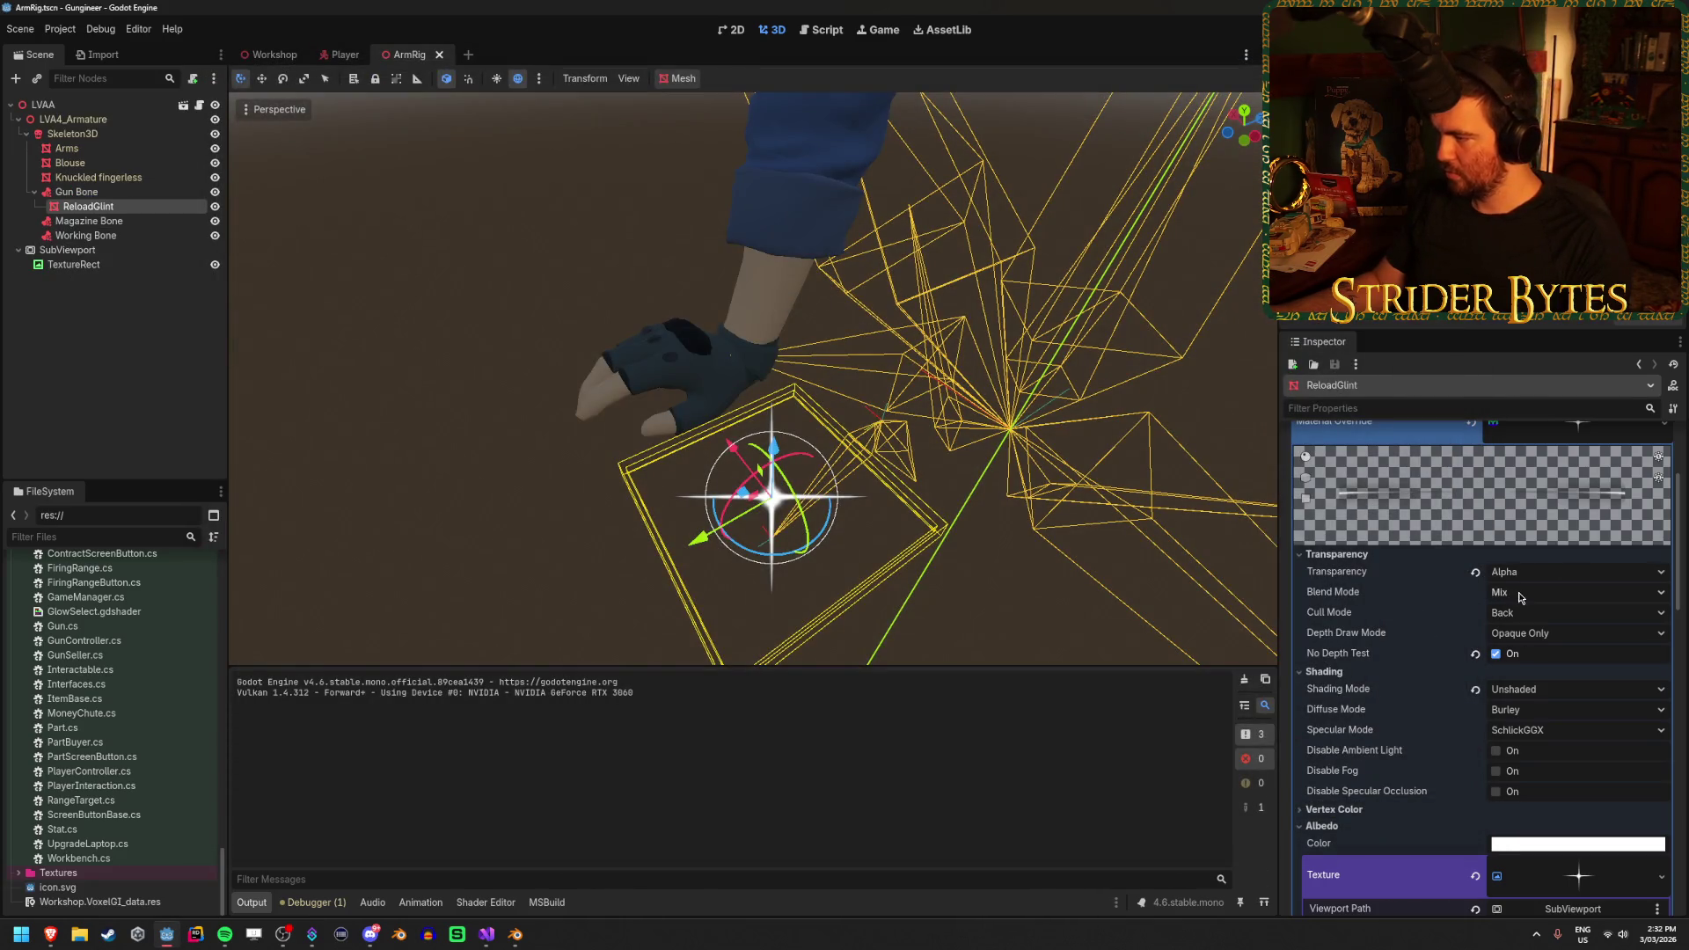
Keep Mix blending, turn No Depth Test back off and leave Depth Test at Default
left_click(1520, 597)
left_click(1521, 598)
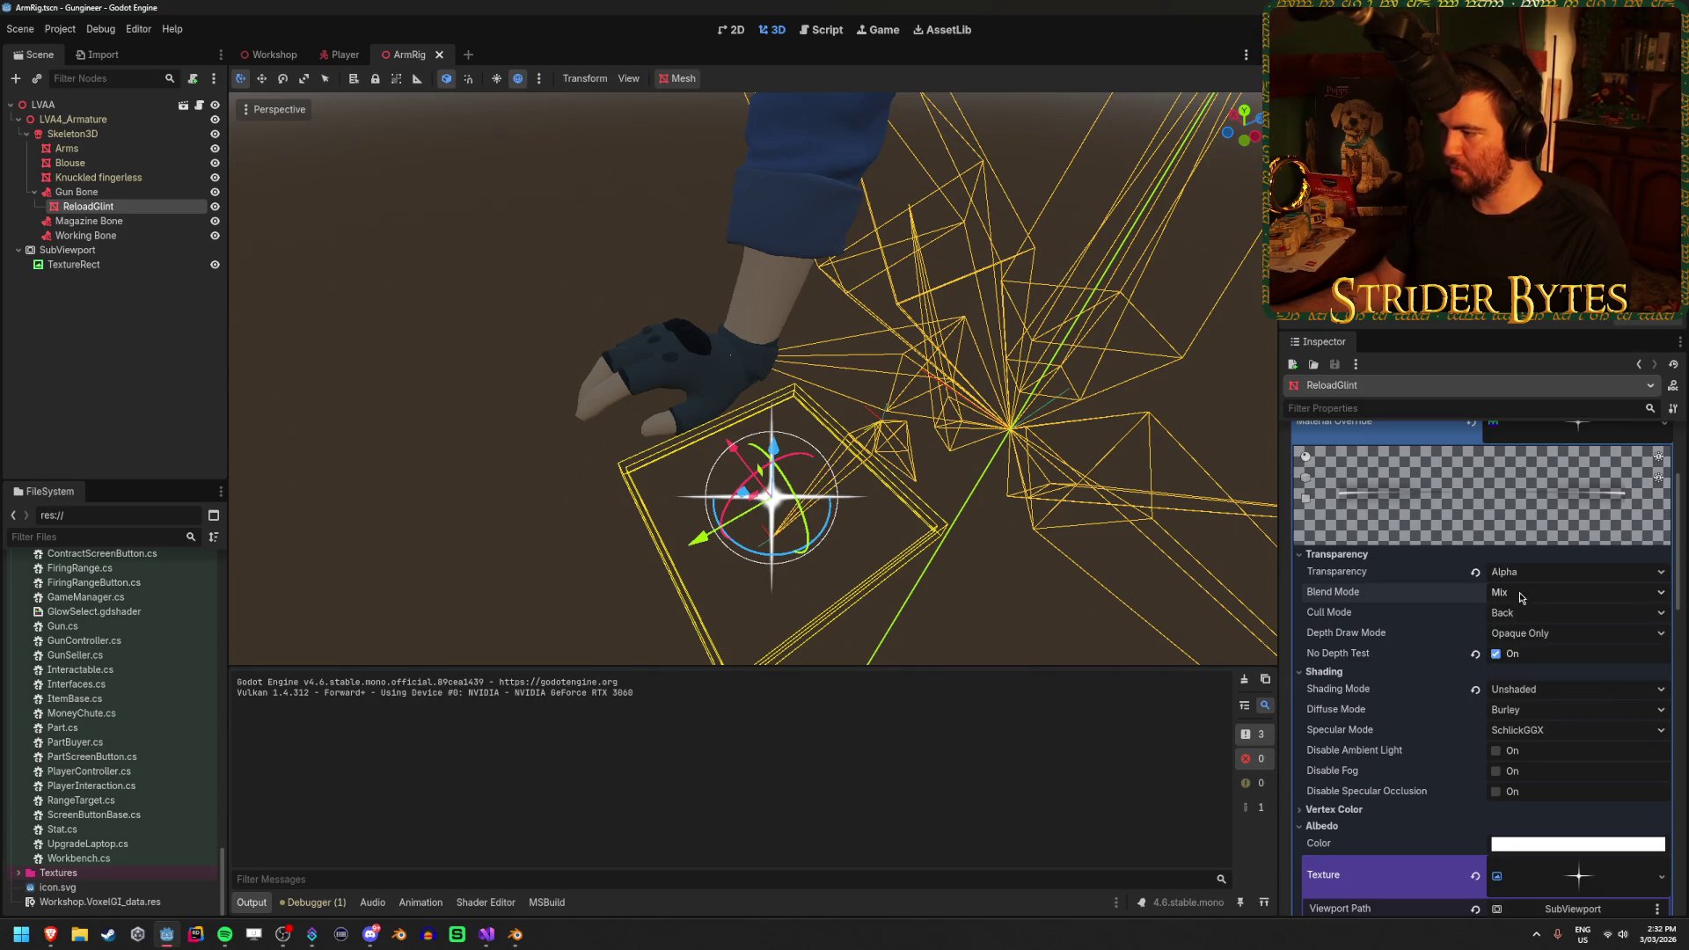
left_click(1484, 656)
left_click(1536, 674)
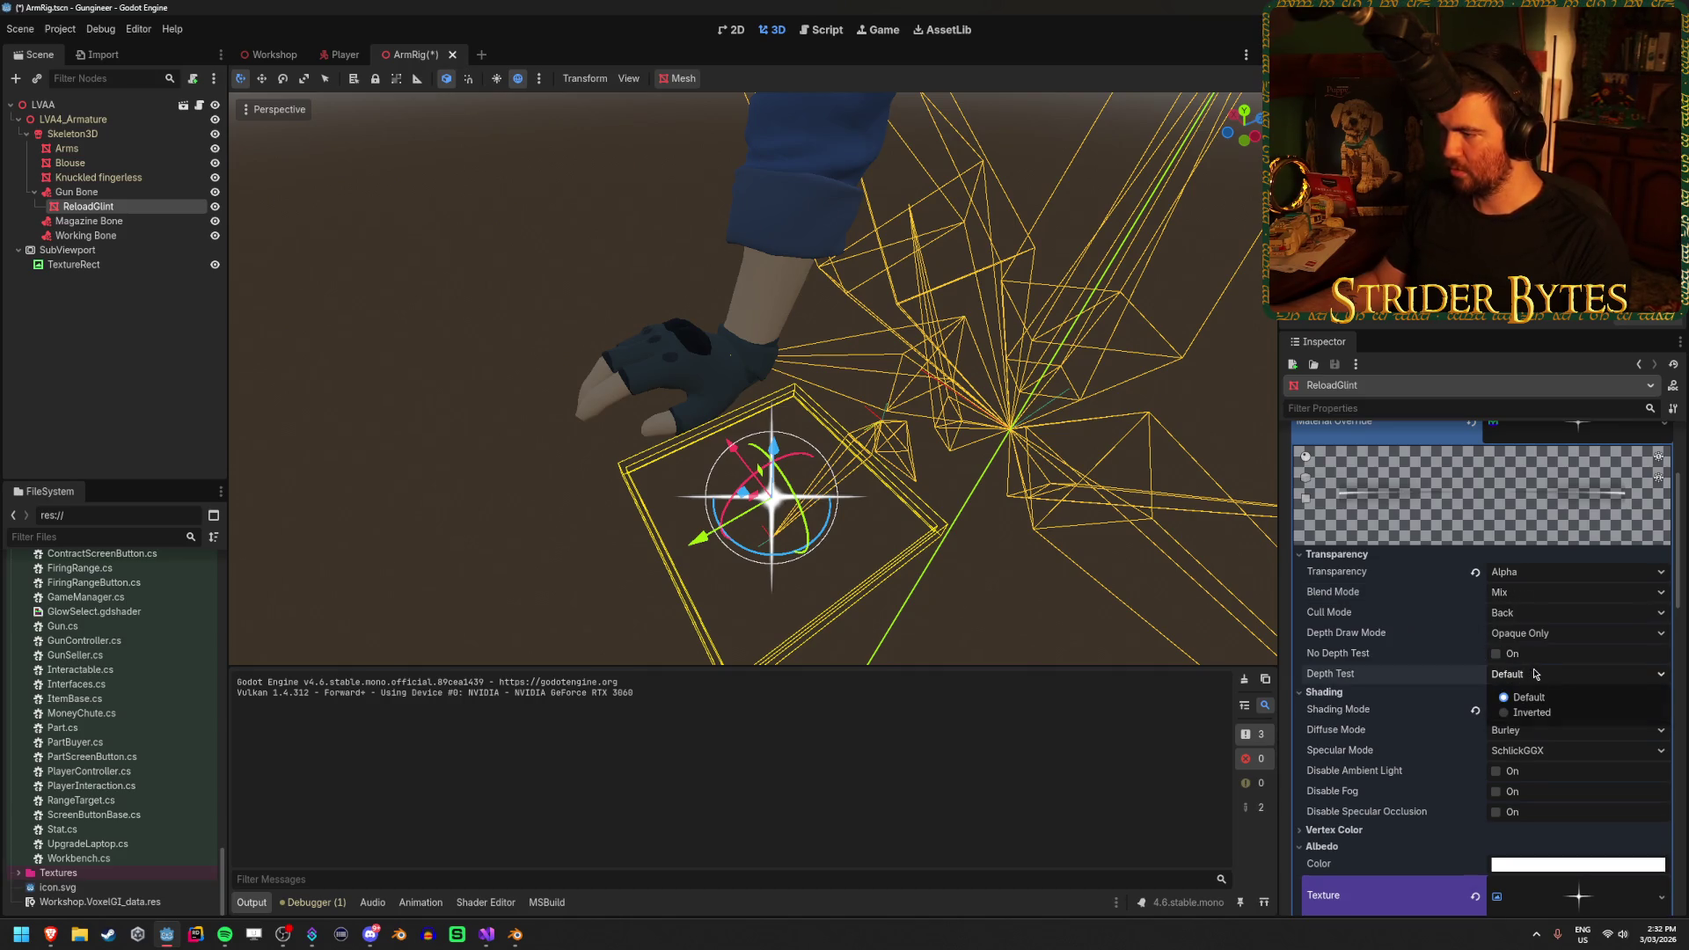
left_click(1537, 713)
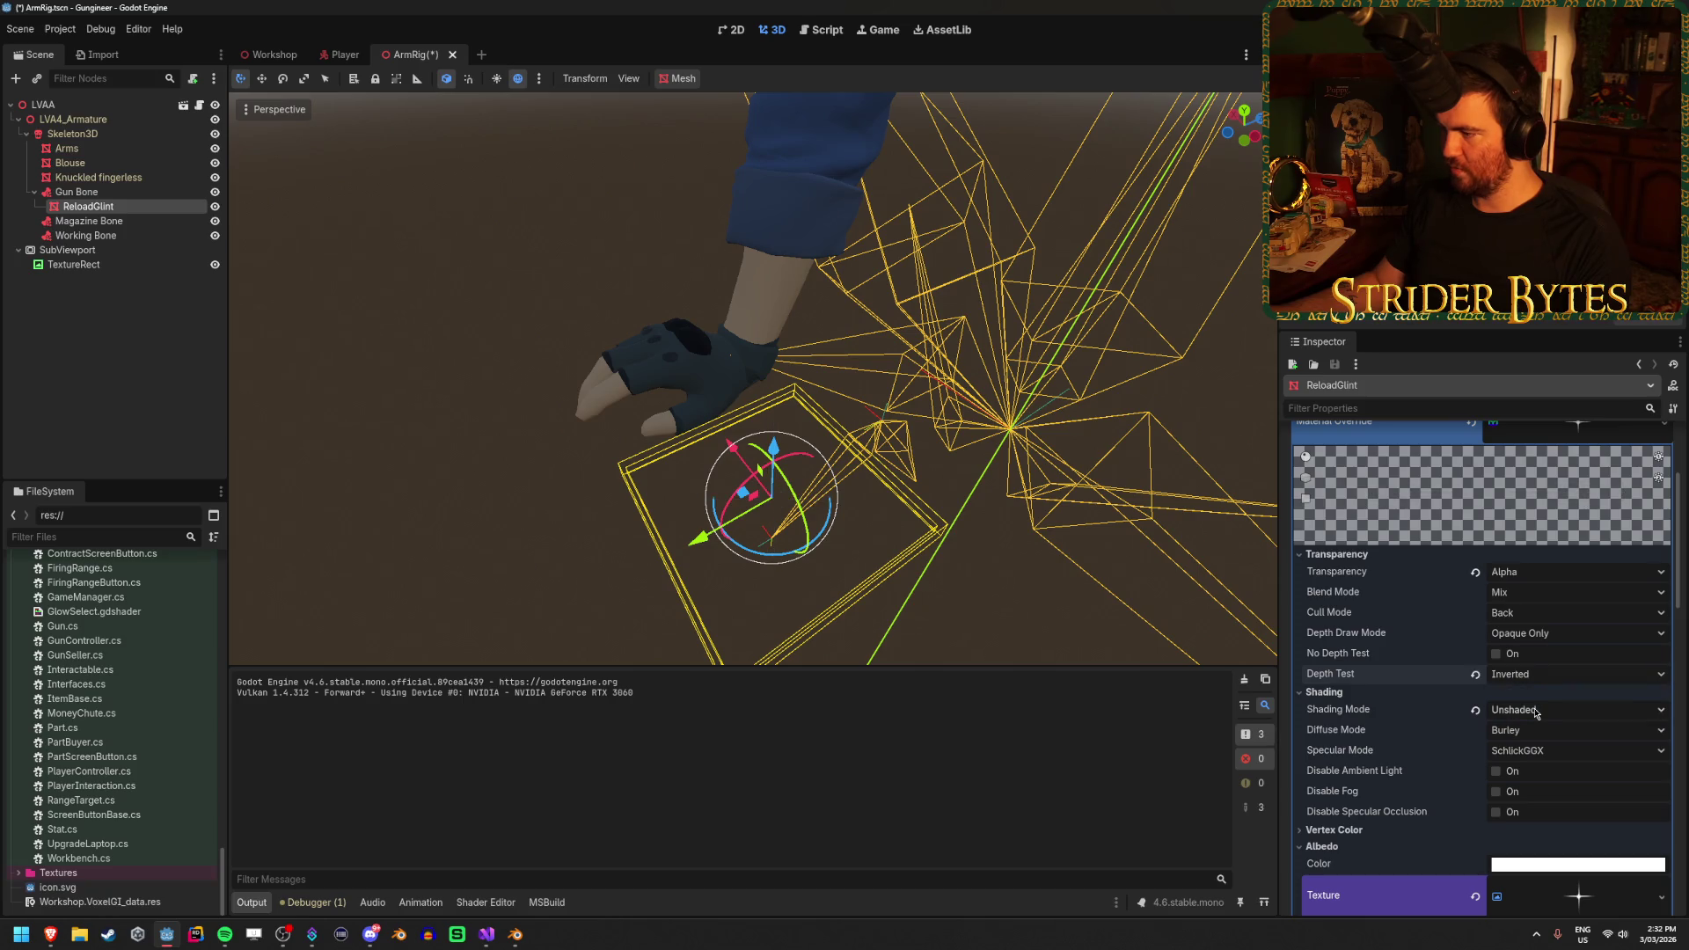
left_click(1526, 697)
Set Specular Mode to Disabled with Burley diffuse kept, save the ArmRig scene, and run the game
left_click(1533, 712)
scroll(1397, 630, "down", 3)
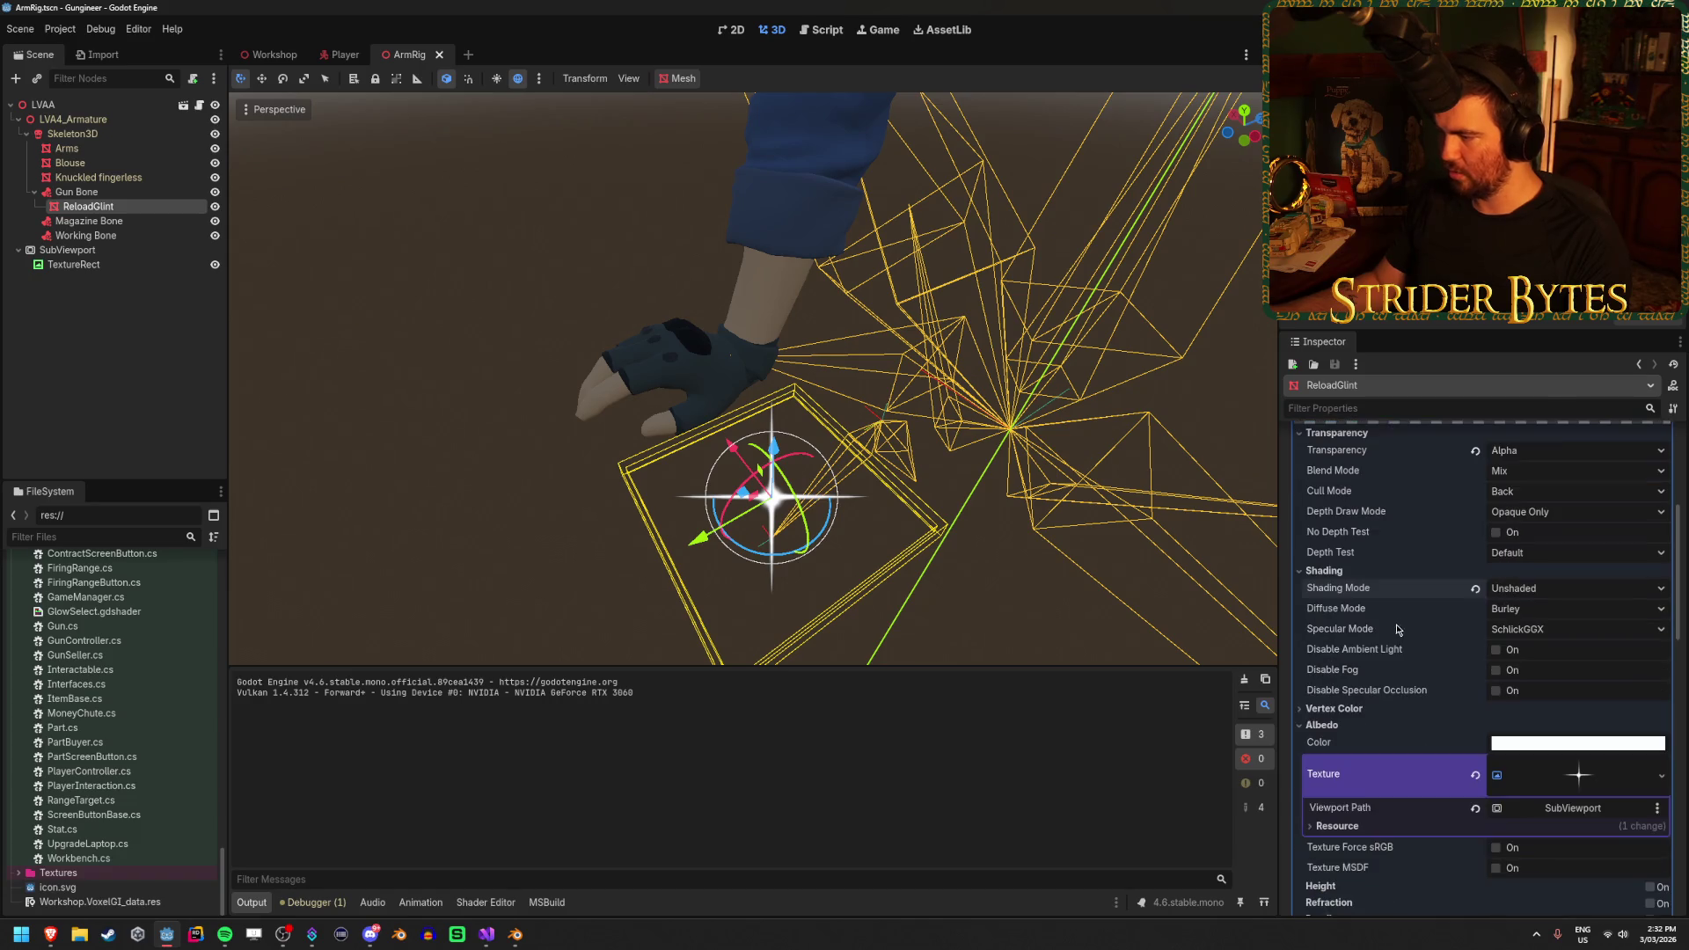
left_click(1509, 610)
left_click(1512, 612)
left_click(1537, 632)
left_click(1531, 689)
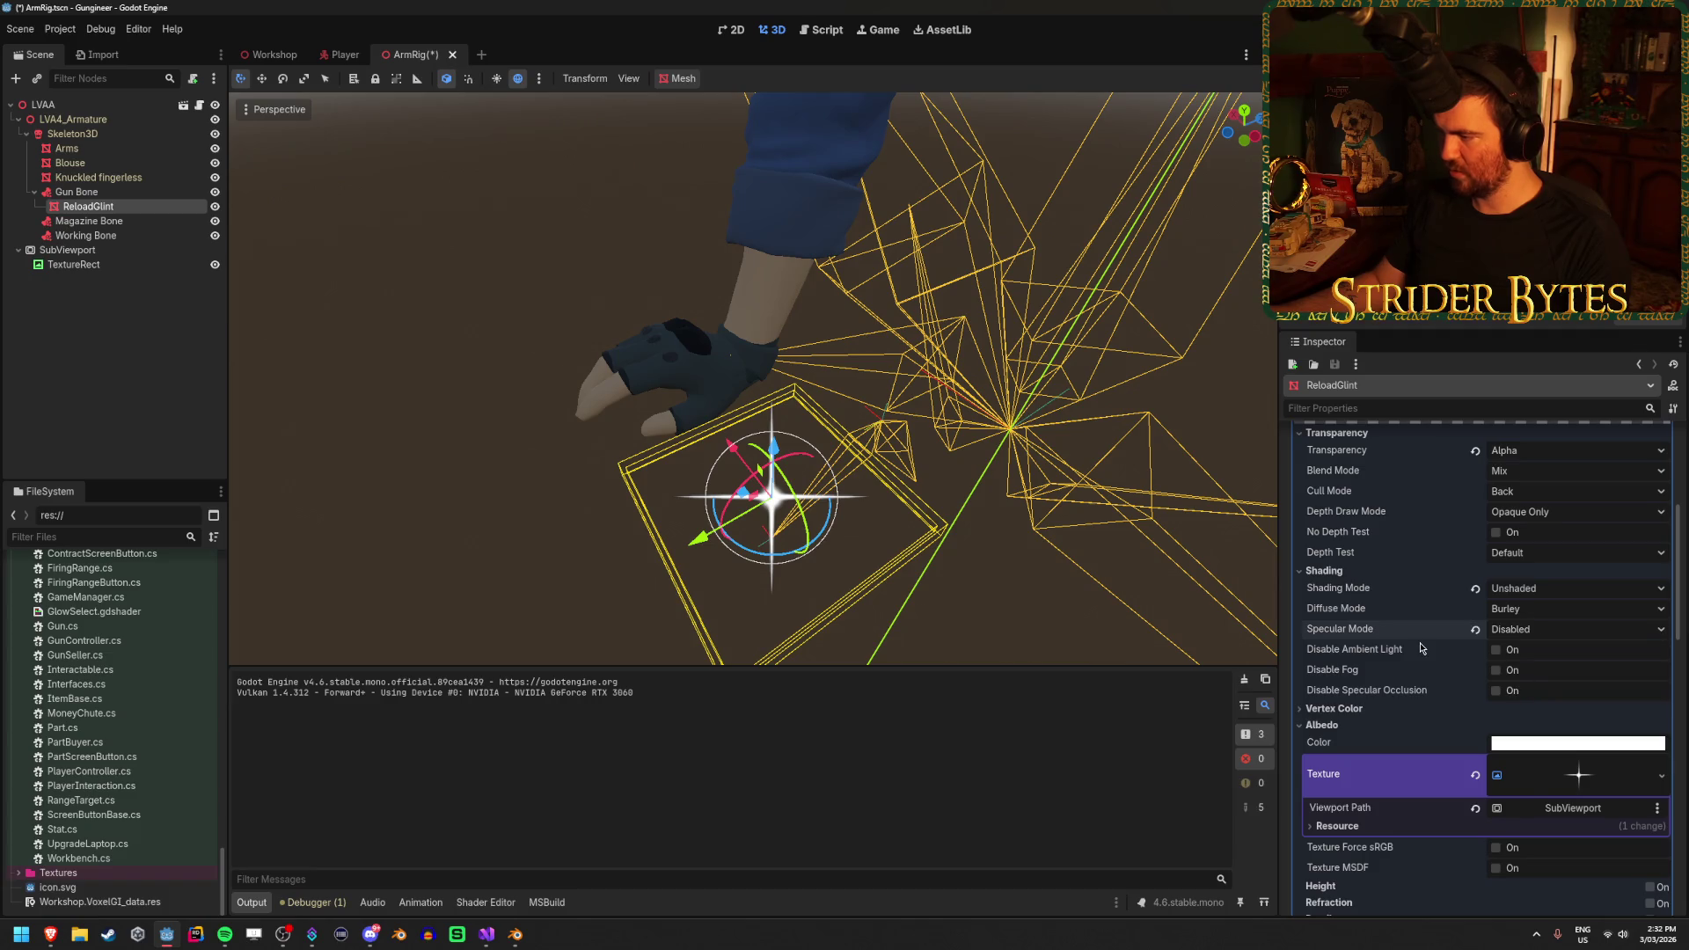
scroll(1427, 617, "down", 2)
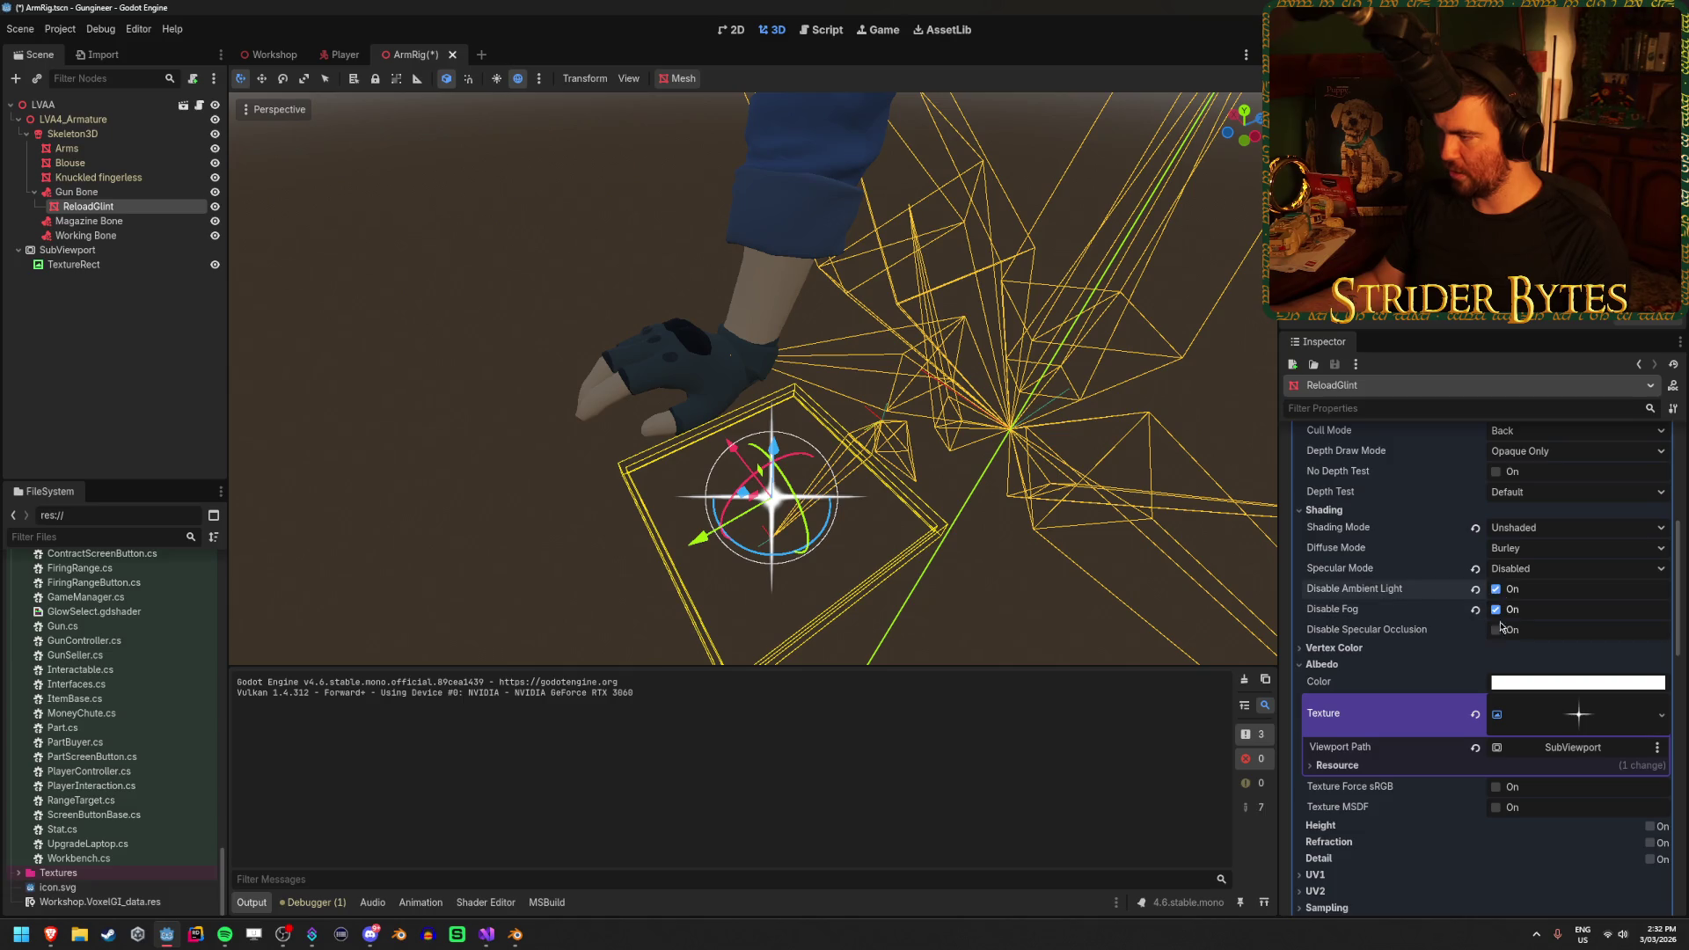
key("ctrl+s")
key("F5")
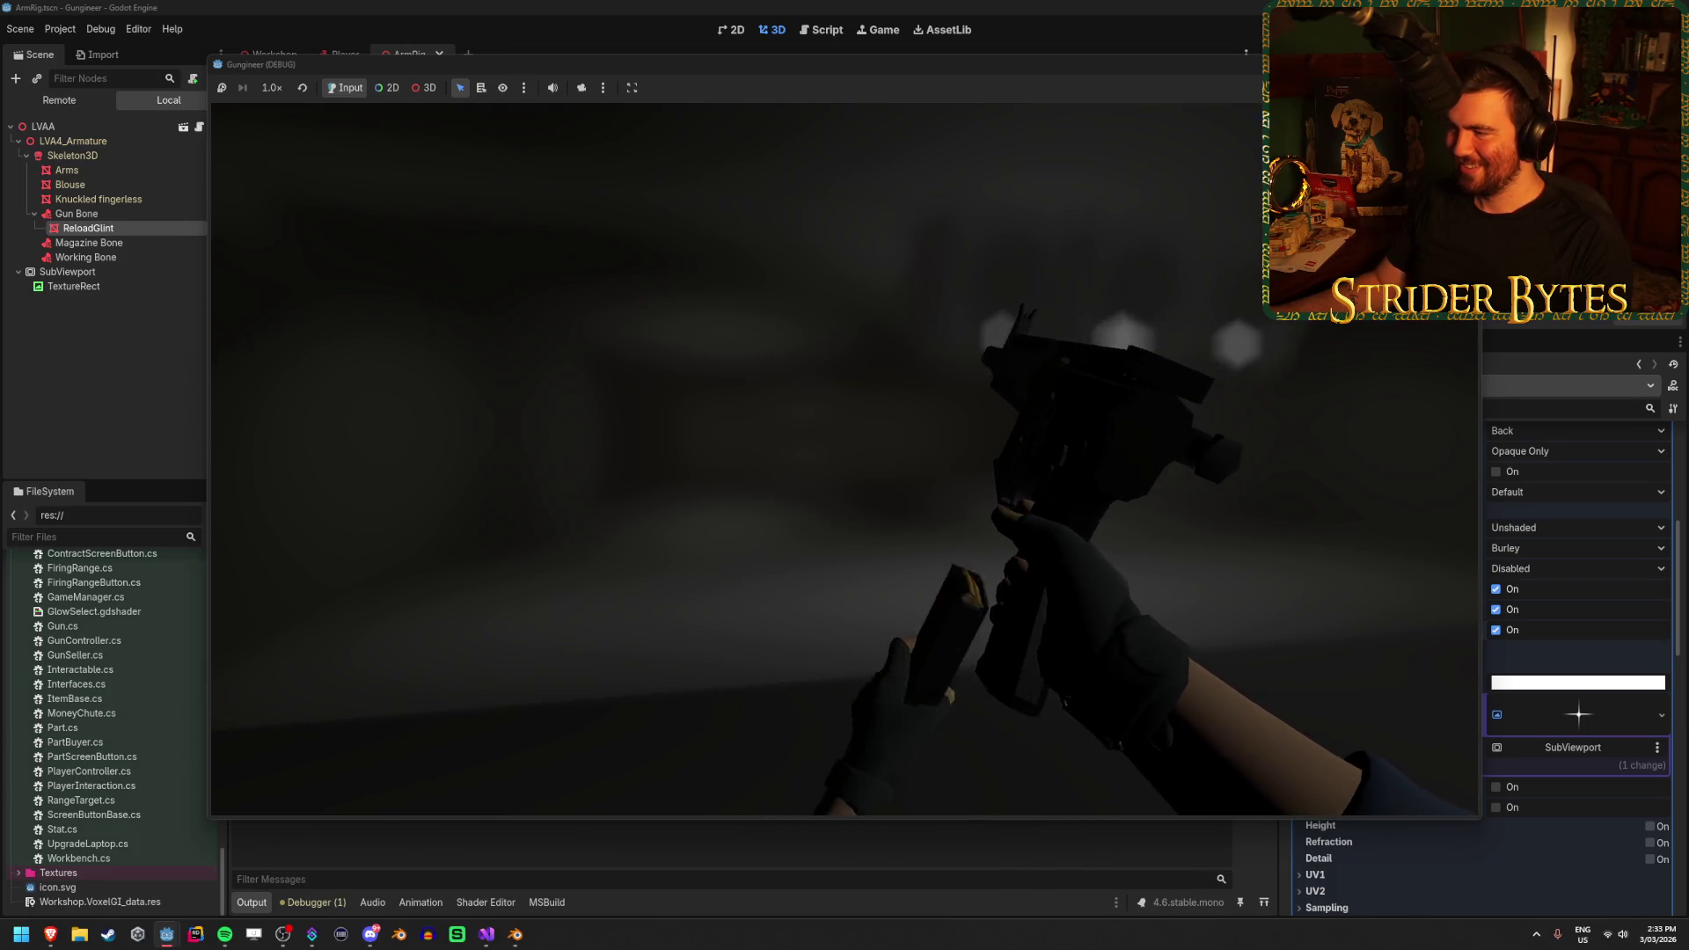
Stop the running game test with F8
key("F8")
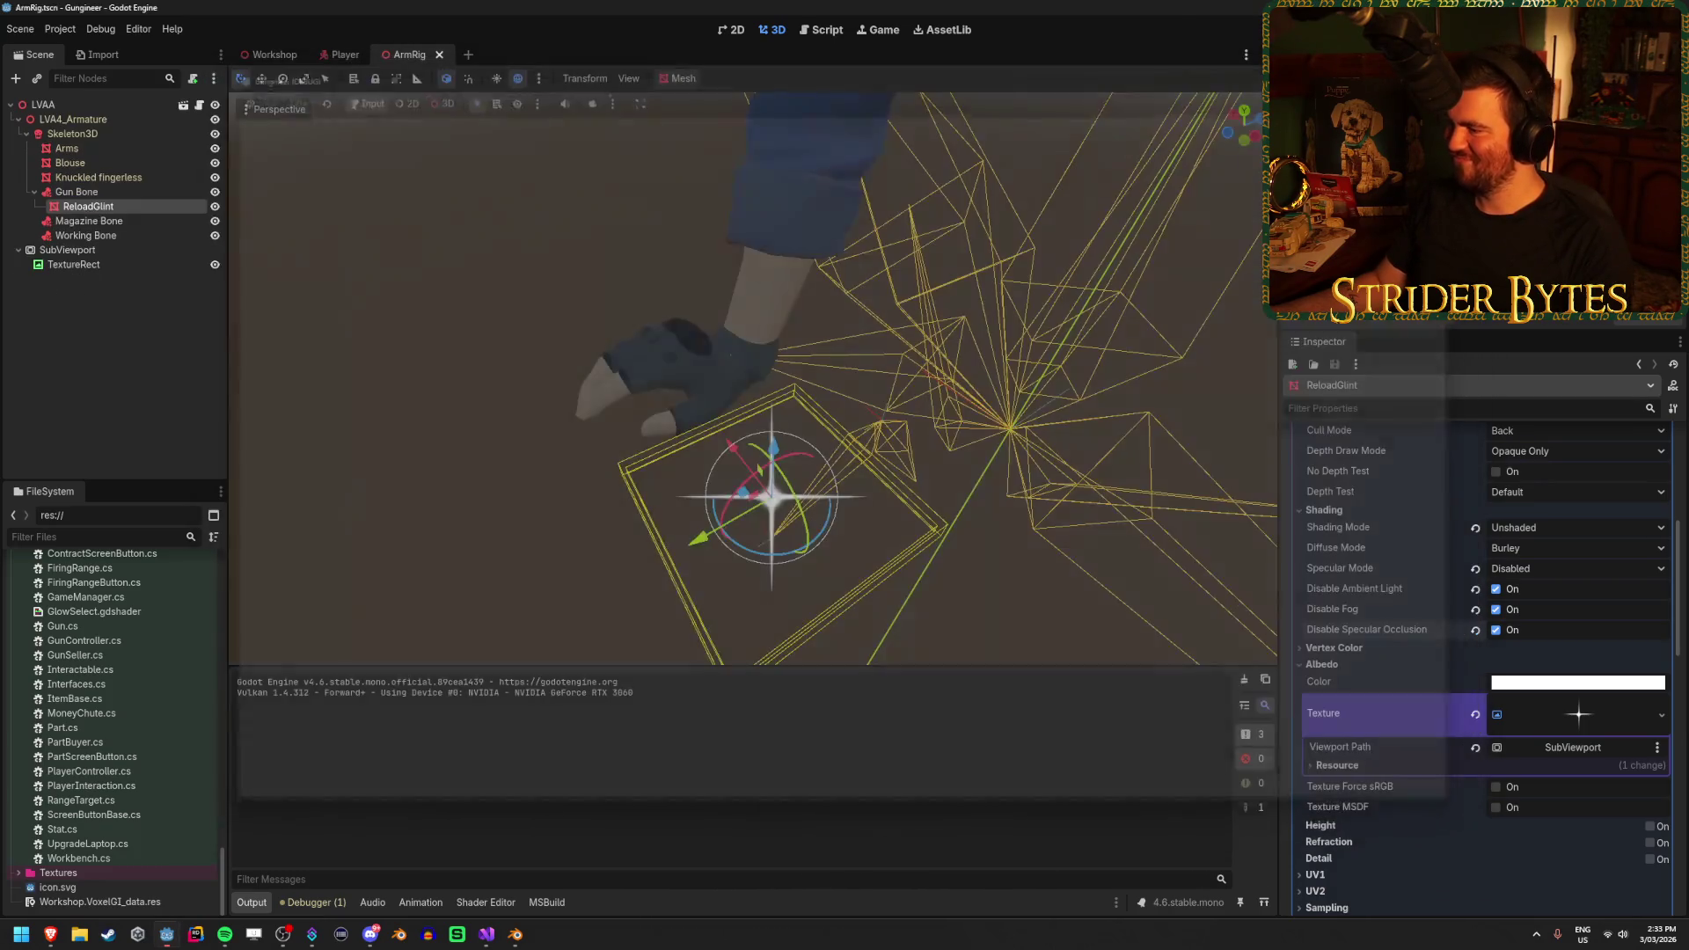
Set the glint material's Render Priority to 1, keeping billboard Enabled, then save and run the game
scroll(1455, 585, "down", 2)
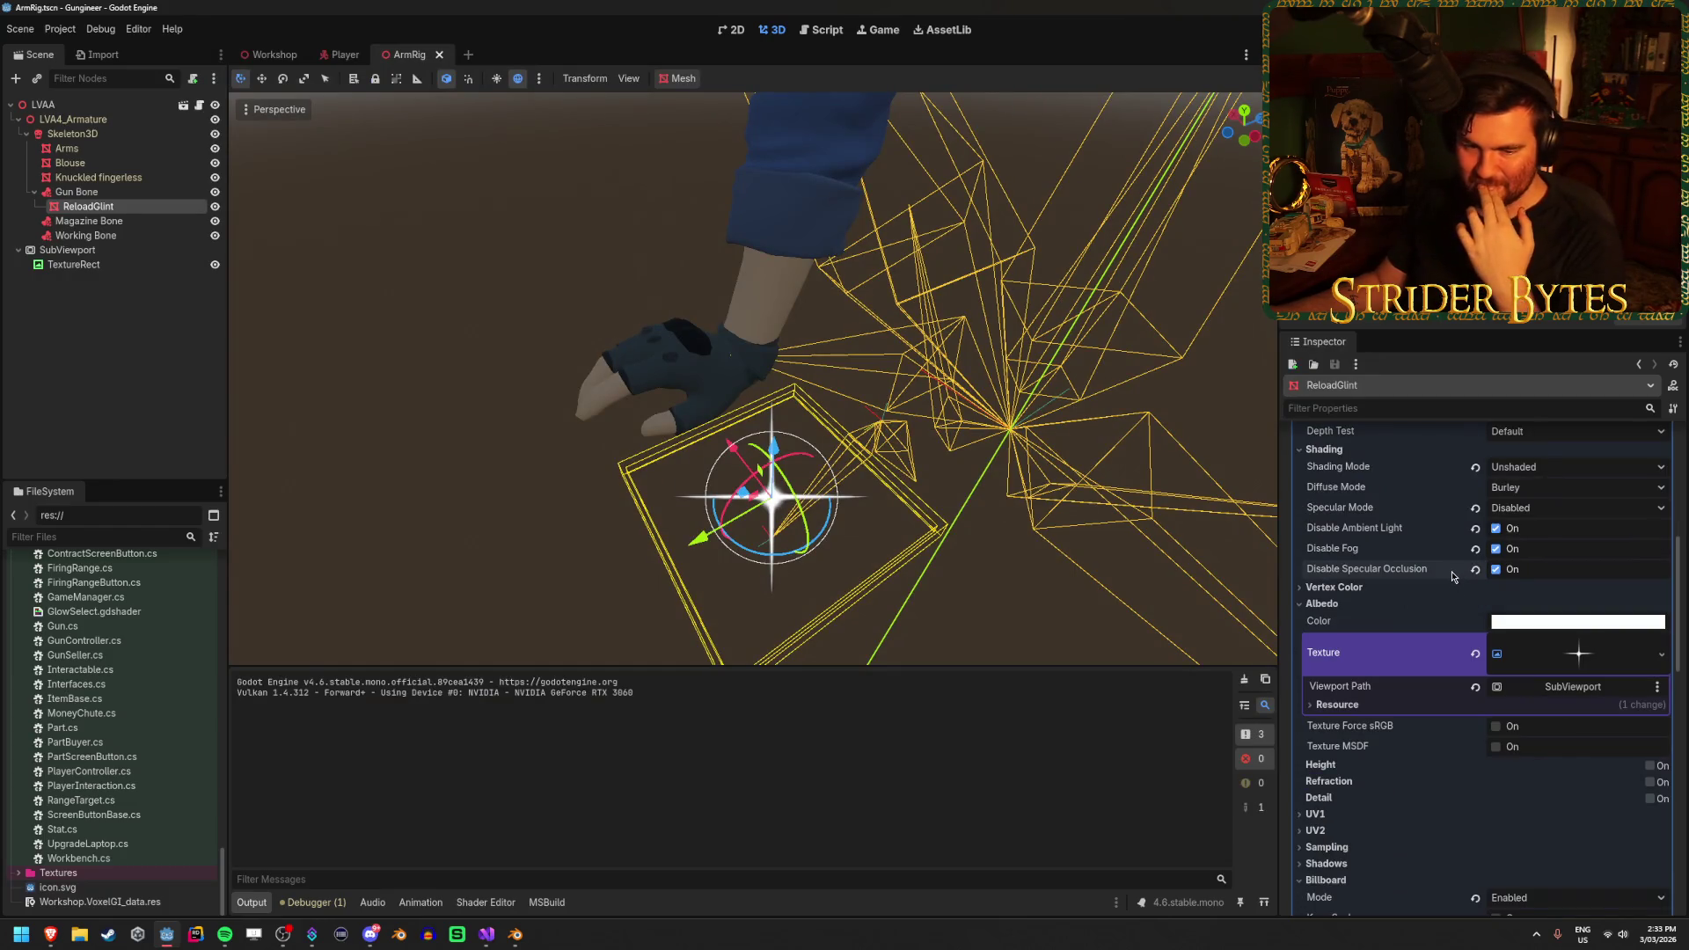
scroll(1496, 633, "down", 4)
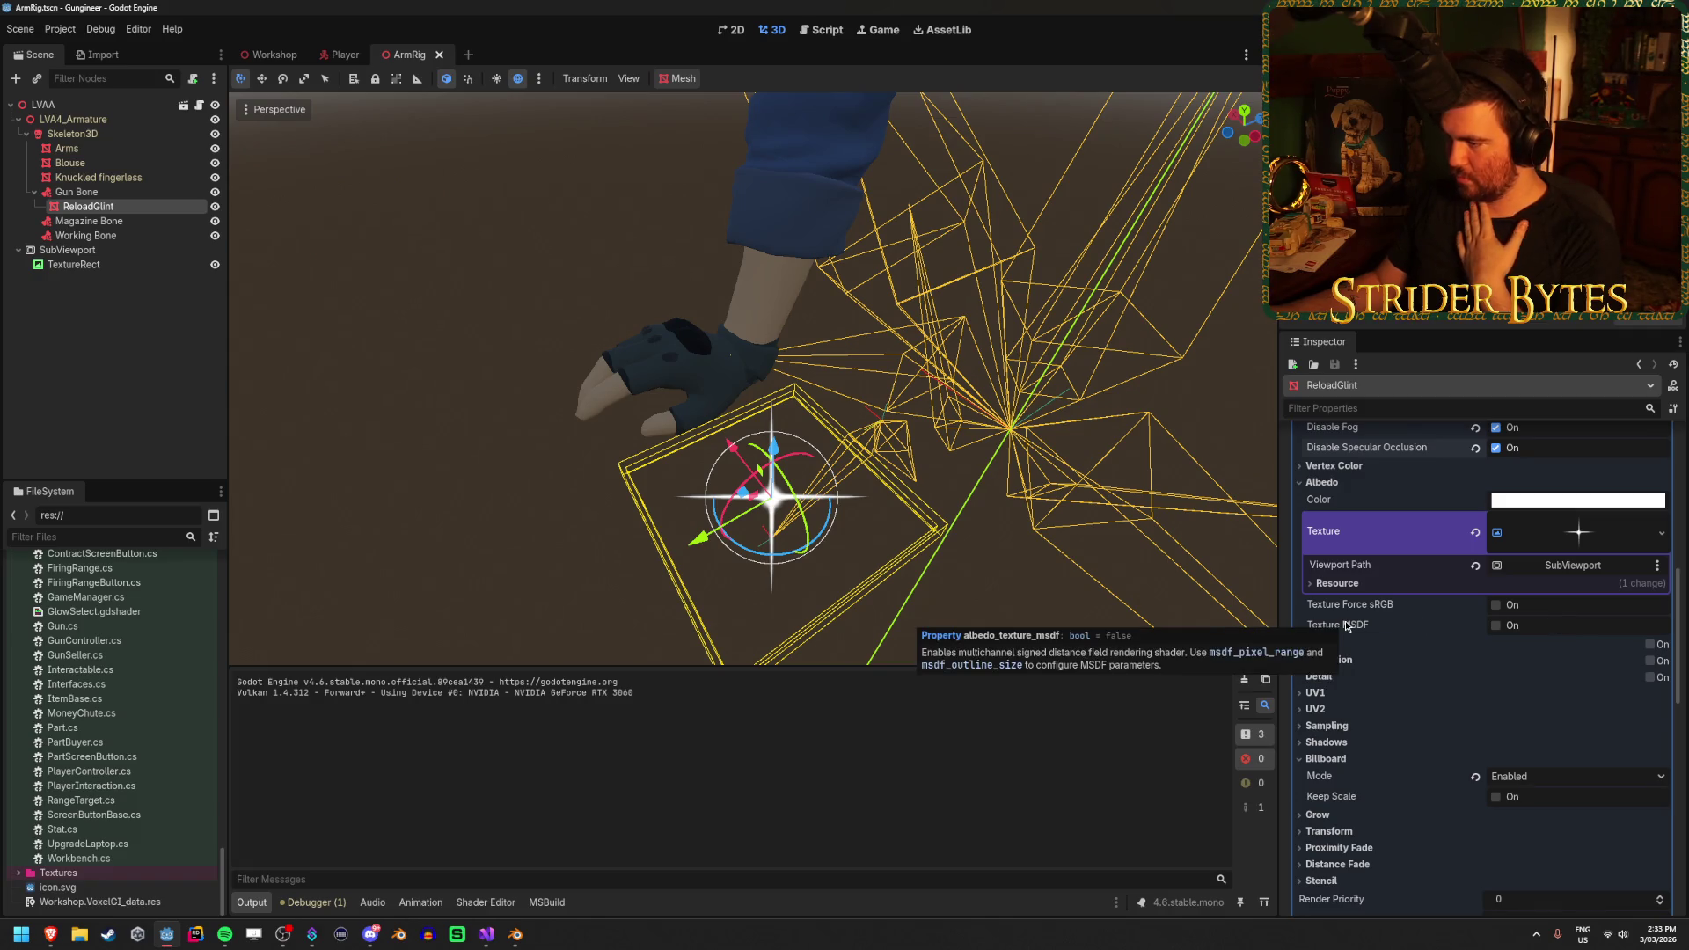
scroll(1345, 620, "down", 4)
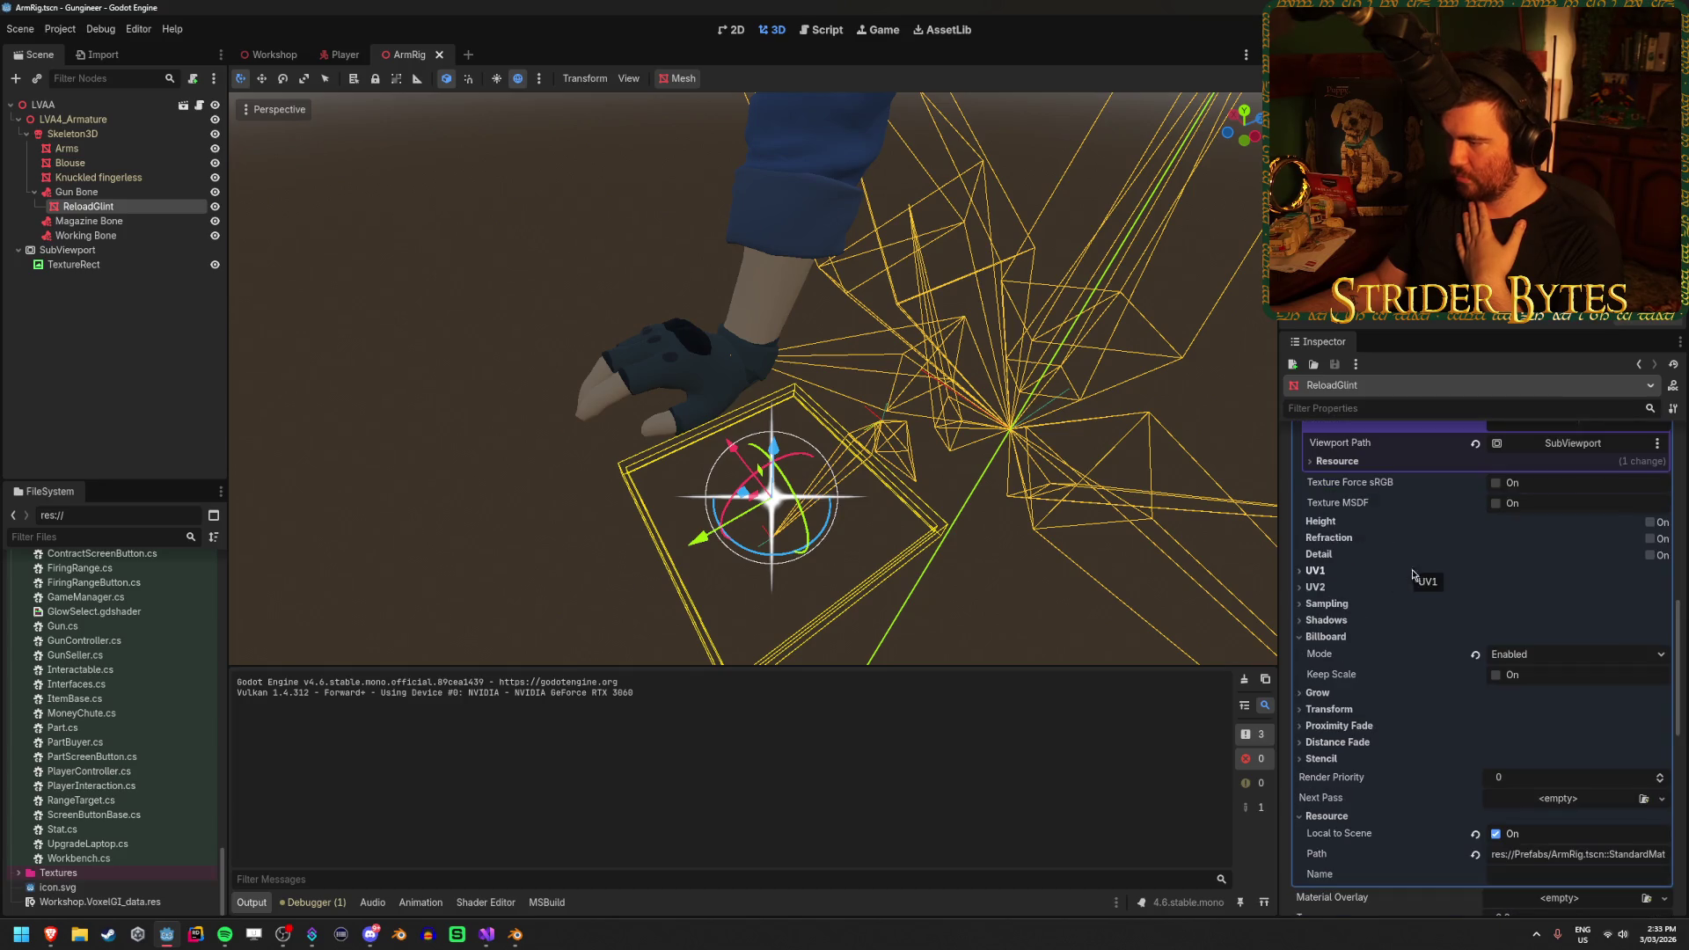
left_click(1571, 665)
left_click(1575, 663)
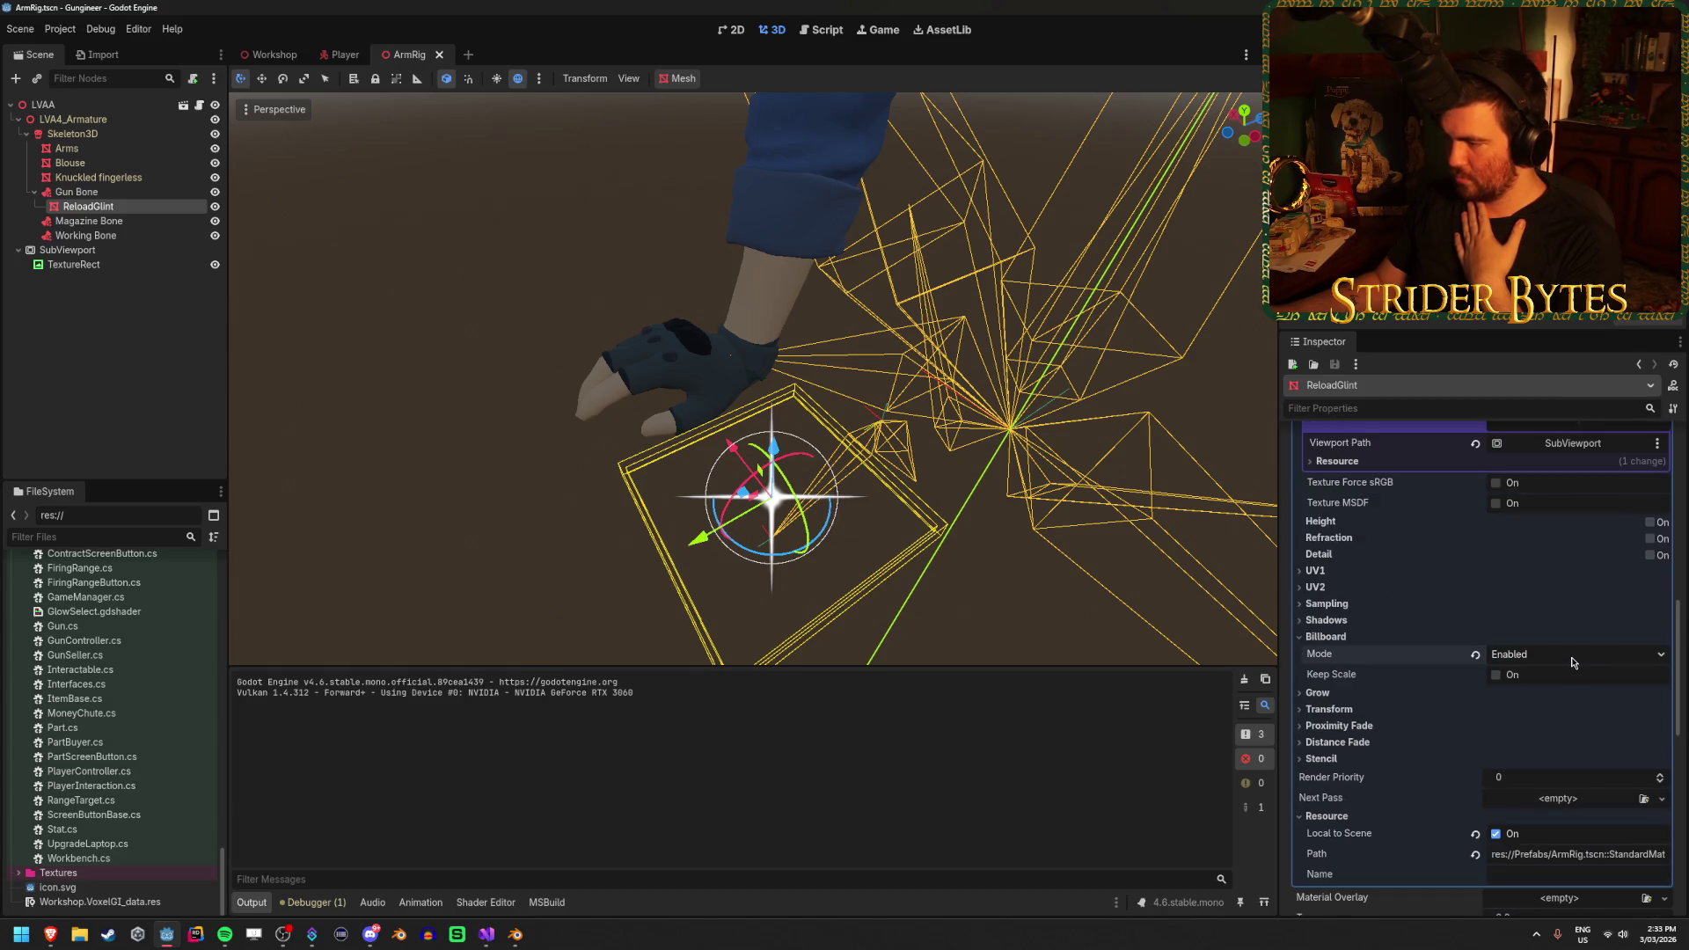
scroll(1353, 621, "down", 4)
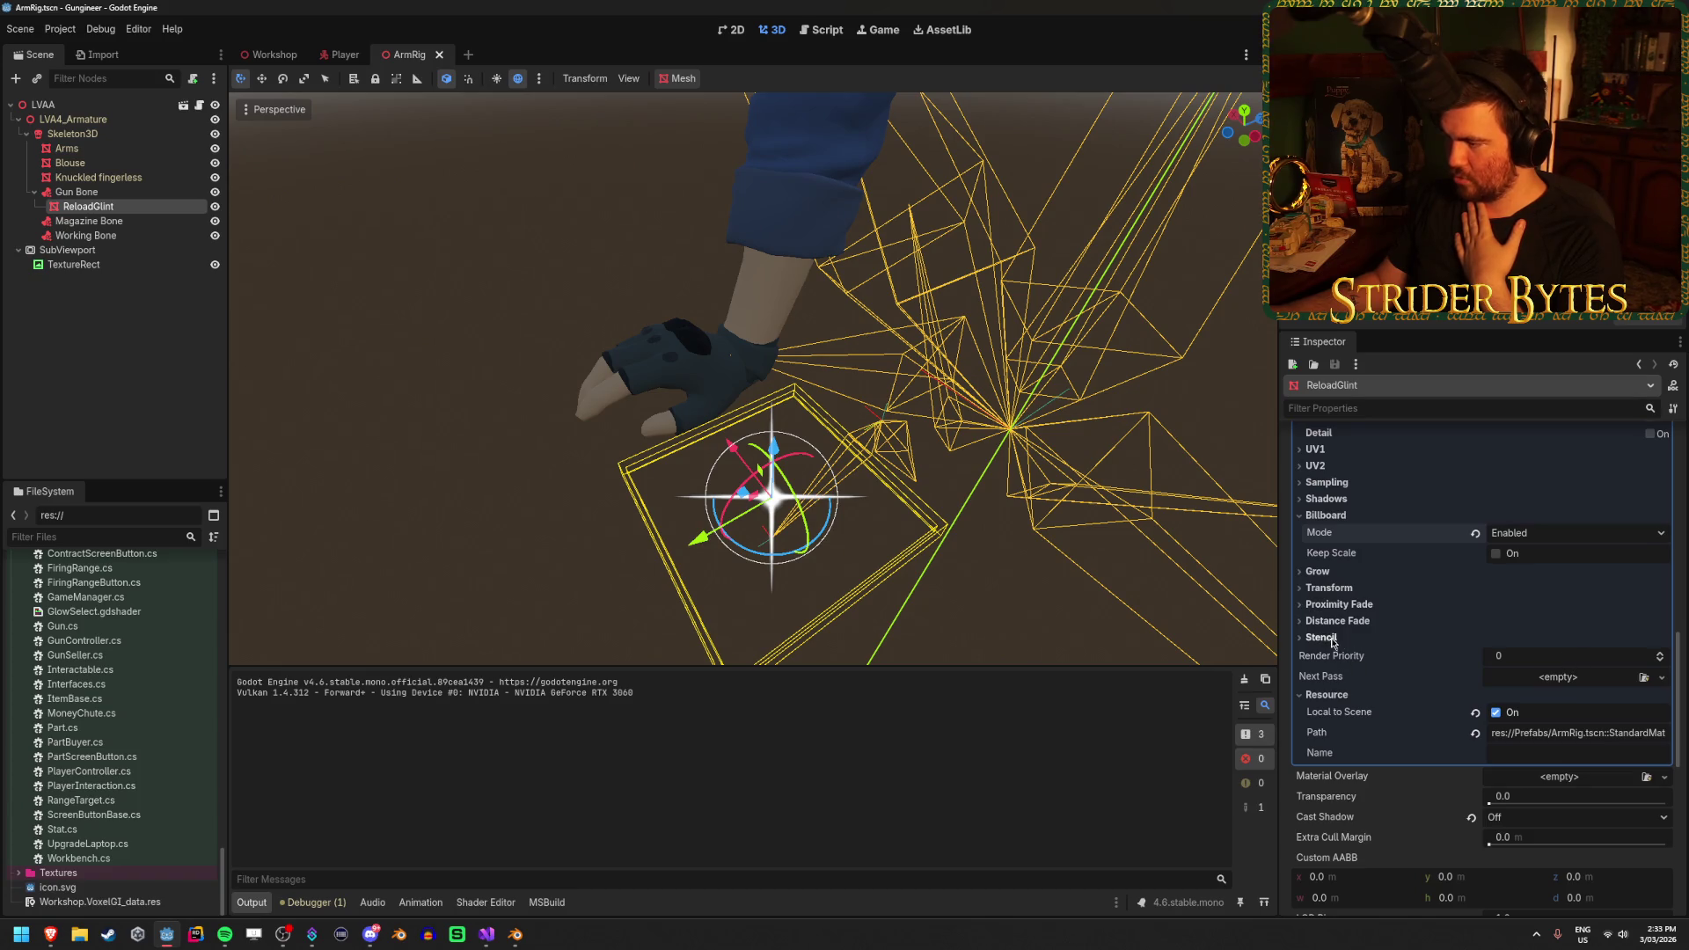
mouse_move(1331, 656)
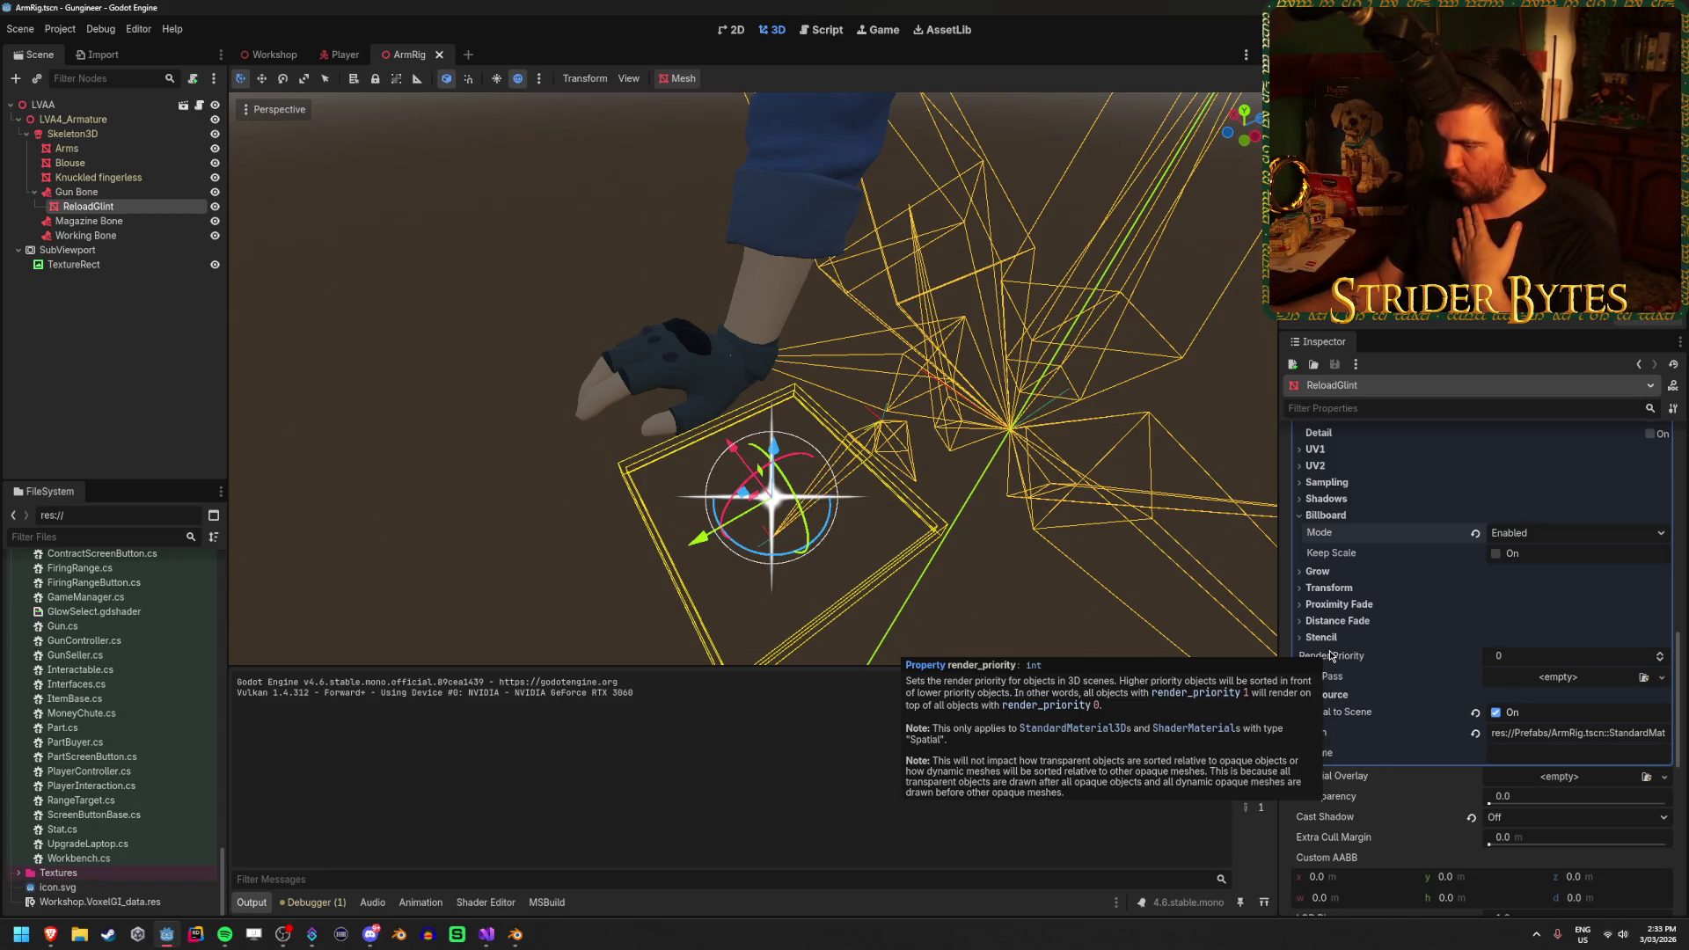
left_click(1554, 655)
type("1")
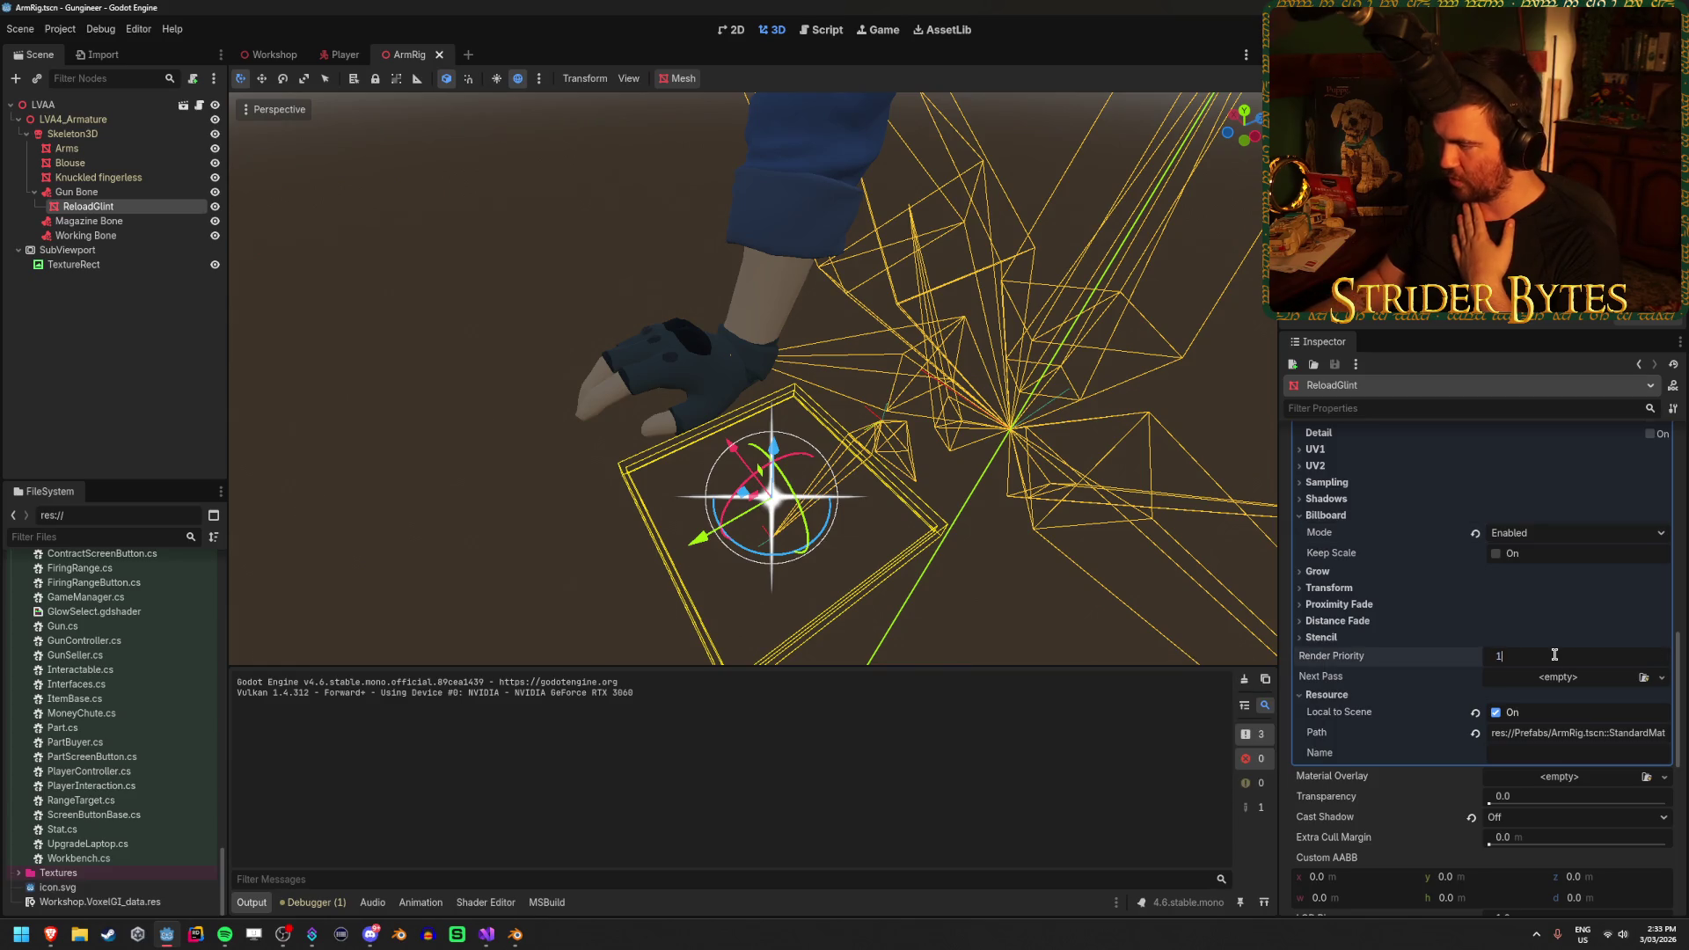
key("ctrl+s")
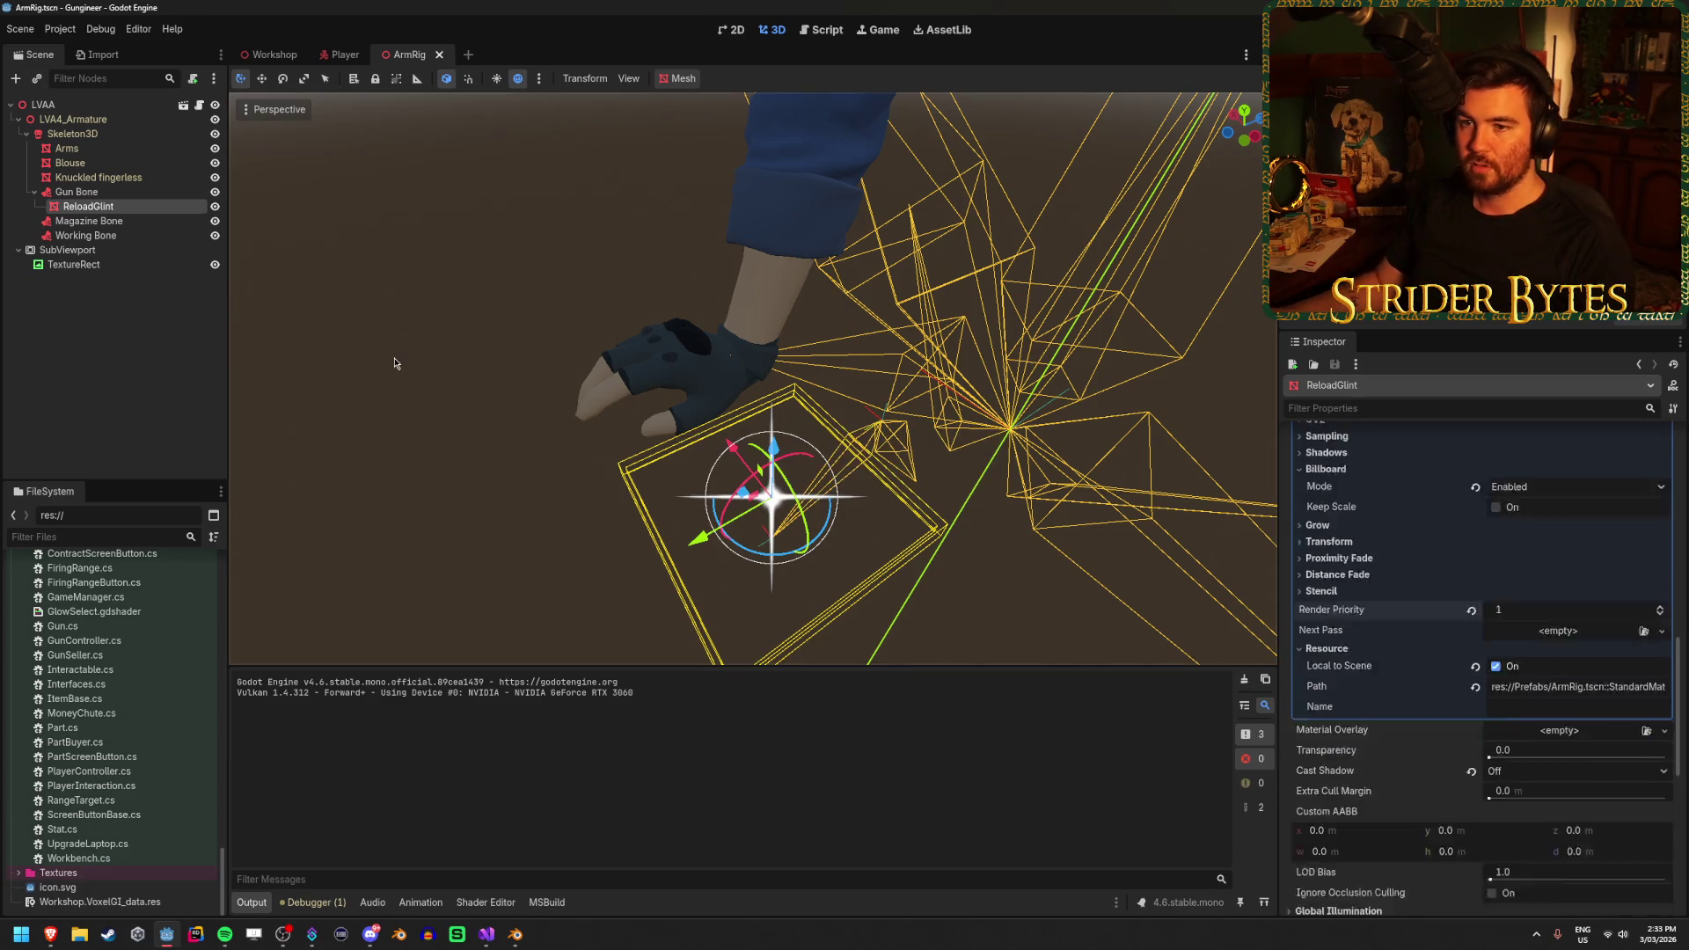
key("F5")
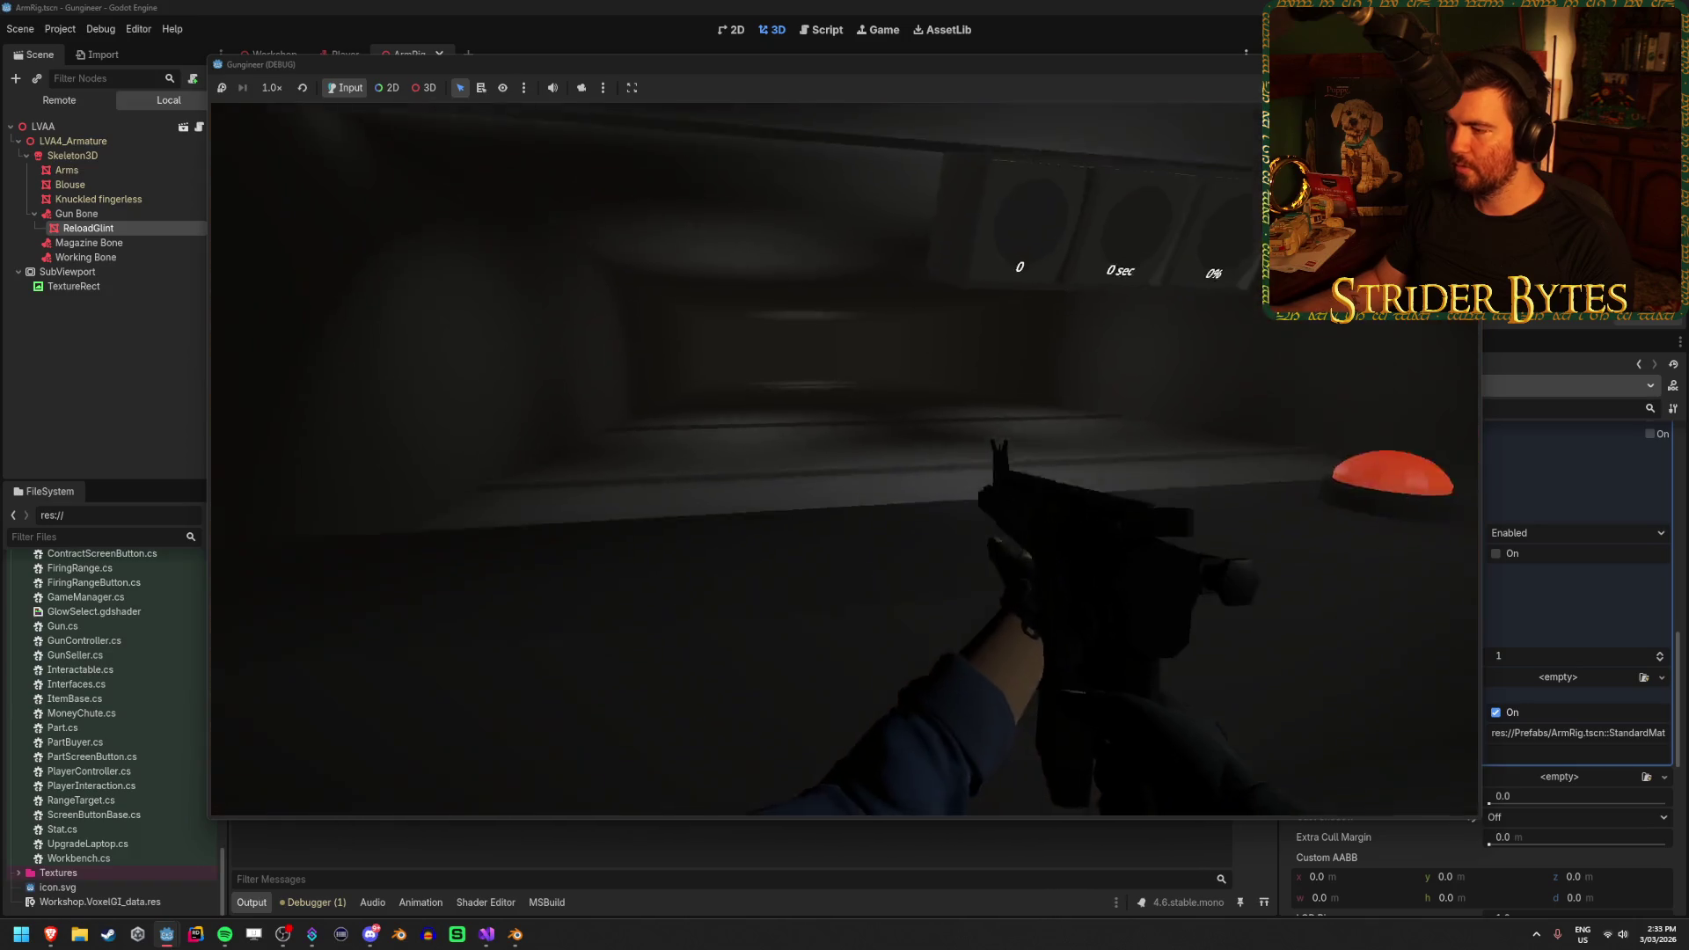
key("r")
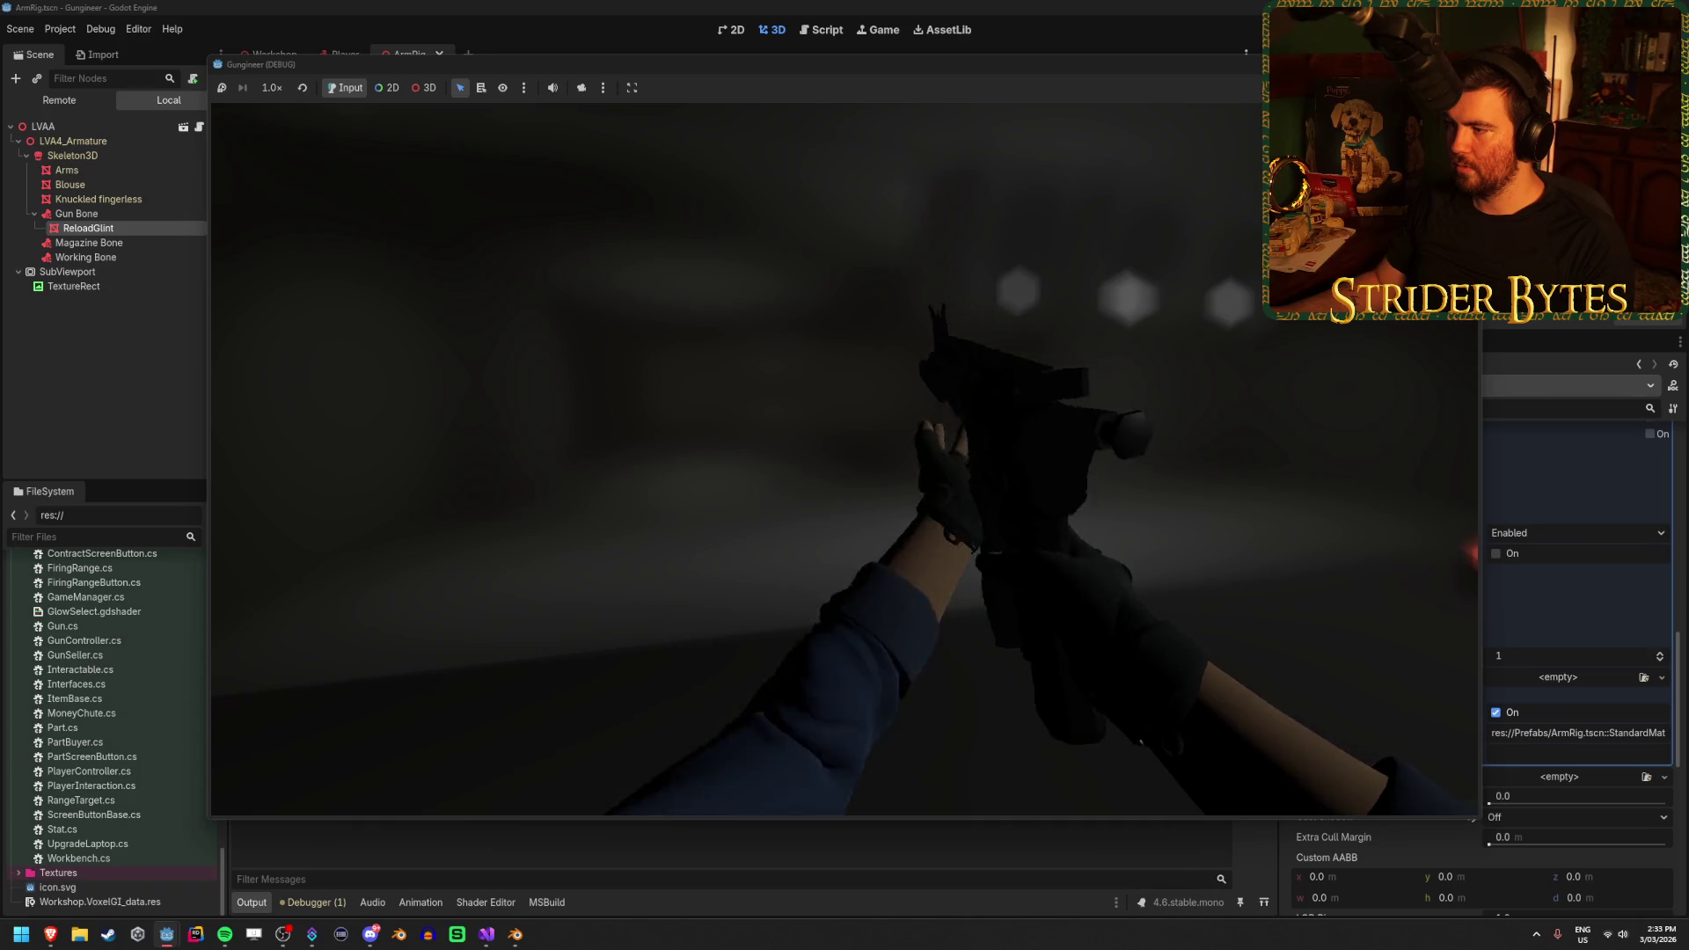
key("F8")
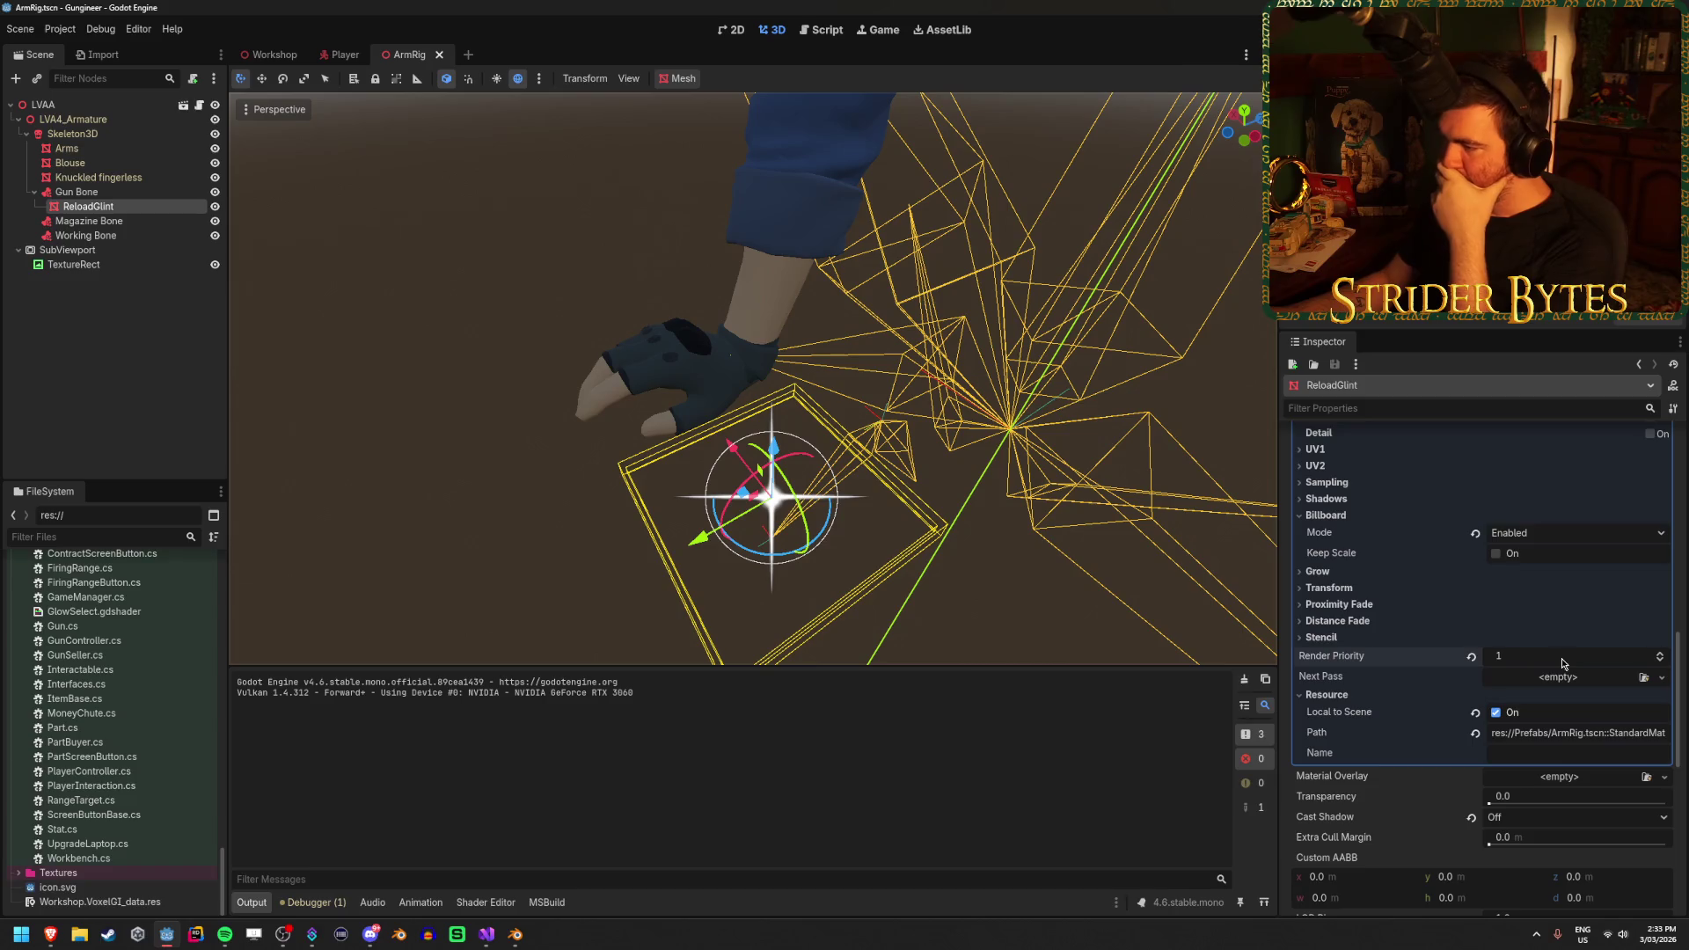
Browse ReloadGlint's Proximity Fade, Visibility Range and GI settings, then switch to GunController.cs in Visual Studio
left_click(1387, 607)
left_click(1387, 607)
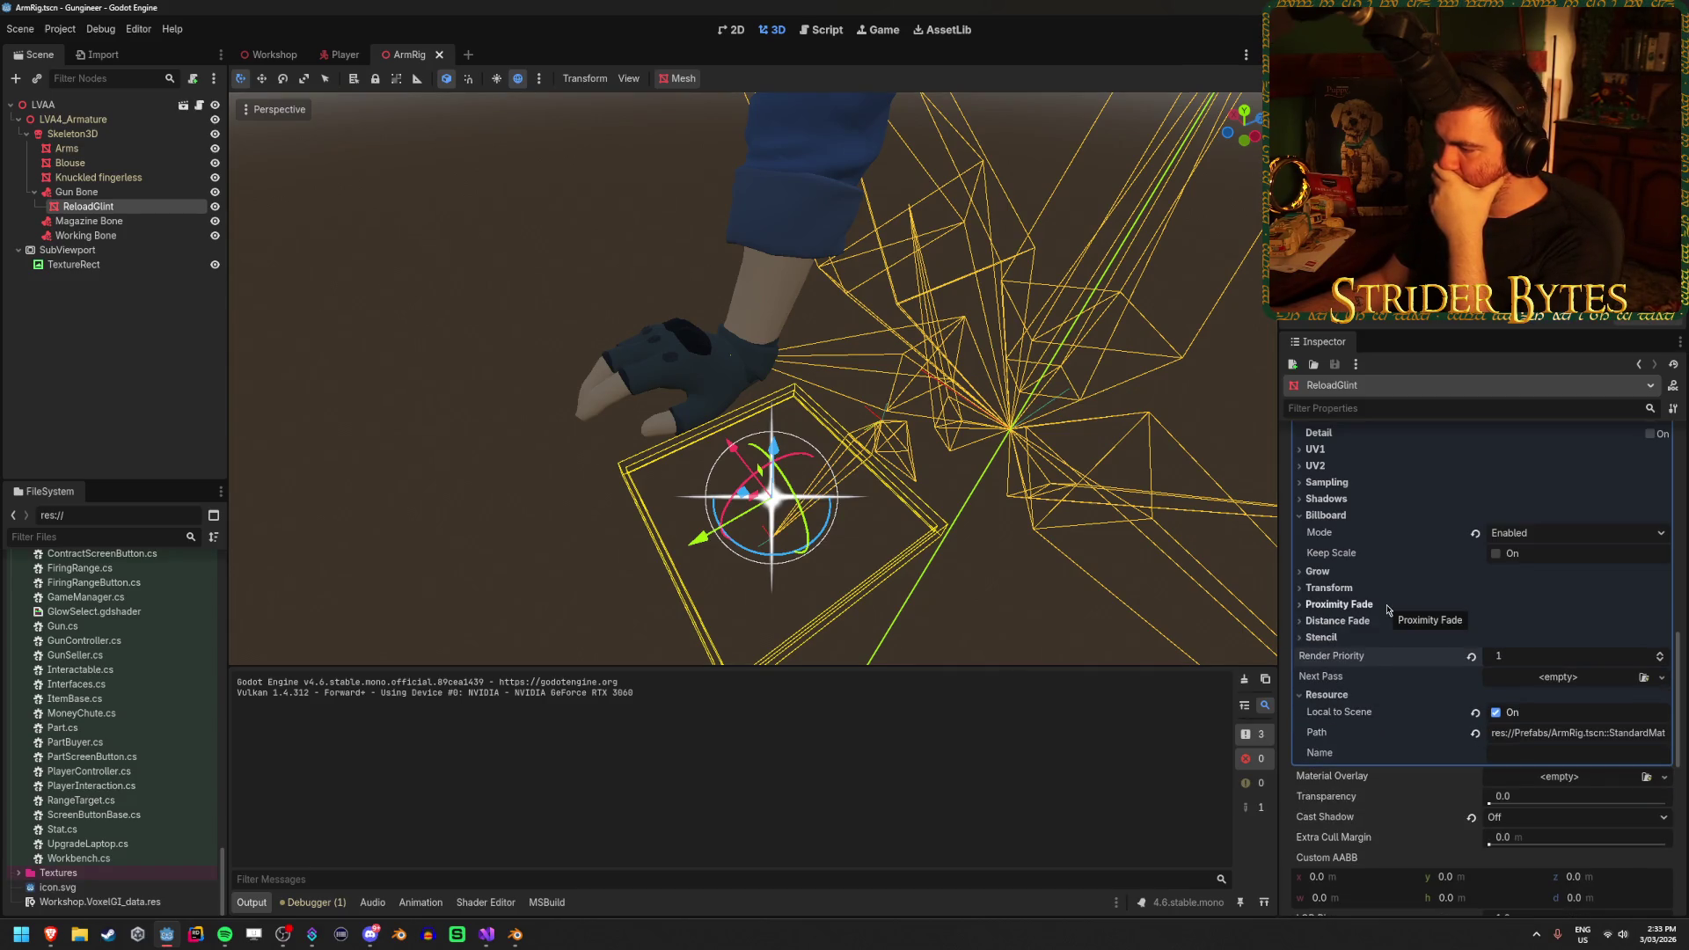
scroll(1387, 609, "down", 3)
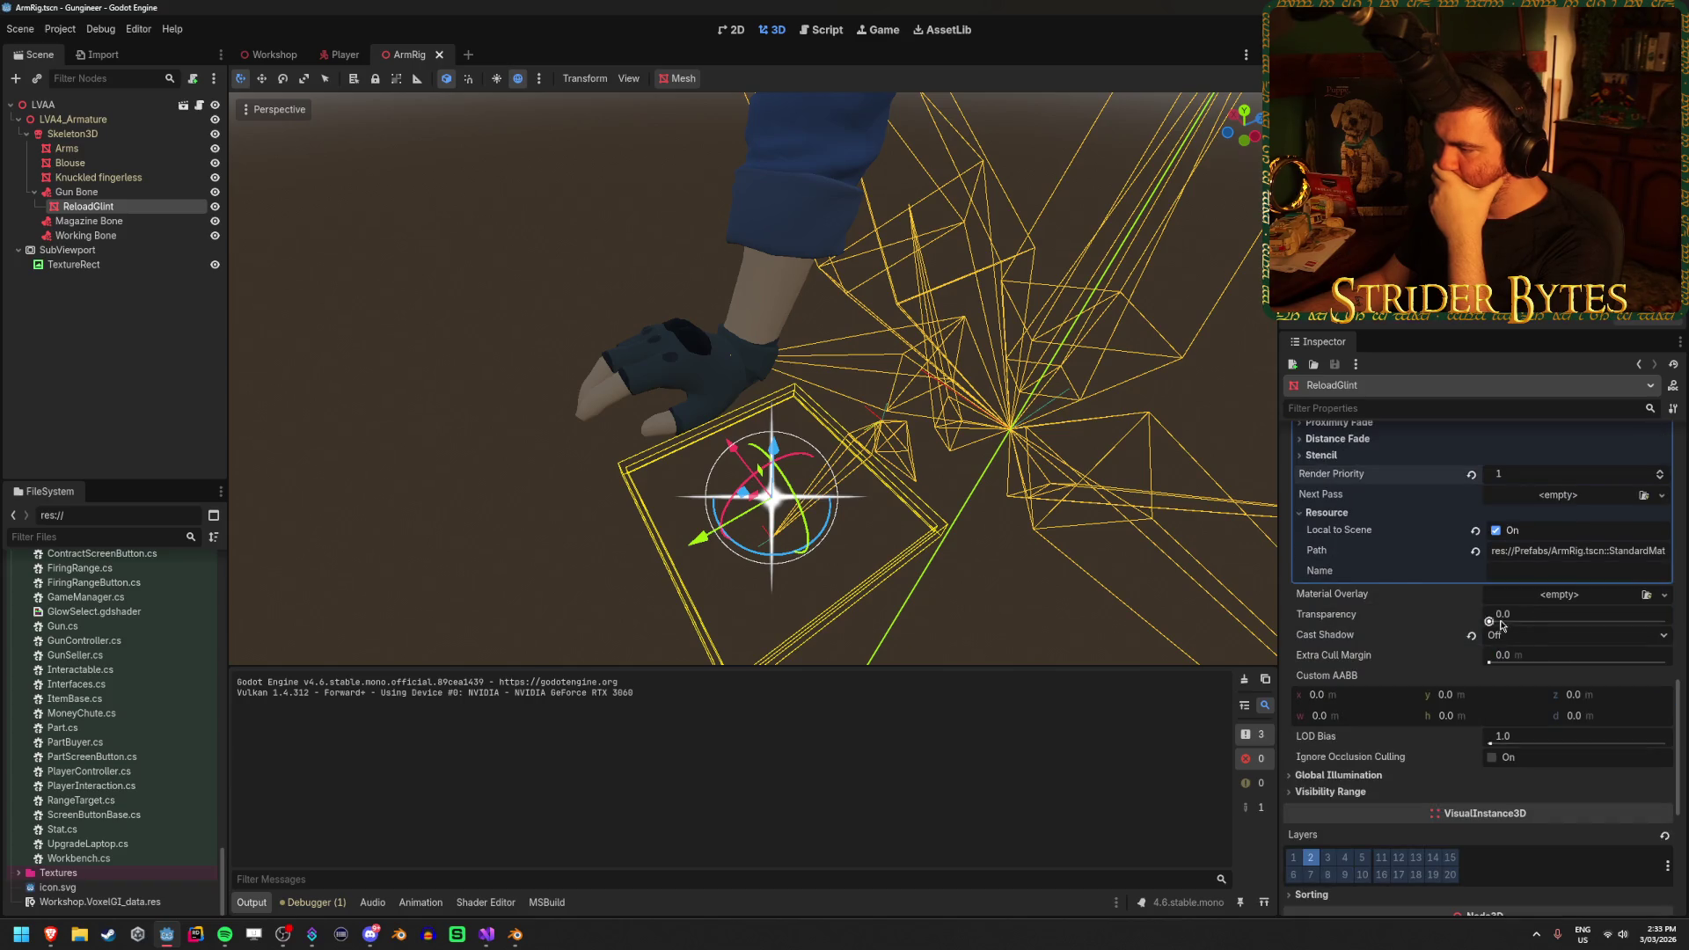
scroll(1408, 626, "down", 3)
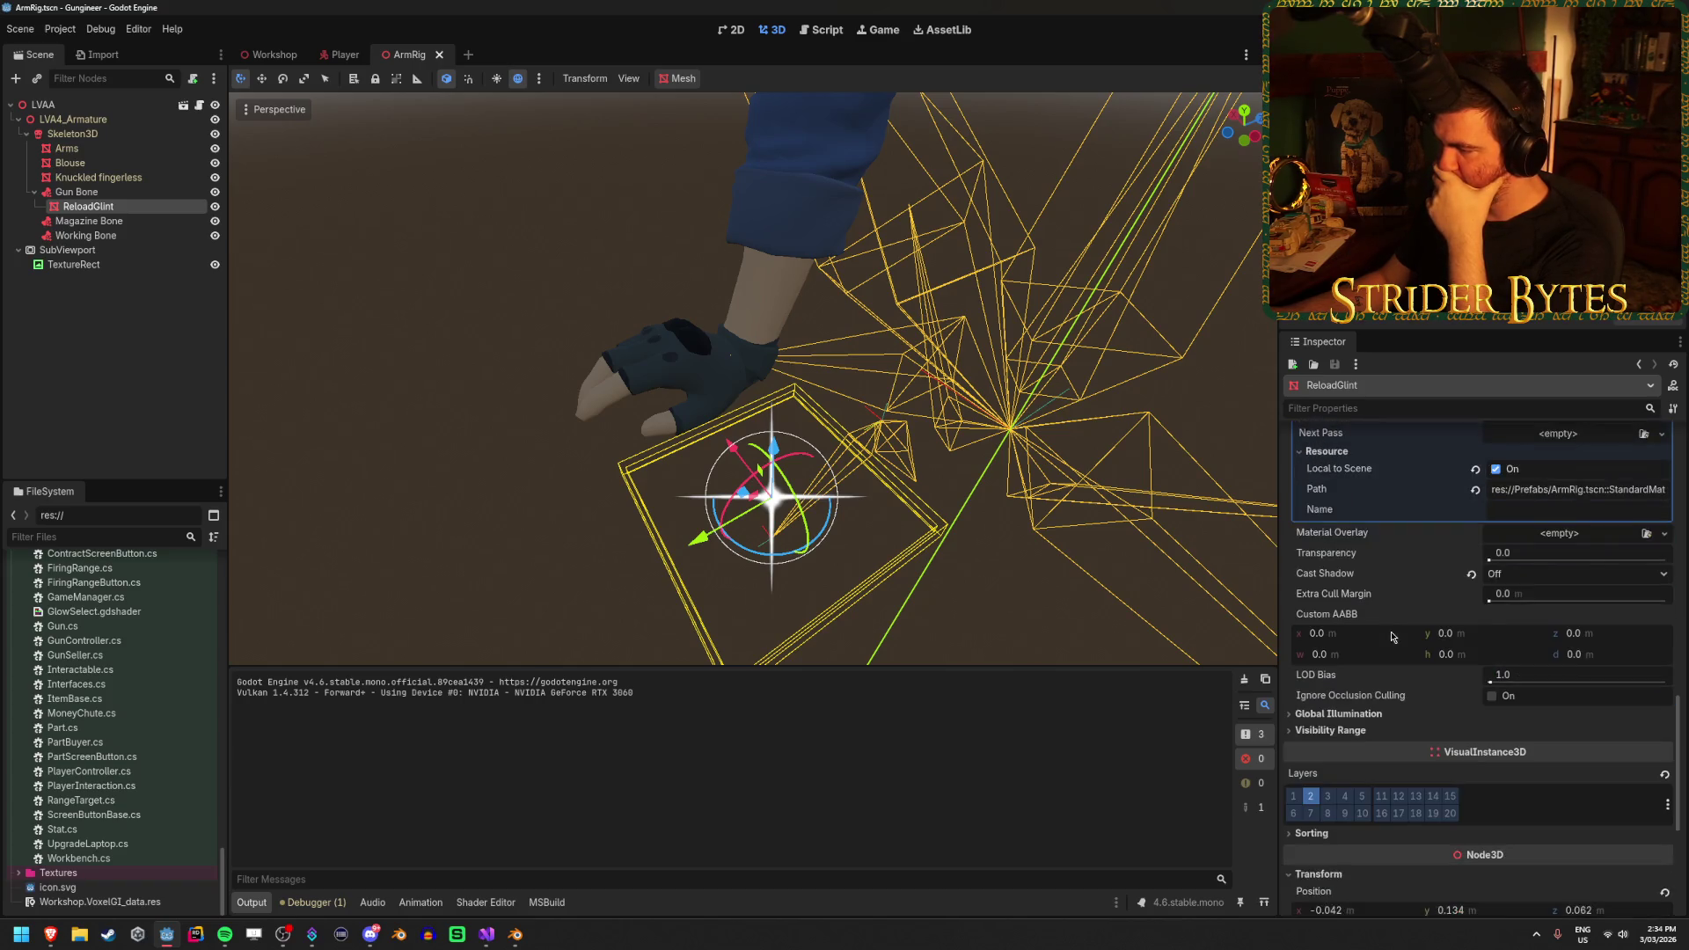
left_click(1365, 613)
left_click(1366, 610)
left_click(1371, 593)
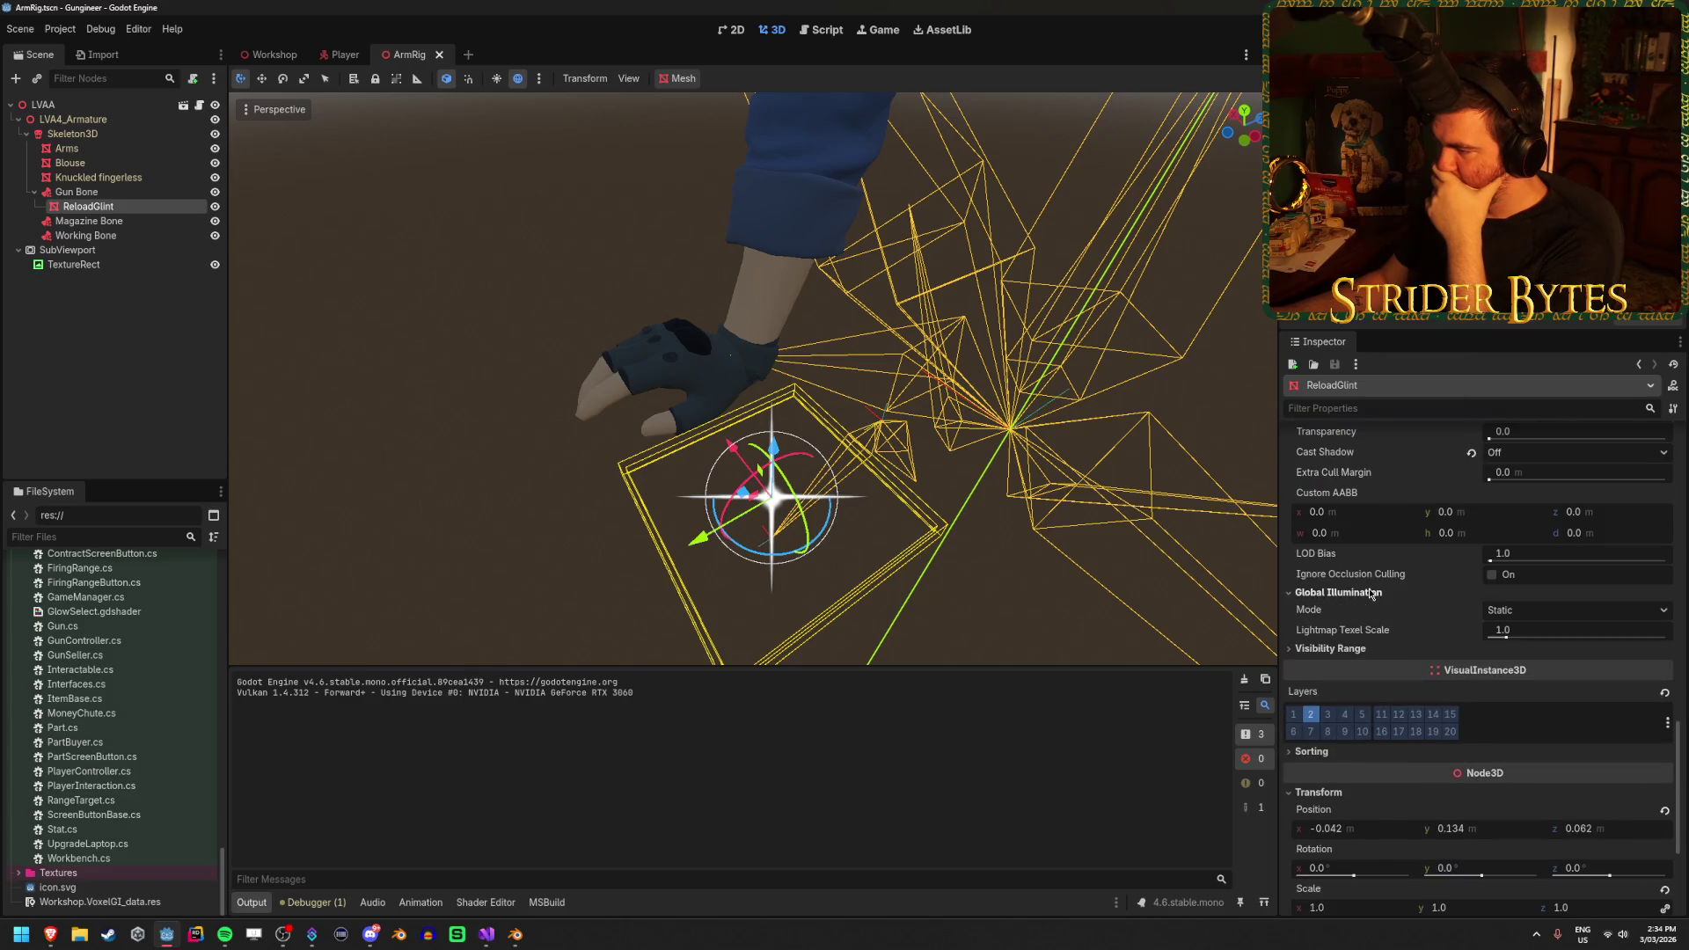
scroll(1370, 593, "down", 4)
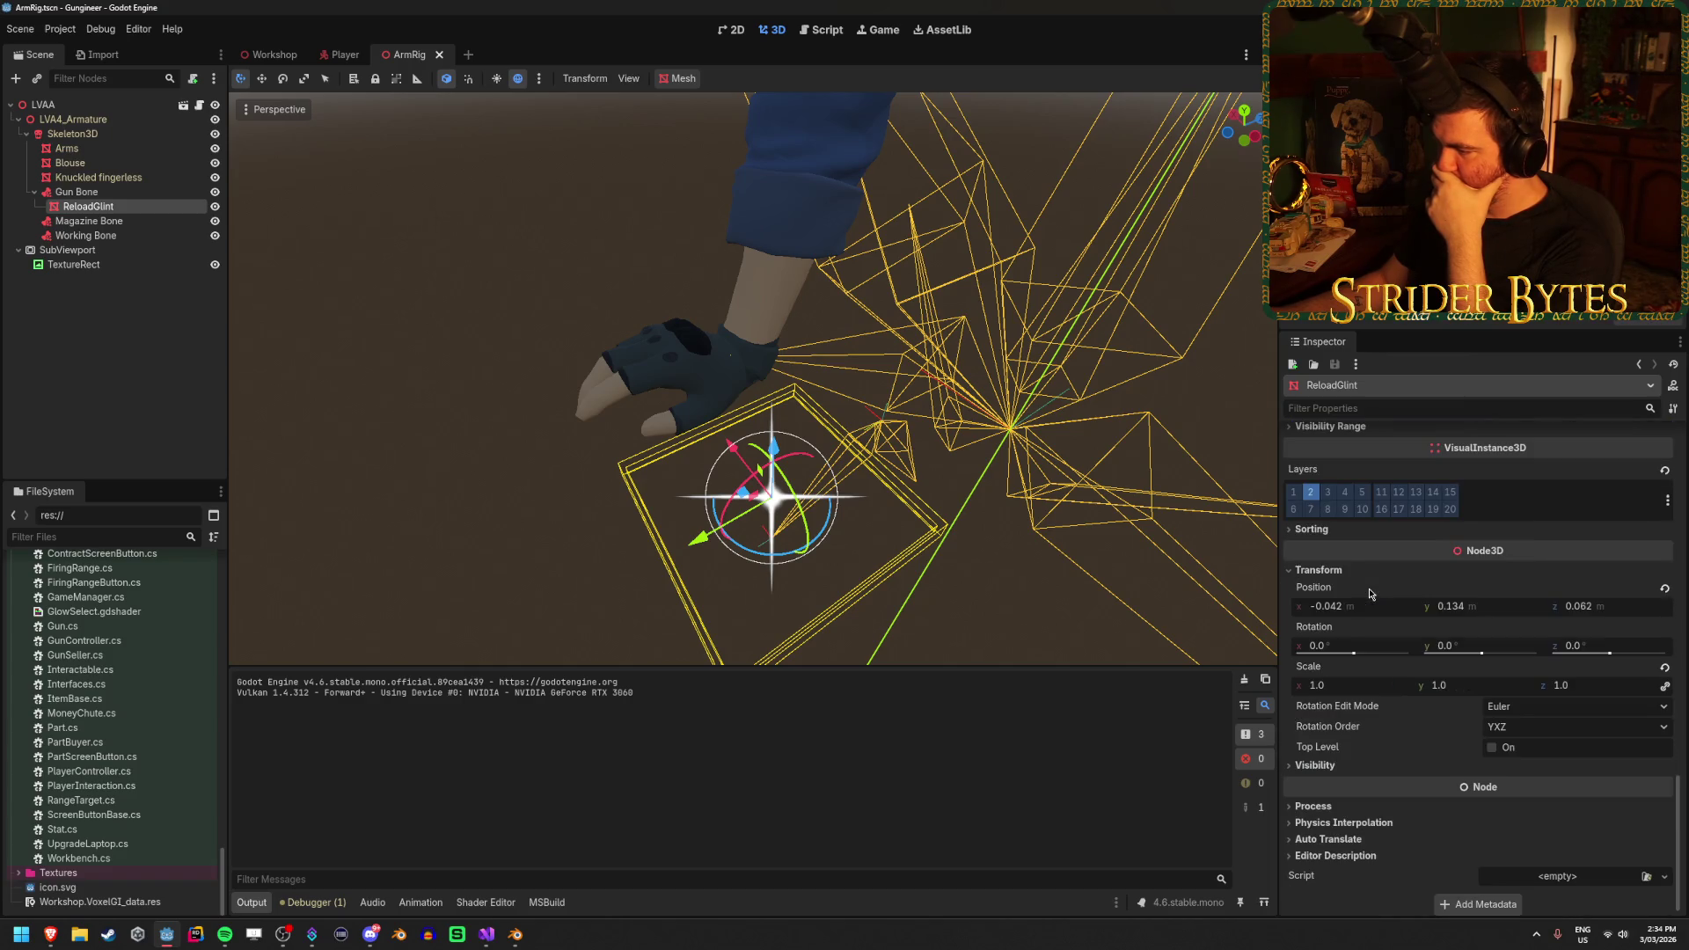
scroll(1370, 594, "down", 1)
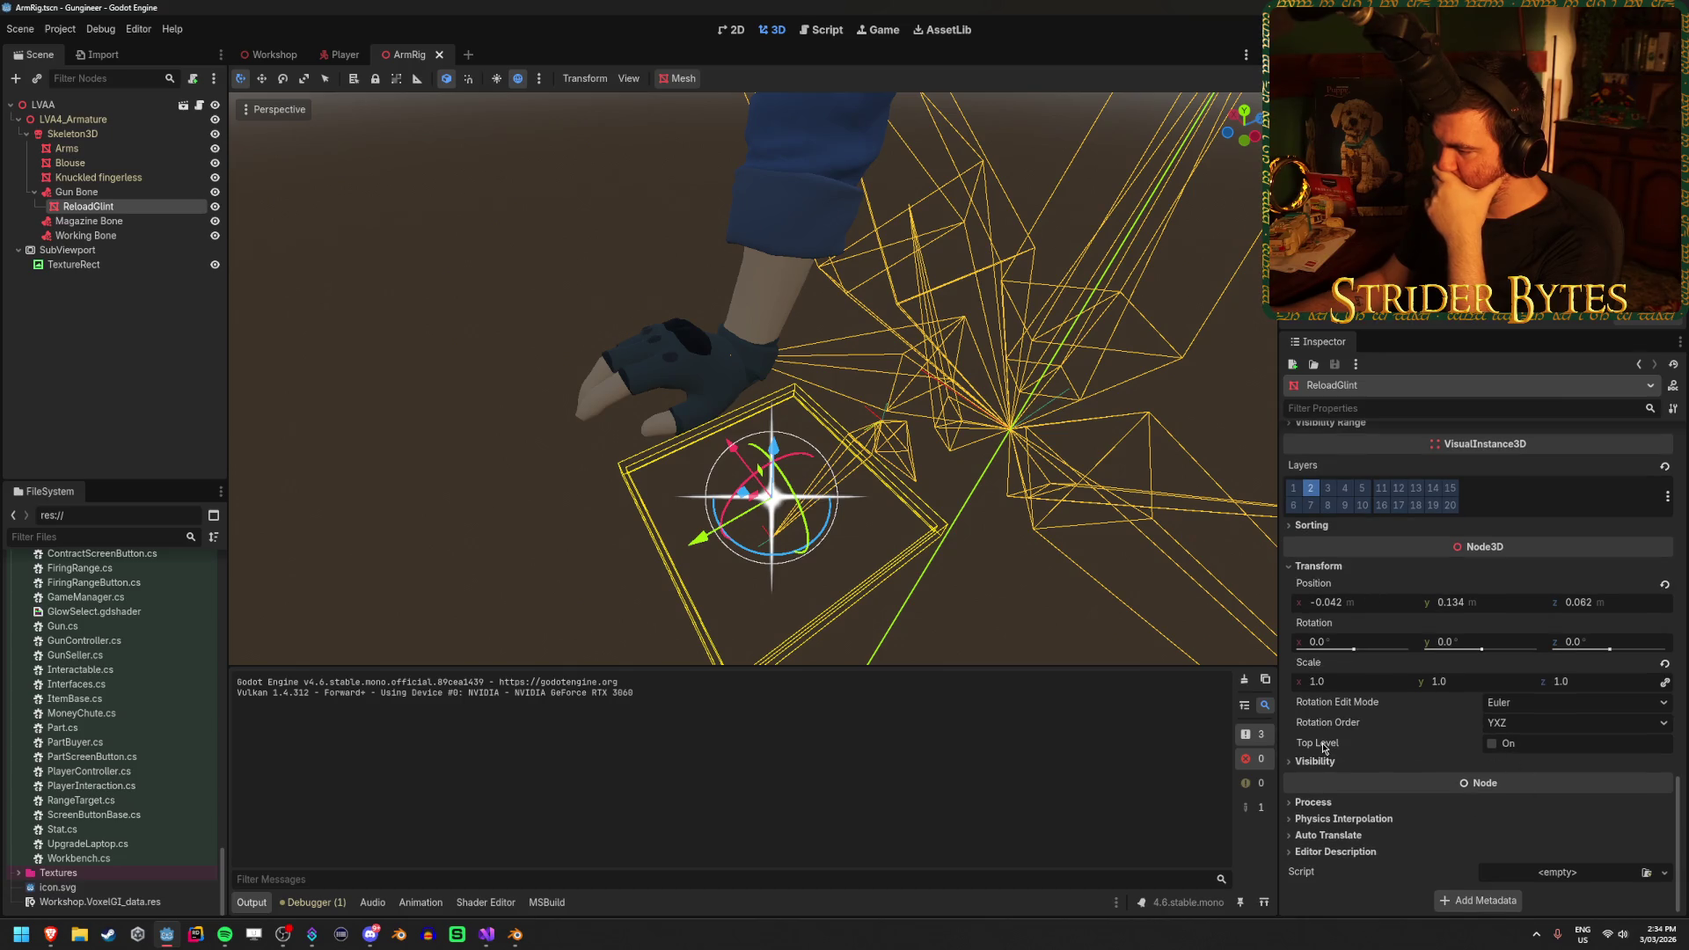
mouse_move(1322, 747)
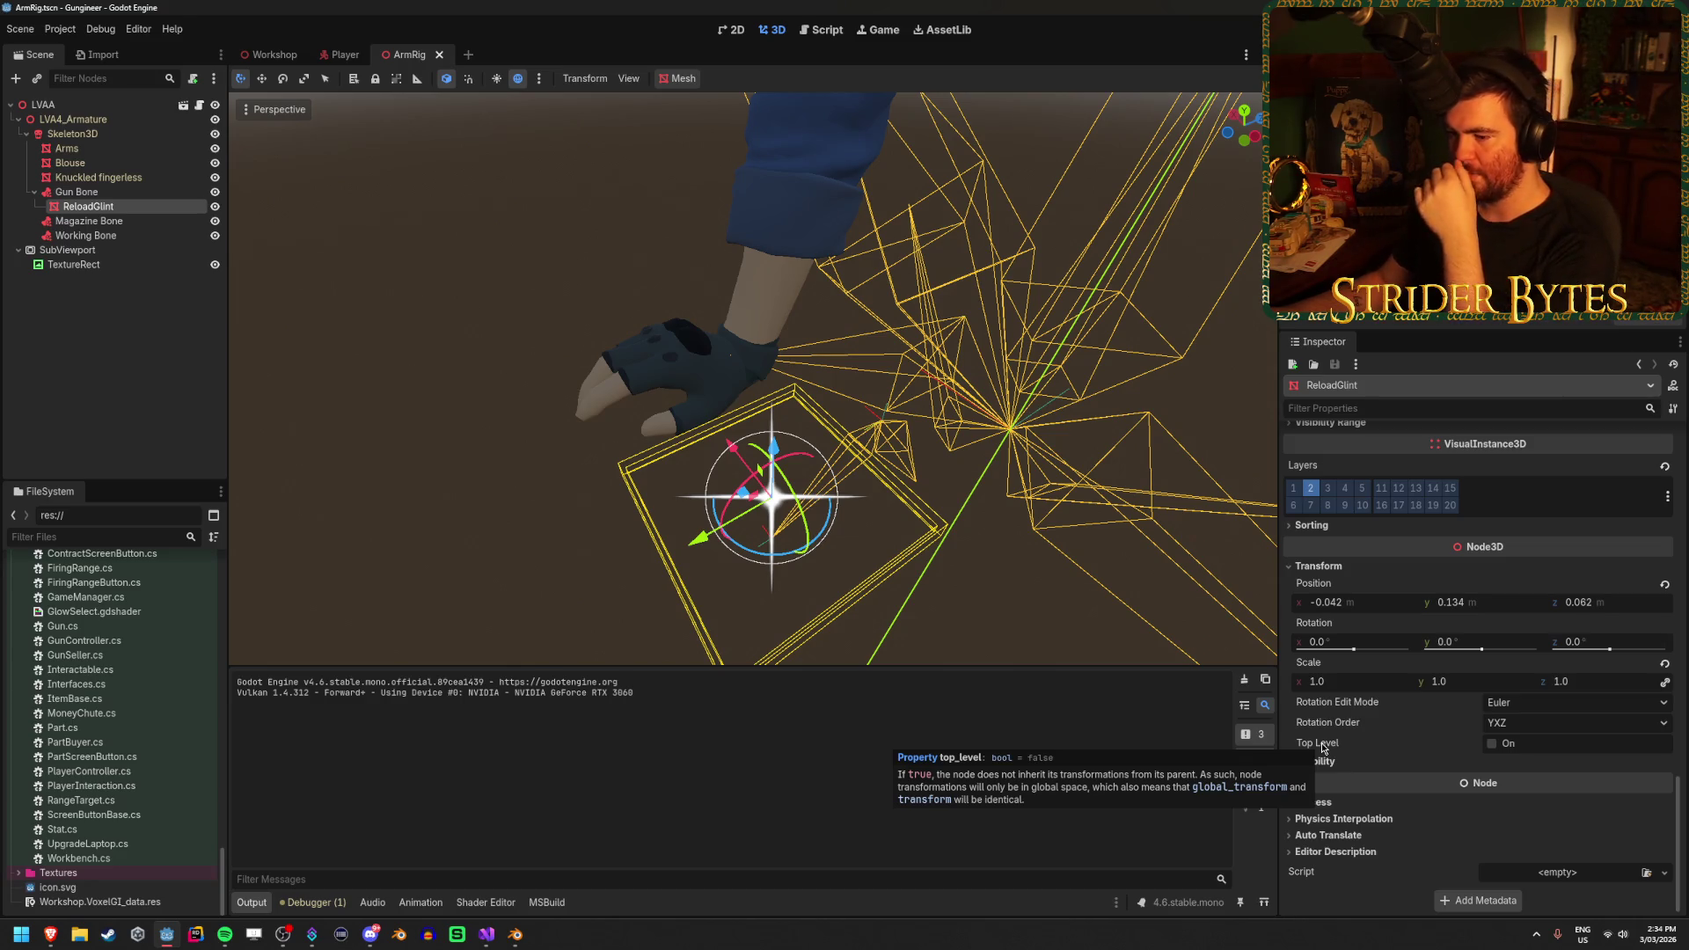
left_click(489, 935)
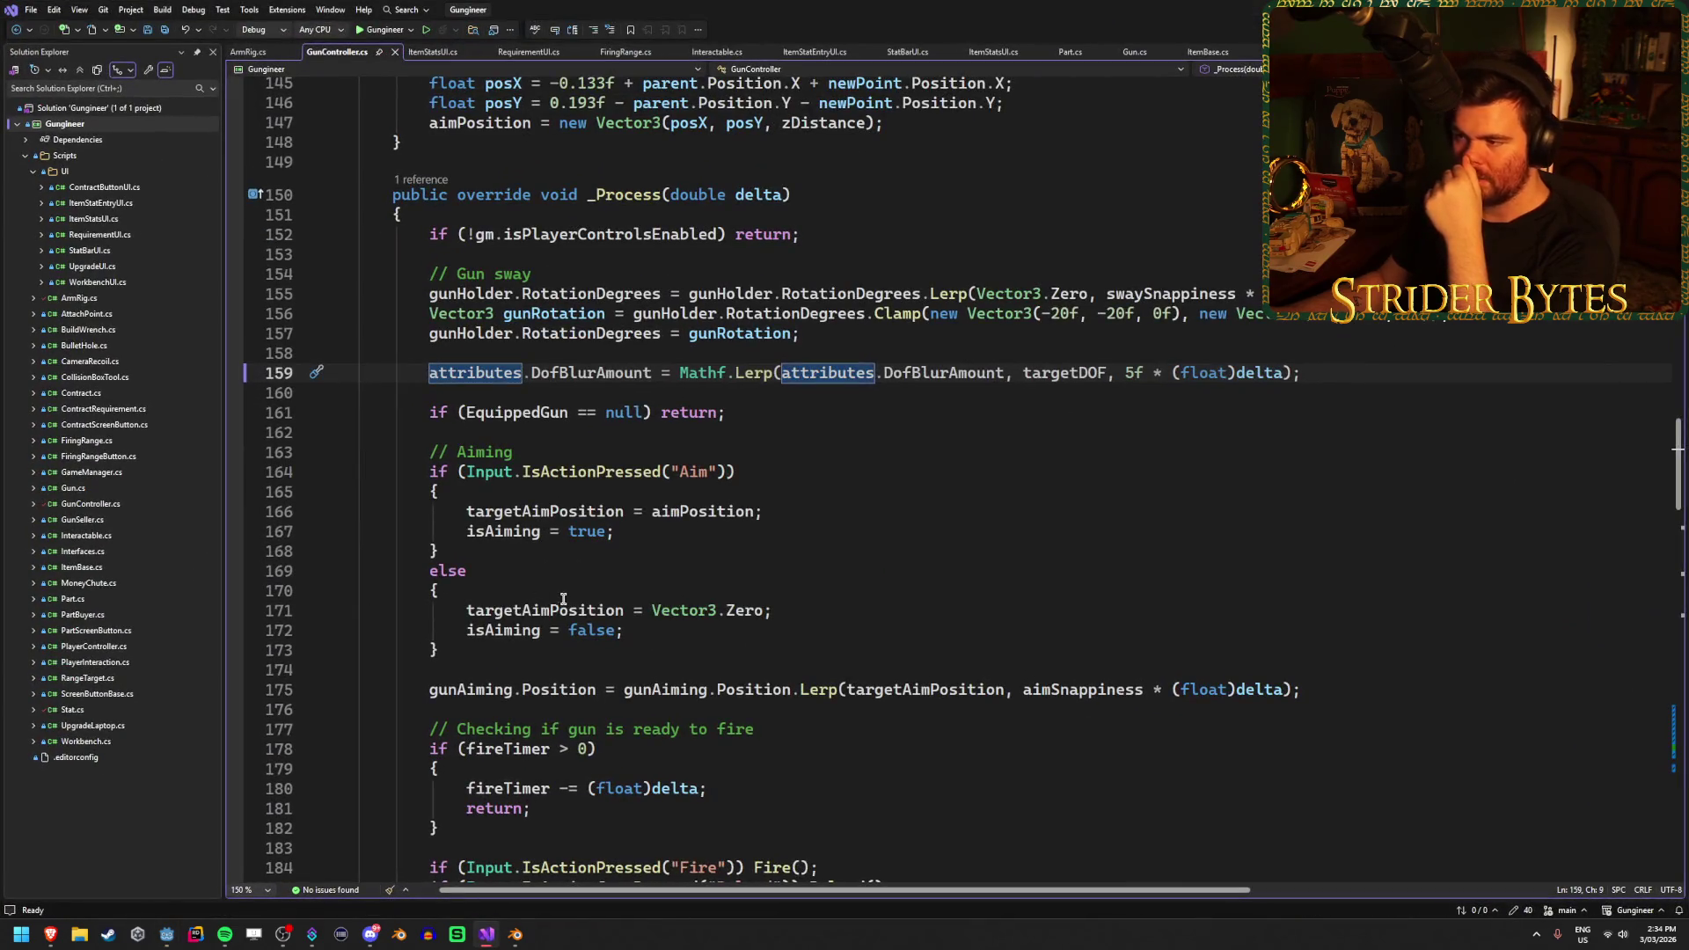
In ShowGlint, comment out the CreateTween fade and restore glintMesh.Visible = true, then return to Godot
scroll(568, 578, "down", 20)
scroll(568, 564, "up", 4)
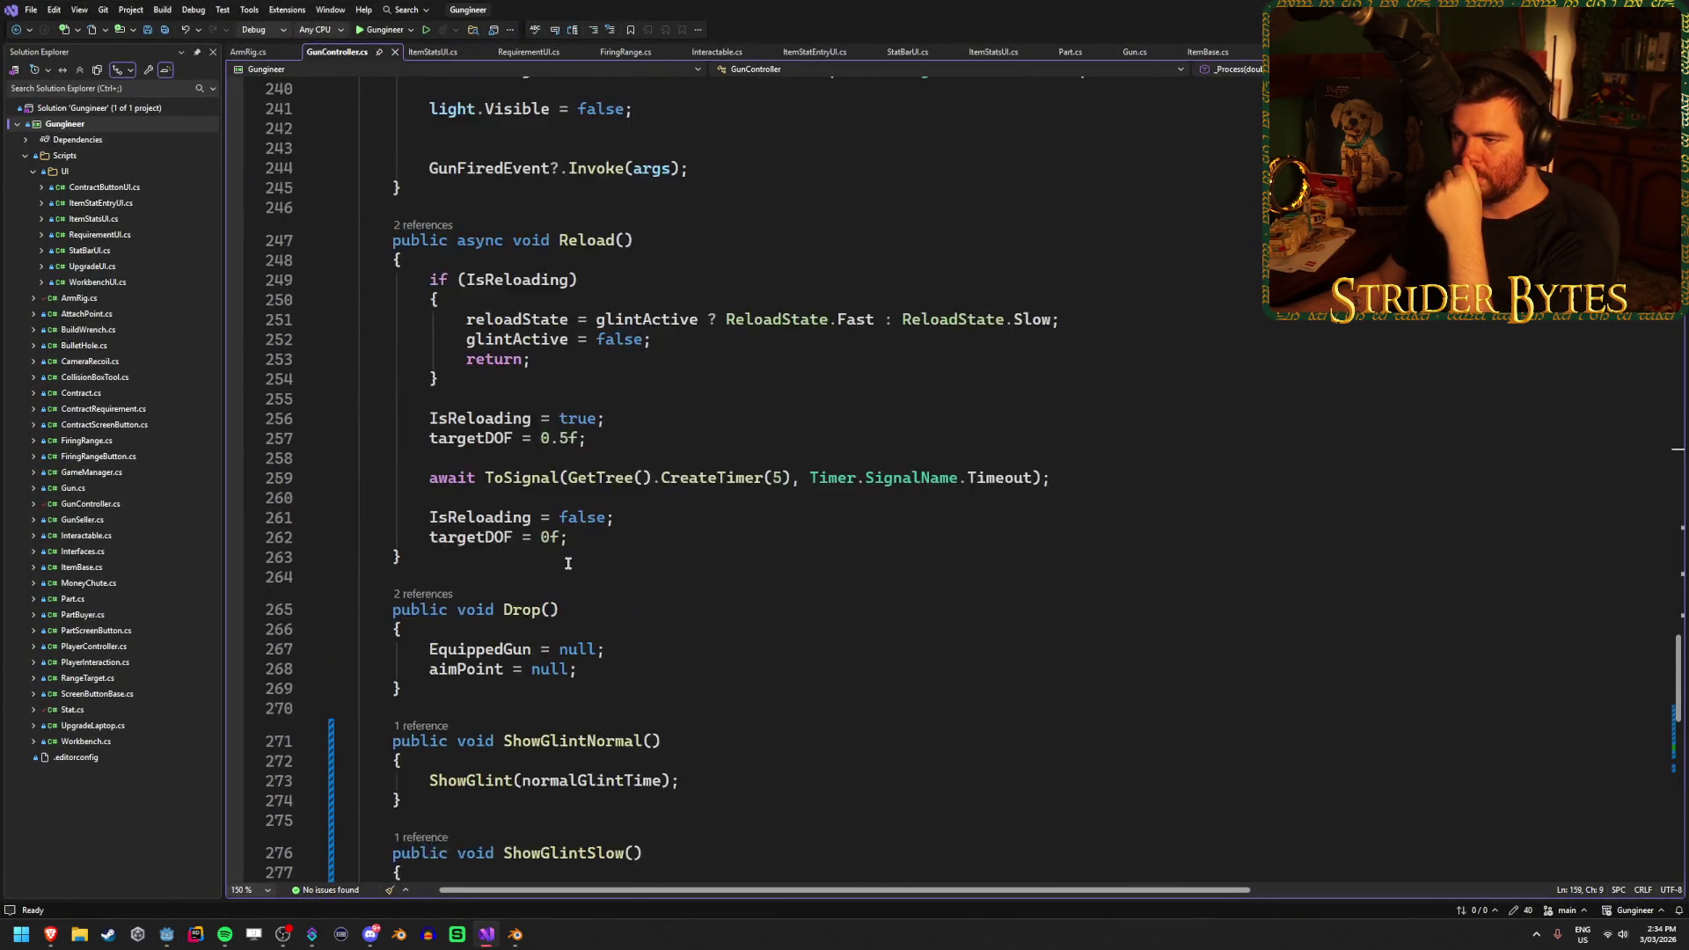
scroll(568, 564, "down", 15)
scroll(568, 564, "up", 1)
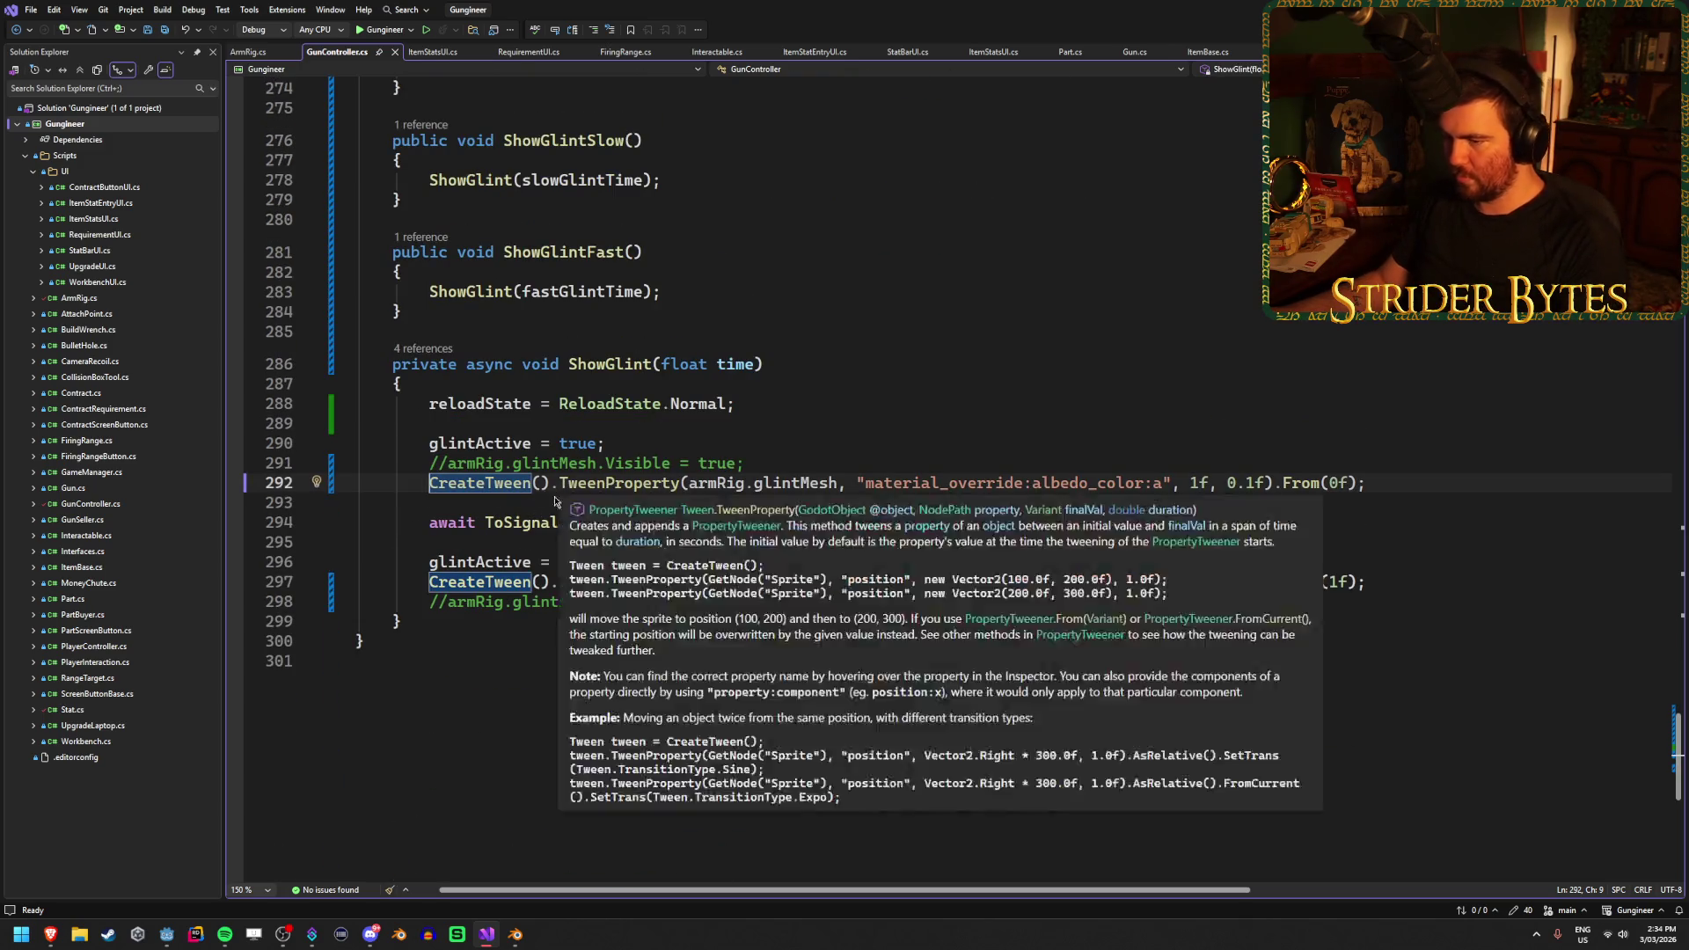
type("//")
type("//")
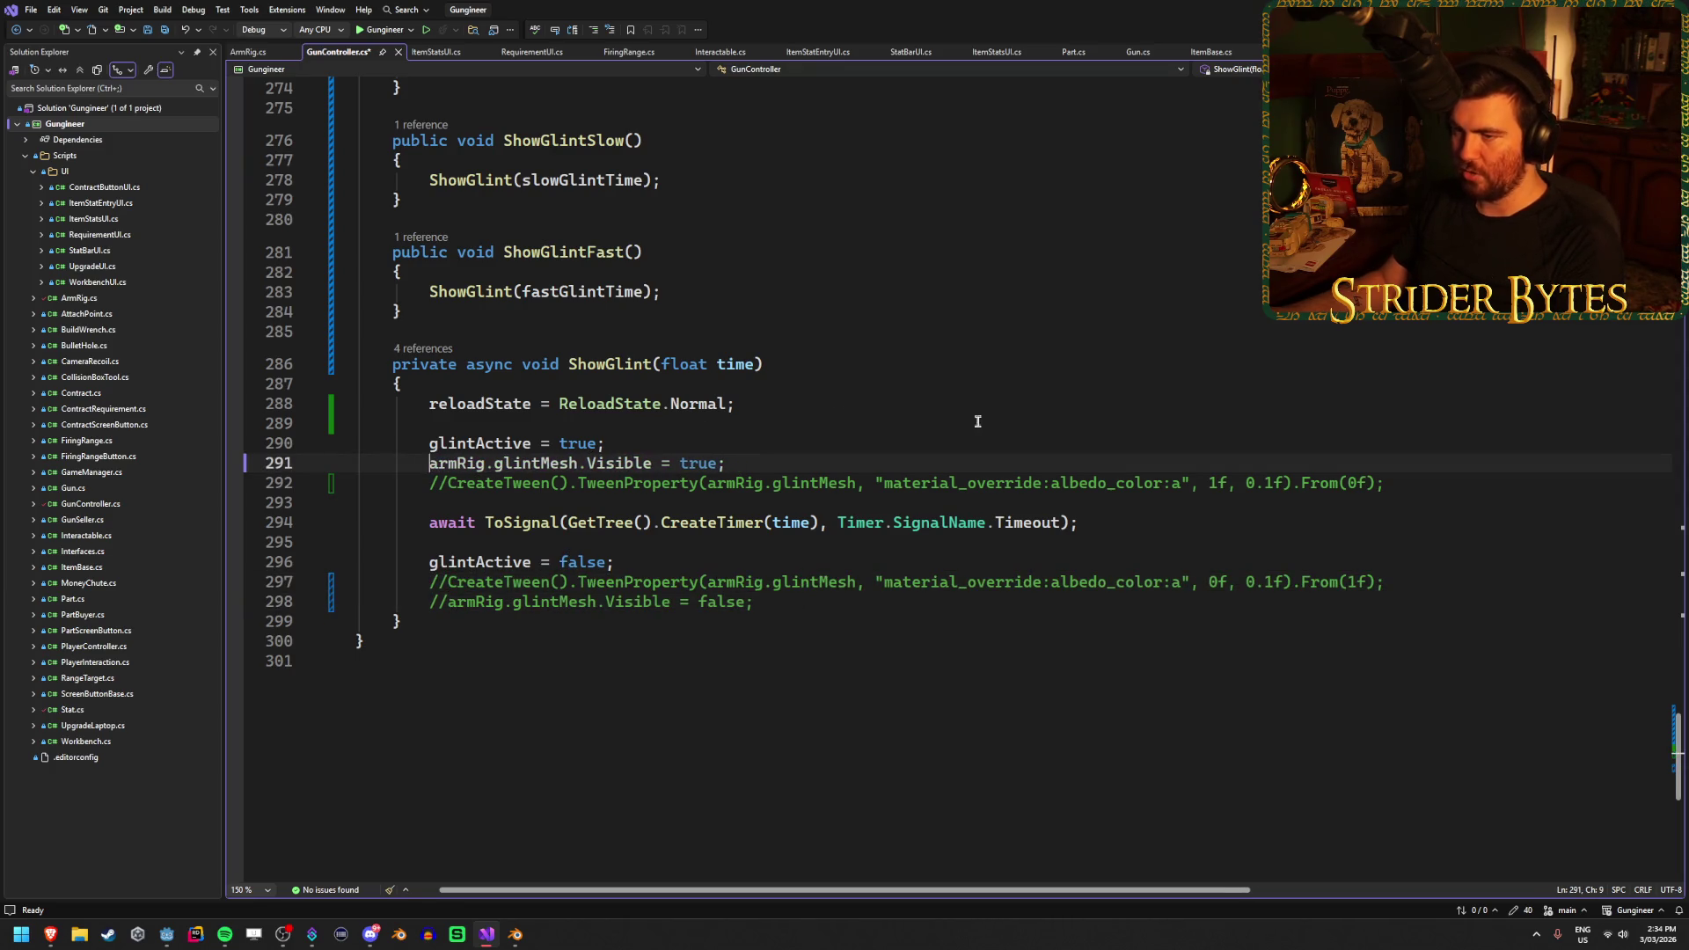
key("alt+Tab")
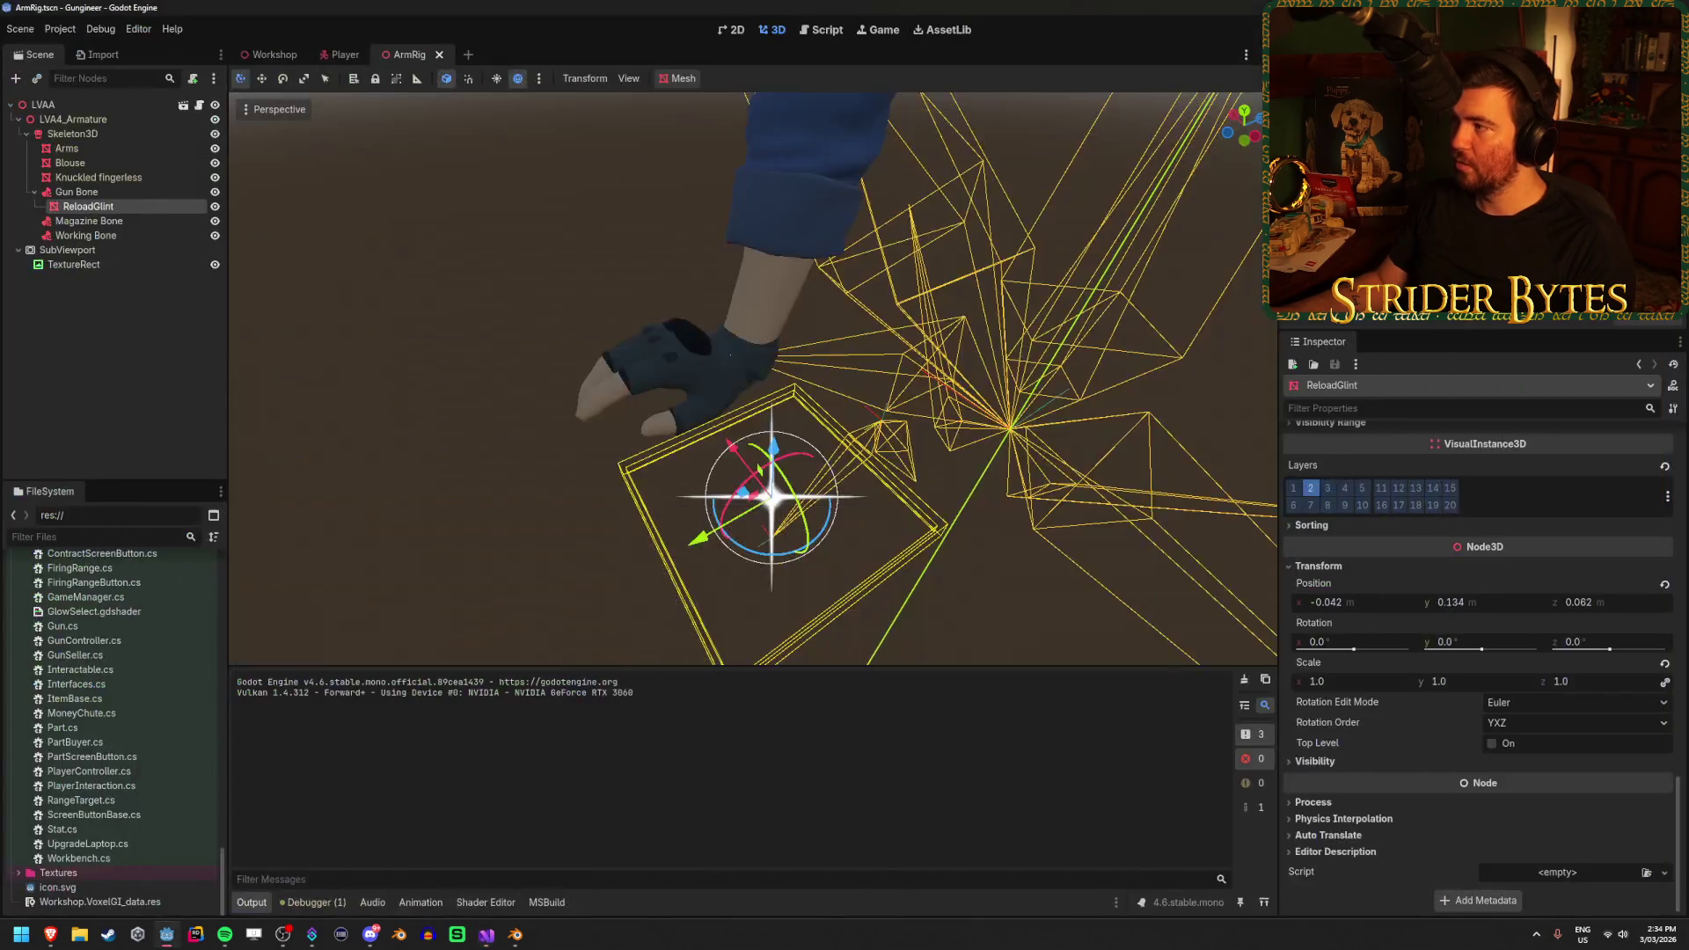
Run the game, reload with R to check the glint, stop it, and go back to Visual Studio
key("F5")
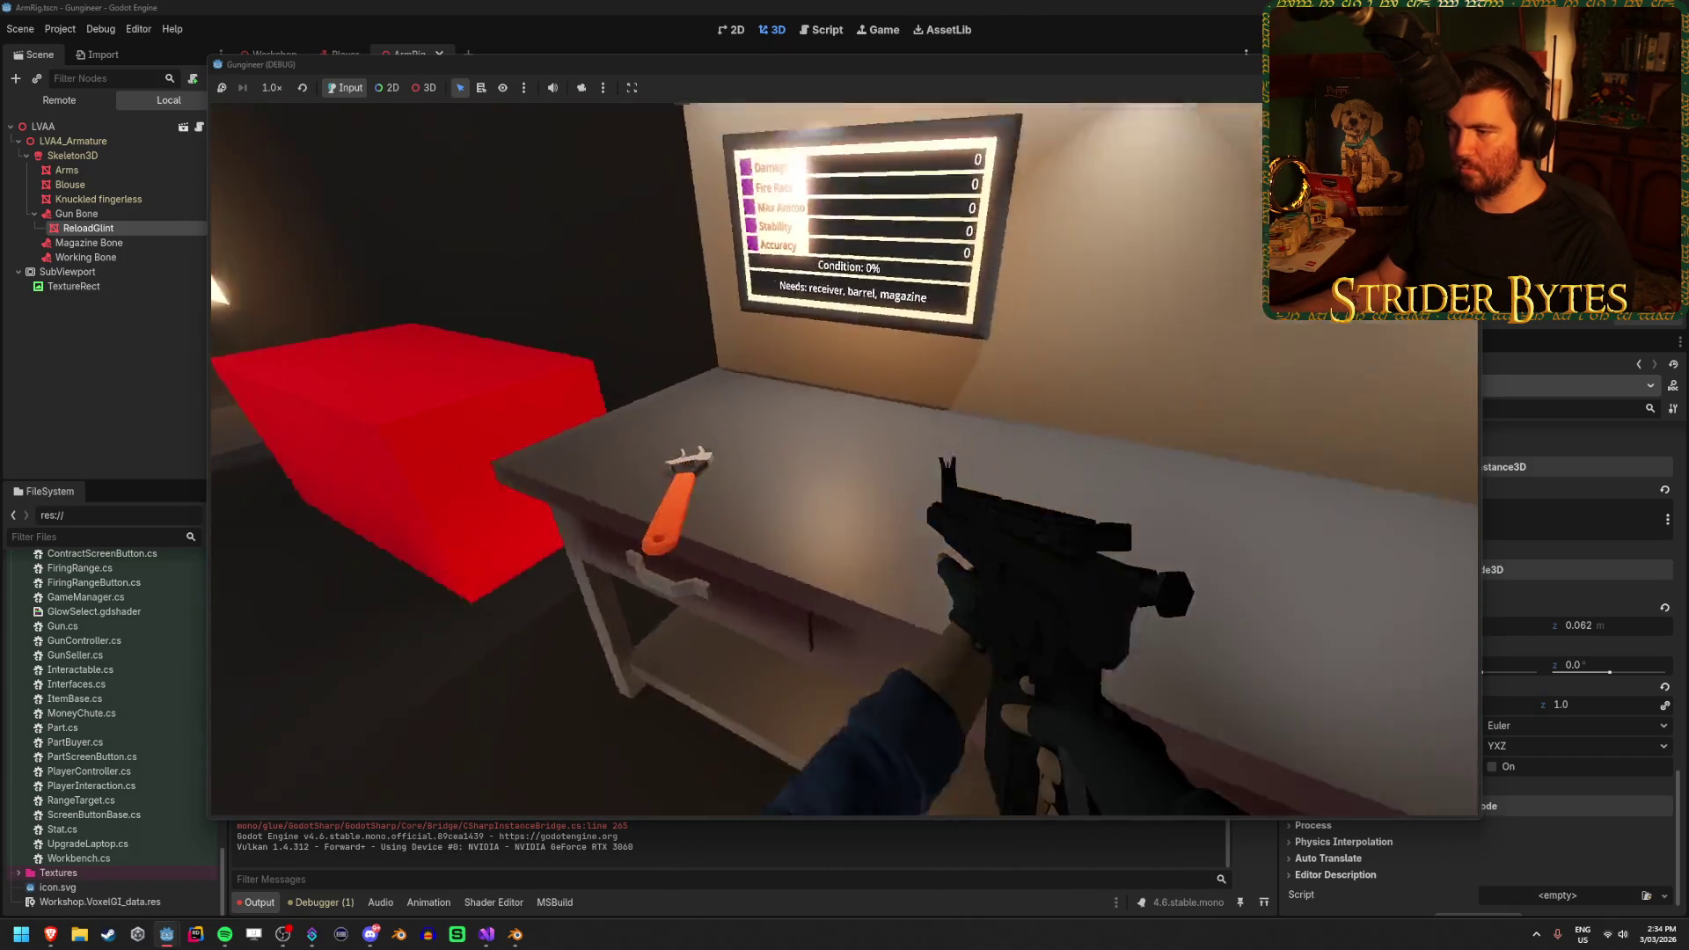
key("r")
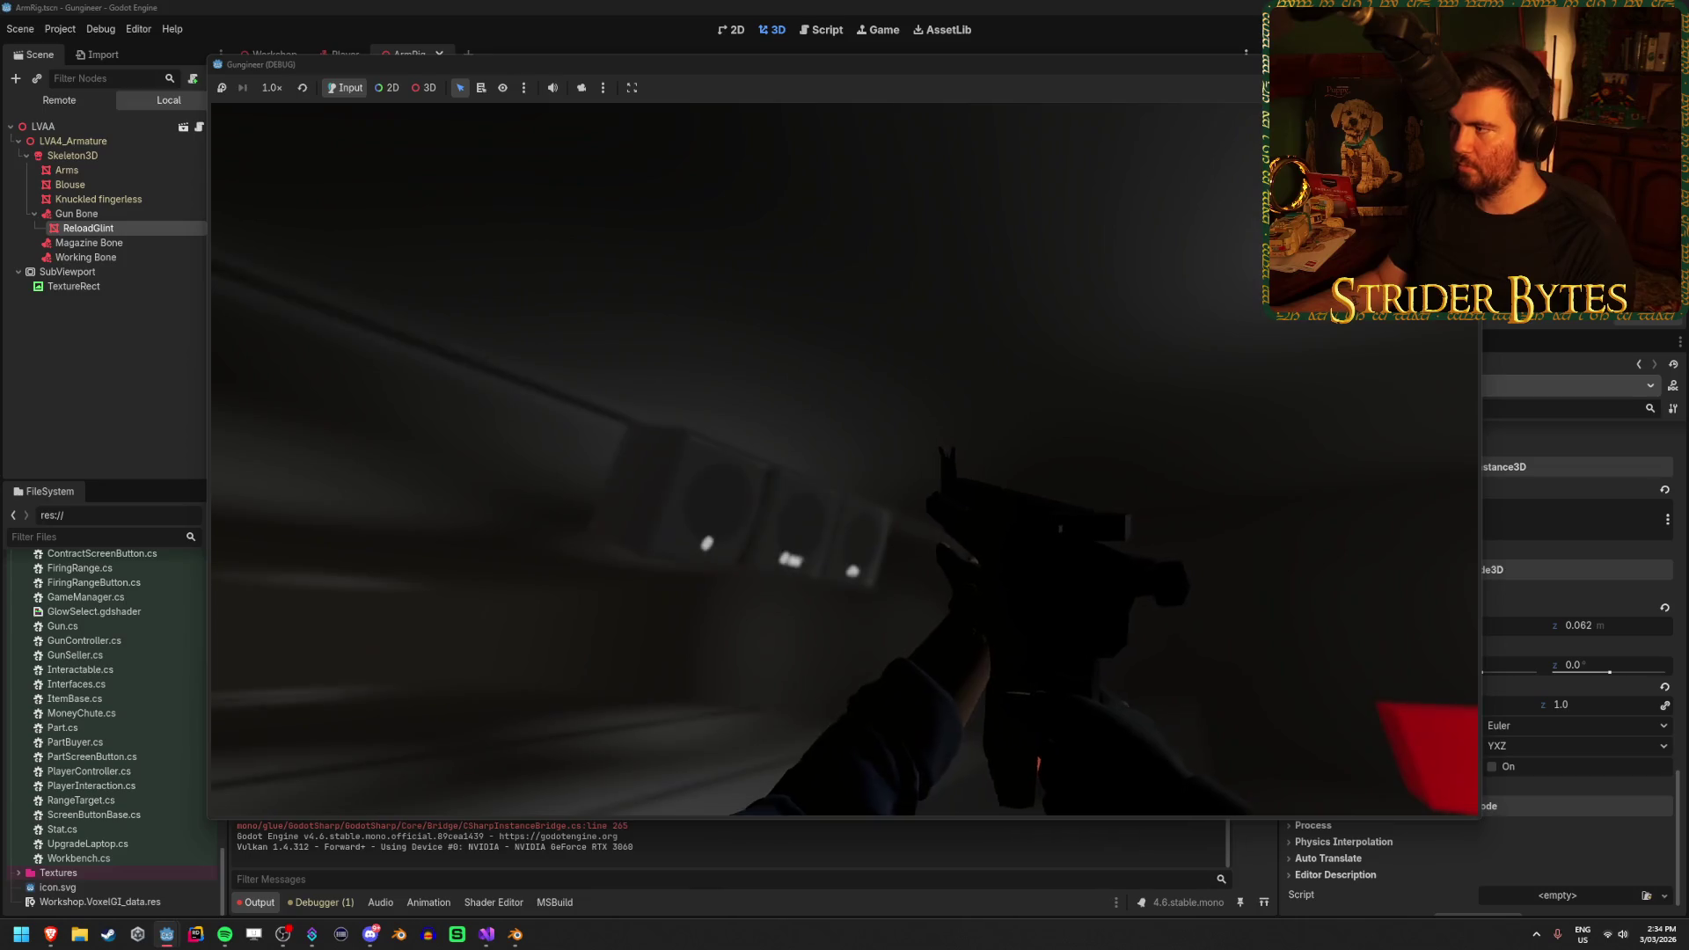
key("F8")
left_click(491, 937)
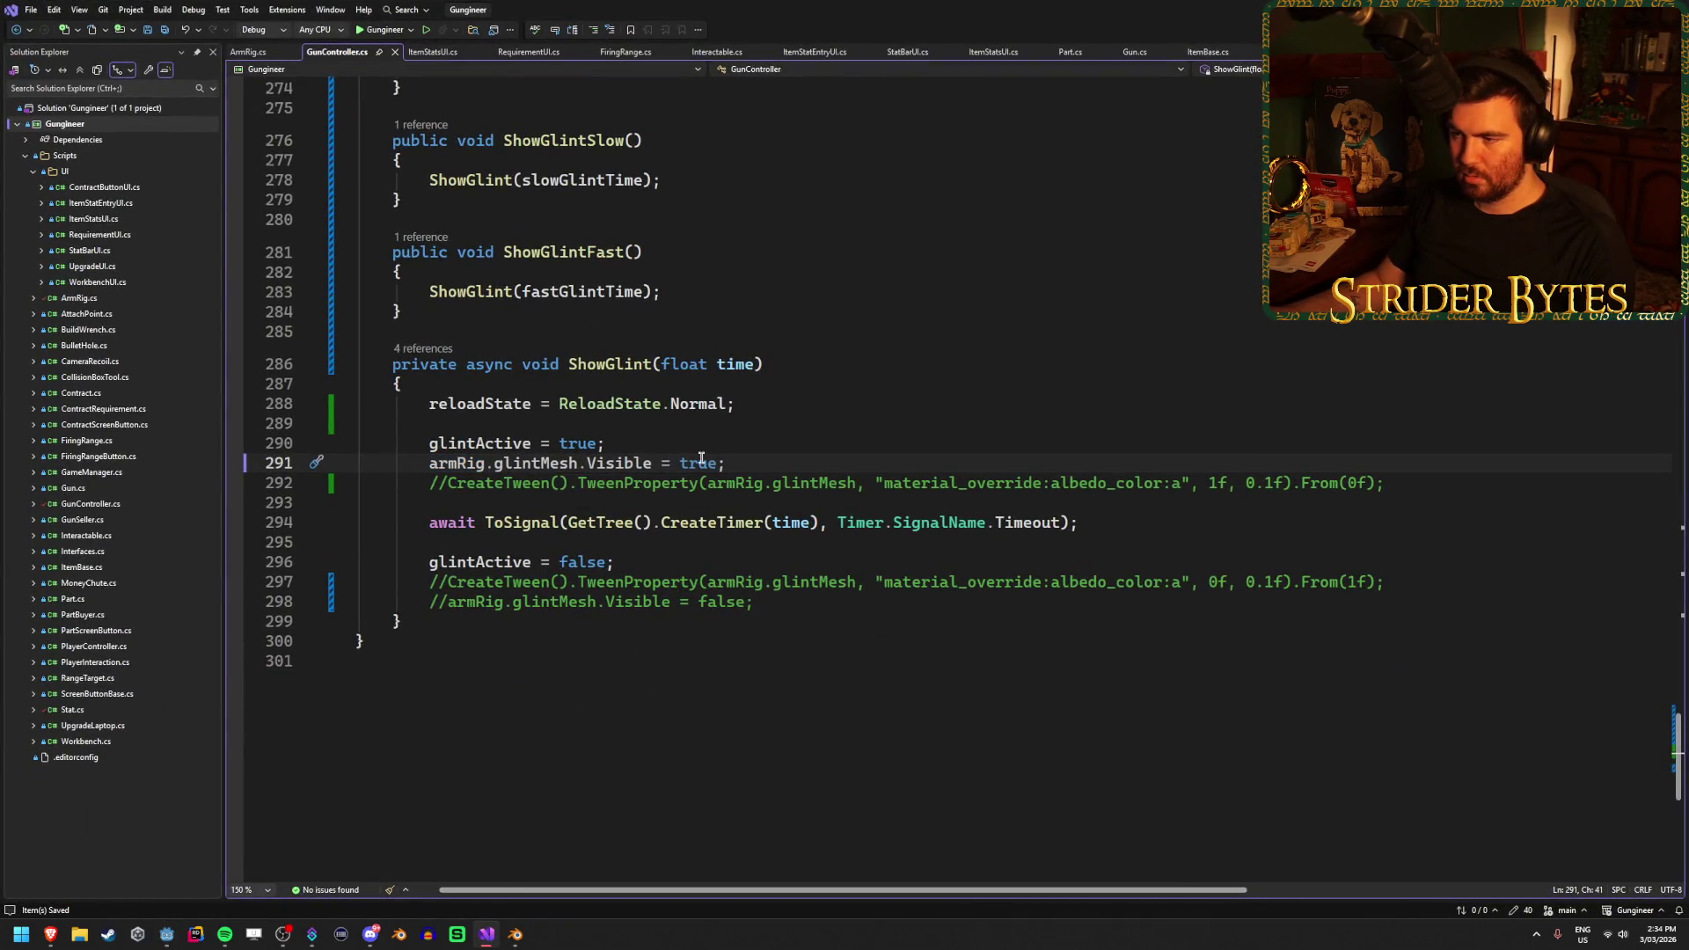
Comment out line 89's transparent AlbedoColor assignment in _Ready, then switch back to Godot
scroll(778, 461, "up", 20)
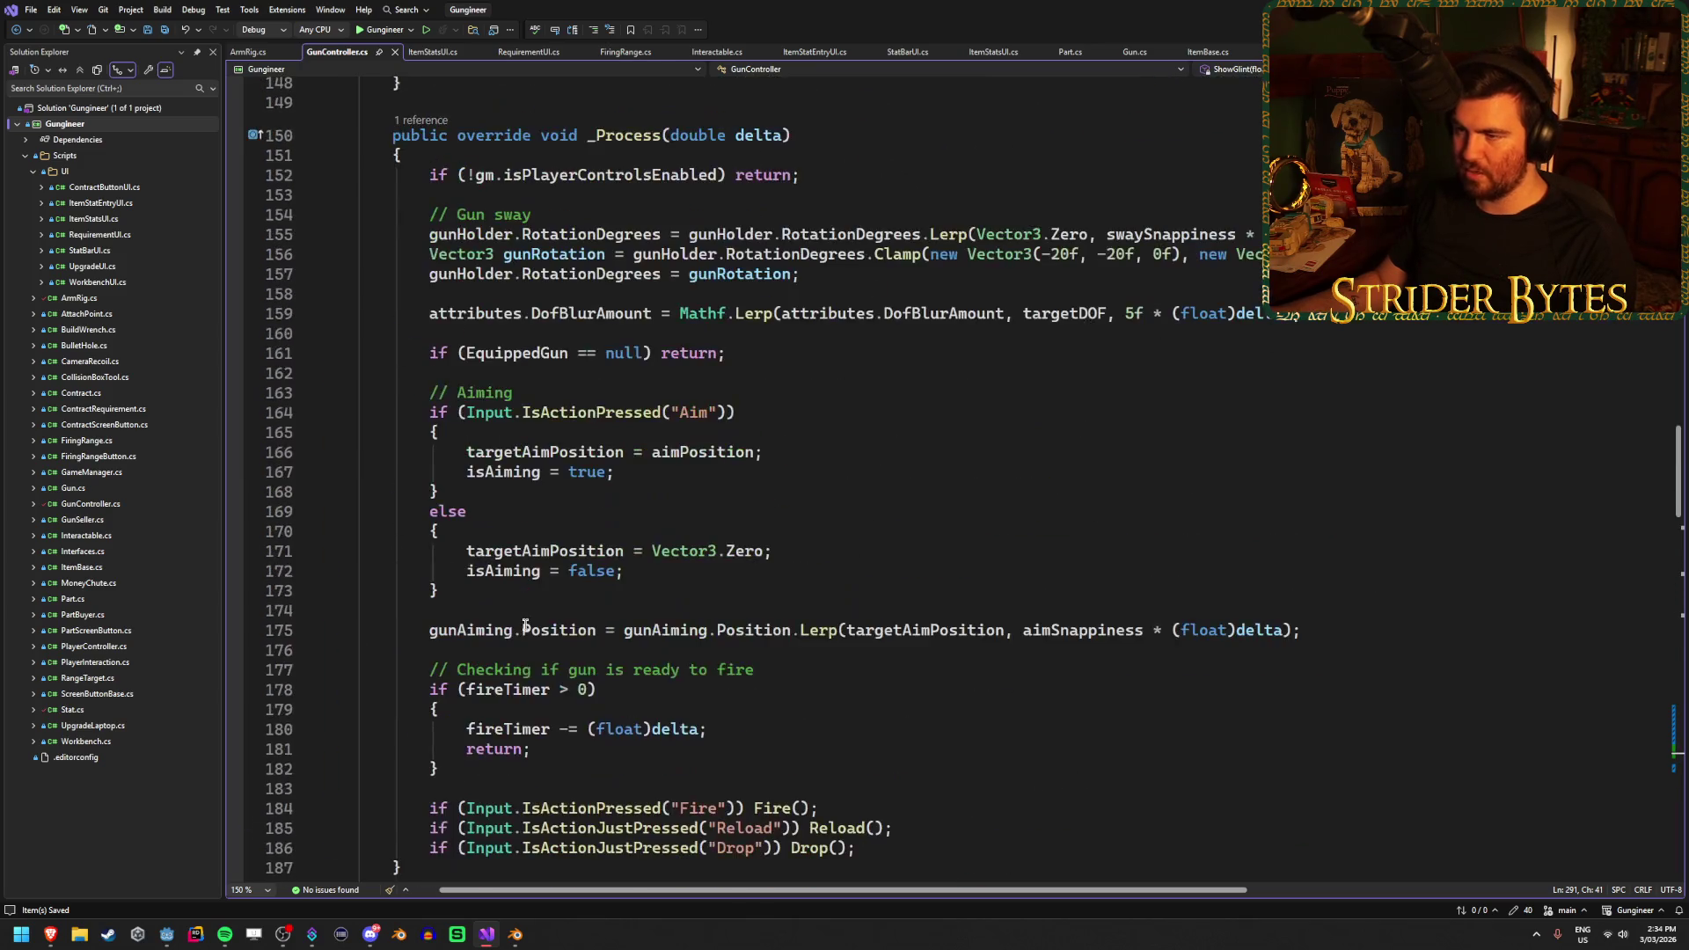
scroll(525, 625, "up", 20)
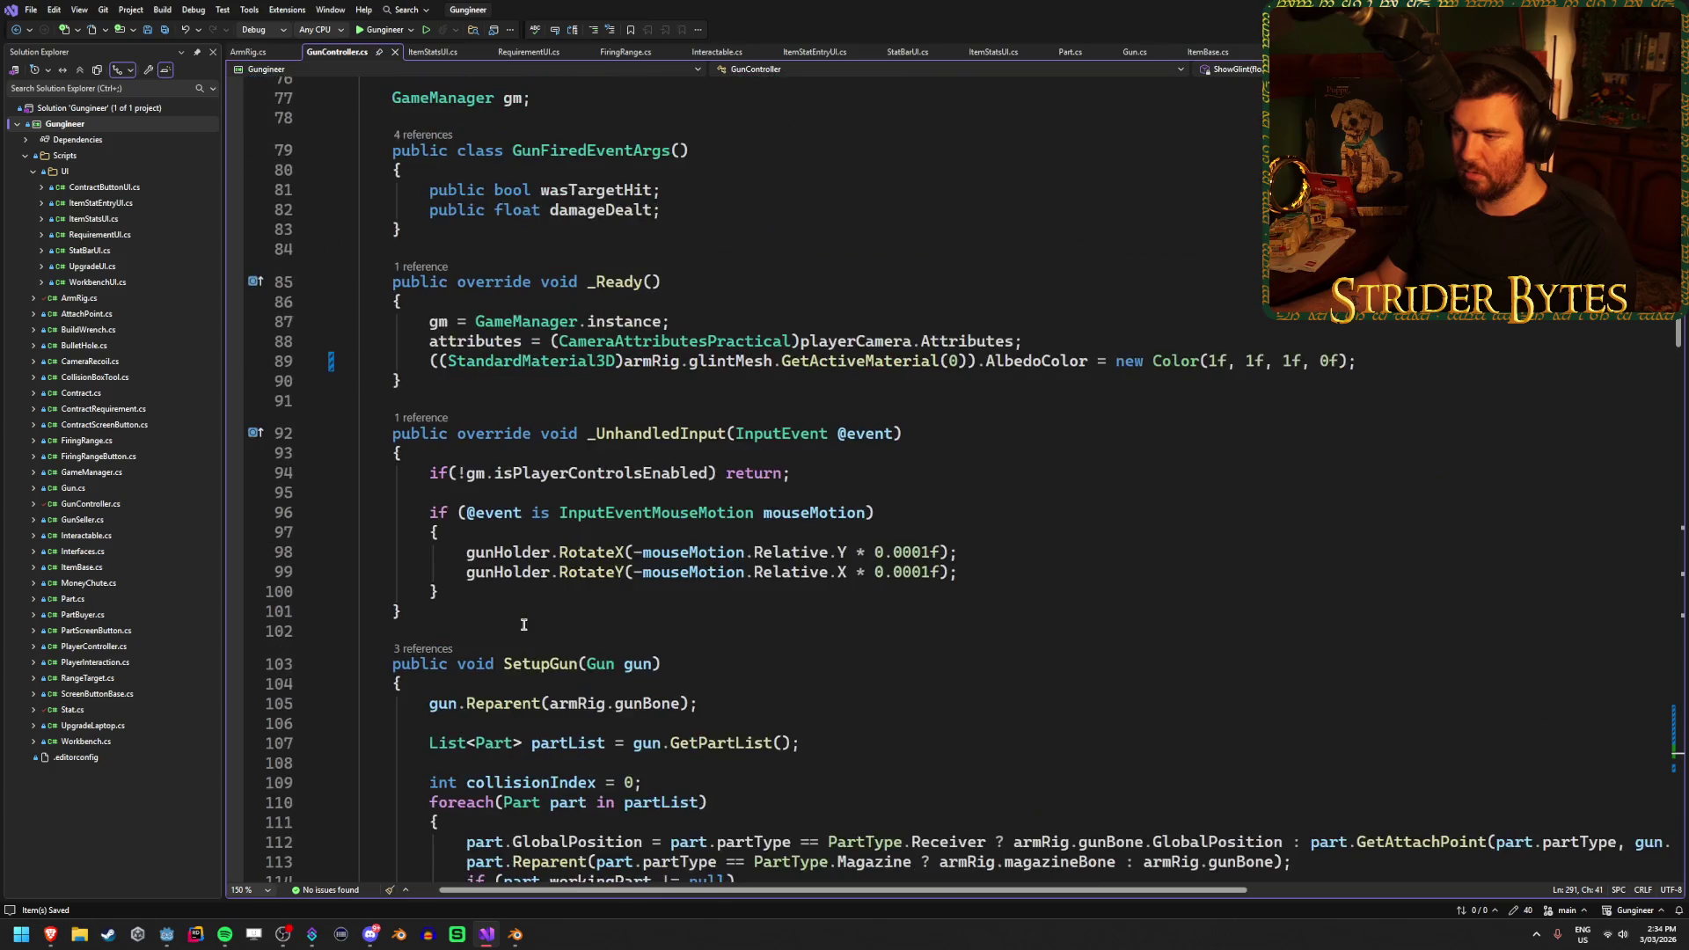
scroll(917, 551, "up", 5)
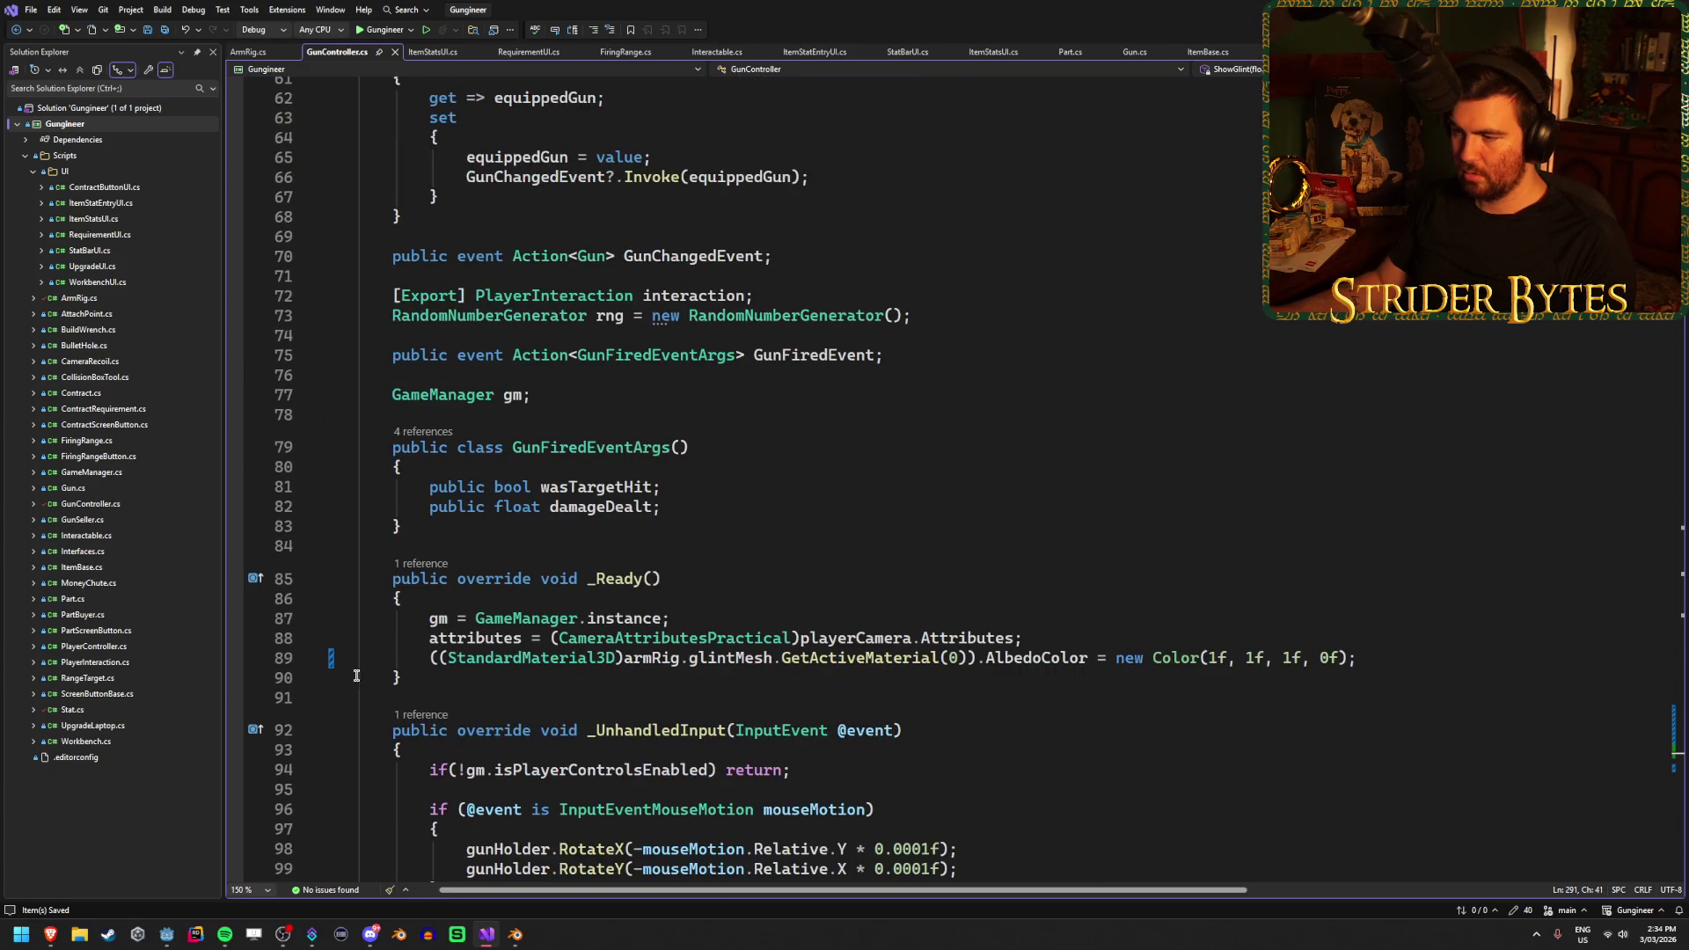
left_click(435, 660)
type("//")
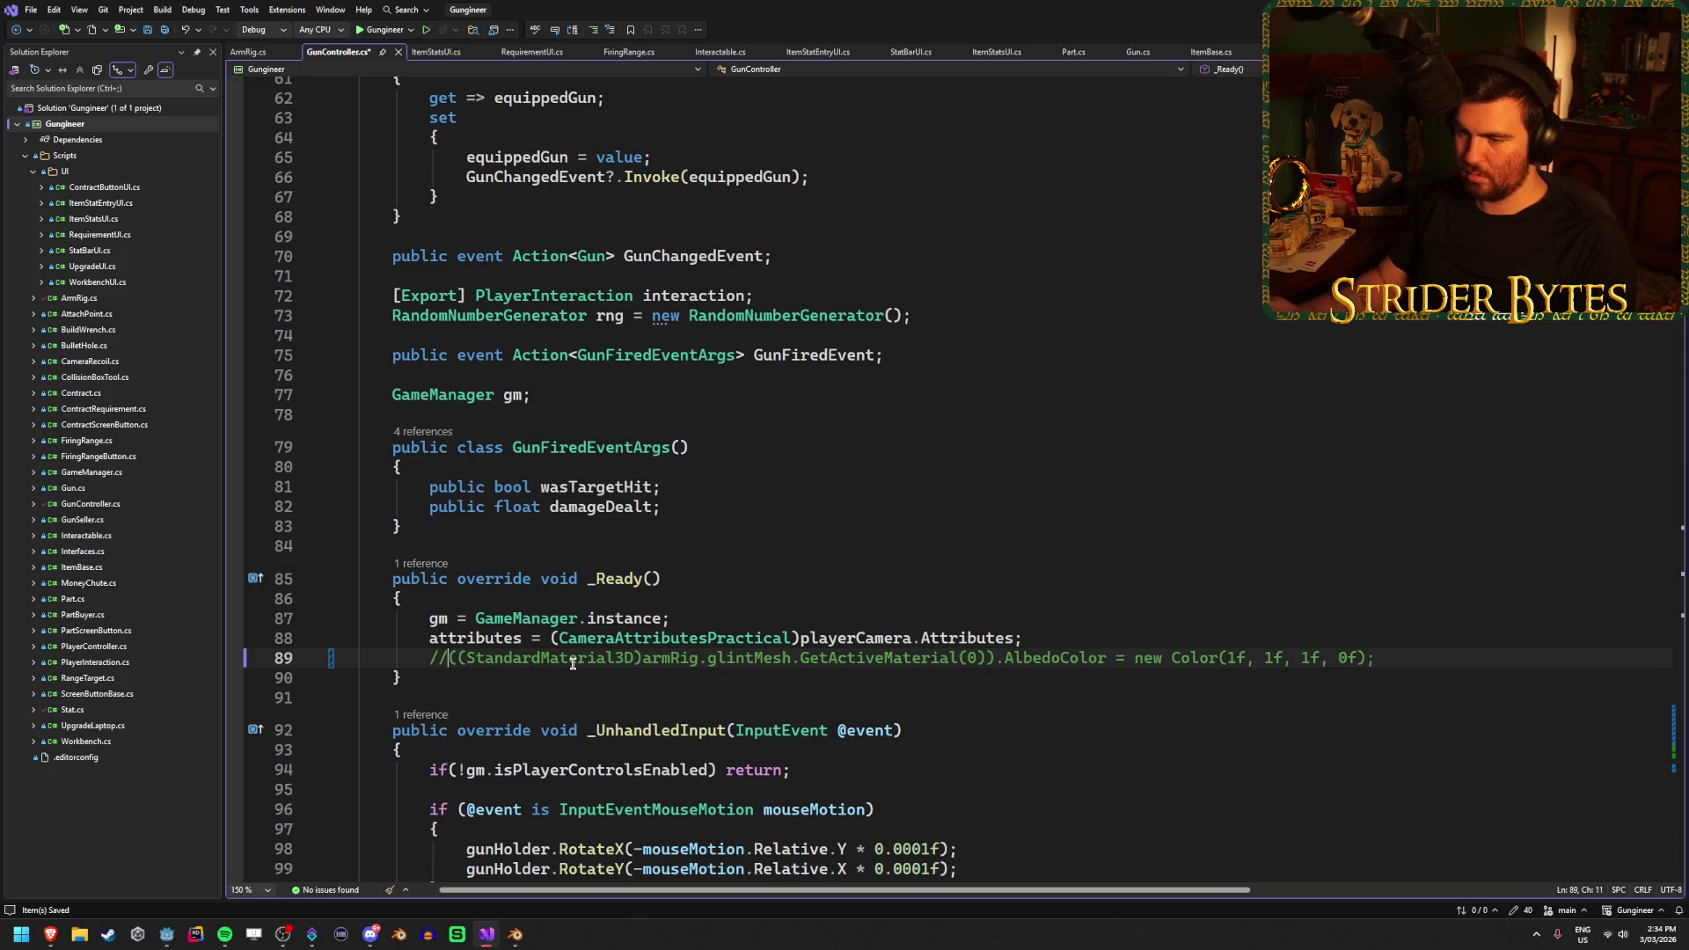
scroll(649, 660, "up", 12)
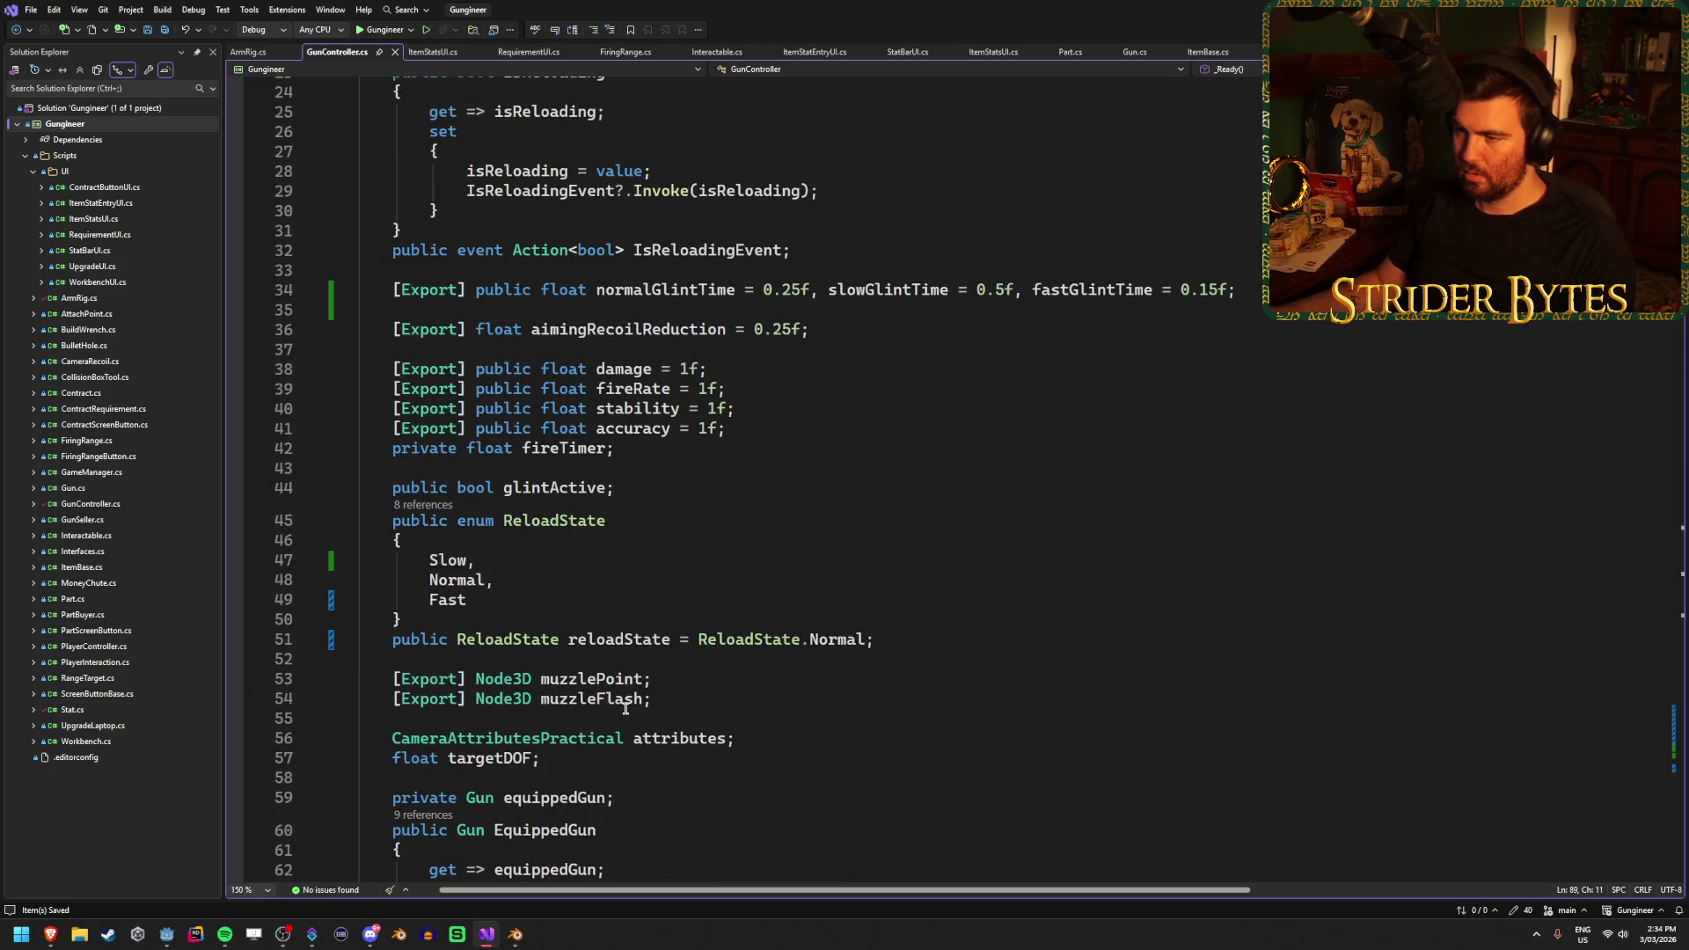
scroll(626, 708, "down", 5)
key("alt+Tab")
Build and run the game again with F5 to watch the glint during reload
key("F5")
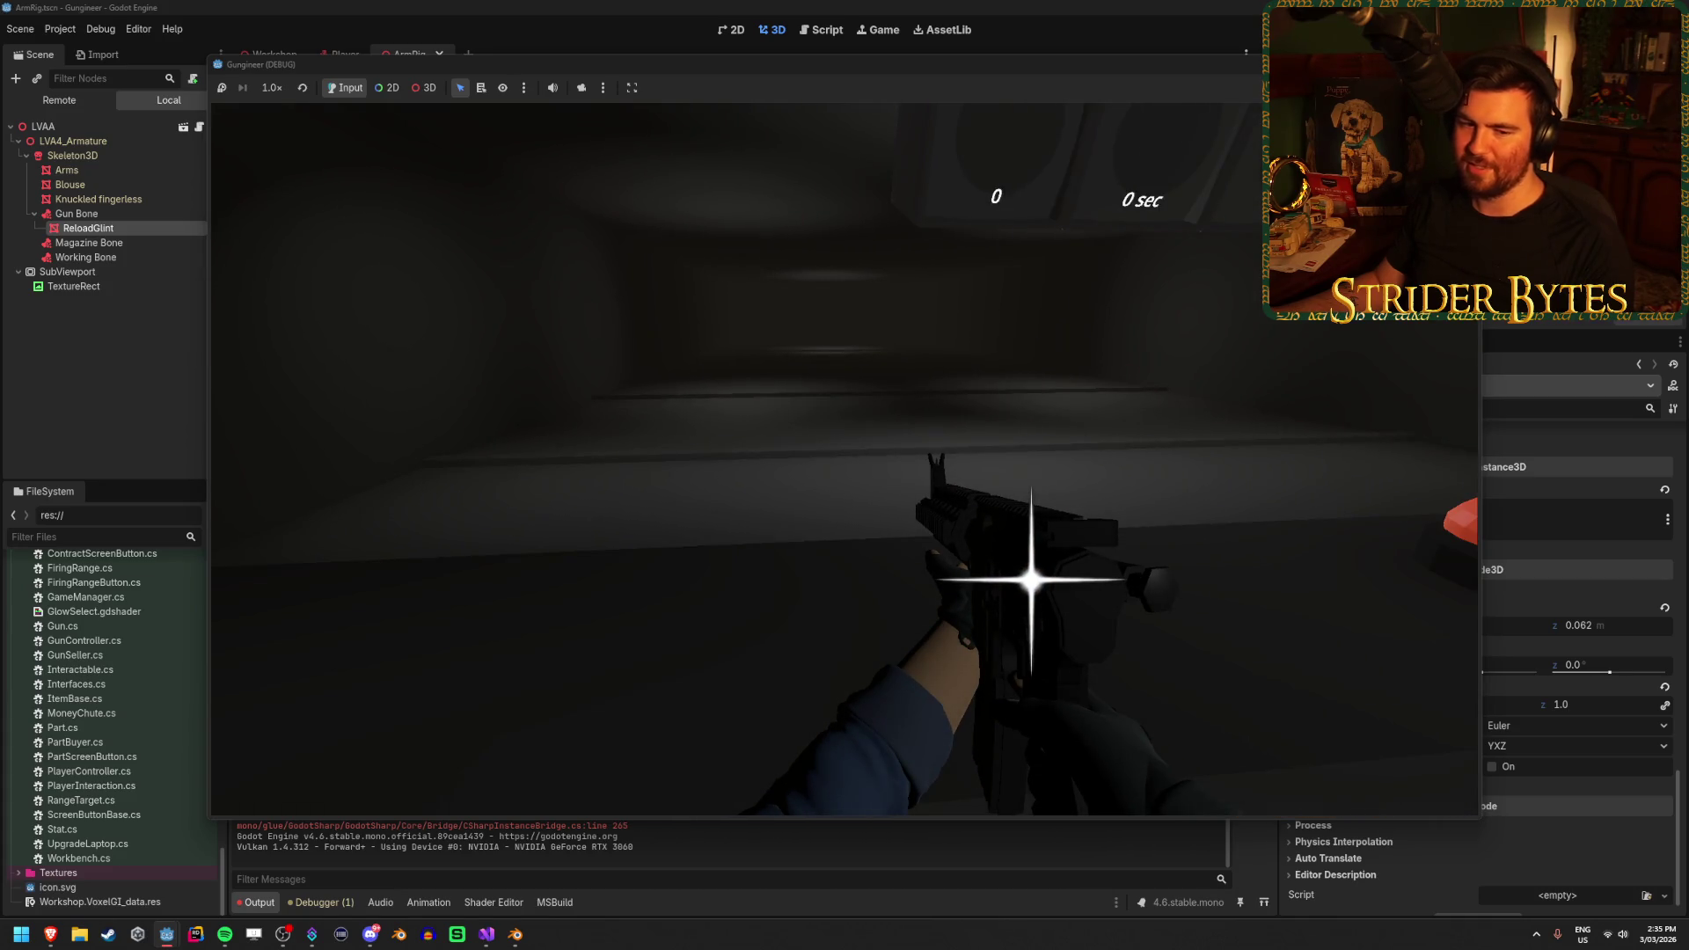
key("alt+Tab")
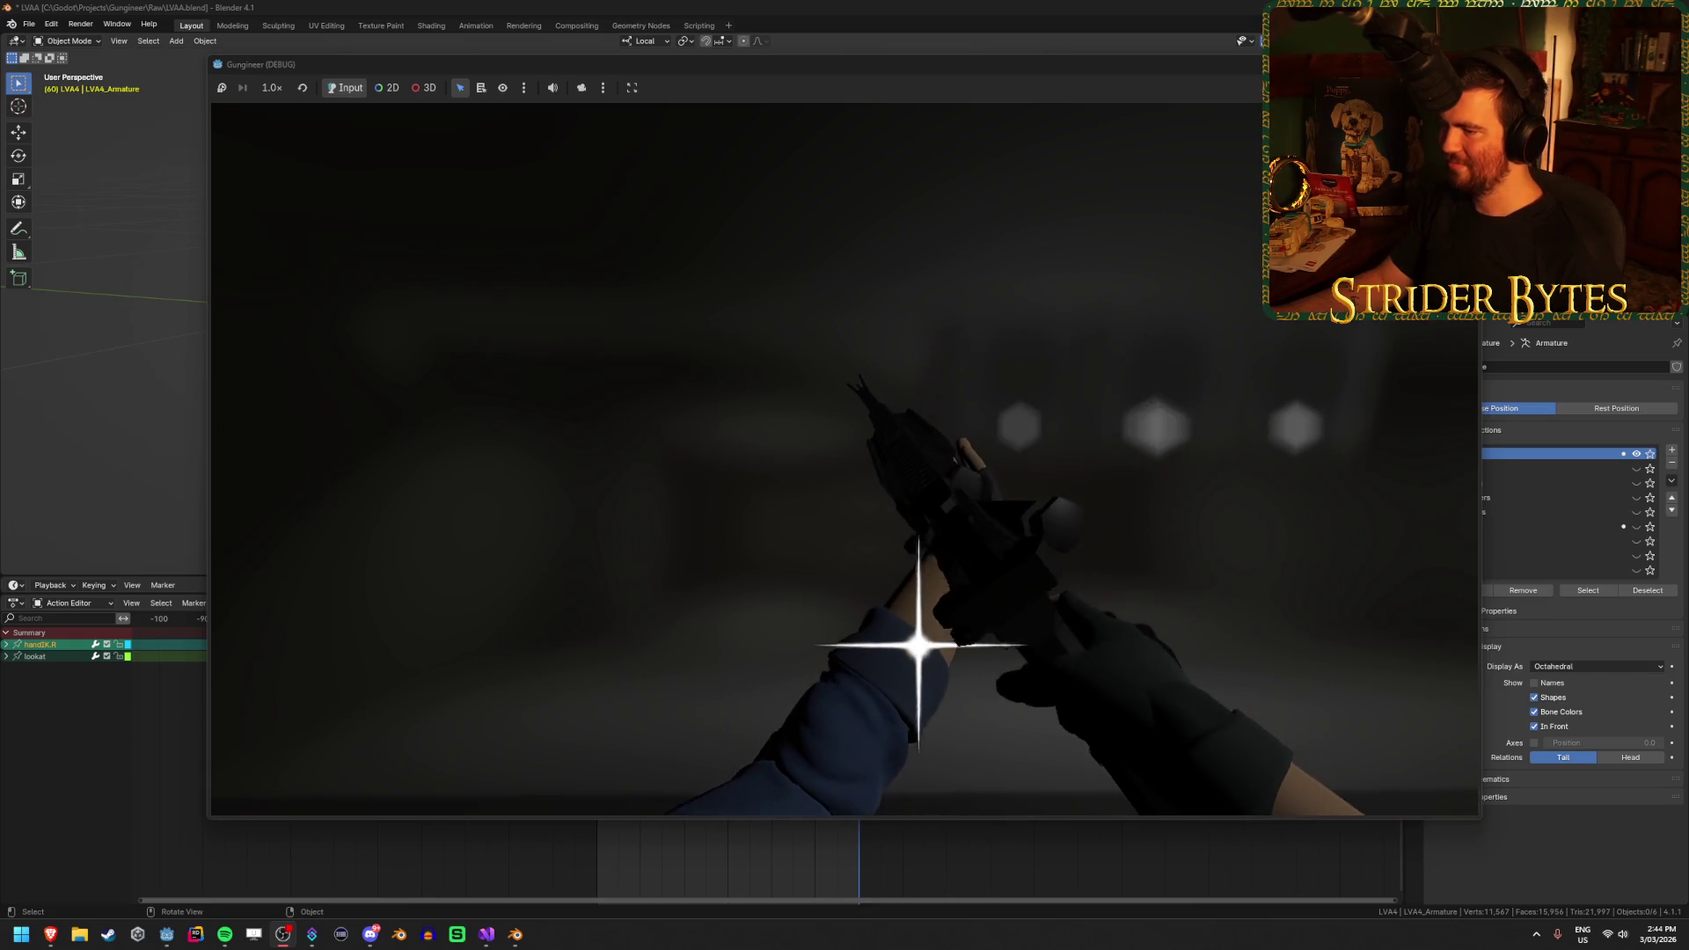
Close the running game and scroll GunController.cs to the ShowGlint method
key("alt+F4")
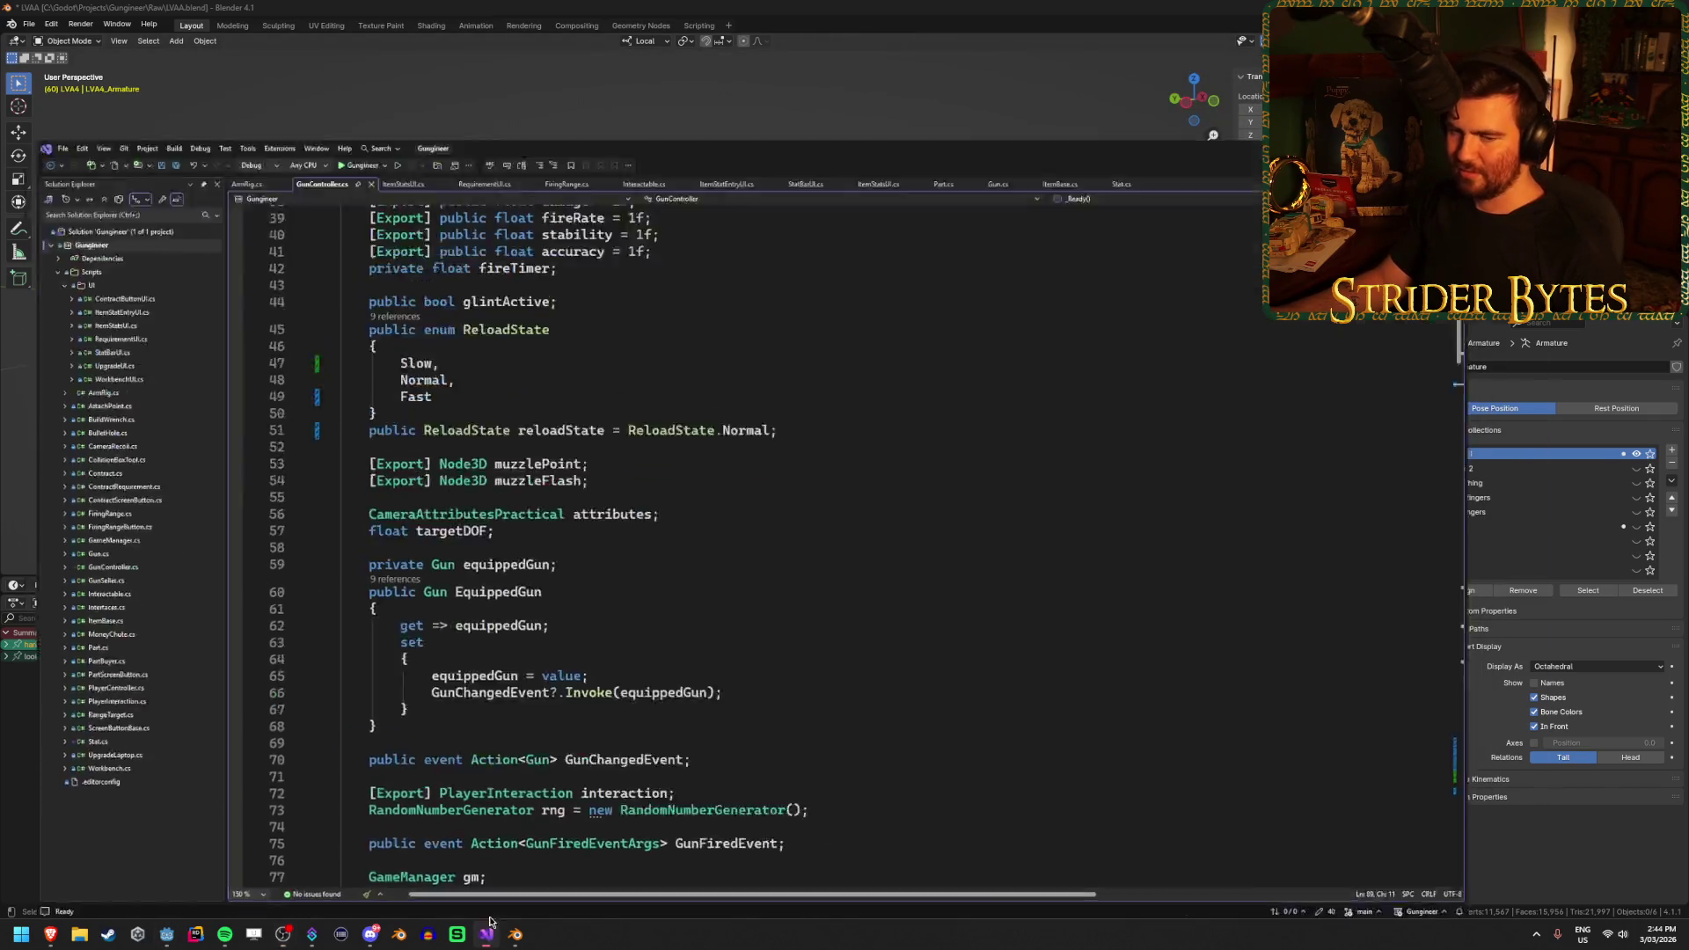
scroll(601, 540, "up", 12)
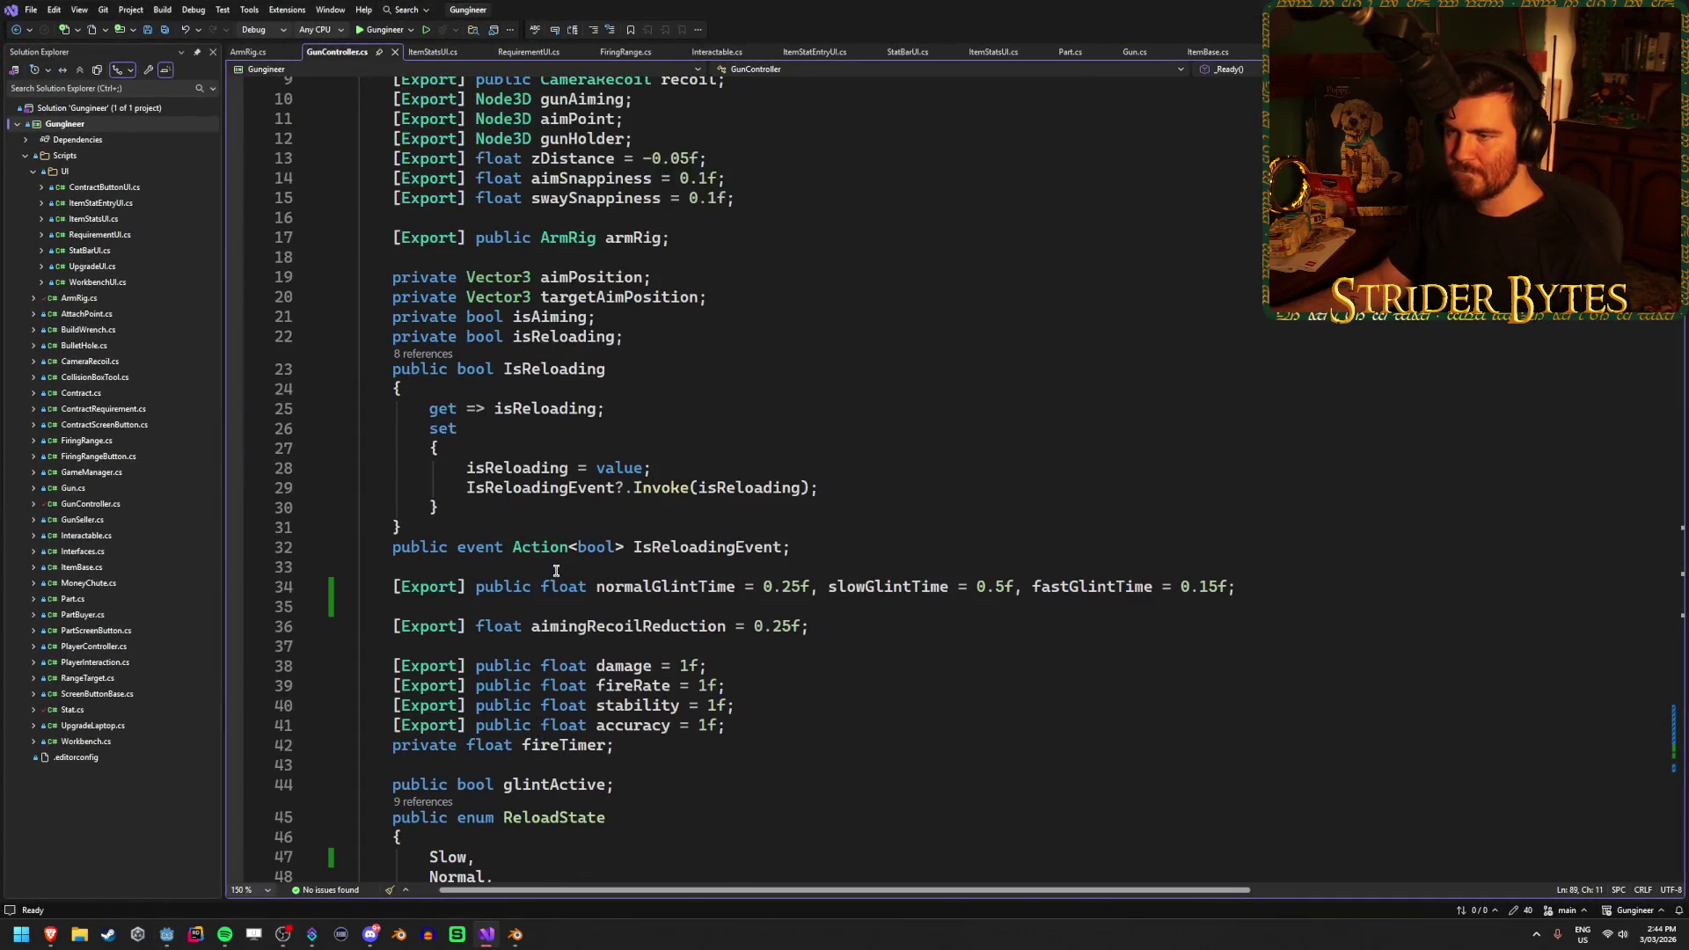
scroll(556, 572, "down", 12)
scroll(556, 572, "down", 7)
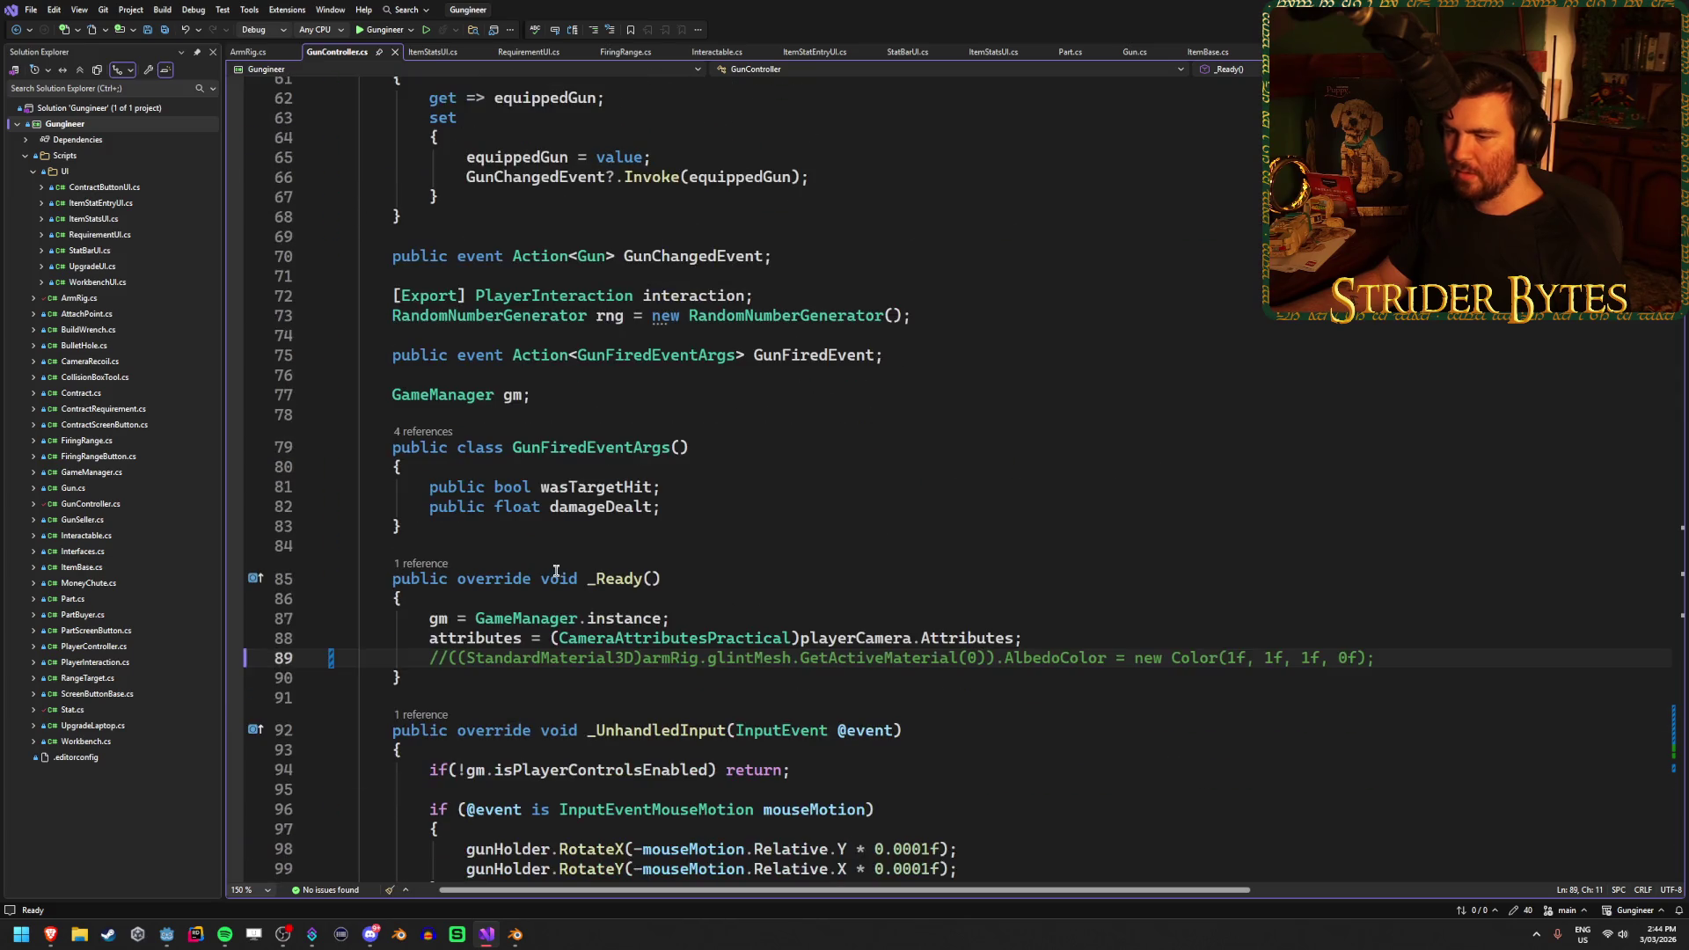
scroll(661, 546, "down", 20)
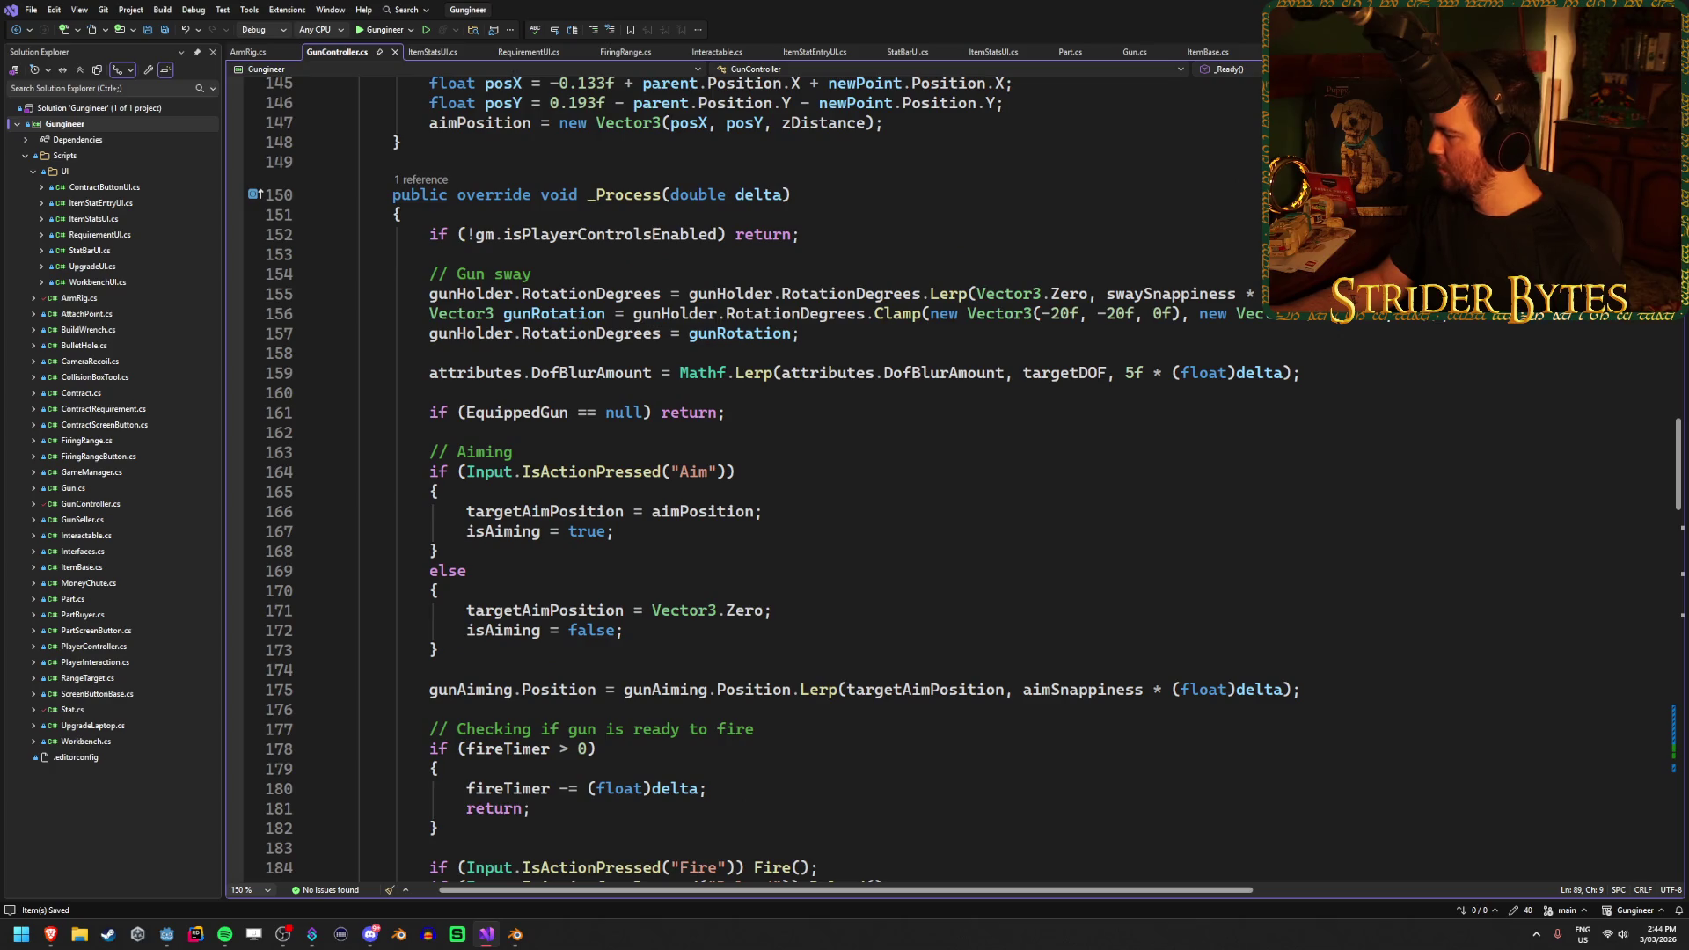
left_click(811, 605)
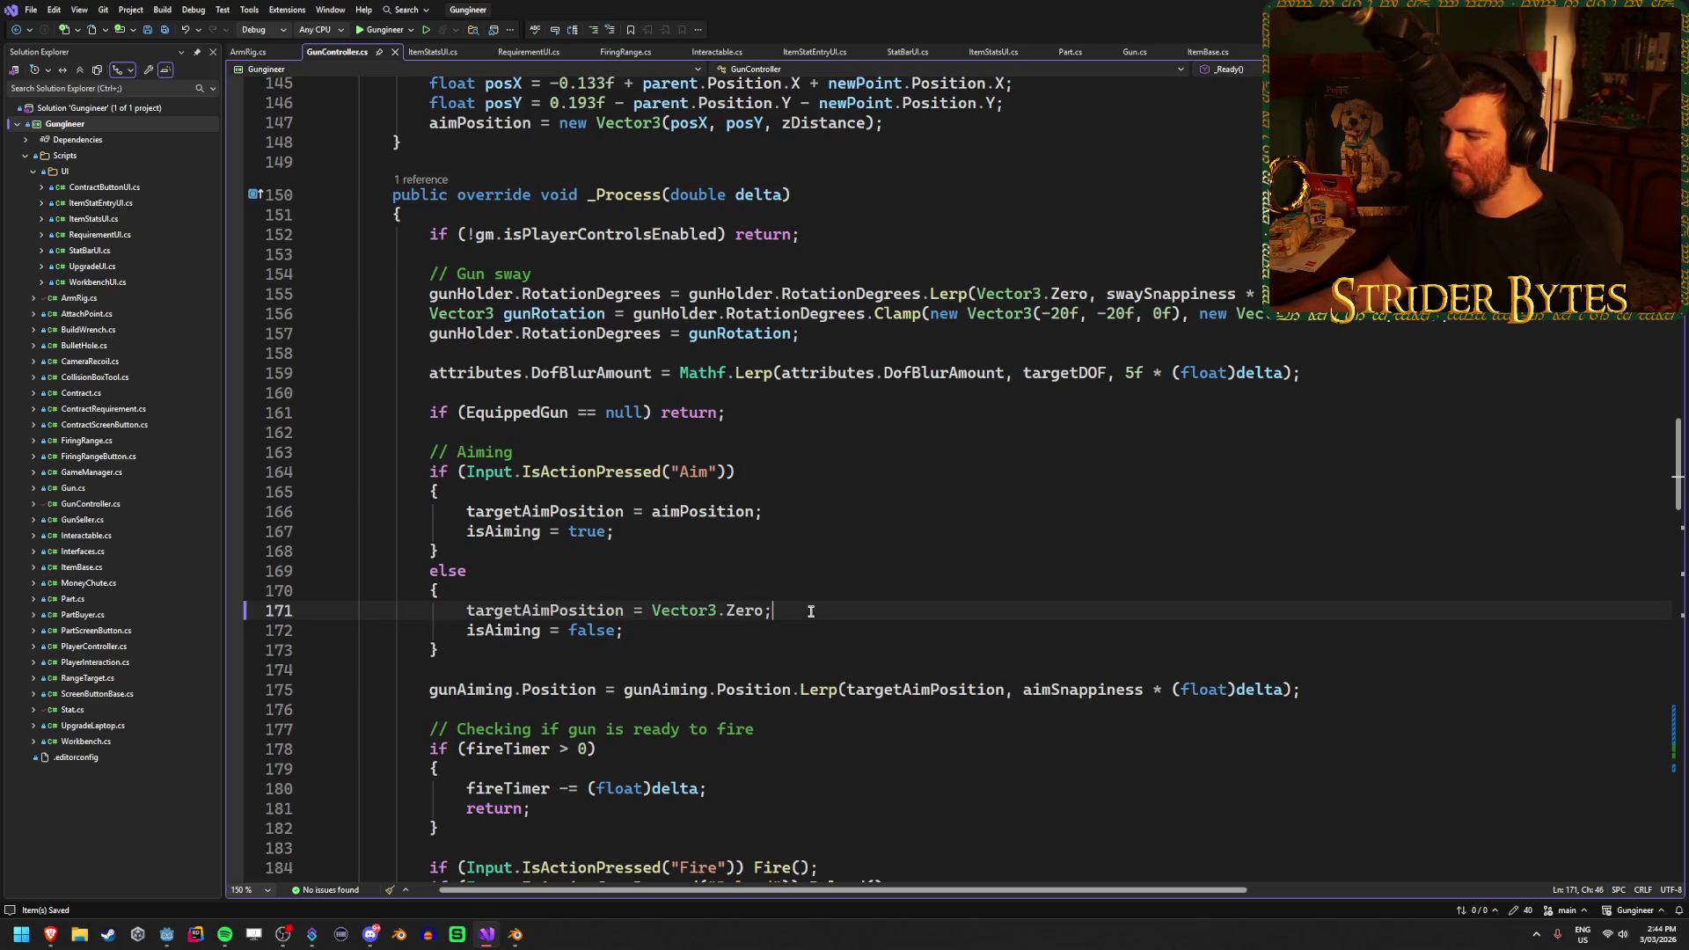
scroll(811, 602, "down", 20)
scroll(811, 602, "up", 5)
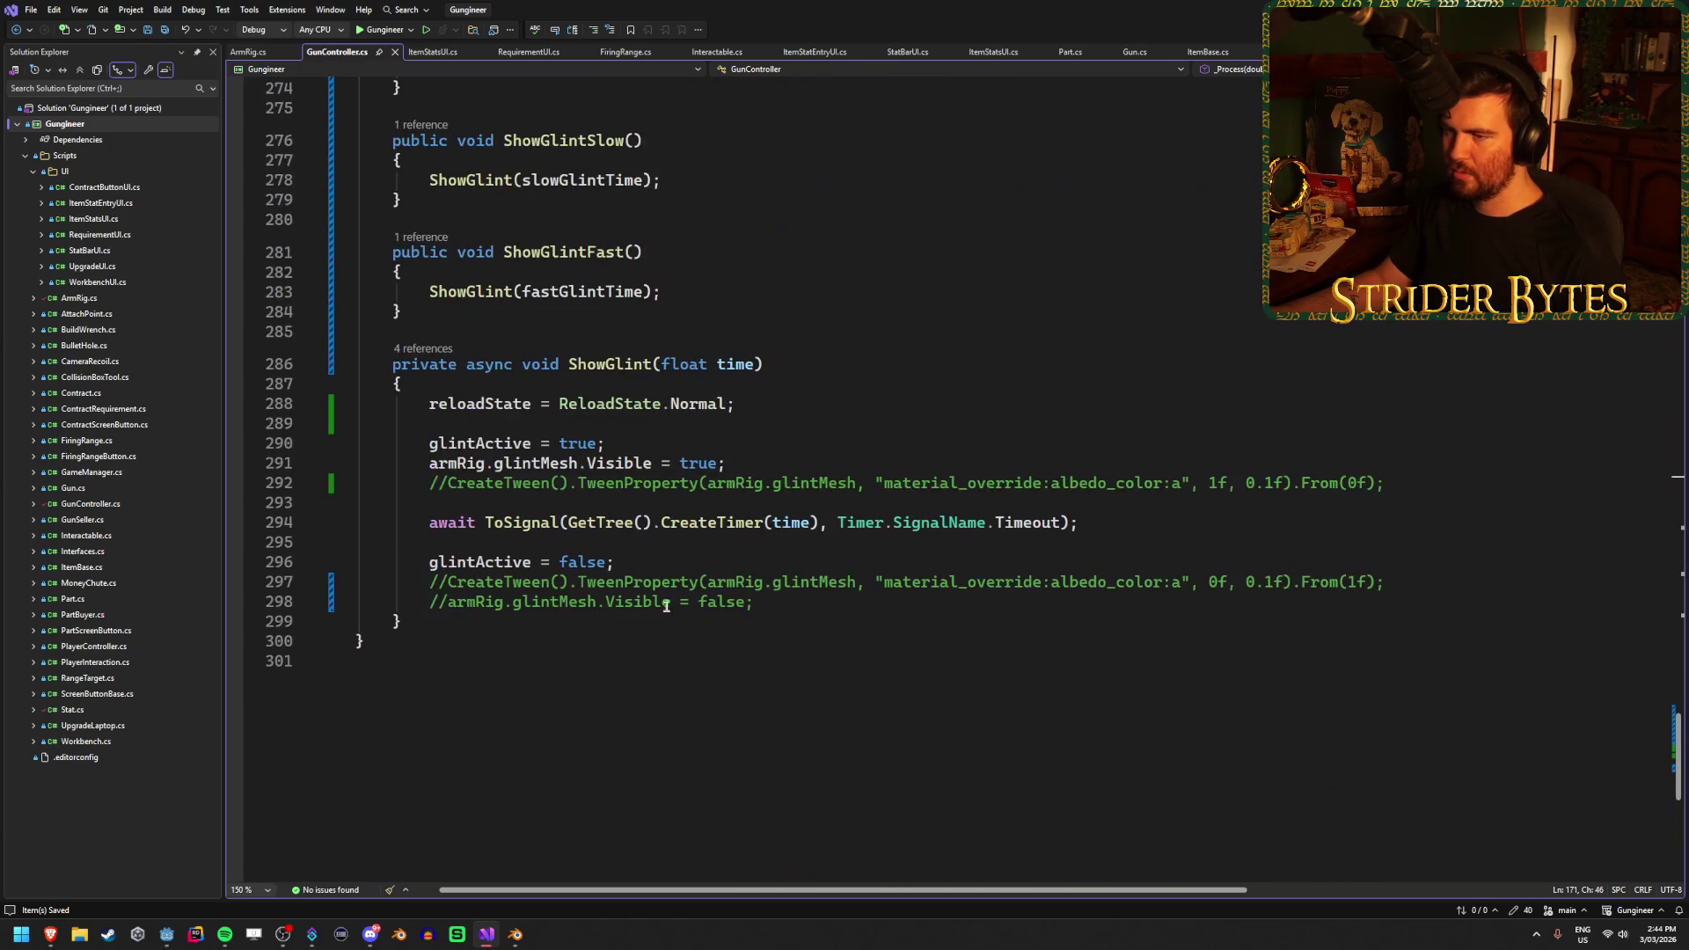
Uncomment the fade-in and fade-out CreateTween lines in ShowGlint and save GunController.cs
left_click(446, 584)
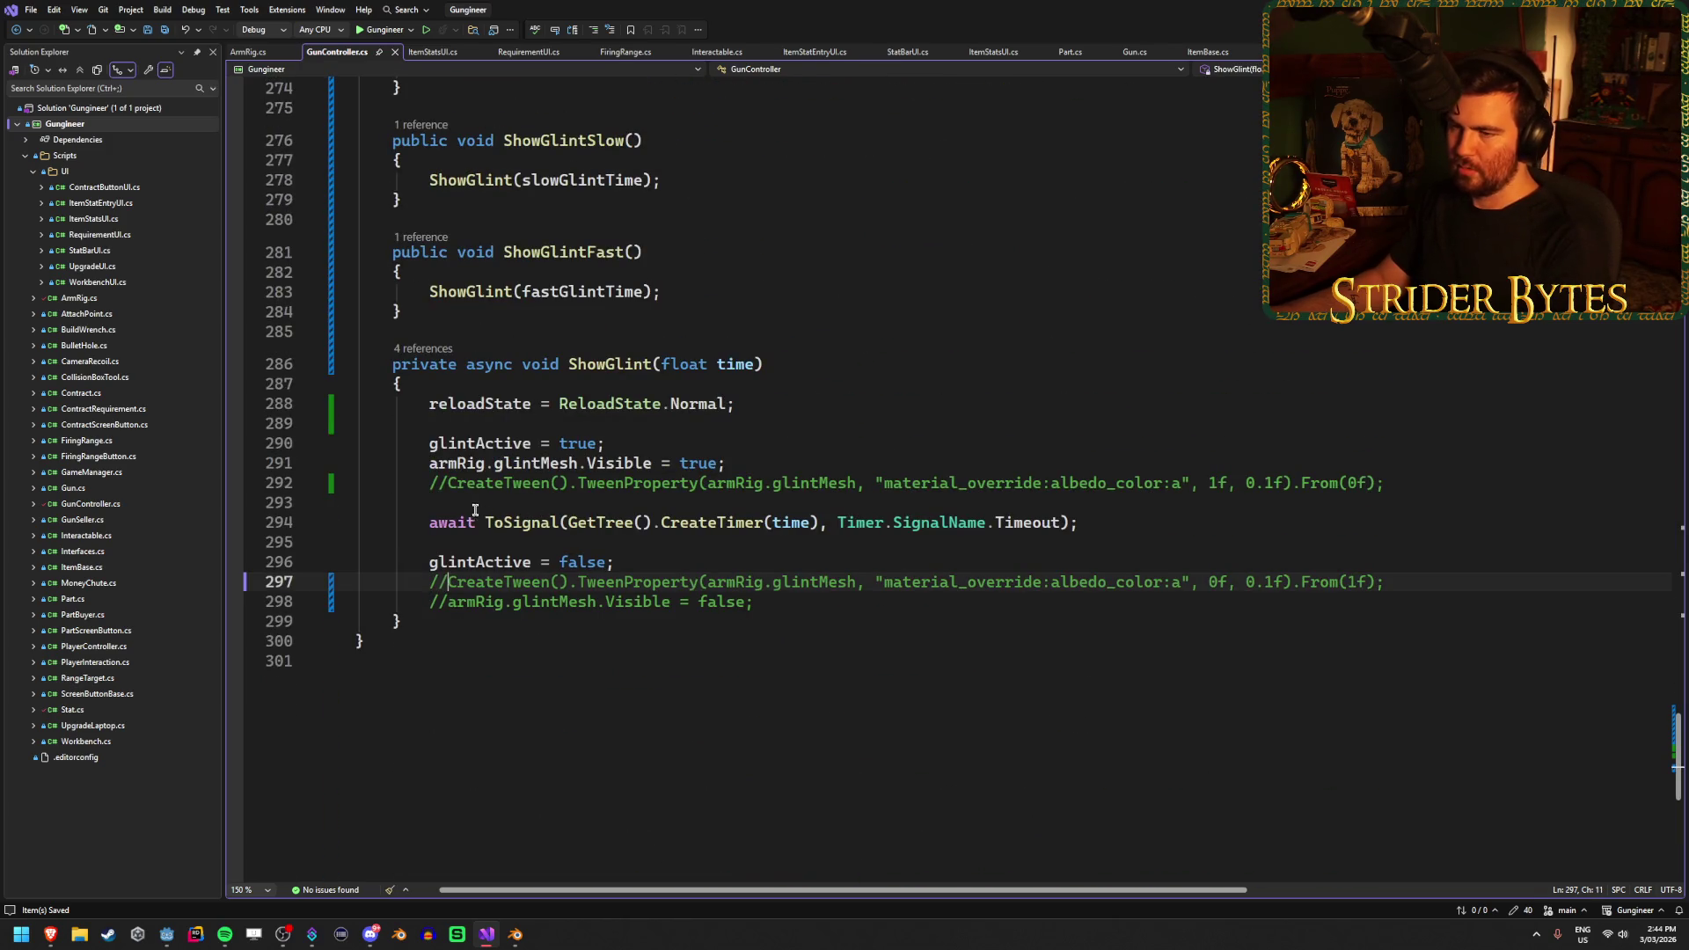
key("BackSpace")
key("BackSpace")
left_click(447, 483)
key("BackSpace")
key("BackSpace")
left_click(1374, 487)
key("ctrl+s")
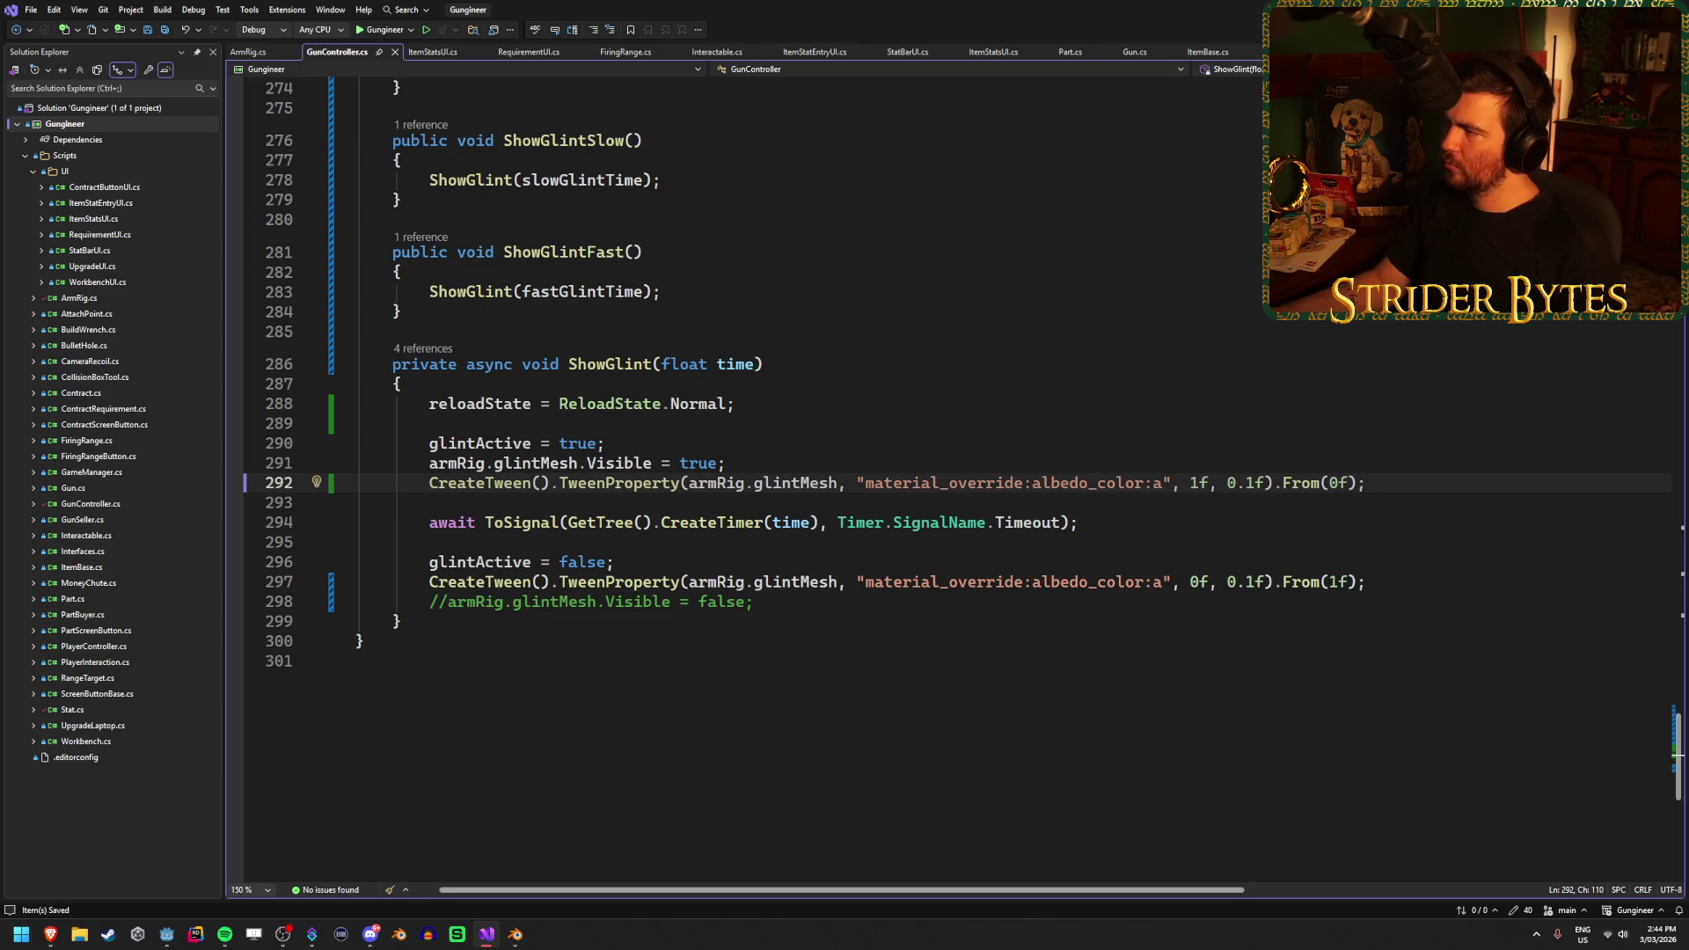
key("alt+Tab")
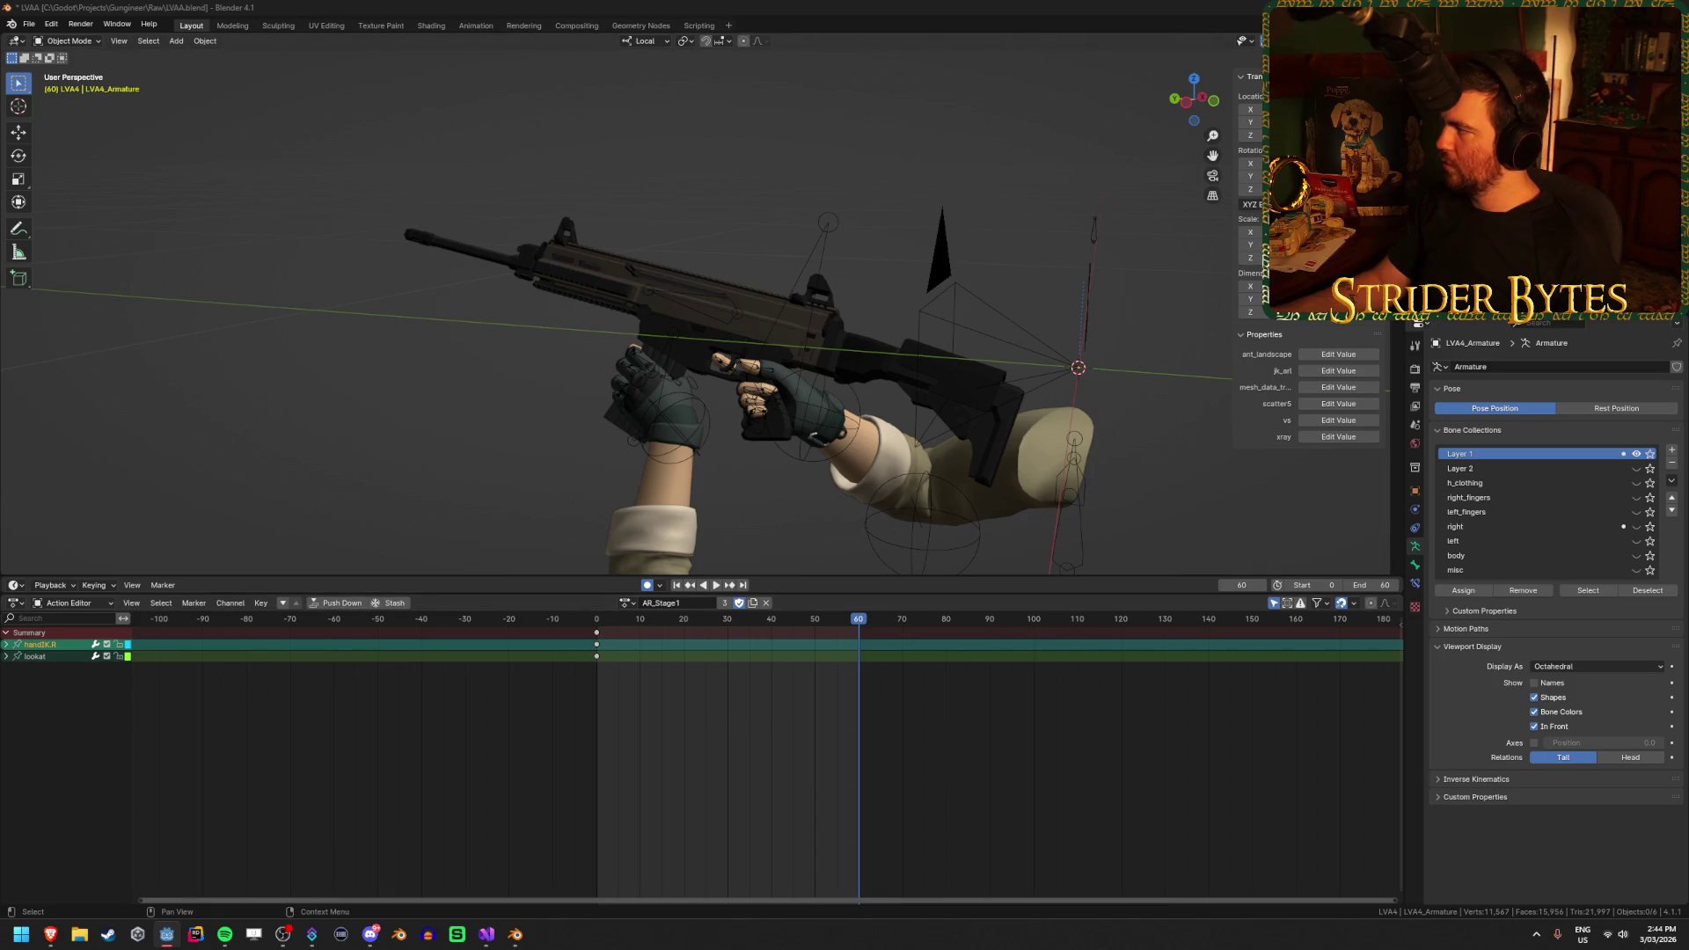
Stop the Godot test run with F8 and return to ShowGlint in Visual Studio
key("alt+Tab")
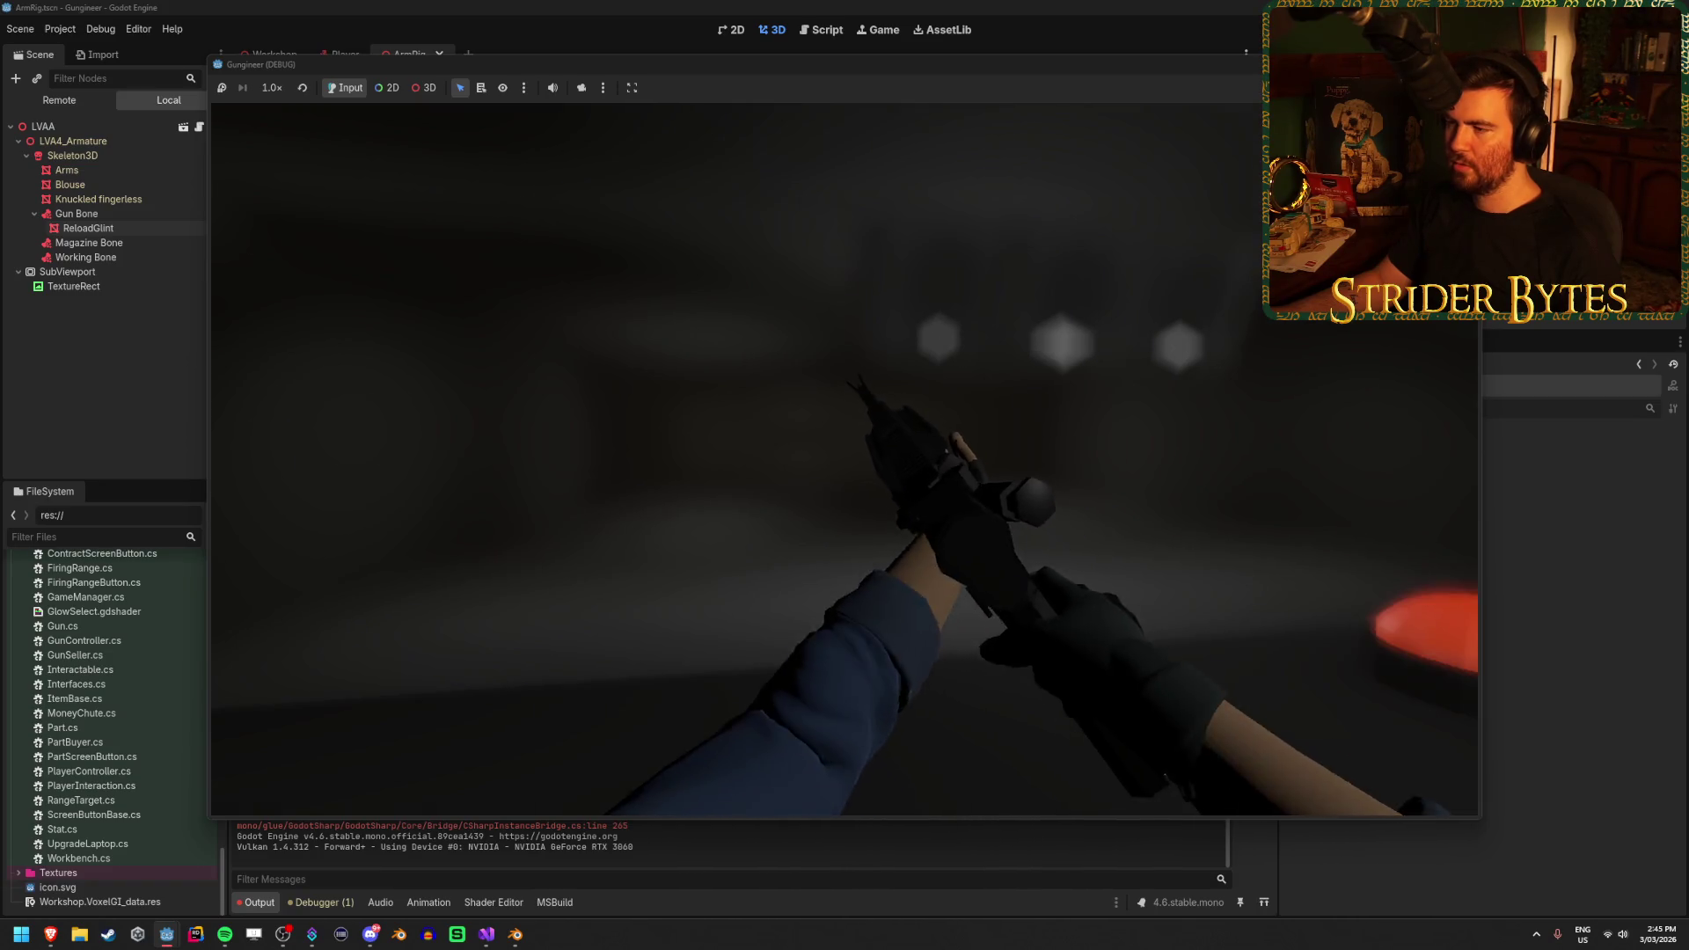
key("F8")
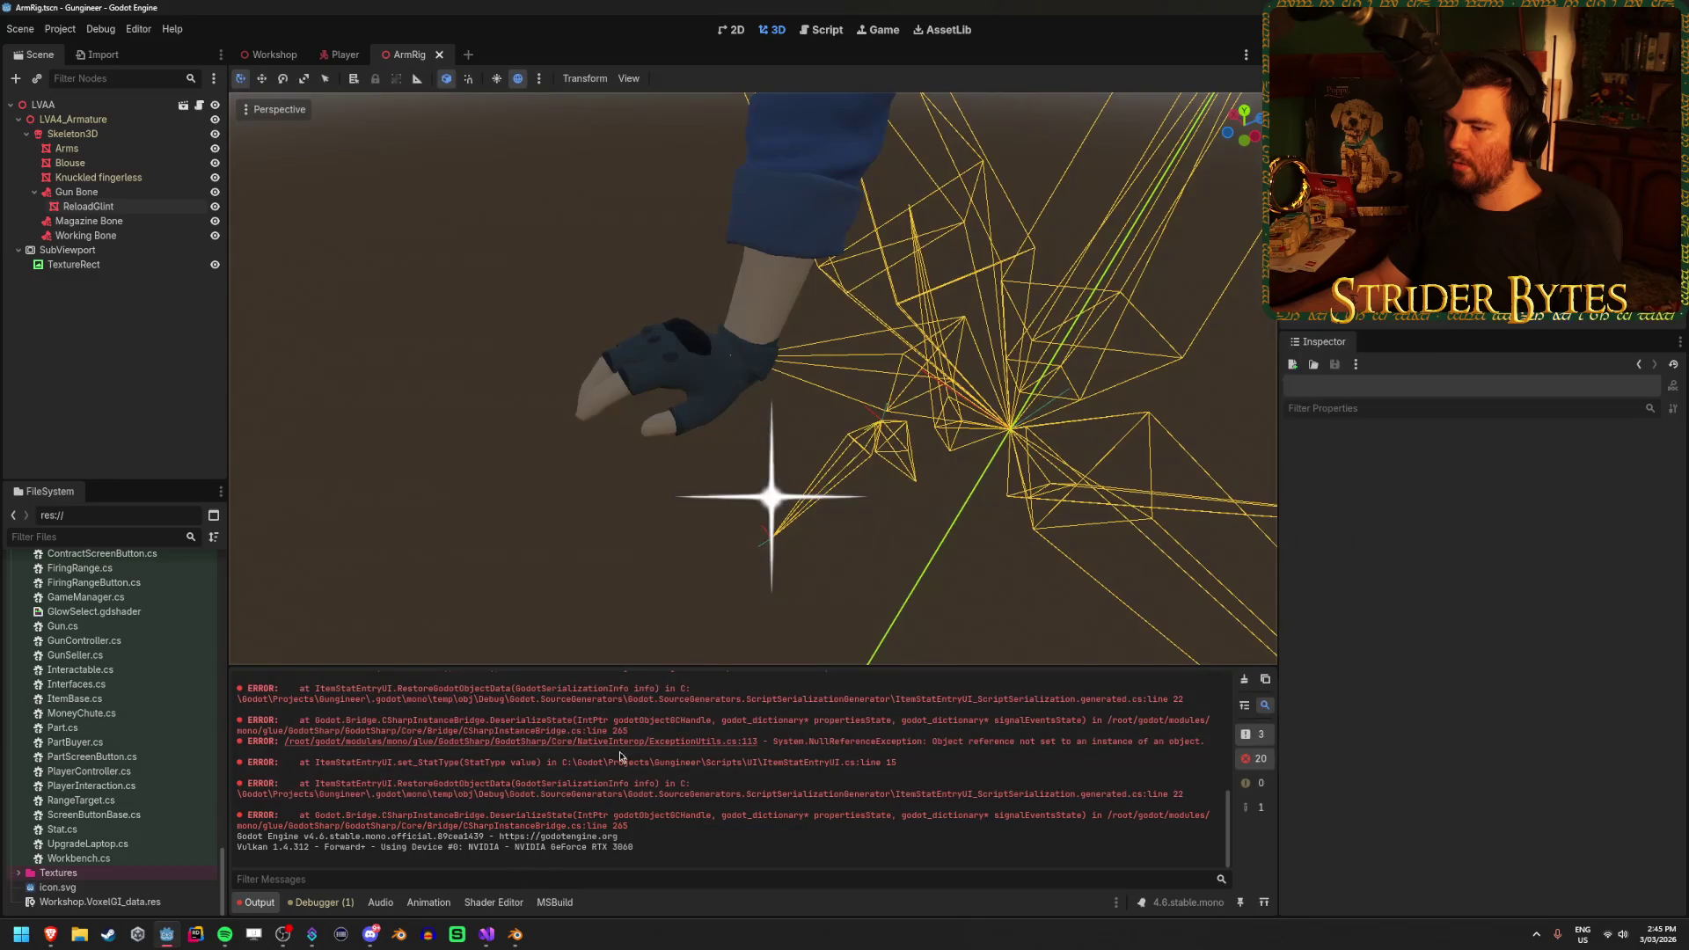
left_click(493, 945)
left_click(1128, 520)
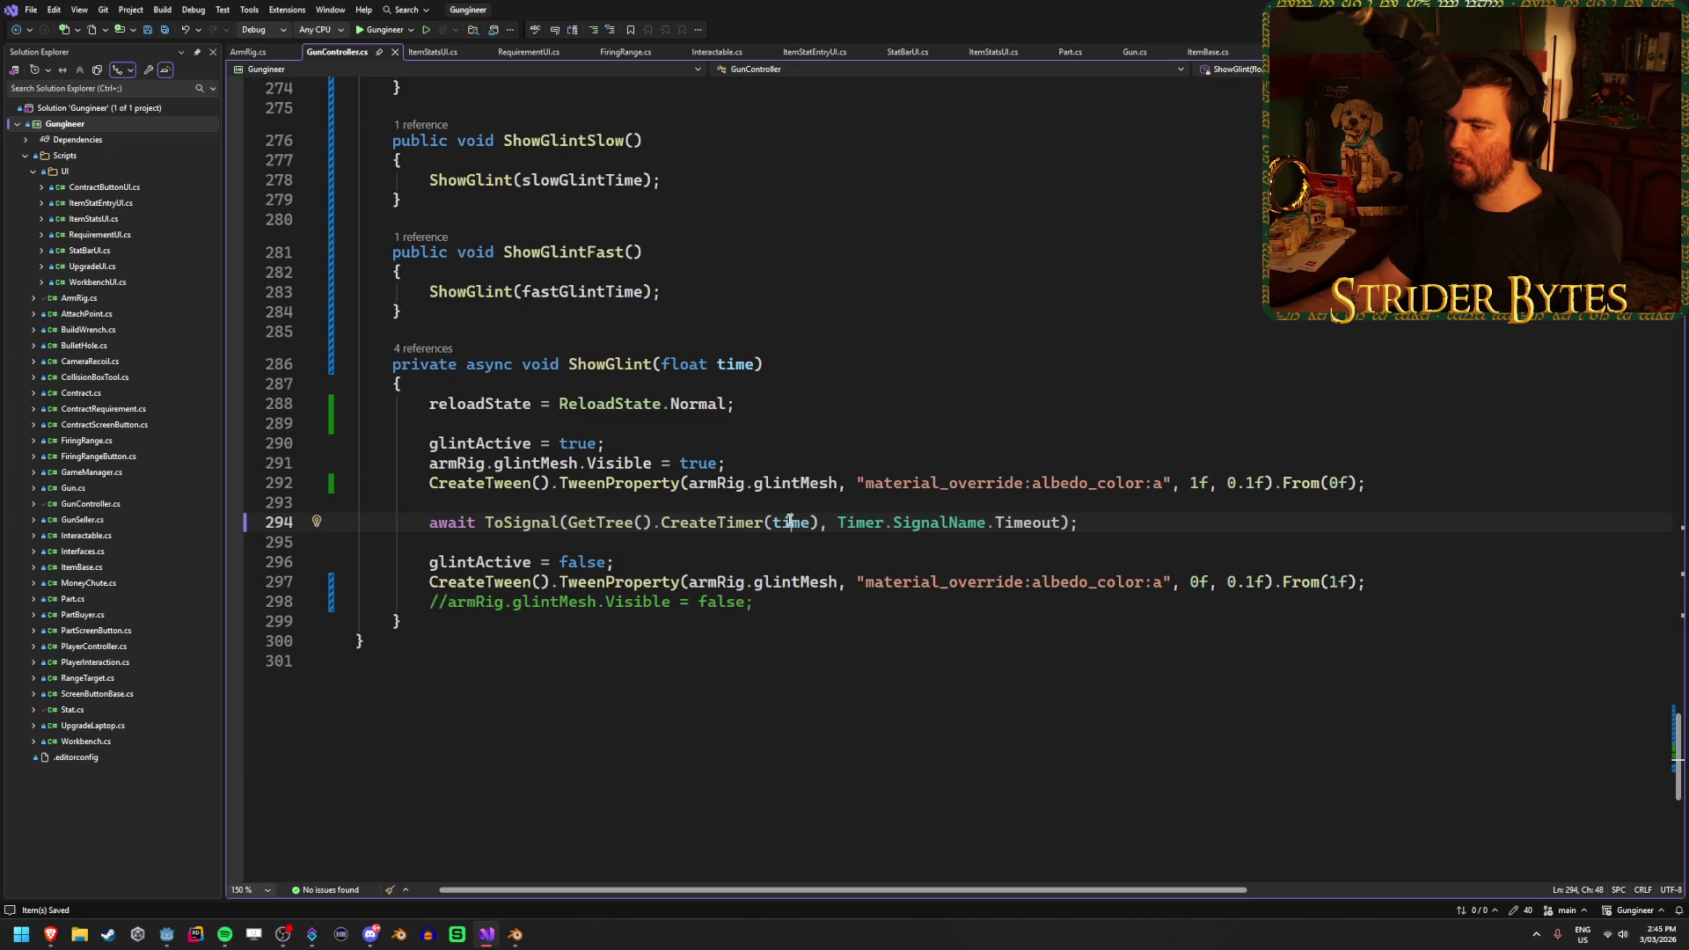
Change both ShowGlint fade tween durations from 0.1f to 0.05f, then switch to Godot
left_click(1099, 525)
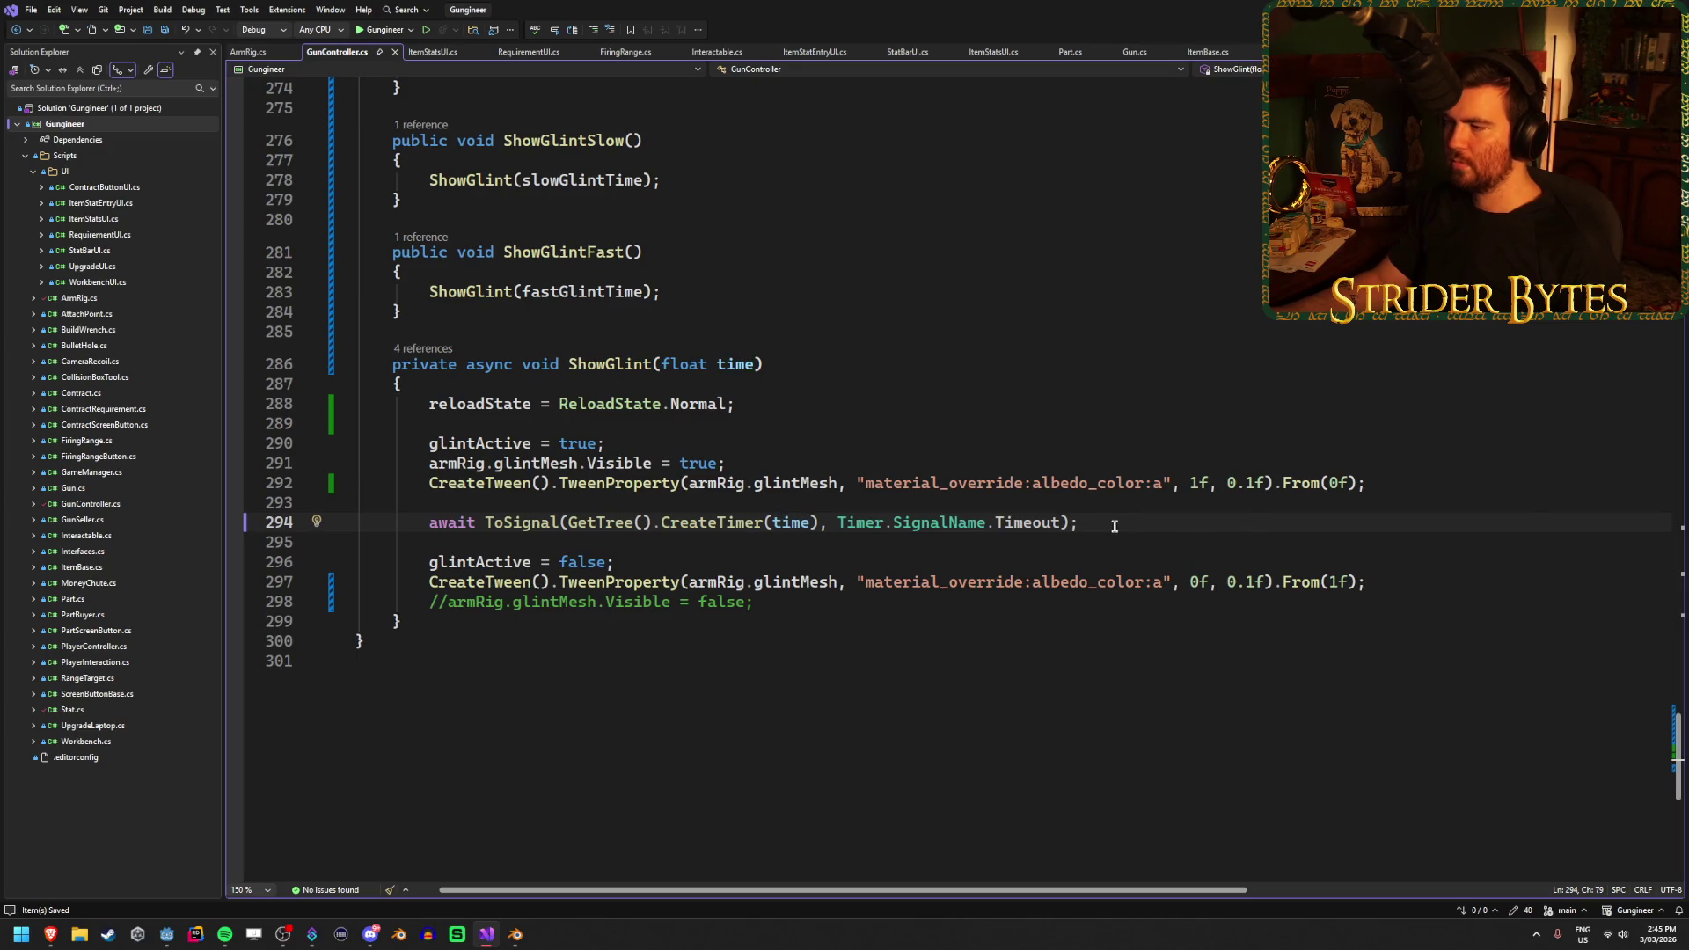
left_click(1254, 484)
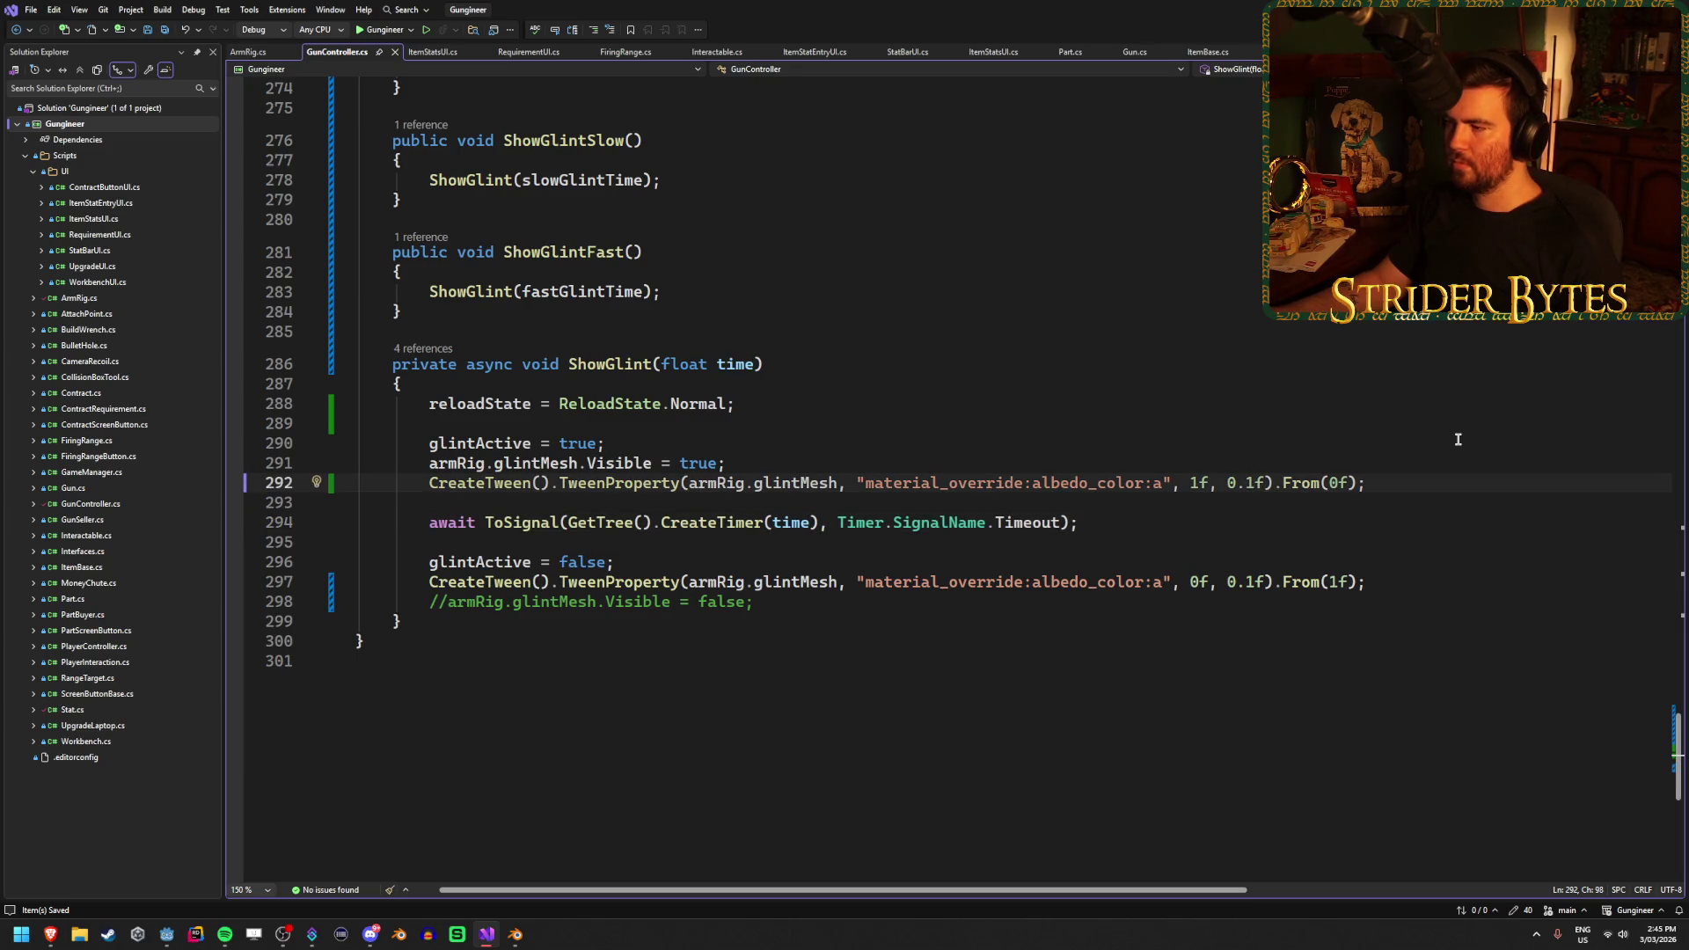
key("BackSpace")
type("05")
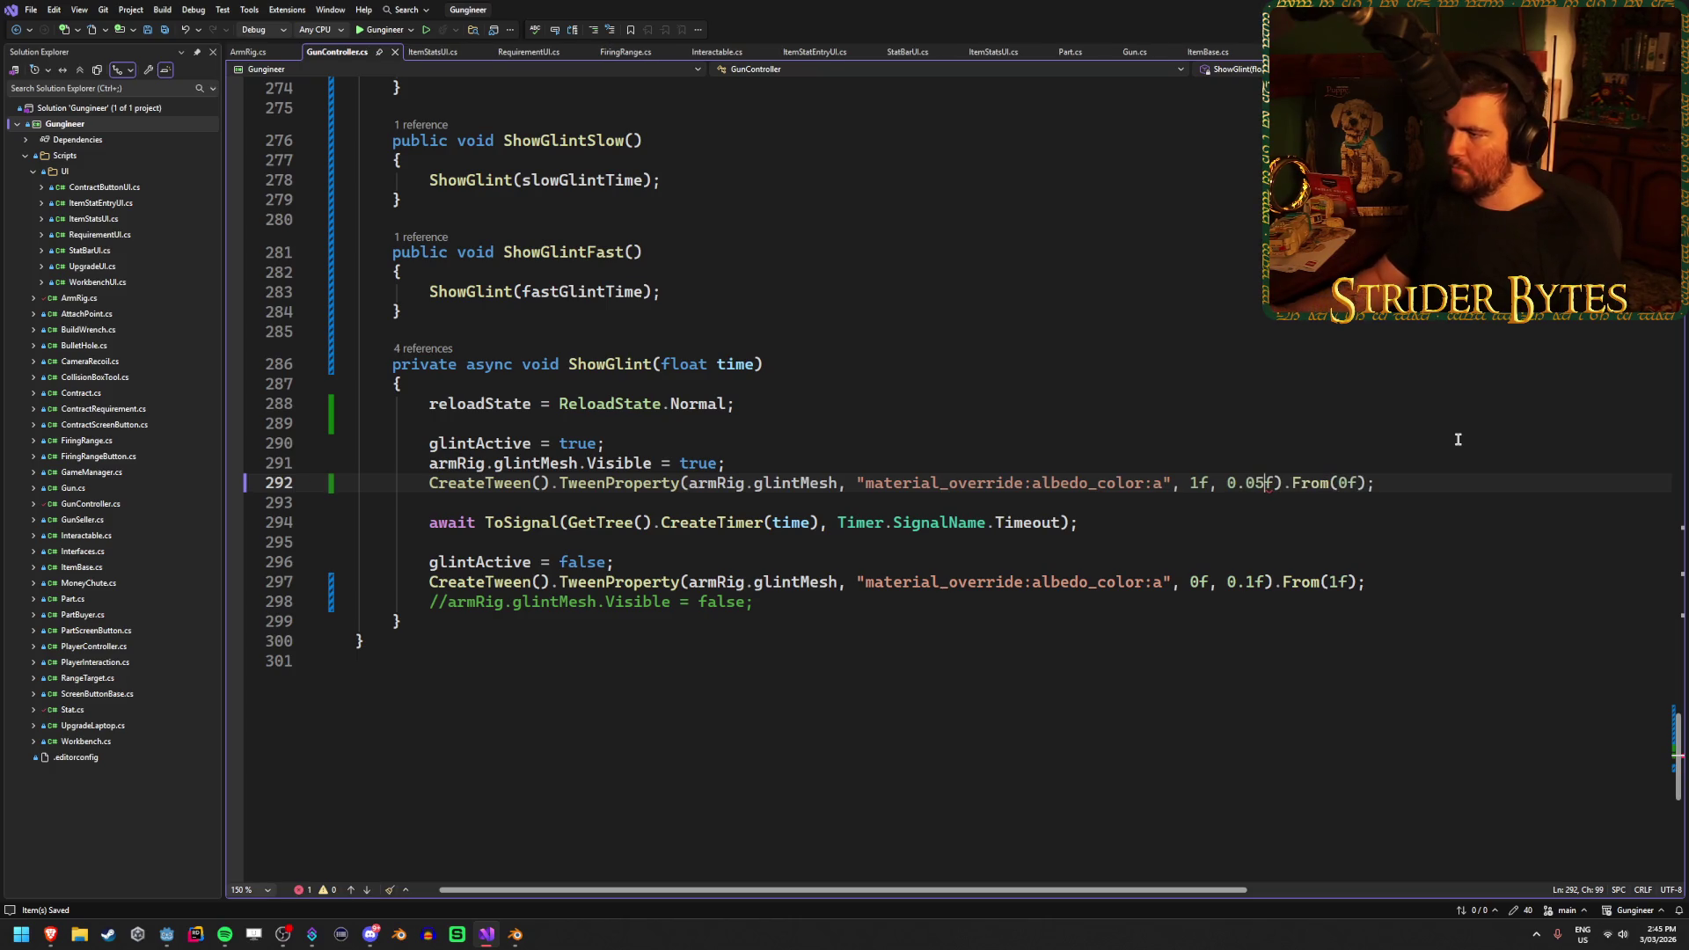
left_click(1255, 580)
key("BackSpace")
type("05")
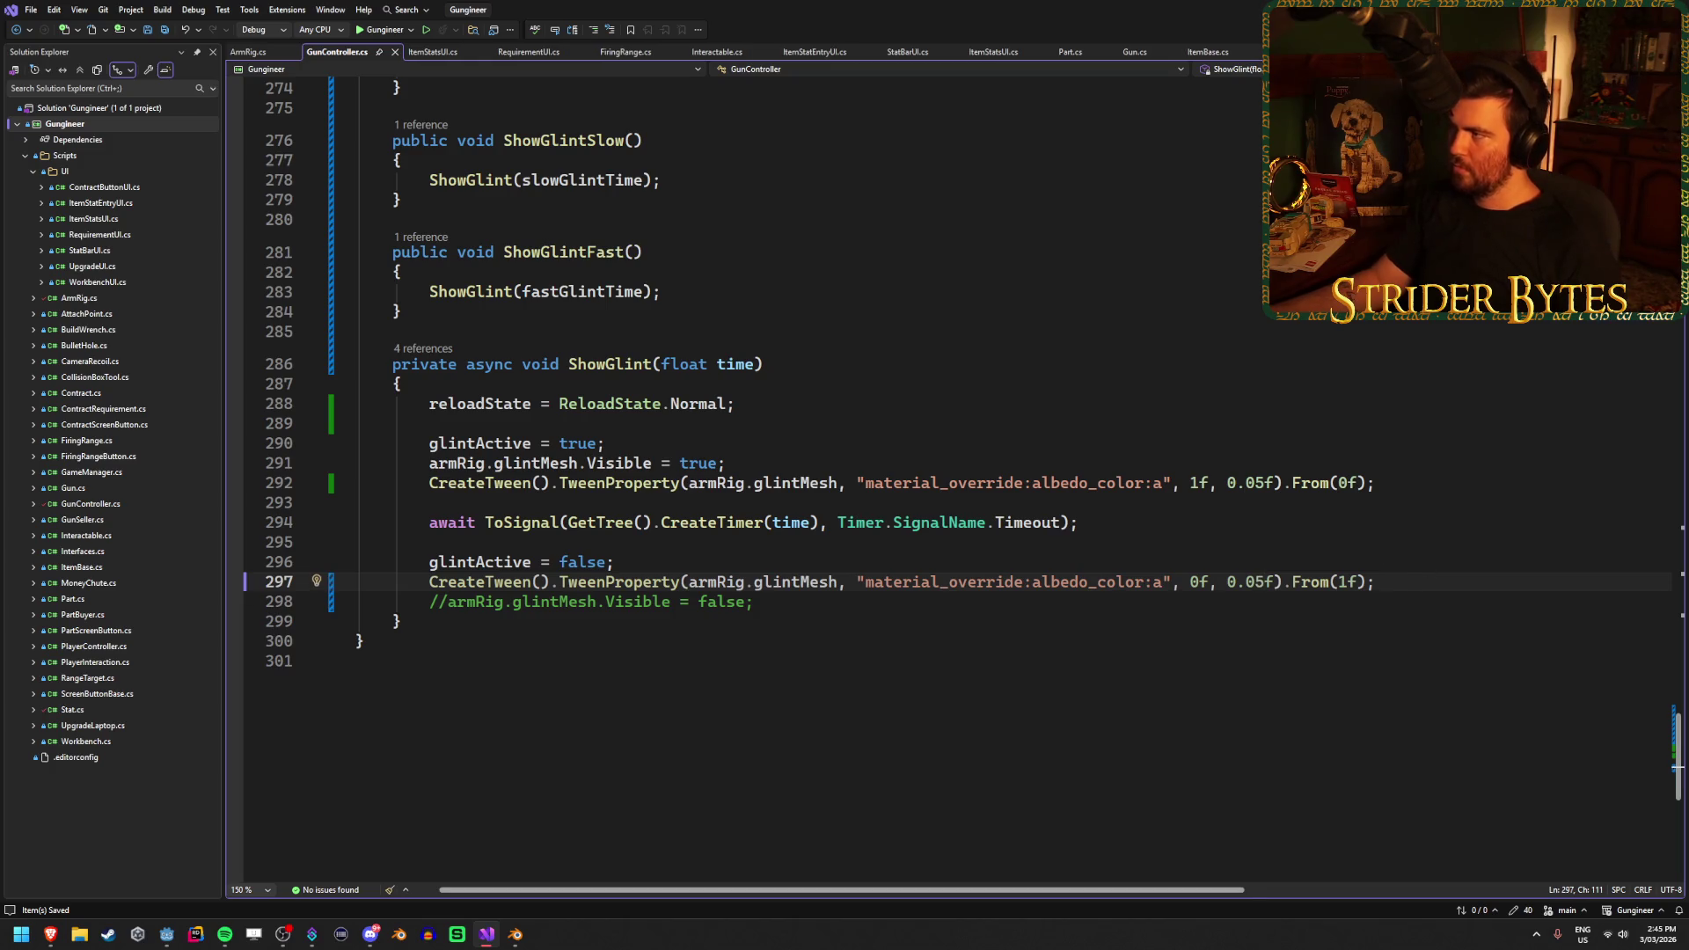
key("alt+Tab")
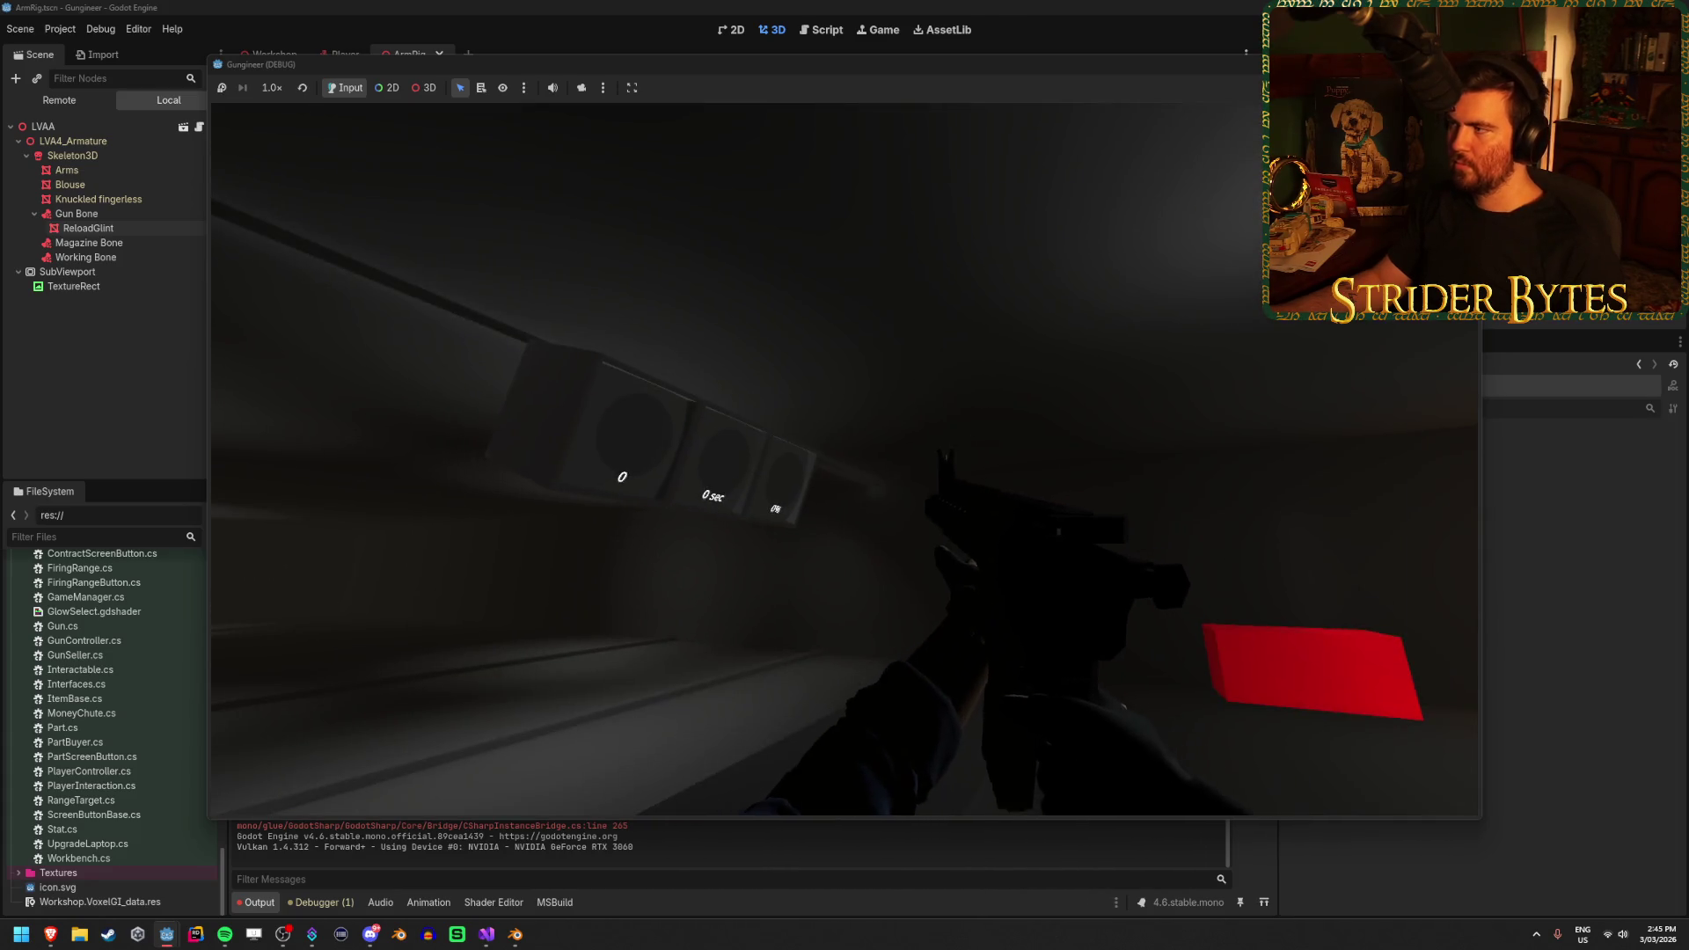
Play-test the faster reload glint, then stop the game with F8
key("F8")
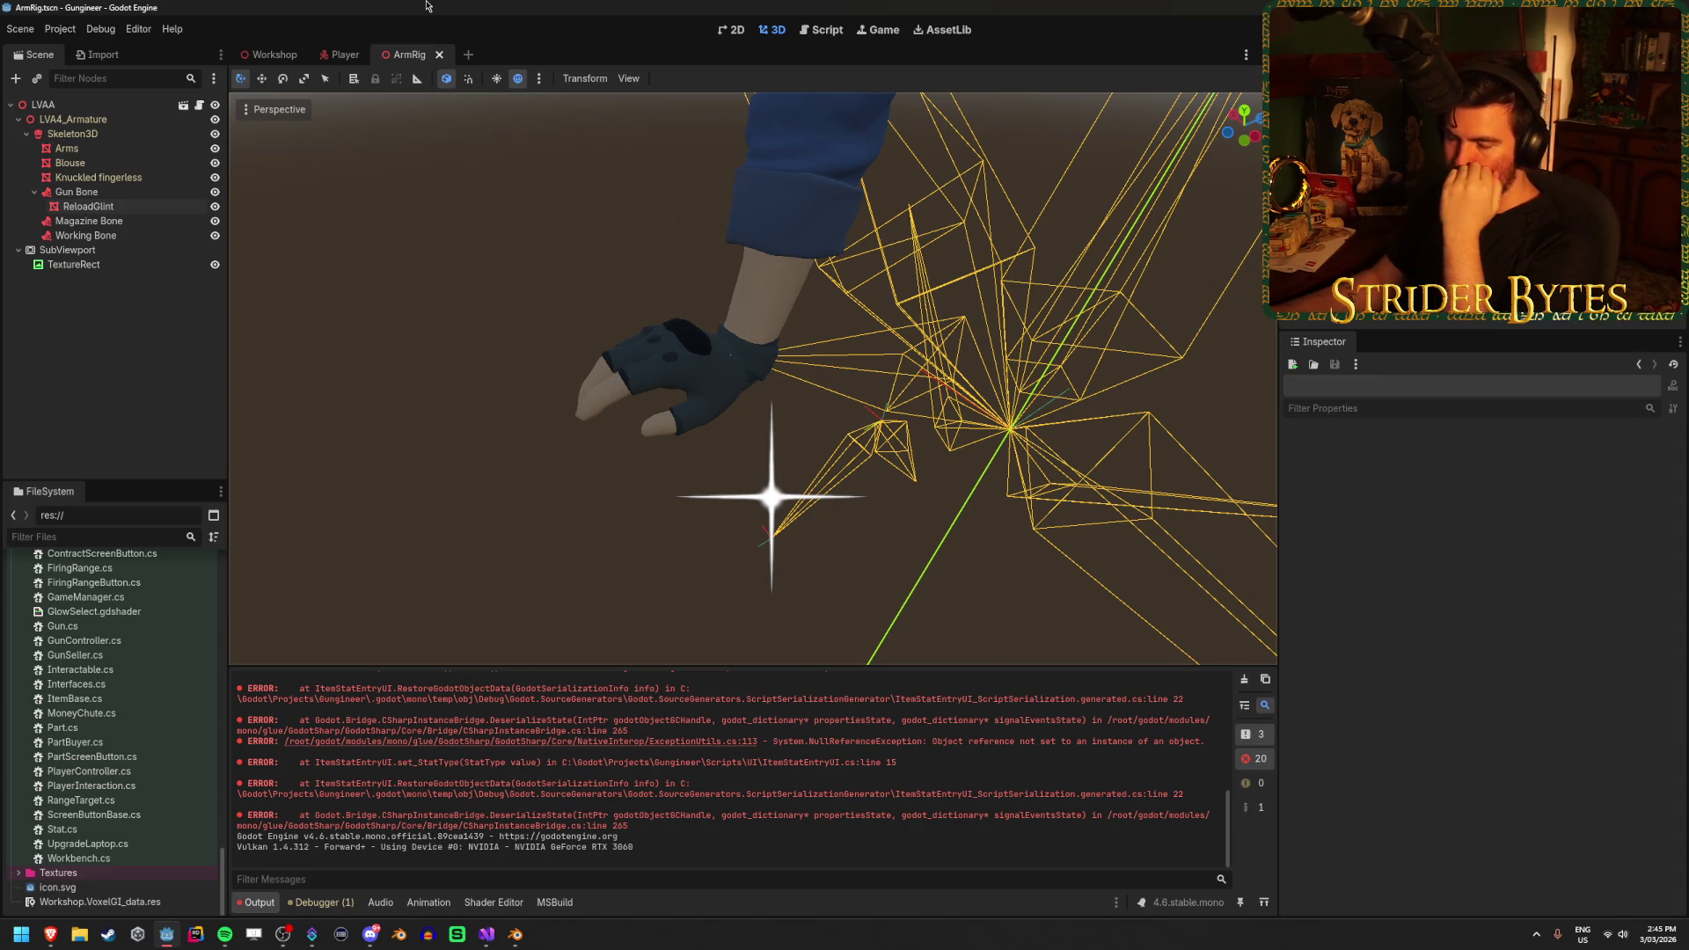
Add a new Sprite3D child node under Gun Bone
left_click(104, 208)
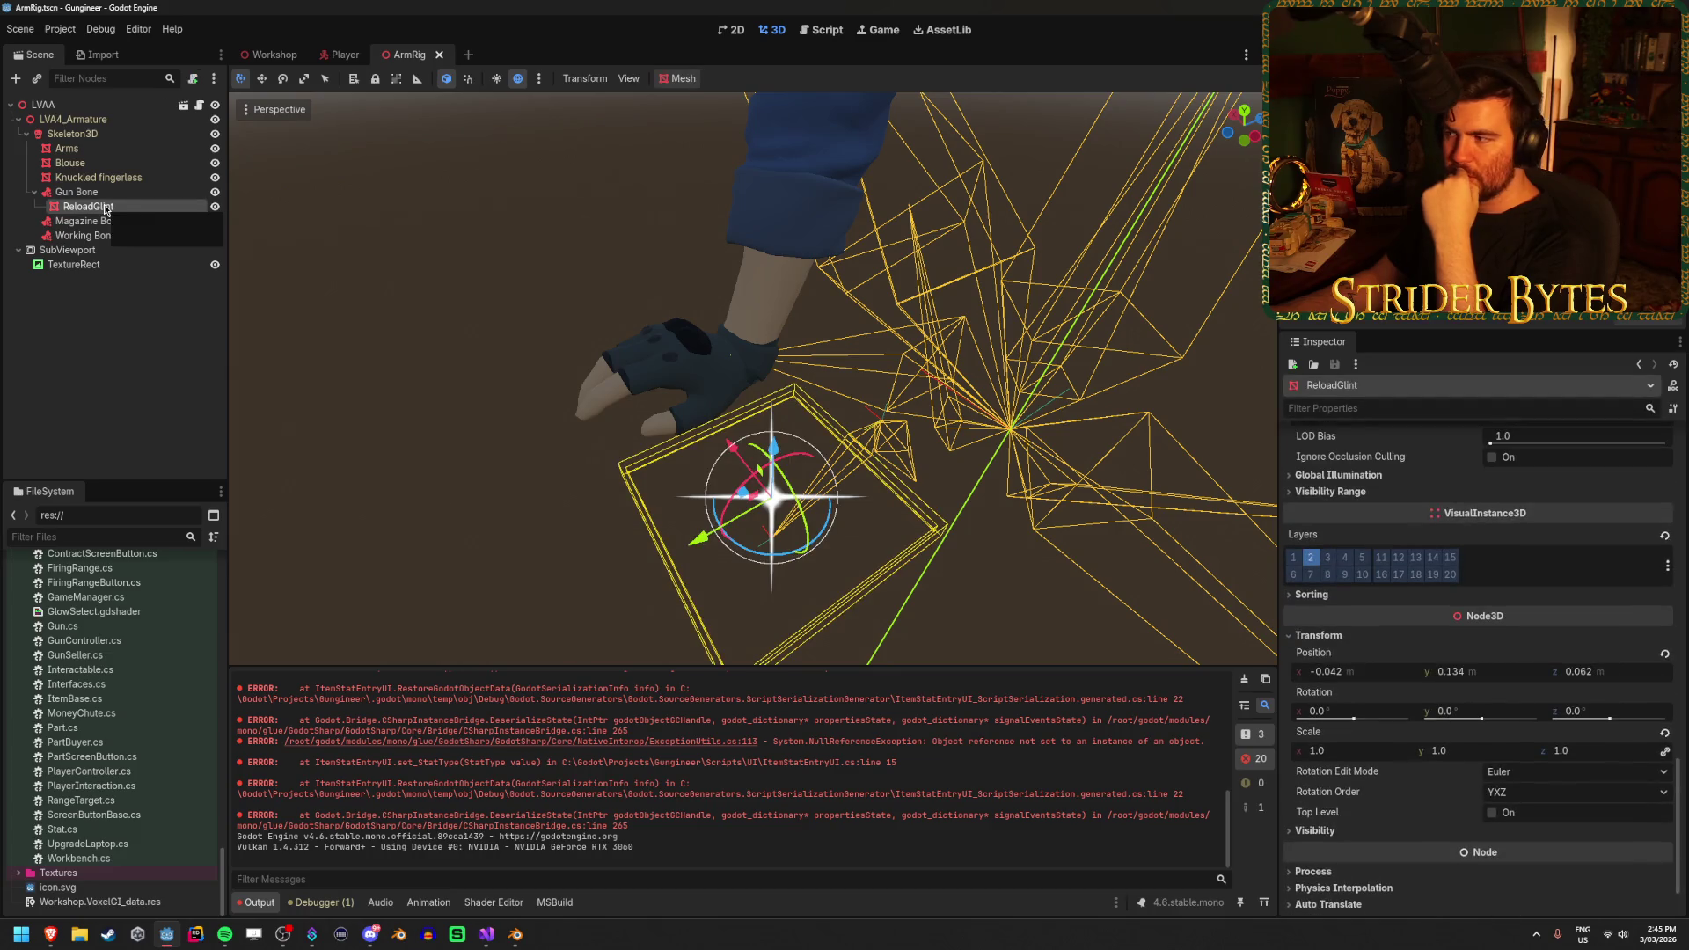
right_click(109, 193)
left_click(190, 215)
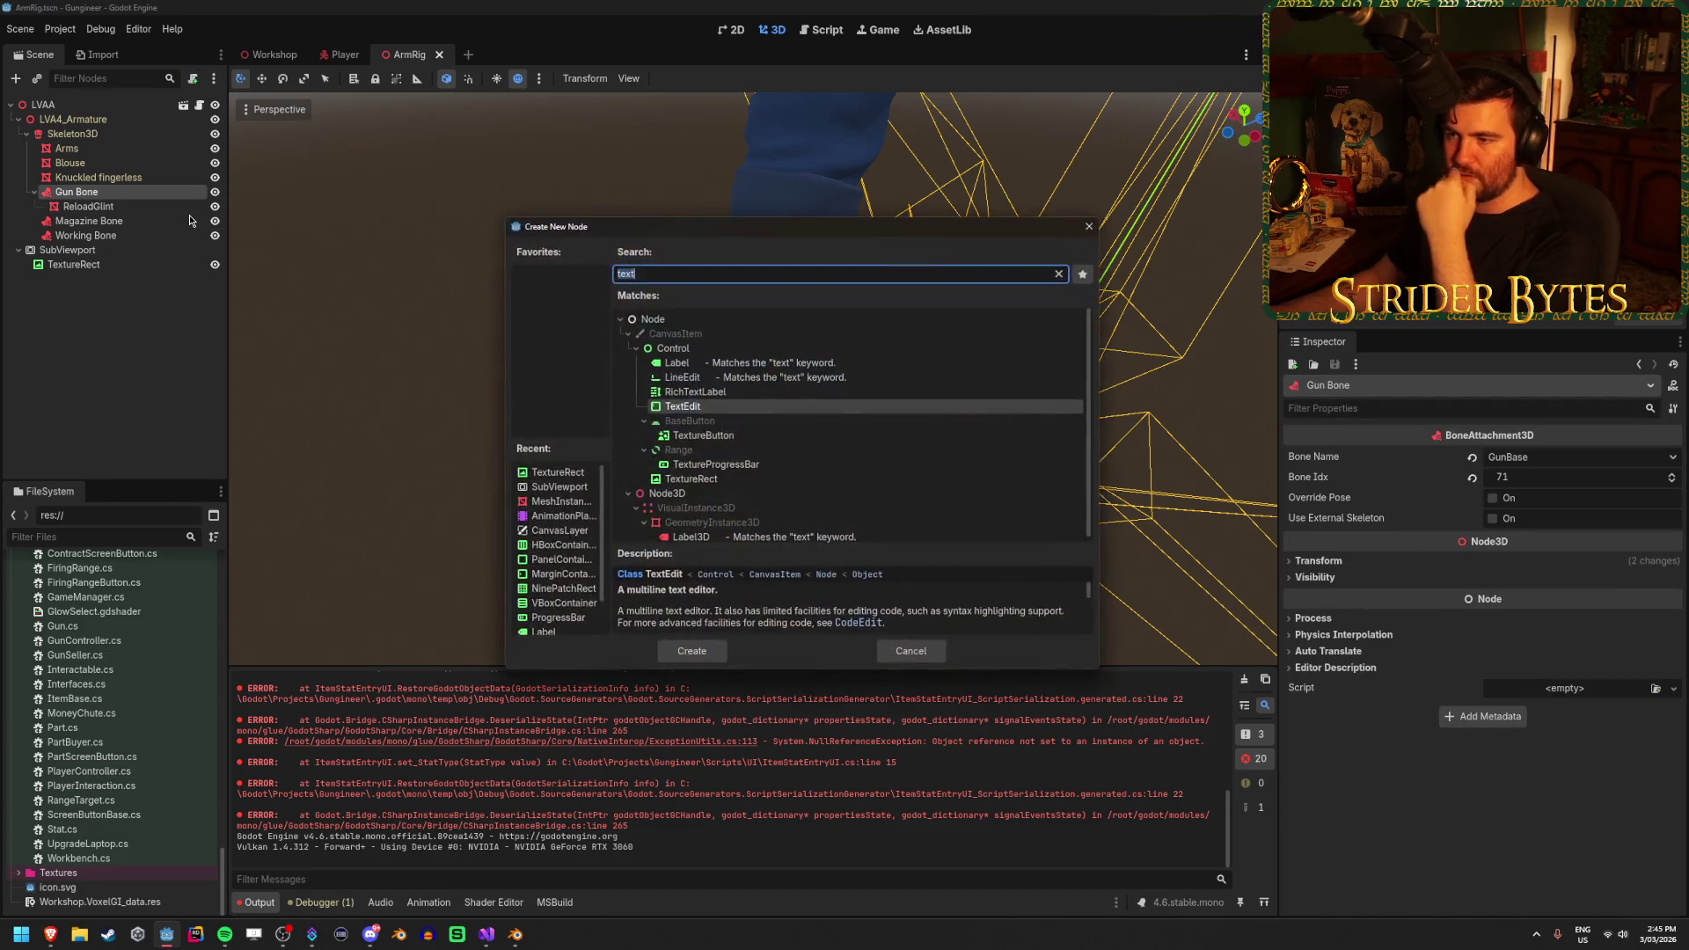
type("sprite")
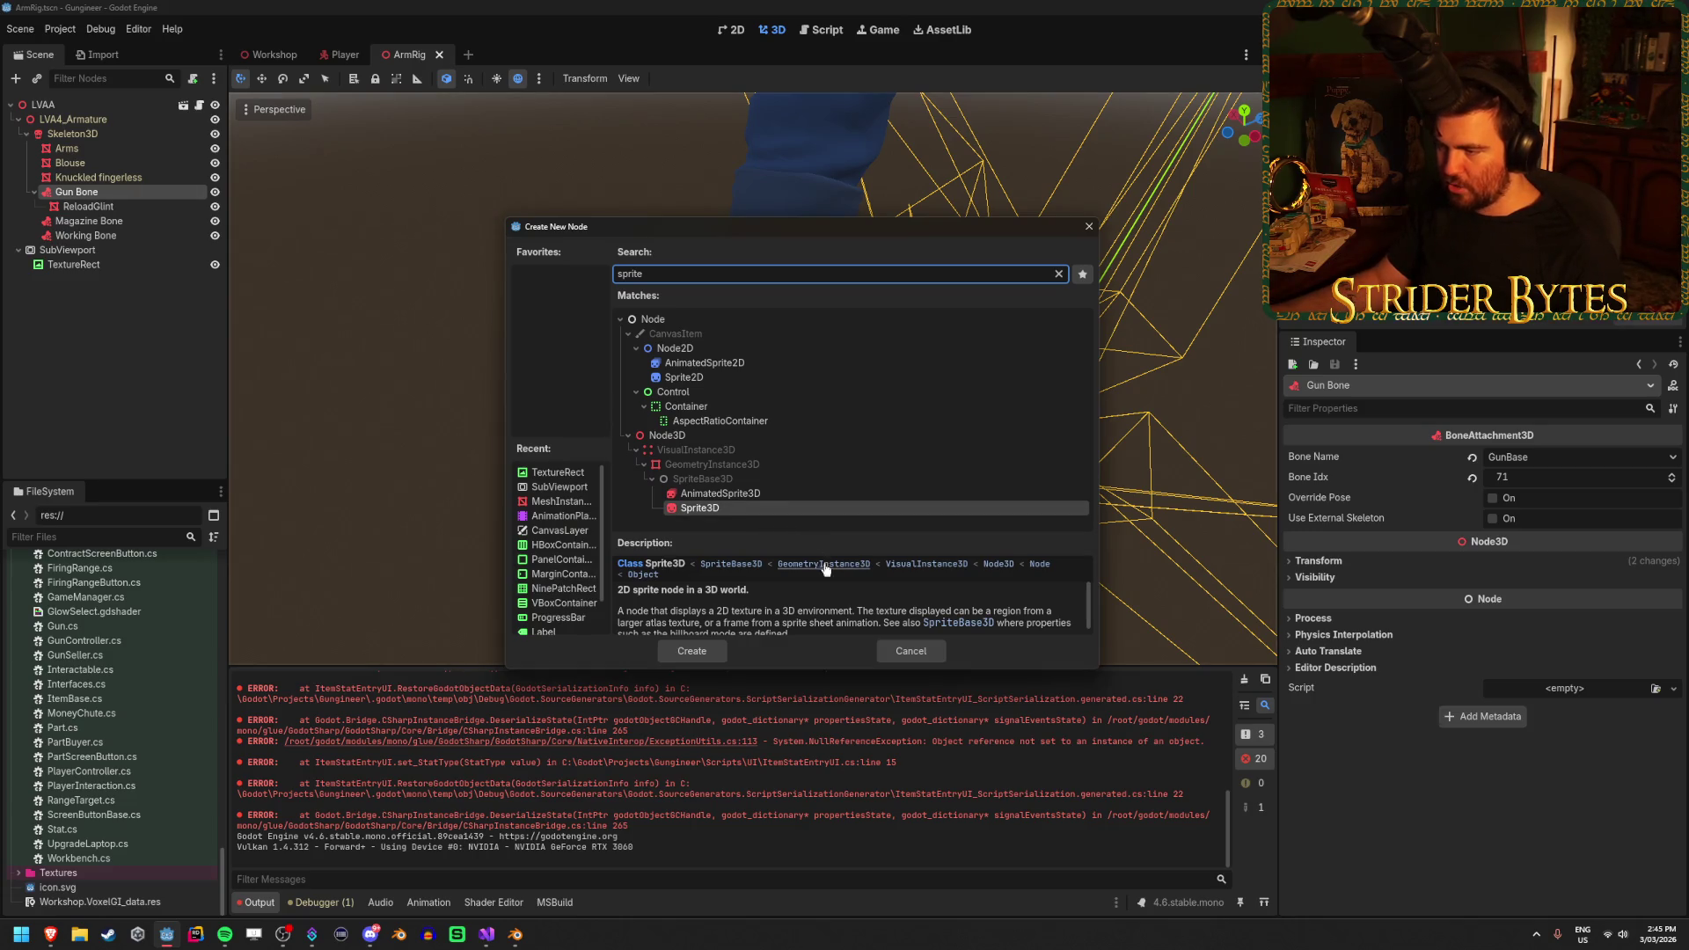
scroll(826, 592, "down", 1)
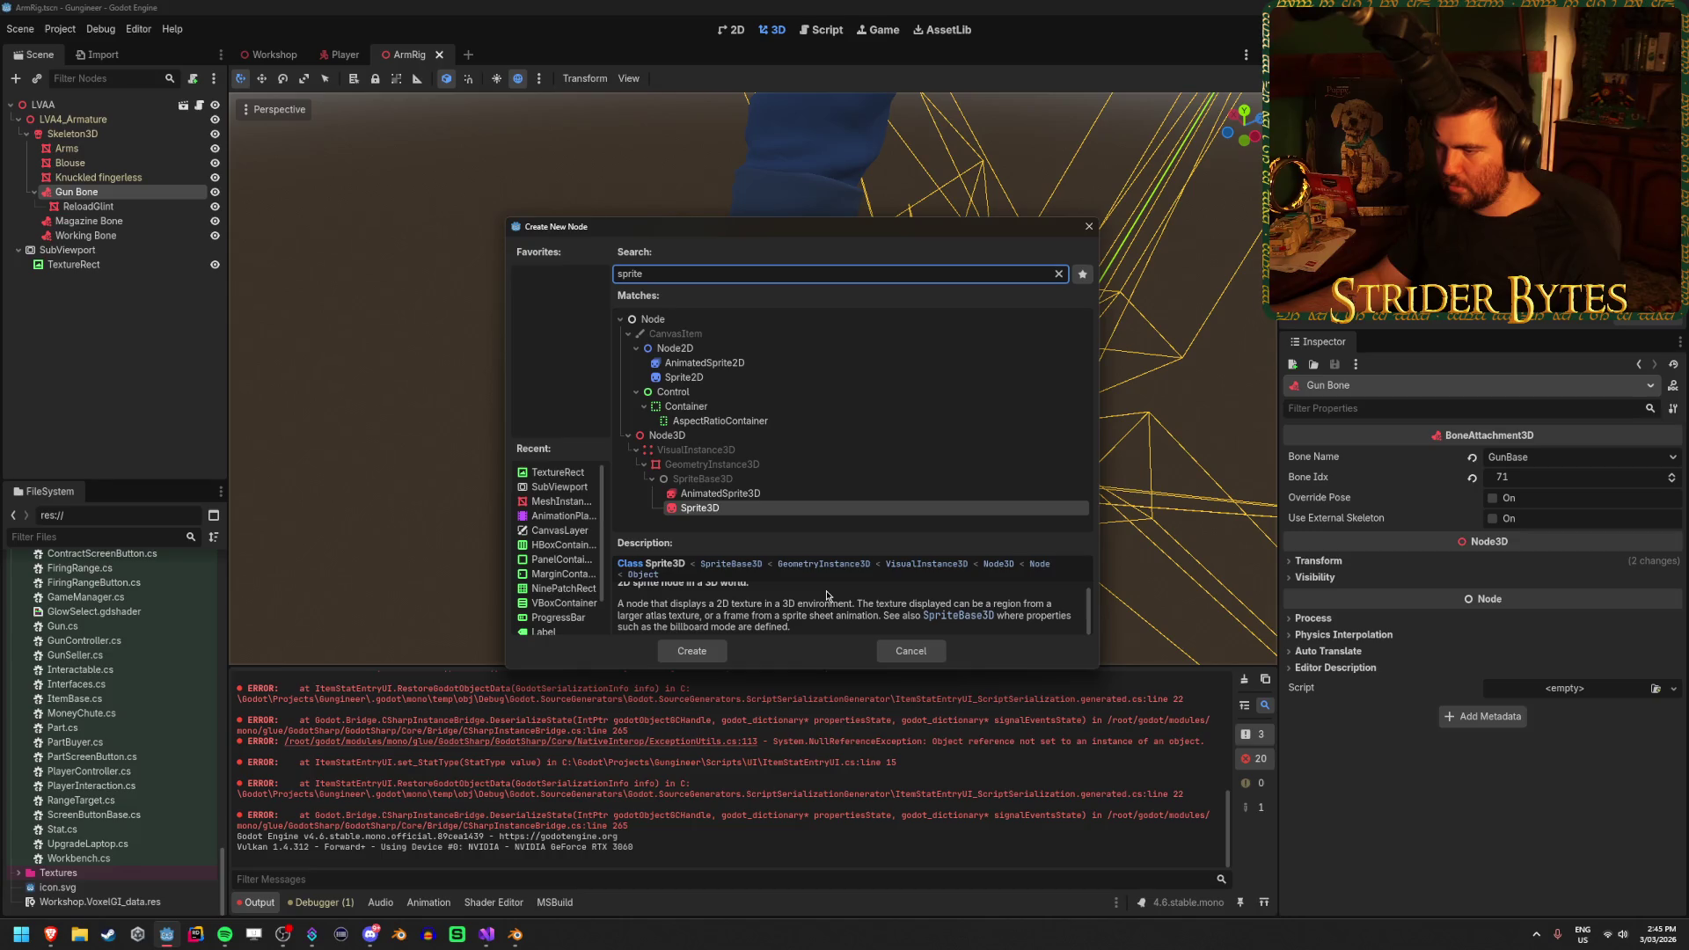
left_click(692, 651)
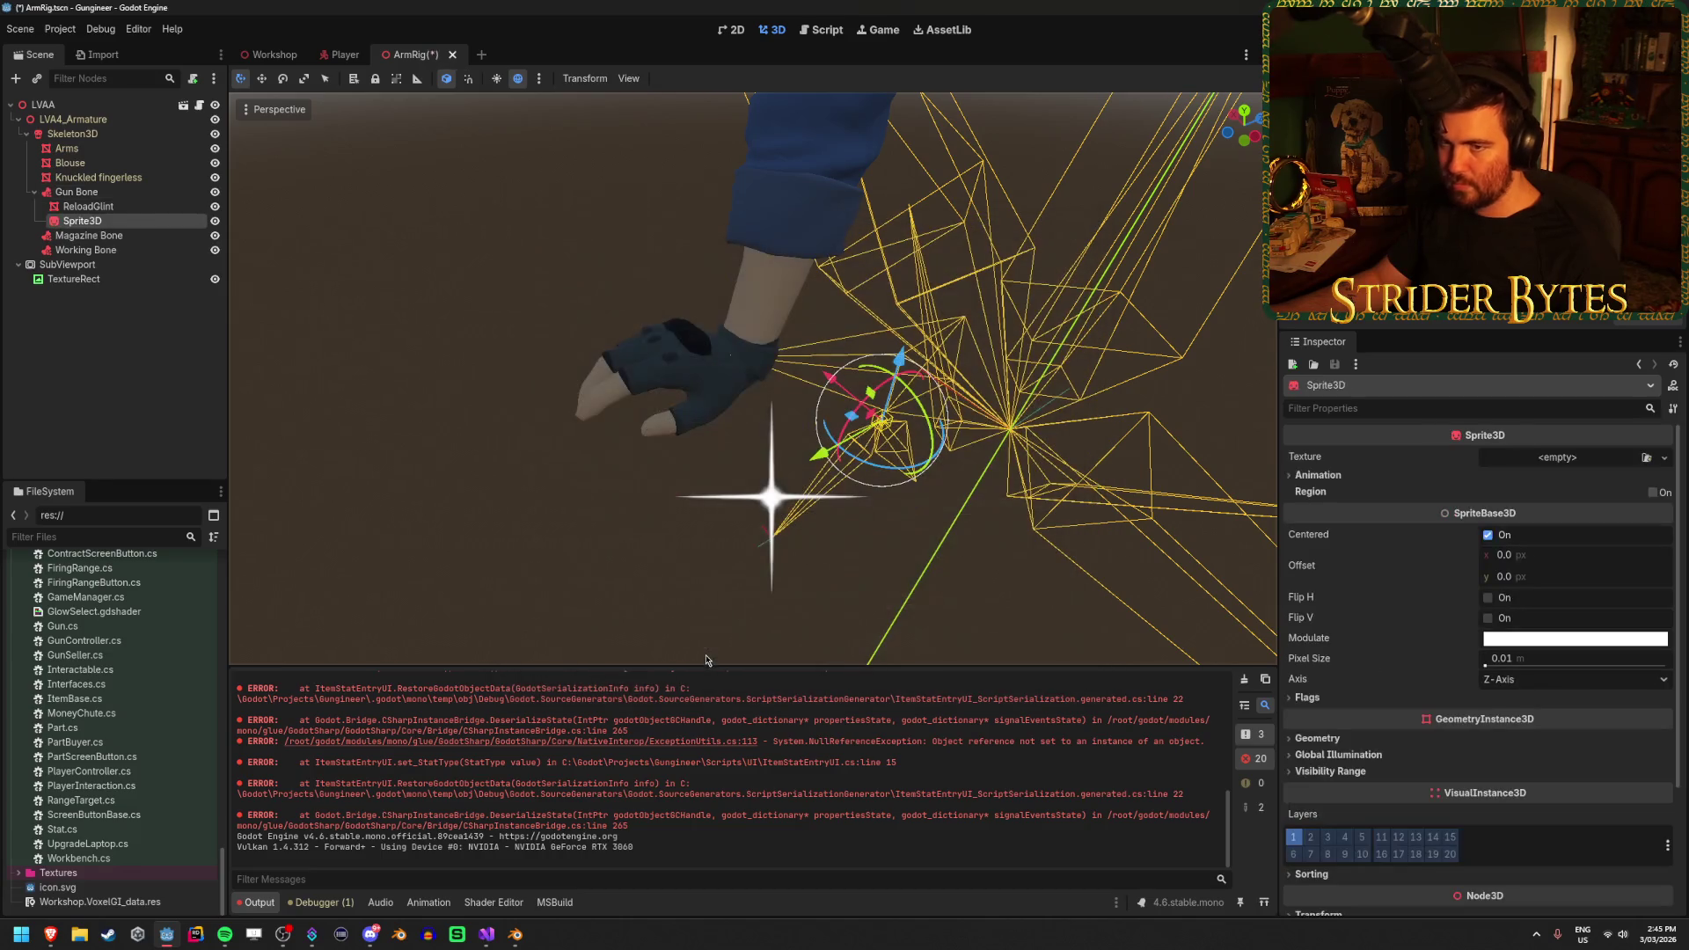
Hide the old ReloadGlint sparkle and copy its Position values
left_click(215, 206)
left_click(97, 206)
left_click(97, 221)
left_click(97, 206)
scroll(1394, 689, "down", 1)
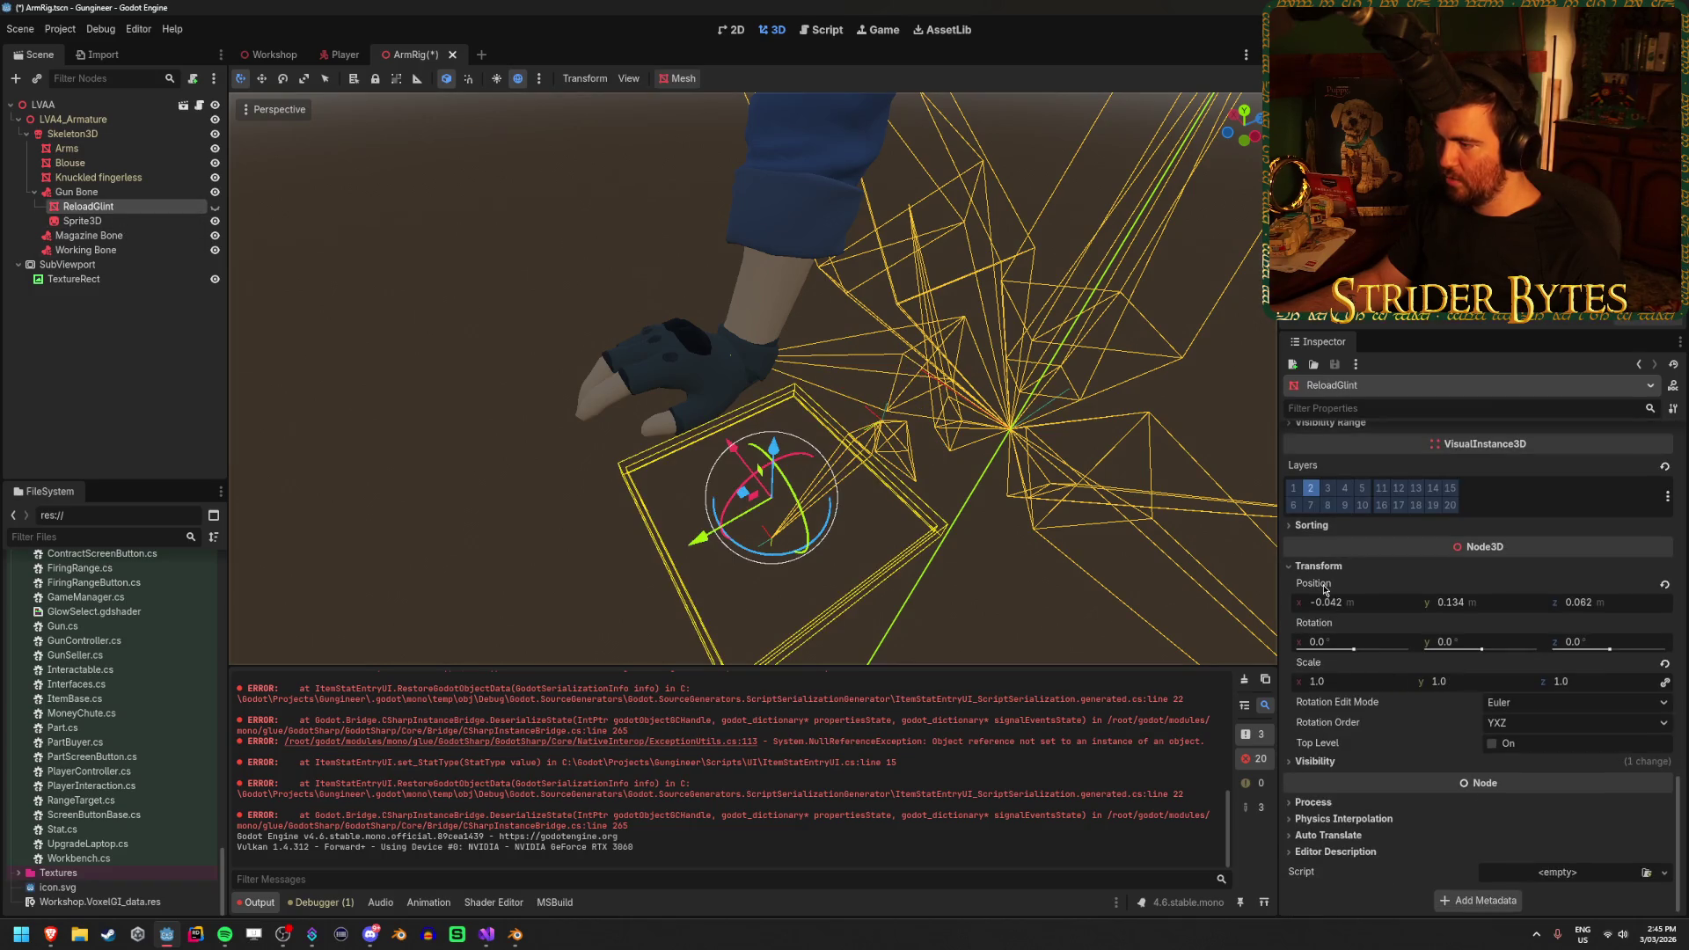
right_click(1322, 582)
left_click(1364, 594)
left_click(82, 221)
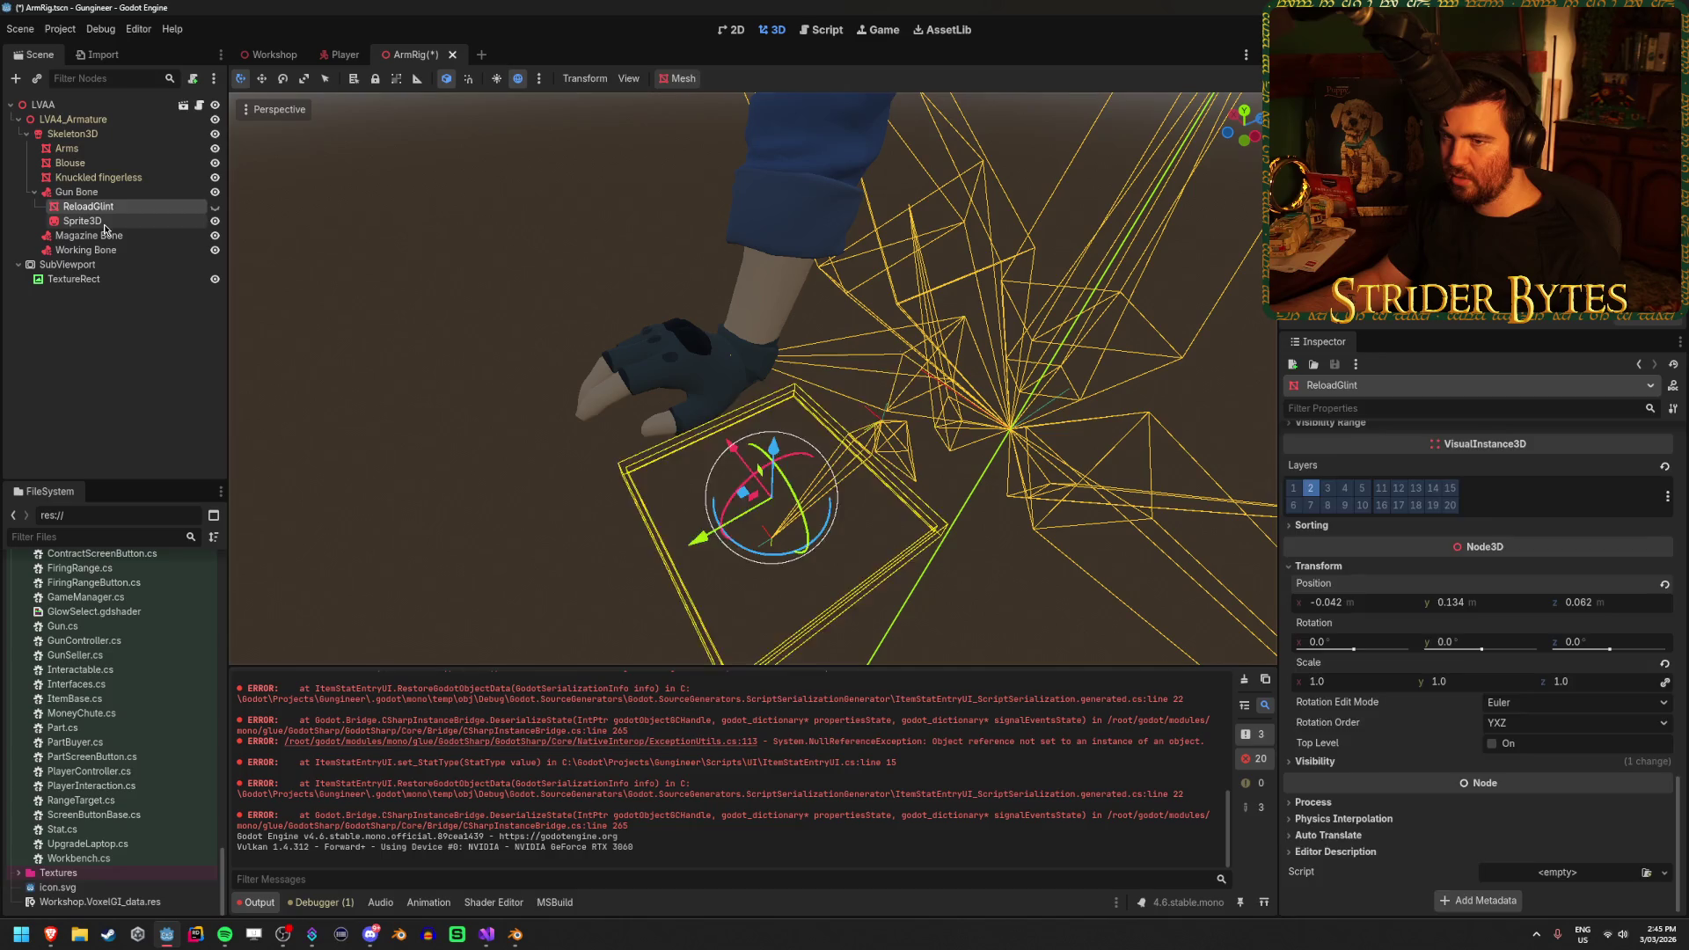
Paste ReloadGlint's position onto the new Sprite3D and save the ArmRig scene
scroll(1352, 677, "down", 3)
left_click(1329, 745)
right_click(1329, 762)
left_click(1392, 796)
key("ctrl+s")
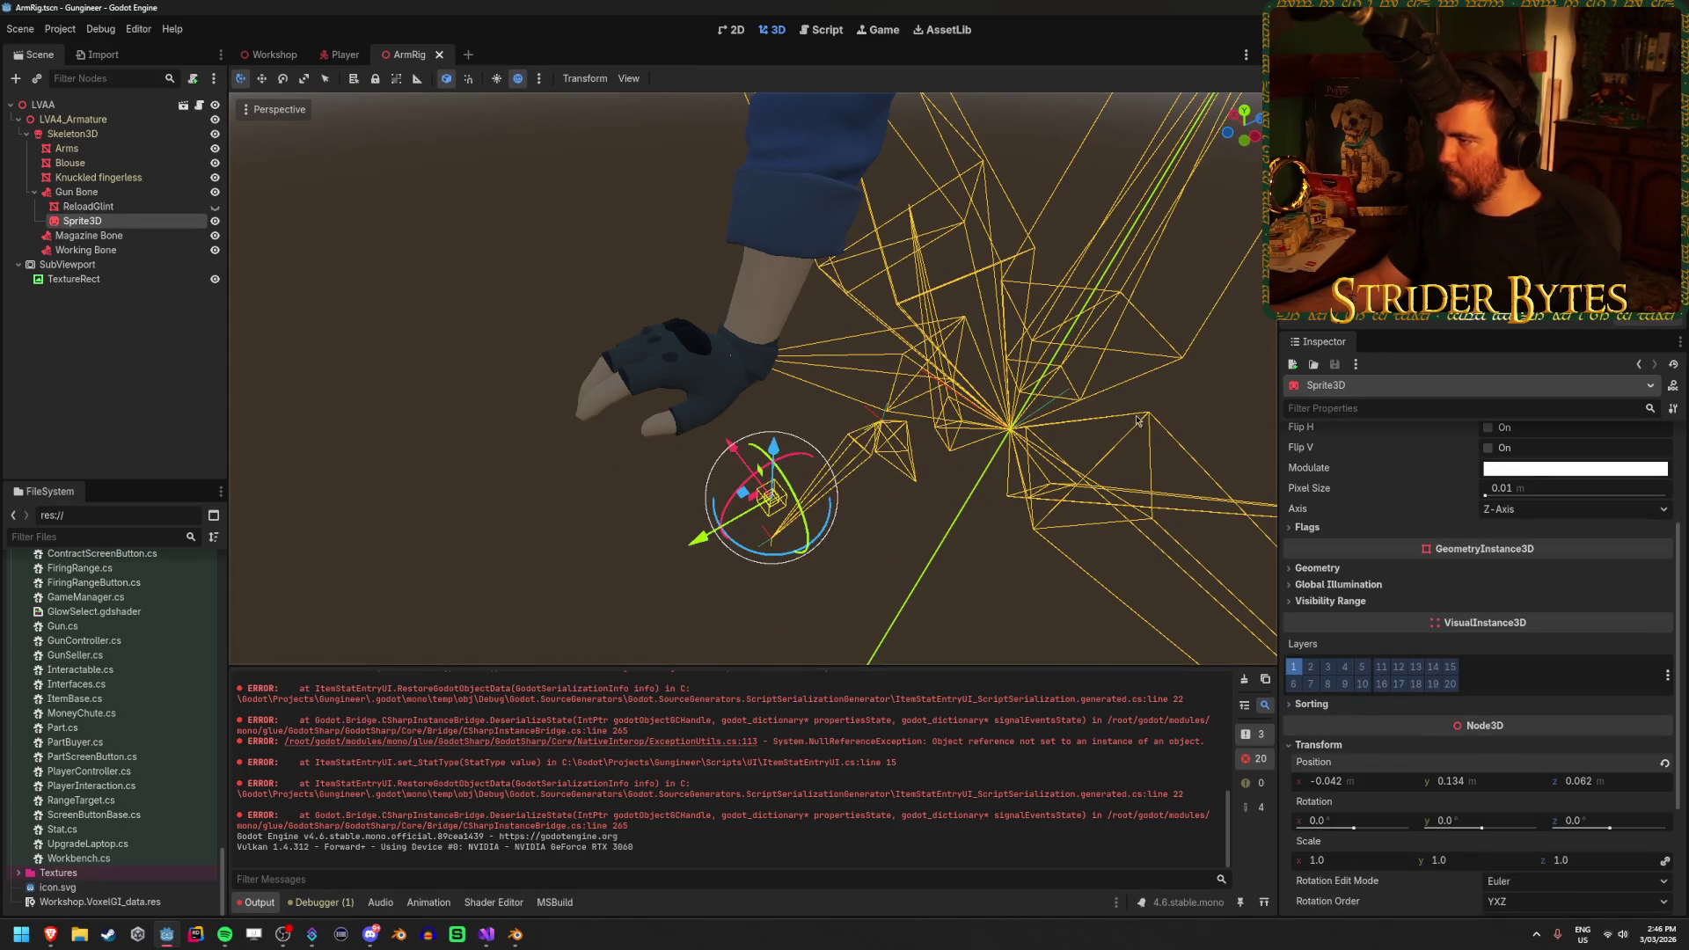
Assign the Glint texture to the Sprite3D and frame the view on it
scroll(1500, 588, "up", 2)
left_click(1646, 458)
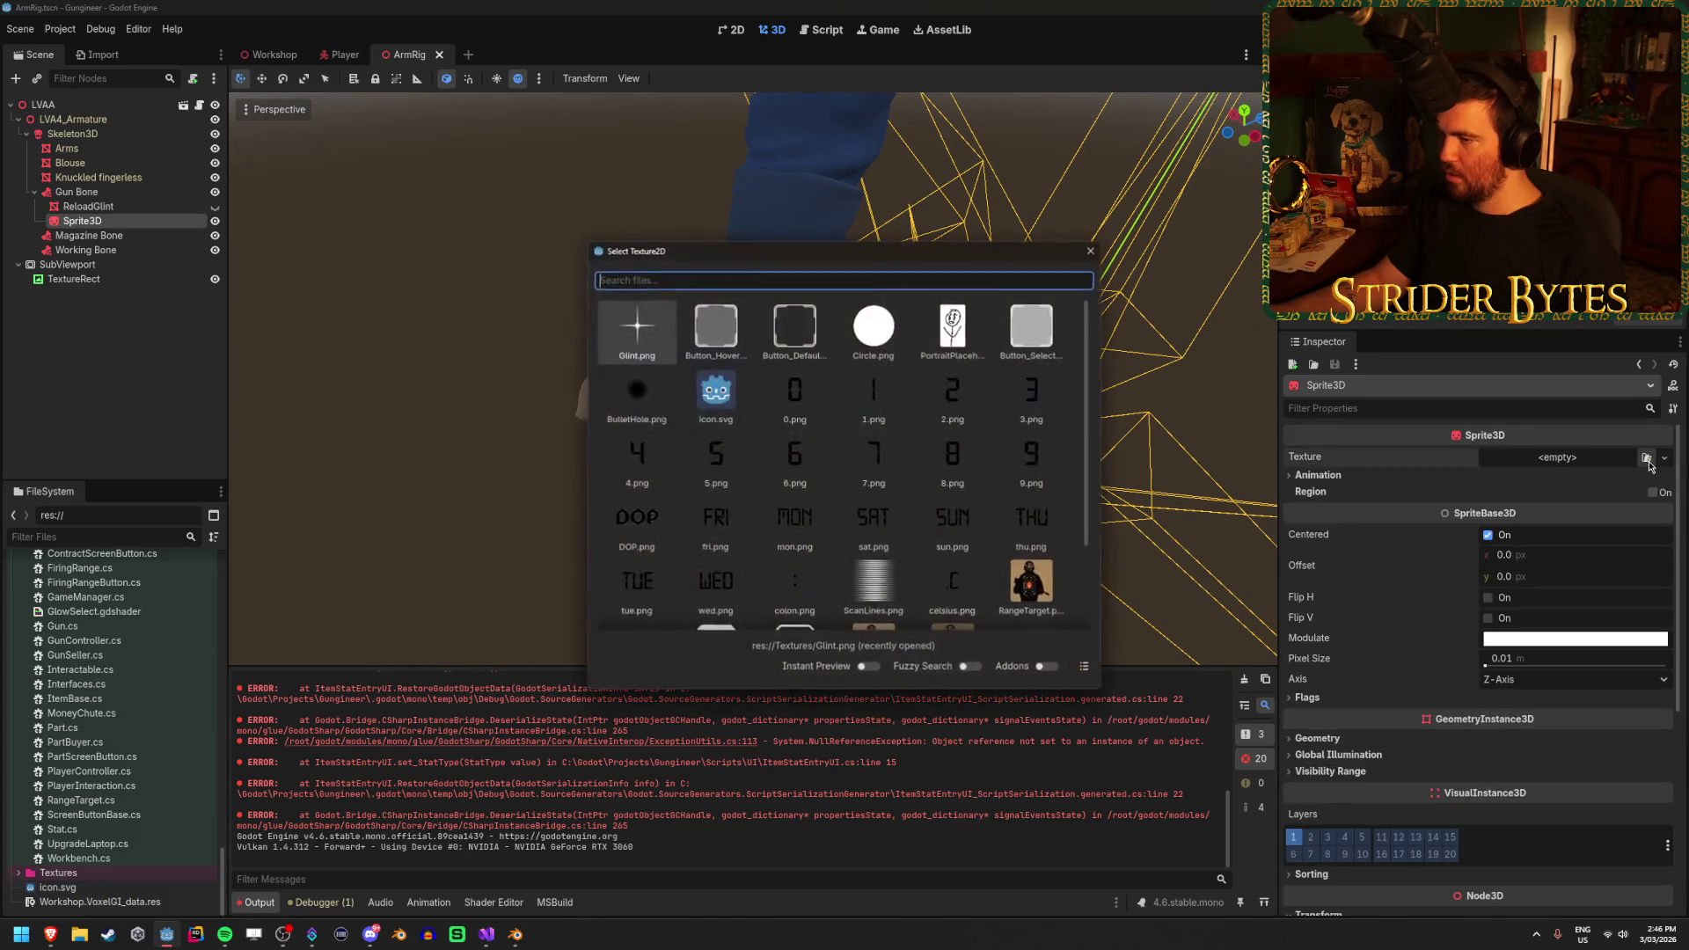
left_click(632, 333)
key("f")
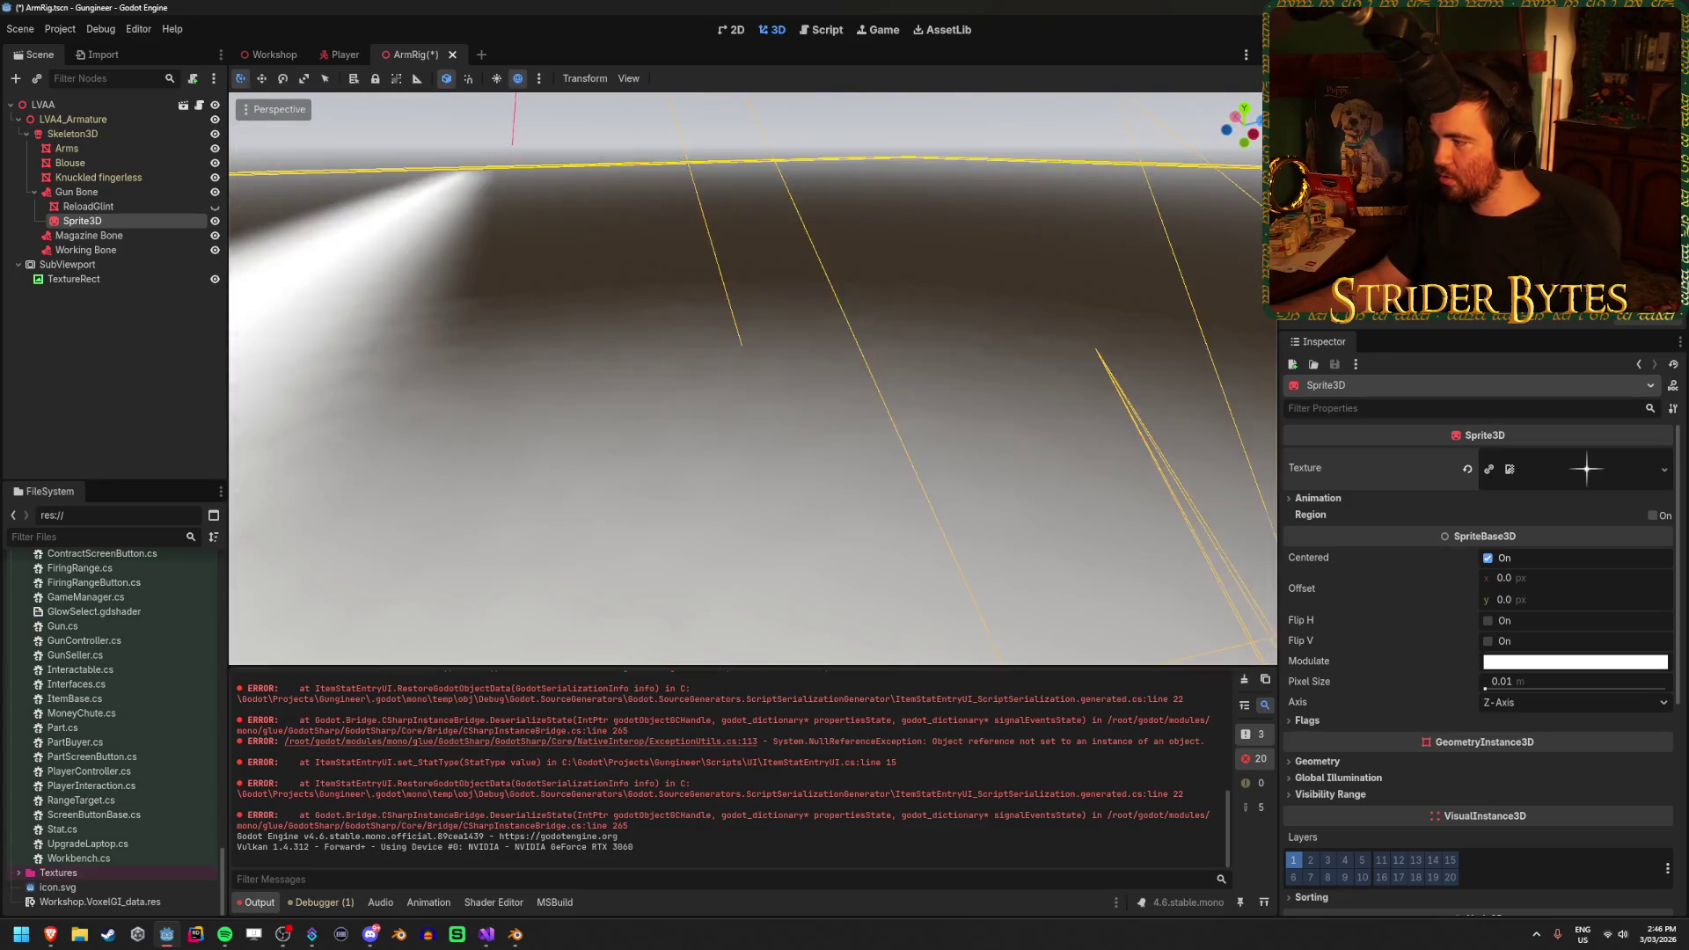
Toggle the sprite's animation and region settings and preview the Glint texture
left_click(1326, 500)
left_click(1331, 499)
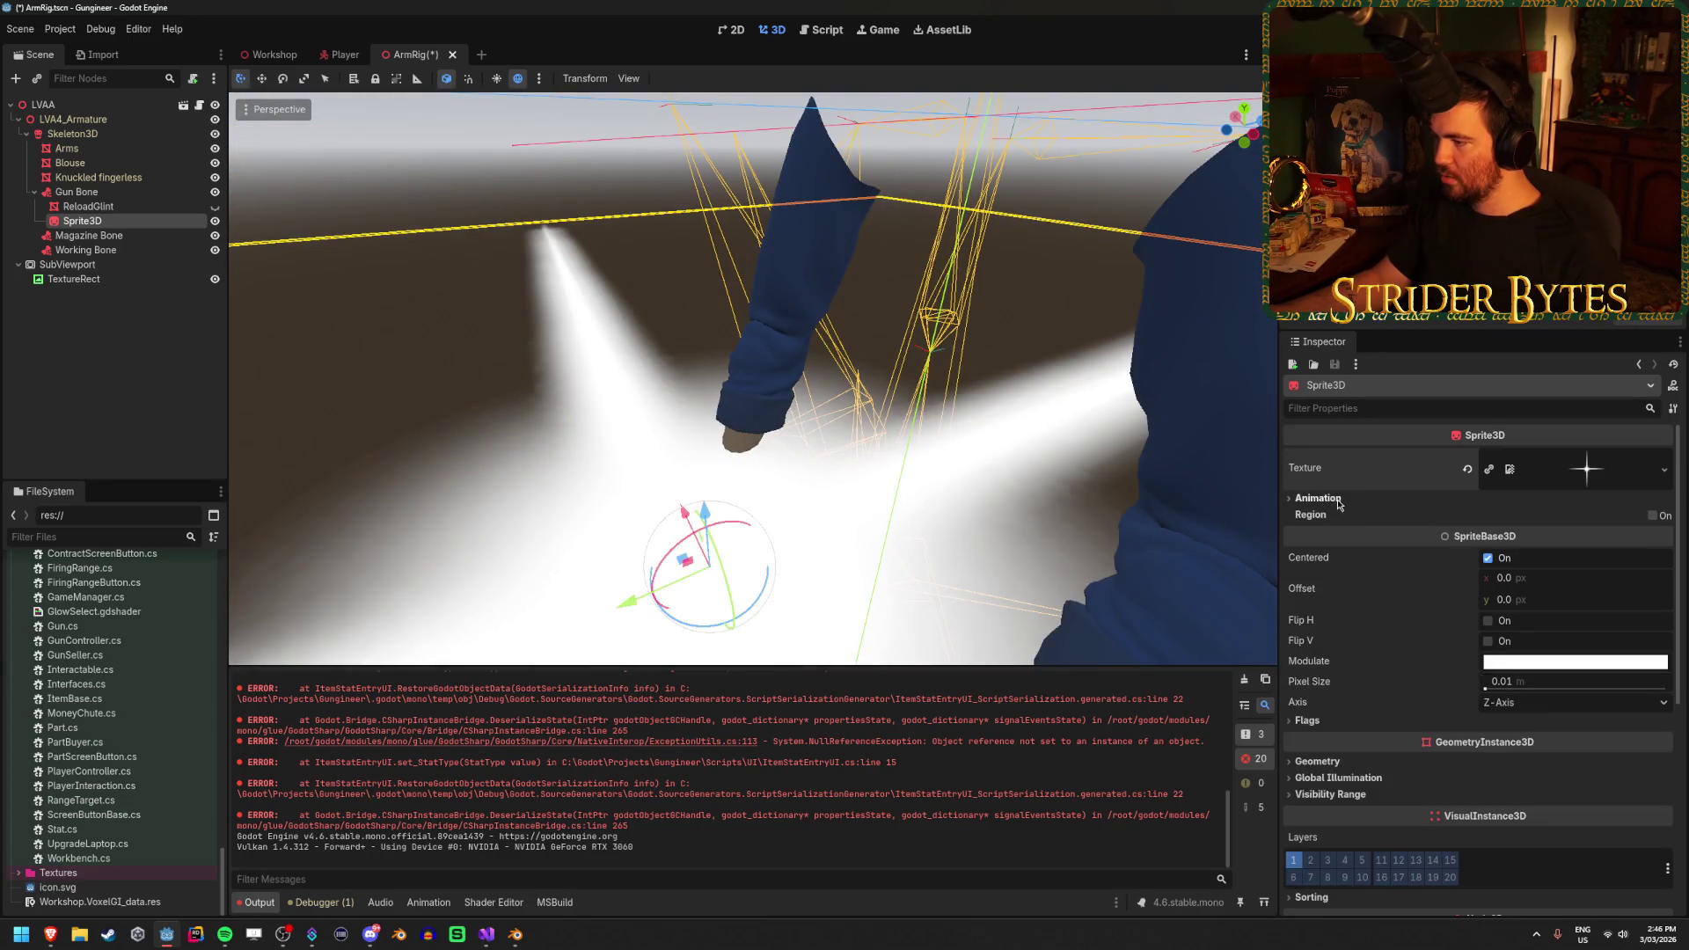
left_click(1663, 517)
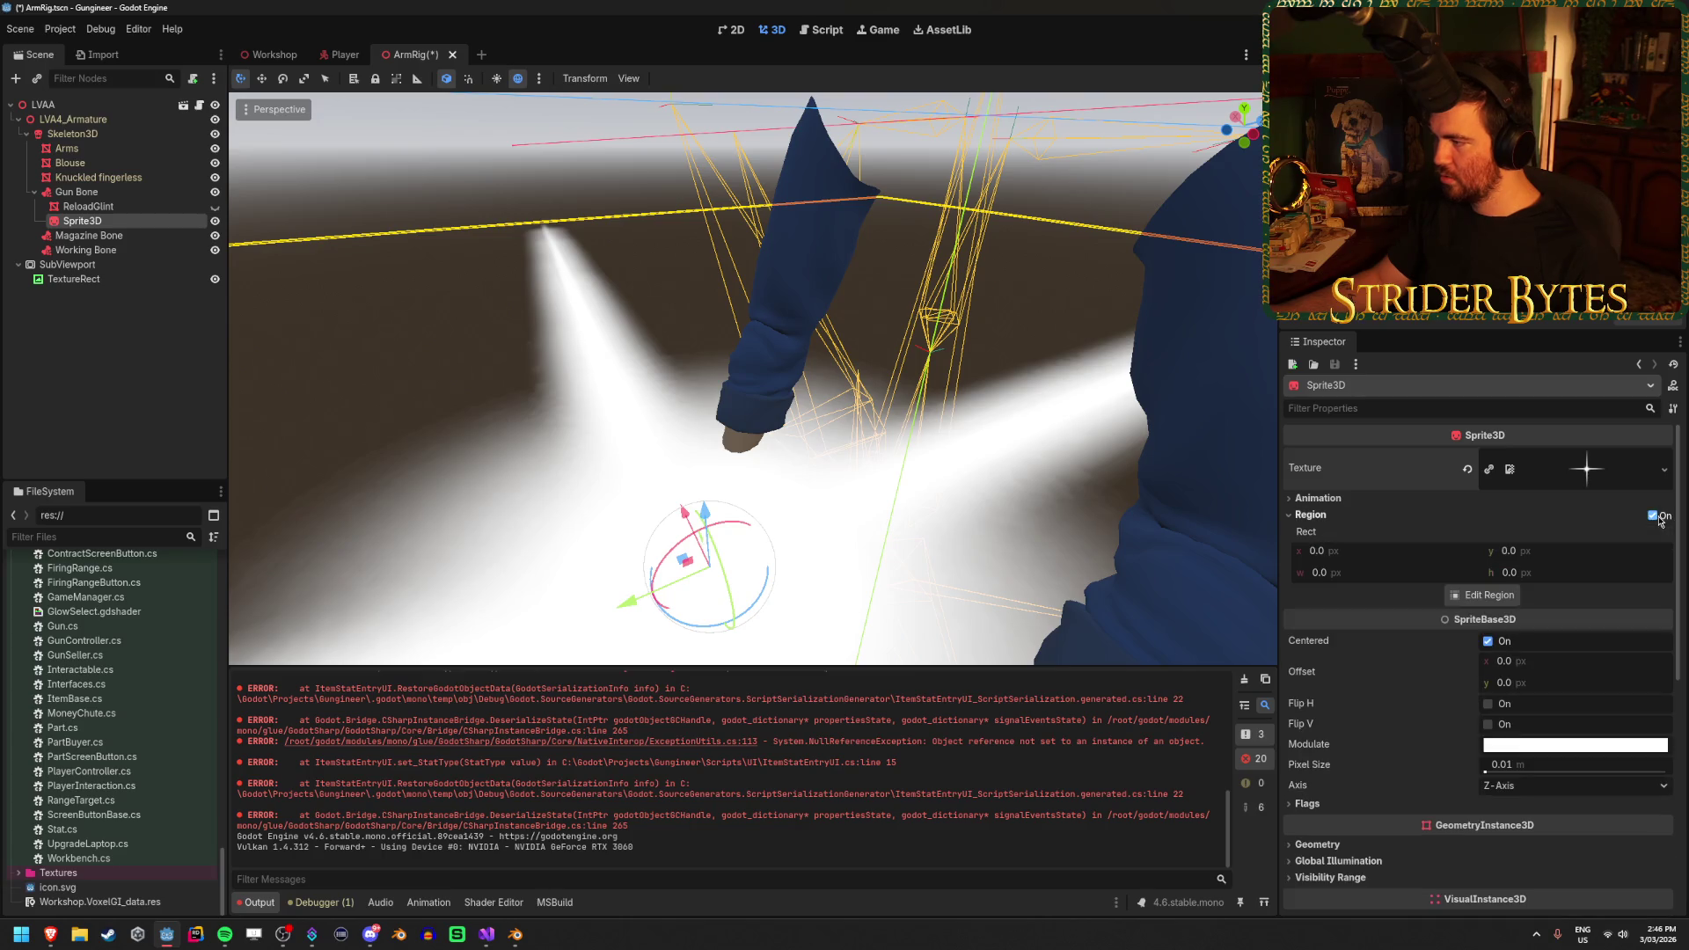
left_click(1661, 519)
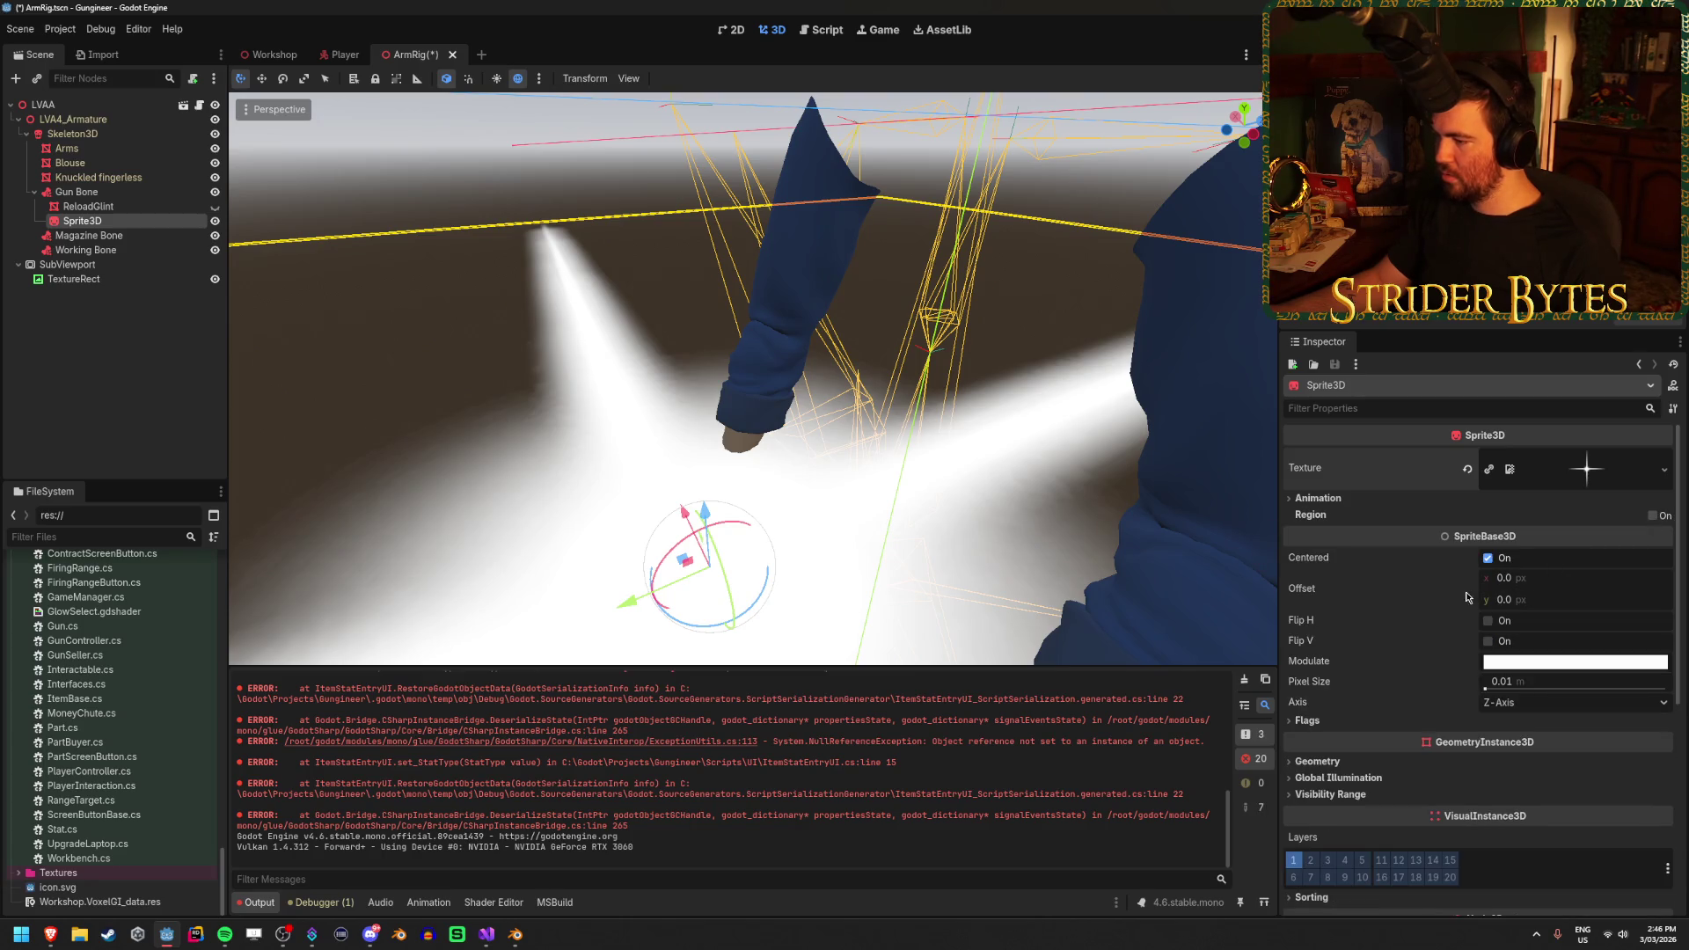
scroll(1467, 597, "down", 5)
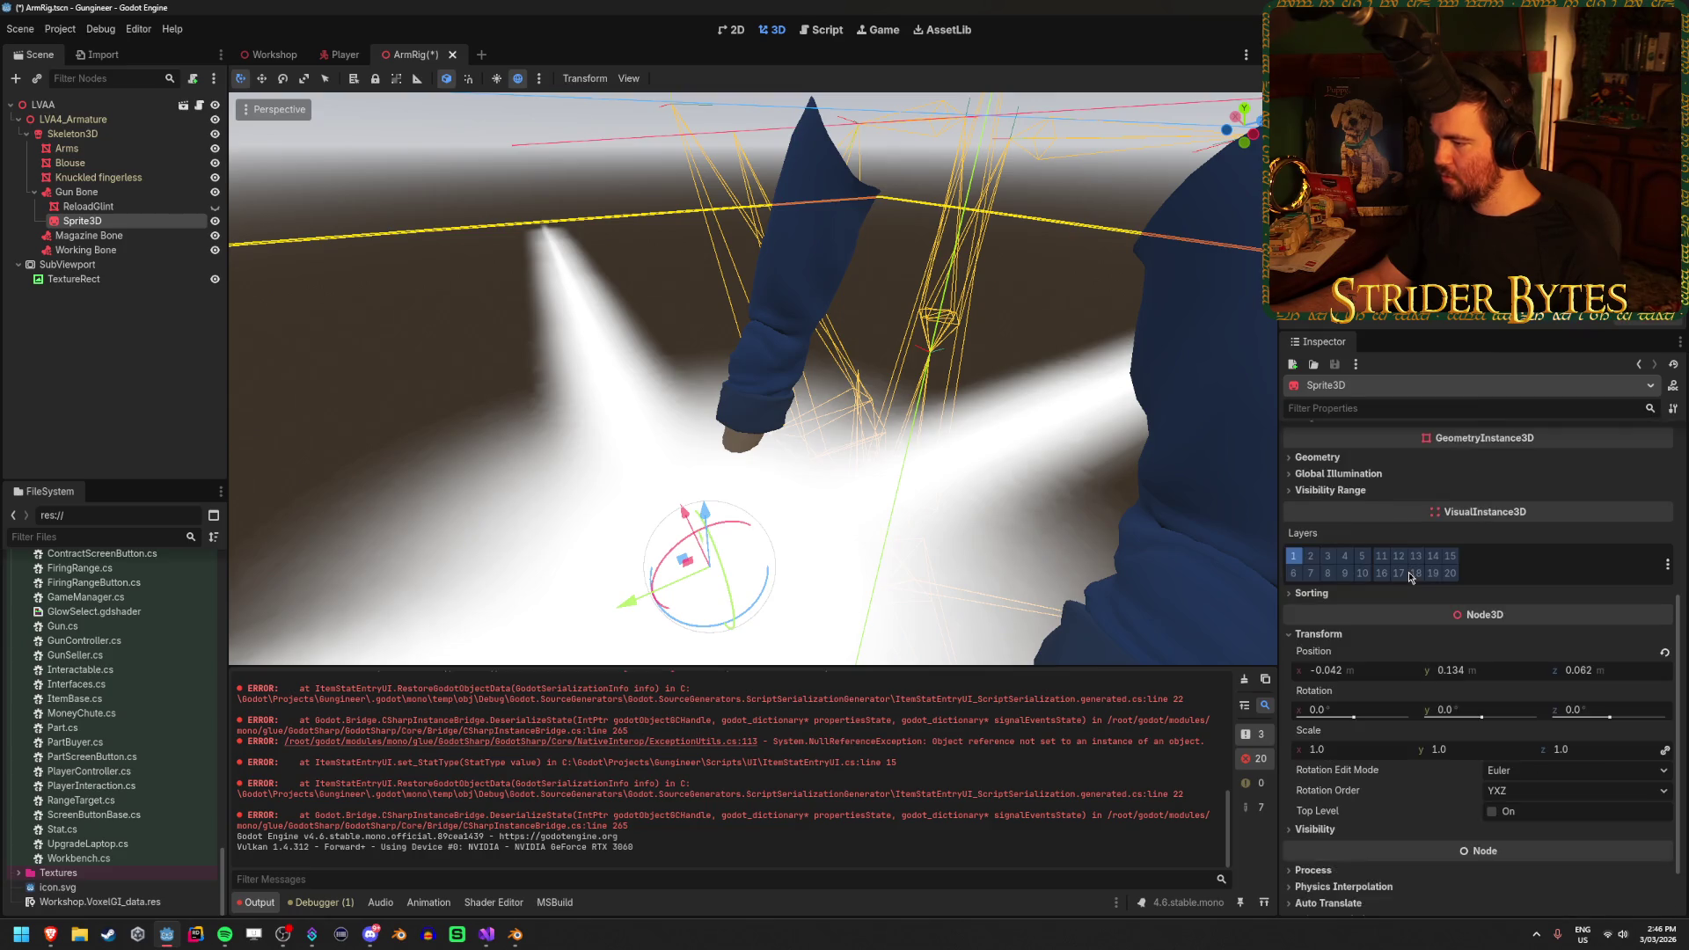
scroll(1407, 572, "up", 5)
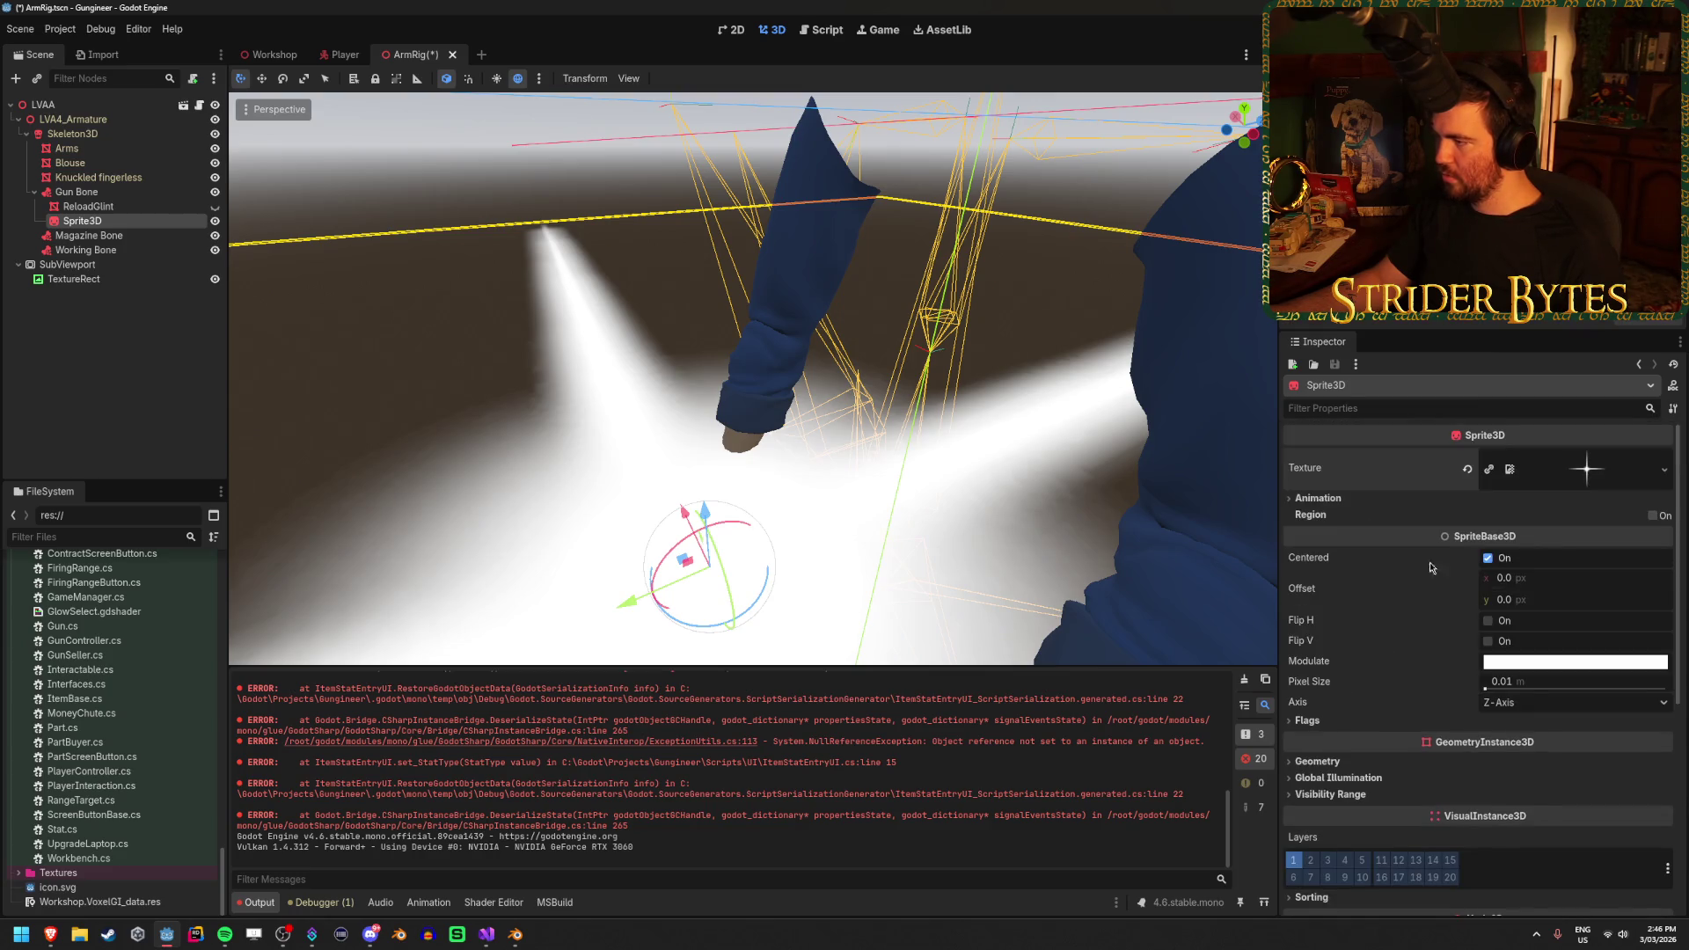
left_click(1619, 471)
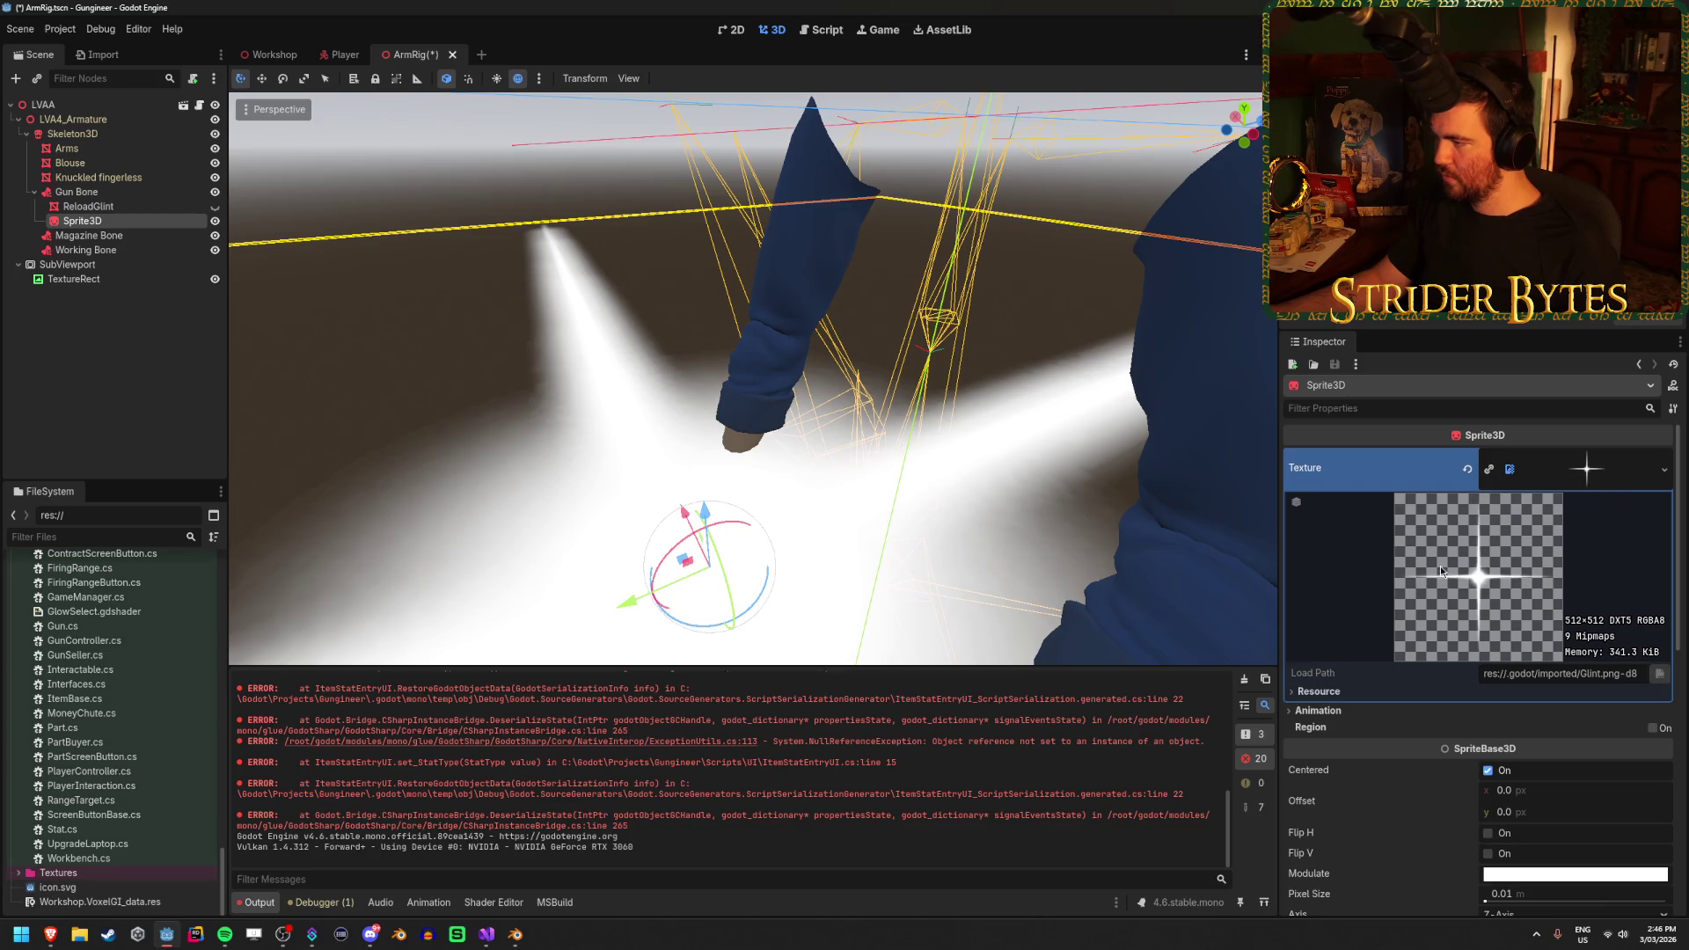
left_click(1619, 471)
Recheck the animation settings and drag the Sprite3D's Pixel Size down to shrink the glint
left_click(1368, 502)
left_click(1369, 502)
left_click(1369, 501)
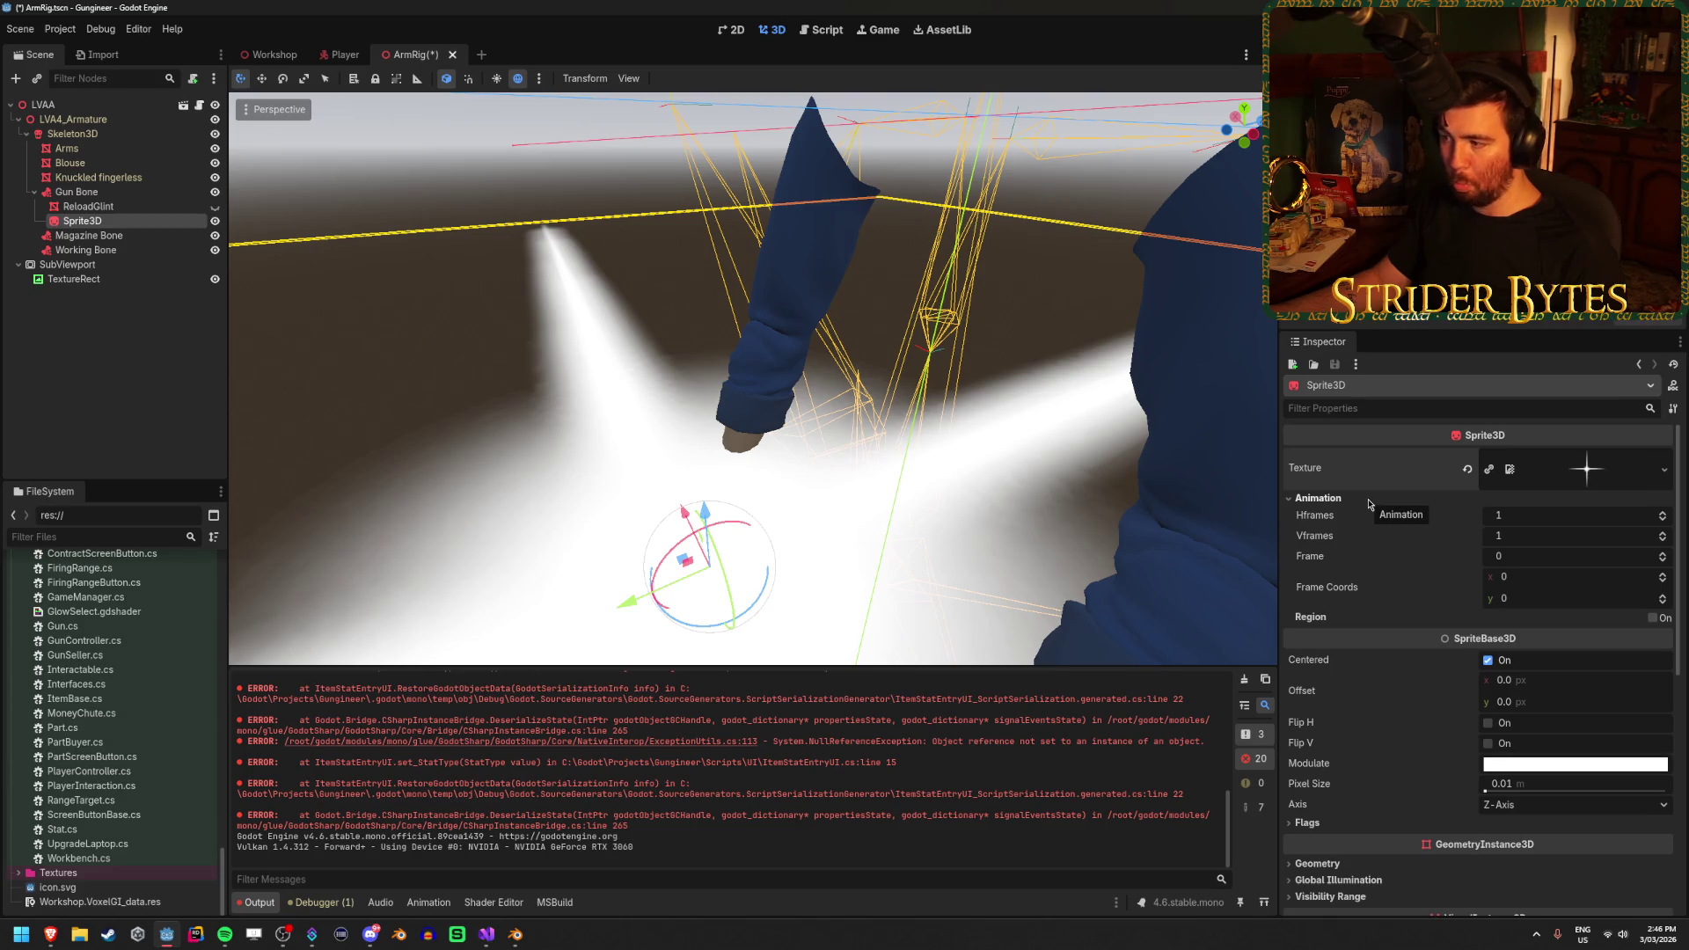
left_click(1369, 501)
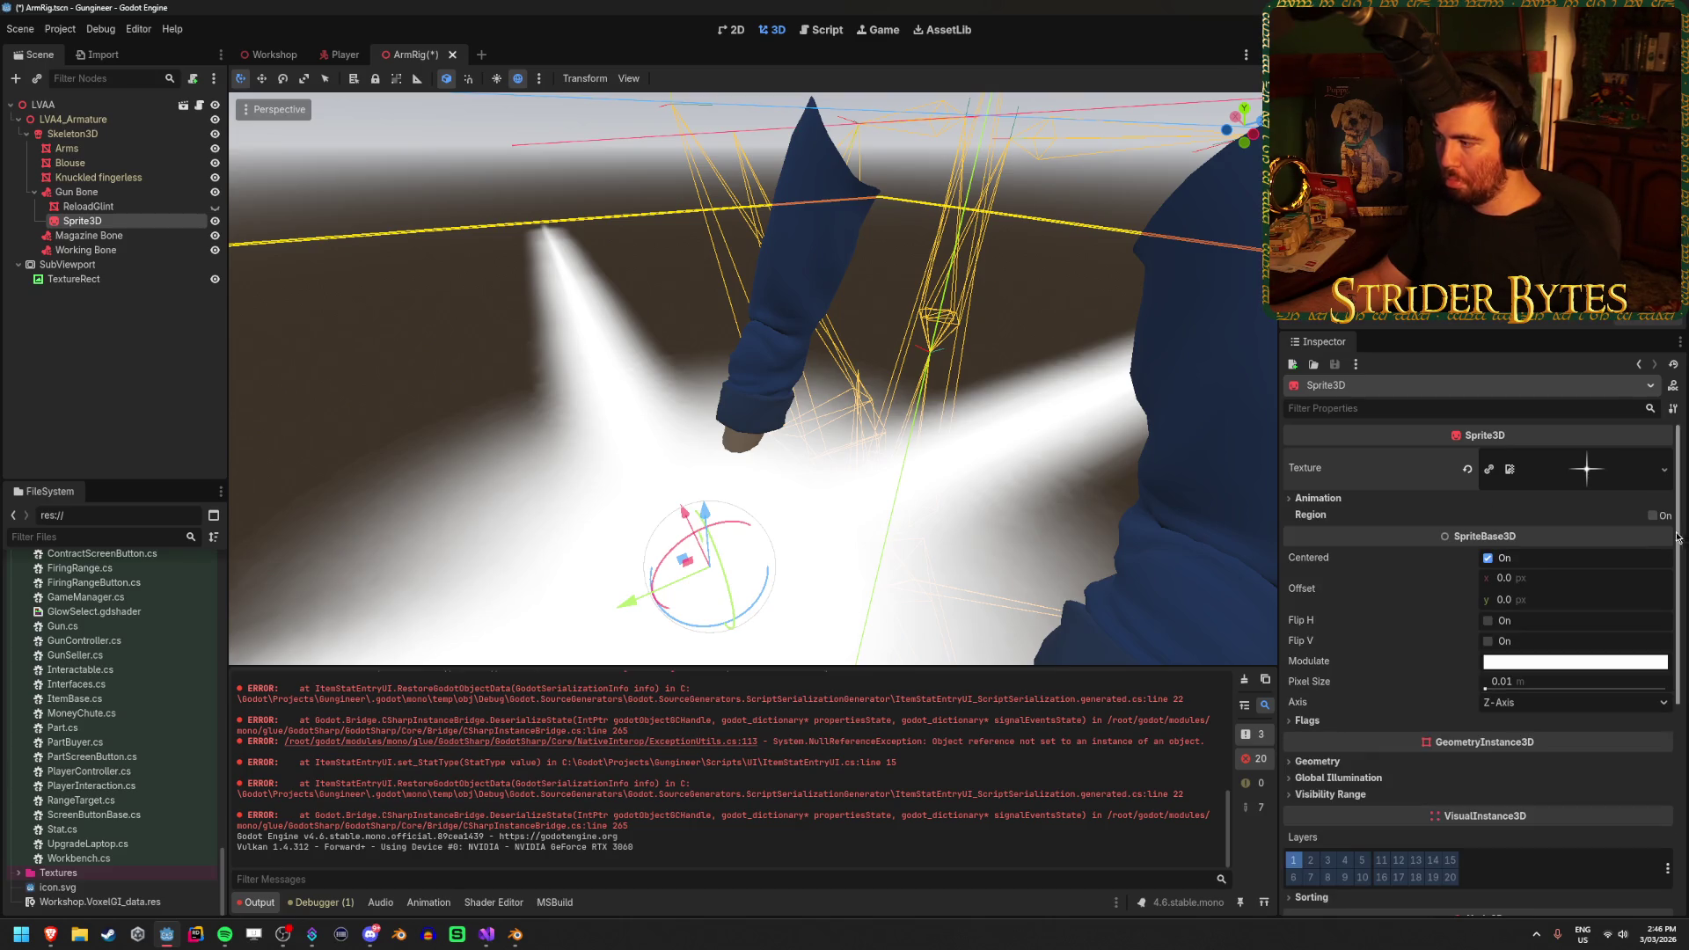
scroll(1364, 567, "down", 1)
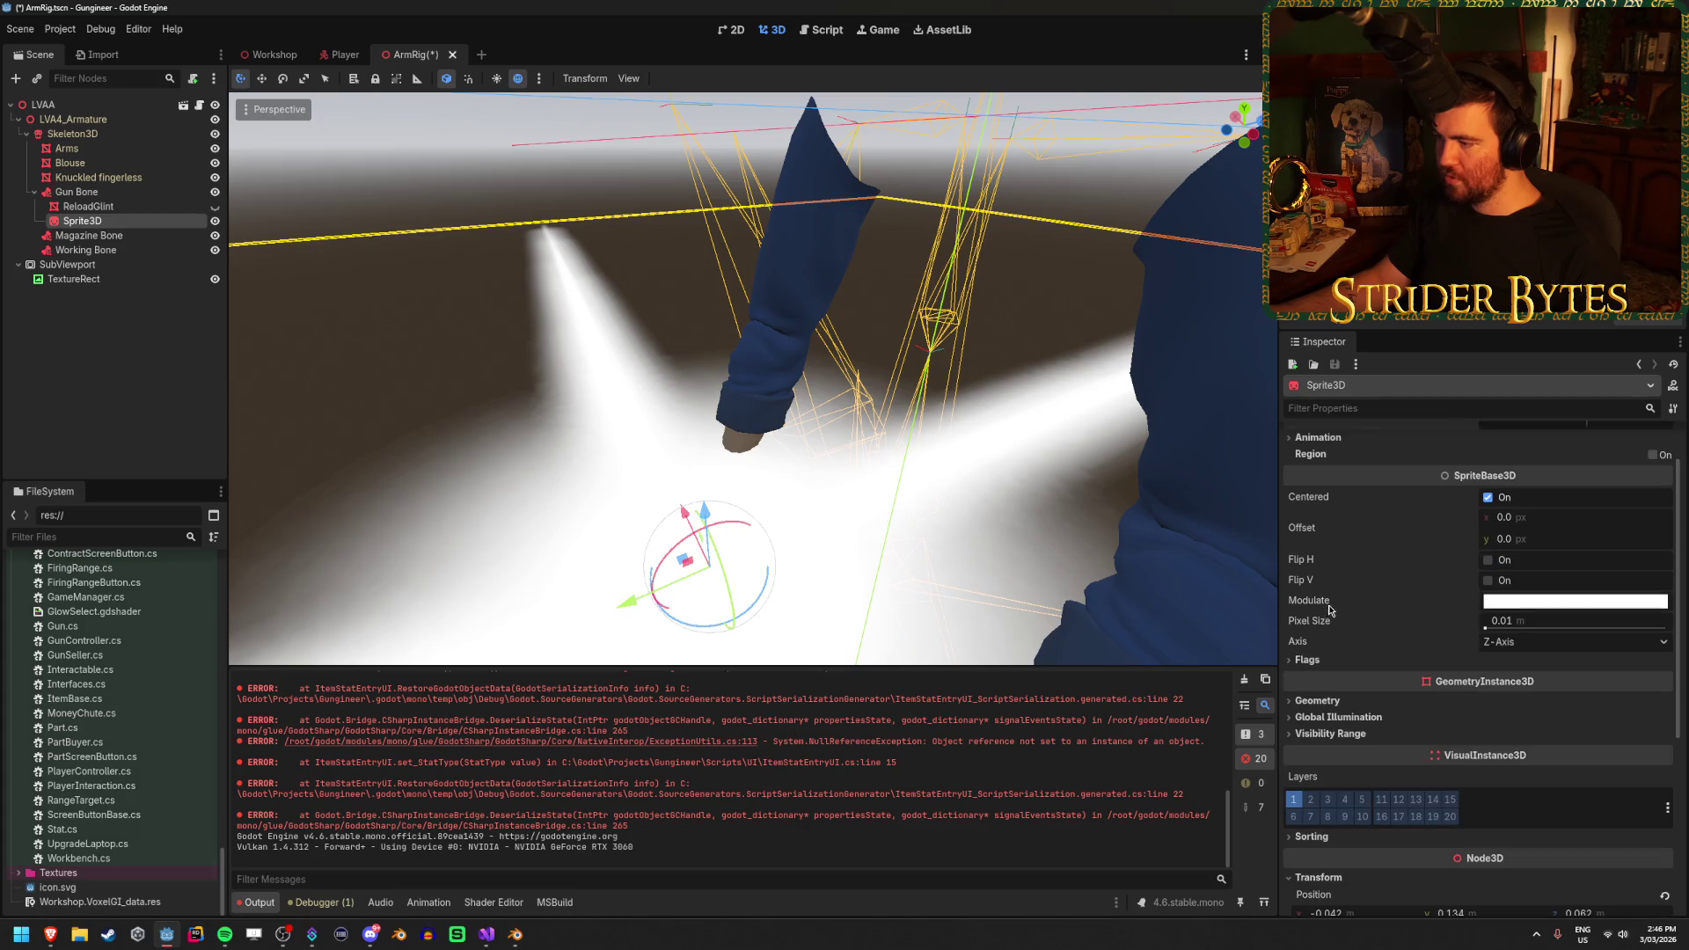
left_click_drag(1482, 622, 1452, 622)
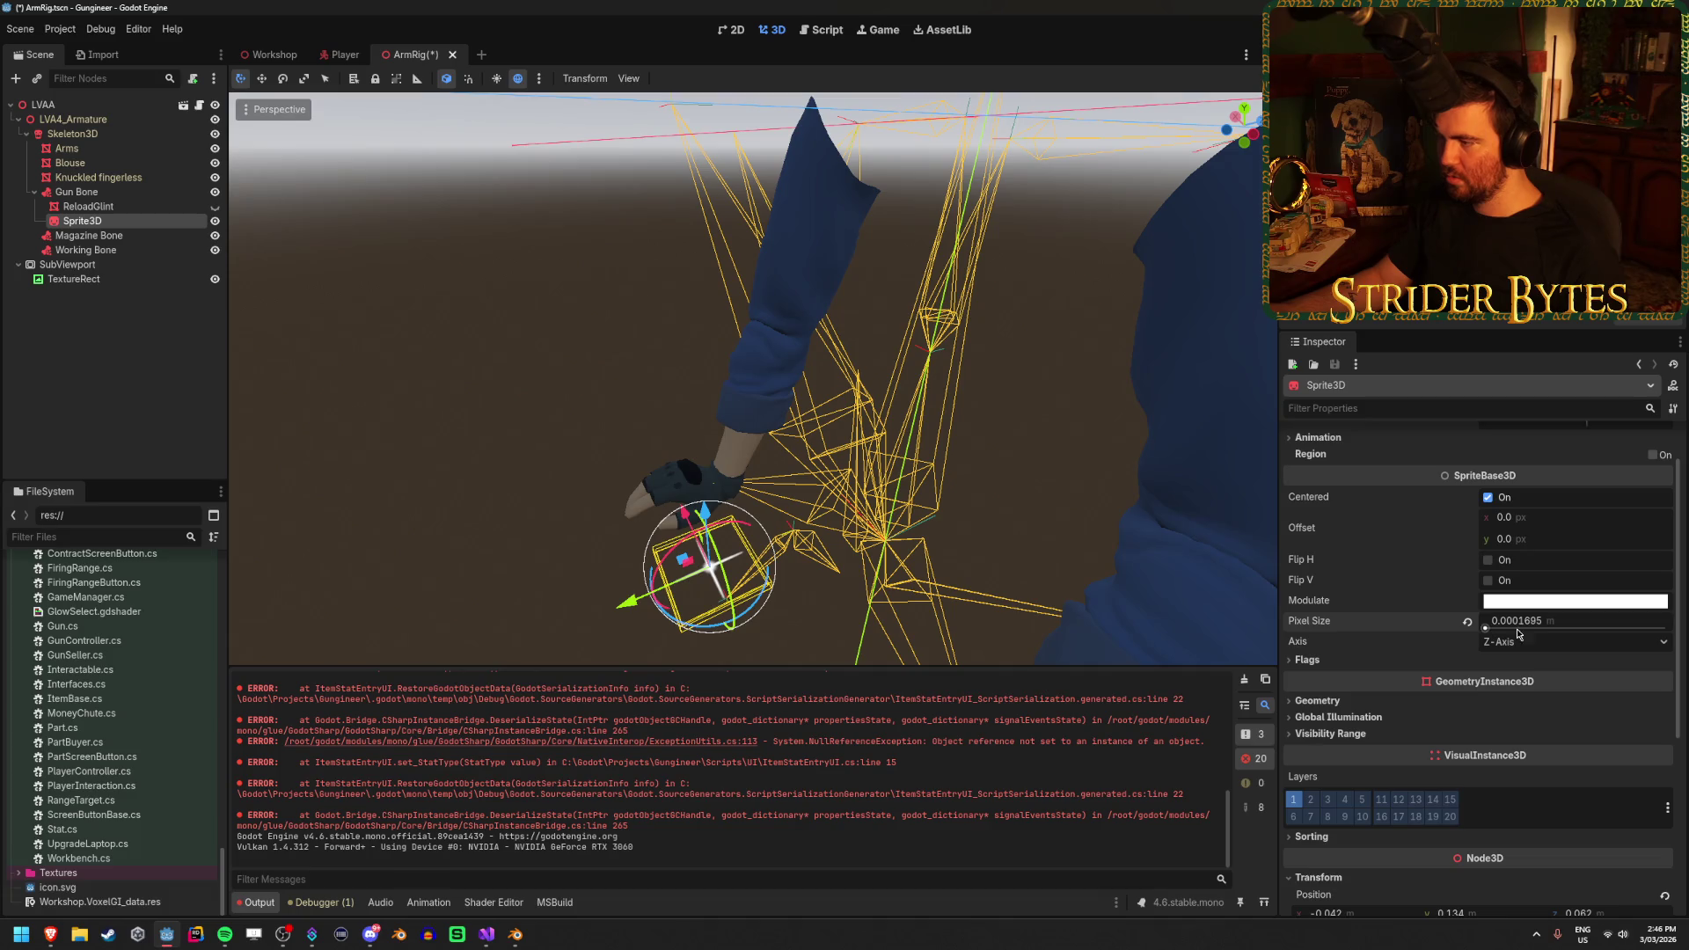
Try Pixel Size values 0.001 and 0.0005, settling on 0.0001
scroll(810, 506, "up", 5)
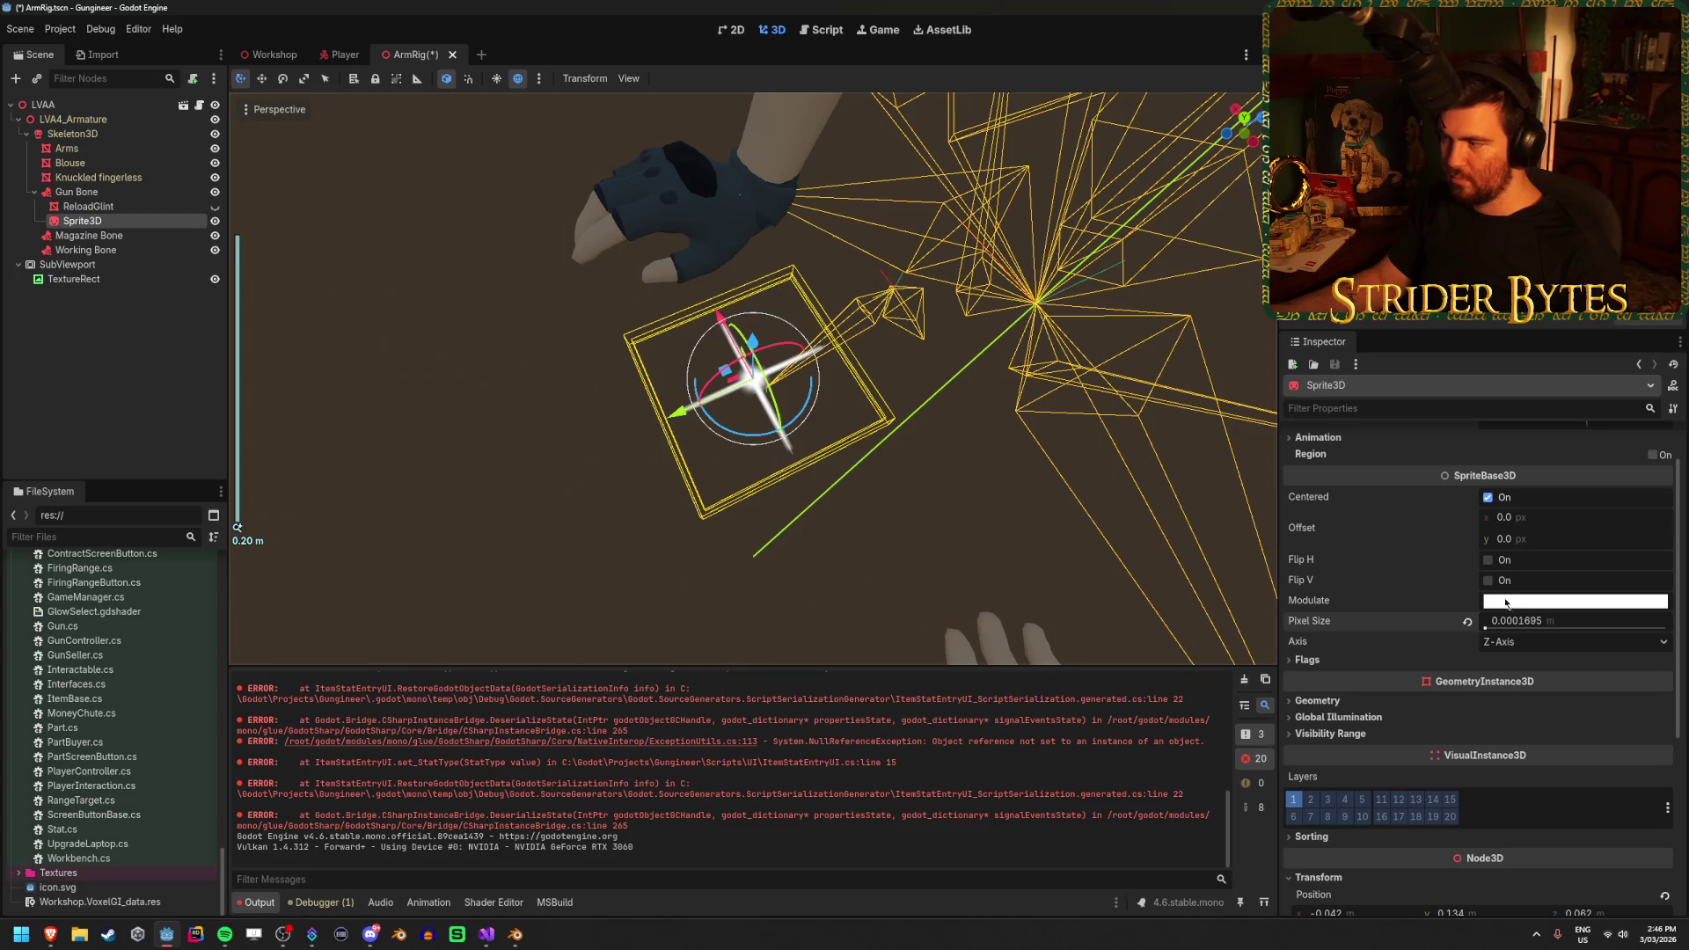
left_click(1552, 622)
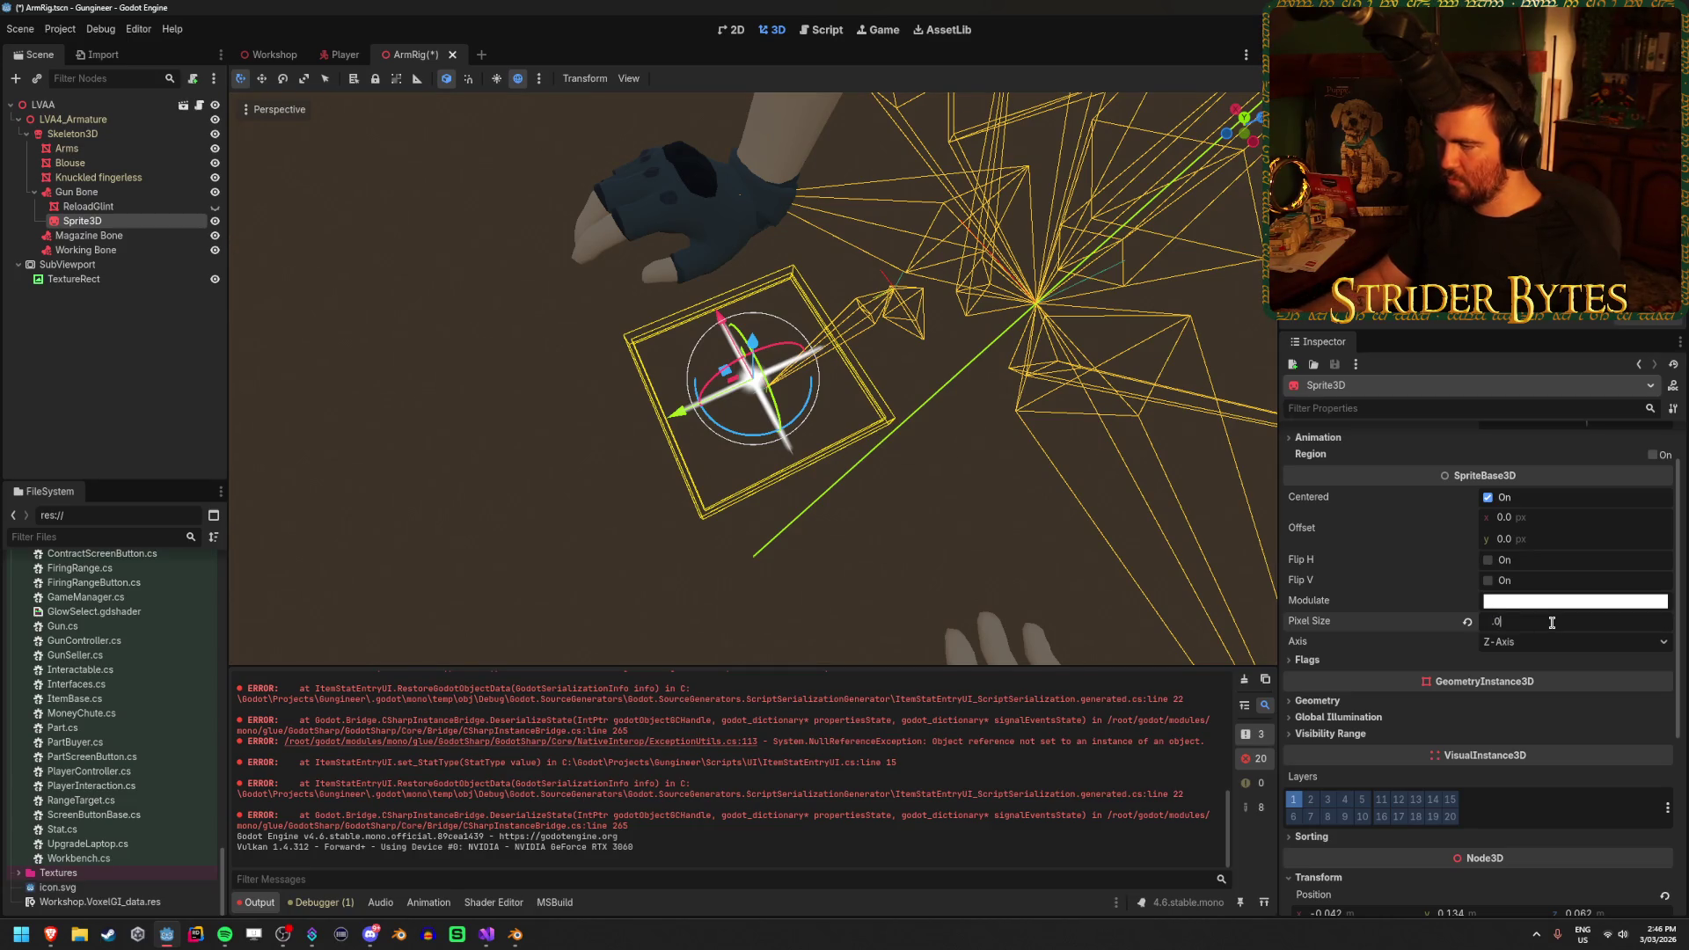
type("001")
key("Return")
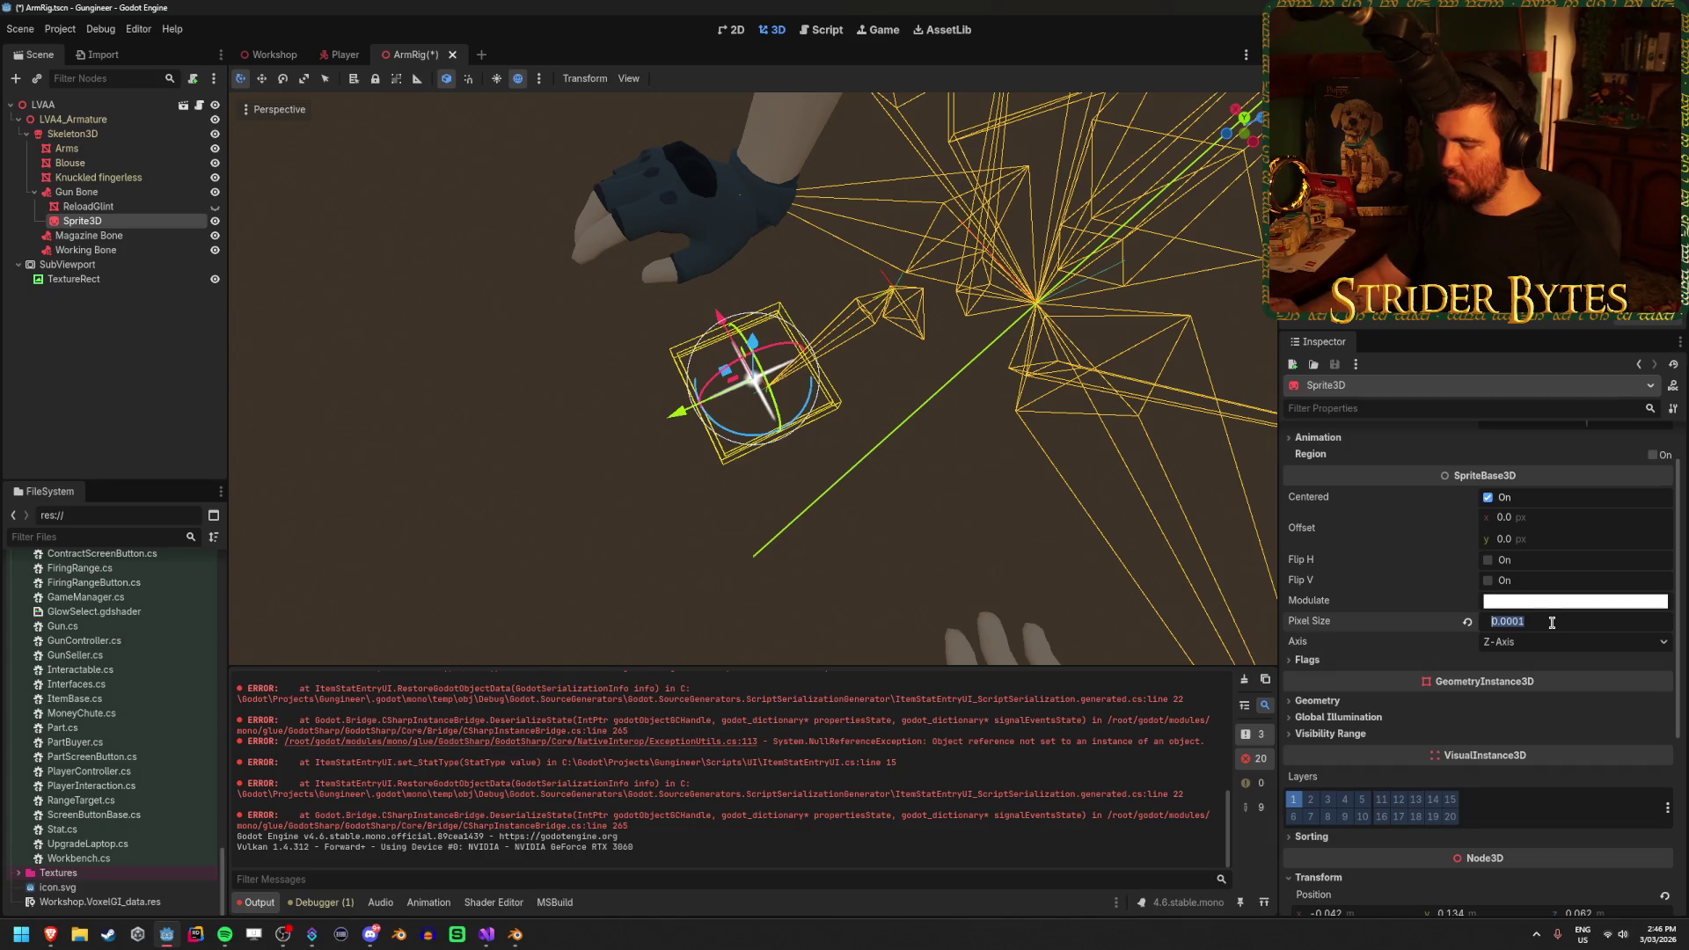
type("01")
key("Return")
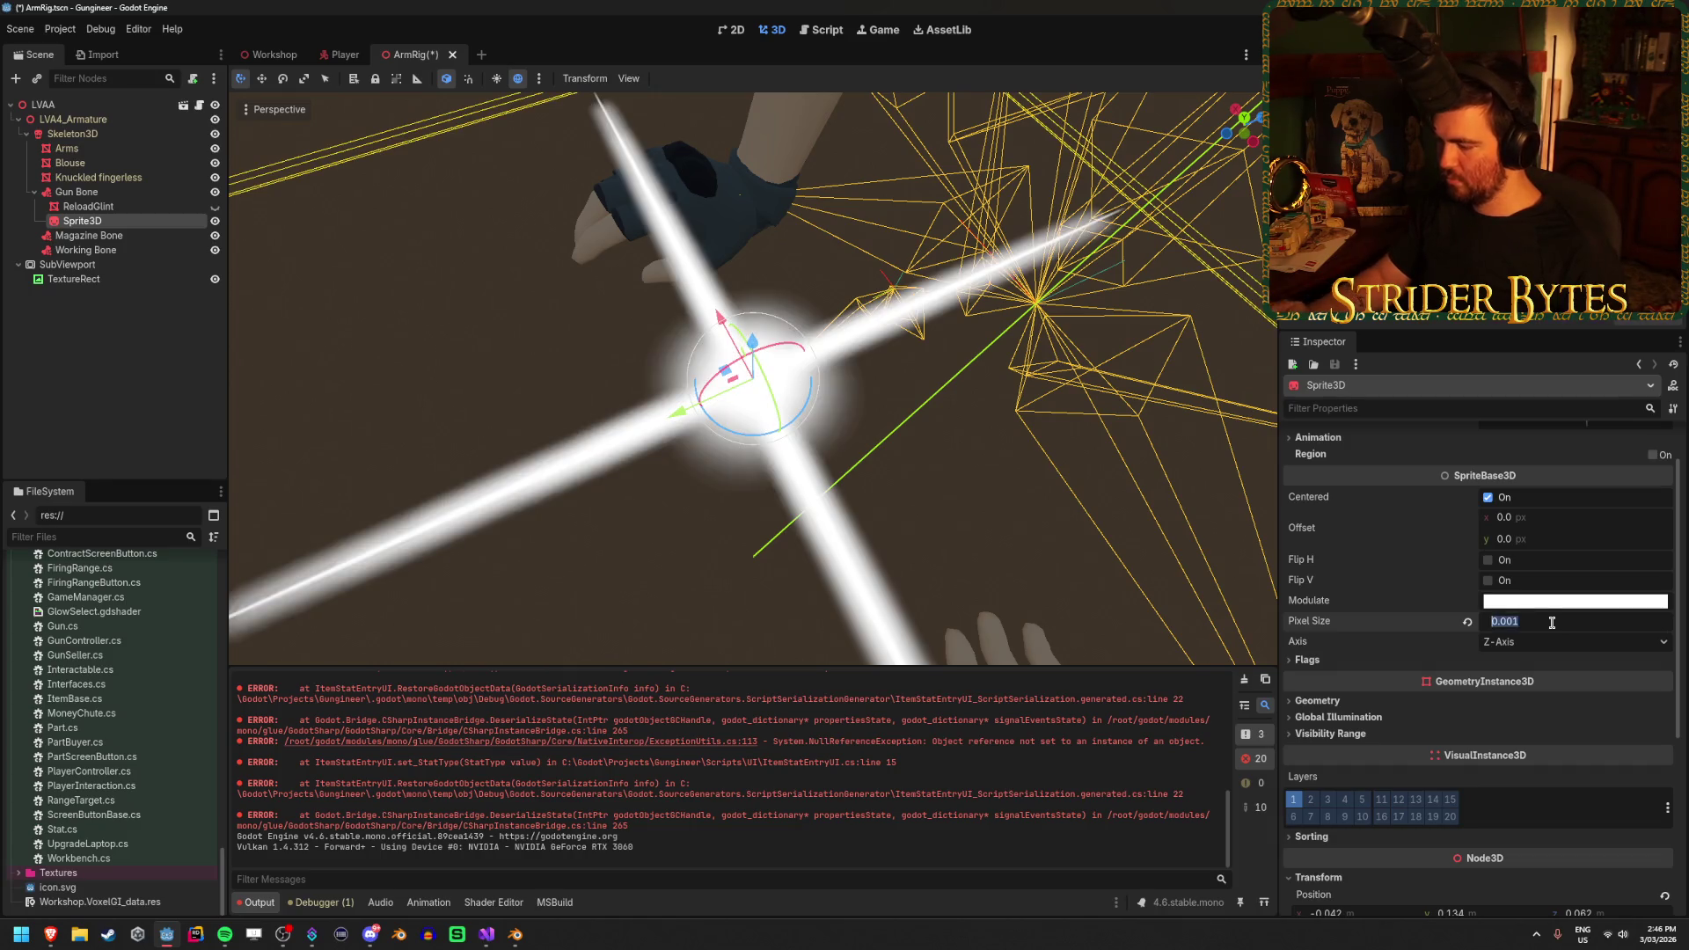
type("05")
key("Return")
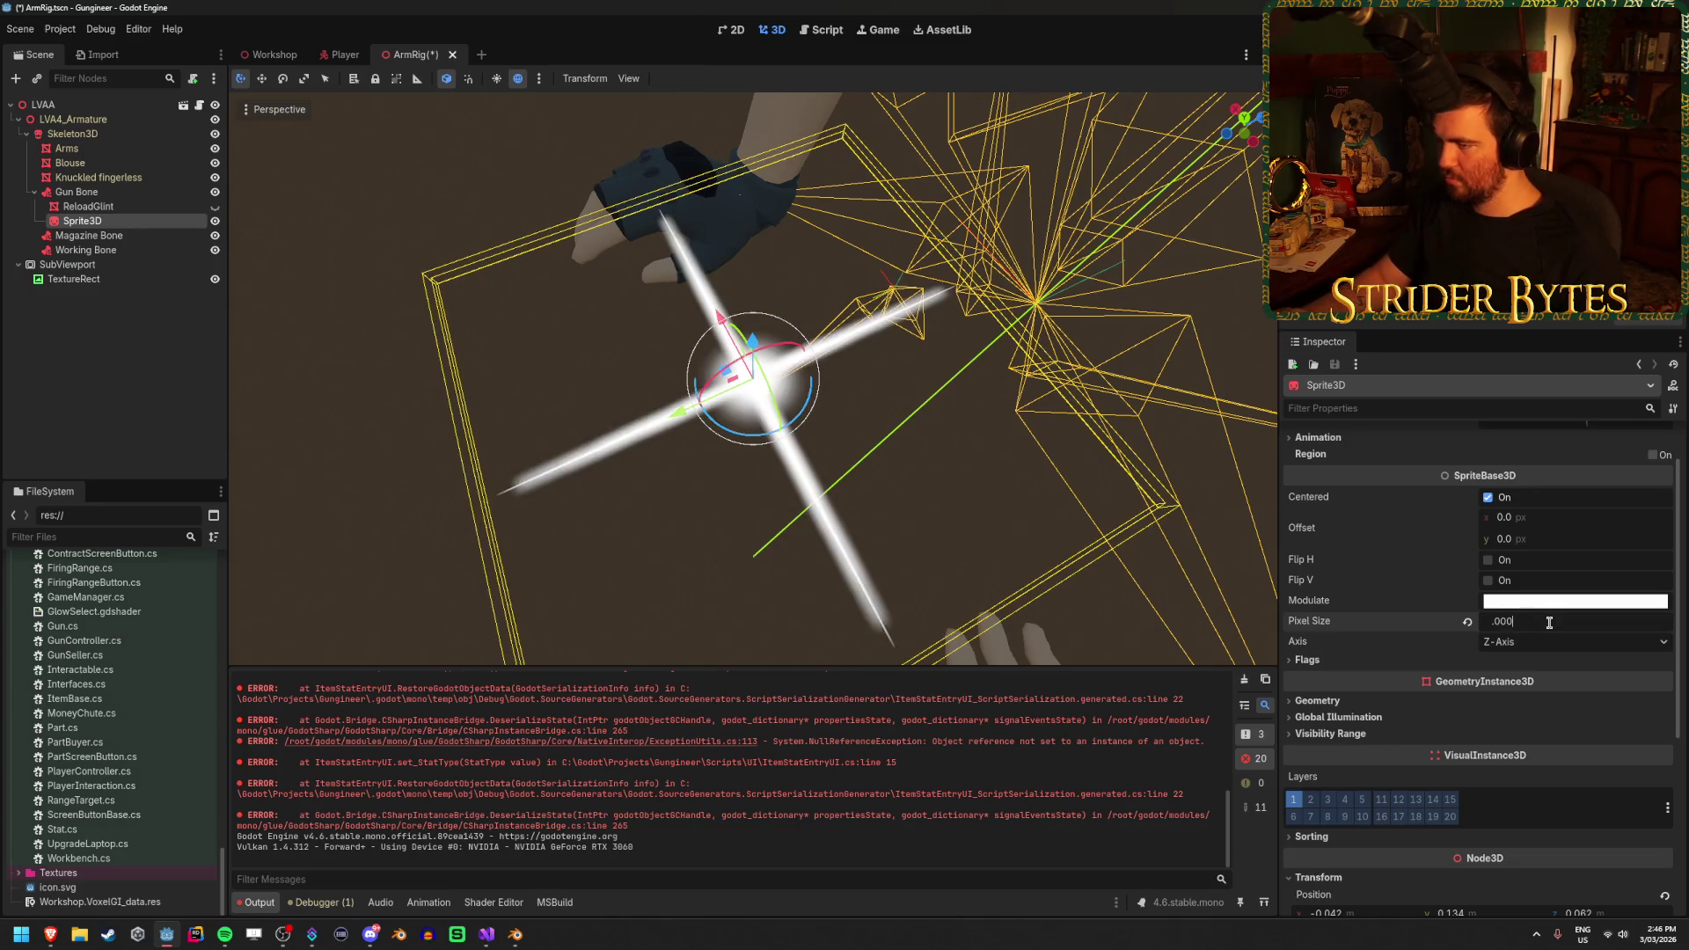
type("1")
key("Return")
Save the ArmRig scene and orbit the view to inspect the small glint
left_click(921, 505)
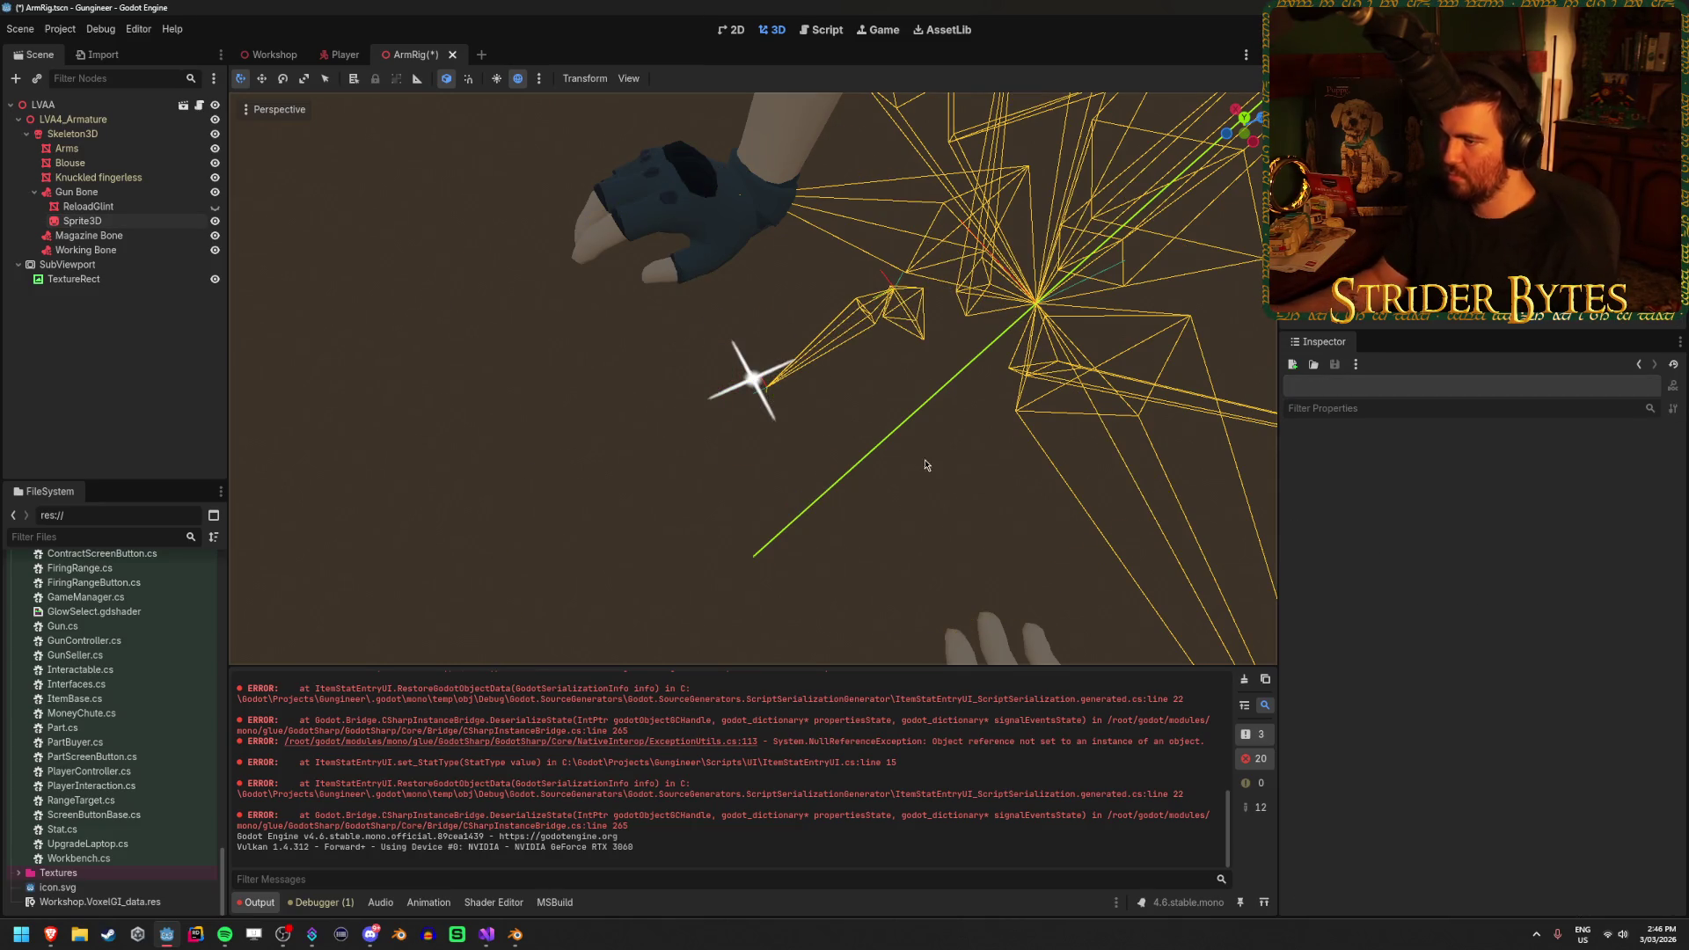
key("ctrl+s")
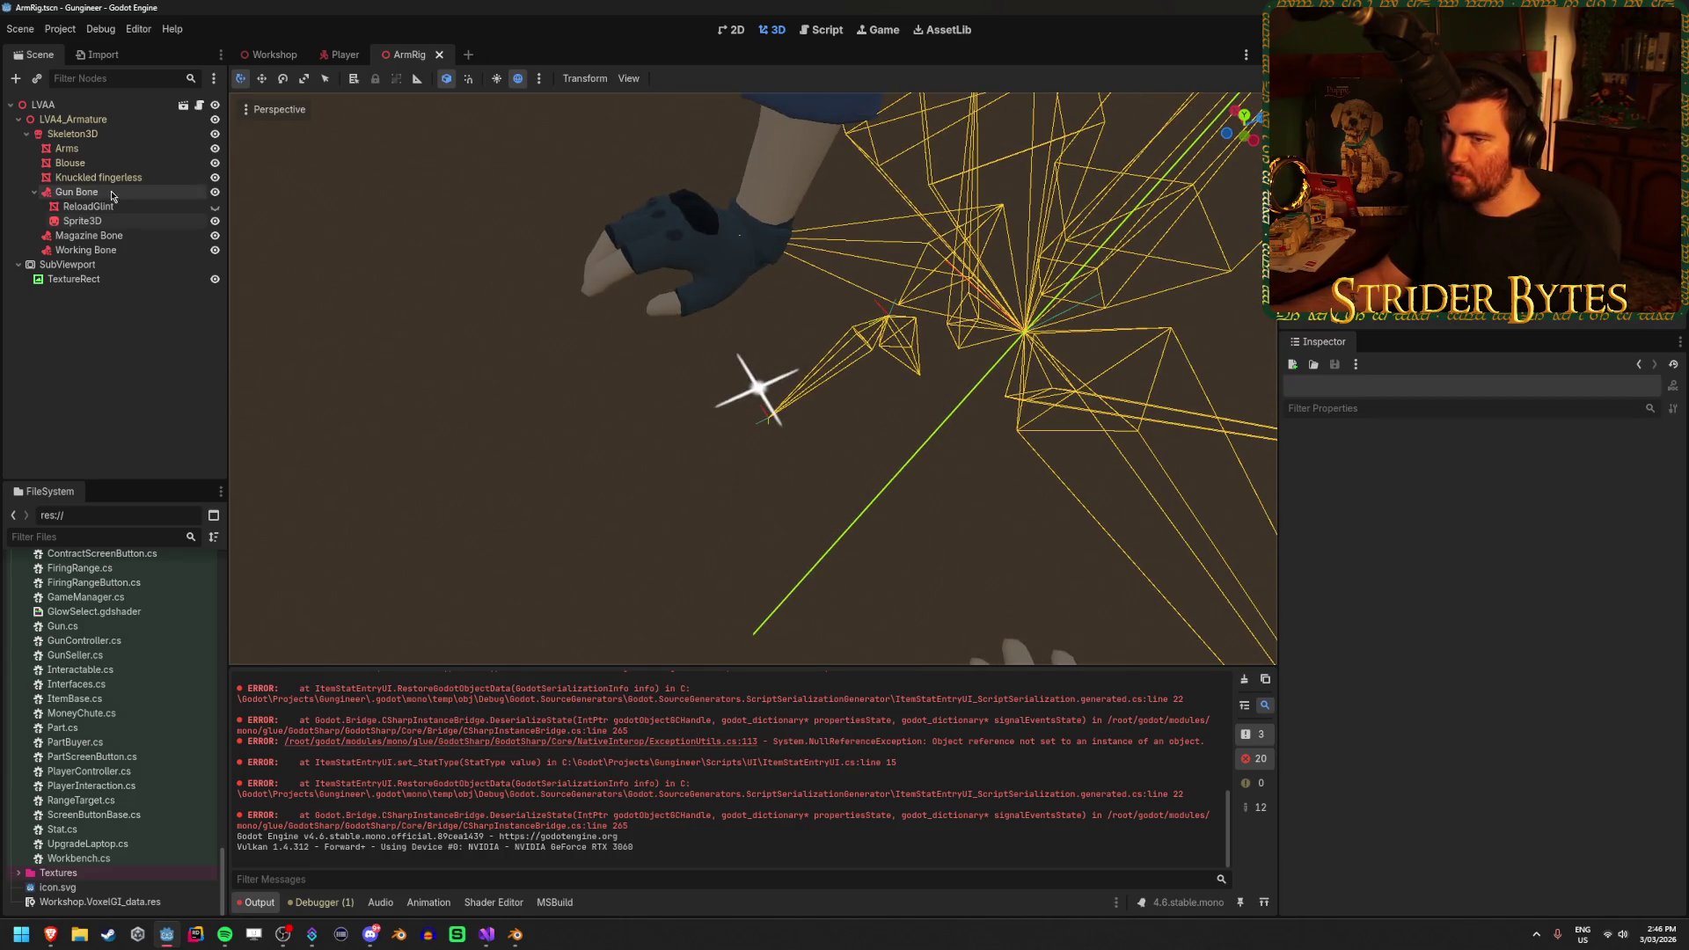
left_click(104, 221)
scroll(783, 333, "up", 2)
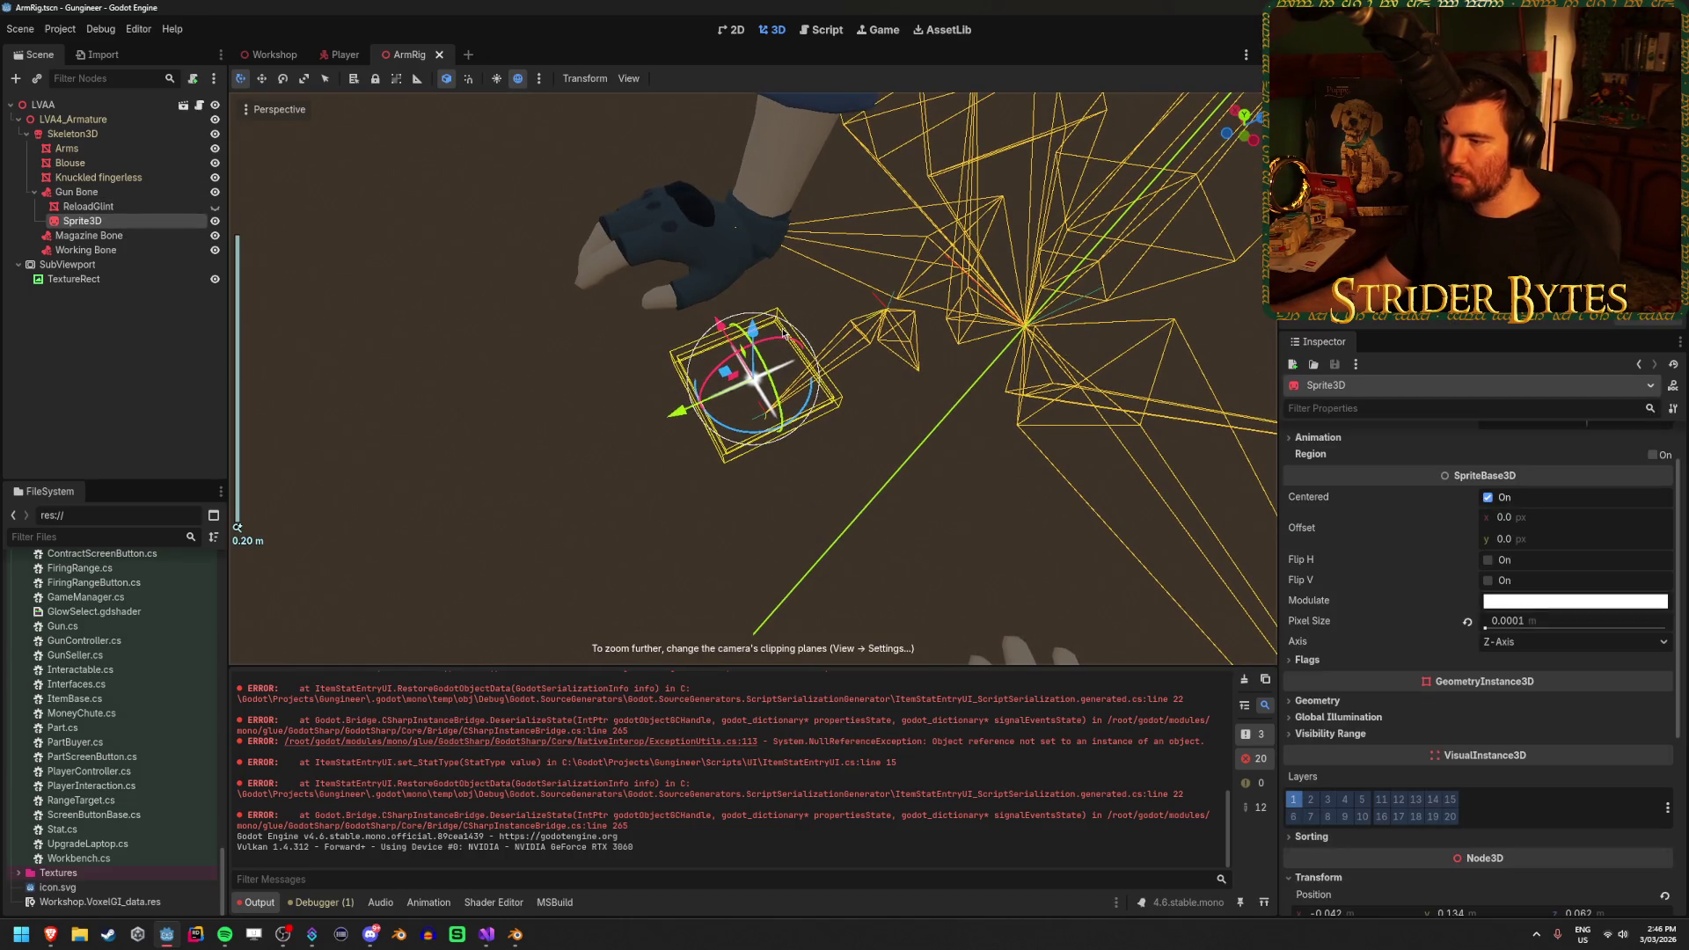
mouse_move(702, 290)
left_mouse_down()
mouse_move(937, 97)
mouse_move(880, 495)
mouse_move(780, 606)
mouse_move(652, 293)
left_mouse_up()
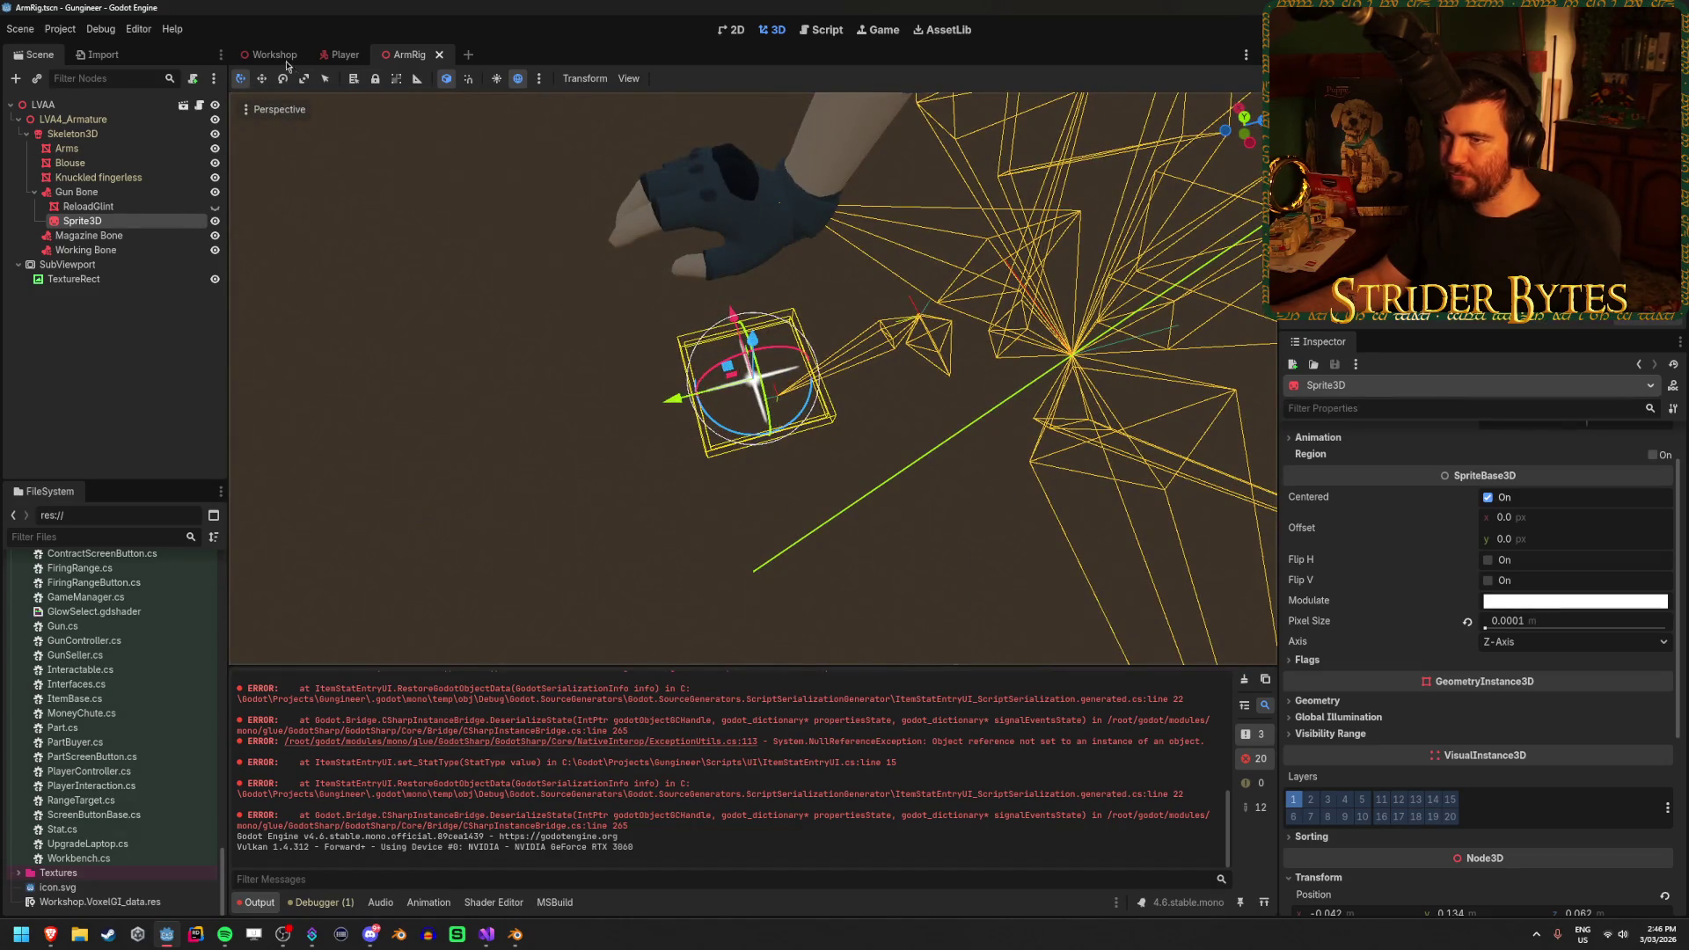
left_click(282, 56)
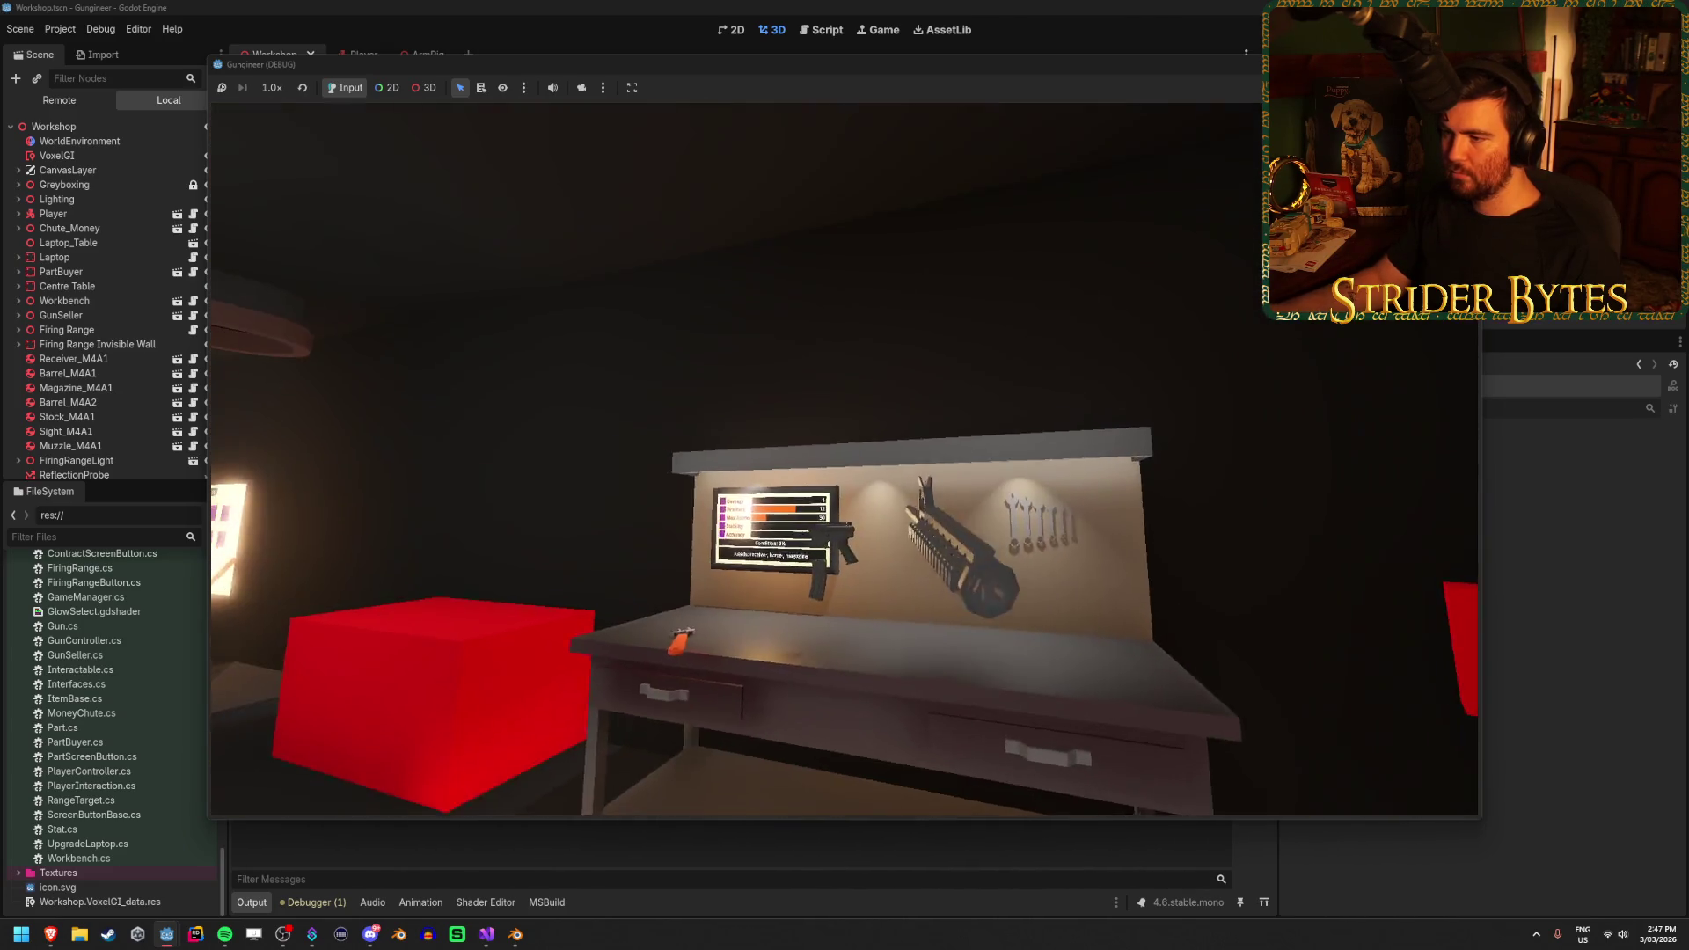
Pick up the gun with E, fire until it reloads to check the glint, then stop the game
key("e")
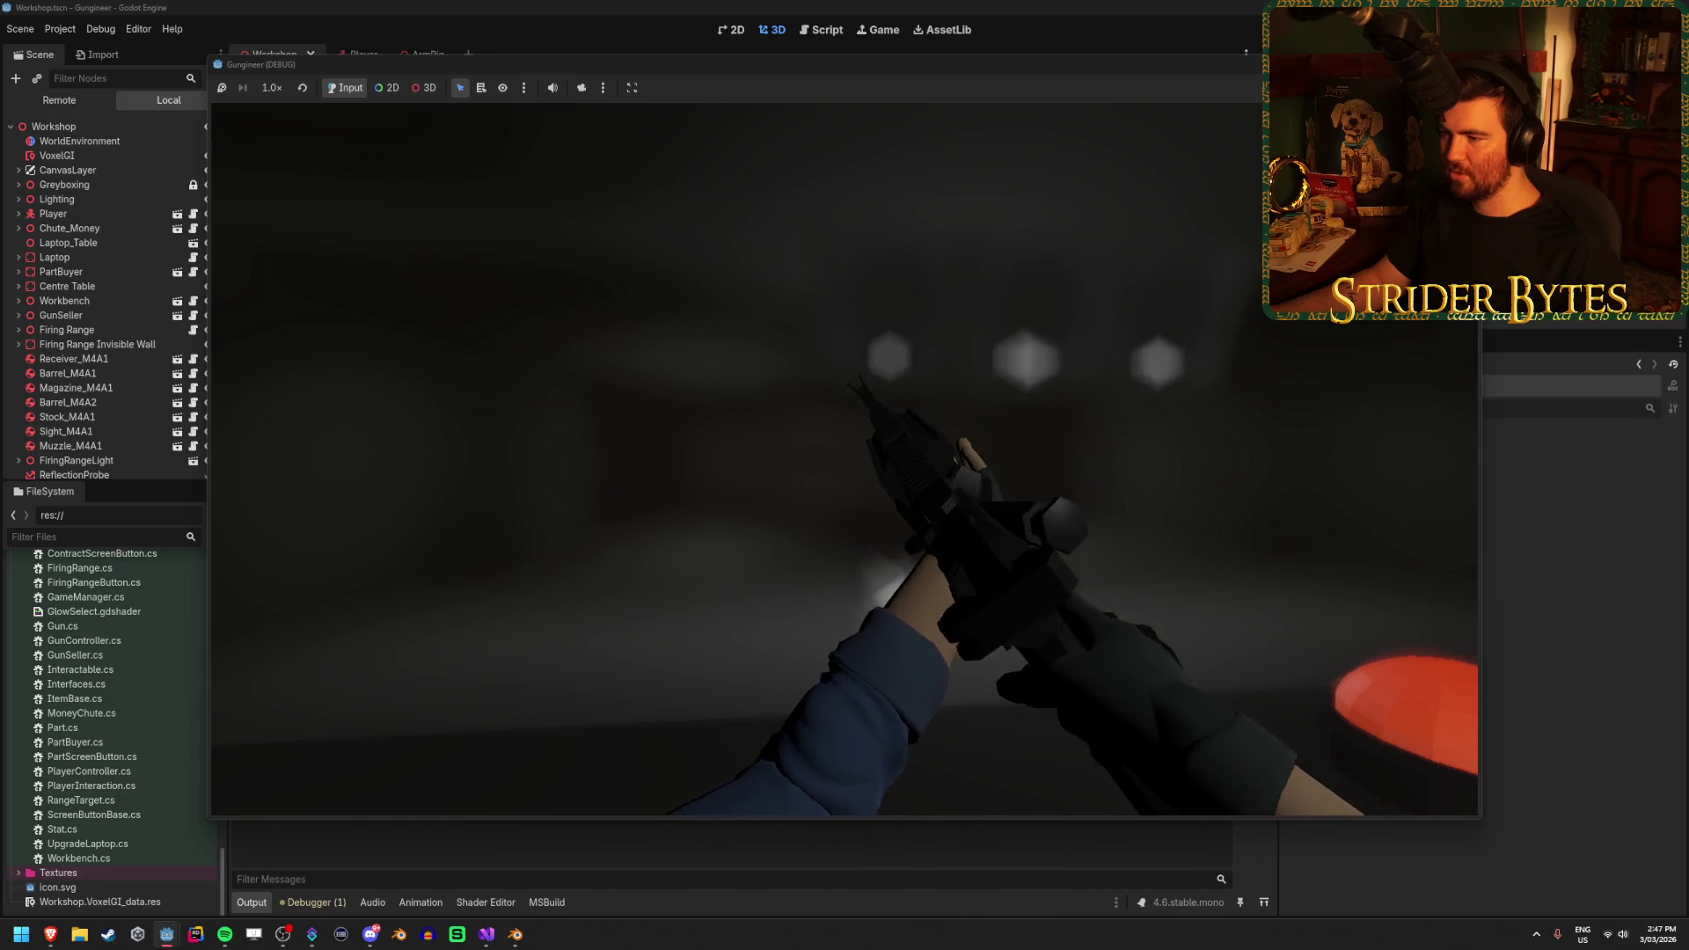
left_click(845, 459)
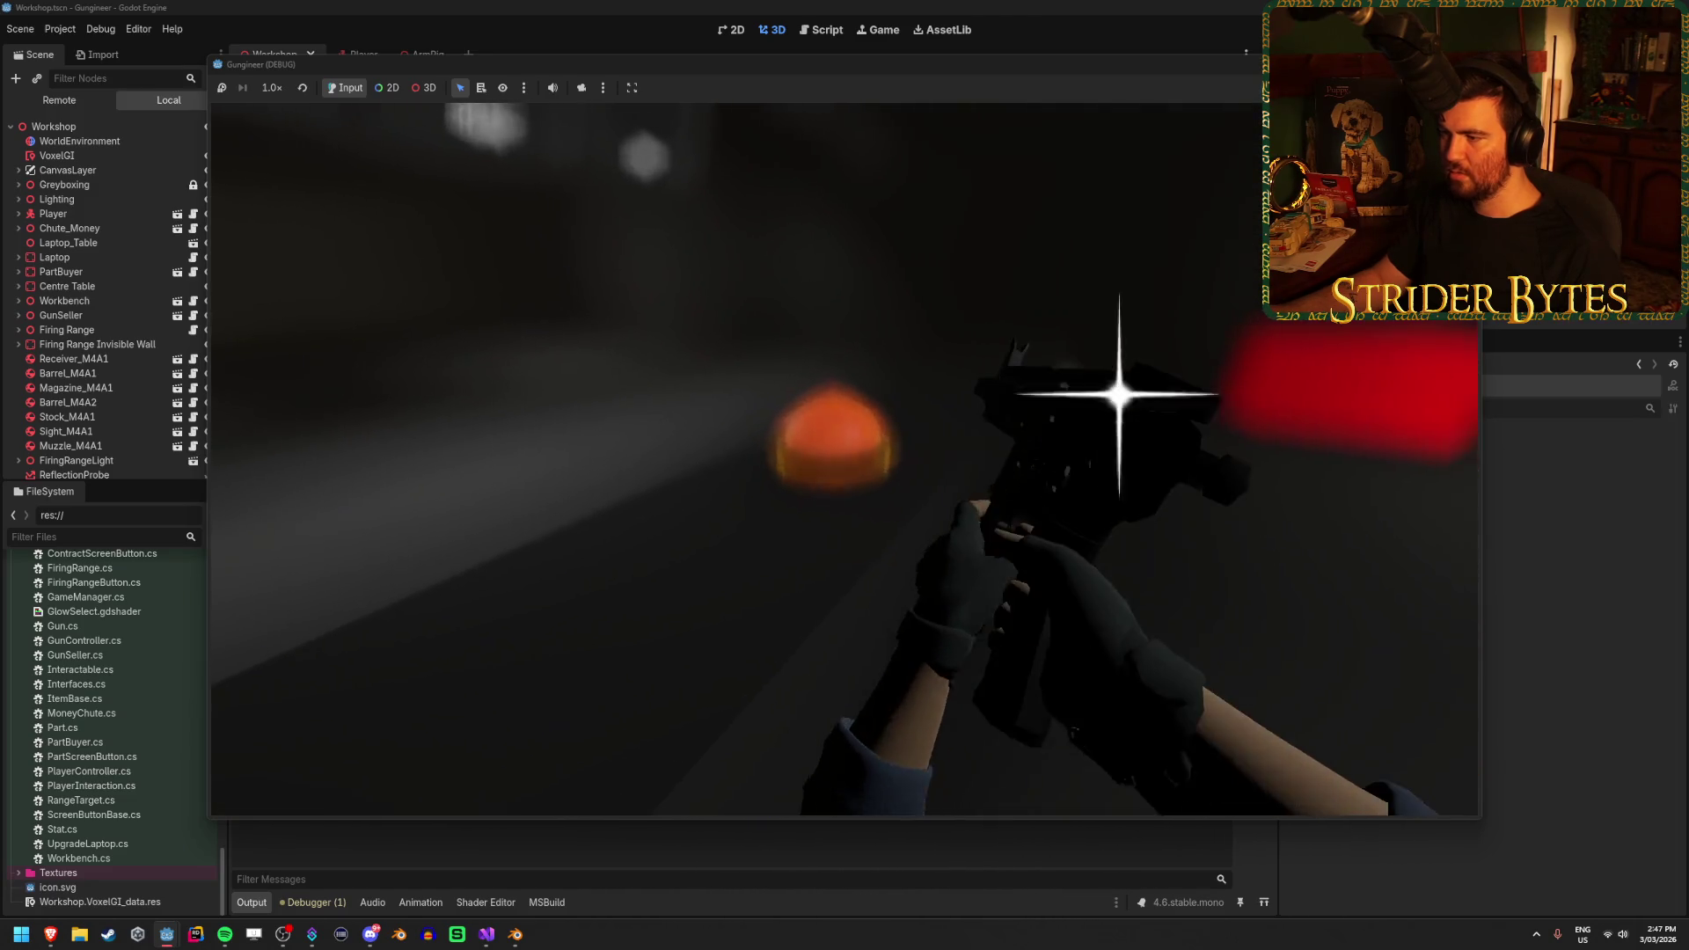
left_click(845, 459)
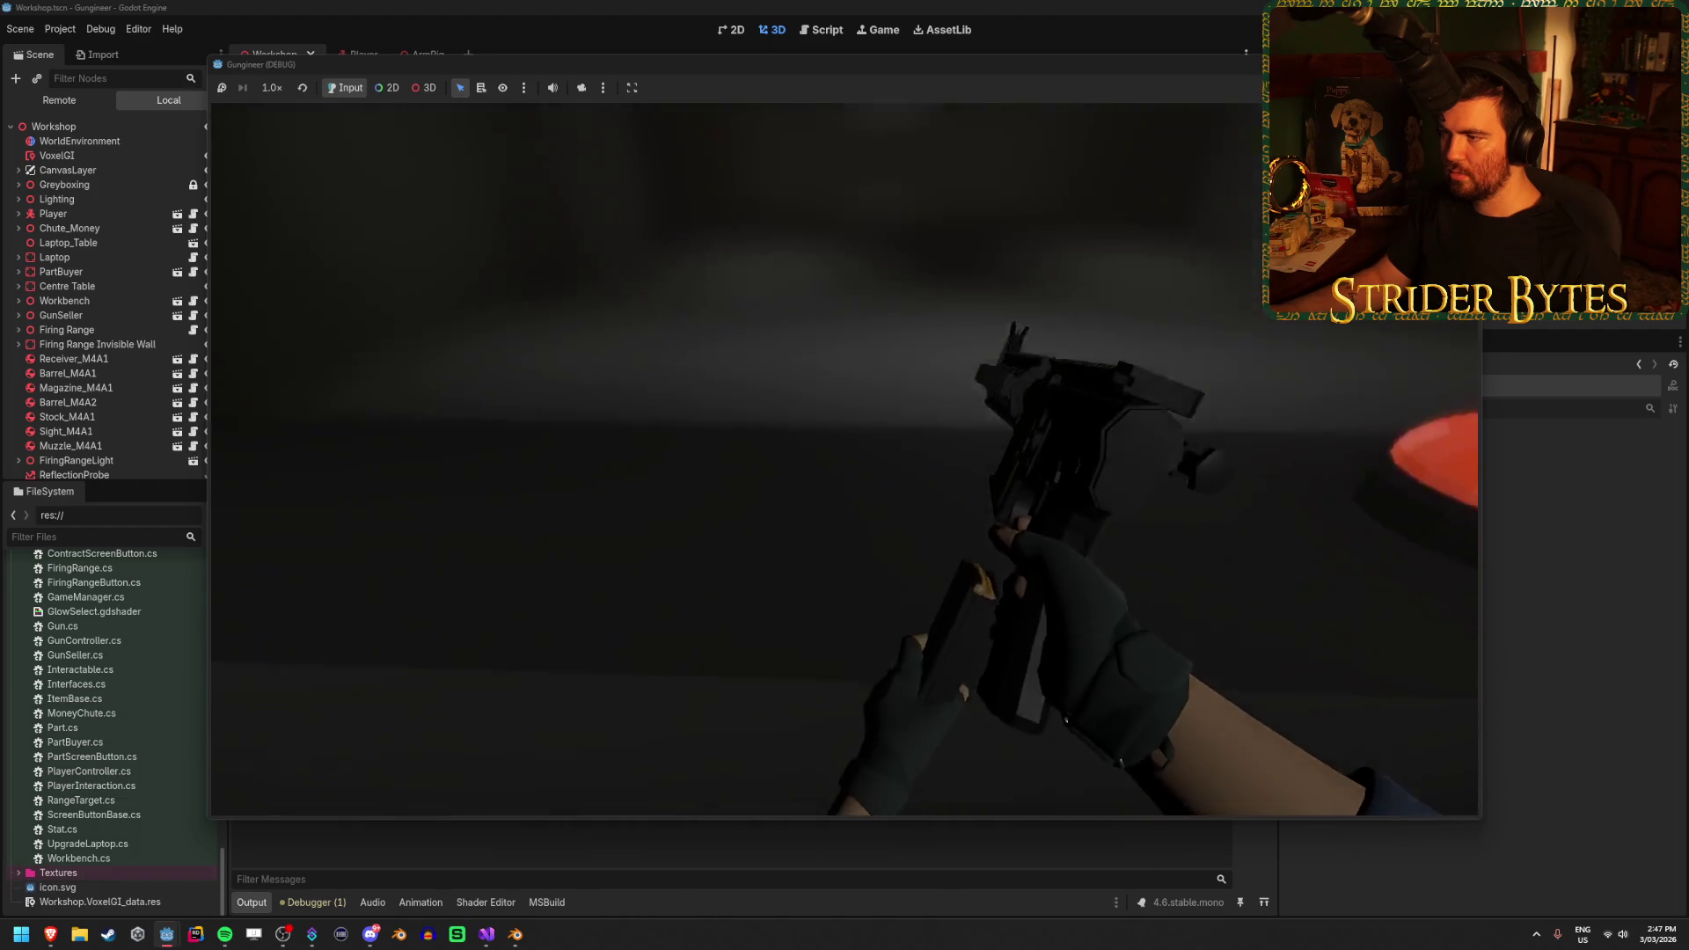
left_click(844, 460)
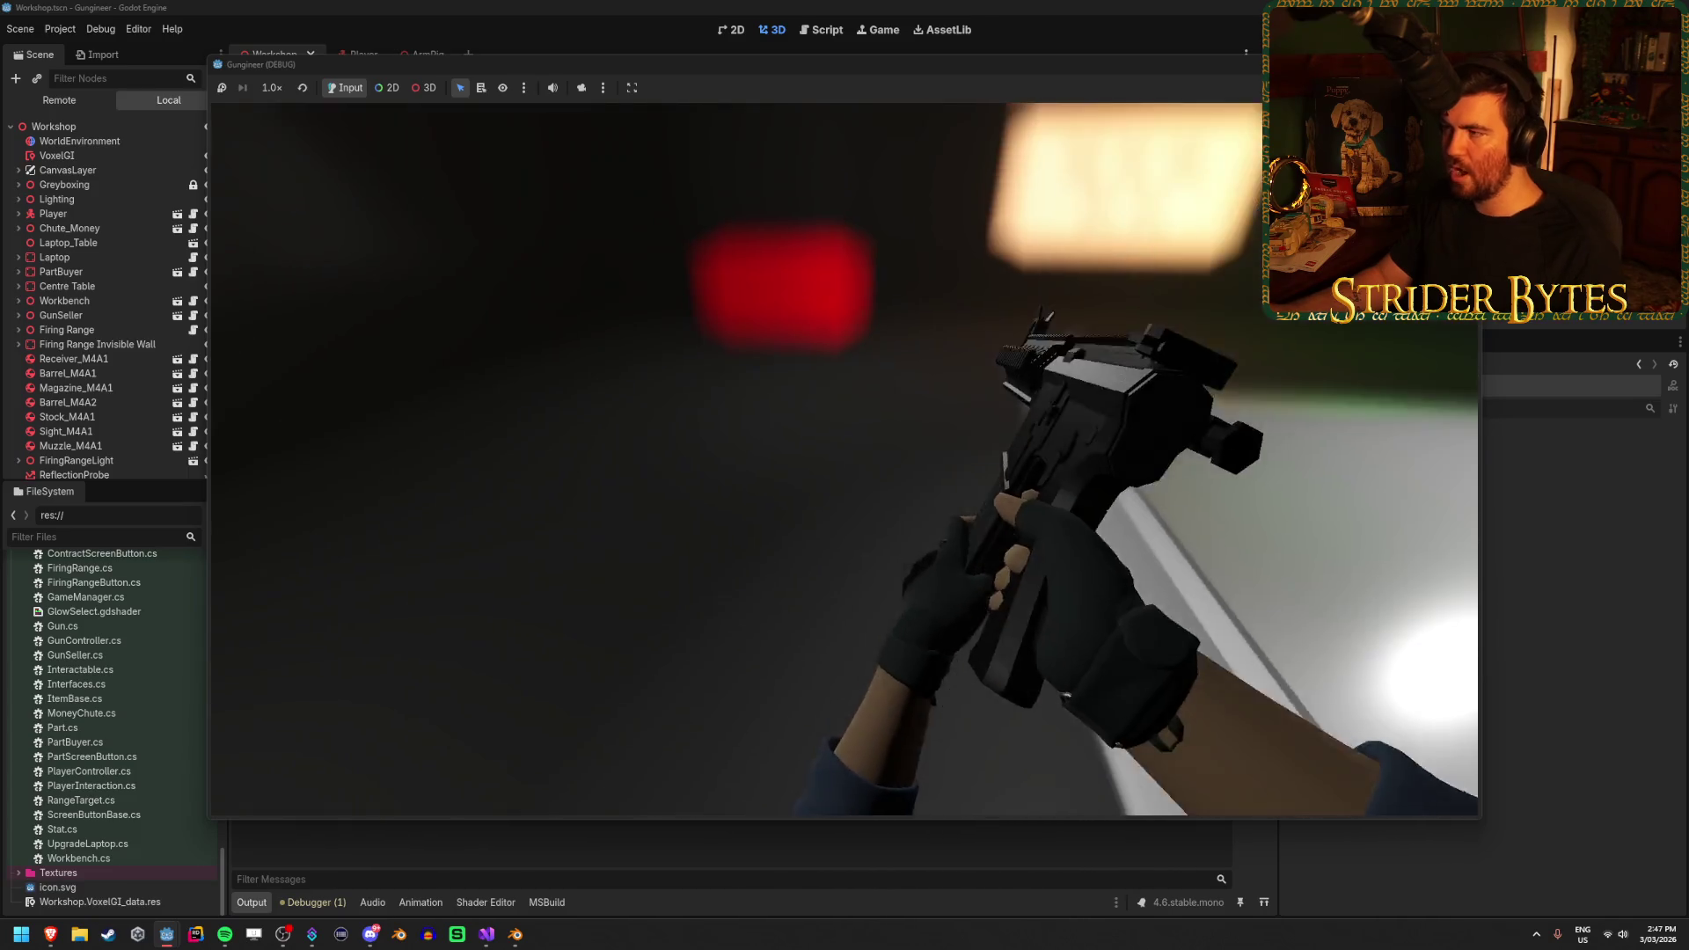
key("F8")
left_click(489, 938)
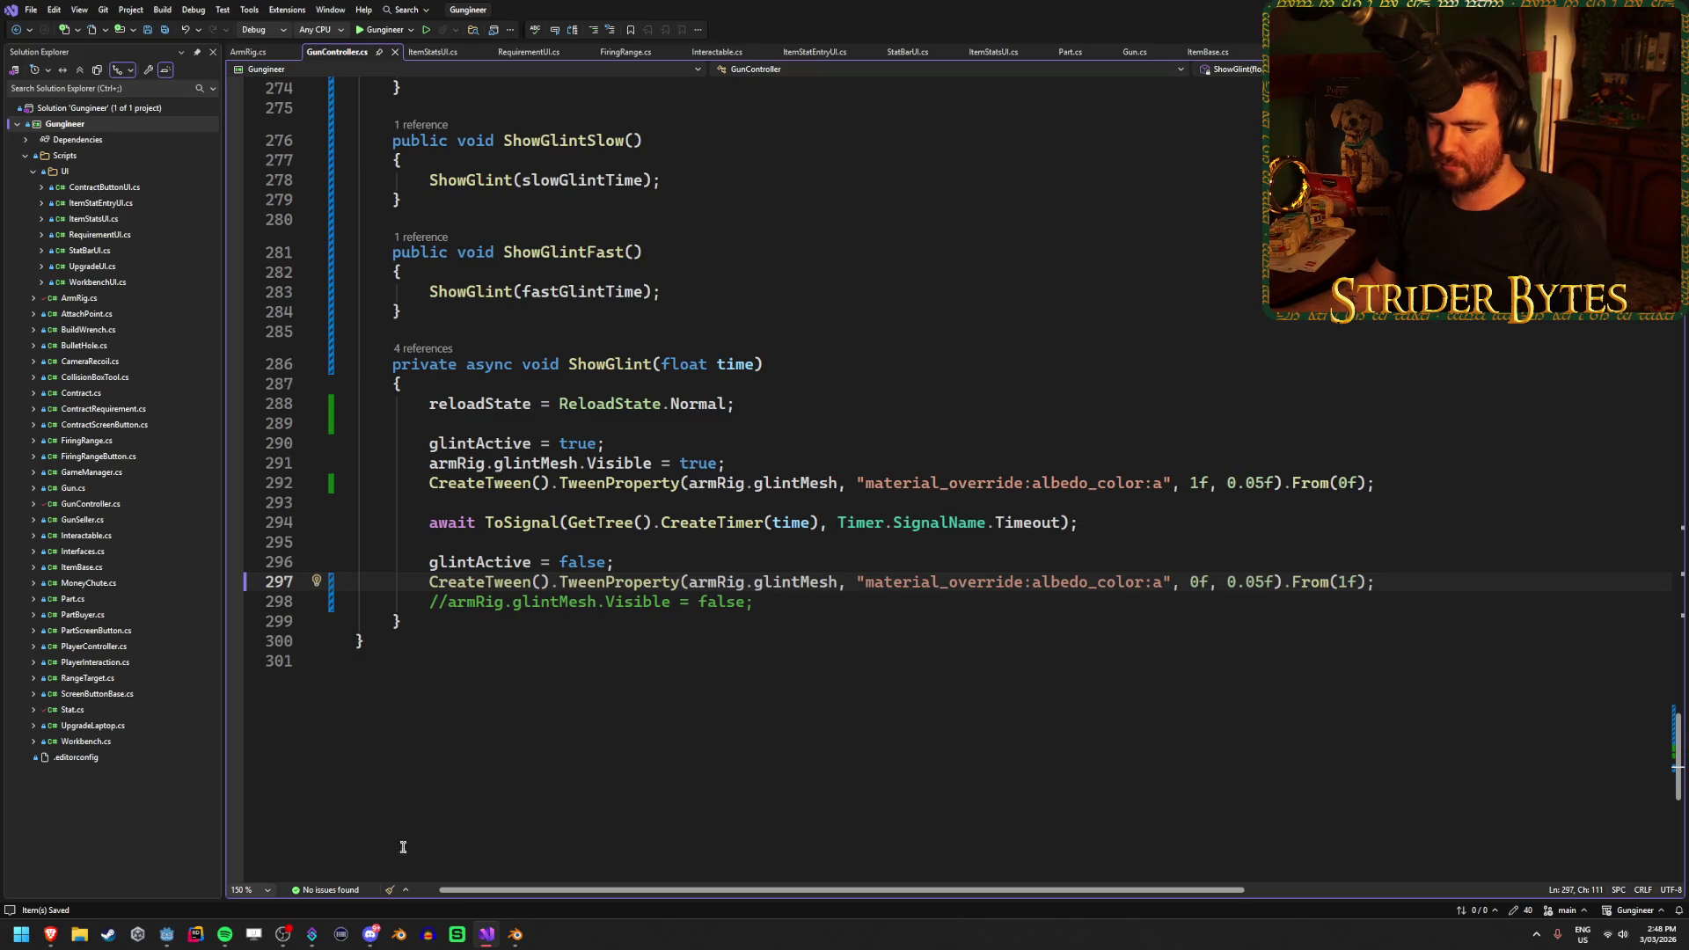
Return from Visual Studio to the Godot editor's Workshop scene
left_click(162, 934)
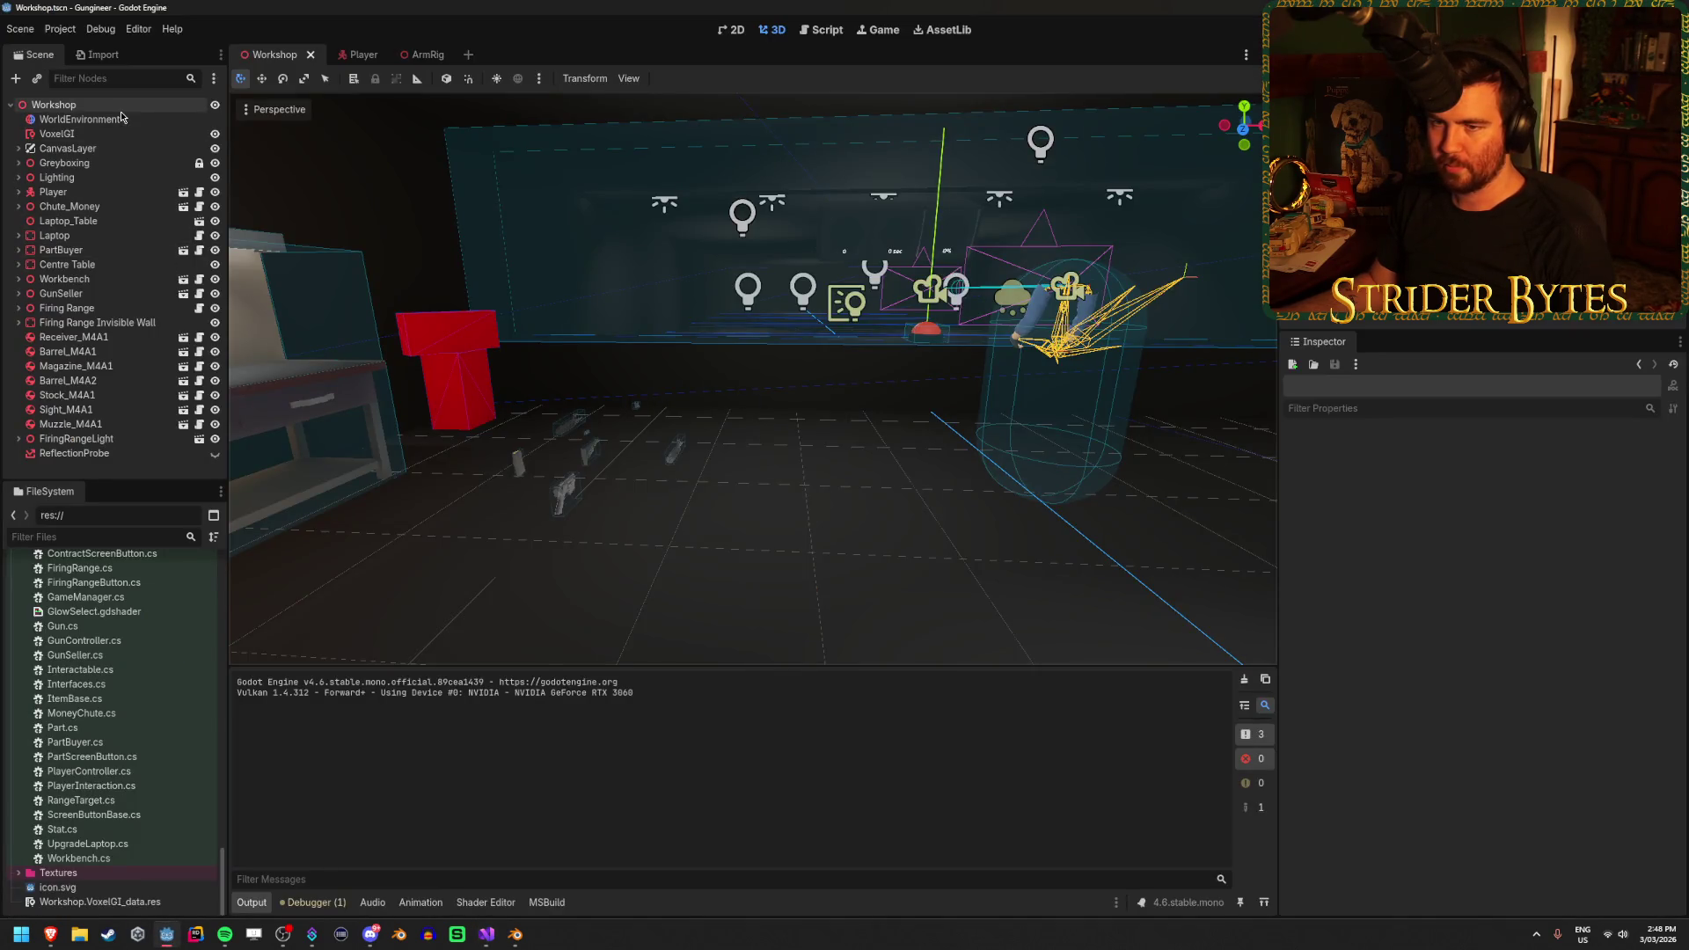
In the ArmRig scene, give the glint Sprite3D a pixel size of 0.0002, then run the game
left_click(428, 54)
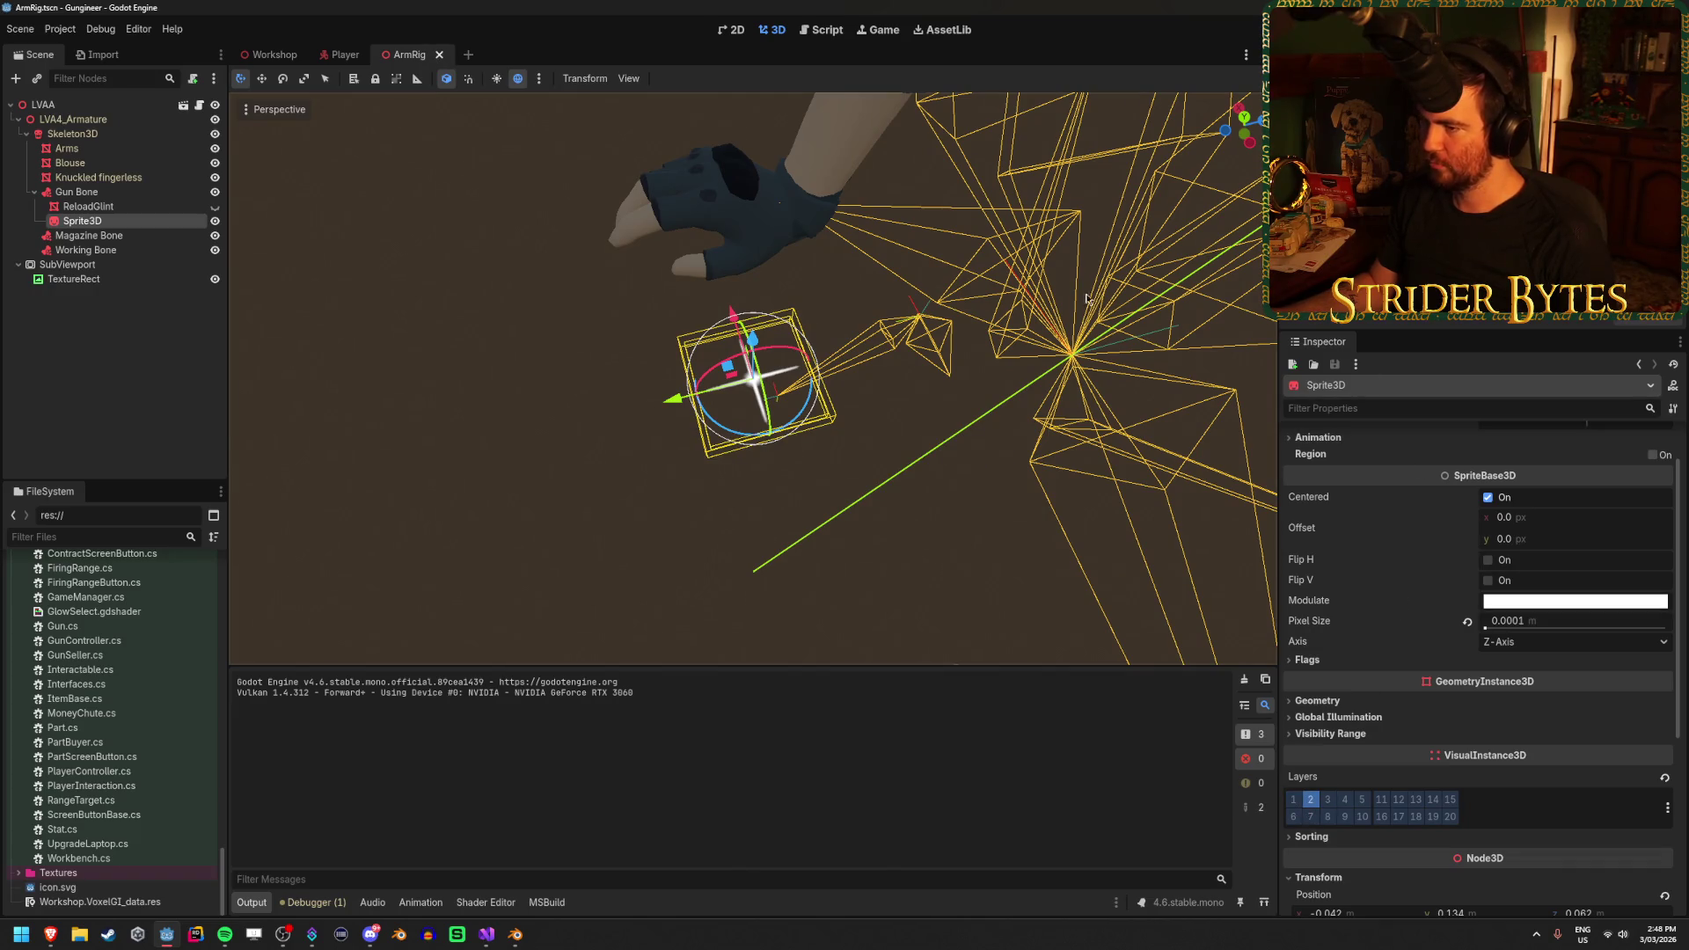
scroll(1459, 573, "up", 1)
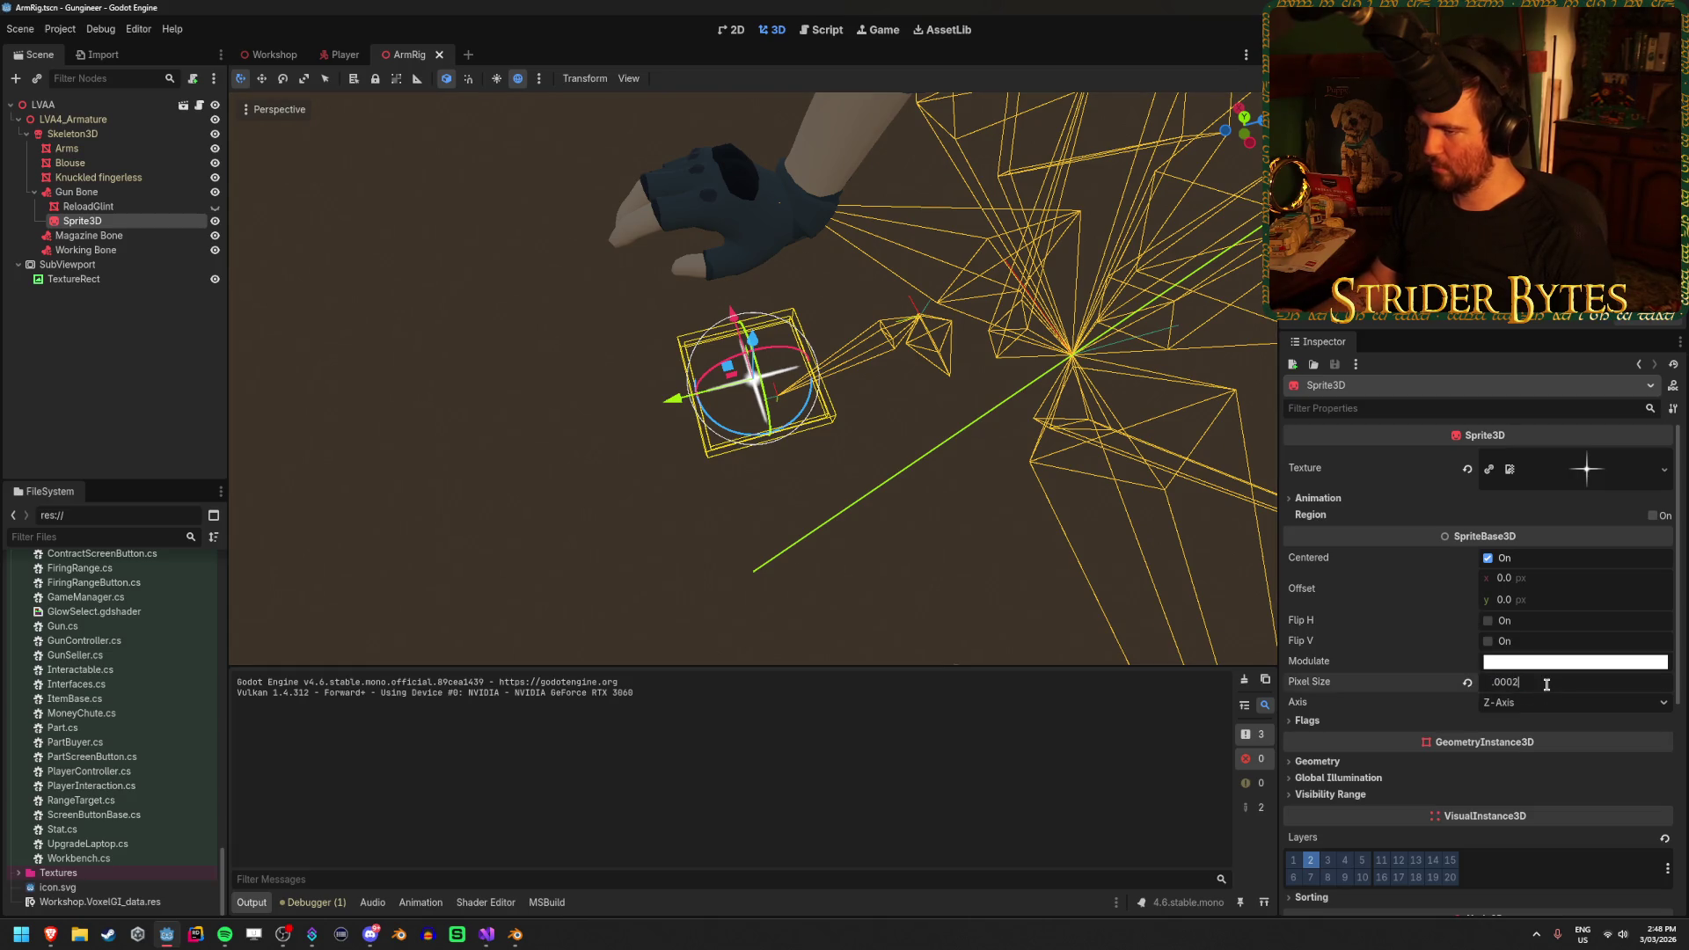
key("Return")
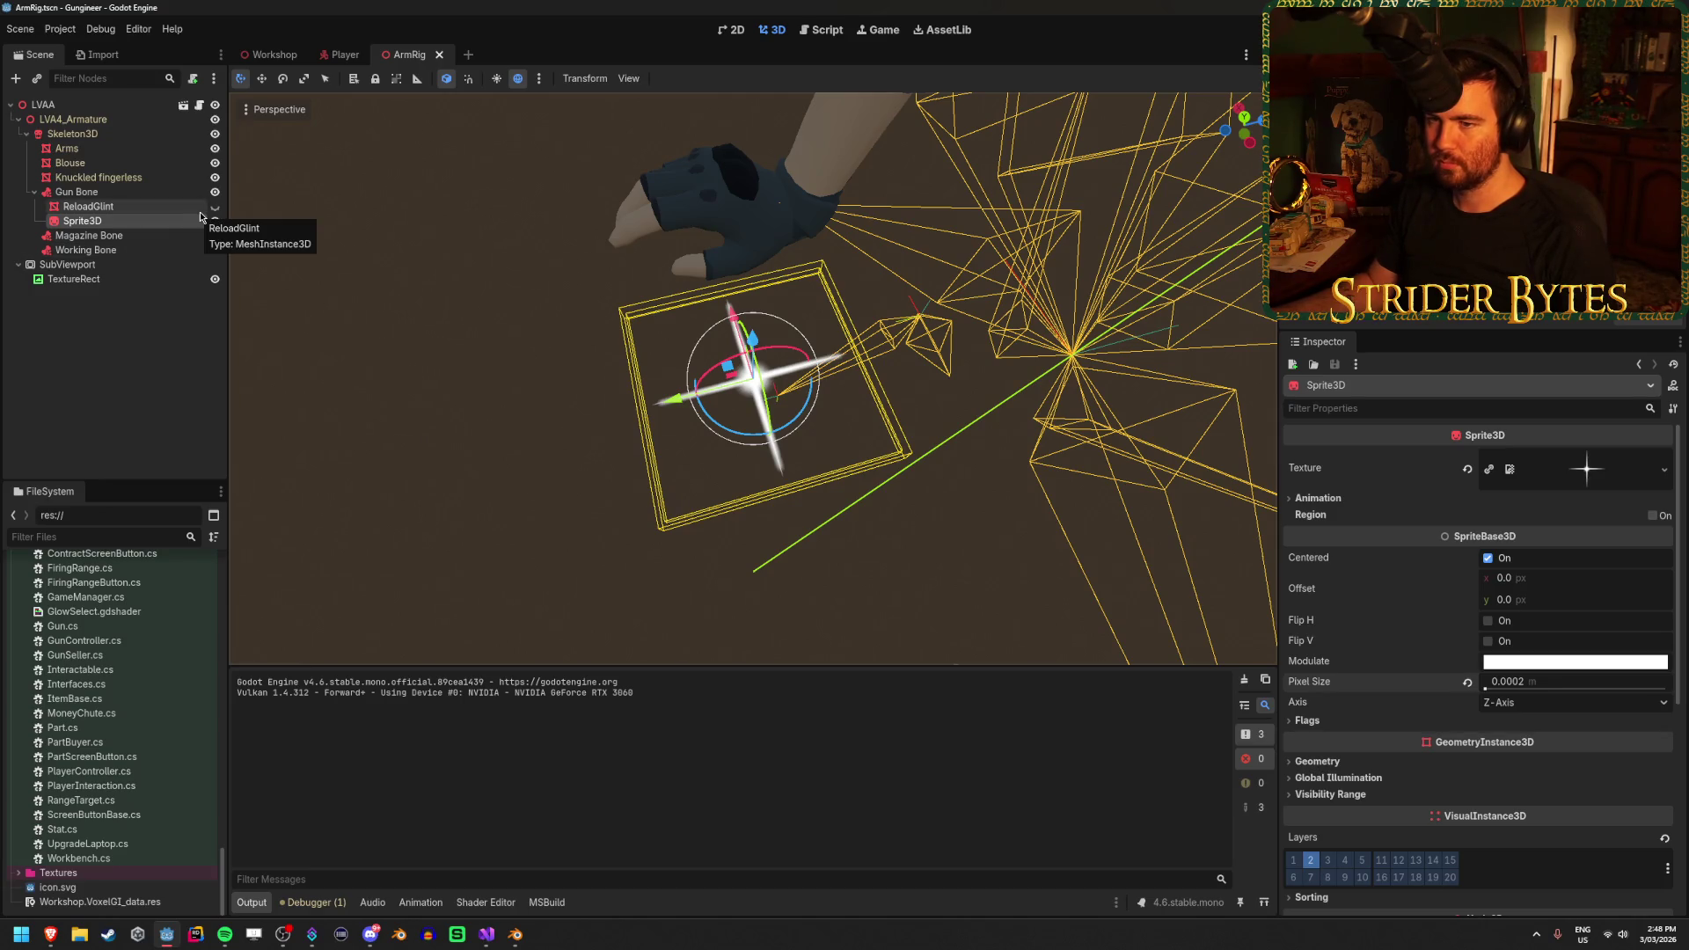
key("F5")
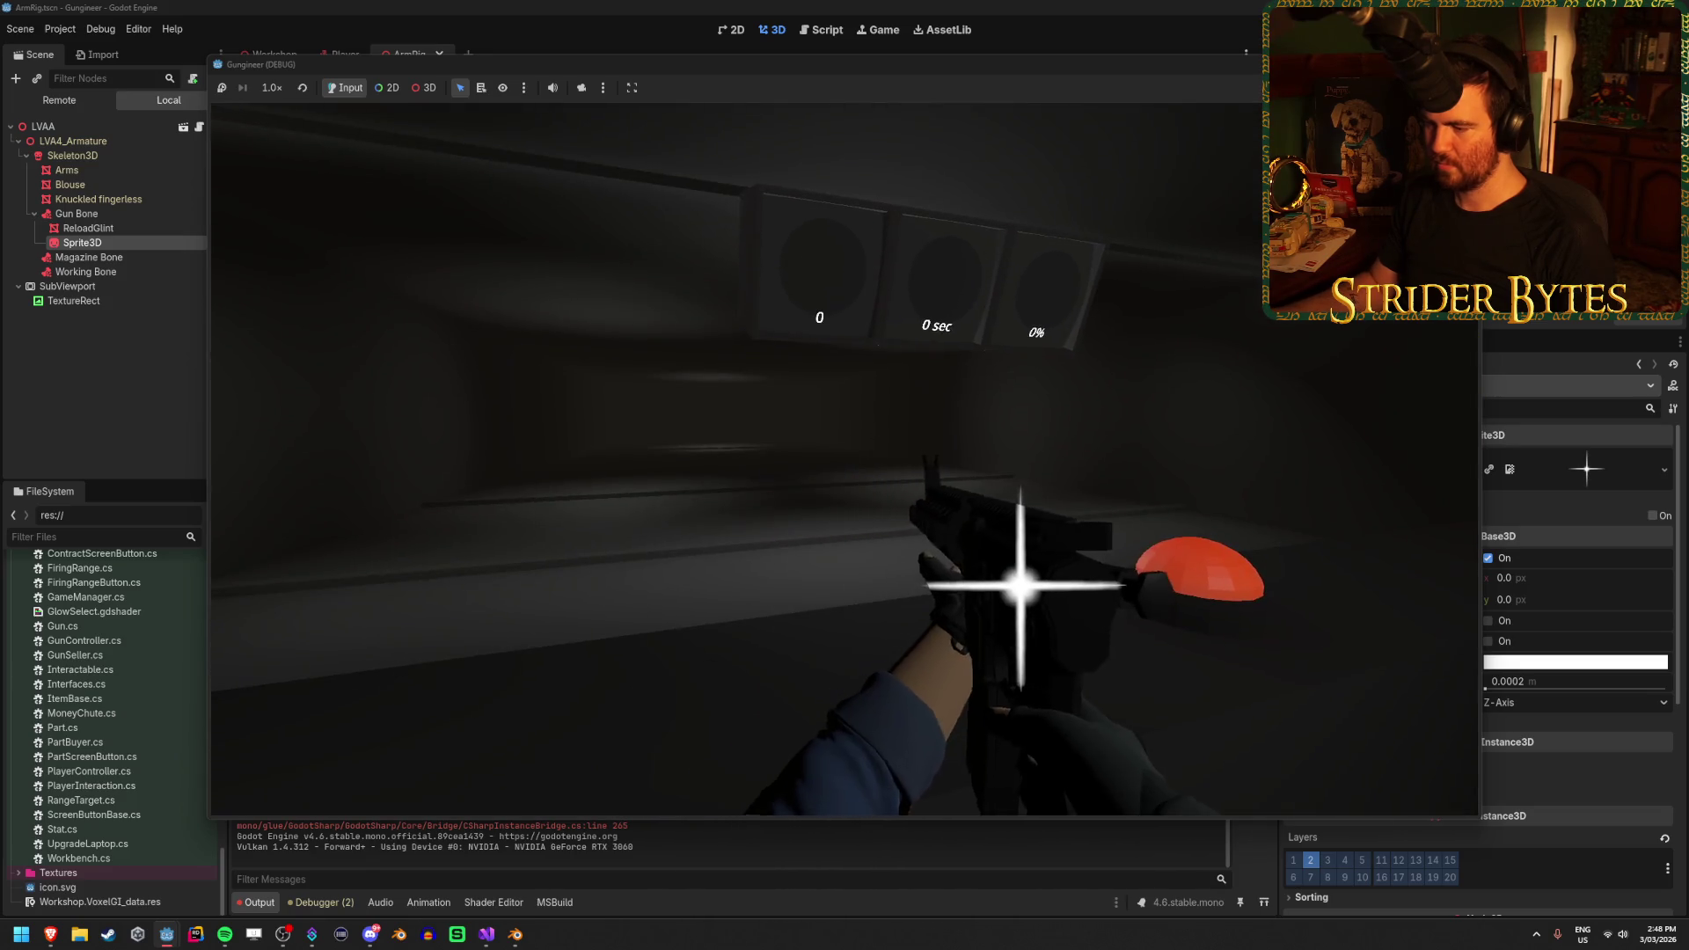
Reload the gun in the running game so the glint star flashes over the rifle
key("r")
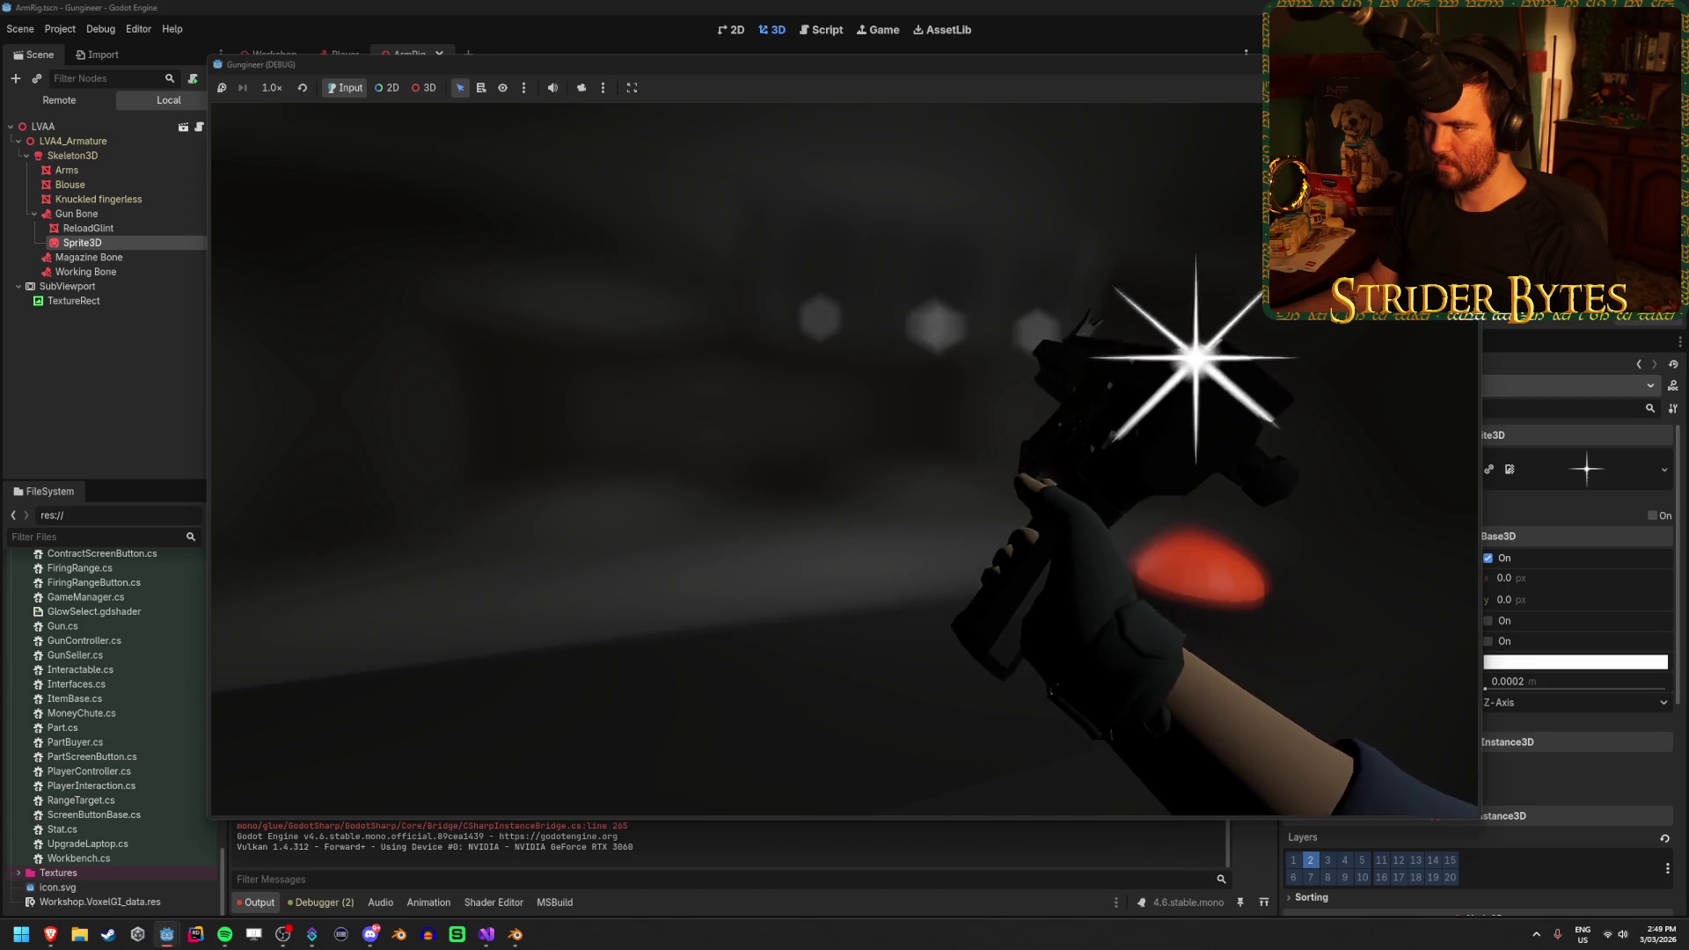